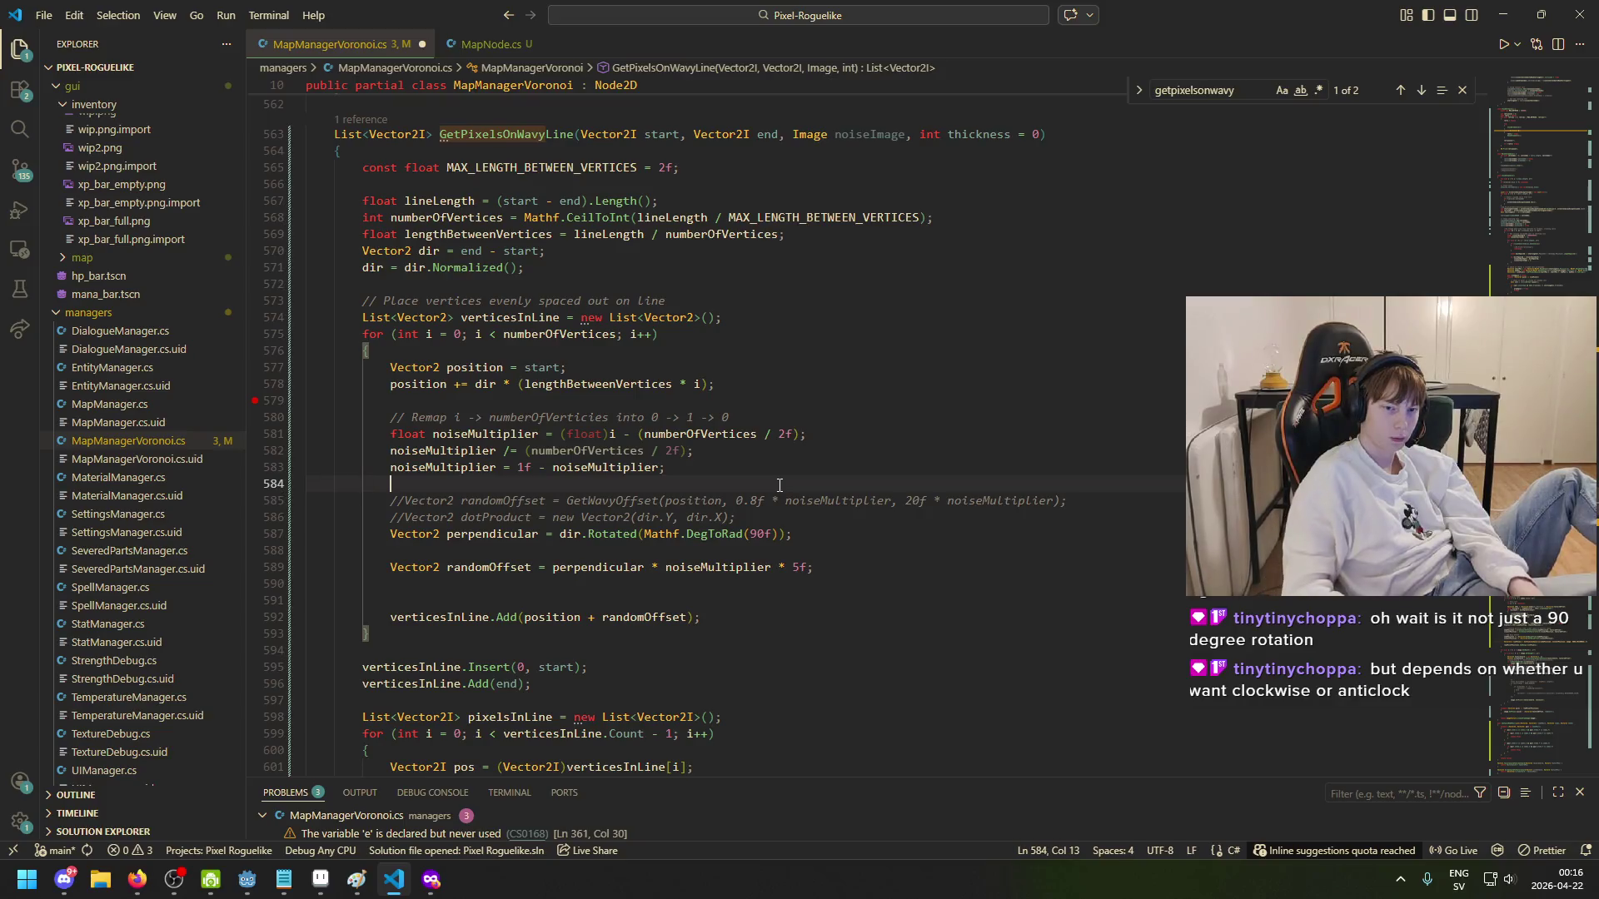
# - Add a GD.Print(noiseMultiplier); line inside the wavy-line vertex loop
pyautogui.press('Tab')
pyautogui.write('GD.pri')
pyautogui.press('Tab')
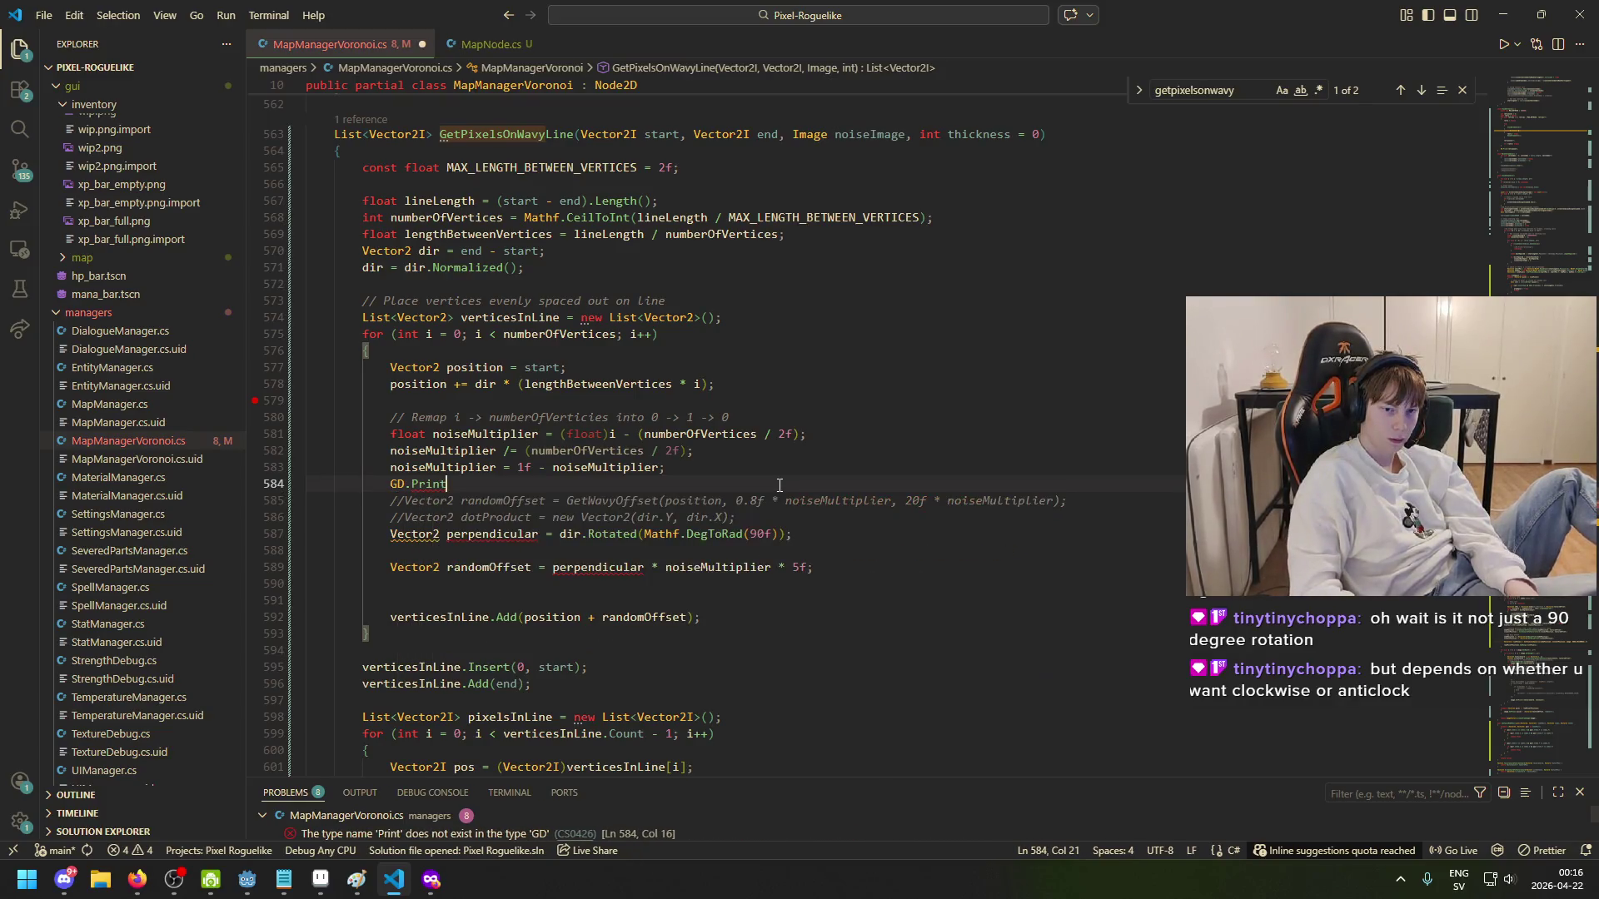
pyautogui.write('(')
pyautogui.write('noi')
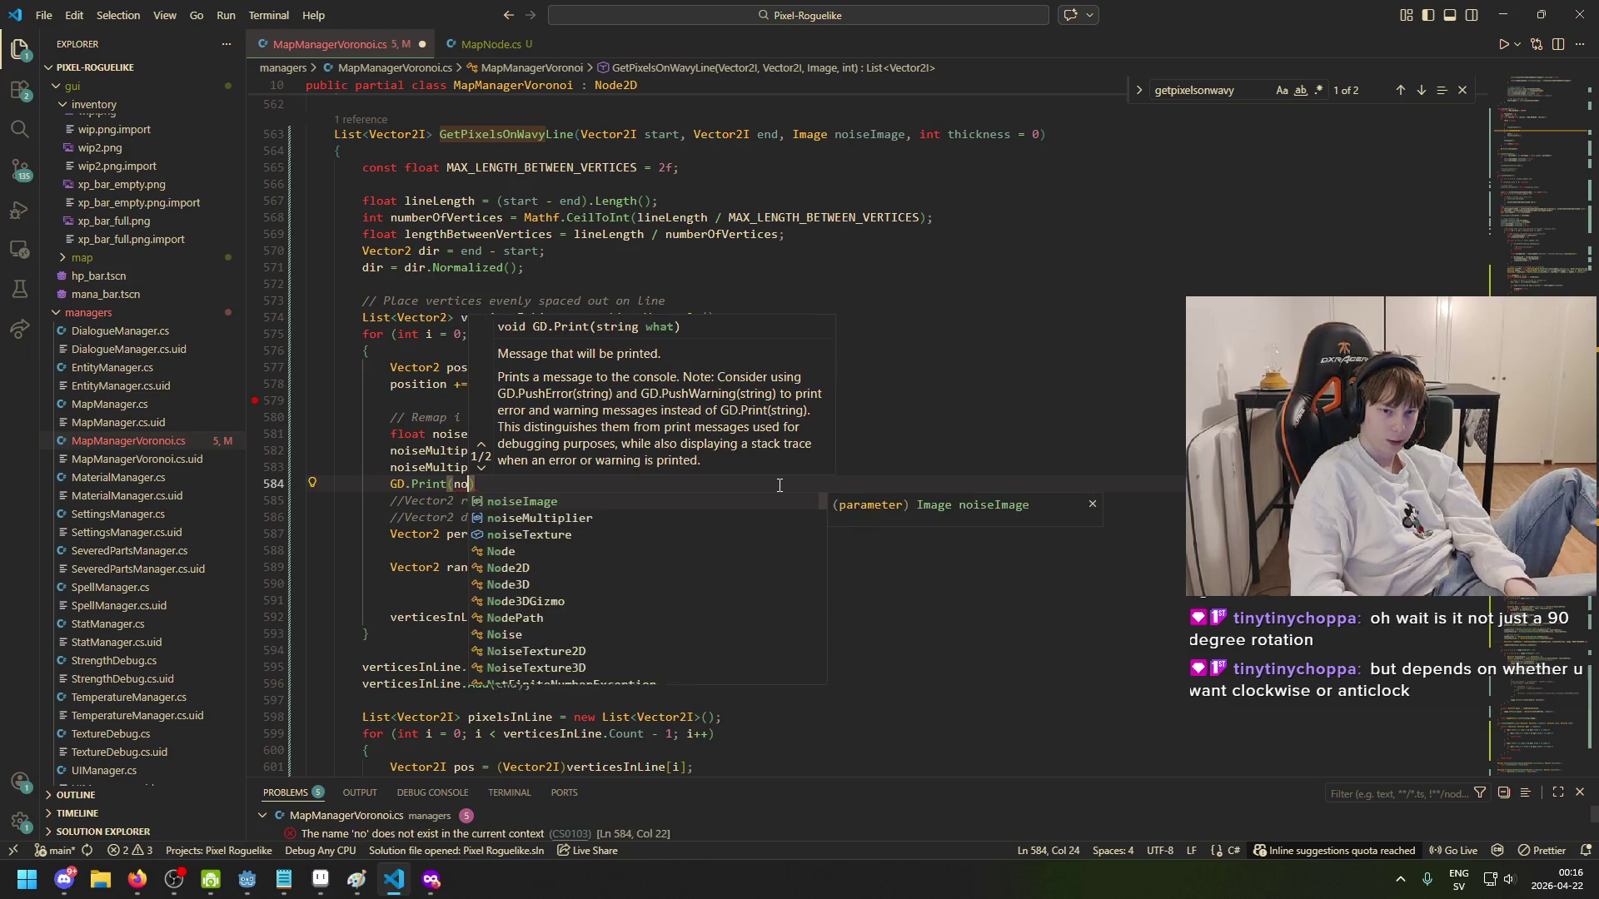
pyautogui.press('Down')
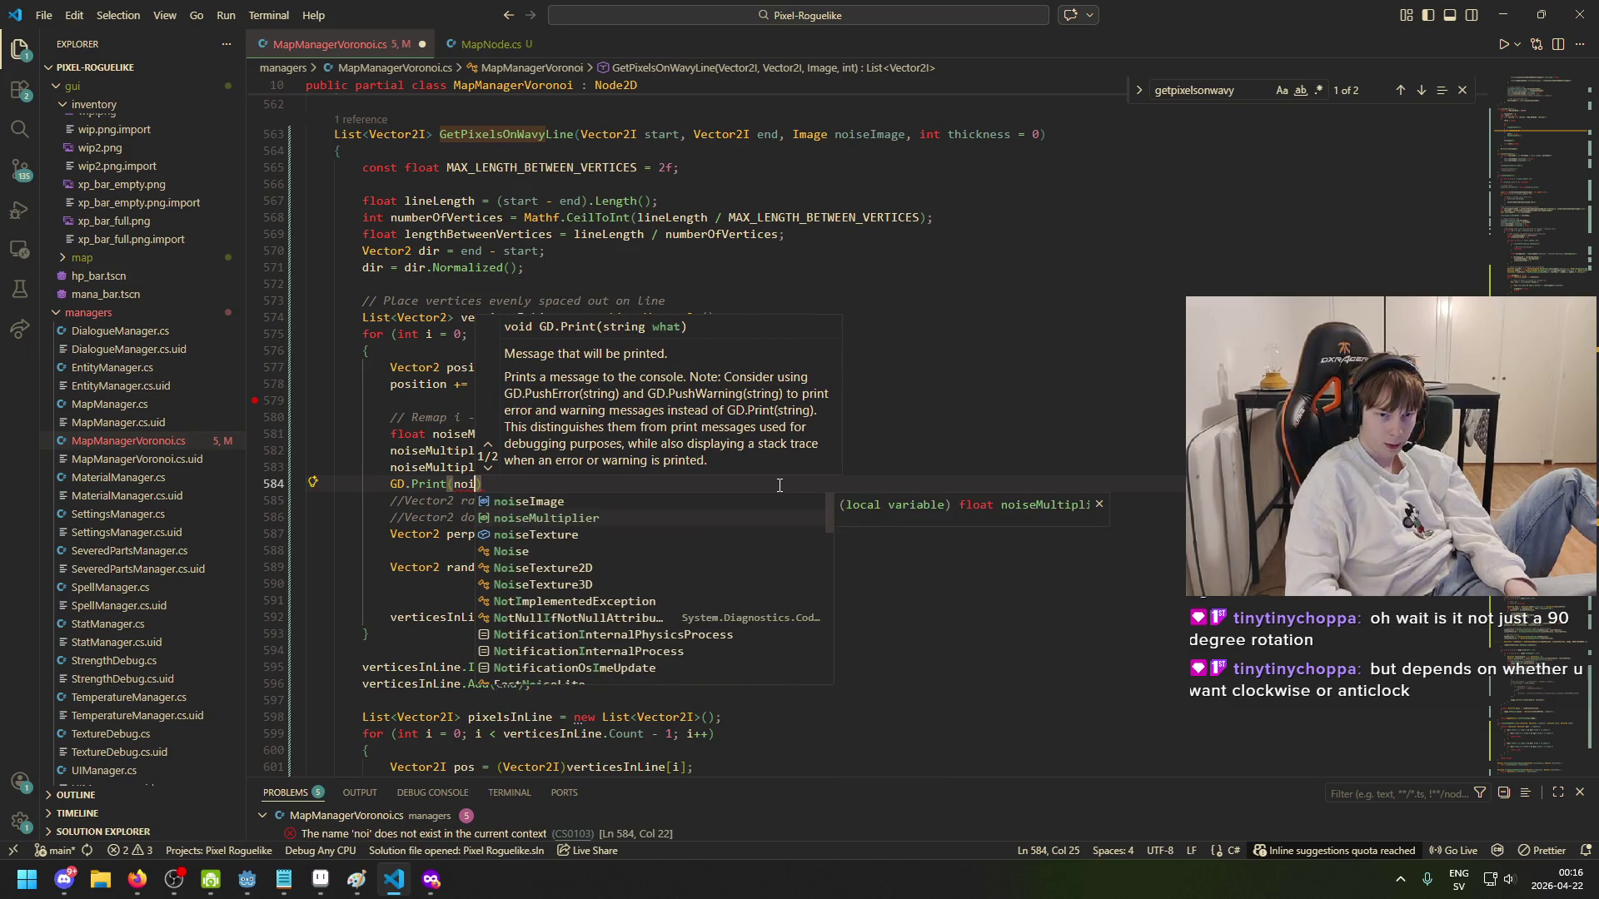
pyautogui.press('Tab')
pyautogui.press('End')
pyautogui.write(';')
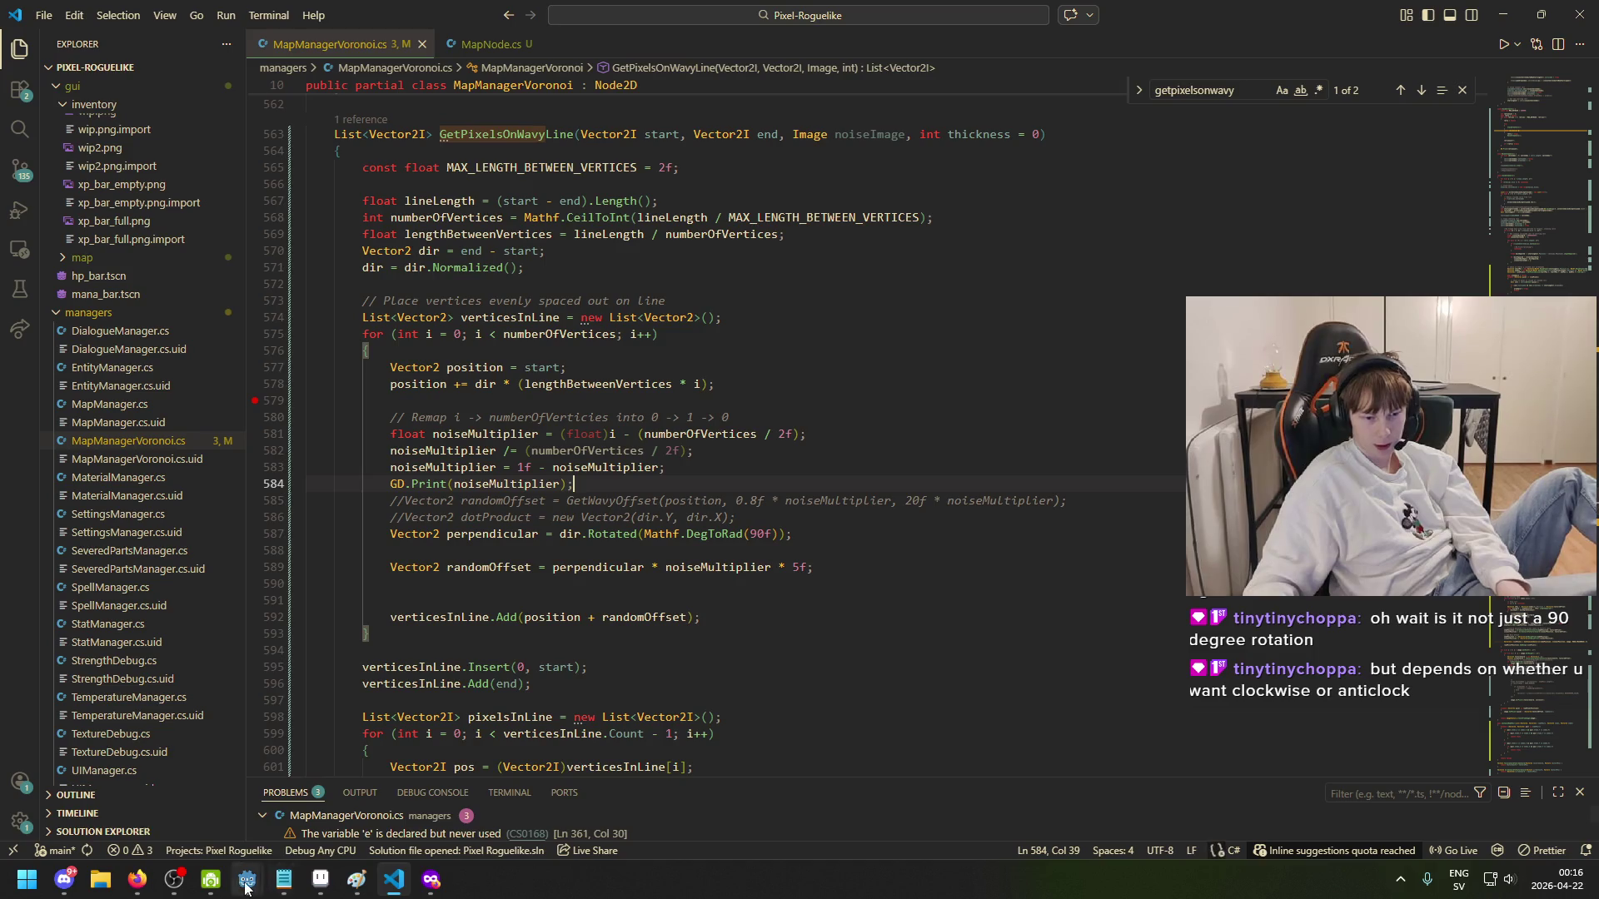
# - Search for GD.Print and delete the debug print on line 121 in _Ready
pyautogui.moveTo(247, 879)
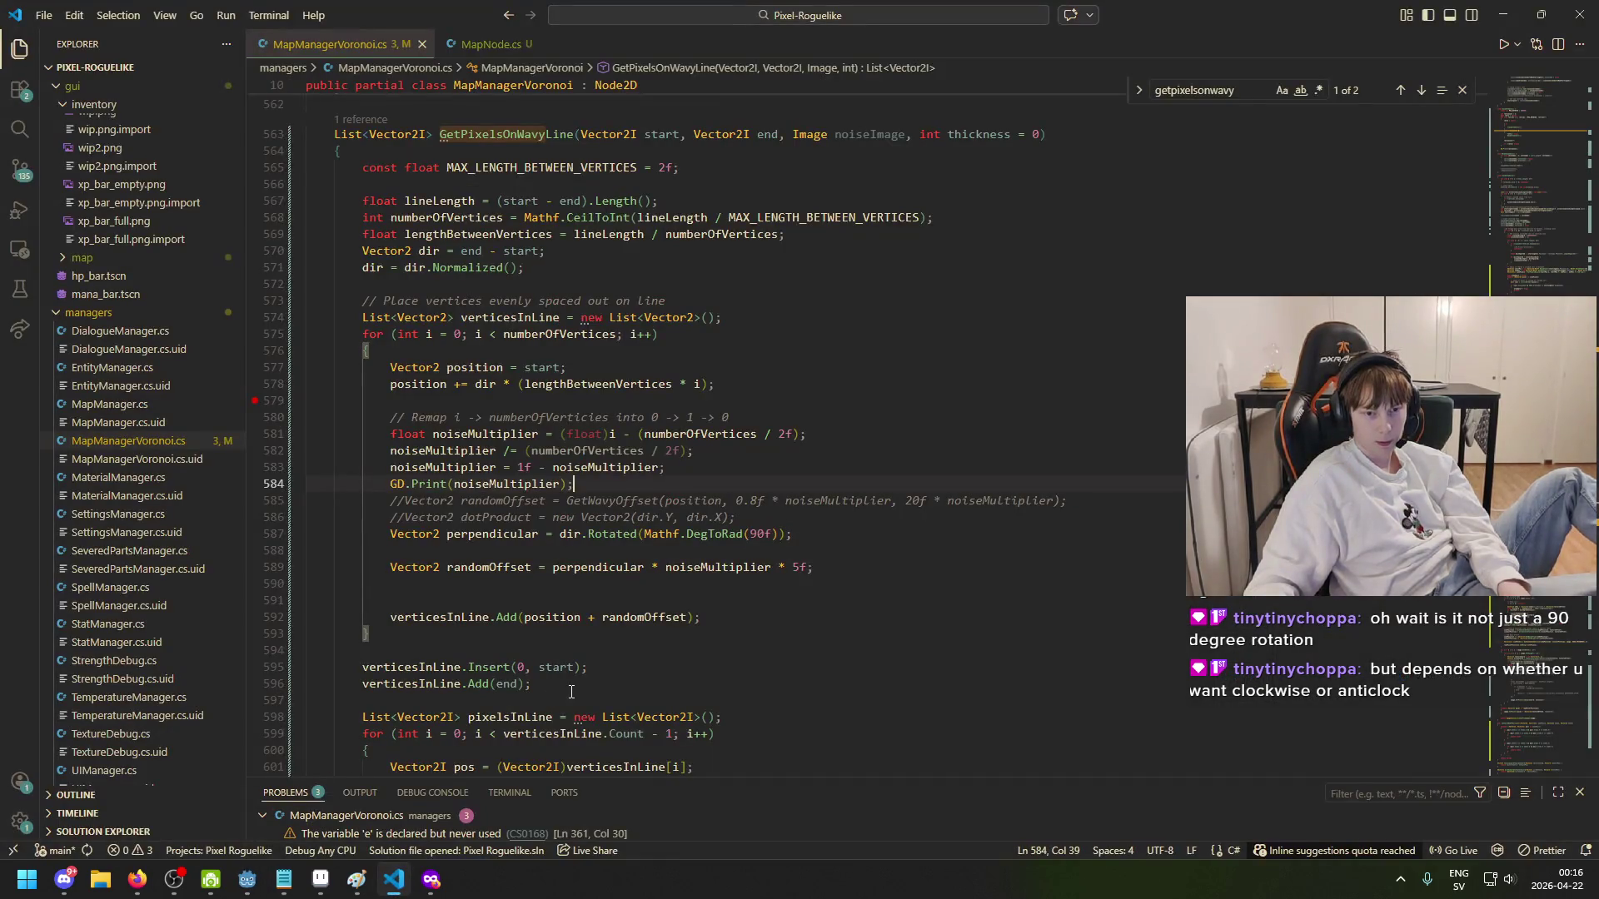
pyautogui.hotkey('ctrl', 'f')
pyautogui.write('GD.Print')
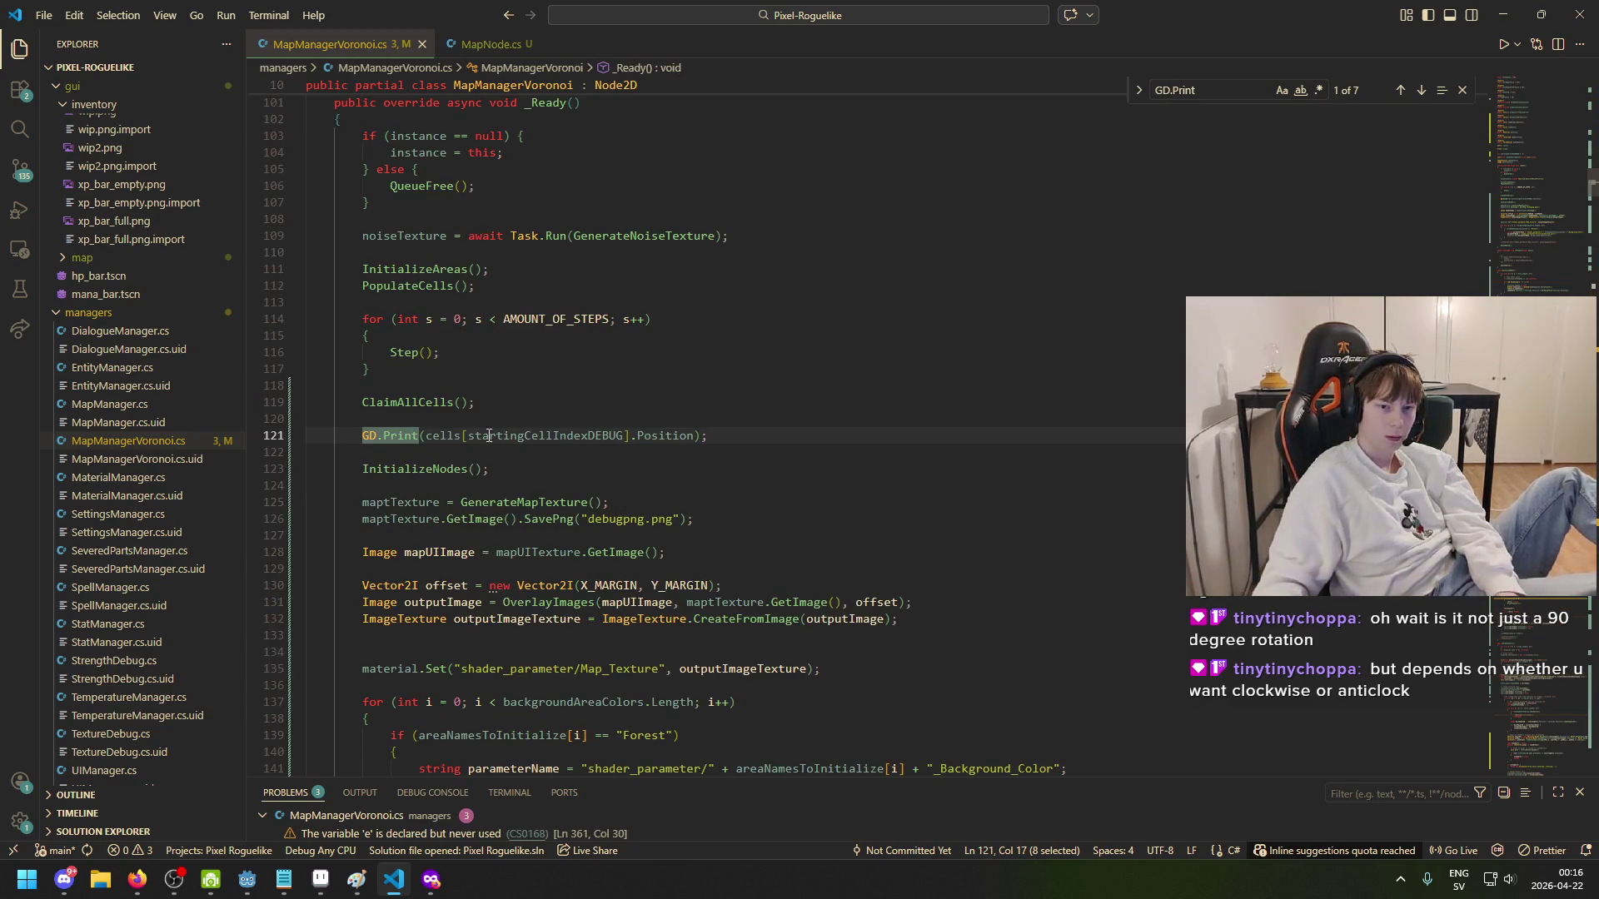
pyautogui.click(765, 436)
pyautogui.hotkey('shift', 'Up')
pyautogui.hotkey('shift', 'Up')
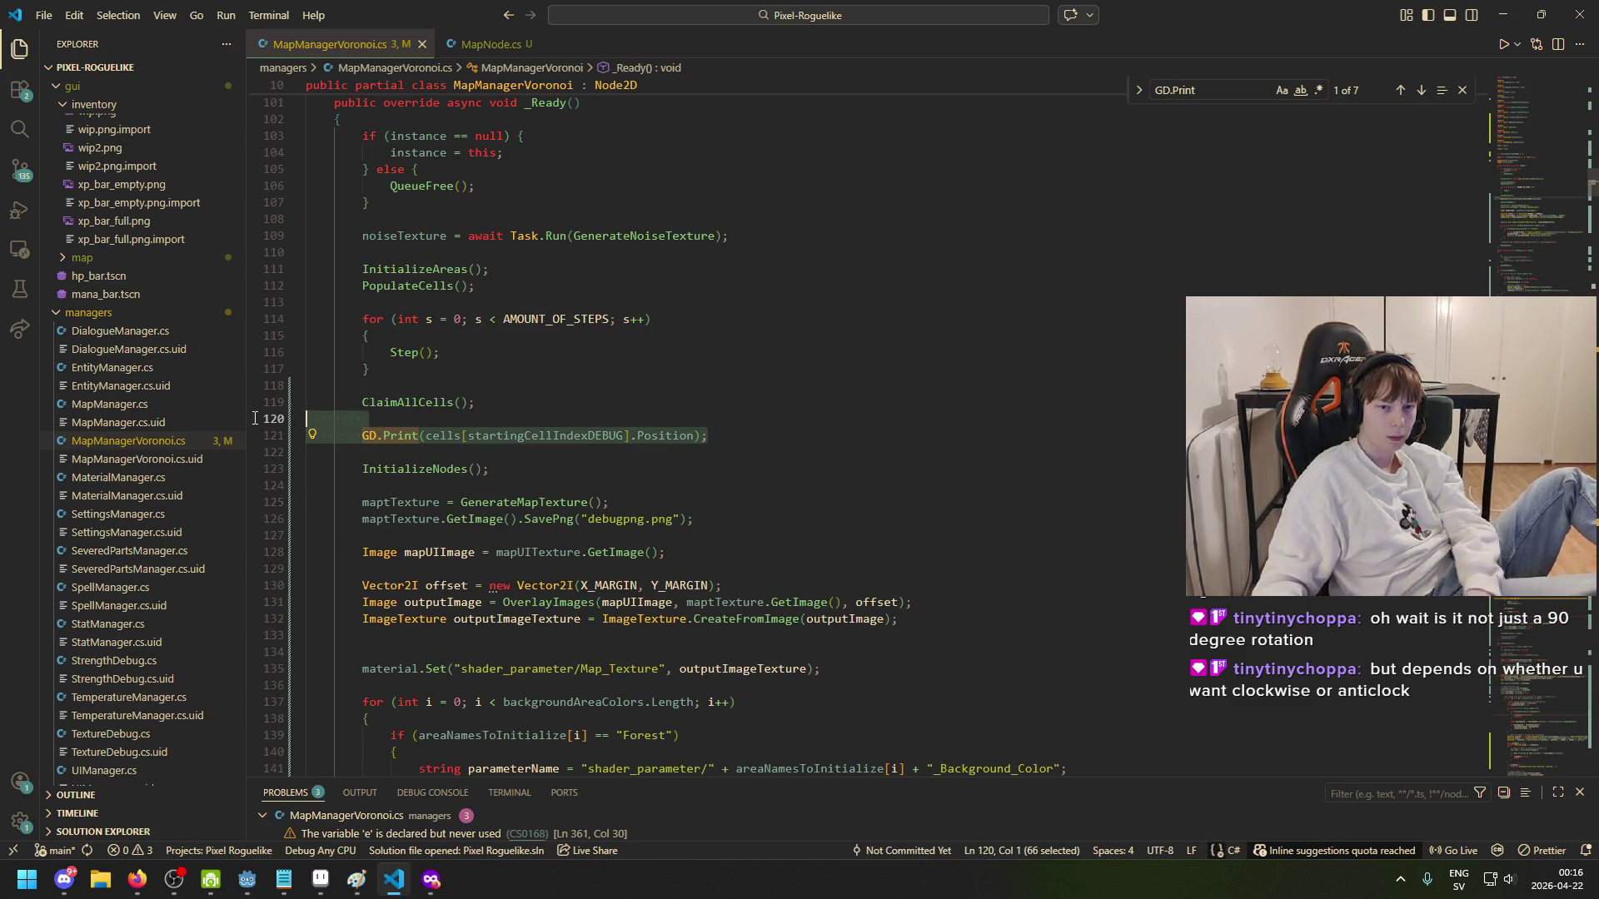
pyautogui.press('BackSpace')
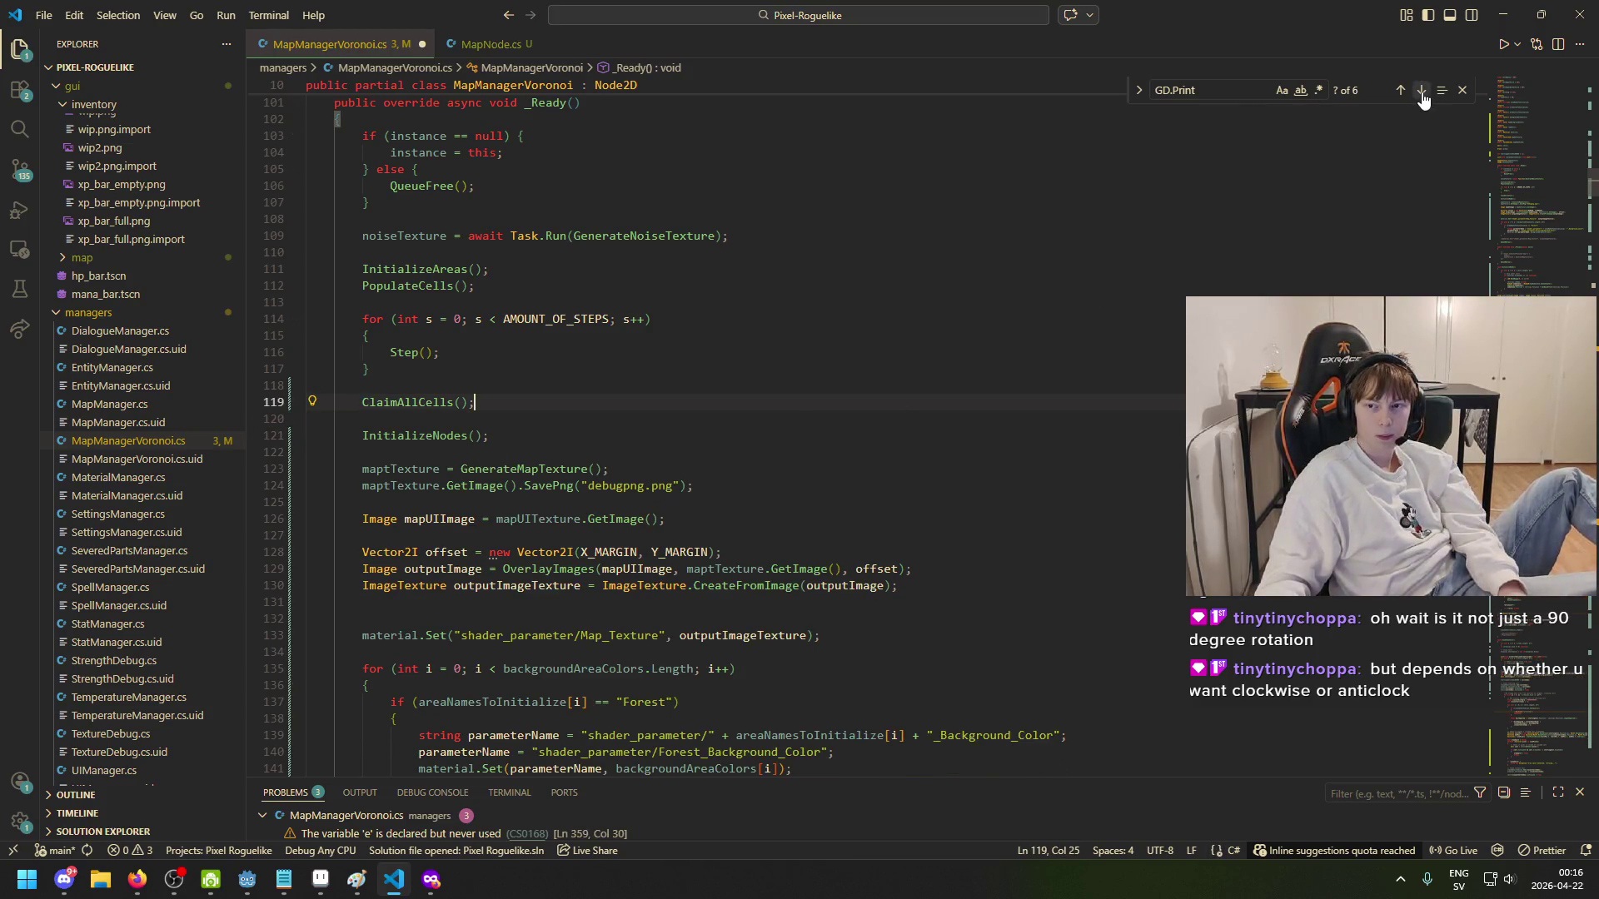
# - Delete the retryCount GD.Print line in ClaimAllCells and save the script
pyautogui.click(1422, 97)
pyautogui.click(1422, 97)
pyautogui.click(1422, 96)
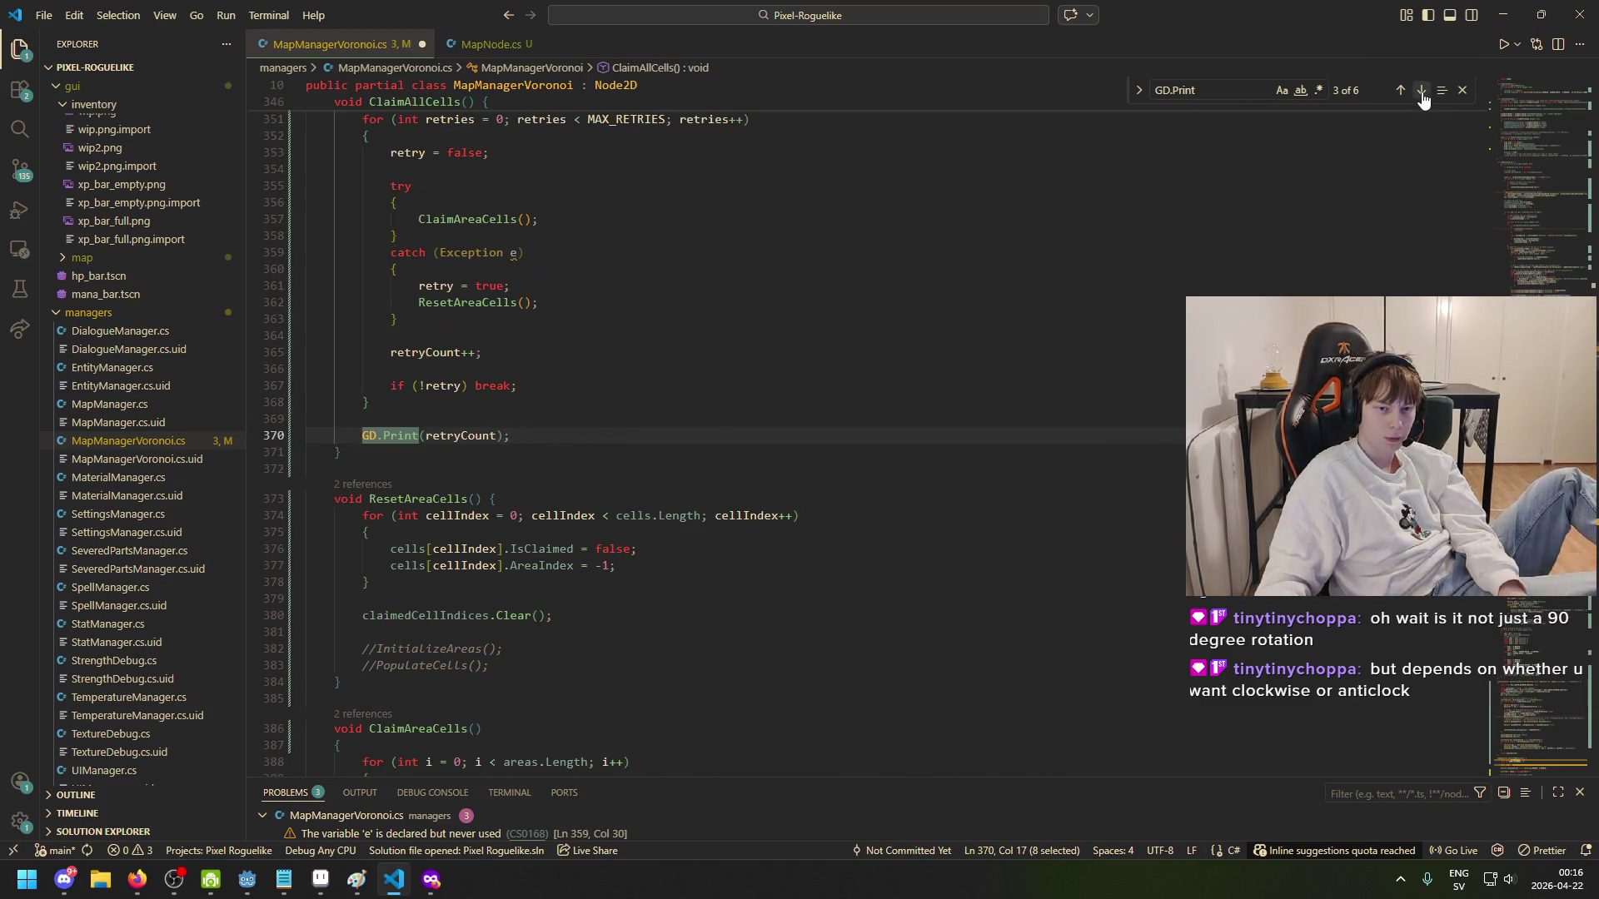
pyautogui.moveTo(614, 432); pyautogui.dragTo(257, 427)
pyautogui.press('BackSpace')
pyautogui.press('BackSpace')
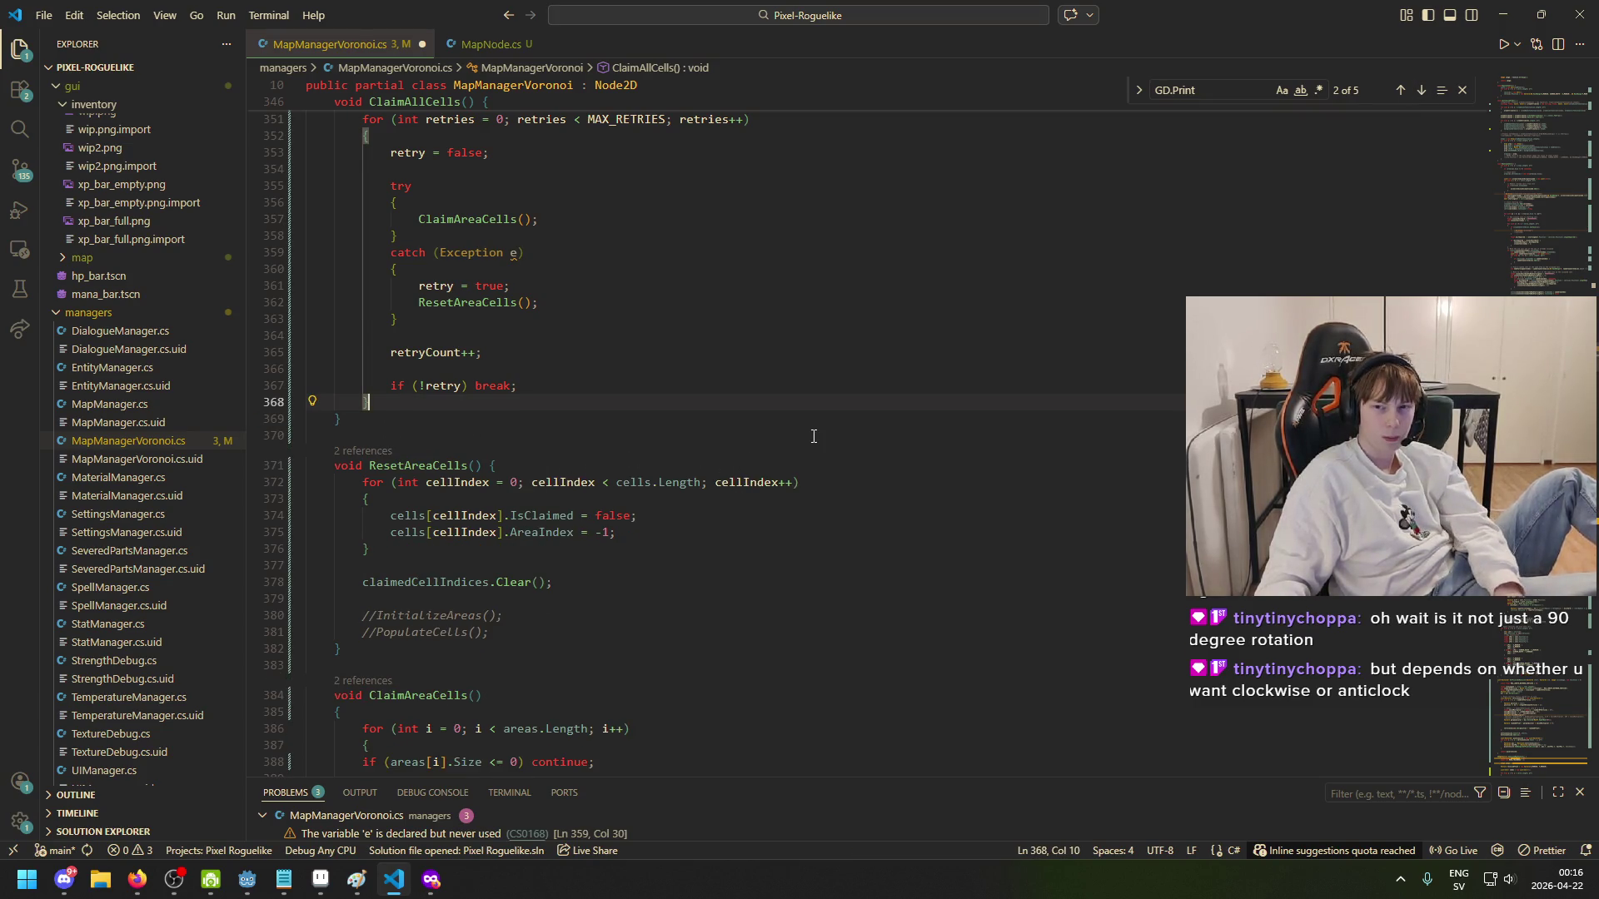
pyautogui.hotkey('ctrl', 's')
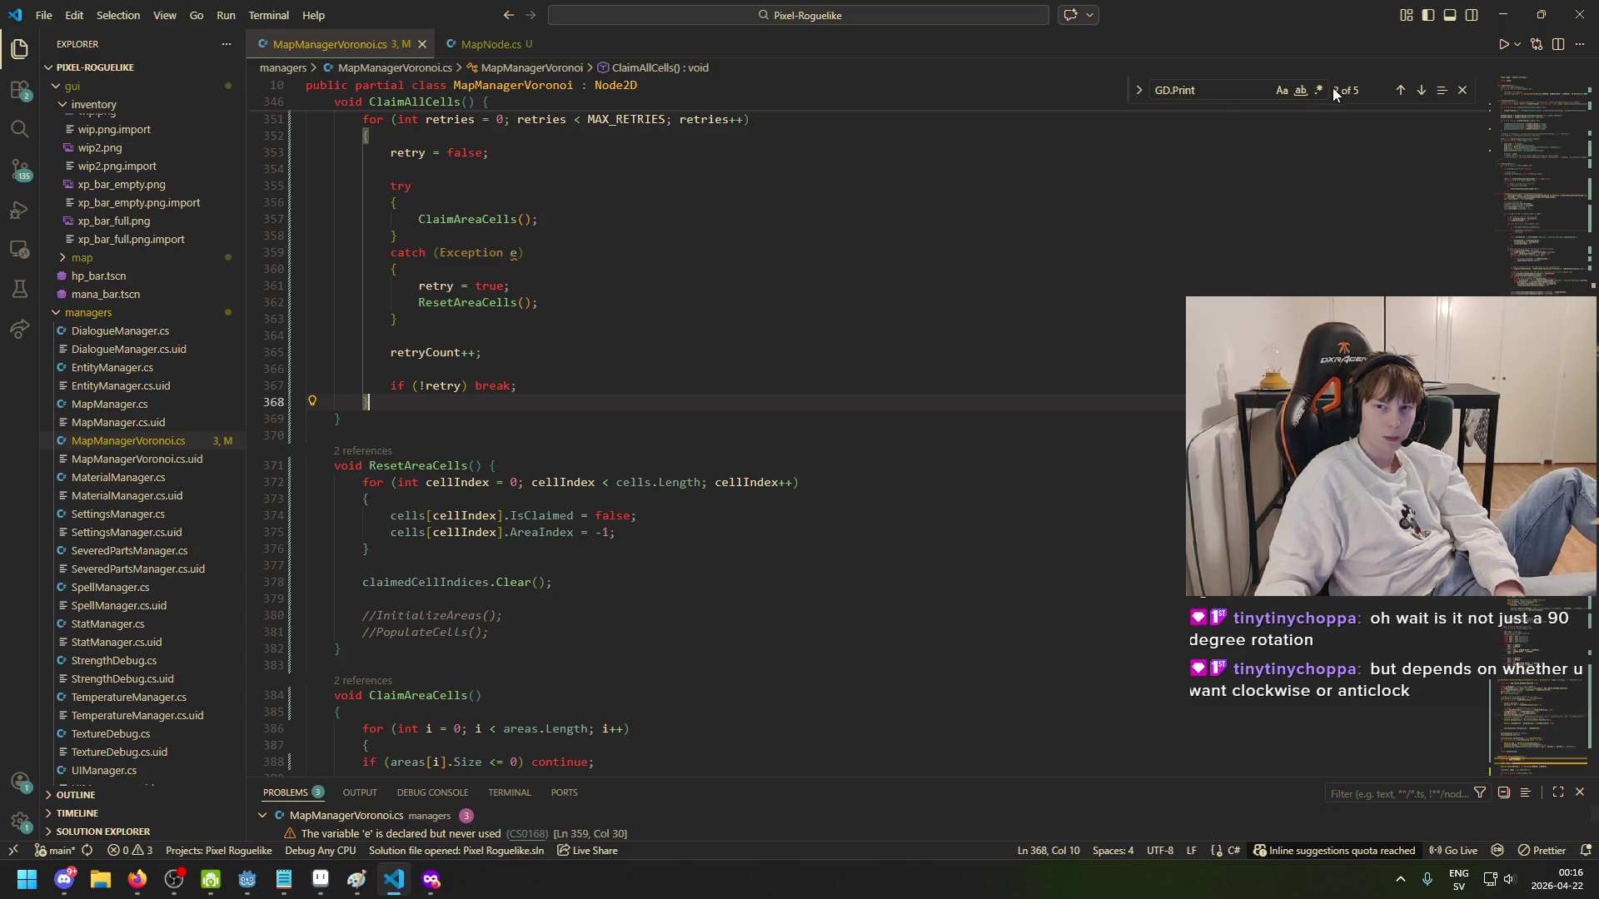
# - Step through the GD.Print matches to the new noiseMultiplier print on line 580
pyautogui.click(1420, 90)
pyautogui.click(1420, 89)
pyautogui.click(1421, 90)
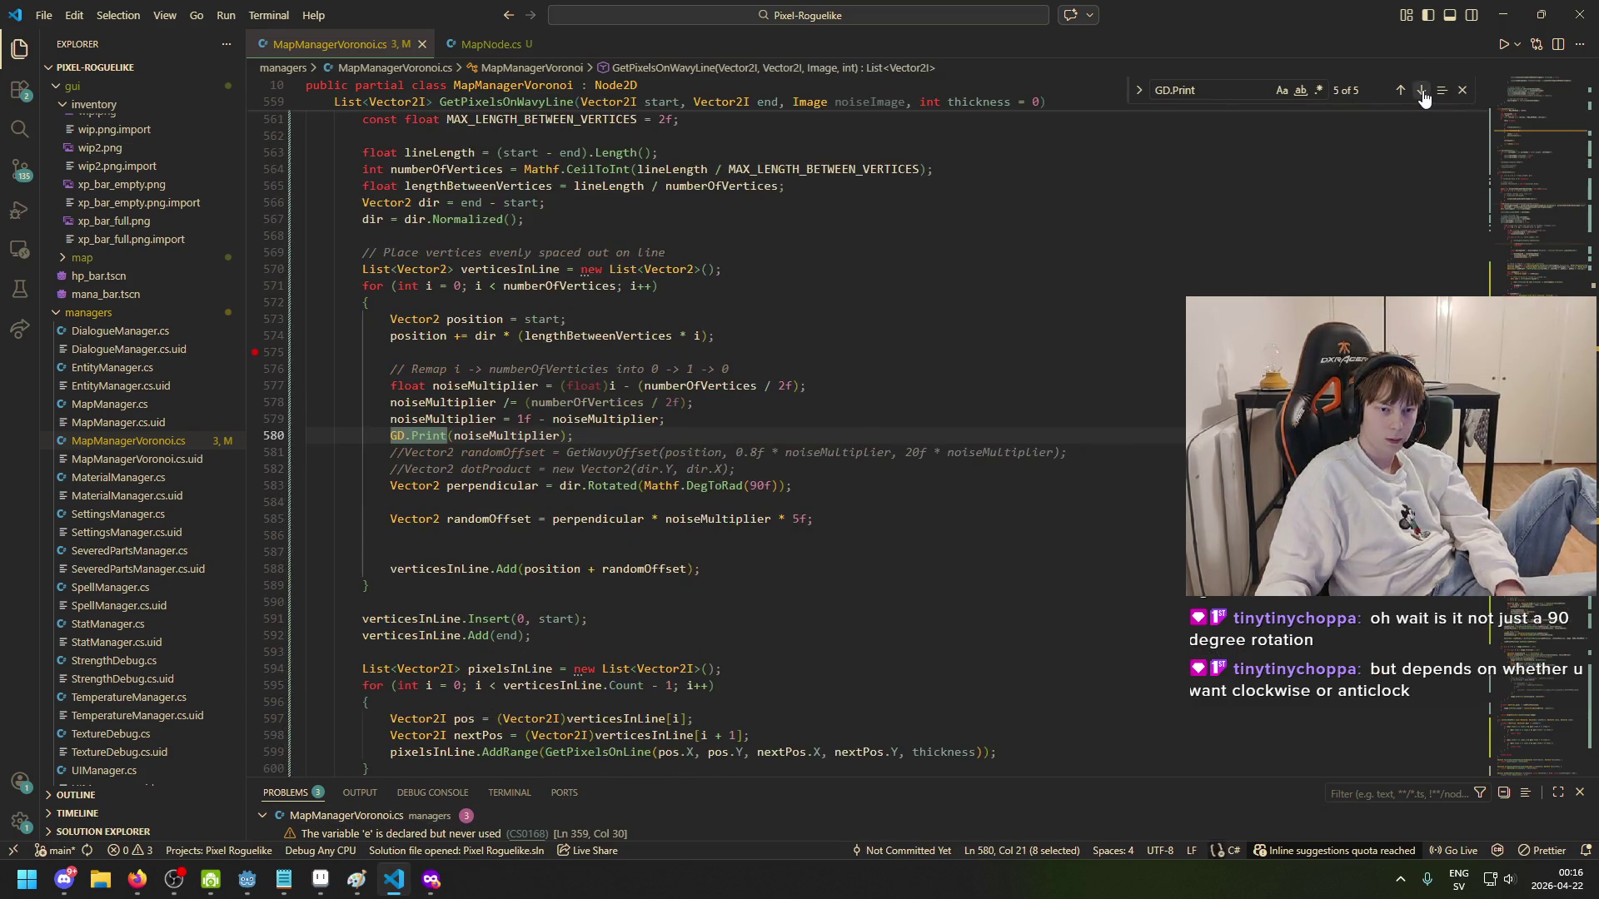
# - Run the game from the Godot editor, then close the game window
pyautogui.click(248, 879)
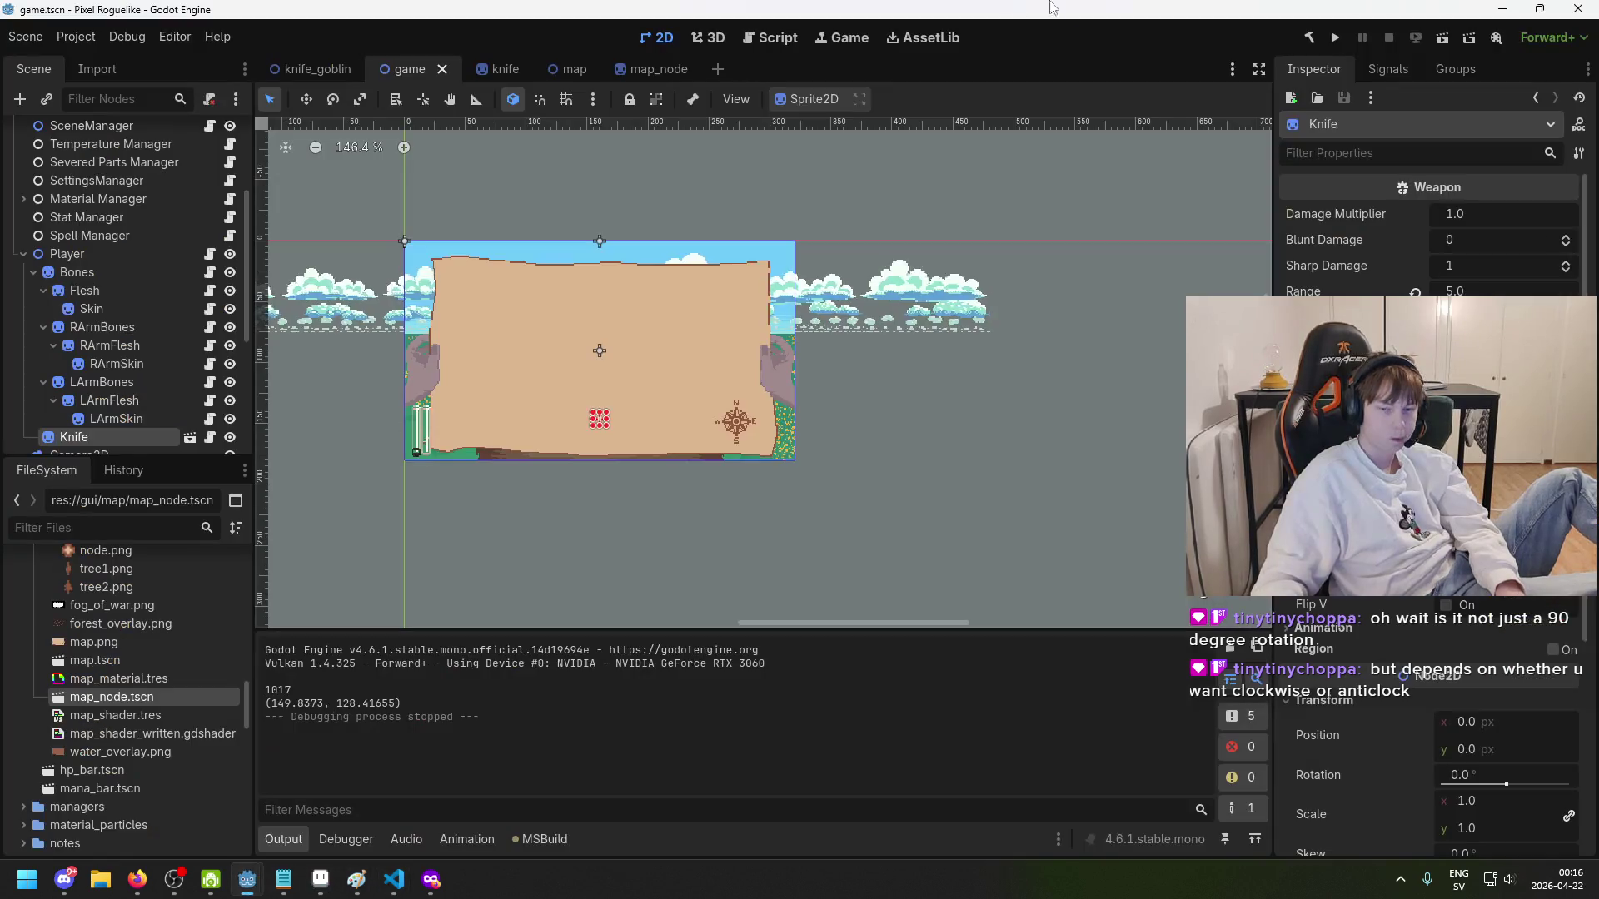
pyautogui.click(1333, 43)
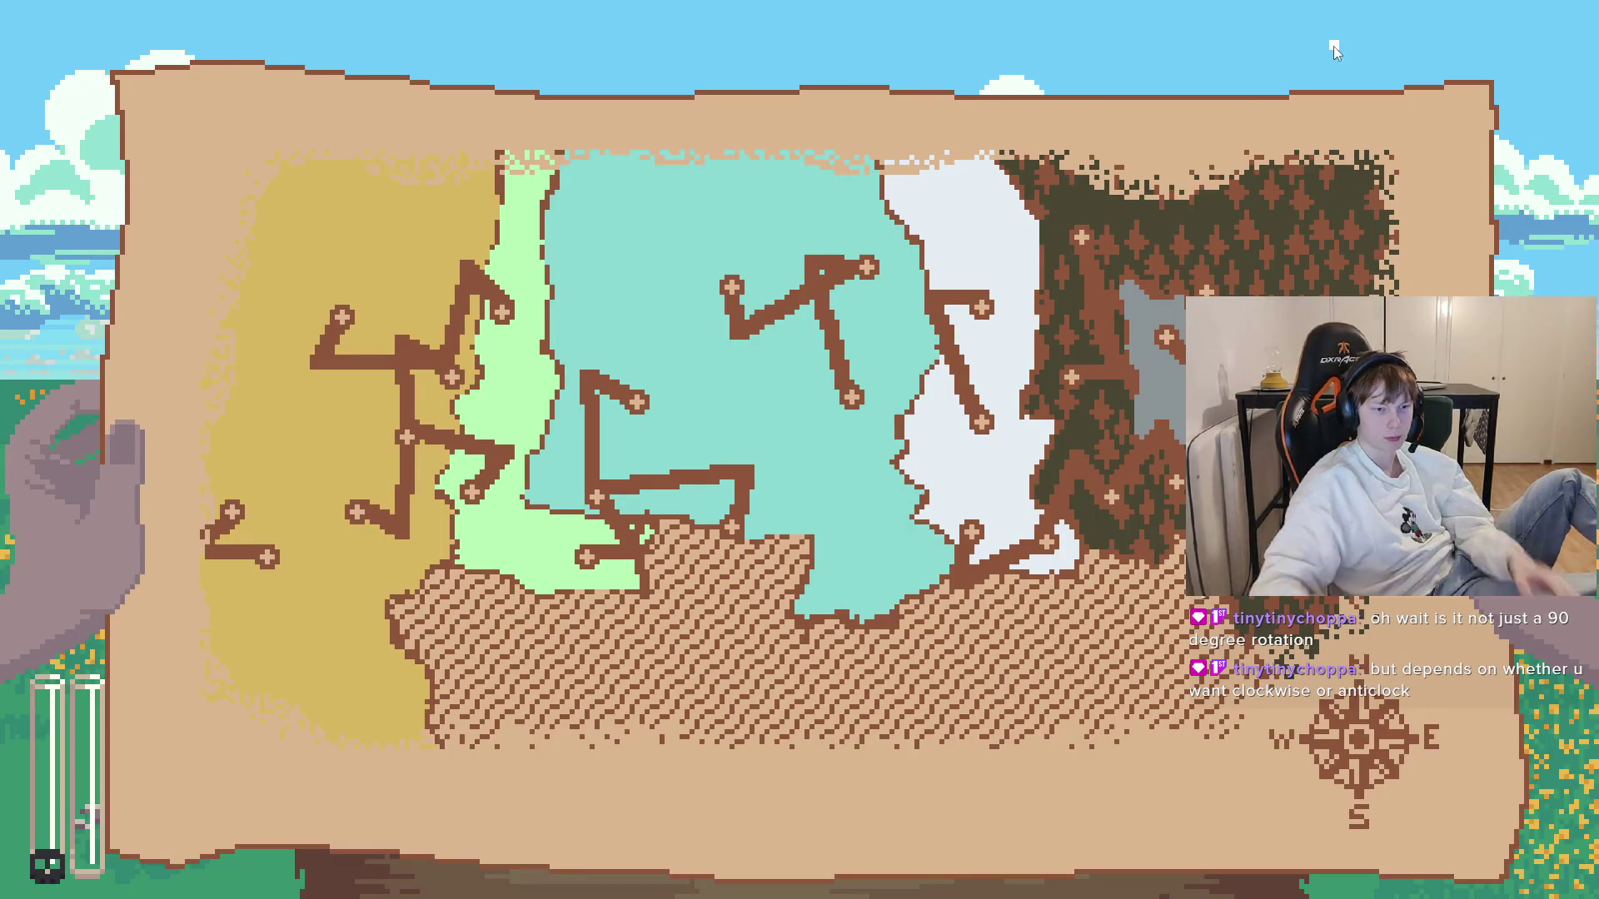
pyautogui.hotkey('alt', 'Tab')
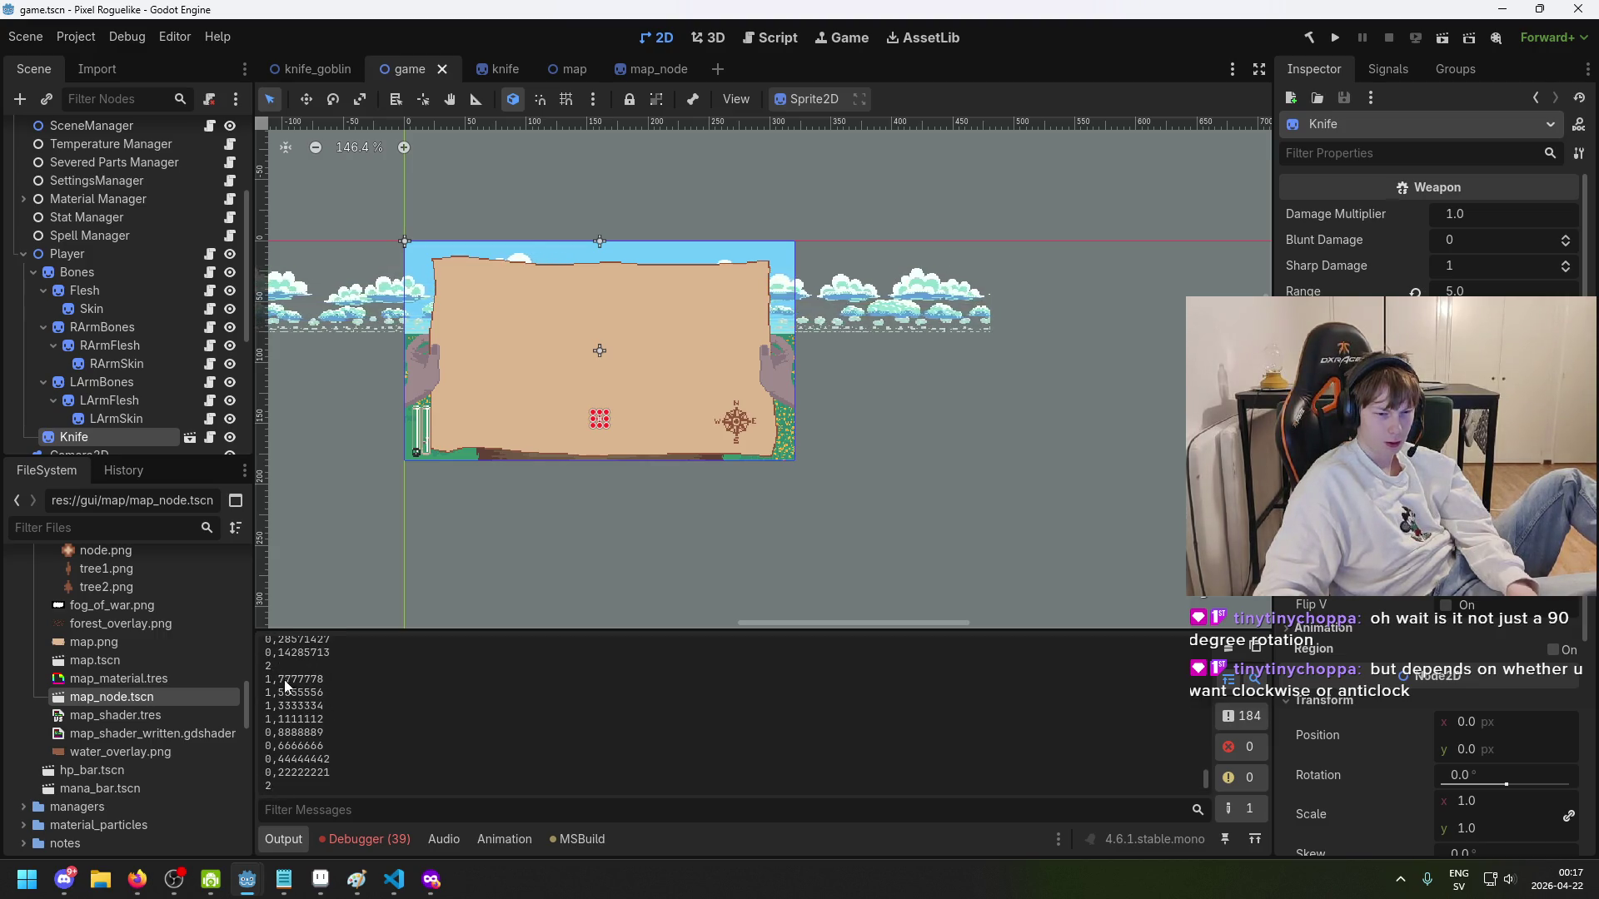
# - Inspect the printed noiseMultiplier values, starting from 2, in the Output panel
pyautogui.moveTo(267, 679); pyautogui.dragTo(282, 680)
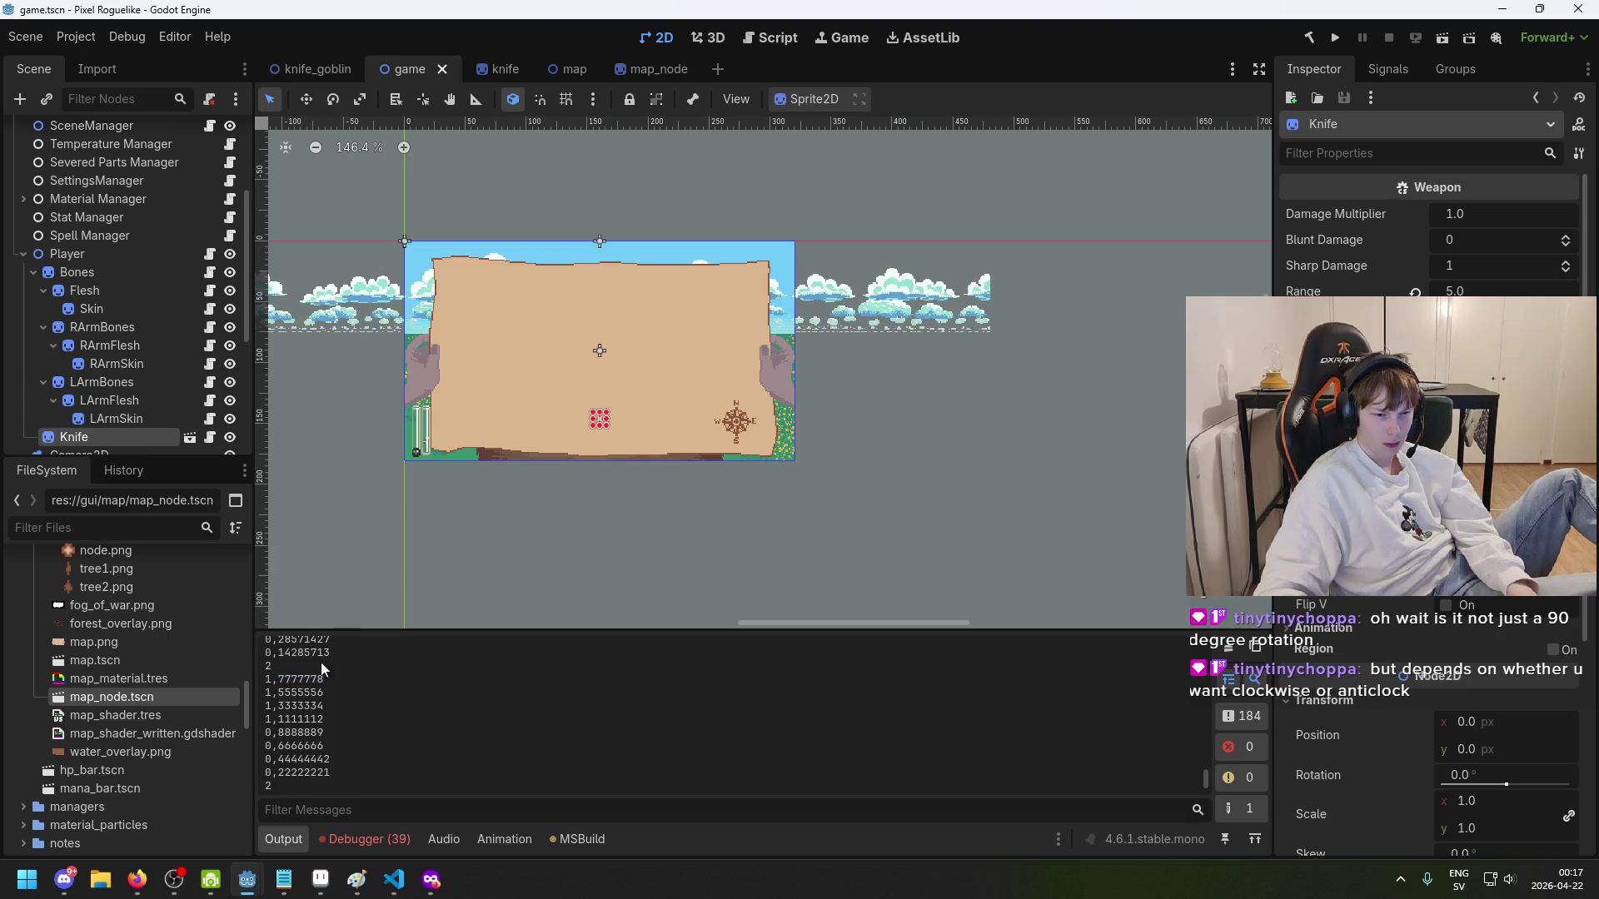
pyautogui.doubleClick(322, 663)
pyautogui.scroll(2, 317, 676)
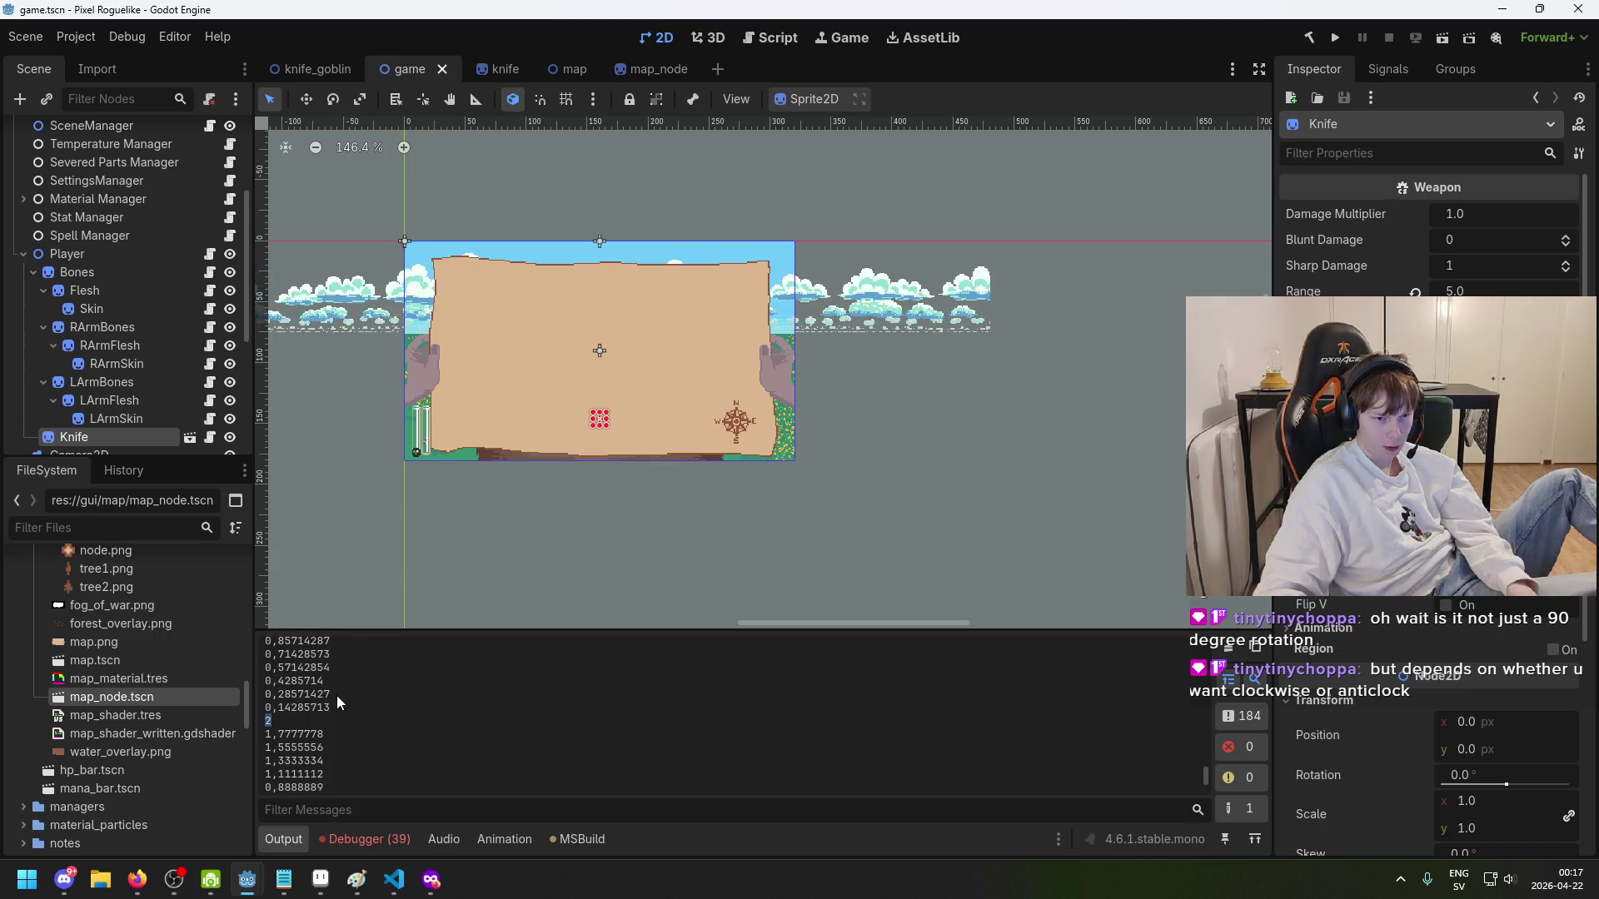
pyautogui.moveTo(394, 880)
pyautogui.click(437, 834)
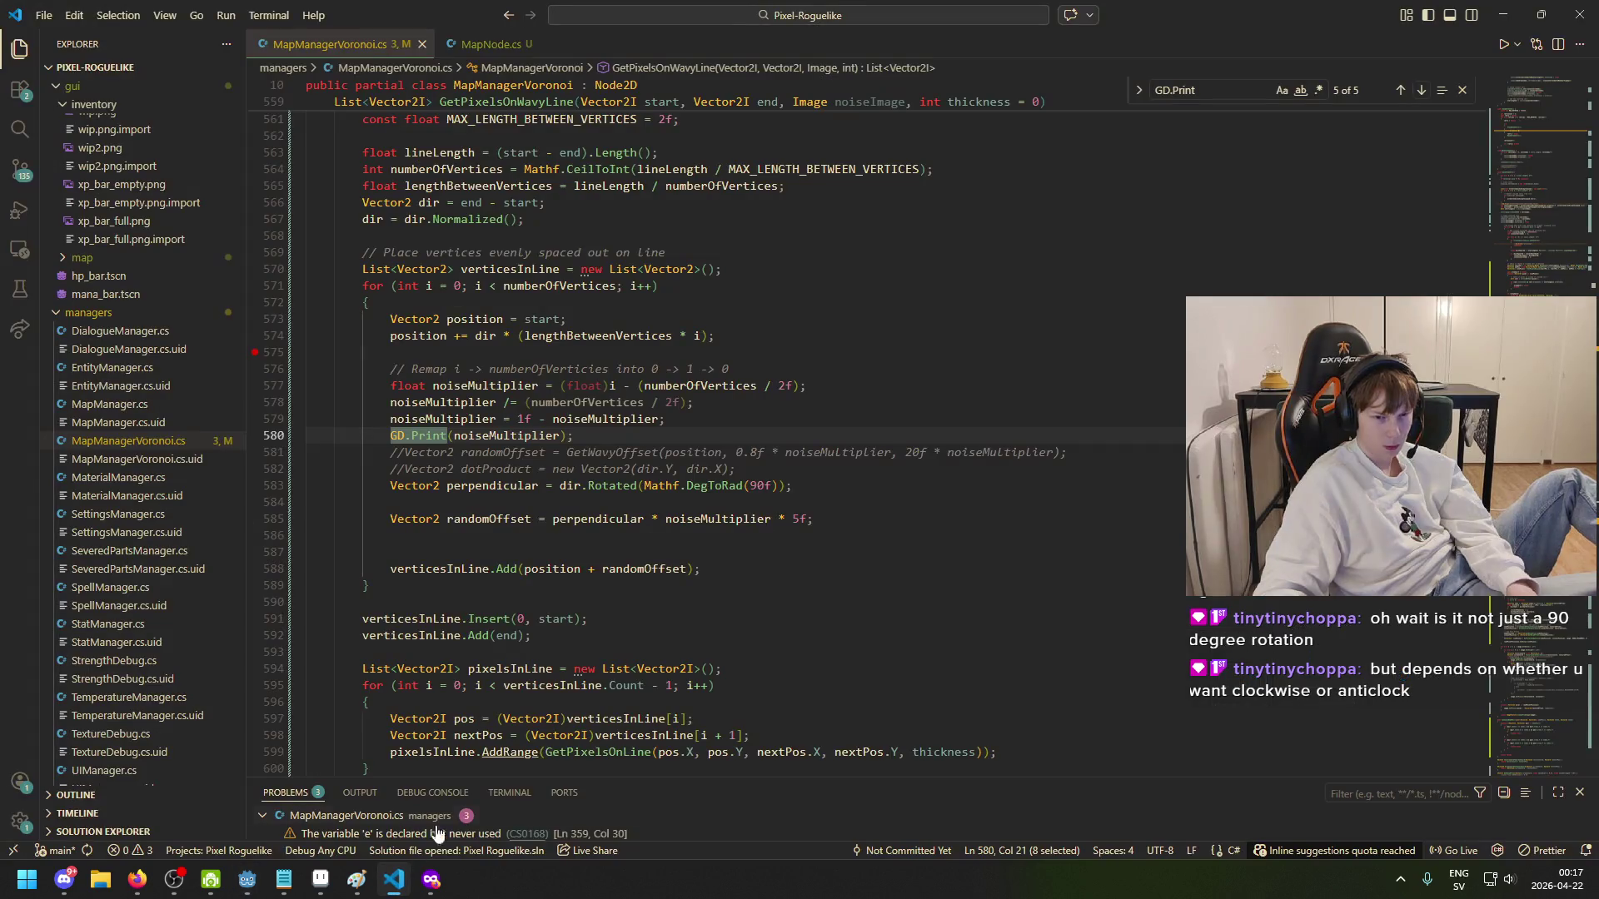
pyautogui.click(508, 435)
pyautogui.click(574, 435)
pyautogui.scroll(3, 716, 539)
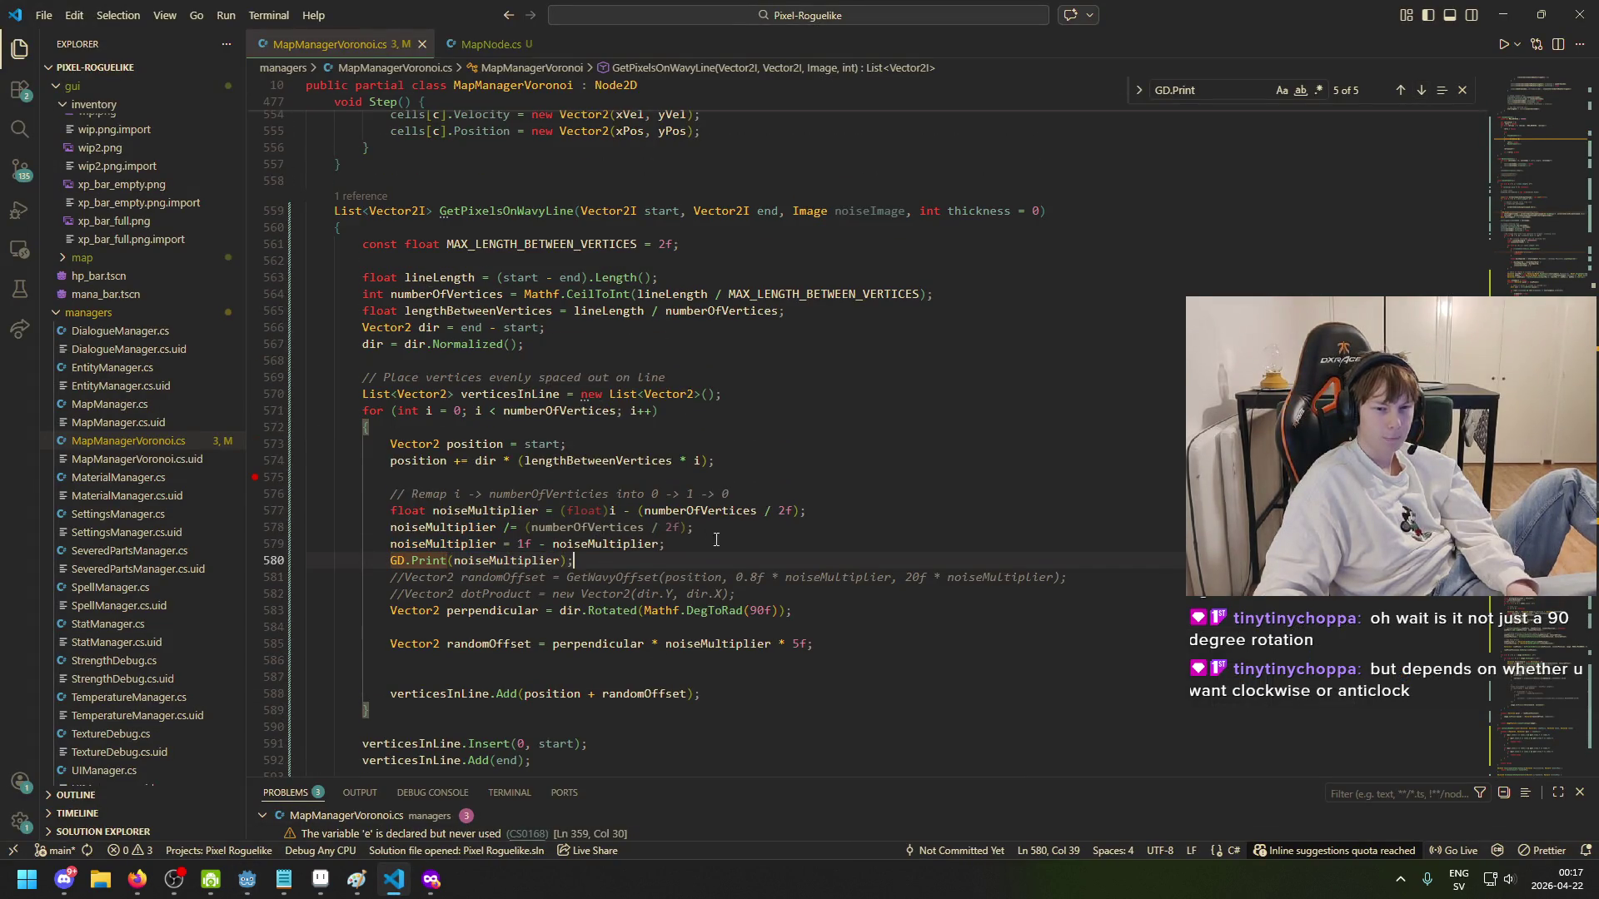
pyautogui.click(756, 511)
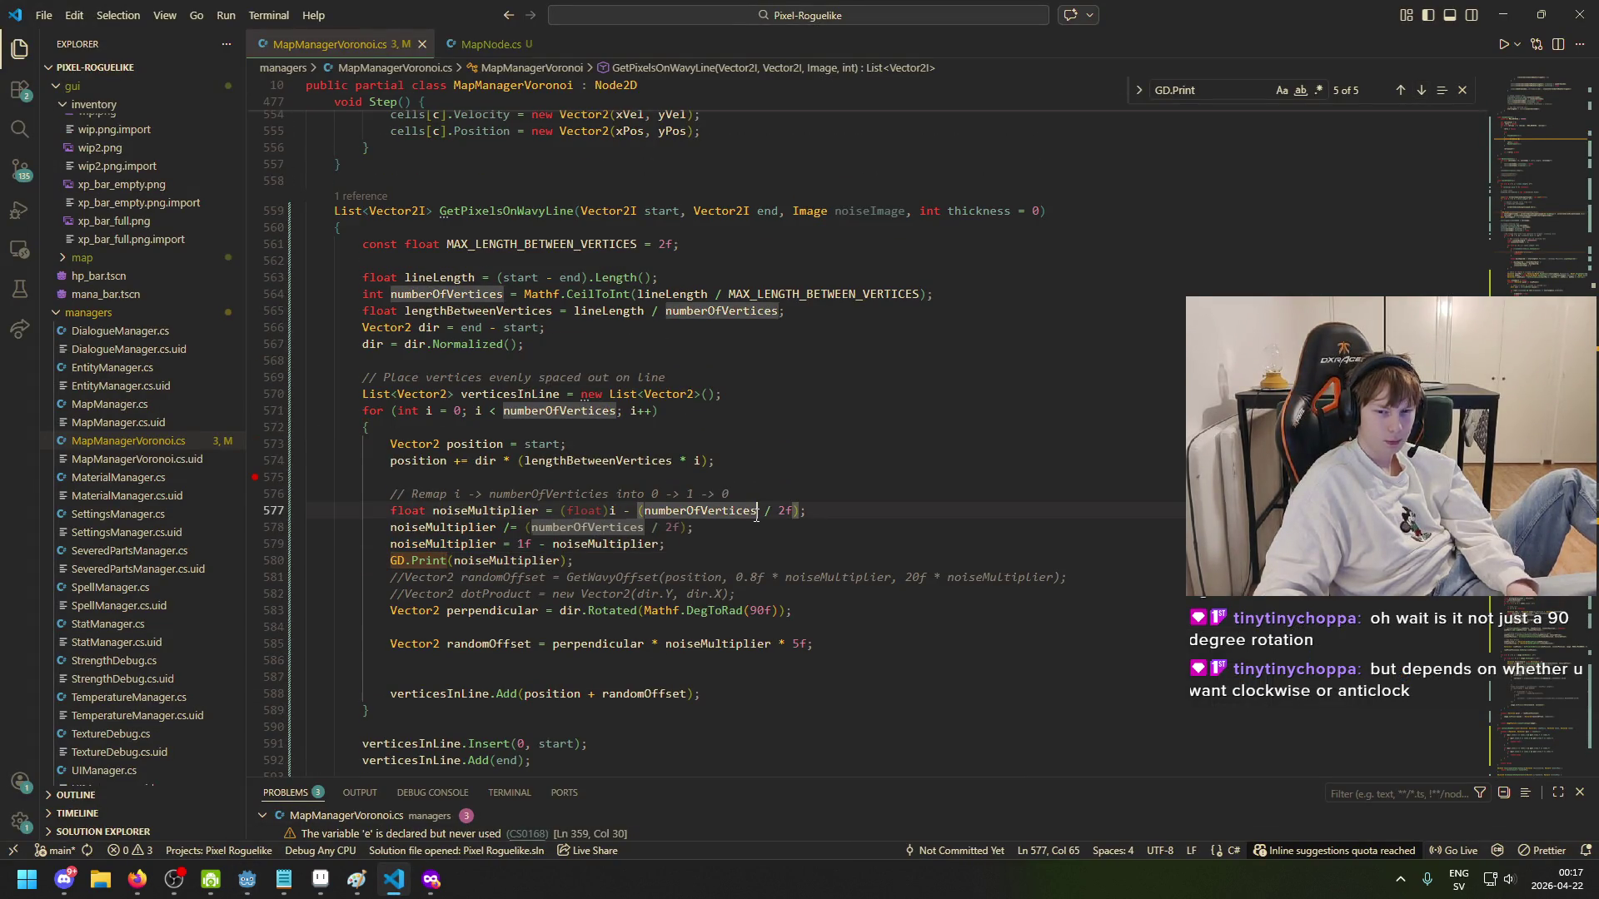
pyautogui.click(609, 511)
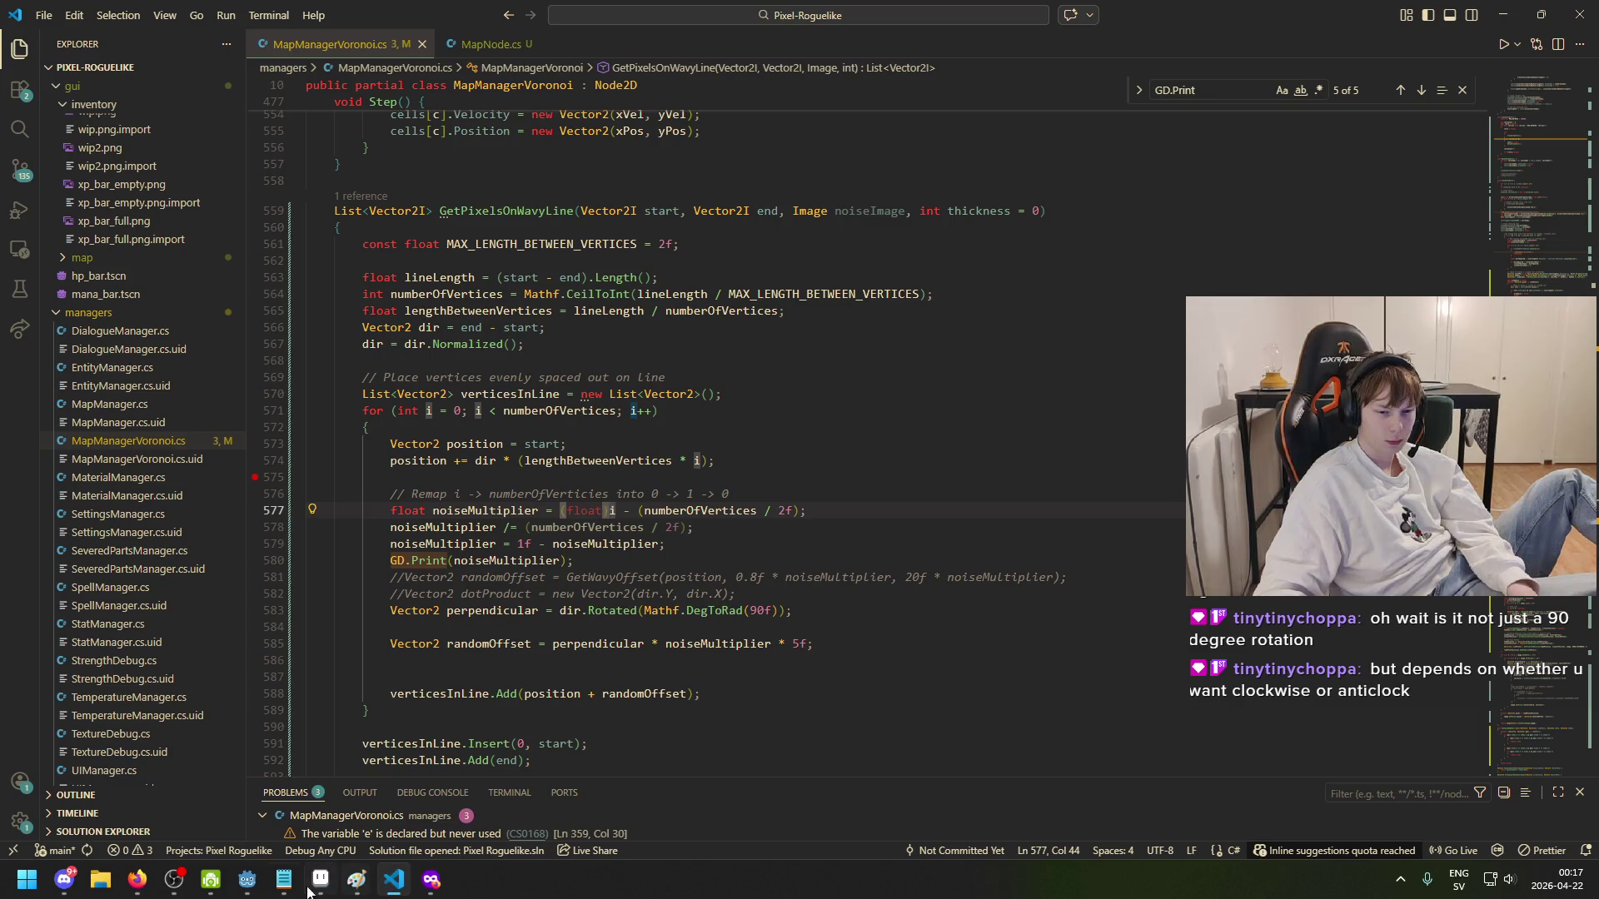
pyautogui.moveTo(247, 879)
pyautogui.click(183, 821)
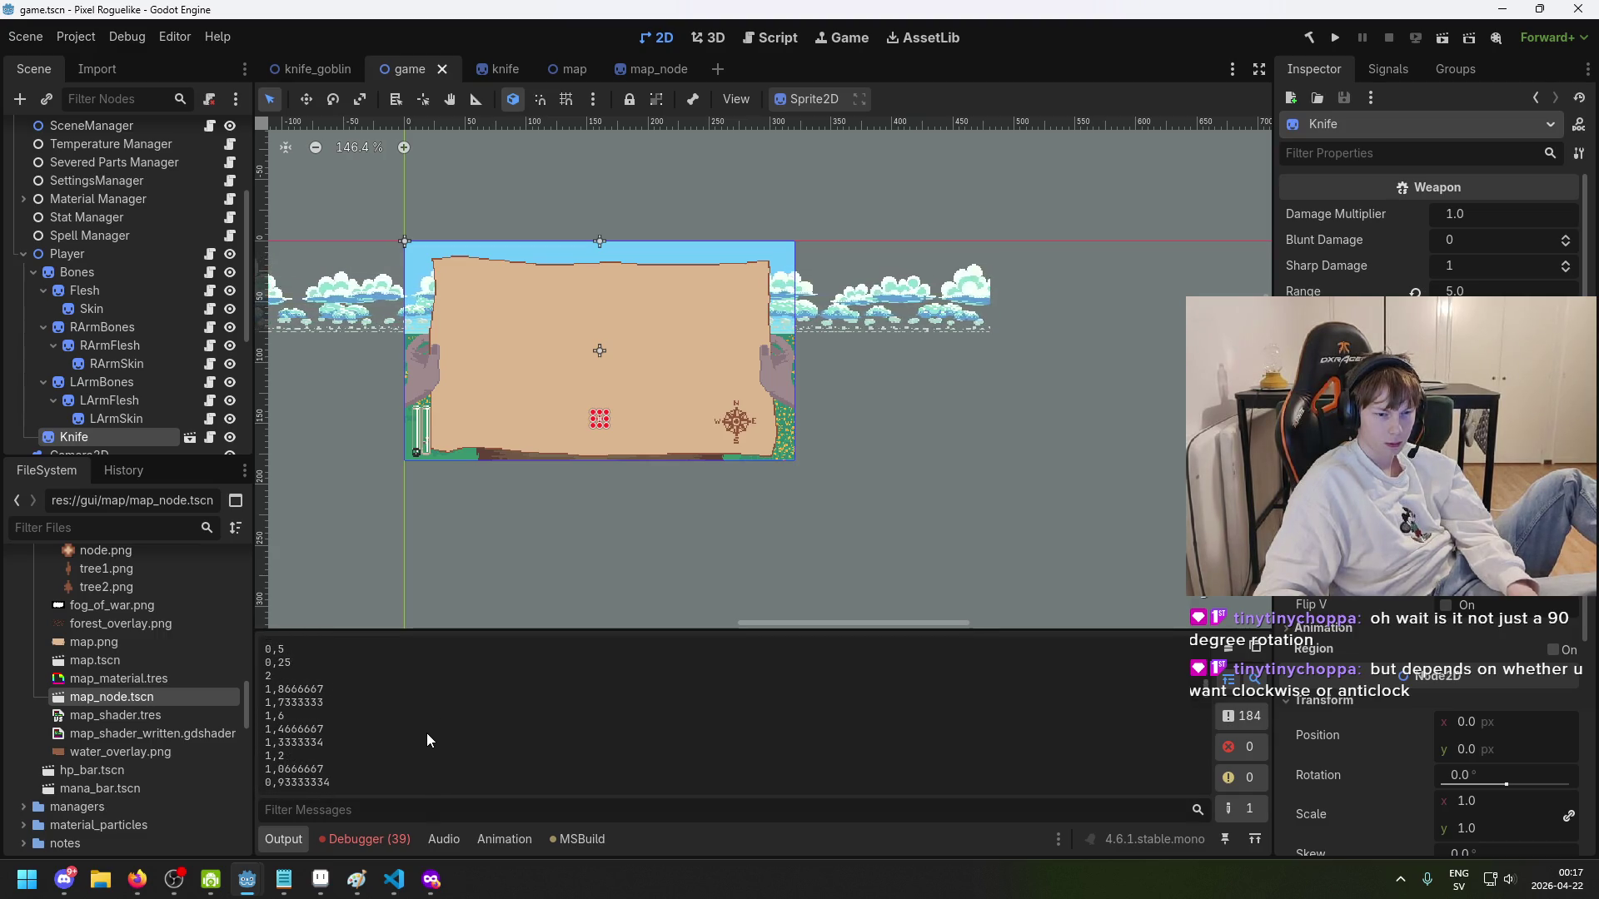
# - Return from Godot to MapManagerVoronoi.cs in Visual Studio Code
pyautogui.hotkey('alt', 'Tab')
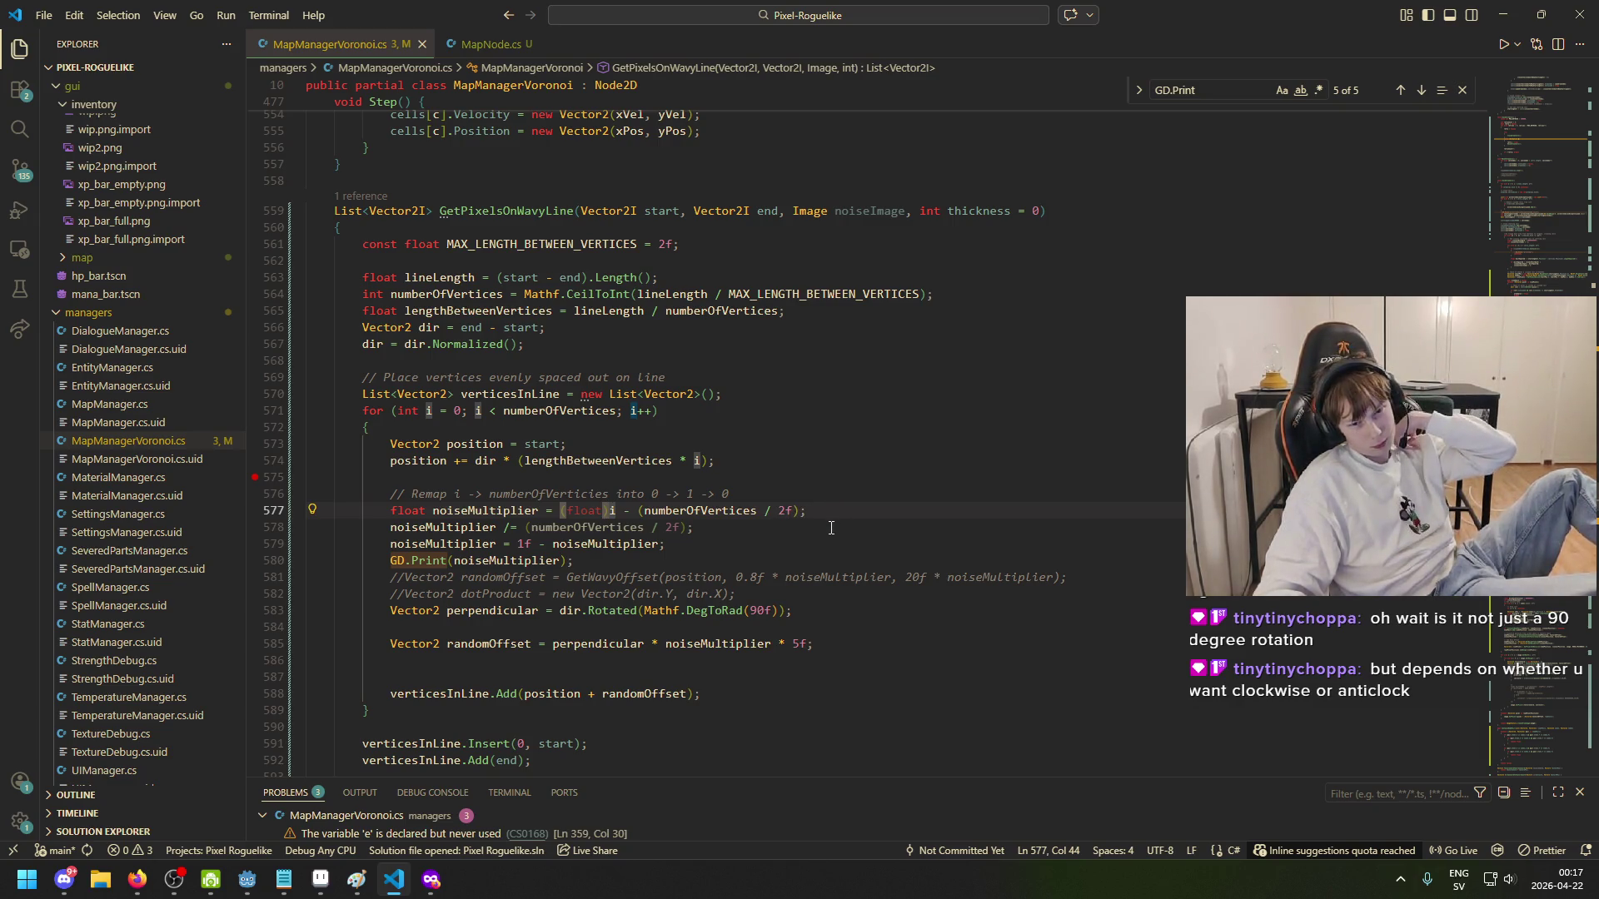
pyautogui.click(699, 510)
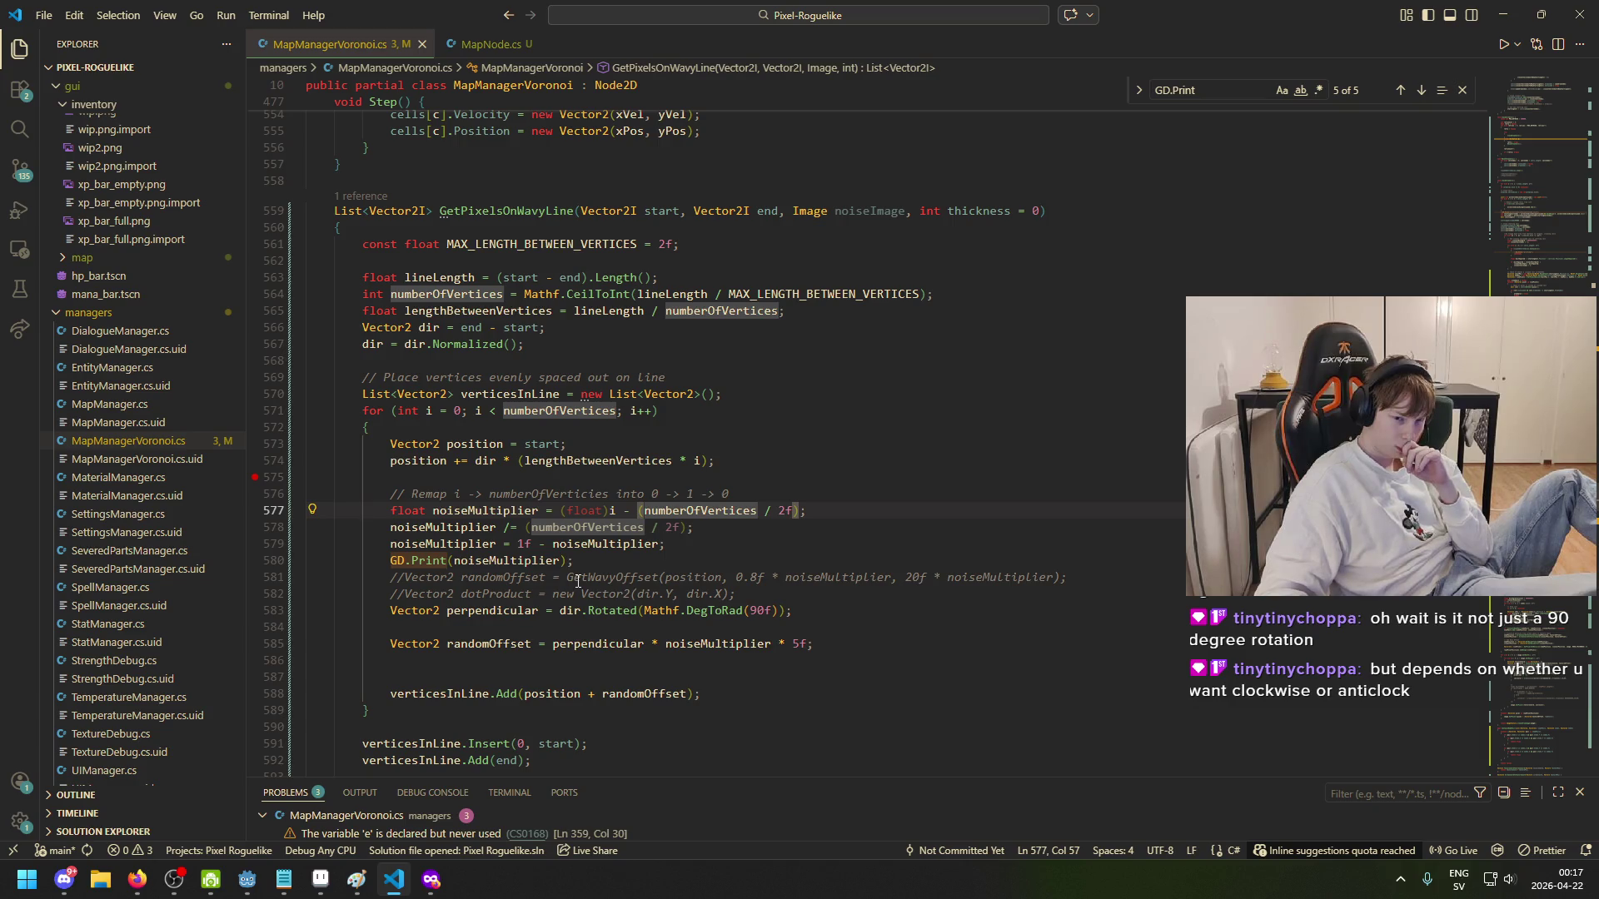
pyautogui.click(722, 529)
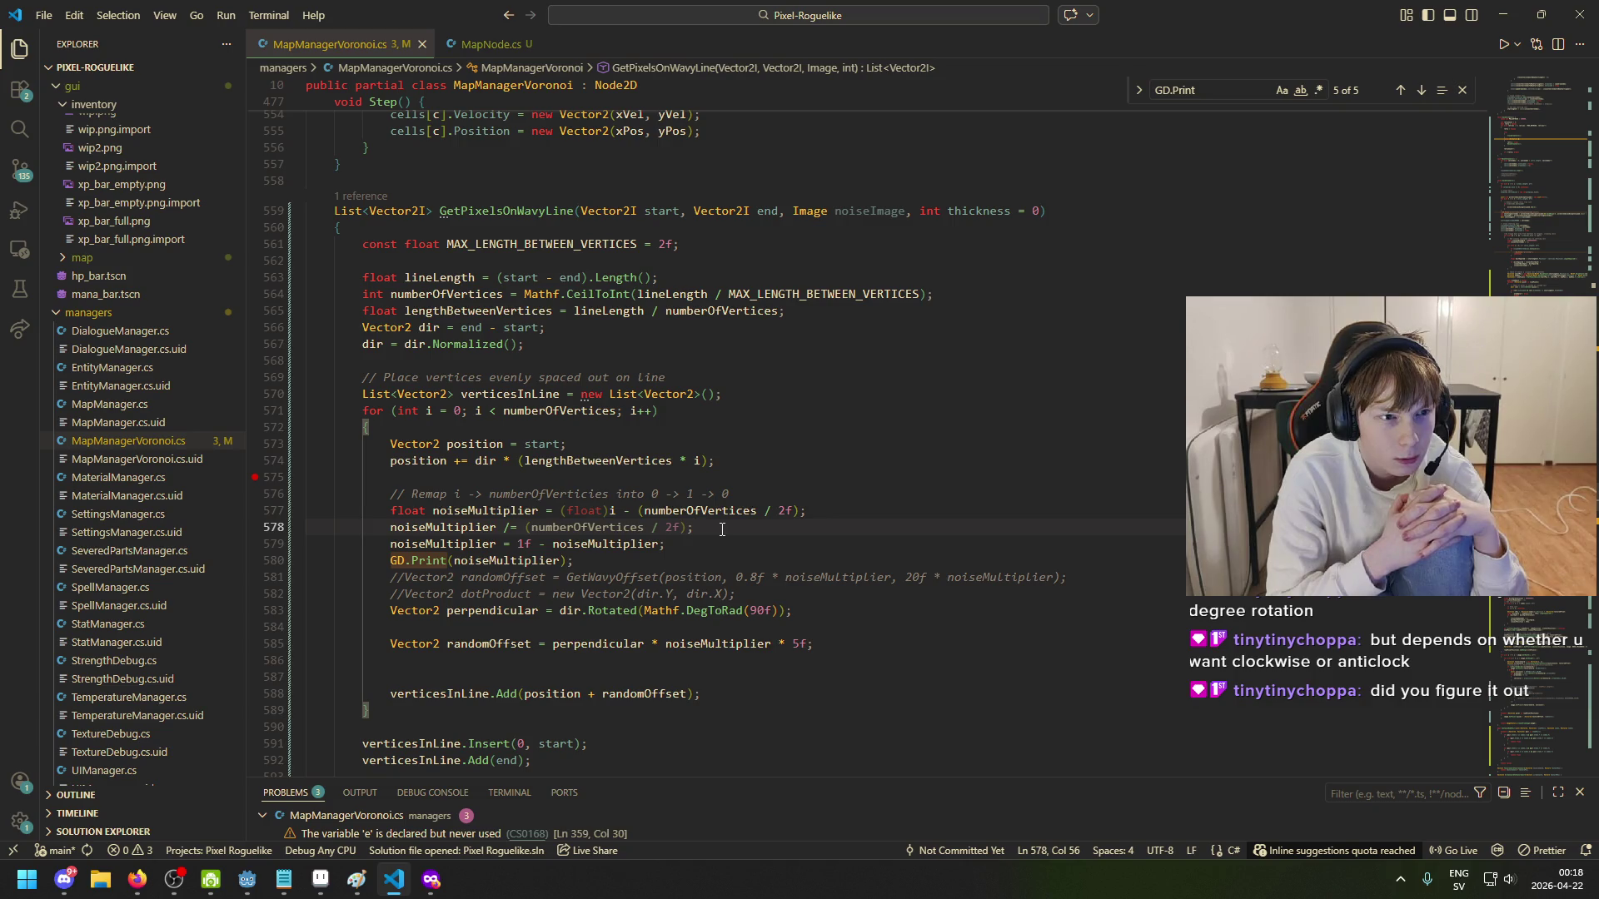
pyautogui.moveTo(356, 880)
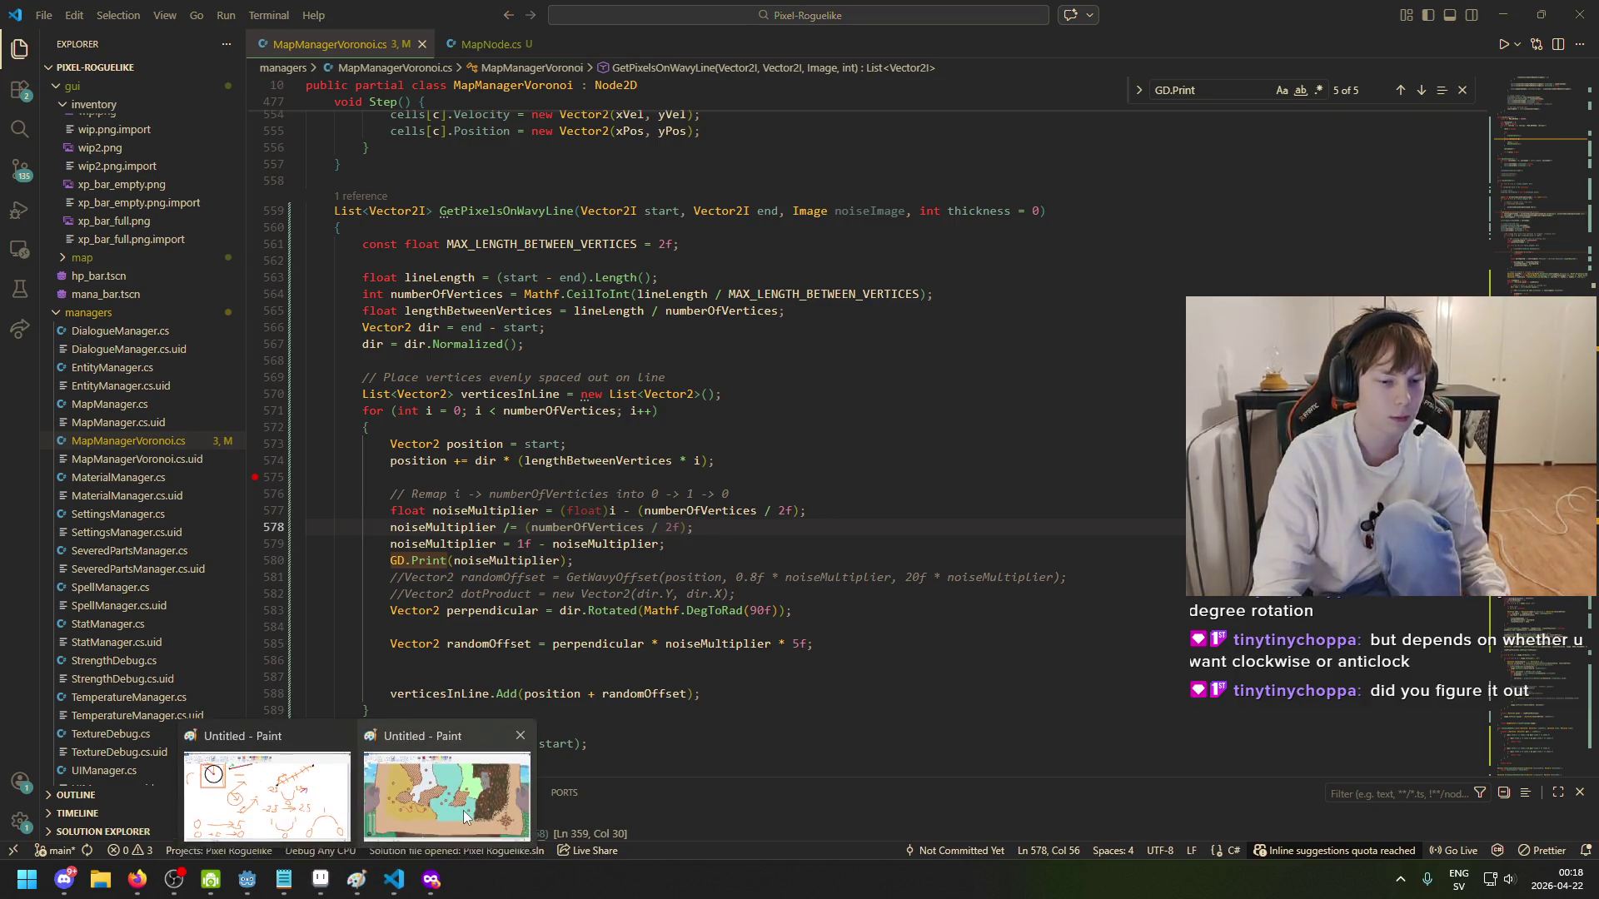
pyautogui.click(266, 795)
pyautogui.keyDown('ctrl'); pyautogui.scroll(-2, 641, 636); pyautogui.keyUp('ctrl')
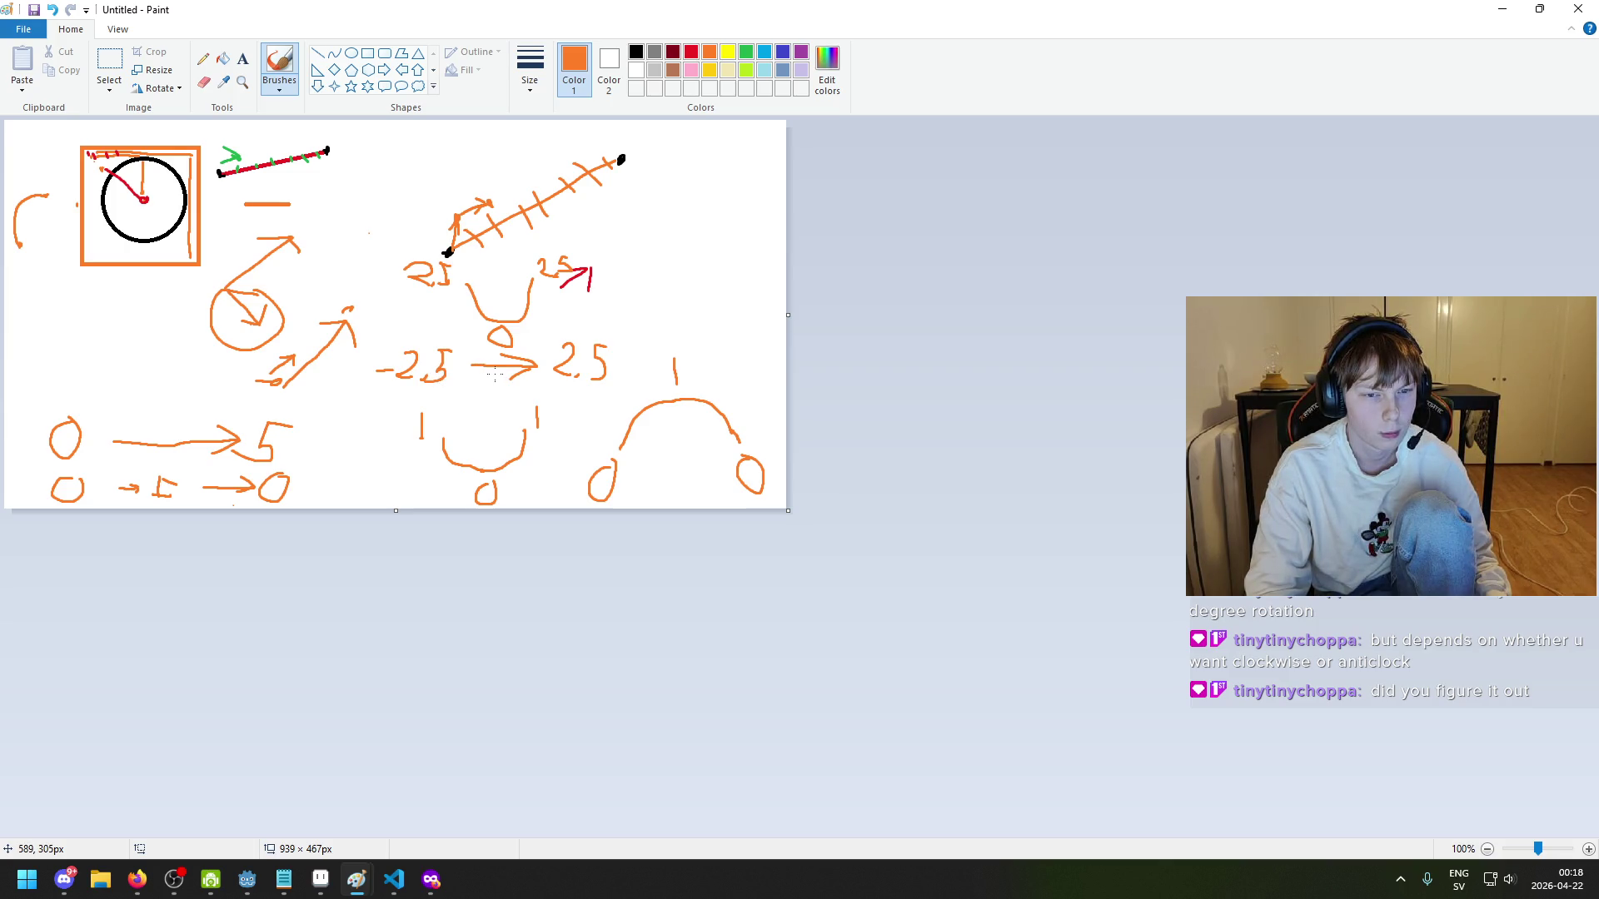
pyautogui.click(394, 879)
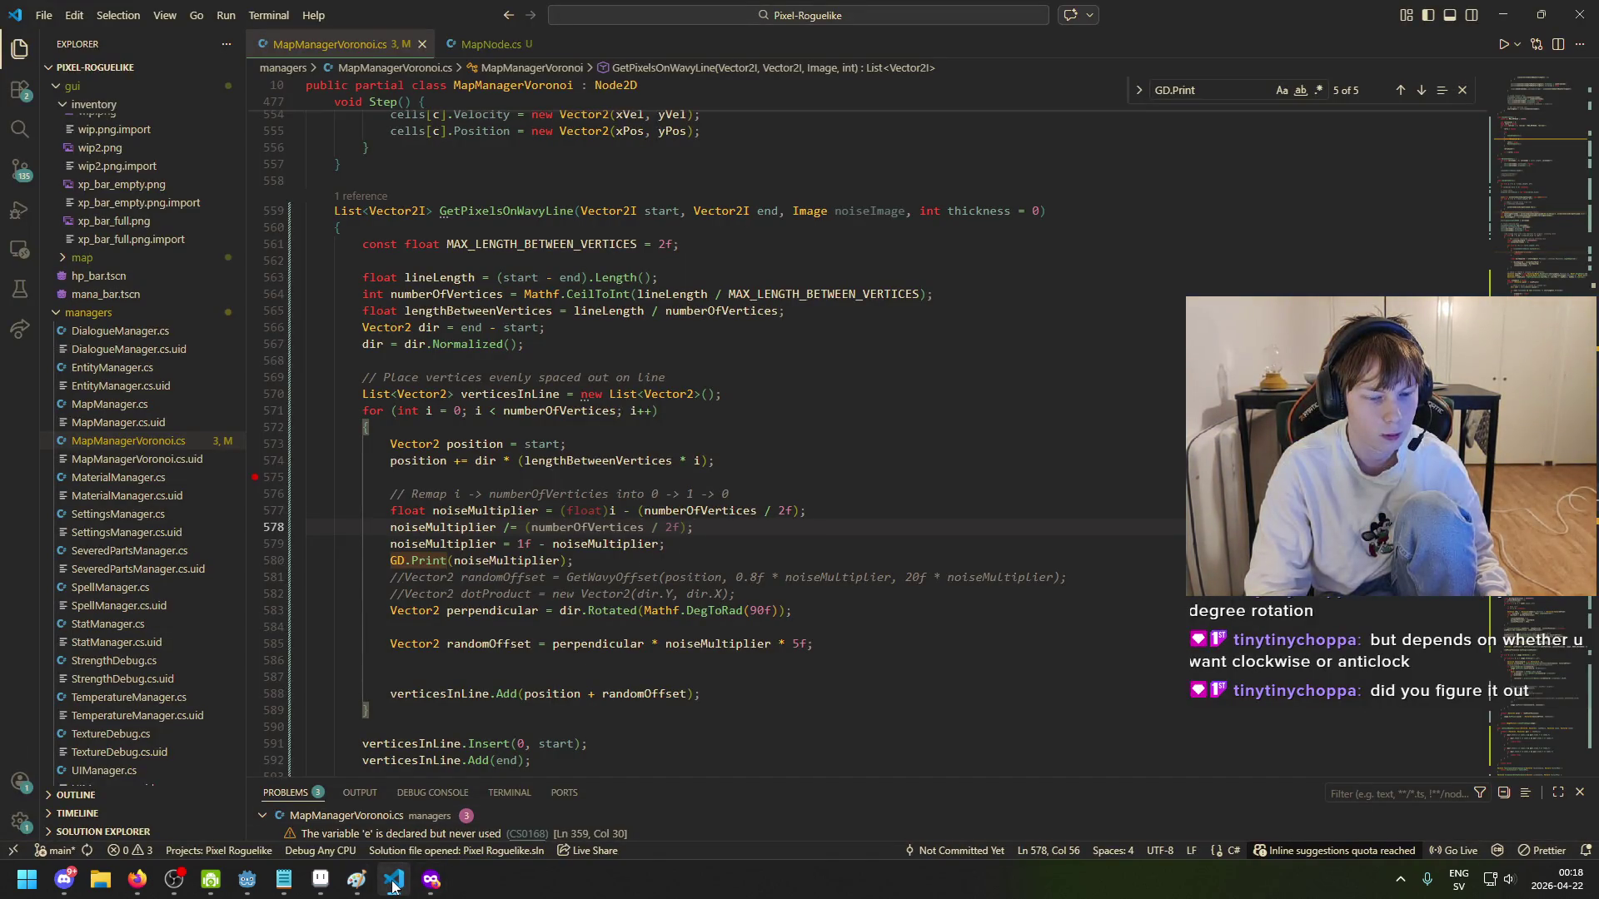
# - Review the noiseMultiplier and numberOfVertices usages on lines 577-580
pyautogui.click(393, 881)
pyautogui.click(394, 881)
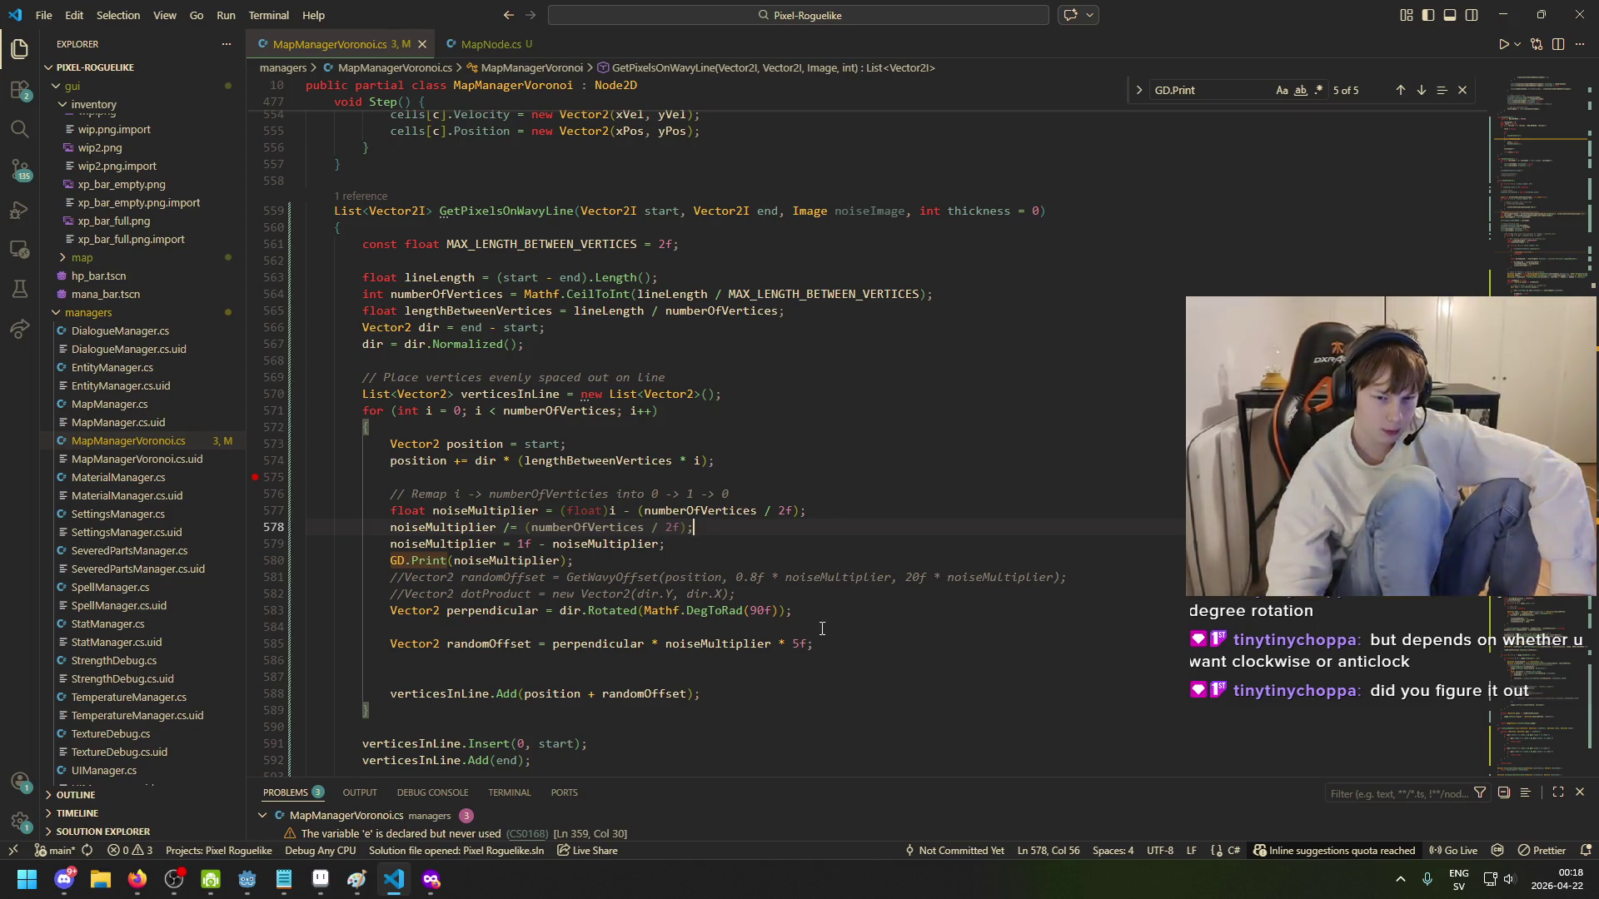
pyautogui.click(490, 562)
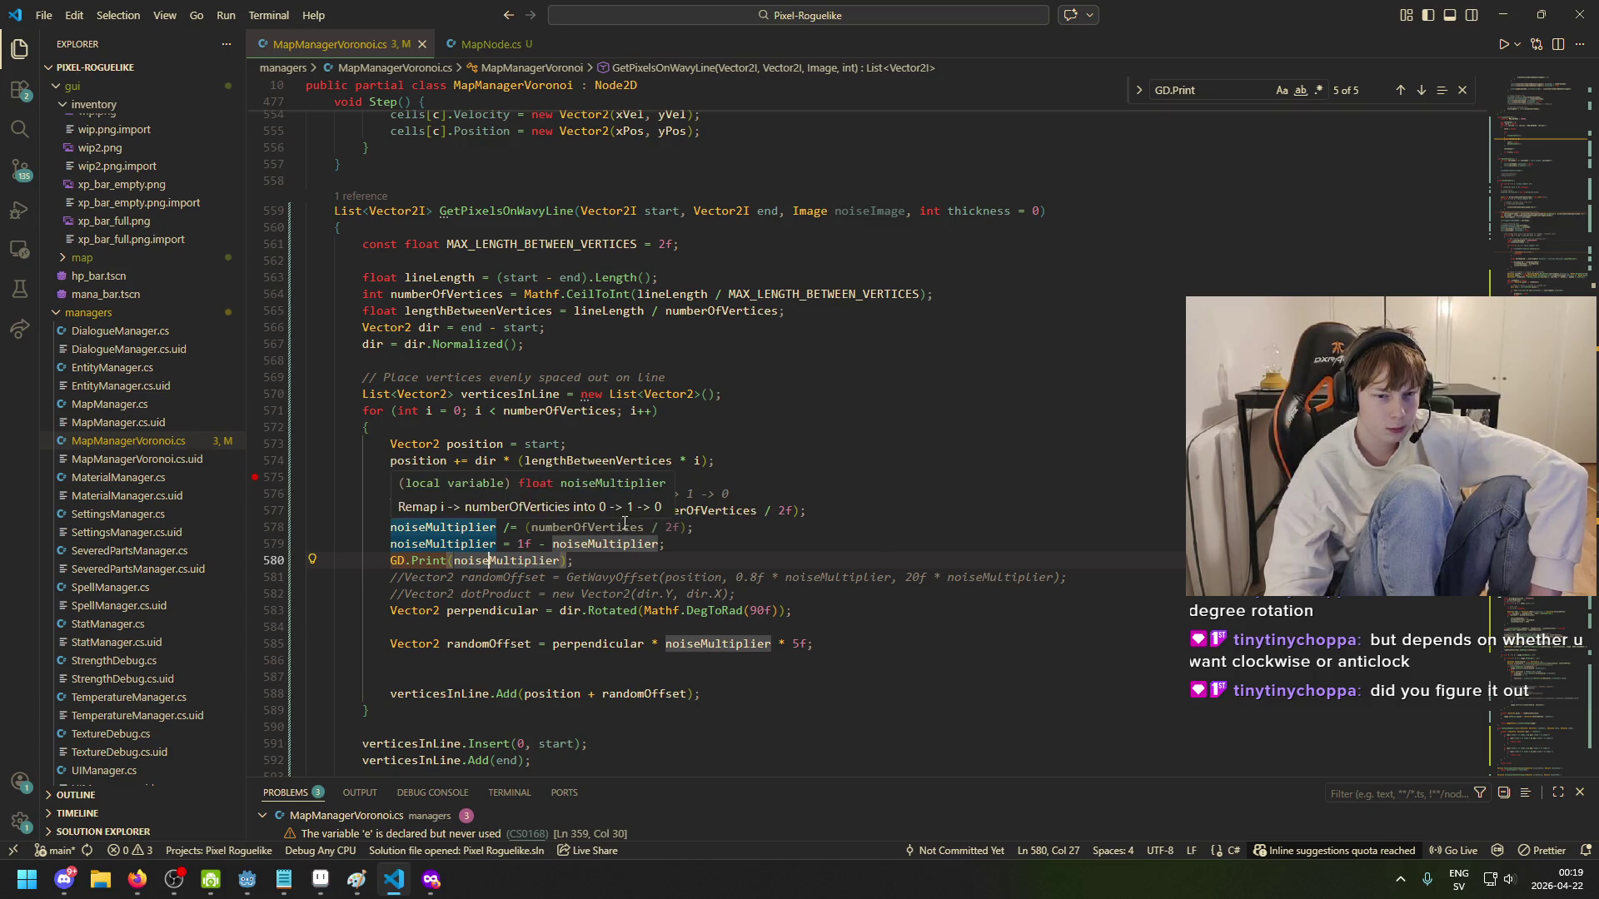
pyautogui.click(753, 510)
pyautogui.click(469, 527)
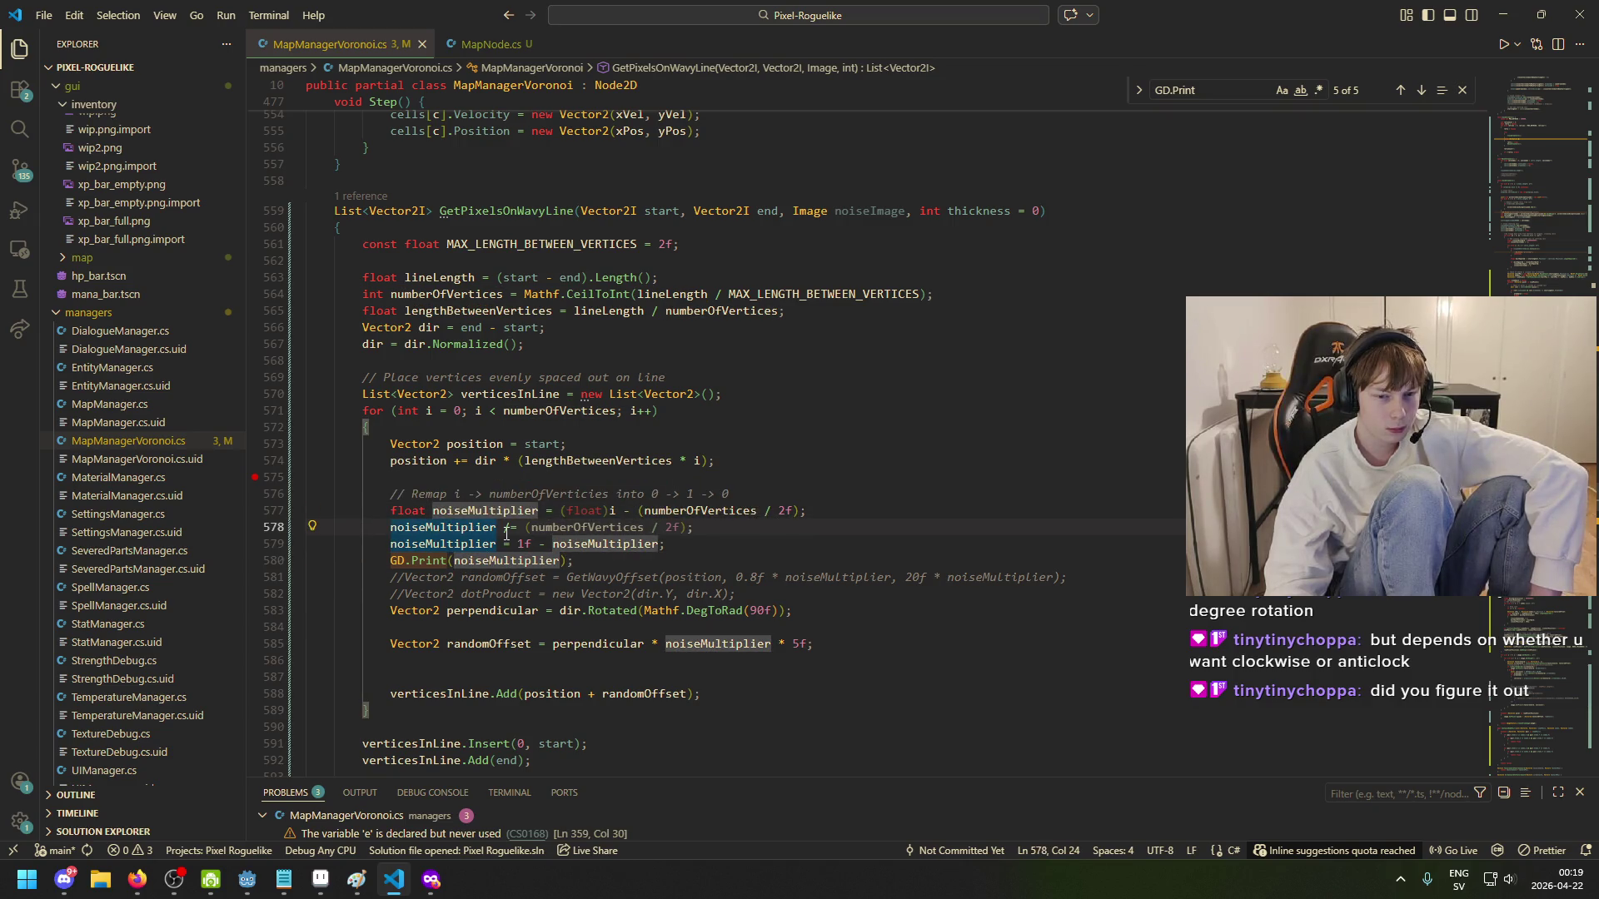
# - End line 578, dividing by (numberOfVertices / 2f), with a semicolon
pyautogui.click(505, 528)
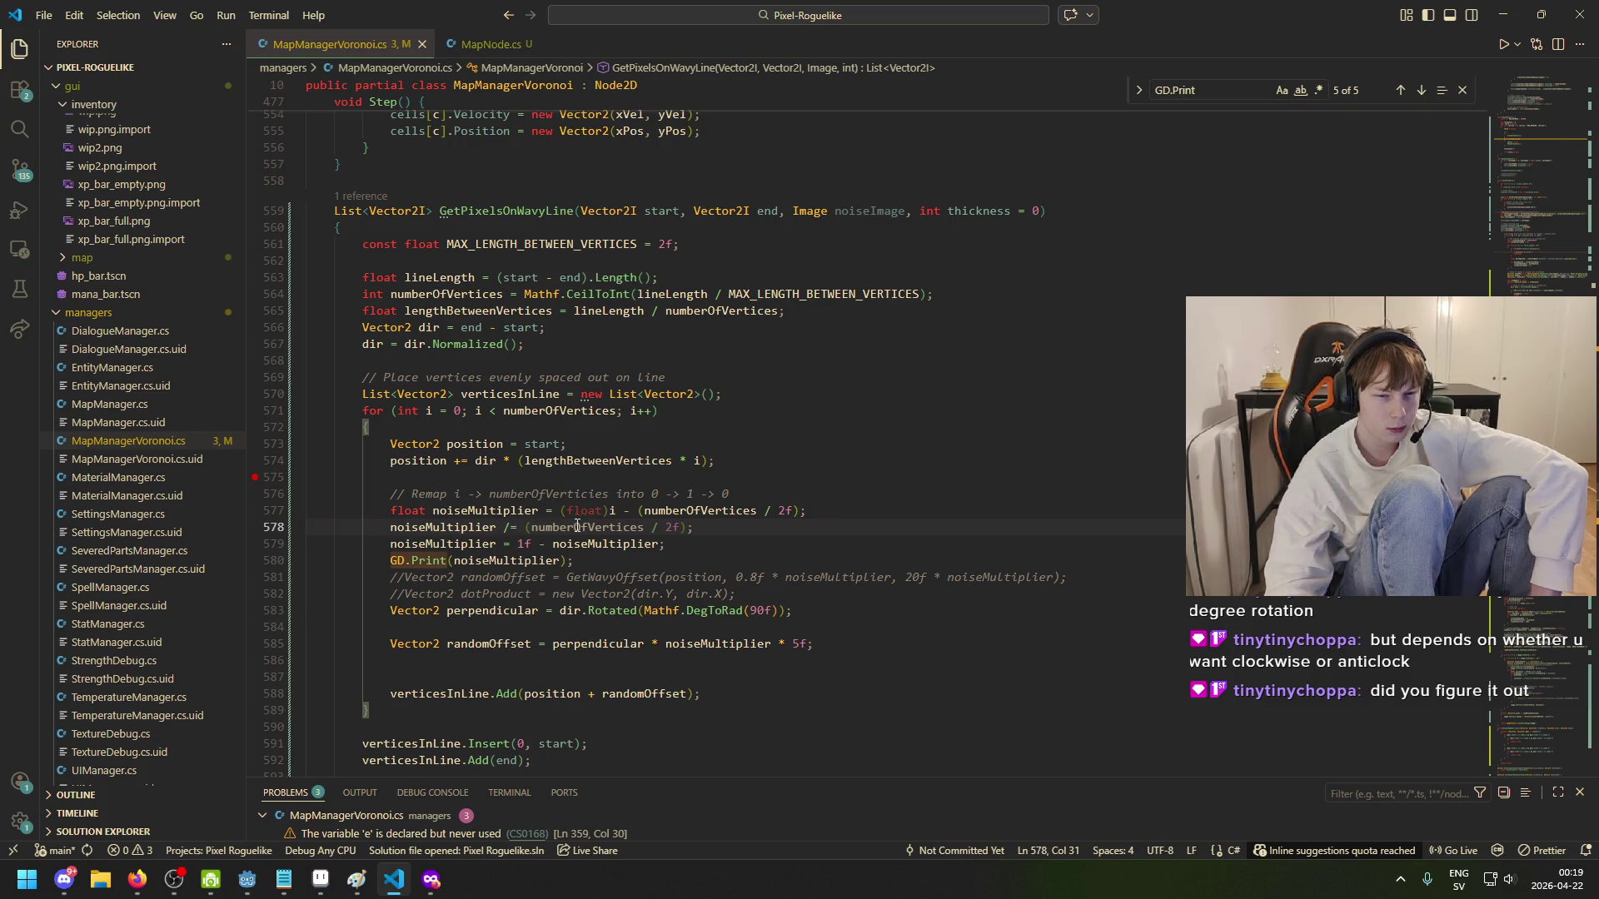
pyautogui.moveTo(614, 517)
pyautogui.moveTo(689, 533)
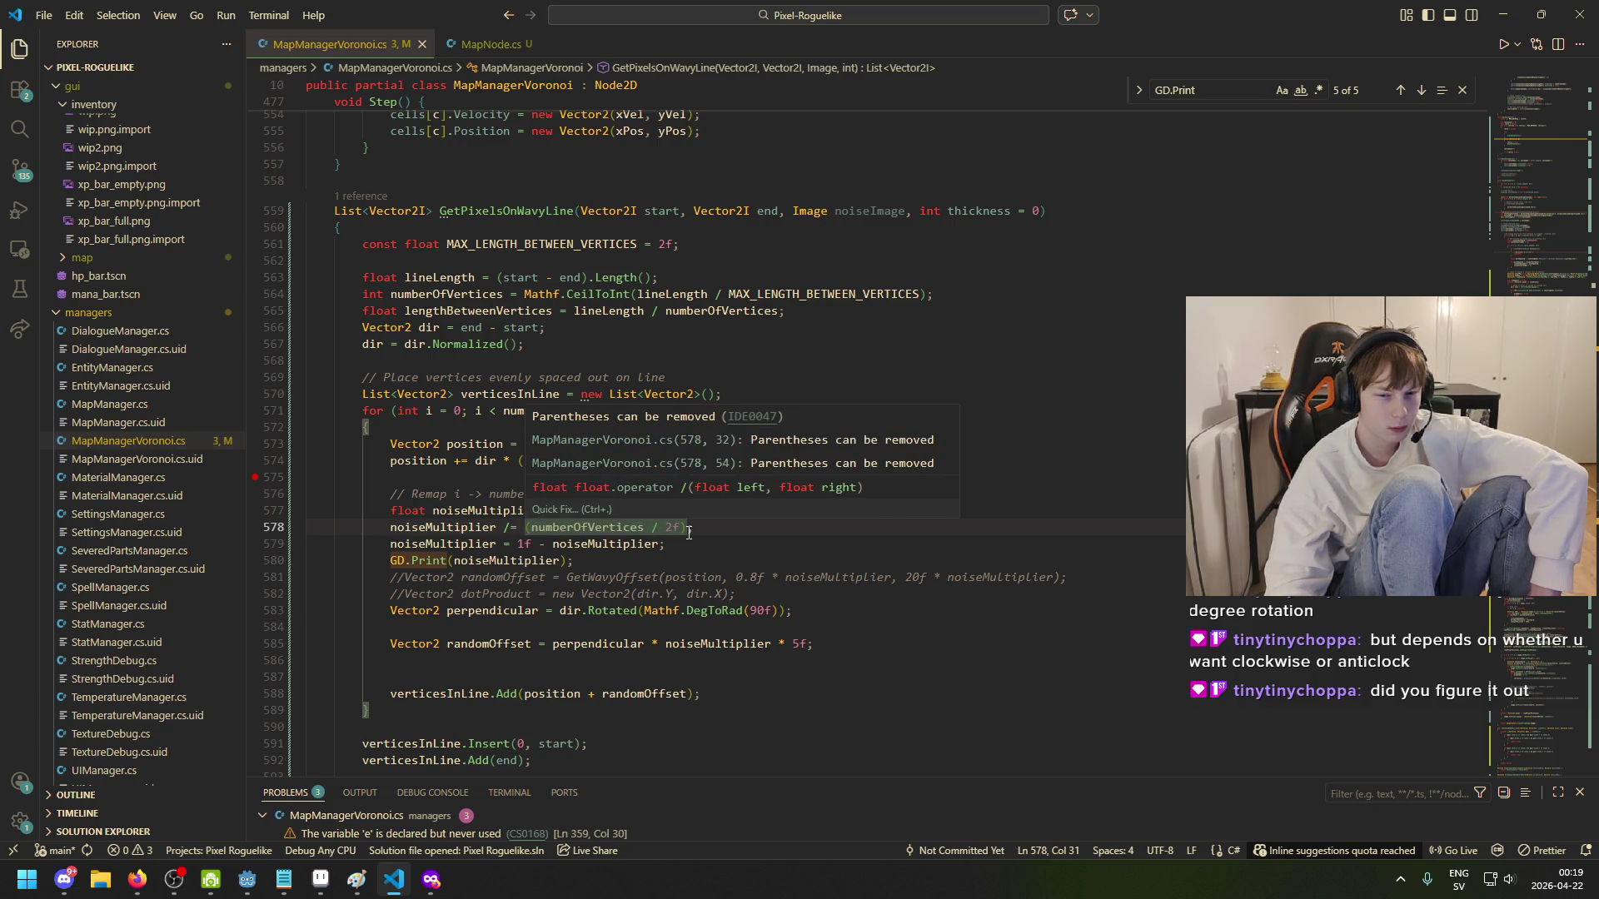
pyautogui.click(631, 527)
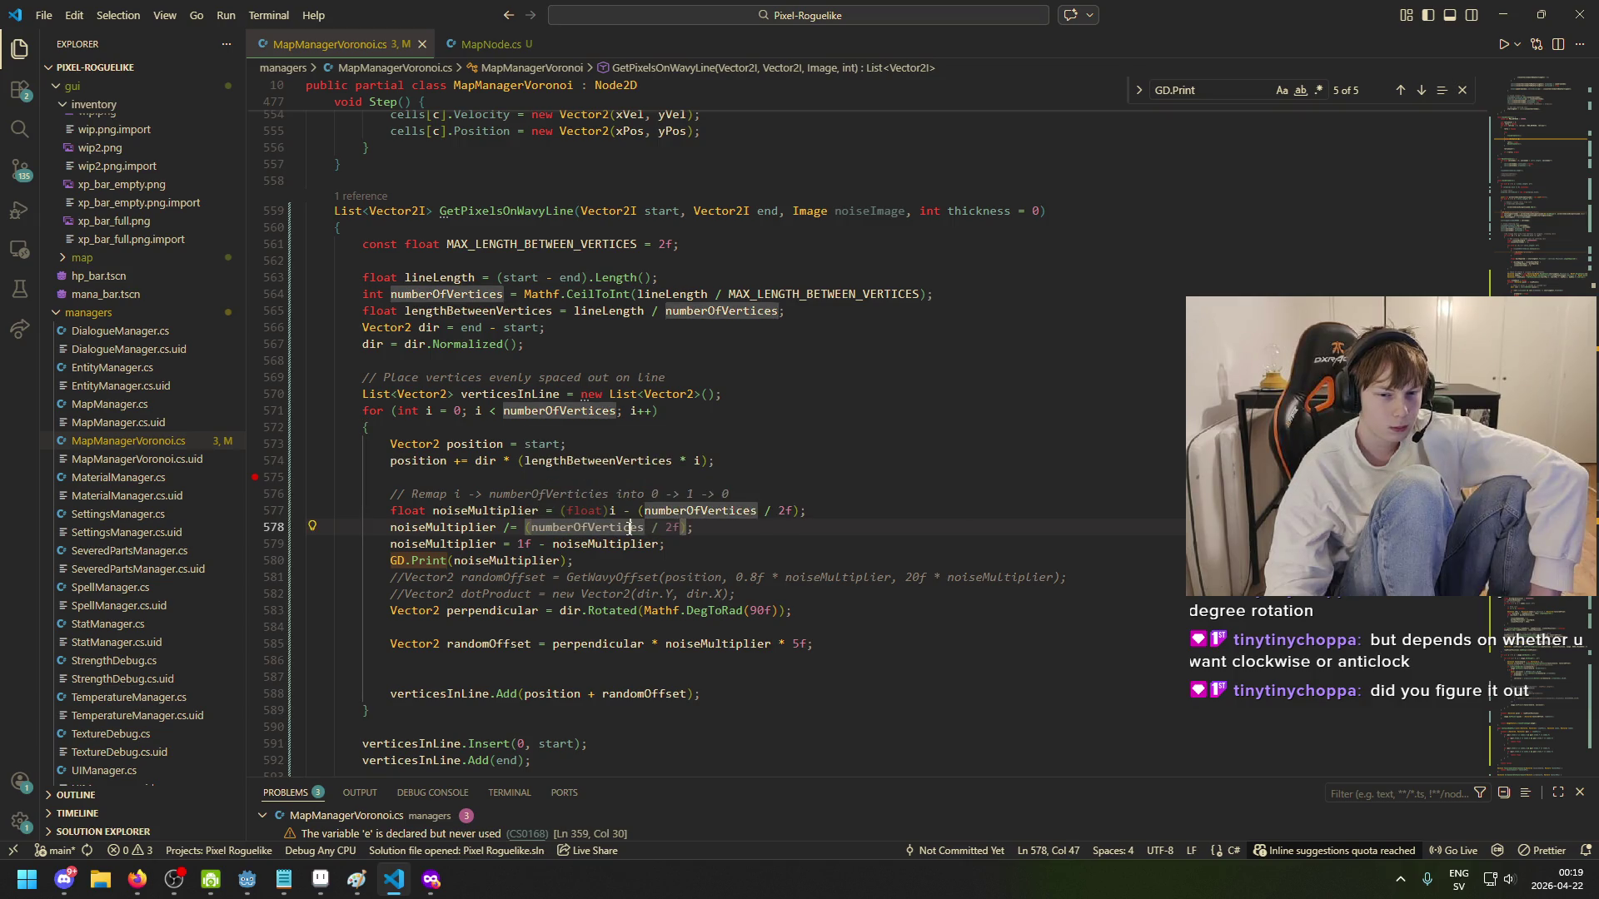
pyautogui.moveTo(683, 529)
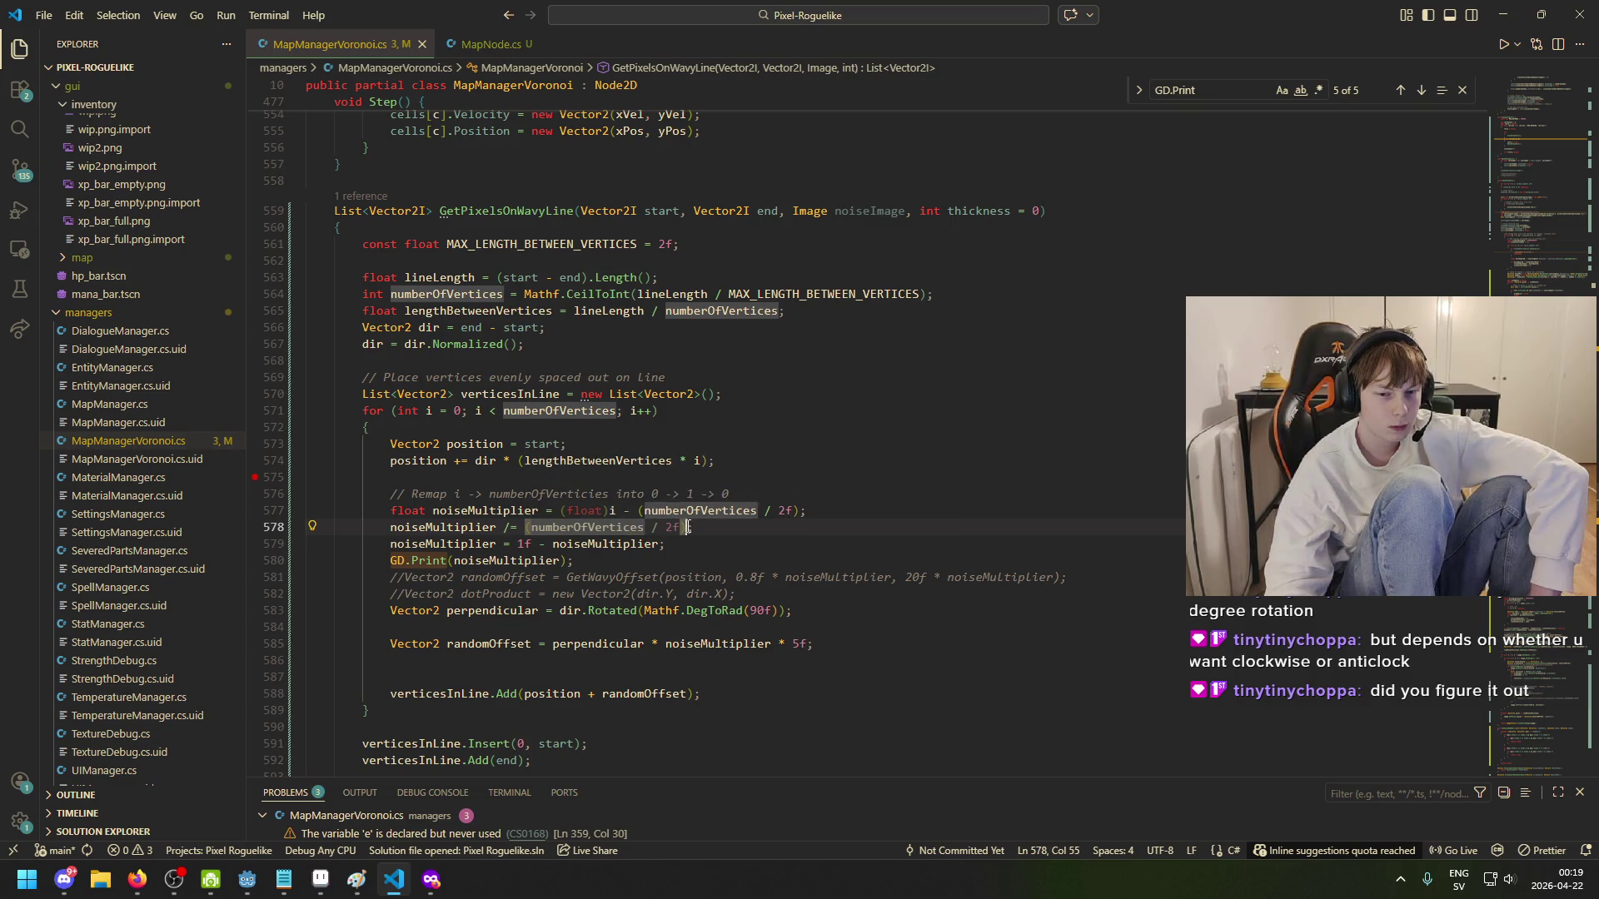
pyautogui.write(';')
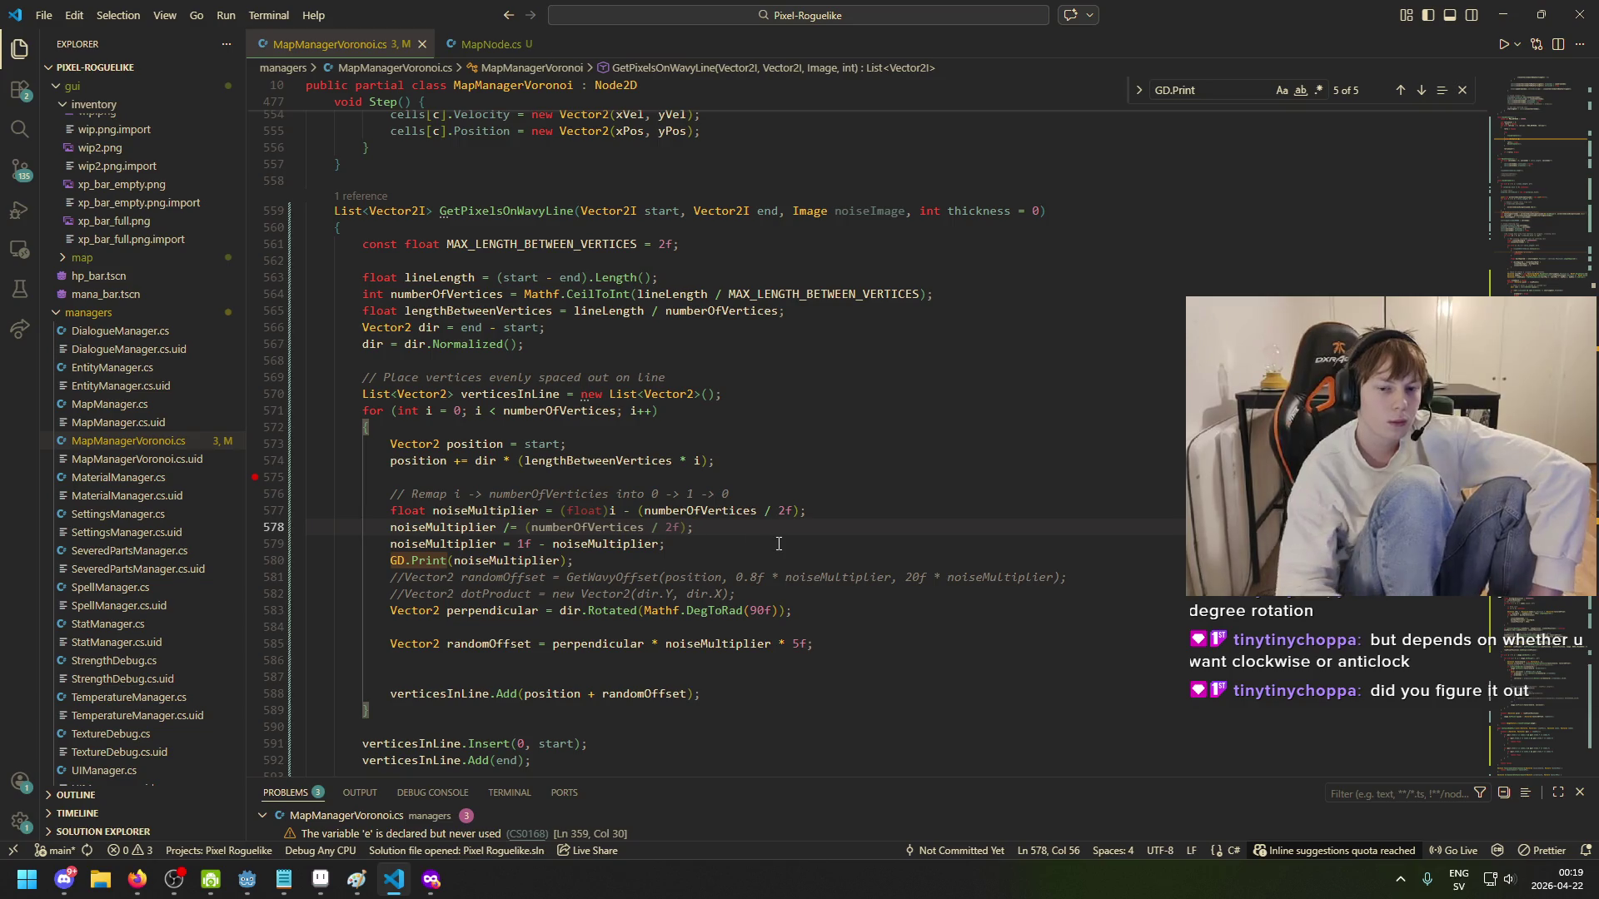
# - Add line 579 'noiseMultiplier = Mathf.Abs(noiseMultiplier);' and switch to Godot
pyautogui.press('Return')
pyautogui.write('noiseMultiplier')
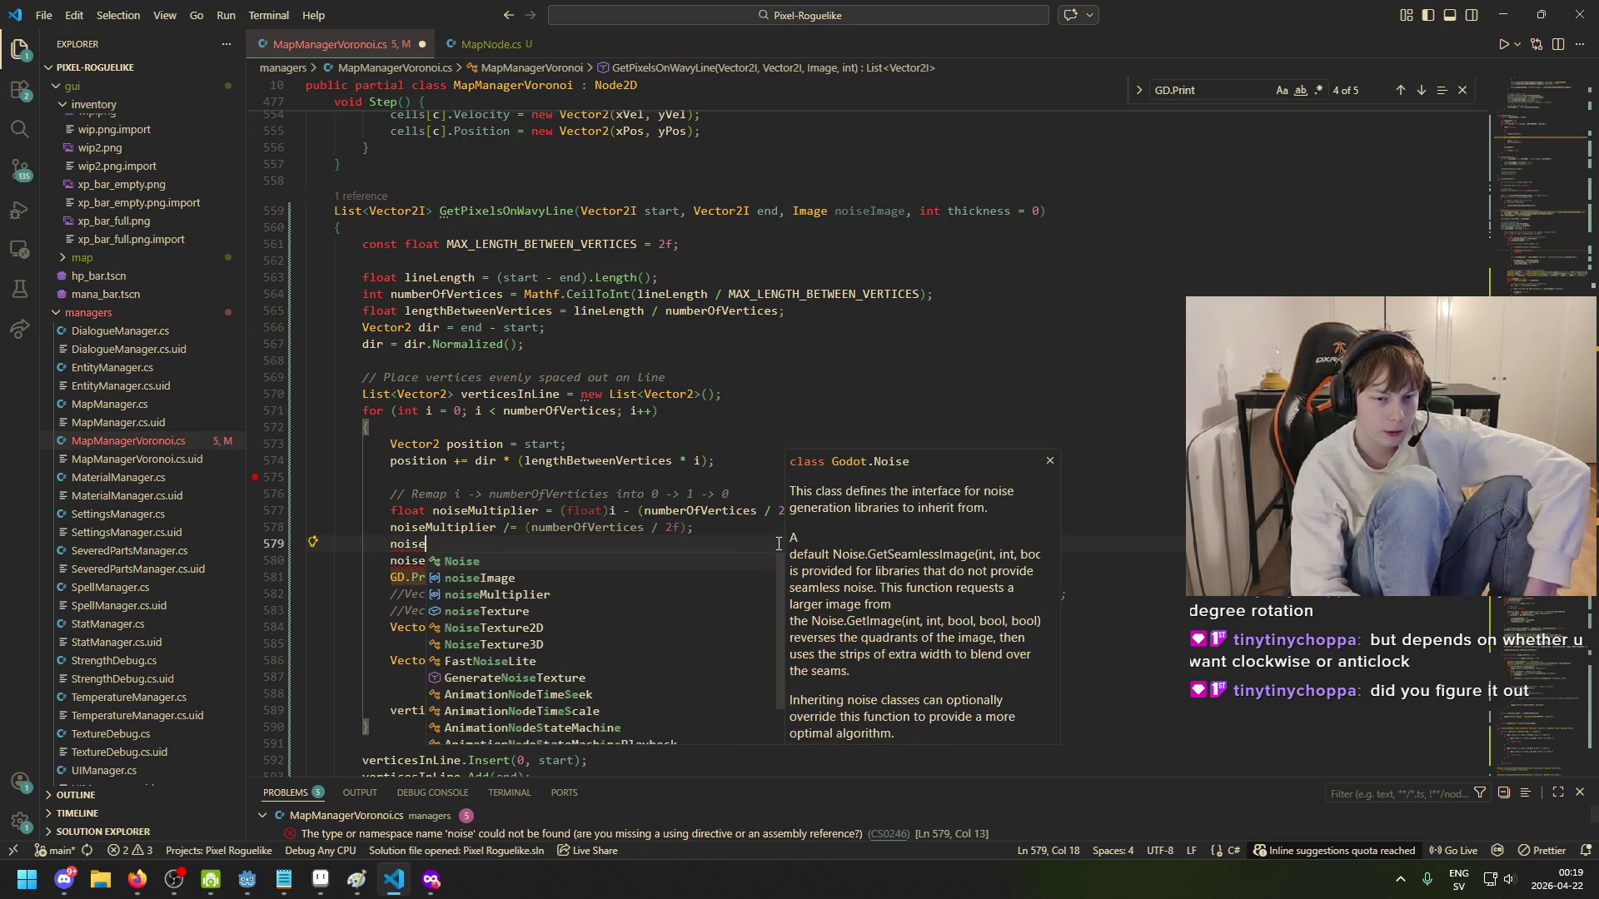
pyautogui.write('Mathf.Ab')
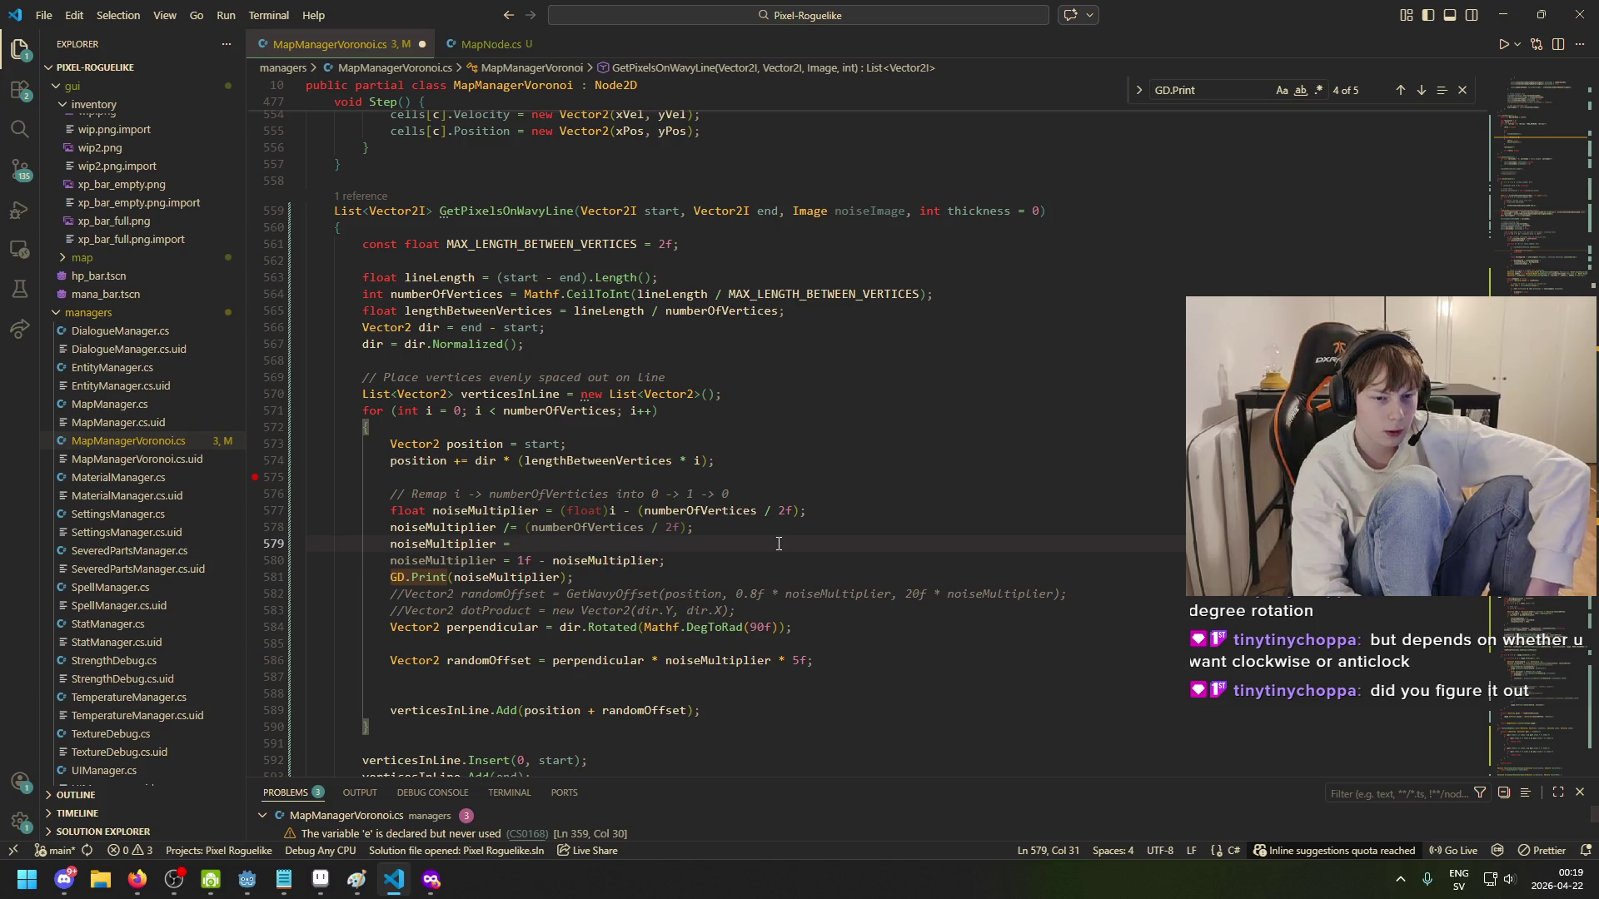
pyautogui.write('s(noise')
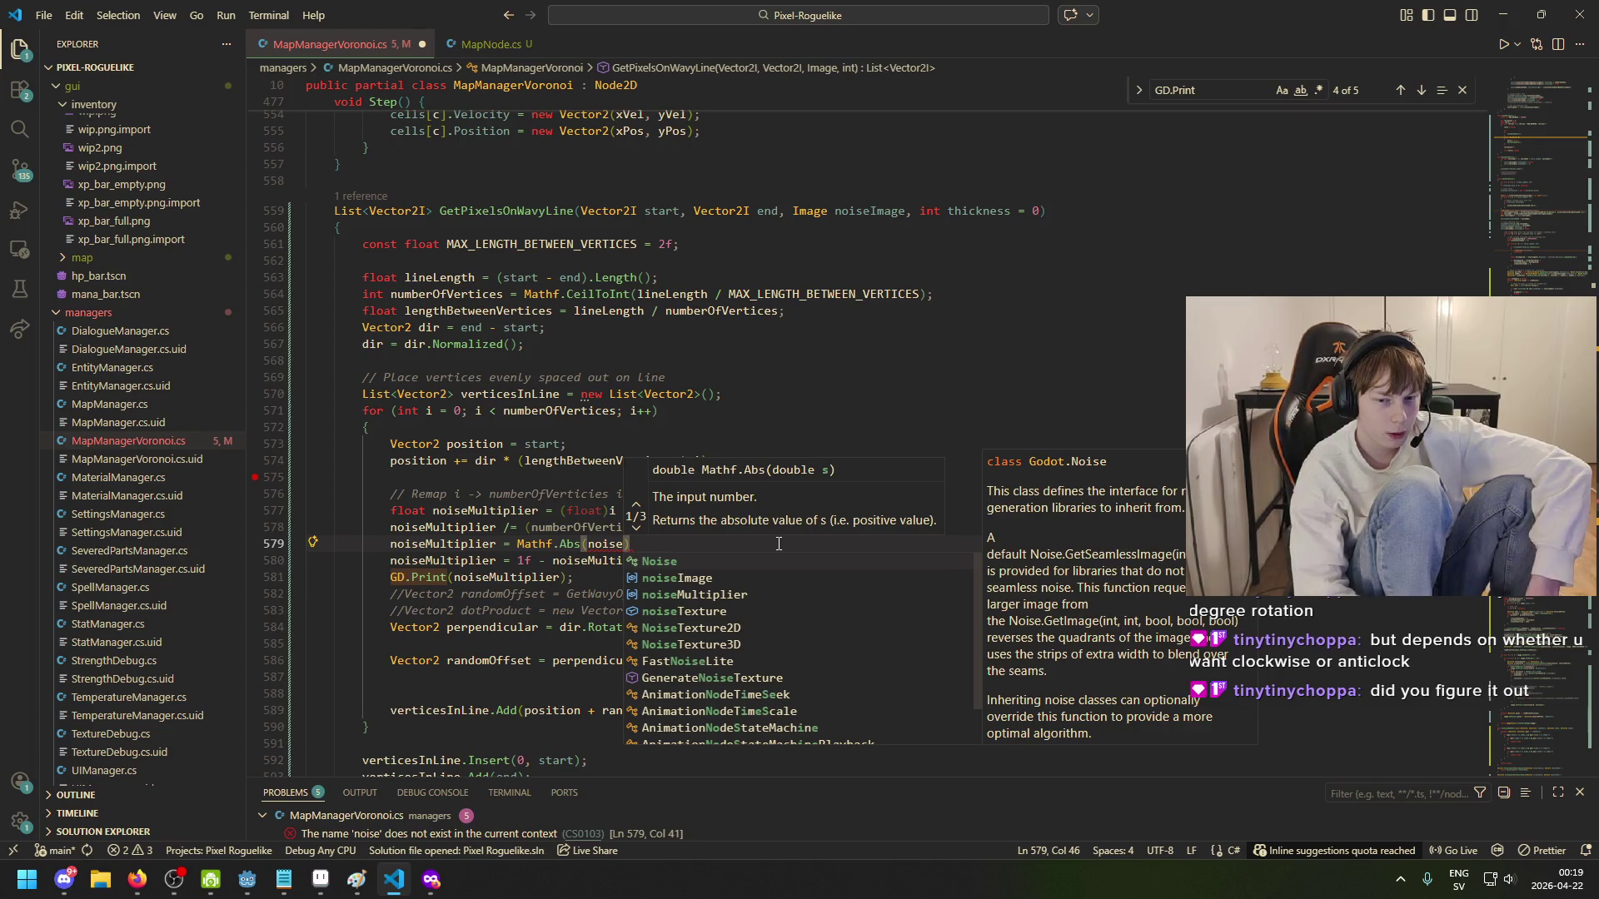
pyautogui.write('Multiplier);')
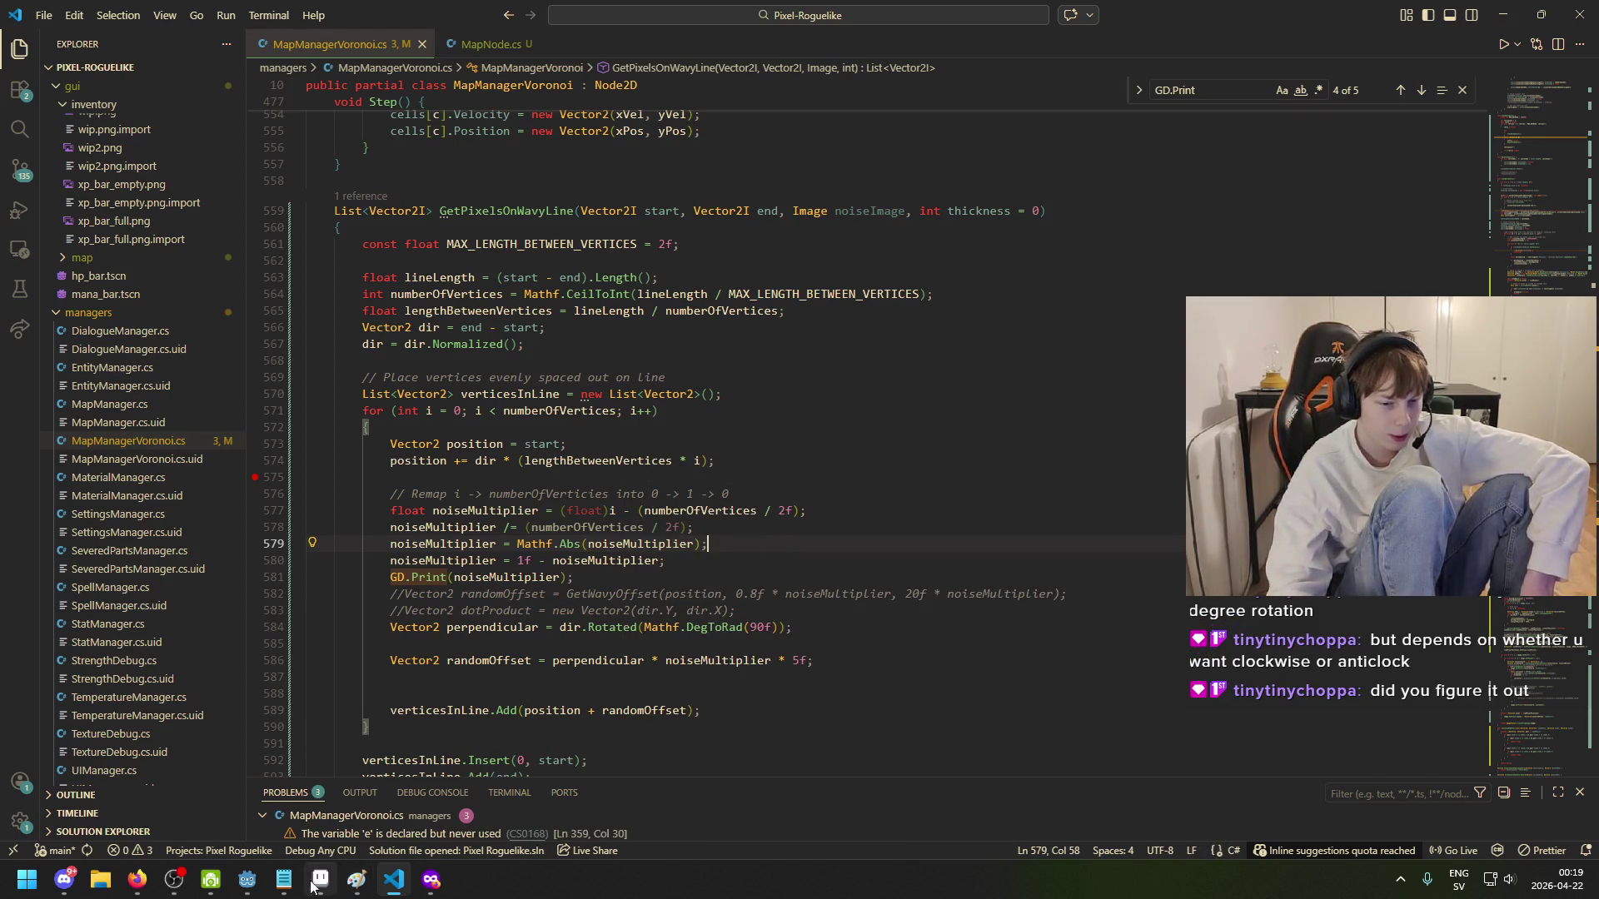
pyautogui.click(248, 879)
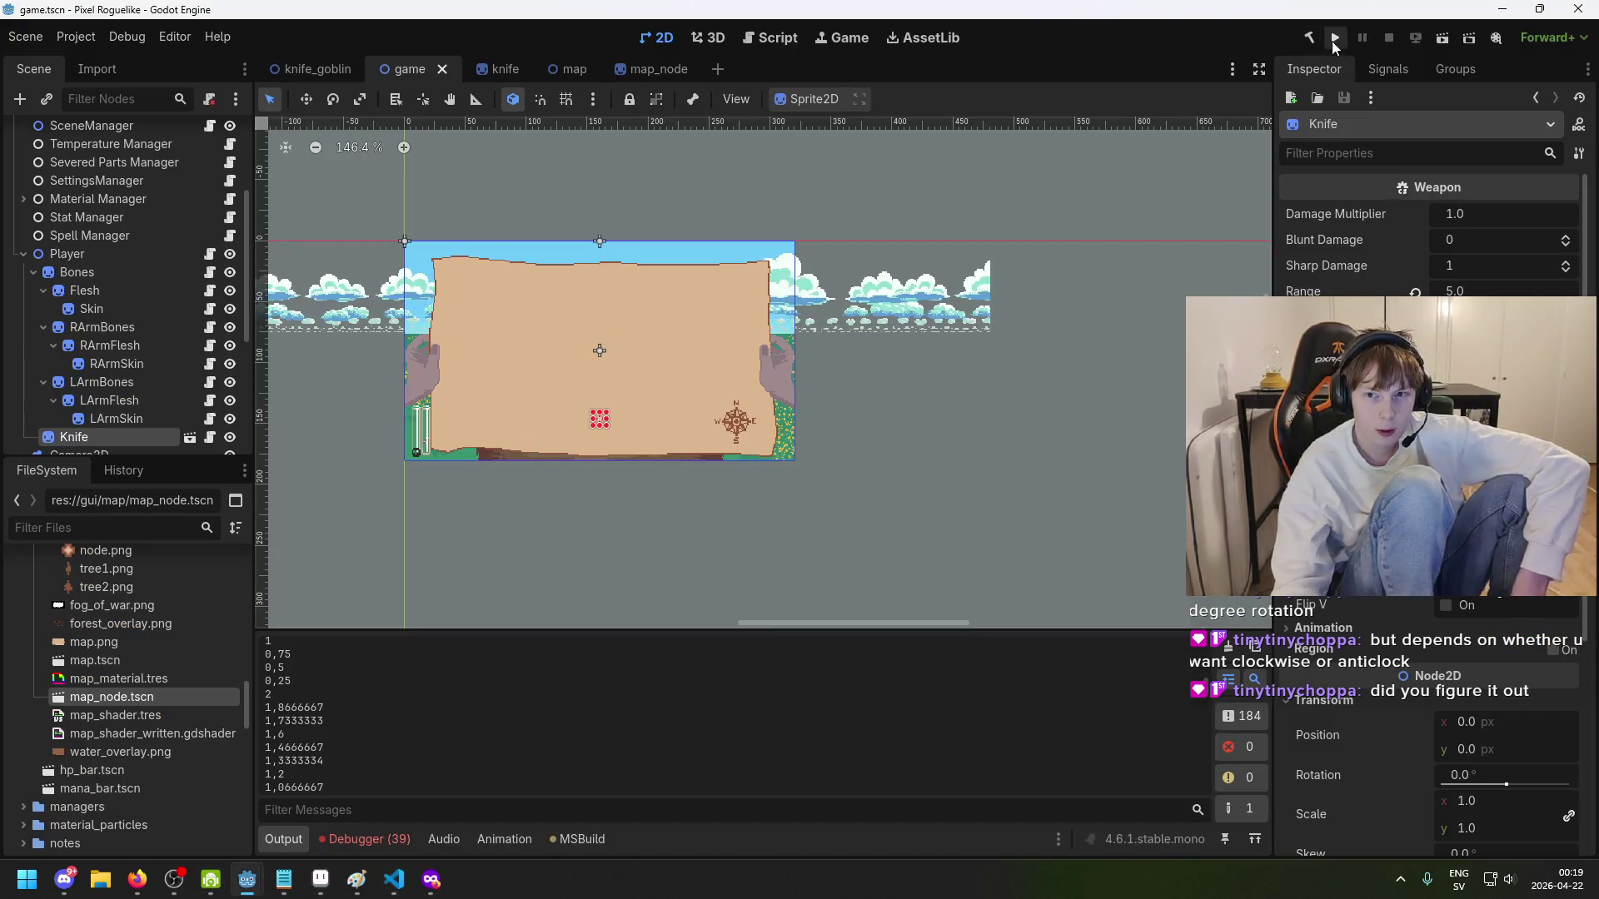
# - Run the game with F5 to view the wavy branching paths, then close it and return to the code
pyautogui.press('F5')
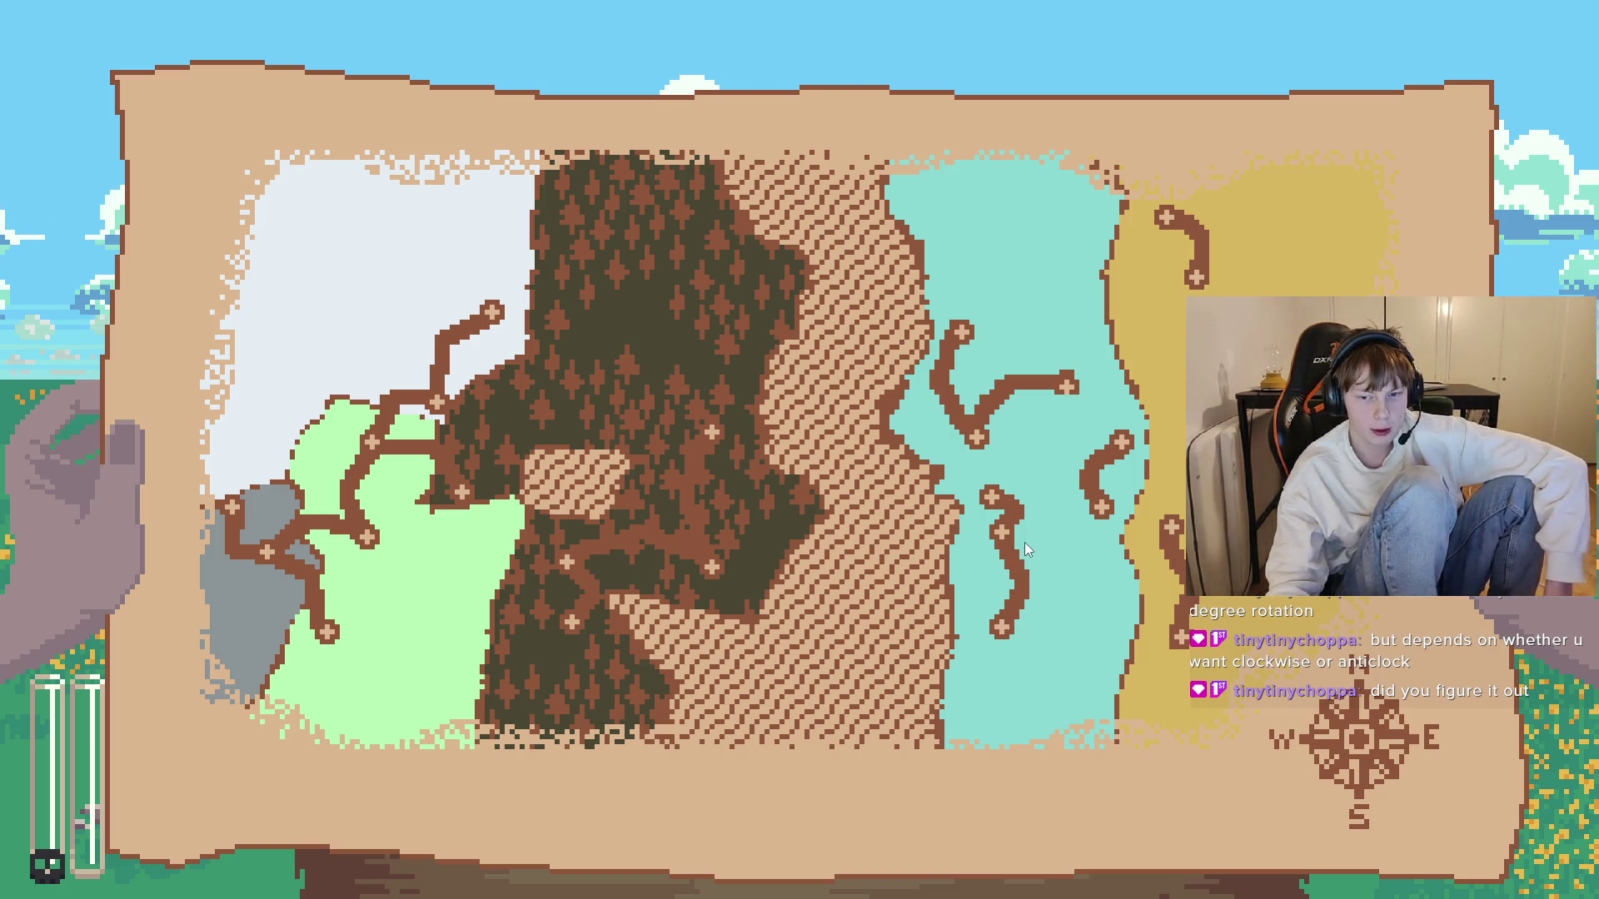
pyautogui.hotkey('alt', 'Tab')
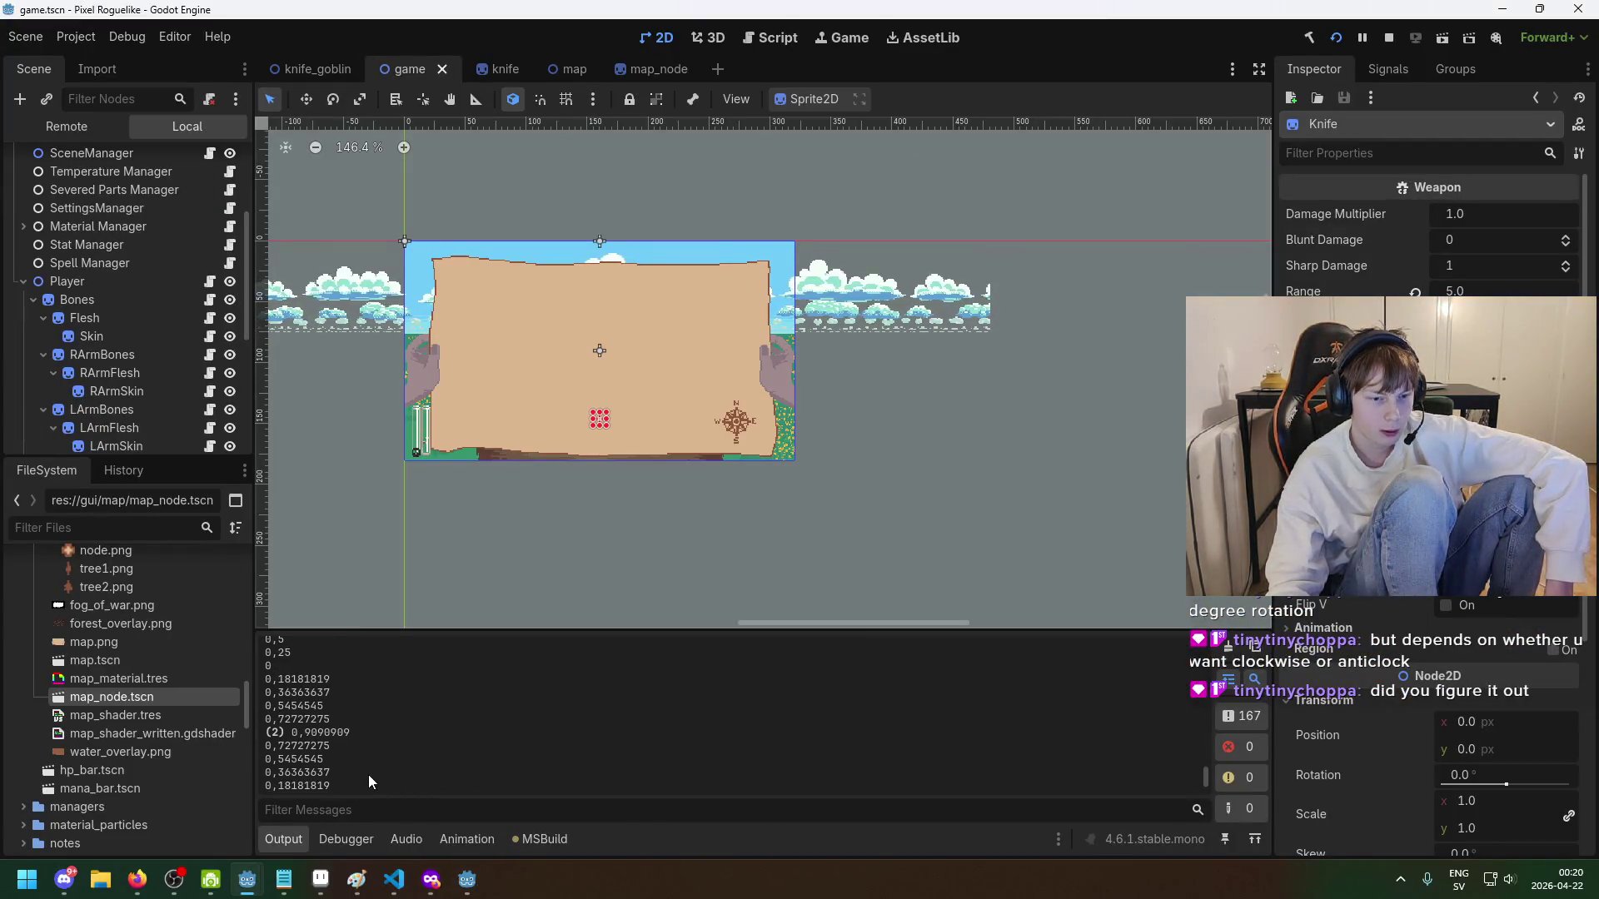
pyautogui.hotkey('alt', 'Tab')
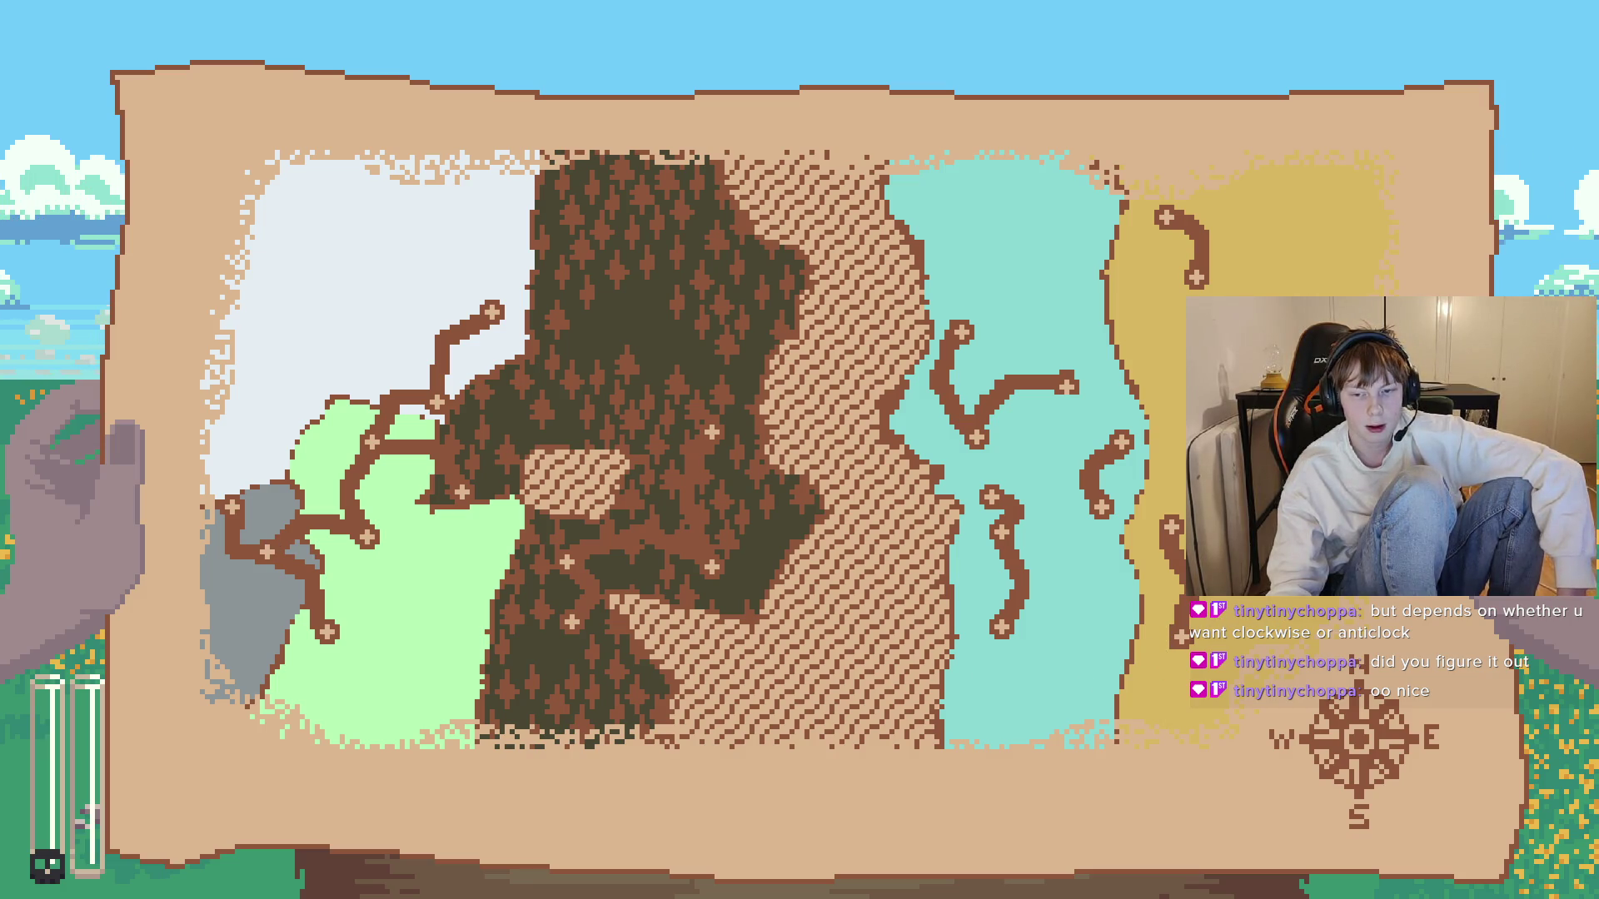
pyautogui.press('F8')
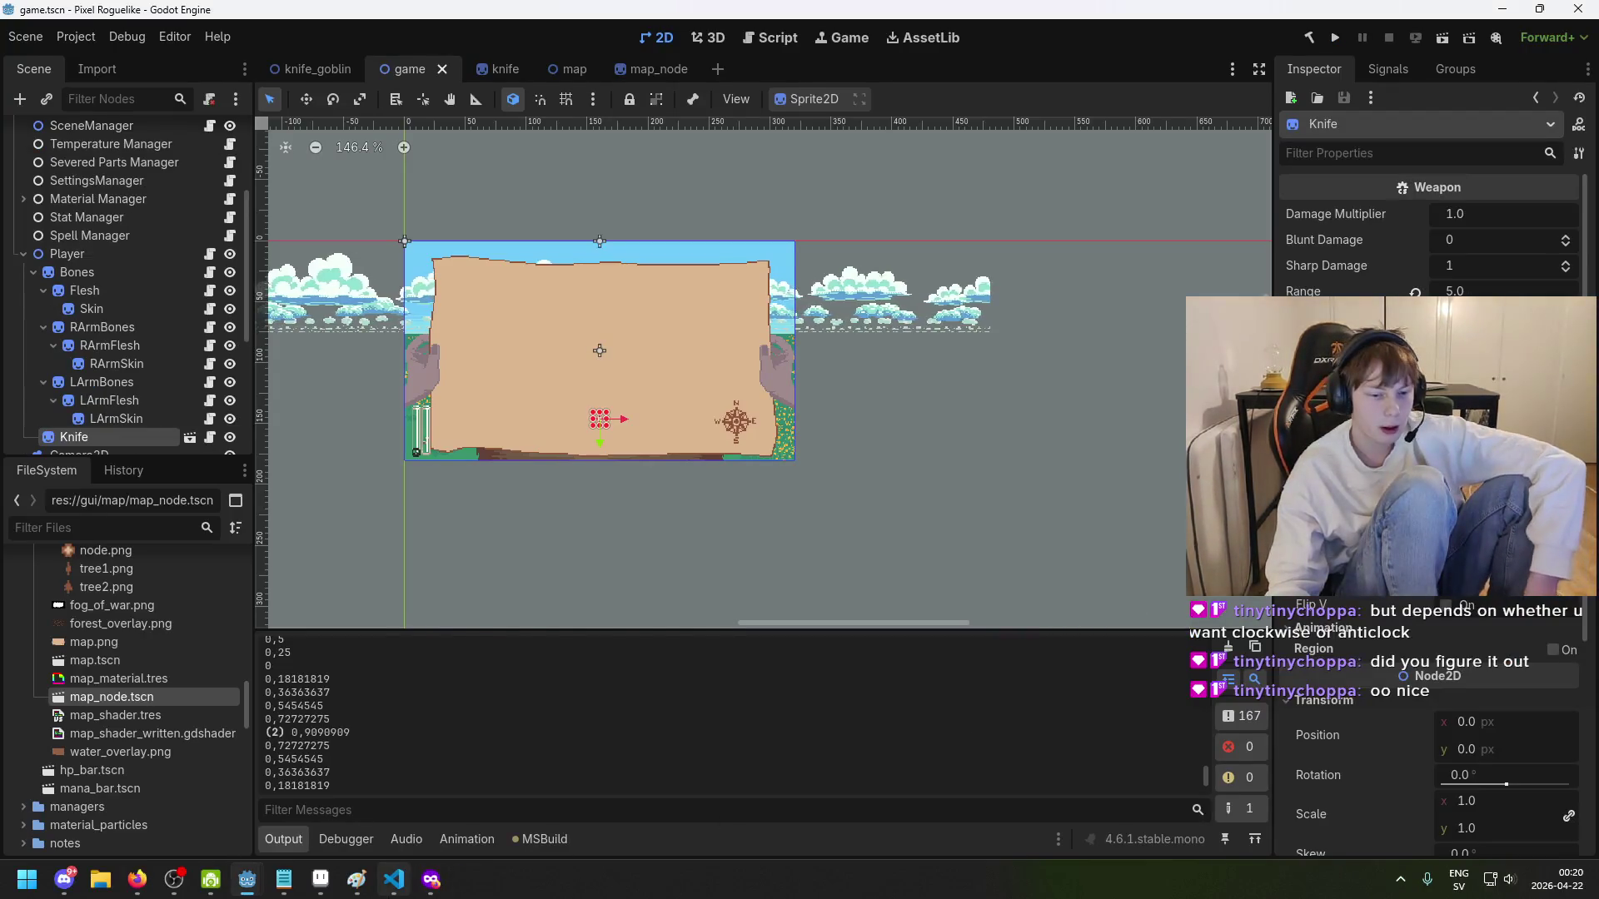
pyautogui.hotkey('alt', 'Tab')
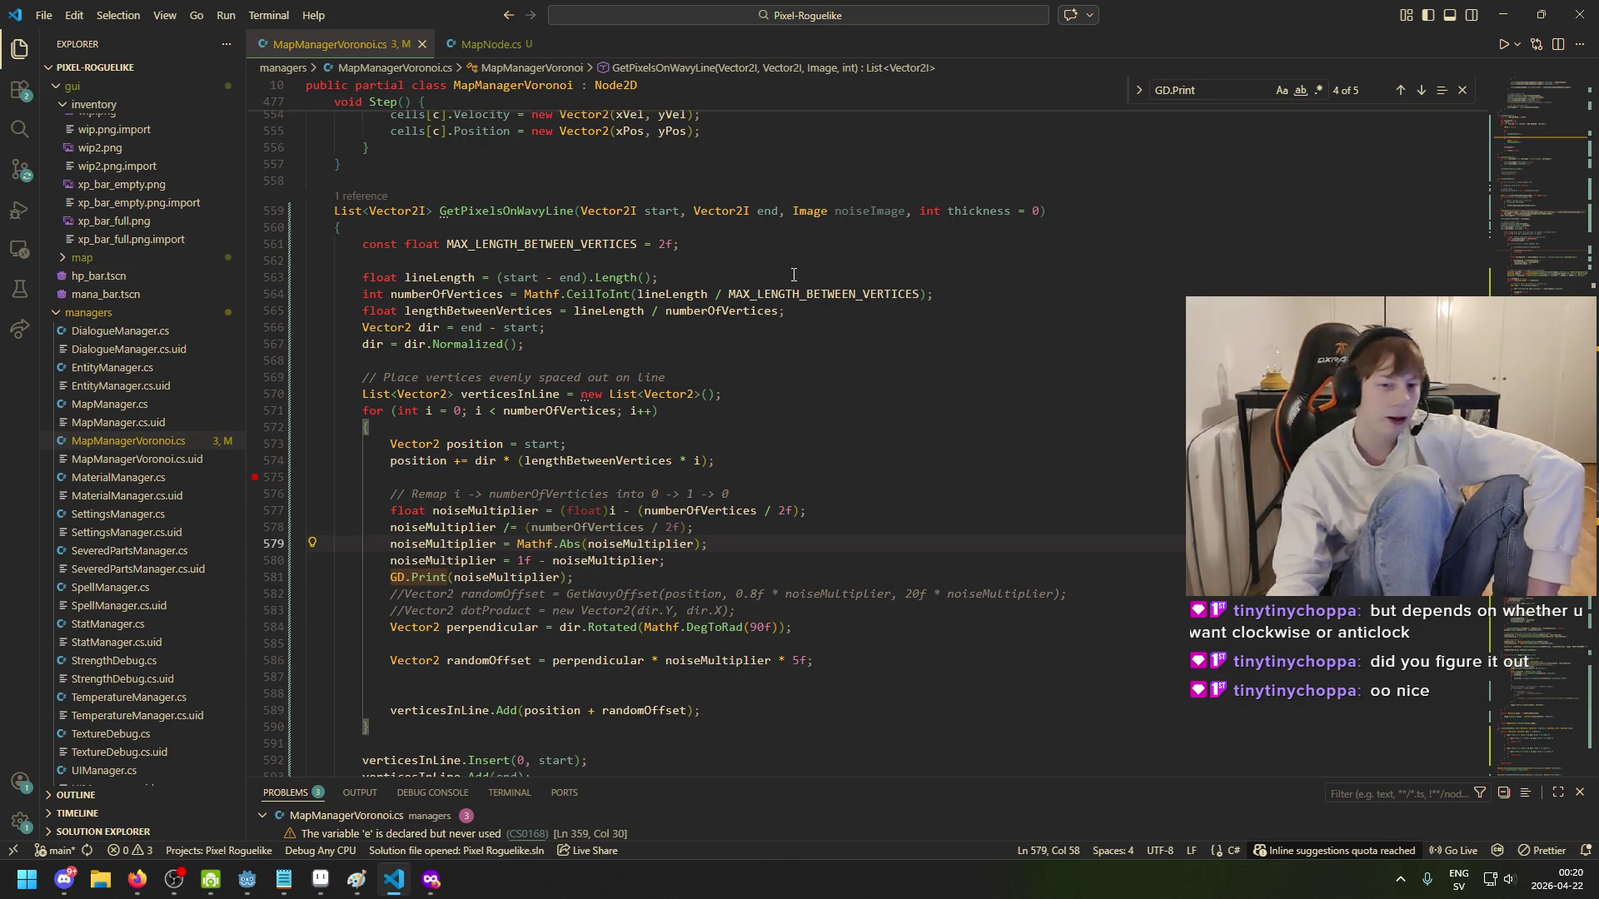
# - Change the randomOffset multiplier on line 586 from 5f to 20f and save
pyautogui.click(738, 567)
pyautogui.click(741, 537)
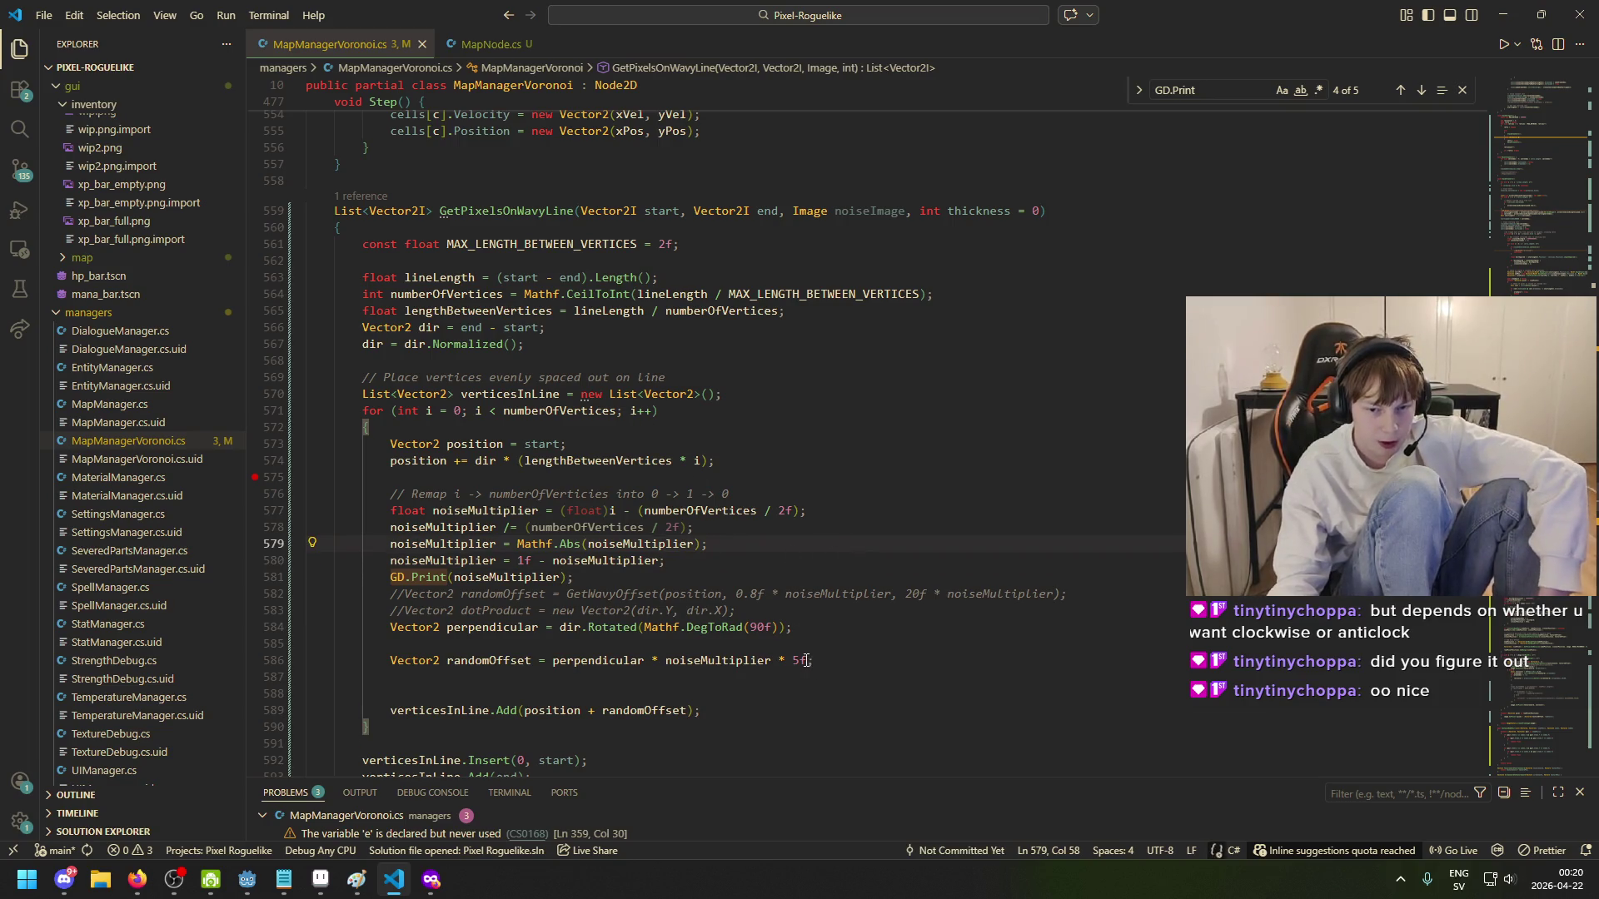
pyautogui.press('BackSpace')
pyautogui.write('1')
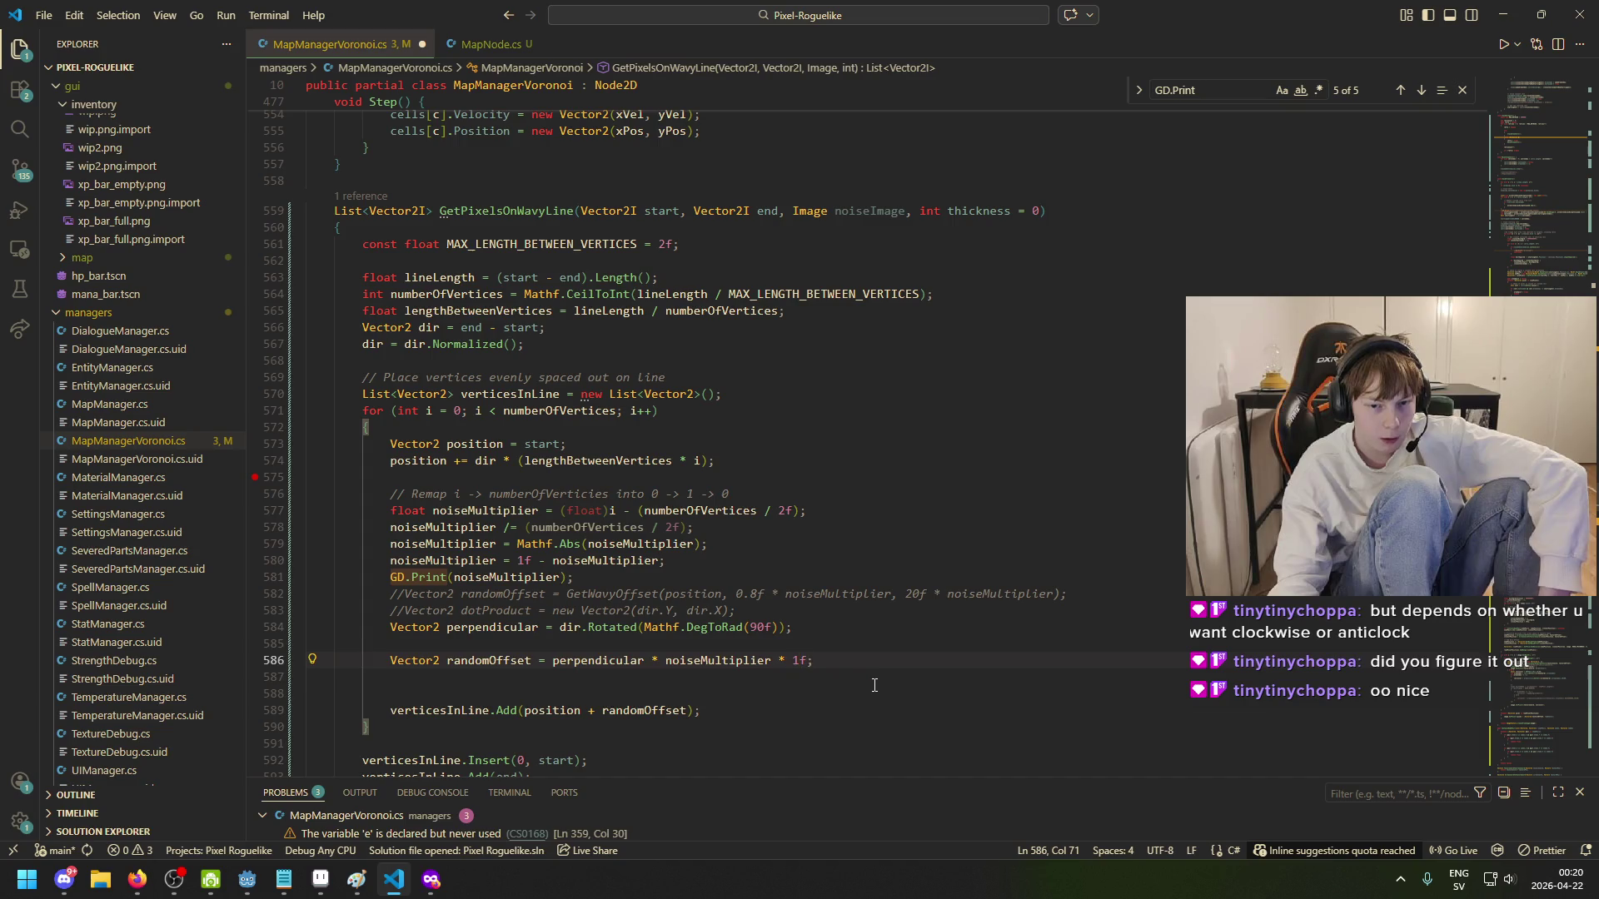
pyautogui.press('BackSpace')
pyautogui.write('20')
pyautogui.hotkey('ctrl', 's')
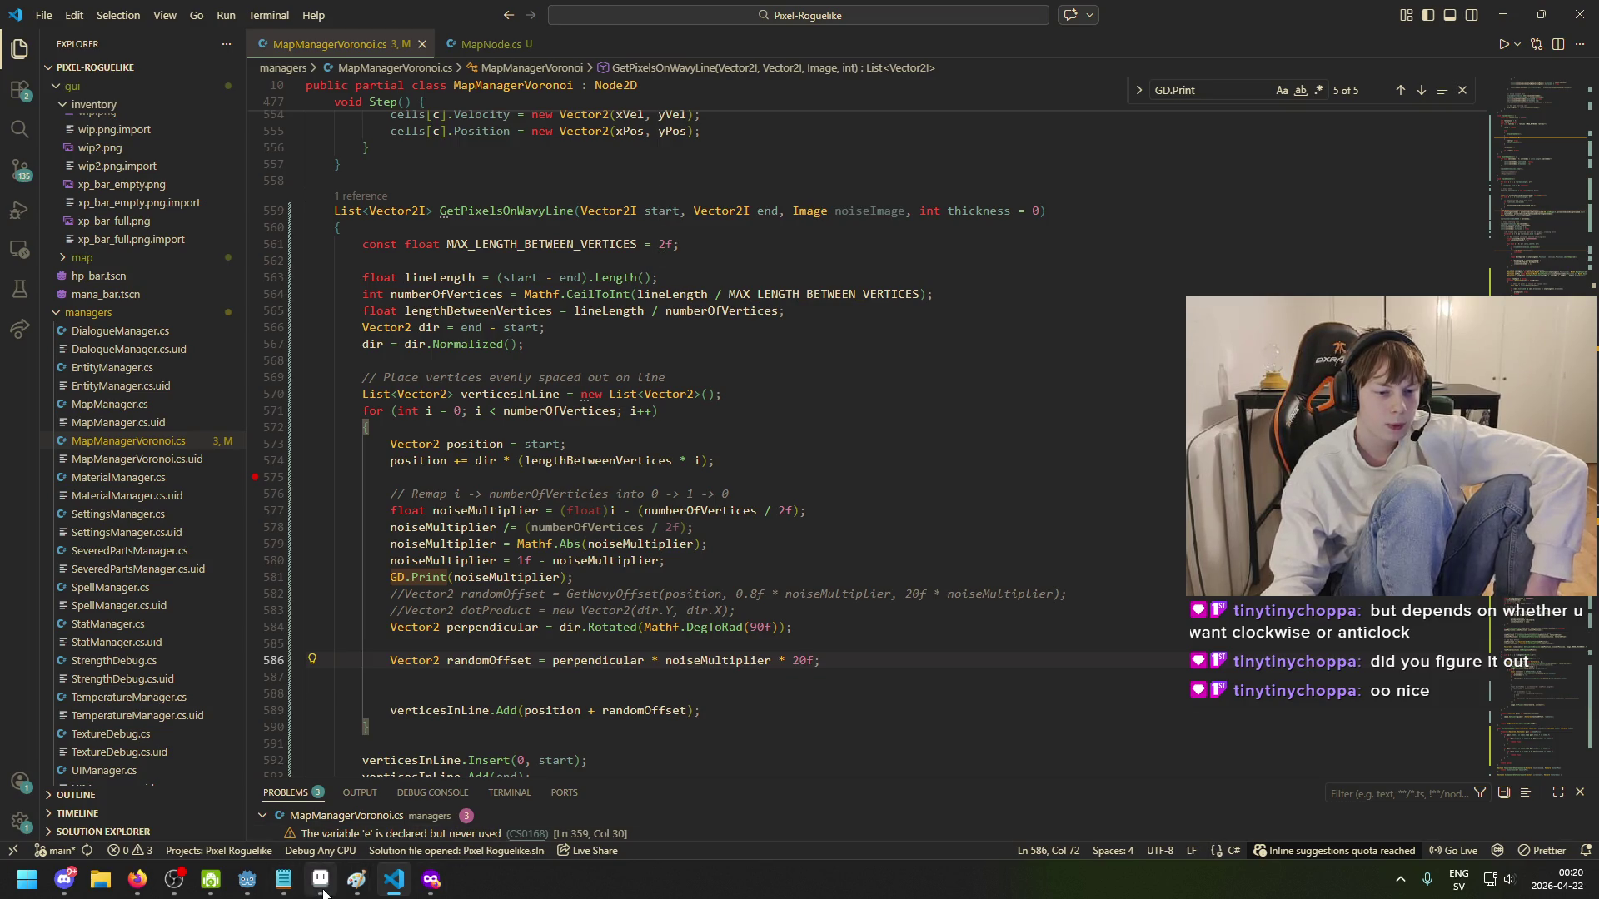
pyautogui.click(247, 880)
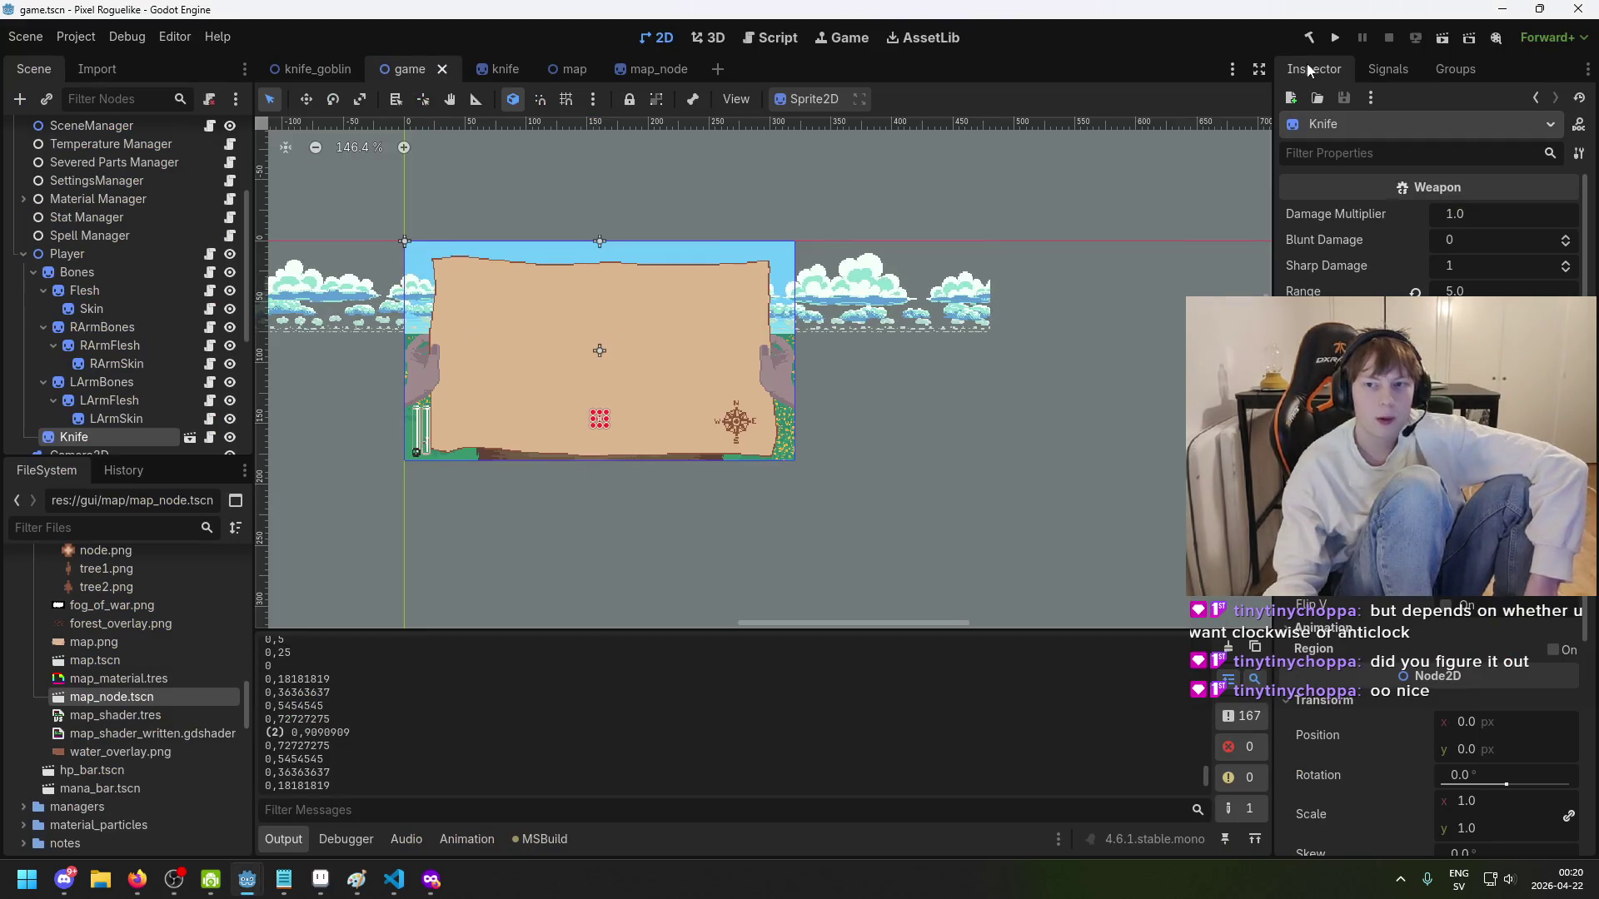
# - Run the game to preview the 20f offsets, then close it and return to the code
pyautogui.click(1337, 37)
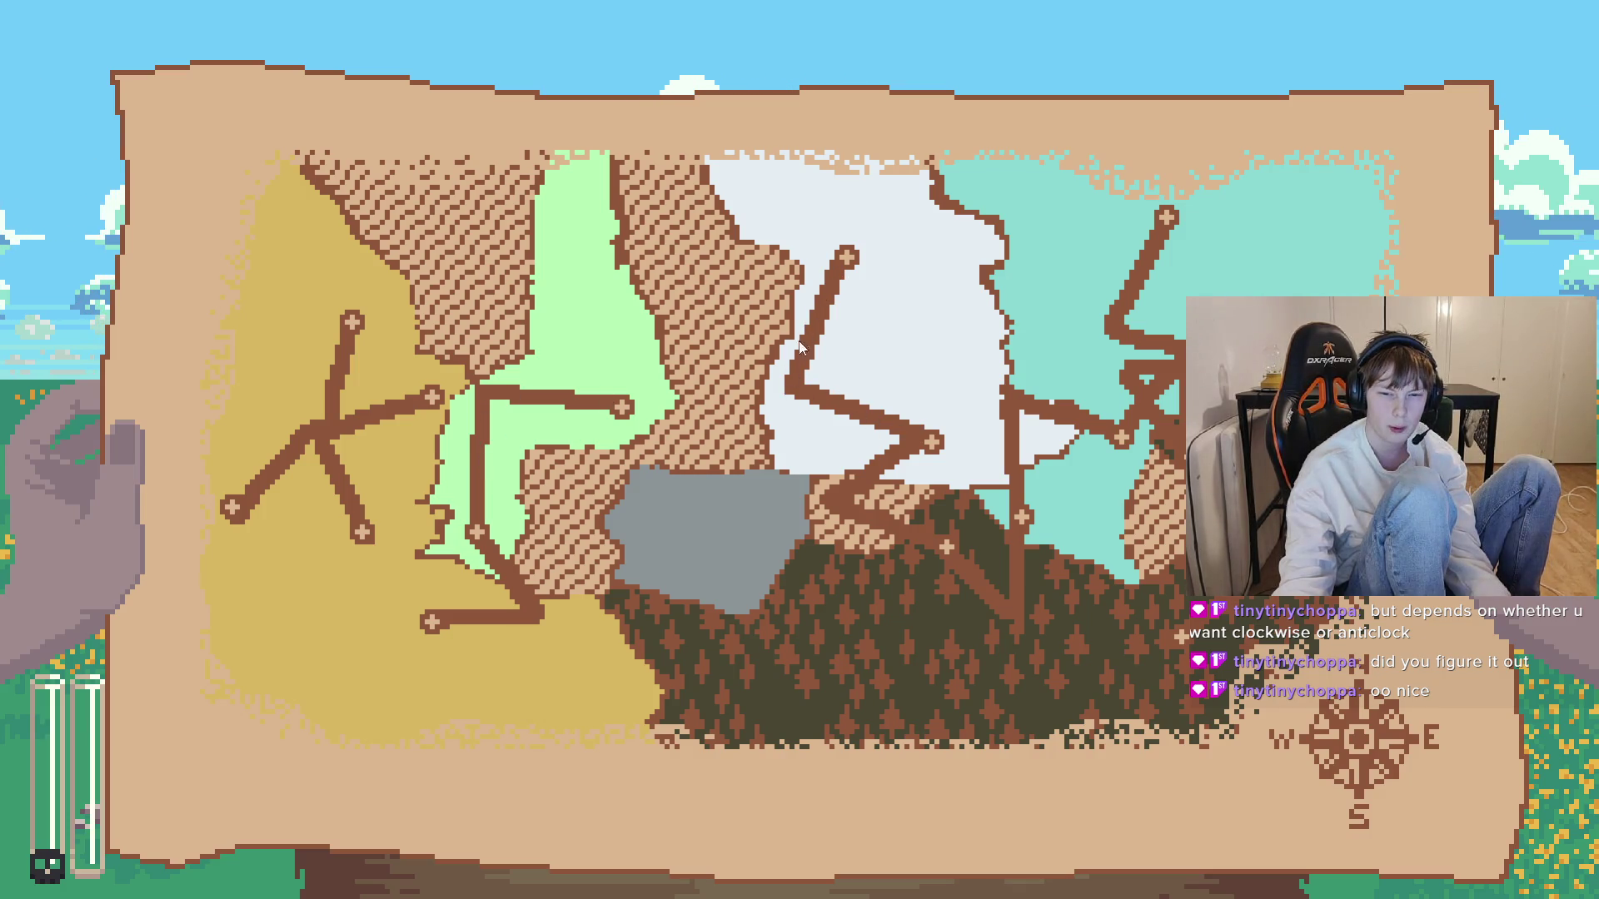
pyautogui.hotkey('alt', 'F4')
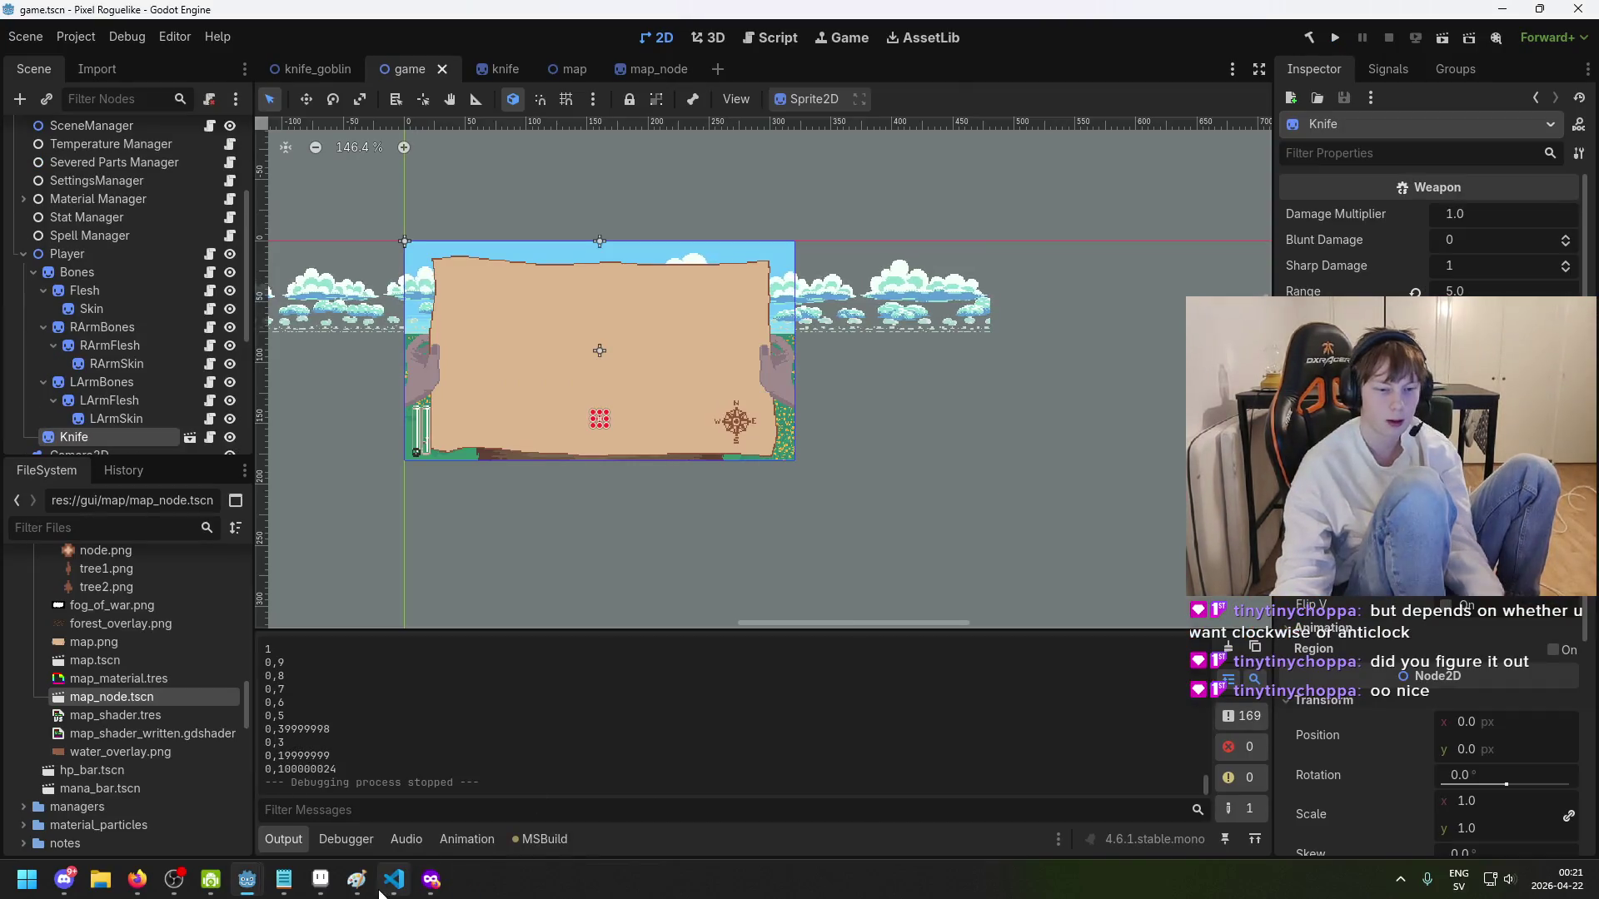
pyautogui.click(389, 894)
# - Set MAX_LENGTH_BETWEEN_VERTICES on line 561 from 2f to 0.5f and save
pyautogui.click(670, 244)
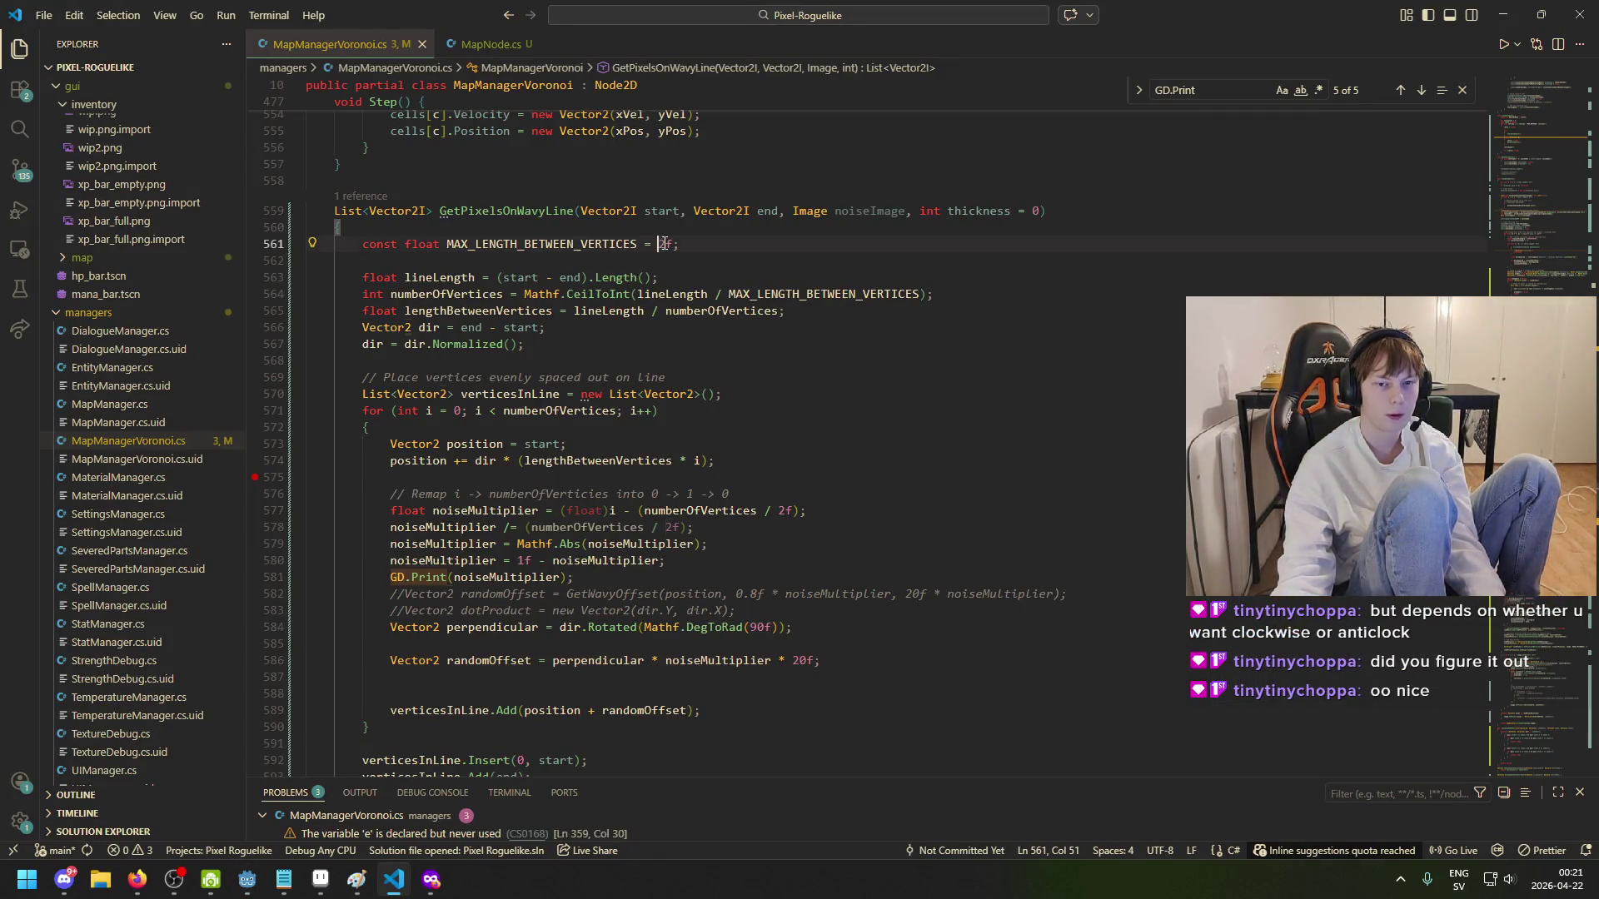
pyautogui.press('BackSpace')
pyautogui.write('0.5')
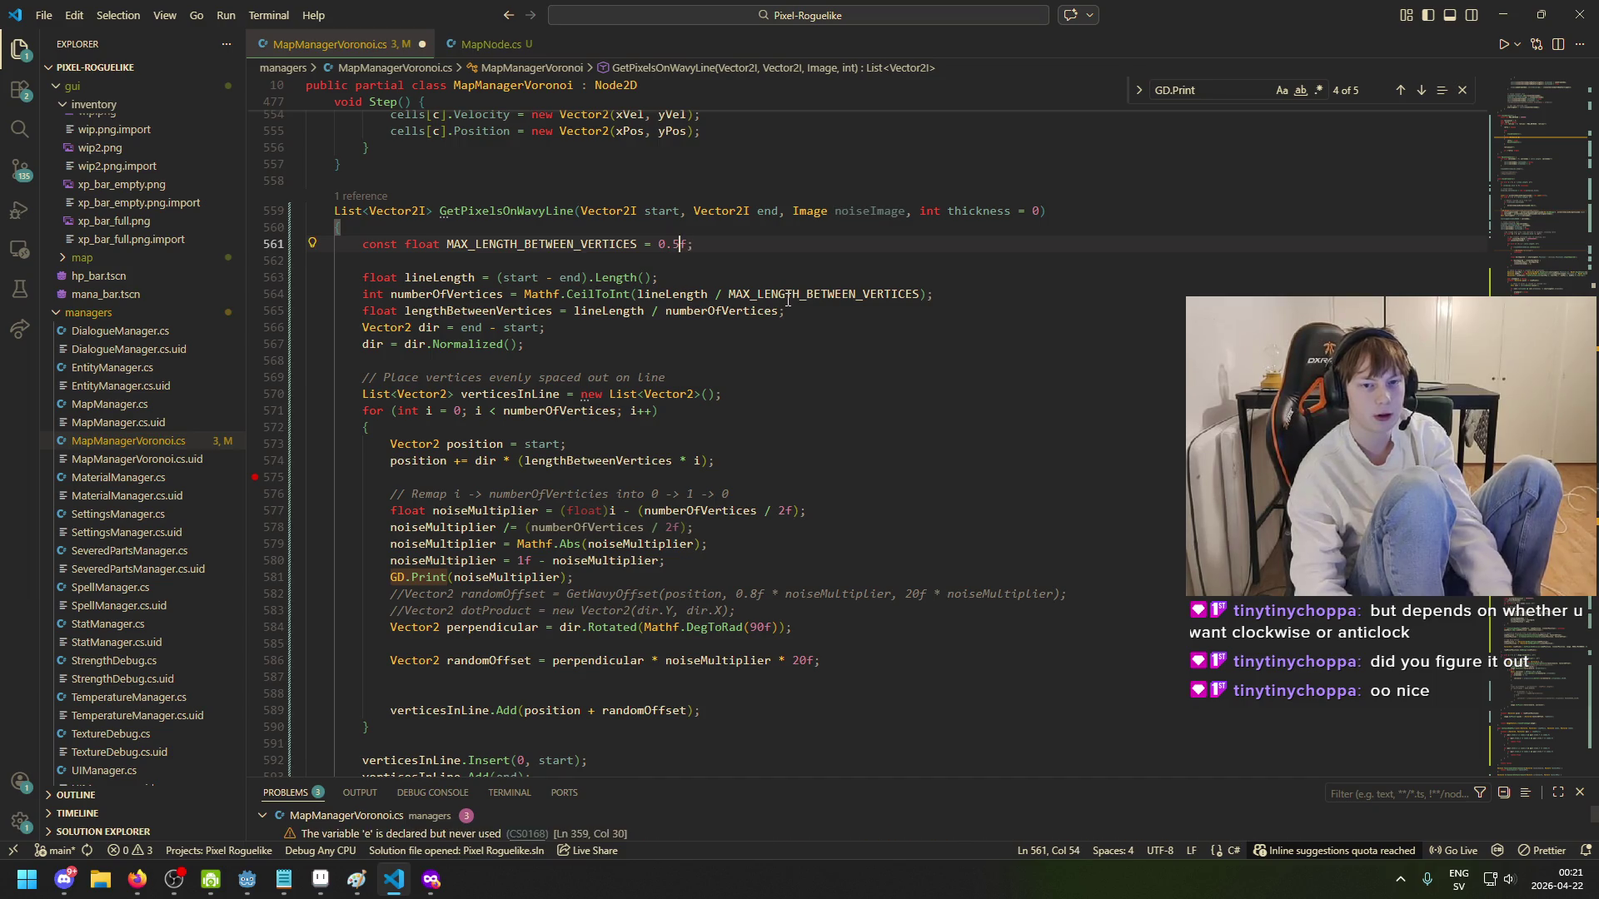
pyautogui.hotkey('ctrl', 's')
pyautogui.moveTo(248, 883)
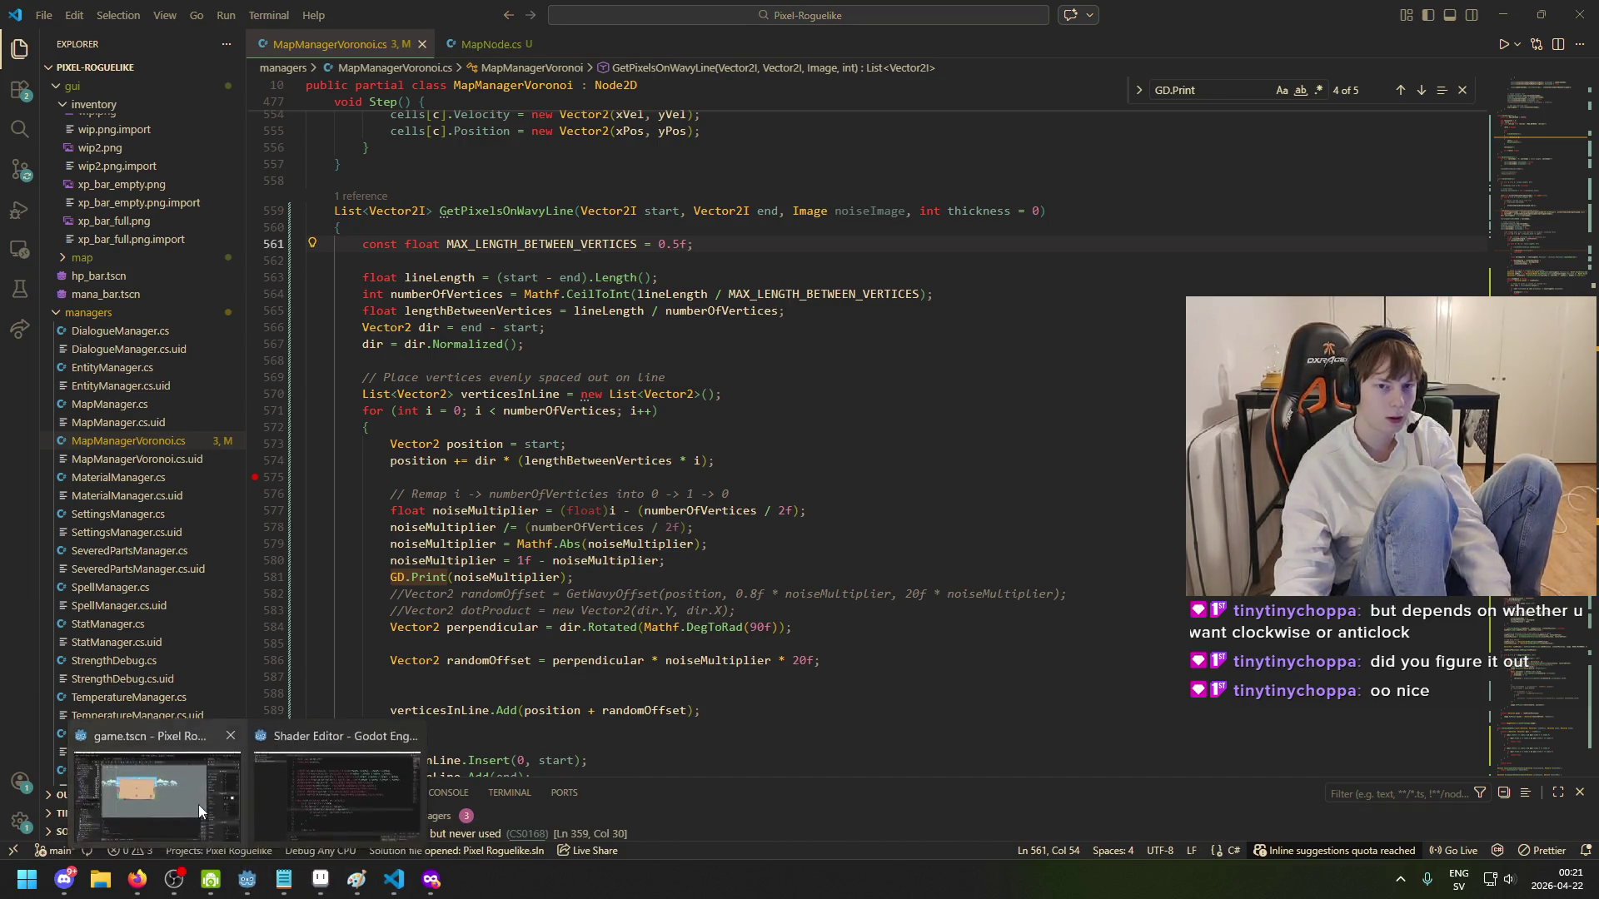
pyautogui.click(198, 805)
# - Run the game to view the denser 0.5f border vertices, then close it and return to the code
pyautogui.click(1337, 38)
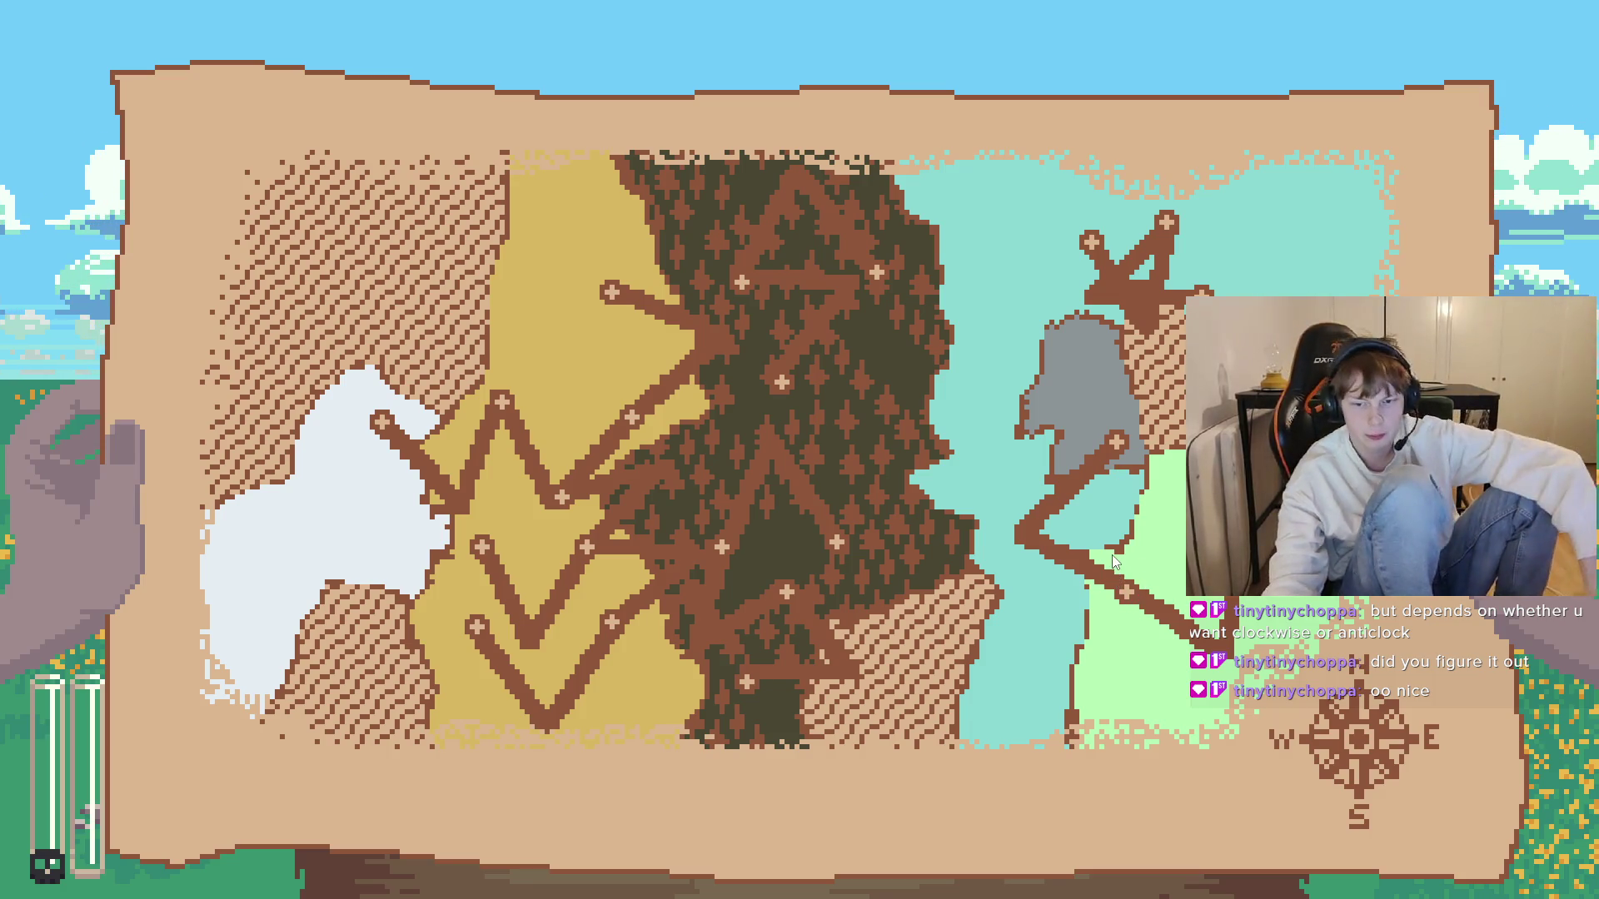
pyautogui.hotkey('alt', 'F4')
pyautogui.hotkey('alt', 'Tab')
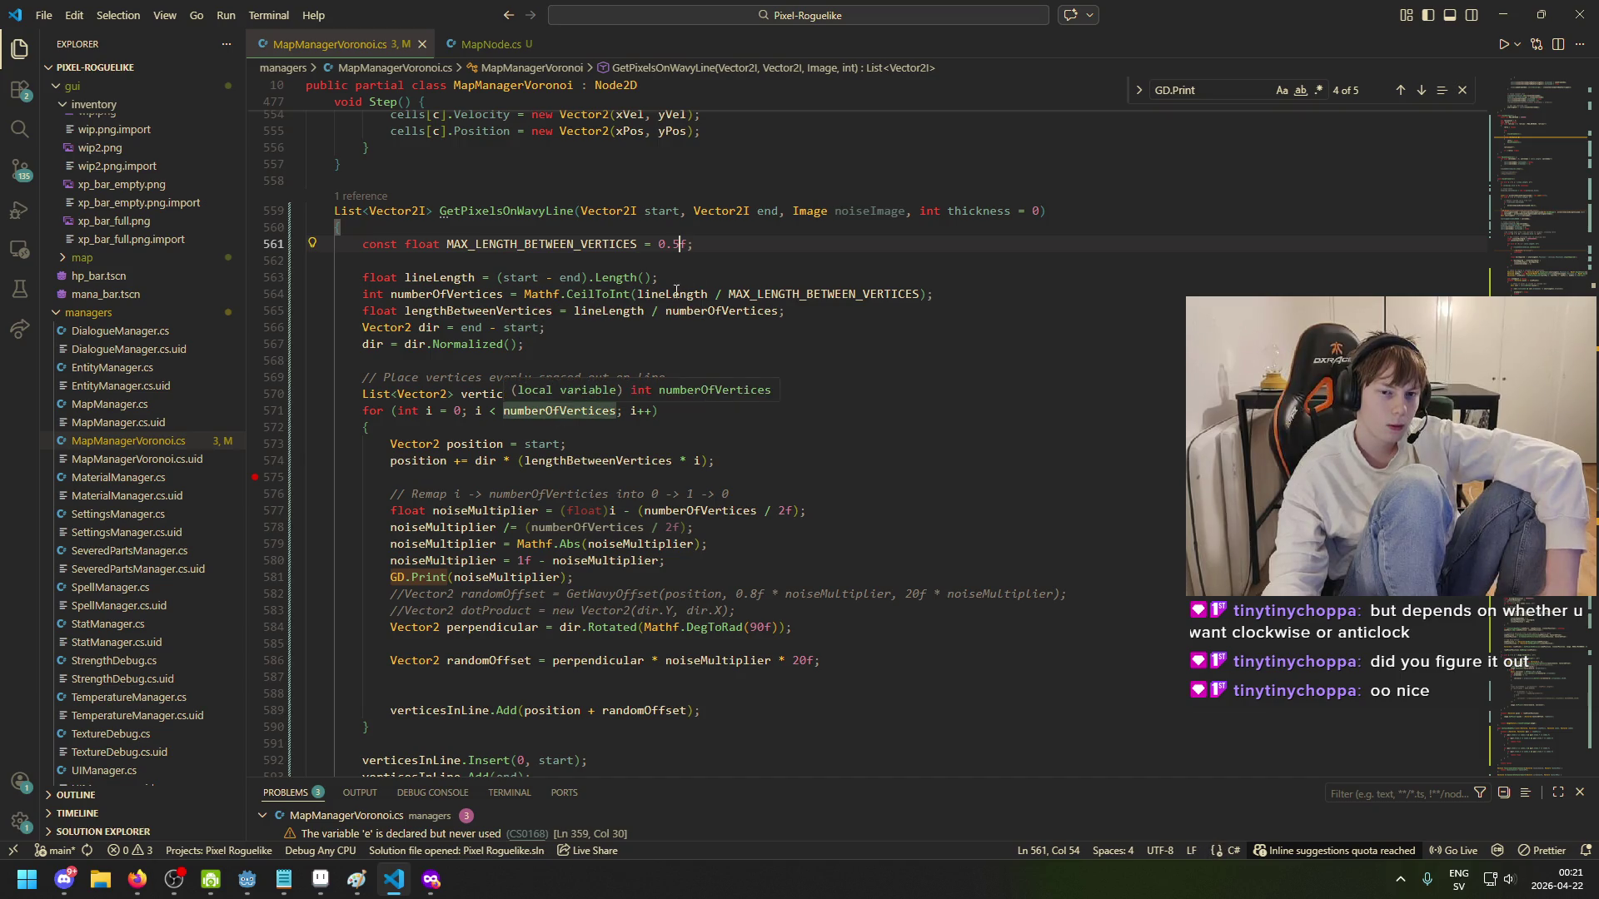
# - Try reversing line 564's division to MAX_LENGTH_BETWEEN_VERTICES / lineLength
pyautogui.click(696, 294)
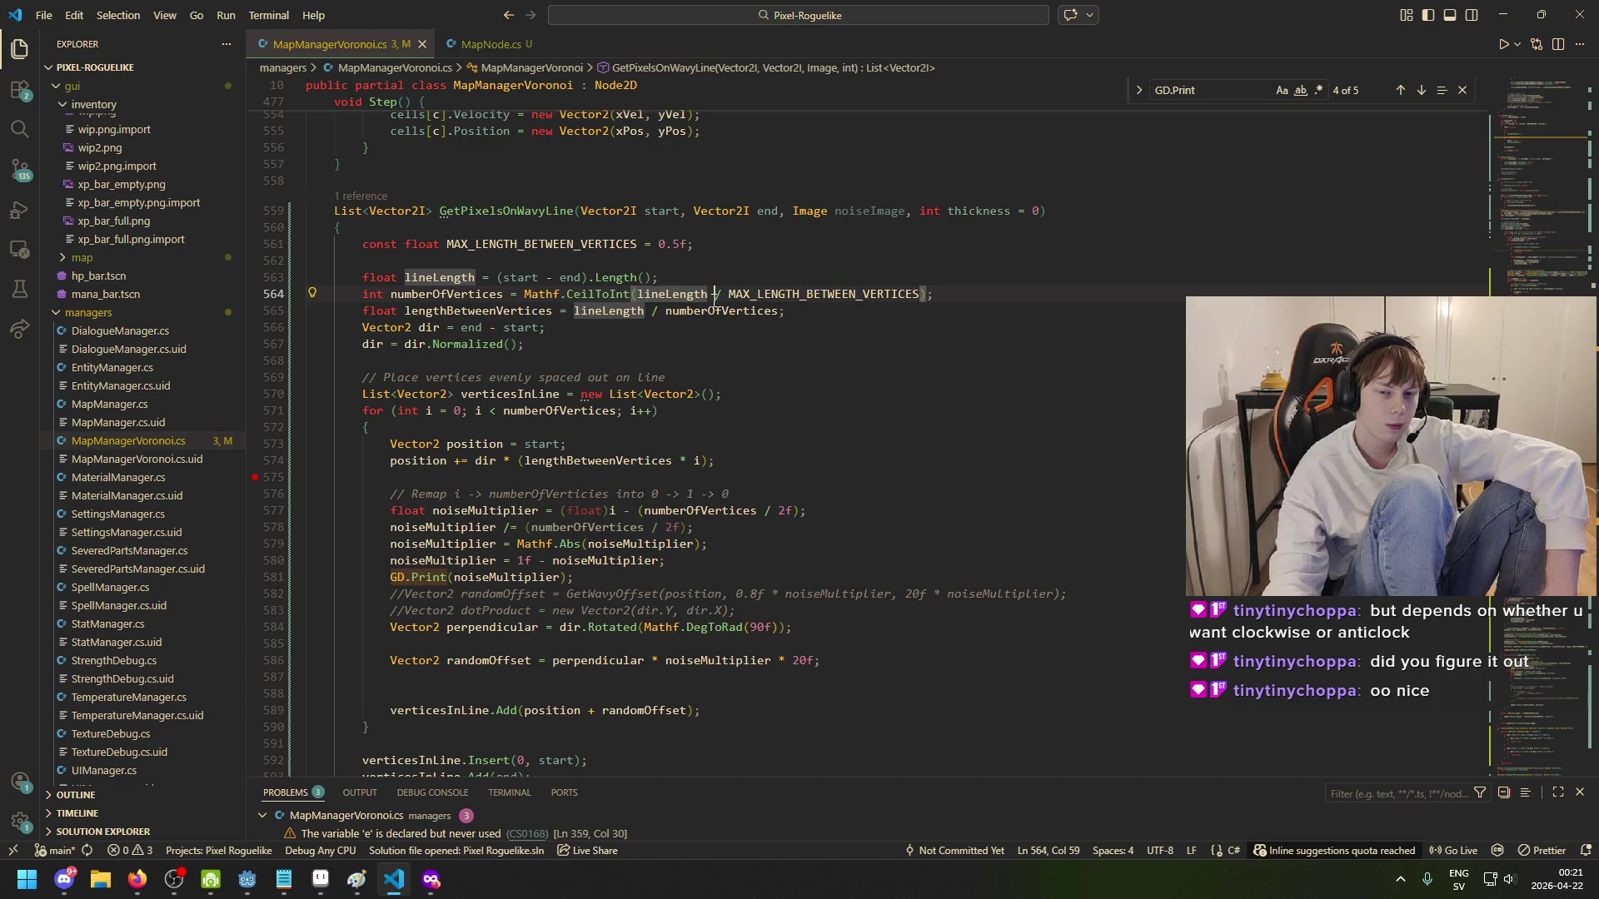
pyautogui.click(734, 298)
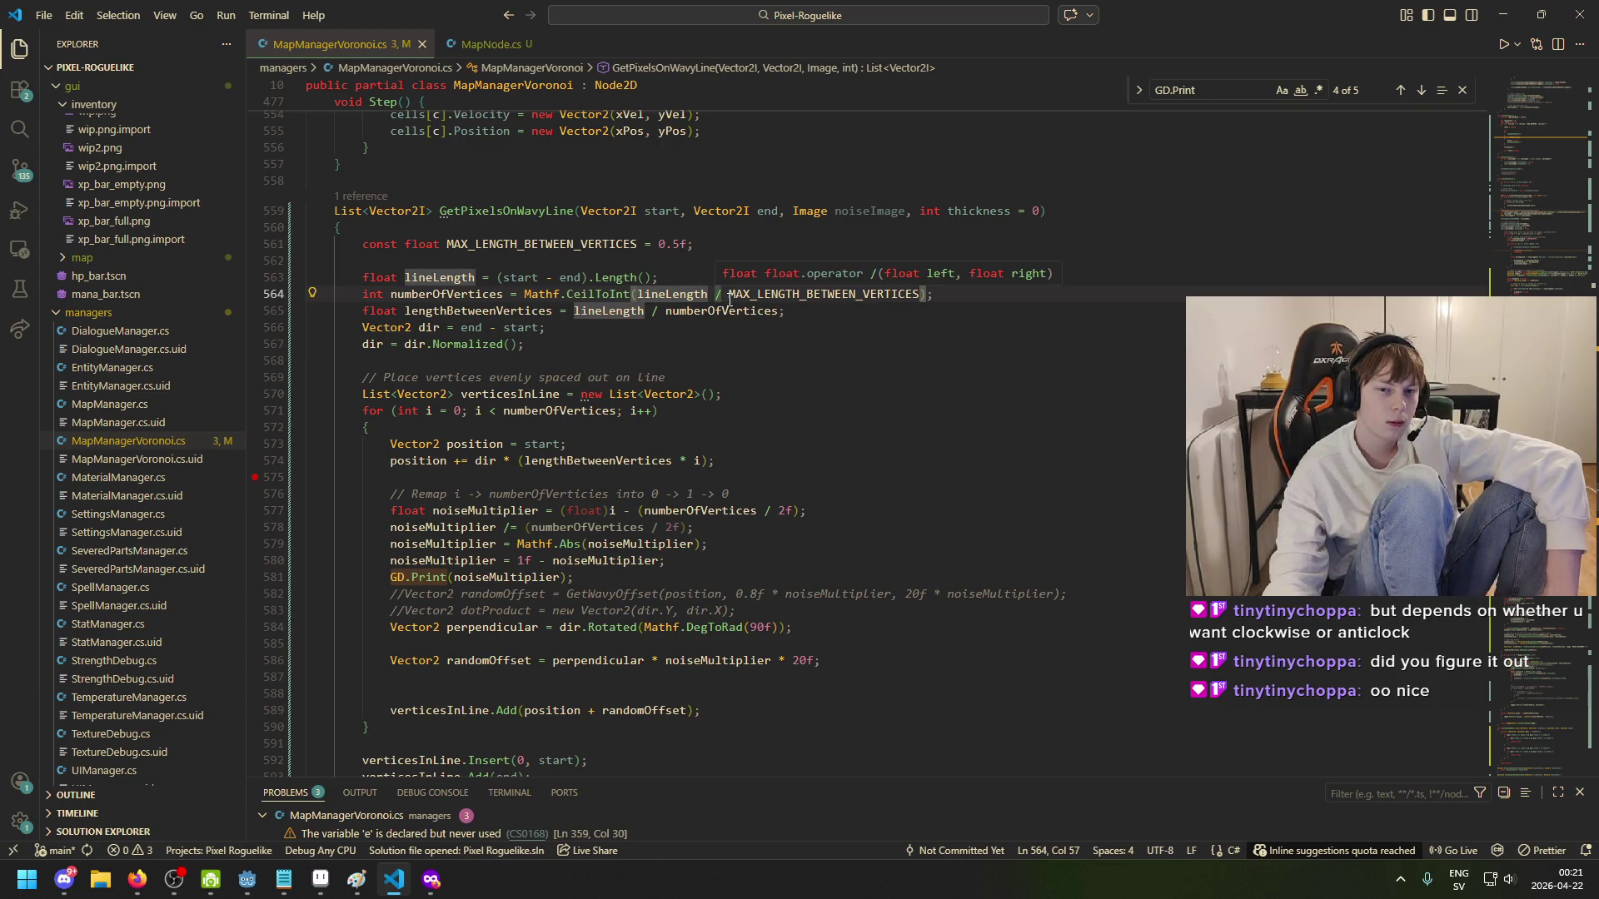
pyautogui.moveTo(728, 294); pyautogui.dragTo(641, 294)
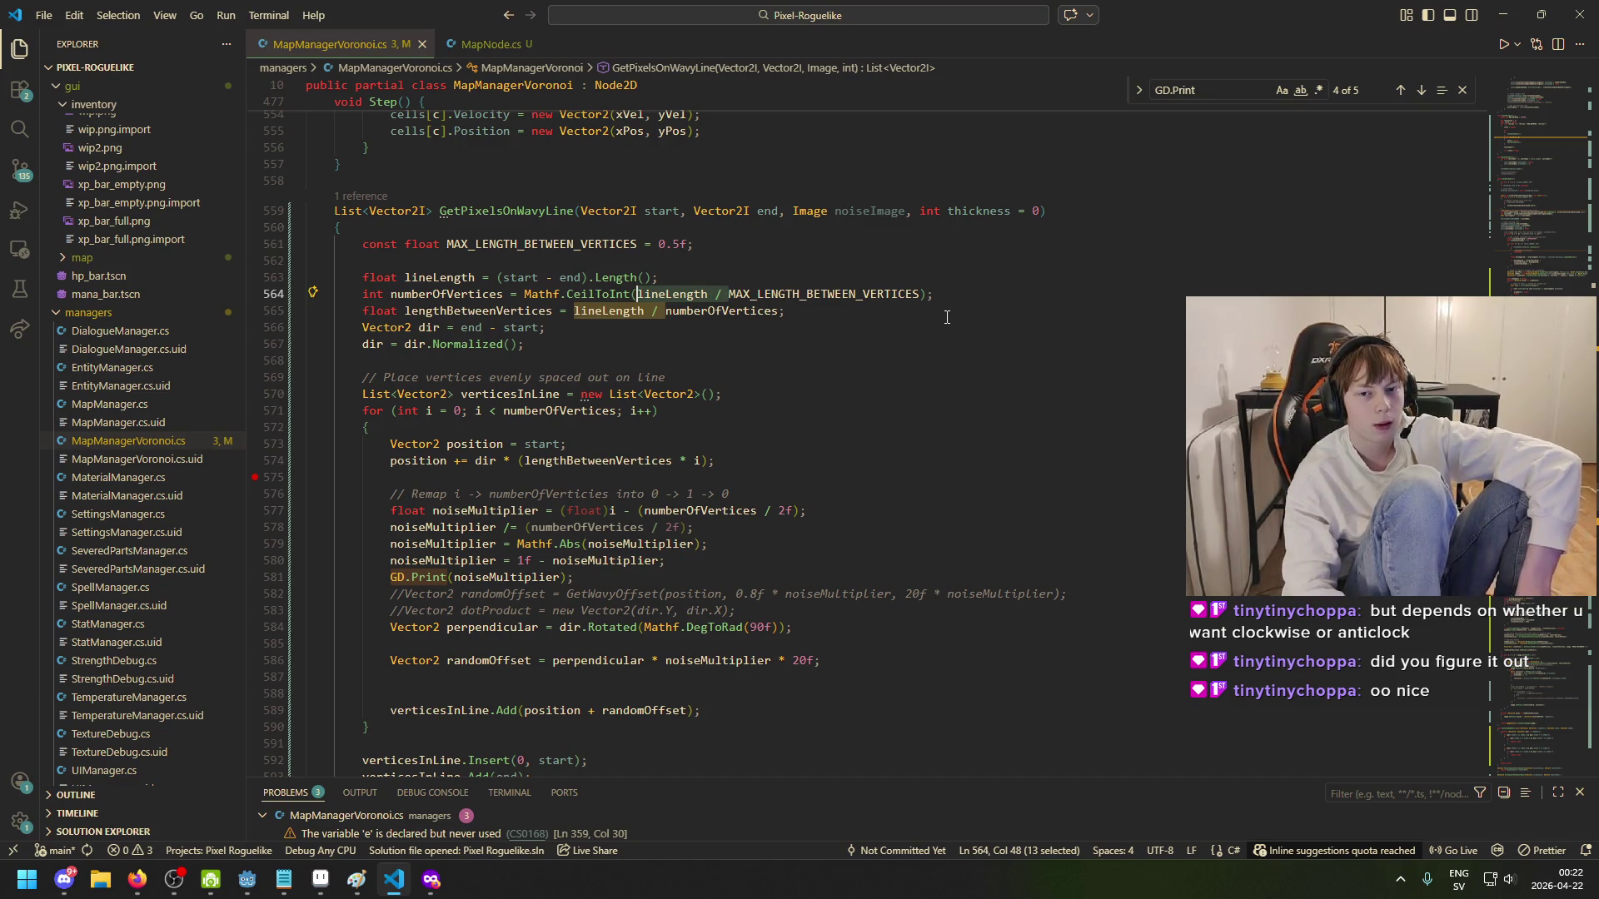
pyautogui.press('BackSpace')
pyautogui.hotkey('ctrl', 'Right')
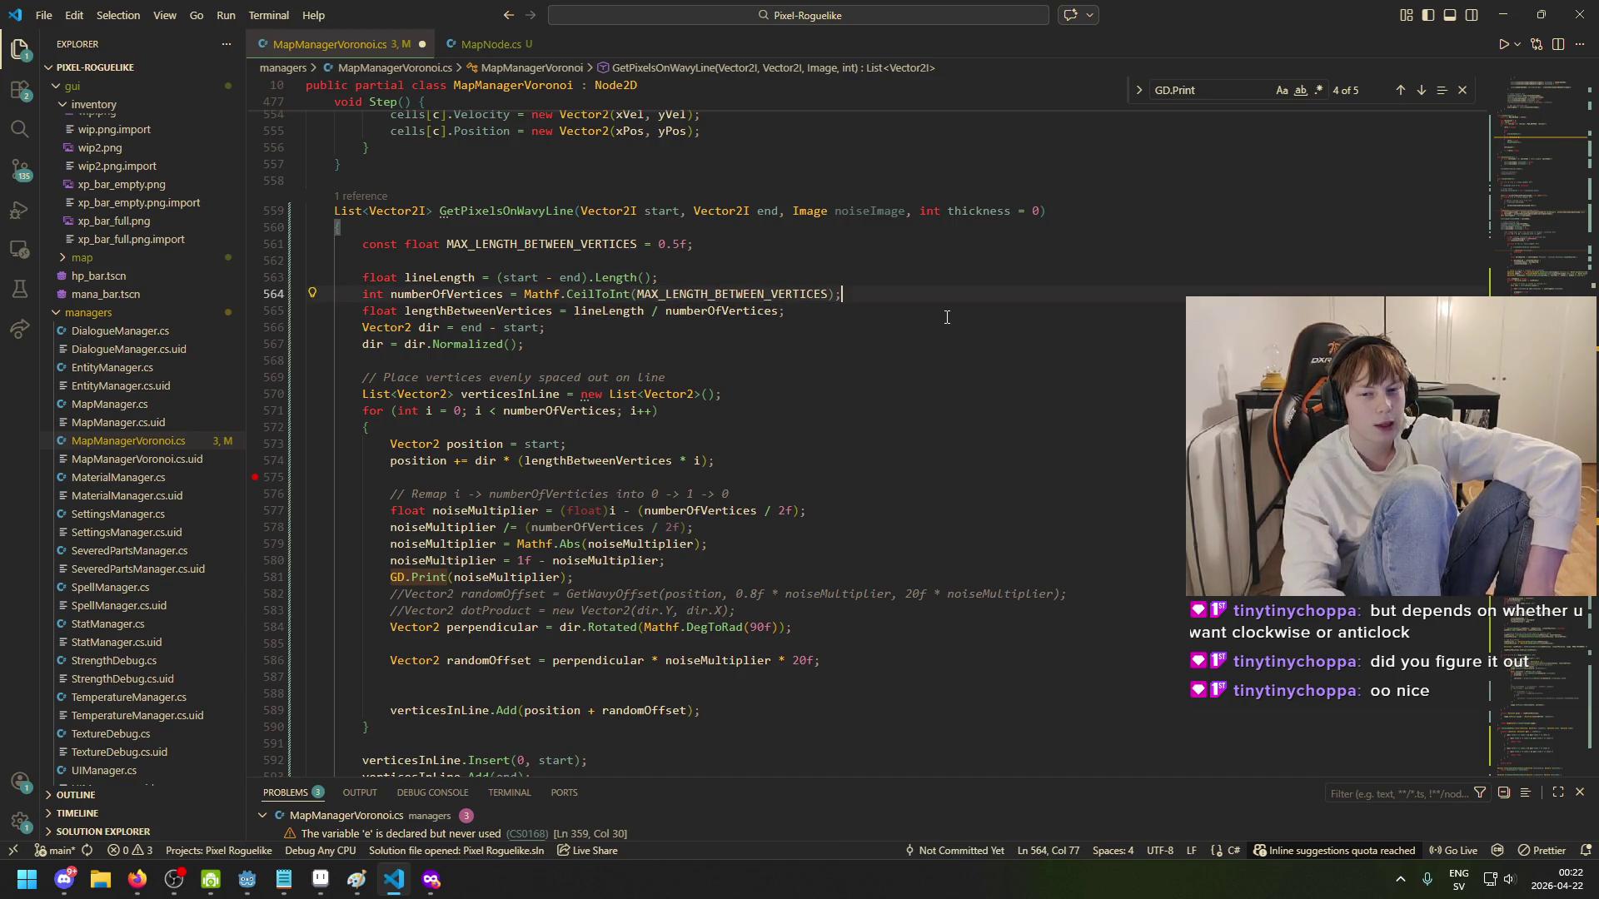
pyautogui.write('/ ')
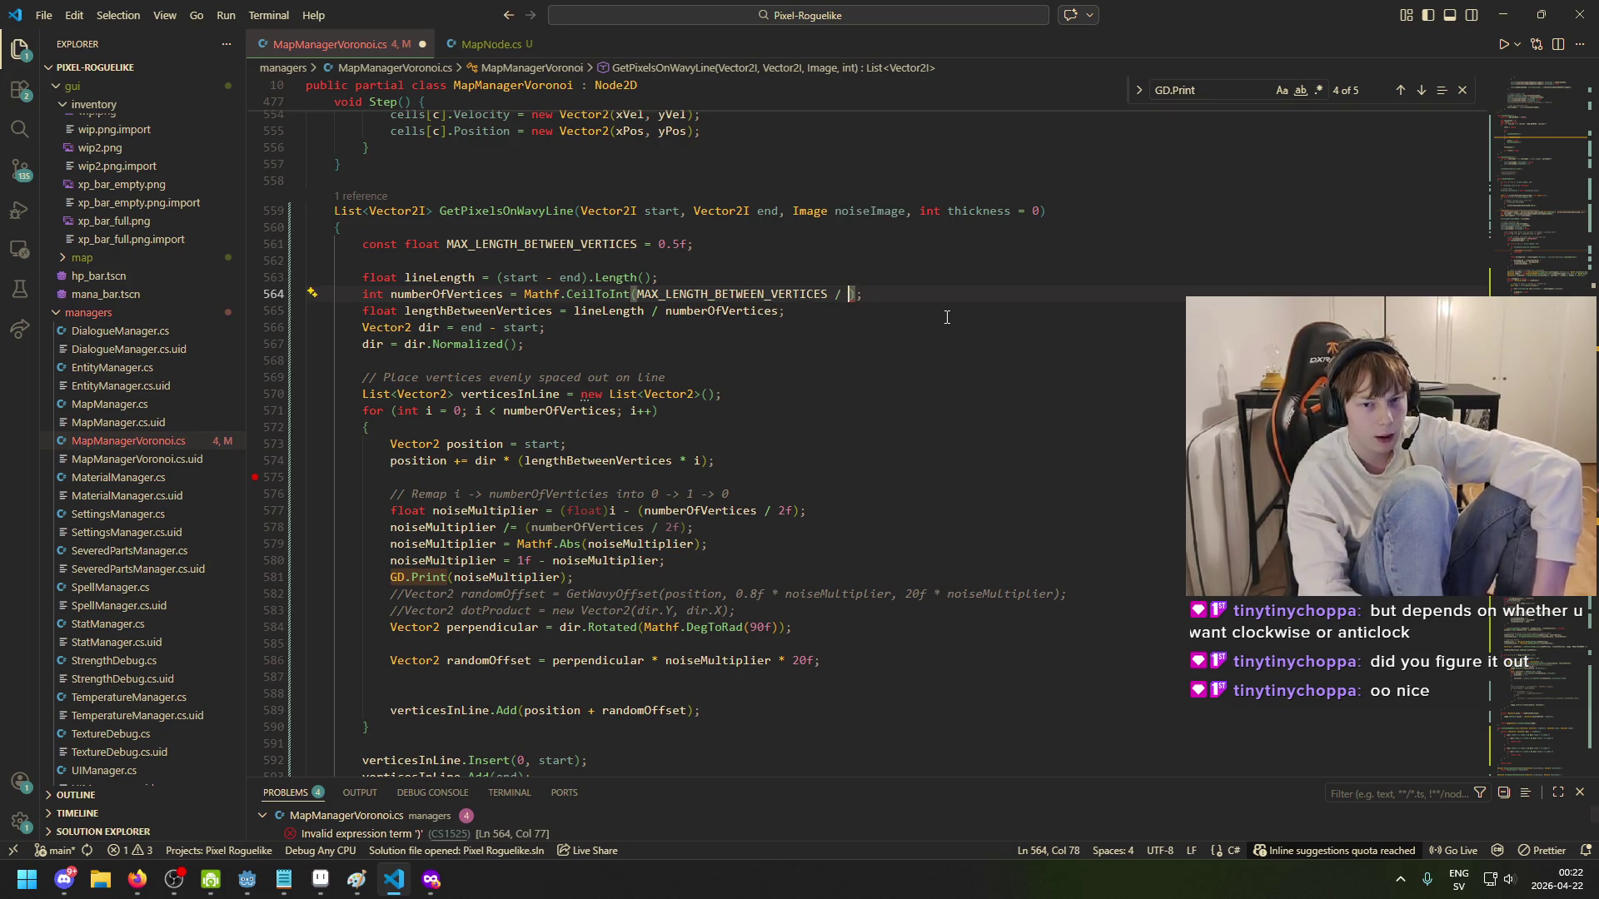
pyautogui.write('lin')
pyautogui.press('Tab')
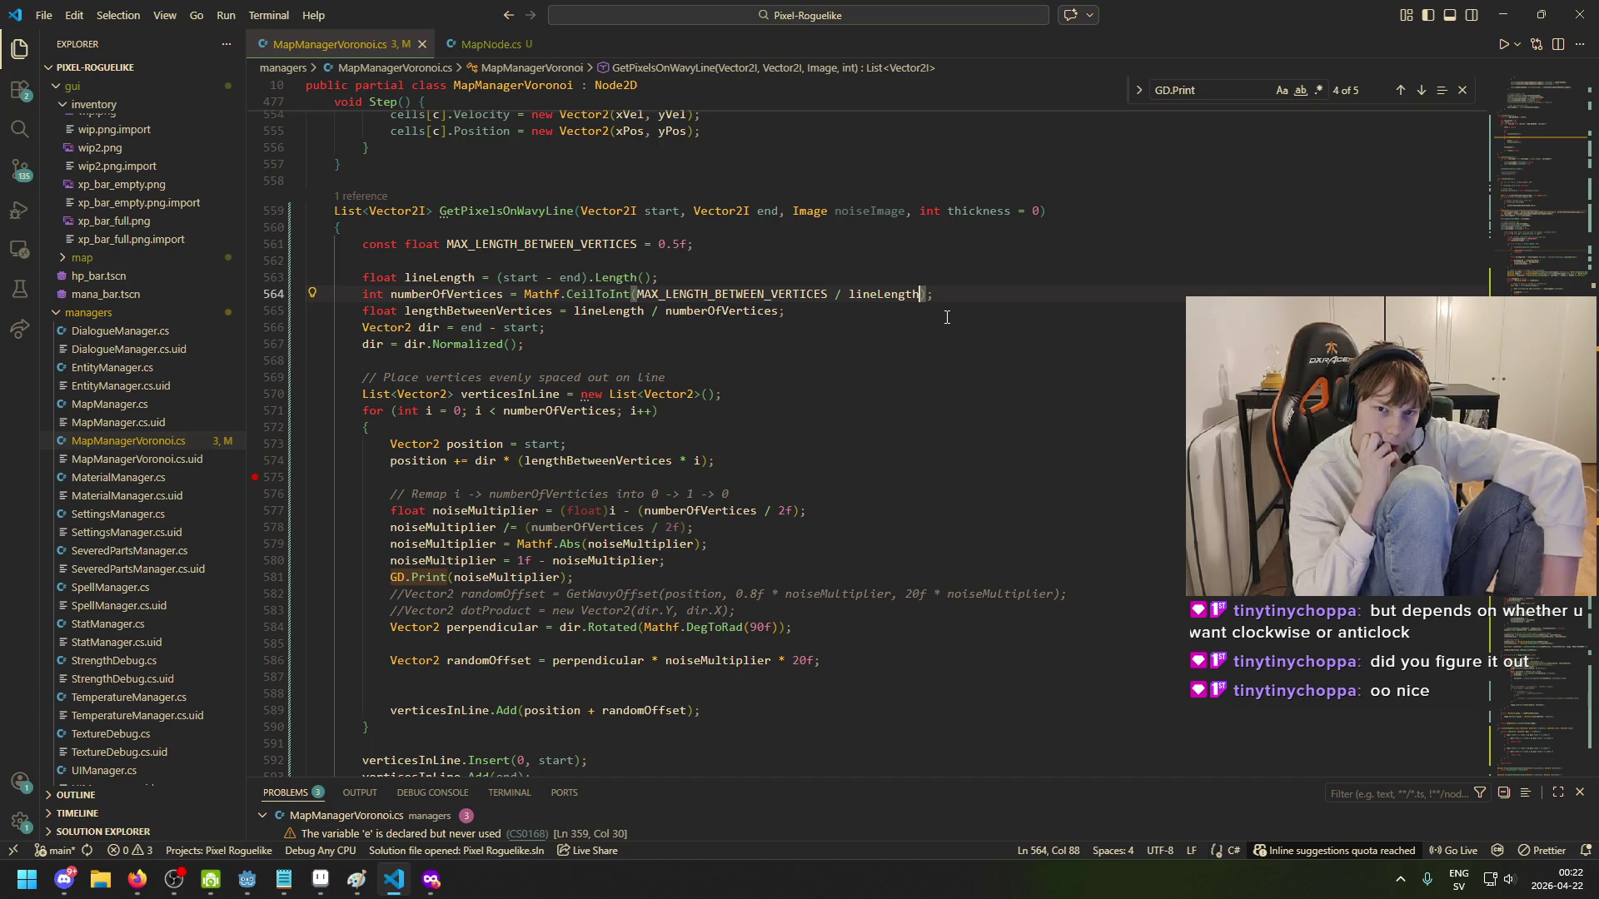
# - Restore line 564 to lineLength / MAX_LENGTH_BETWEEN_VERTICES and start a Windows search for Notepad
pyautogui.press('BackSpace')
pyautogui.press('BackSpace')
pyautogui.press('BackSpace')
pyautogui.hotkey('ctrl', 'z')
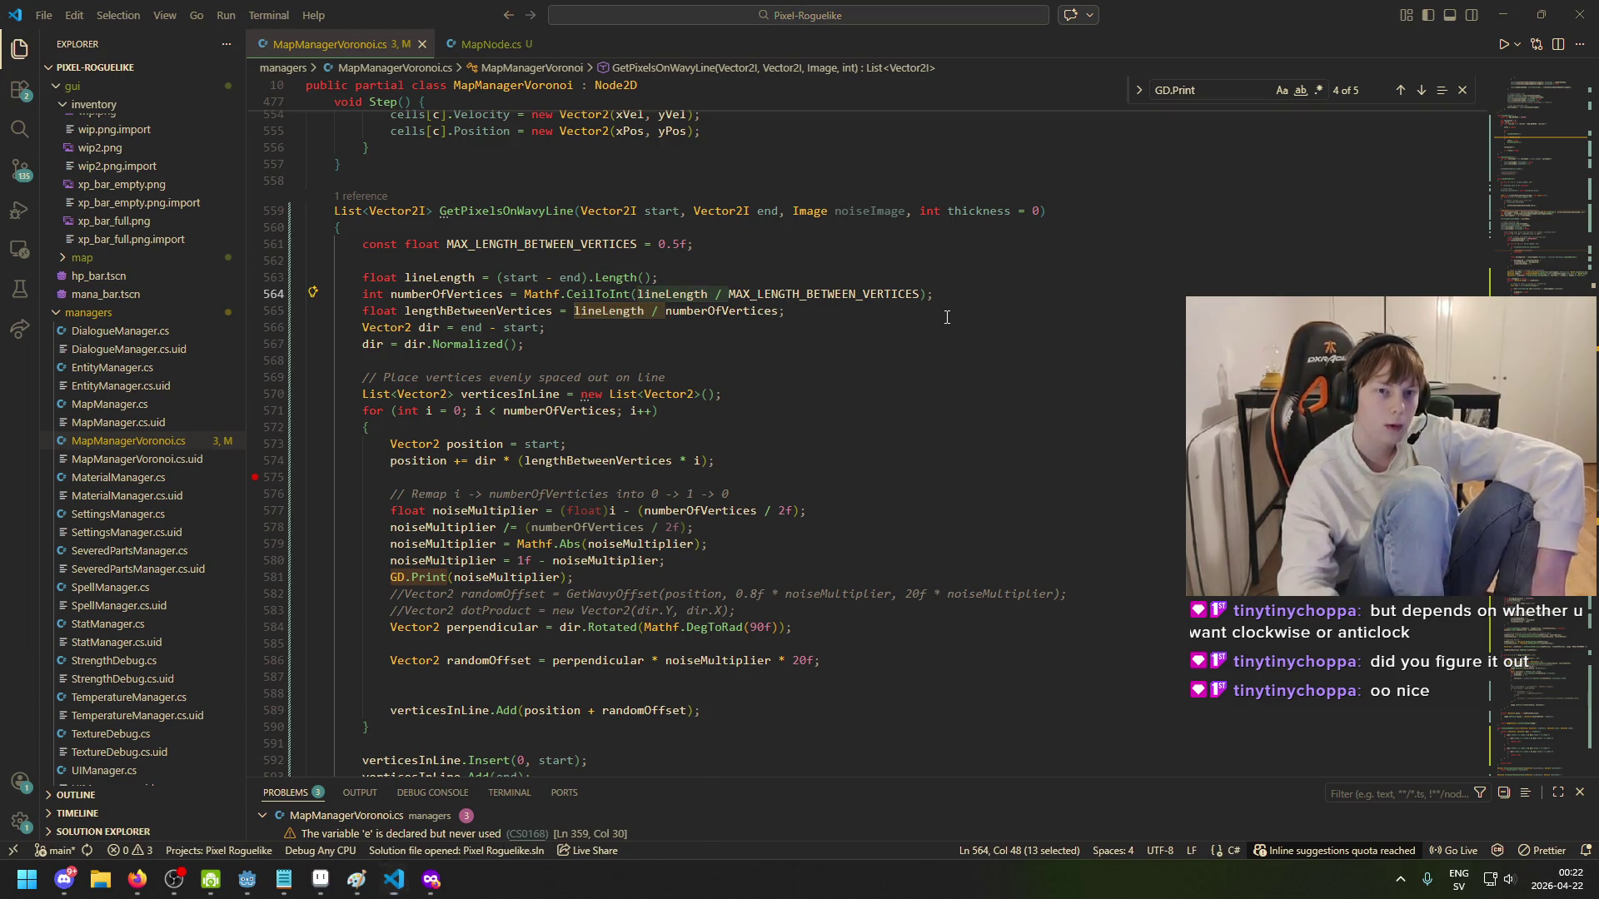
pyautogui.press('super')
# - Open a new Notepad note and begin jotting down the number 10
pyautogui.write('note')
pyautogui.press('Return')
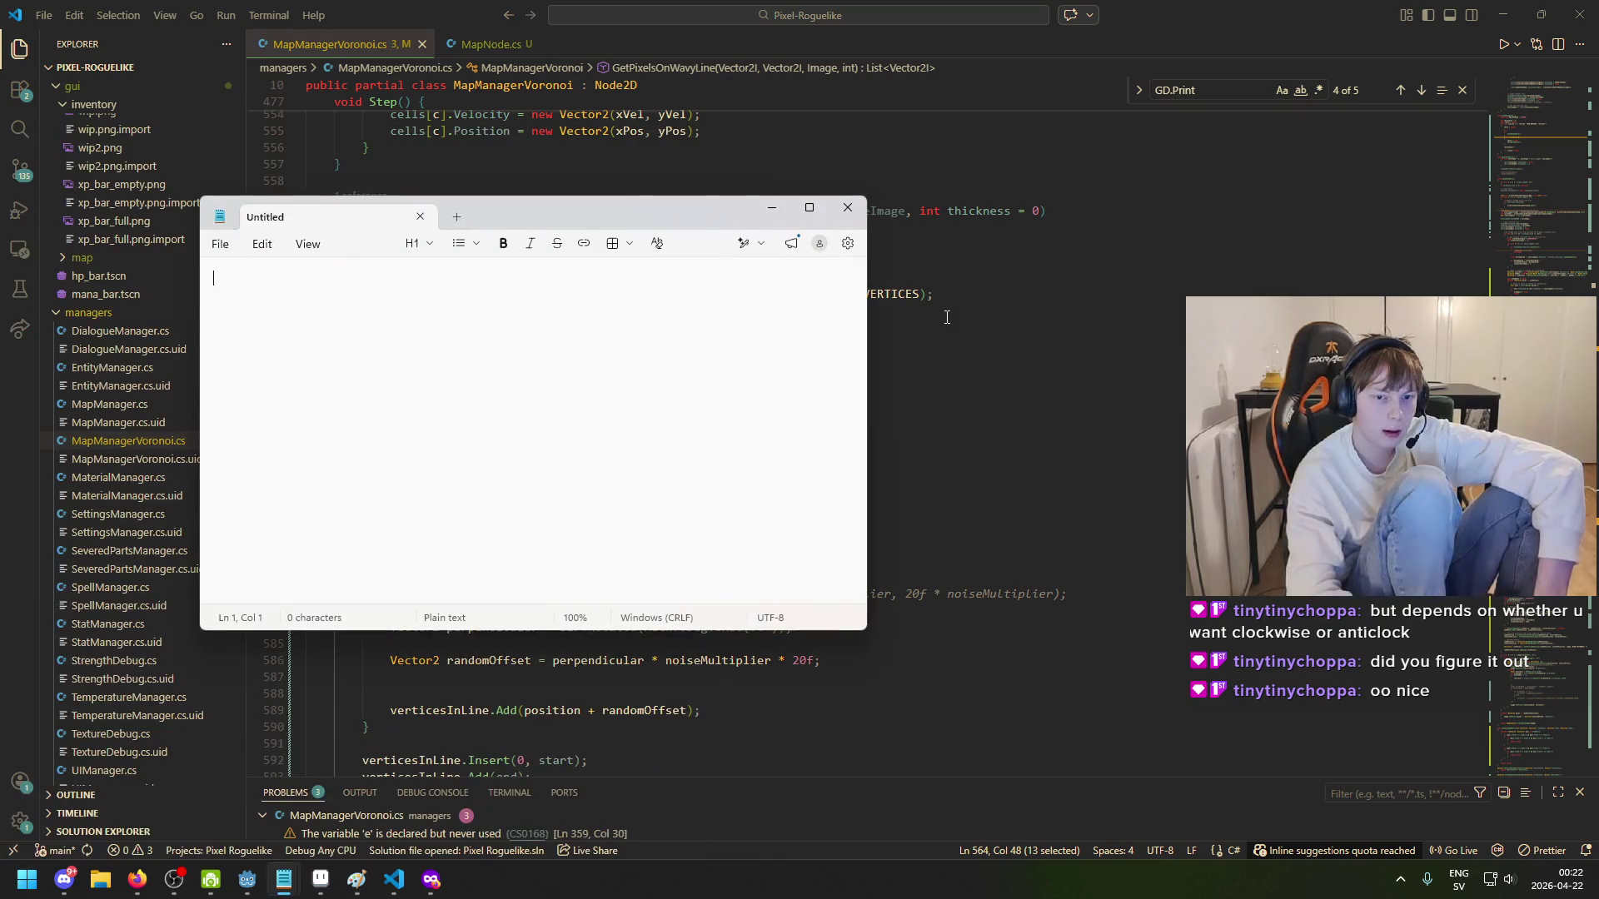
pyautogui.write('10<')
# - Launch Calculator next to the note and arrange the Notepad and Calculator windows
pyautogui.press('super')
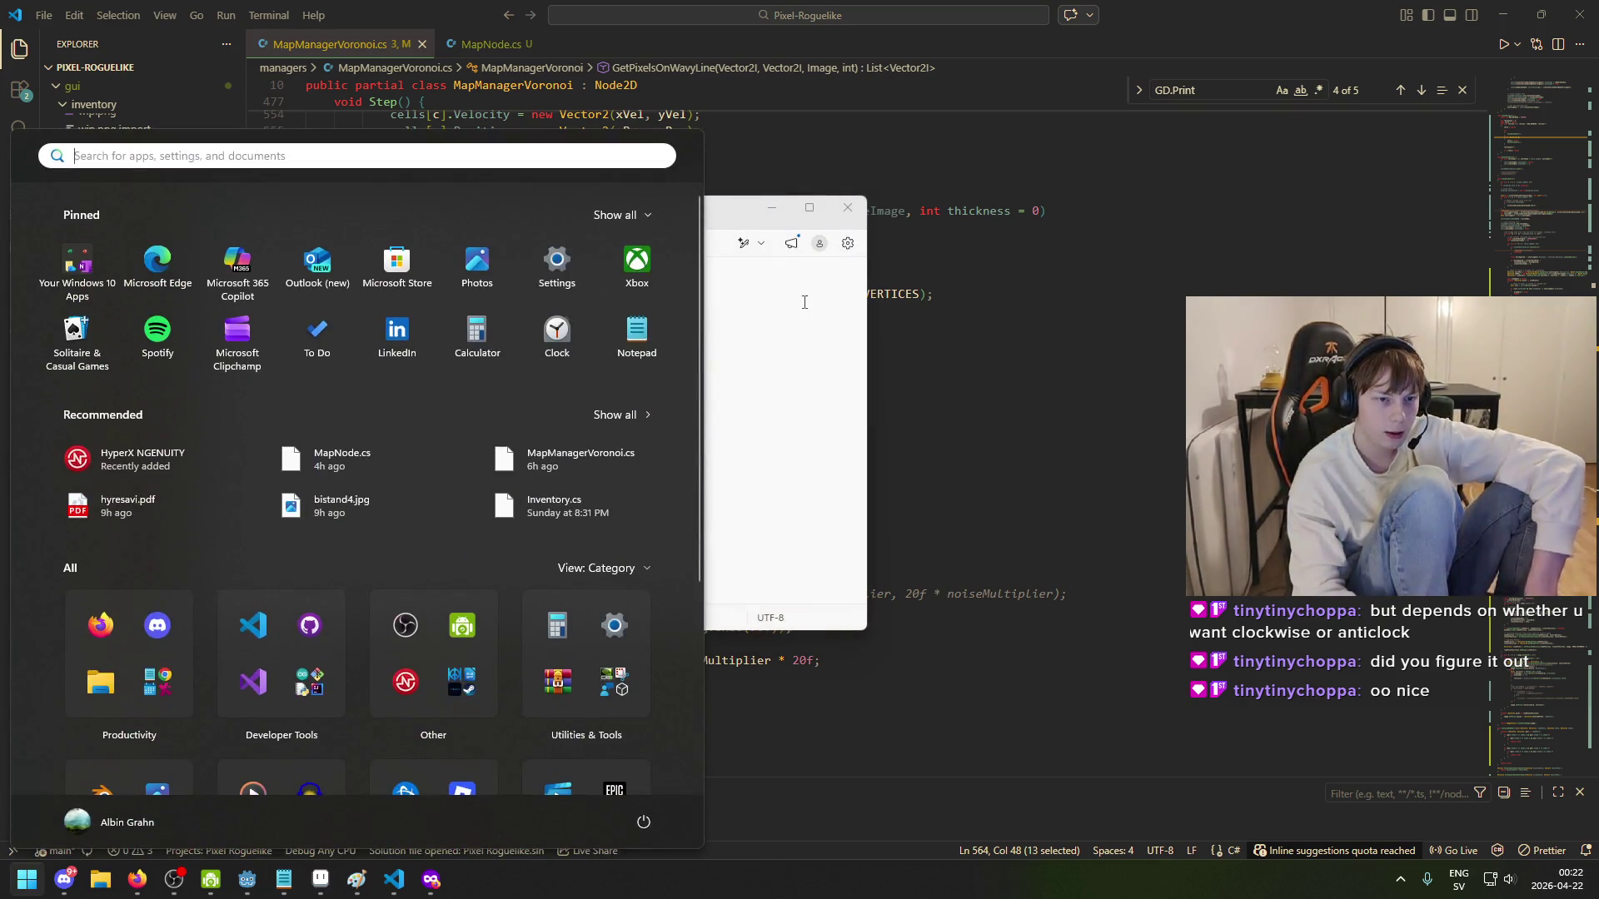
pyautogui.write('cal')
pyautogui.press('Return')
pyautogui.write('0<')
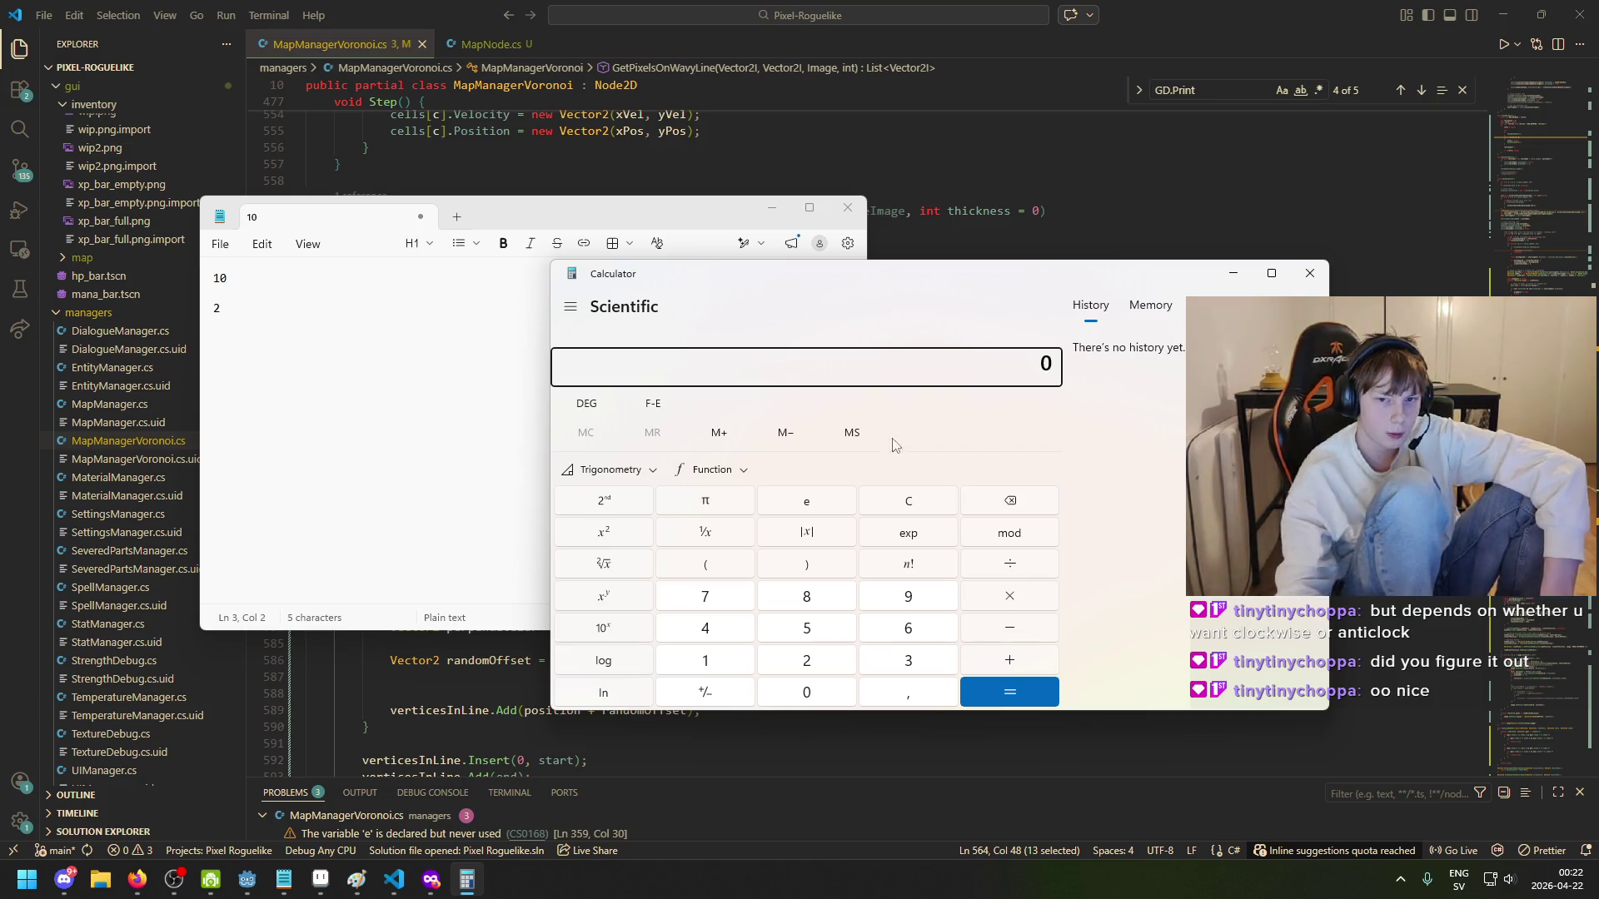
pyautogui.moveTo(678, 205); pyautogui.dragTo(588, 445)
pyautogui.moveTo(844, 285)
pyautogui.mouseDown()
pyautogui.moveTo(924, 350)
pyautogui.moveTo(1127, 449)
pyautogui.moveTo(1119, 408)
pyautogui.mouseUp()
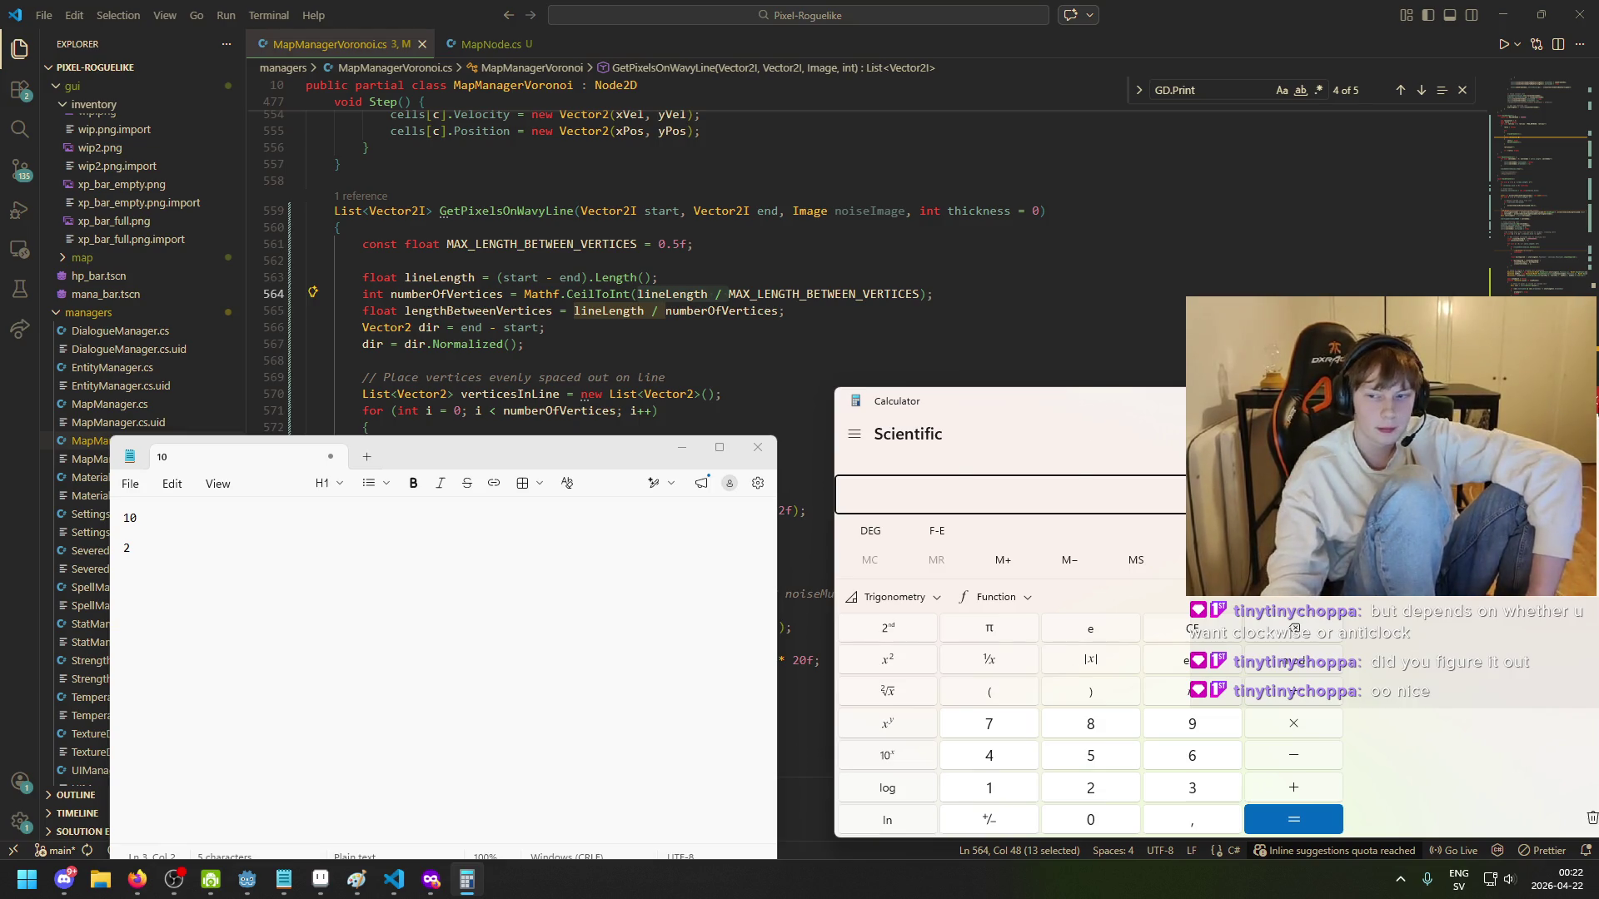
# - Close Calculator, then close the Notepad note without saving
pyautogui.click(1327, 401)
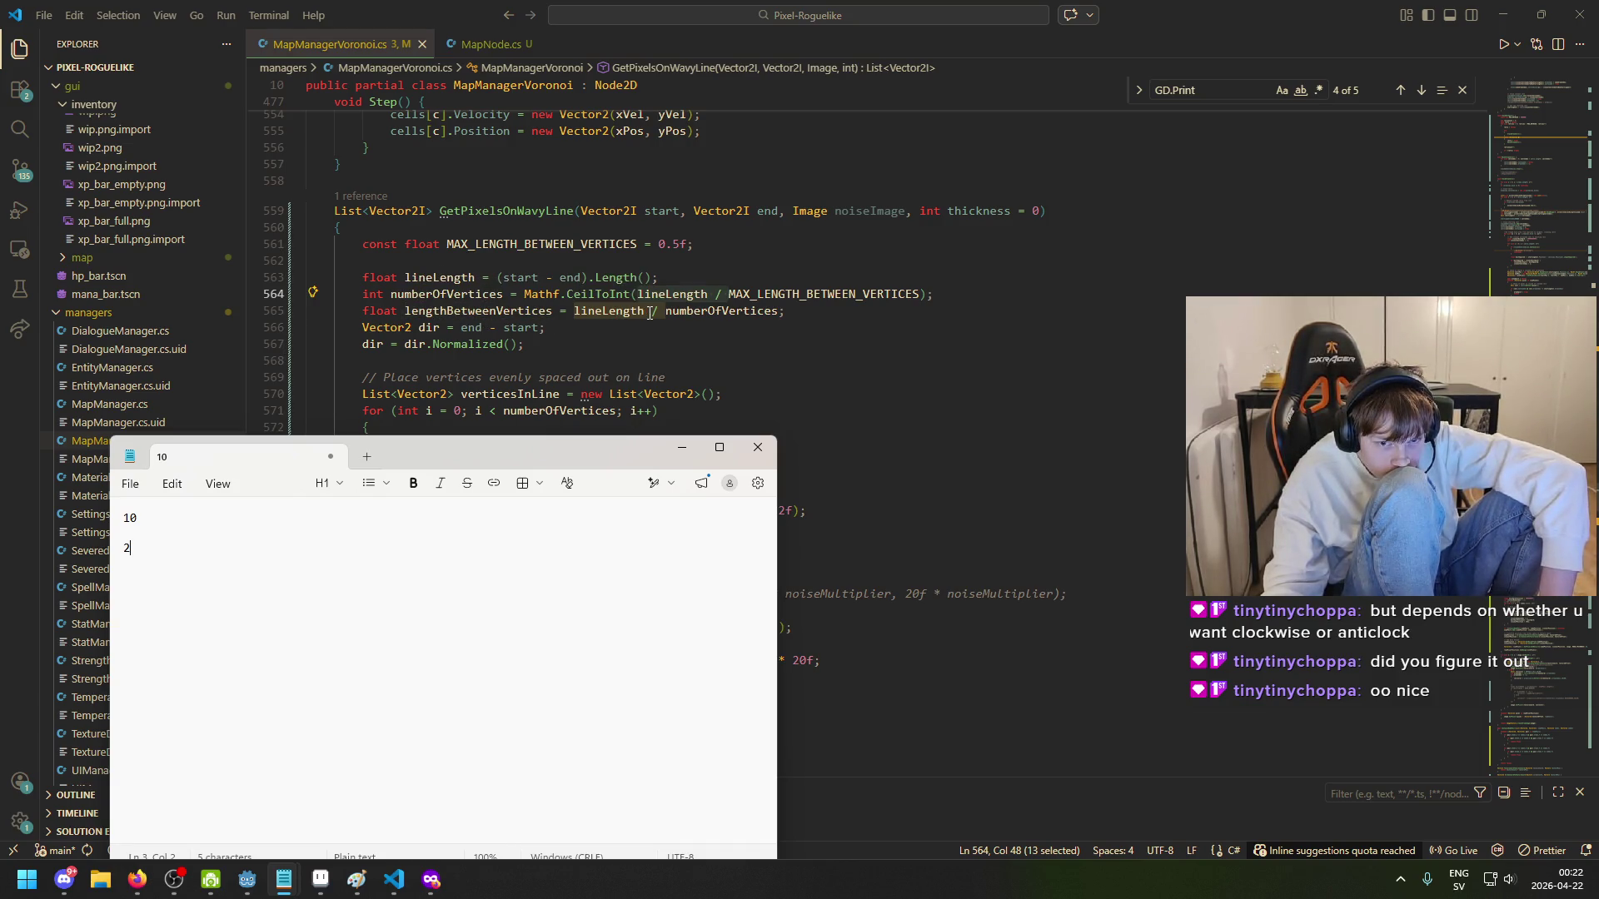
pyautogui.moveTo(674, 314)
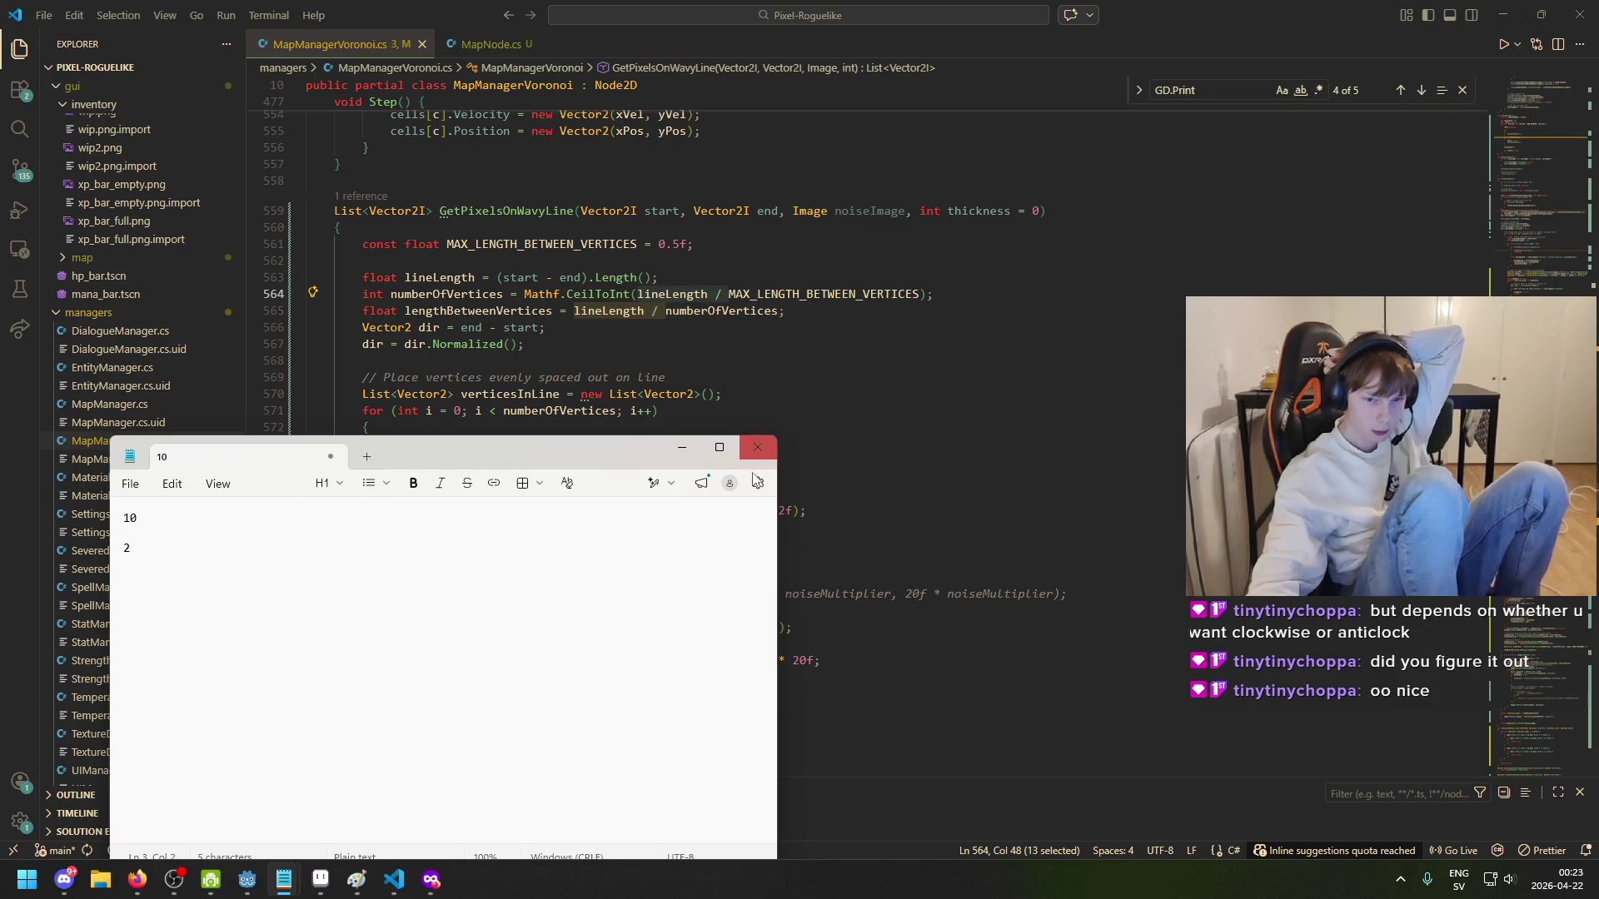
pyautogui.click(758, 447)
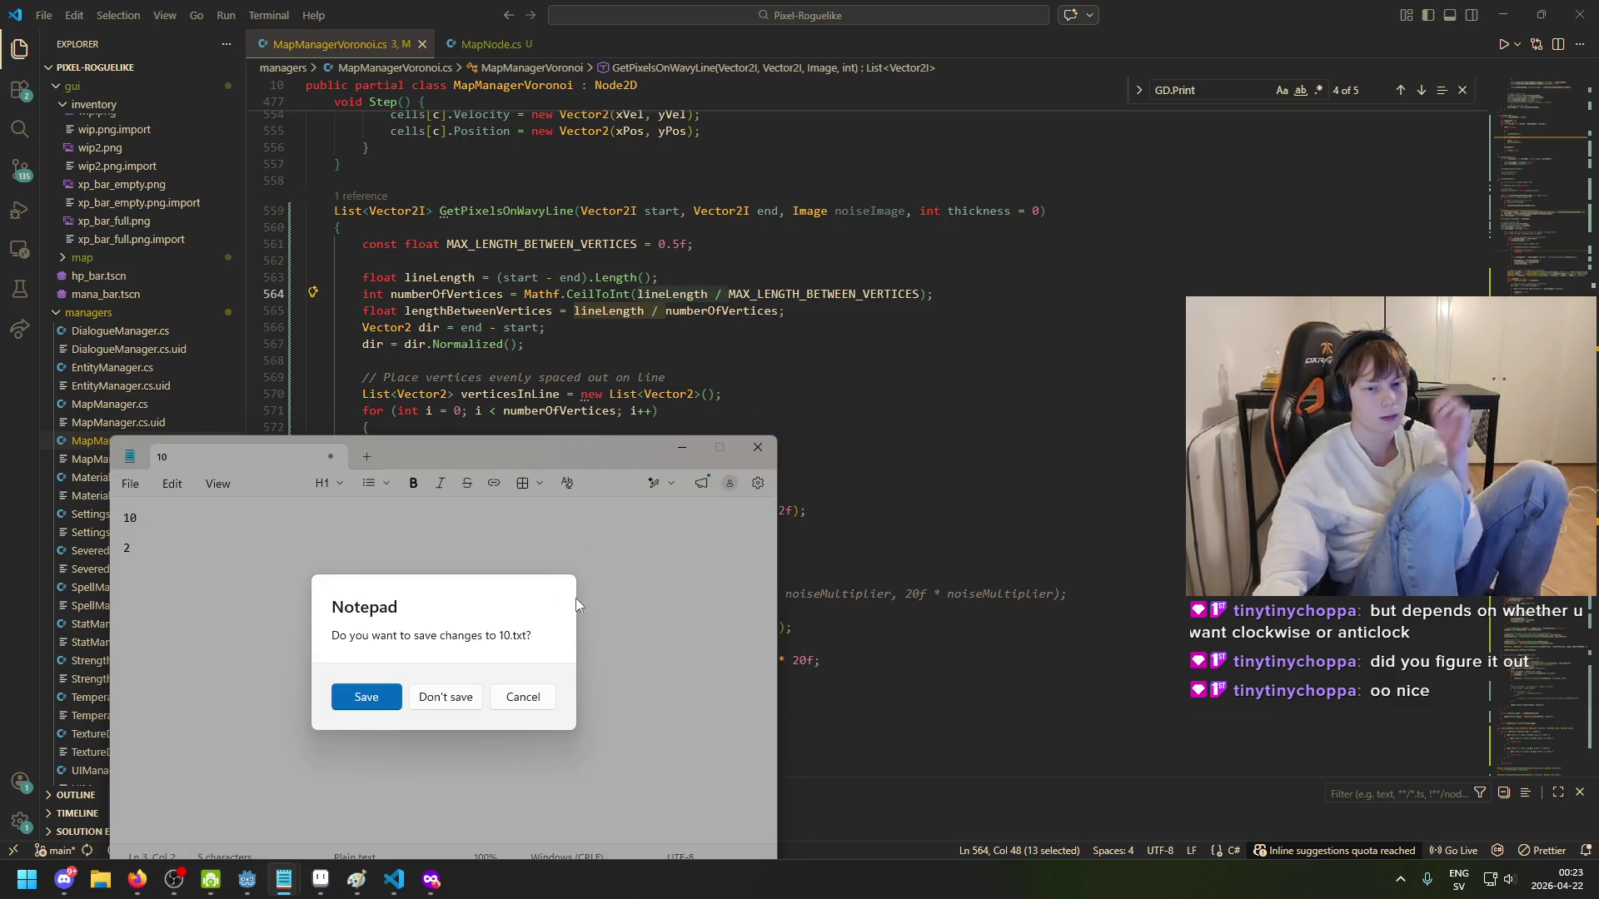
pyautogui.click(472, 697)
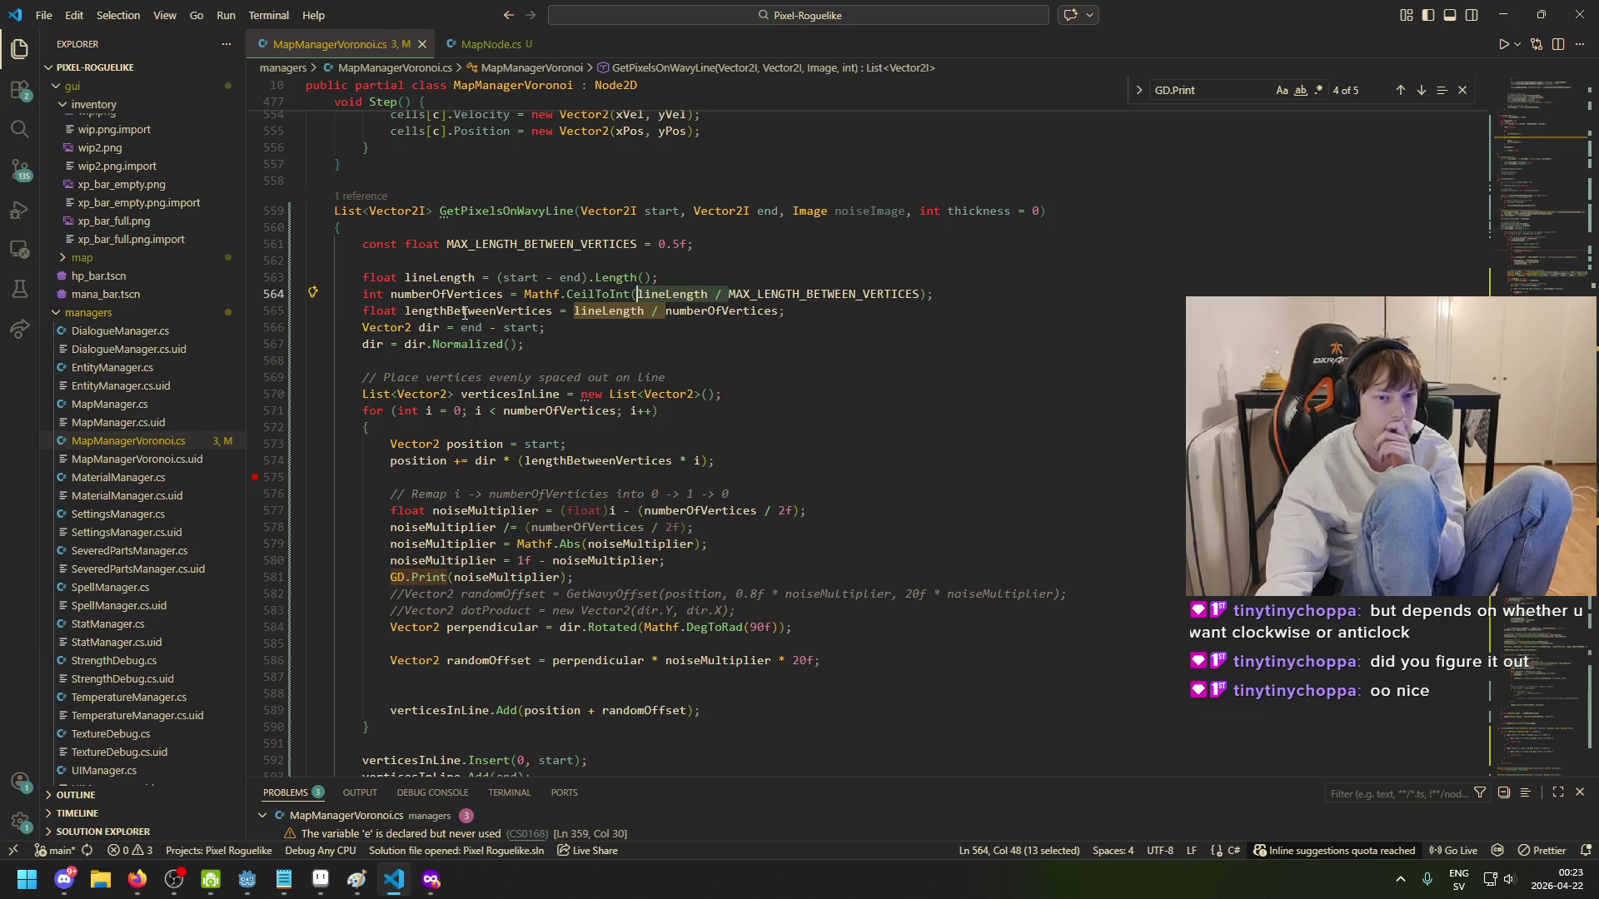
pyautogui.click(485, 311)
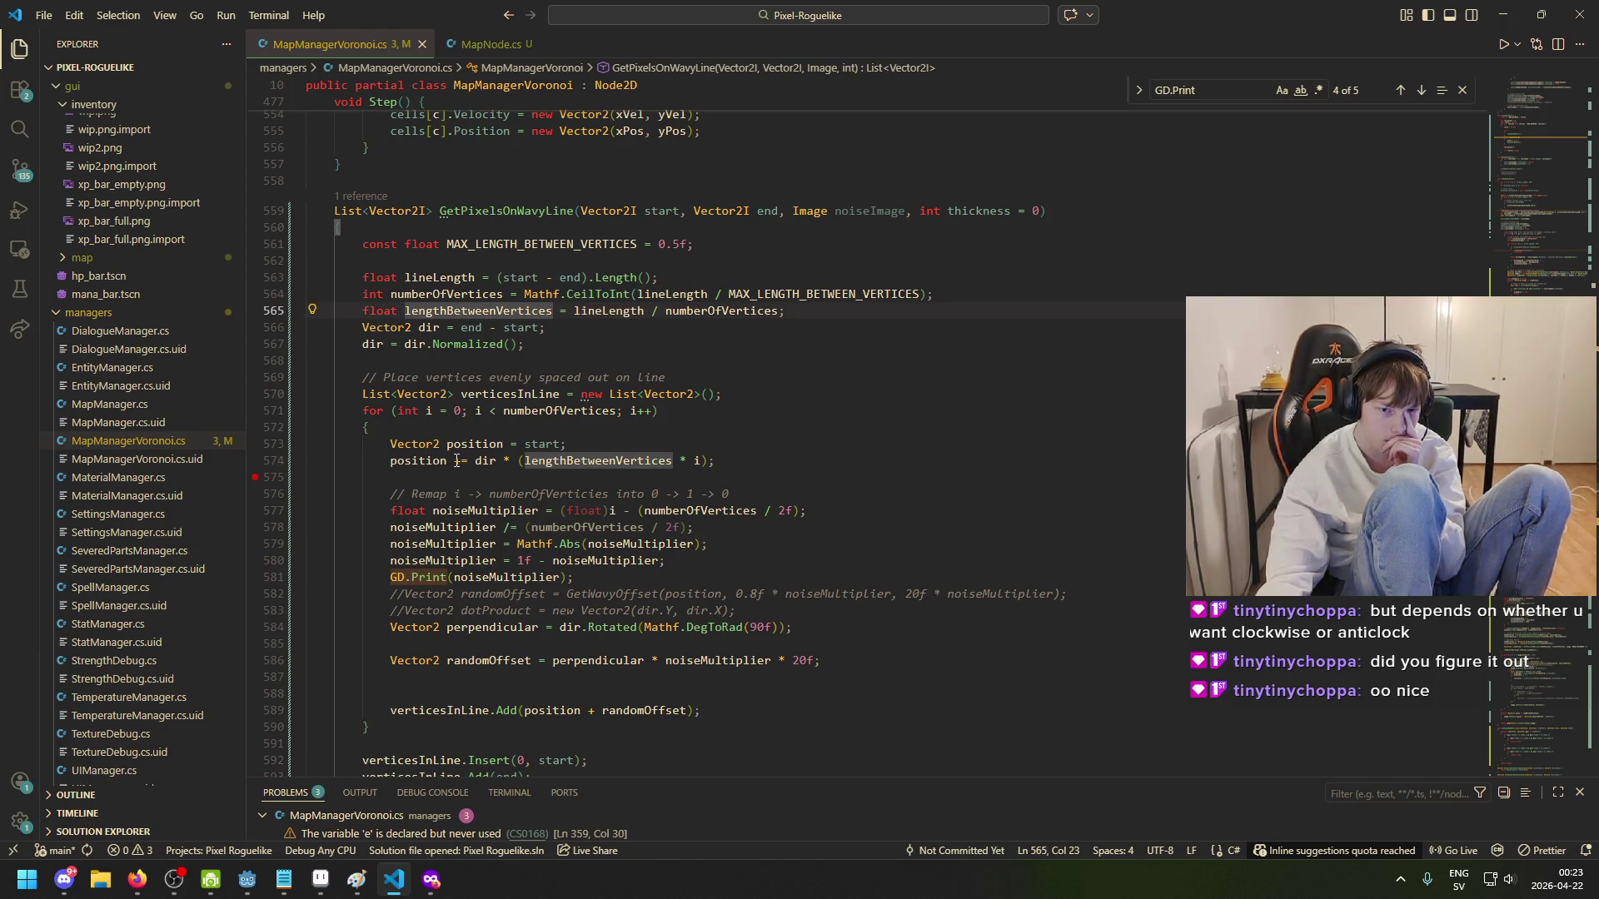
pyautogui.click(689, 460)
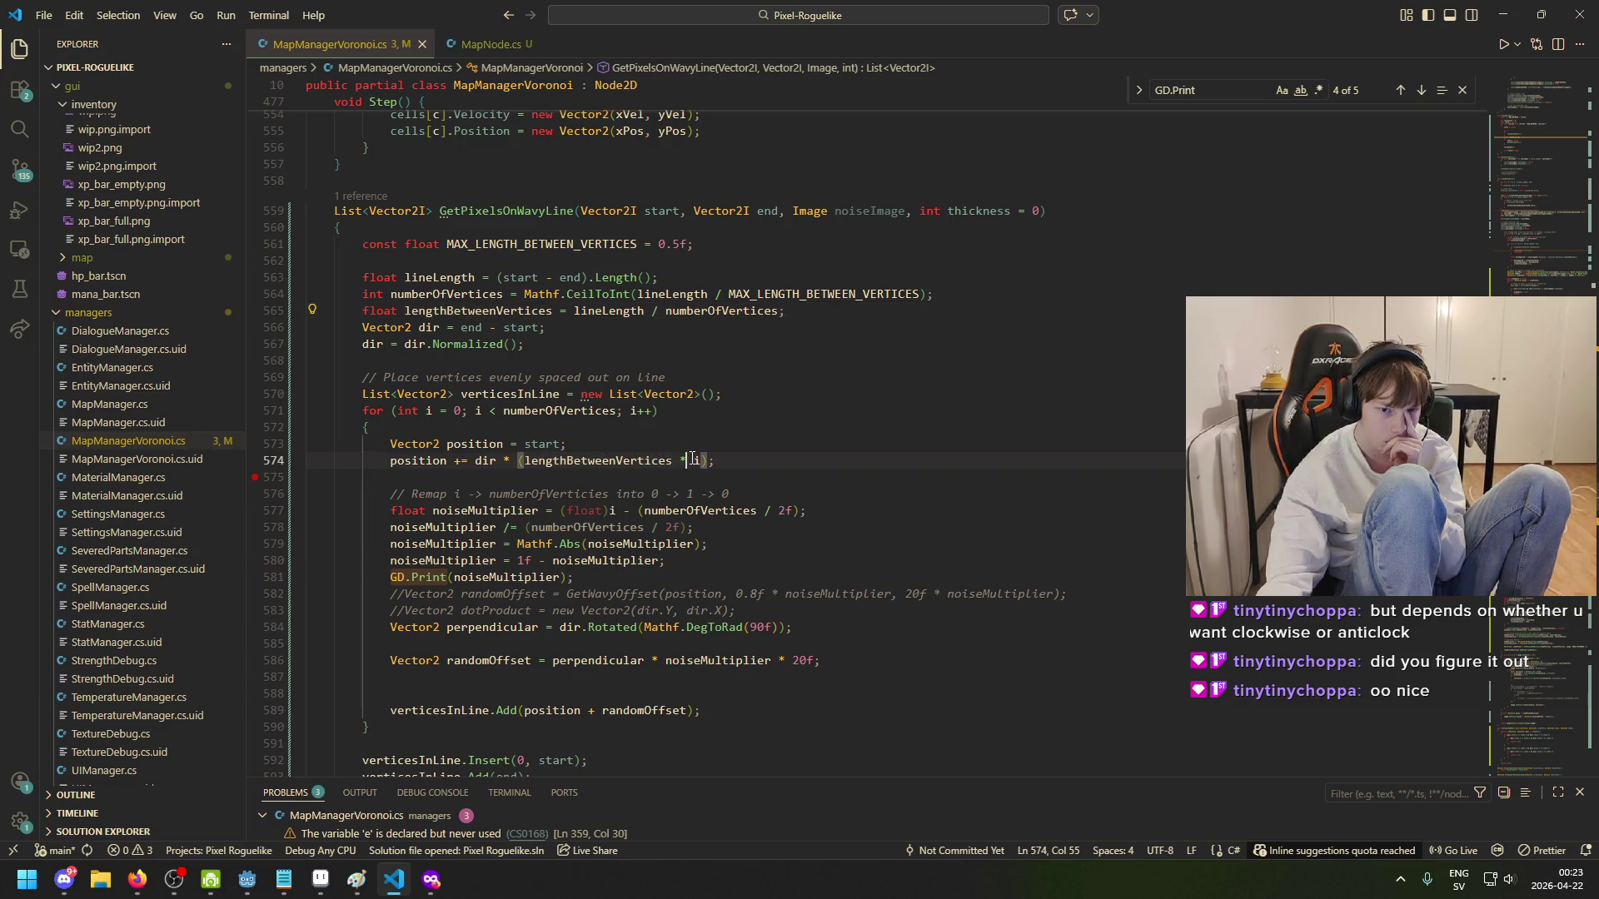
pyautogui.click(497, 463)
pyautogui.click(555, 463)
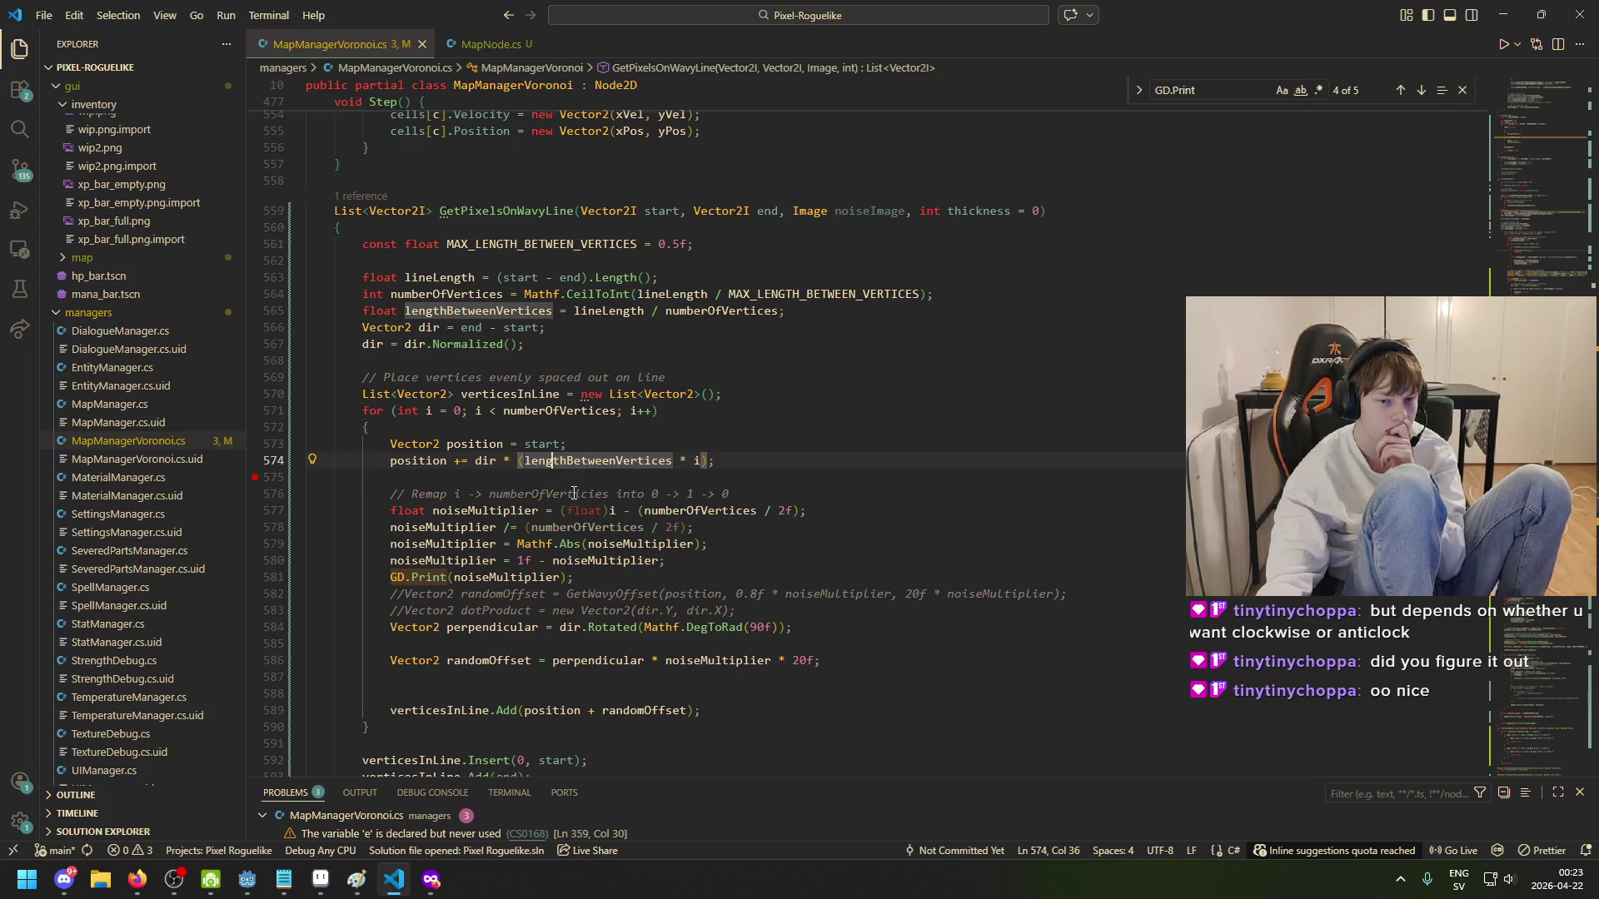
pyautogui.click(638, 511)
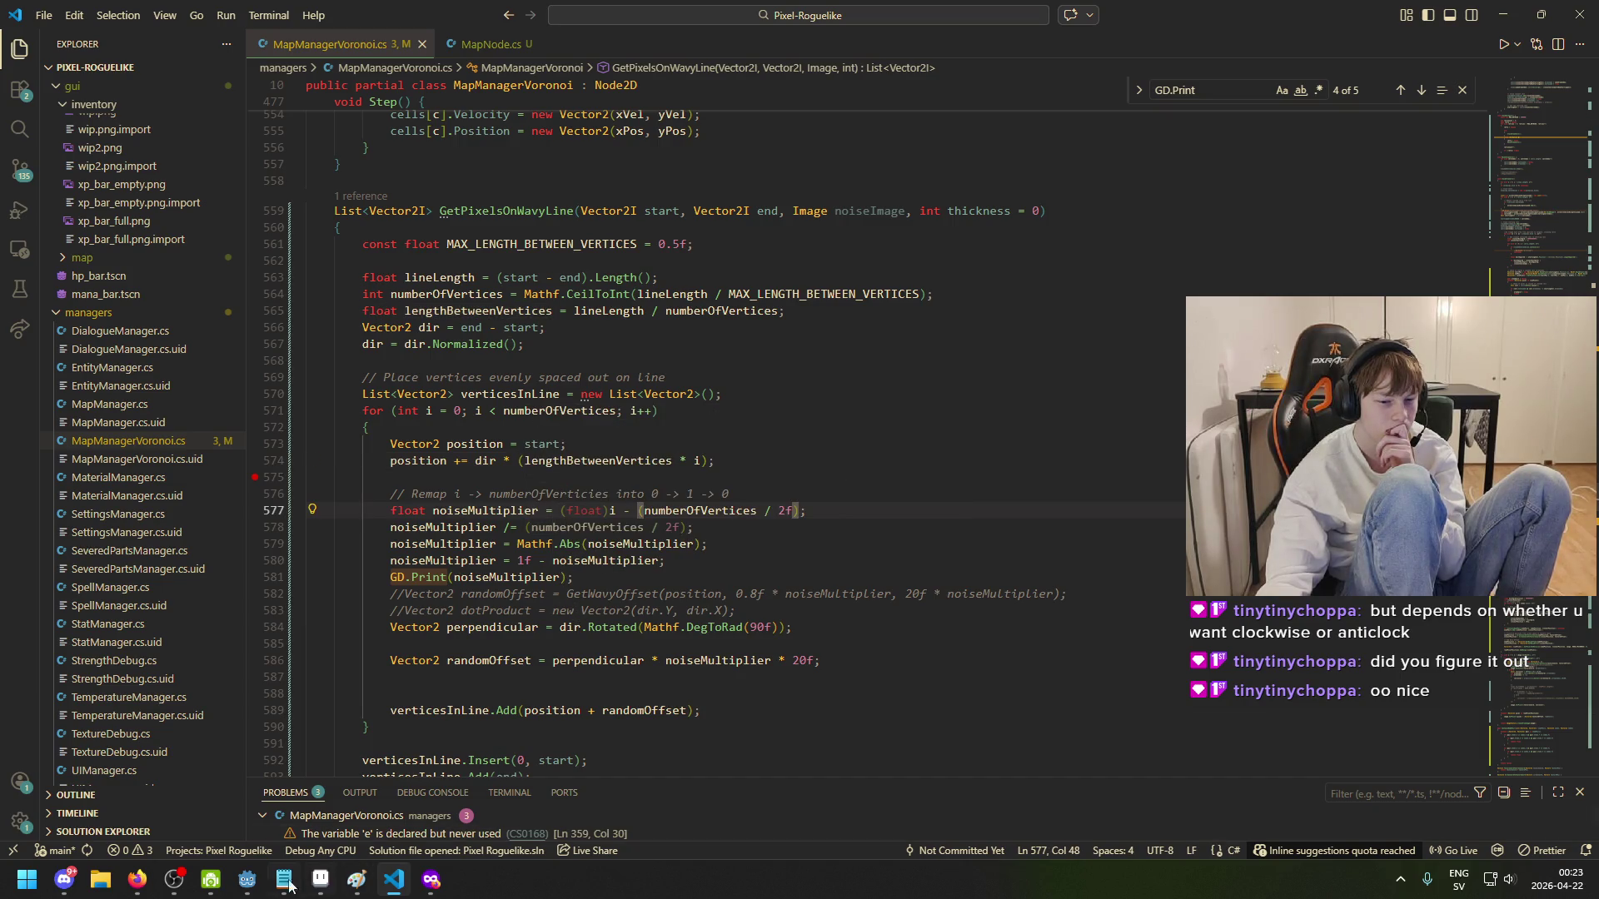
# - Bring Godot forward and scroll its Output log to review the noise multiplier values
pyautogui.moveTo(247, 879)
pyautogui.click(333, 800)
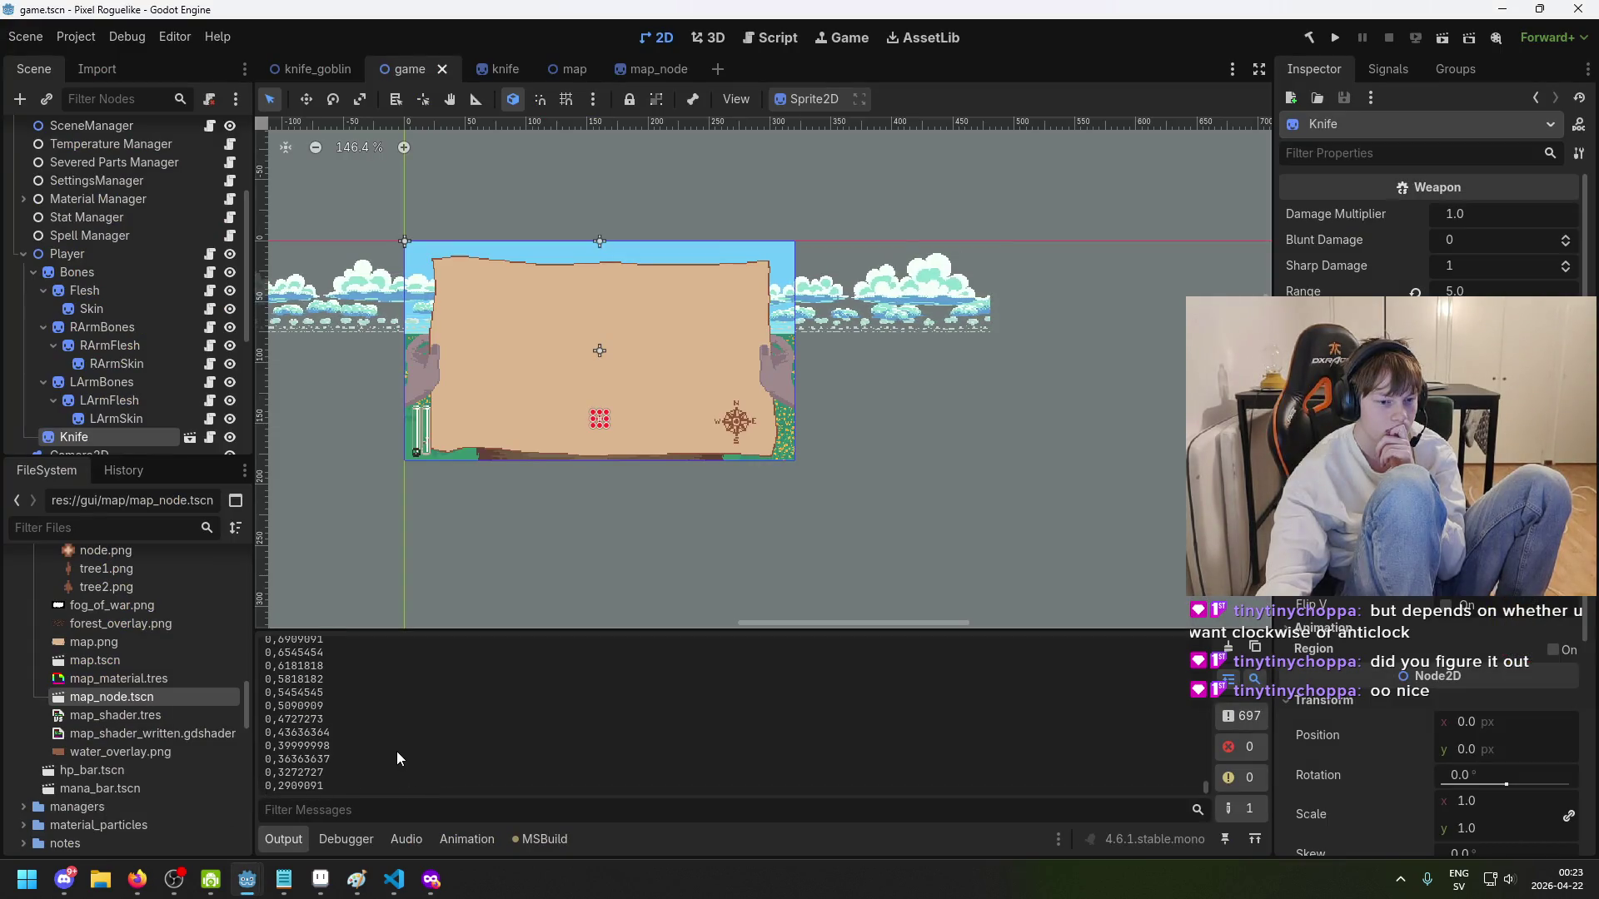
pyautogui.scroll(3, 390, 741)
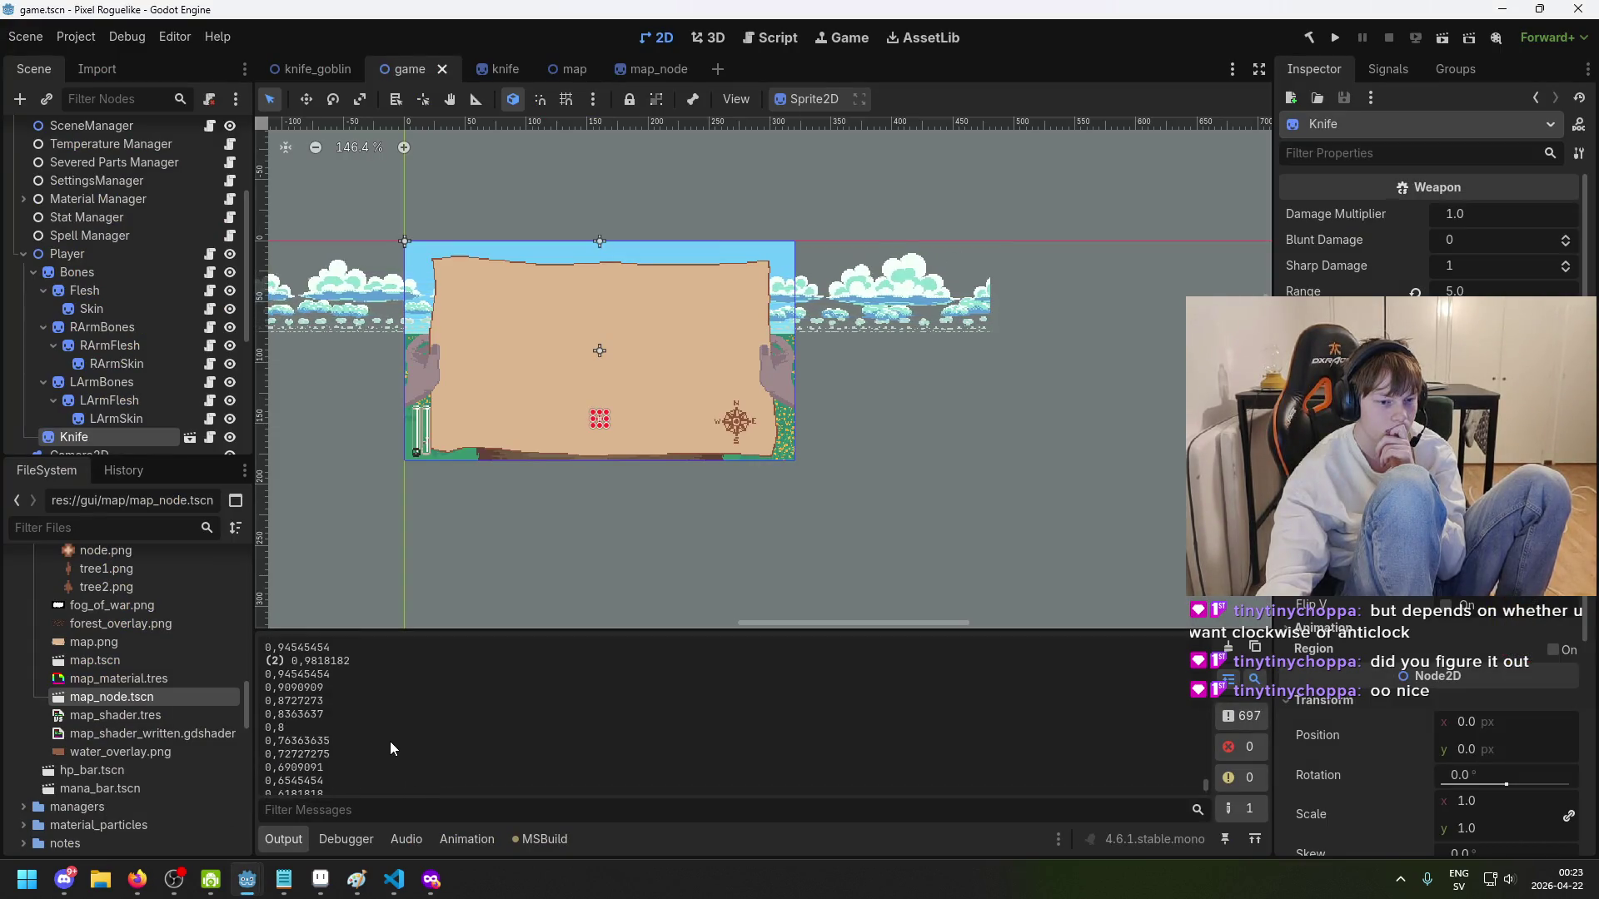
pyautogui.scroll(3, 389, 741)
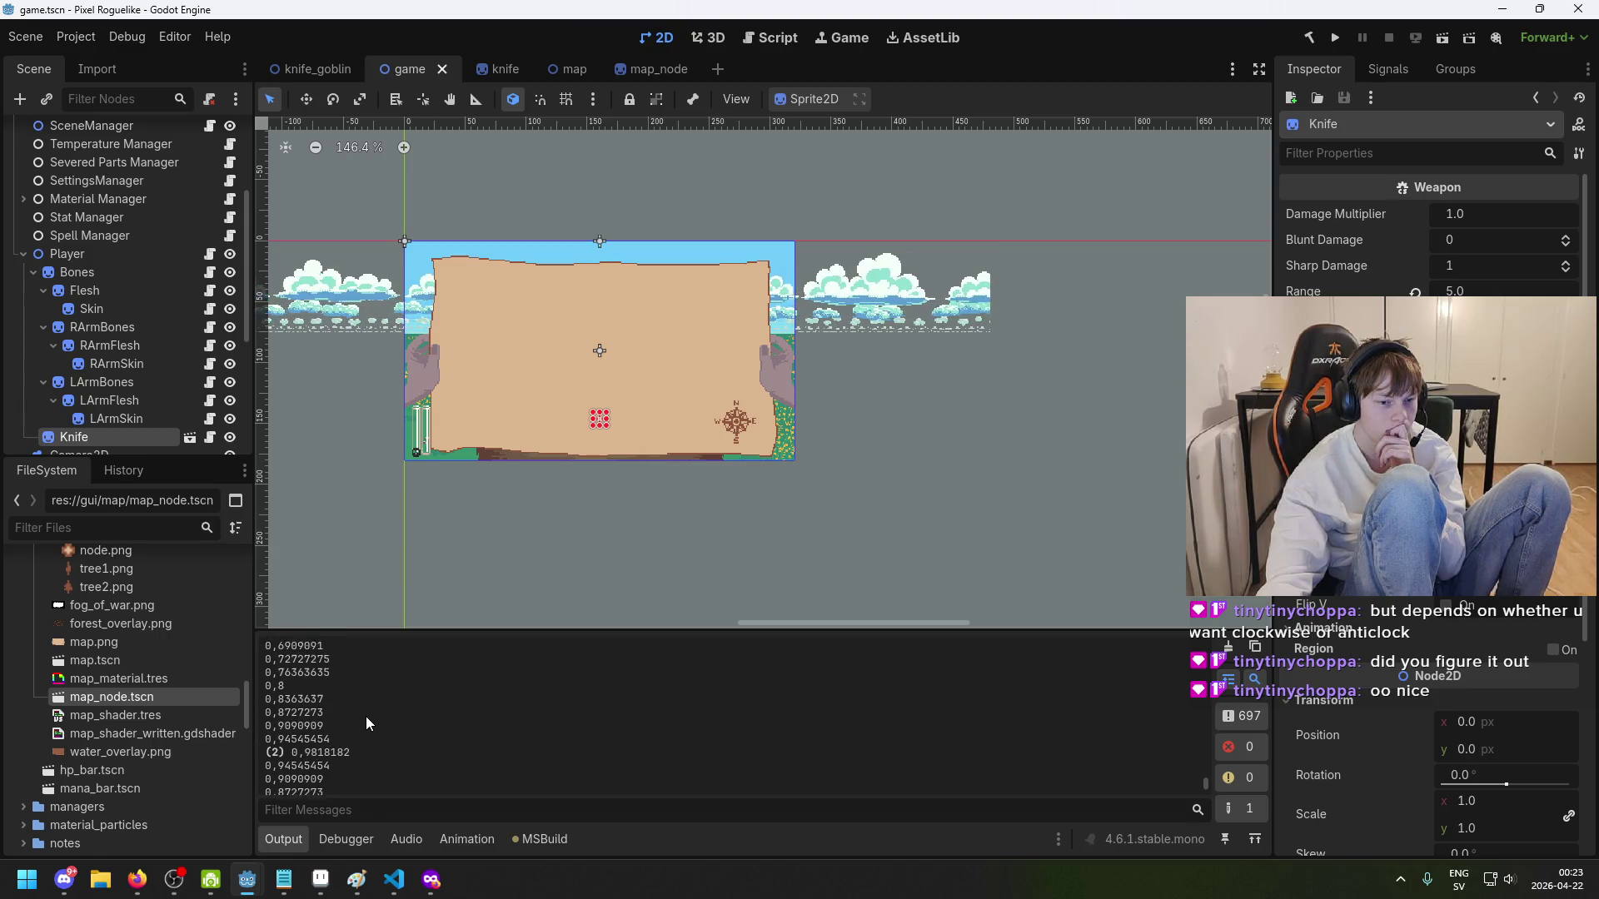
pyautogui.scroll(7, 366, 716)
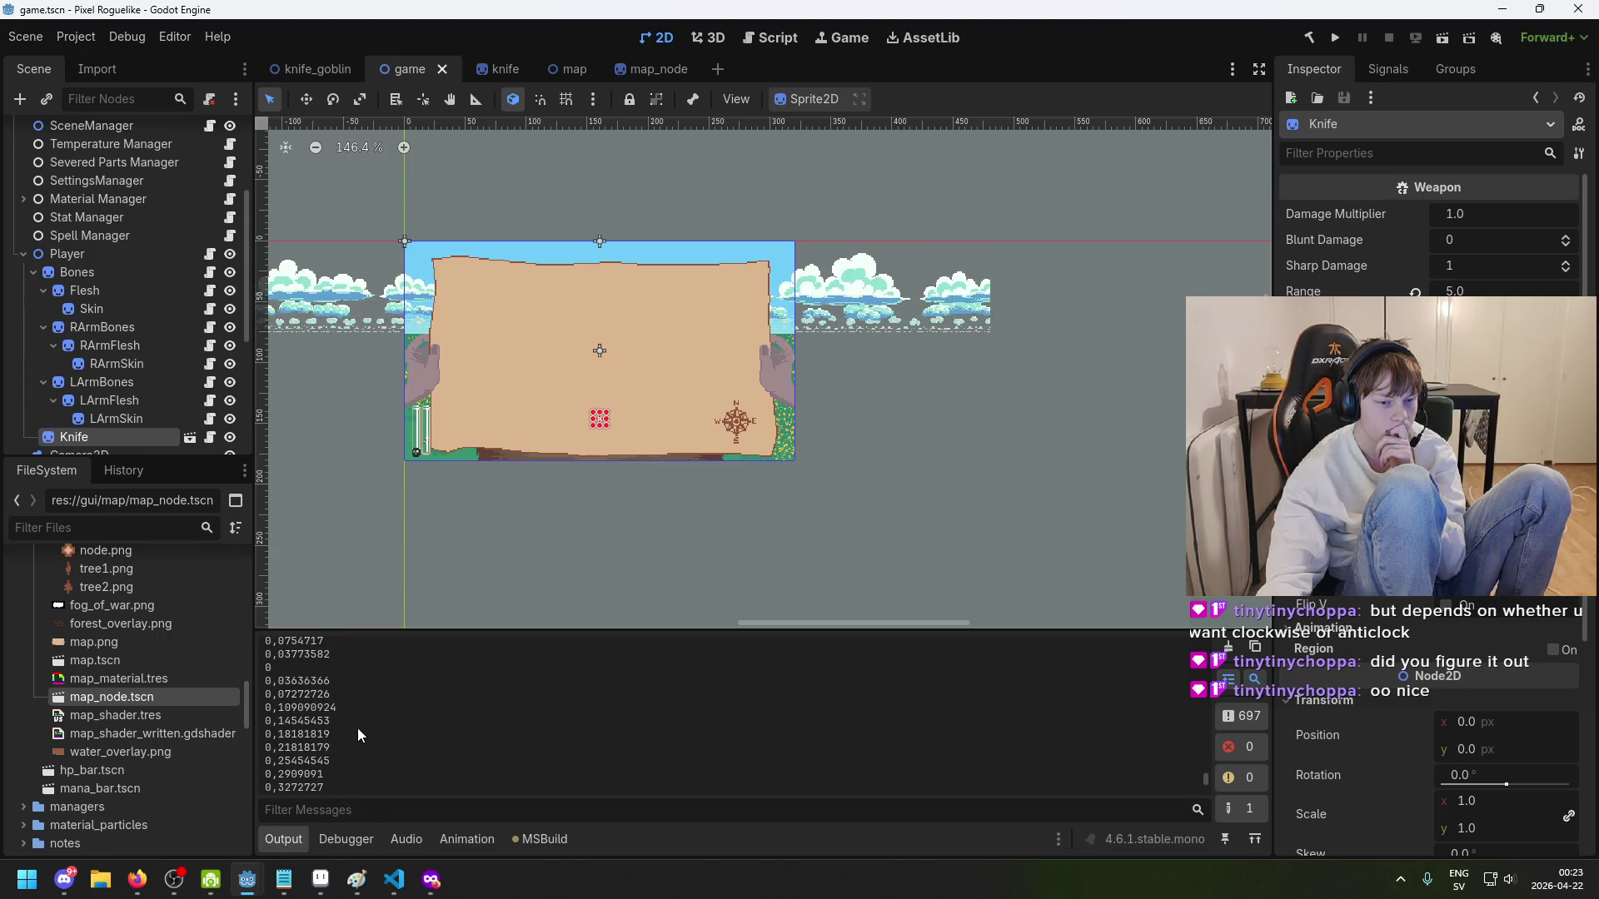
pyautogui.scroll(-3, 360, 724)
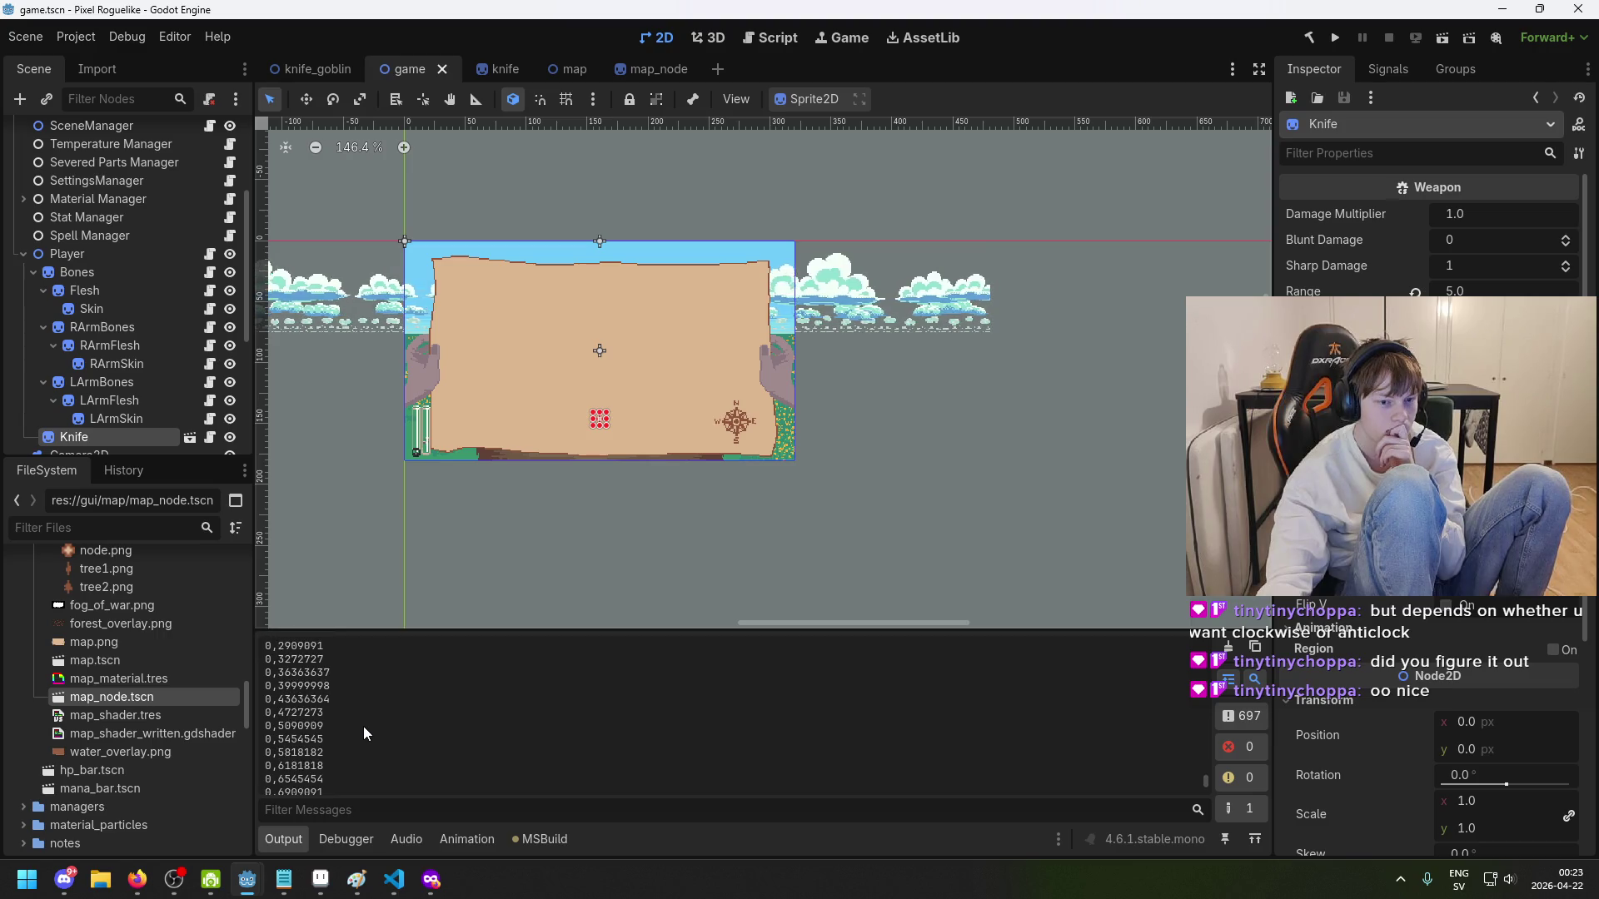
# - Glance at VS Code and the Aseprite map sprite, then return to Godot
pyautogui.click(394, 880)
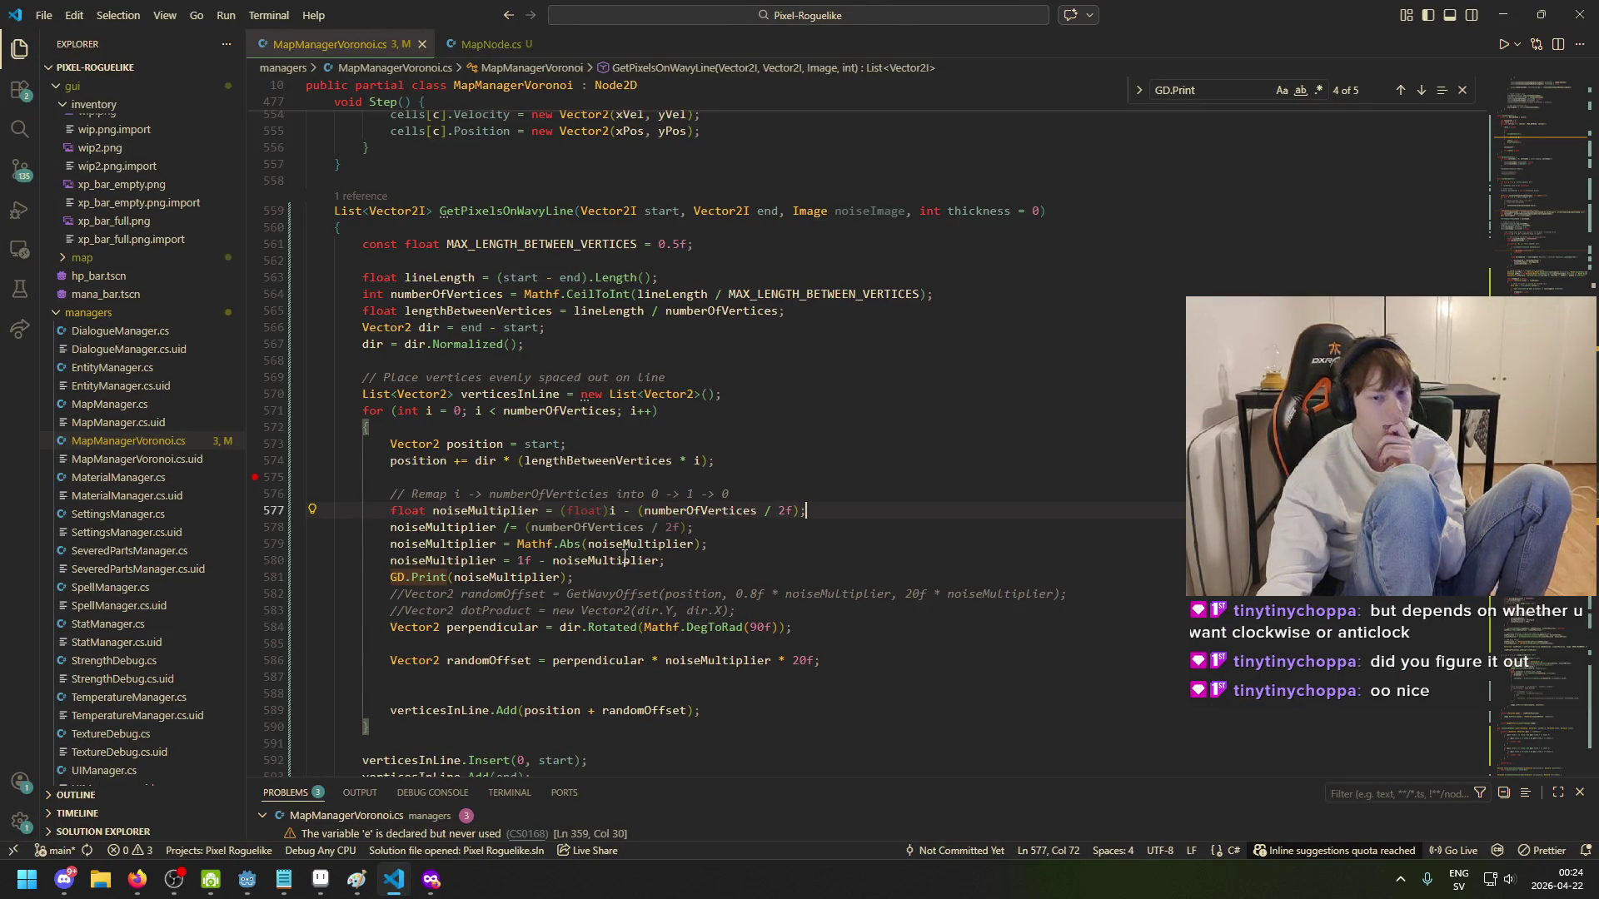
pyautogui.moveTo(623, 564)
pyautogui.moveTo(486, 460)
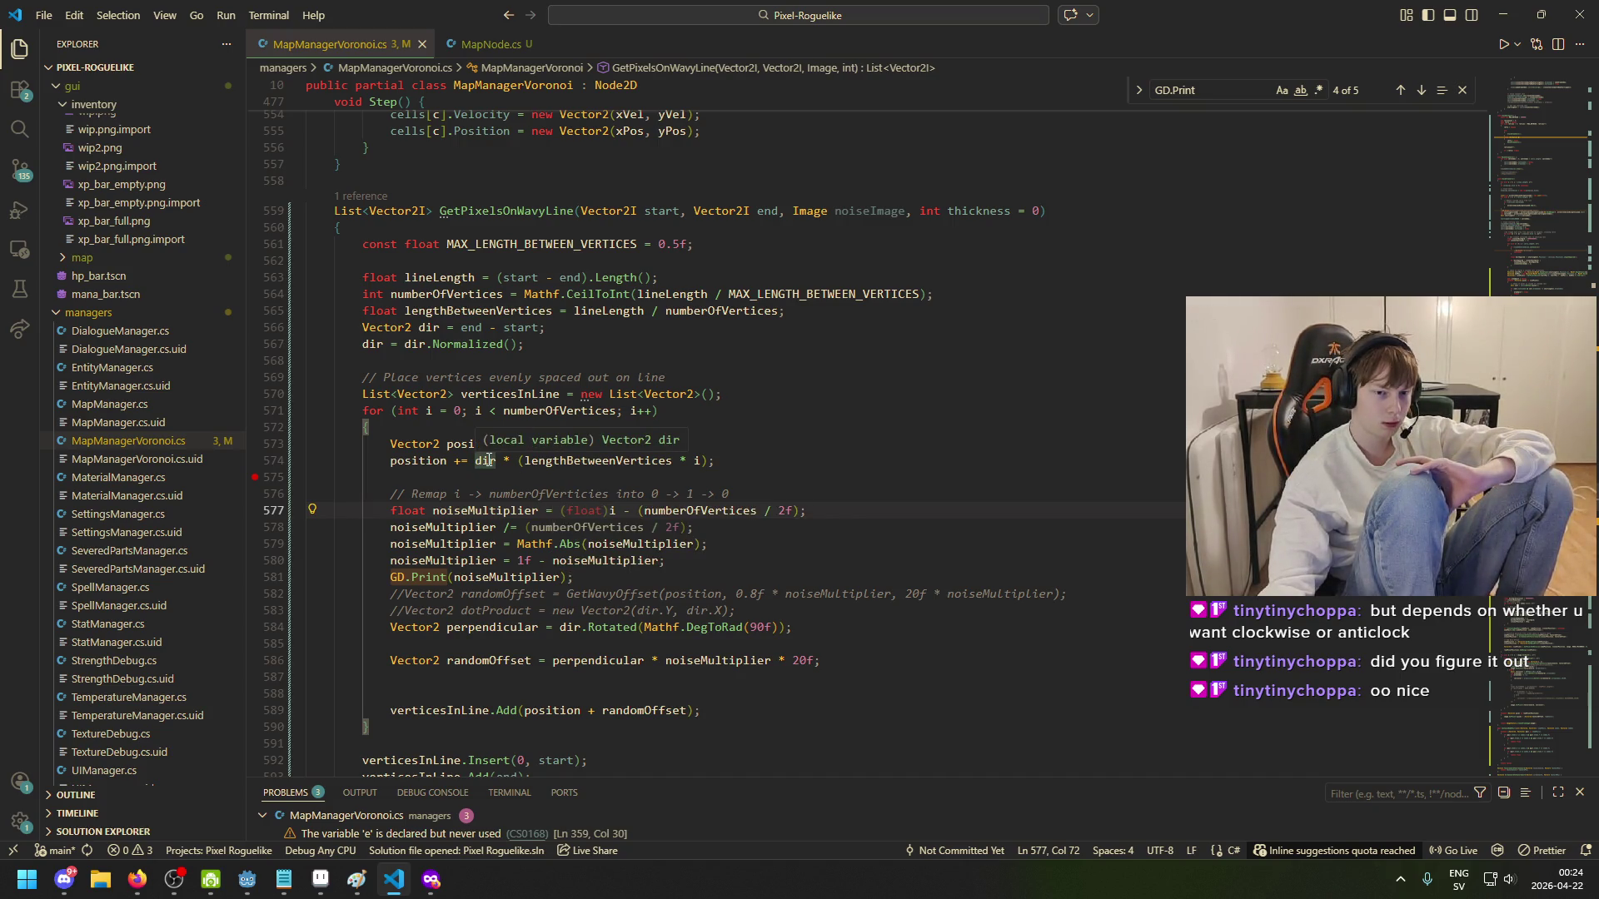
pyautogui.click(321, 879)
pyautogui.moveTo(248, 879)
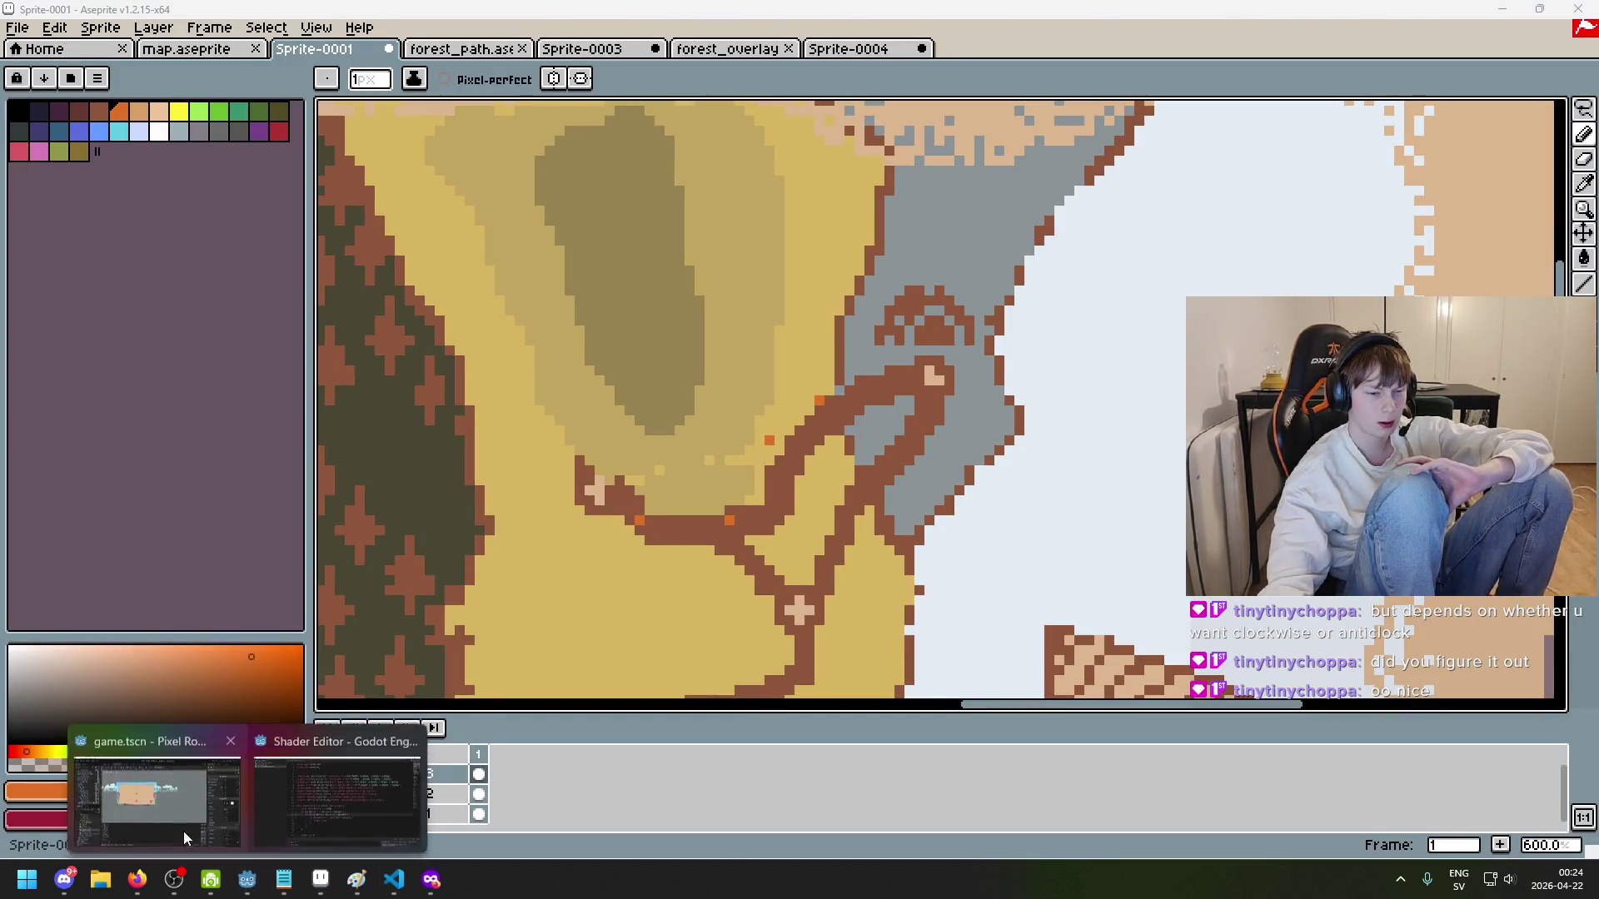
pyautogui.click(145, 803)
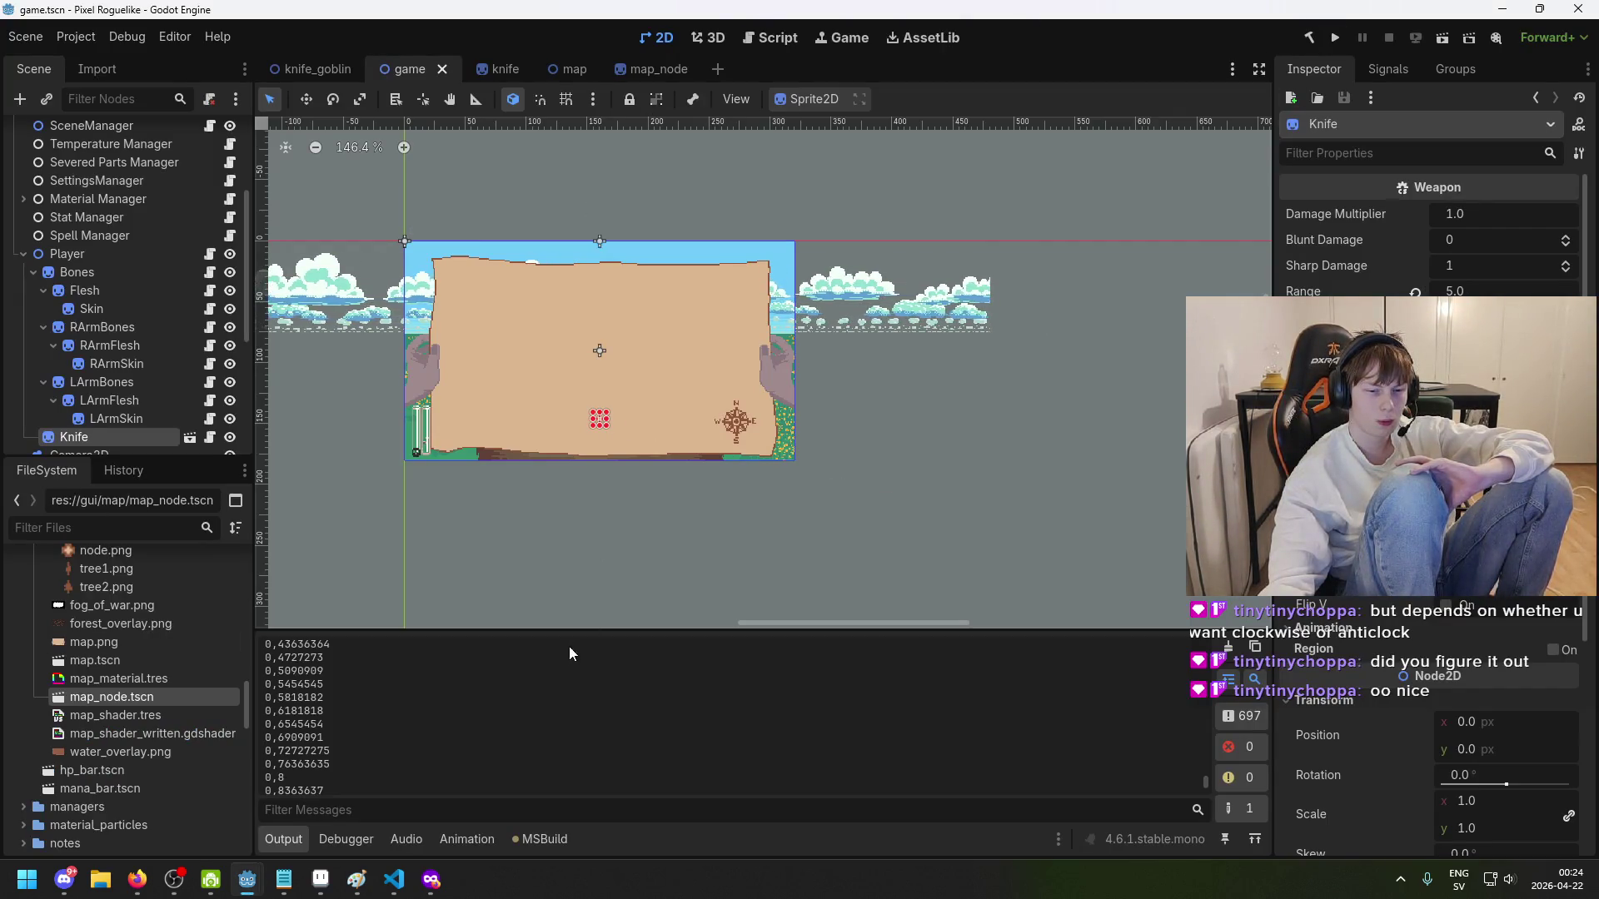
# - Erase the rounded hump in Paint and redraw it as a straight-line peak from 0 to 1 to 0
pyautogui.moveTo(356, 879)
pyautogui.click(441, 802)
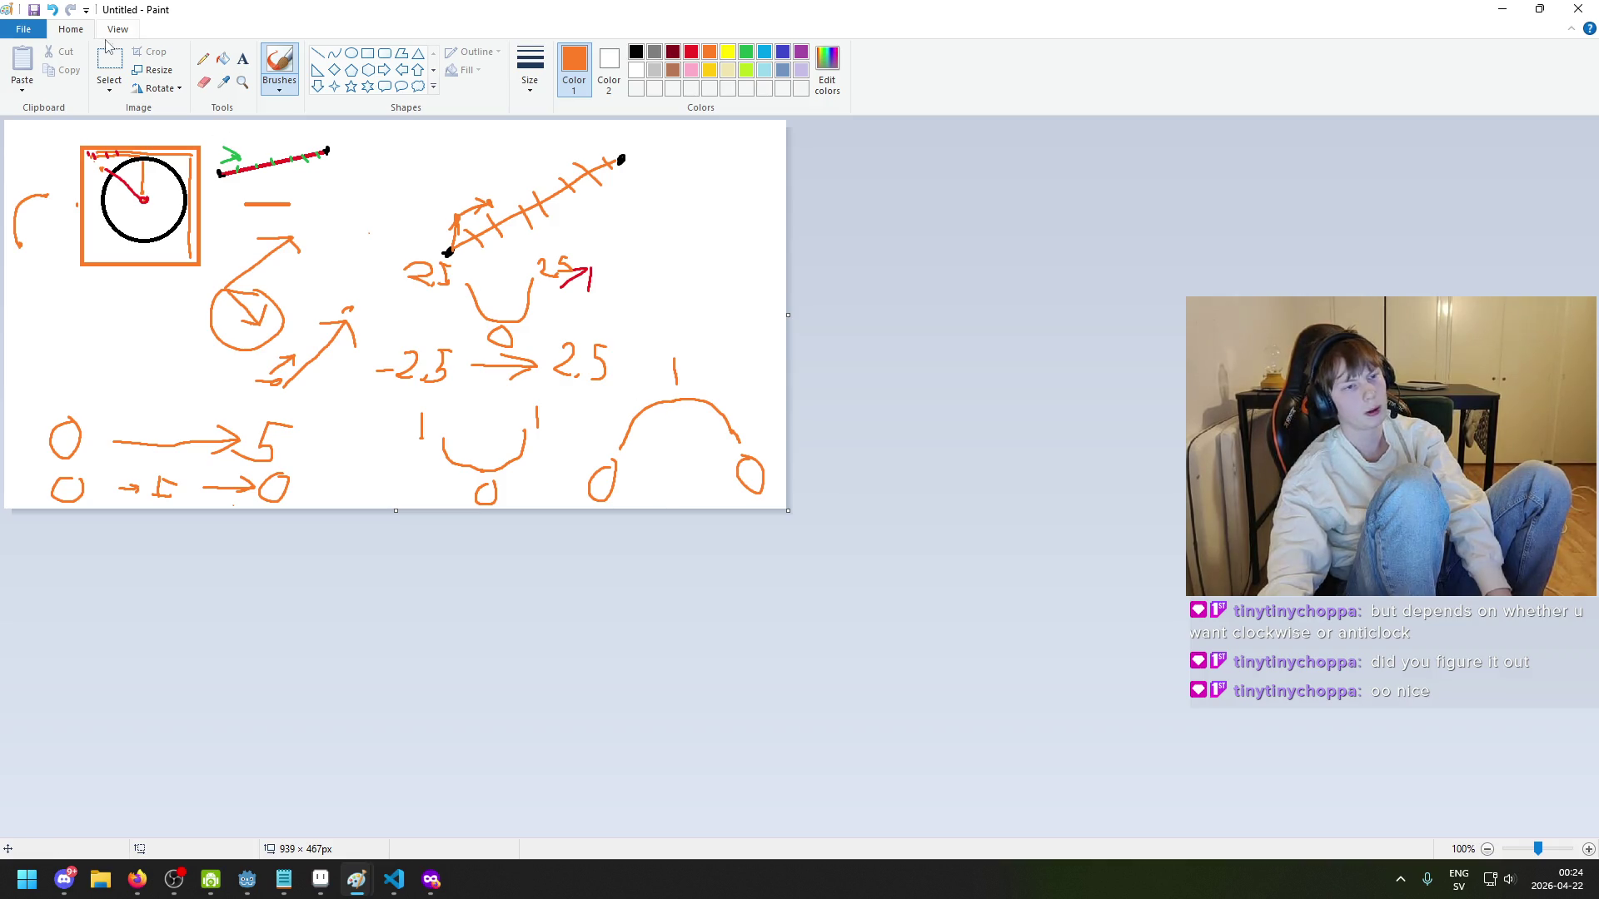
pyautogui.click(204, 84)
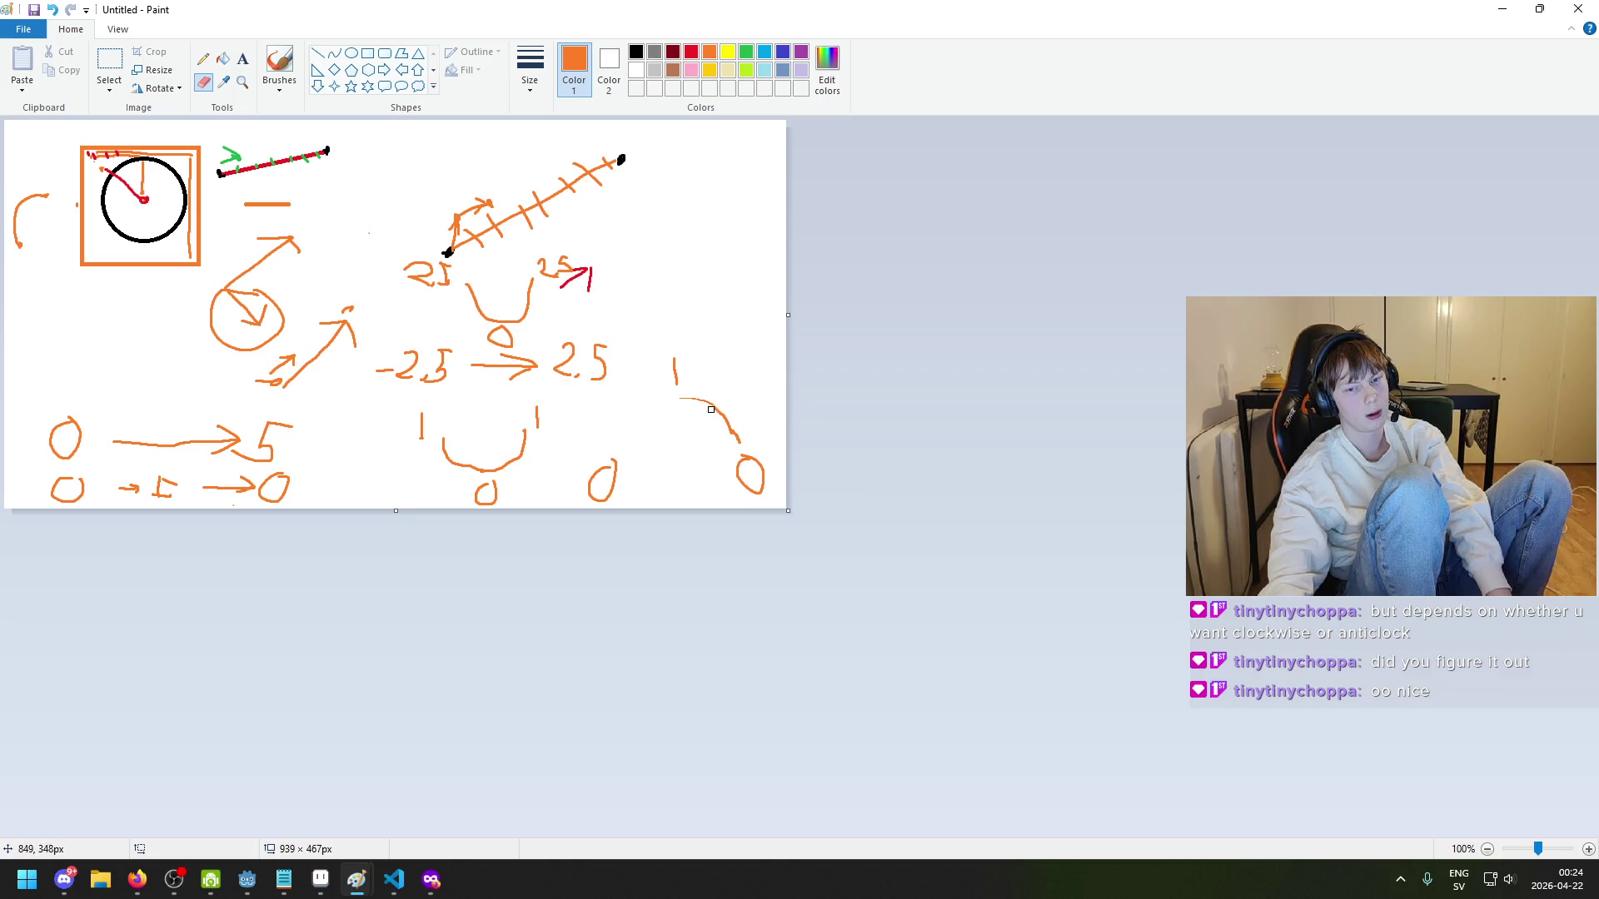
pyautogui.click(279, 62)
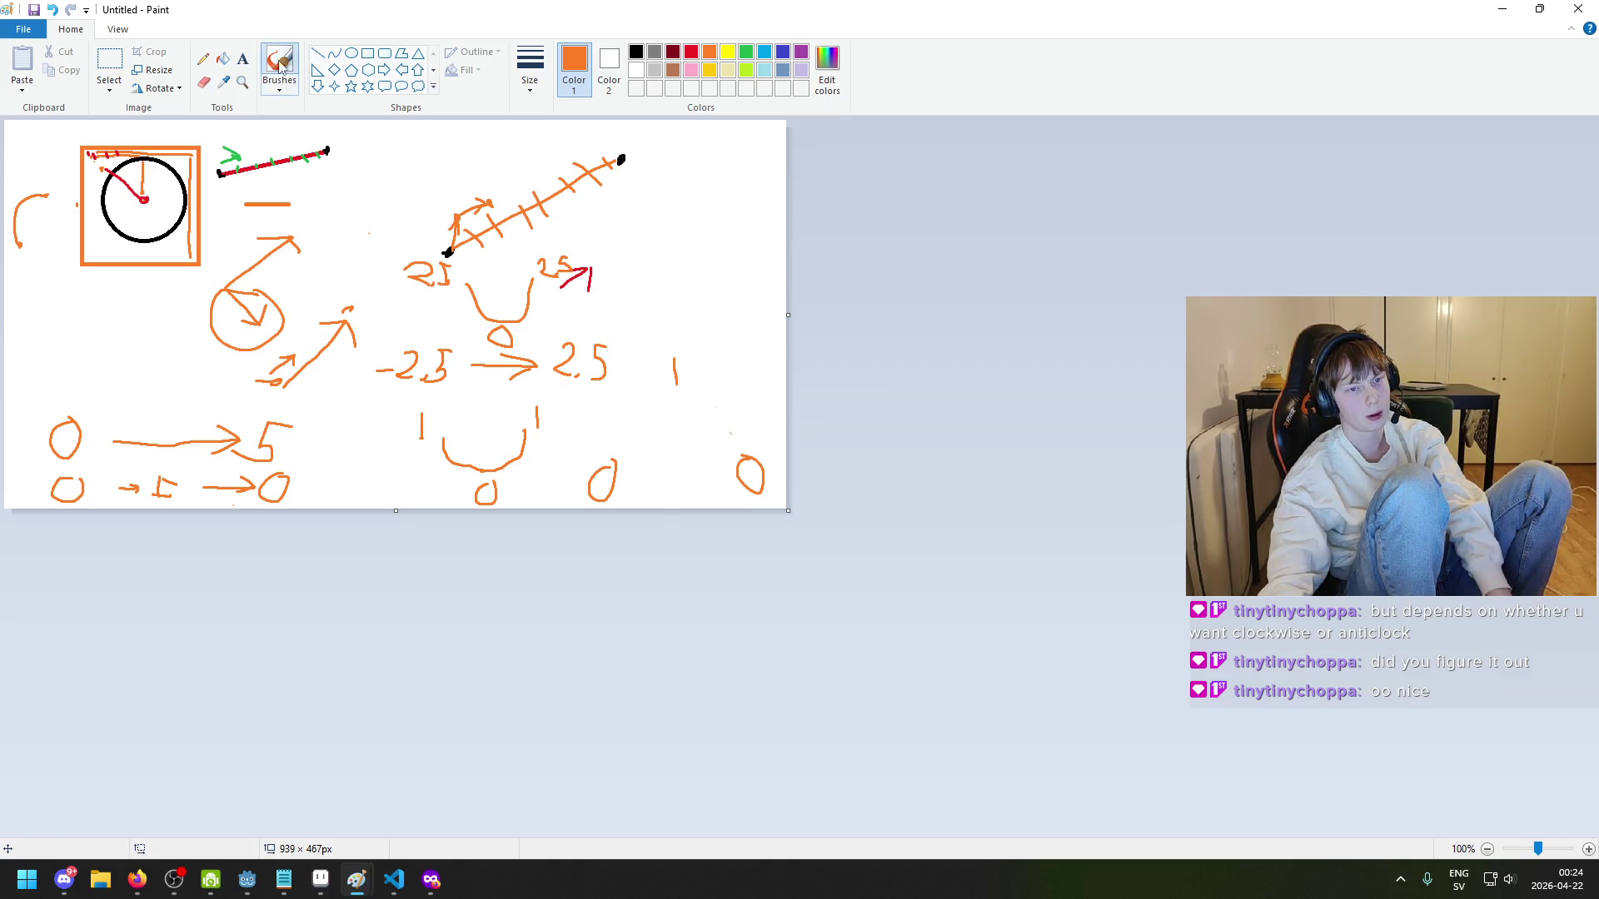
pyautogui.click(317, 52)
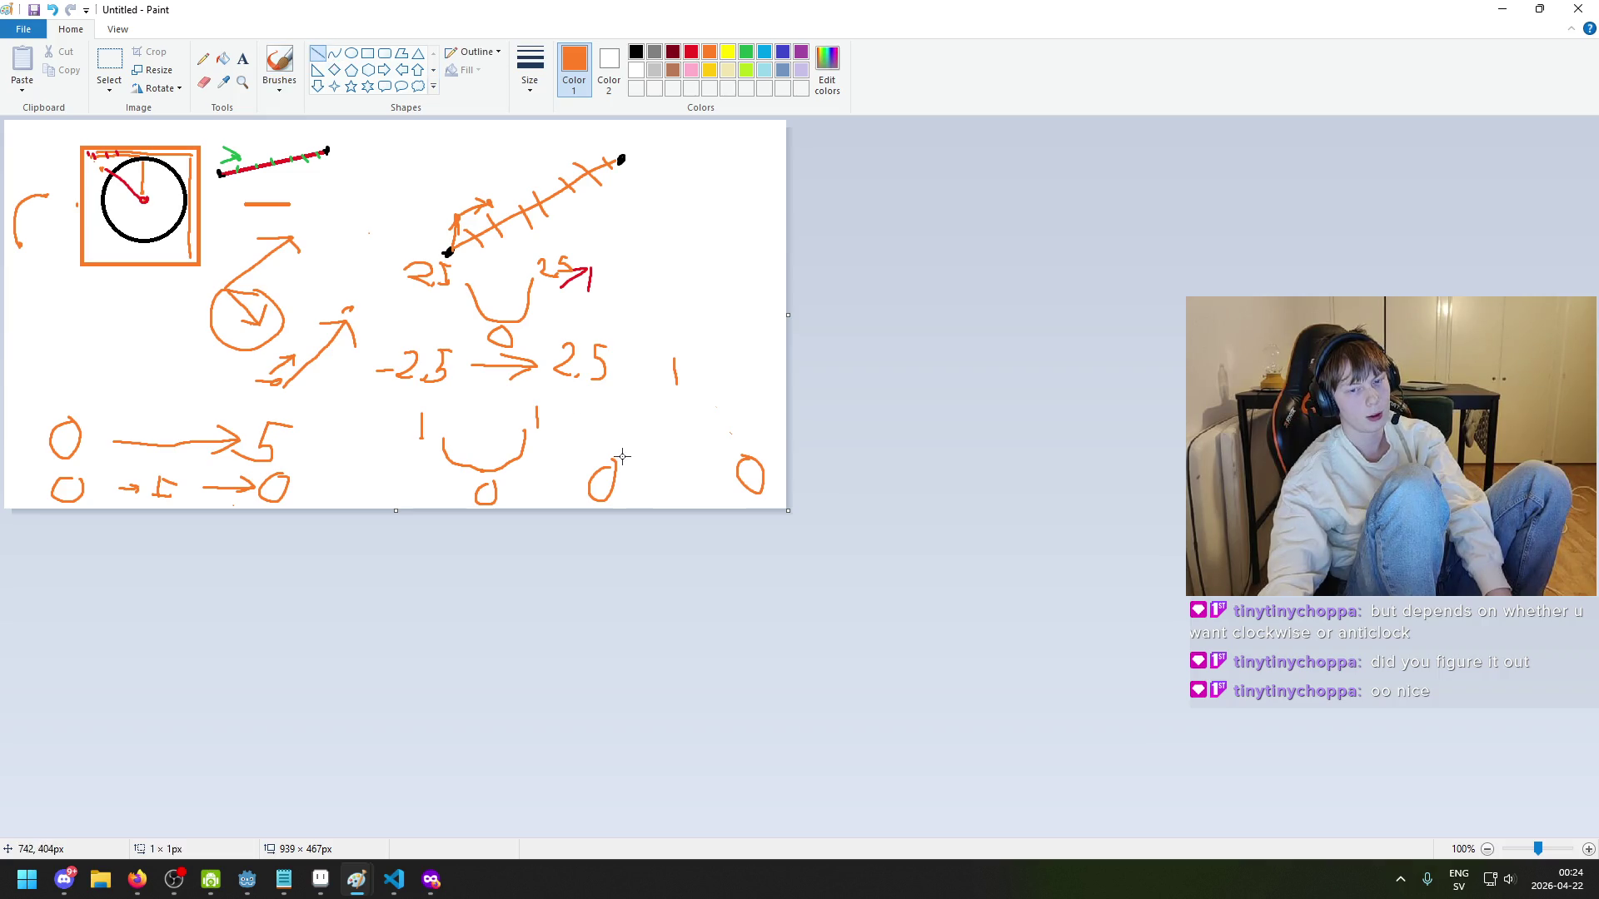
pyautogui.moveTo(623, 456)
pyautogui.mouseDown()
pyautogui.moveTo(674, 395)
pyautogui.moveTo(738, 458)
pyautogui.moveTo(734, 429)
pyautogui.moveTo(679, 397)
pyautogui.mouseUp()
pyautogui.click(715, 415)
pyautogui.hotkey('ctrl', 'z')
pyautogui.click(746, 546)
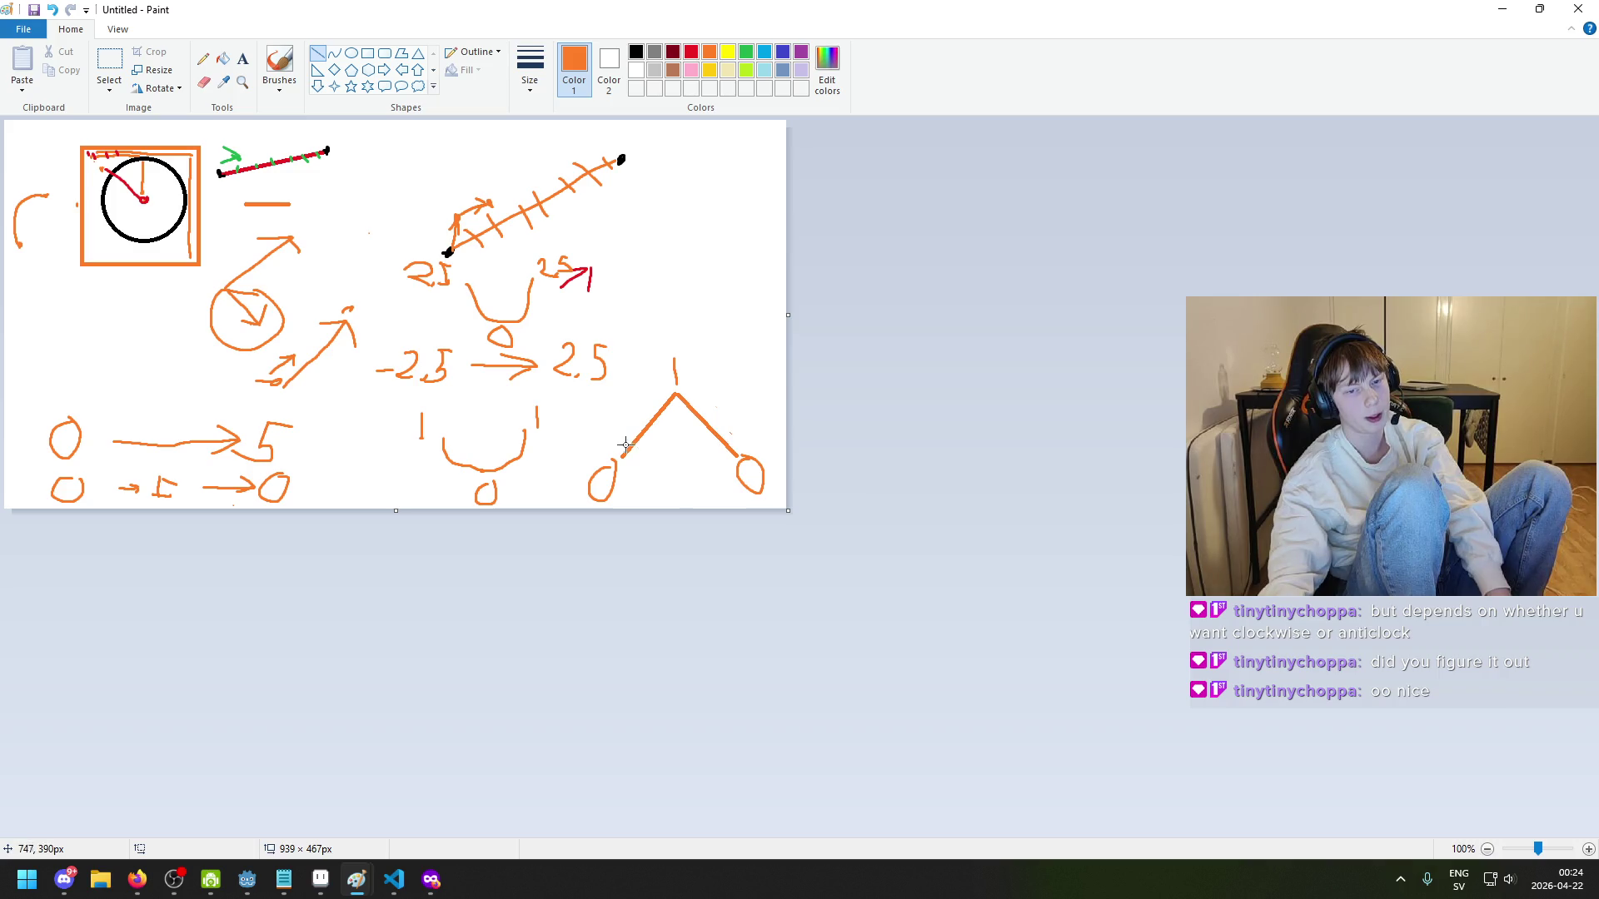
pyautogui.click(279, 63)
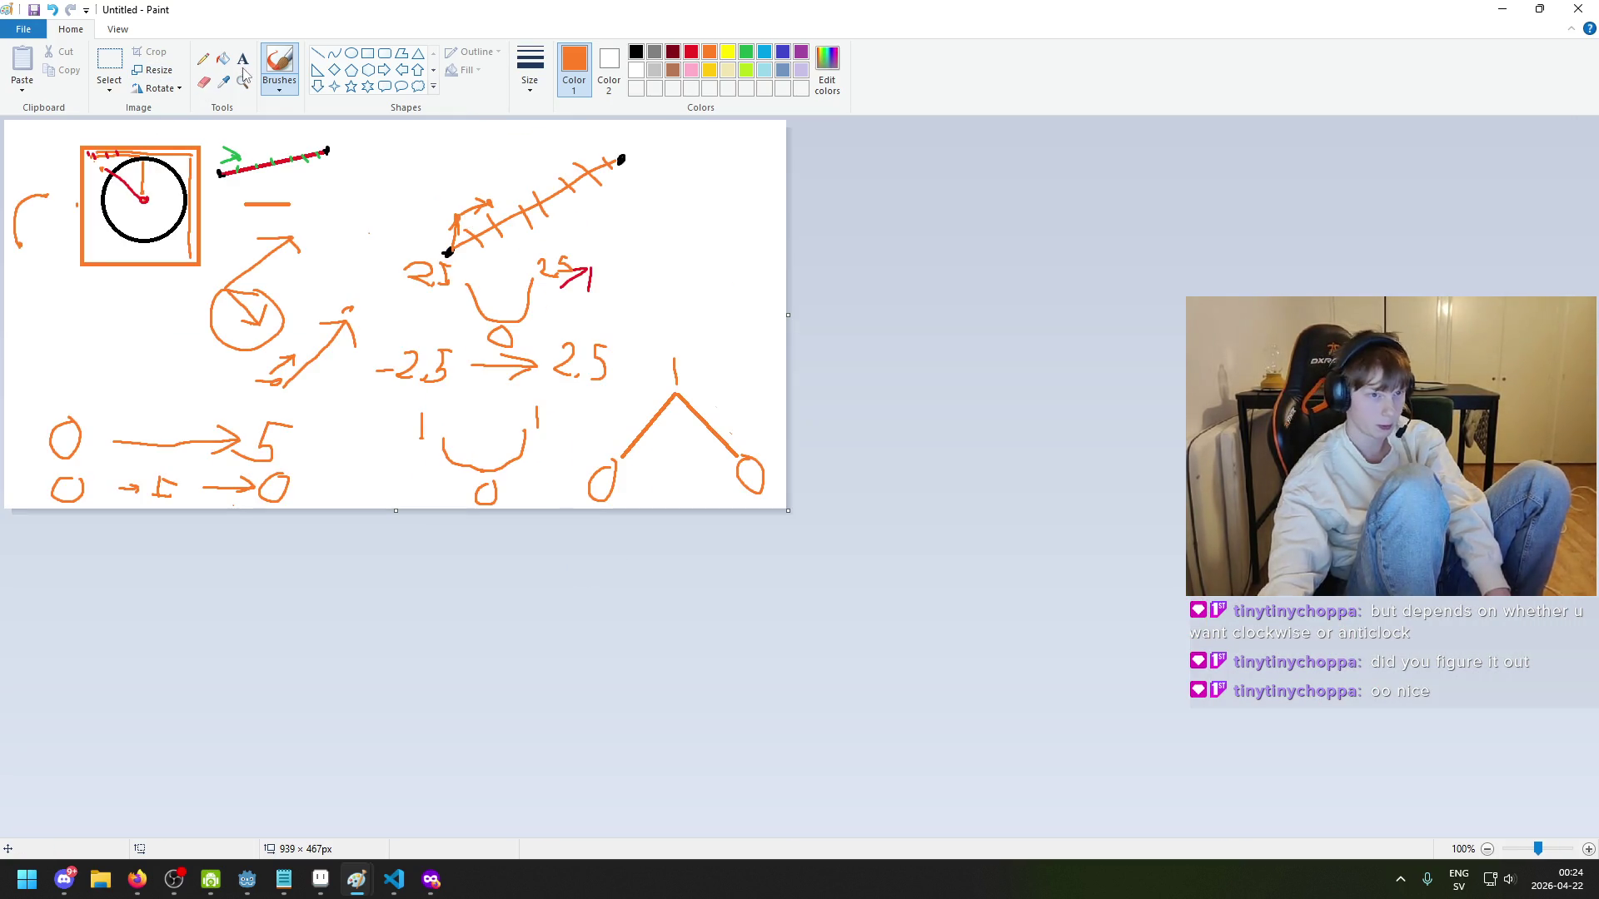
# - Erase the U-curve, draw a straight line from the left 1 down to the middle 0, and return to Godot
pyautogui.click(204, 81)
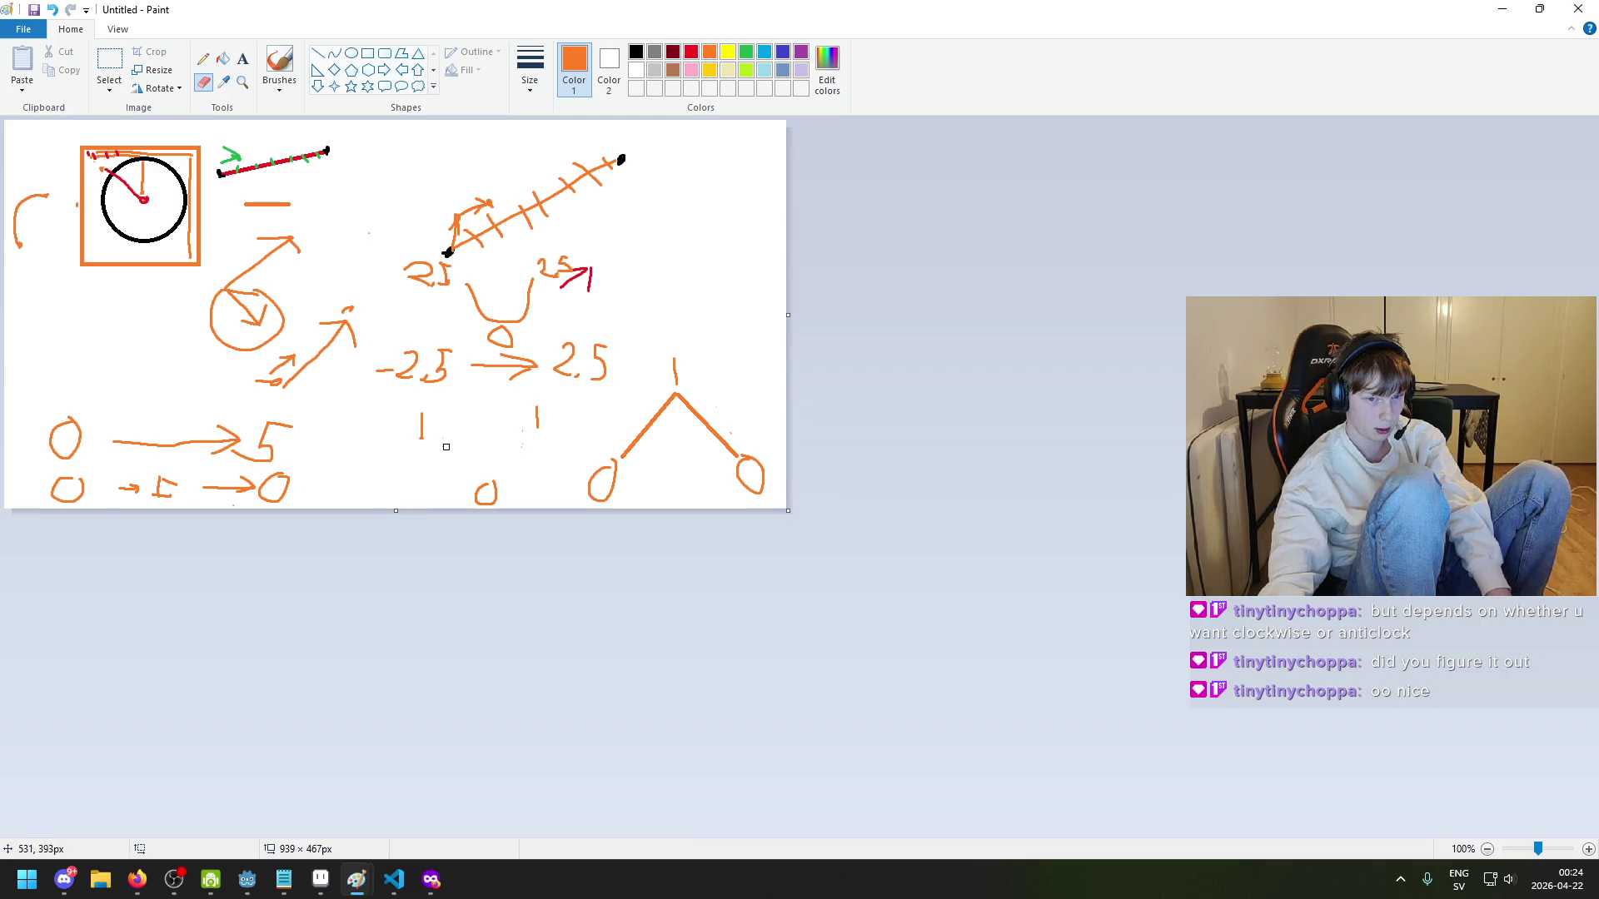
pyautogui.click(319, 54)
pyautogui.moveTo(431, 450)
pyautogui.mouseDown()
pyautogui.moveTo(491, 476)
pyautogui.moveTo(534, 435)
pyautogui.mouseUp()
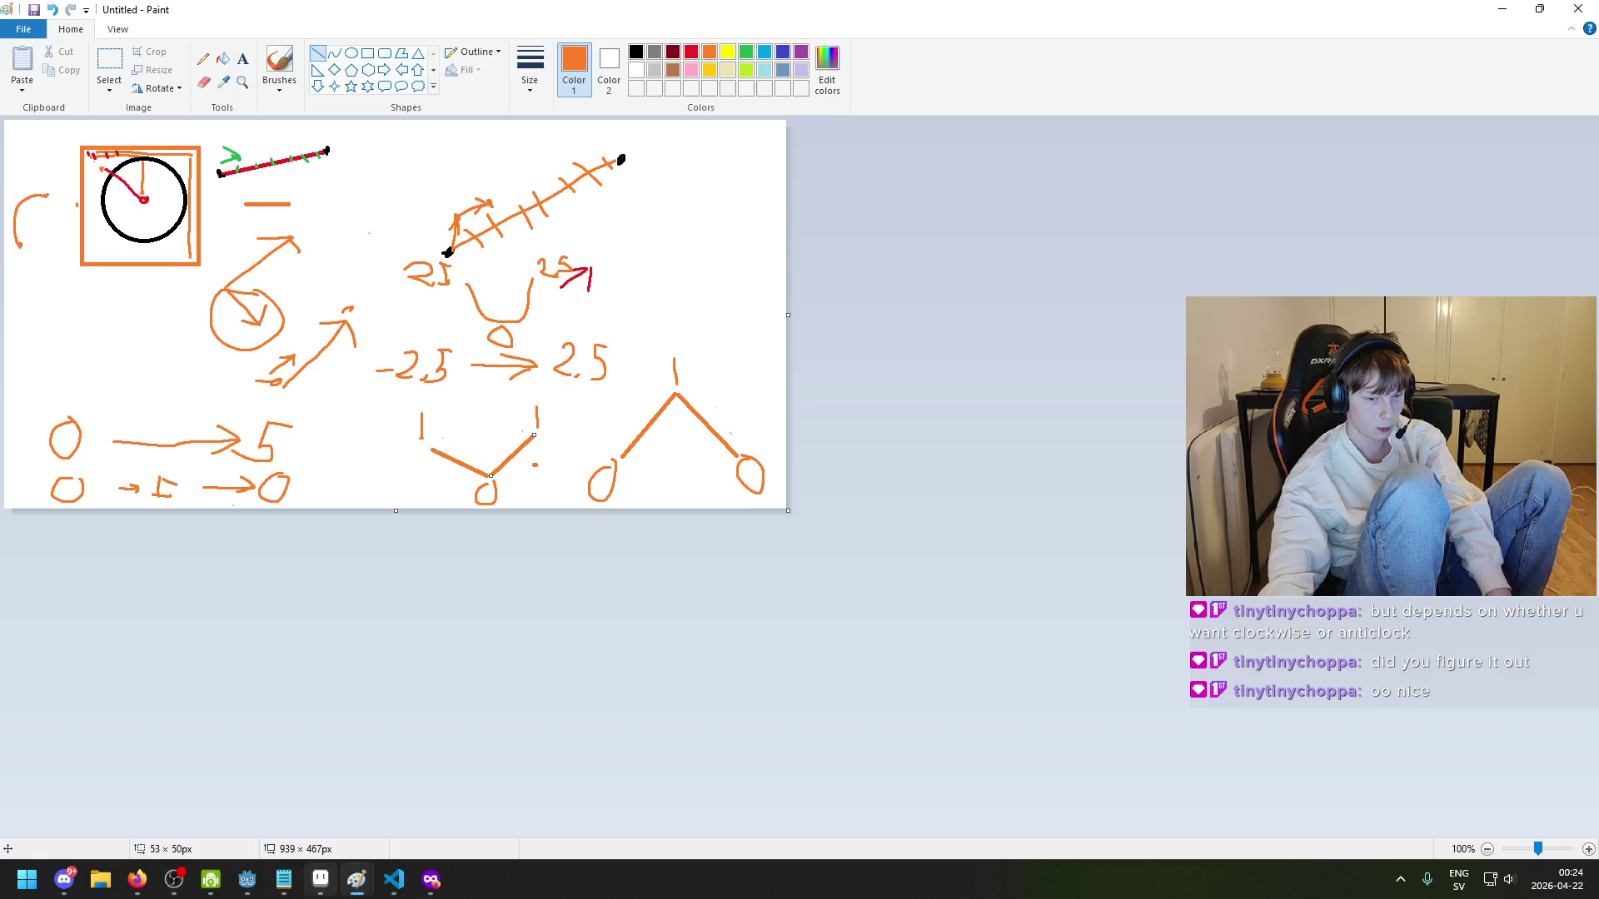
pyautogui.moveTo(246, 880)
pyautogui.click(154, 824)
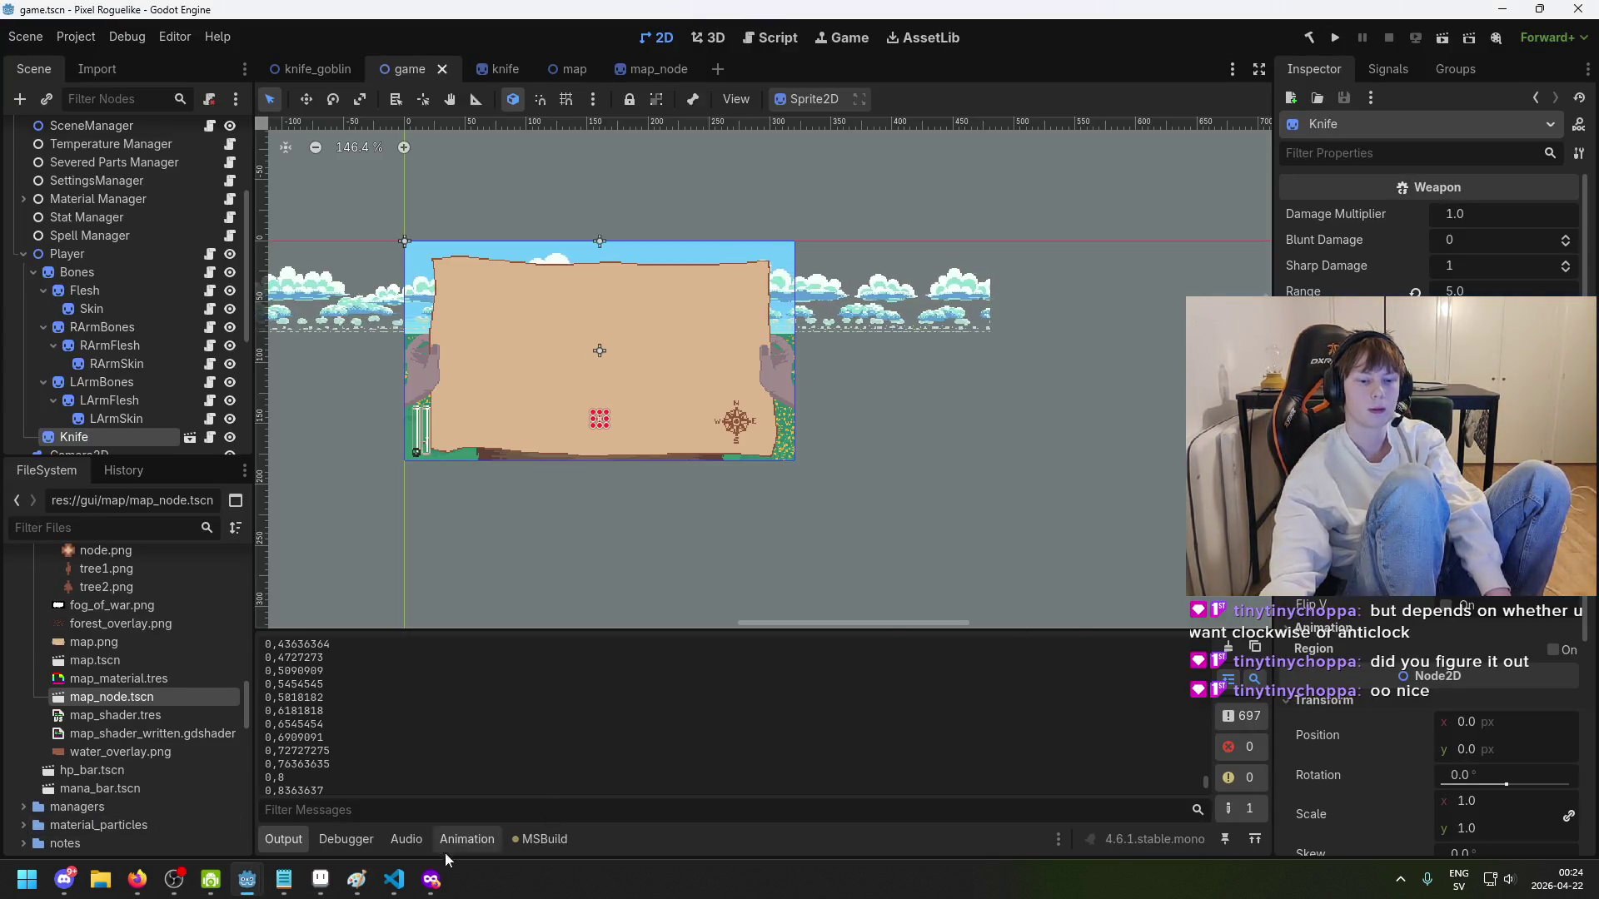
# - Check the script in VS Code, then run the Godot project to view the zigzag-path map
pyautogui.click(394, 879)
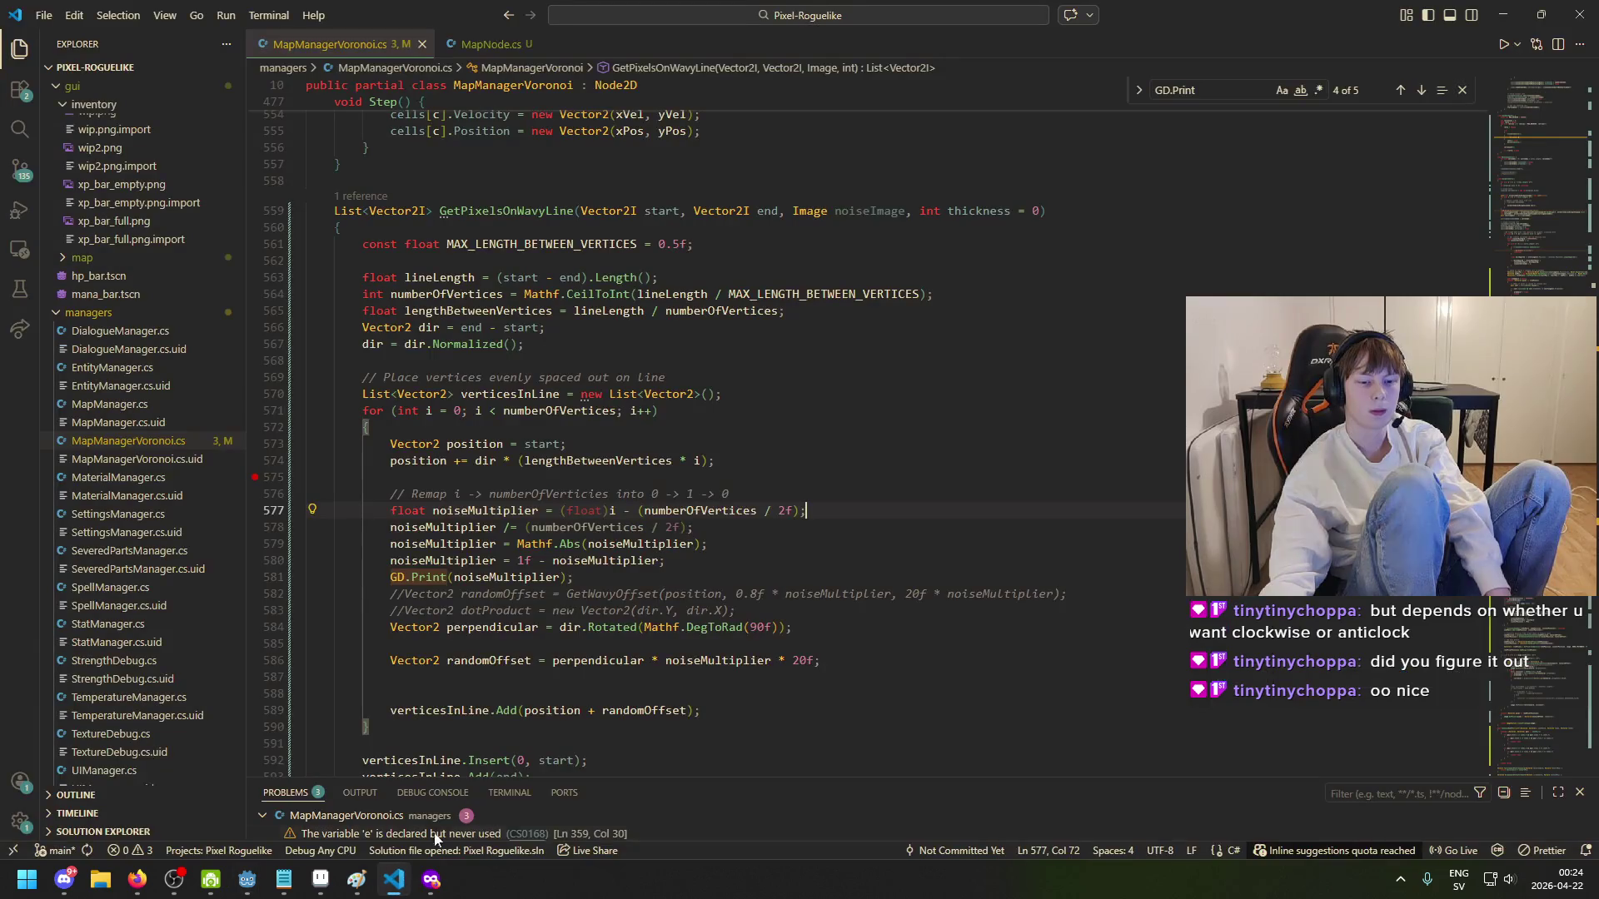
pyautogui.click(248, 884)
pyautogui.click(1333, 38)
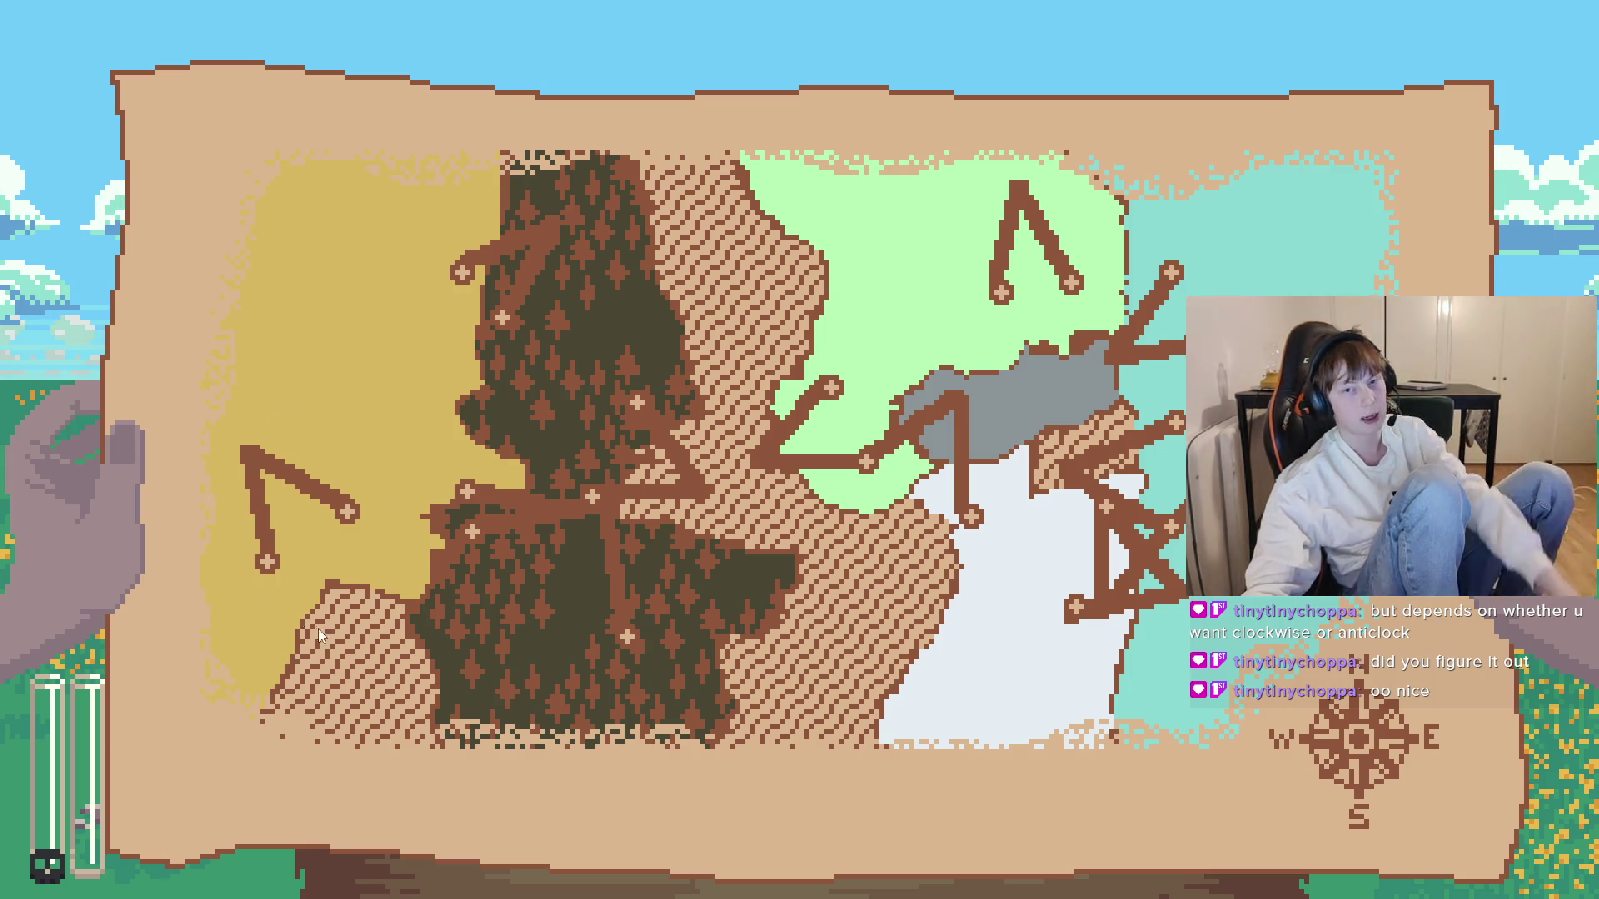
# - Quit the parchment map test run with Escape
pyautogui.press('Escape')
# - Comment out the perpendicular line 584 and the GD.Print line, and uncomment the GetWavyOffset line 582
pyautogui.hotkey('ctrl', 's')
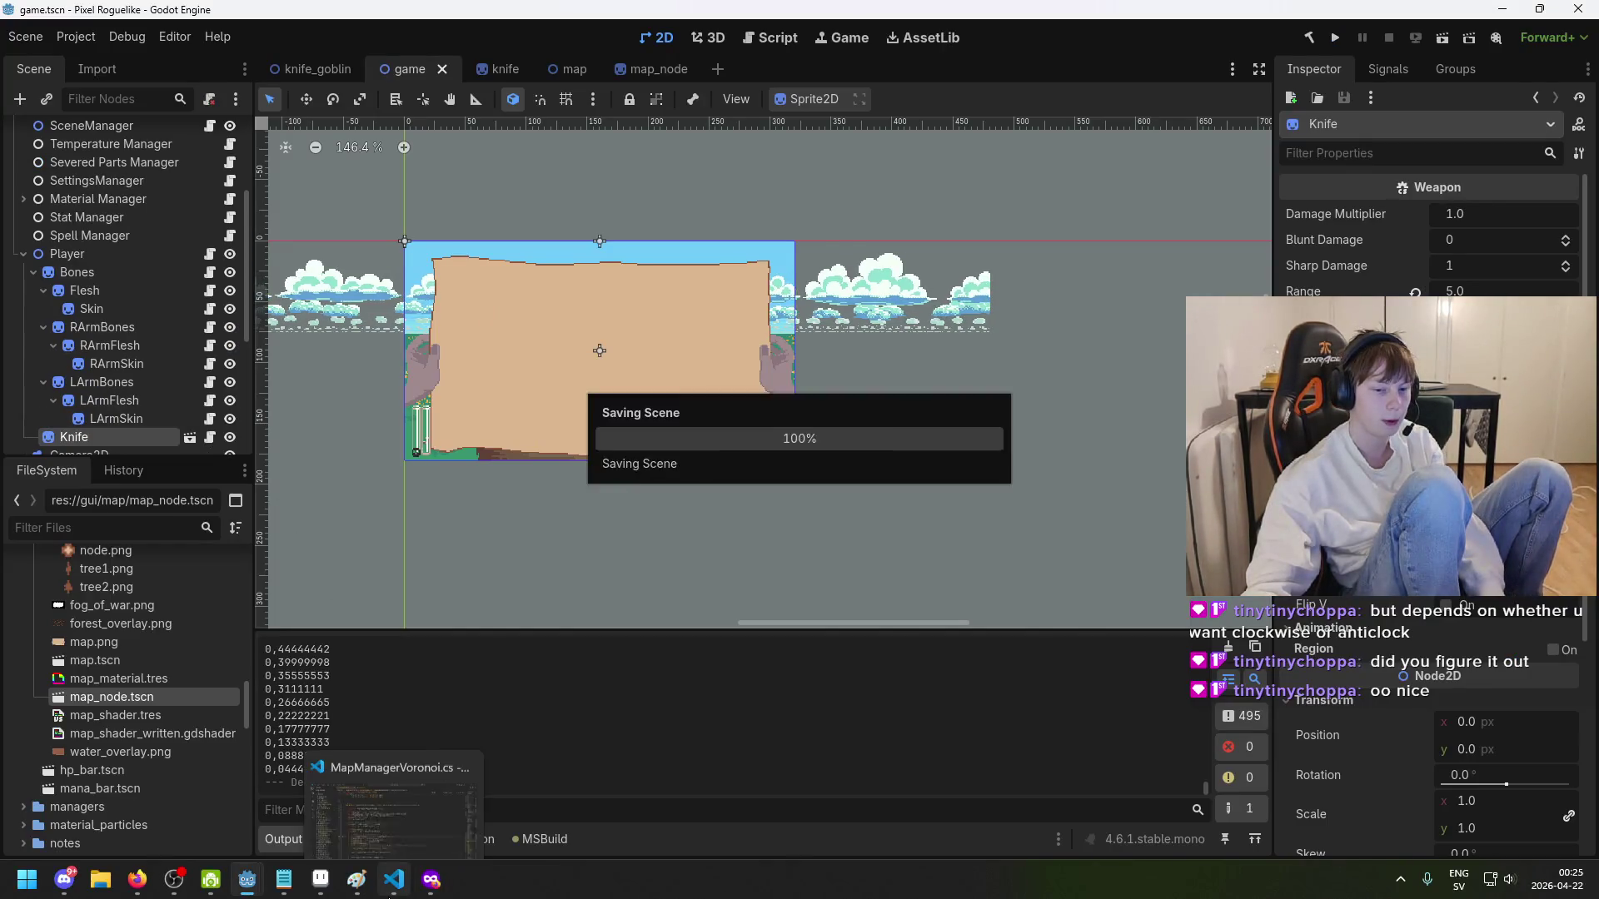
pyautogui.click(394, 879)
pyautogui.click(812, 627)
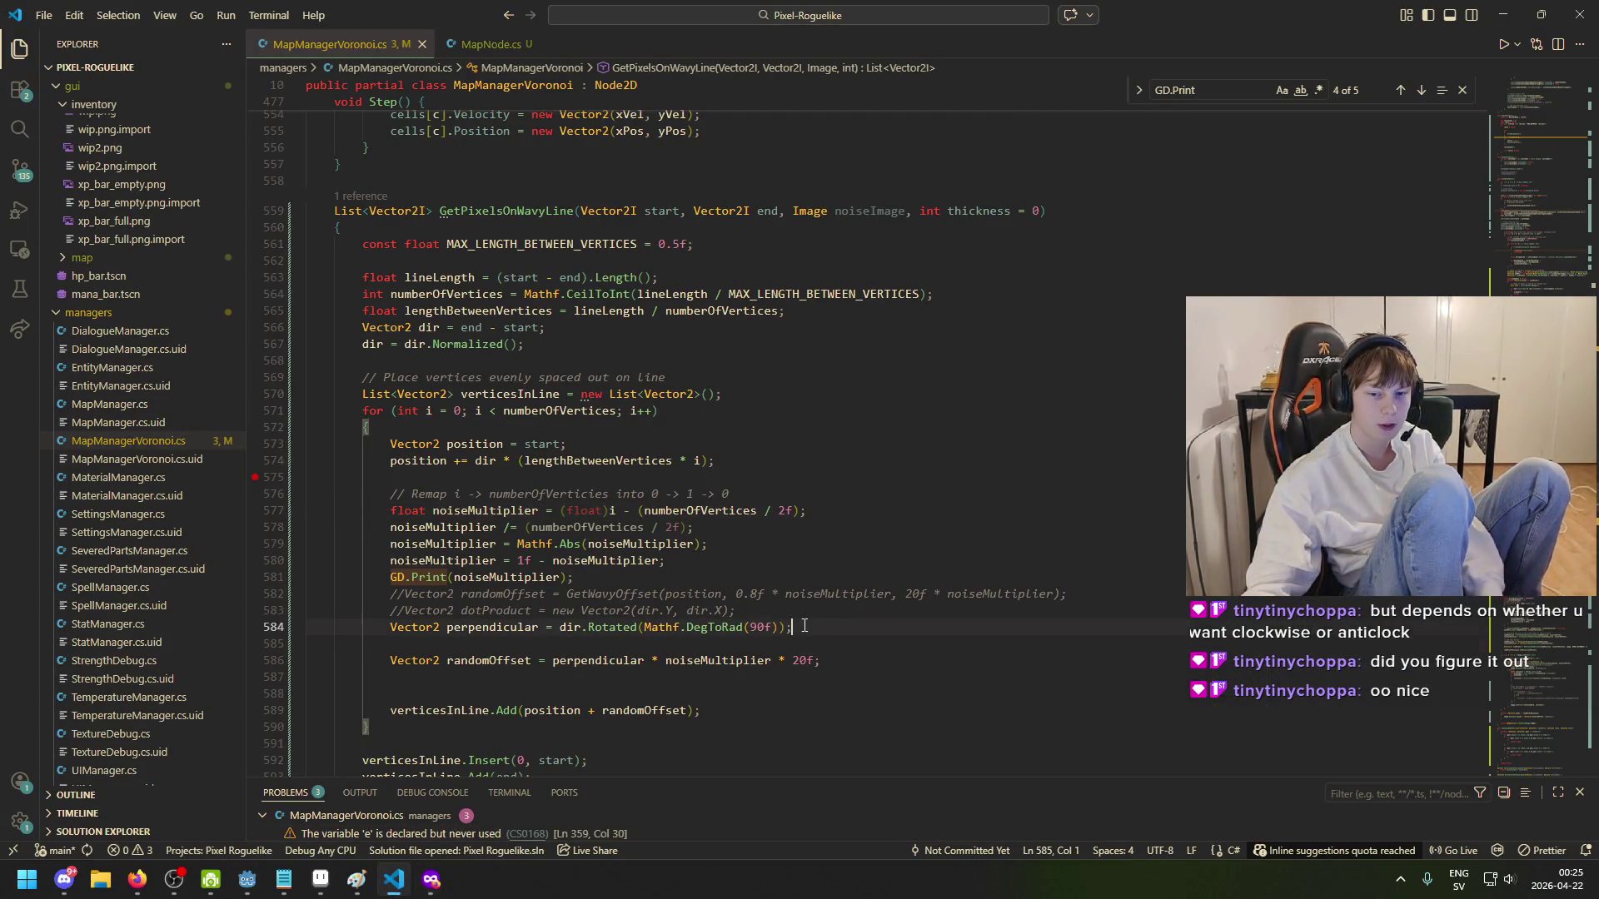
pyautogui.click(386, 627)
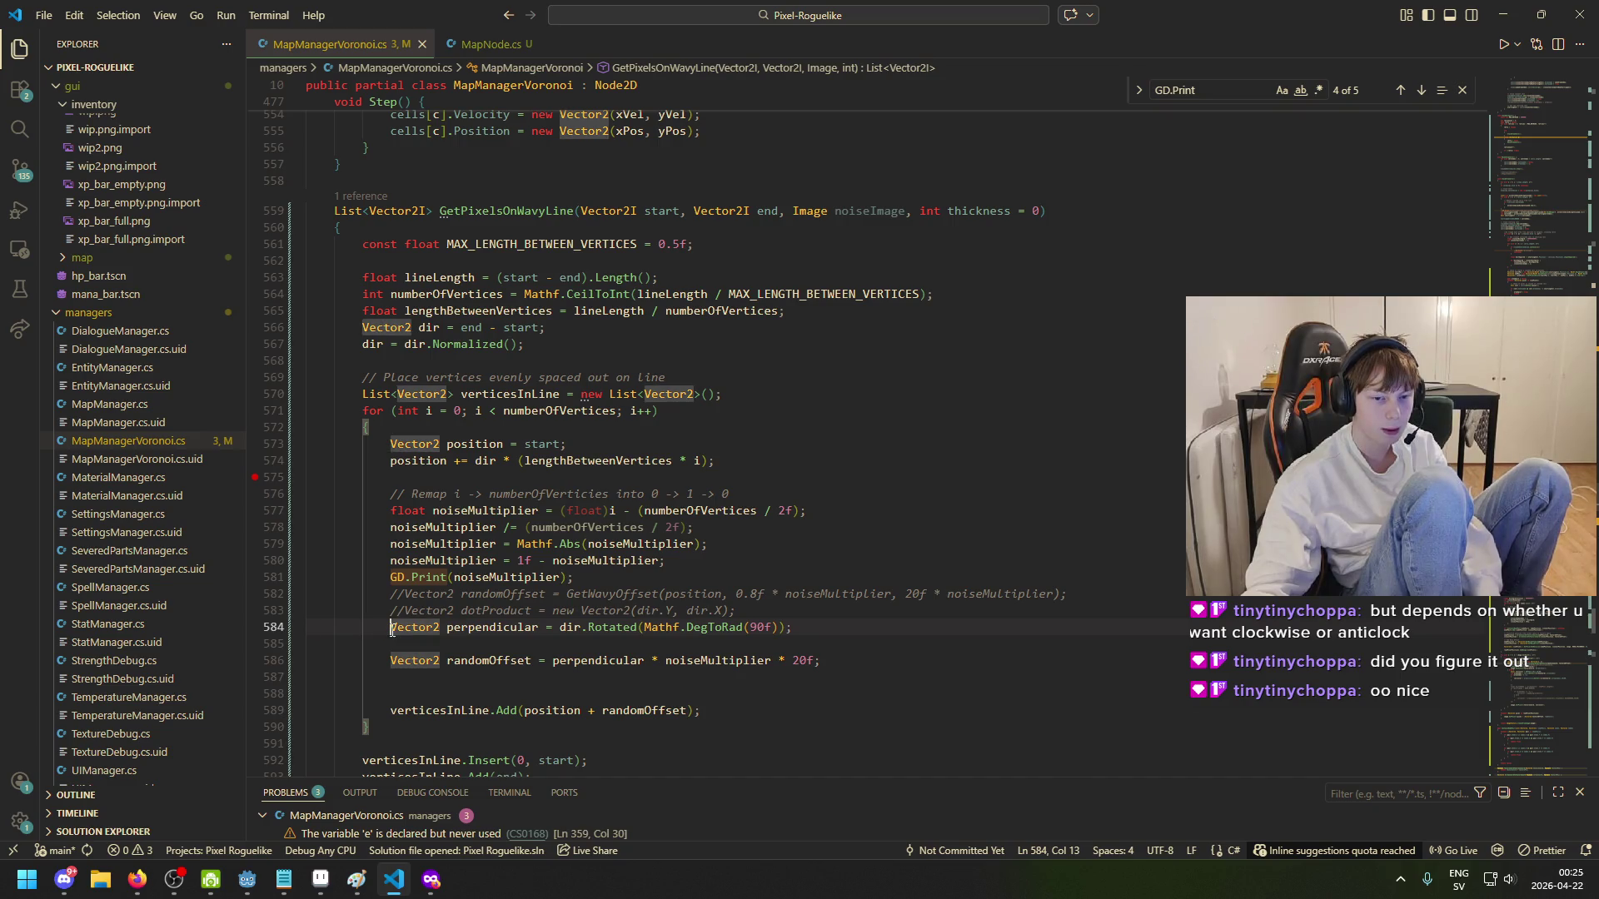
pyautogui.write('//')
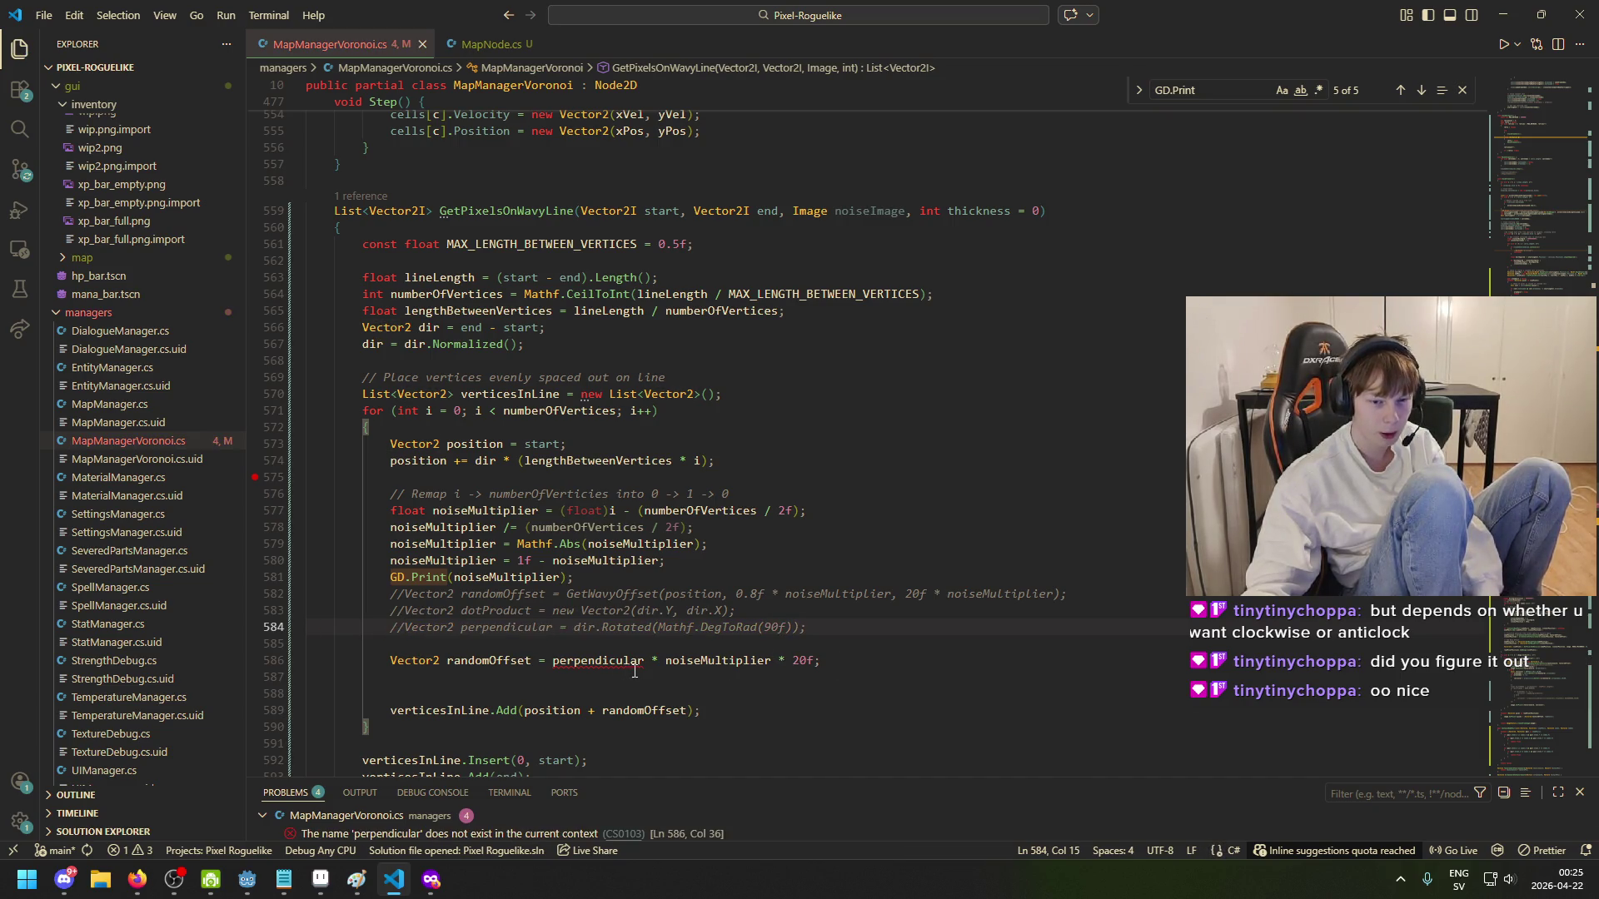
pyautogui.click(646, 665)
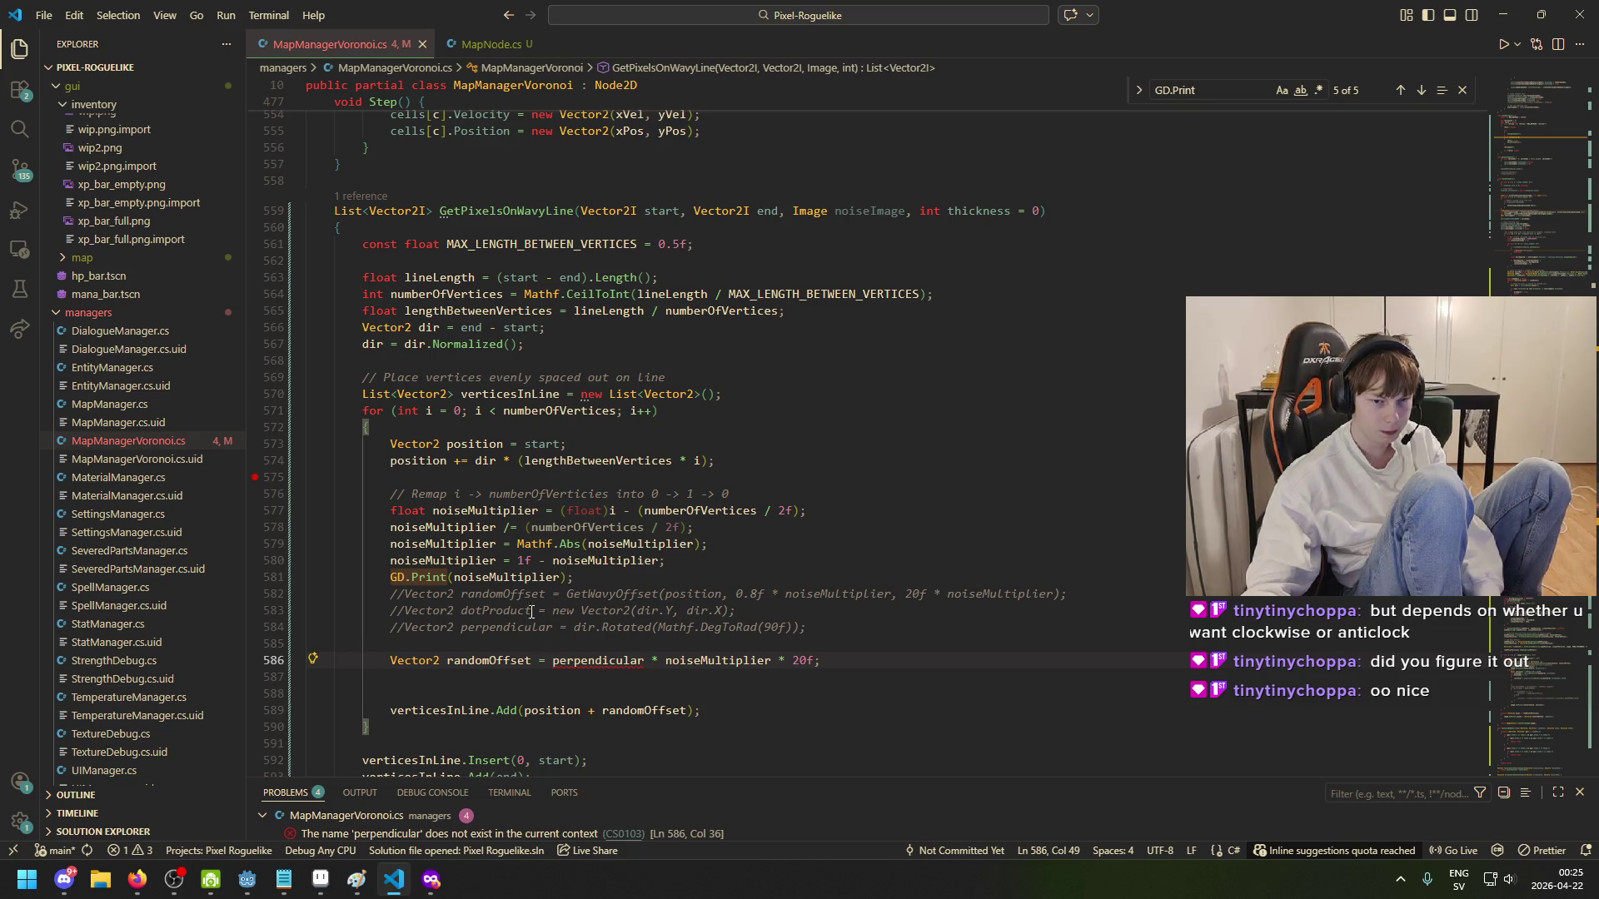
pyautogui.press('Up')
pyautogui.press('Up')
pyautogui.press('Up')
pyautogui.press('Home')
pyautogui.press('Right')
pyautogui.press('Right')
pyautogui.press('BackSpace')
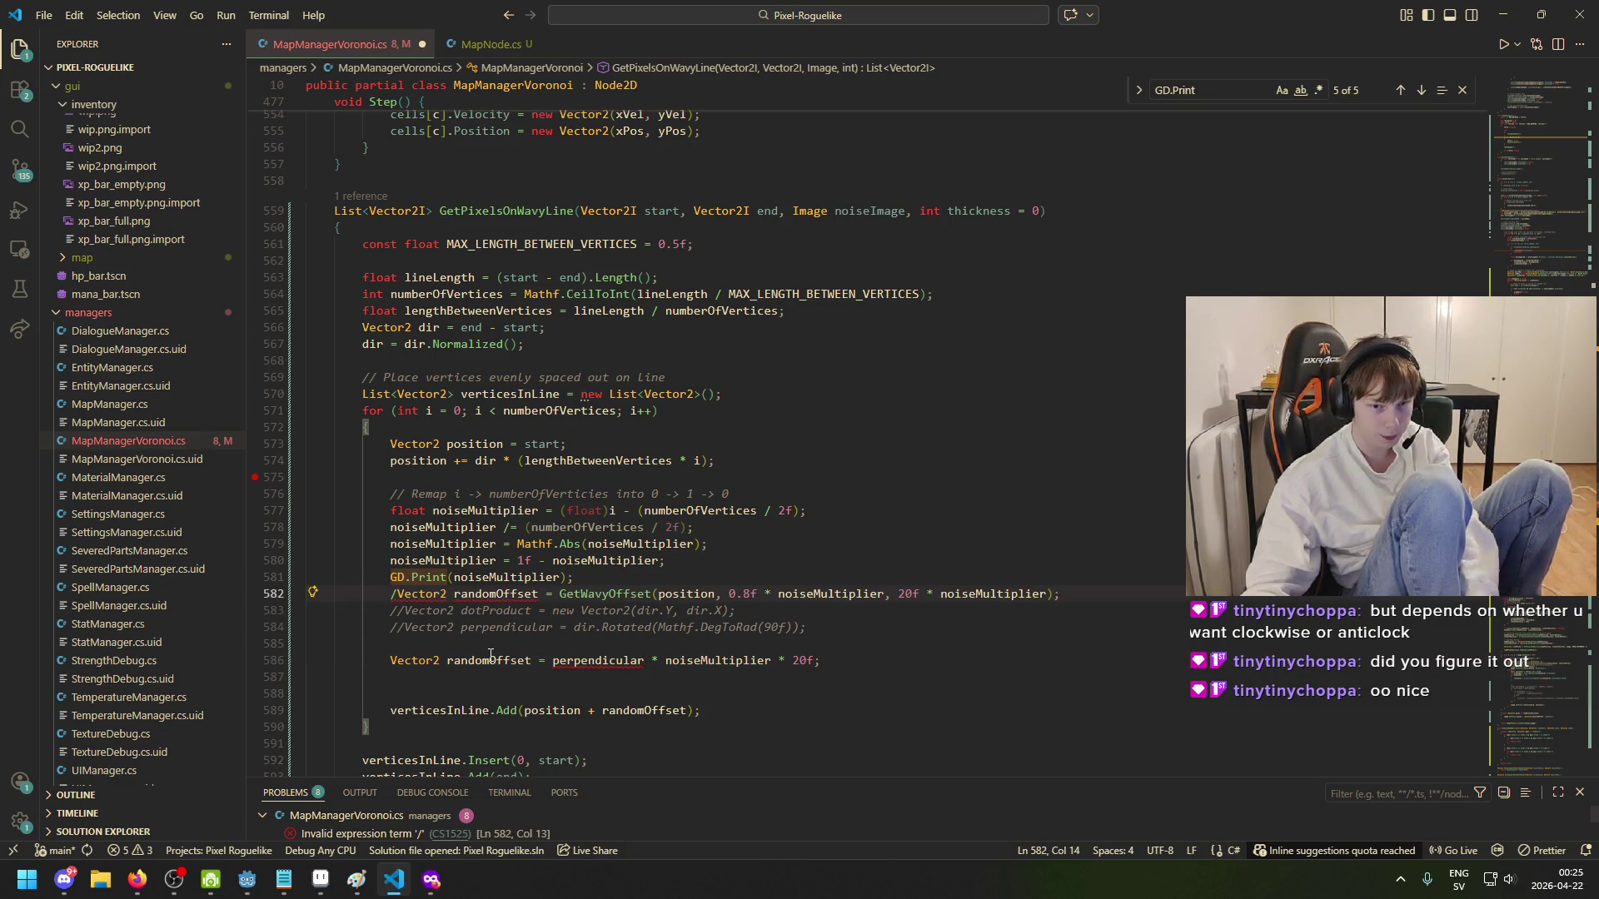
pyautogui.write('/')
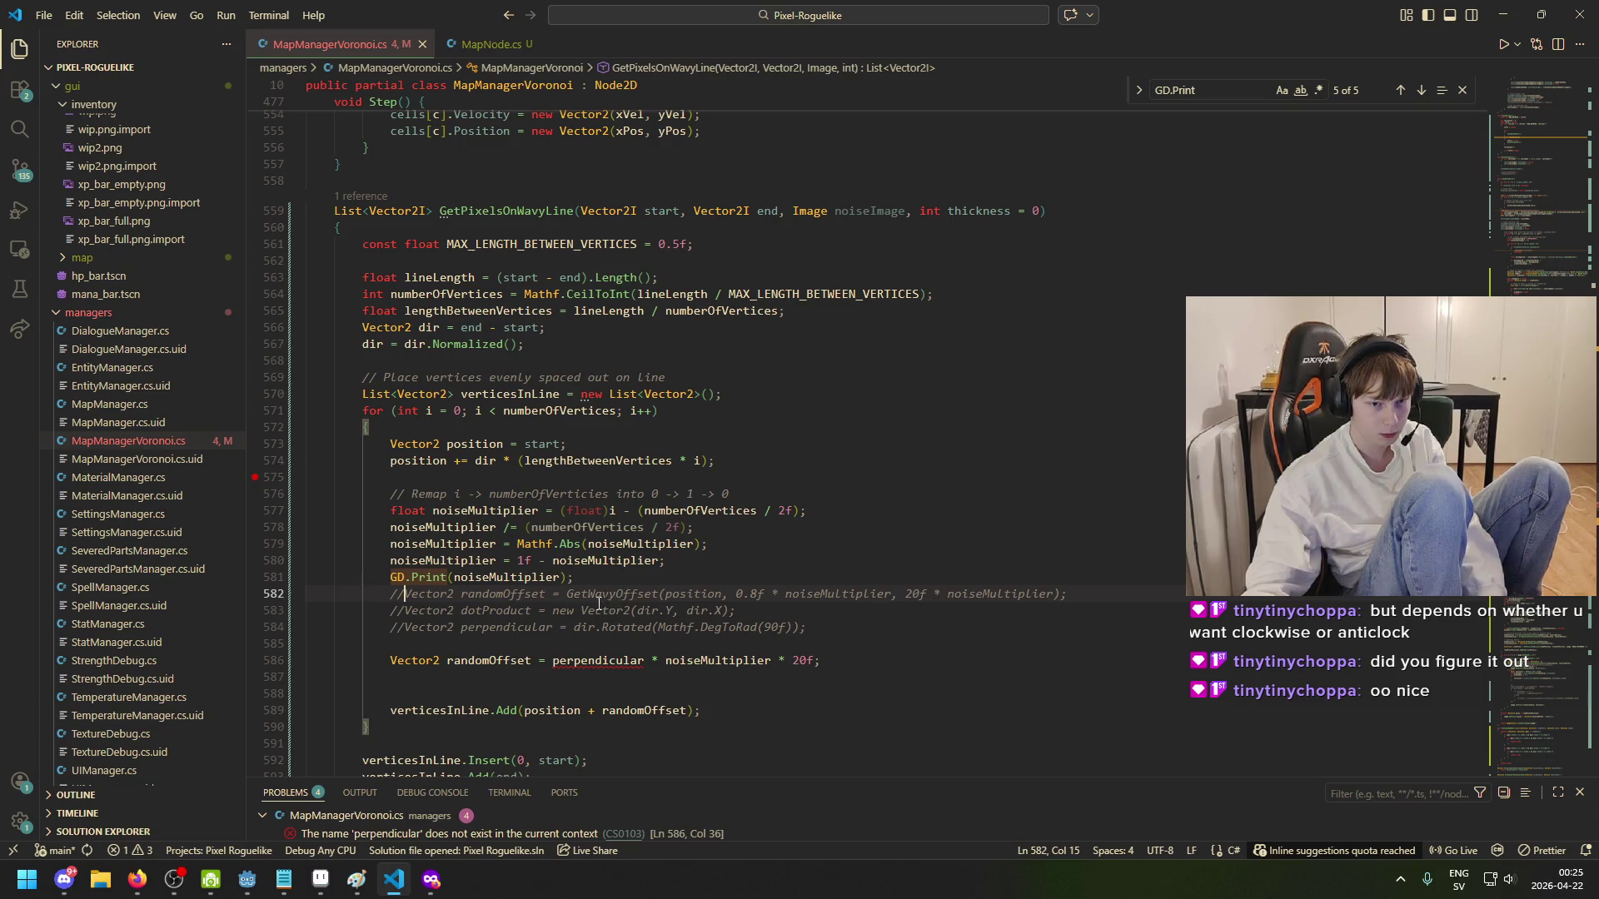
pyautogui.press('Up')
pyautogui.press('Home')
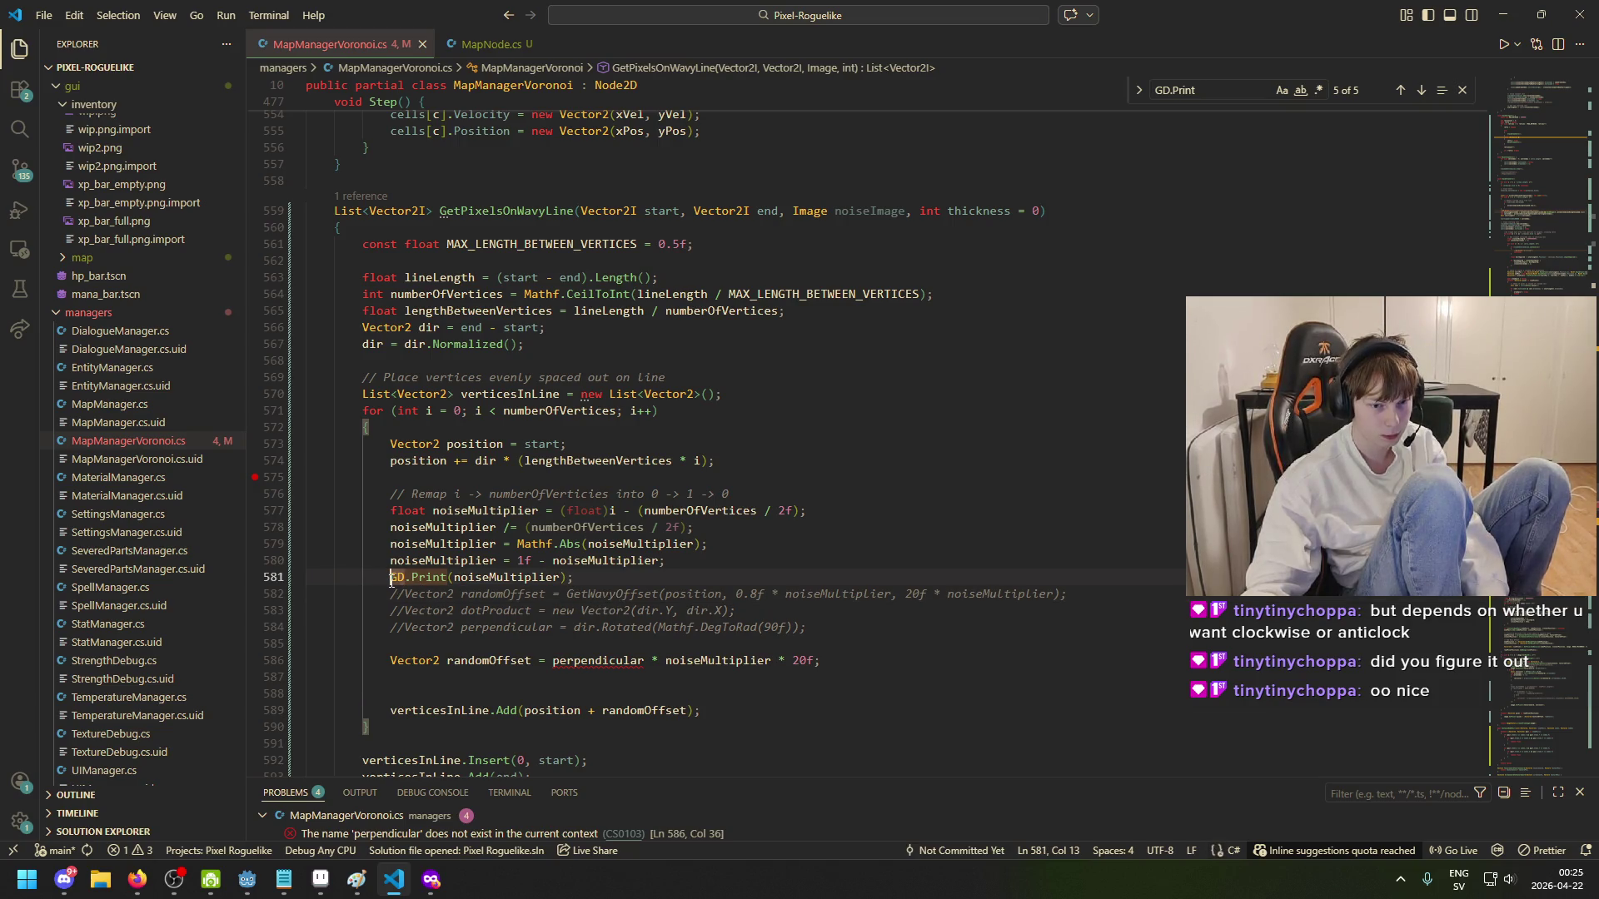
pyautogui.write('//')
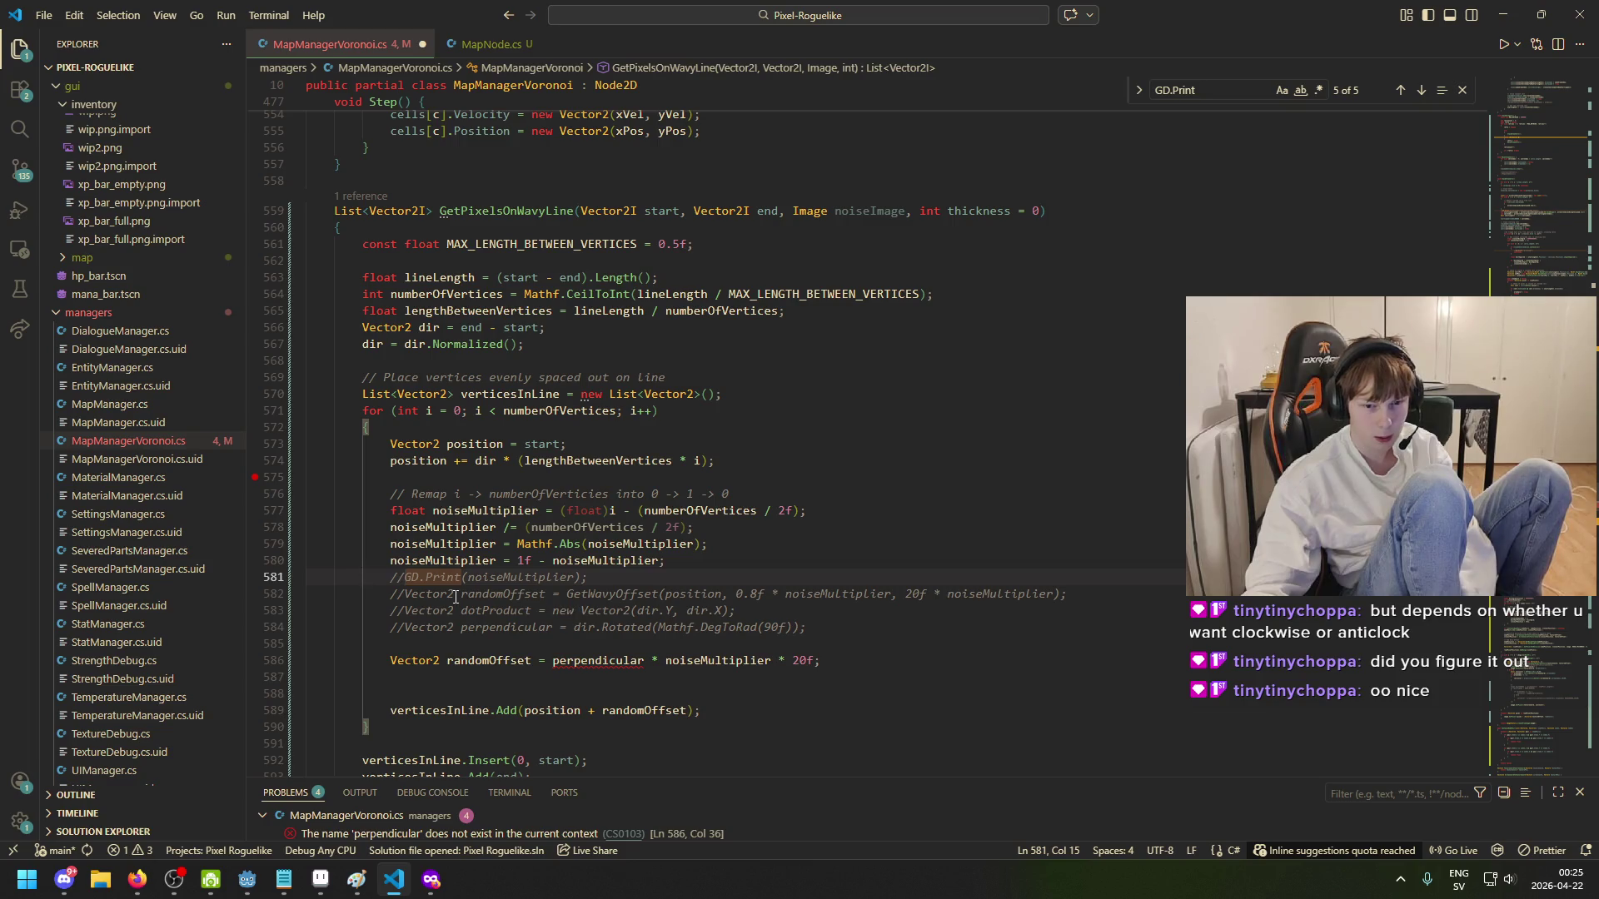
pyautogui.press('Down')
pyautogui.press('BackSpace')
pyautogui.press('BackSpace')
# - Delete the duplicate perpendicular-based randomOffset line on 586 and review the GetWavyOffset call
pyautogui.click(649, 662)
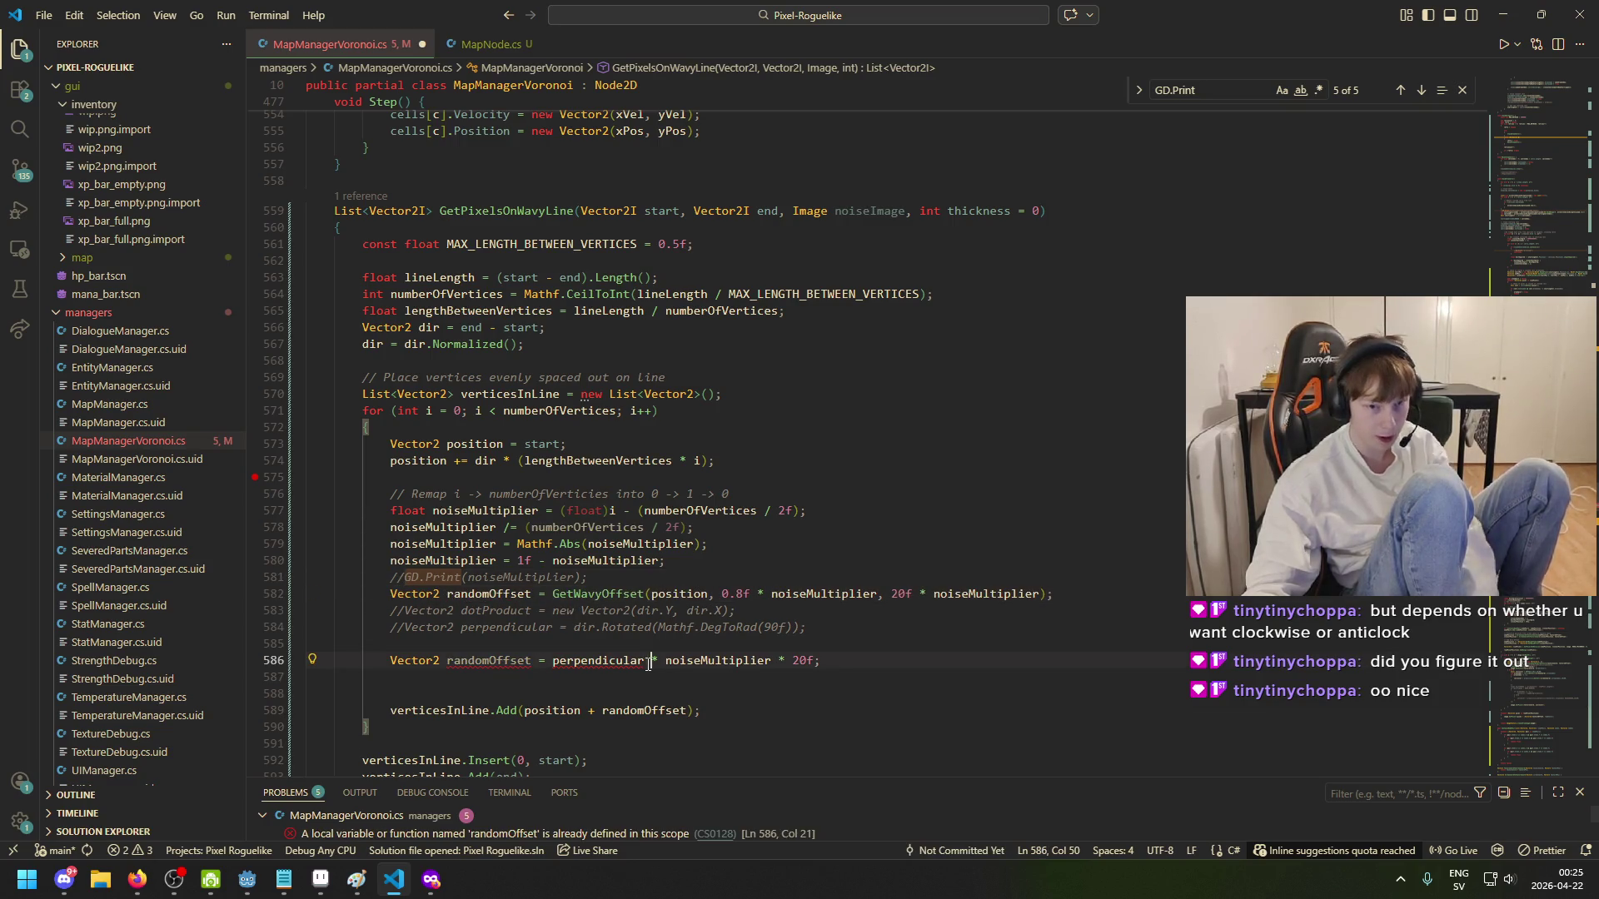
pyautogui.moveTo(650, 662); pyautogui.dragTo(556, 662)
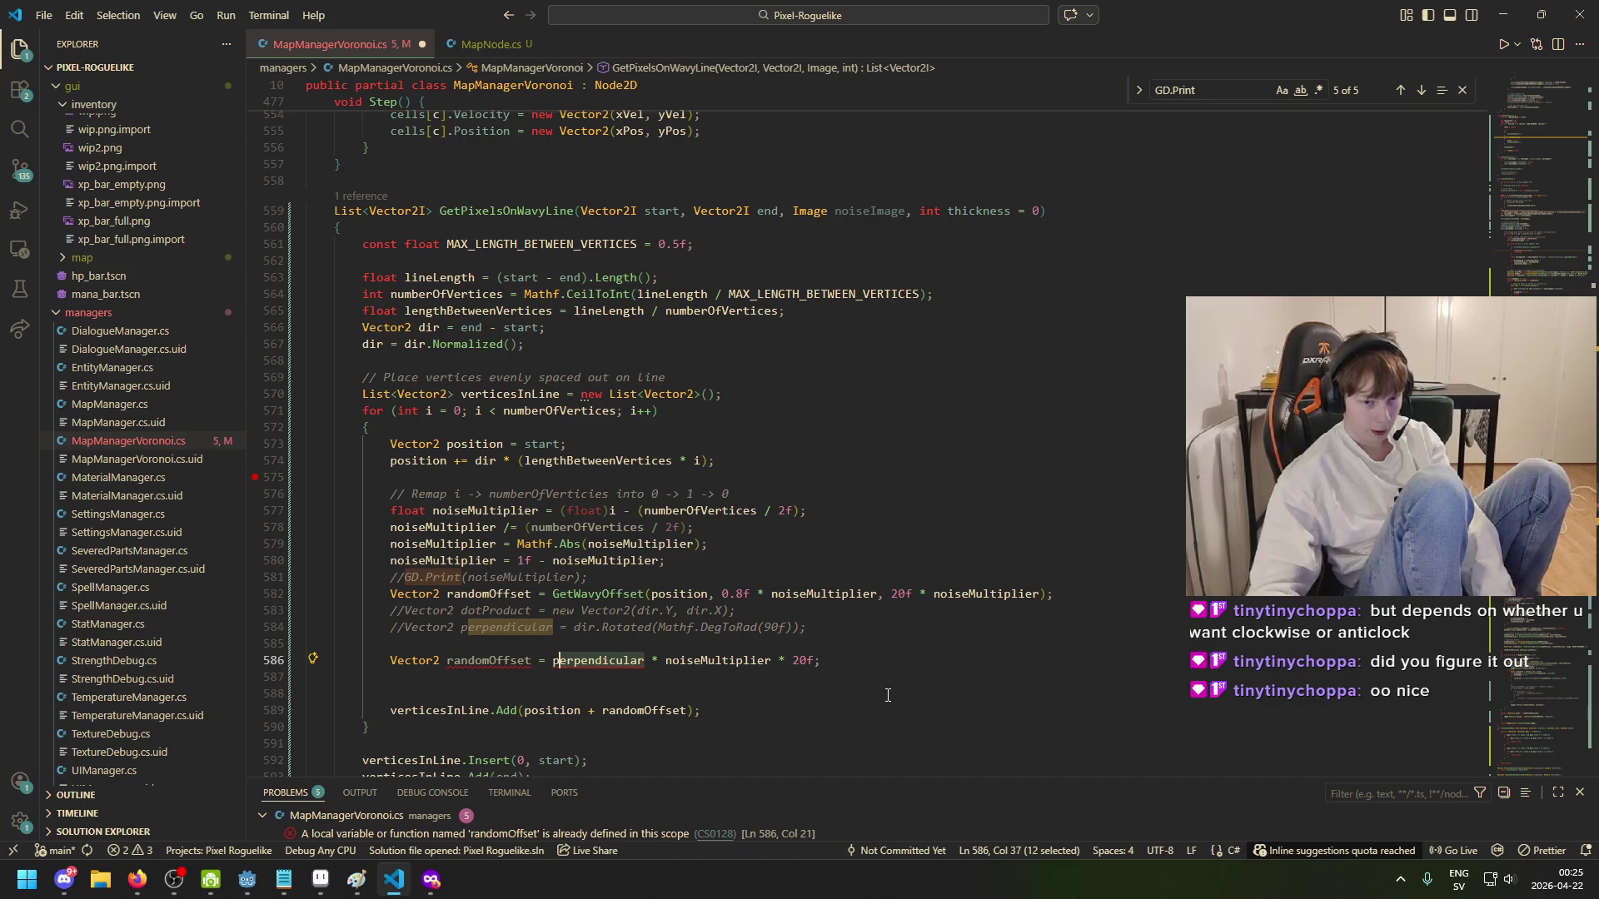
pyautogui.press('BackSpace')
pyautogui.press('BackSpace')
pyautogui.write('random')
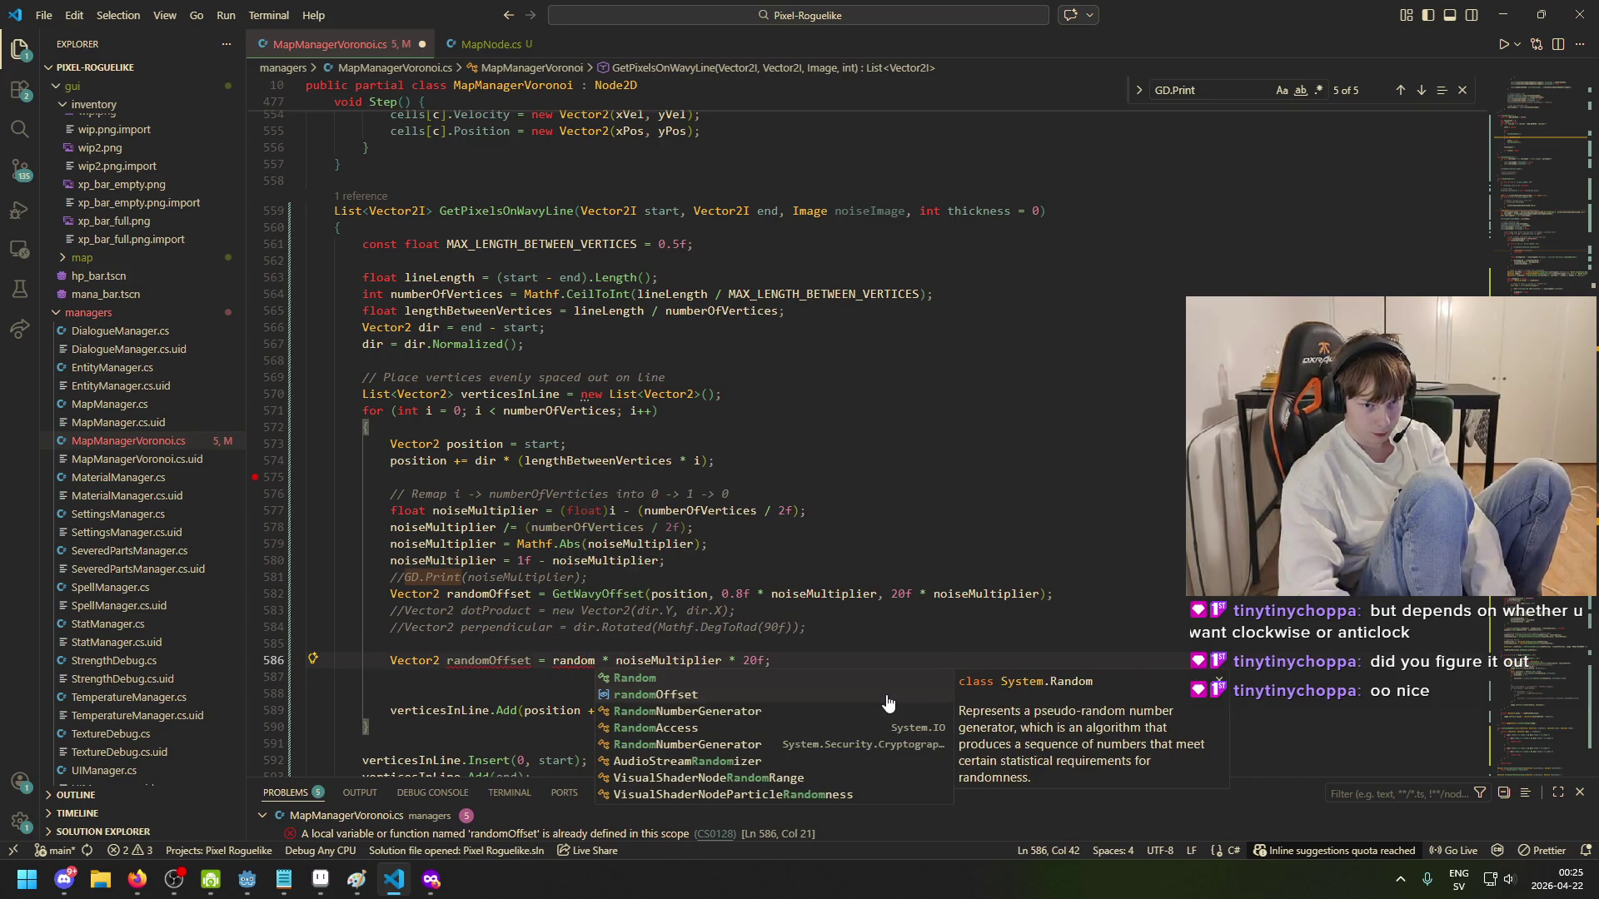
pyautogui.press('Escape')
pyautogui.hotkey('ctrl', 'z')
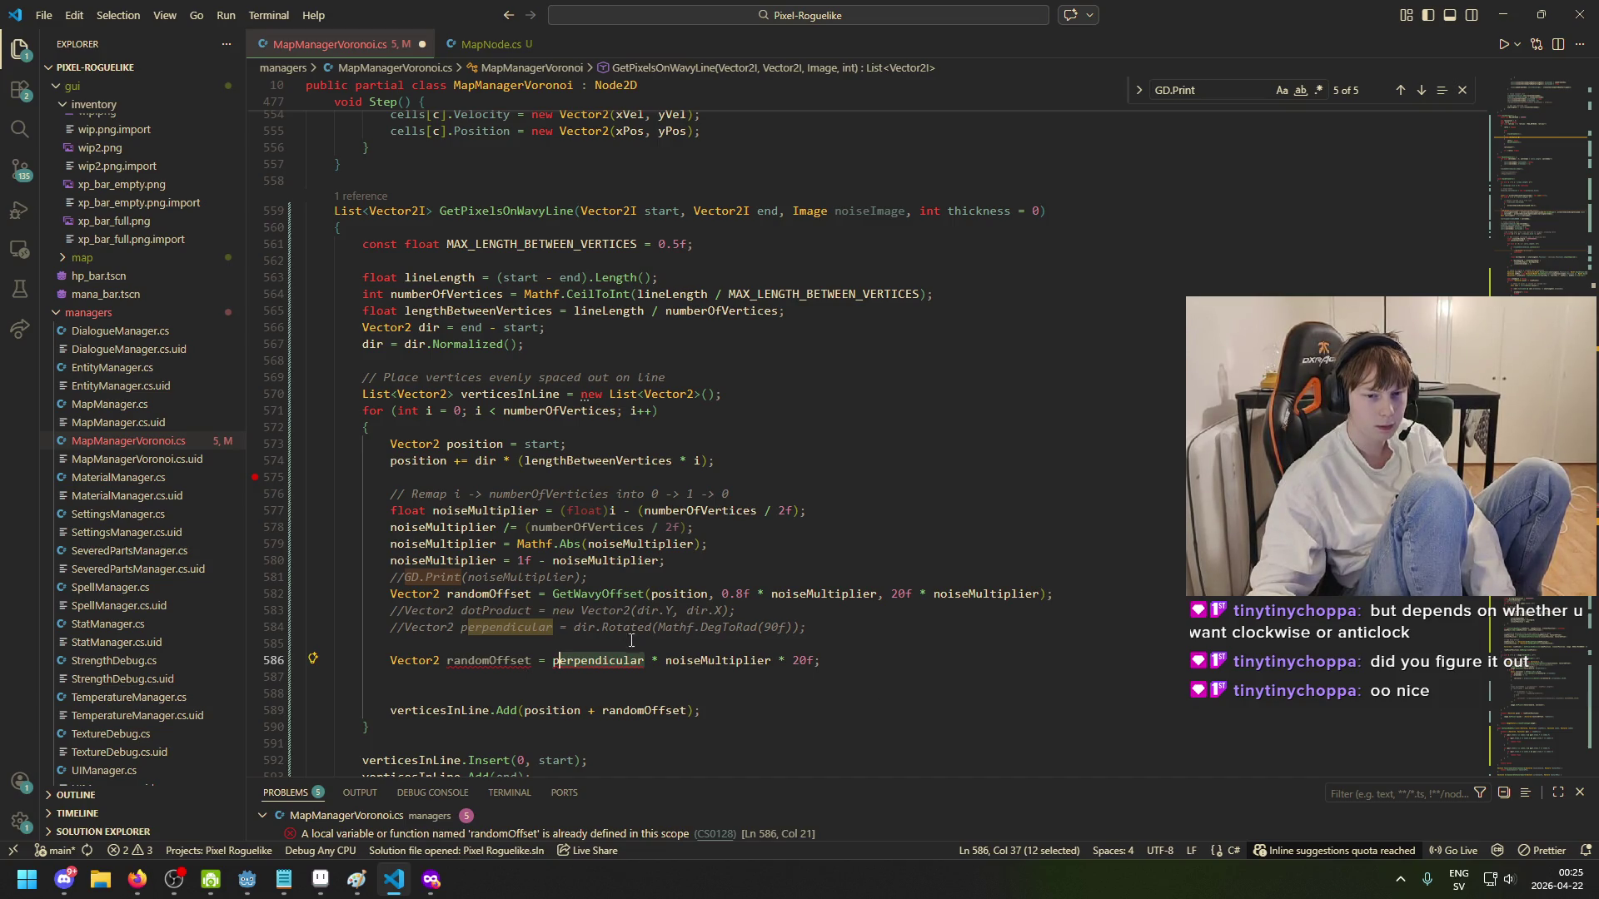
pyautogui.click(837, 661)
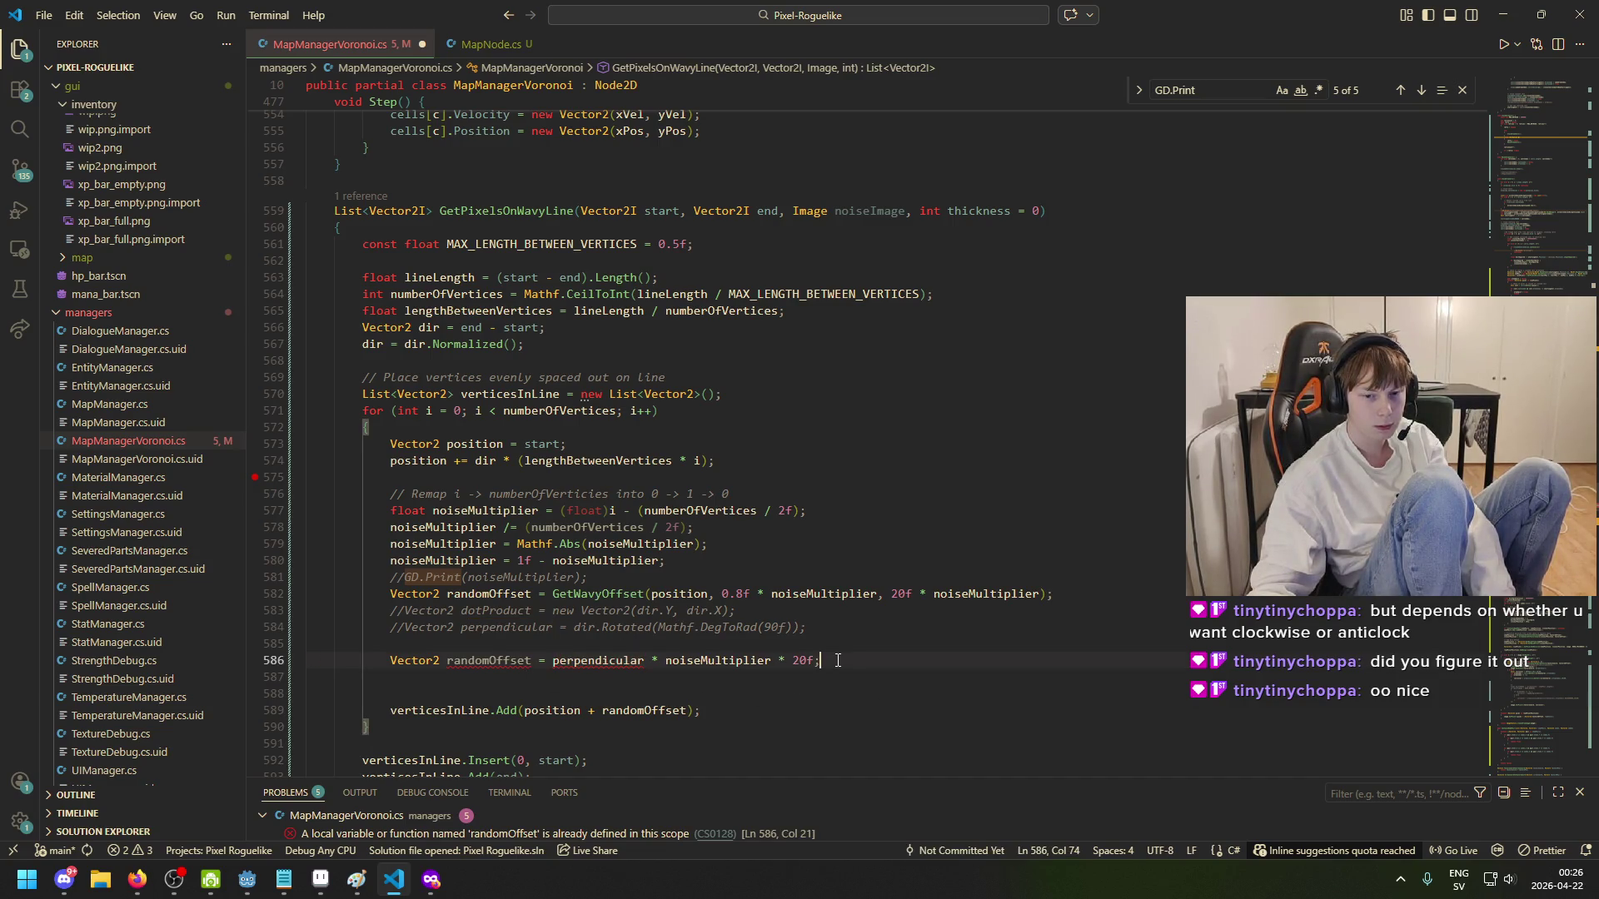
pyautogui.hotkey('shift', 'Up')
pyautogui.press('Delete')
pyautogui.press('Delete')
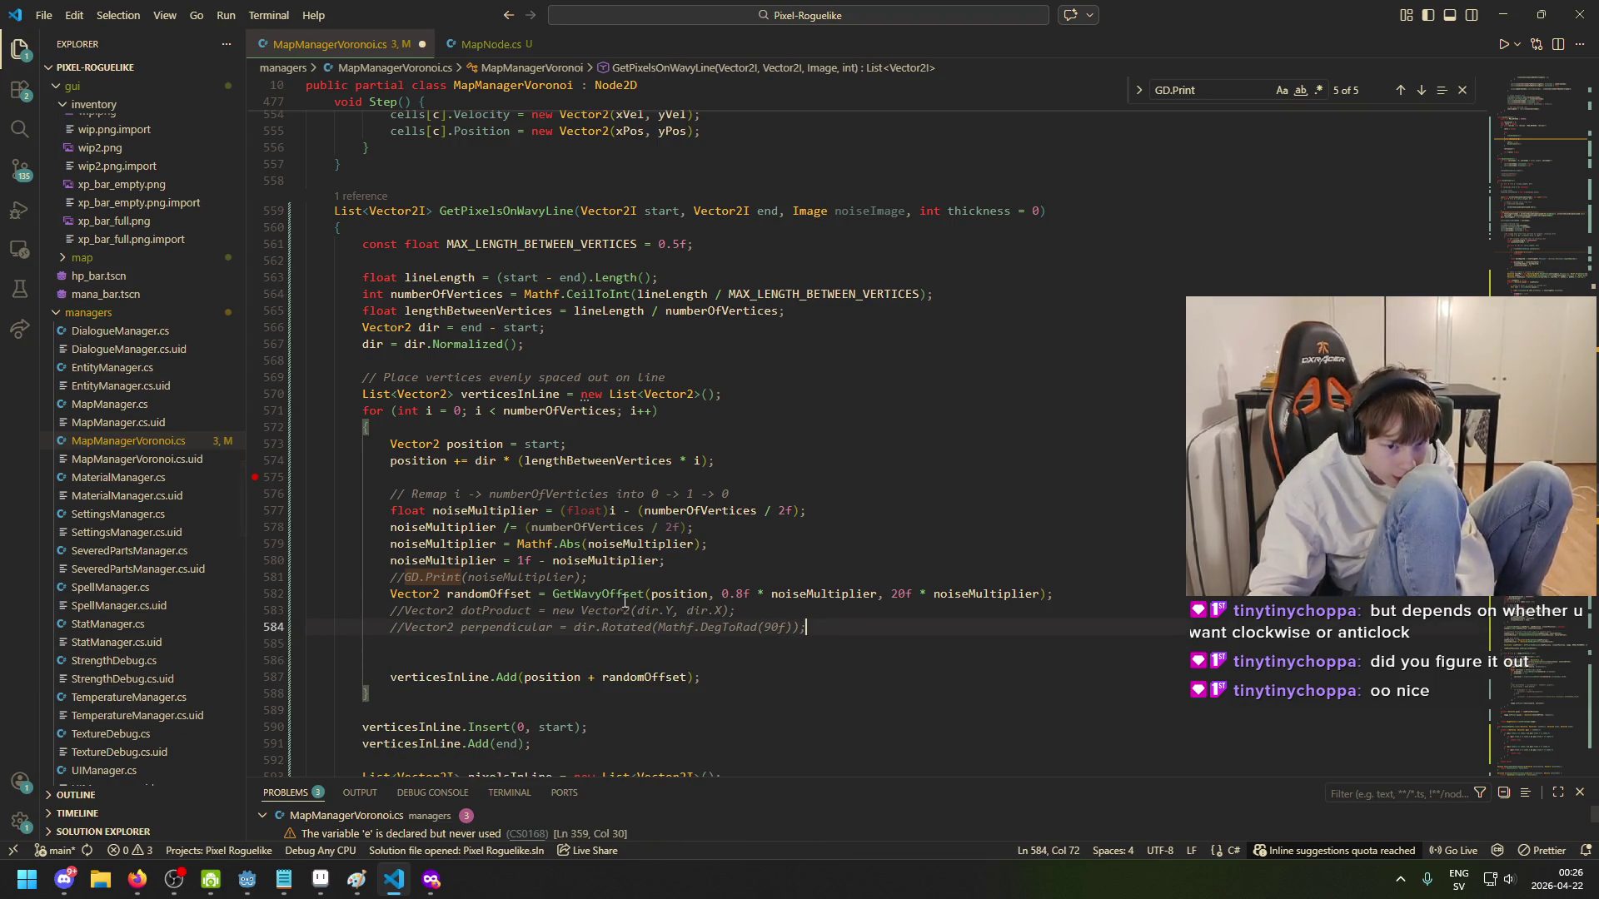
pyautogui.click(622, 594)
pyautogui.click(682, 593)
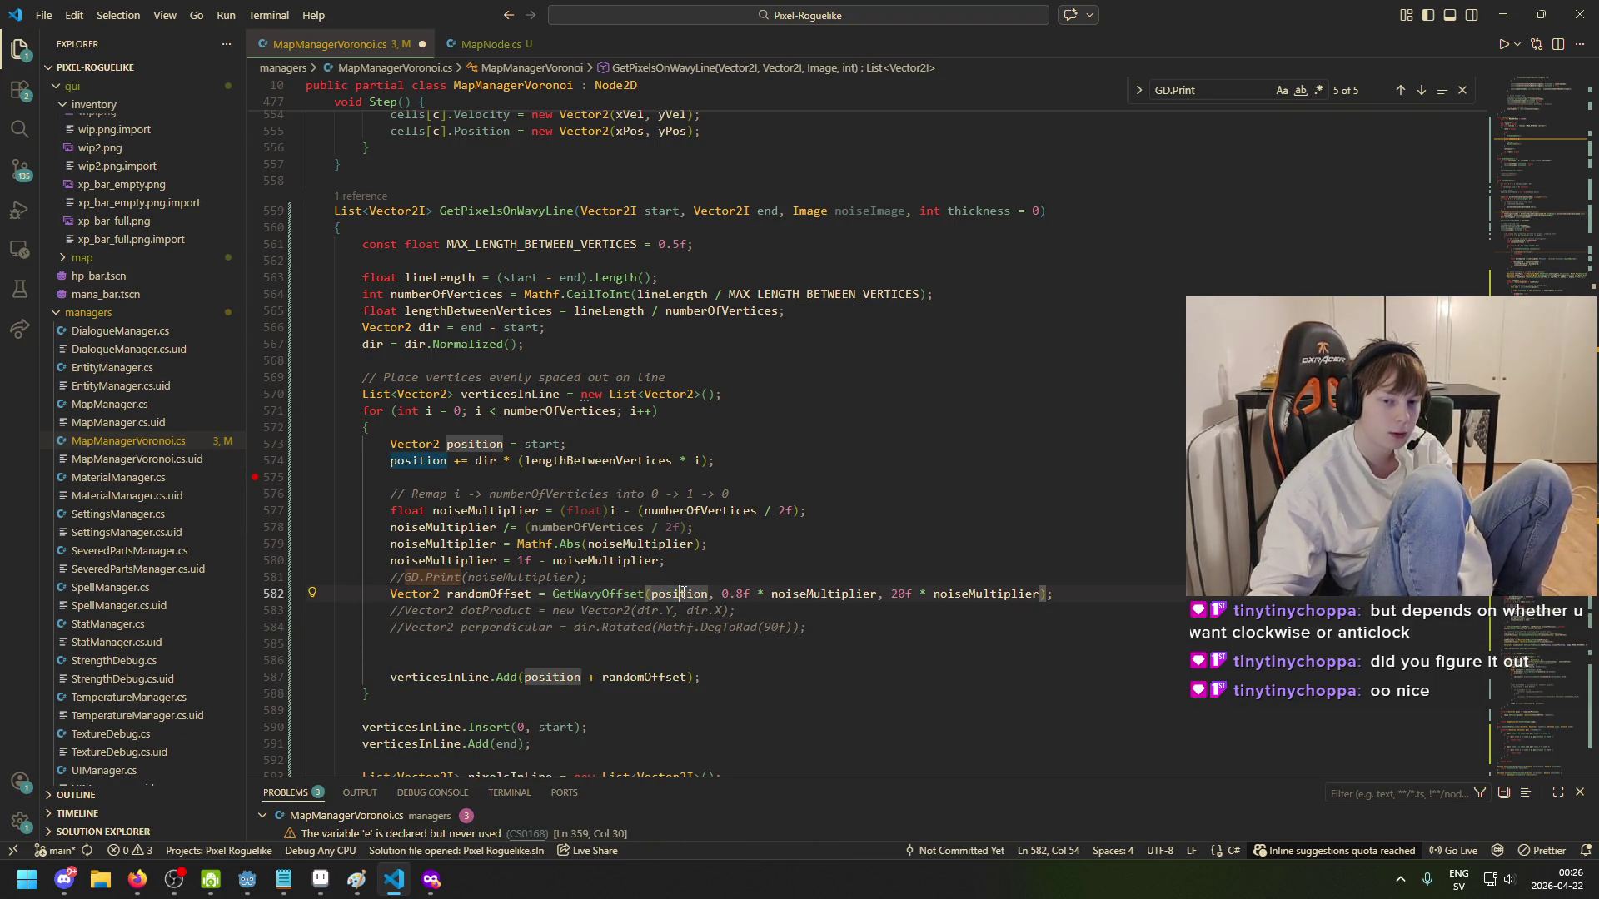
pyautogui.click(741, 594)
# - Remove ' * noiseMultiplier' after 0.8f in the GetWavyOffset call and save the script
pyautogui.click(798, 593)
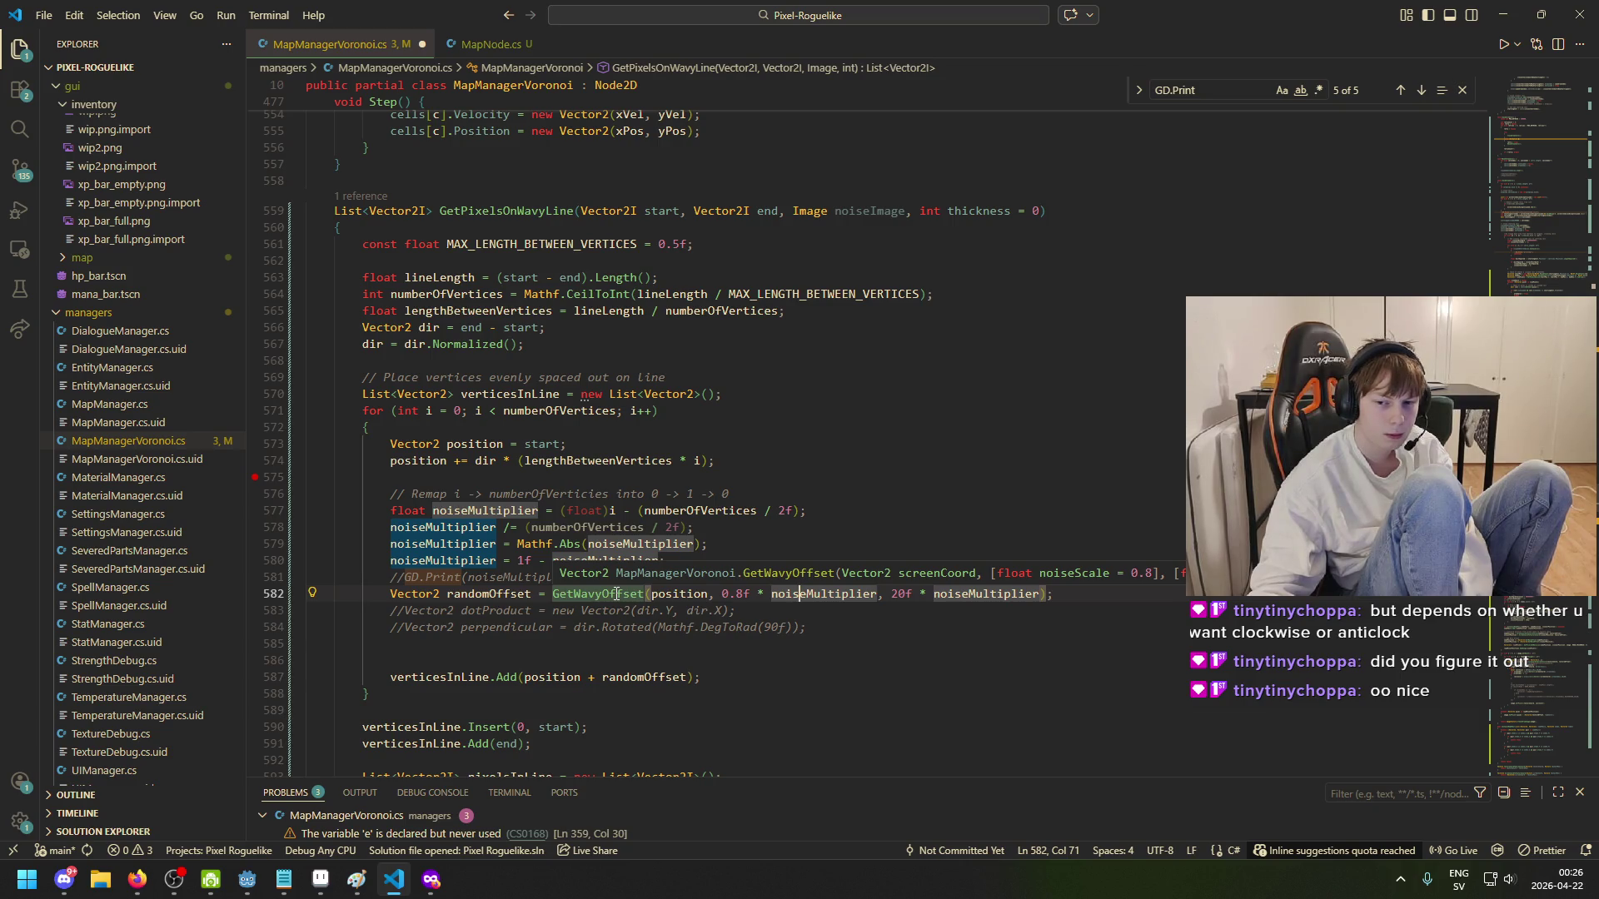
pyautogui.moveTo(876, 592); pyautogui.dragTo(752, 594)
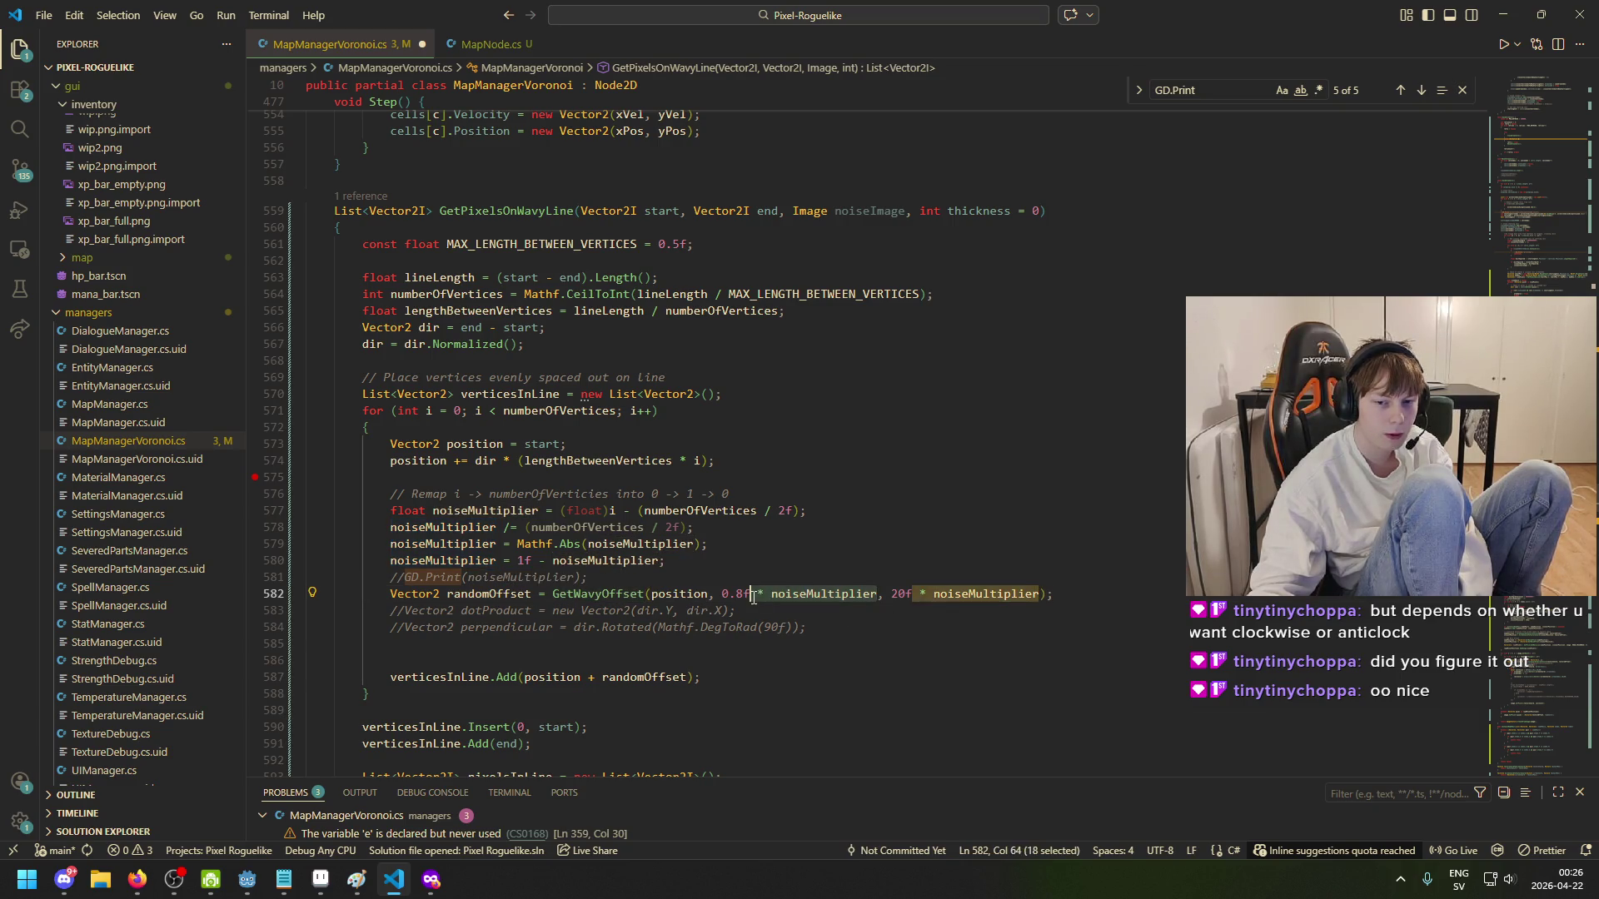
pyautogui.press('BackSpace')
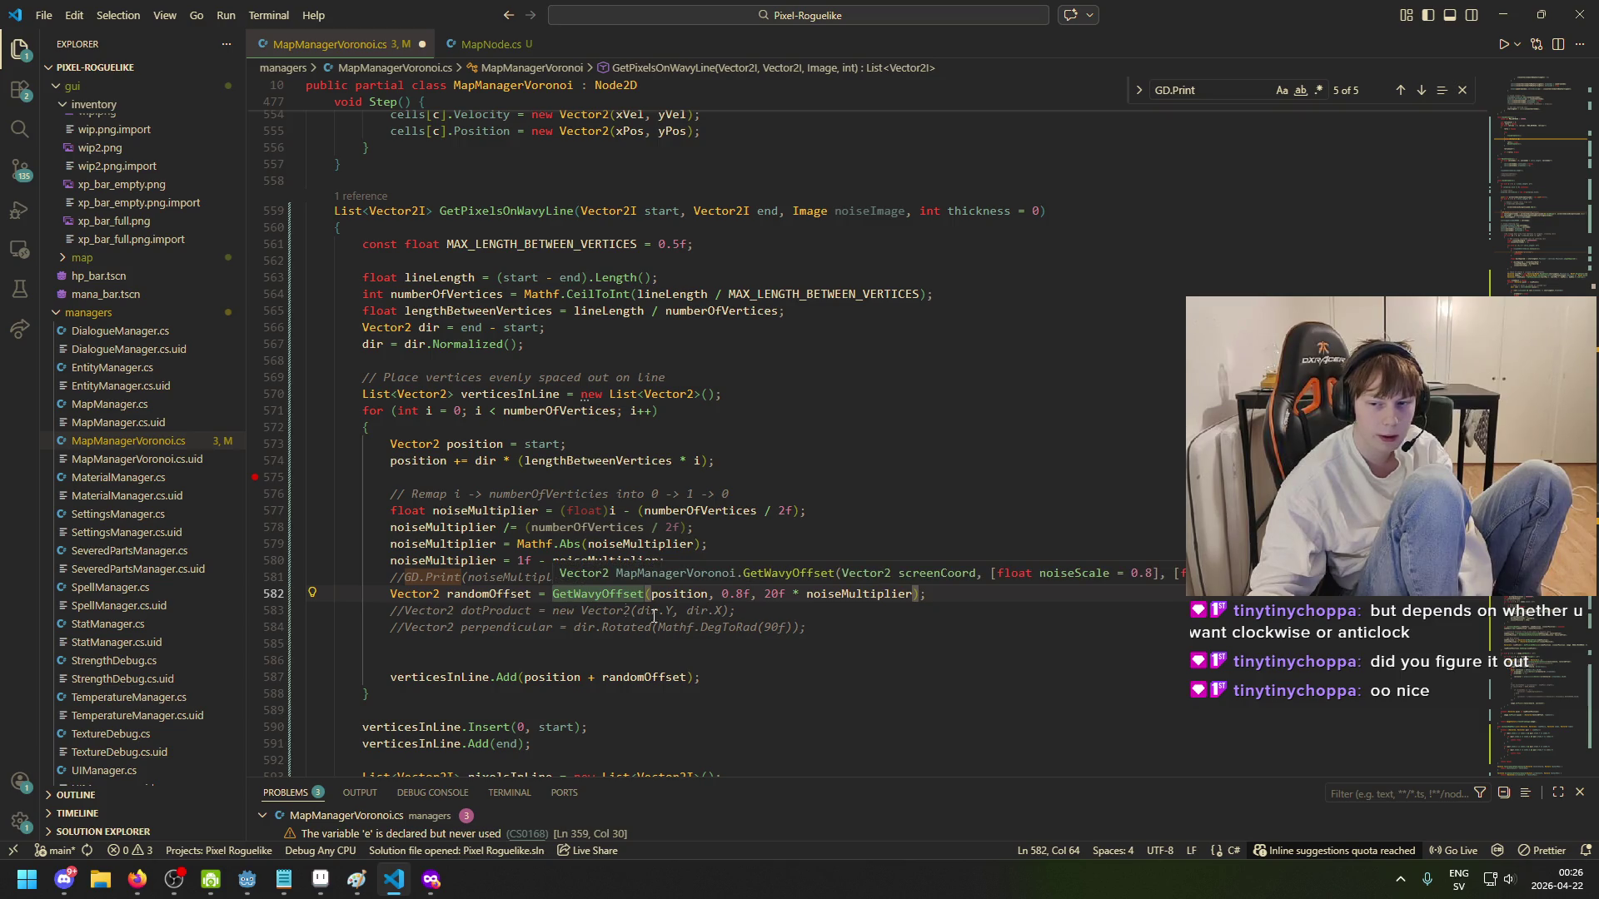
pyautogui.click(873, 592)
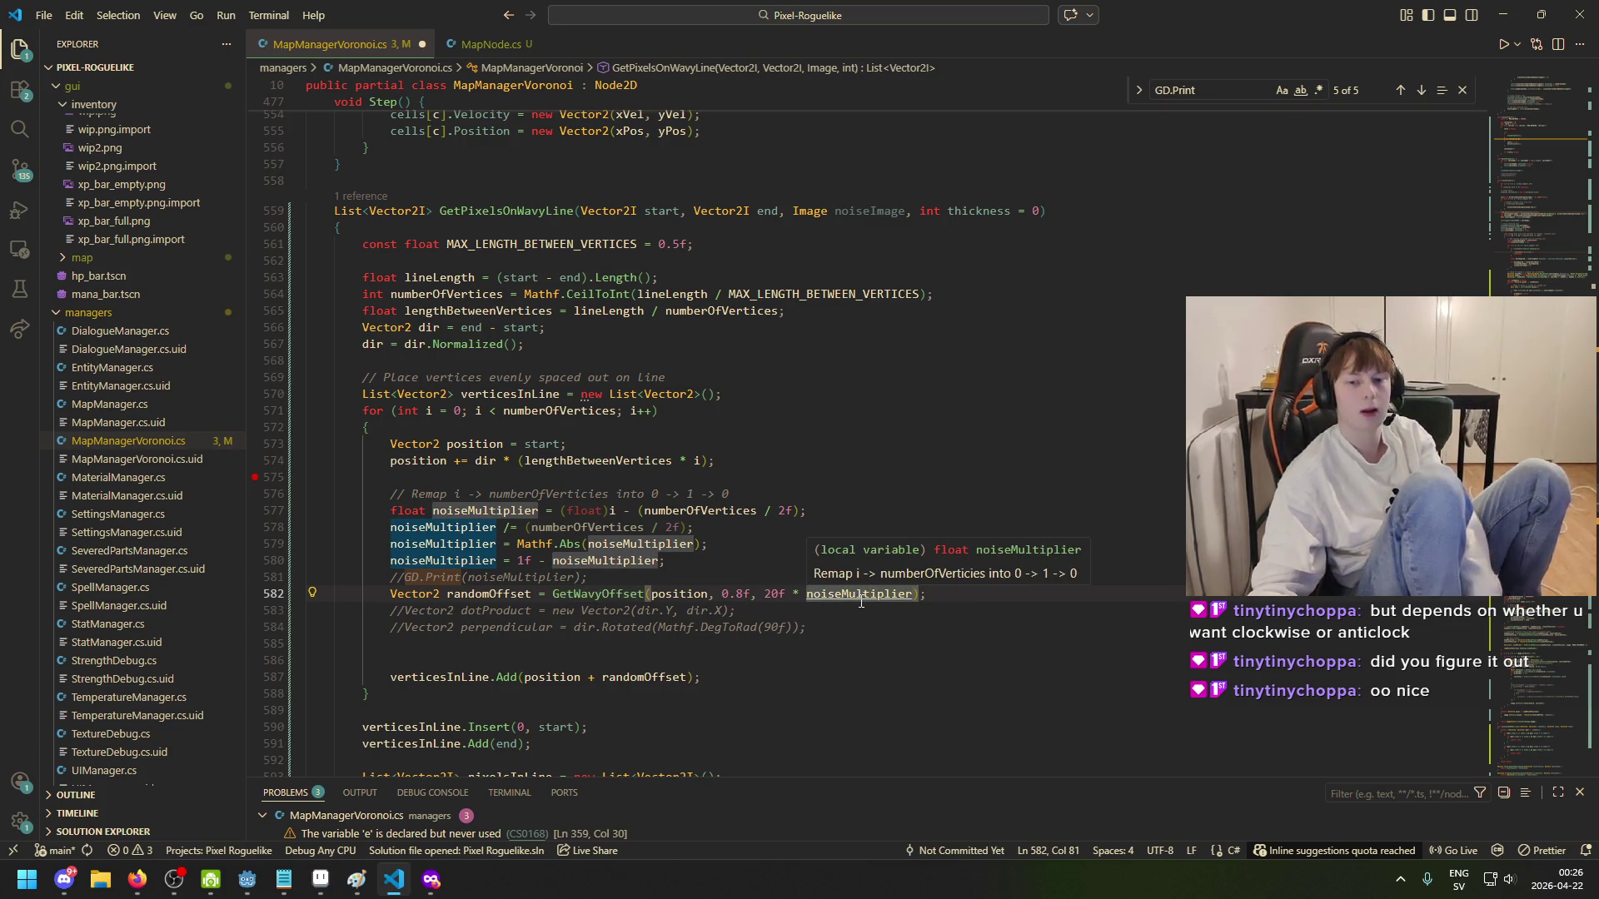
pyautogui.hotkey('ctrl', 's')
# - Review the GetWavyOffset parameters, then bring up the game scene in Godot
pyautogui.click(602, 593)
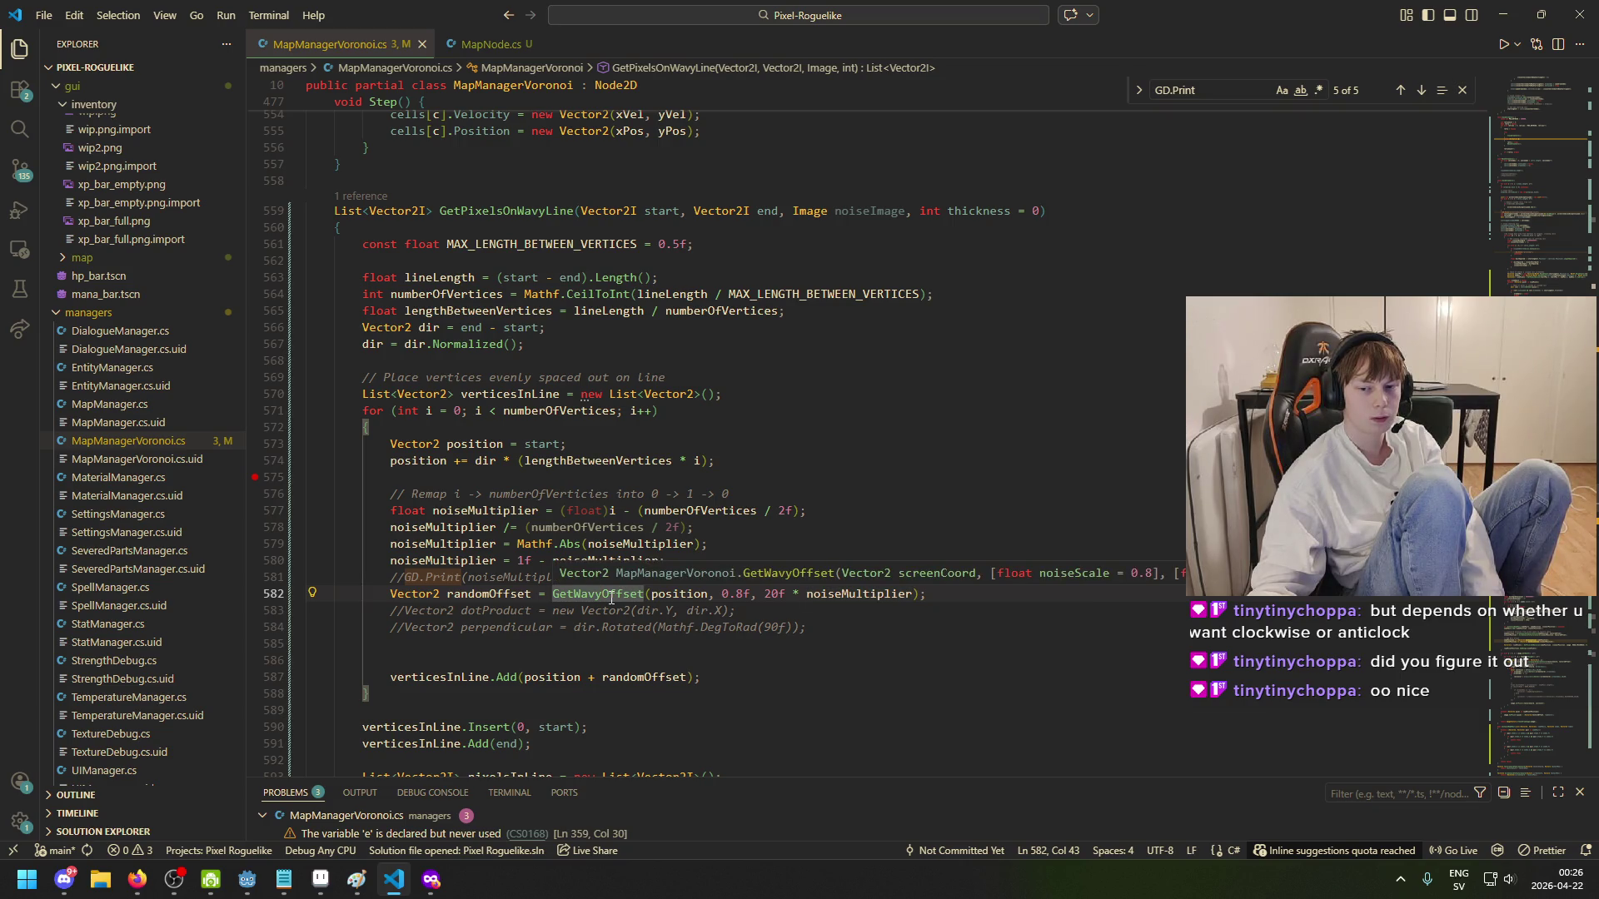
pyautogui.click(696, 596)
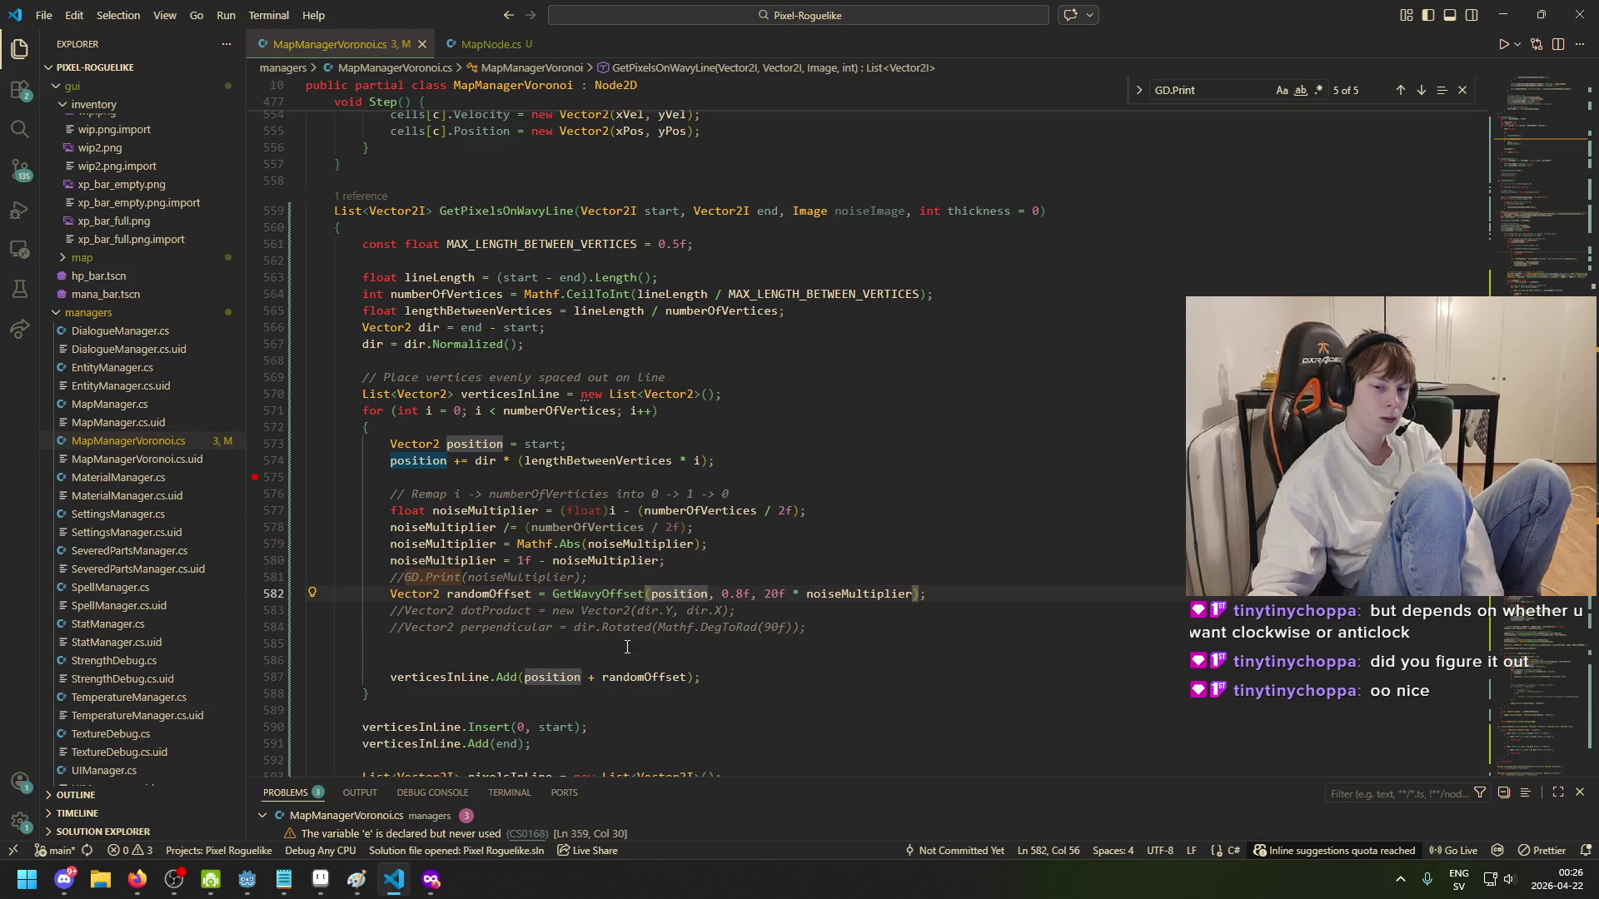
pyautogui.click(321, 880)
pyautogui.click(320, 879)
pyautogui.moveTo(227, 875)
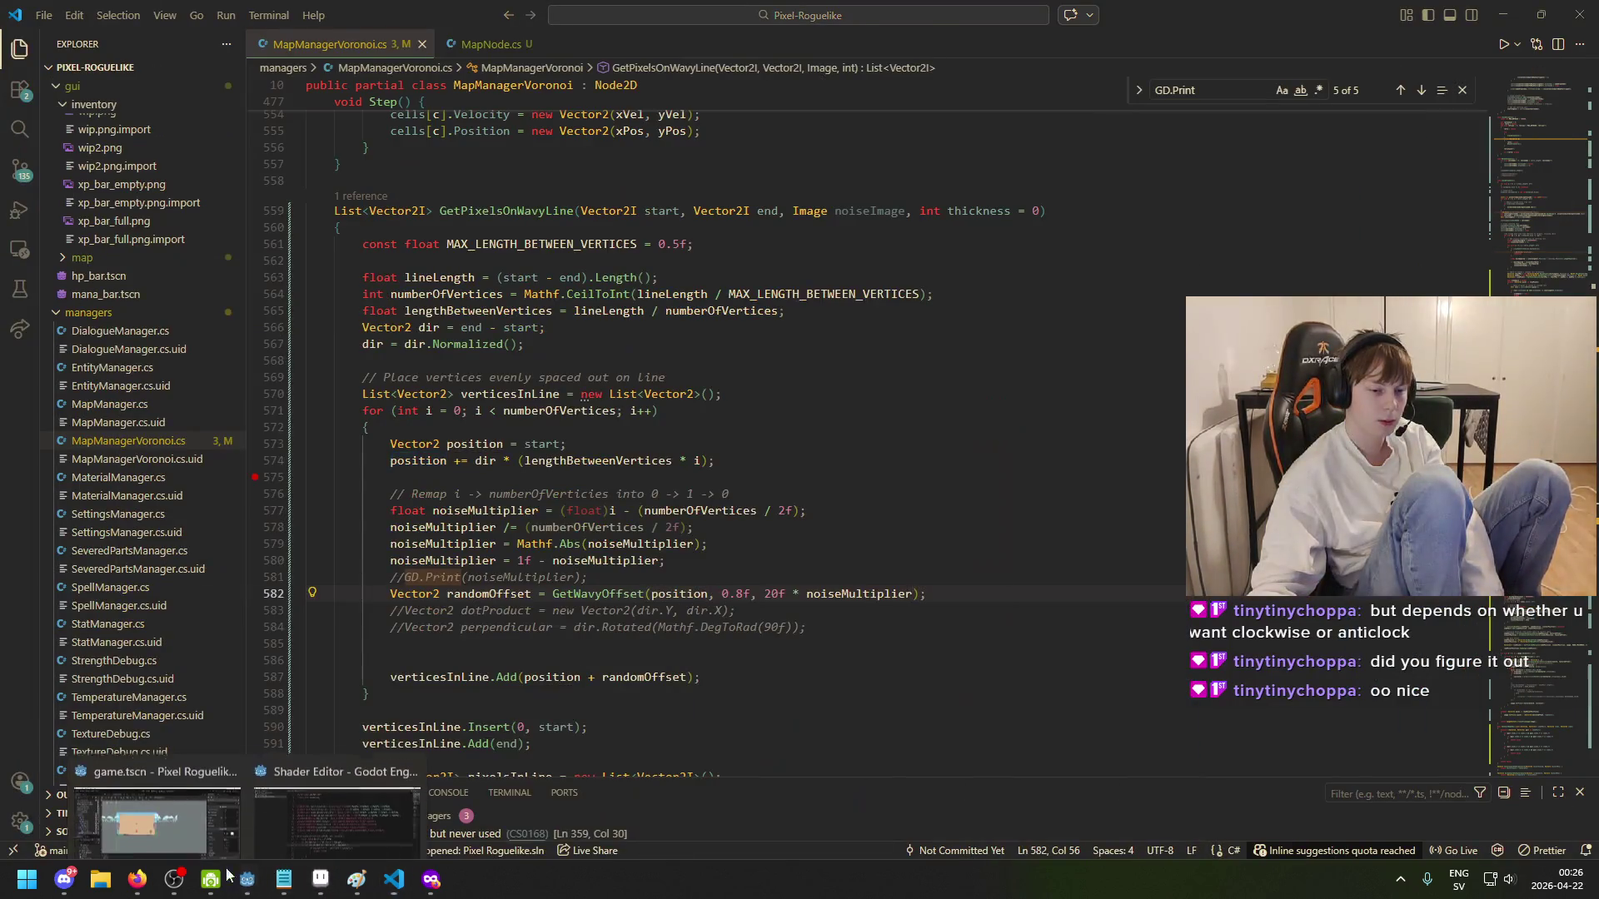
pyautogui.click(158, 823)
# - Run the project, inspect the map's new wavy roads, and stop it with F8
pyautogui.click(1336, 37)
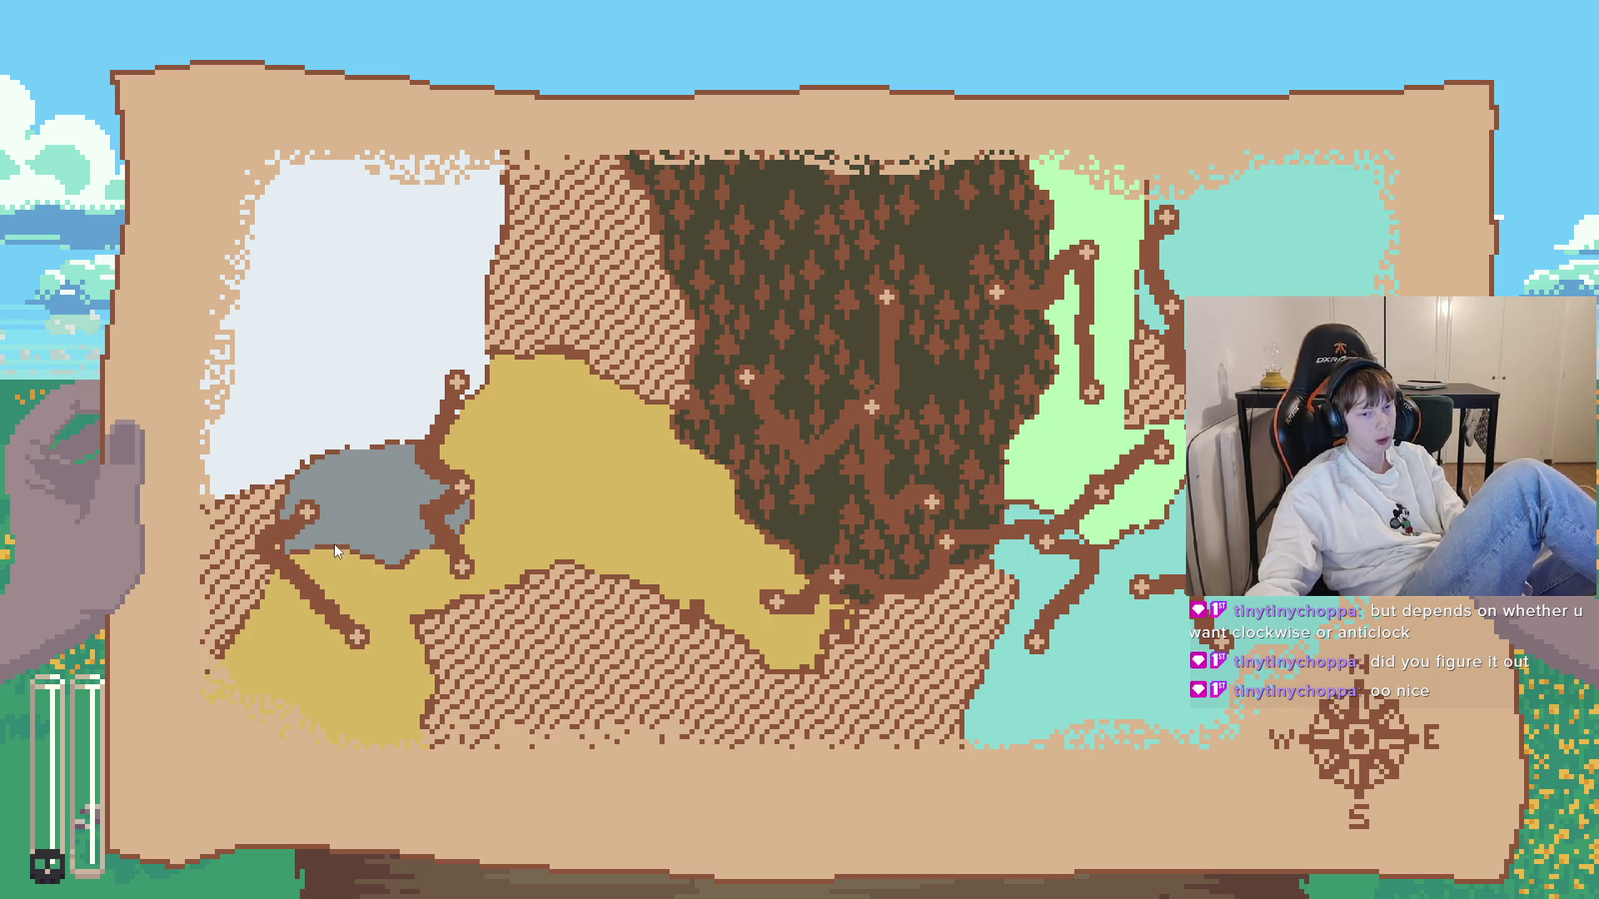
pyautogui.press('F8')
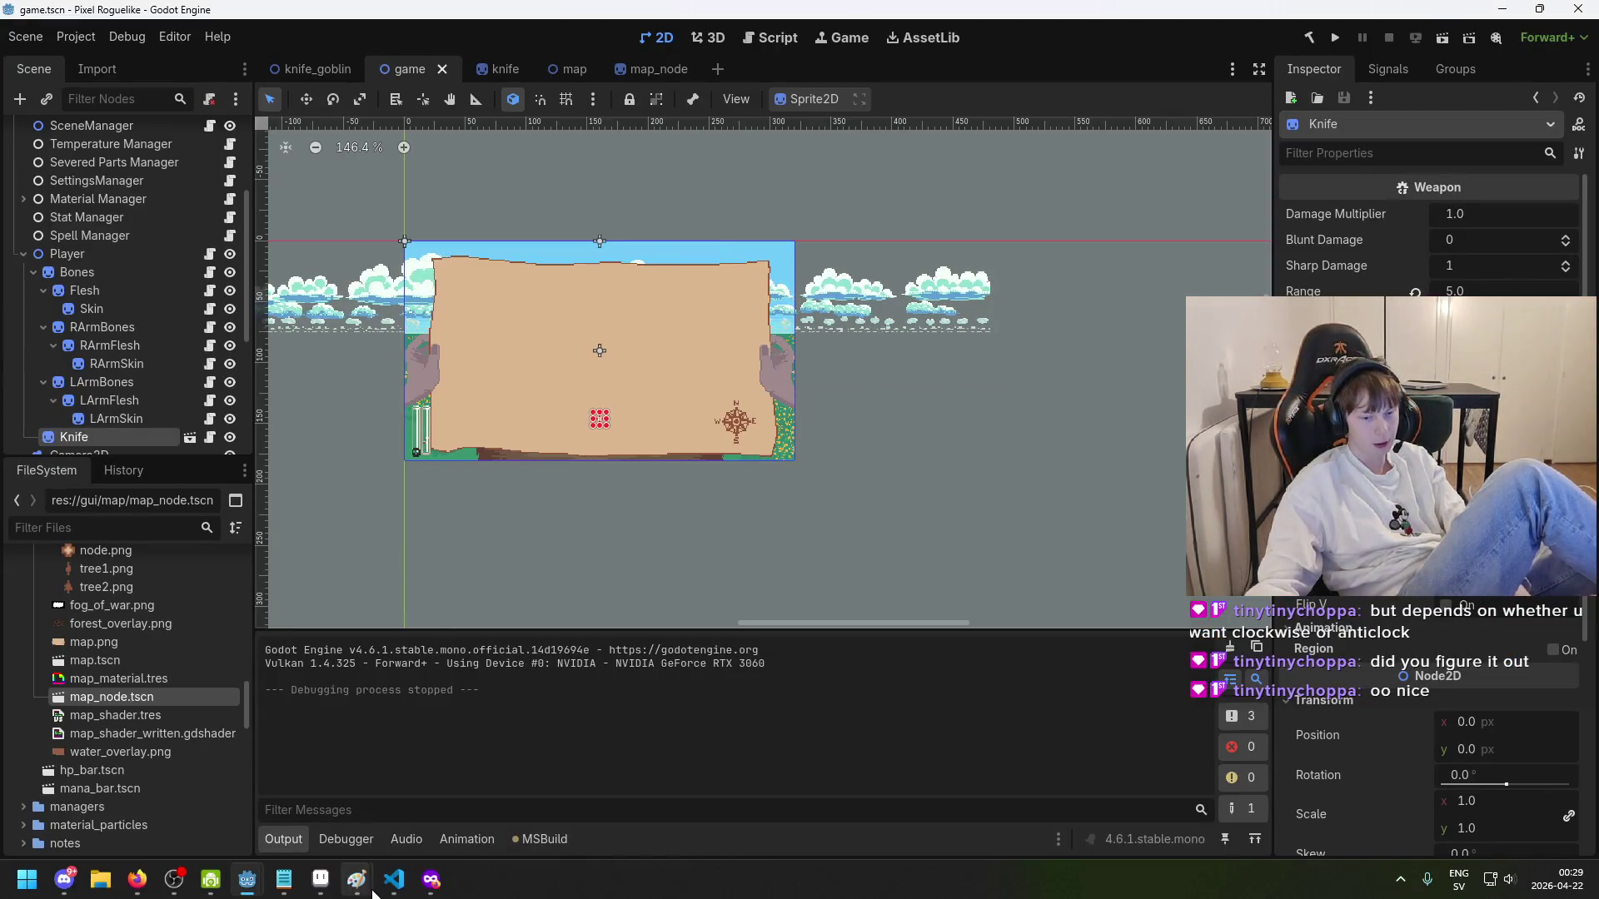
# - Check the script, run the project again with F5, then close it and return to VS Code
pyautogui.click(394, 881)
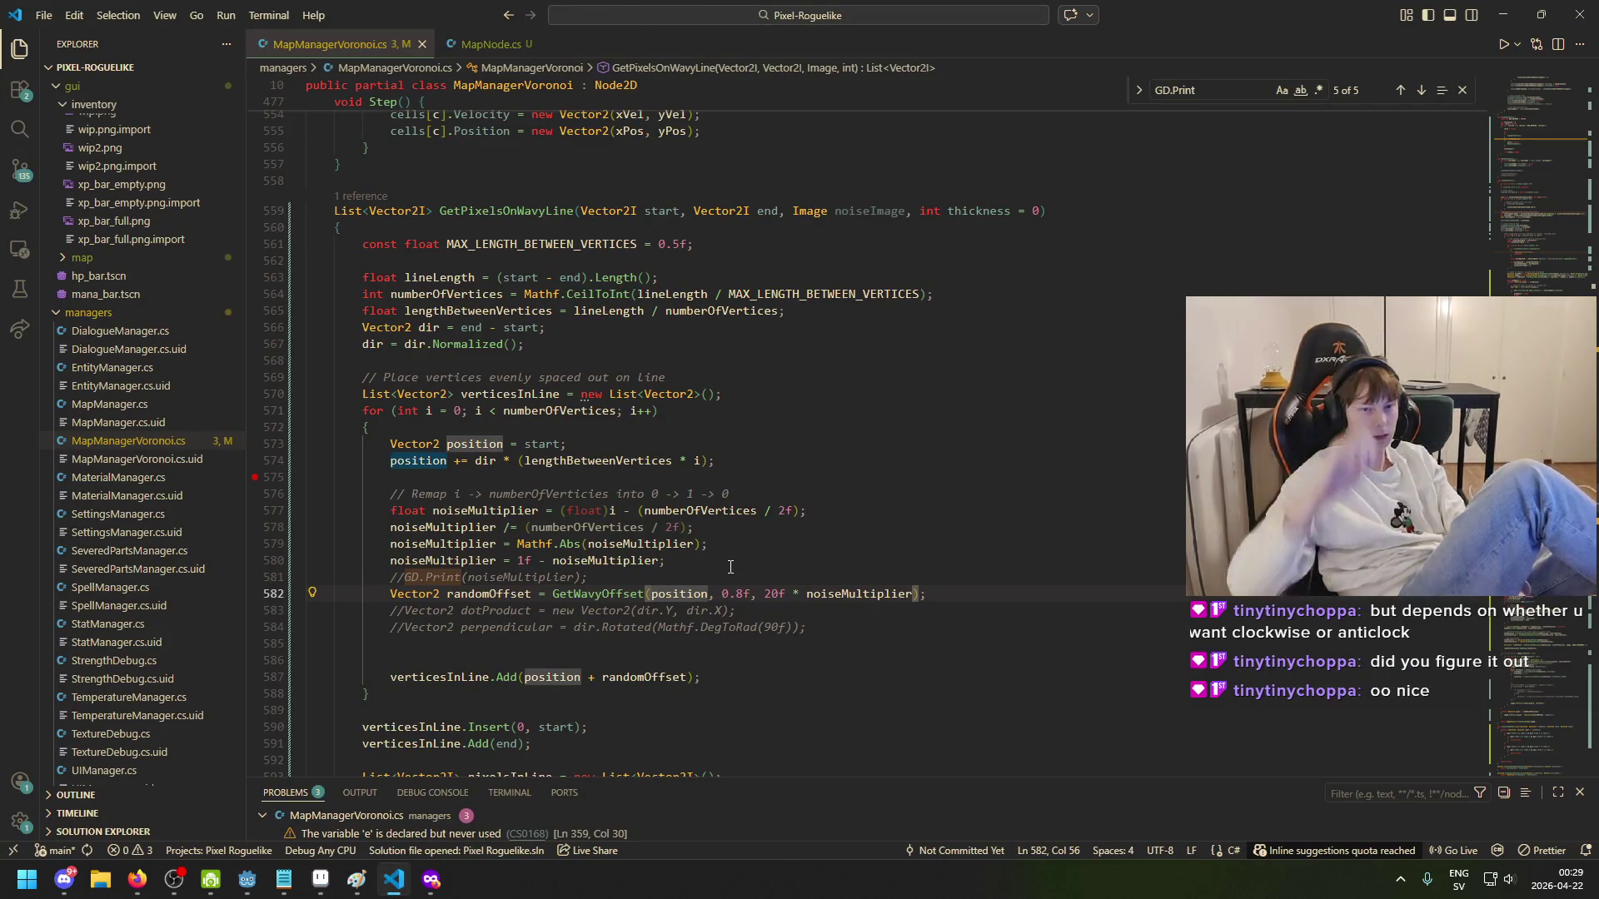
pyautogui.scroll(-1, 558, 674)
pyautogui.scroll(1, 552, 683)
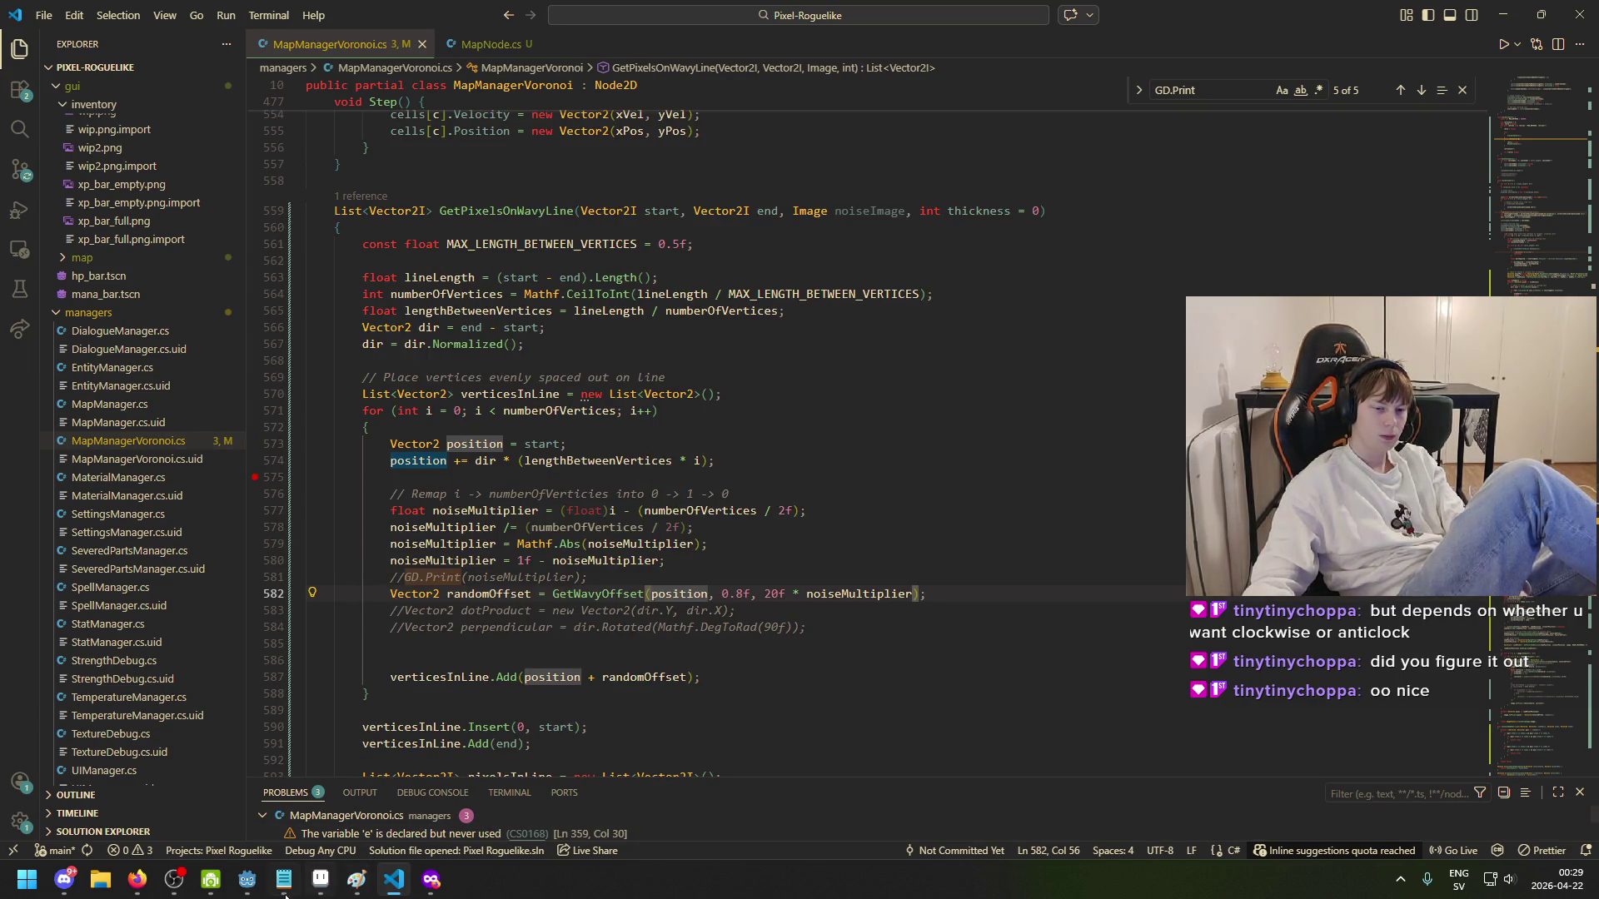
pyautogui.moveTo(247, 881)
pyautogui.click(158, 782)
pyautogui.press('F5')
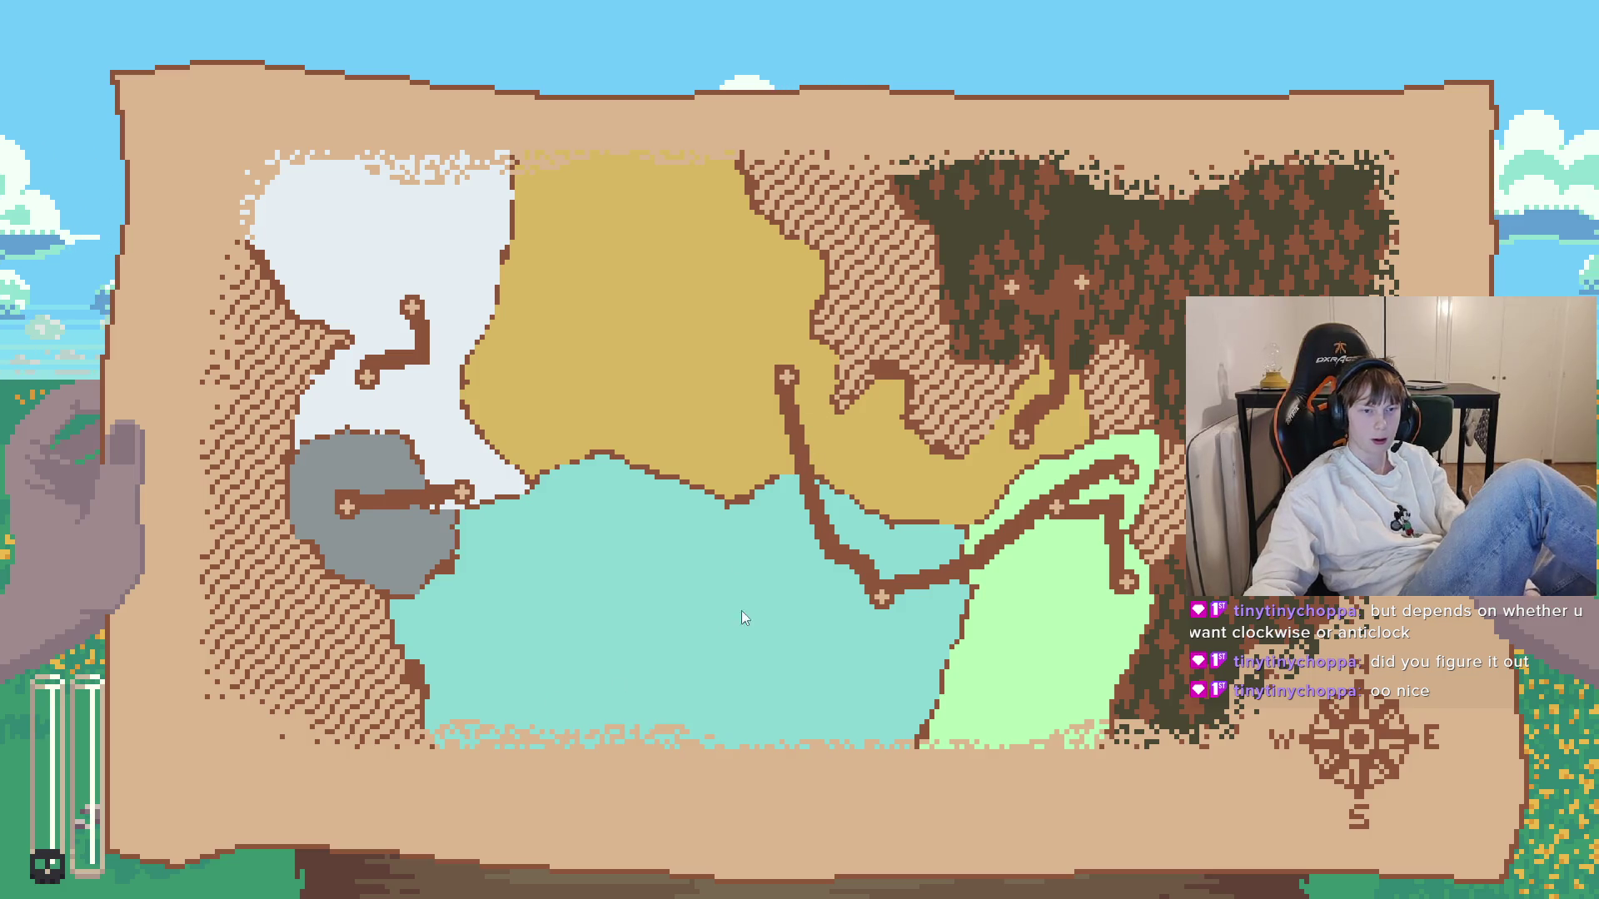
pyautogui.hotkey('alt', 'F4')
pyautogui.hotkey('alt', 'Tab')
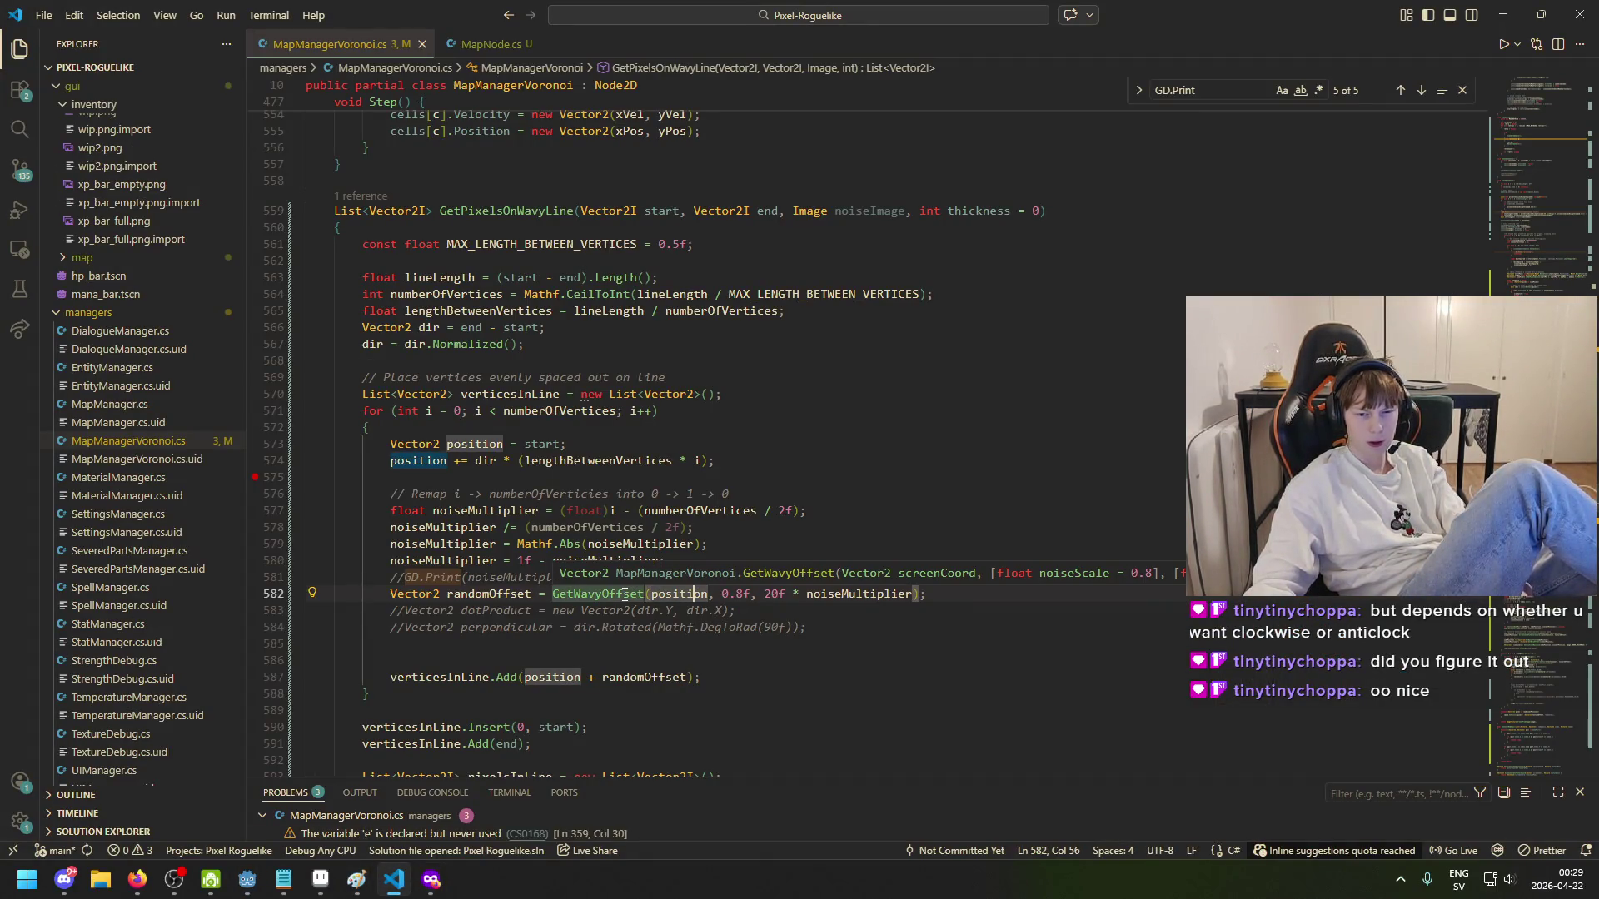
# - Edit 0.8f to 0.4f on line 582 and rerun the project in Godot
pyautogui.moveTo(743, 594); pyautogui.dragTo(737, 594)
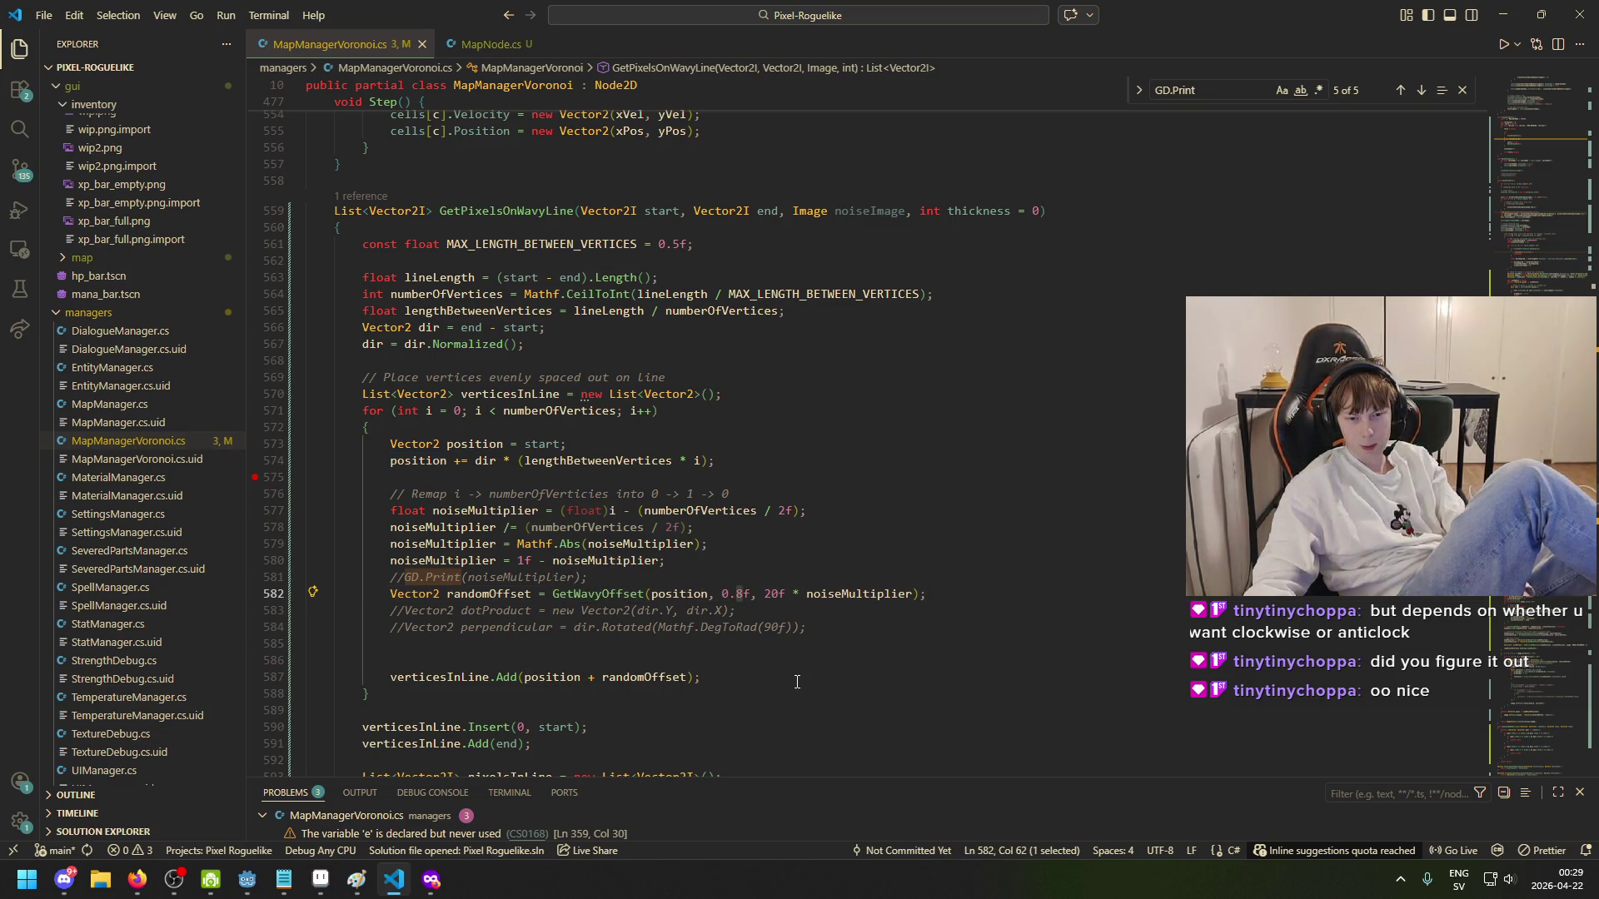
pyautogui.write('4')
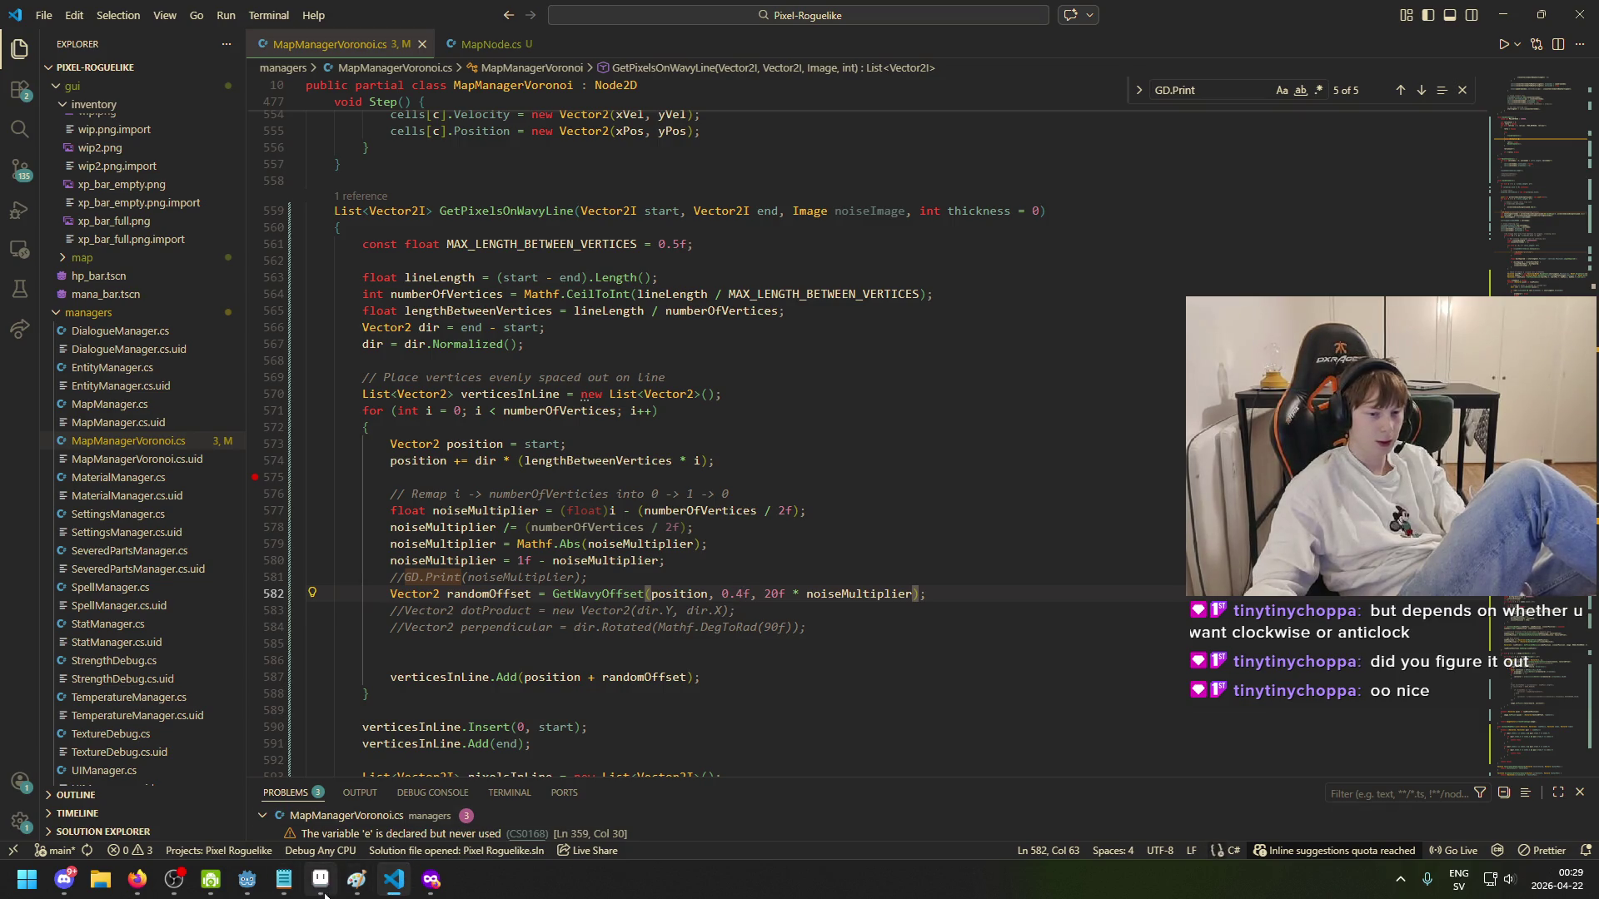
pyautogui.click(247, 880)
pyautogui.click(1341, 38)
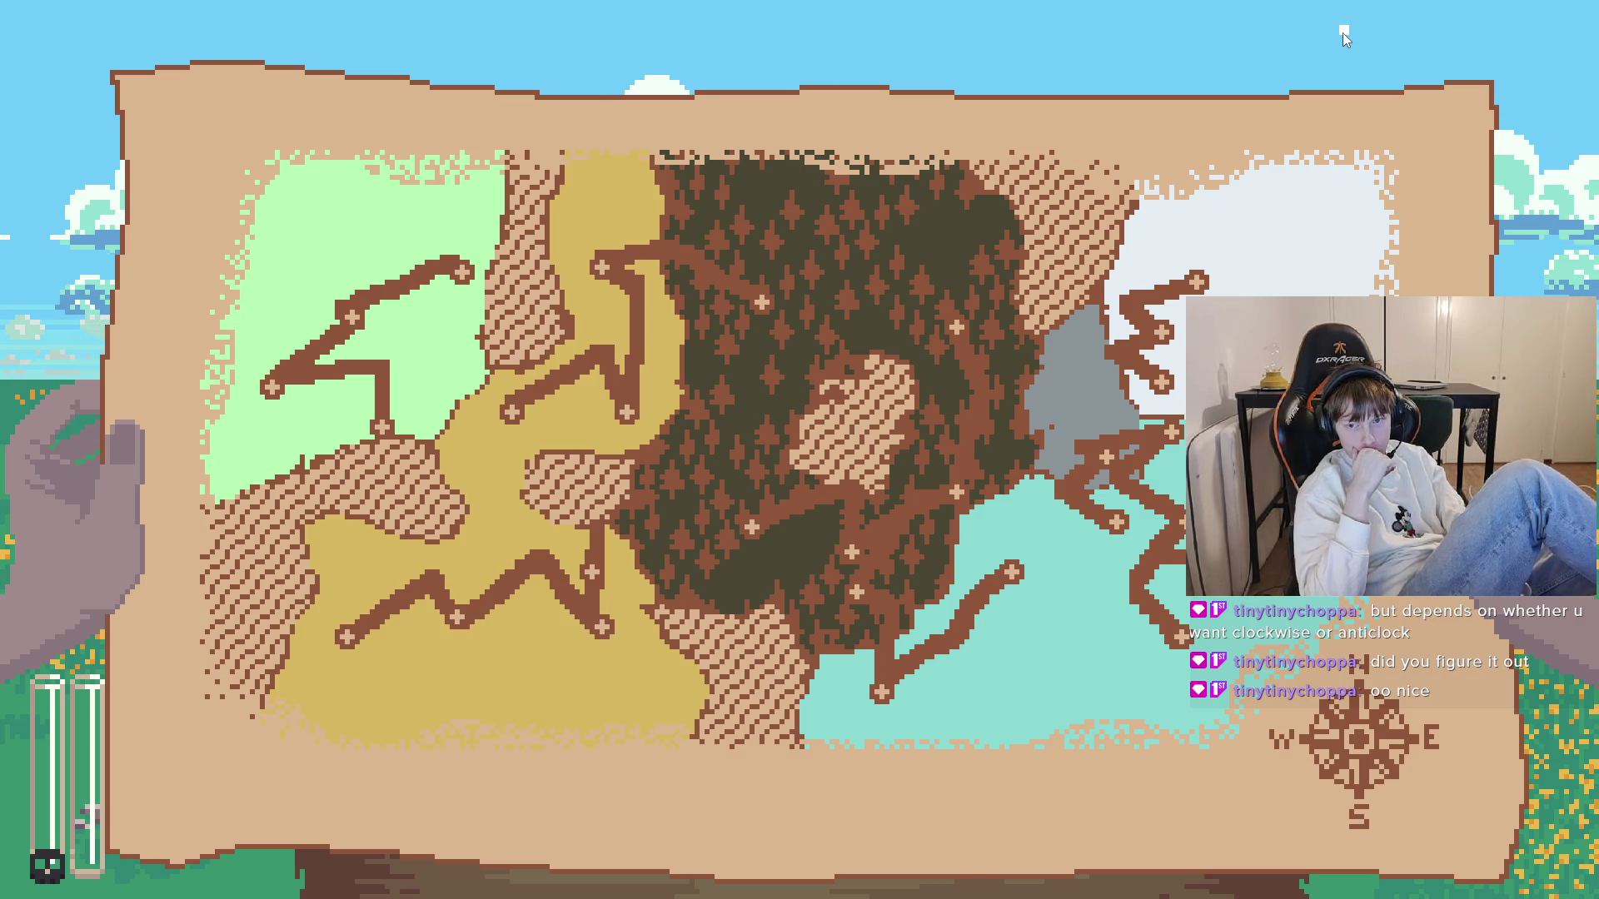
# - Close the running Godot game and return to MapManagerVoronoi.cs in the code editor
pyautogui.hotkey('alt', 'F4')
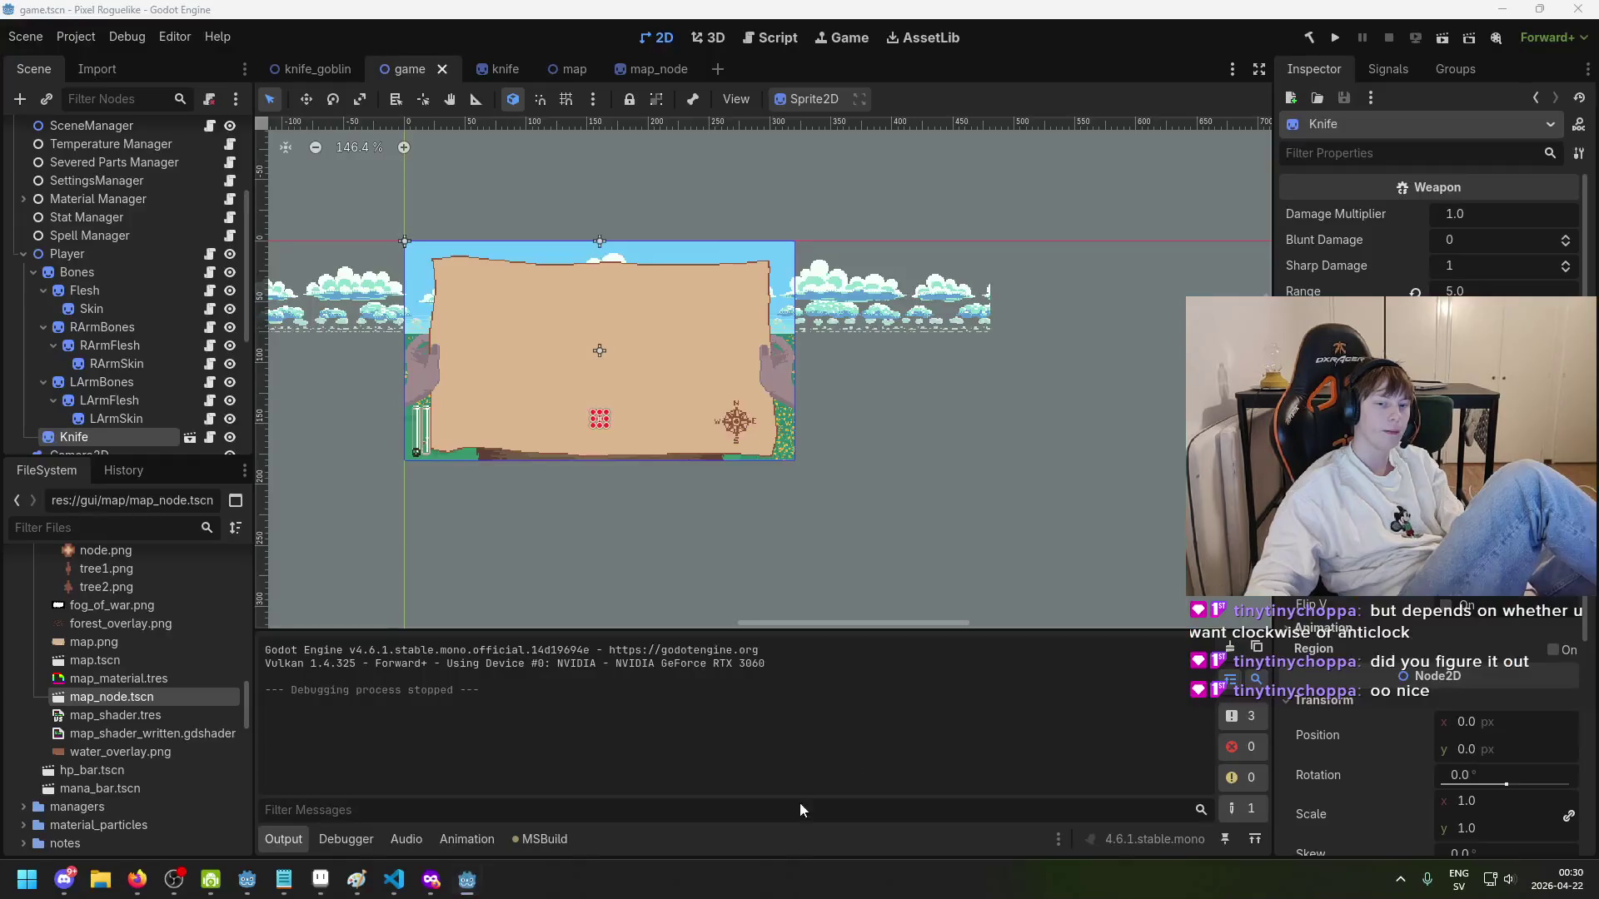
pyautogui.hotkey('alt', 'Tab')
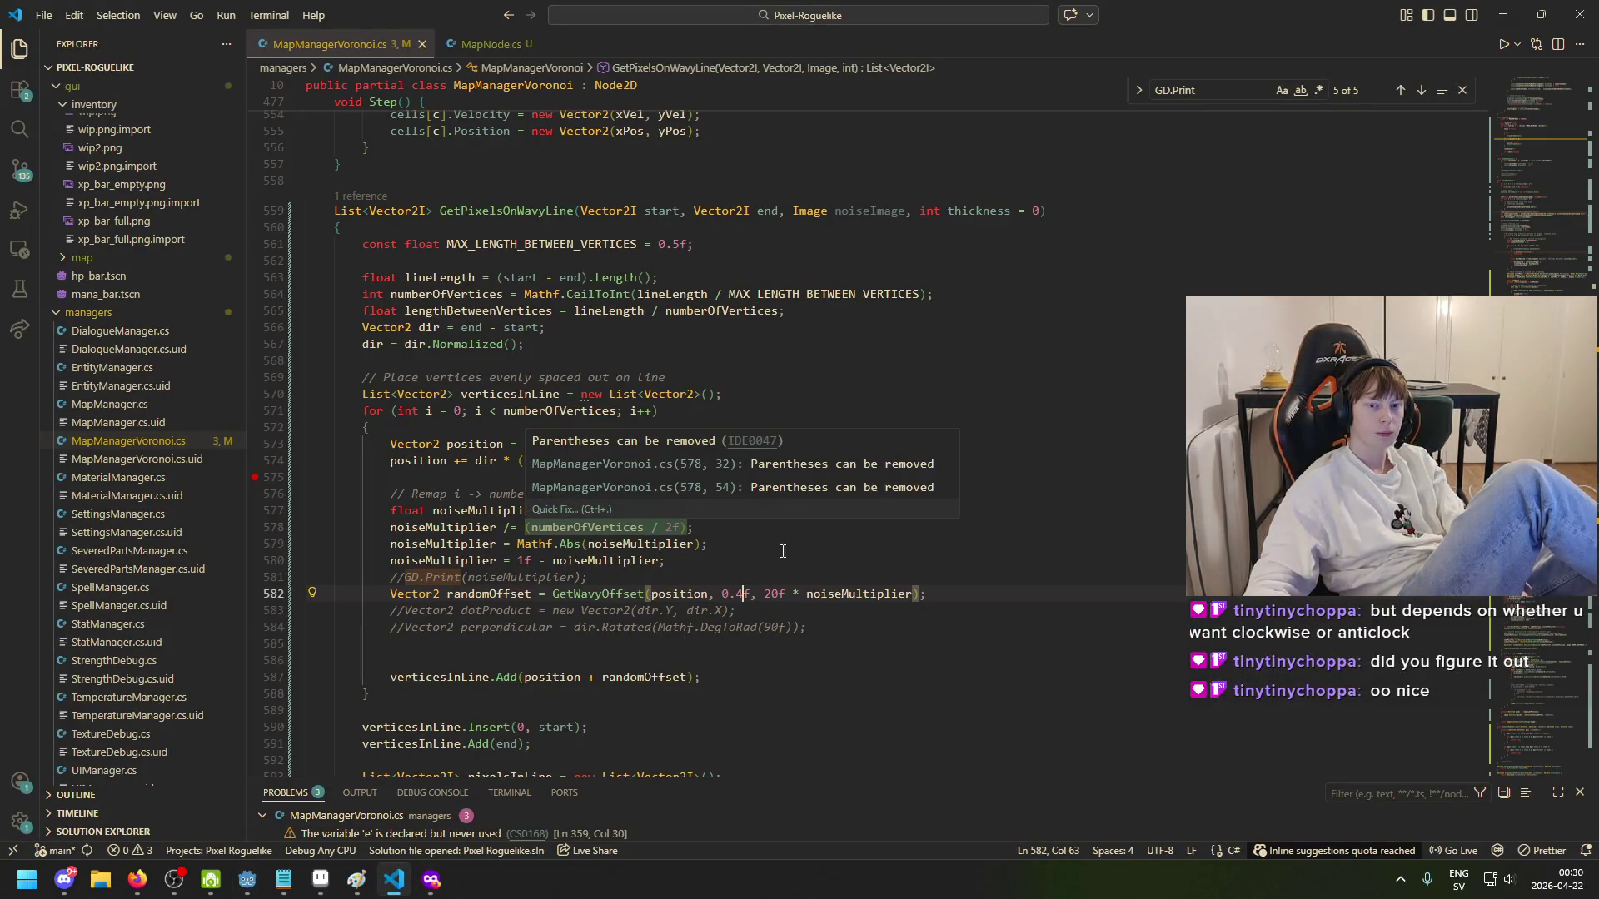
# - Change the vertex spacing from 0.5f to 2f and the wavy offset multiplier from 20f to 10f
pyautogui.moveTo(680, 243); pyautogui.dragTo(658, 243)
pyautogui.write('2')
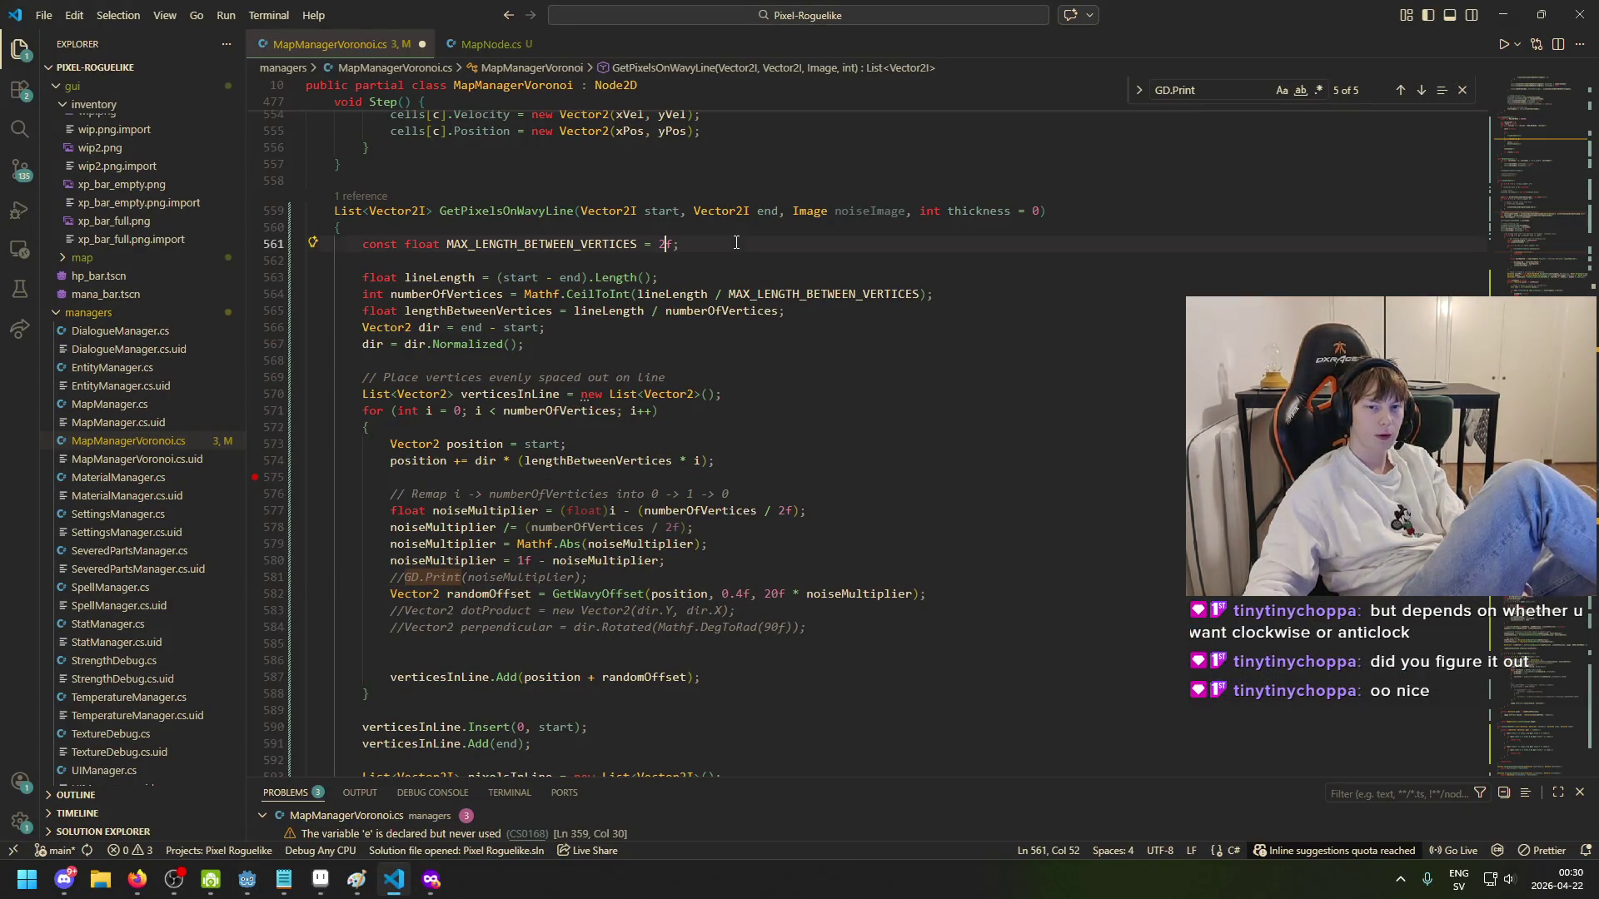
pyautogui.moveTo(776, 596); pyautogui.dragTo(765, 596)
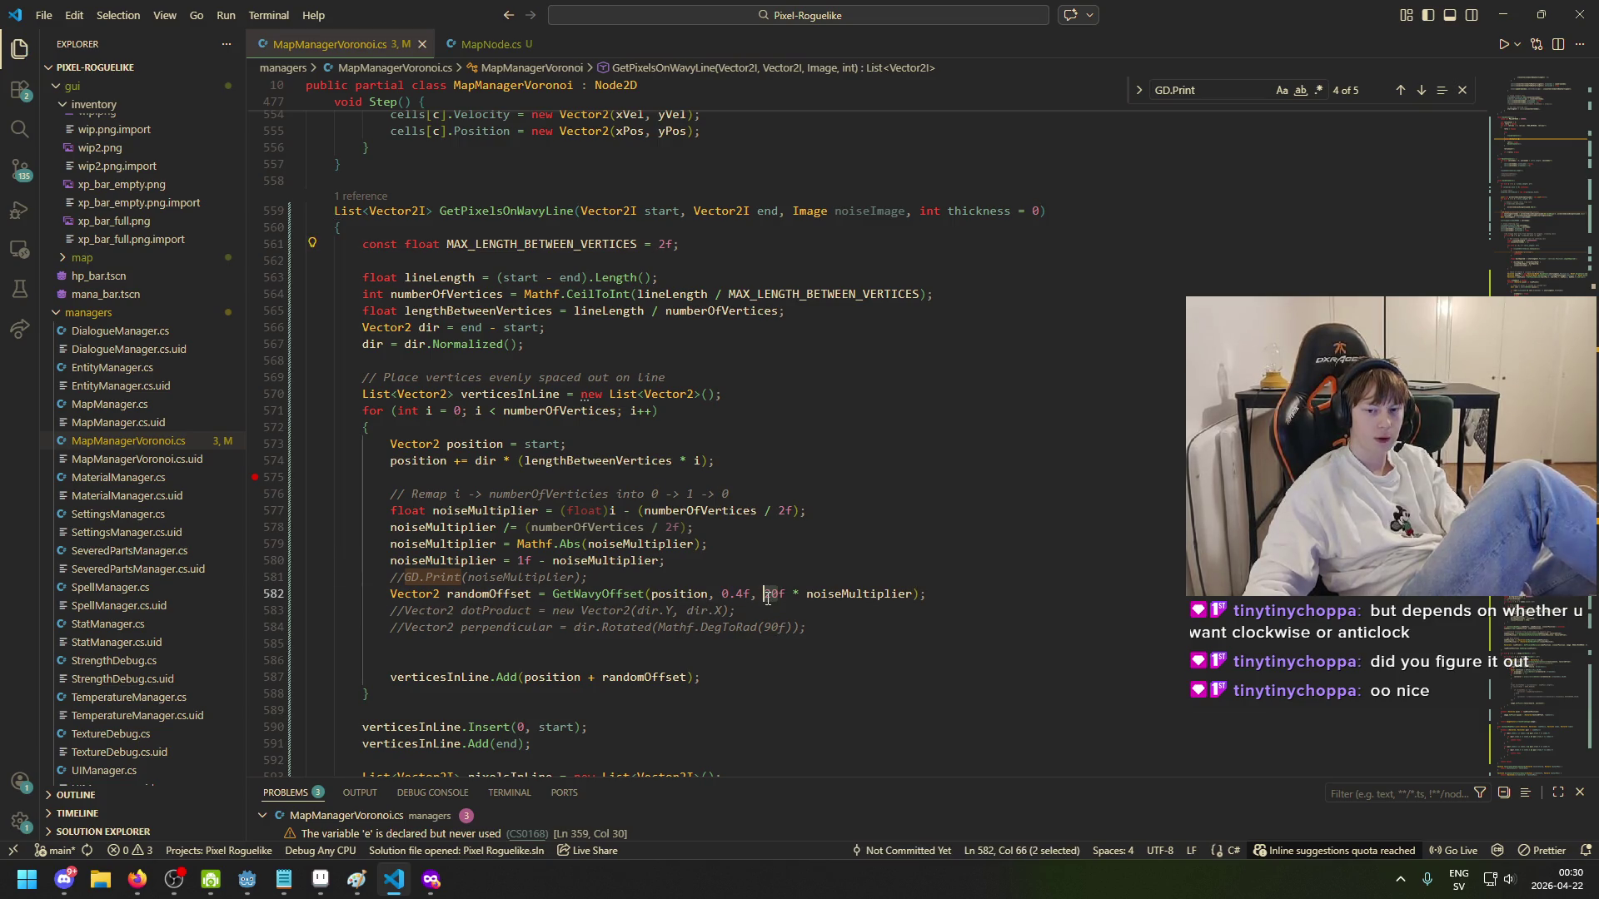
pyautogui.write('10')
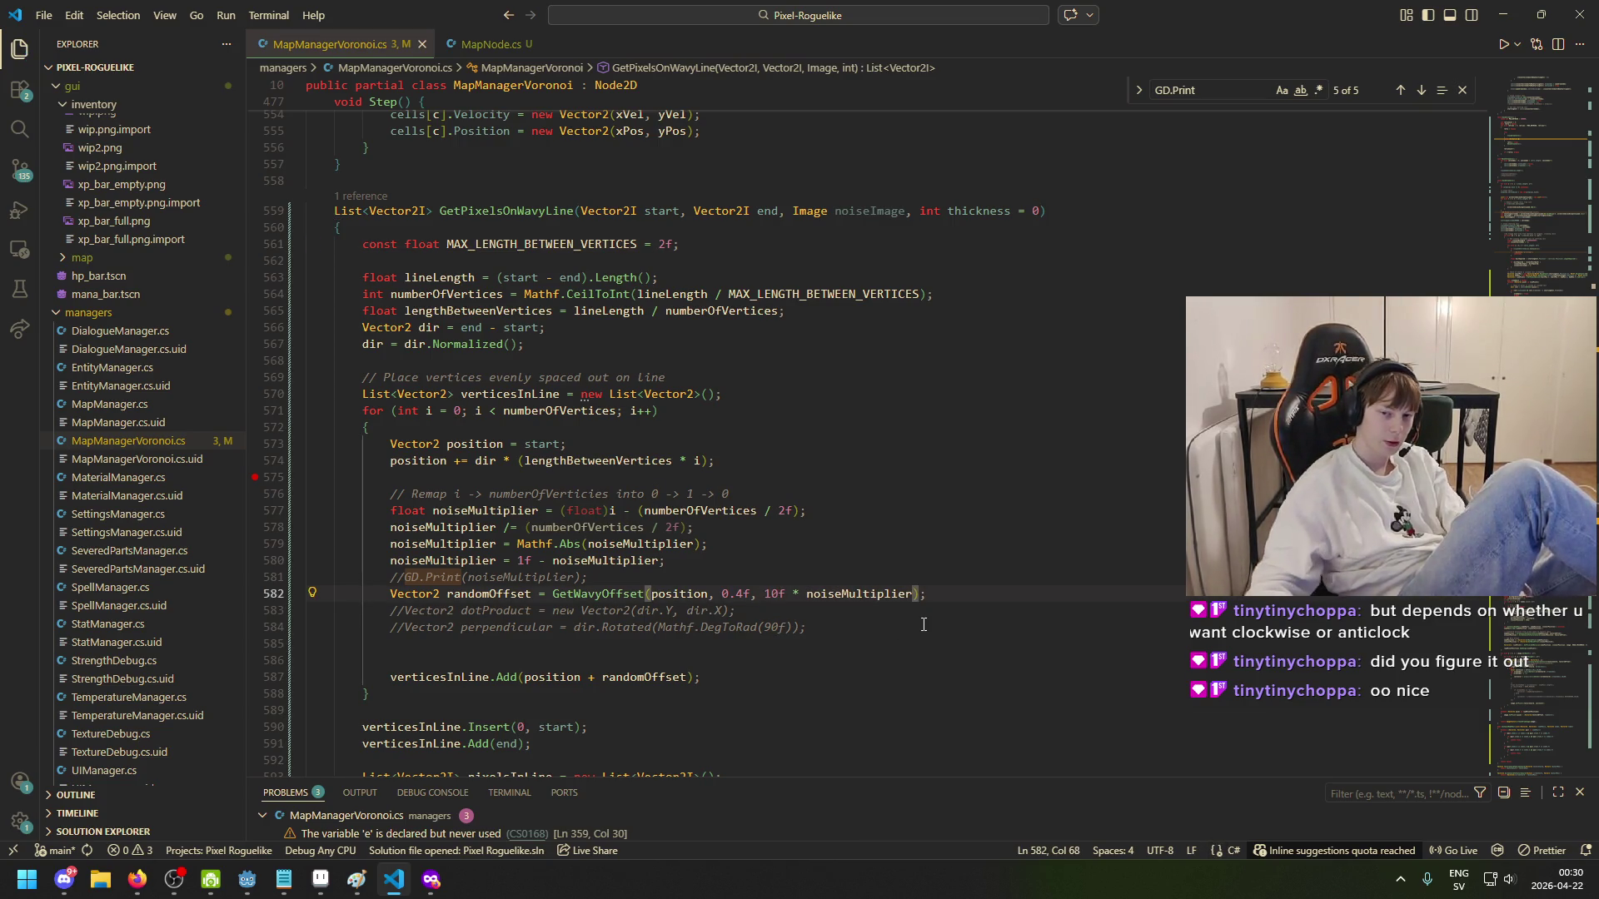
# - Switch back to the Godot project and run the game with the updated code
pyautogui.moveTo(247, 880)
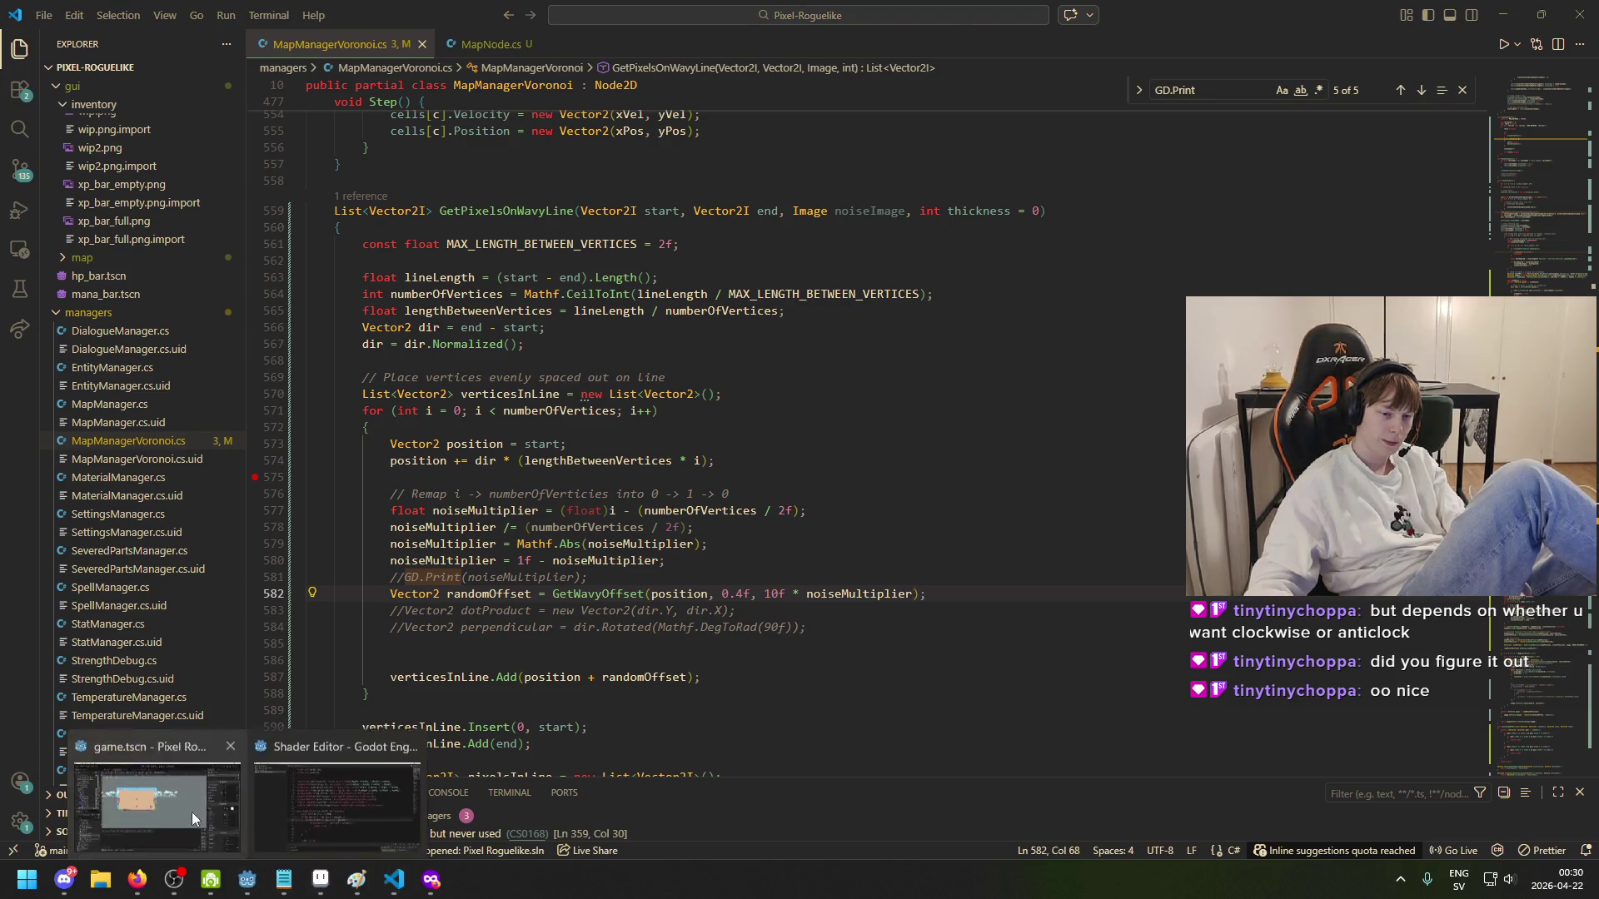
pyautogui.click(342, 791)
pyautogui.click(1335, 38)
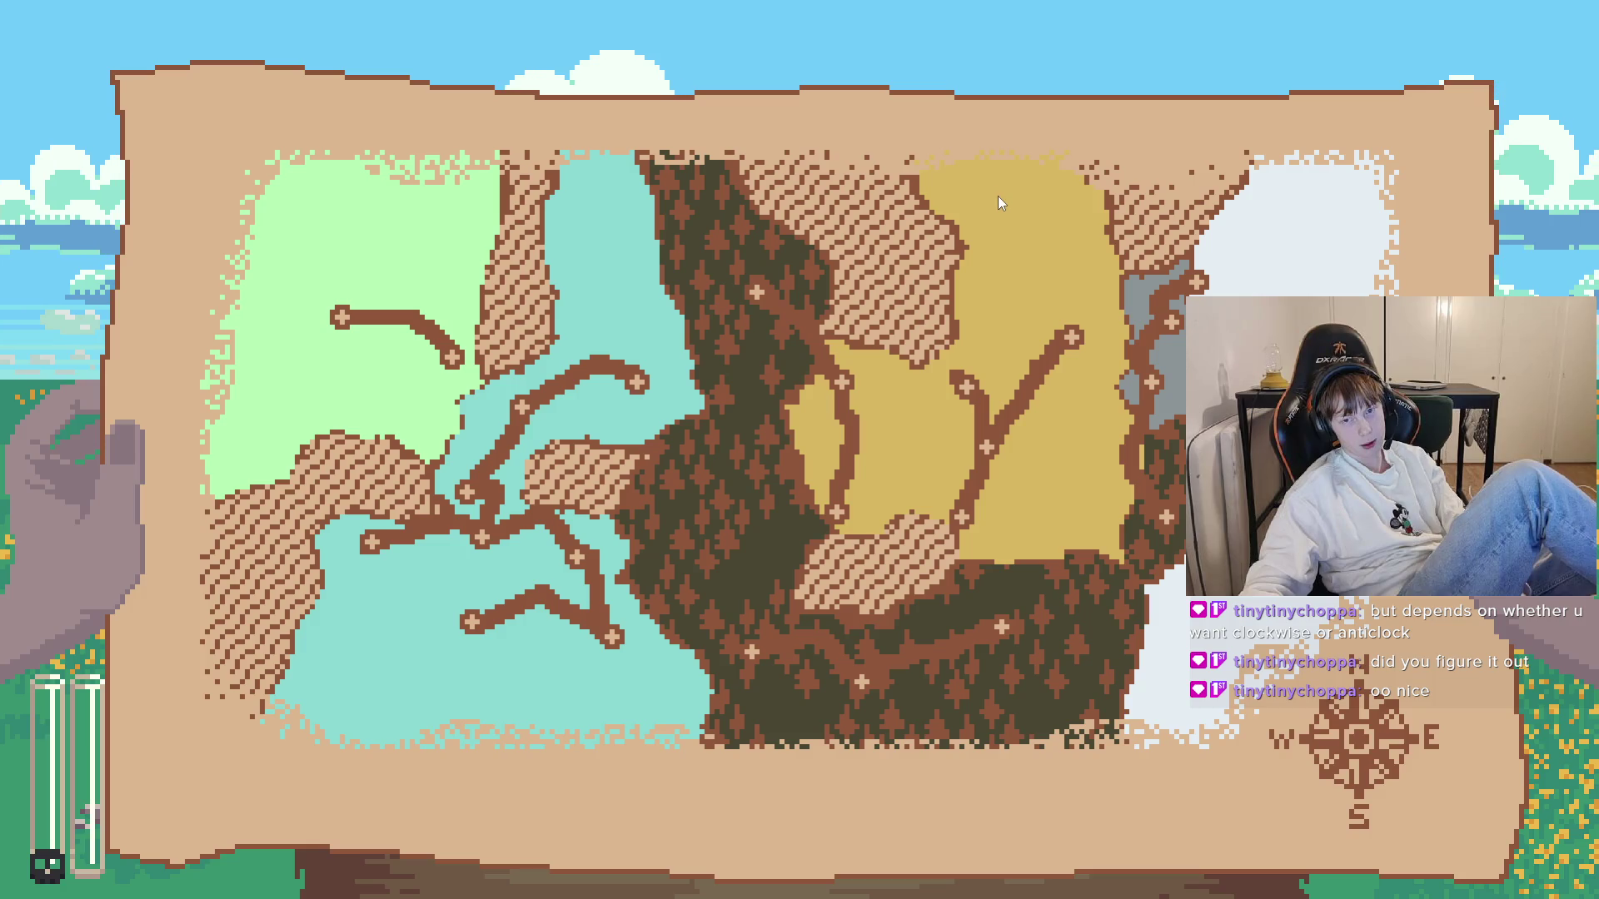
# - Close the game after viewing the new map and switch over to Aseprite's Sprite-0001 mockup
pyautogui.hotkey('alt', 'Tab')
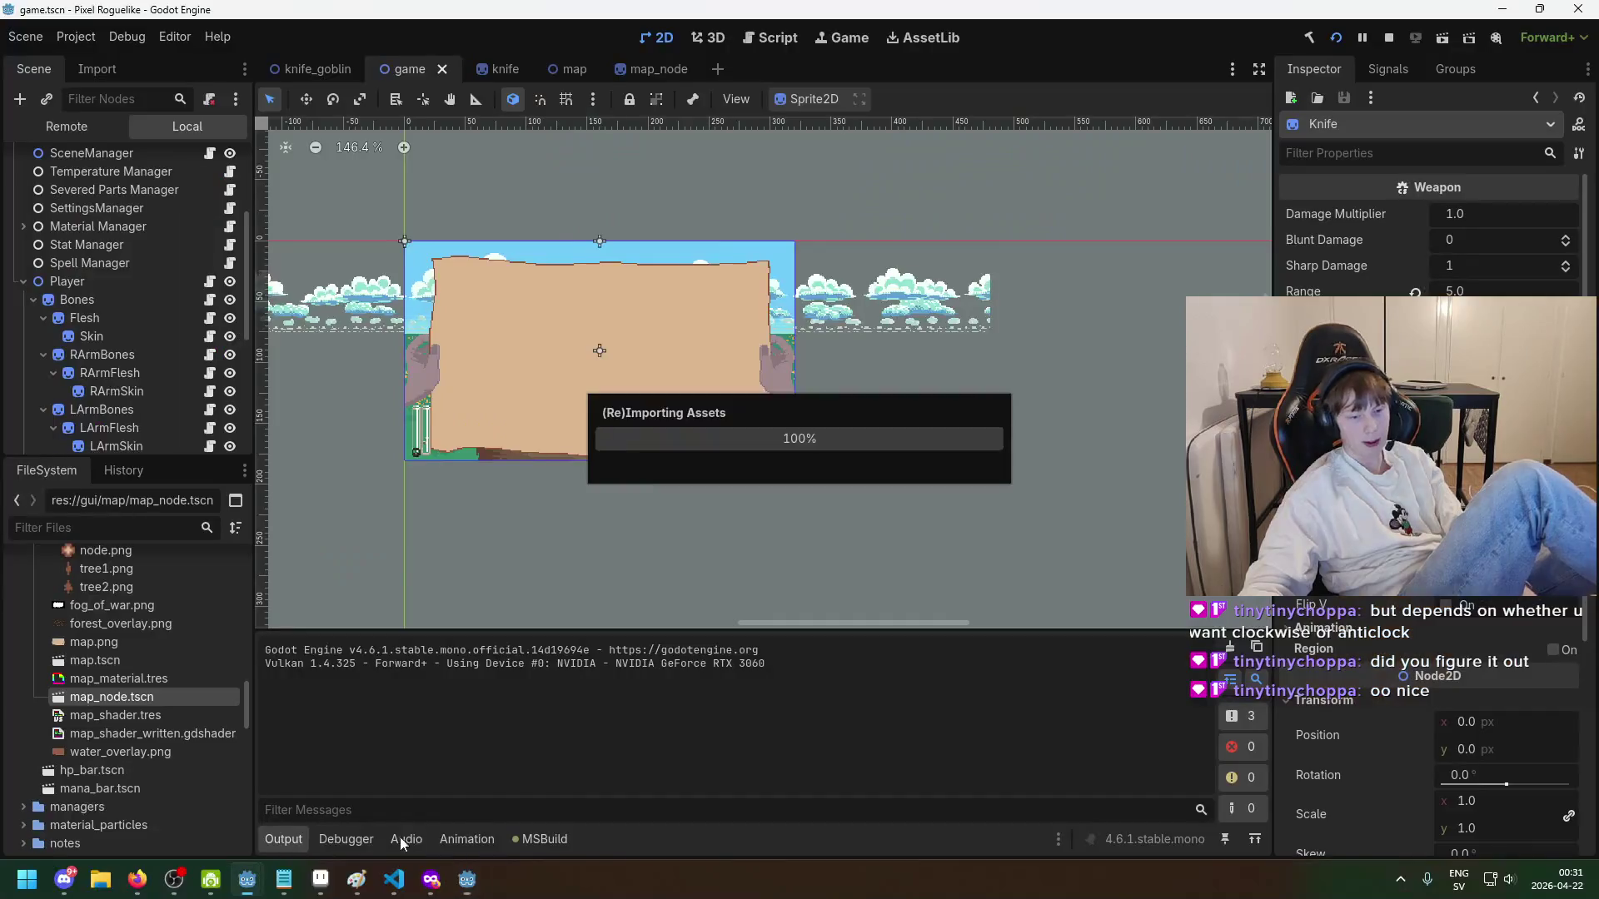
pyautogui.hotkey('alt', 'Tab')
pyautogui.scroll(-4, 655, 408)
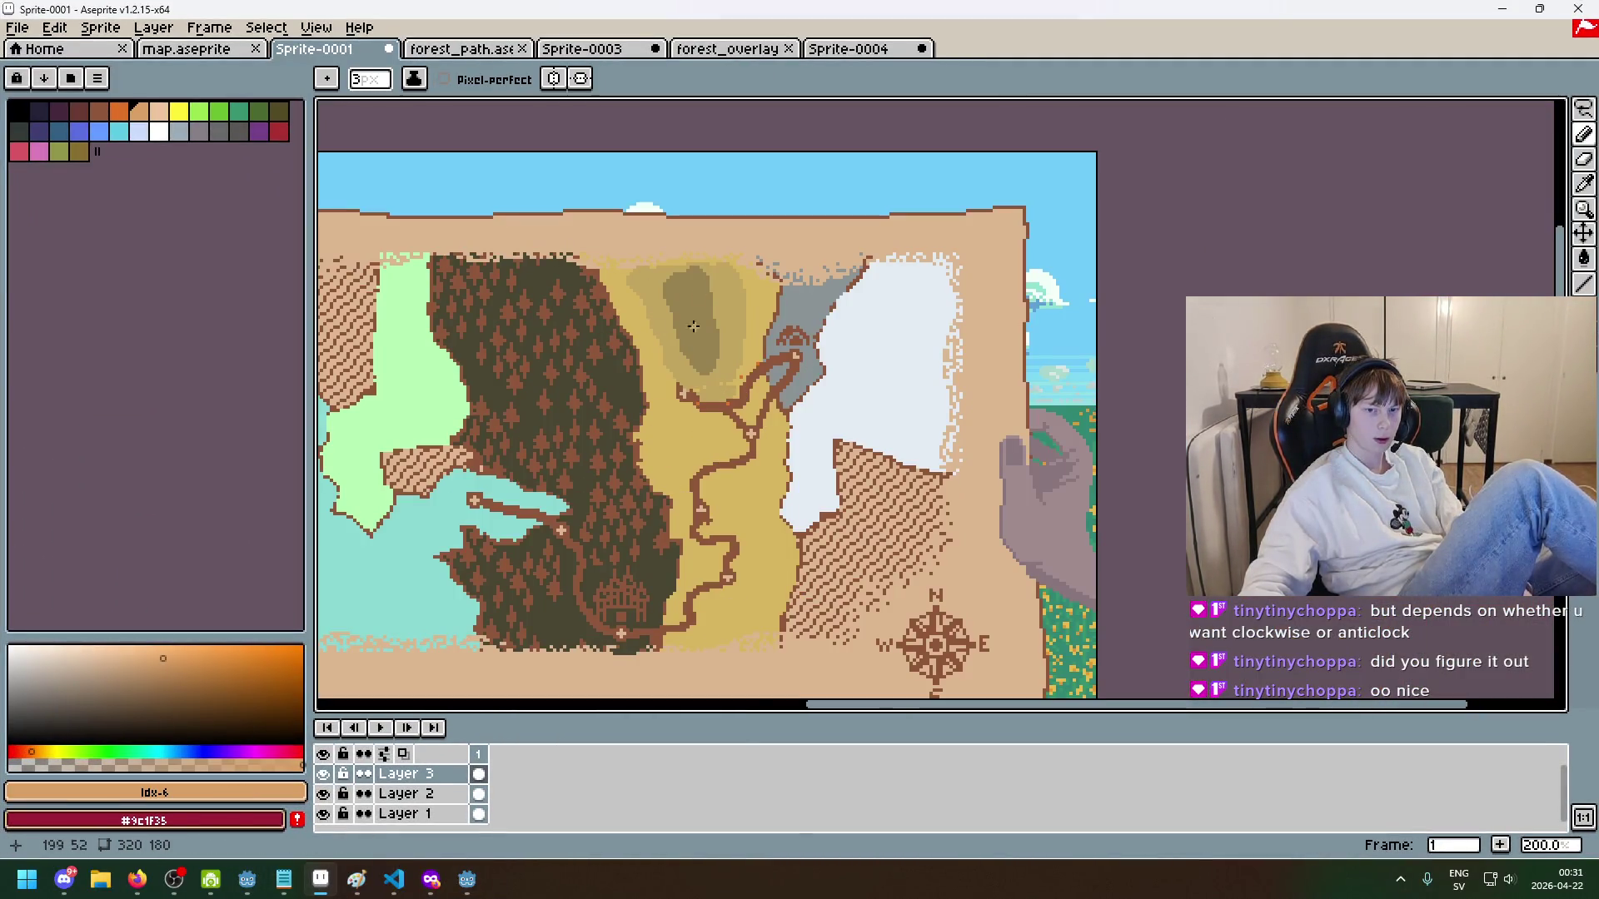
pyautogui.scroll(3, 696, 307)
pyautogui.scroll(-3, 690, 314)
pyautogui.scroll(1, 685, 340)
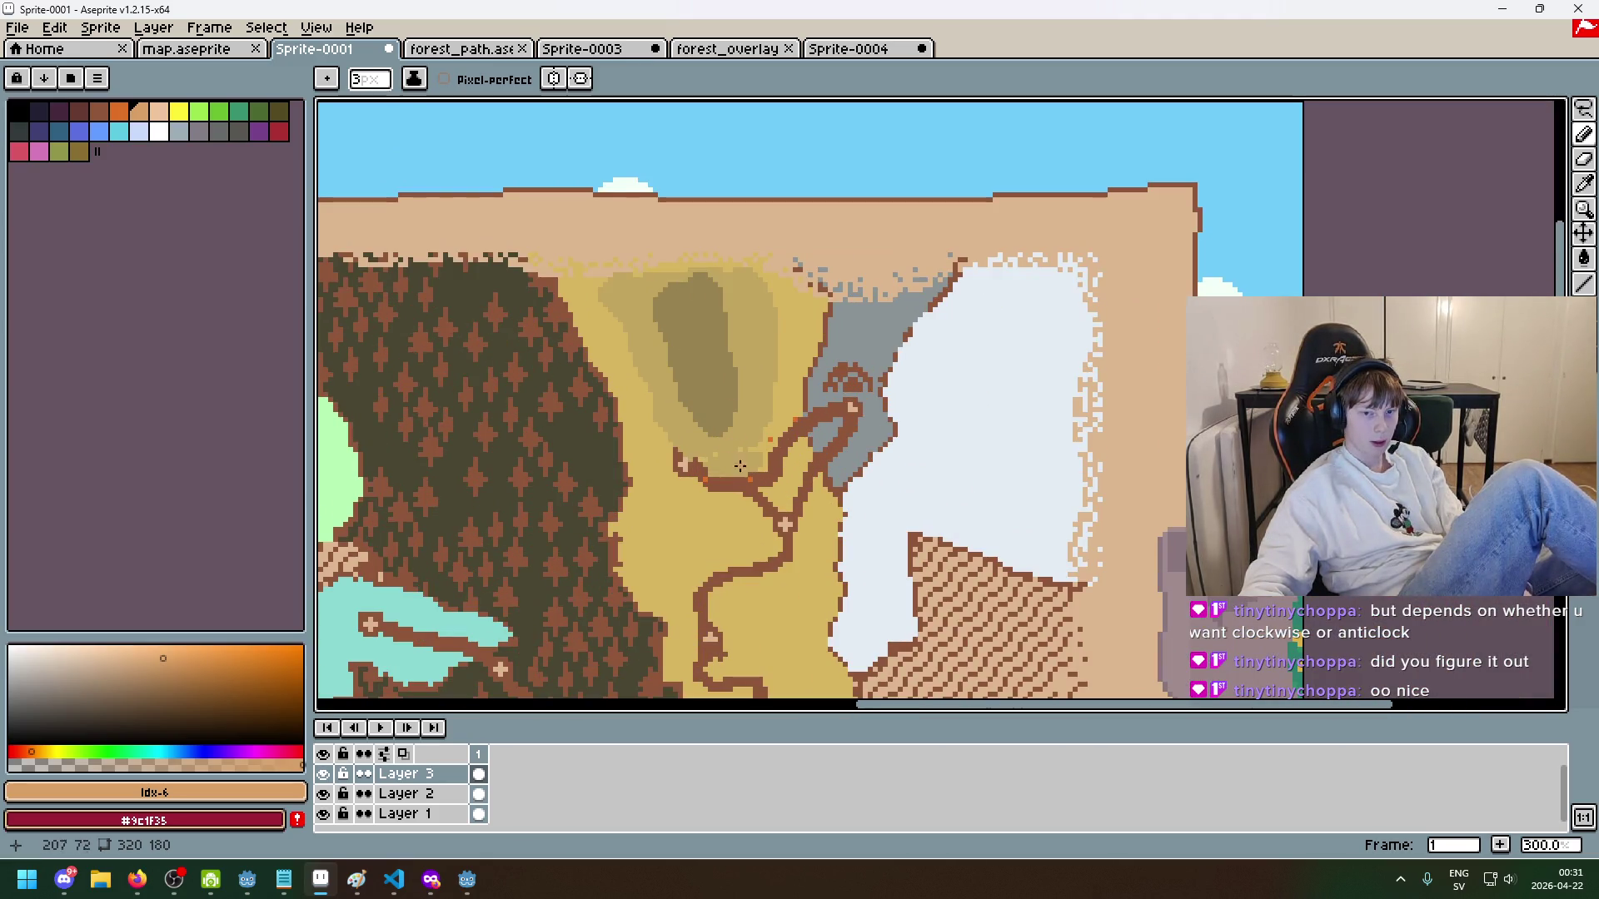
pyautogui.scroll(3, 741, 467)
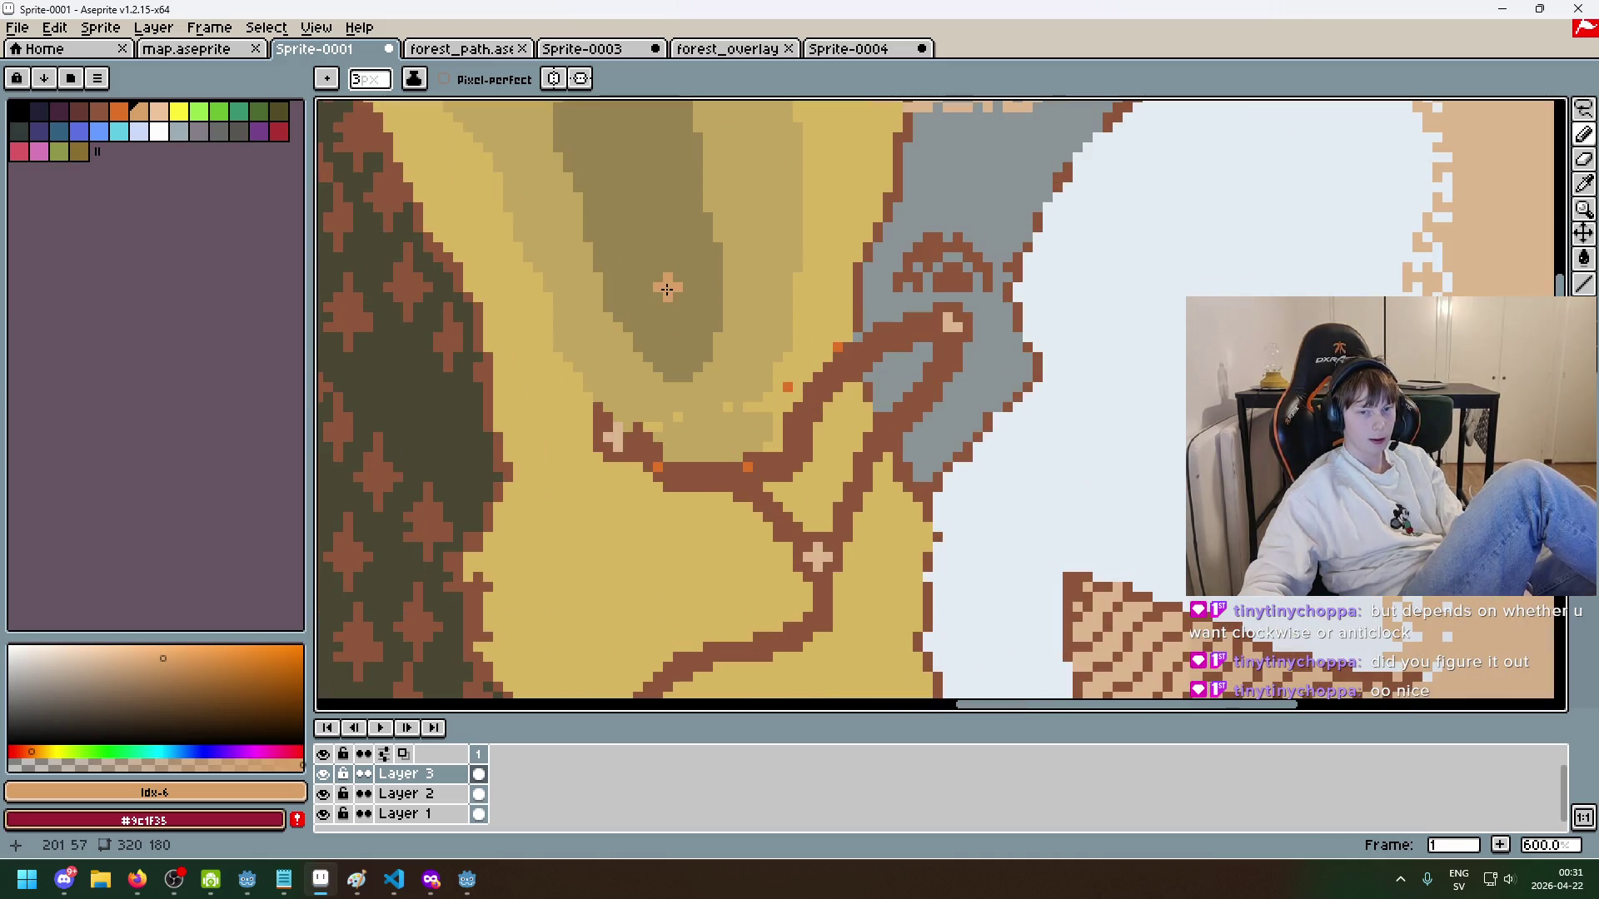
pyautogui.keyDown('alt'); pyautogui.click(654, 456); pyautogui.keyUp('alt')
pyautogui.press('+')
pyautogui.press('+')
pyautogui.press('+')
pyautogui.click(637, 391)
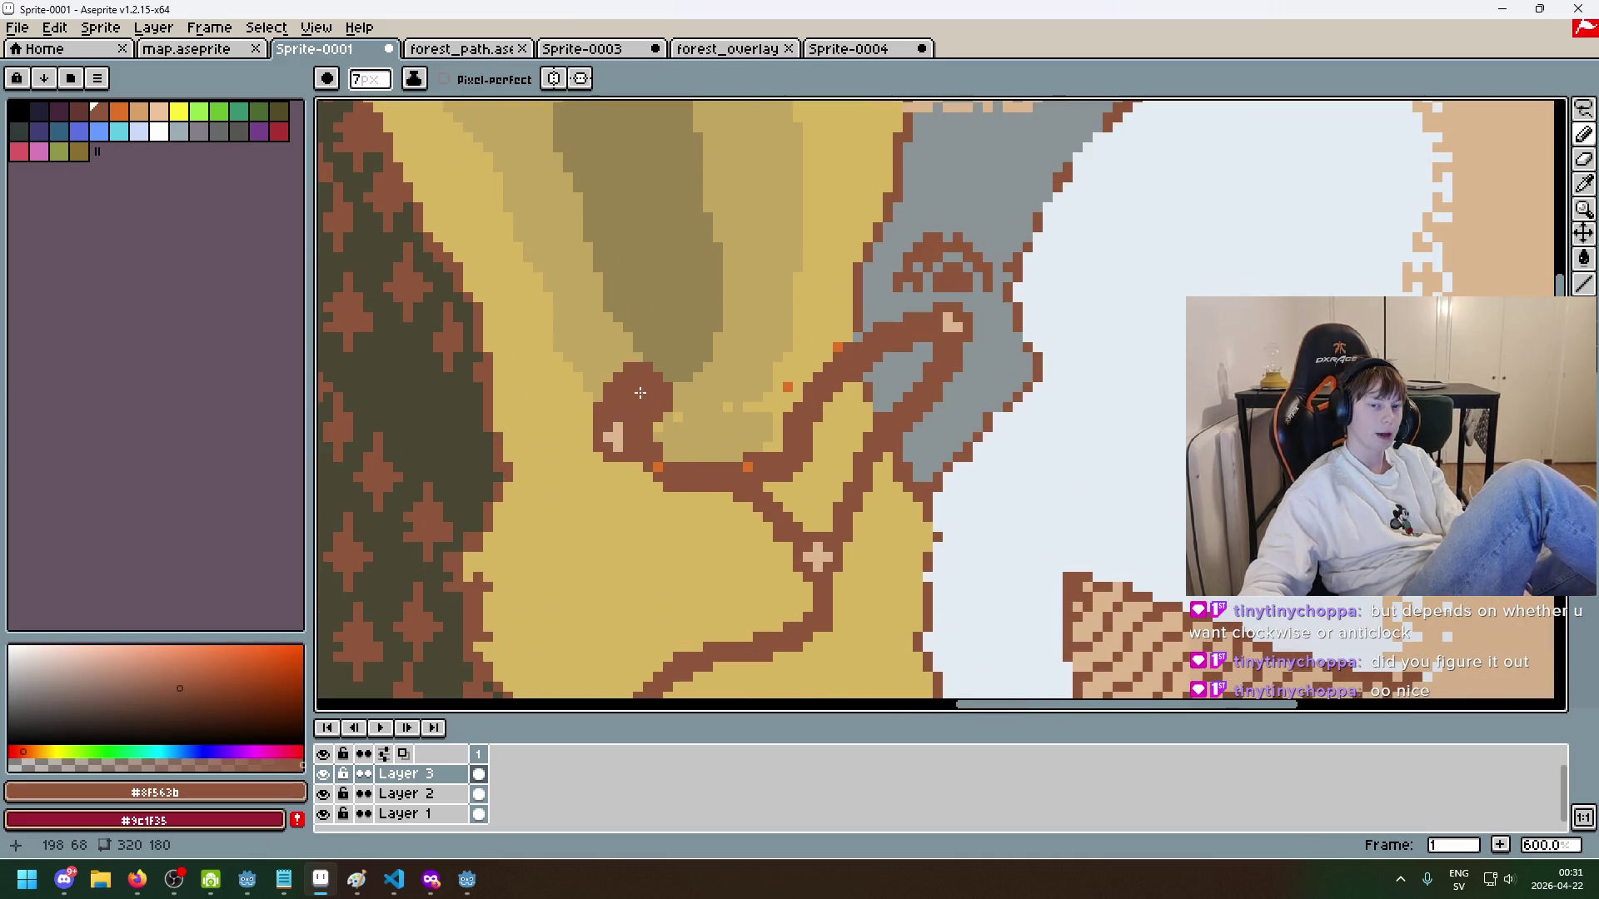
pyautogui.hotkey('ctrl', 'z')
pyautogui.press('-')
pyautogui.press('-')
pyautogui.press('-')
pyautogui.moveTo(674, 452)
pyautogui.mouseDown()
pyautogui.moveTo(745, 421)
pyautogui.moveTo(779, 366)
pyautogui.mouseUp()
pyautogui.hotkey('ctrl', 'z')
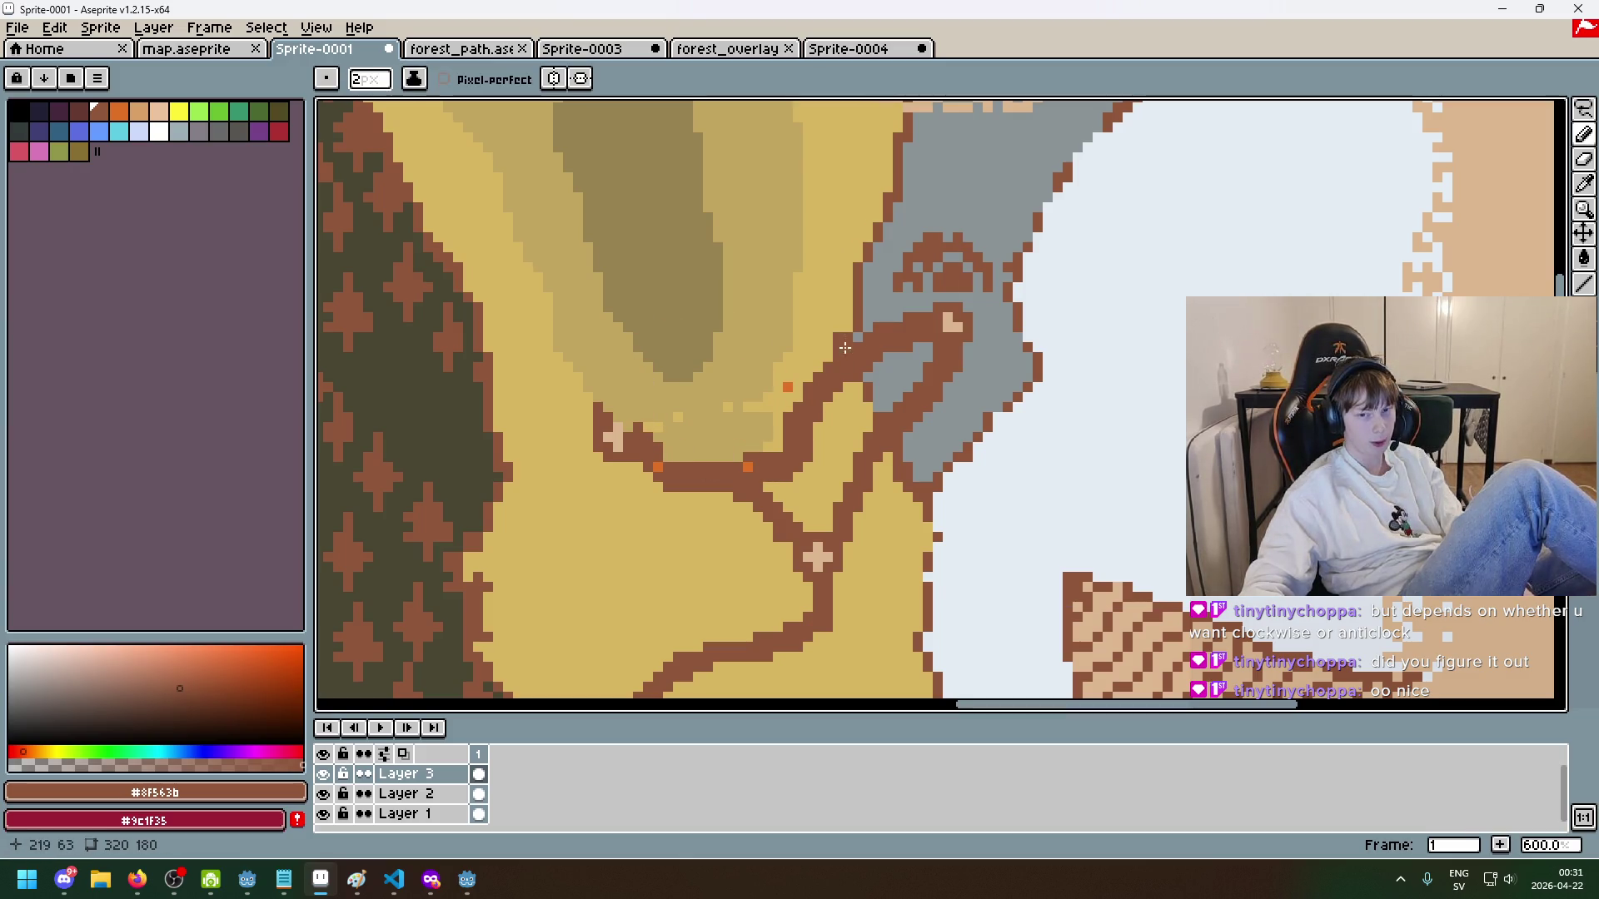
pyautogui.scroll(-2, 791, 416)
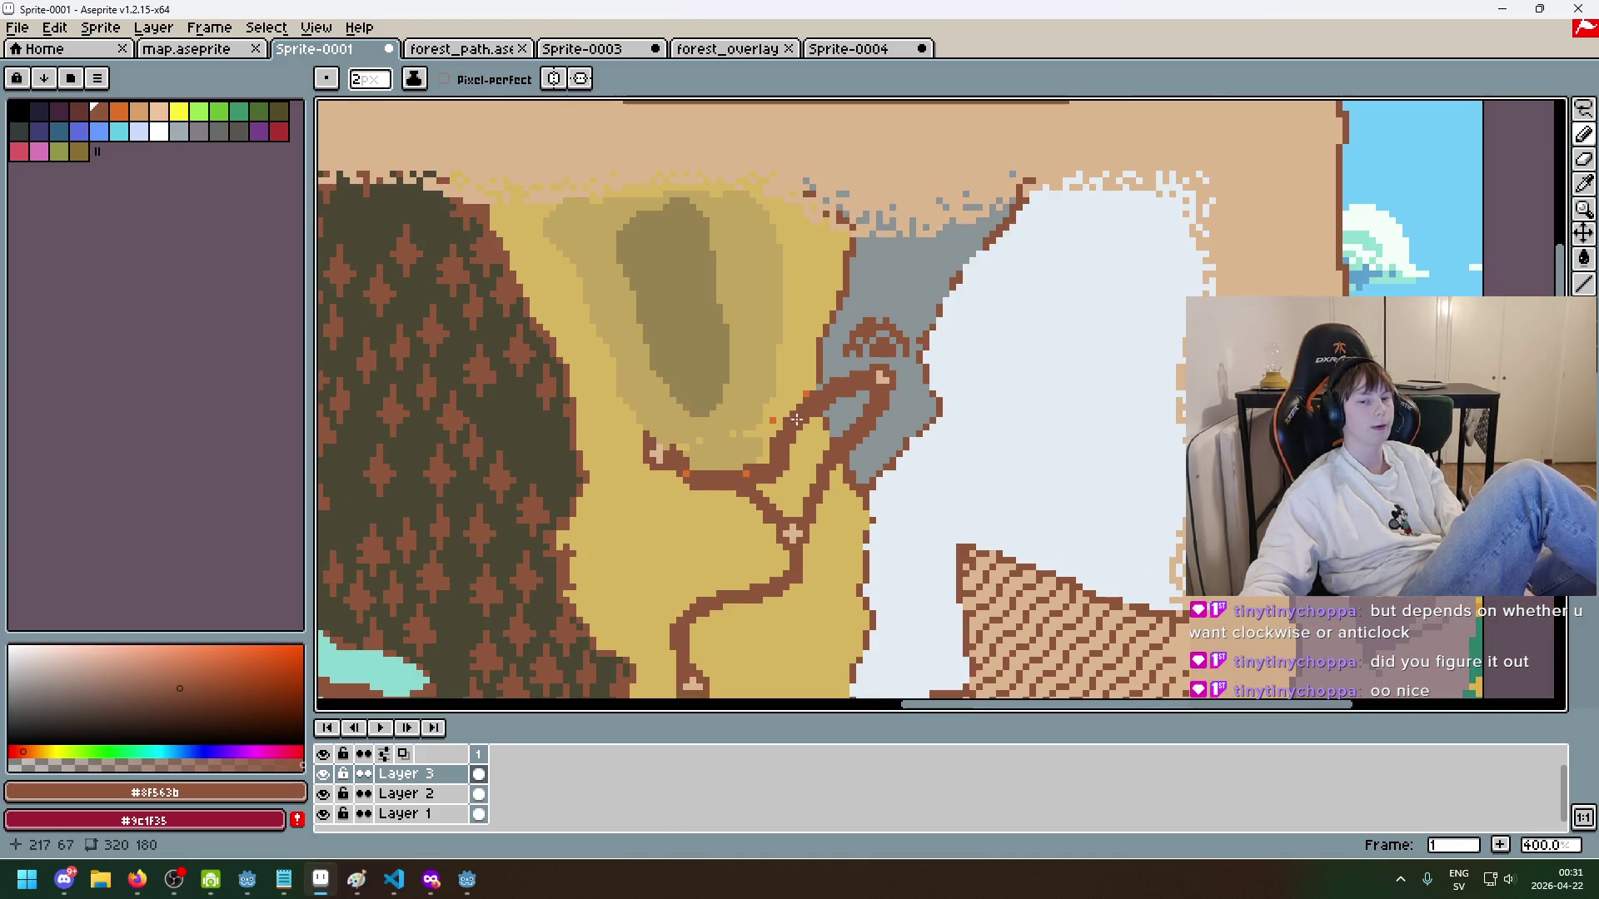
pyautogui.scroll(-1, 796, 420)
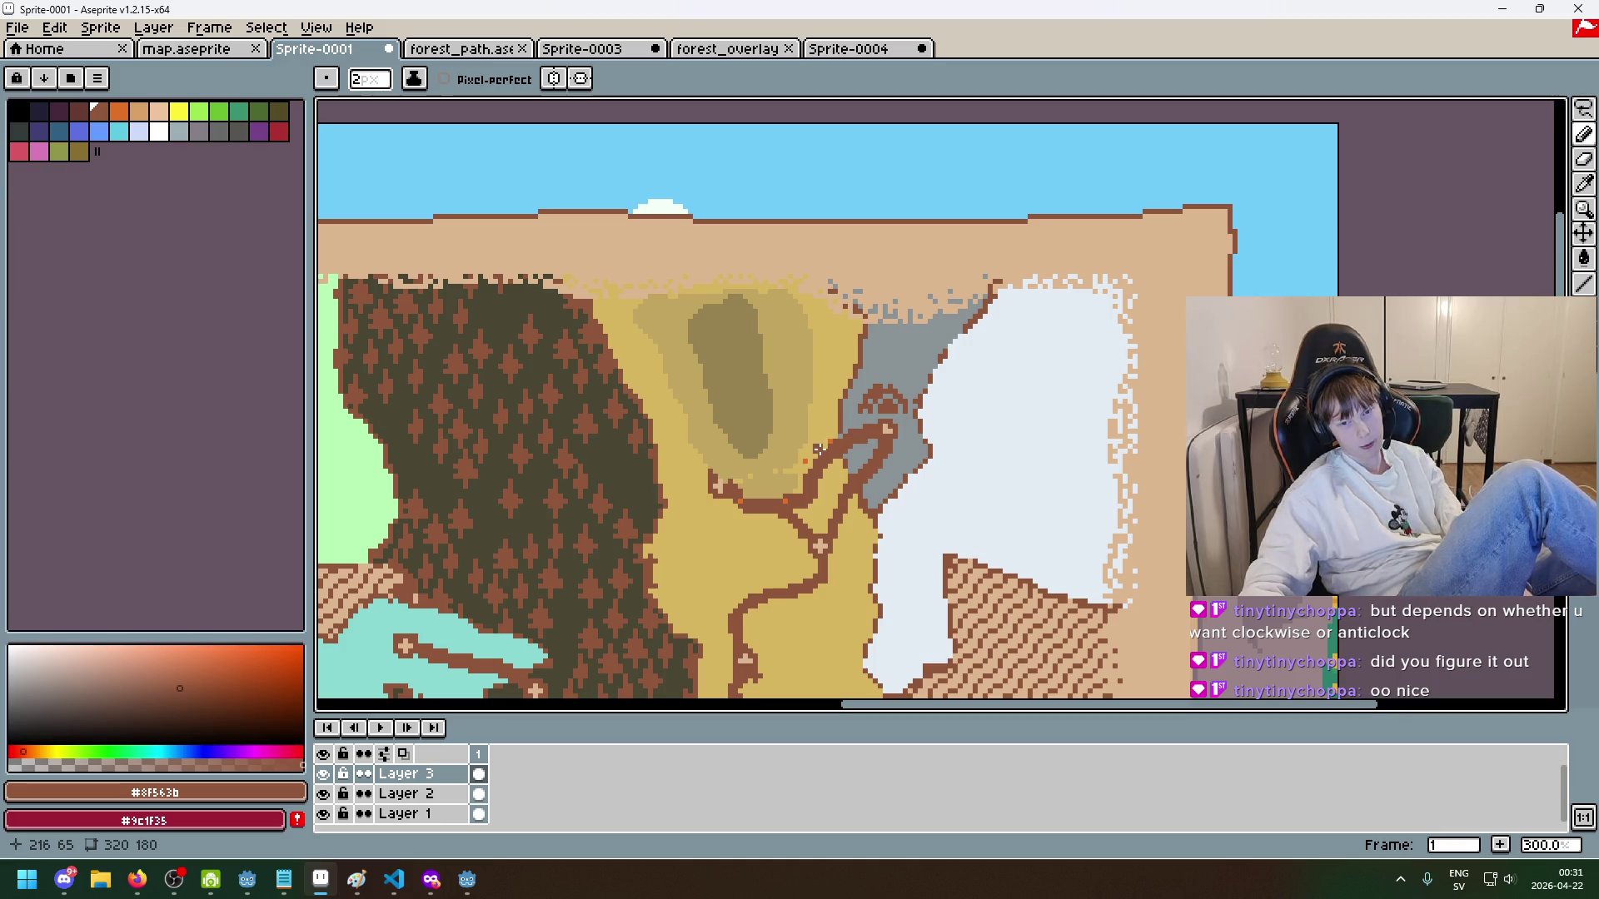
pyautogui.scroll(-2, 812, 456)
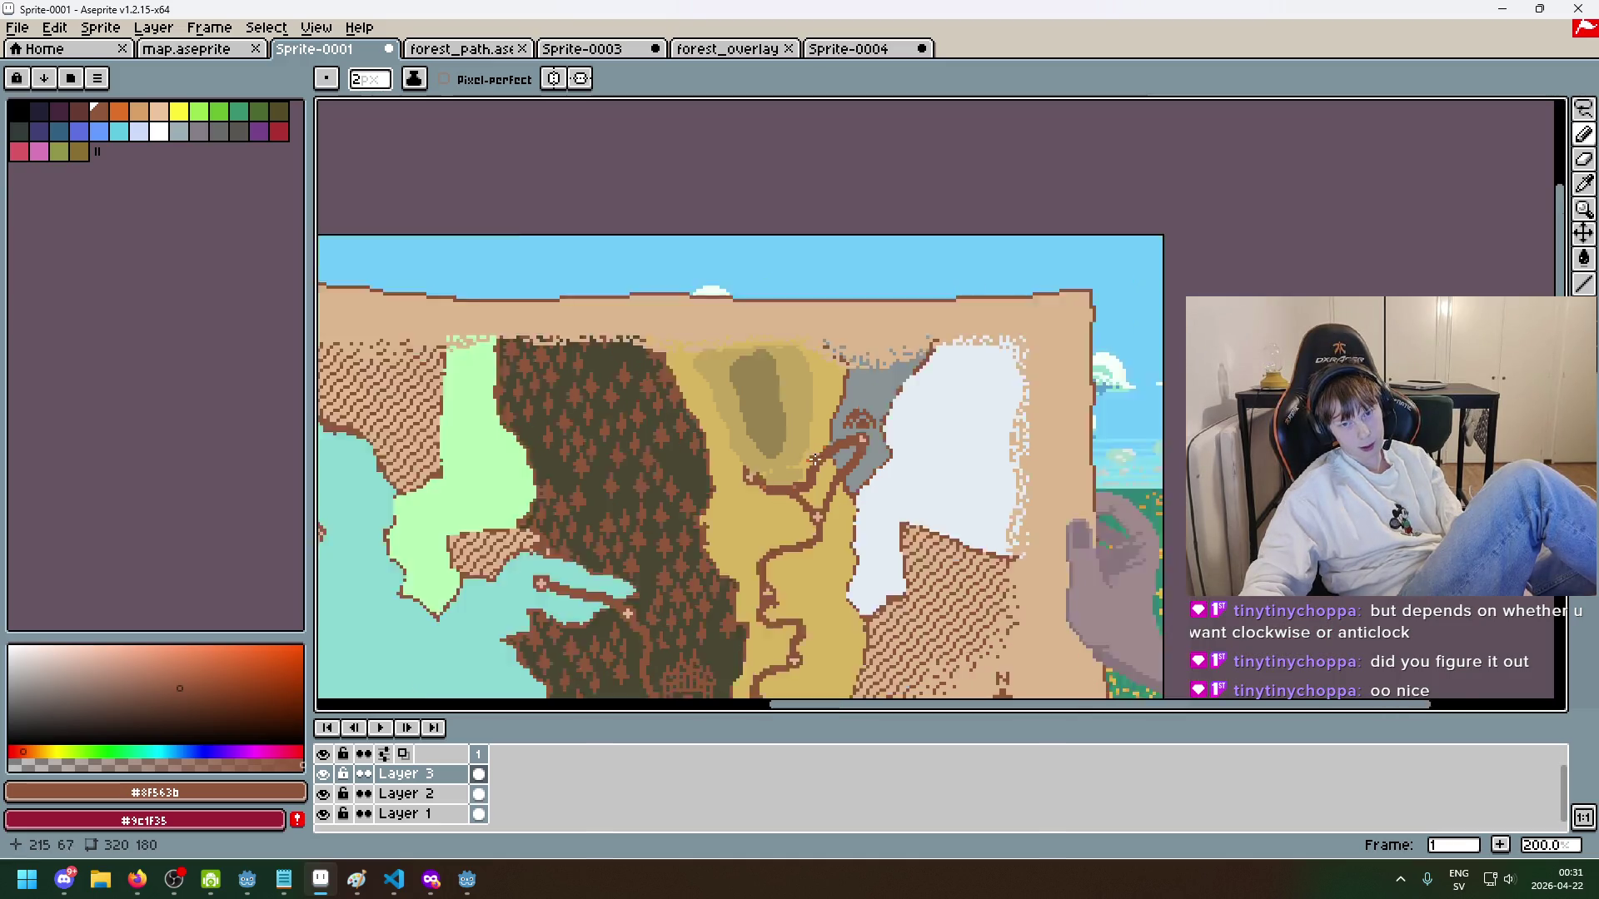
pyautogui.scroll(2, 884, 497)
pyautogui.moveTo(884, 497); pyautogui.dragTo(903, 428)
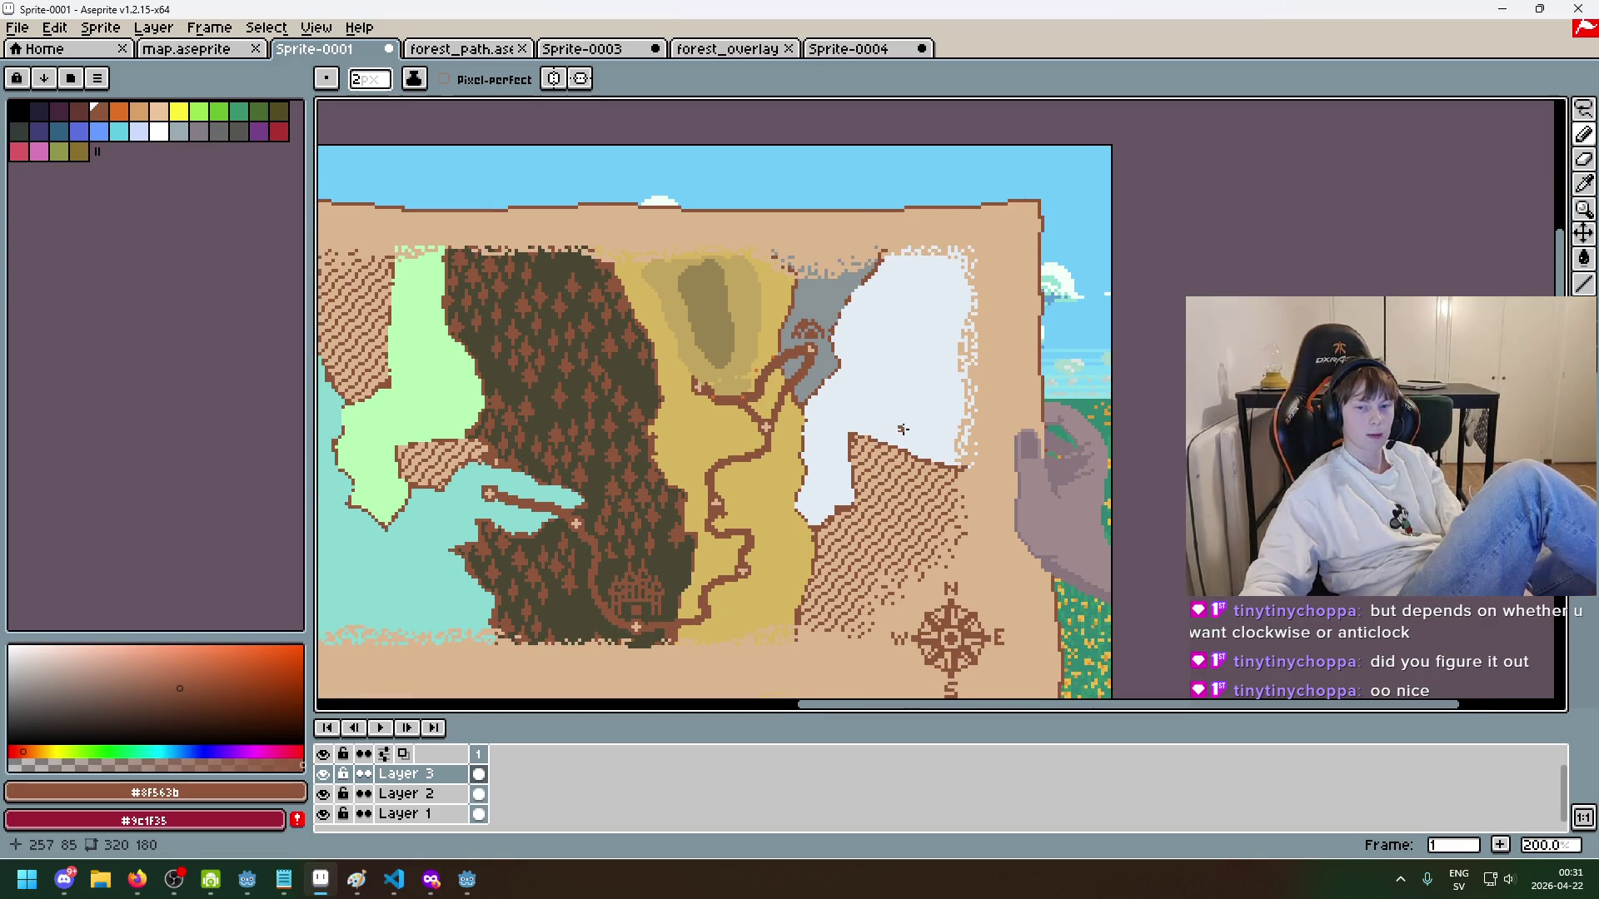
pyautogui.keyDown('alt'); pyautogui.click(714, 305); pyautogui.keyUp('alt')
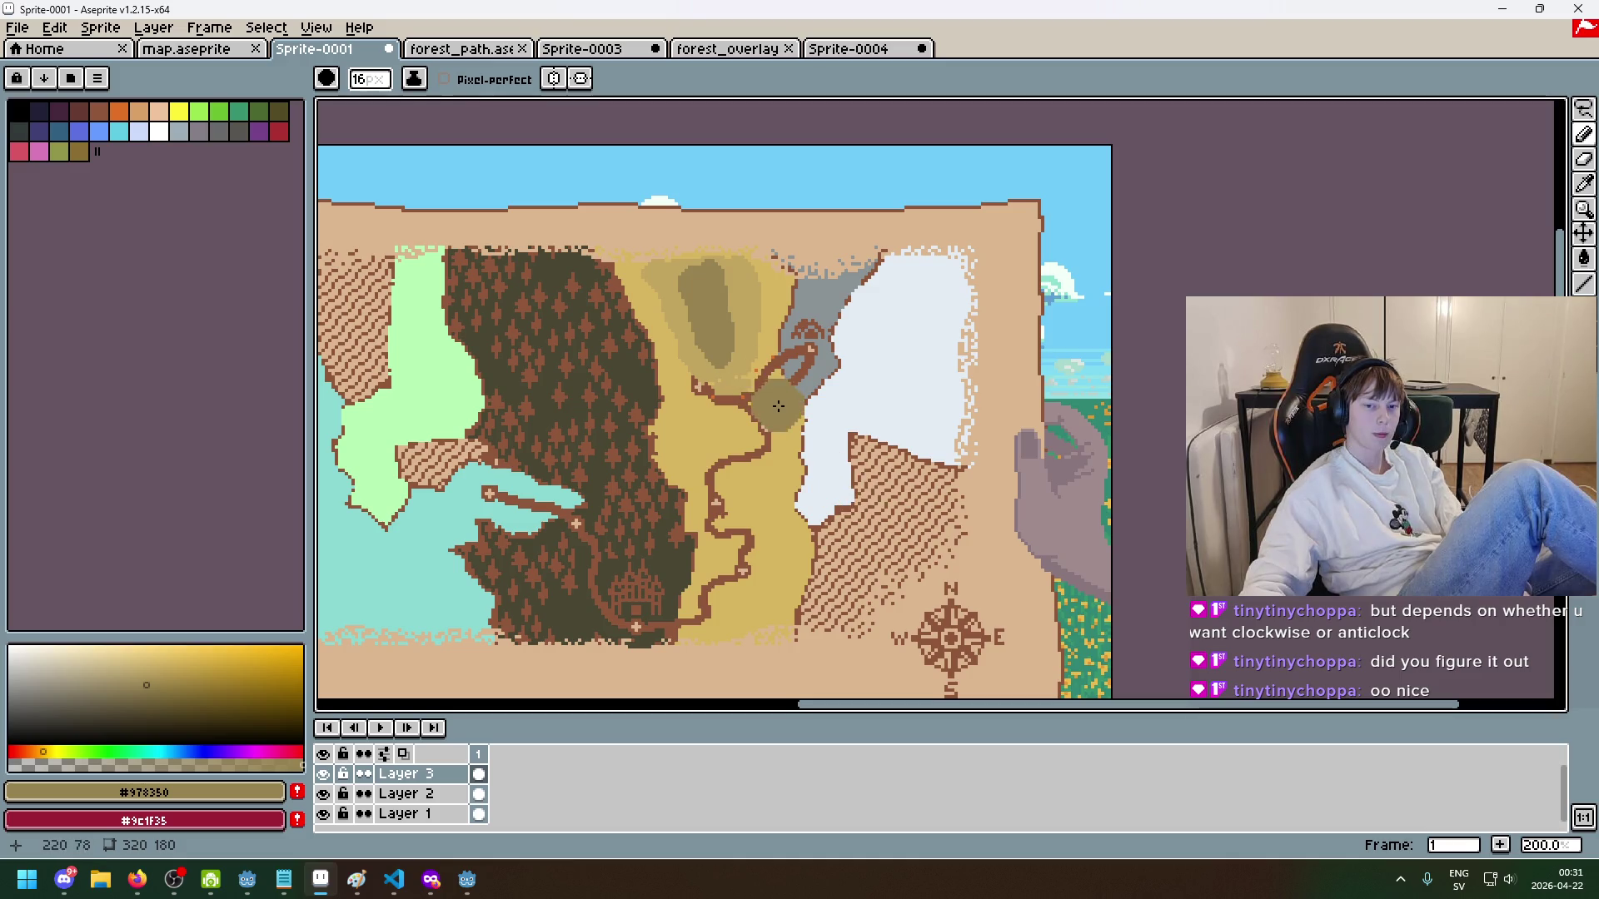
pyautogui.keyDown('alt'); pyautogui.click(662, 360); pyautogui.keyUp('alt')
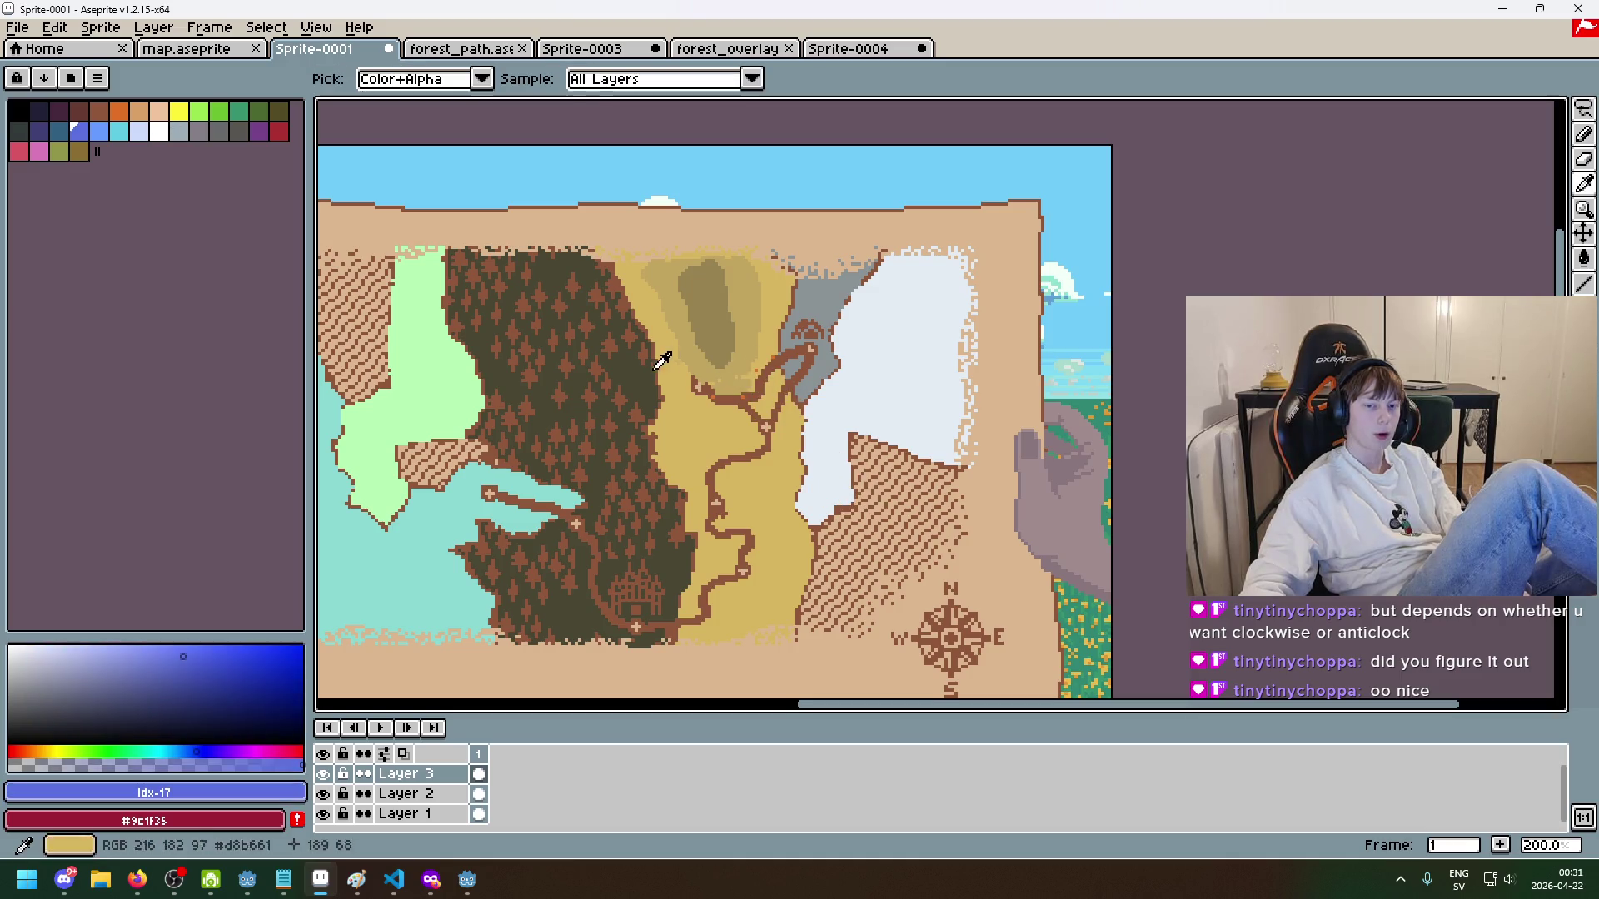
pyautogui.keyDown('alt'); pyautogui.click(707, 298); pyautogui.keyUp('alt')
pyautogui.click(19, 111)
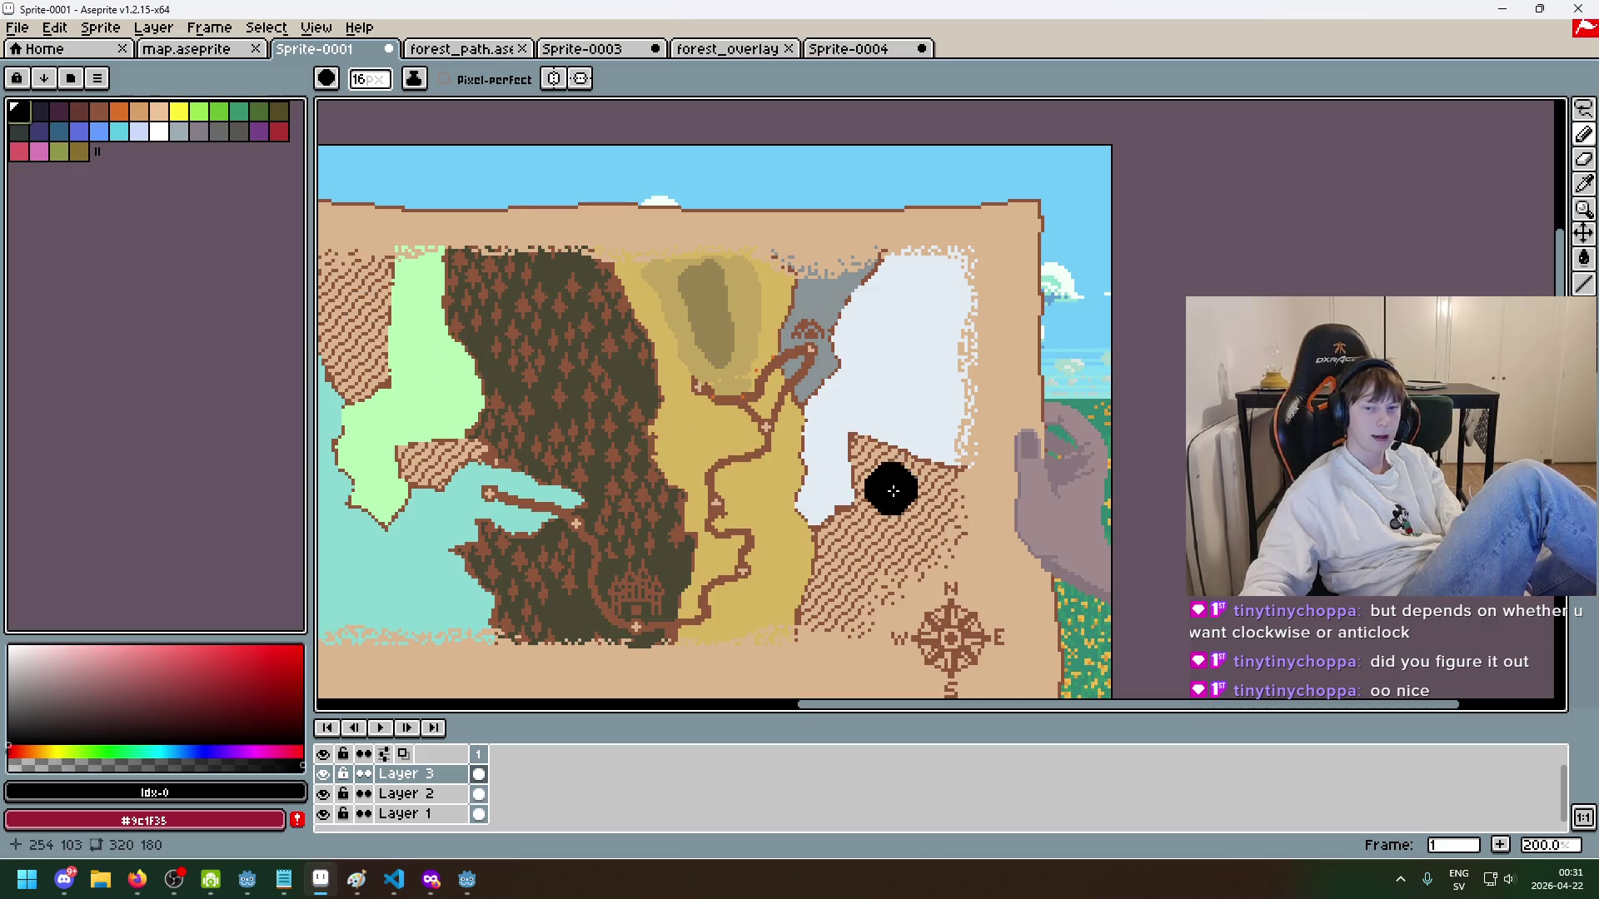
pyautogui.press('-')
pyautogui.press('-')
pyautogui.press('-')
pyautogui.press('-')
pyautogui.press('-')
pyautogui.press('-')
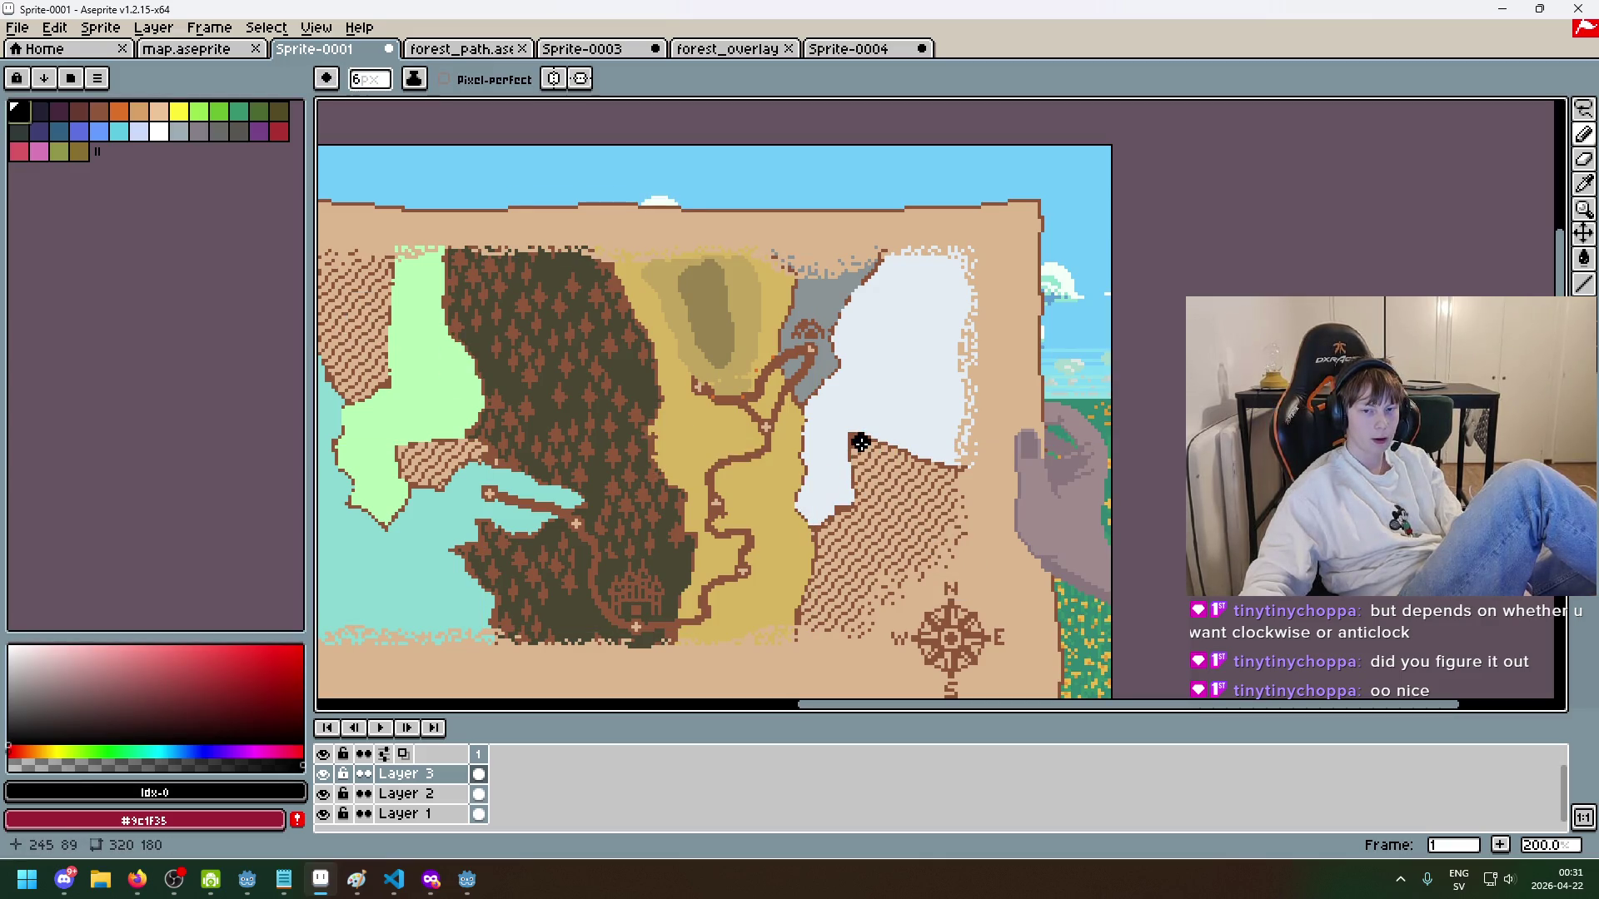
pyautogui.moveTo(861, 449)
pyautogui.mouseDown()
pyautogui.moveTo(821, 574)
pyautogui.moveTo(862, 440)
pyautogui.moveTo(964, 477)
pyautogui.moveTo(903, 566)
pyautogui.mouseUp()
pyautogui.press('+')
pyautogui.press('+')
pyautogui.press('+')
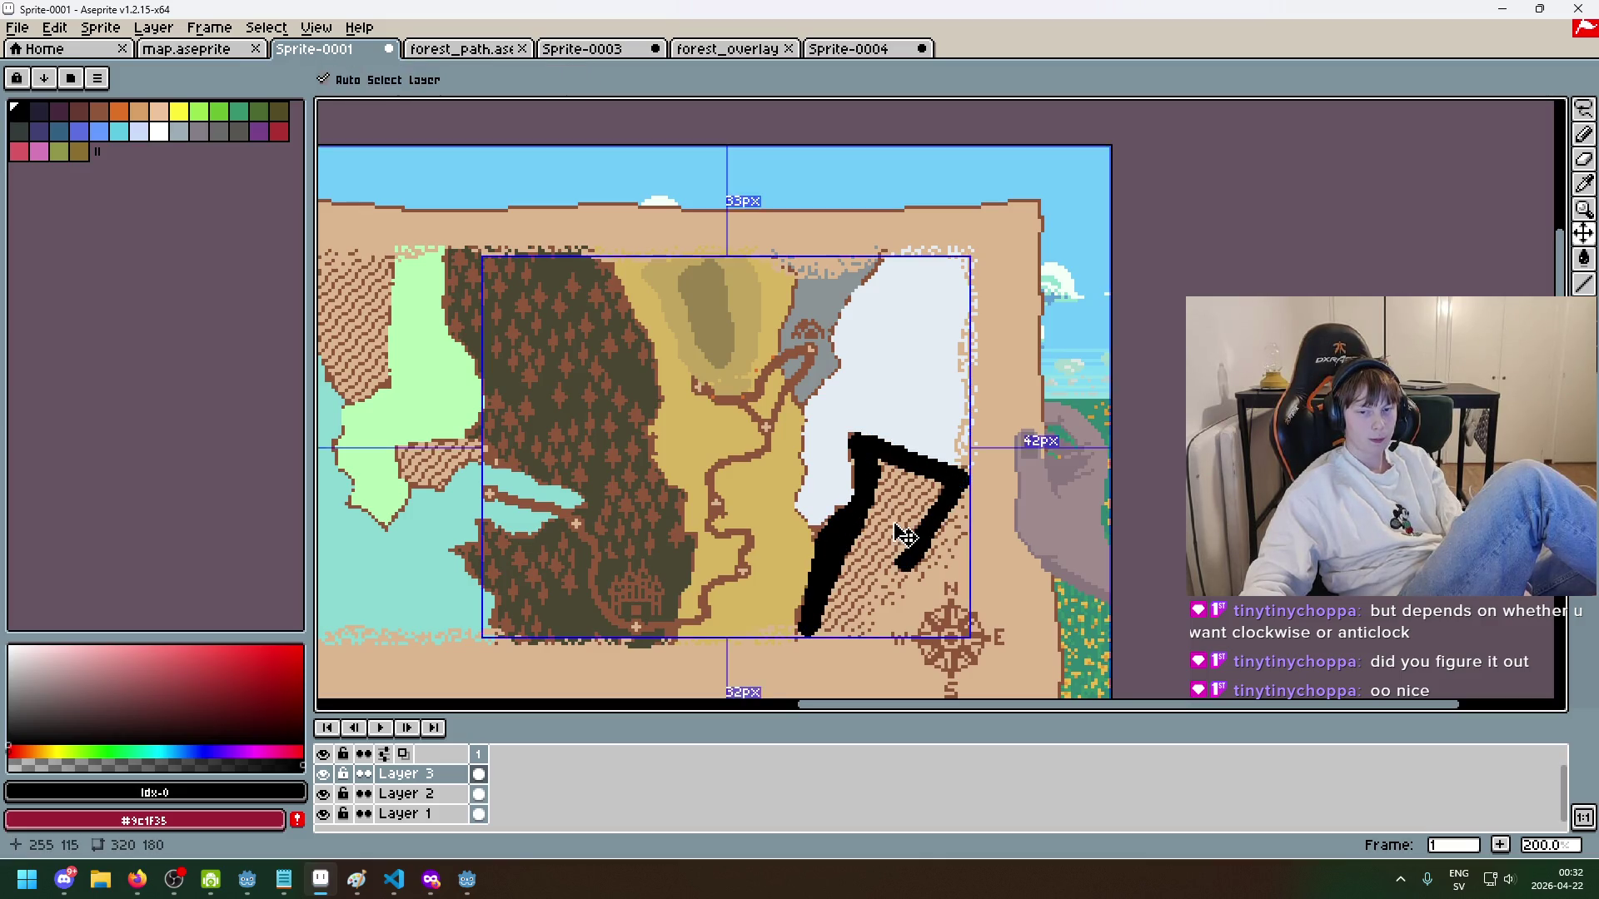
pyautogui.moveTo(891, 491)
pyautogui.mouseDown()
pyautogui.moveTo(863, 578)
pyautogui.moveTo(911, 505)
pyautogui.mouseUp()
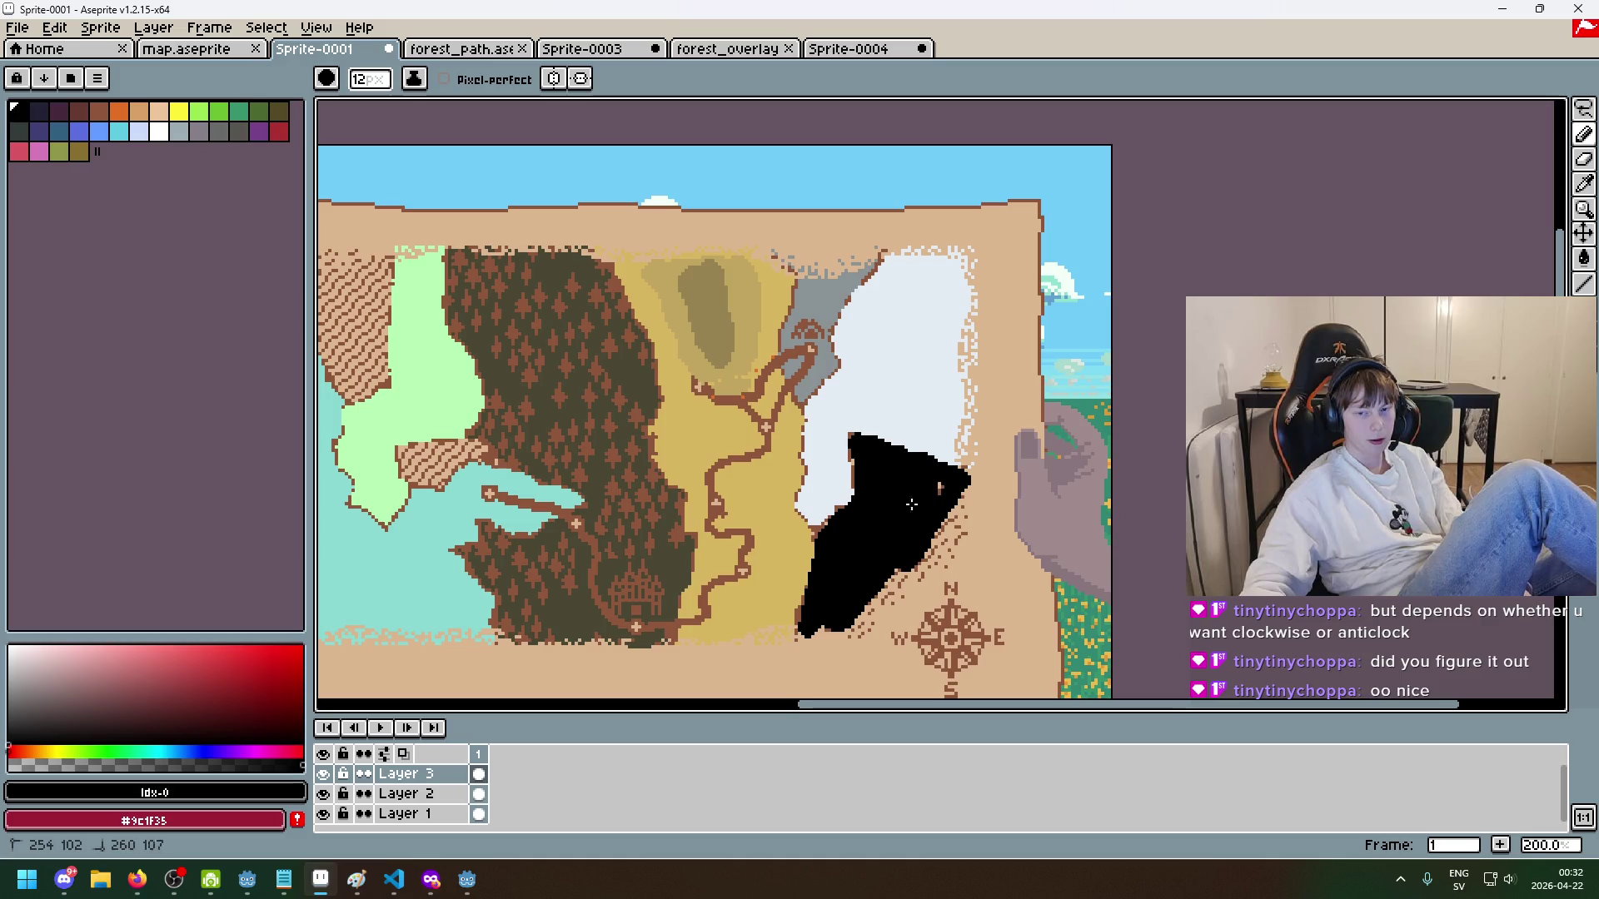
pyautogui.press('-')
pyautogui.press('-')
pyautogui.press('-')
pyautogui.keyDown('alt'); pyautogui.click(752, 568); pyautogui.keyUp('alt')
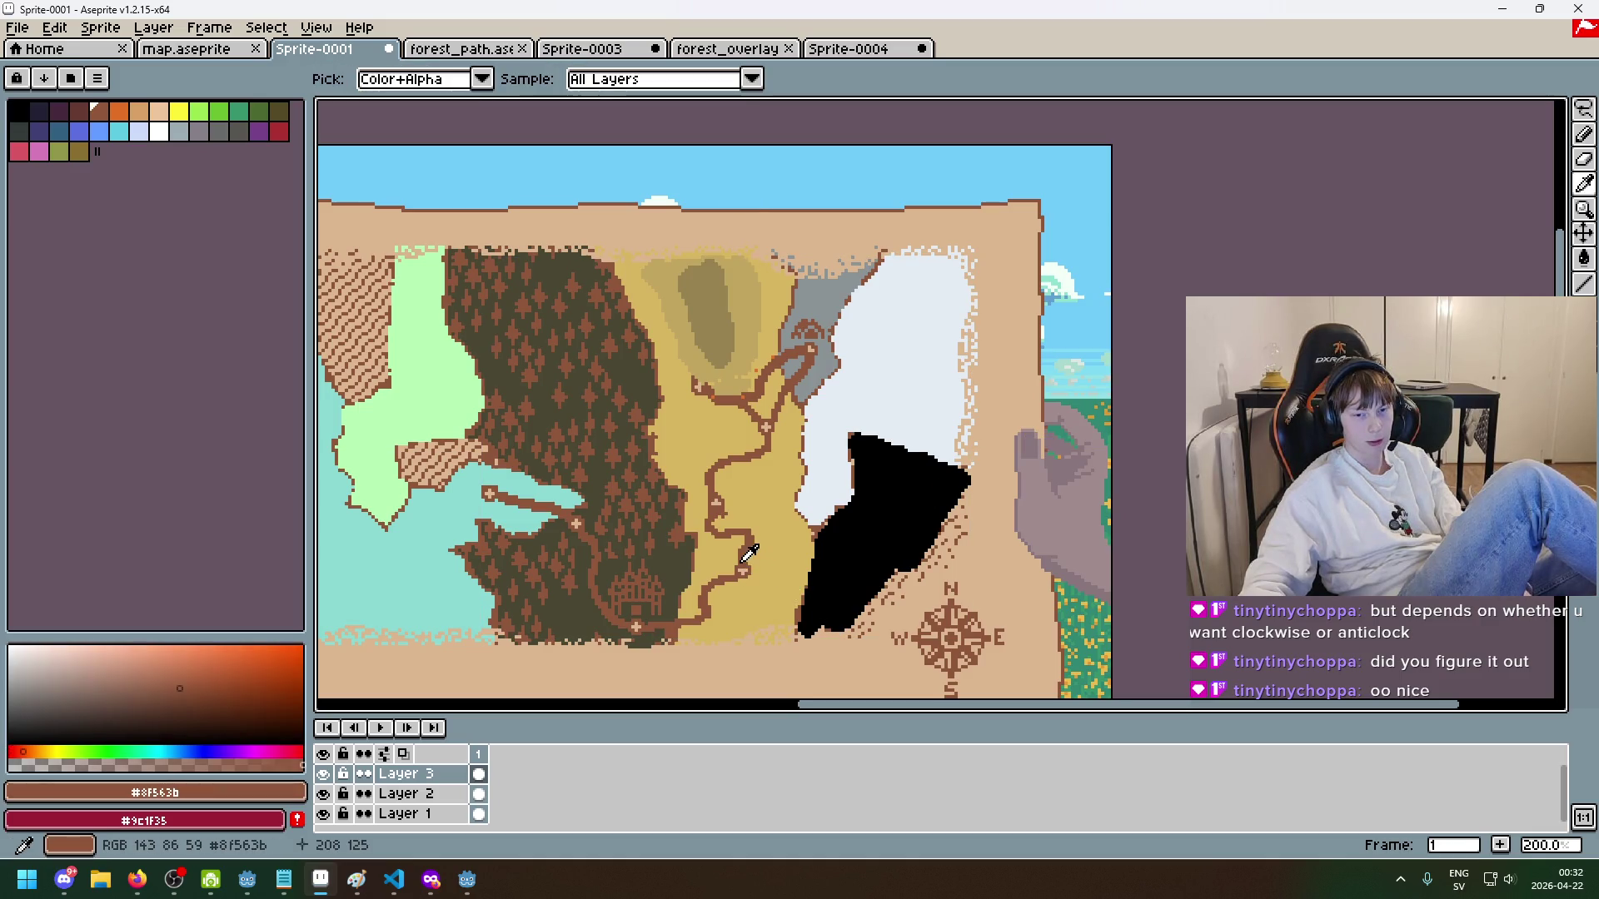
pyautogui.press('-')
pyautogui.press('-')
pyautogui.press('-')
pyautogui.moveTo(797, 564); pyautogui.dragTo(811, 559)
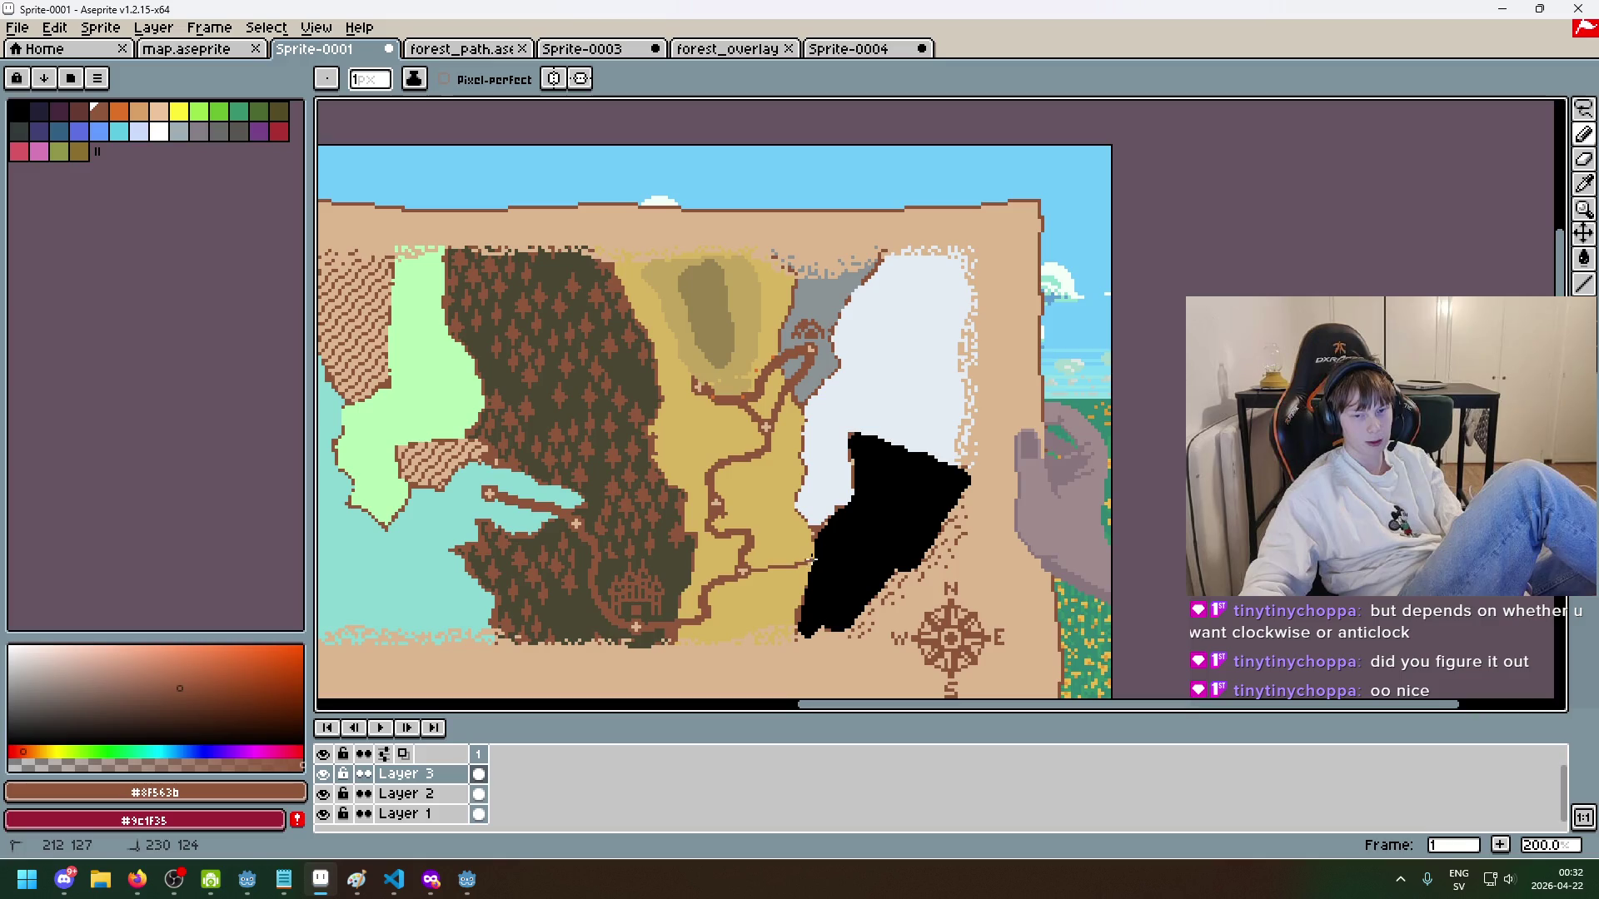
pyautogui.hotkey('ctrl', 'z')
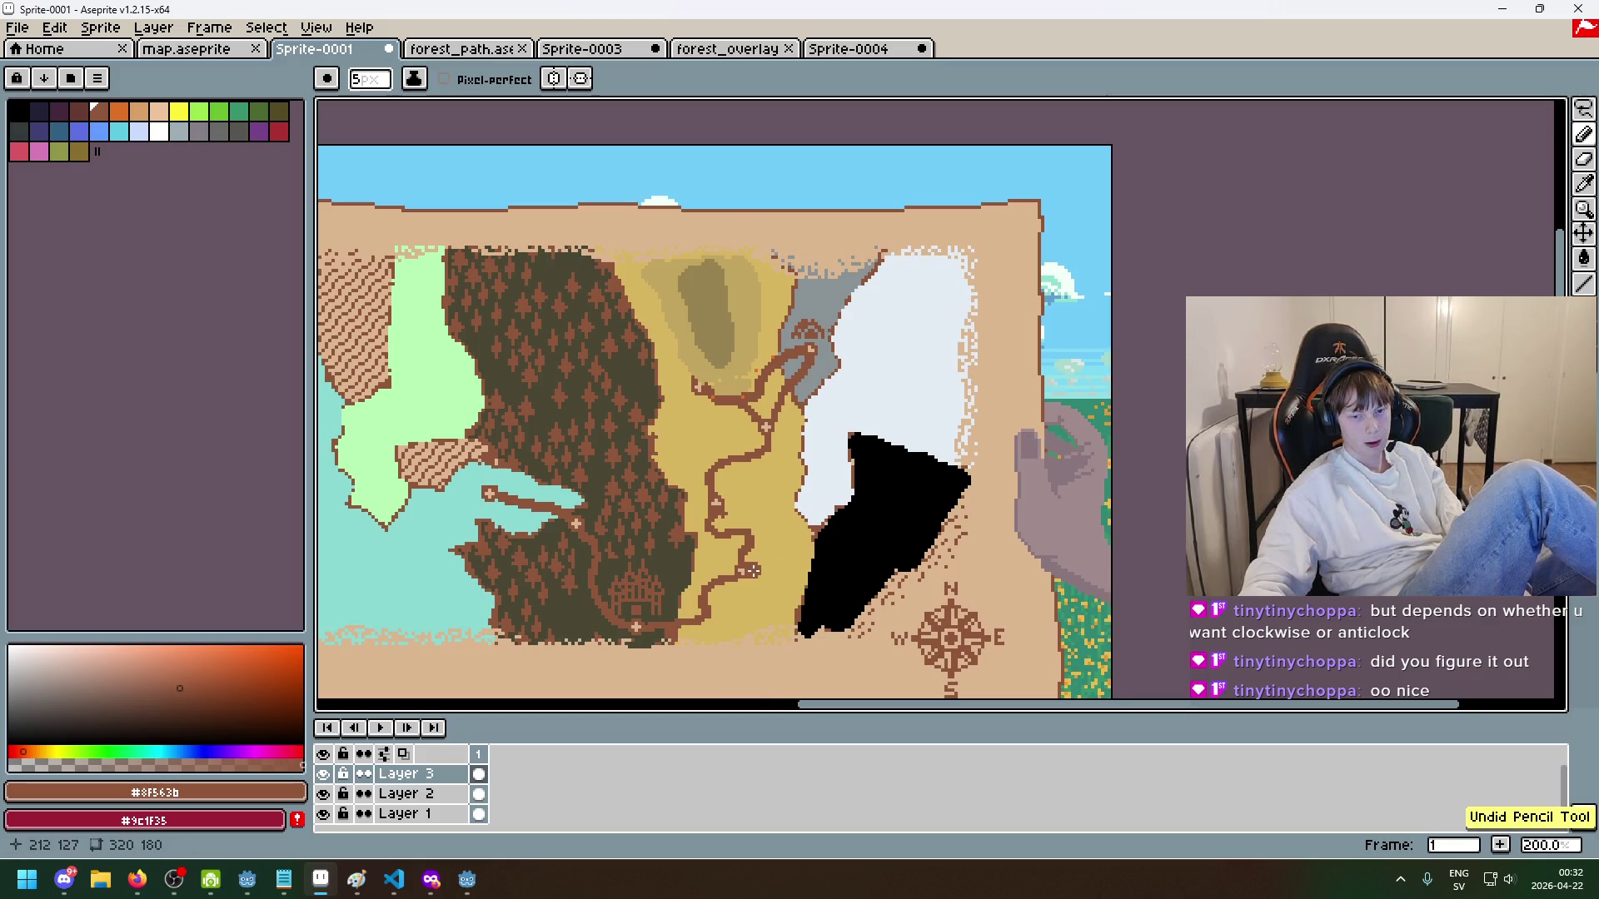
pyautogui.press('+')
pyautogui.press('+')
pyautogui.press('+')
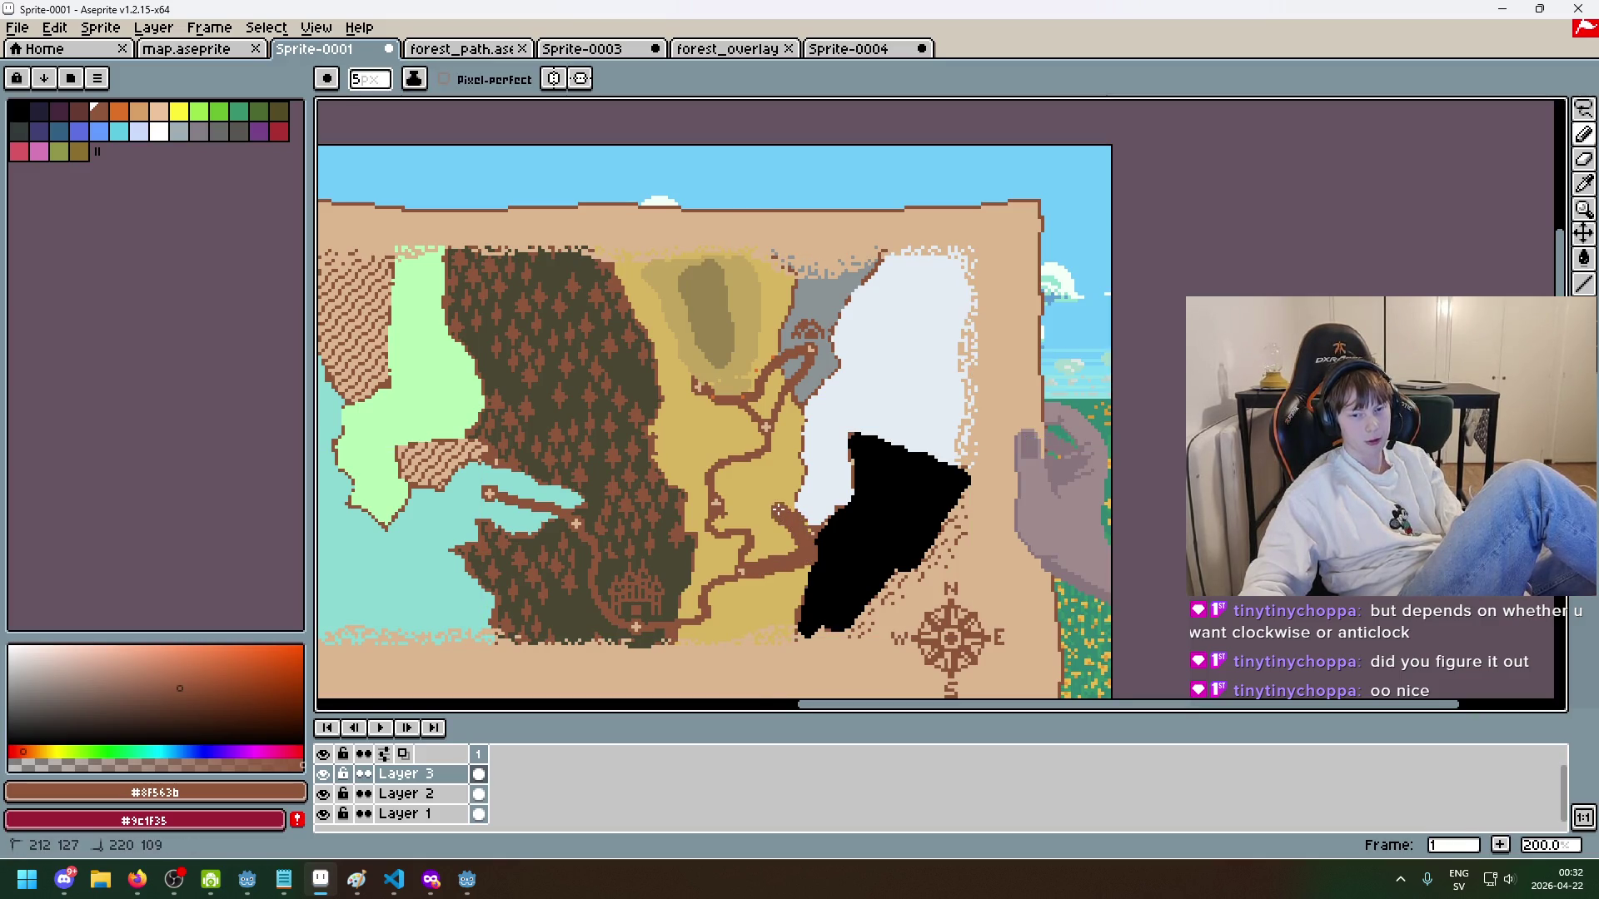
pyautogui.hotkey('ctrl', 'z')
pyautogui.moveTo(744, 572); pyautogui.dragTo(808, 547)
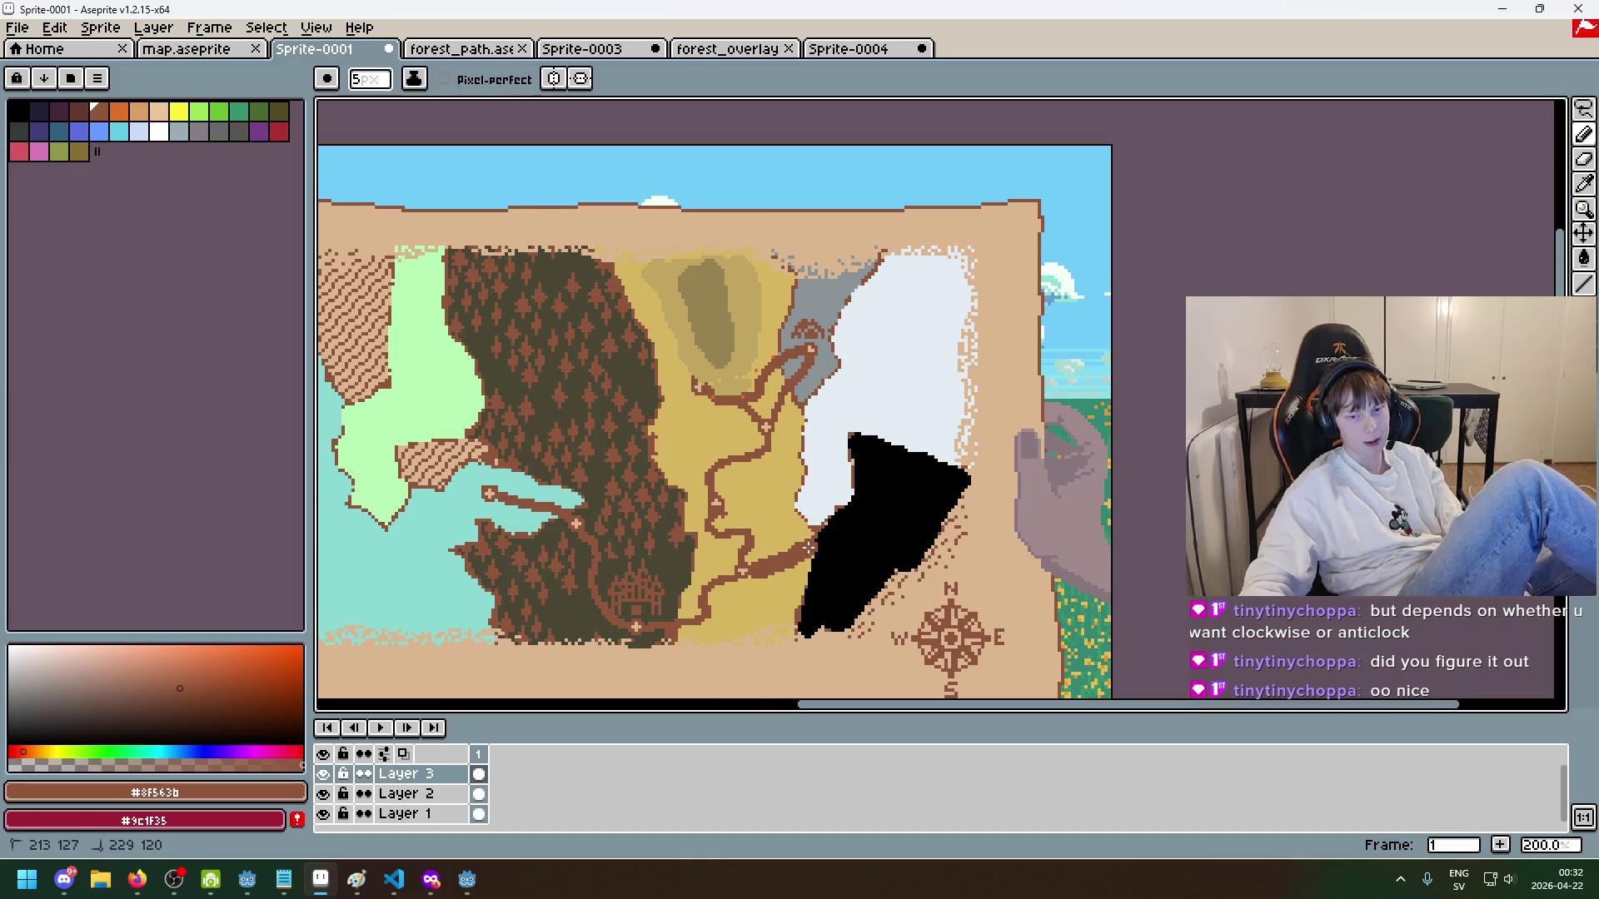
pyautogui.hotkey('ctrl', 'z')
pyautogui.keyDown('shift'); pyautogui.click(806, 549); pyautogui.keyUp('shift')
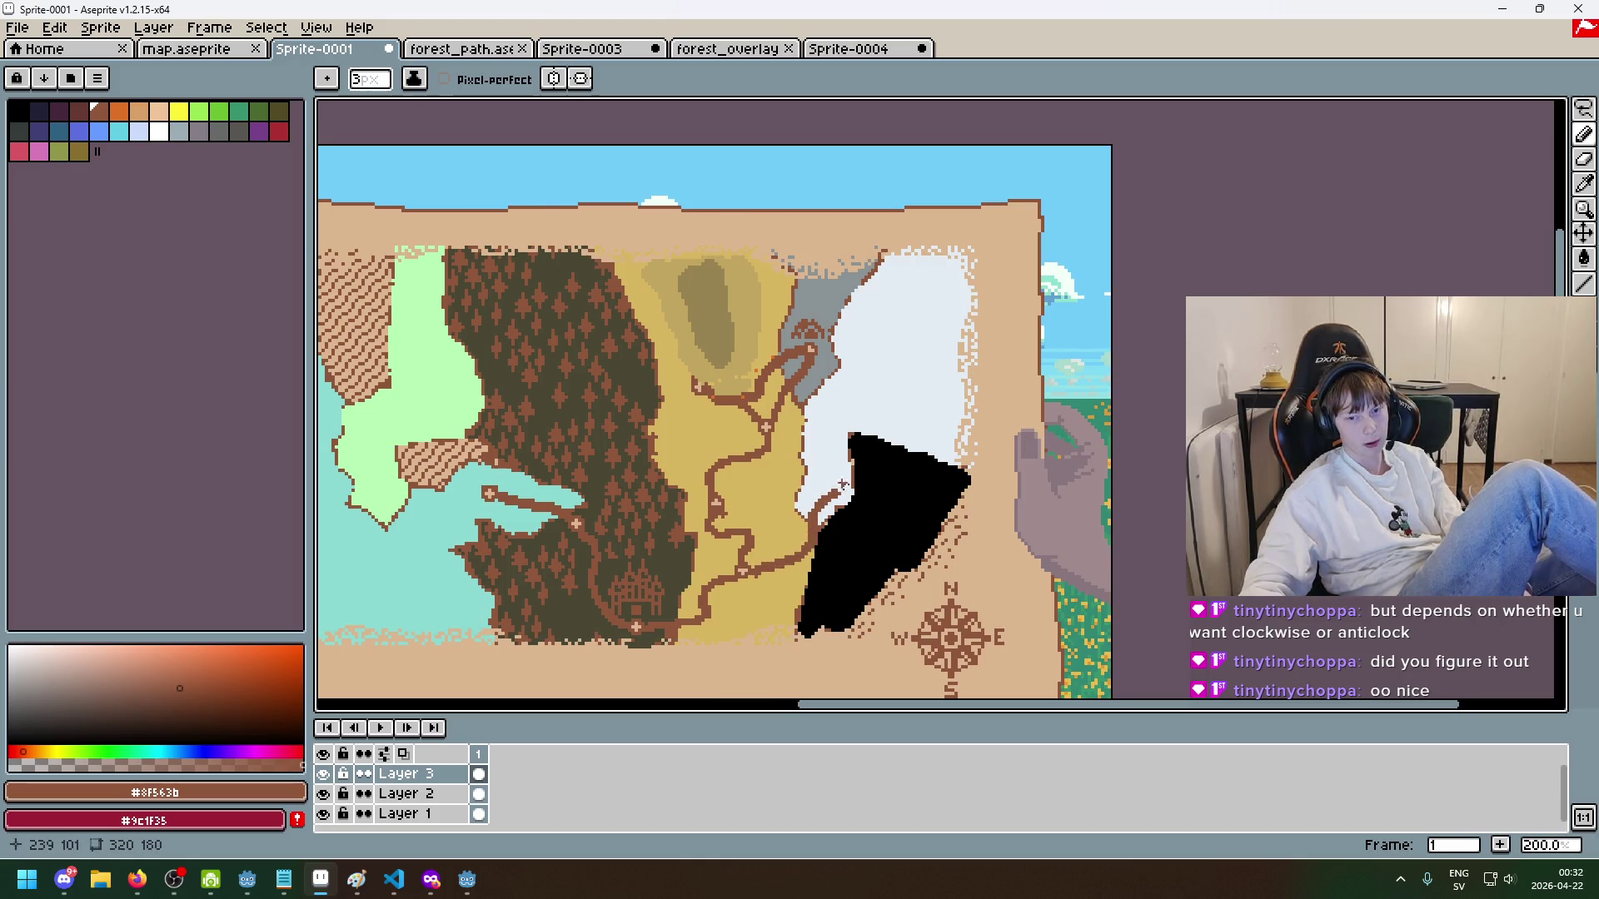
pyautogui.scroll(-6, 843, 484)
pyautogui.scroll(6, 866, 510)
pyautogui.hotkey('ctrl', 'z')
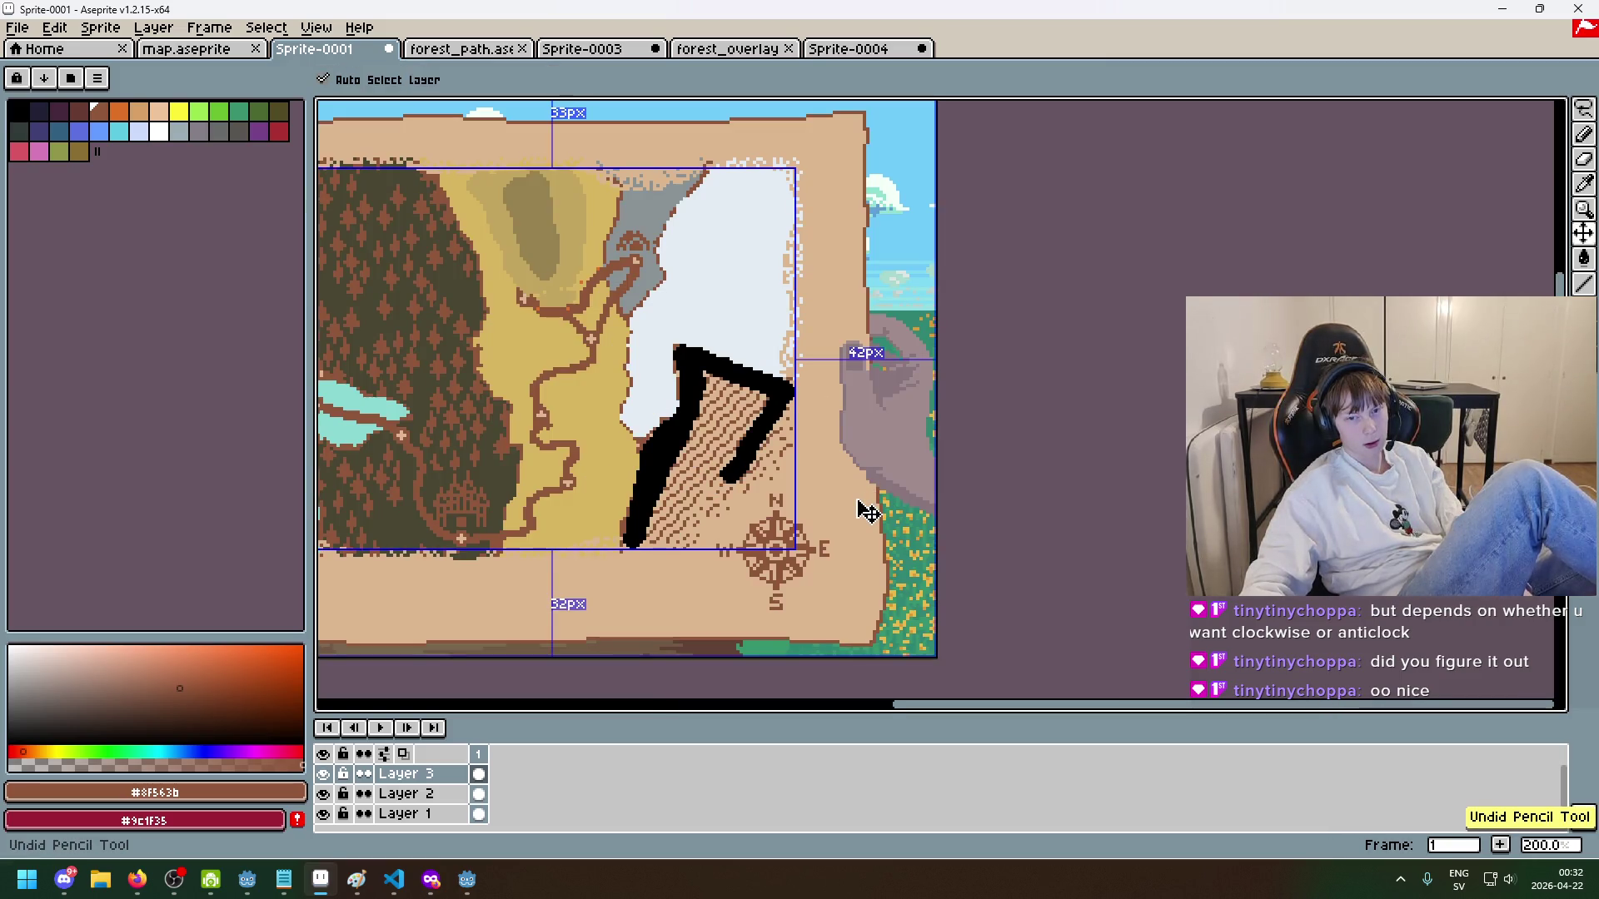
pyautogui.hotkey('ctrl', 'z')
pyautogui.hotkey('ctrl', 'z')
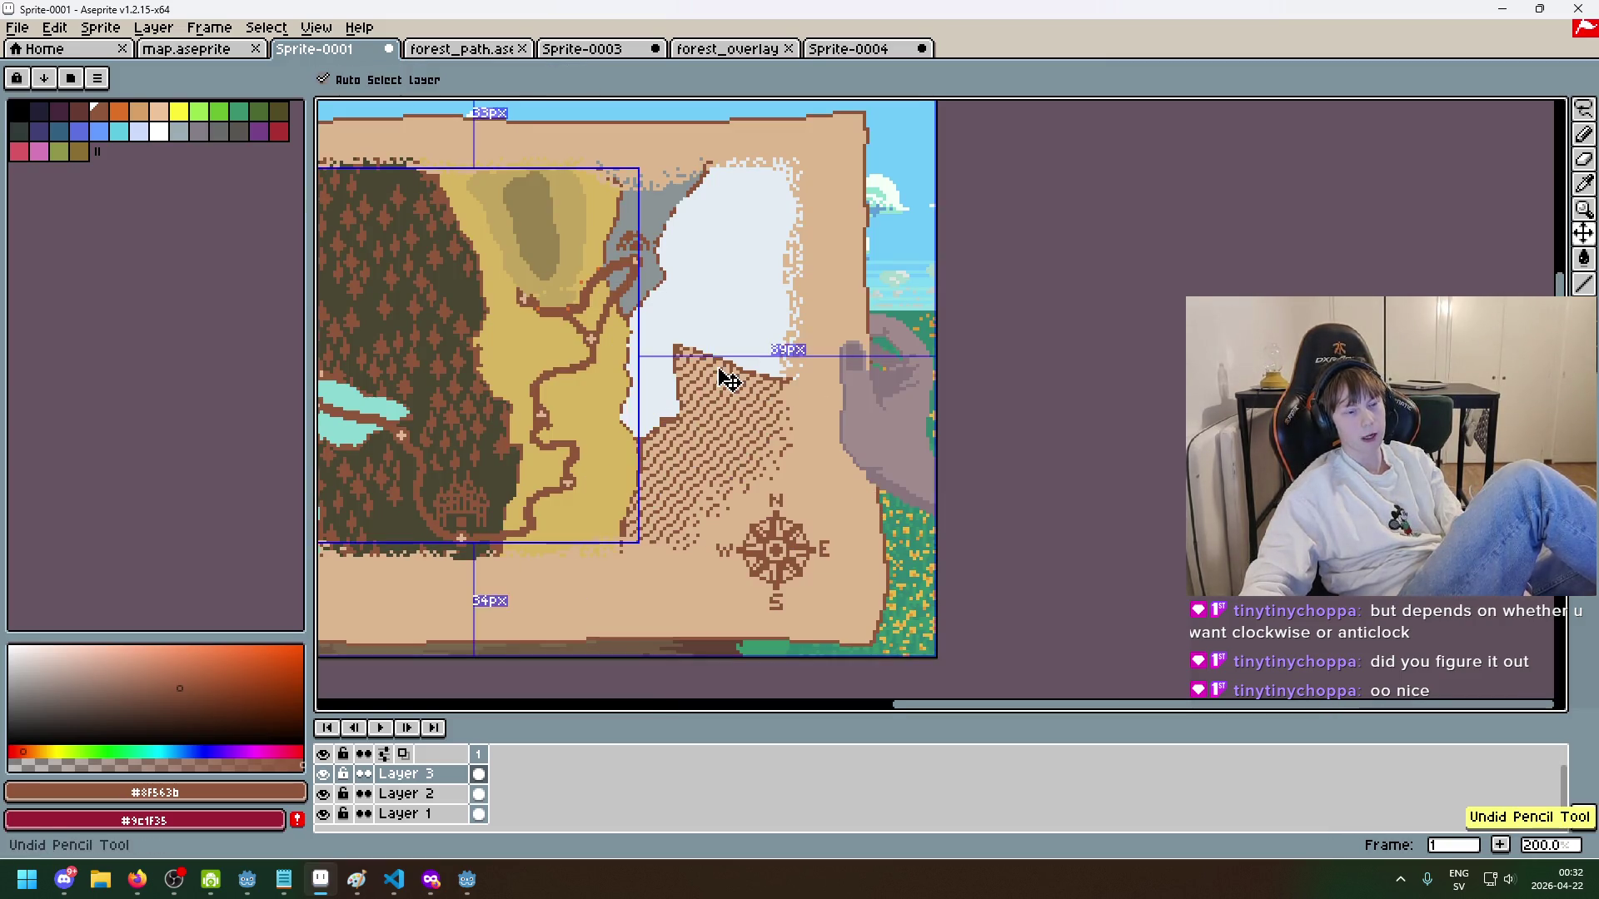
pyautogui.press('b')
# - Sample the meadow's yellow colour and undo the last erased pixels
pyautogui.scroll(-2, 705, 414)
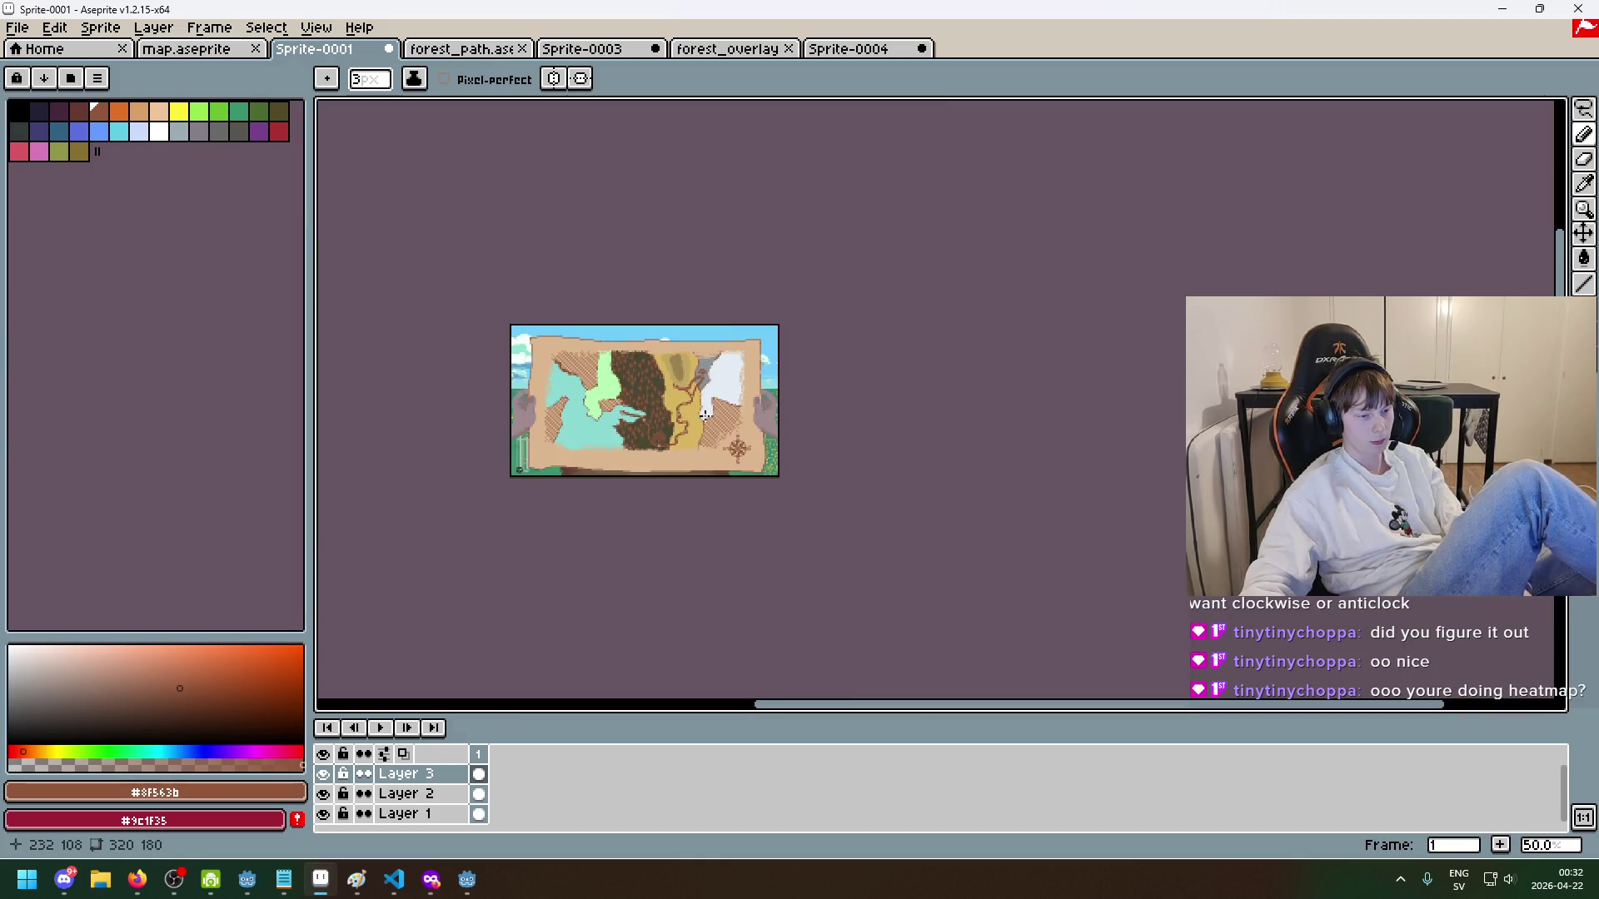
pyautogui.scroll(6, 705, 414)
pyautogui.scroll(-2, 731, 450)
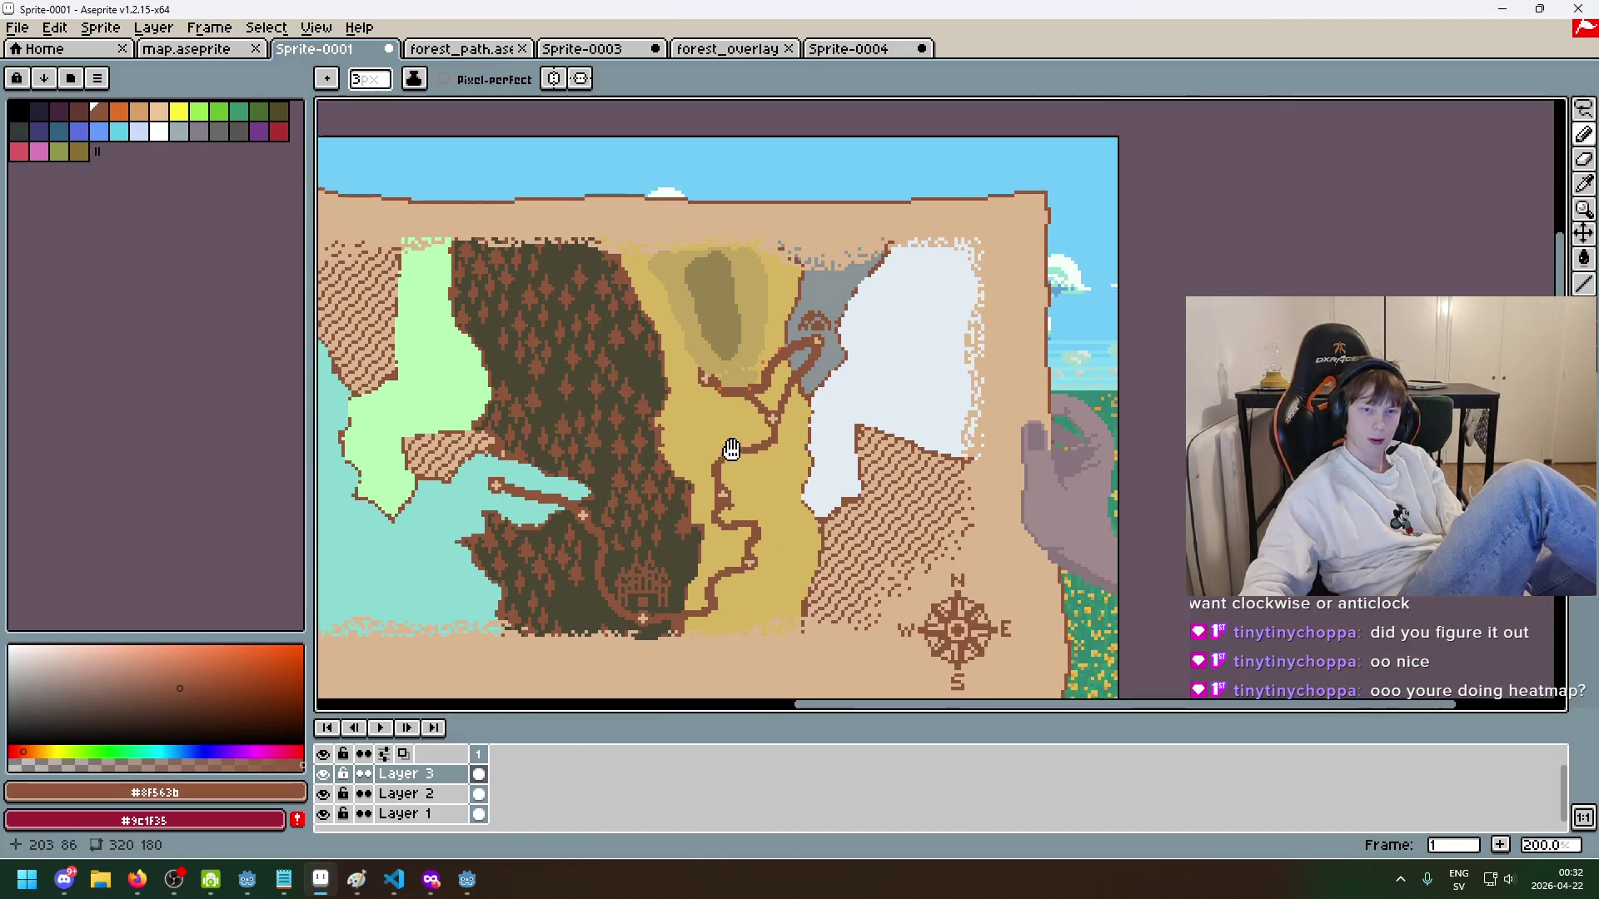
pyautogui.scroll(-1, 731, 449)
pyautogui.scroll(2, 708, 454)
pyautogui.keyDown('alt'); pyautogui.click(688, 459); pyautogui.keyUp('alt')
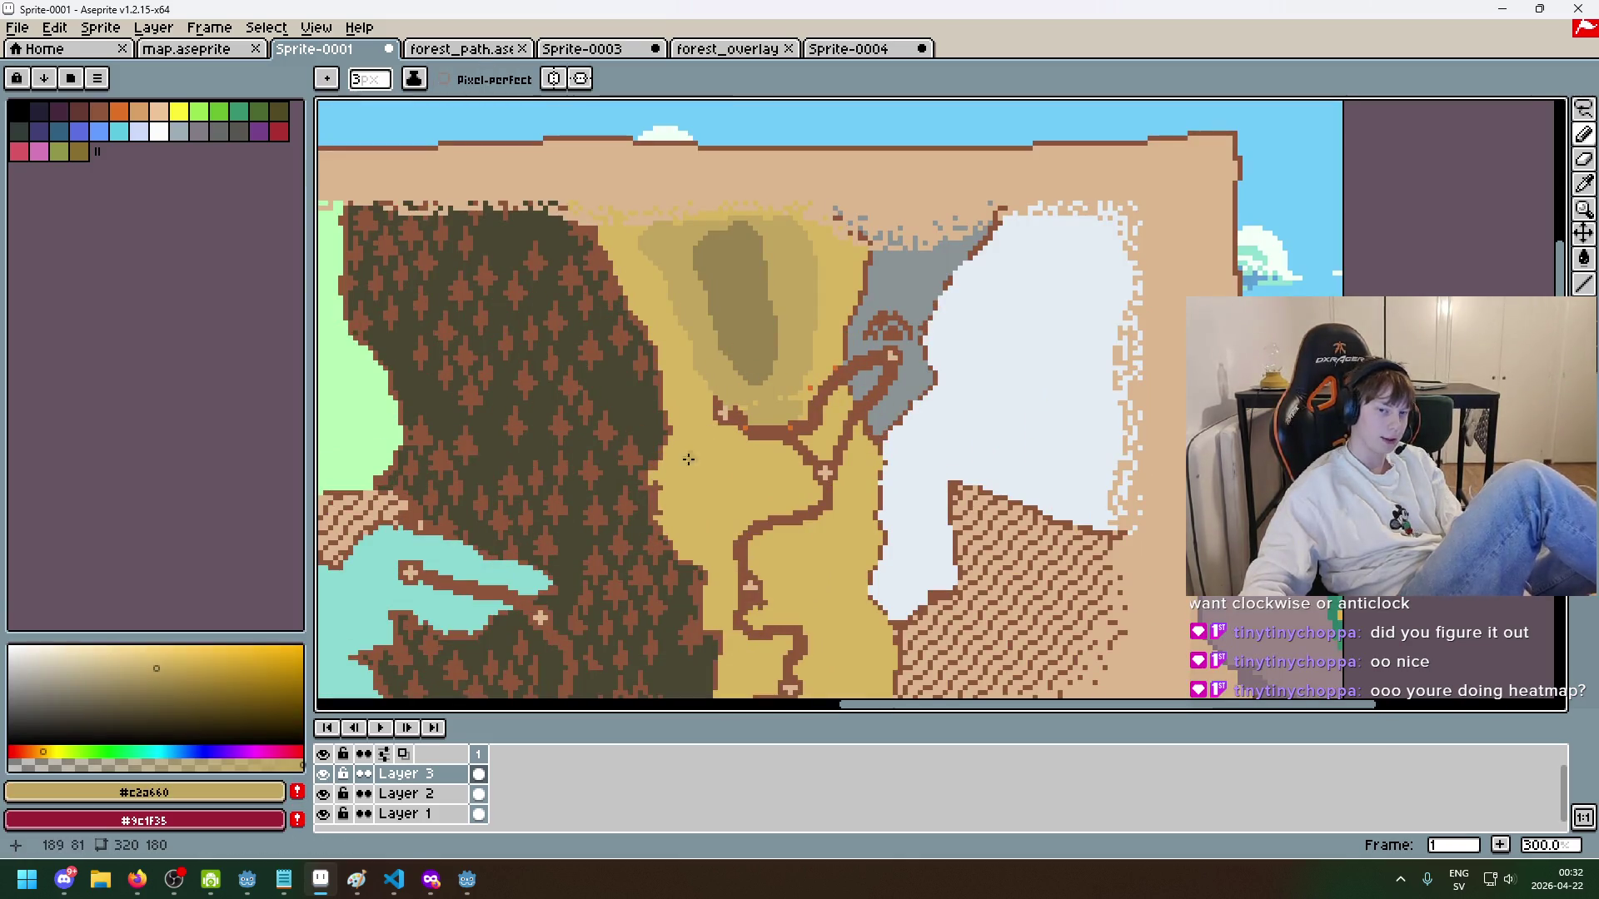
pyautogui.scroll(-3, 688, 459)
pyautogui.scroll(3, 716, 416)
pyautogui.scroll(-1, 753, 363)
pyautogui.scroll(1, 753, 363)
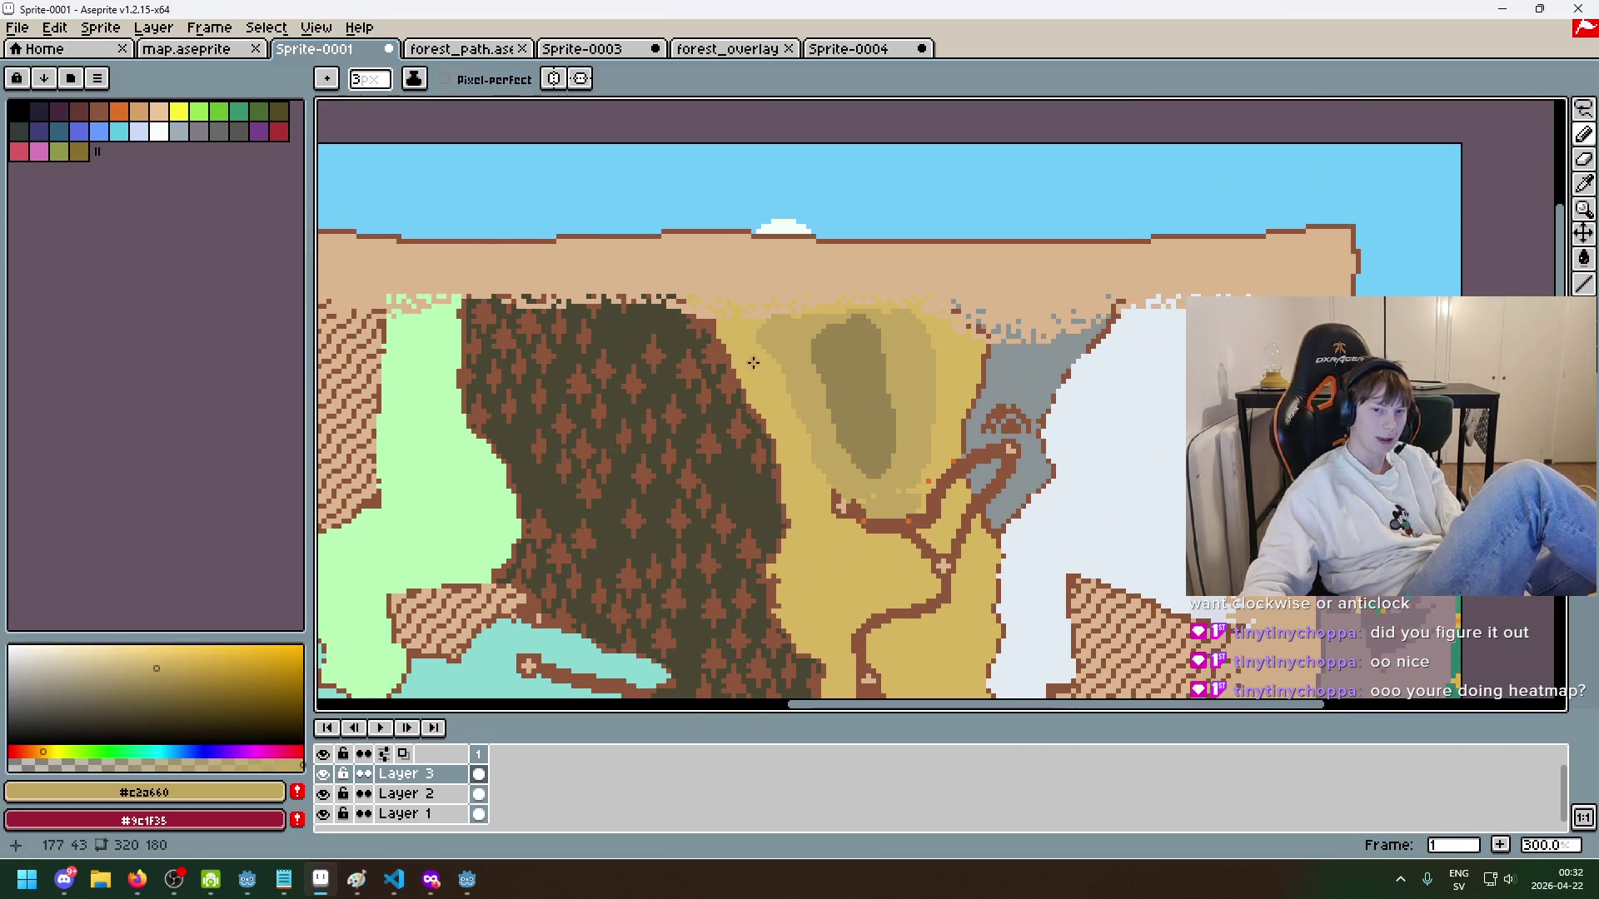
pyautogui.hotkey('ctrl', 'z')
pyautogui.hotkey('ctrl', 'z')
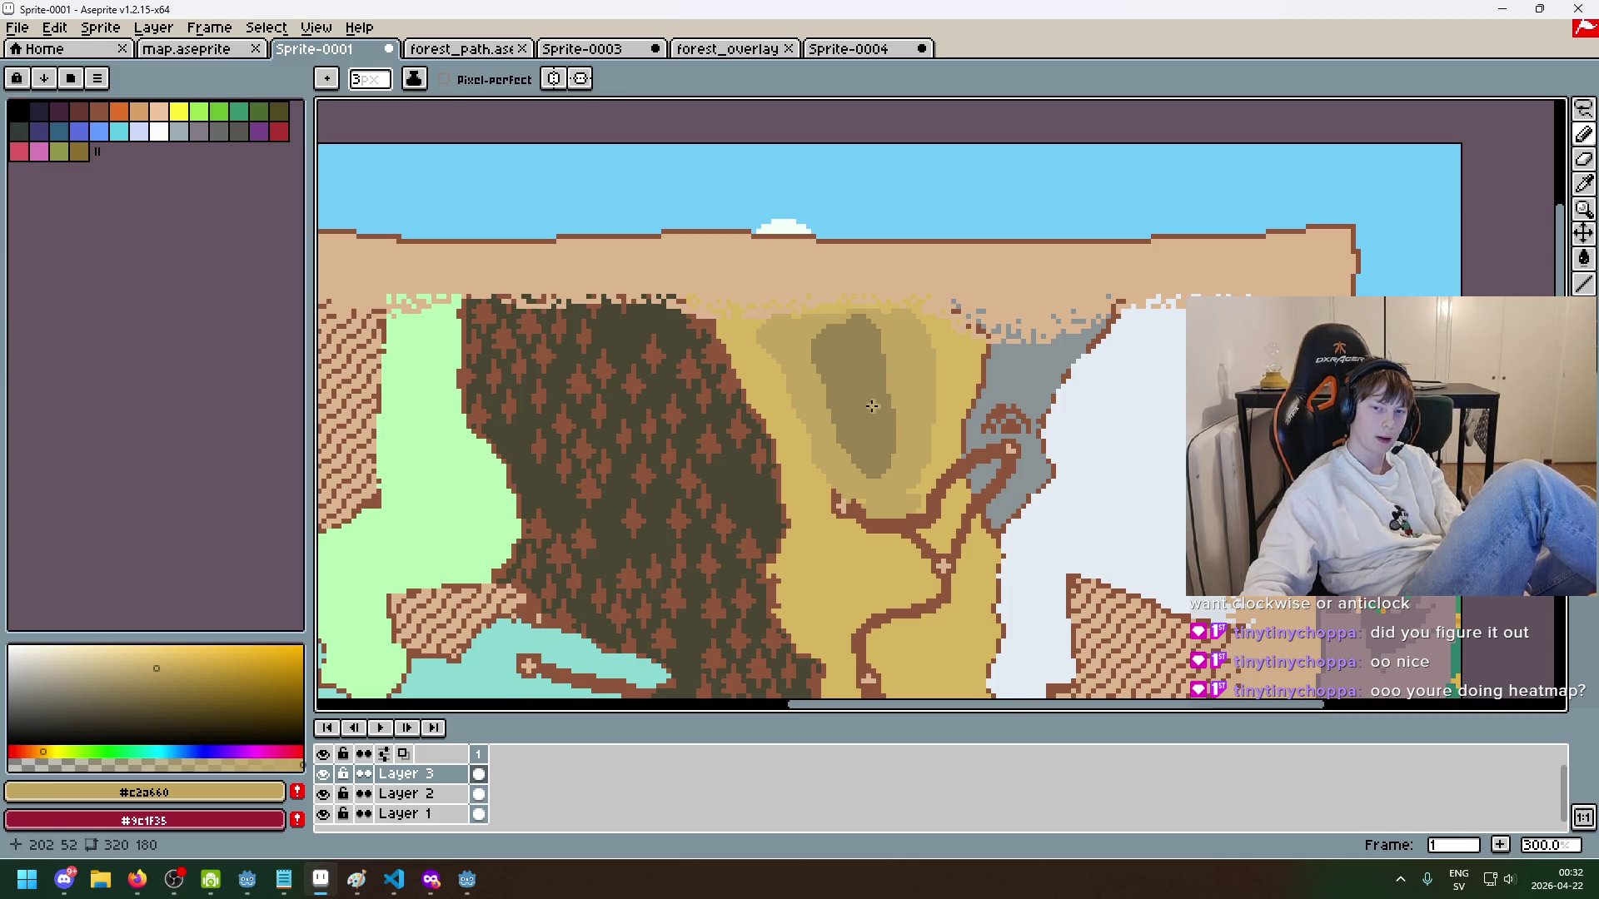
# - With a 6px pencil, paint a darker forest-green shadow band along the forest edge
pyautogui.press('+')
pyautogui.press('+')
pyautogui.press('+')
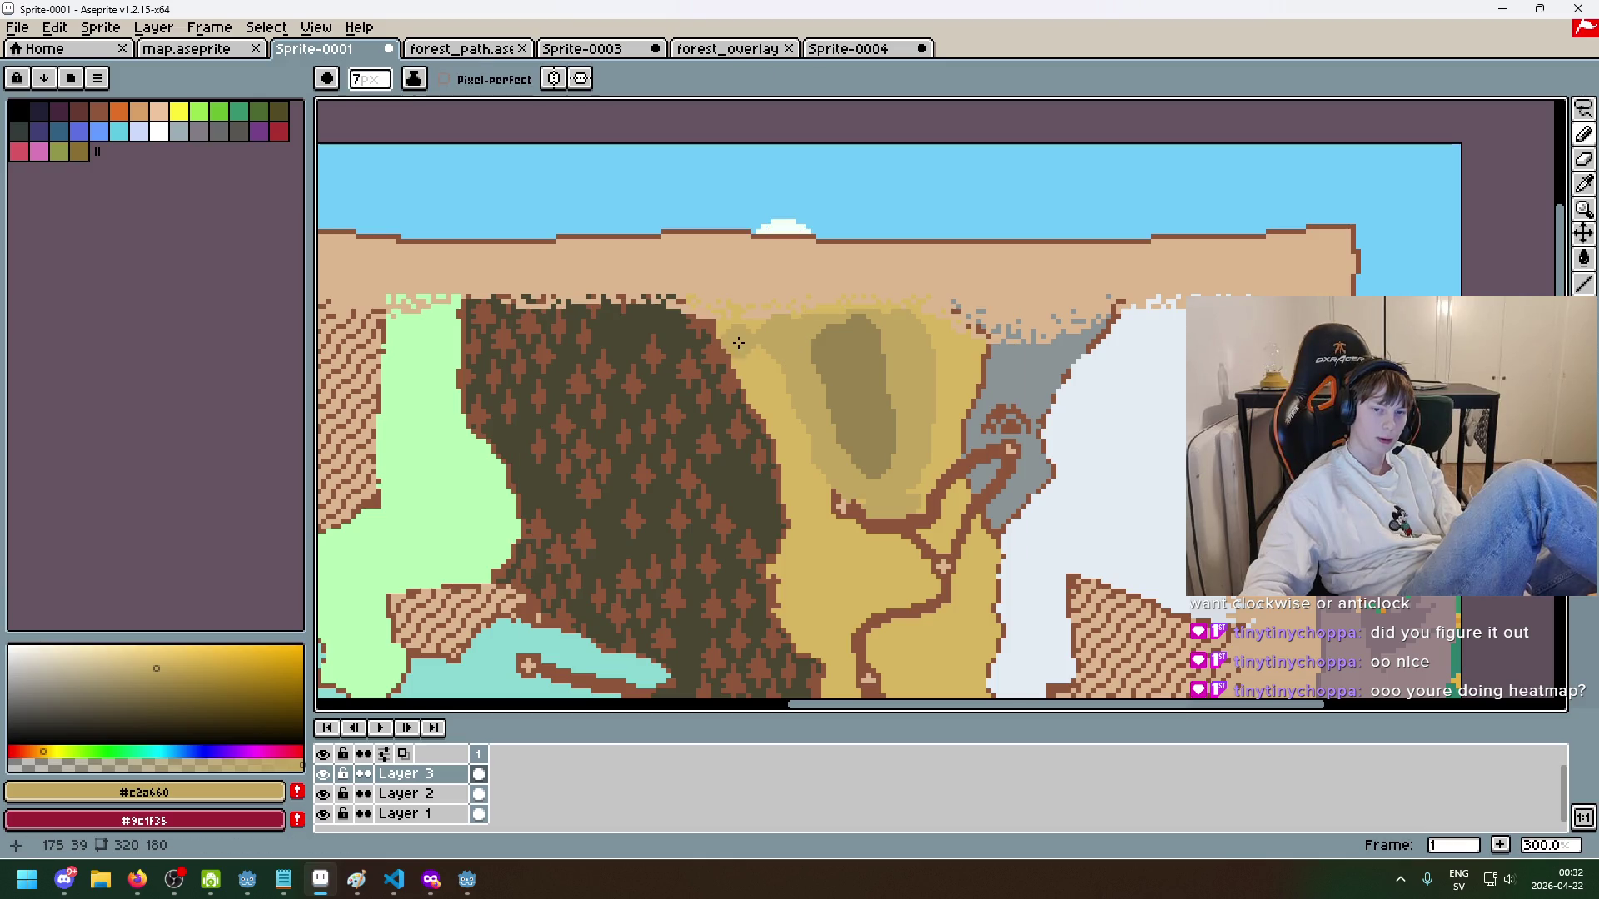
pyautogui.scroll(-1, 743, 349)
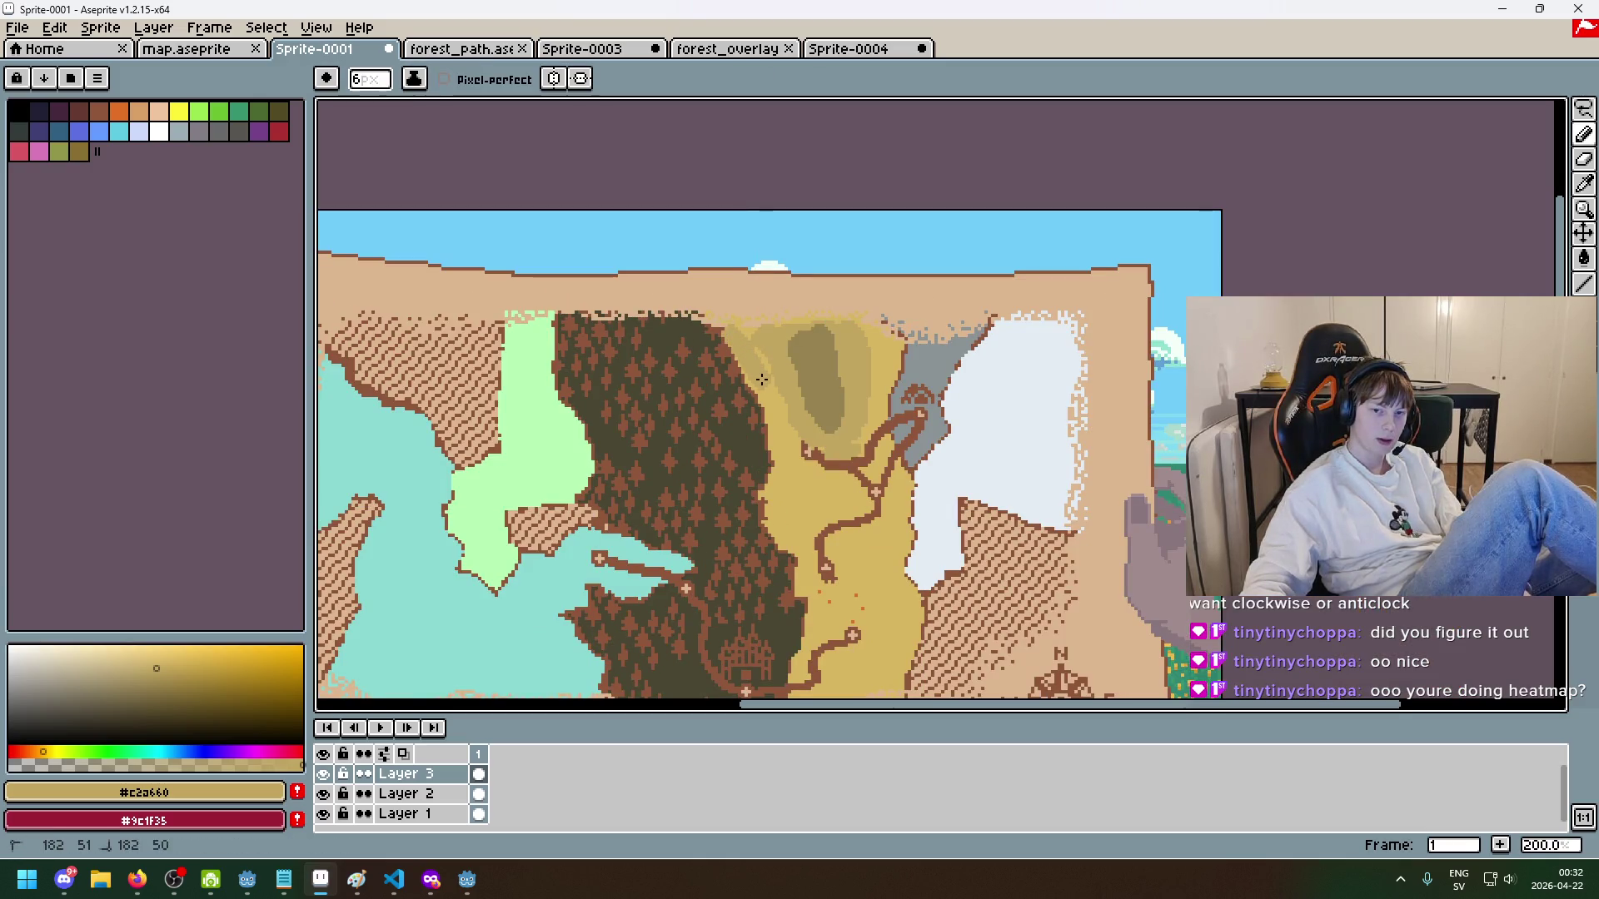
pyautogui.scroll(3, 756, 389)
pyautogui.keyDown('alt'); pyautogui.click(646, 411); pyautogui.keyUp('alt')
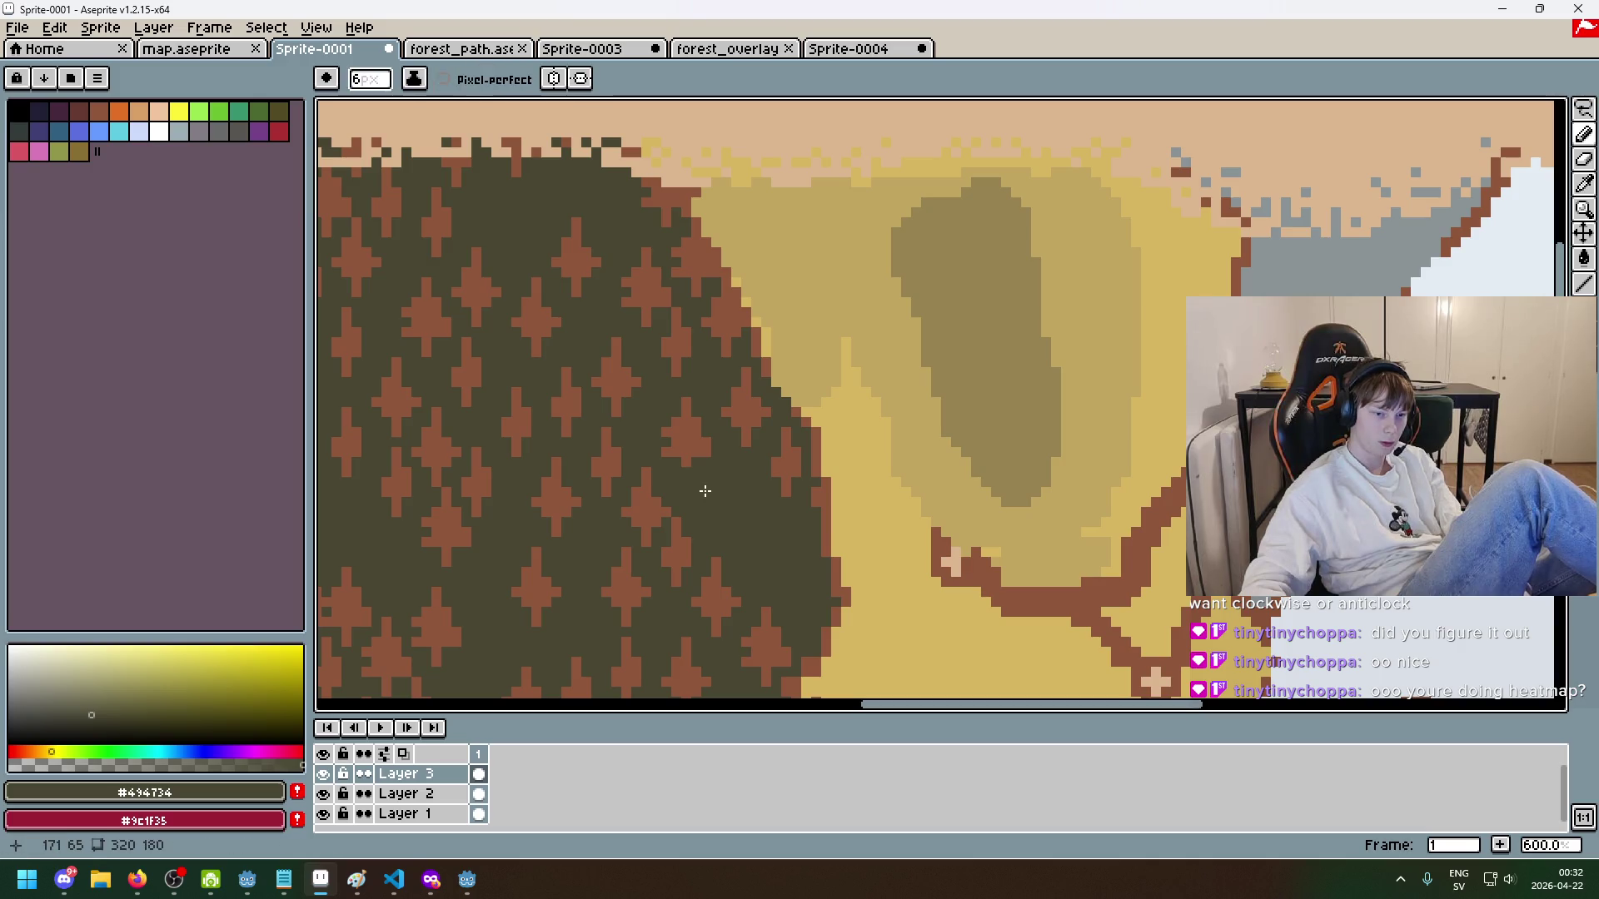
pyautogui.press('alt')
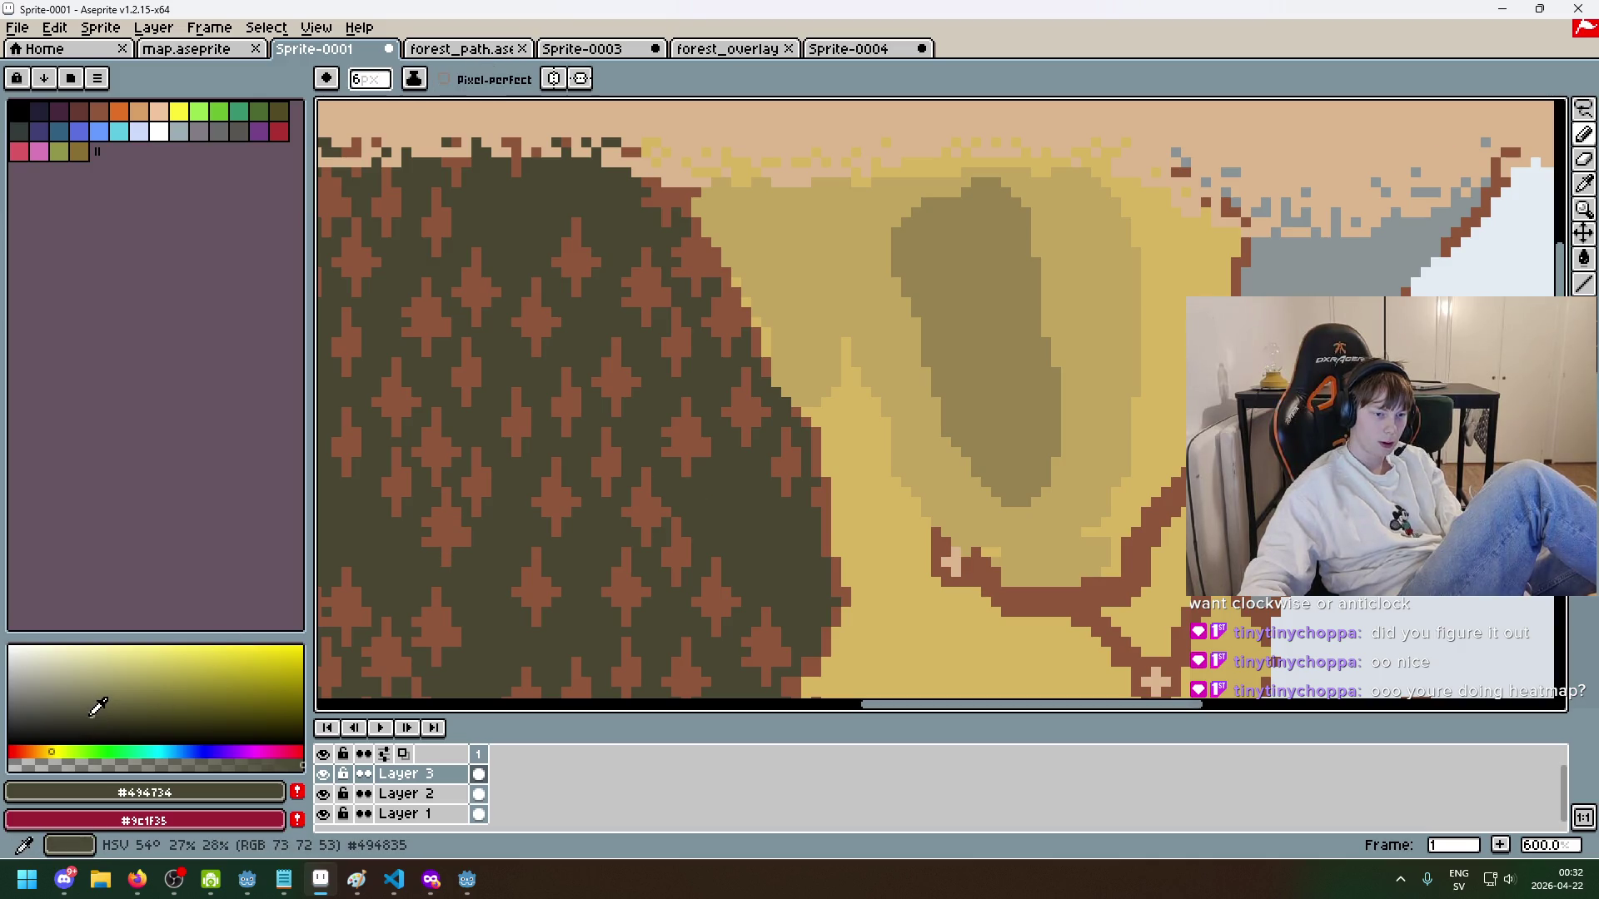
pyautogui.click(82, 723)
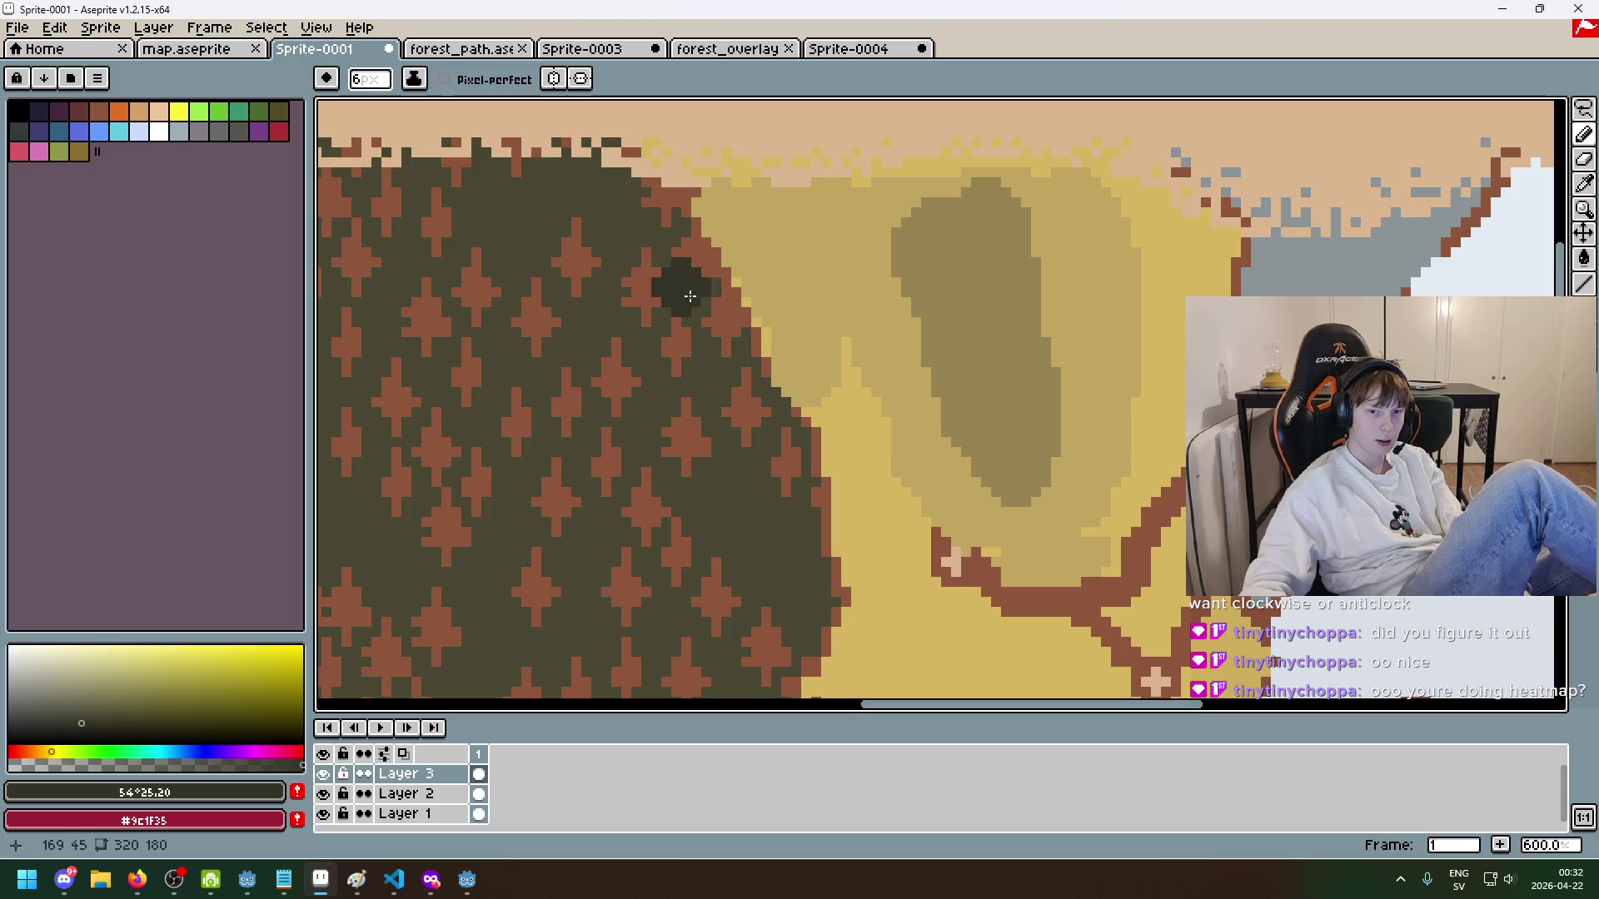
pyautogui.moveTo(654, 234)
pyautogui.mouseDown()
pyautogui.moveTo(723, 353)
pyautogui.moveTo(658, 226)
pyautogui.moveTo(588, 221)
pyautogui.moveTo(709, 260)
pyautogui.mouseUp()
# - Sample the olive shade and paint olive shading in the meadow beside the forest
pyautogui.scroll(-3, 716, 267)
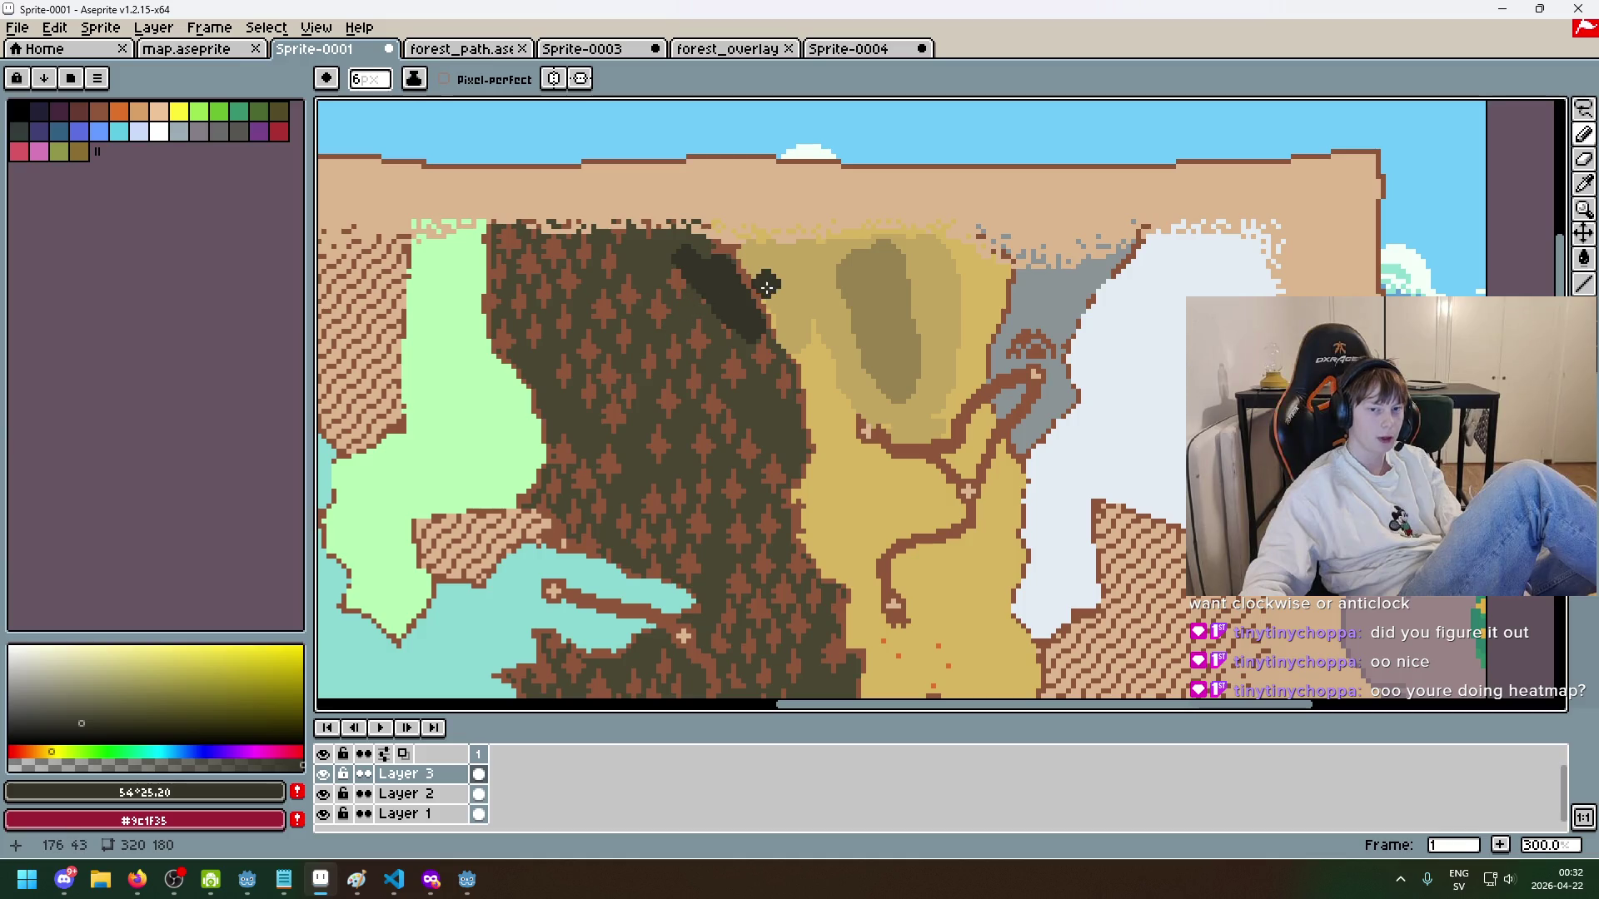
pyautogui.scroll(4, 725, 293)
pyautogui.scroll(-2, 814, 257)
pyautogui.scroll(1, 804, 357)
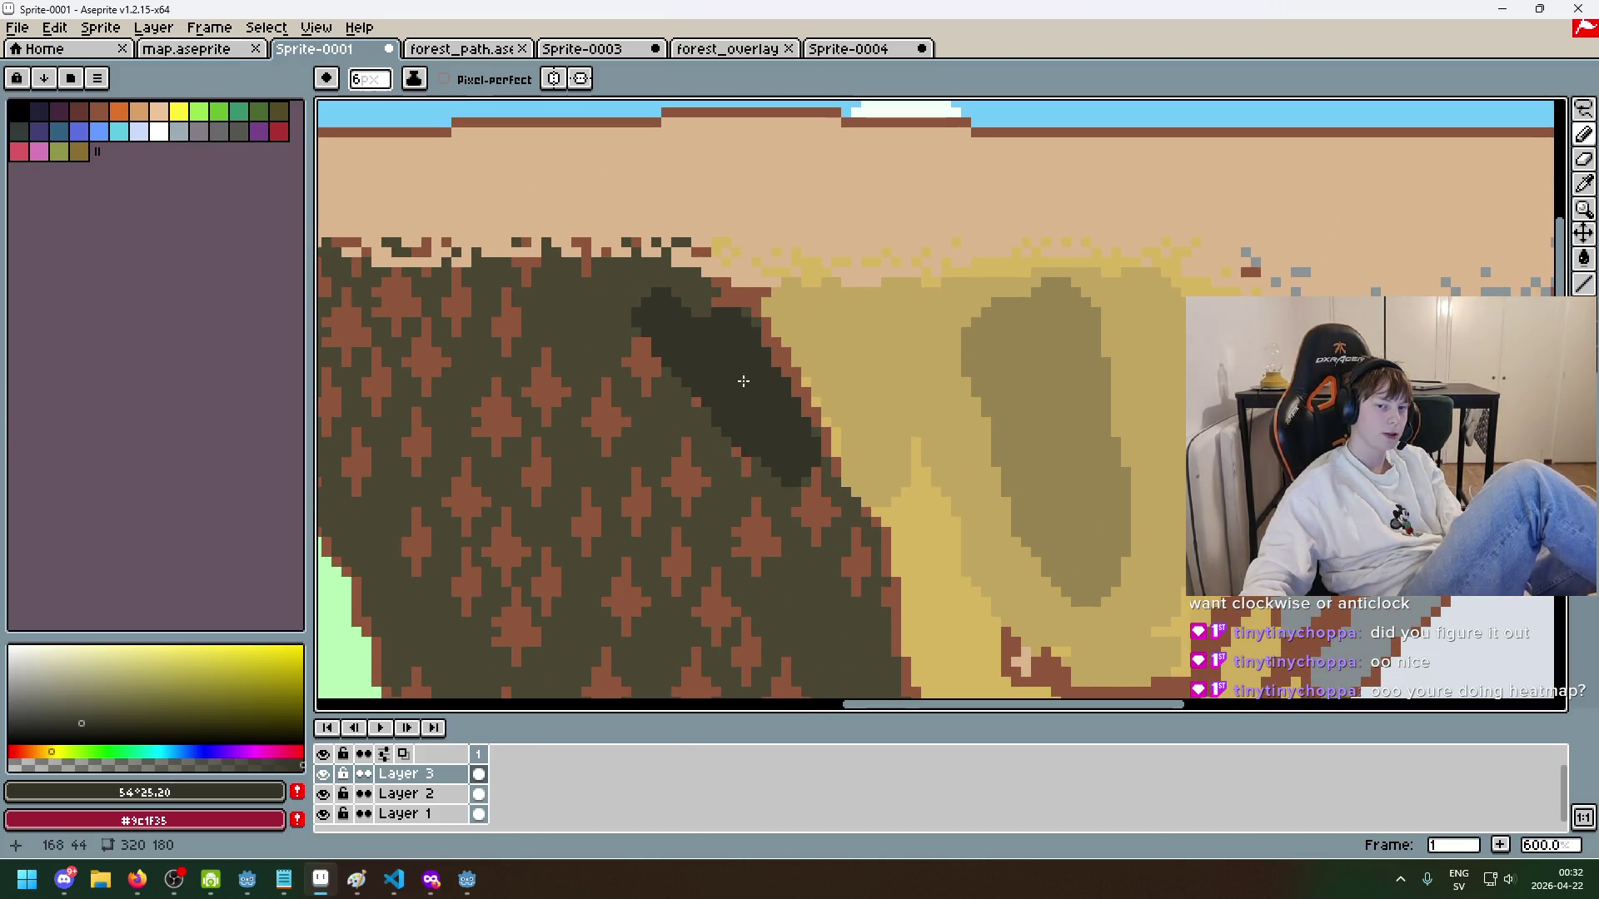
pyautogui.hotkey('ctrl', 'z')
pyautogui.moveTo(783, 325); pyautogui.dragTo(846, 400)
pyautogui.hotkey('ctrl', 'z')
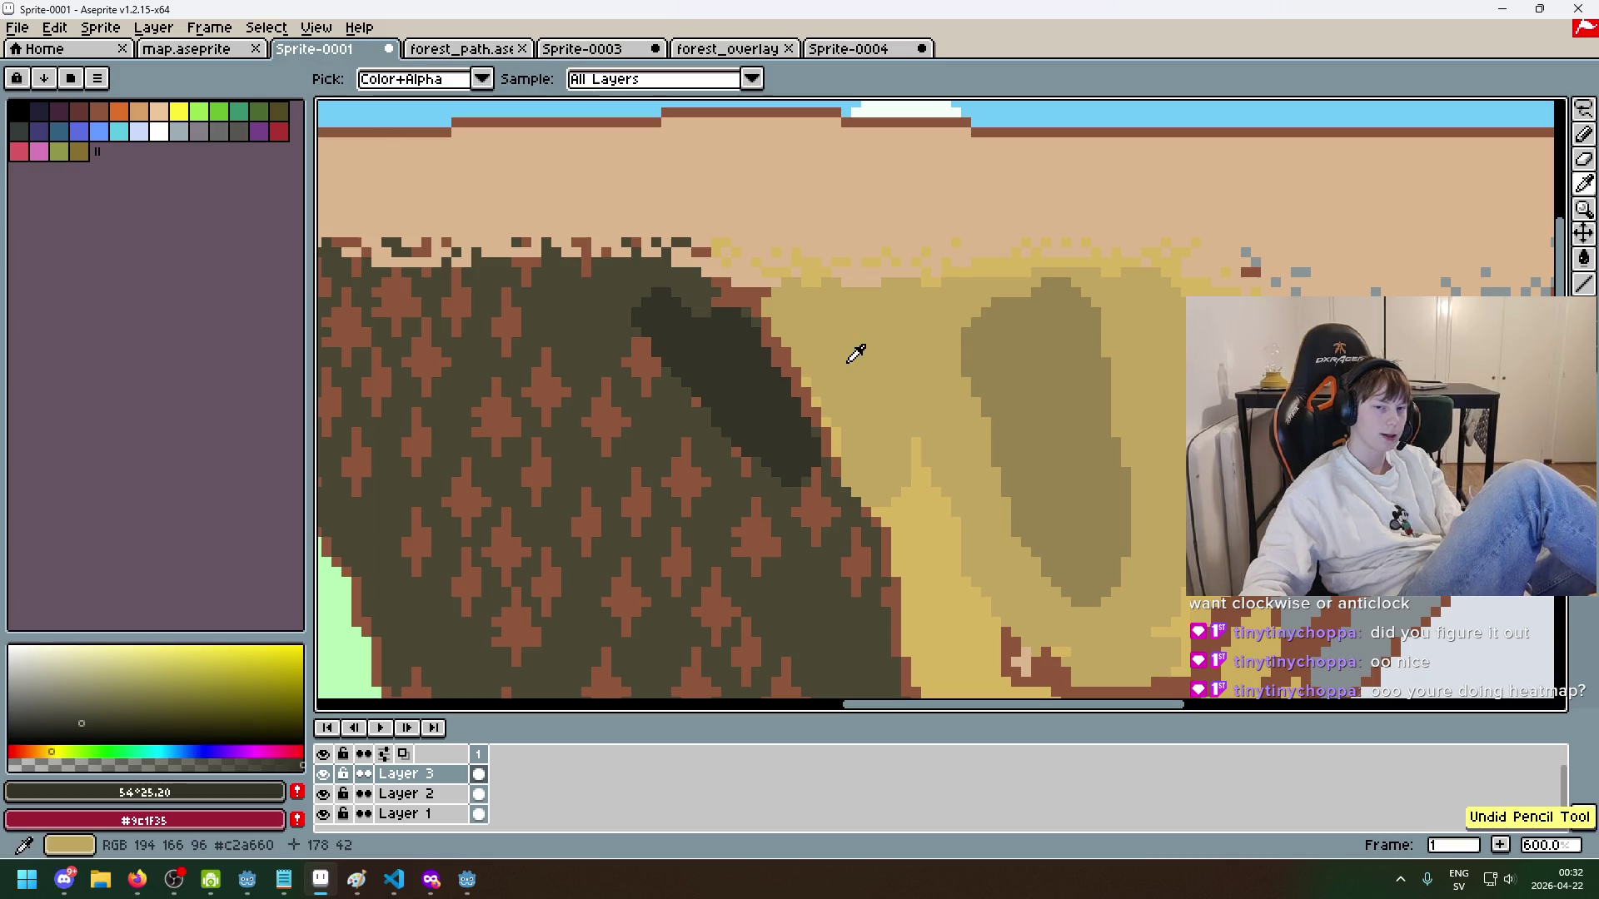
pyautogui.keyDown('alt'); pyautogui.click(856, 354); pyautogui.keyUp('alt')
pyautogui.click(1008, 379)
pyautogui.hotkey('ctrl', 'z')
pyautogui.keyDown('alt'); pyautogui.click(1008, 379); pyautogui.keyUp('alt')
pyautogui.moveTo(791, 321); pyautogui.dragTo(854, 416)
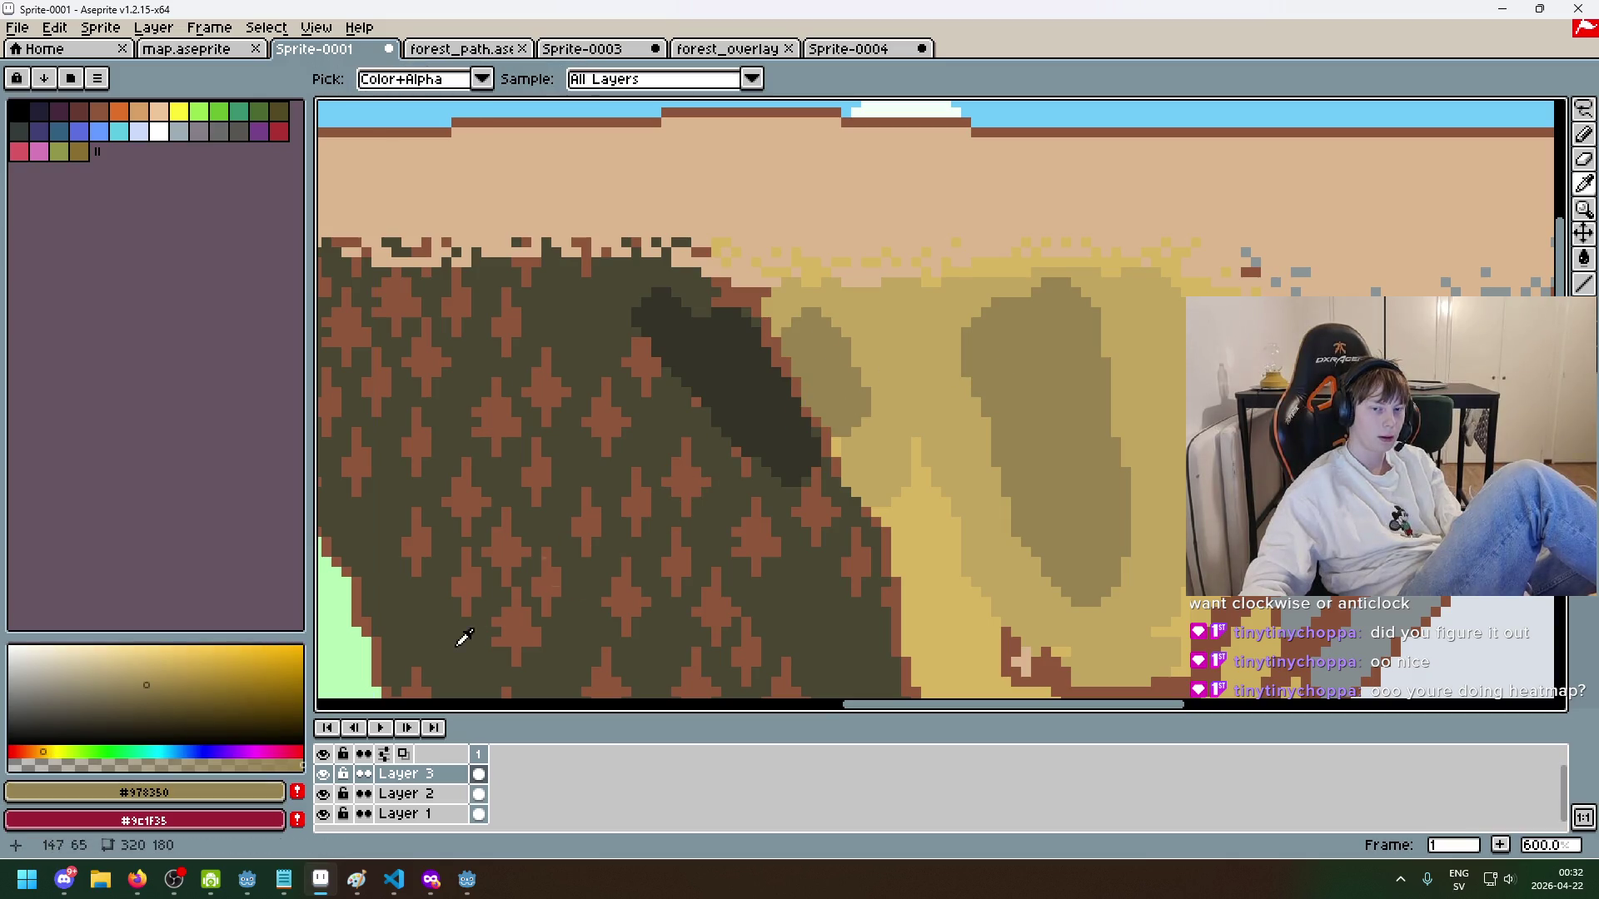
# - Deepen the shadow band with a very dark olive and blend olive over its top
pyautogui.keyDown('alt'); pyautogui.click(722, 420); pyautogui.keyUp('alt')
pyautogui.click(74, 730)
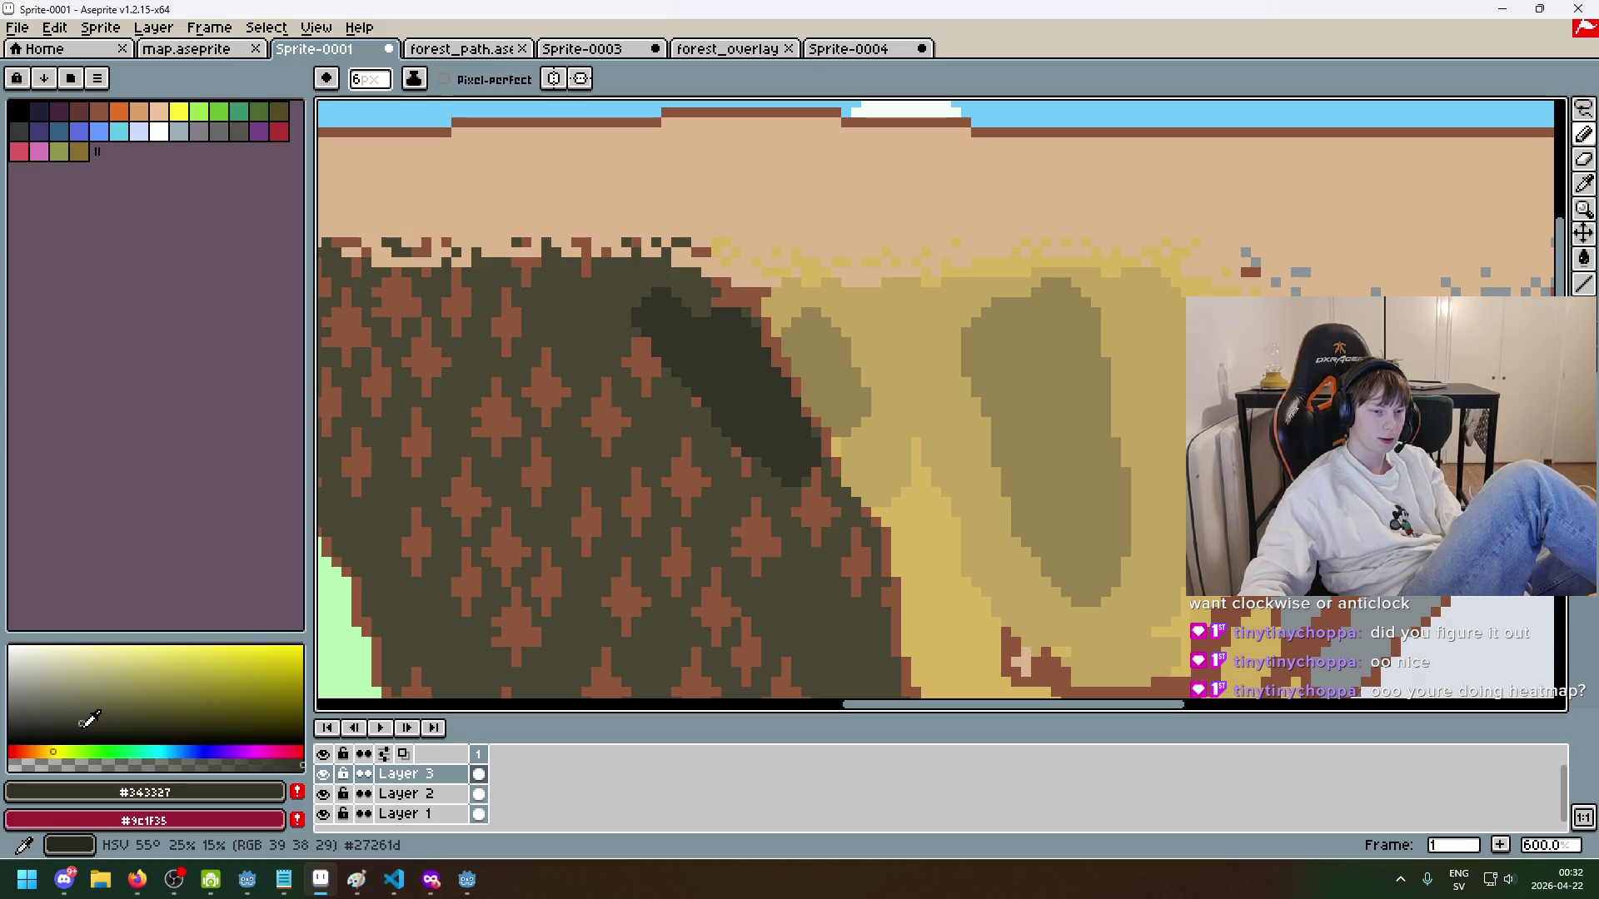
pyautogui.click(414, 518)
pyautogui.moveTo(746, 337)
pyautogui.mouseDown()
pyautogui.moveTo(783, 388)
pyautogui.moveTo(783, 336)
pyautogui.mouseUp()
pyautogui.keyDown('alt'); pyautogui.click(816, 357); pyautogui.keyUp('alt')
pyautogui.scroll(-3, 834, 388)
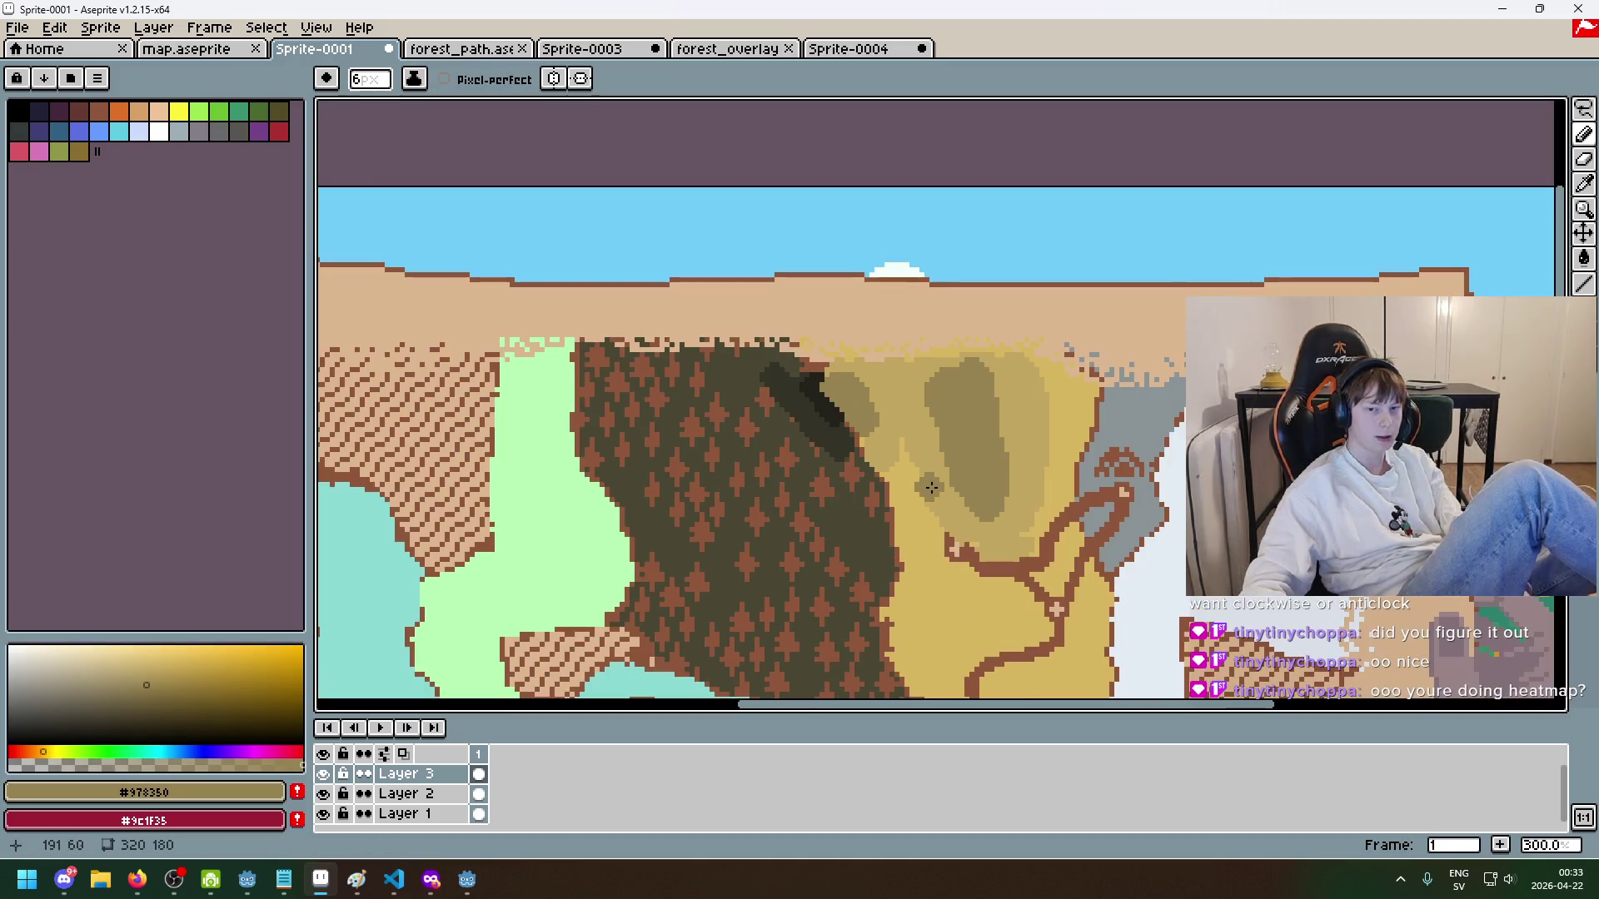
pyautogui.scroll(-1, 934, 503)
pyautogui.scroll(-2, 933, 503)
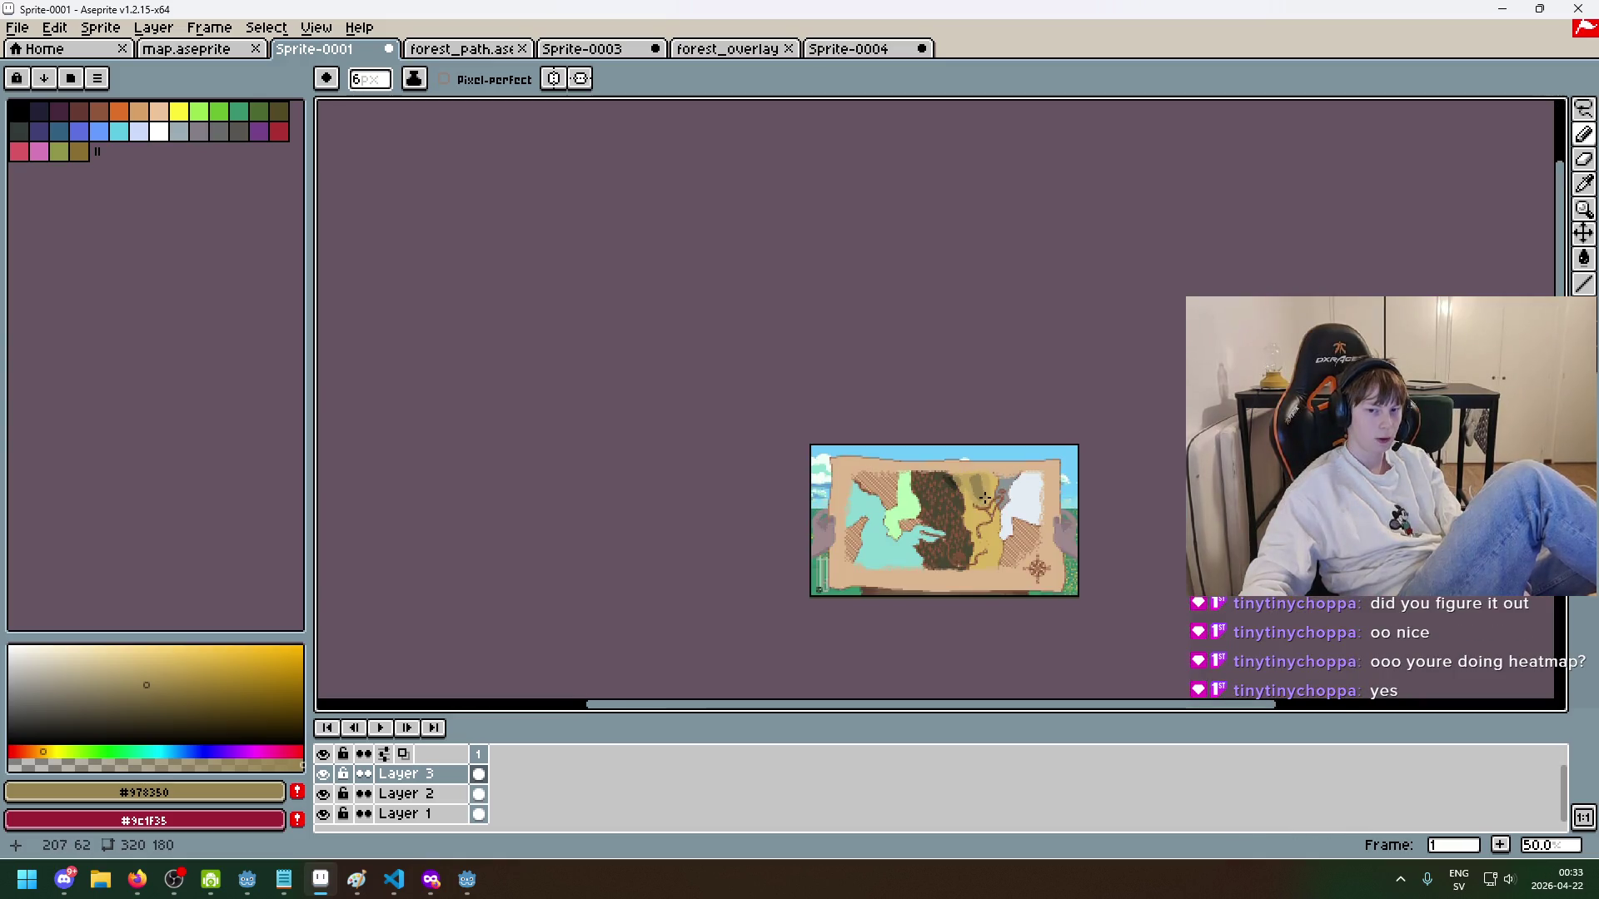
pyautogui.scroll(3, 916, 510)
pyautogui.scroll(2, 1058, 508)
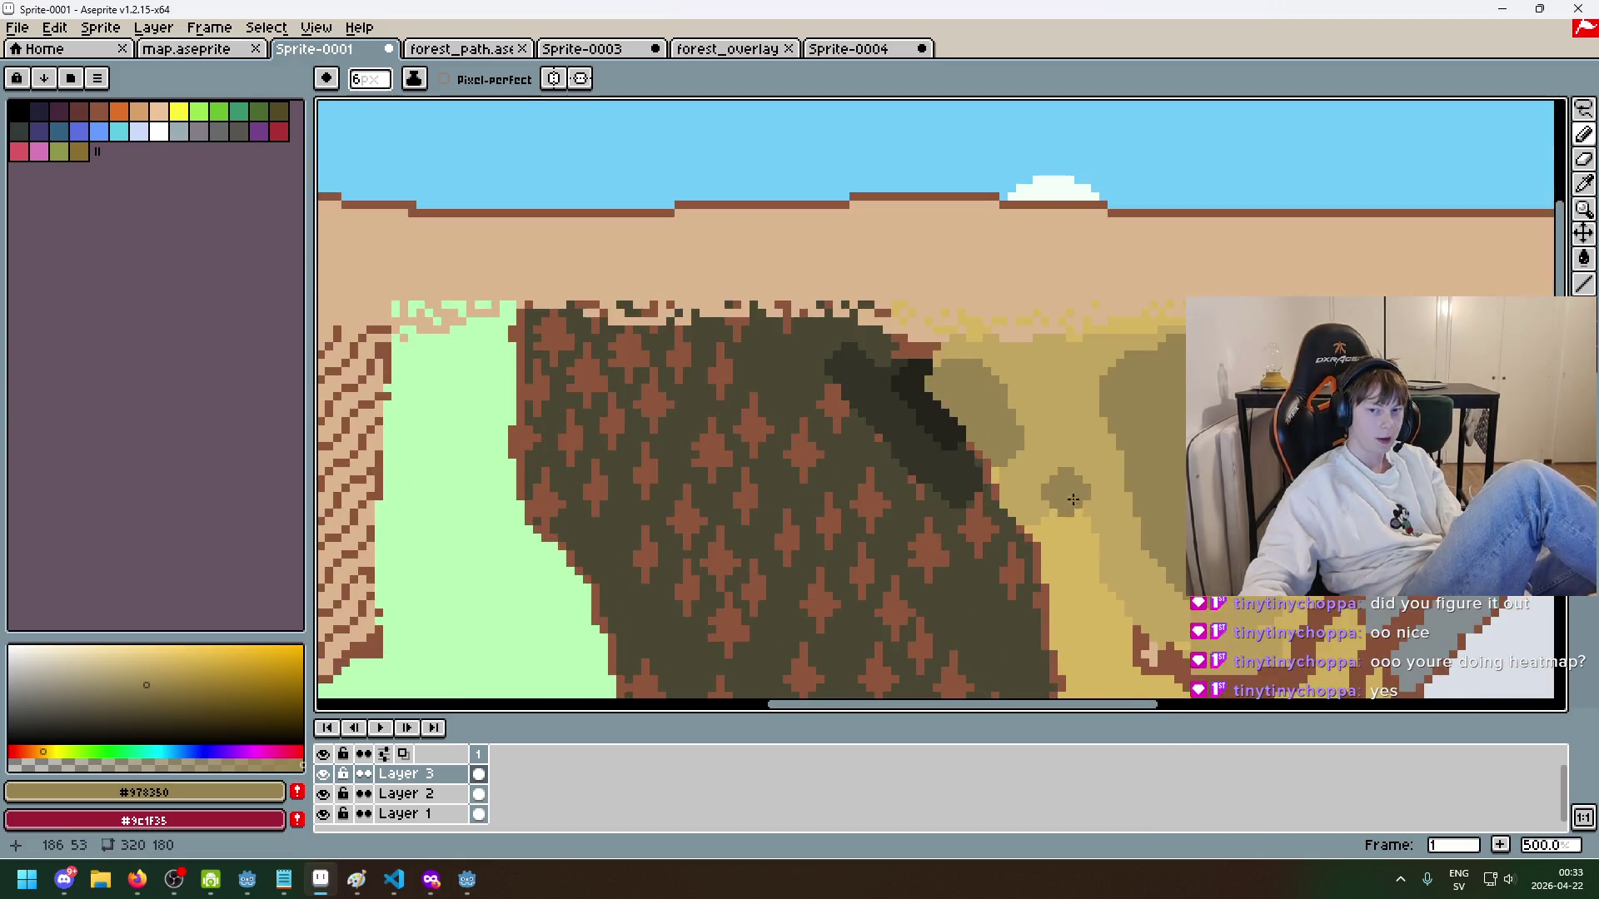
pyautogui.scroll(-3, 781, 375)
pyautogui.moveTo(781, 375); pyautogui.dragTo(794, 378)
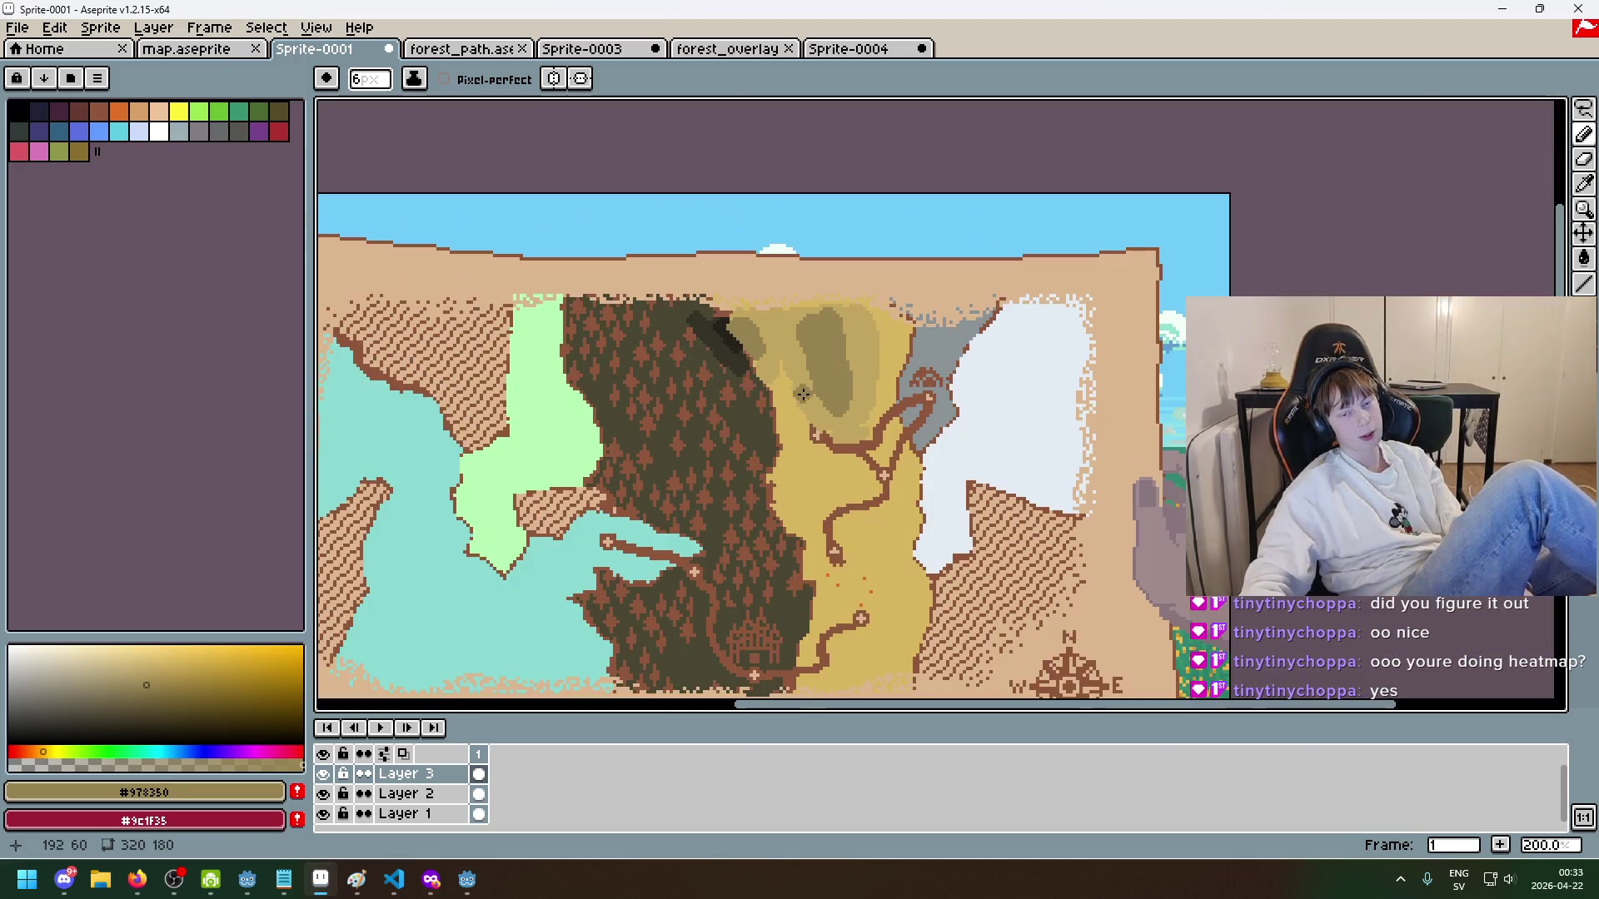
pyautogui.scroll(-1, 837, 336)
pyautogui.scroll(2, 1020, 352)
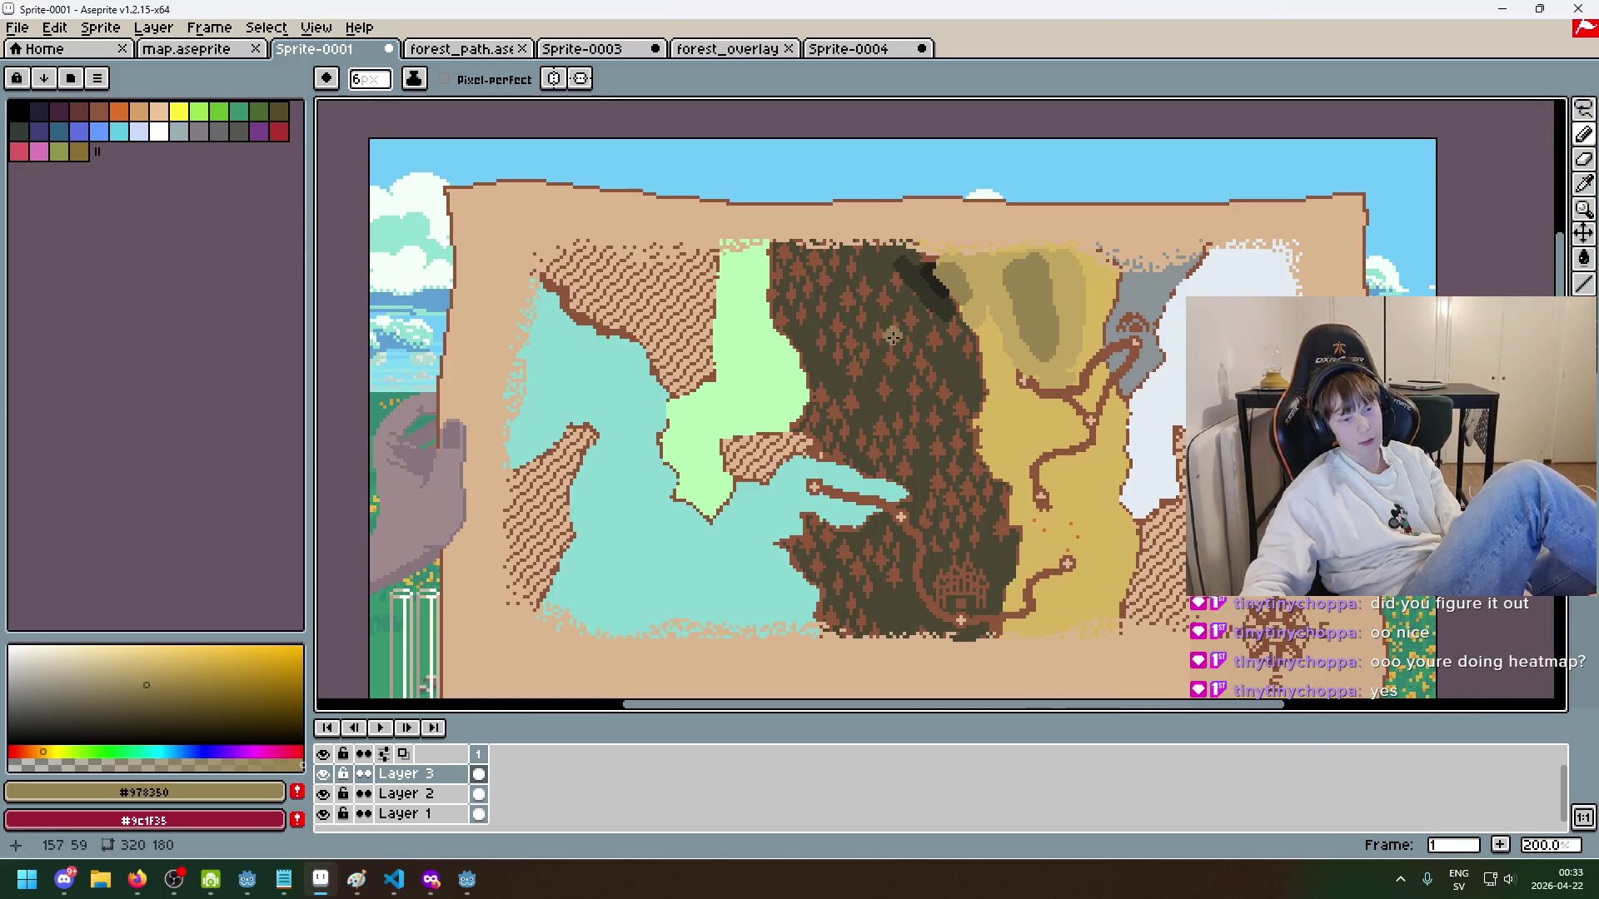
pyautogui.moveTo(991, 337); pyautogui.dragTo(929, 354)
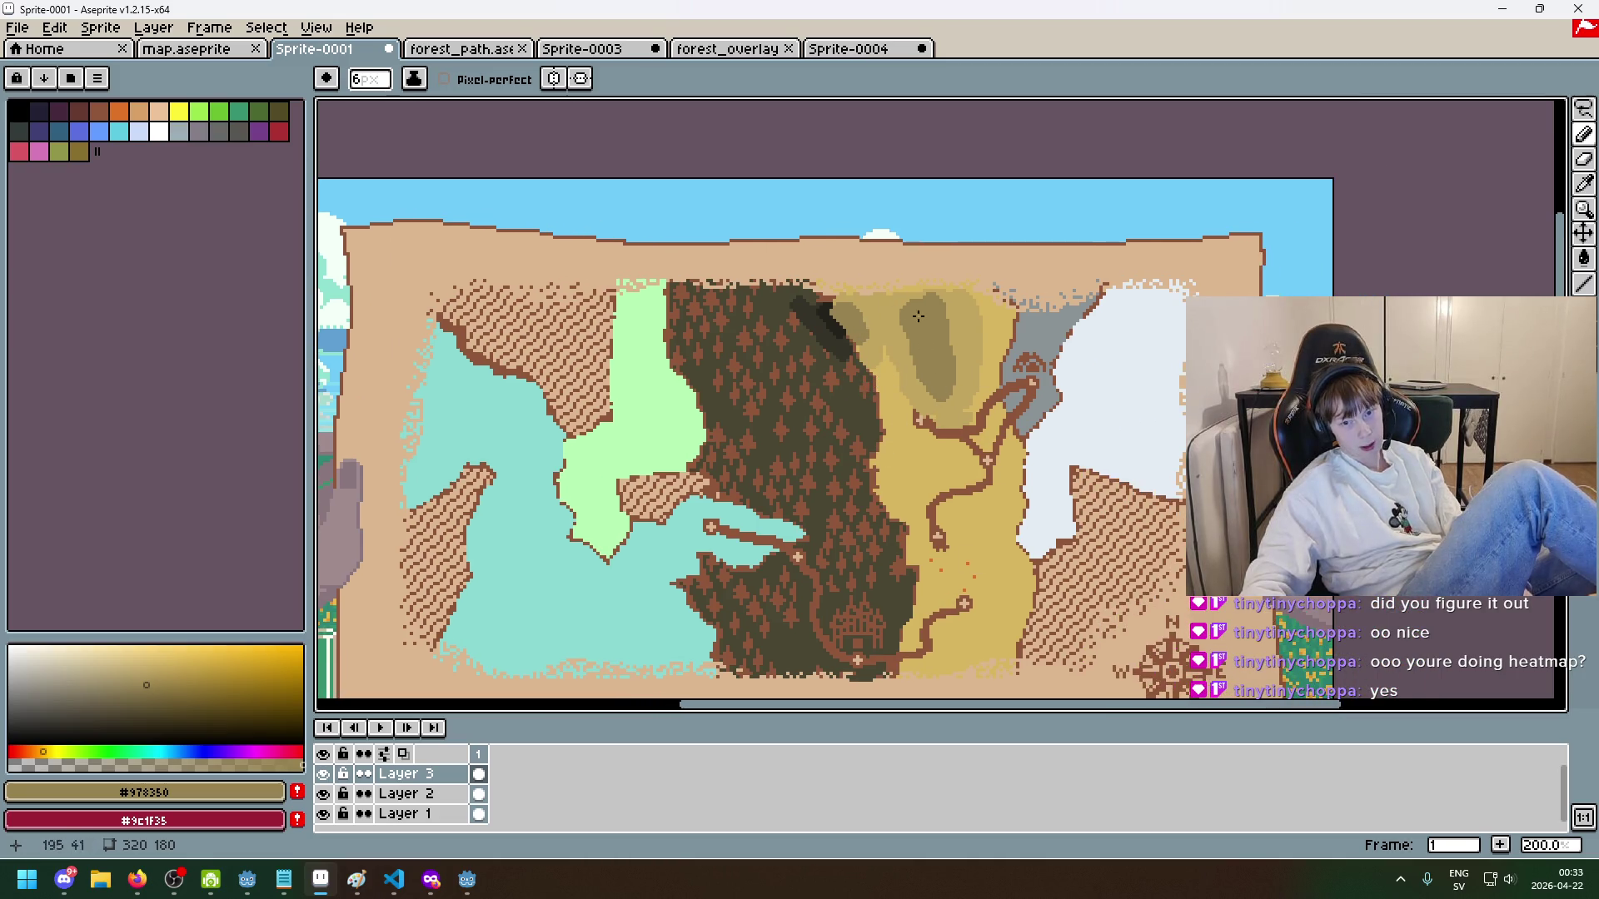
pyautogui.scroll(-1, 884, 339)
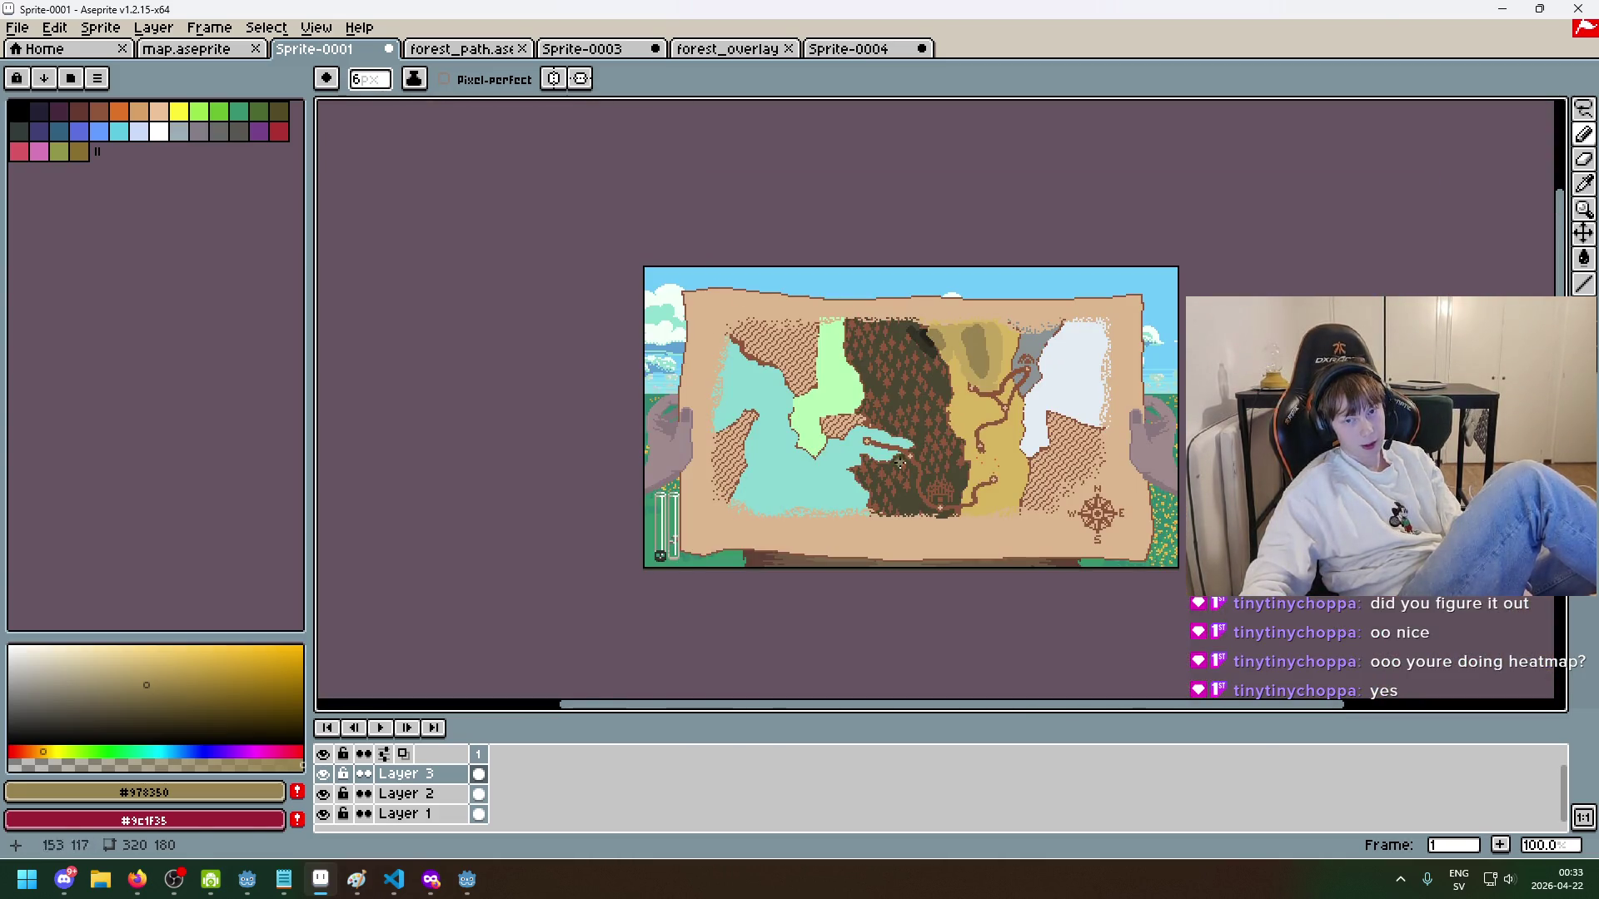
pyautogui.scroll(4, 889, 401)
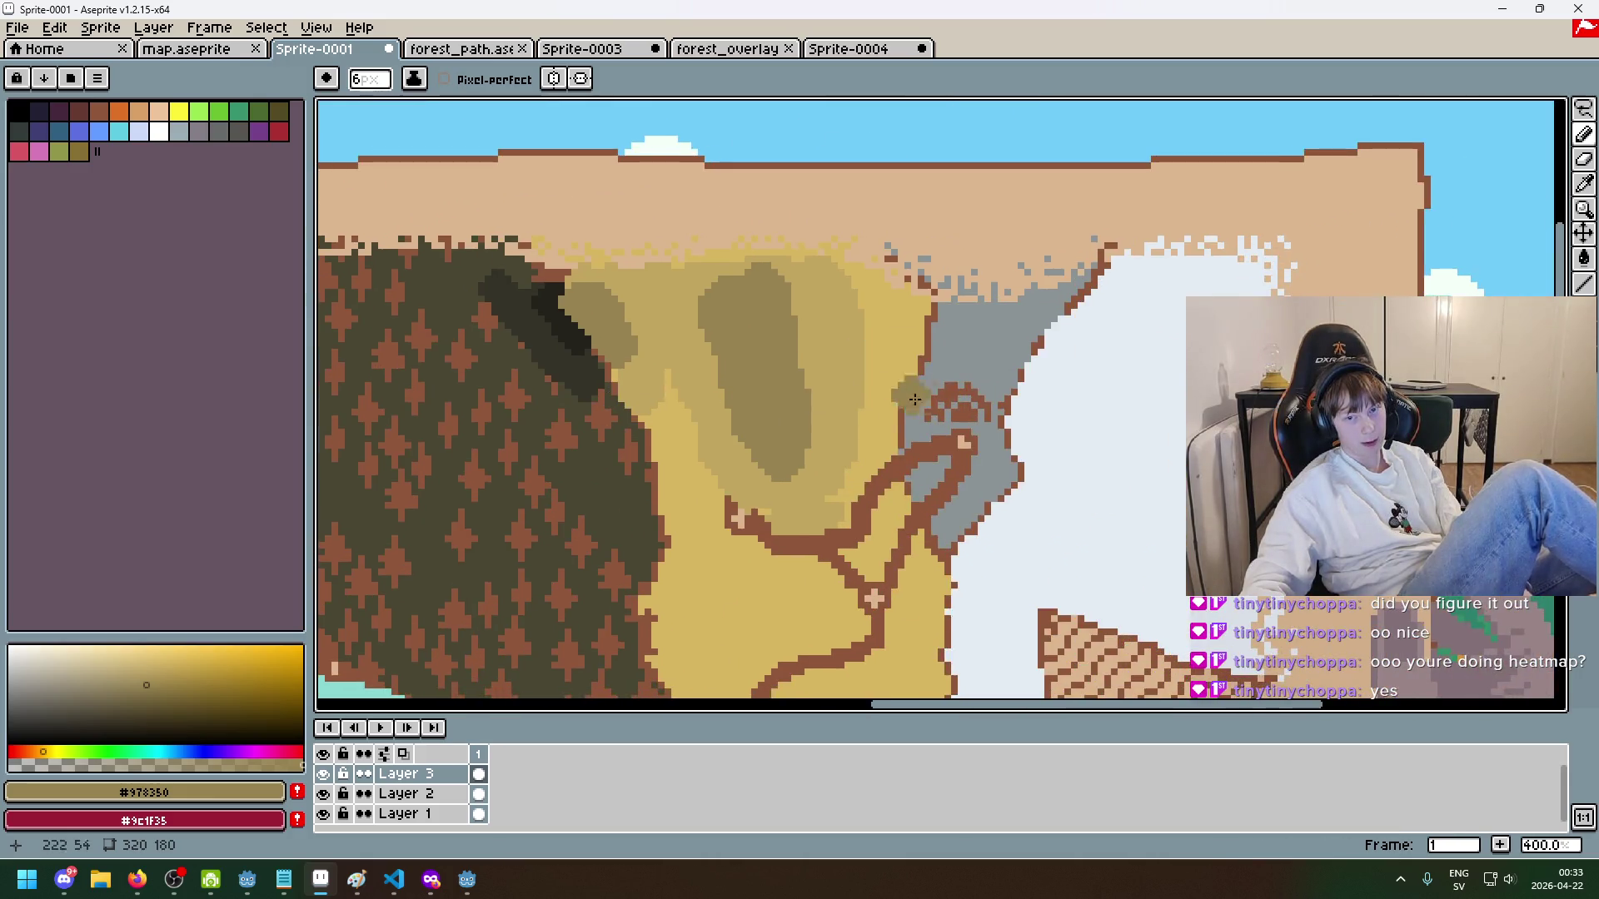
pyautogui.scroll(1, 881, 328)
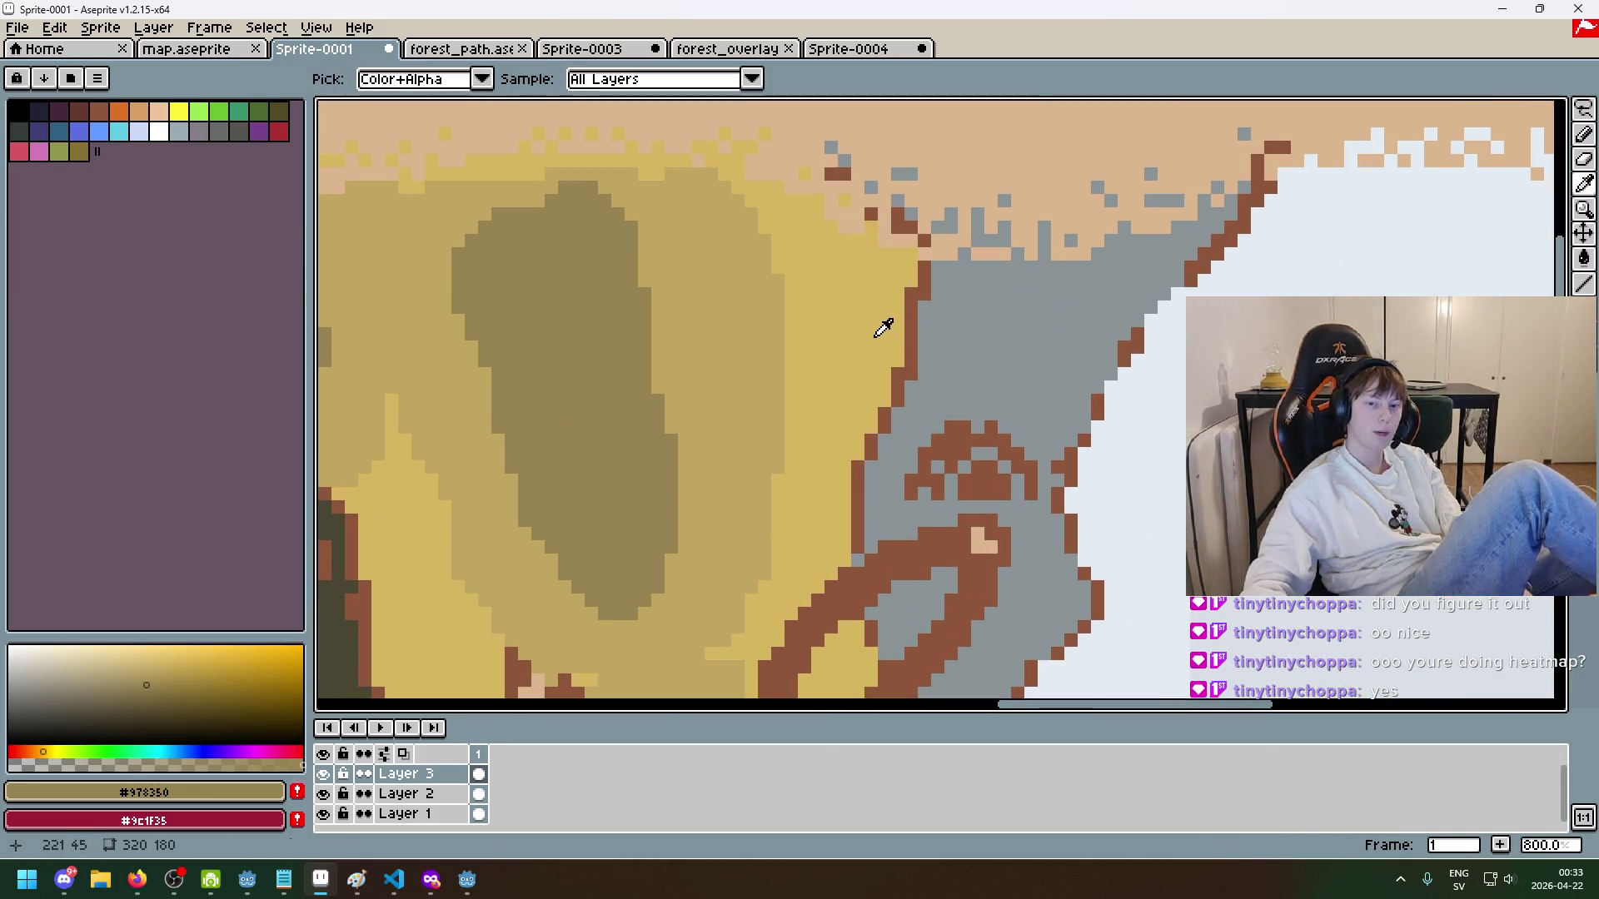
pyautogui.keyDown('alt'); pyautogui.click(727, 343); pyautogui.keyUp('alt')
pyautogui.keyDown('alt'); pyautogui.click(641, 349); pyautogui.keyUp('alt')
pyautogui.click(997, 340)
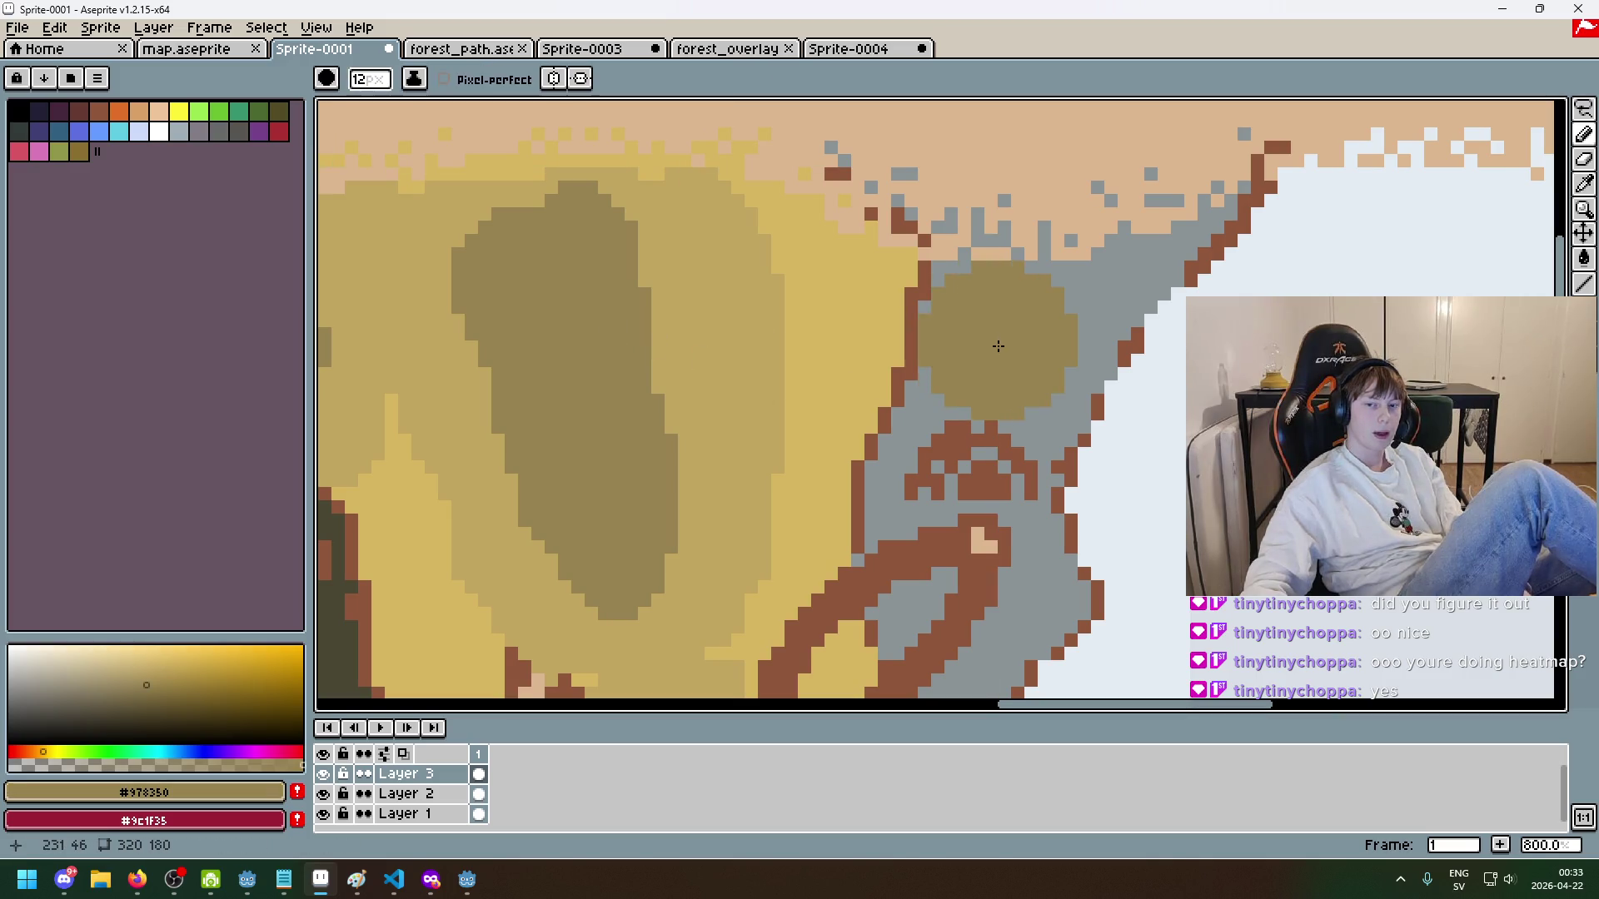
pyautogui.hotkey('ctrl', 'z')
pyautogui.press('-')
pyautogui.press('-')
pyautogui.press('-')
pyautogui.click(866, 337)
pyautogui.moveTo(888, 328)
pyautogui.mouseDown()
pyautogui.moveTo(884, 287)
pyautogui.moveTo(874, 408)
pyautogui.moveTo(850, 420)
pyautogui.mouseUp()
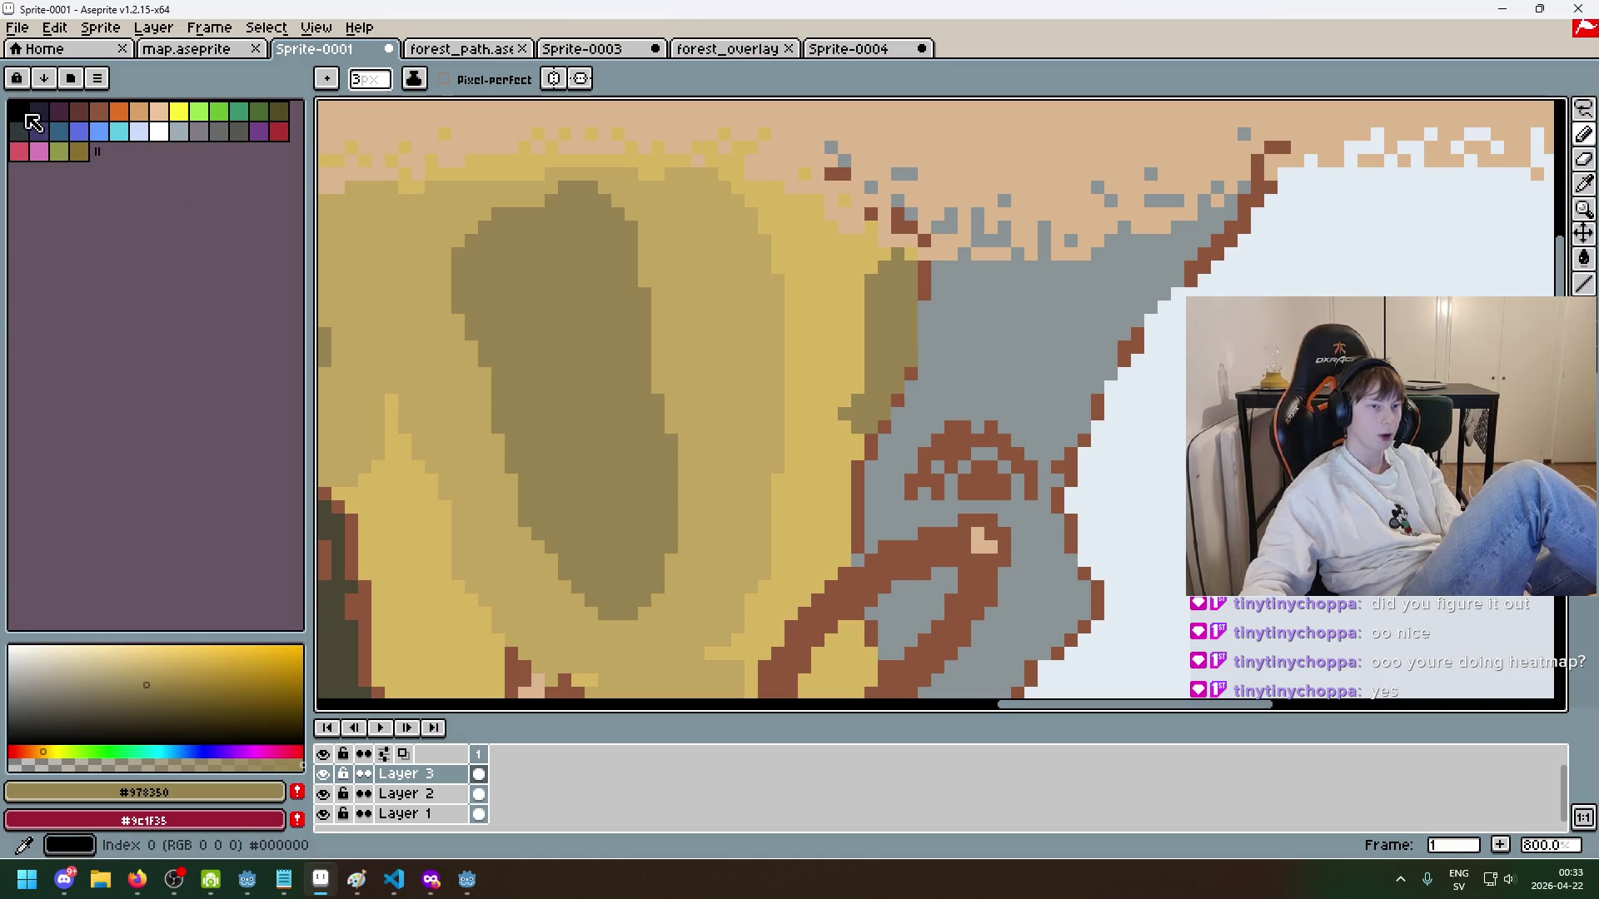
pyautogui.click(159, 111)
pyautogui.click(16, 109)
pyautogui.moveTo(966, 271); pyautogui.dragTo(941, 408)
pyautogui.click(1010, 349)
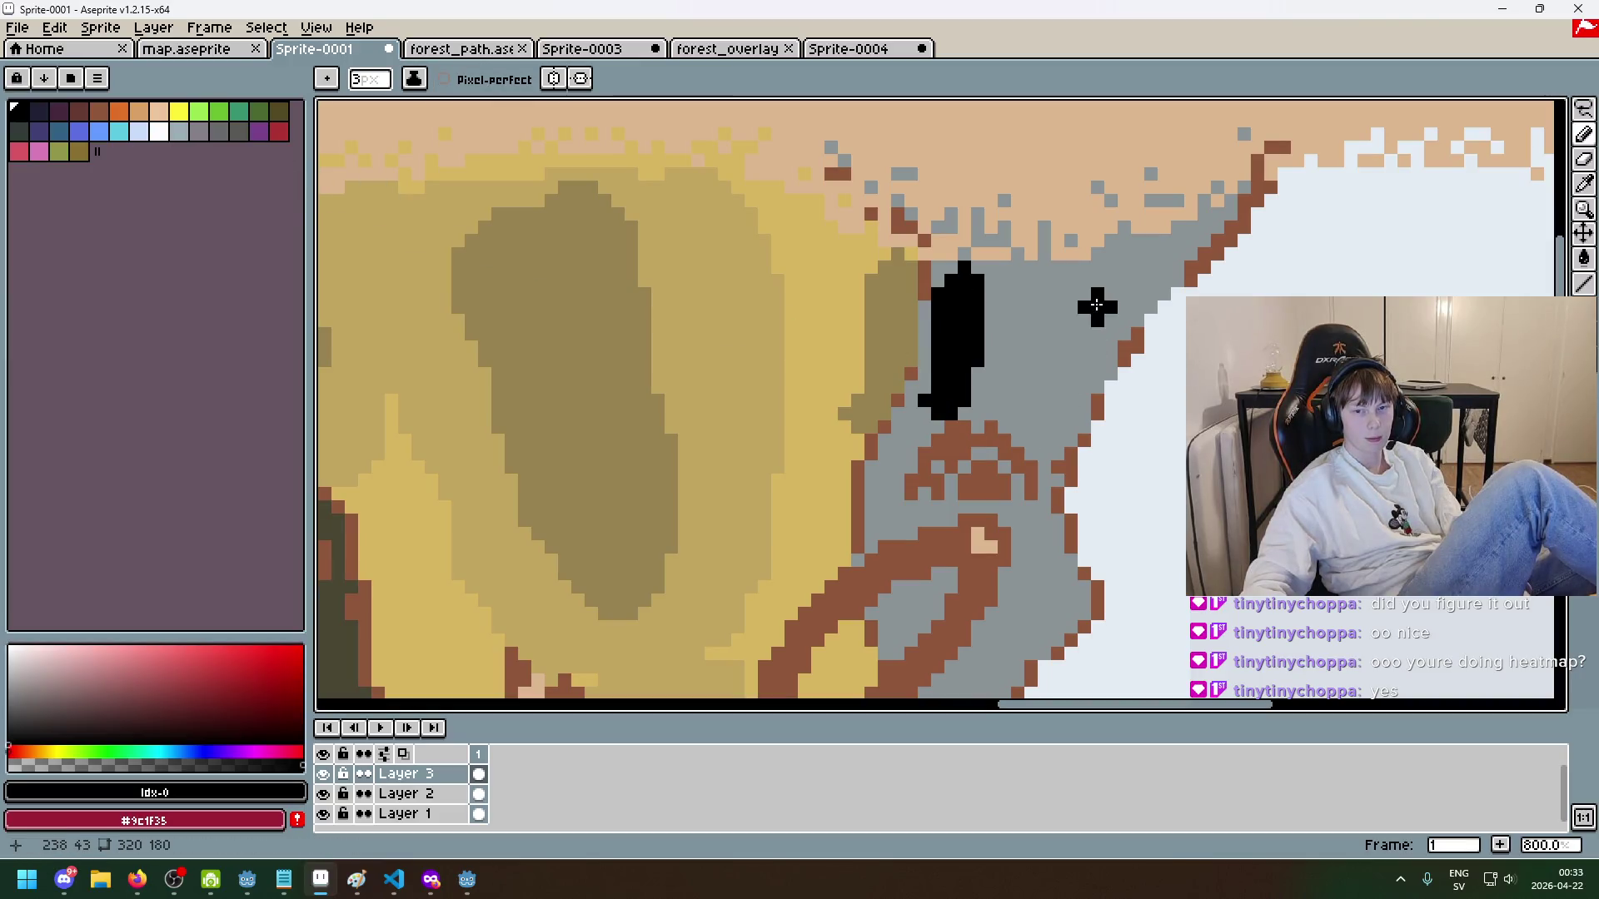
pyautogui.moveTo(1096, 295); pyautogui.dragTo(1066, 413)
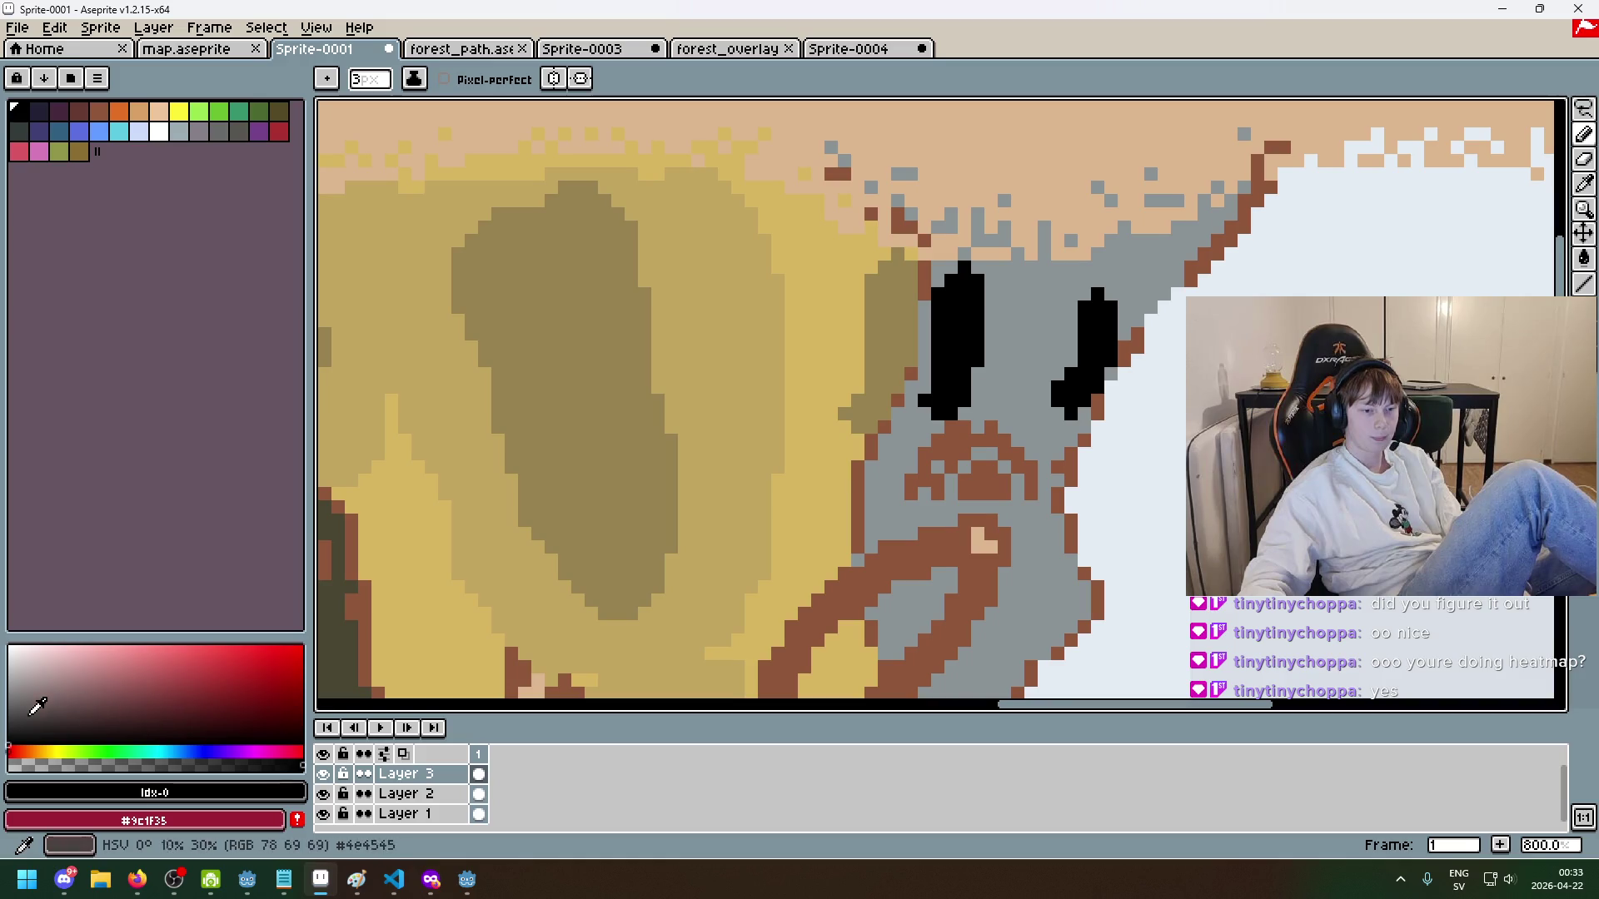
pyautogui.click(20, 712)
pyautogui.moveTo(1010, 310); pyautogui.dragTo(991, 401)
pyautogui.click(1072, 321)
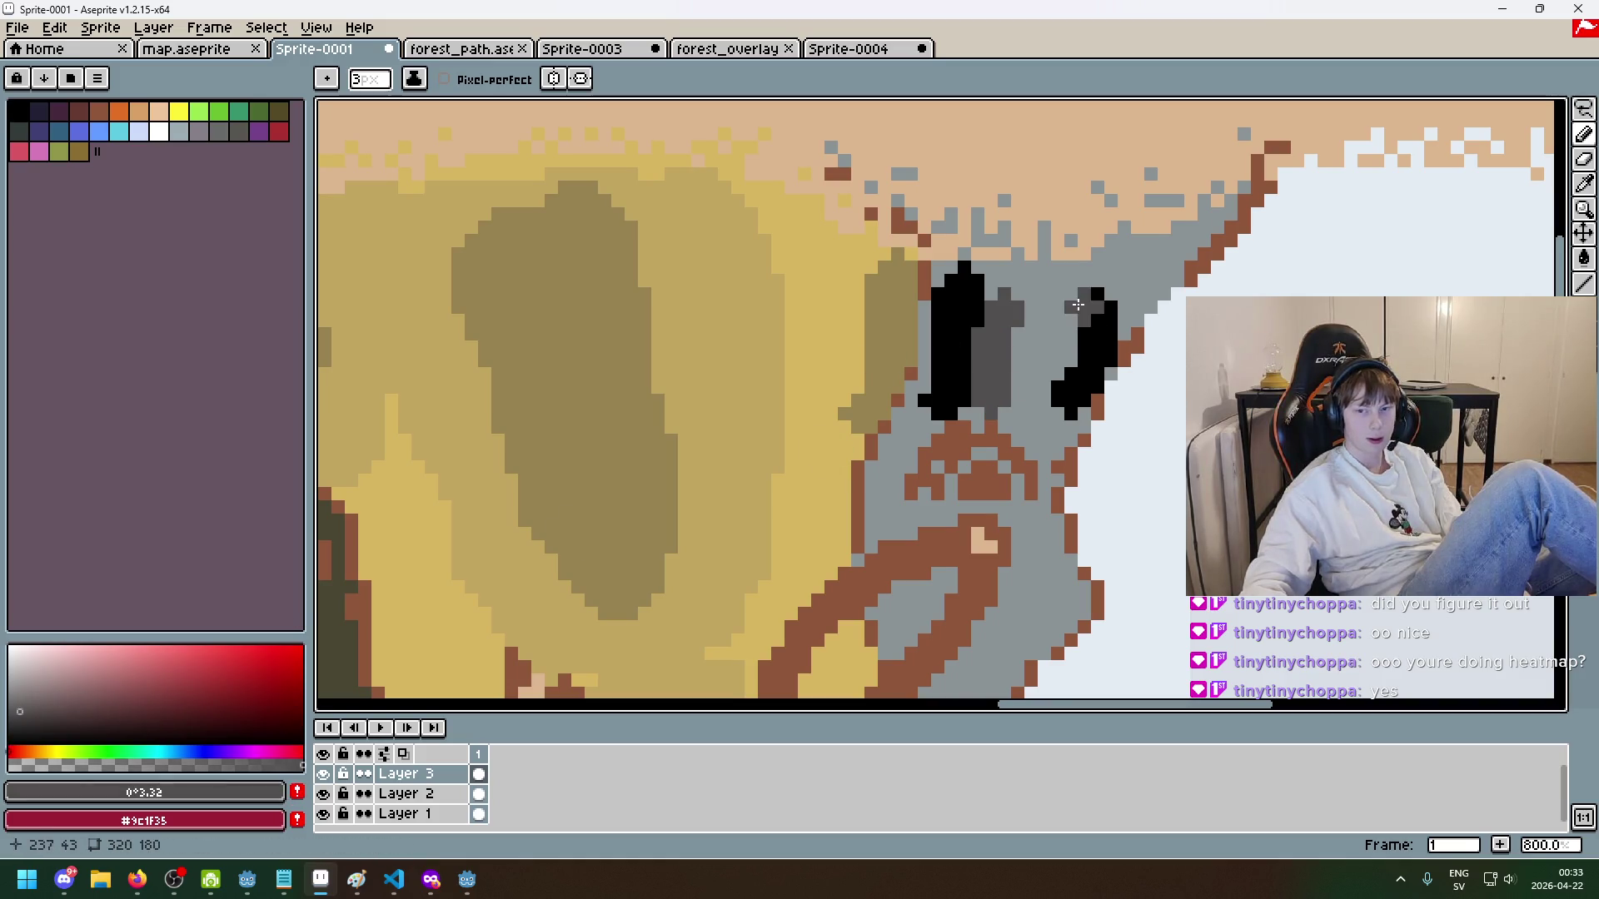
pyautogui.scroll(-6, 1099, 458)
pyautogui.scroll(3, 1116, 462)
pyautogui.scroll(-3, 1074, 484)
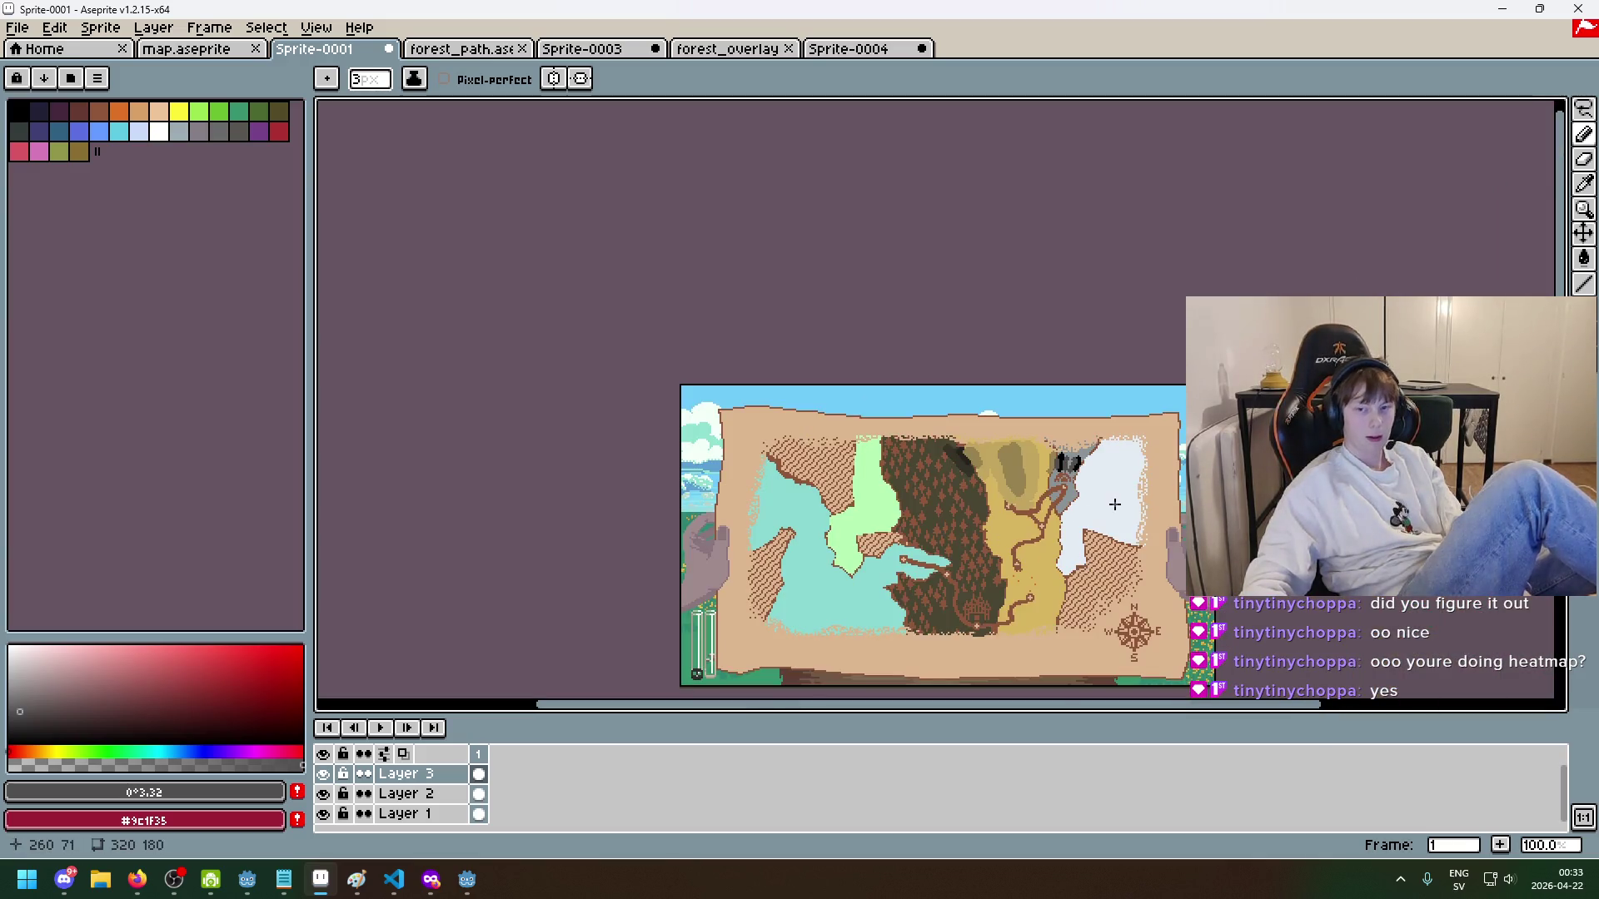
pyautogui.hotkey('ctrl', 'z')
pyautogui.hotkey('ctrl', 'z')
pyautogui.hotkey('ctrl', 'z')
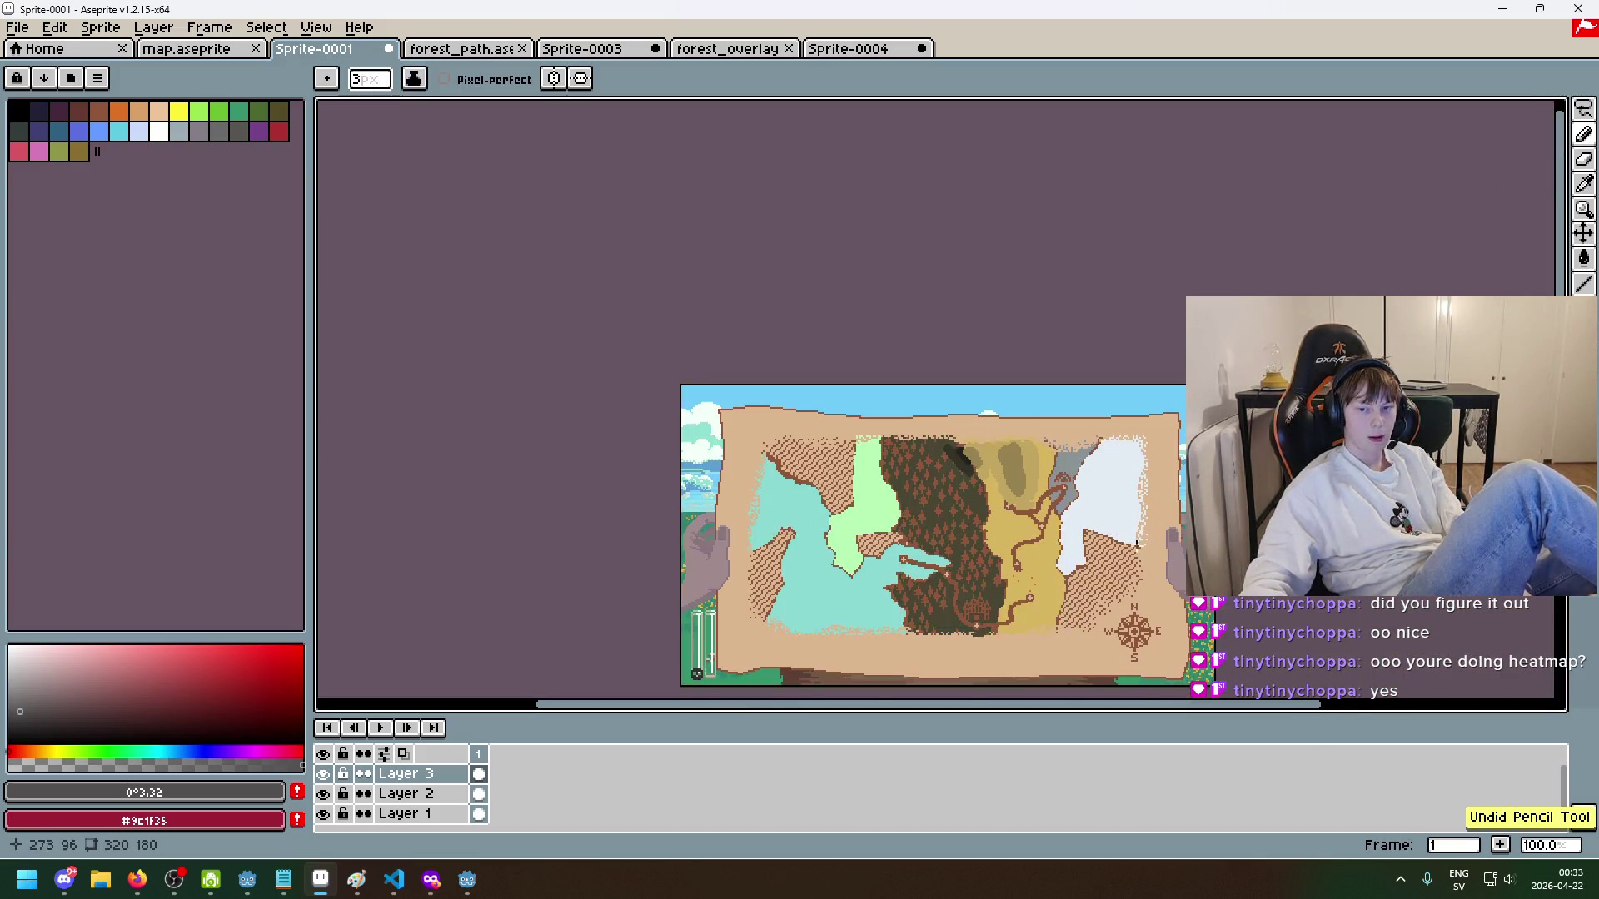
pyautogui.scroll(3, 1118, 516)
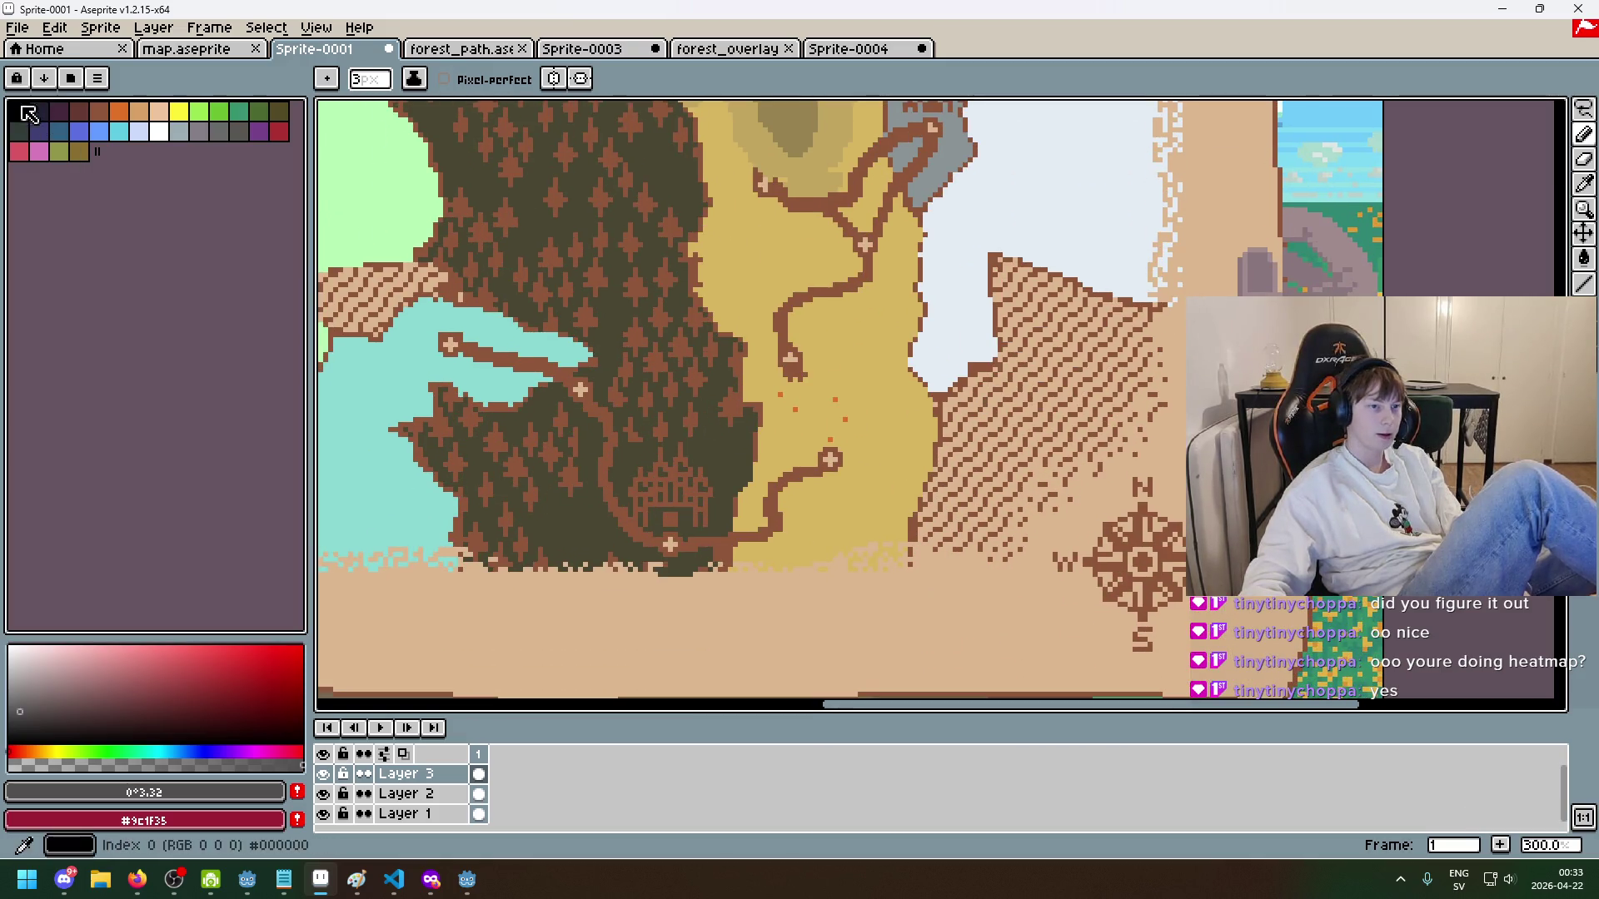
pyautogui.moveTo(924, 565); pyautogui.dragTo(934, 496)
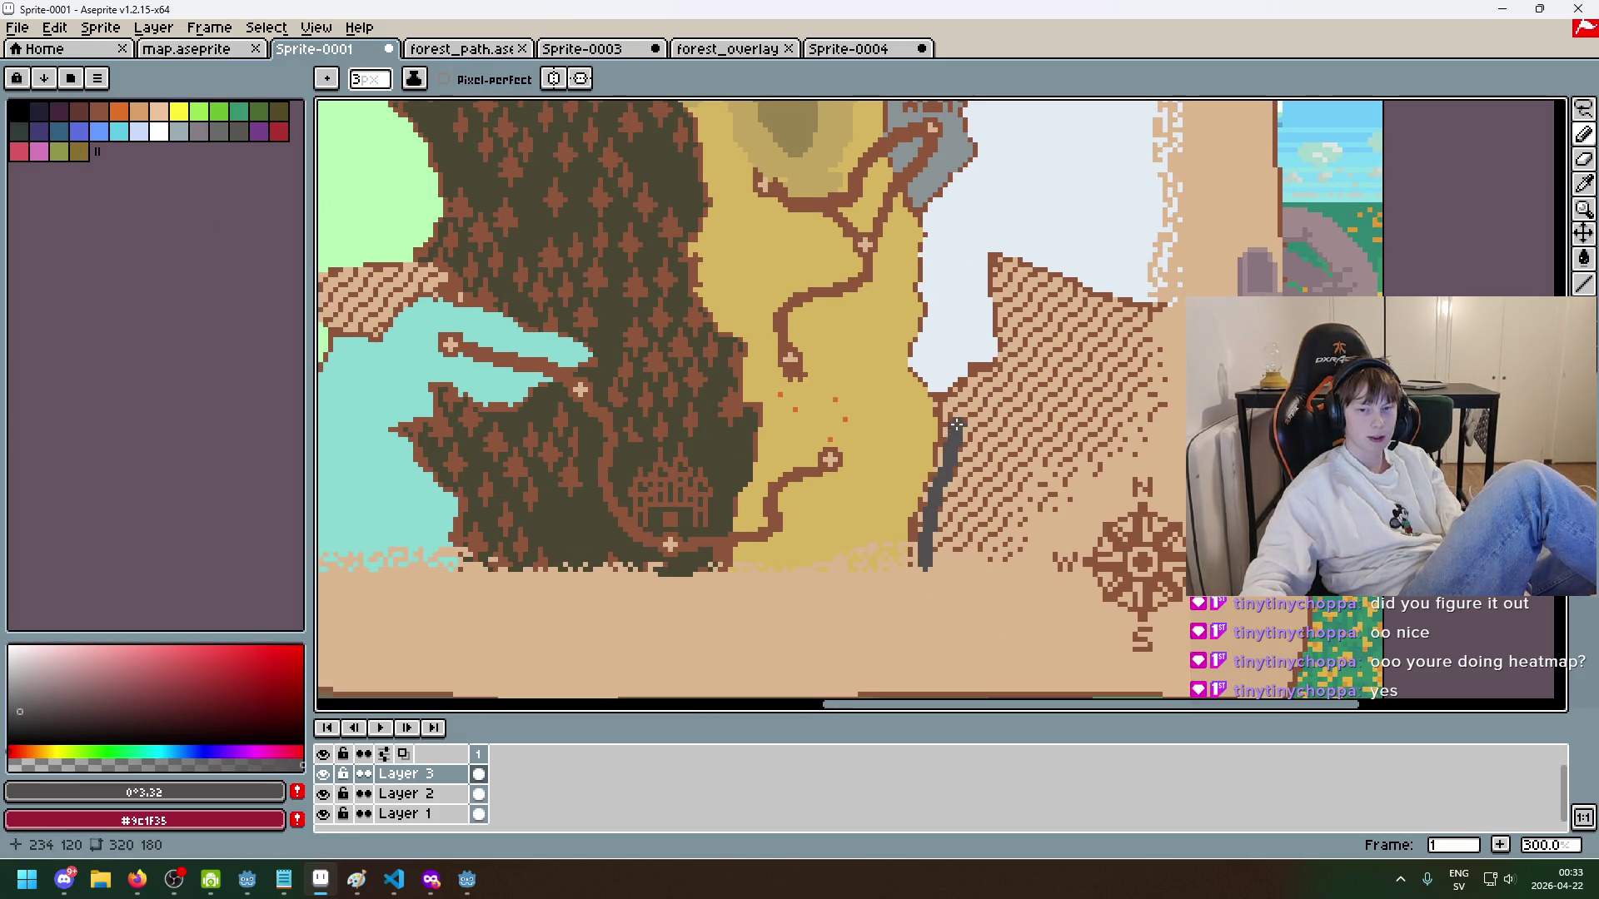
pyautogui.hotkey('ctrl', 'z')
pyautogui.click(18, 108)
pyautogui.moveTo(955, 401); pyautogui.dragTo(927, 523)
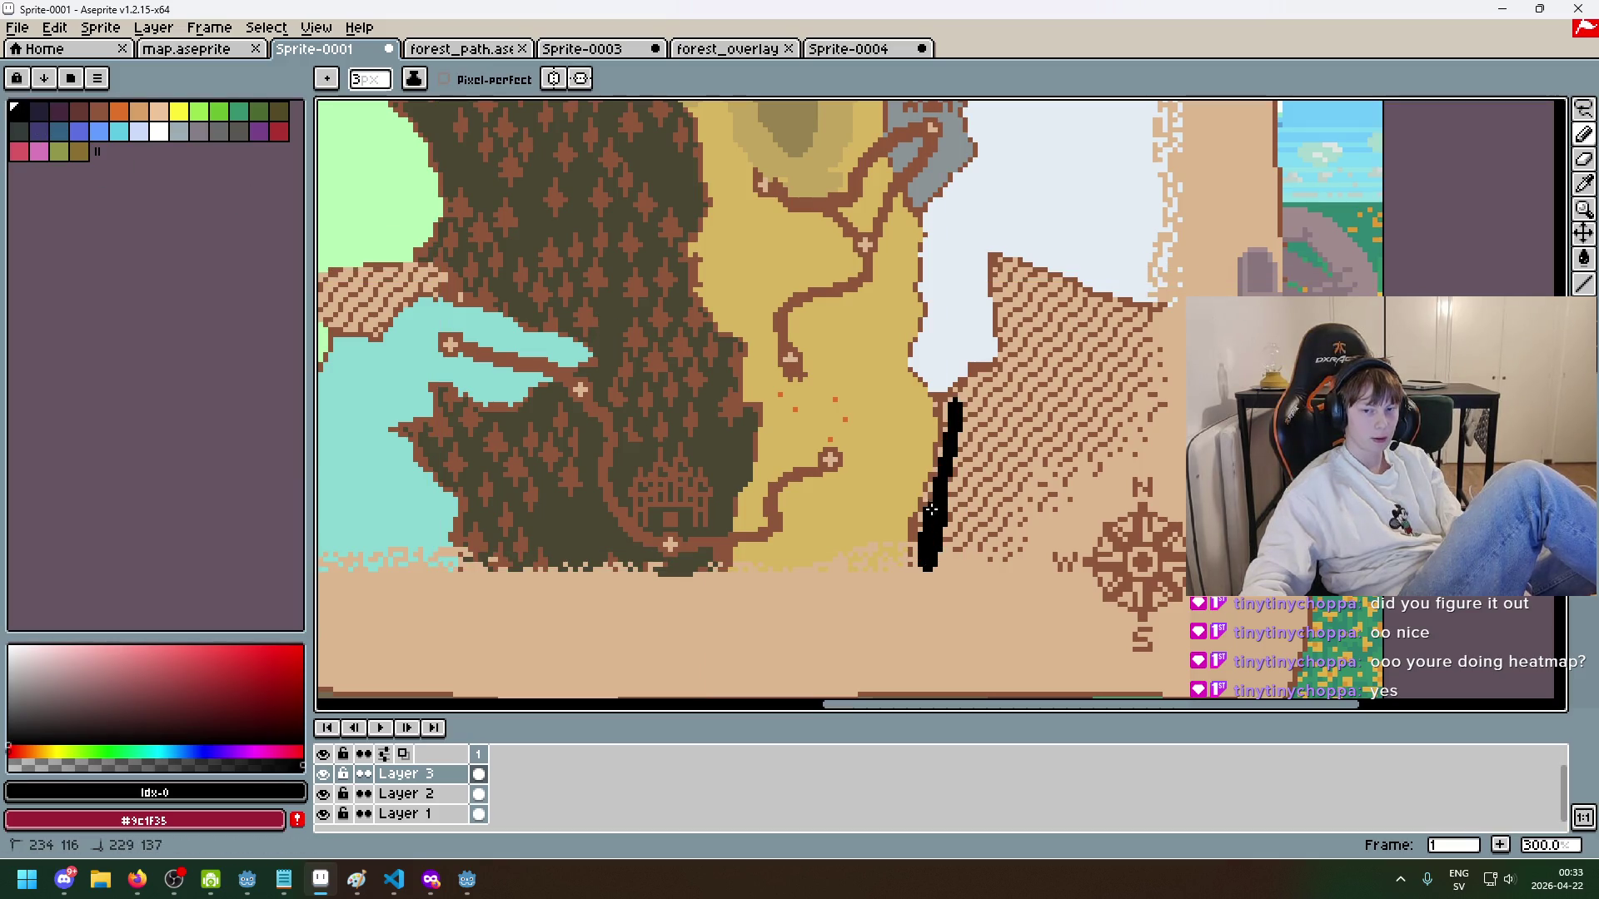
pyautogui.moveTo(966, 392); pyautogui.dragTo(1002, 265)
pyautogui.moveTo(1099, 296)
pyautogui.mouseDown()
pyautogui.moveTo(1016, 367)
pyautogui.moveTo(1041, 337)
pyautogui.mouseUp()
pyautogui.scroll(-2, 1026, 408)
pyautogui.scroll(3, 1025, 408)
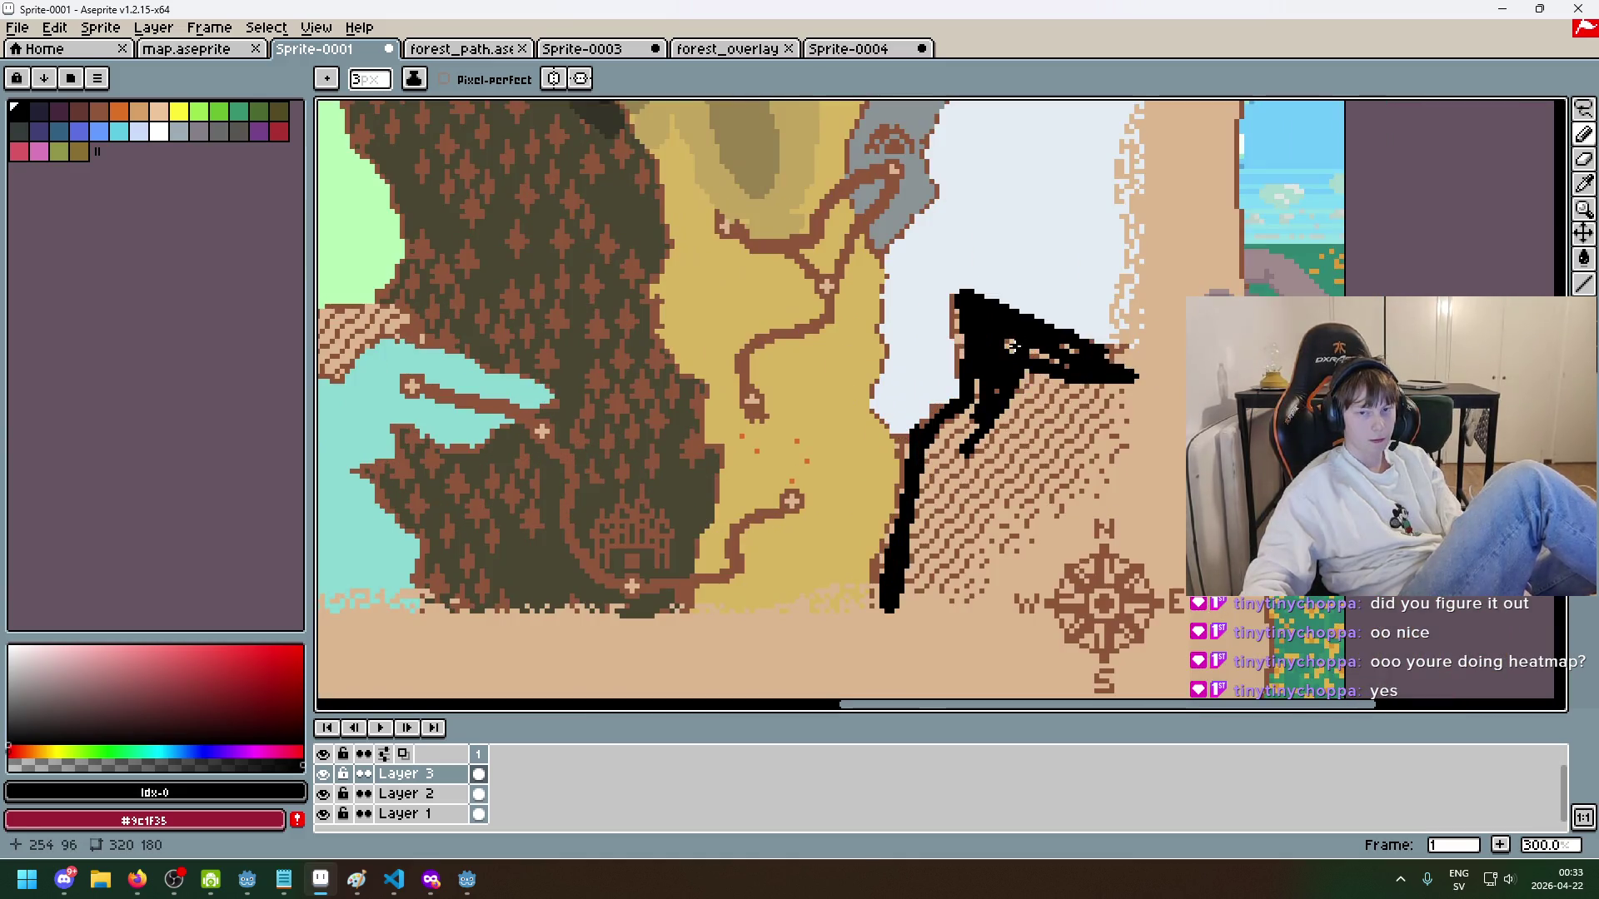
pyautogui.scroll(-3, 991, 424)
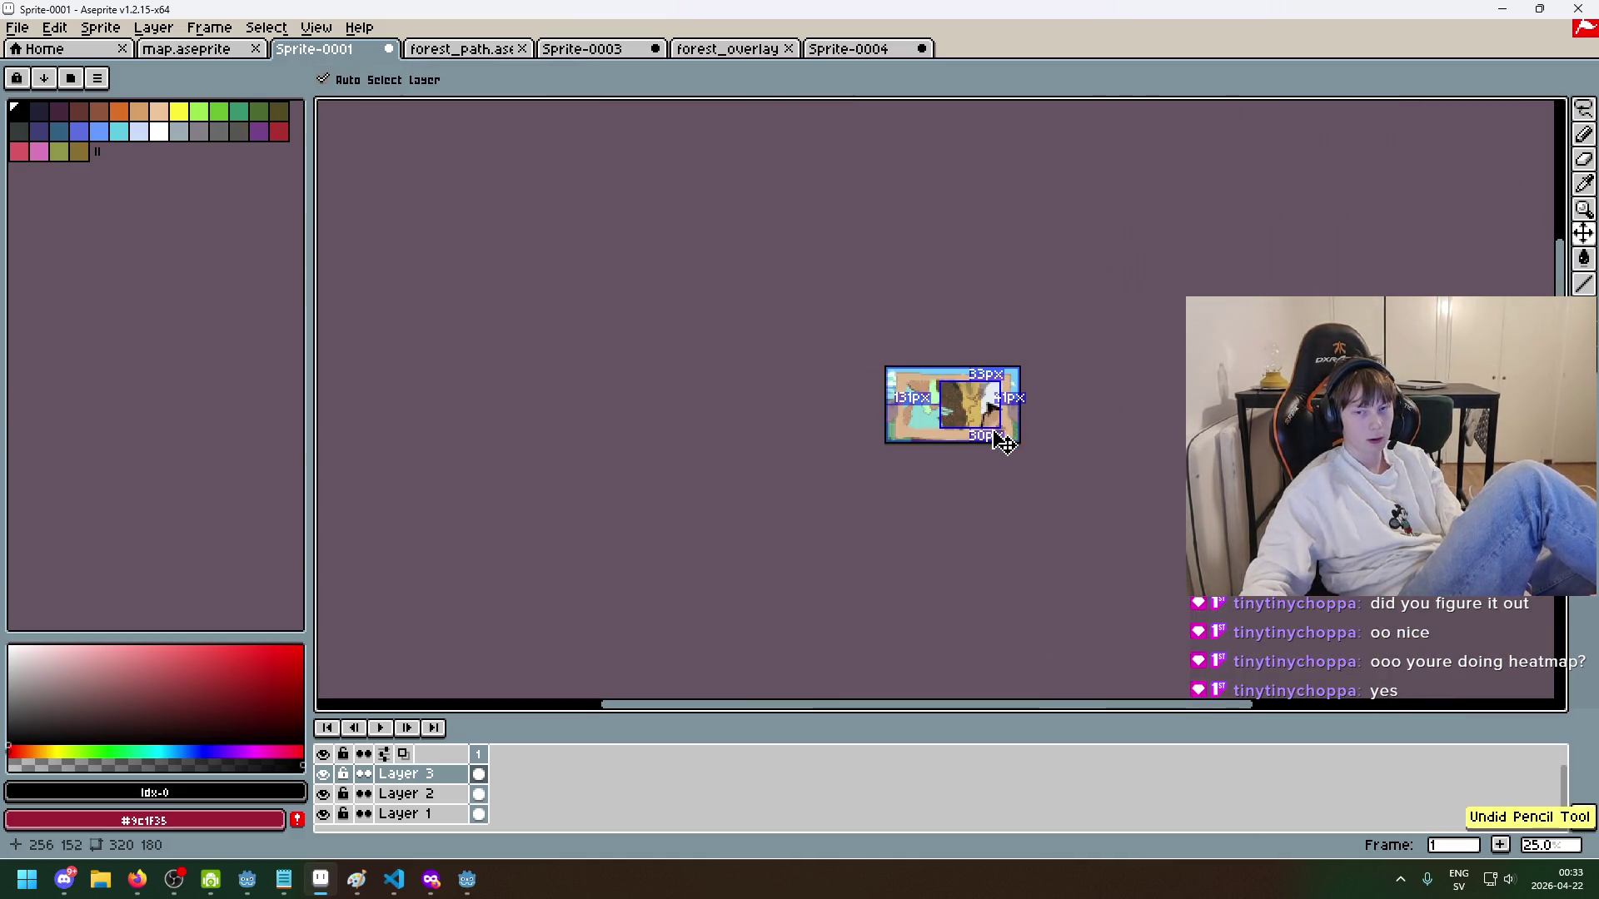
pyautogui.hotkey('ctrl', 'z')
pyautogui.scroll(3, 923, 463)
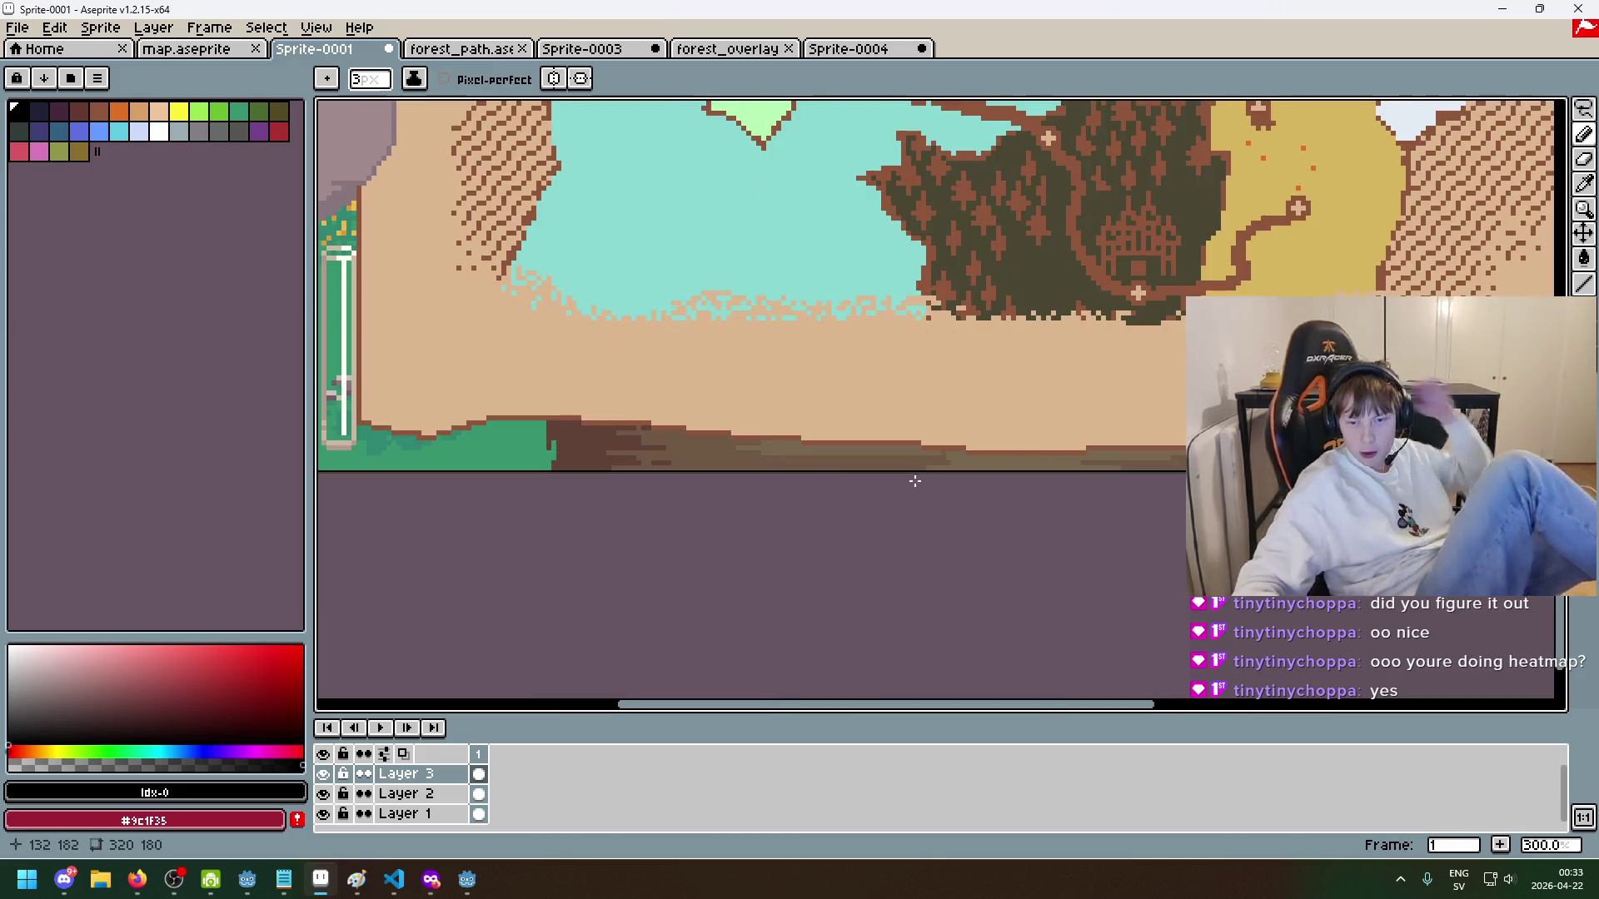
pyautogui.scroll(-3, 958, 417)
pyautogui.scroll(1, 1006, 308)
pyautogui.hscroll(1, 1005, 308)
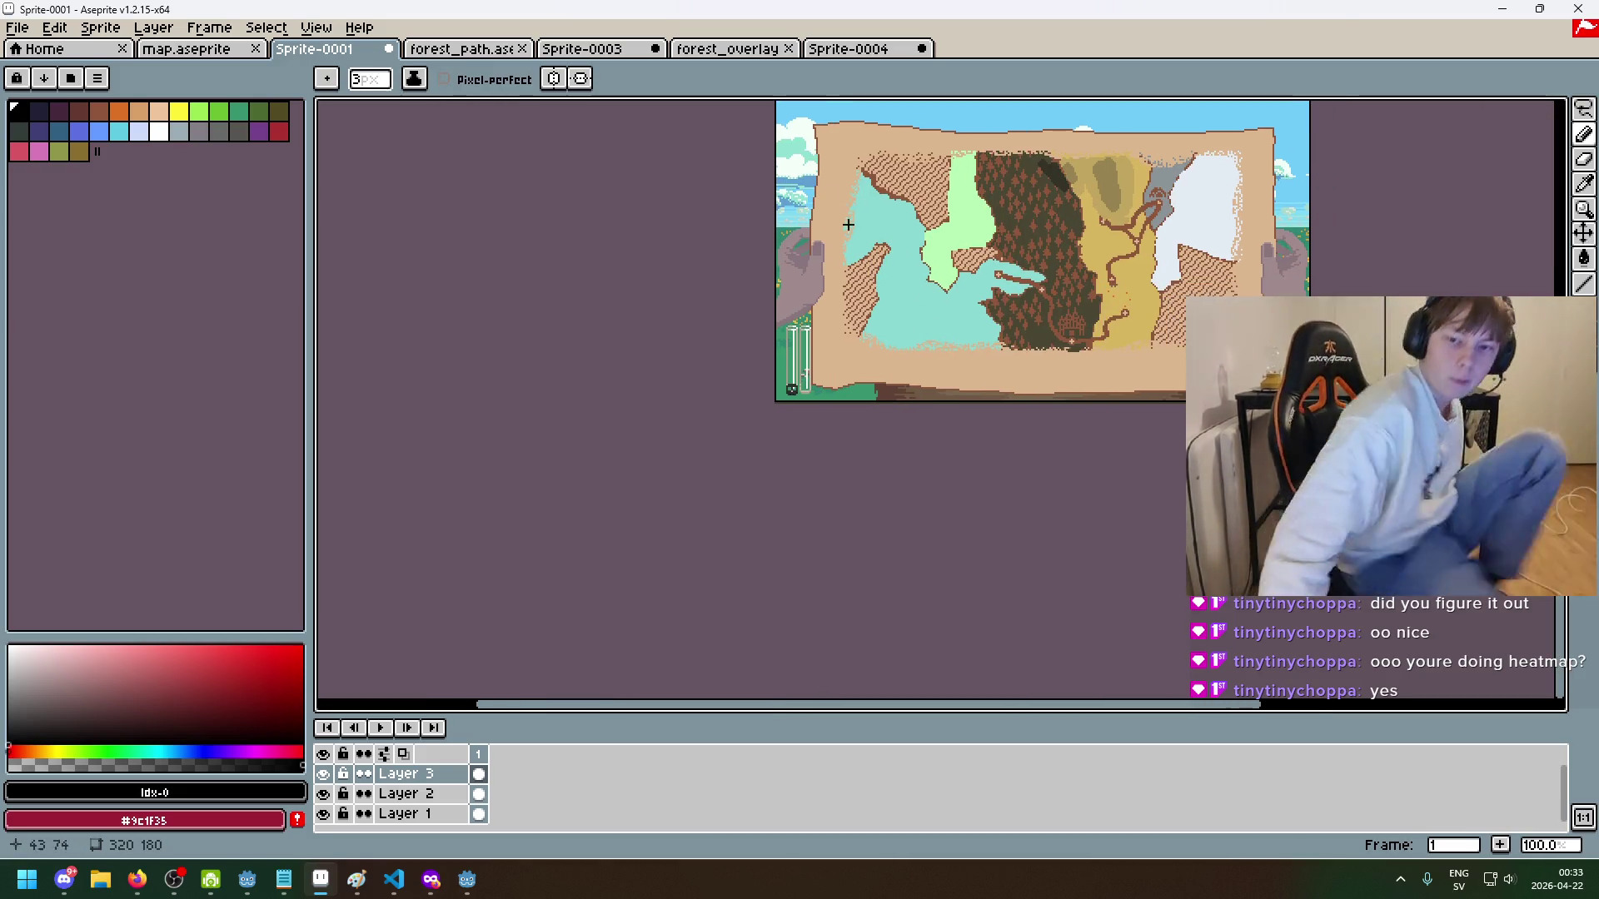
pyautogui.scroll(1, 1105, 297)
pyautogui.hscroll(4, 916, 350)
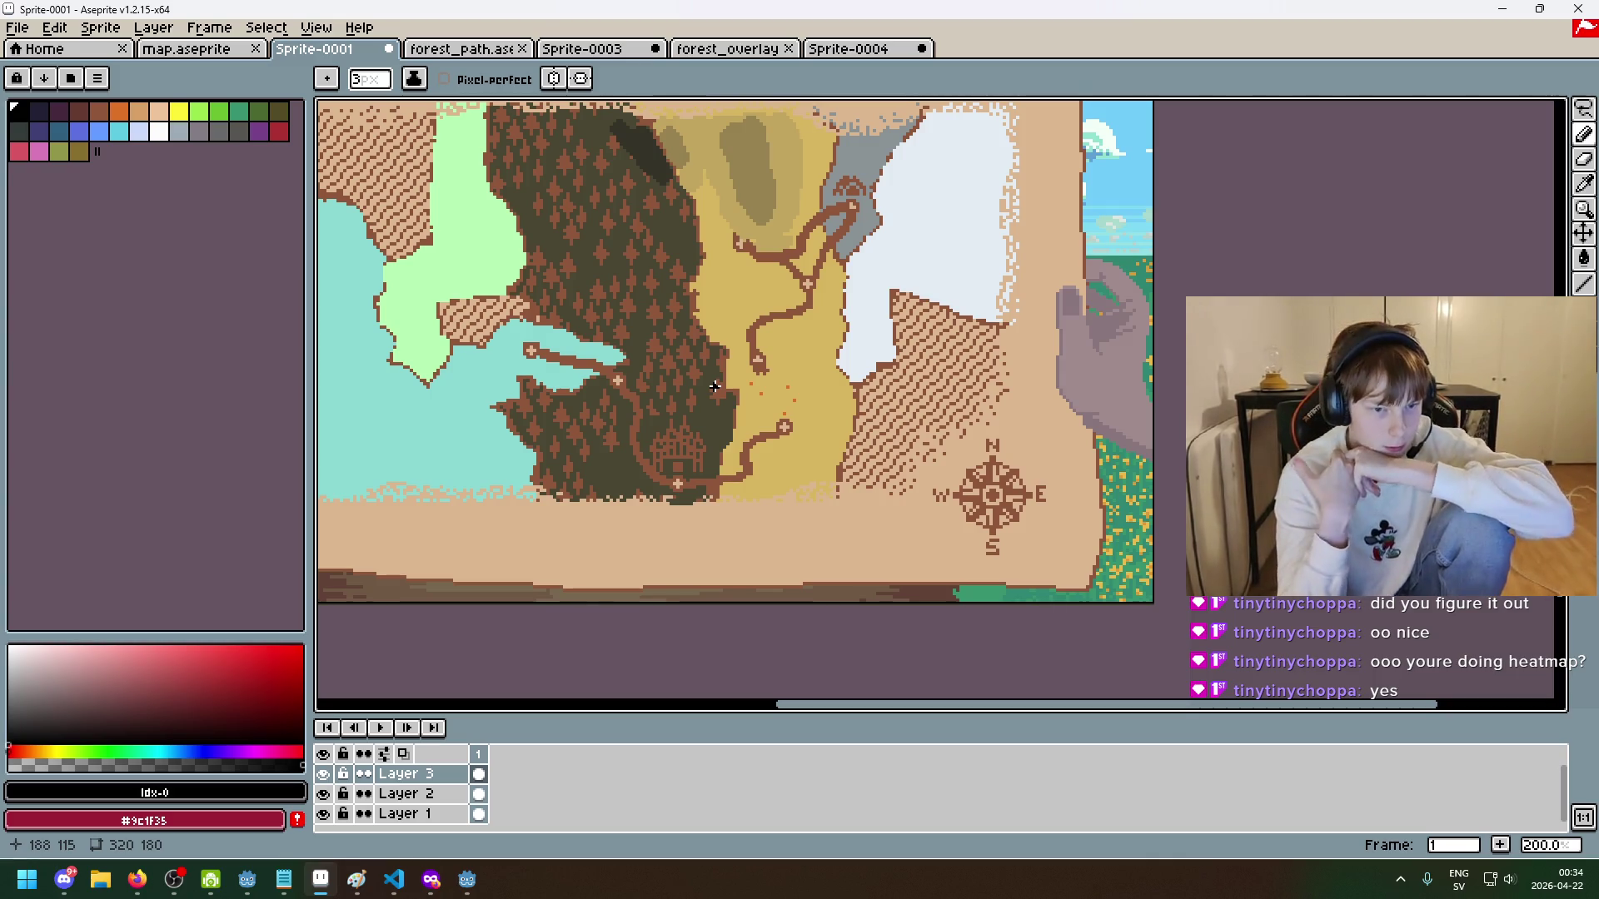
pyautogui.scroll(4, 605, 214)
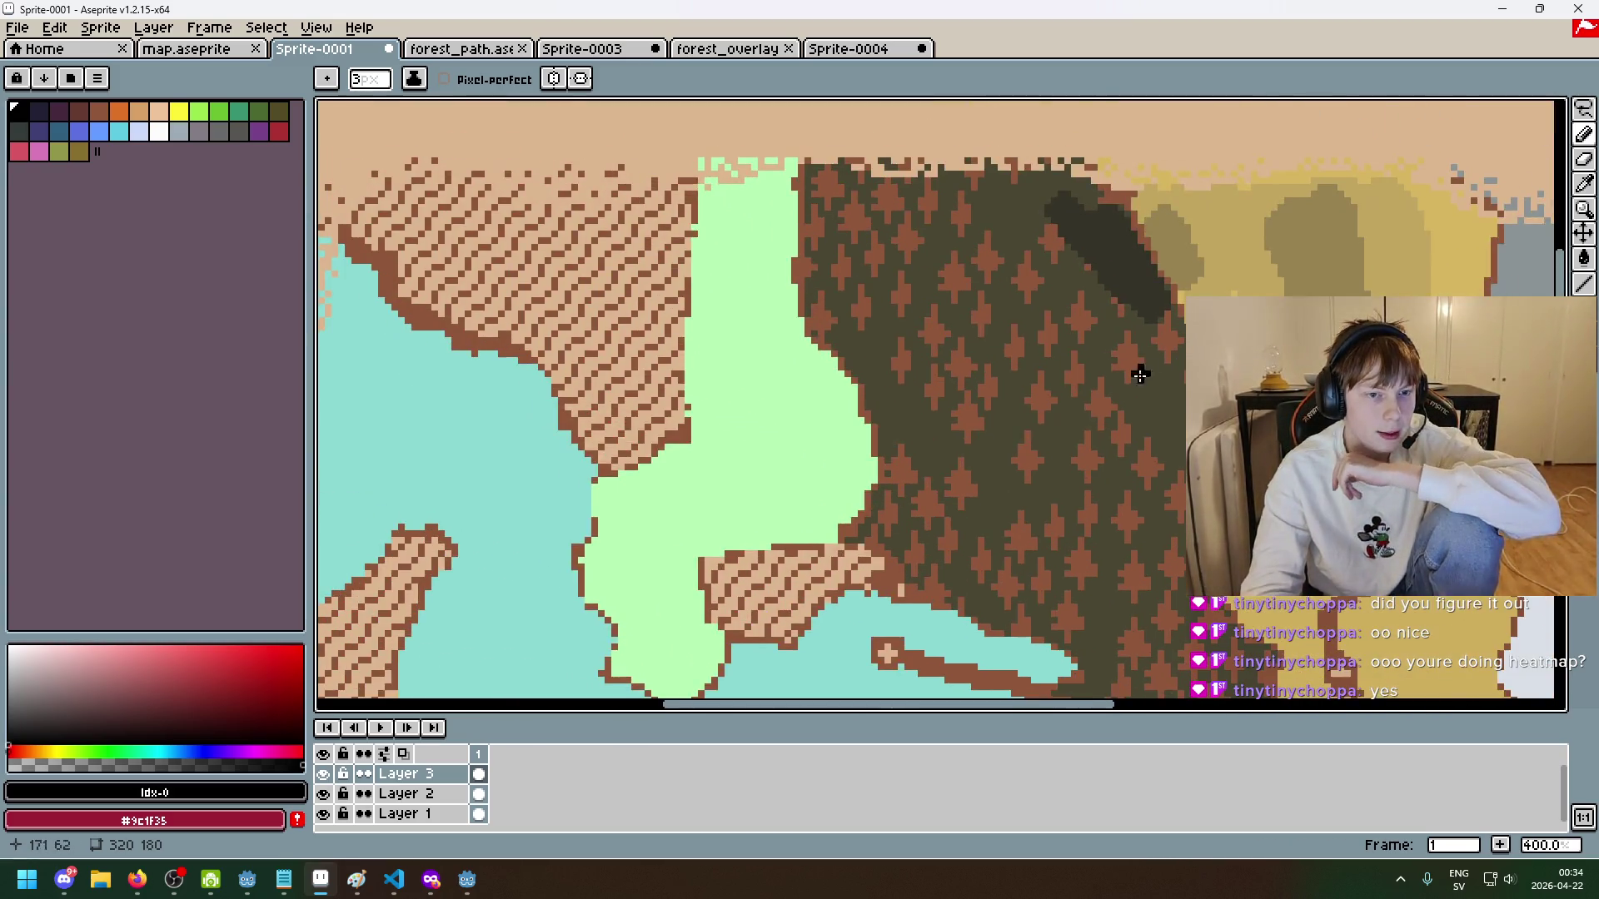
pyautogui.scroll(-1, 765, 232)
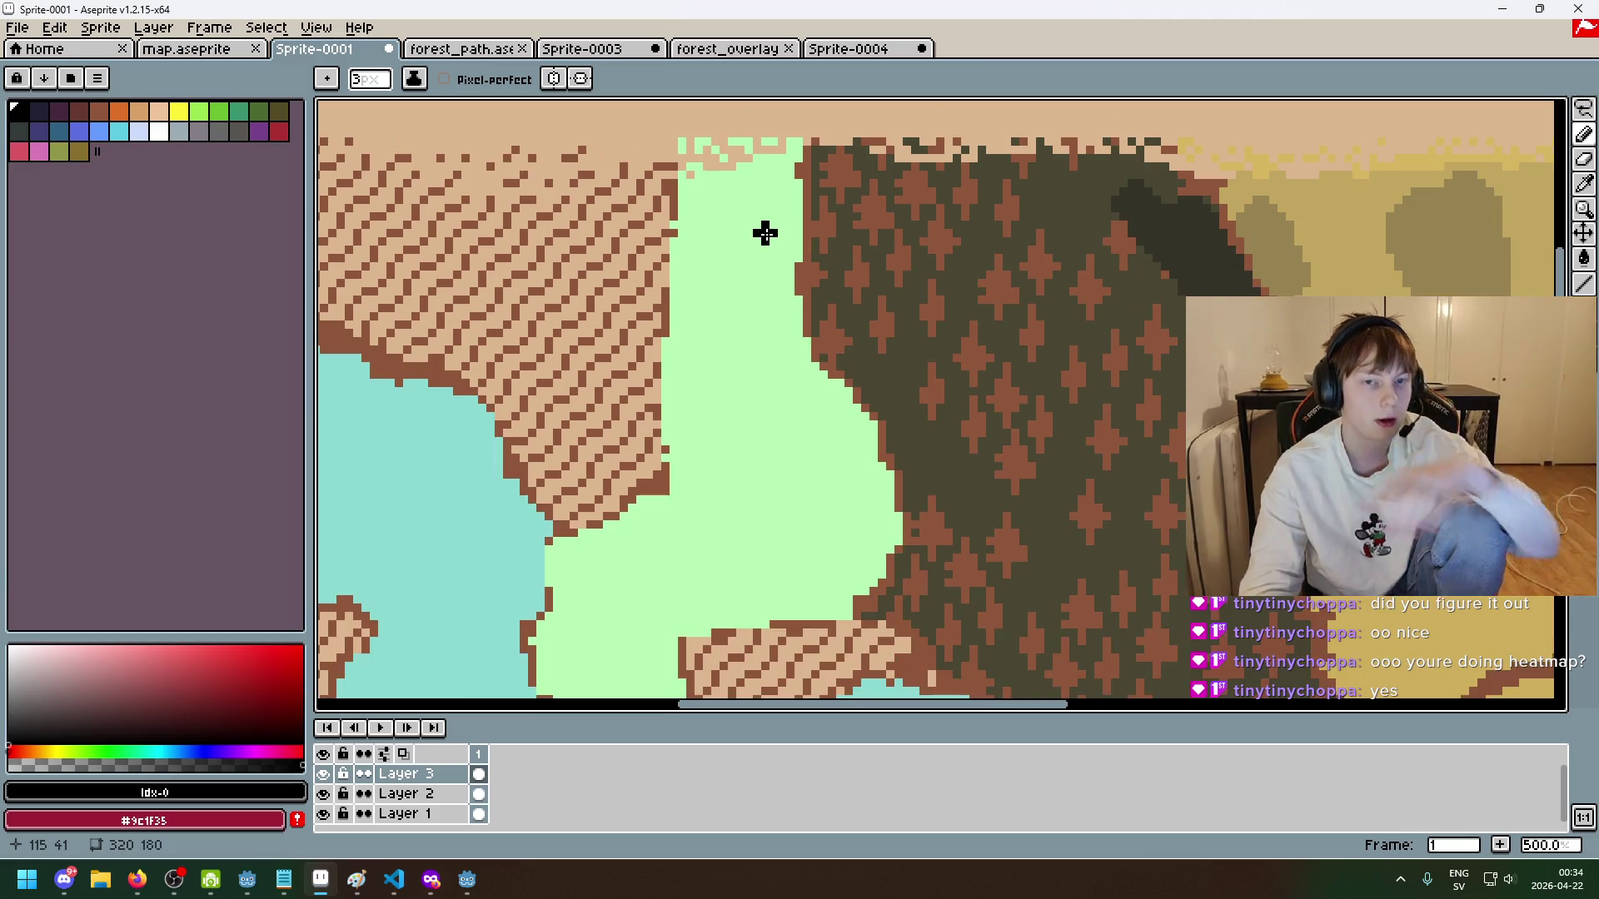
# - Paint a darker-green shading patch and a darker strip at the top of the meadow
pyautogui.keyDown('alt'); pyautogui.click(1347, 274); pyautogui.keyUp('alt')
pyautogui.keyDown('alt'); pyautogui.click(599, 356); pyautogui.keyUp('alt')
pyautogui.click(80, 655)
pyautogui.moveTo(766, 175)
pyautogui.mouseDown()
pyautogui.moveTo(771, 218)
pyautogui.moveTo(733, 275)
pyautogui.moveTo(741, 302)
pyautogui.mouseUp()
pyautogui.click(73, 661)
pyautogui.moveTo(756, 217); pyautogui.dragTo(754, 267)
# - Sample the pale meadow green and try another darker stroke, then undo it
pyautogui.scroll(-1, 749, 317)
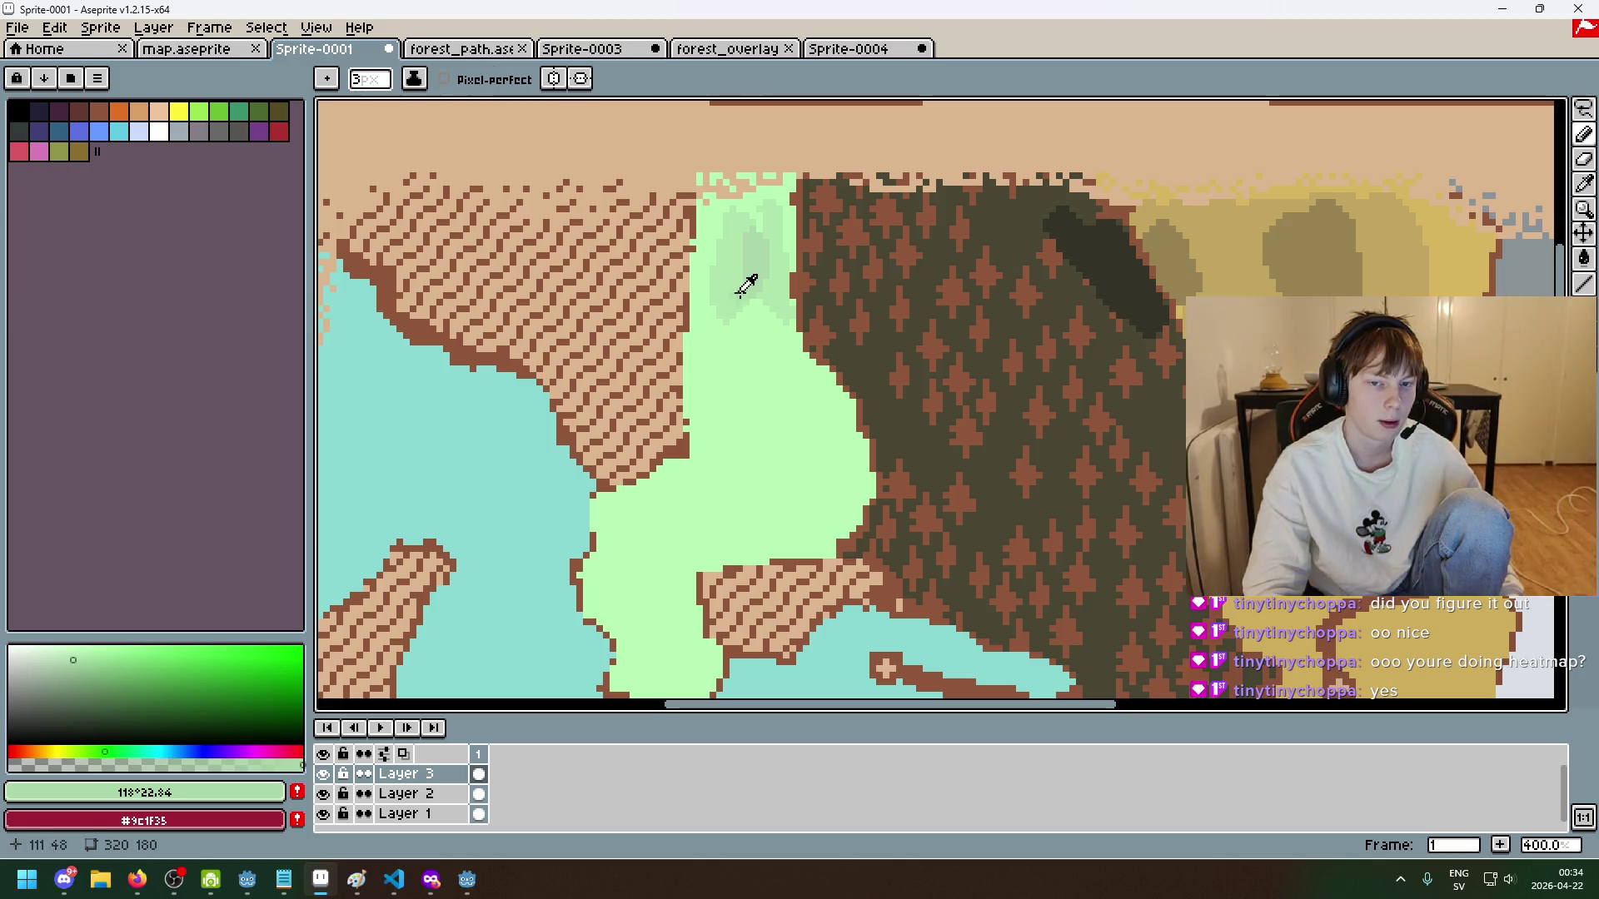
pyautogui.keyDown('alt'); pyautogui.click(756, 254); pyautogui.keyUp('alt')
pyautogui.scroll(-3, 749, 293)
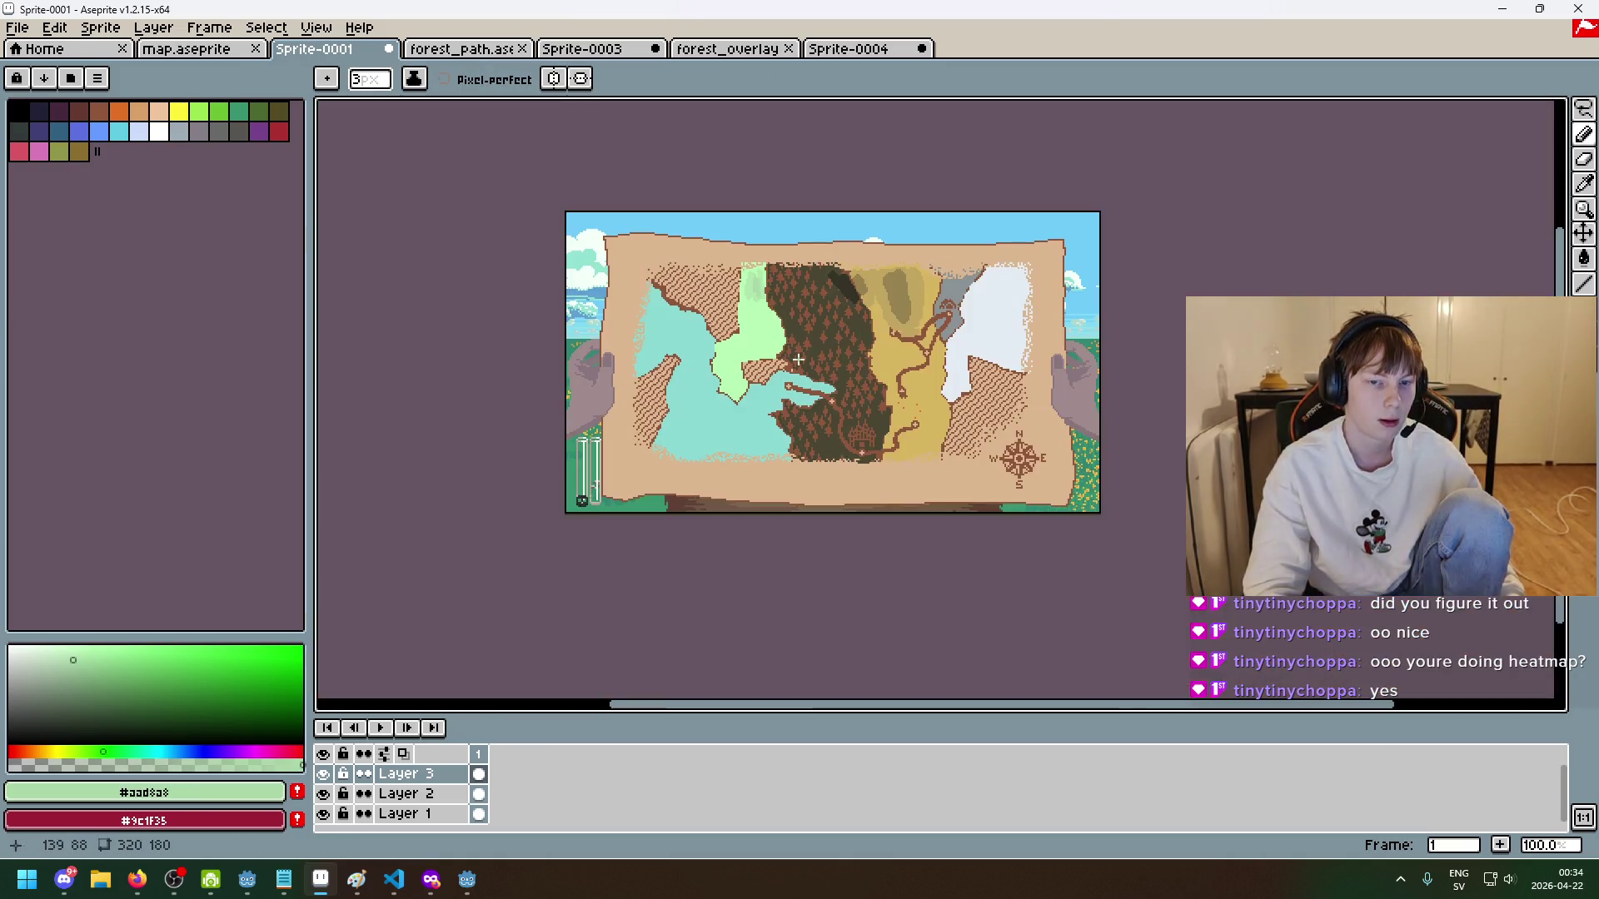
pyautogui.scroll(1, 798, 360)
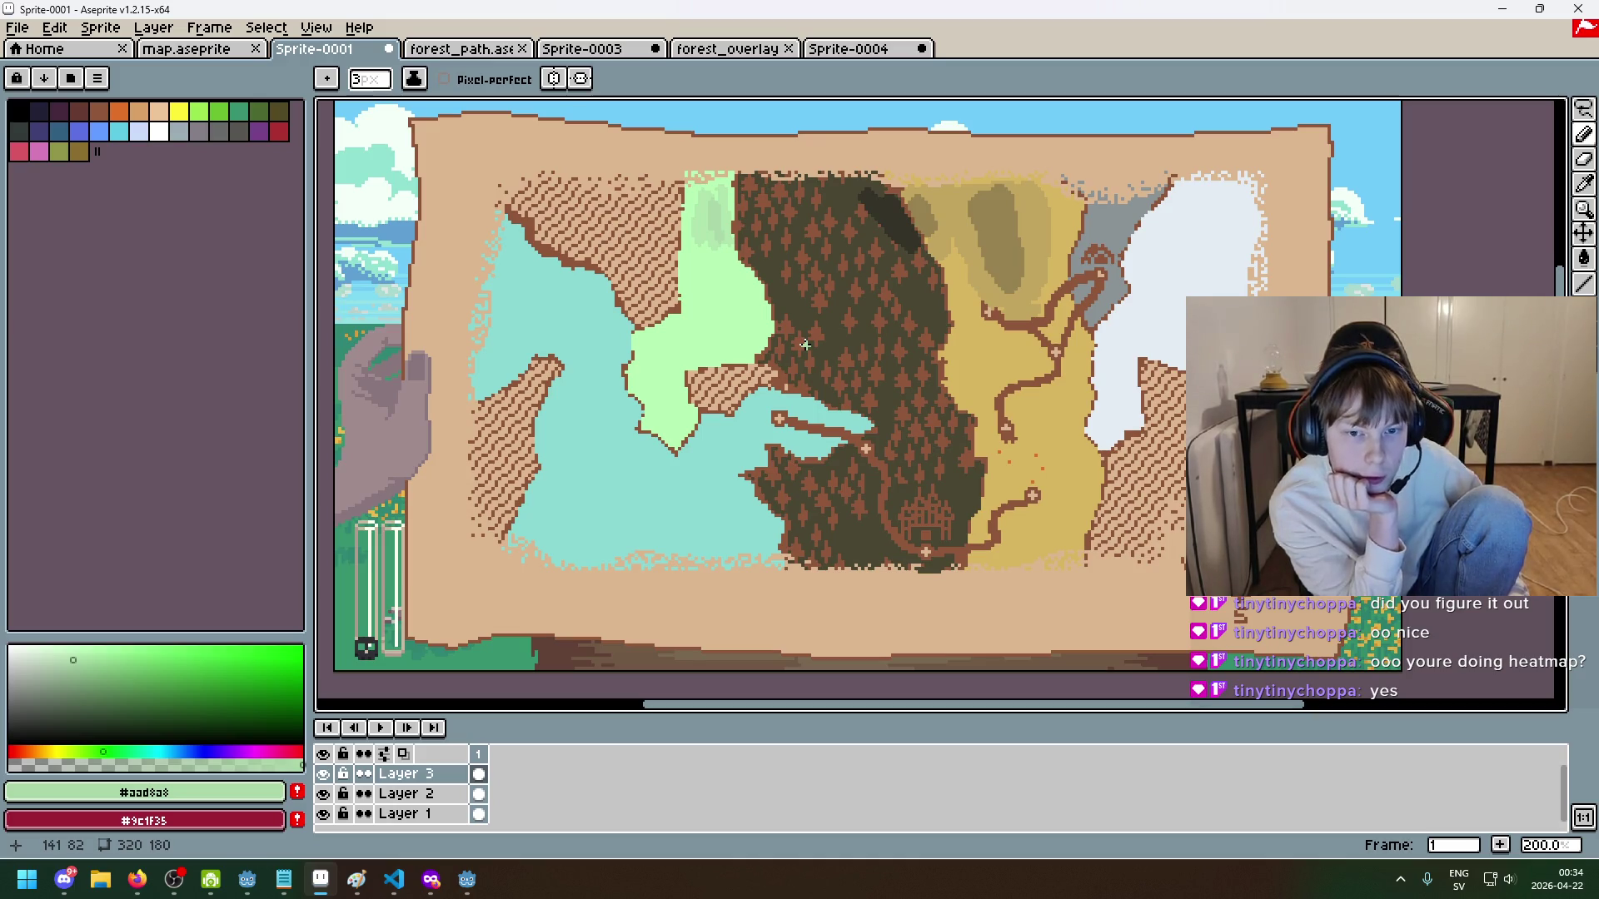
pyautogui.scroll(1, 714, 244)
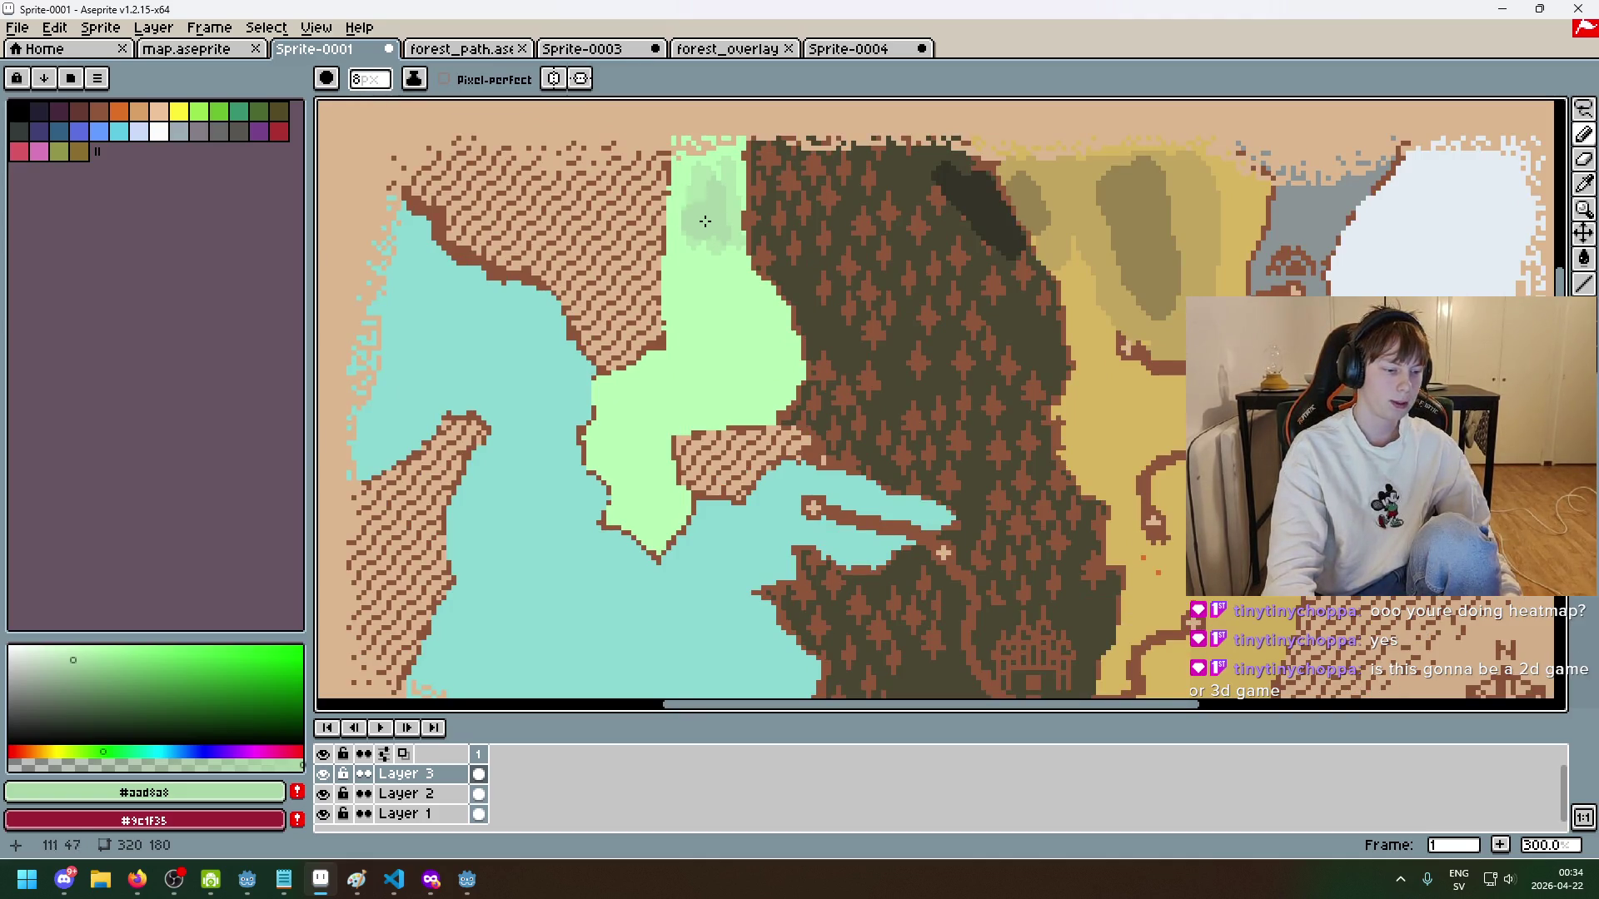
pyautogui.scroll(-1, 754, 330)
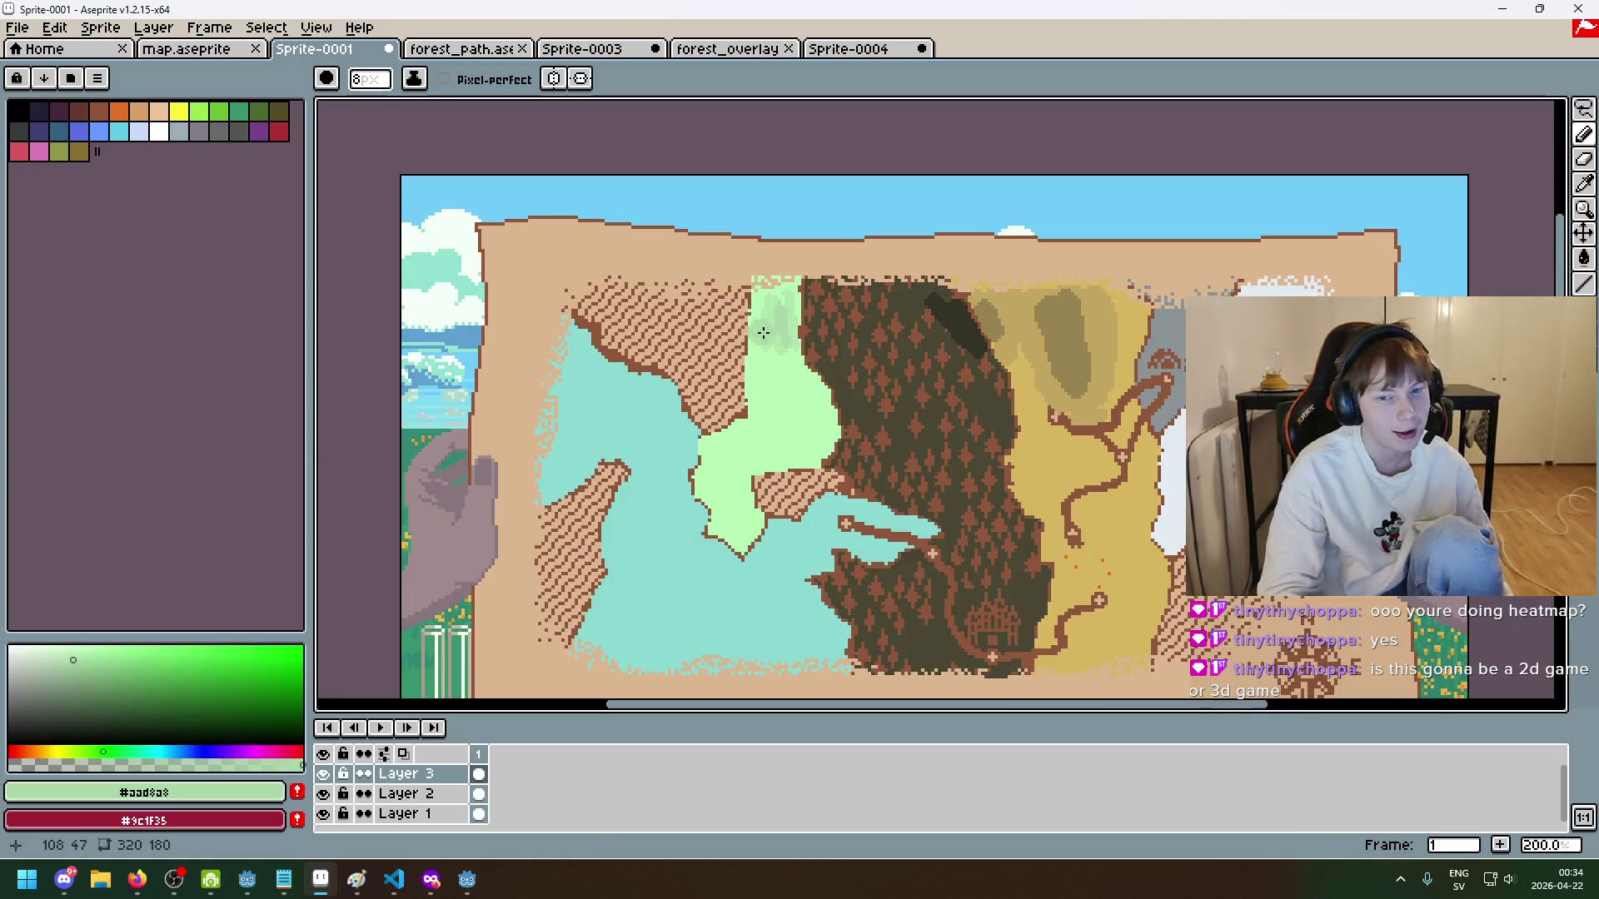
pyautogui.scroll(1, 763, 332)
pyautogui.scroll(2, 771, 332)
pyautogui.scroll(-2, 778, 278)
pyautogui.scroll(2, 778, 257)
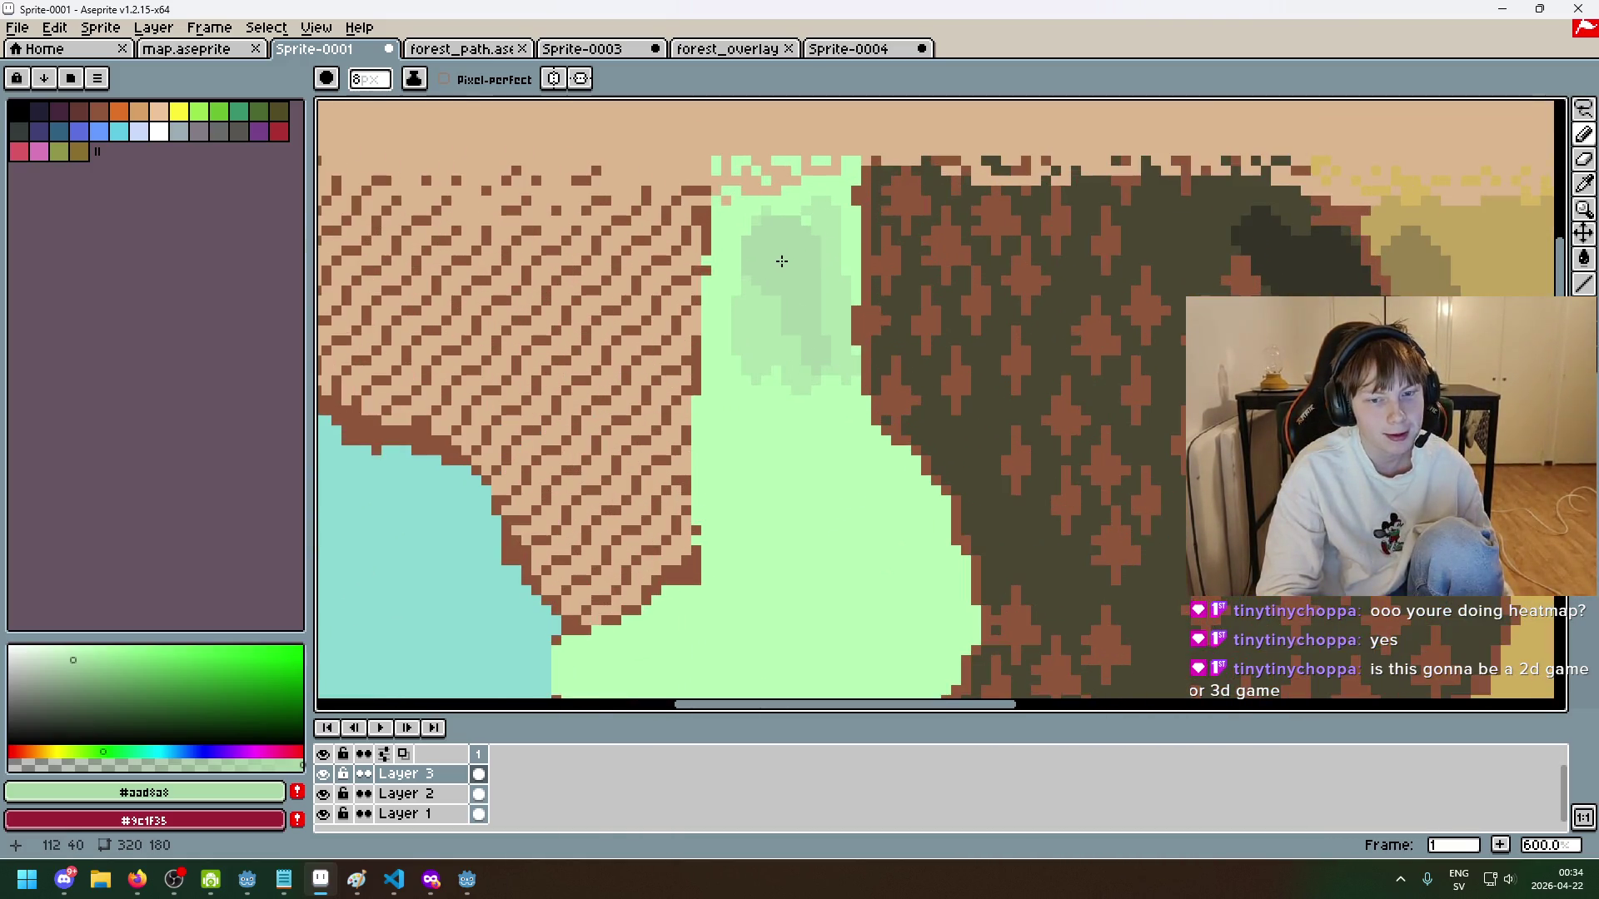
pyautogui.scroll(-3, 825, 312)
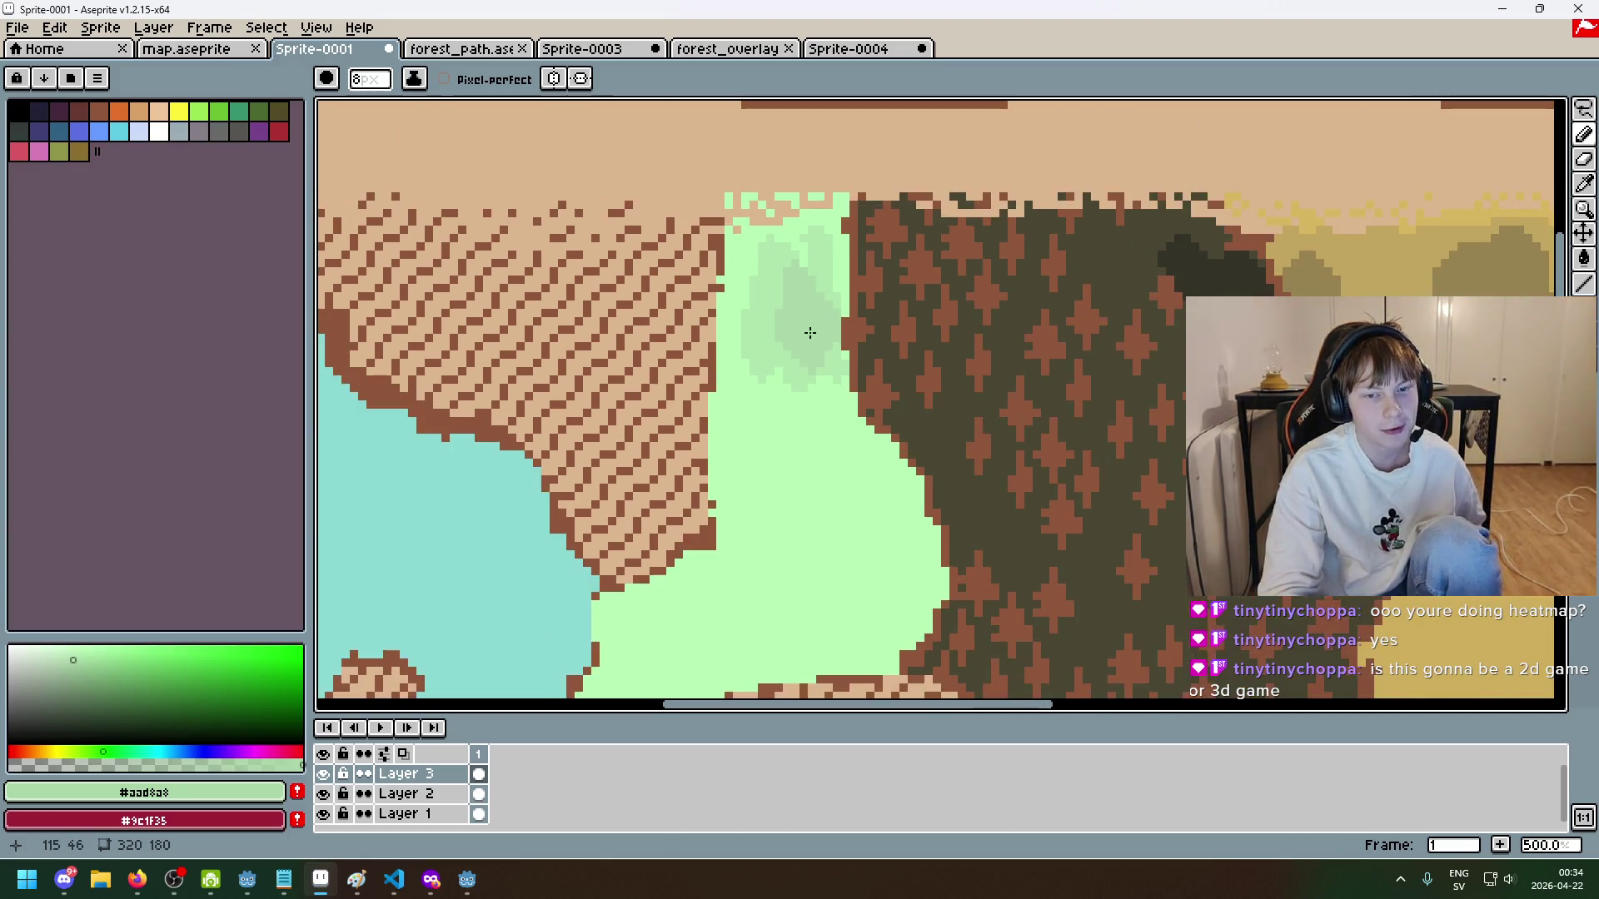
pyautogui.scroll(1, 790, 374)
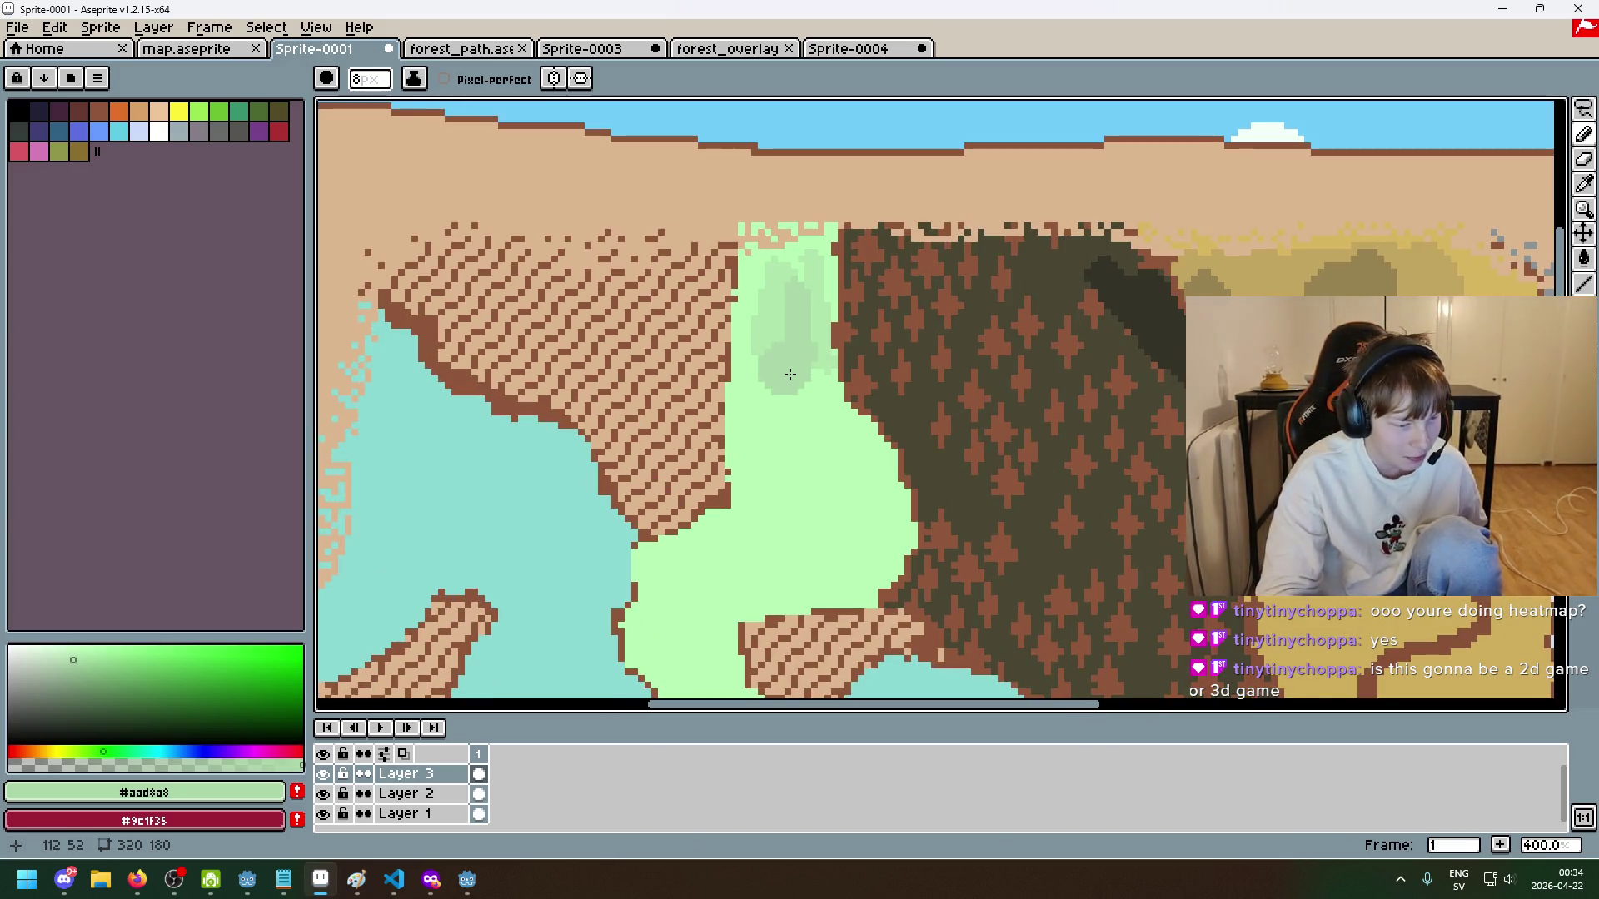
pyautogui.scroll(-3, 790, 374)
pyautogui.scroll(3, 682, 350)
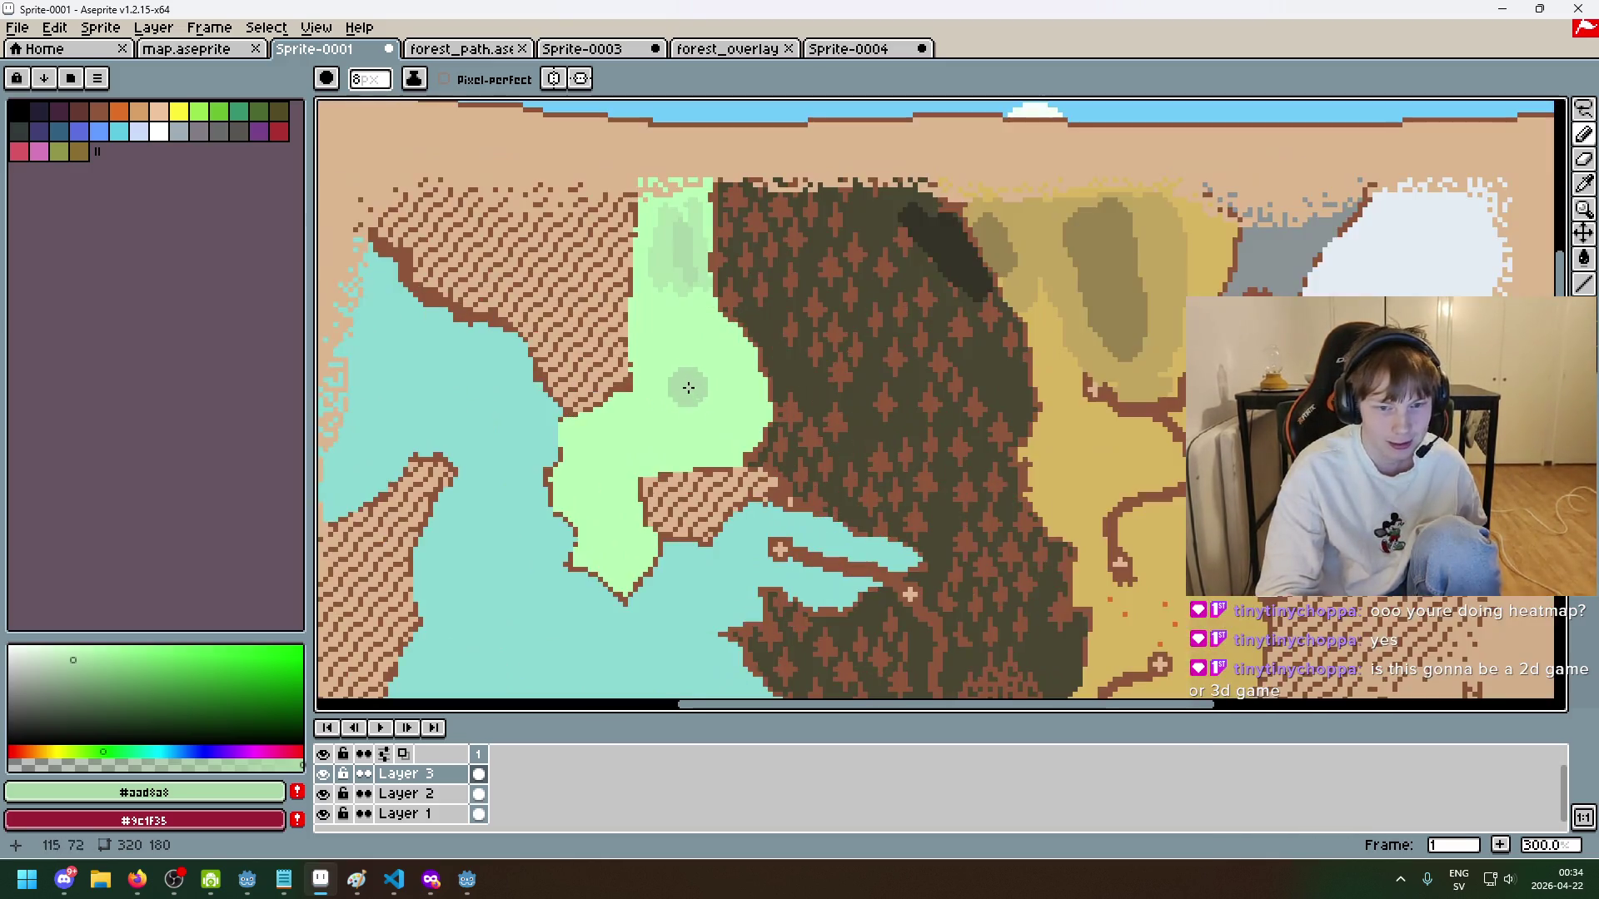
pyautogui.moveTo(674, 297); pyautogui.dragTo(675, 344)
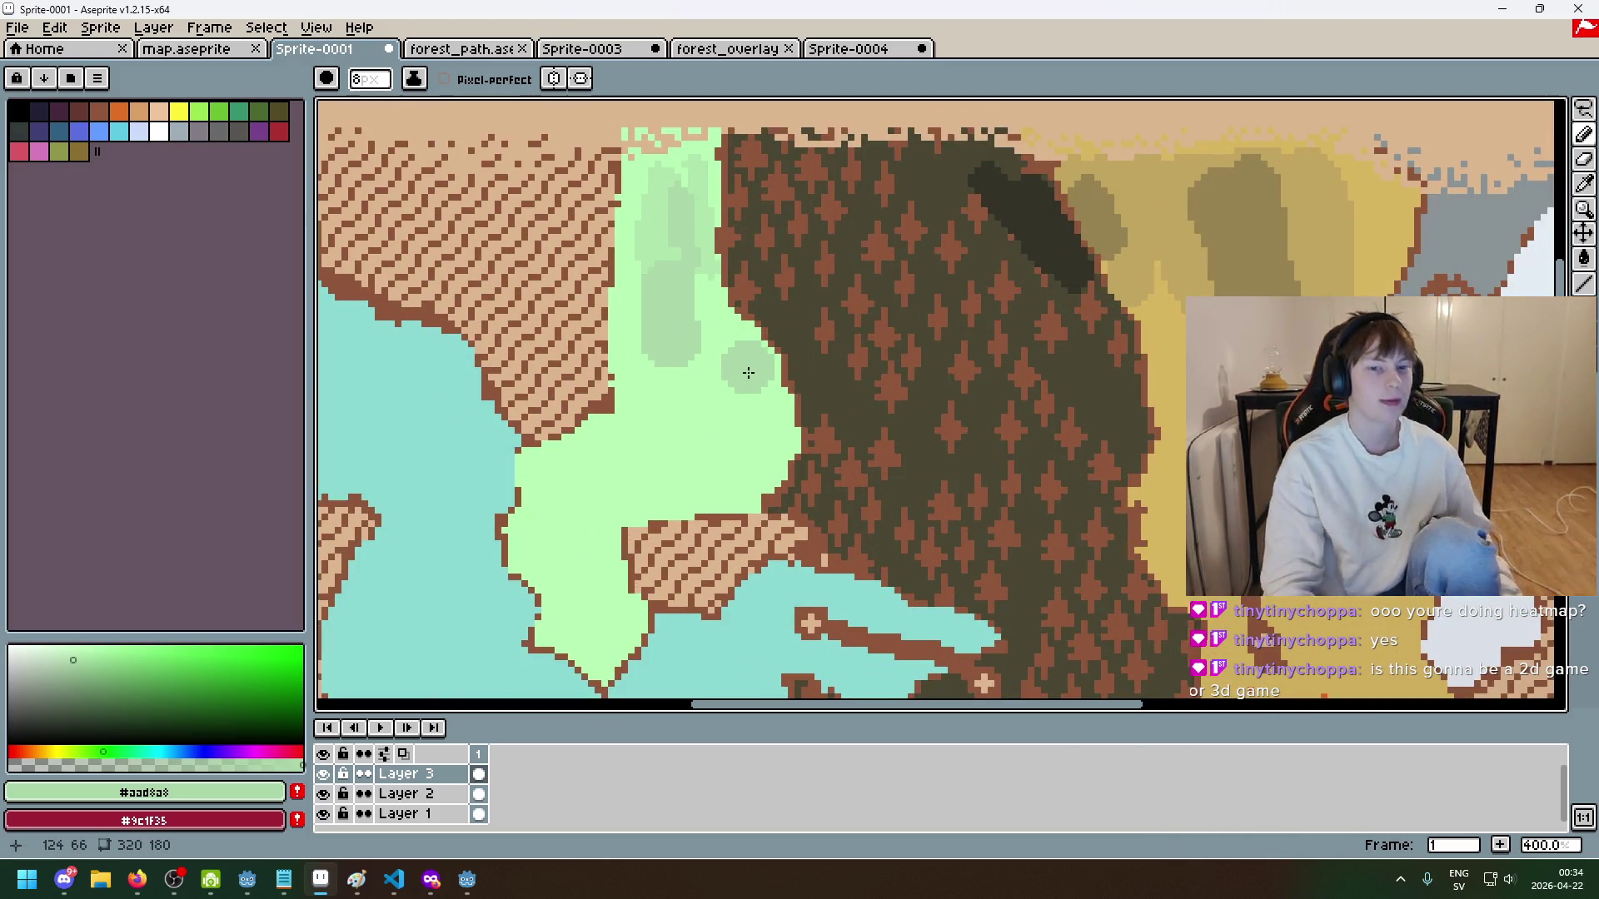
pyautogui.hotkey('ctrl', 'z')
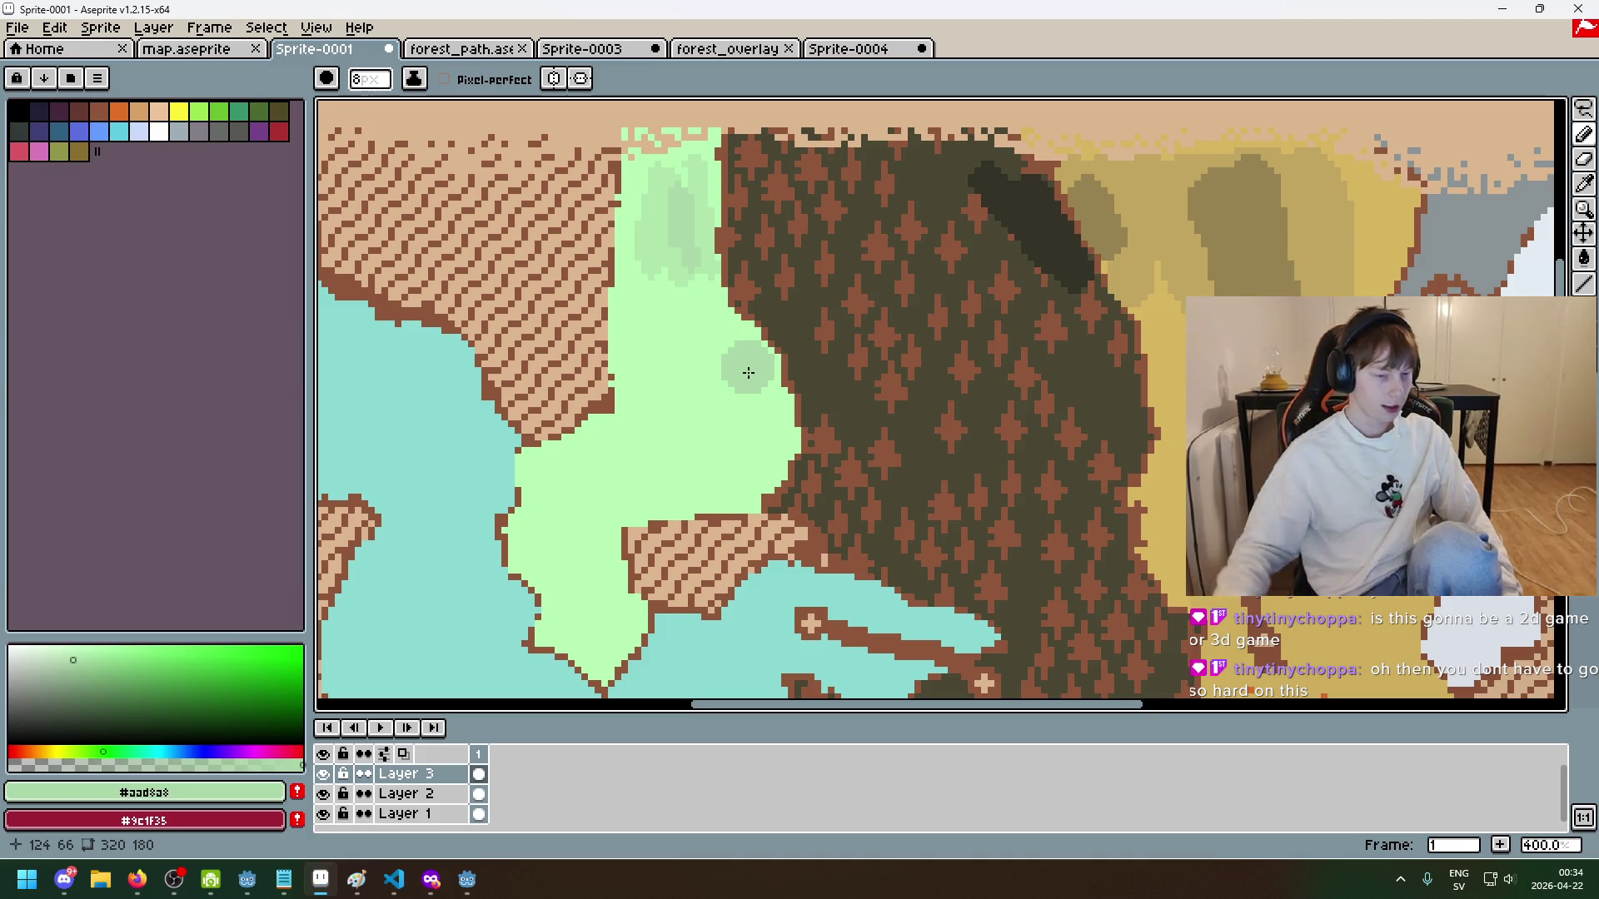
# - Shrink the brush from 8px to 5px, pan the map, and switch to forest_path.aseprite
pyautogui.scroll(-2, 751, 367)
pyautogui.hscroll(5, 807, 333)
pyautogui.scroll(-2, 807, 333)
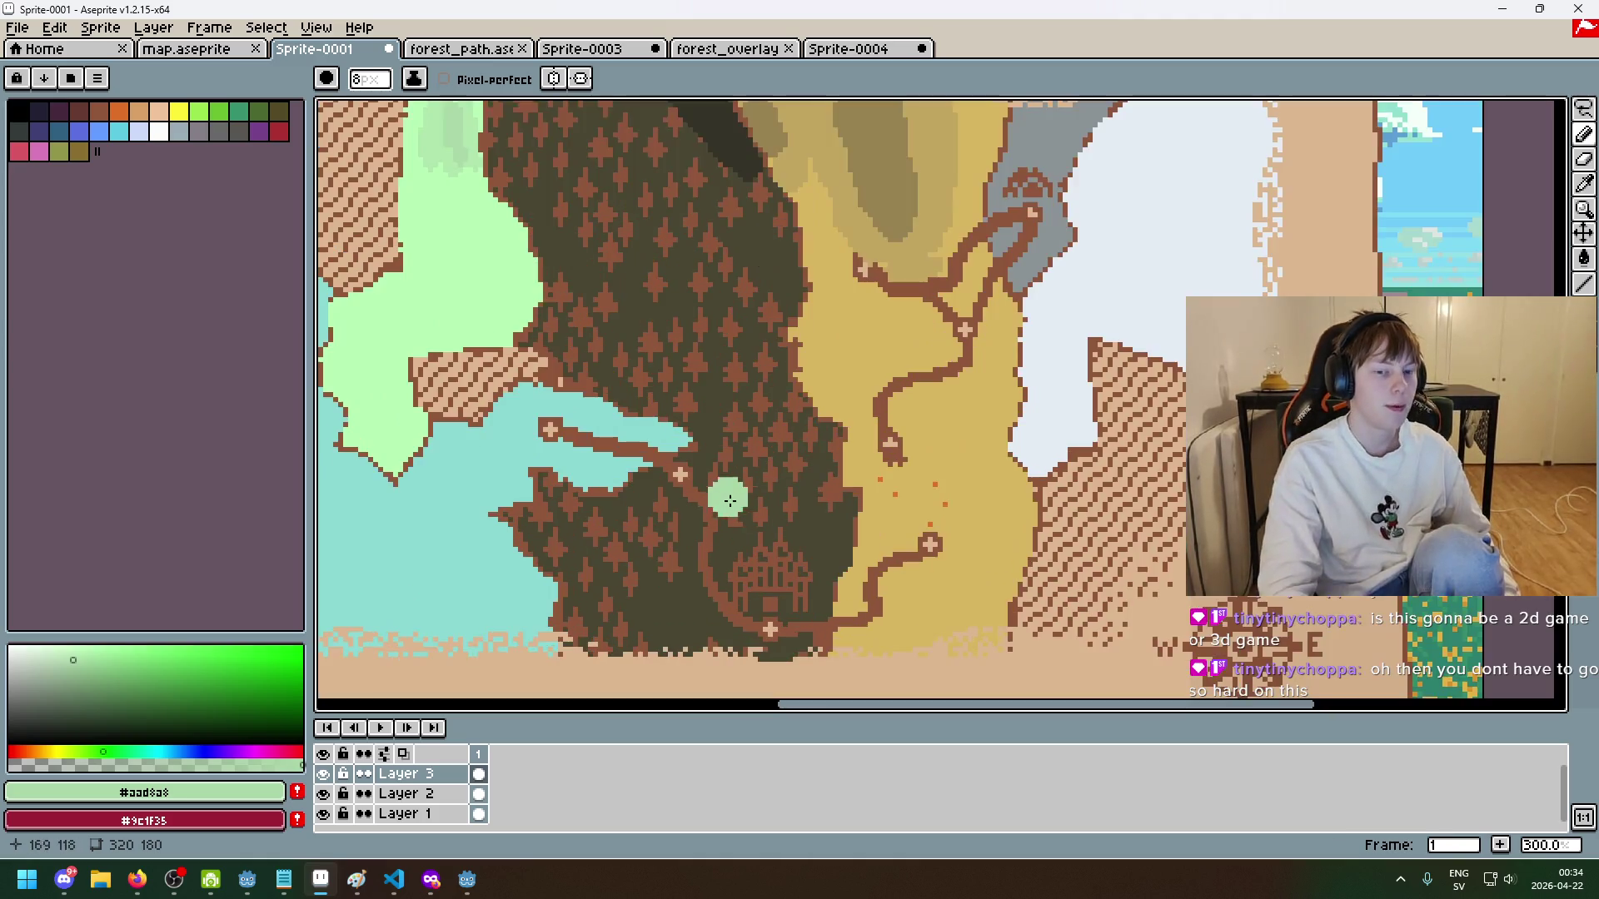
pyautogui.scroll(2, 843, 429)
pyautogui.press('-')
pyautogui.press('-')
pyautogui.press('-')
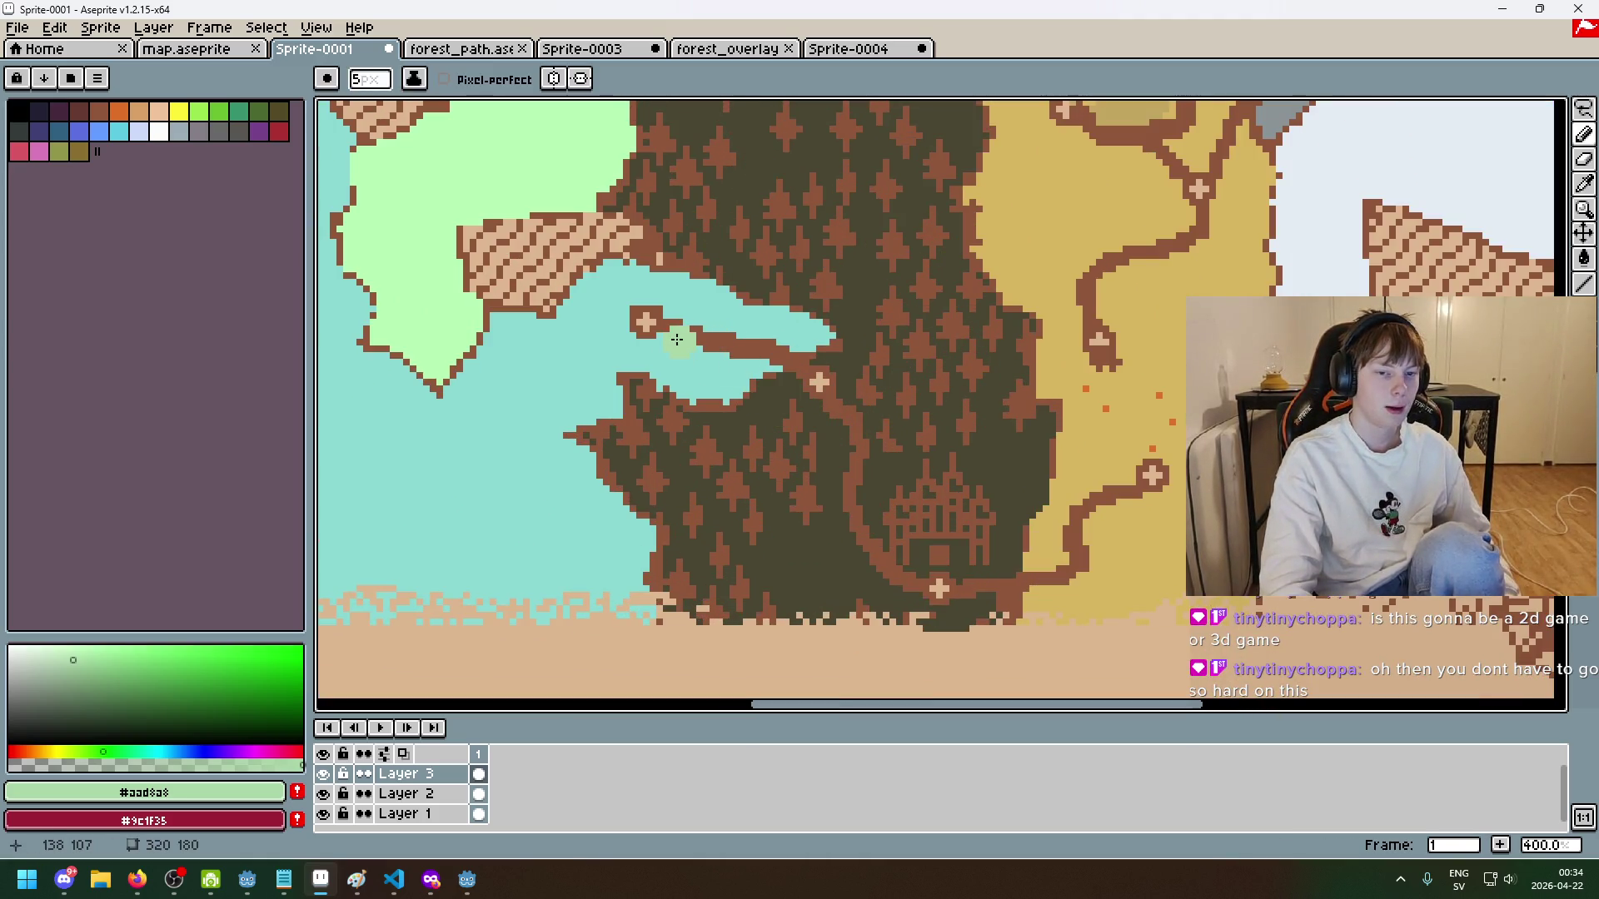
pyautogui.scroll(-2, 702, 342)
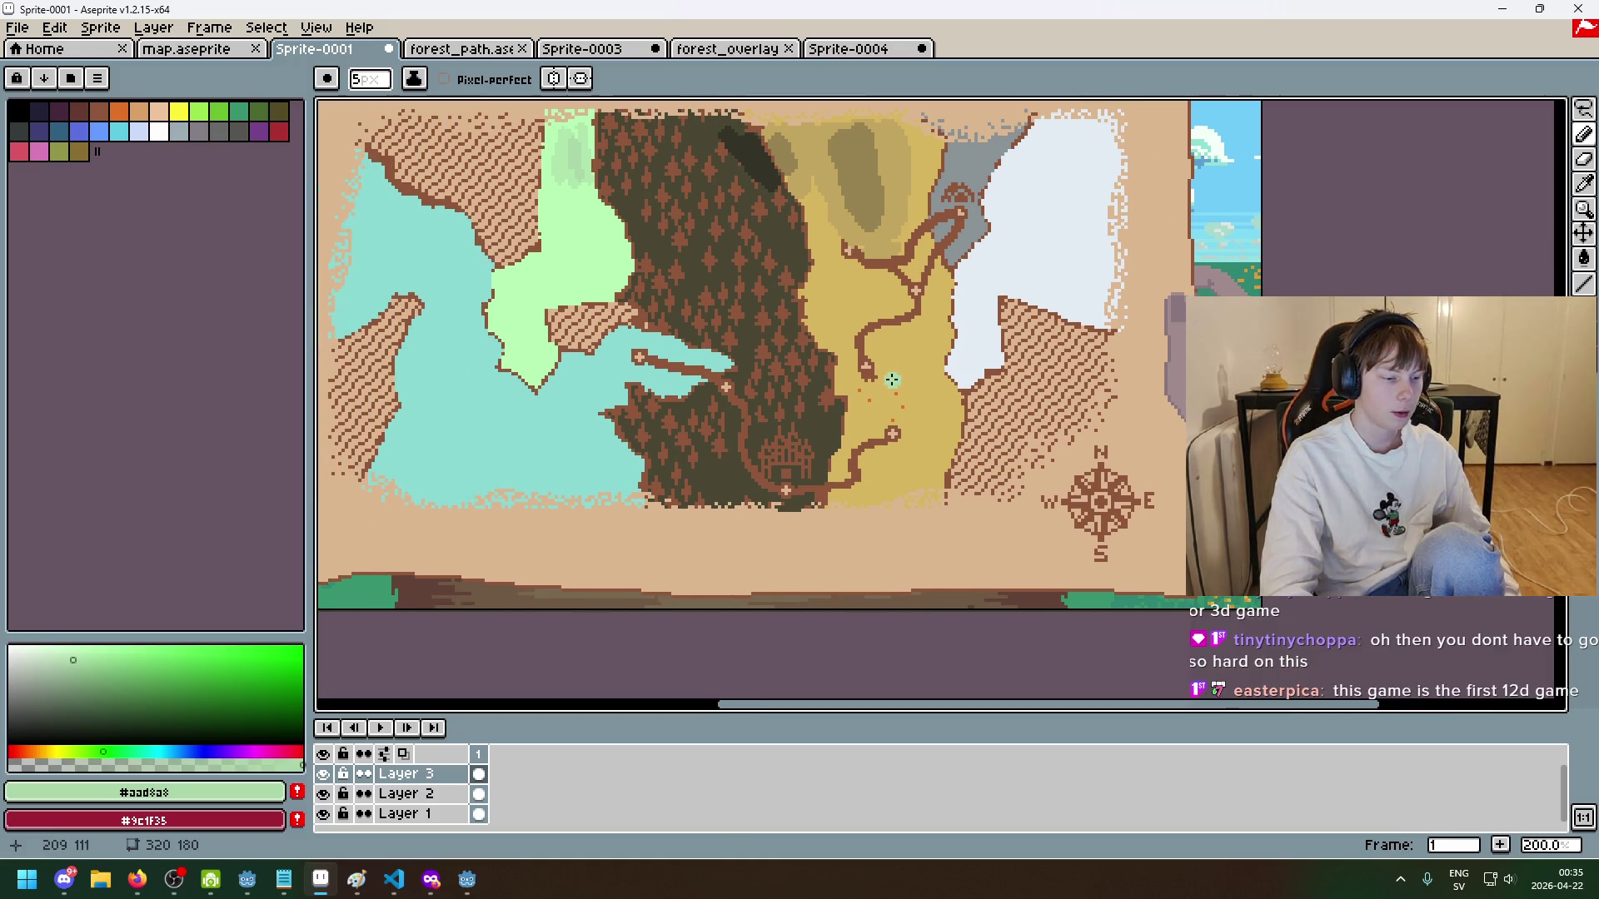
pyautogui.moveTo(766, 387); pyautogui.dragTo(899, 417)
pyautogui.scroll(-1, 809, 412)
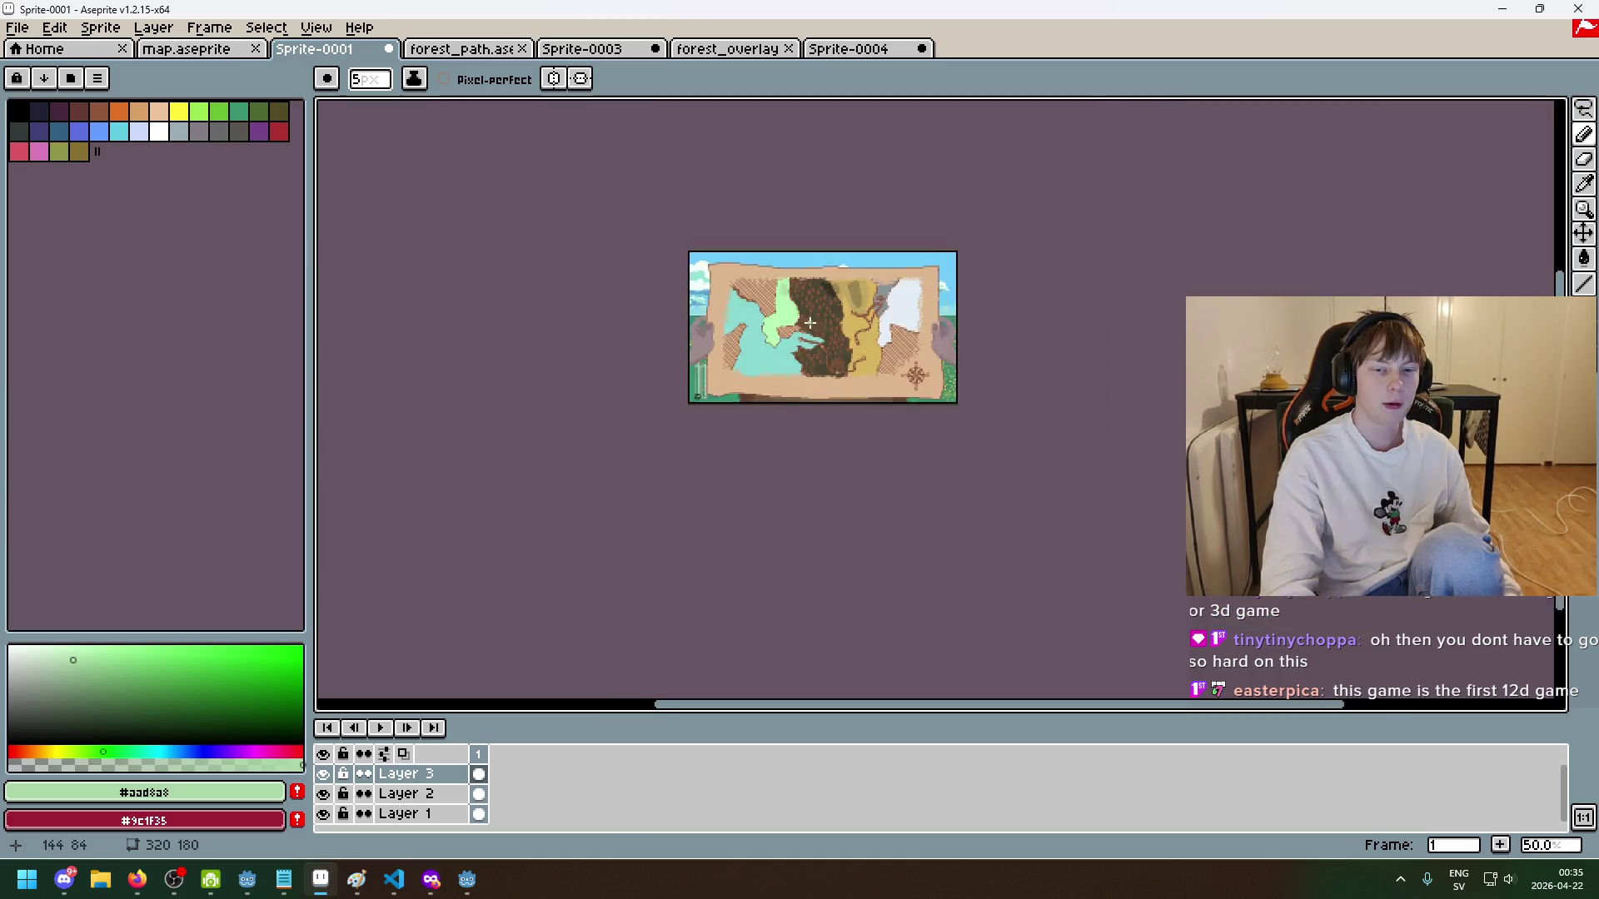
pyautogui.scroll(1, 809, 411)
pyautogui.scroll(-1, 1036, 442)
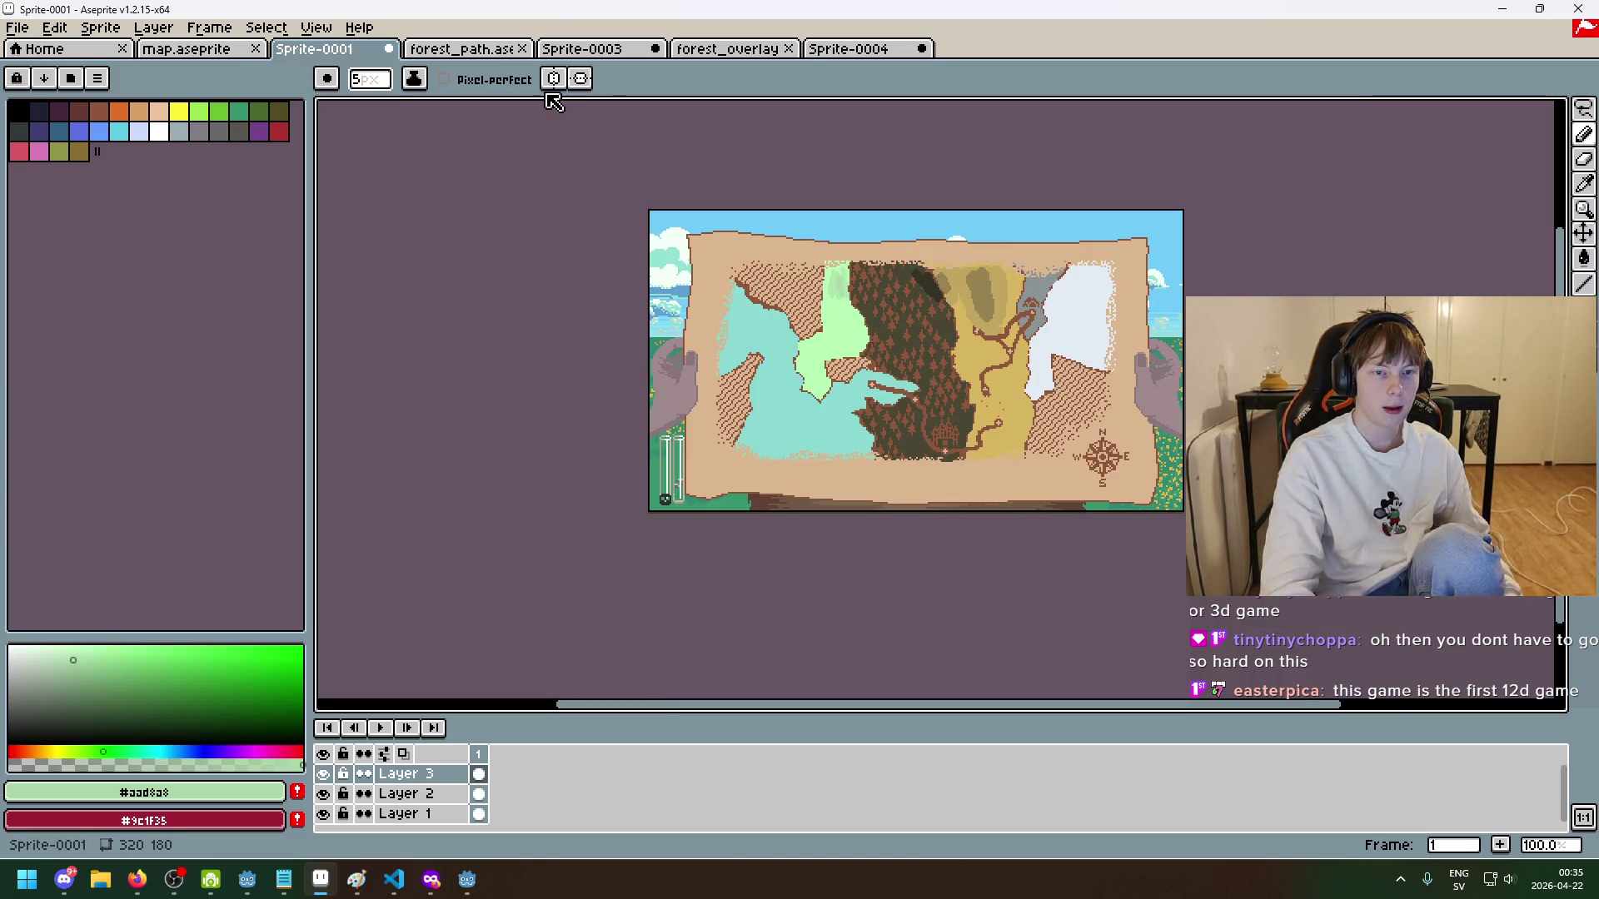
pyautogui.click(462, 48)
pyautogui.moveTo(803, 441)
pyautogui.mouseDown()
pyautogui.moveTo(678, 403)
pyautogui.moveTo(799, 463)
pyautogui.mouseUp()
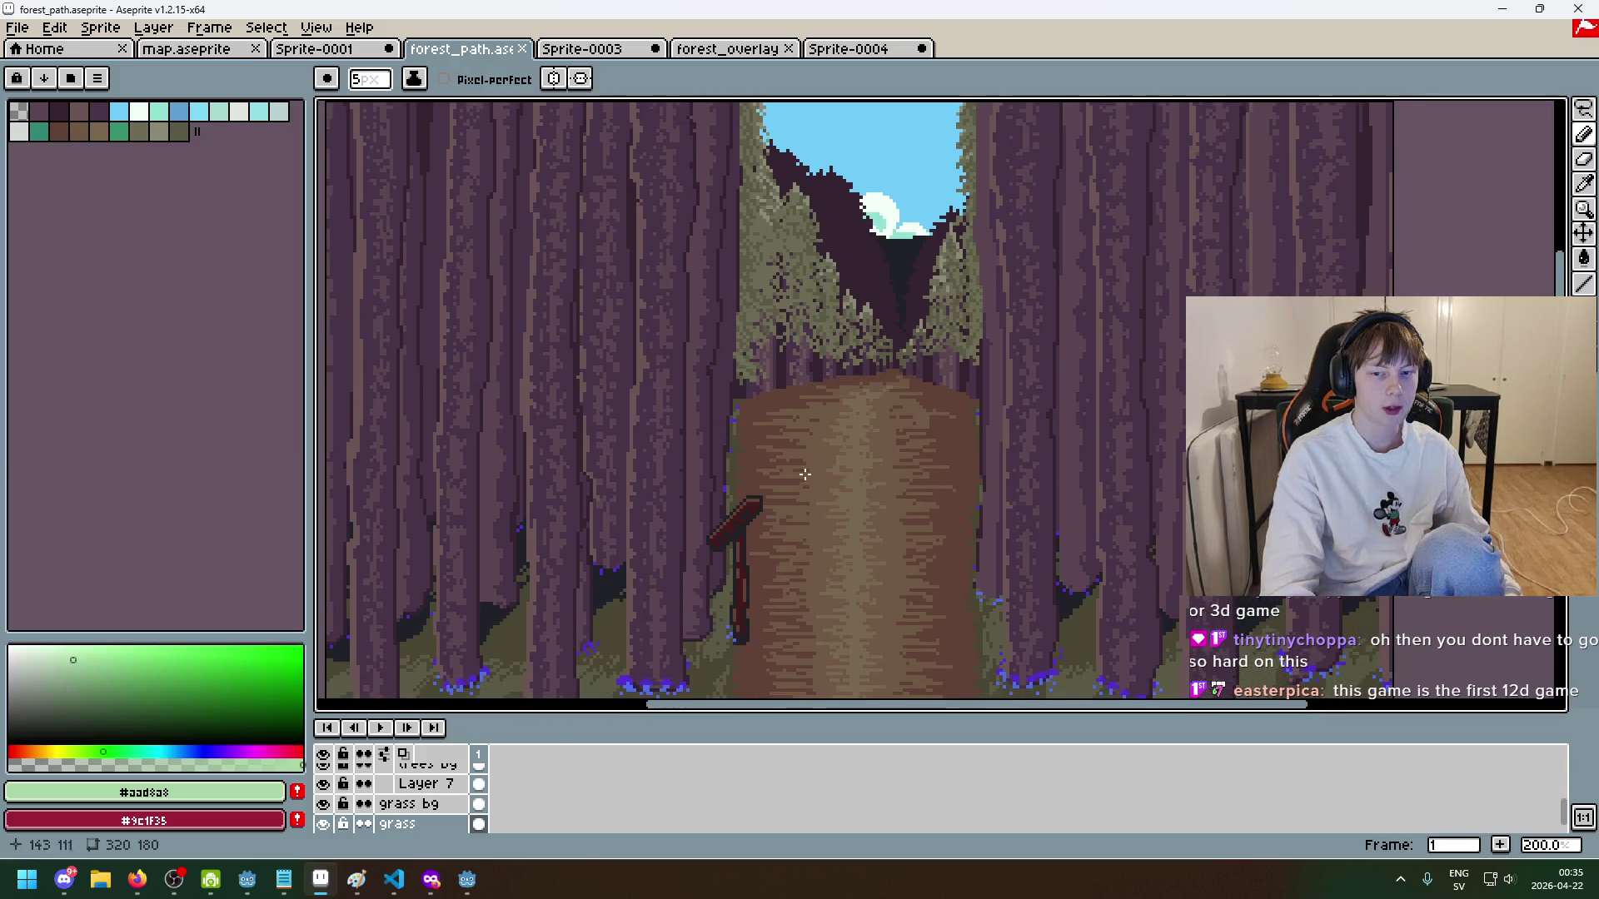
pyautogui.scroll(5, 325, 803)
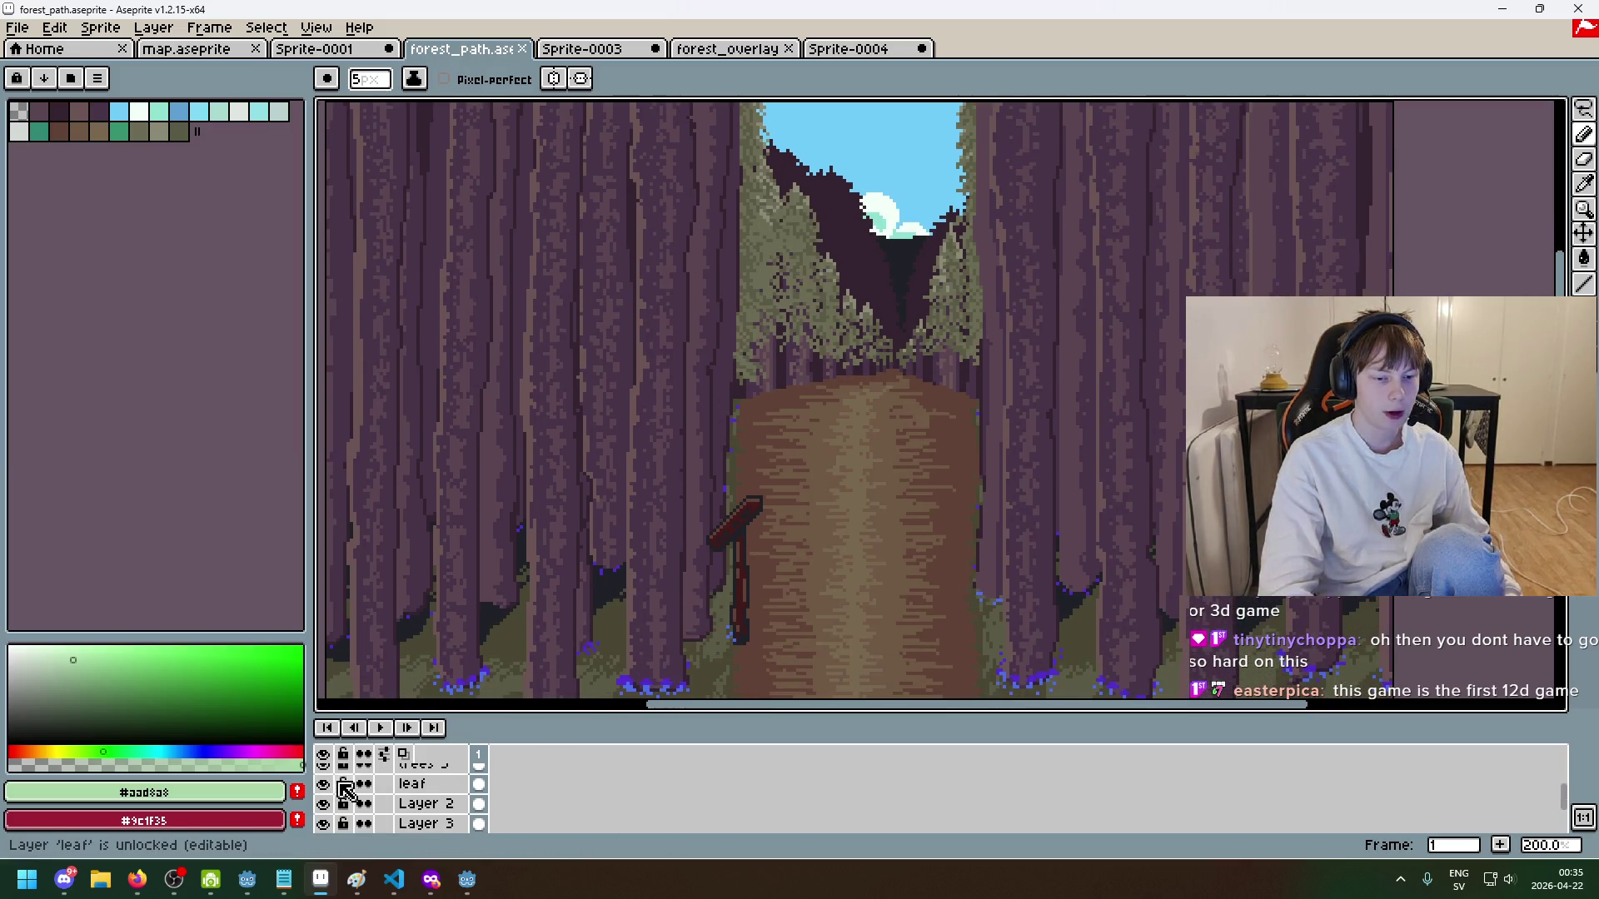
pyautogui.scroll(2, 327, 815)
pyautogui.click(325, 814)
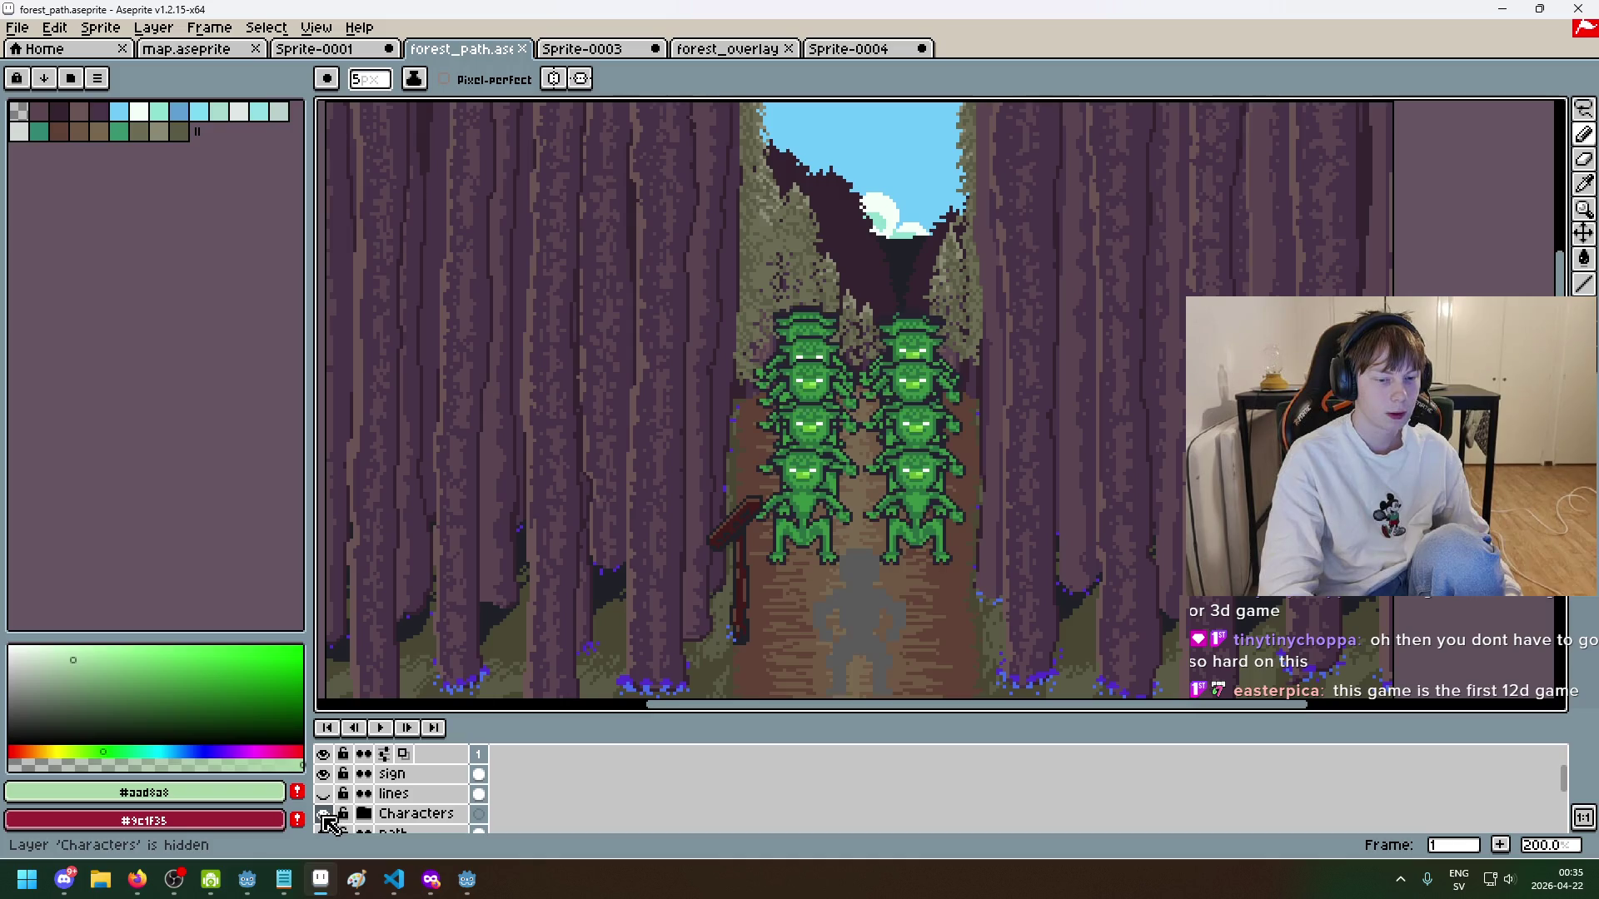
pyautogui.click(325, 814)
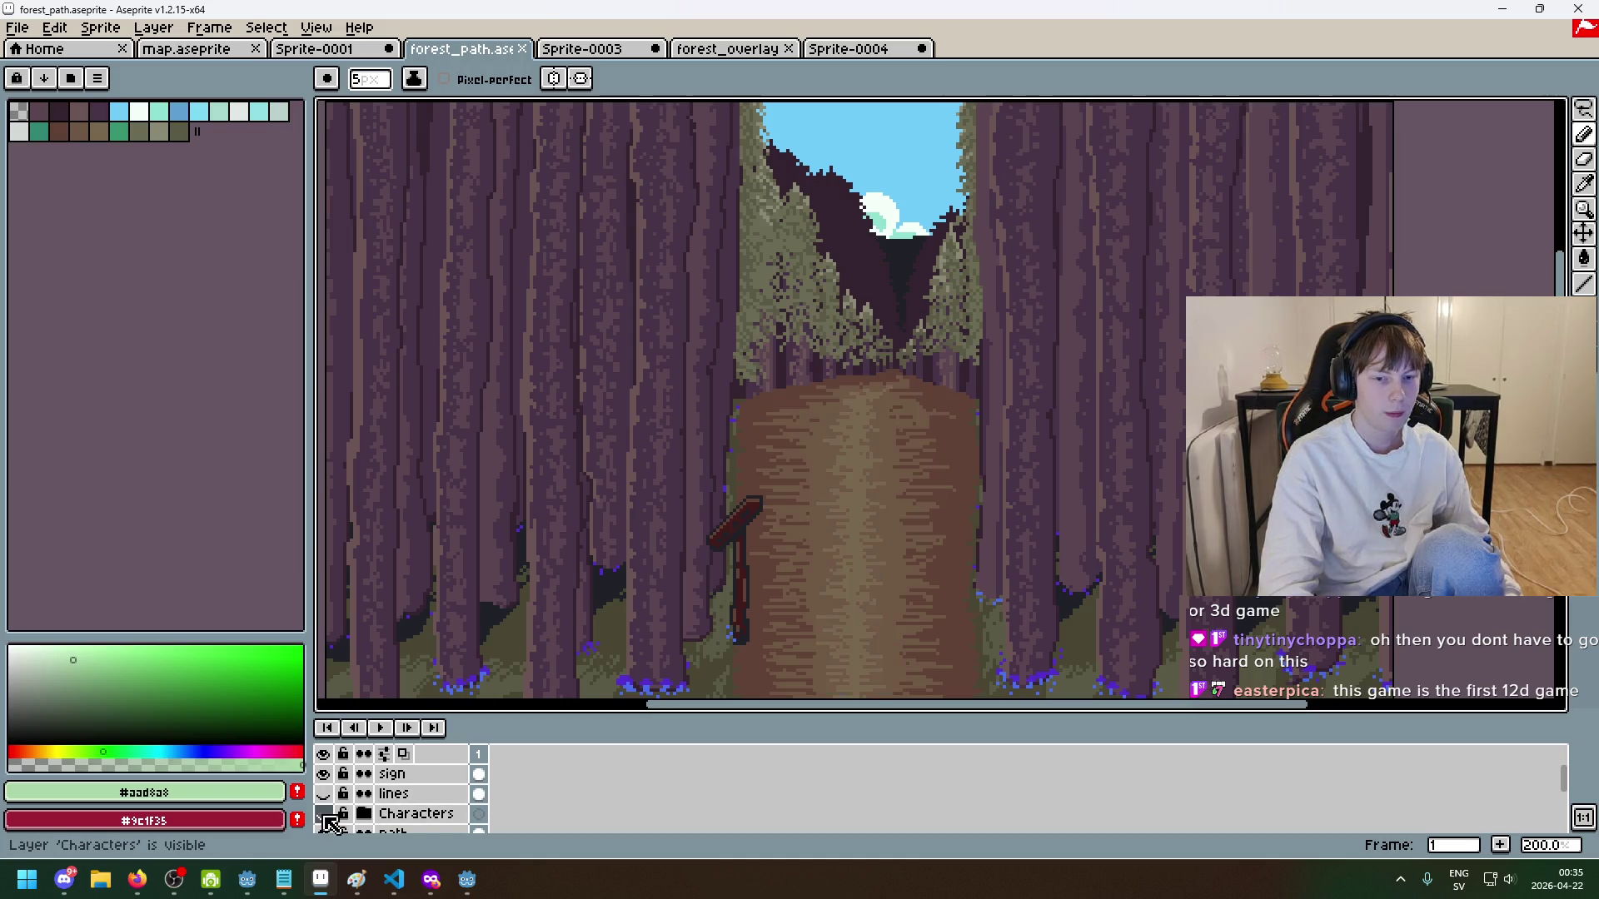
pyautogui.click(361, 54)
pyautogui.scroll(3, 963, 393)
pyautogui.scroll(-2, 958, 416)
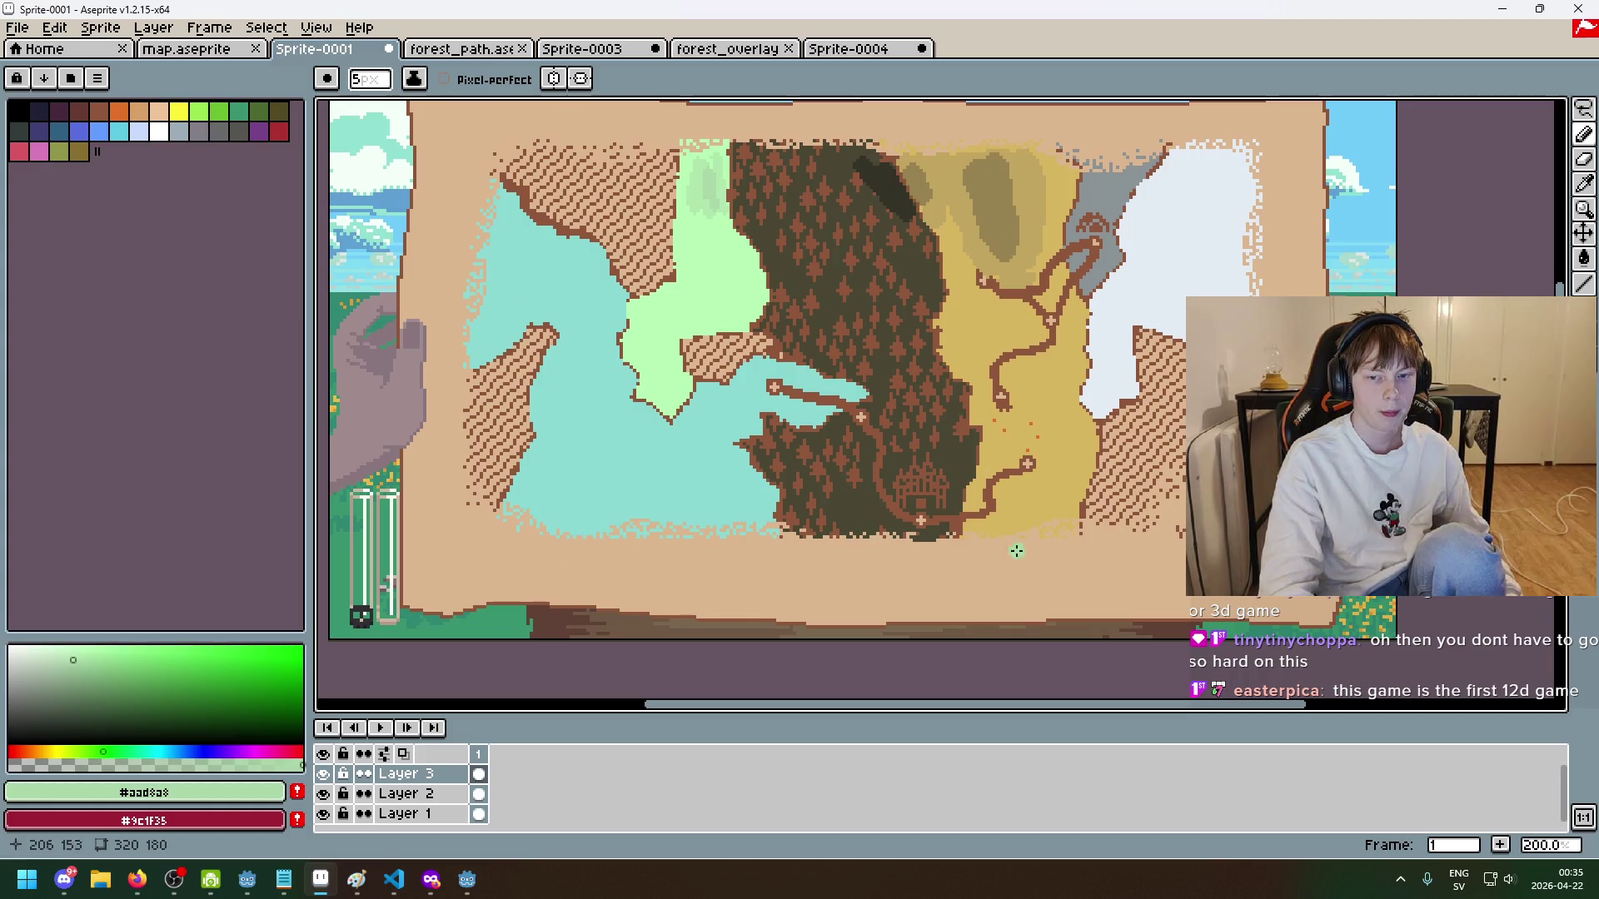
# - Try a 1px green line below the house door, compare with forest_path, then undo it
pyautogui.scroll(5, 946, 535)
pyautogui.press('-')
pyautogui.press('-')
pyautogui.press('-')
pyautogui.moveTo(759, 436); pyautogui.dragTo(754, 392)
pyautogui.scroll(-4, 777, 434)
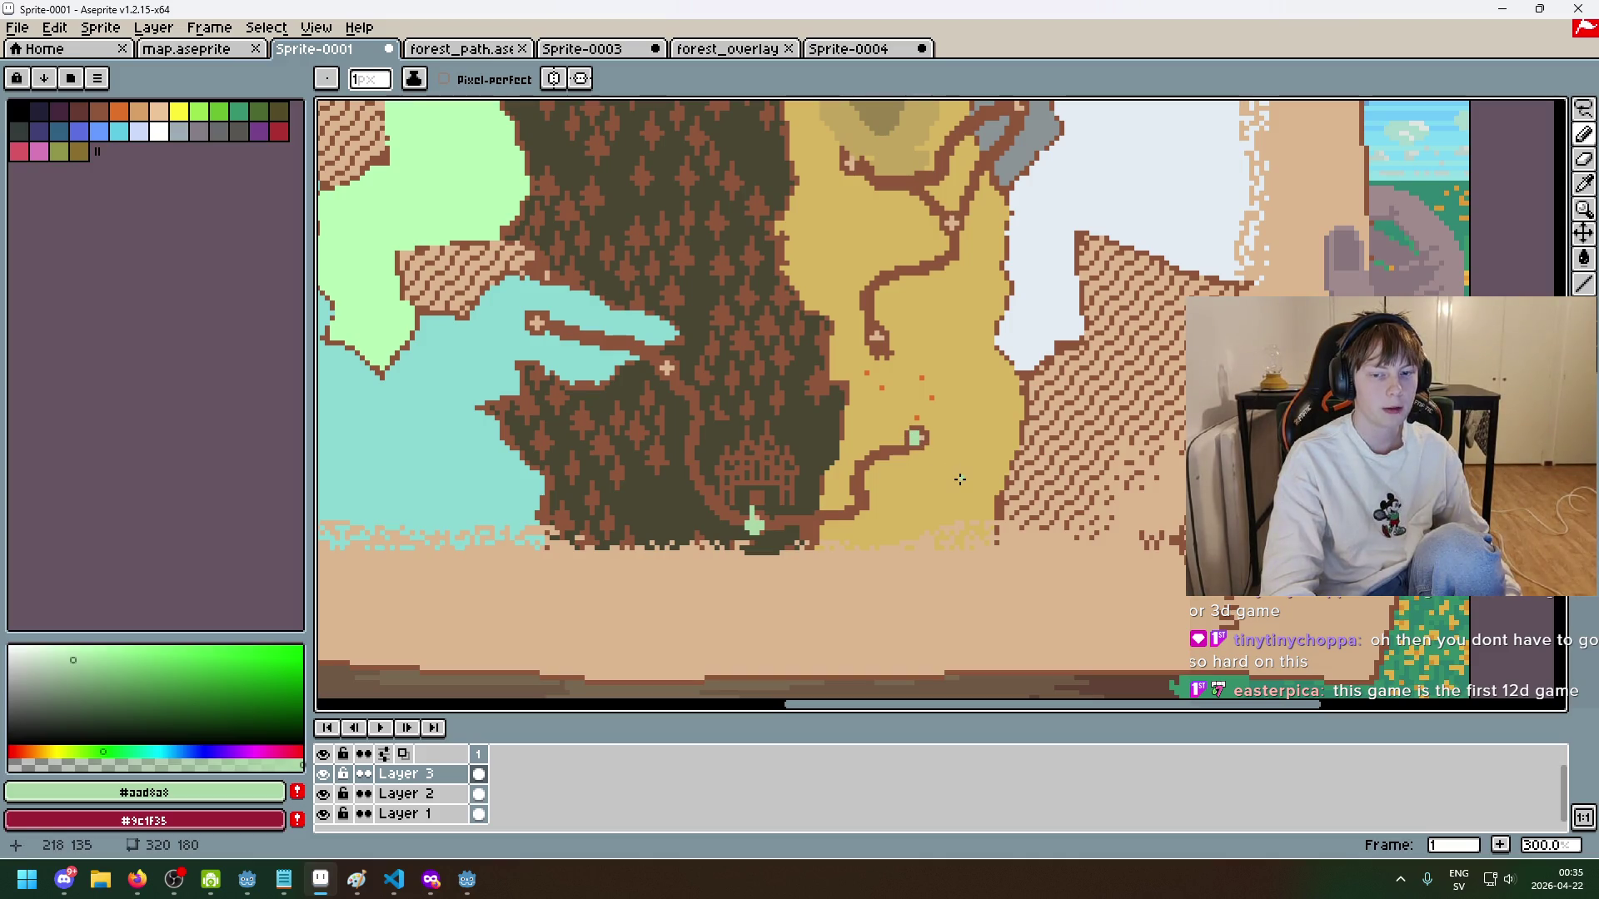
pyautogui.scroll(-2, 875, 402)
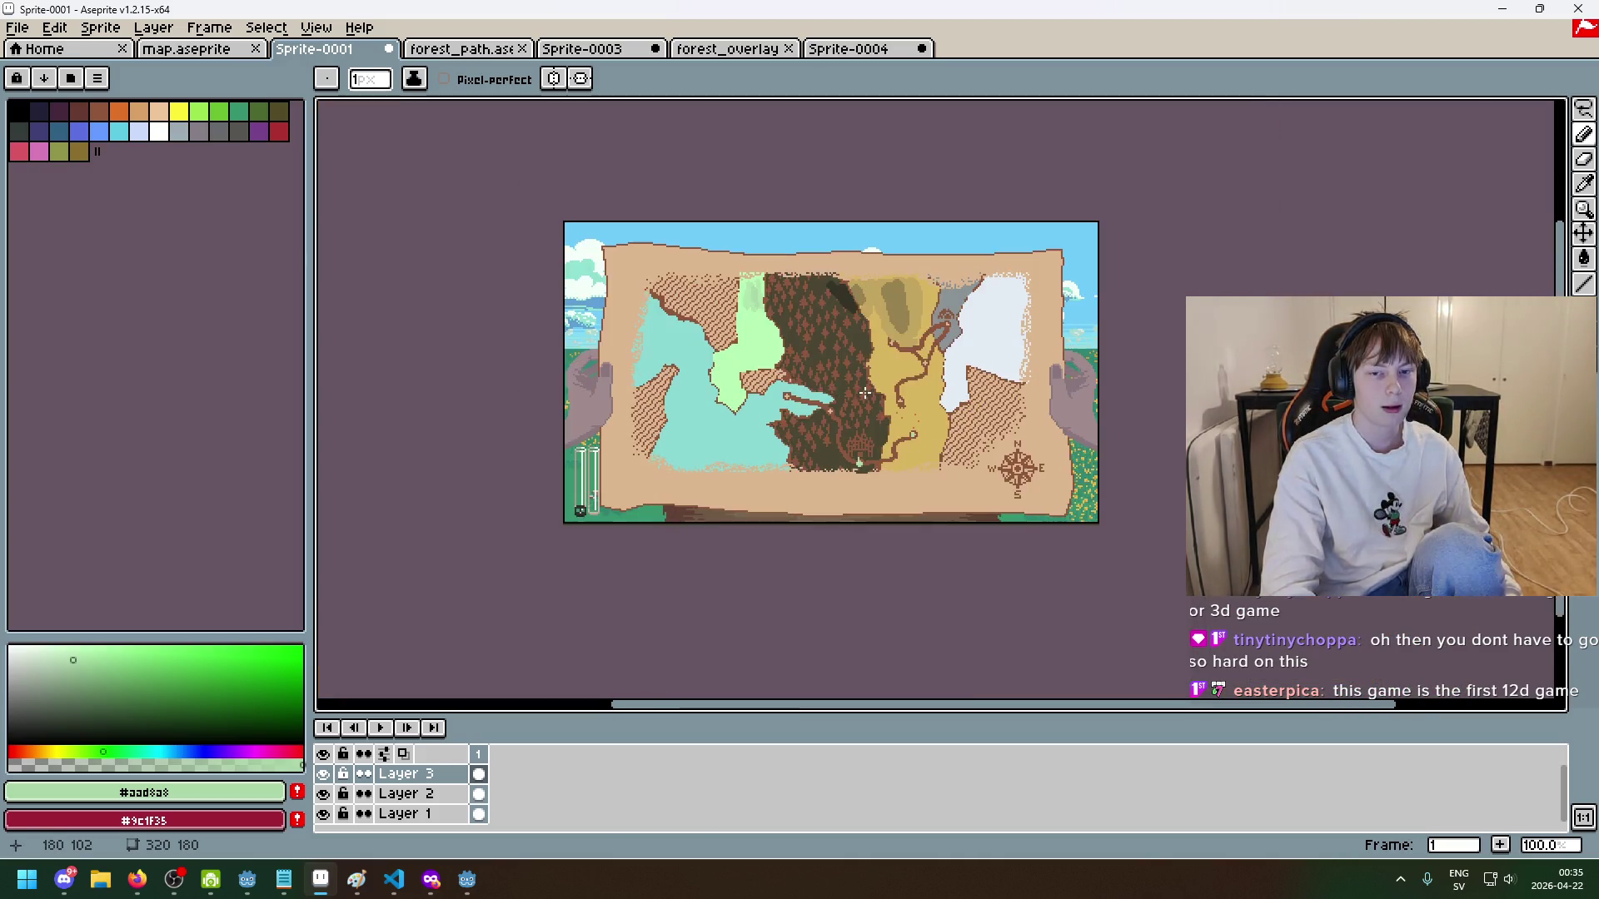
pyautogui.scroll(2, 865, 390)
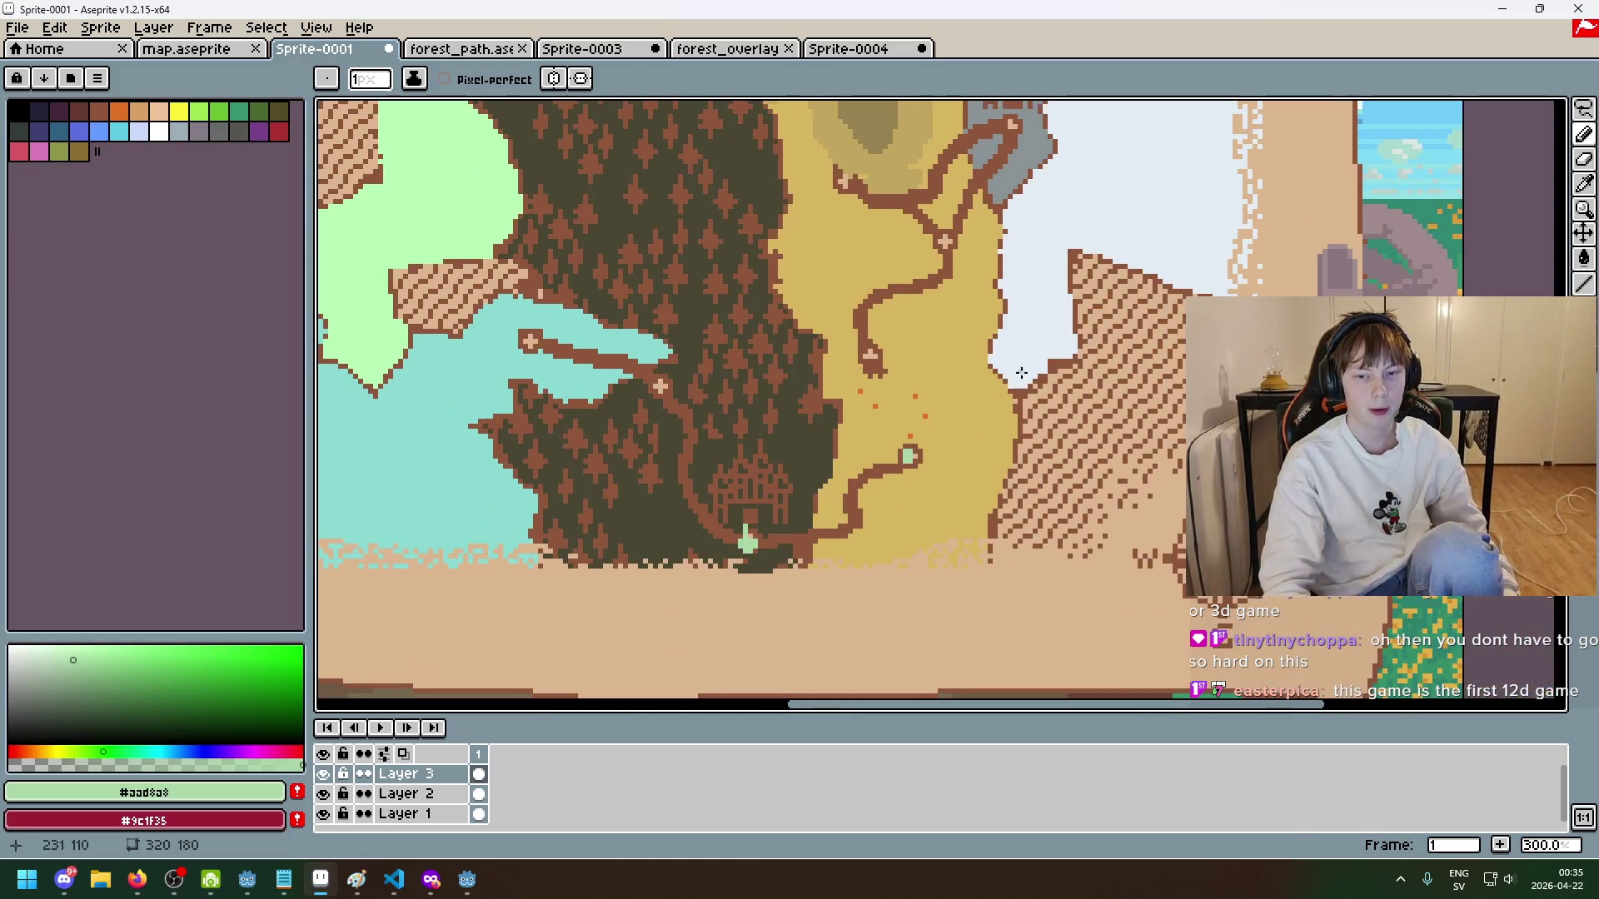
pyautogui.click(462, 49)
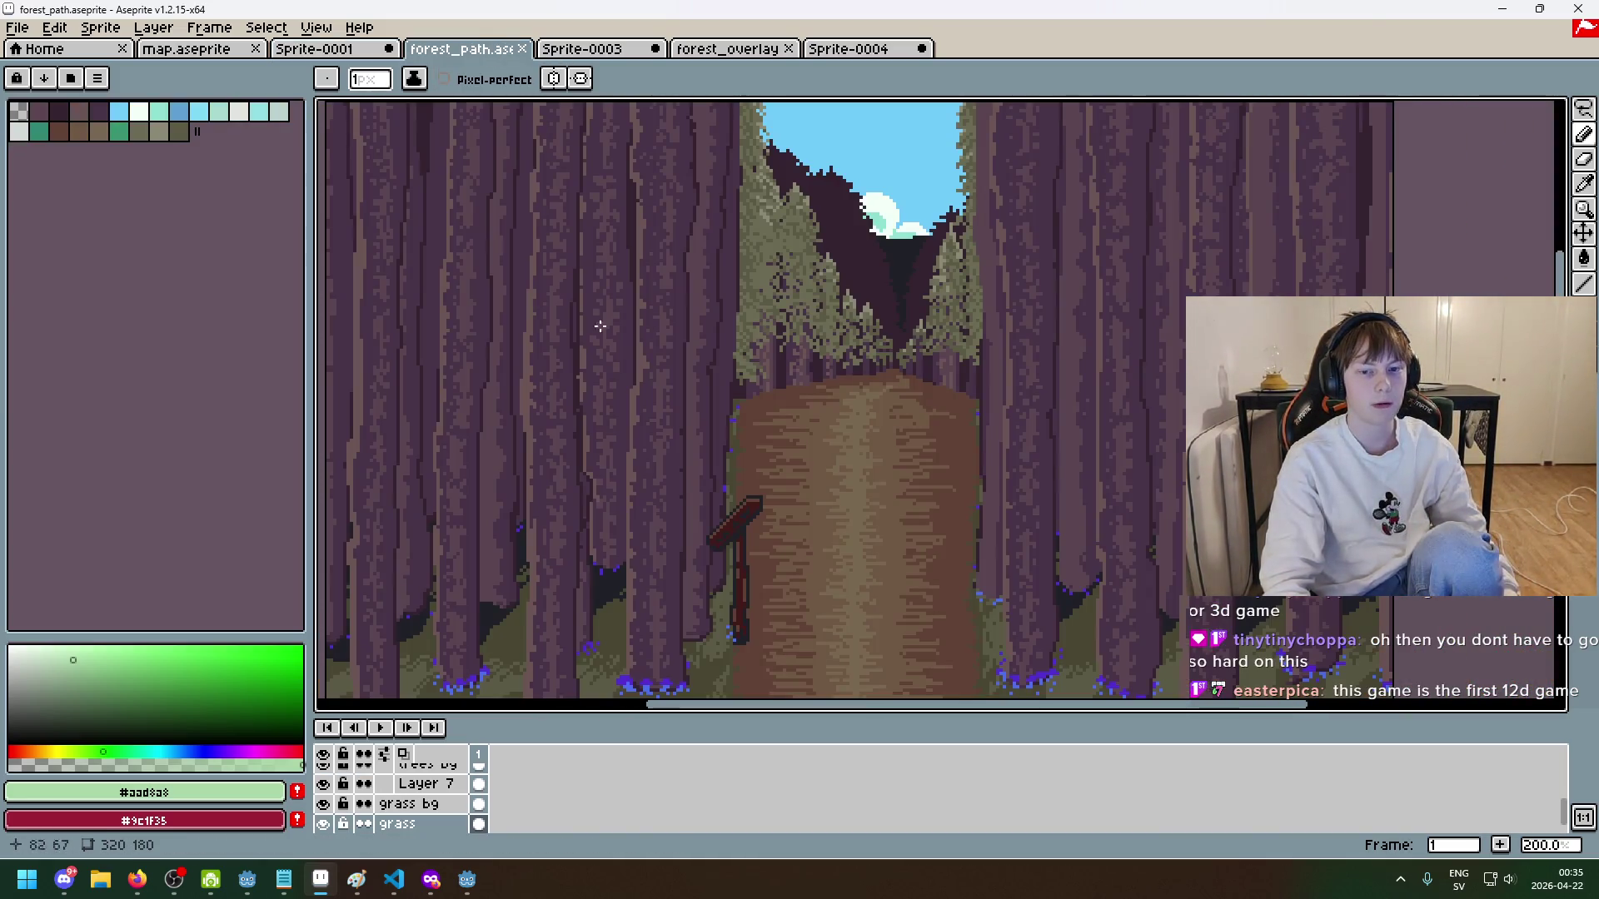
pyautogui.click(319, 50)
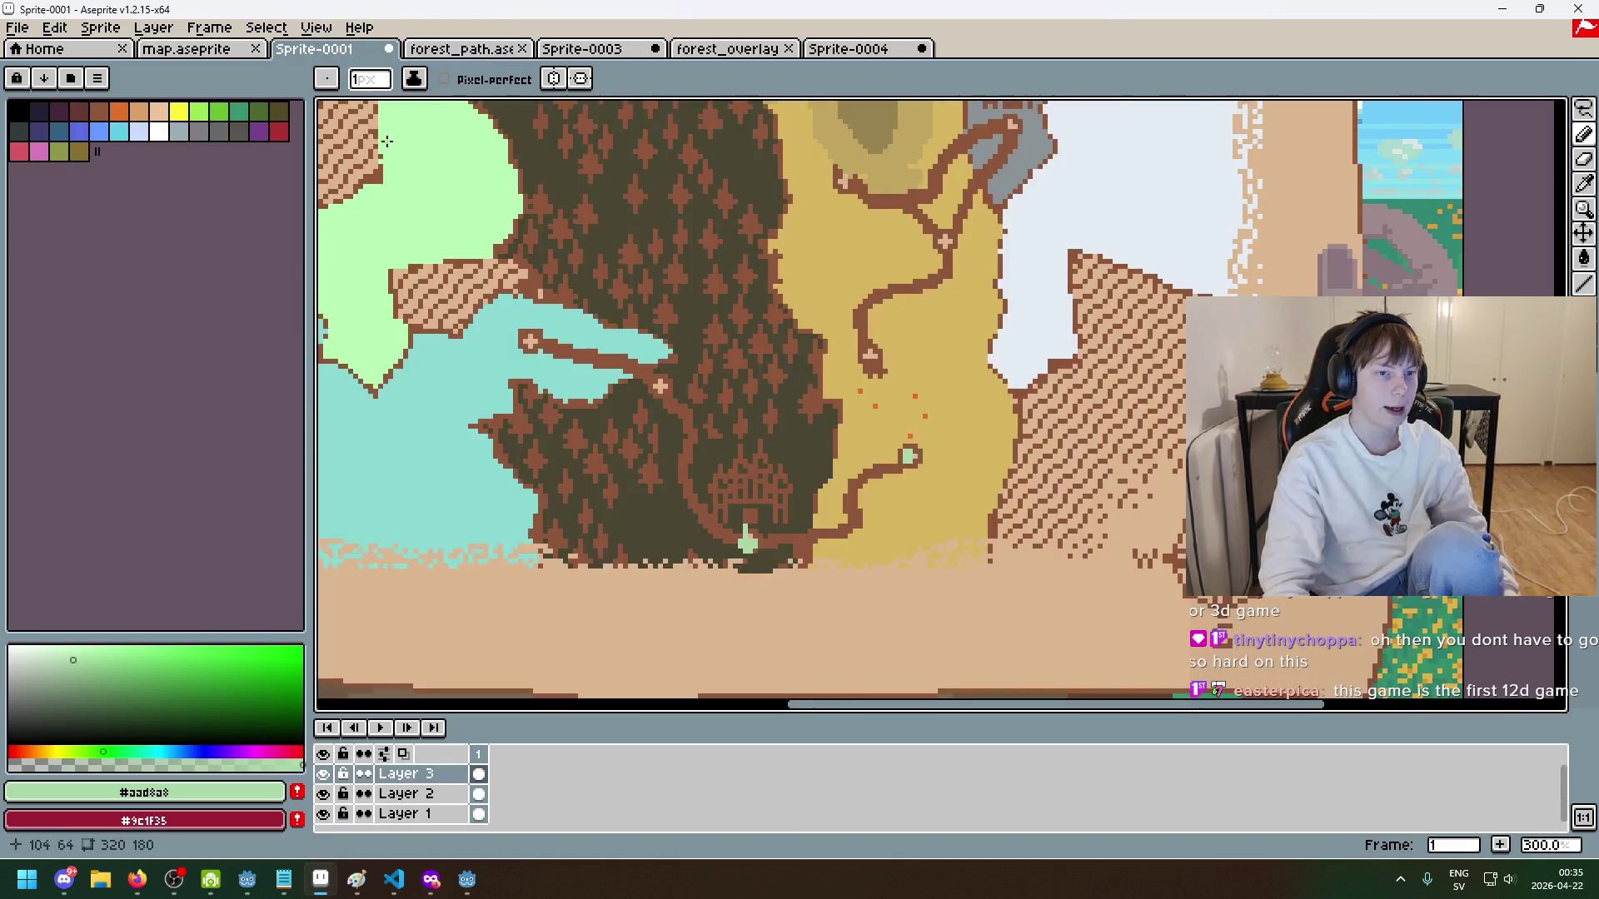
pyautogui.scroll(2, 654, 331)
pyautogui.scroll(-2, 712, 367)
pyautogui.hotkey('ctrl', 'z')
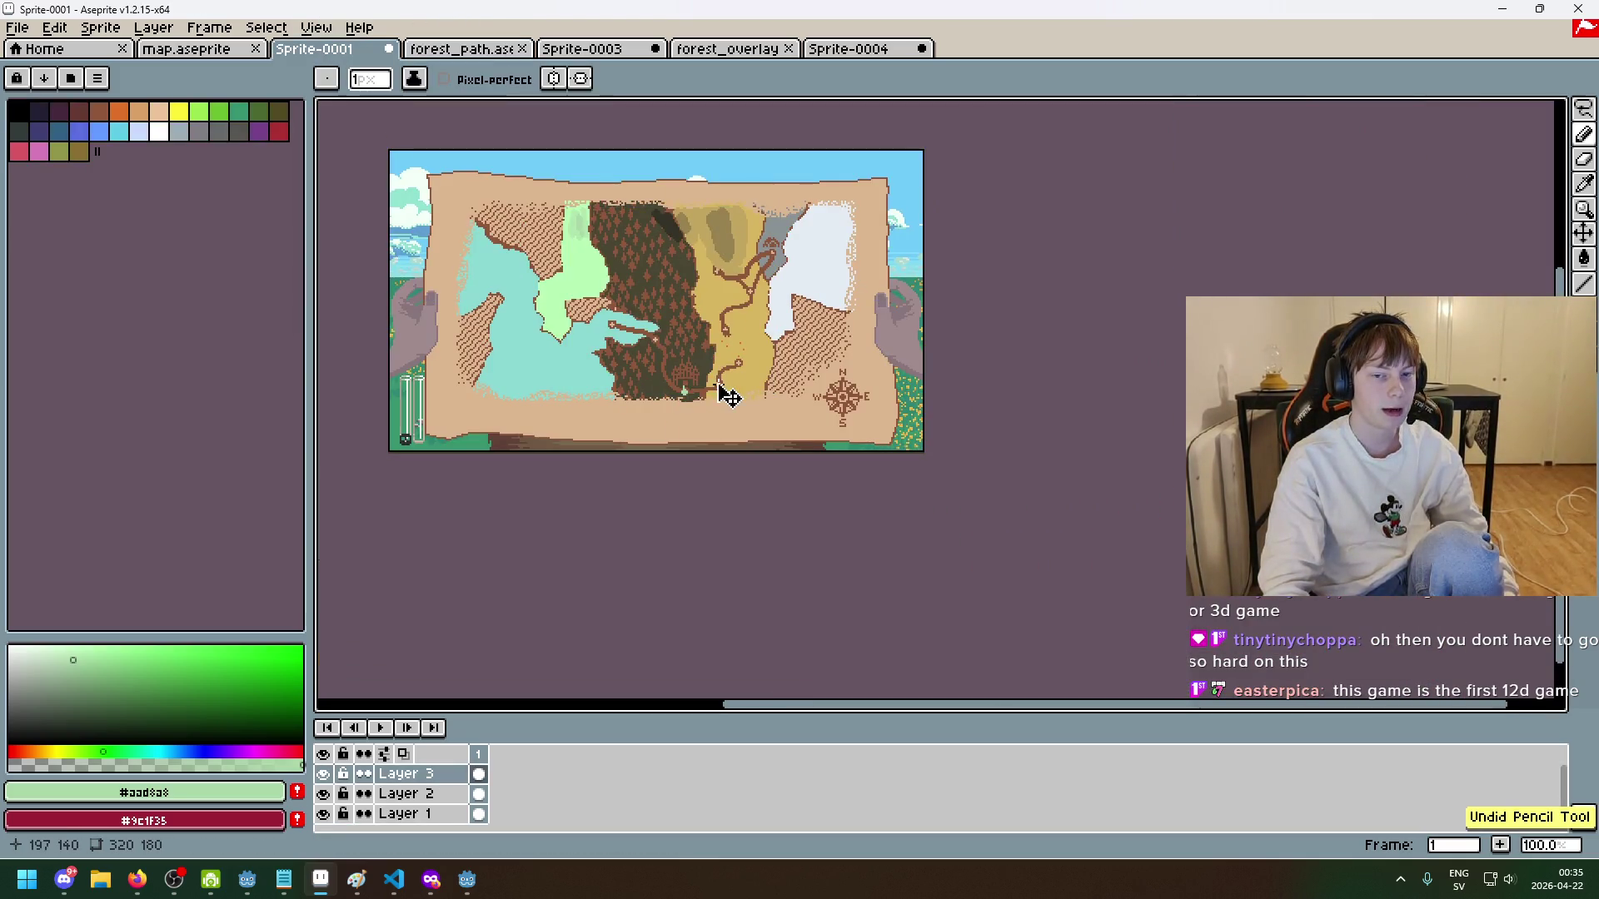
# - Pan toward the compass, swap foreground and background colours, and hide the layers panel
pyautogui.scroll(2, 717, 385)
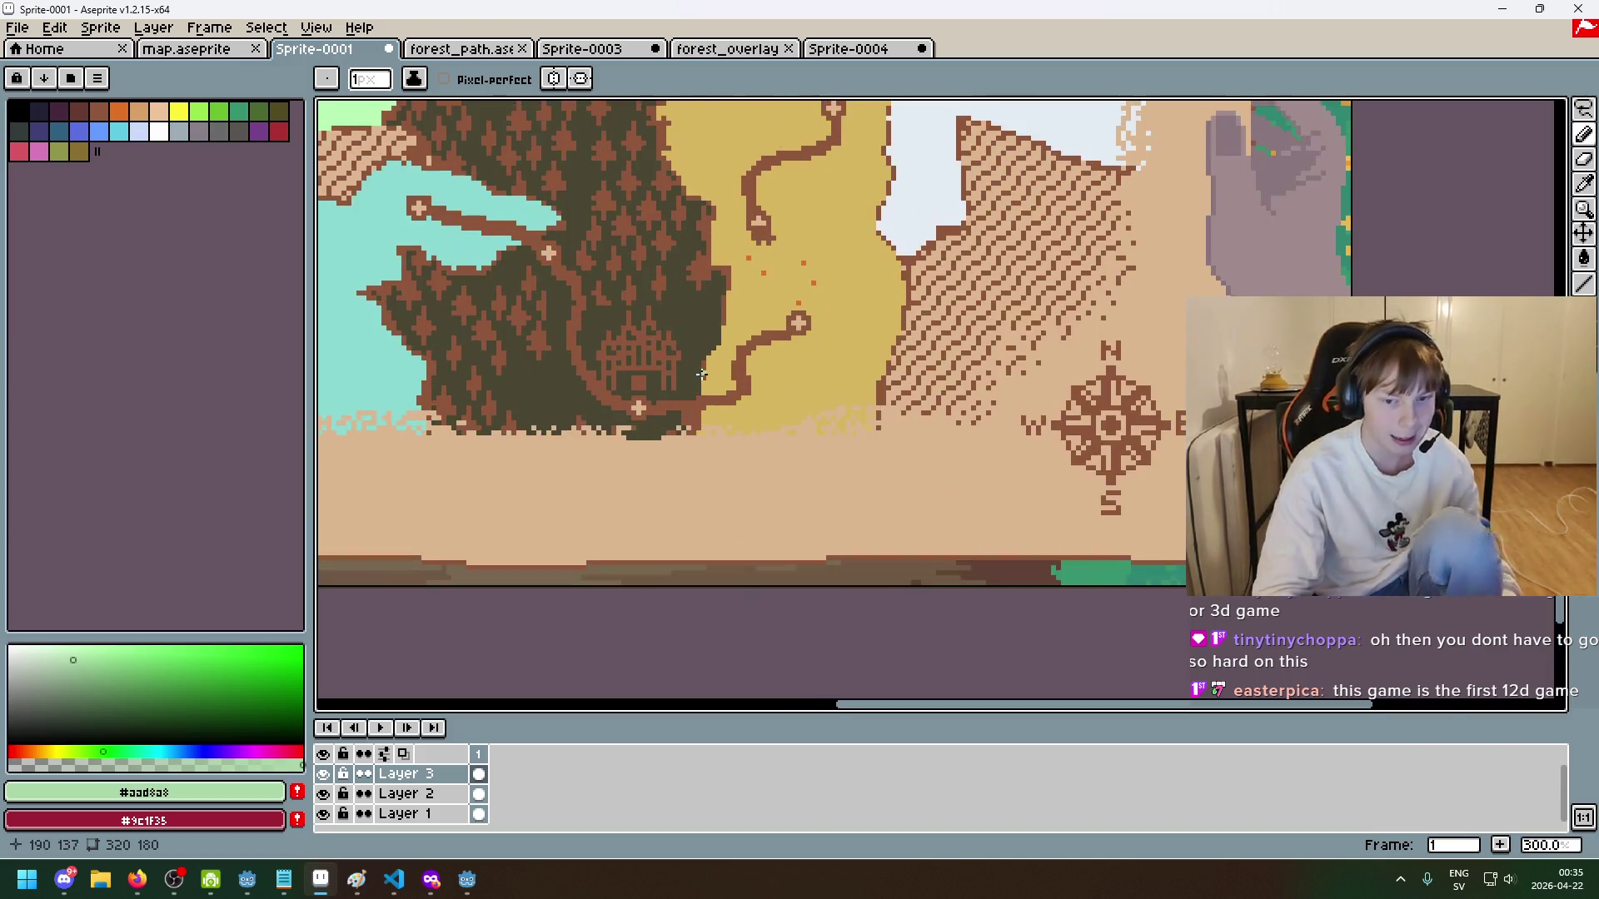
pyautogui.moveTo(822, 439); pyautogui.dragTo(647, 527)
pyautogui.scroll(-1, 875, 485)
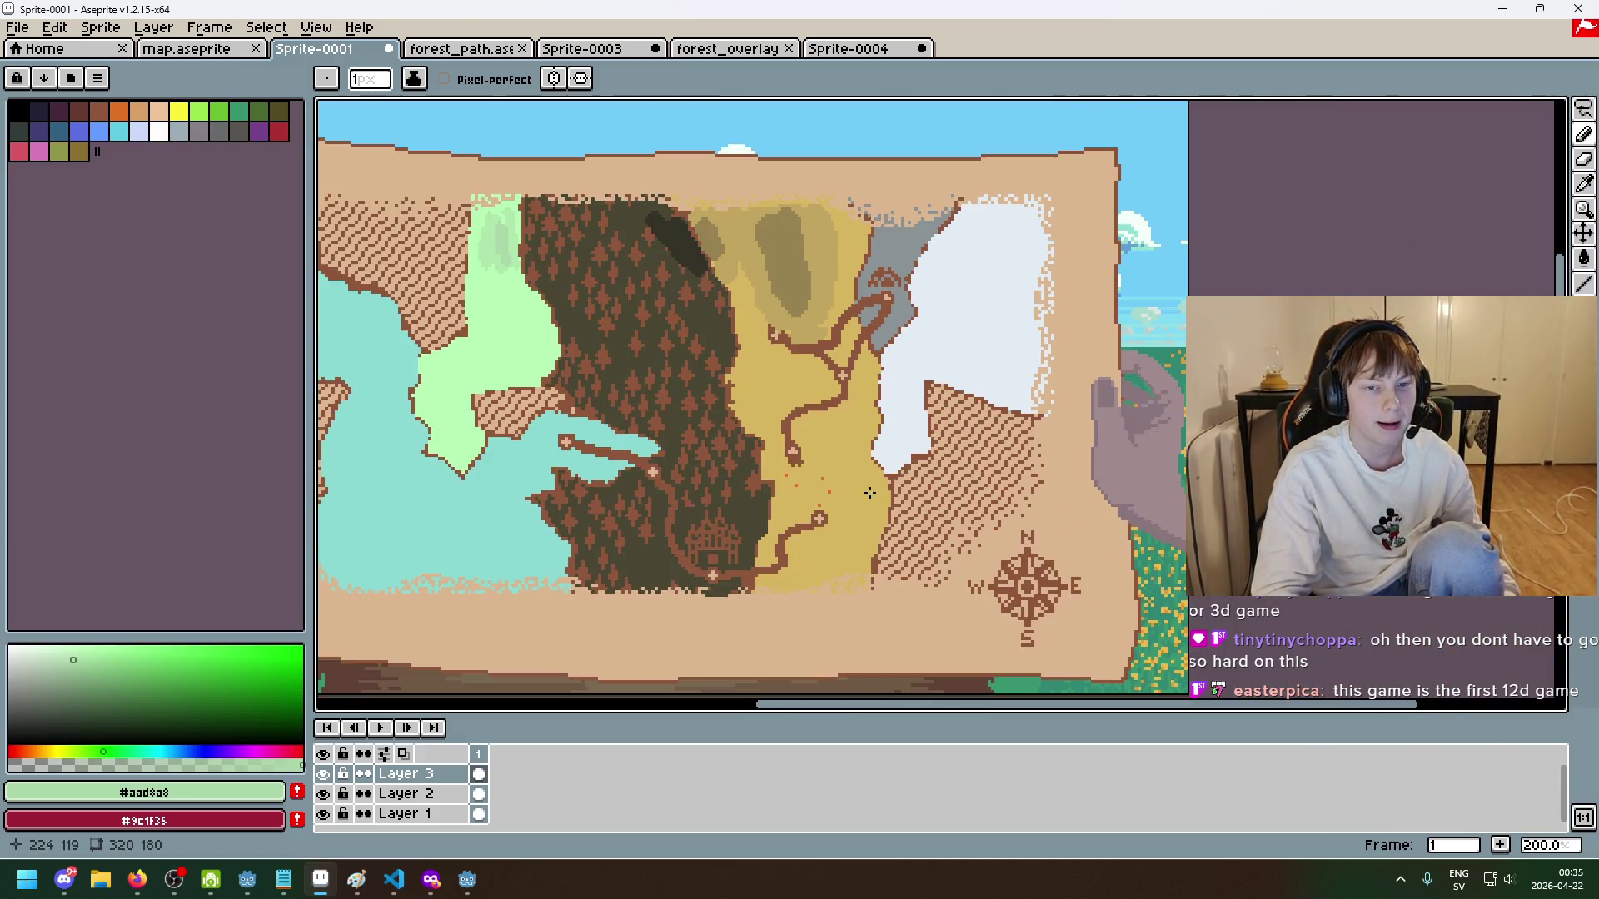
pyautogui.scroll(-1, 792, 530)
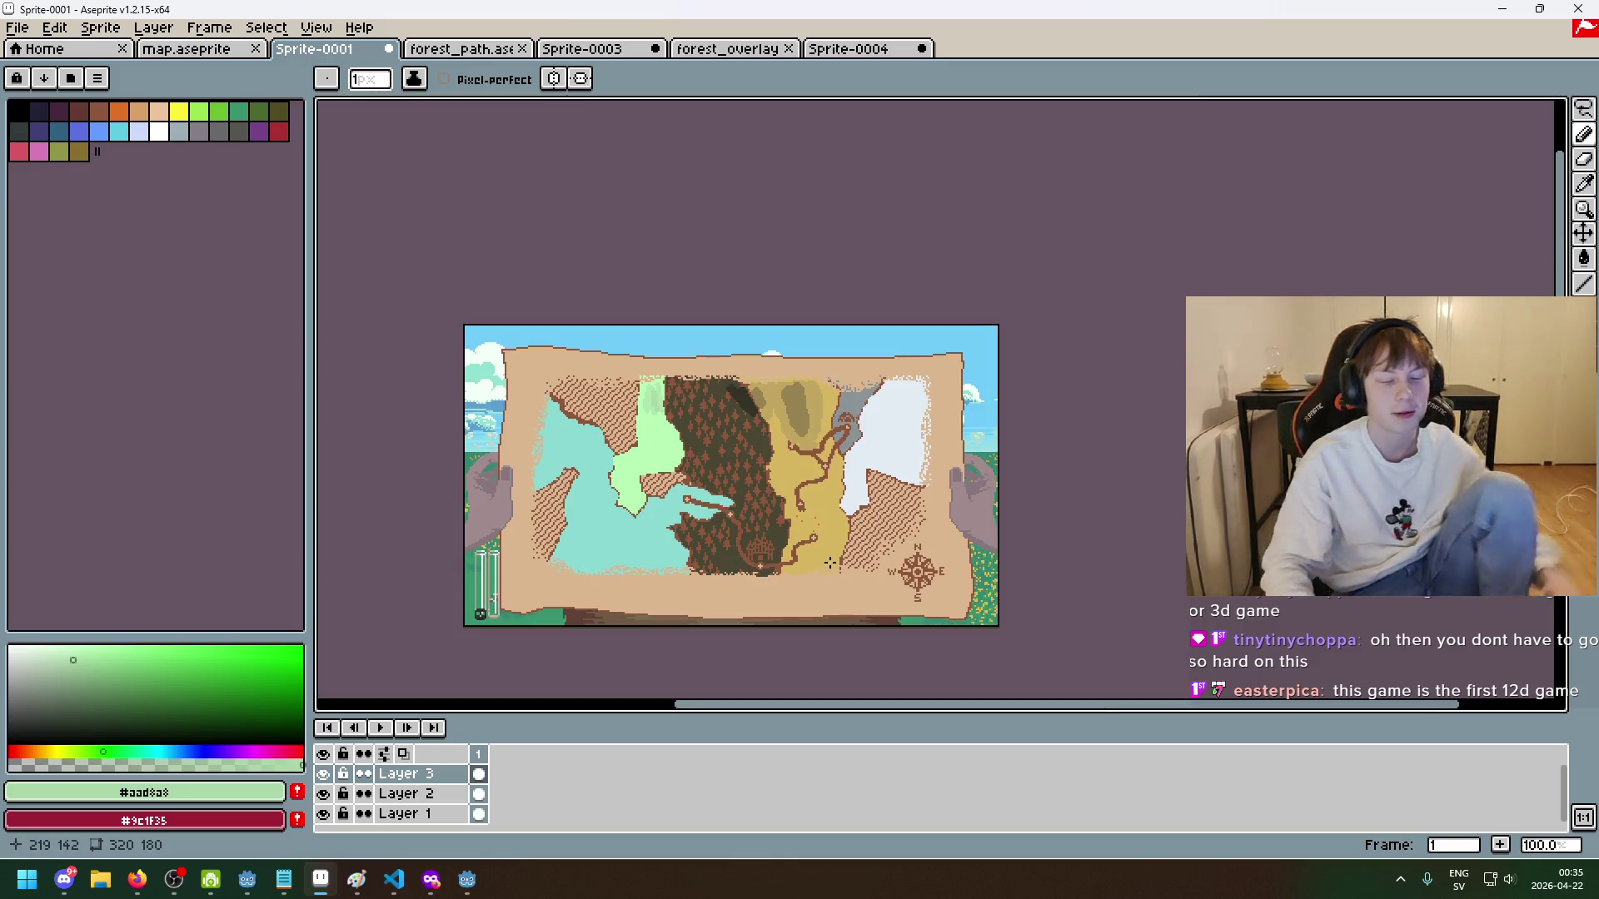
pyautogui.scroll(1, 813, 563)
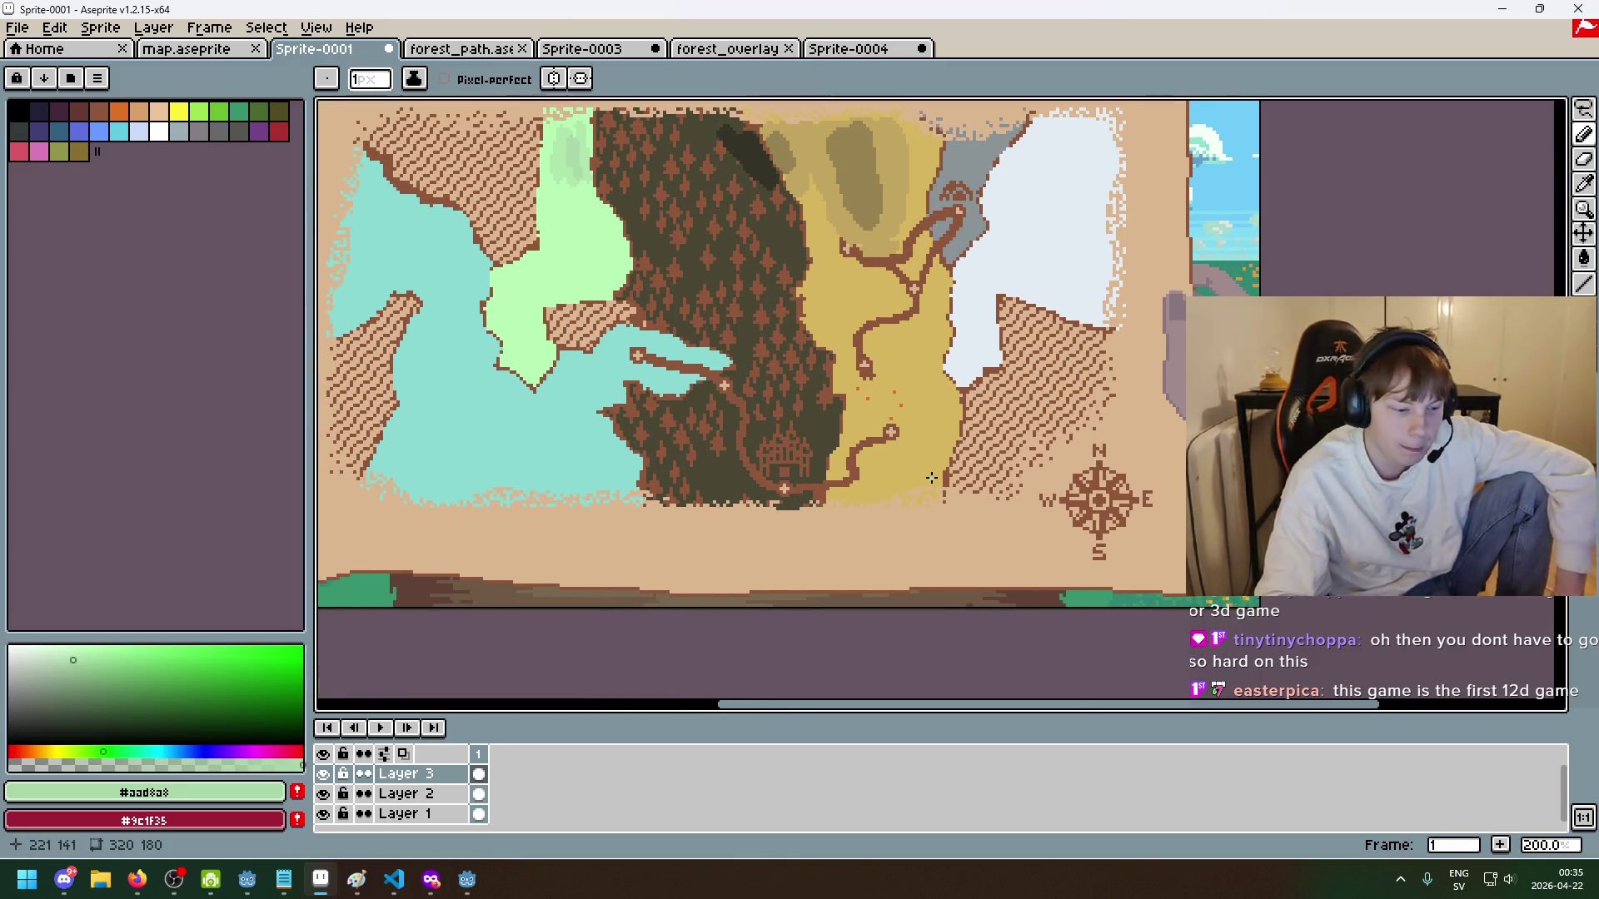
pyautogui.scroll(1, 930, 477)
pyautogui.scroll(-1, 931, 477)
pyautogui.moveTo(875, 471); pyautogui.dragTo(958, 563)
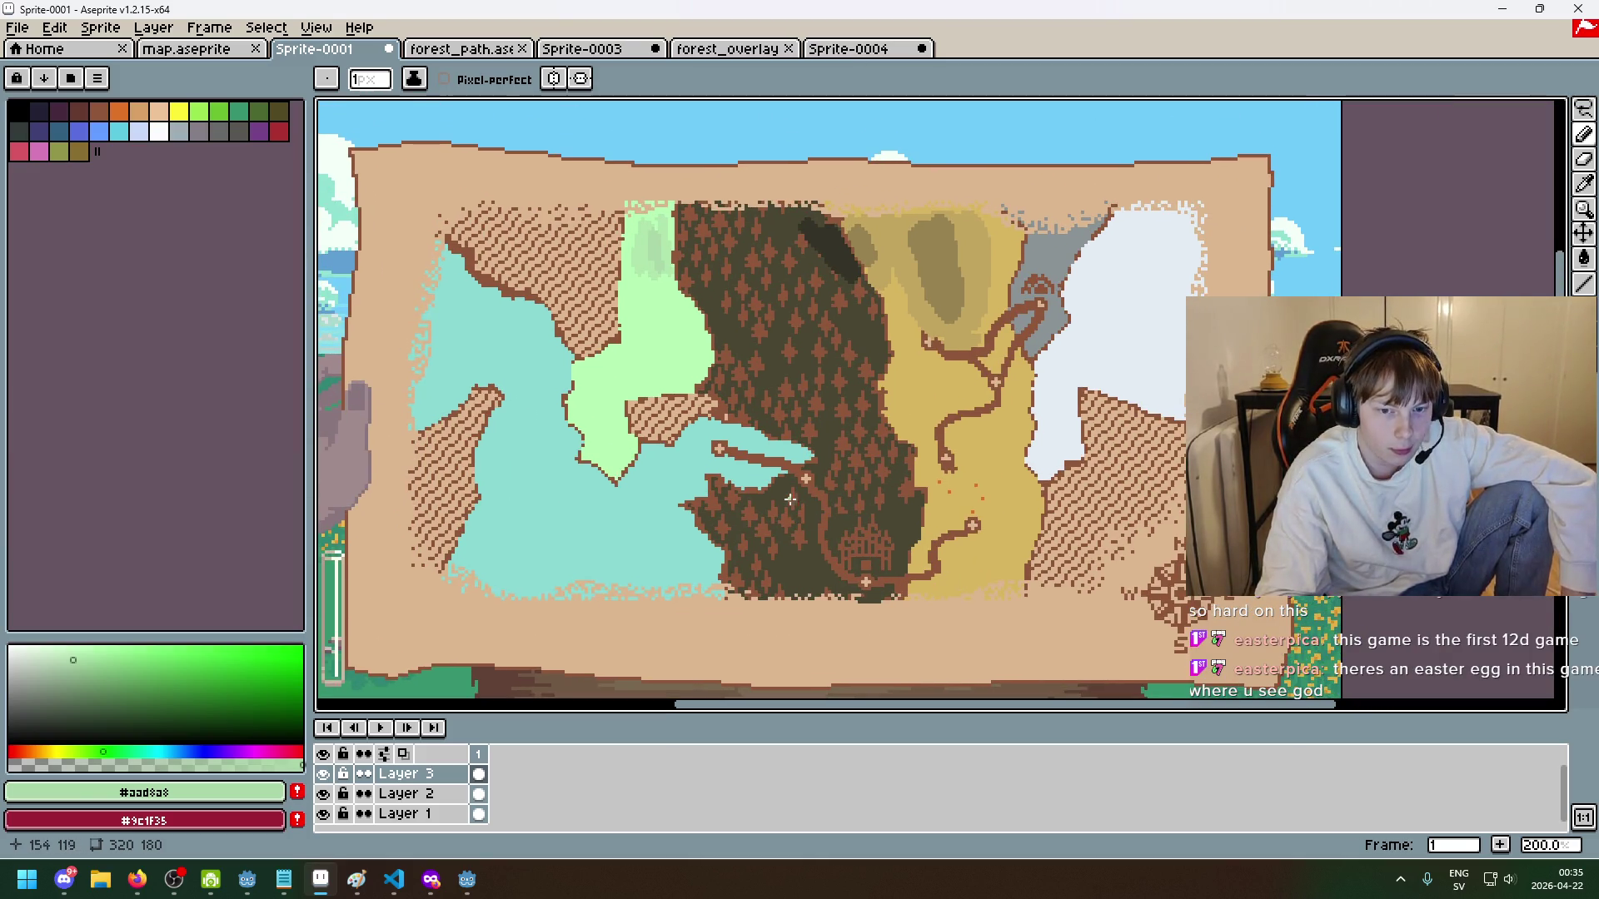
pyautogui.scroll(2, 790, 498)
pyautogui.scroll(-2, 710, 358)
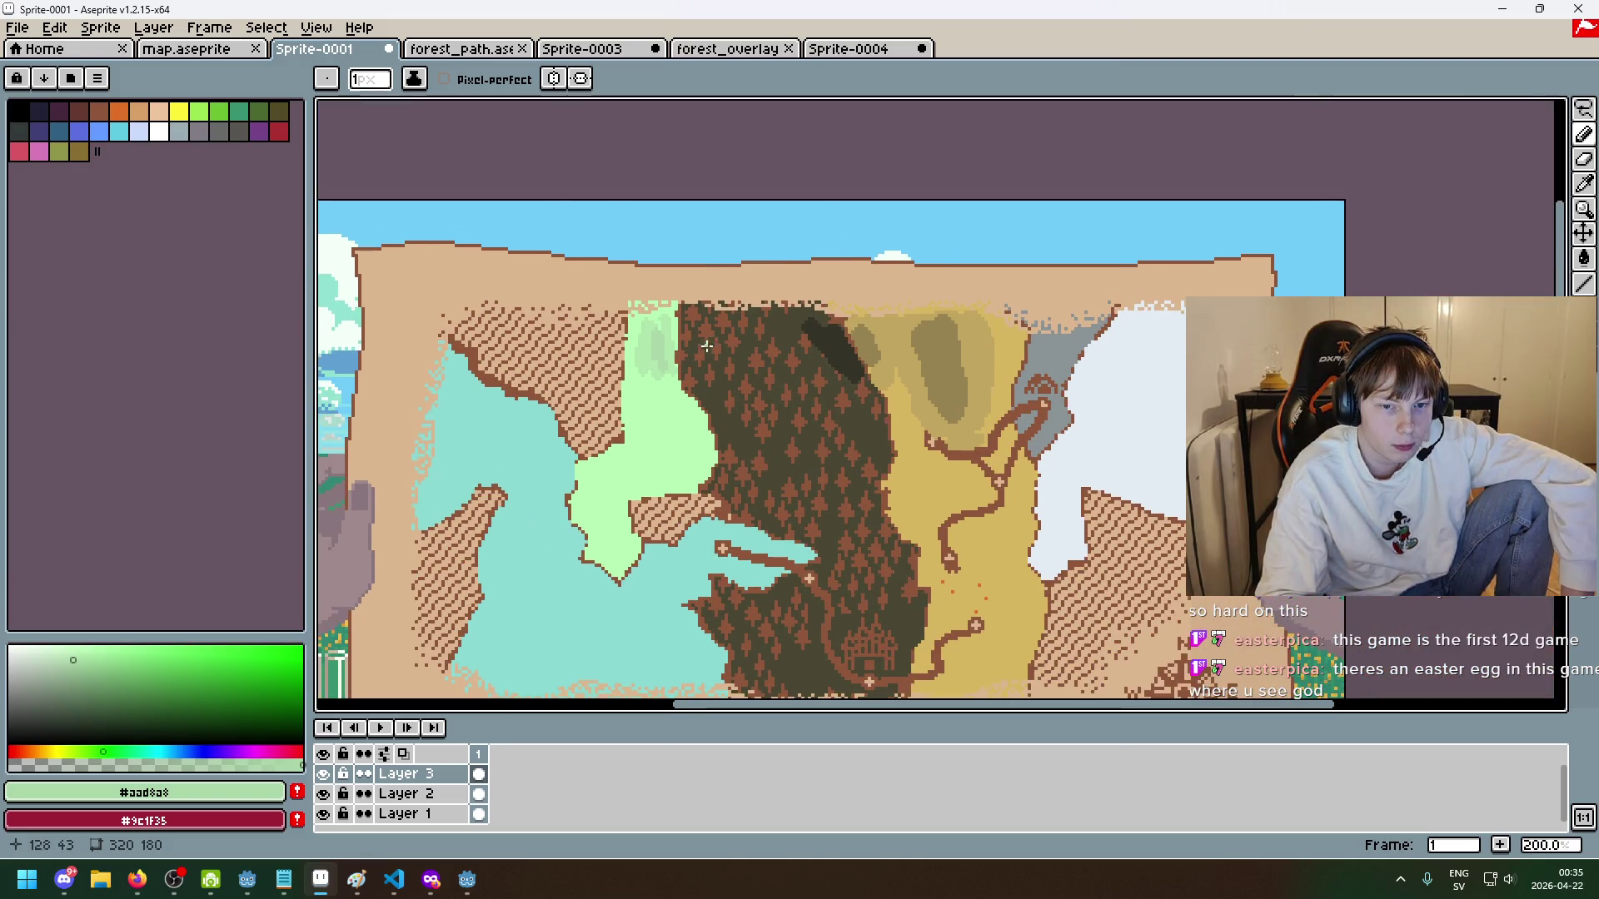
pyautogui.scroll(2, 709, 358)
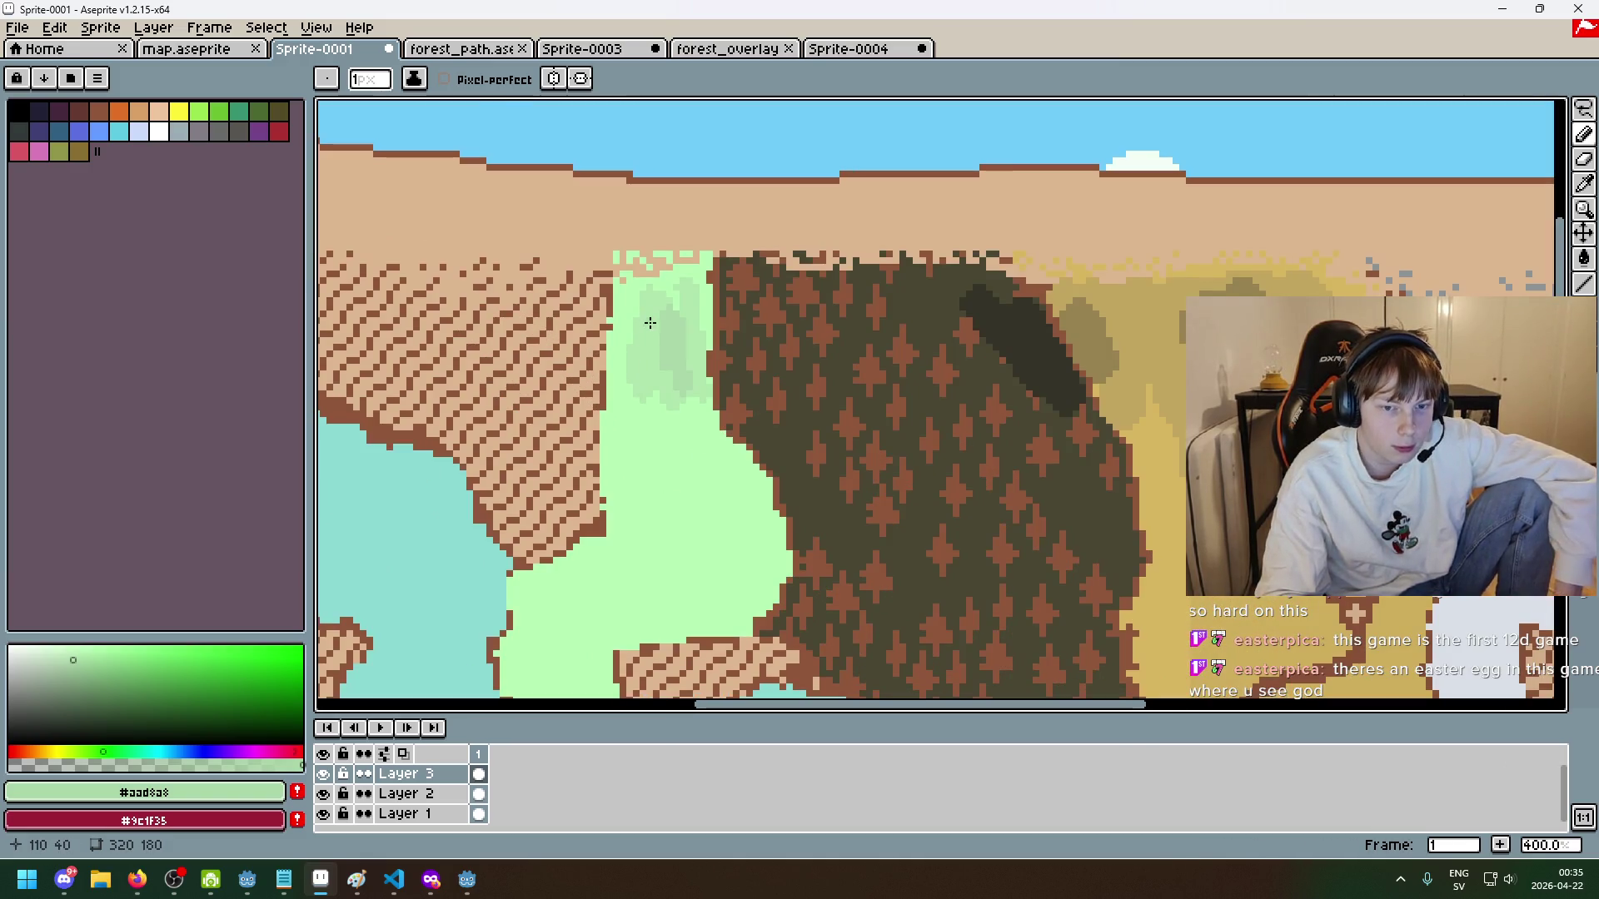
pyautogui.press('x')
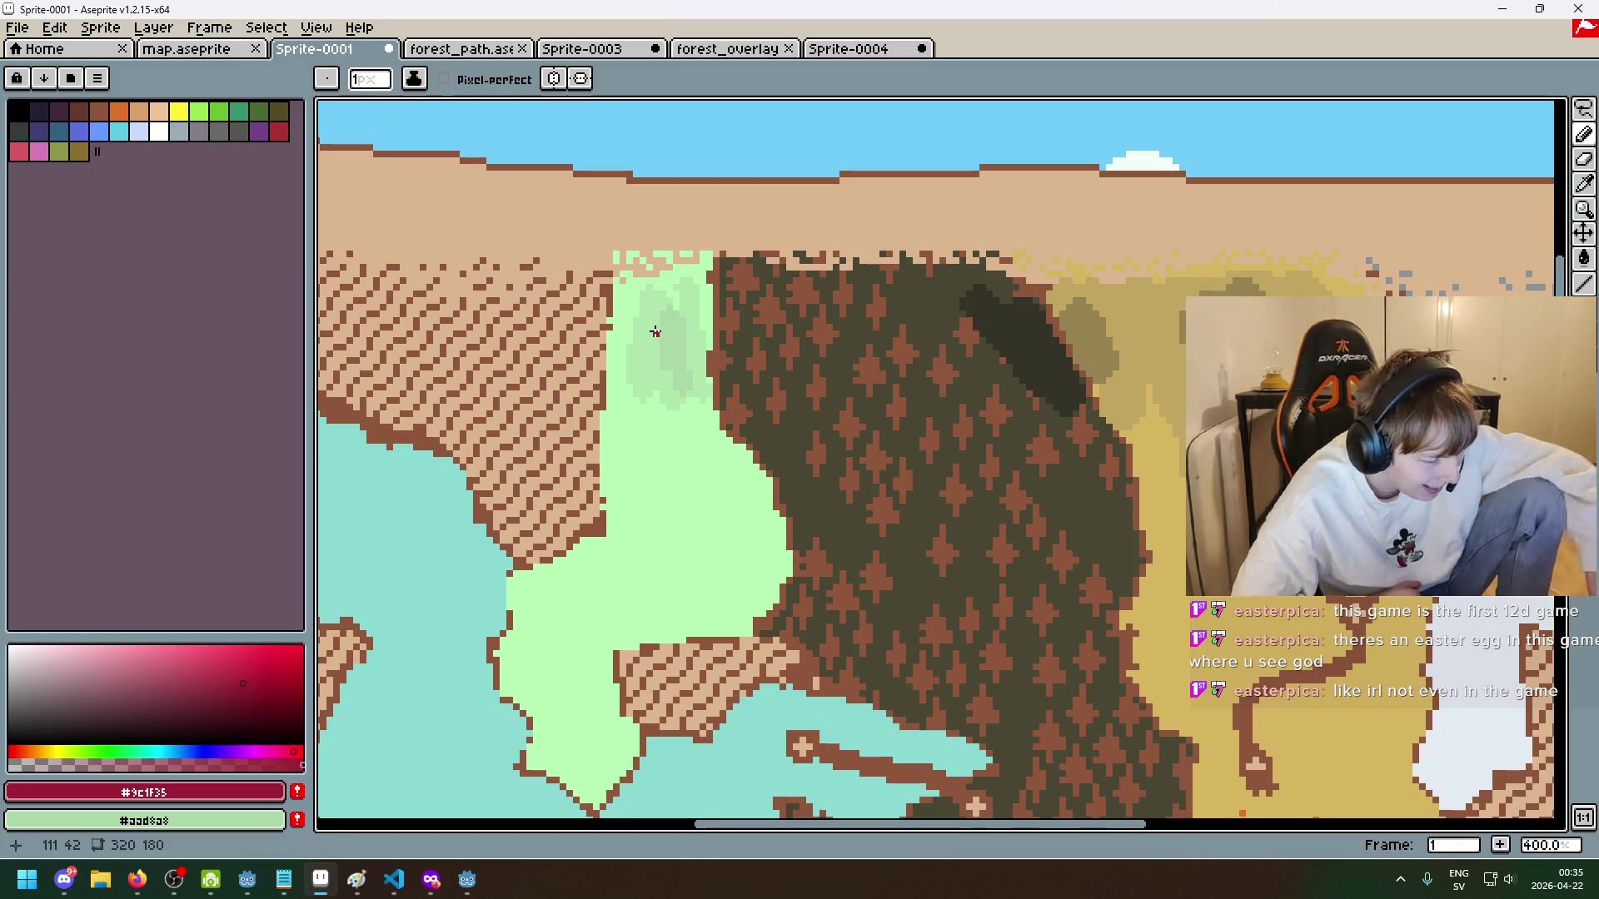
pyautogui.press('Tab')
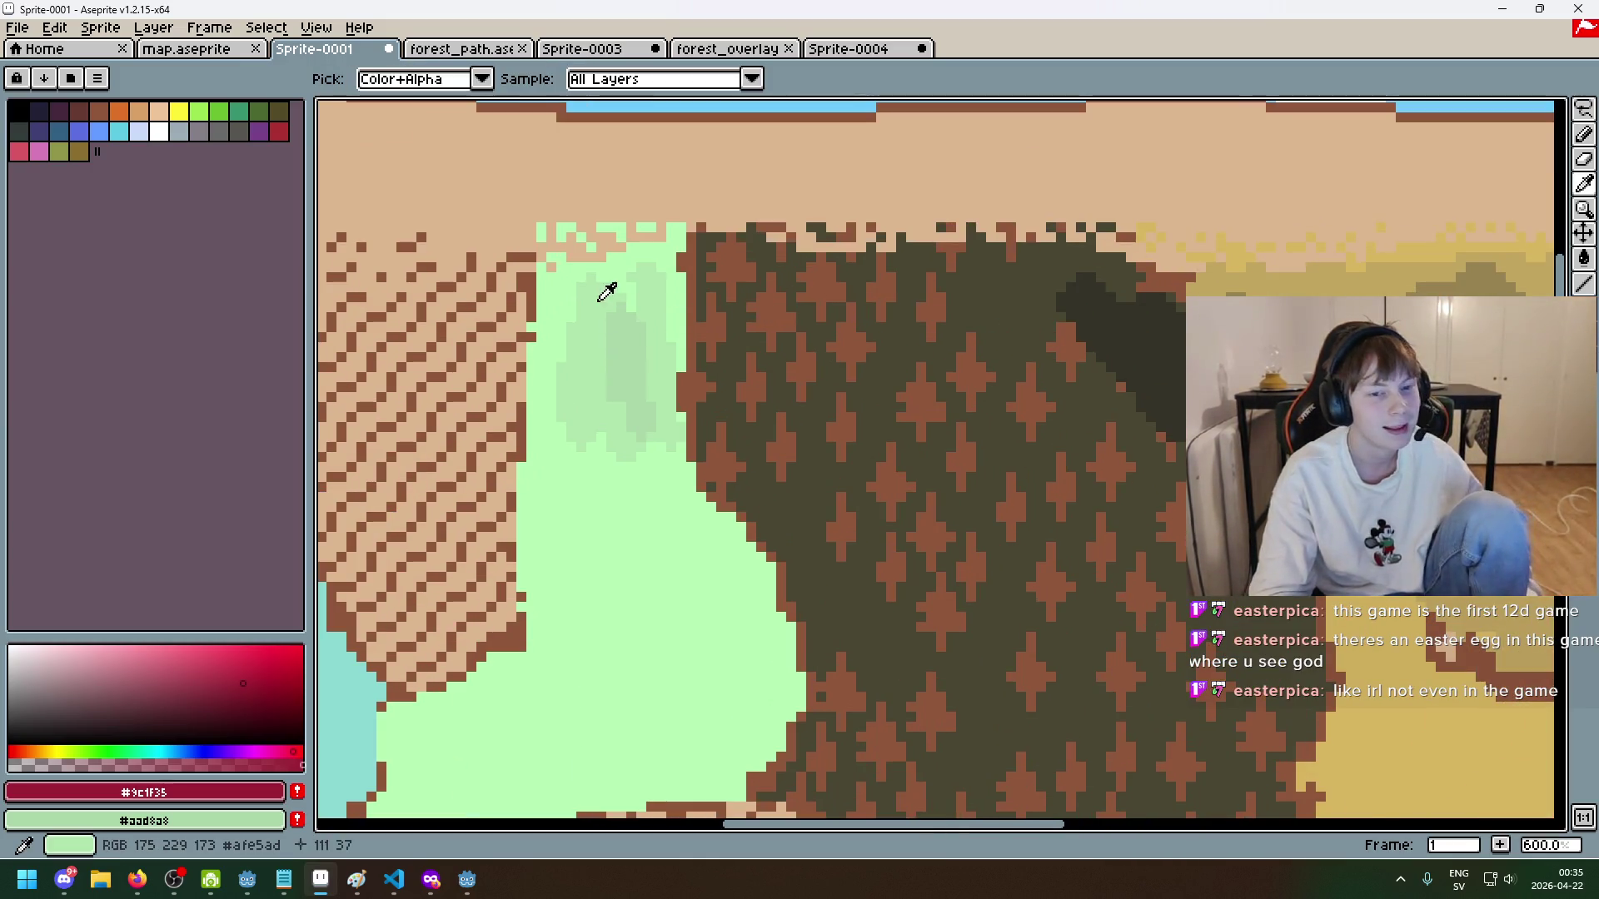
# - Sample the forest's dark shadow colour and undo the previous pencil stroke
pyautogui.keyDown('alt'); pyautogui.click(612, 300); pyautogui.keyUp('alt')
pyautogui.scroll(-2, 648, 375)
pyautogui.scroll(2, 778, 394)
pyautogui.scroll(-2, 823, 382)
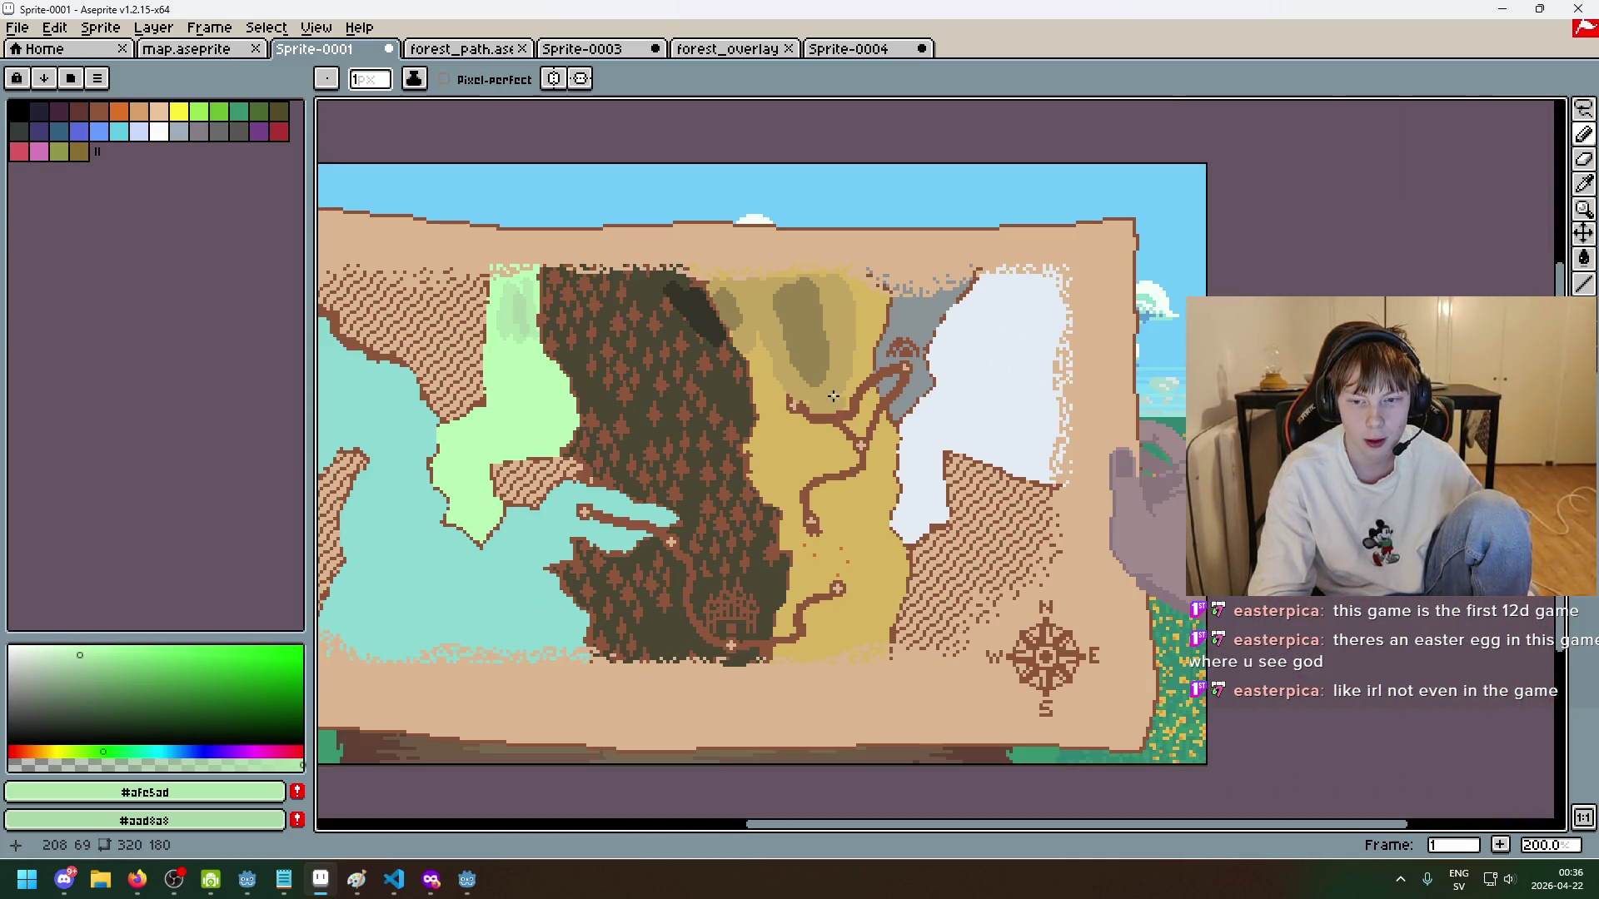
pyautogui.scroll(2, 841, 417)
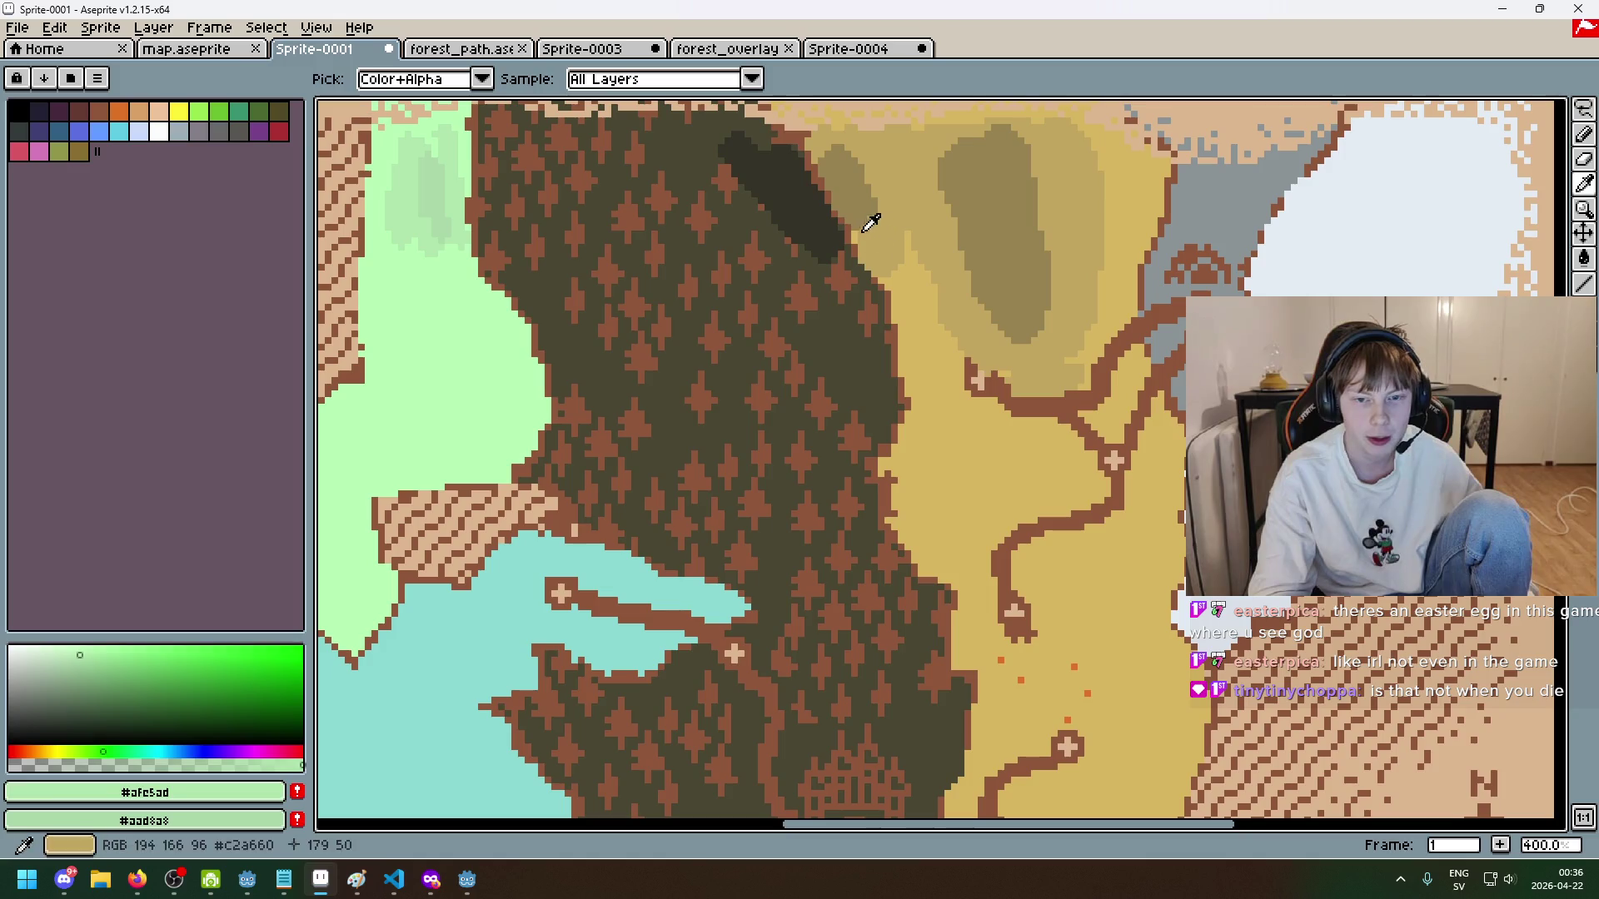
pyautogui.keyDown('alt'); pyautogui.click(823, 218); pyautogui.keyUp('alt')
pyautogui.scroll(-2, 823, 217)
pyautogui.scroll(2, 763, 182)
pyautogui.keyDown('alt'); pyautogui.click(892, 267); pyautogui.keyUp('alt')
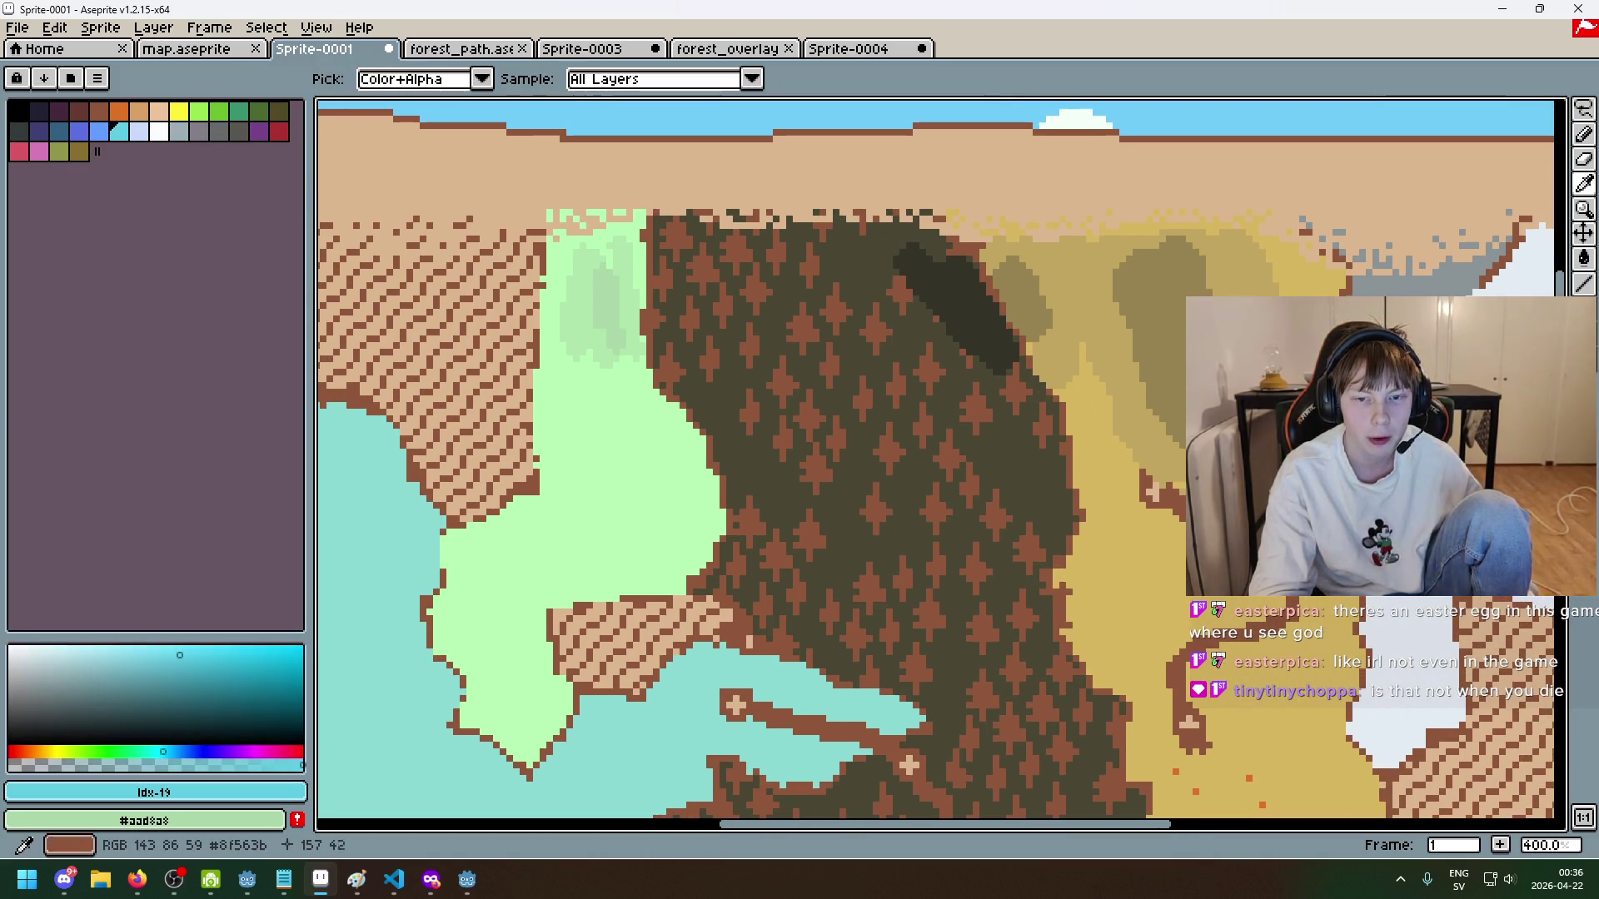
pyautogui.keyDown('alt'); pyautogui.click(908, 273); pyautogui.keyUp('alt')
pyautogui.scroll(6, 897, 289)
pyautogui.hotkey('ctrl', 'z')
pyautogui.scroll(-3, 917, 292)
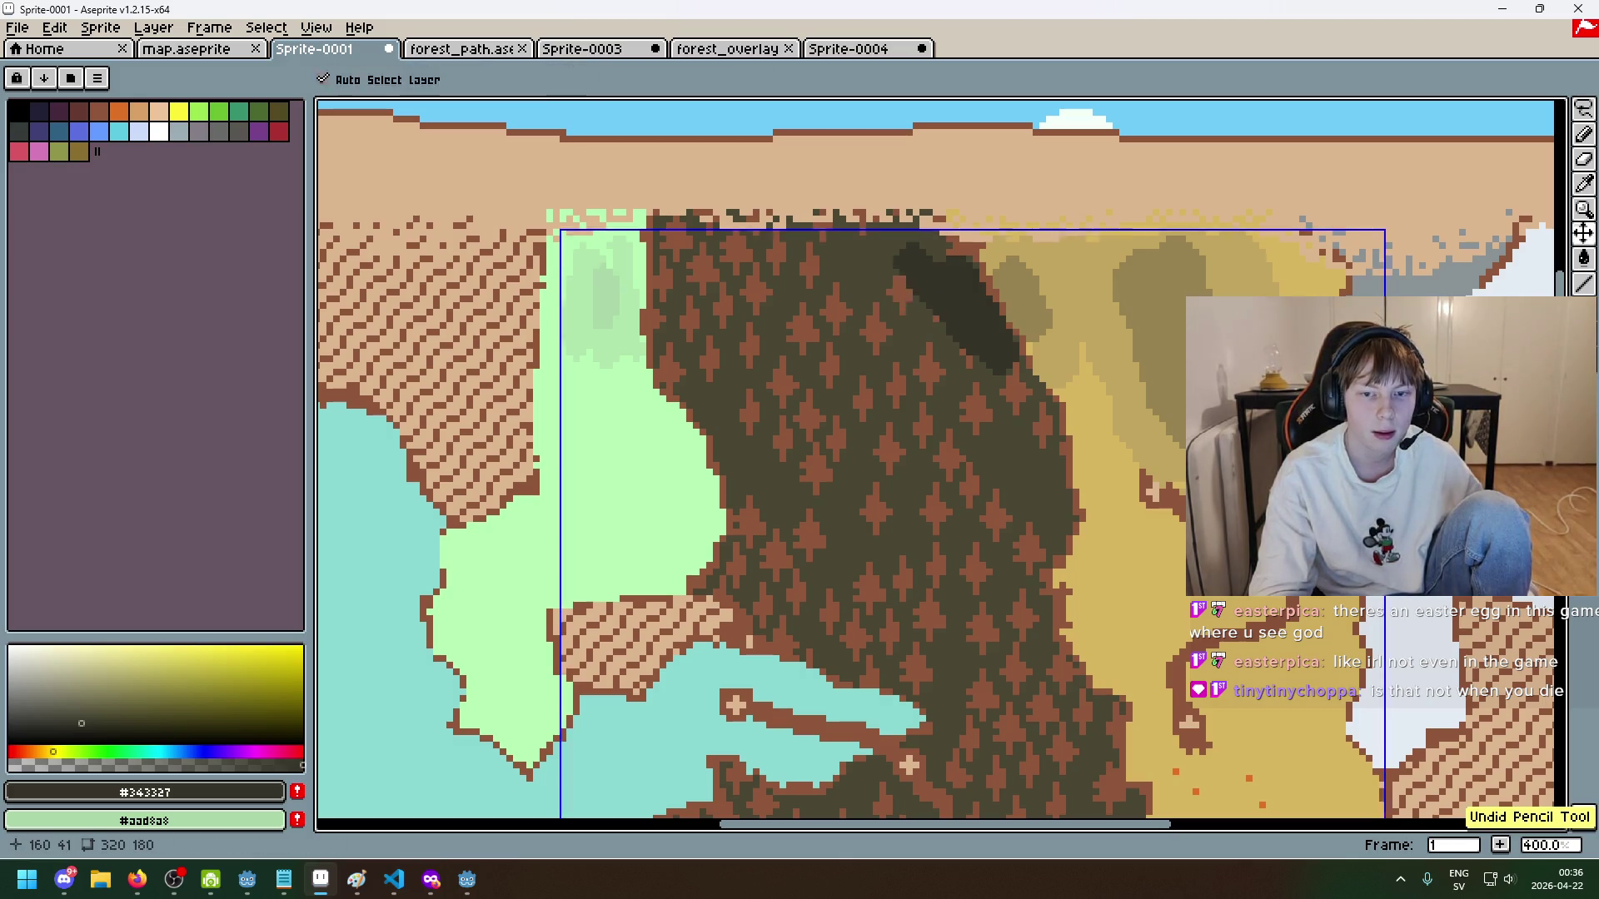
# - Paint a dark shadow oblong across the forest's top edge, then resample the meadow green
pyautogui.moveTo(837, 266)
pyautogui.mouseDown()
pyautogui.moveTo(764, 285)
pyautogui.moveTo(776, 303)
pyautogui.mouseUp()
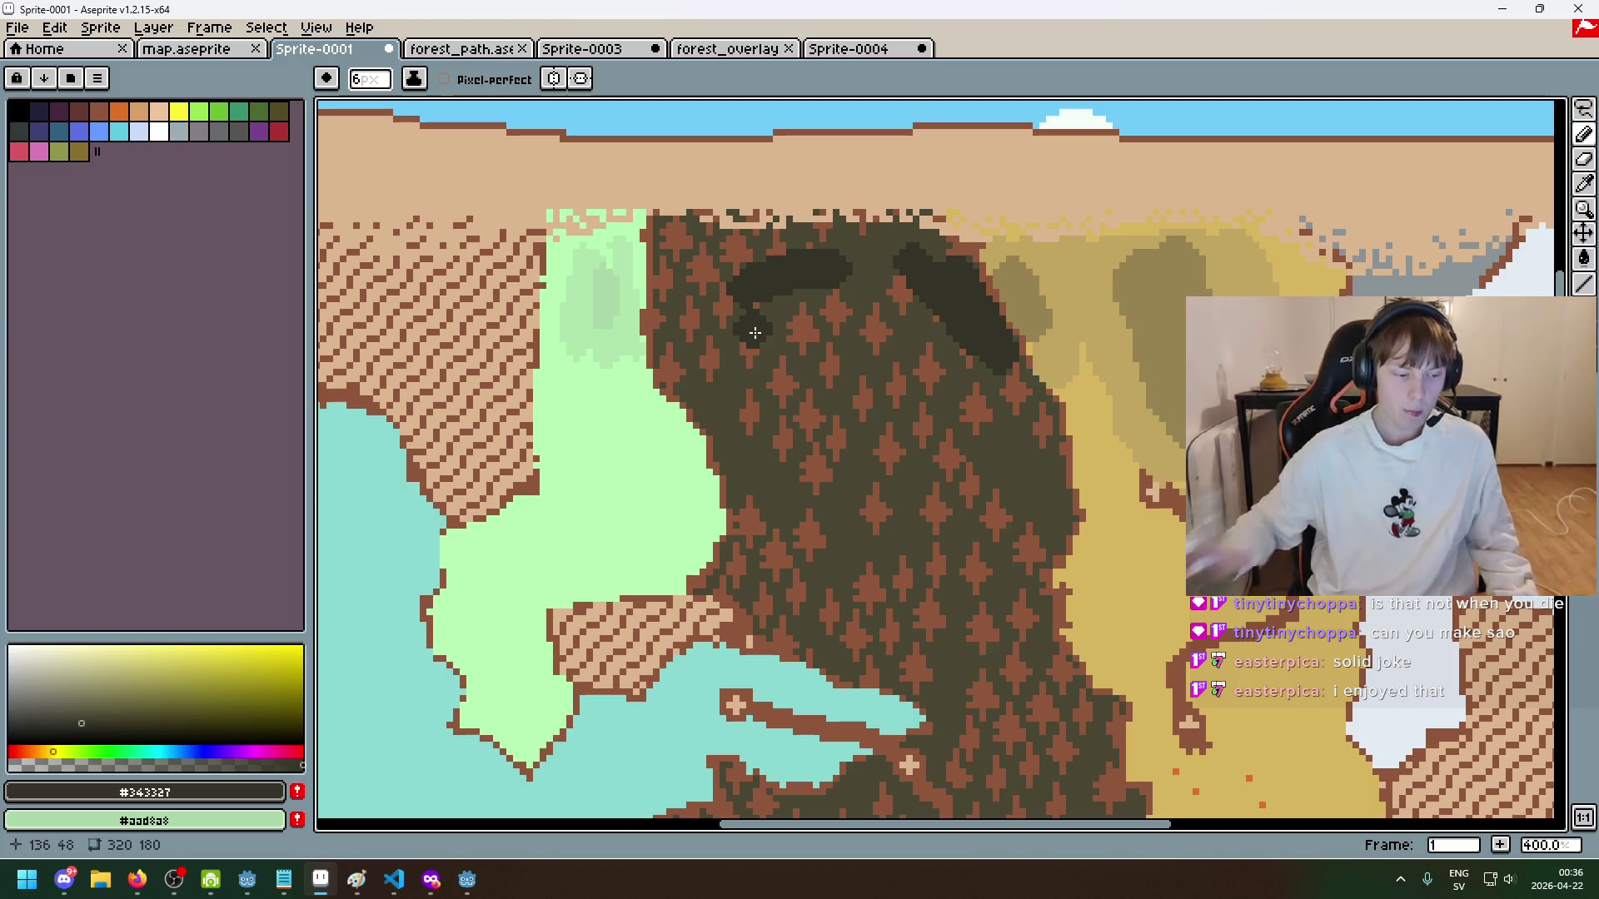
pyautogui.scroll(-2, 755, 333)
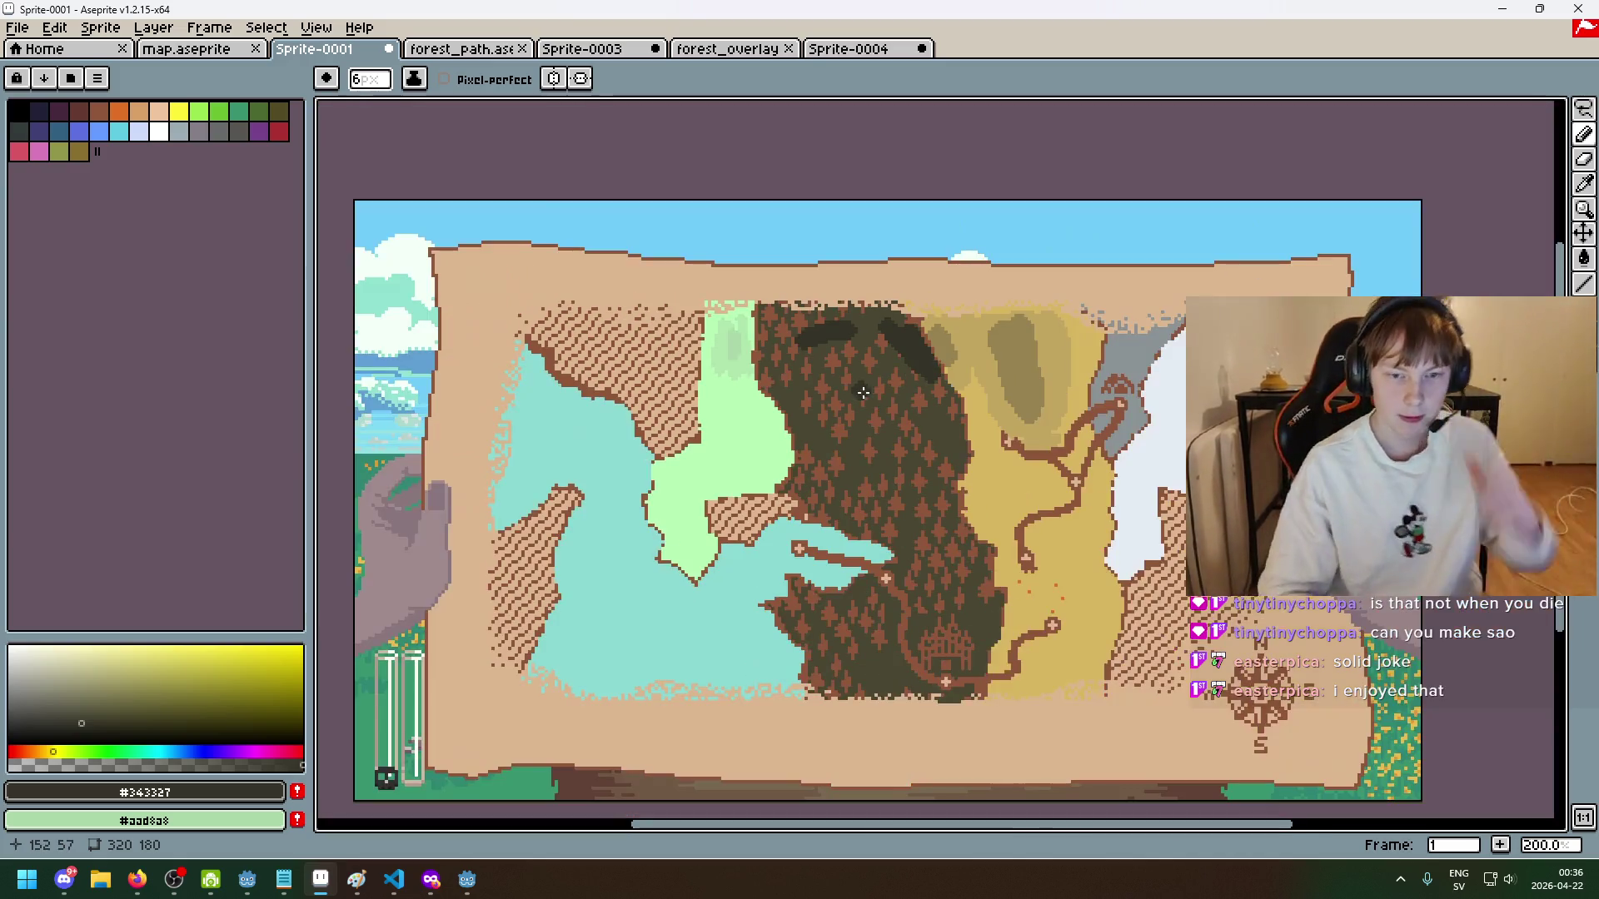
pyautogui.scroll(-1, 855, 398)
pyautogui.scroll(3, 866, 383)
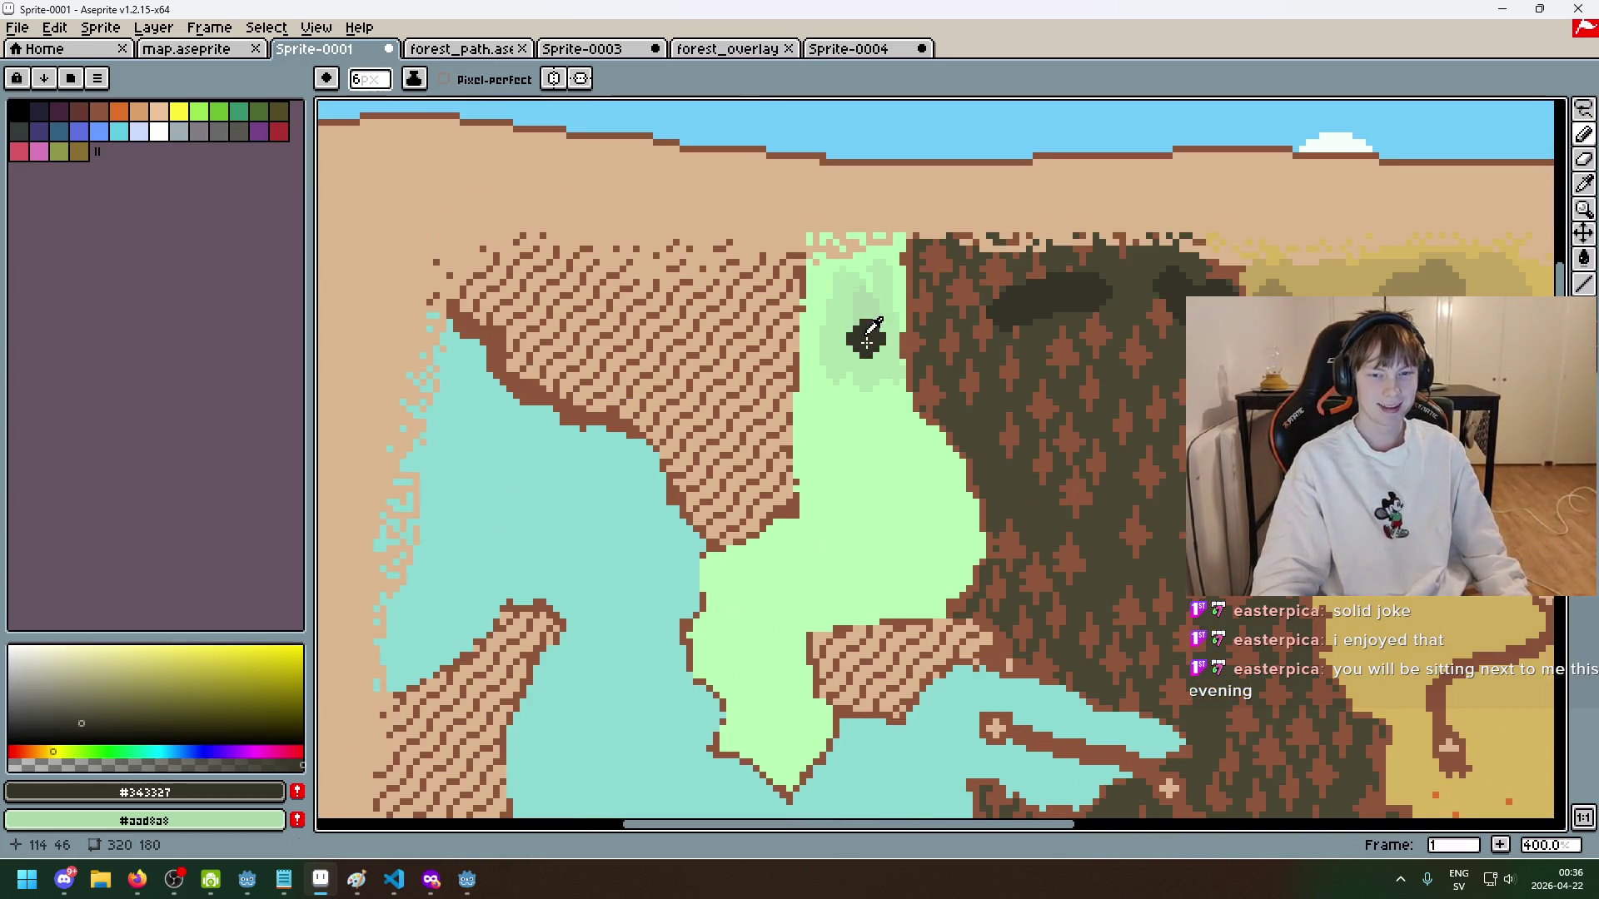
pyautogui.keyDown('alt'); pyautogui.click(828, 322); pyautogui.keyUp('alt')
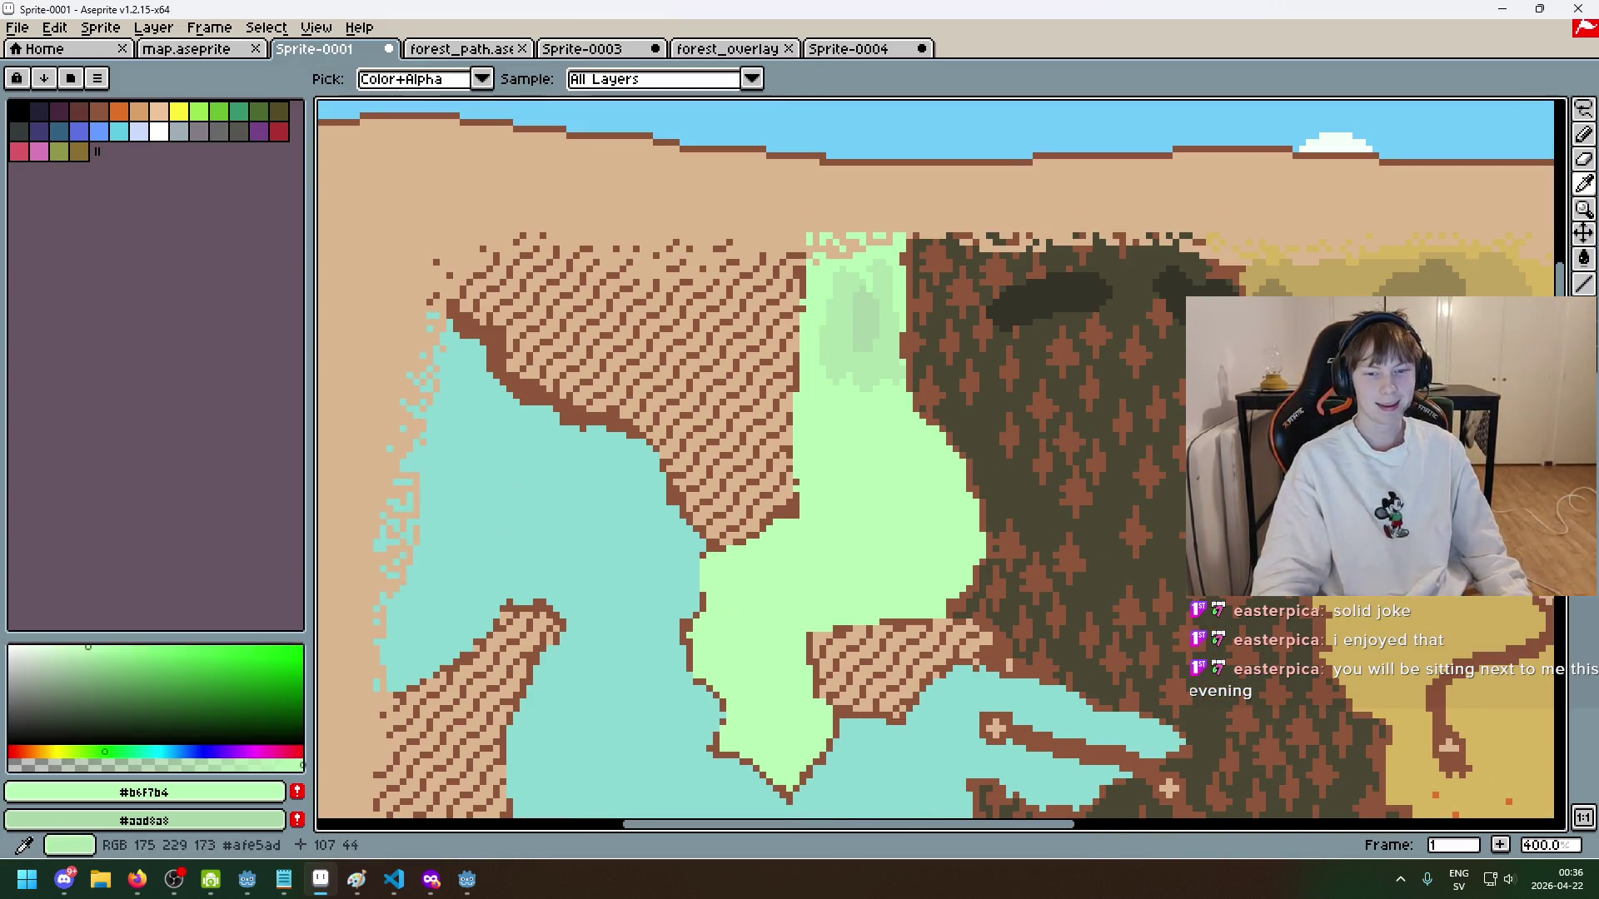
# - Paint a darker green patch and diagonal shading down the meadow
pyautogui.scroll(2, 841, 329)
pyautogui.moveTo(825, 367)
pyautogui.mouseDown()
pyautogui.moveTo(833, 424)
pyautogui.moveTo(932, 417)
pyautogui.mouseUp()
pyautogui.keyDown('alt'); pyautogui.click(897, 336); pyautogui.keyUp('alt')
pyautogui.scroll(-5, 886, 384)
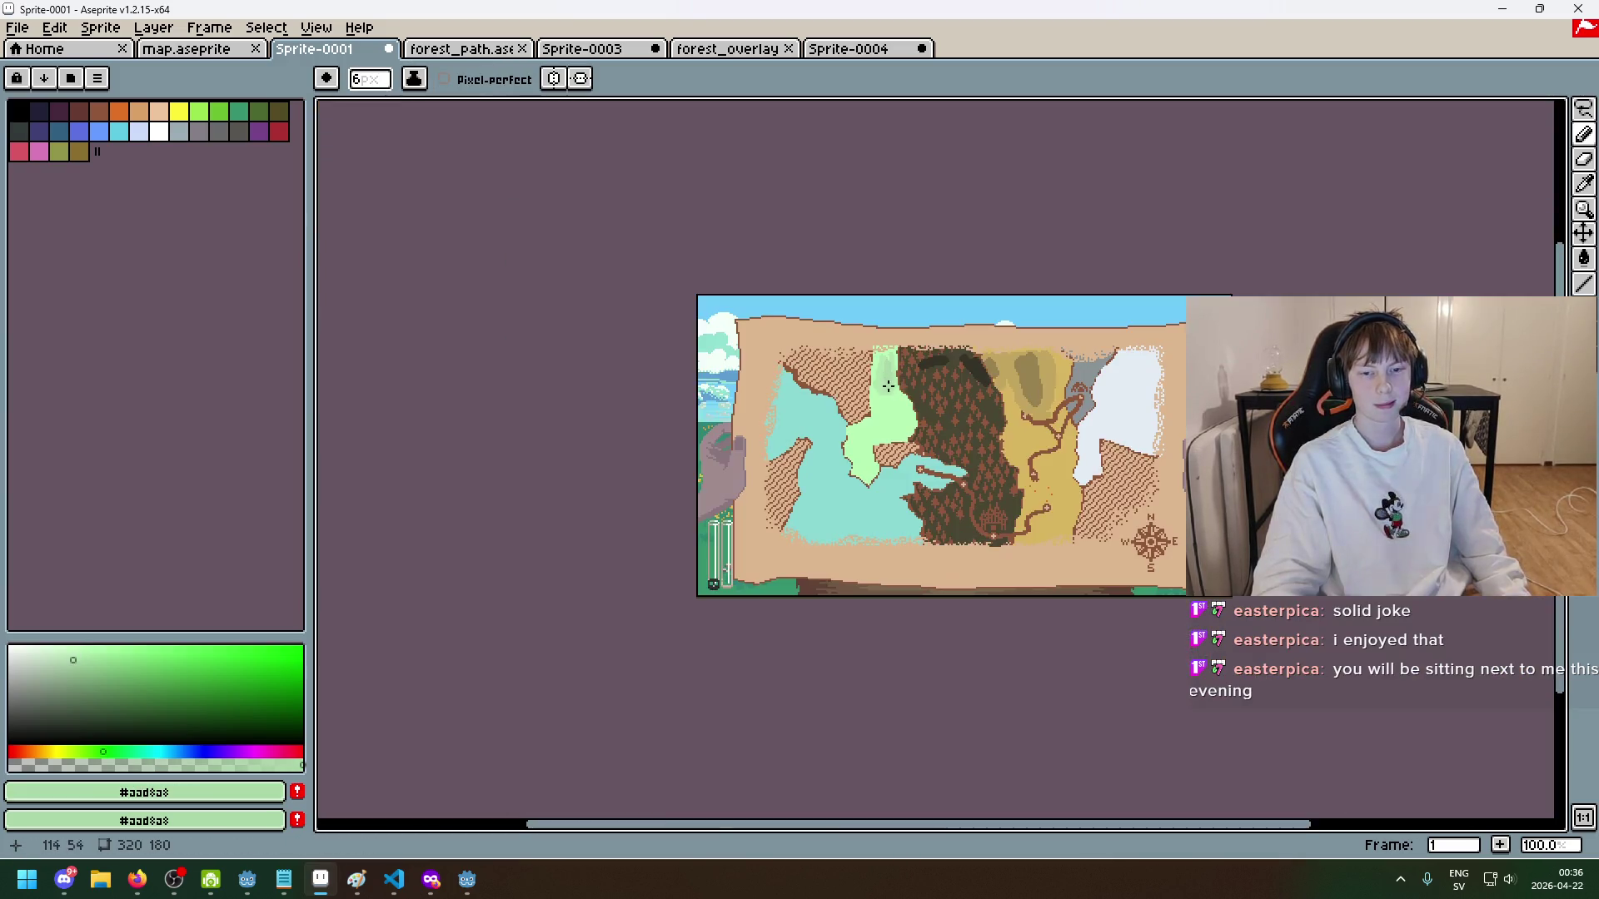
pyautogui.scroll(3, 926, 442)
pyautogui.keyDown('alt'); pyautogui.click(707, 341); pyautogui.keyUp('alt')
pyautogui.moveTo(716, 317); pyautogui.dragTo(645, 441)
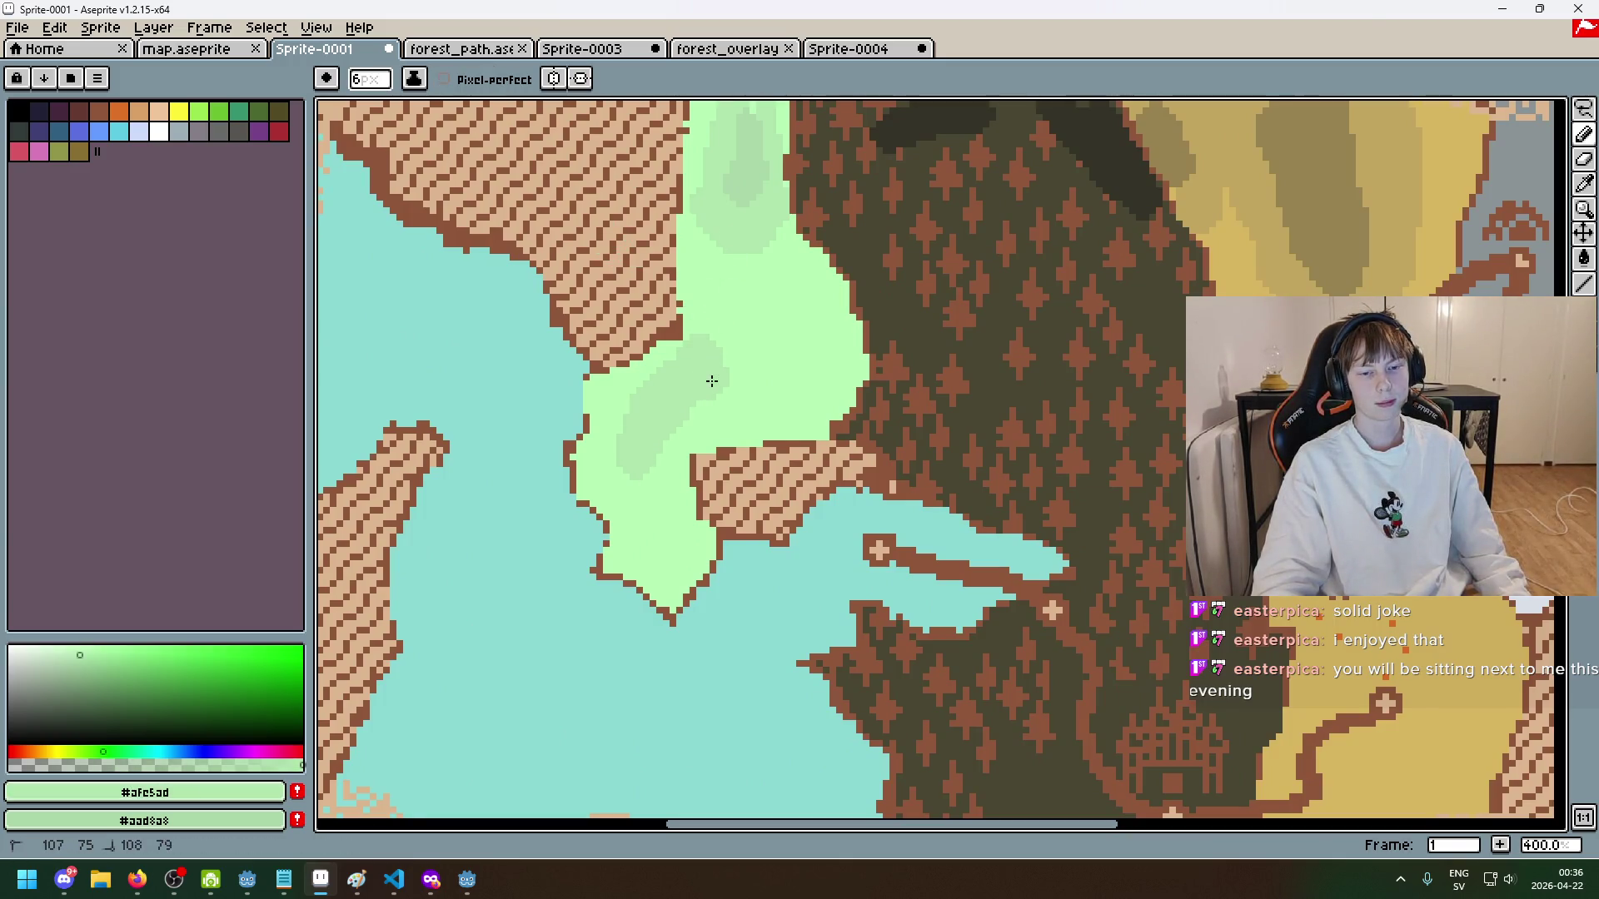
pyautogui.moveTo(710, 379); pyautogui.dragTo(767, 357)
pyautogui.moveTo(677, 400); pyautogui.dragTo(644, 504)
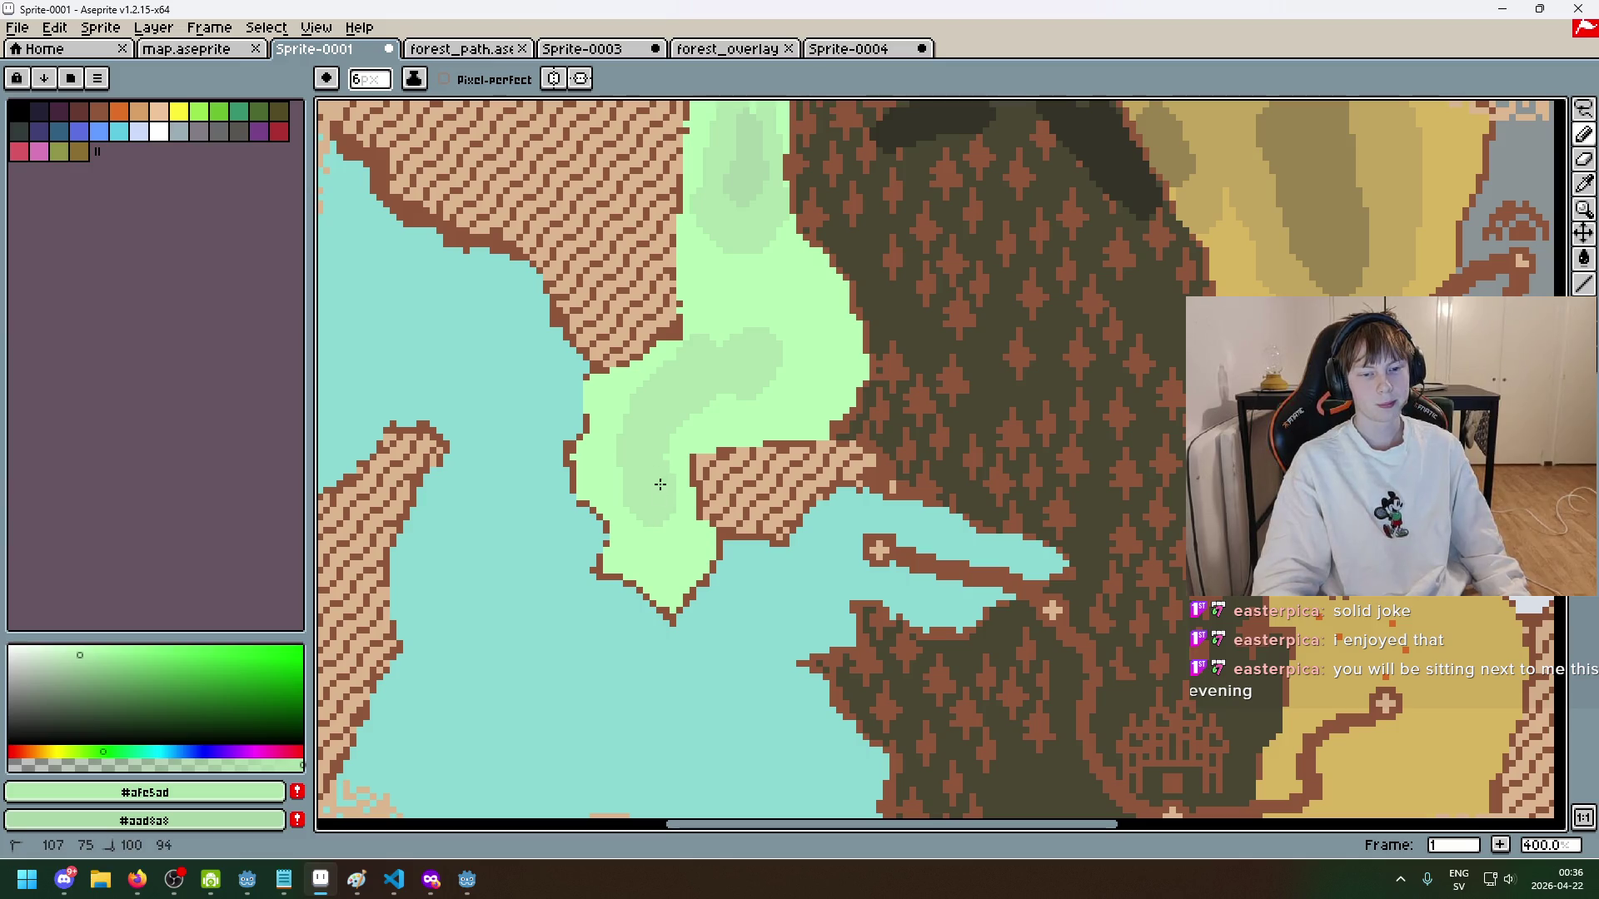
# - Resample the darker green, shift the map view, and undo the last meadow shading stroke
pyautogui.scroll(-5, 658, 486)
pyautogui.scroll(2, 711, 419)
pyautogui.scroll(3, 653, 412)
pyautogui.keyDown('alt'); pyautogui.click(578, 535); pyautogui.keyUp('alt')
pyautogui.moveTo(578, 535); pyautogui.dragTo(558, 563)
pyautogui.scroll(-3, 558, 563)
pyautogui.scroll(1, 827, 483)
pyautogui.scroll(-1, 827, 483)
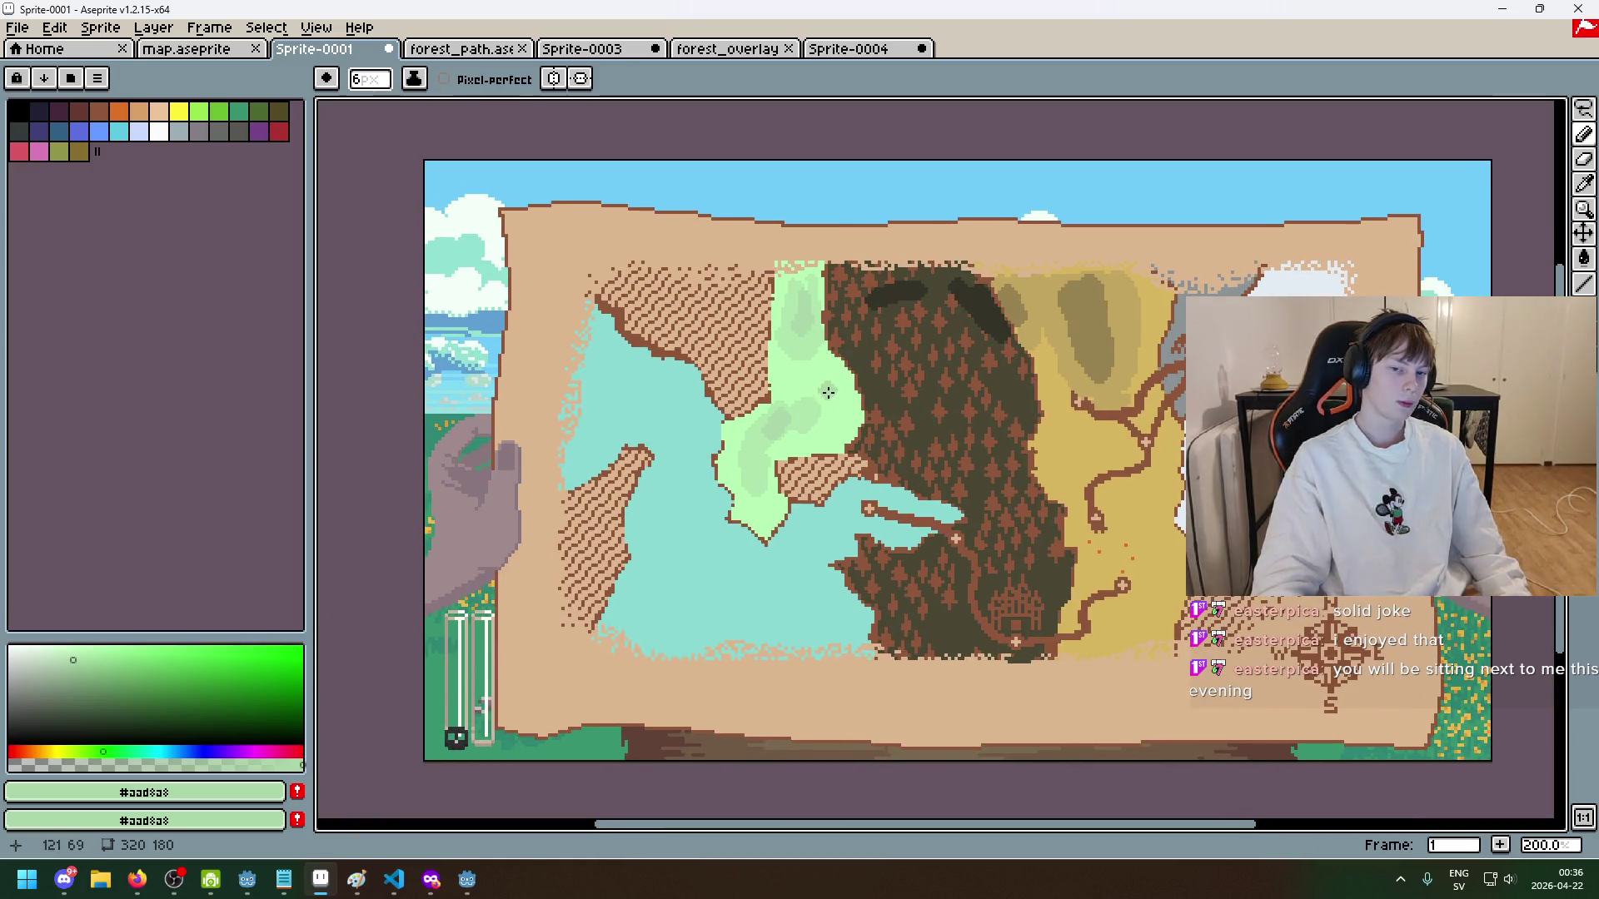
pyautogui.scroll(-1, 870, 408)
pyautogui.scroll(1, 883, 468)
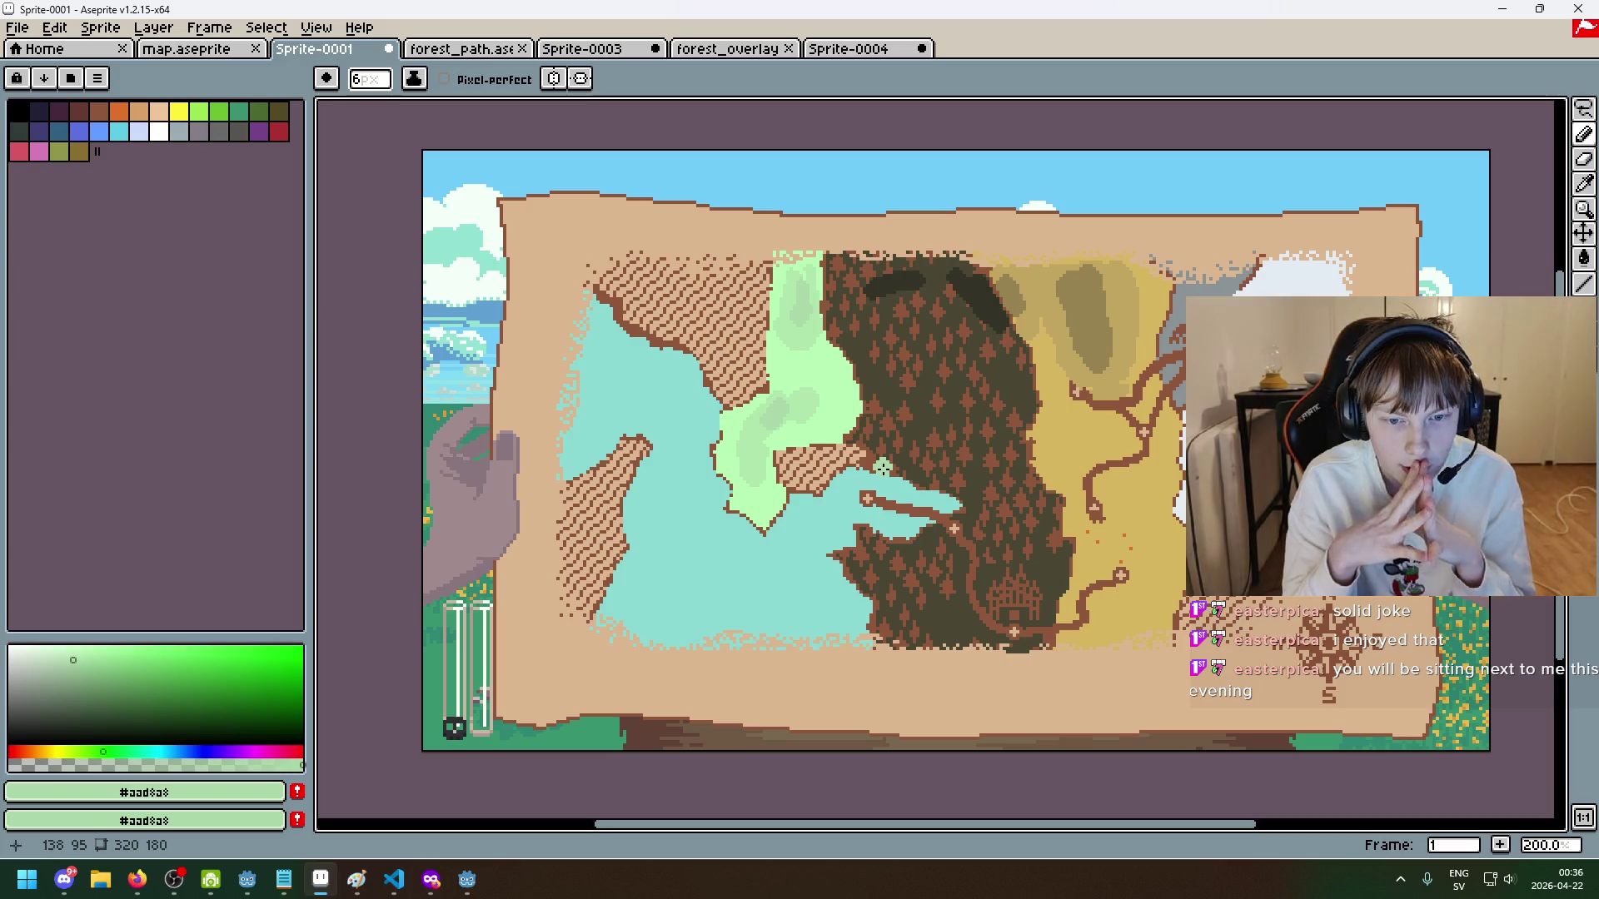
pyautogui.scroll(1, 884, 468)
pyautogui.hotkey('ctrl', 'z')
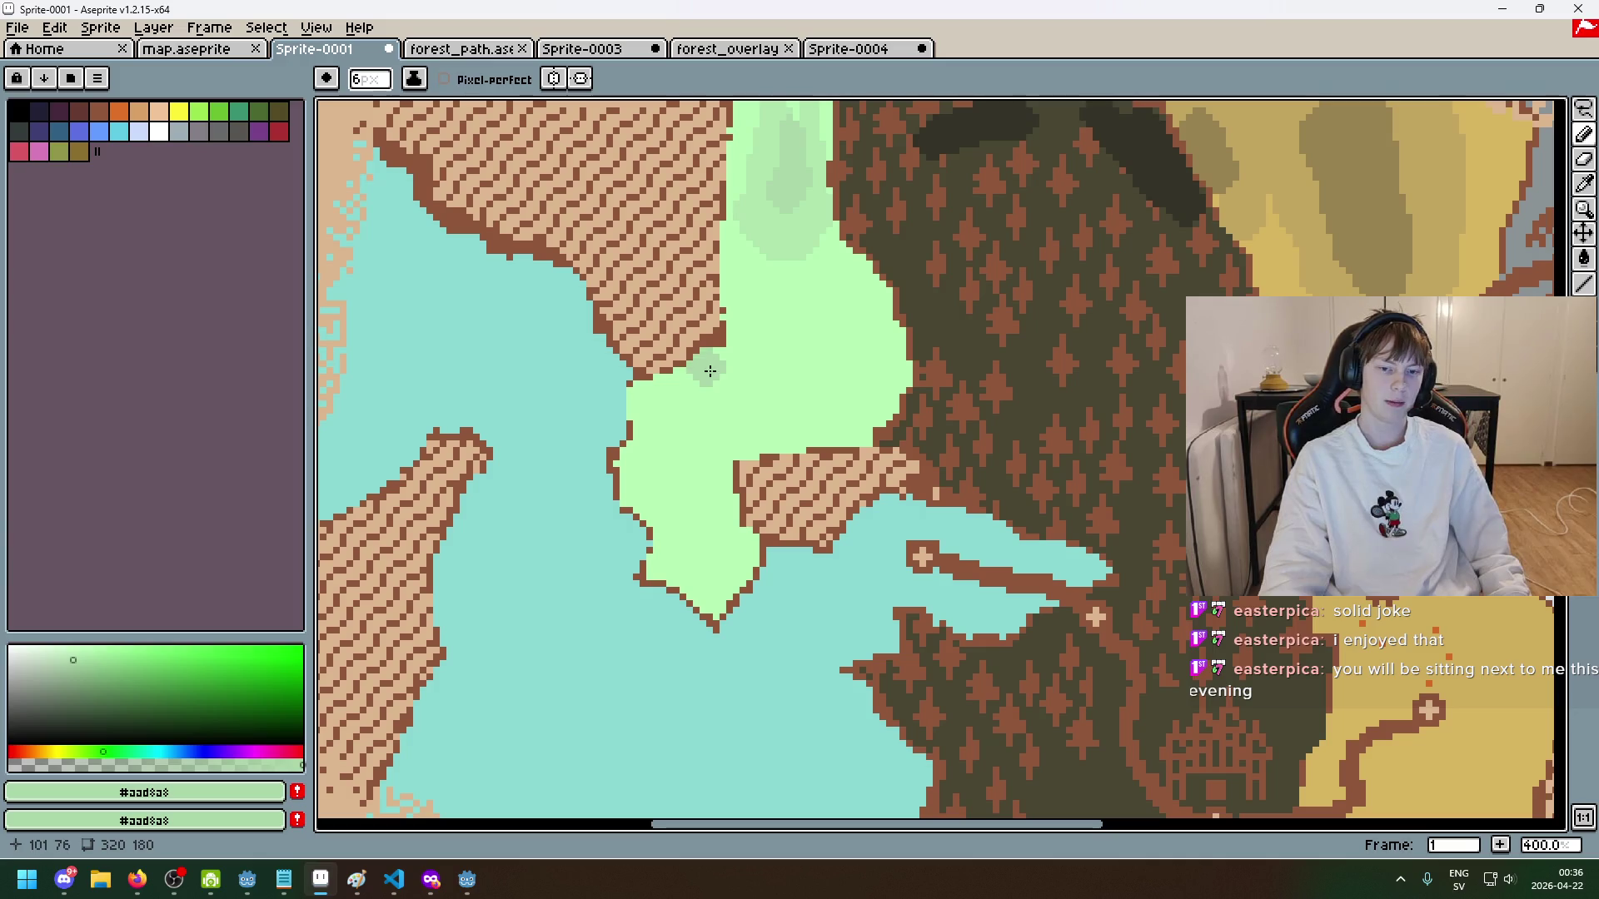
pyautogui.scroll(1, 708, 359)
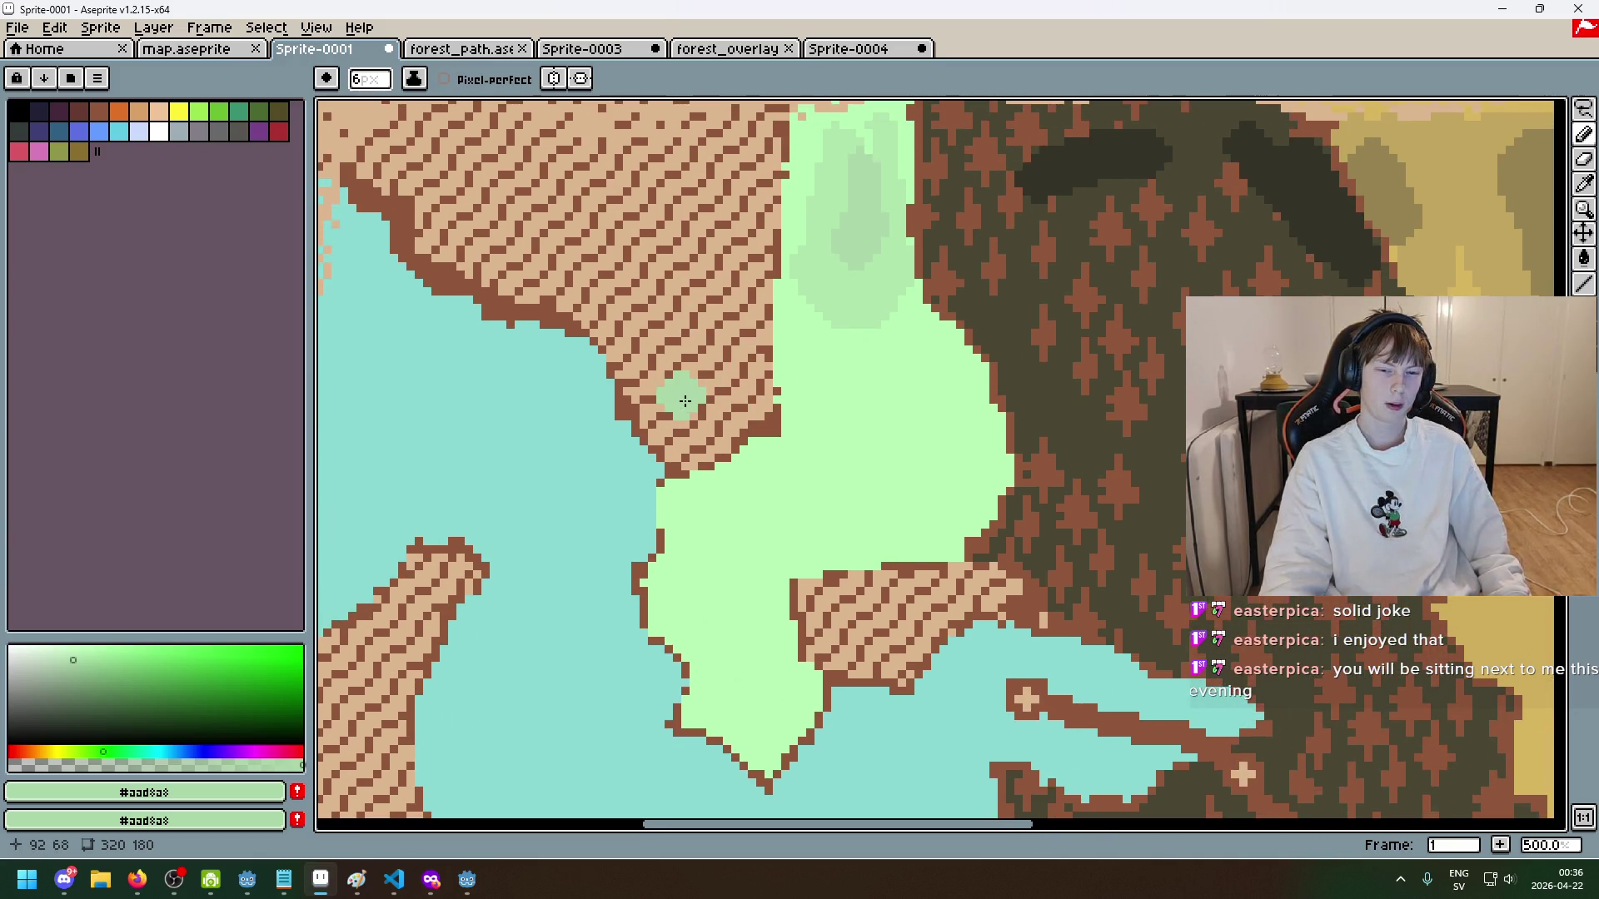
# - Shrink the pencil for finer detail, resampling the light meadow and darker shade greens
pyautogui.press('+')
pyautogui.press('+')
pyautogui.press('+')
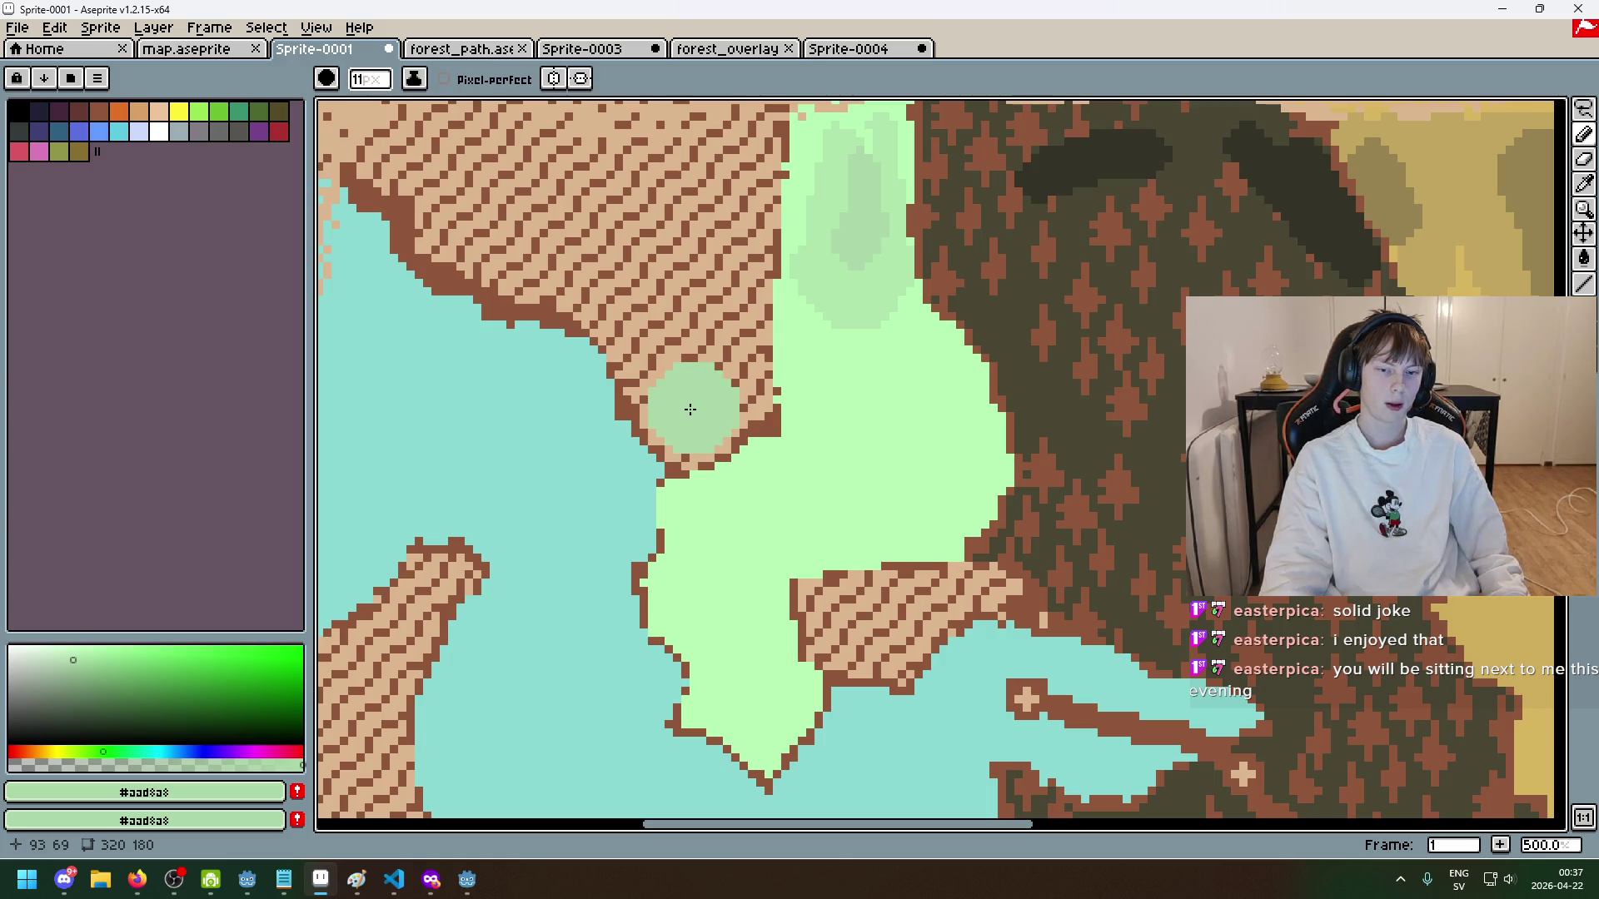
pyautogui.press('-')
pyautogui.press('-')
pyautogui.press('-')
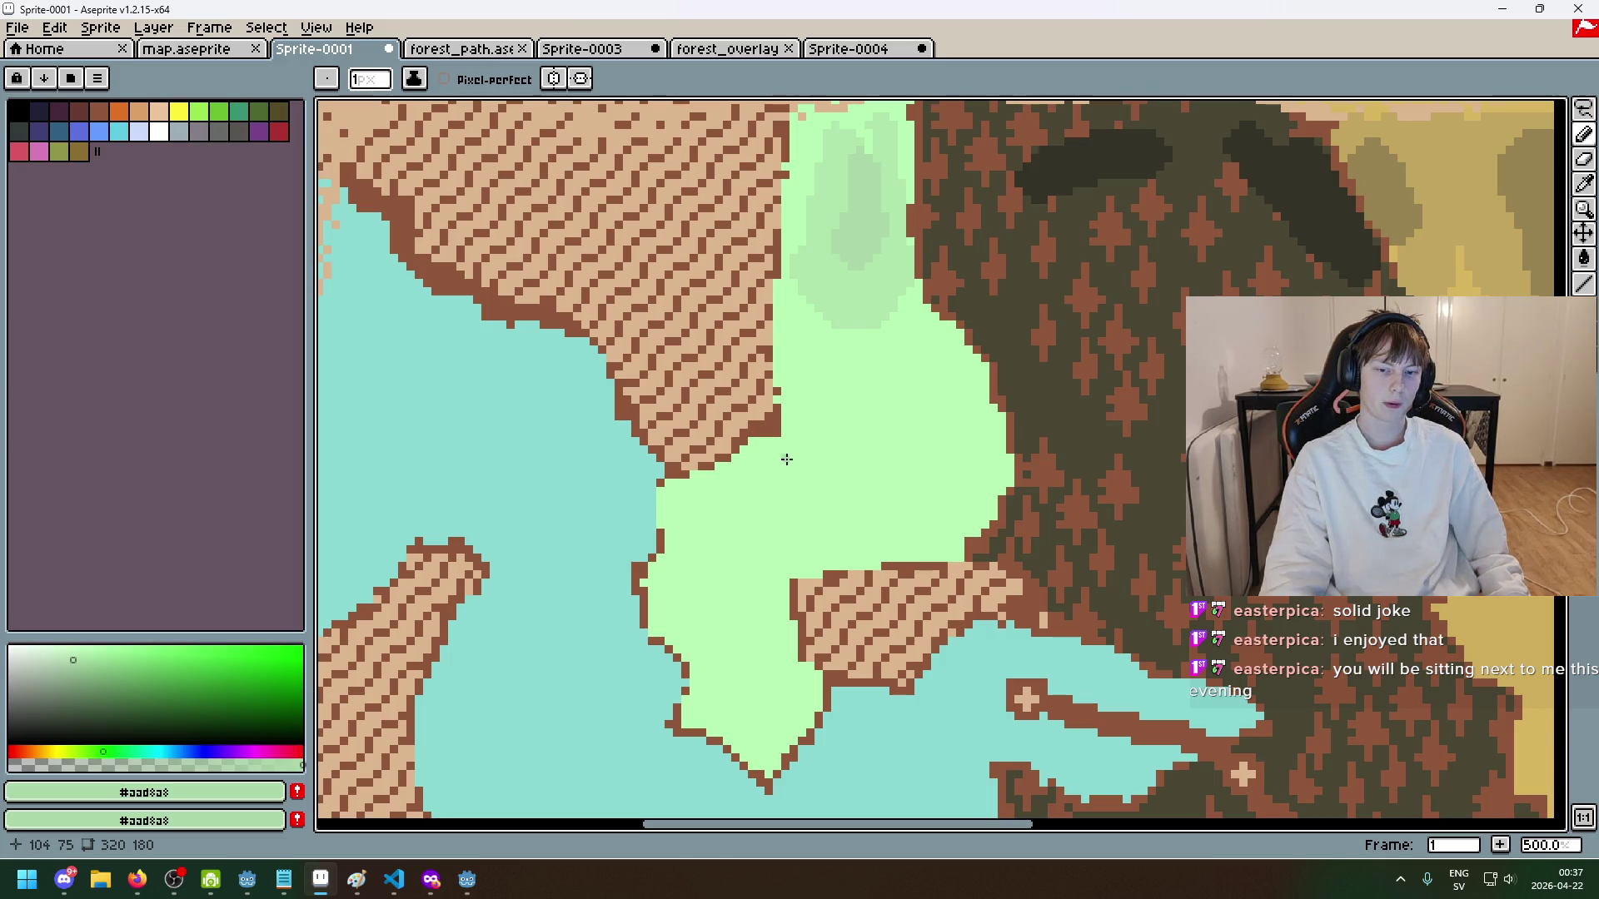
pyautogui.keyDown('alt'); pyautogui.click(845, 267); pyautogui.keyUp('alt')
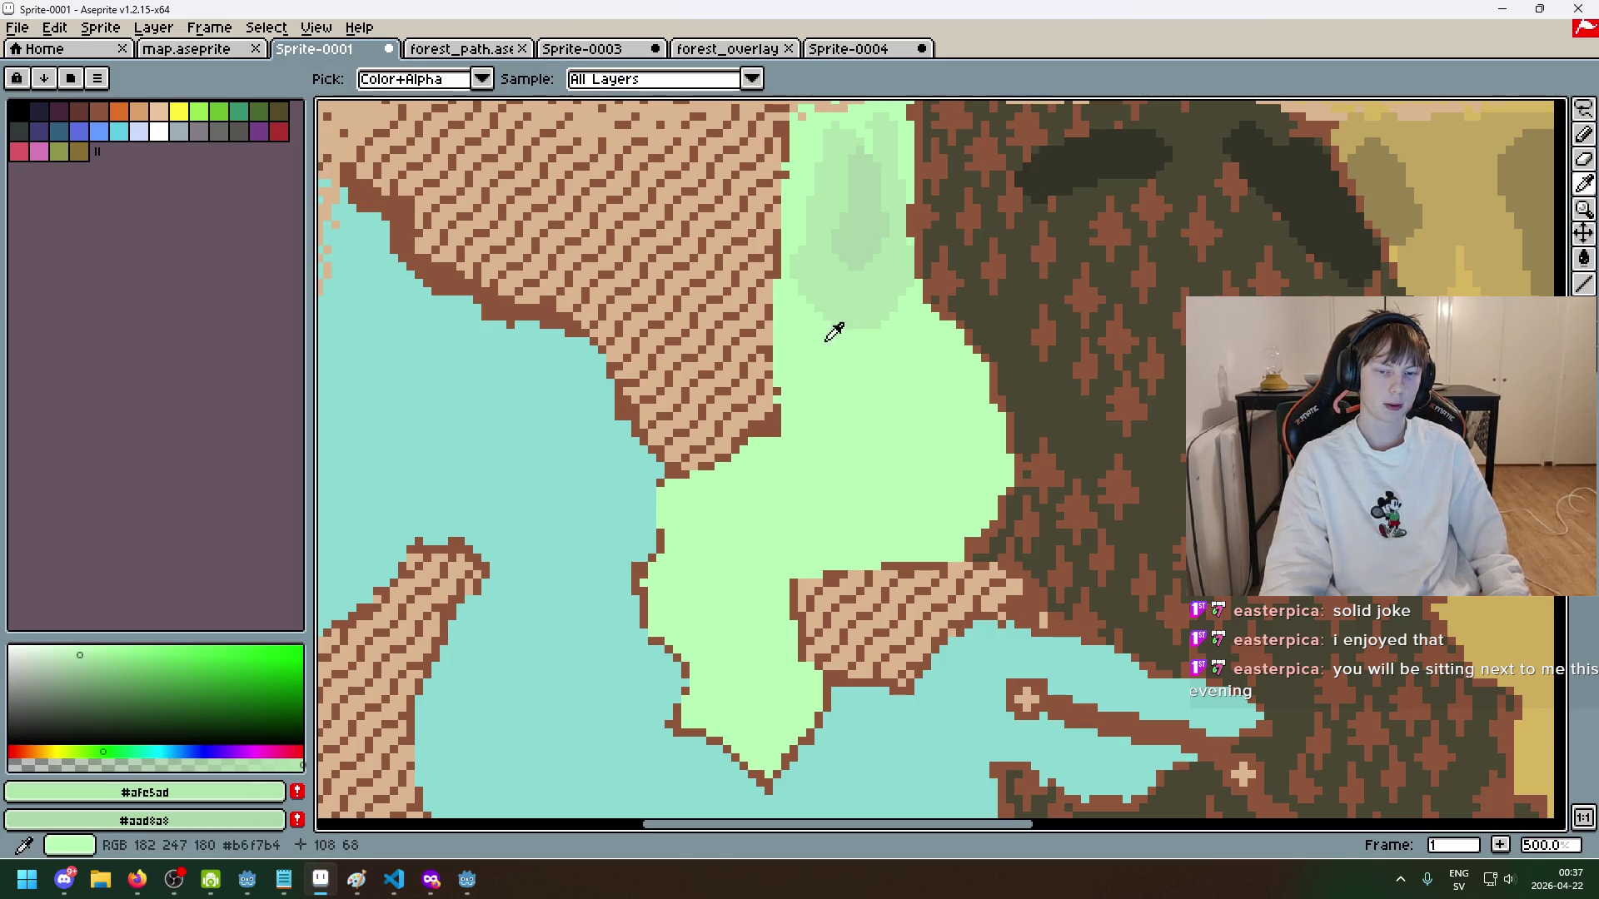
pyautogui.press('+')
pyautogui.press('+')
pyautogui.press('+')
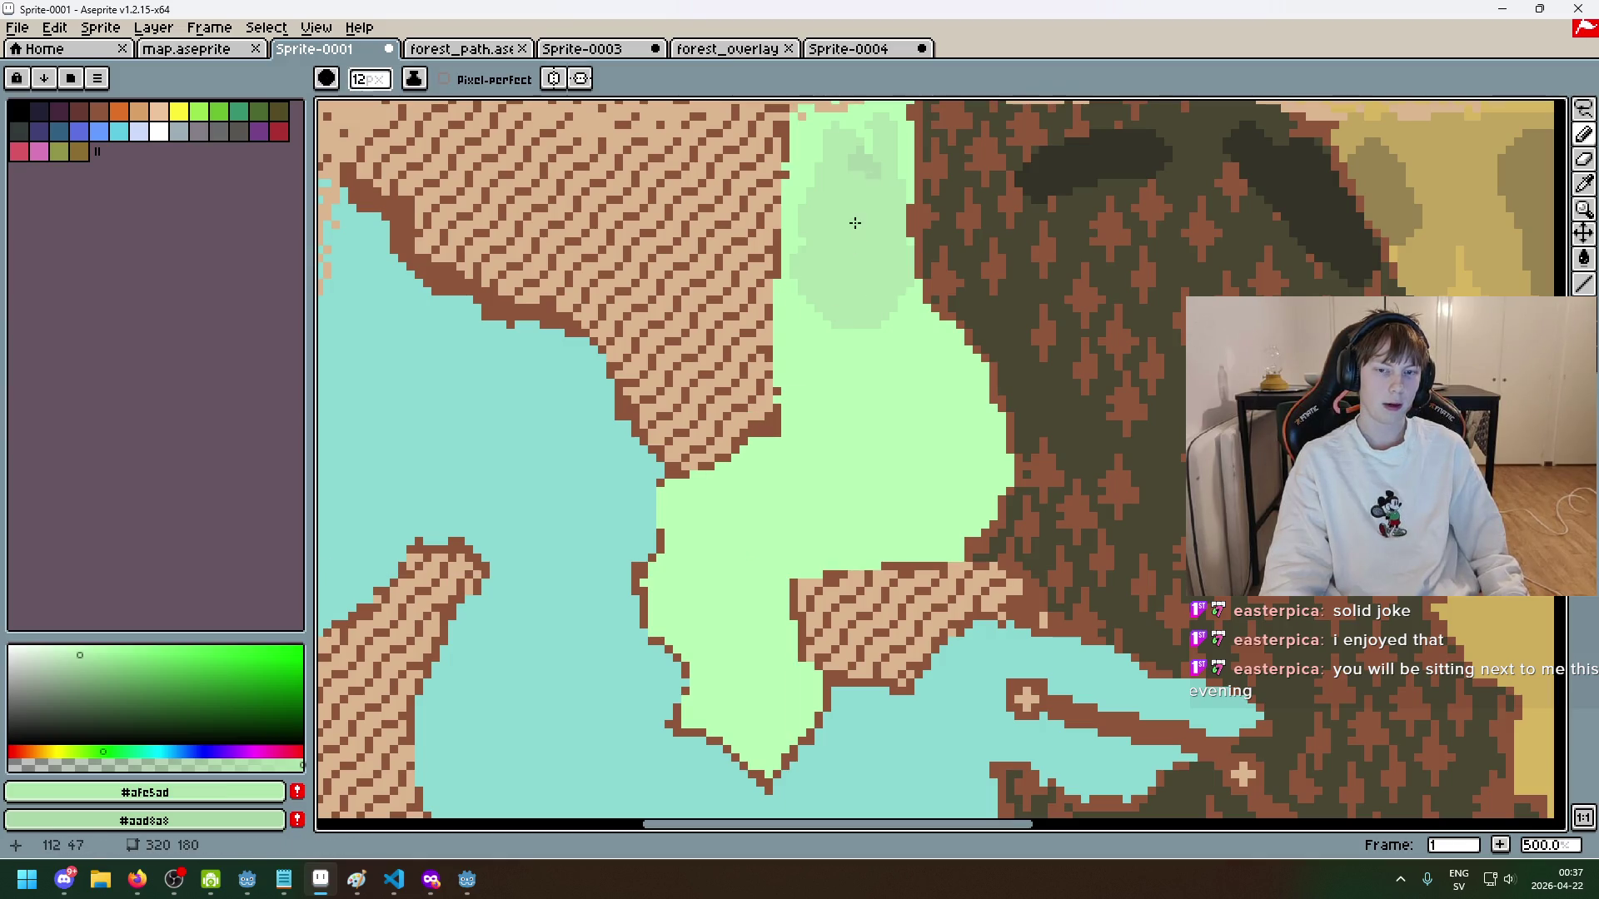
pyautogui.keyDown('alt'); pyautogui.click(849, 223); pyautogui.keyUp('alt')
pyautogui.press('-')
pyautogui.press('-')
pyautogui.press('-')
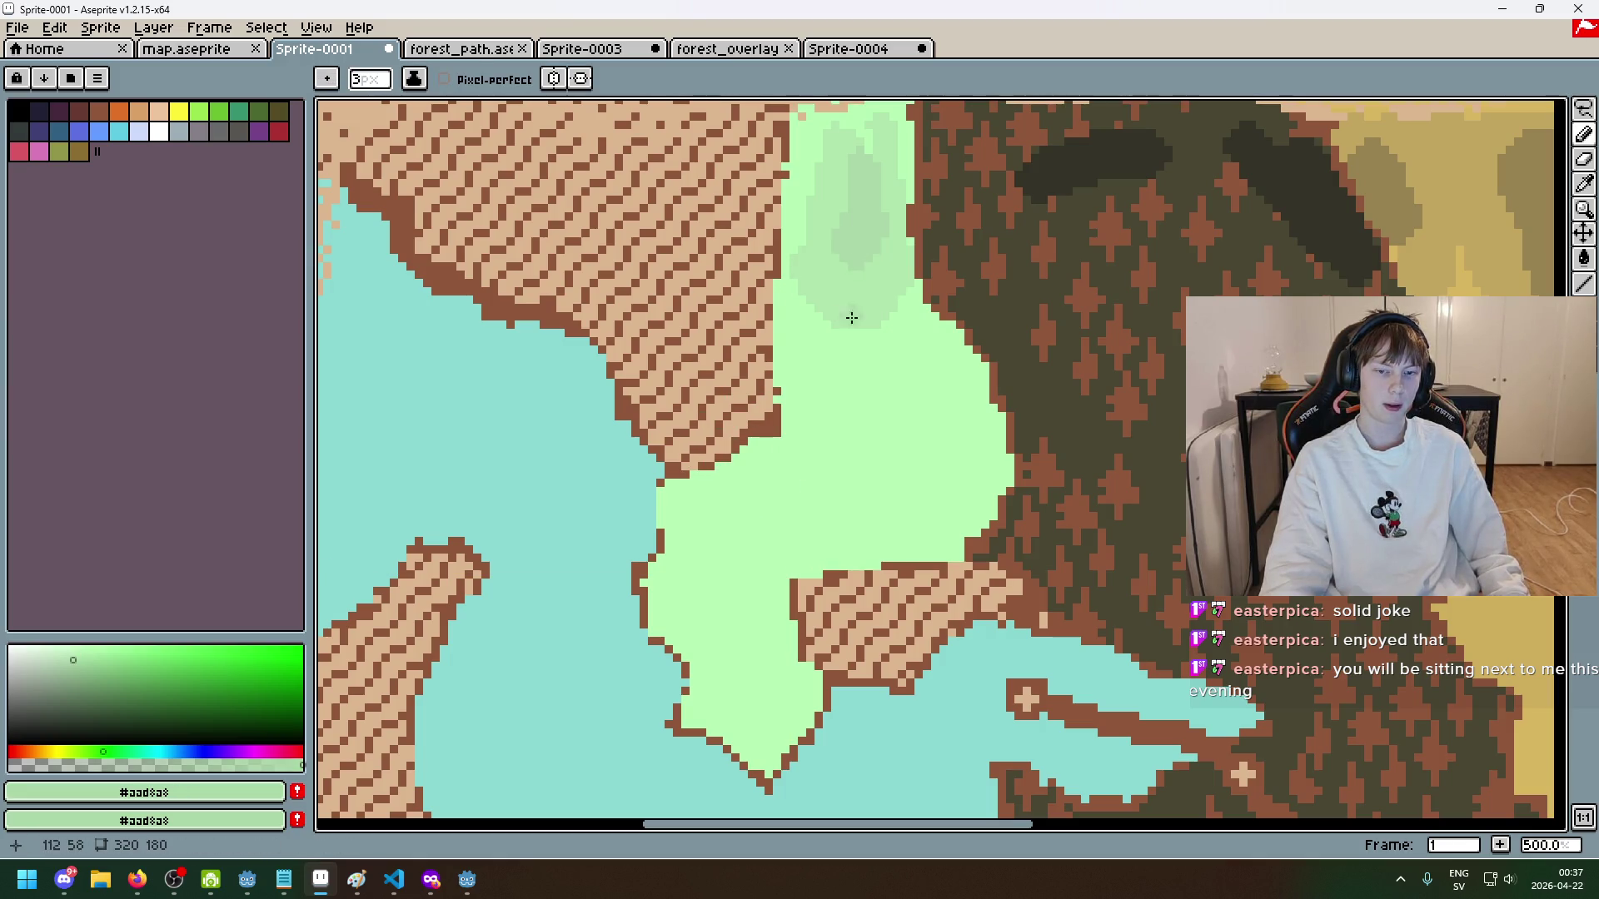
pyautogui.scroll(-2, 951, 310)
pyautogui.scroll(4, 1072, 414)
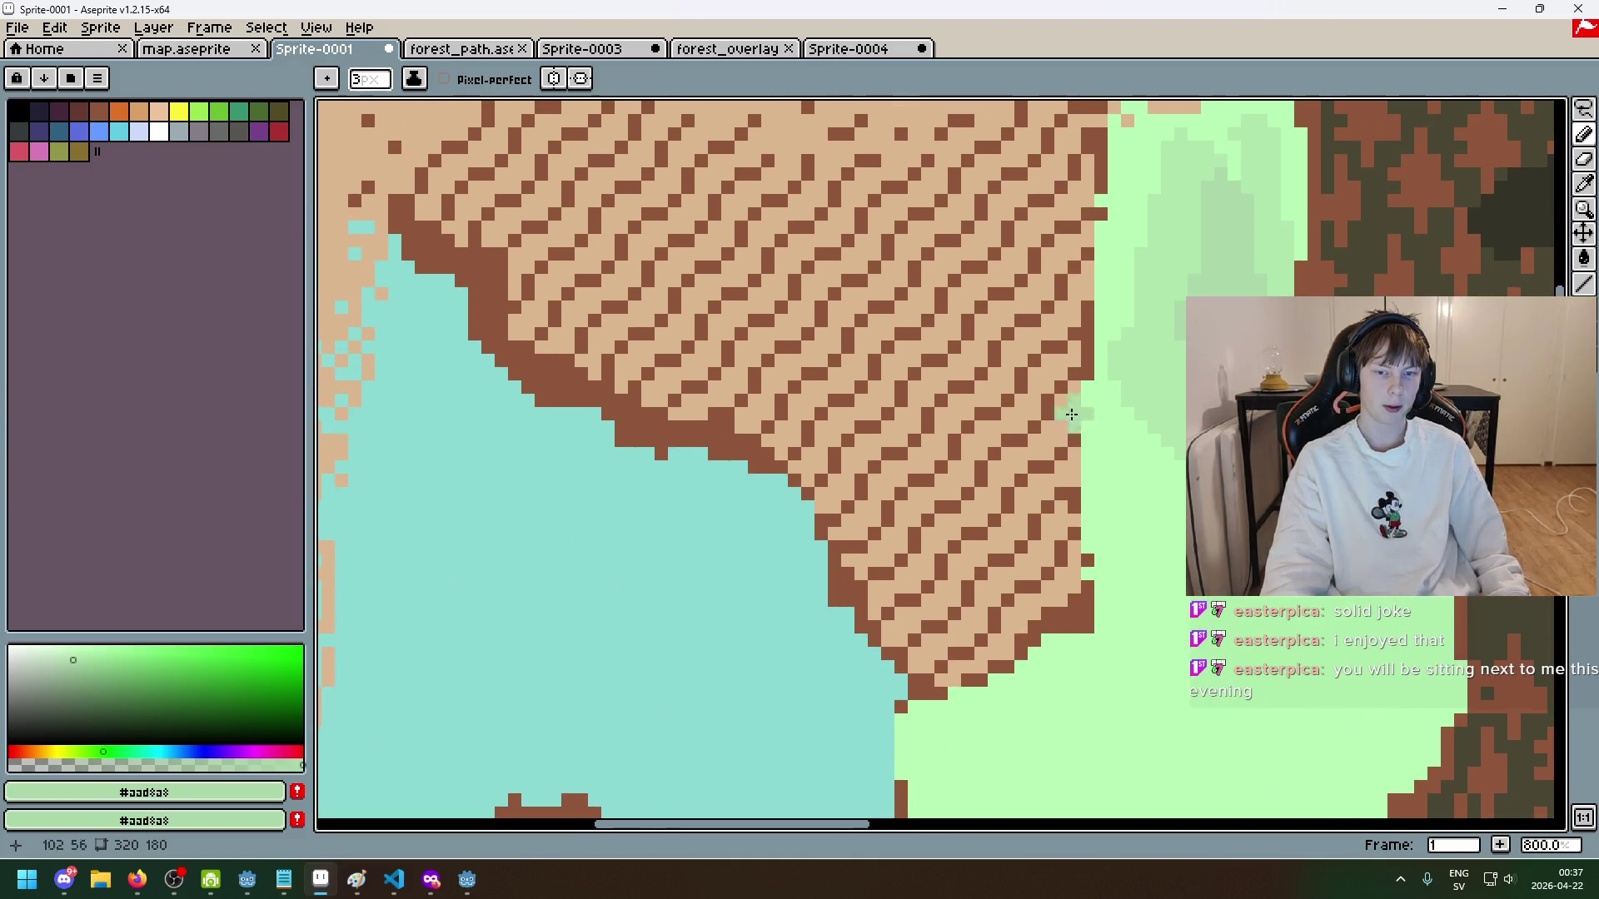
# - Pick a darker teal and paint a dark shadow below the brick shoreline
pyautogui.keyDown('alt'); pyautogui.click(349, 689); pyautogui.keyUp('alt')
pyautogui.click(117, 686)
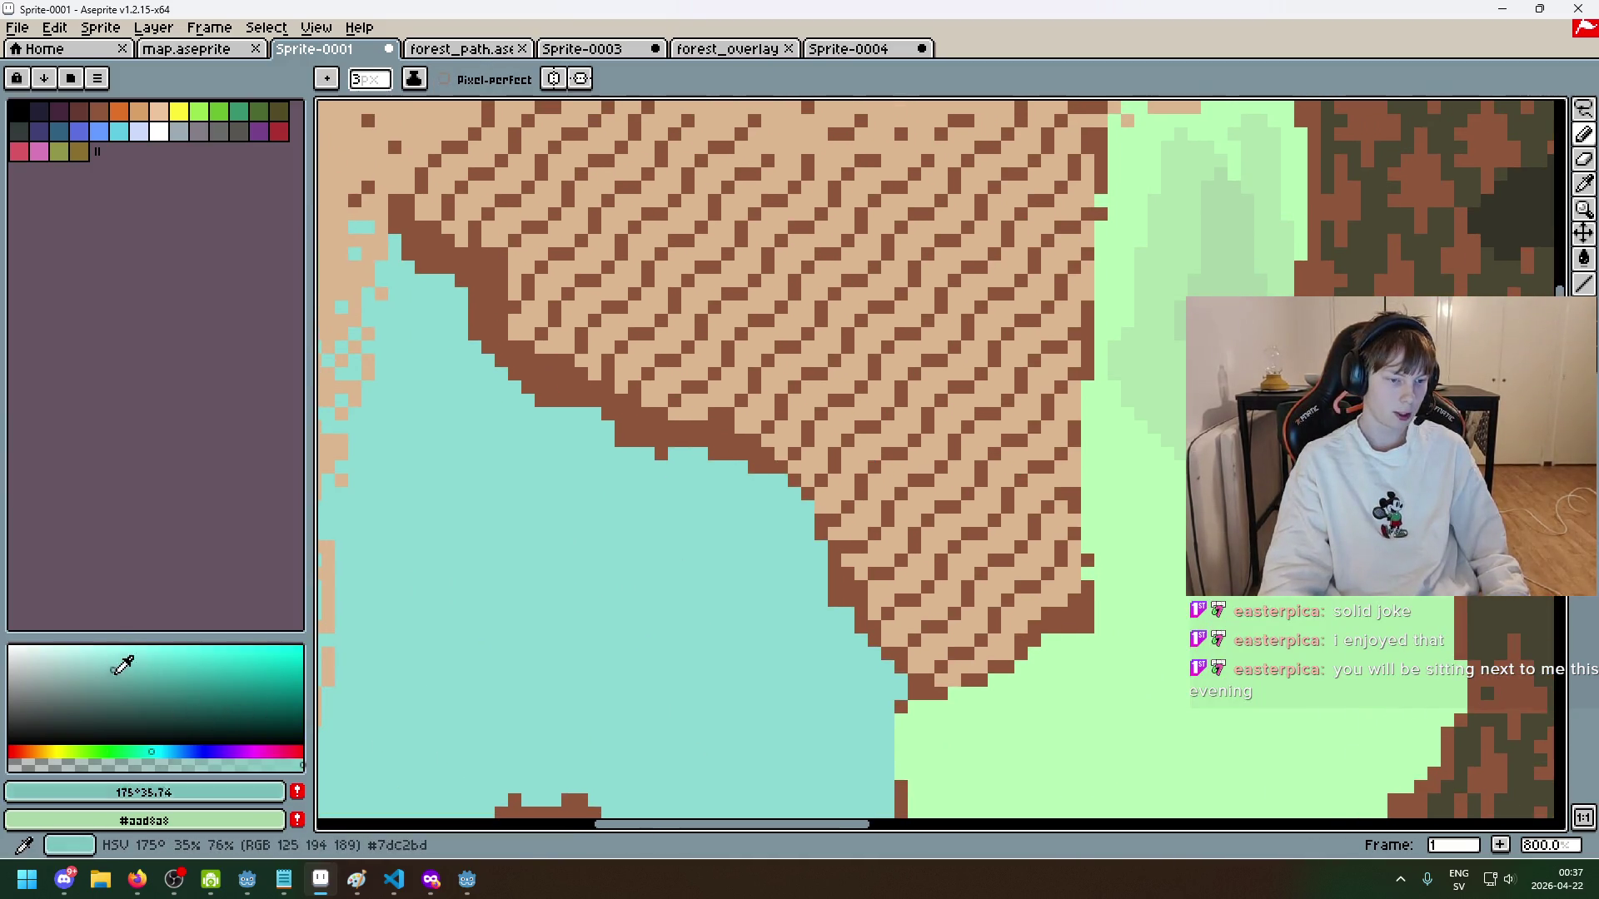
pyautogui.moveTo(564, 503)
pyautogui.mouseDown()
pyautogui.moveTo(132, 702)
pyautogui.moveTo(128, 720)
pyautogui.mouseUp()
pyautogui.moveTo(708, 475)
pyautogui.mouseDown()
pyautogui.moveTo(765, 485)
pyautogui.moveTo(806, 518)
pyautogui.mouseUp()
pyautogui.scroll(-3, 808, 520)
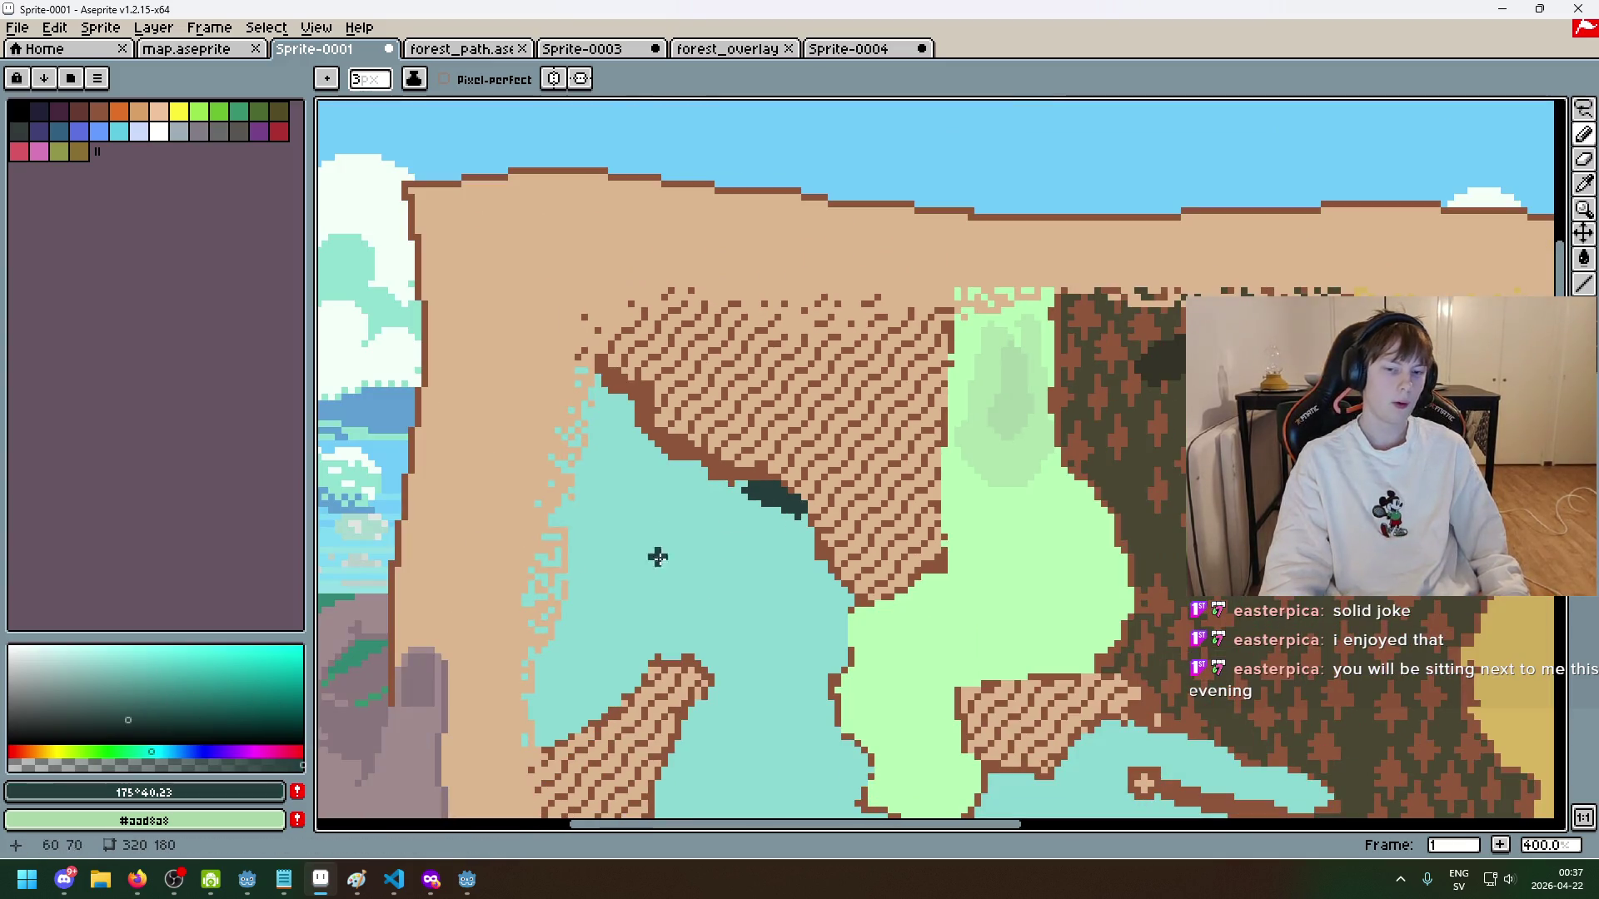
# - Add lighter and mid-teal strokes around the dark lake shadow patch
pyautogui.click(123, 709)
pyautogui.scroll(3, 760, 521)
pyautogui.moveTo(700, 467); pyautogui.dragTo(791, 521)
pyautogui.click(120, 687)
pyautogui.moveTo(658, 500); pyautogui.dragTo(783, 547)
pyautogui.scroll(-3, 783, 548)
pyautogui.scroll(3, 717, 532)
pyautogui.moveTo(641, 457); pyautogui.dragTo(657, 472)
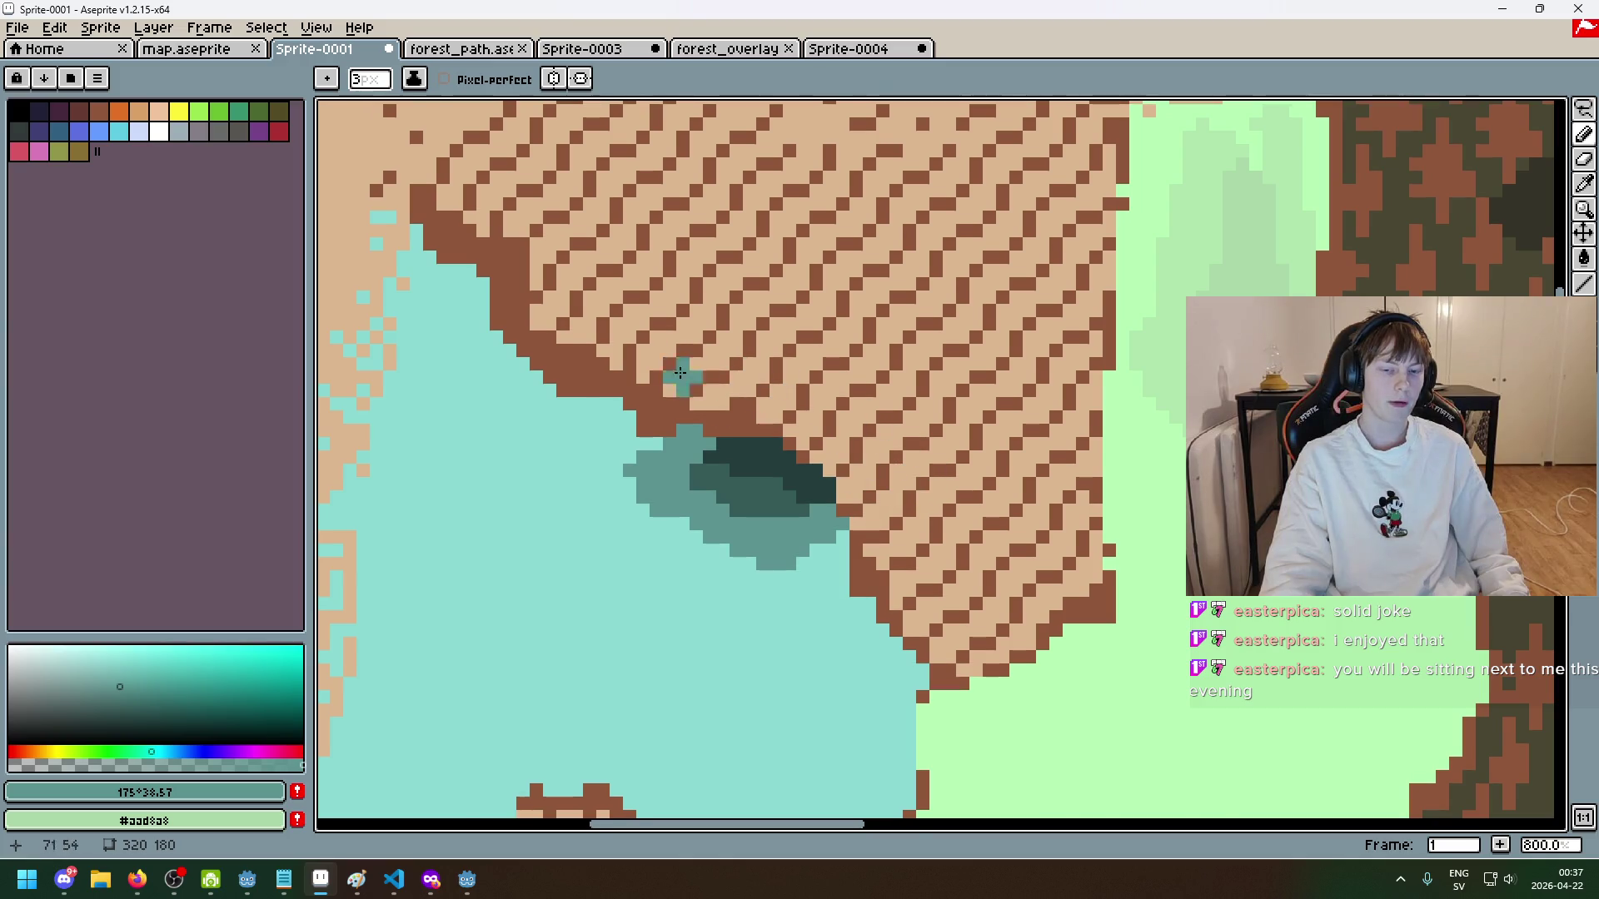
pyautogui.scroll(-1, 666, 366)
pyautogui.scroll(3, 764, 389)
# - Eyedrop teals from the lake shadow and dab a light teal band below it
pyautogui.press('alt')
pyautogui.click(765, 390)
pyautogui.click(664, 458)
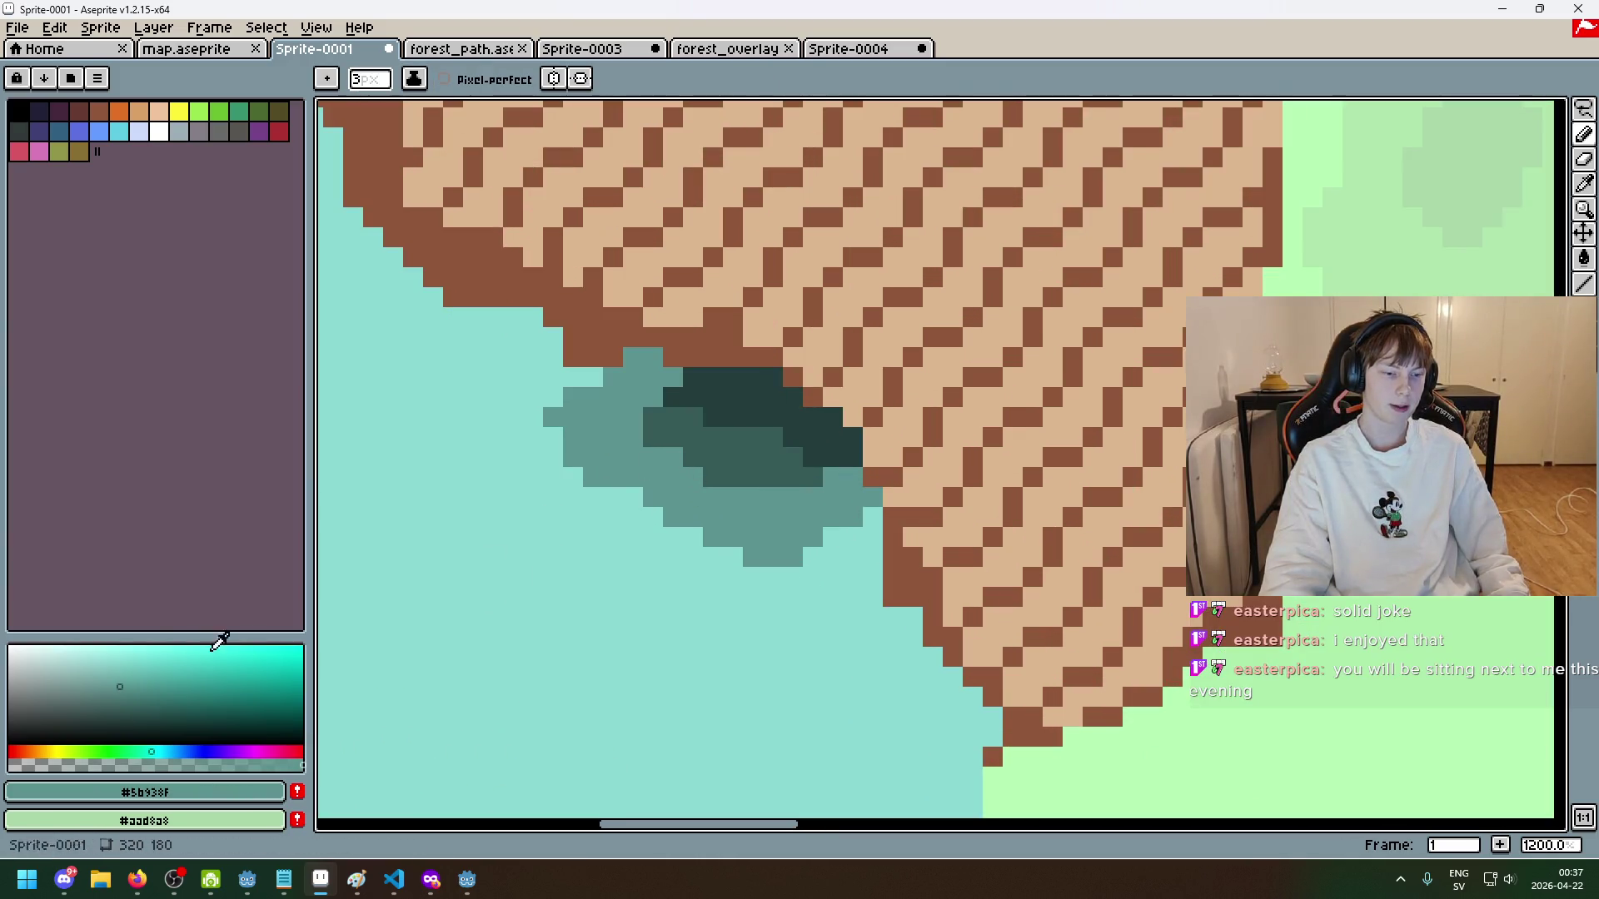
pyautogui.click(145, 670)
pyautogui.click(413, 557)
pyautogui.moveTo(553, 477)
pyautogui.mouseDown()
pyautogui.moveTo(699, 541)
pyautogui.moveTo(514, 453)
pyautogui.moveTo(725, 577)
pyautogui.moveTo(553, 561)
pyautogui.moveTo(483, 466)
pyautogui.mouseUp()
# - Paint mid-teal #5b938f below the shadow and extend it with dark and #66bcb8 teal strokes
pyautogui.keyDown('alt'); pyautogui.click(792, 539); pyautogui.keyUp('alt')
pyautogui.moveTo(792, 539)
pyautogui.mouseDown()
pyautogui.moveTo(749, 599)
pyautogui.moveTo(832, 591)
pyautogui.mouseUp()
pyautogui.scroll(-5, 832, 590)
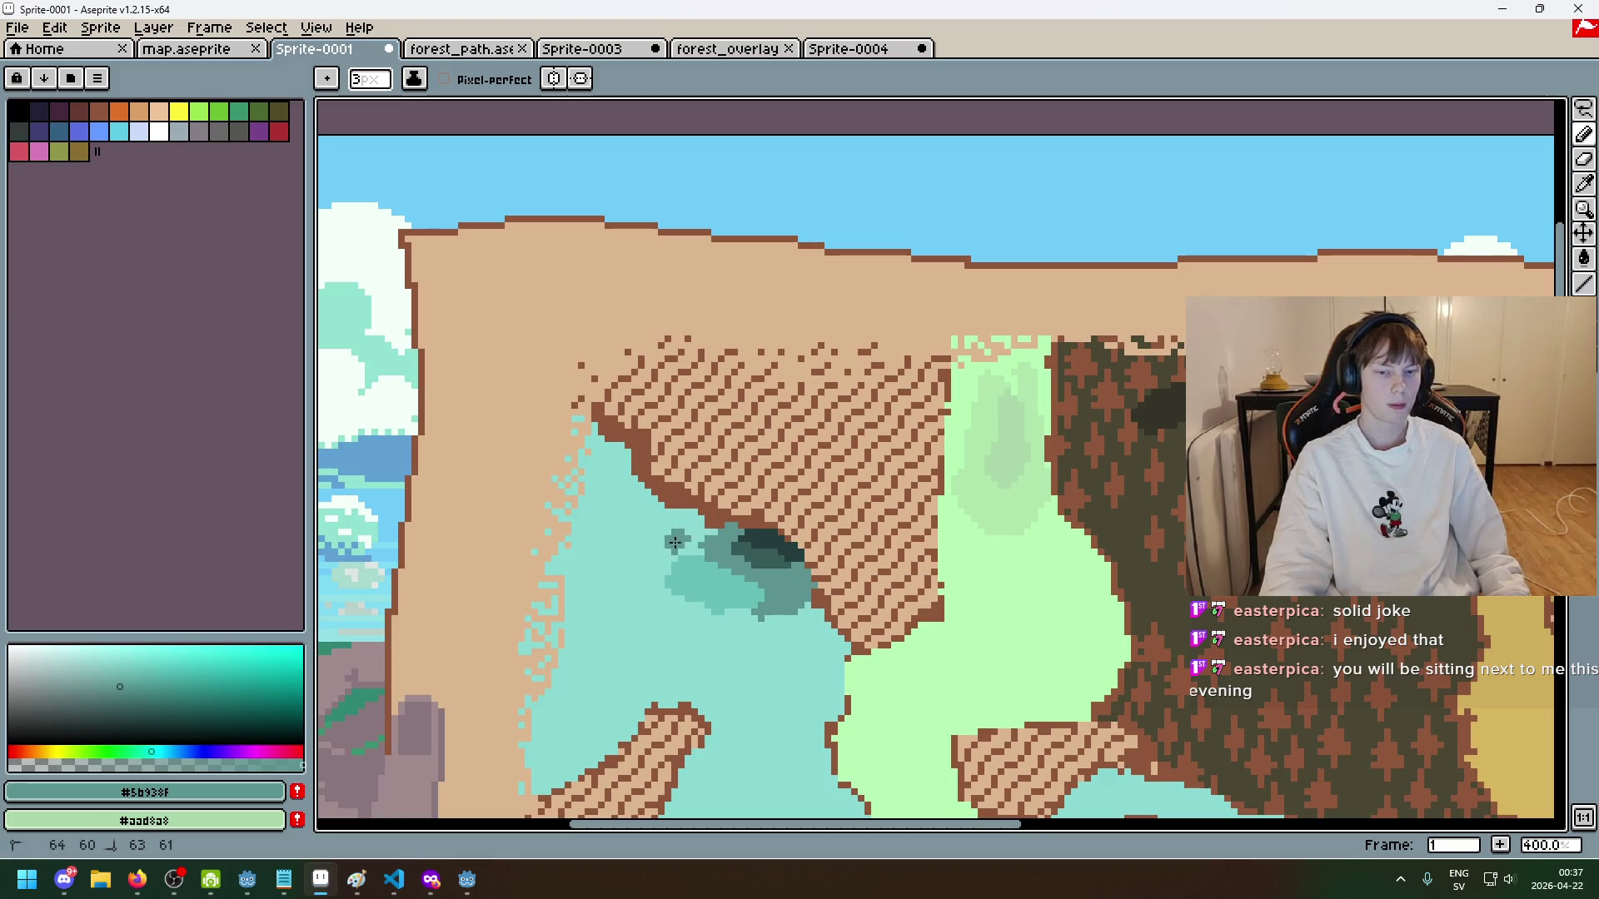
pyautogui.moveTo(677, 540); pyautogui.dragTo(709, 529)
pyautogui.keyDown('alt'); pyautogui.click(657, 561); pyautogui.keyUp('alt')
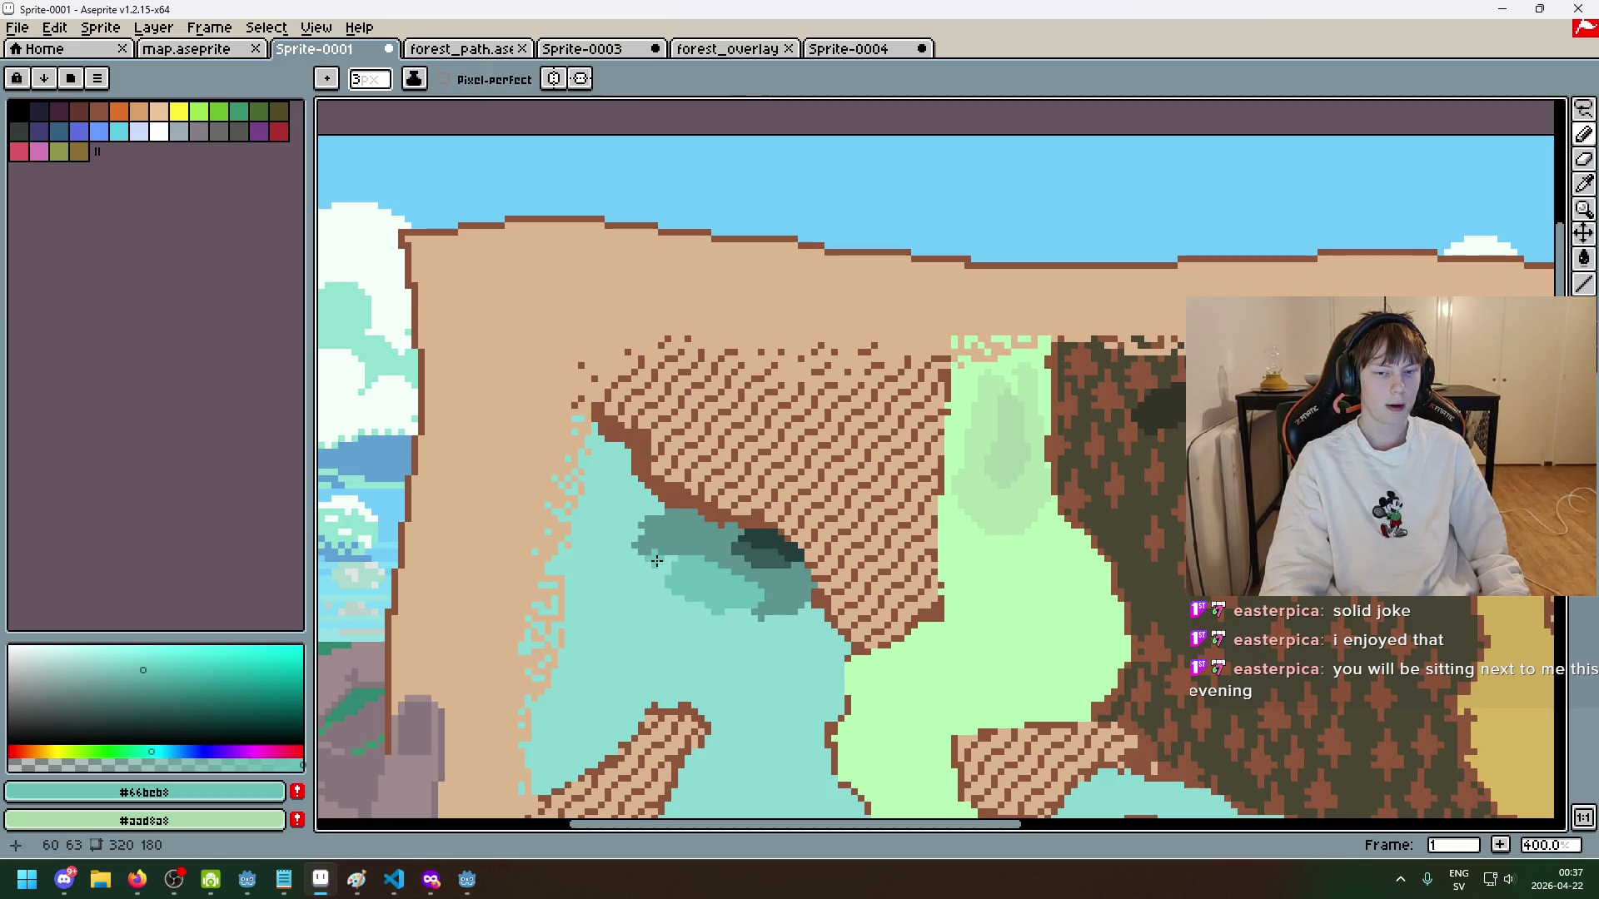
pyautogui.scroll(-3, 881, 373)
pyautogui.scroll(2, 882, 372)
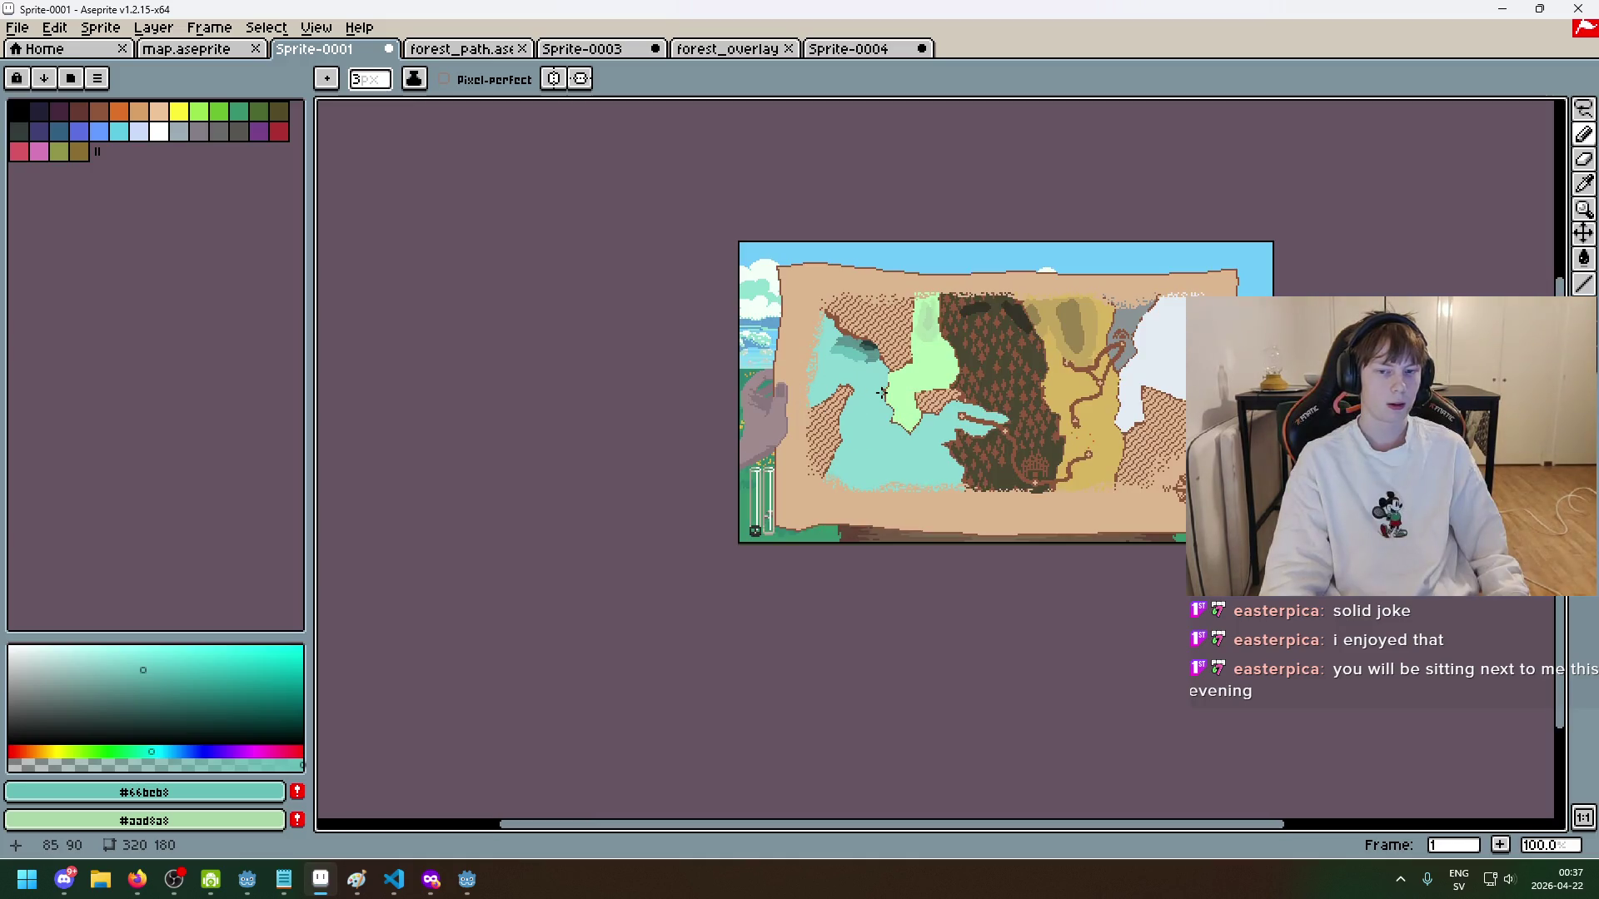
pyautogui.moveTo(858, 333)
pyautogui.mouseDown()
pyautogui.moveTo(873, 312)
pyautogui.moveTo(866, 350)
pyautogui.moveTo(775, 308)
pyautogui.moveTo(716, 208)
pyautogui.moveTo(745, 219)
pyautogui.mouseUp()
pyautogui.scroll(-4, 745, 219)
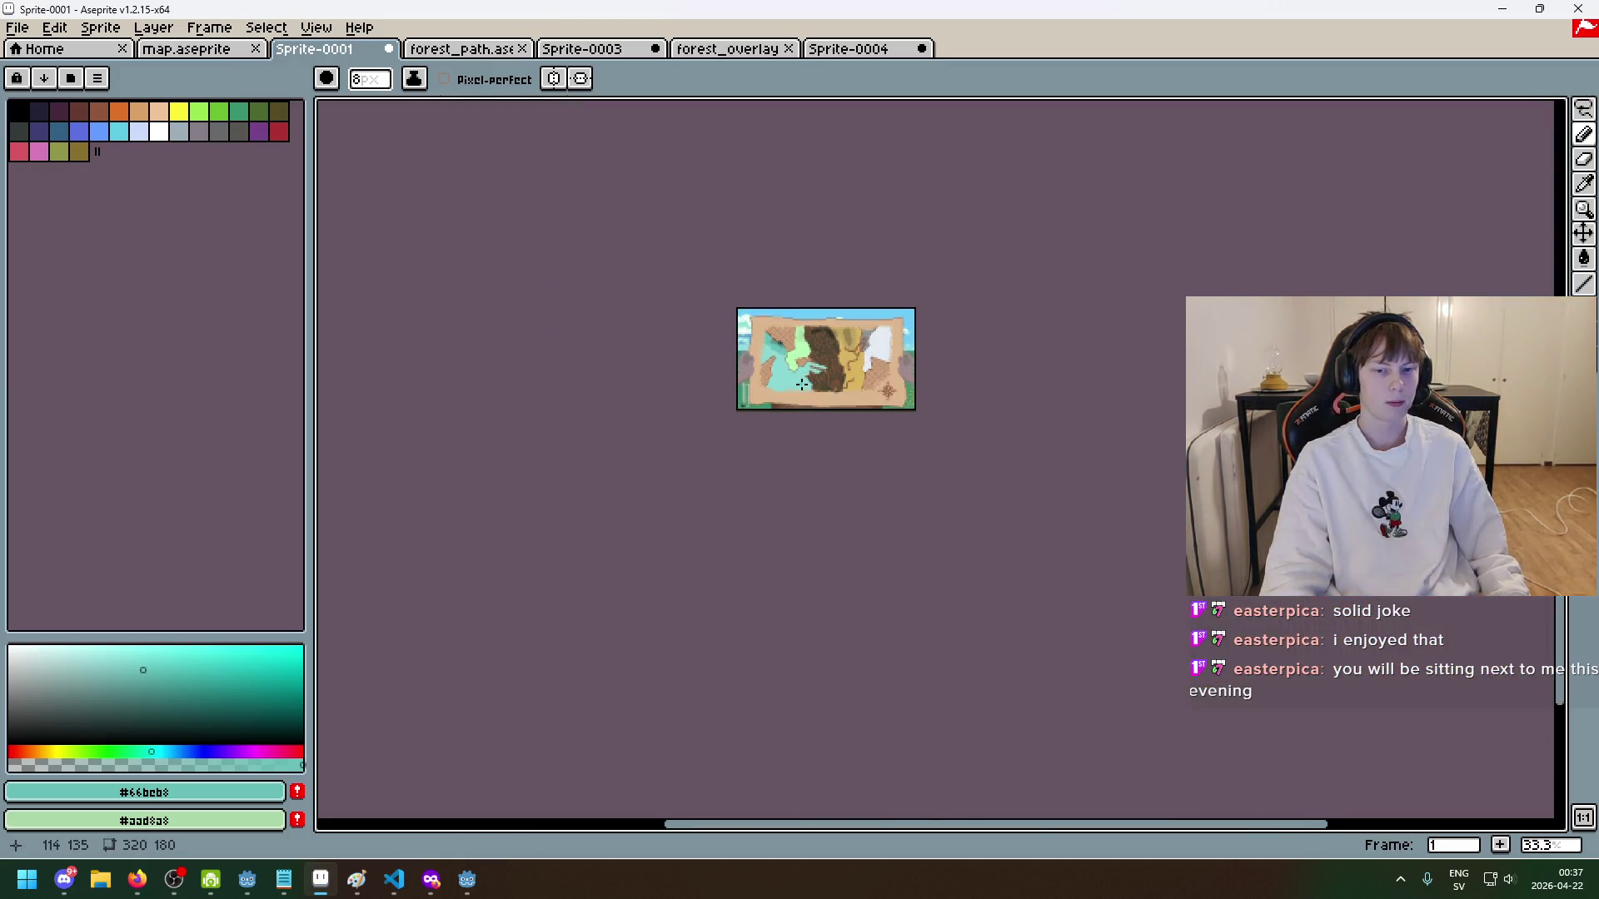
pyautogui.scroll(4, 806, 392)
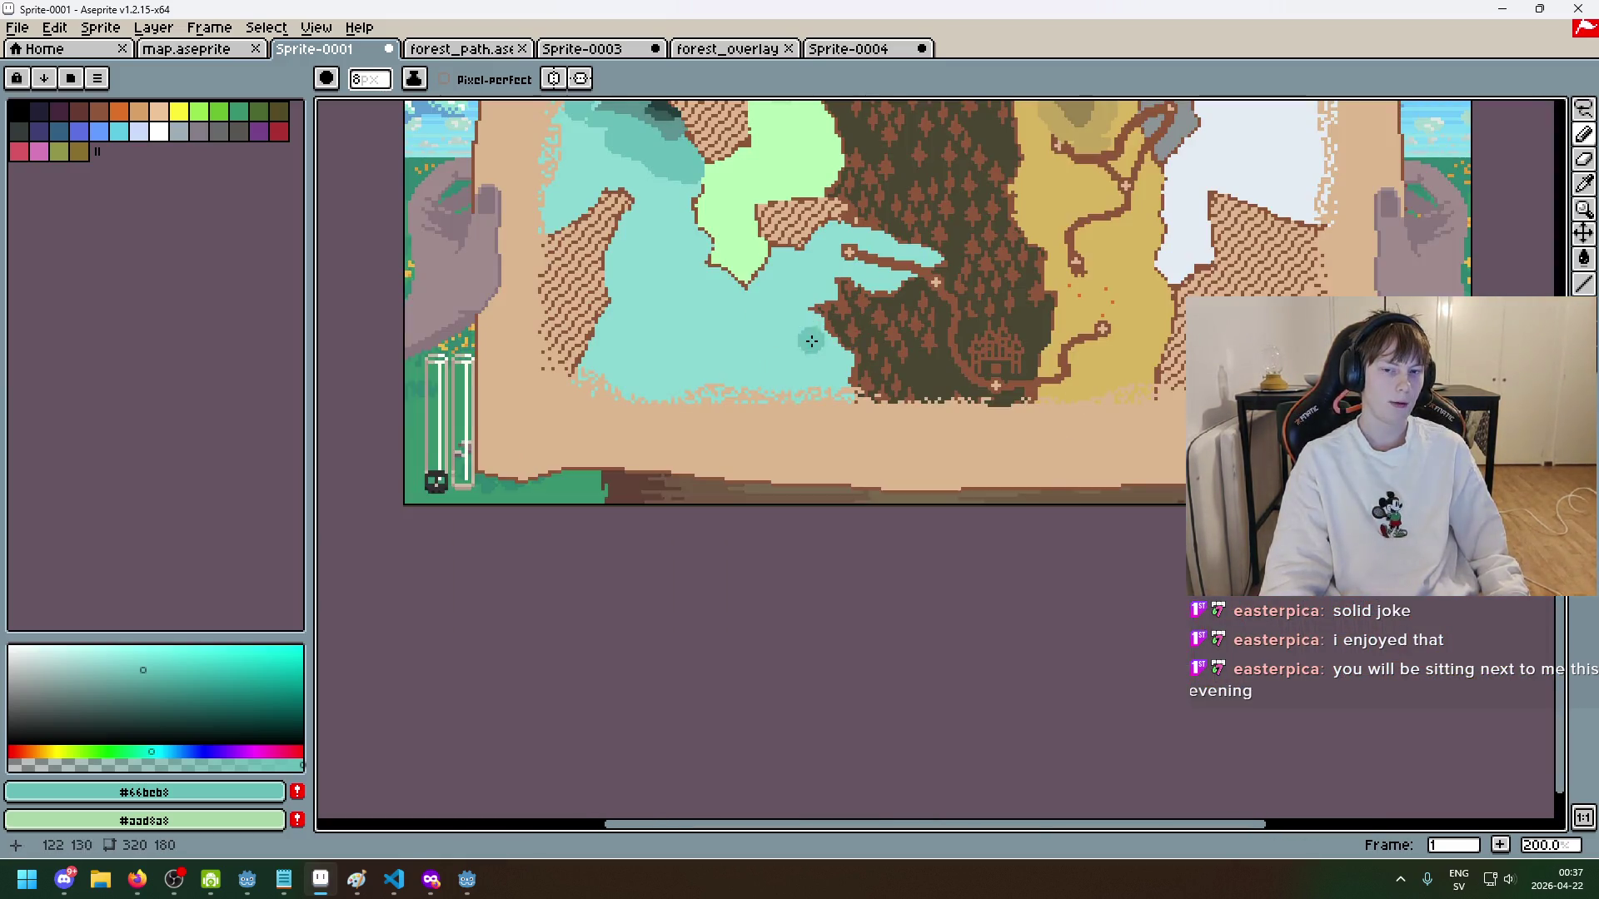
pyautogui.hotkey('ctrl', 'z')
pyautogui.hotkey('ctrl', 'z')
pyautogui.hotkey('ctrl', 'z')
pyautogui.hotkey('ctrl', 'z')
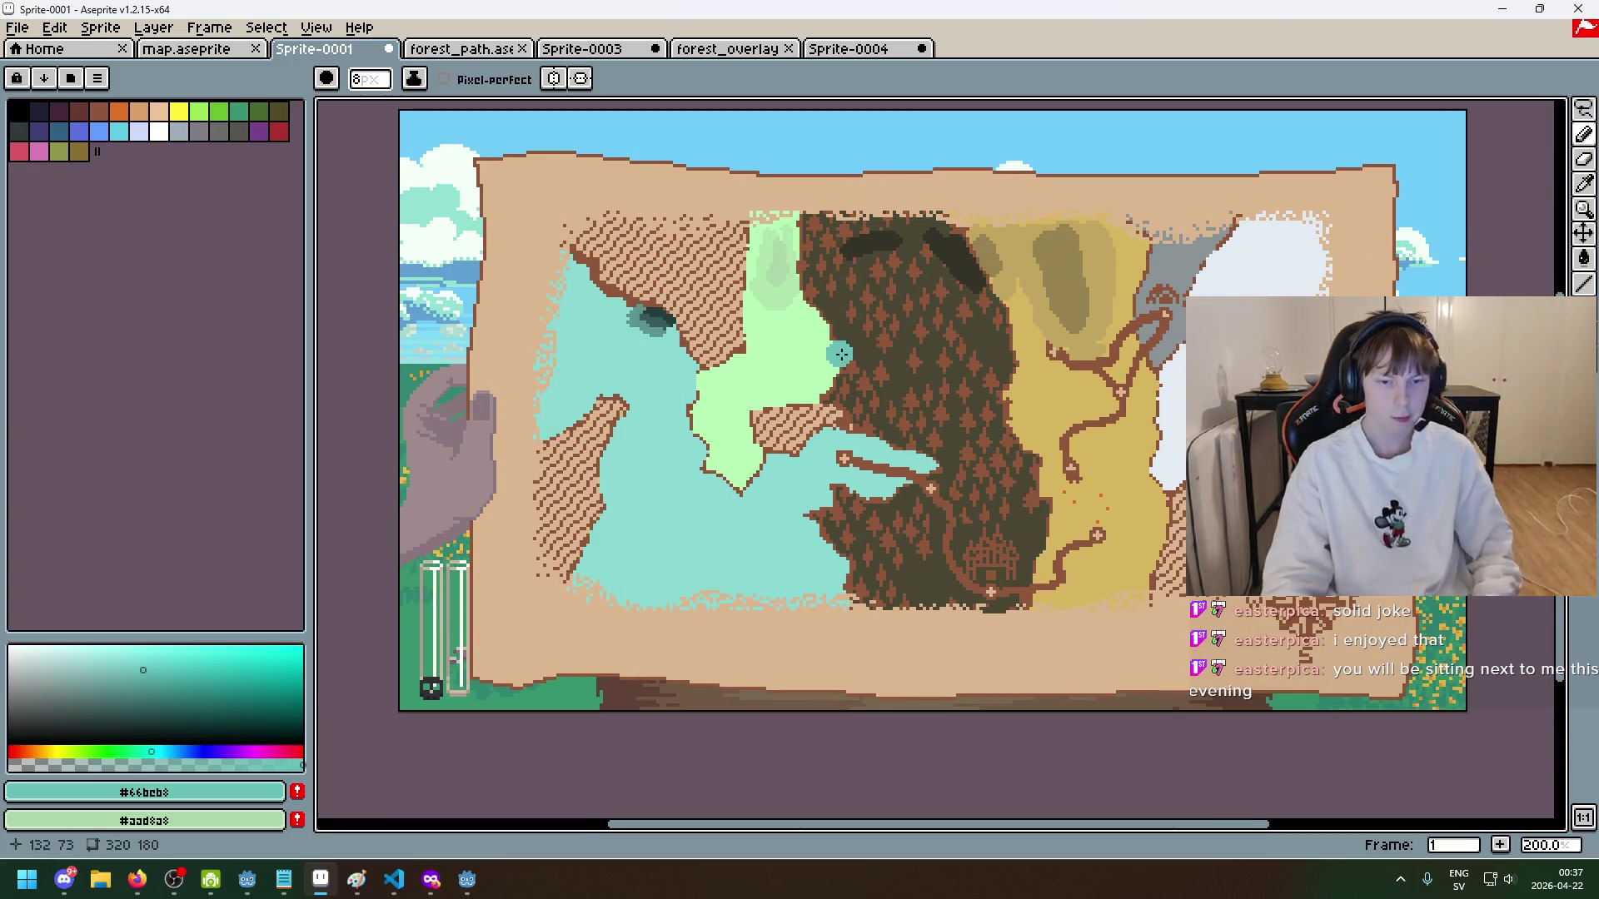
pyautogui.scroll(2, 760, 318)
pyautogui.scroll(-2, 624, 264)
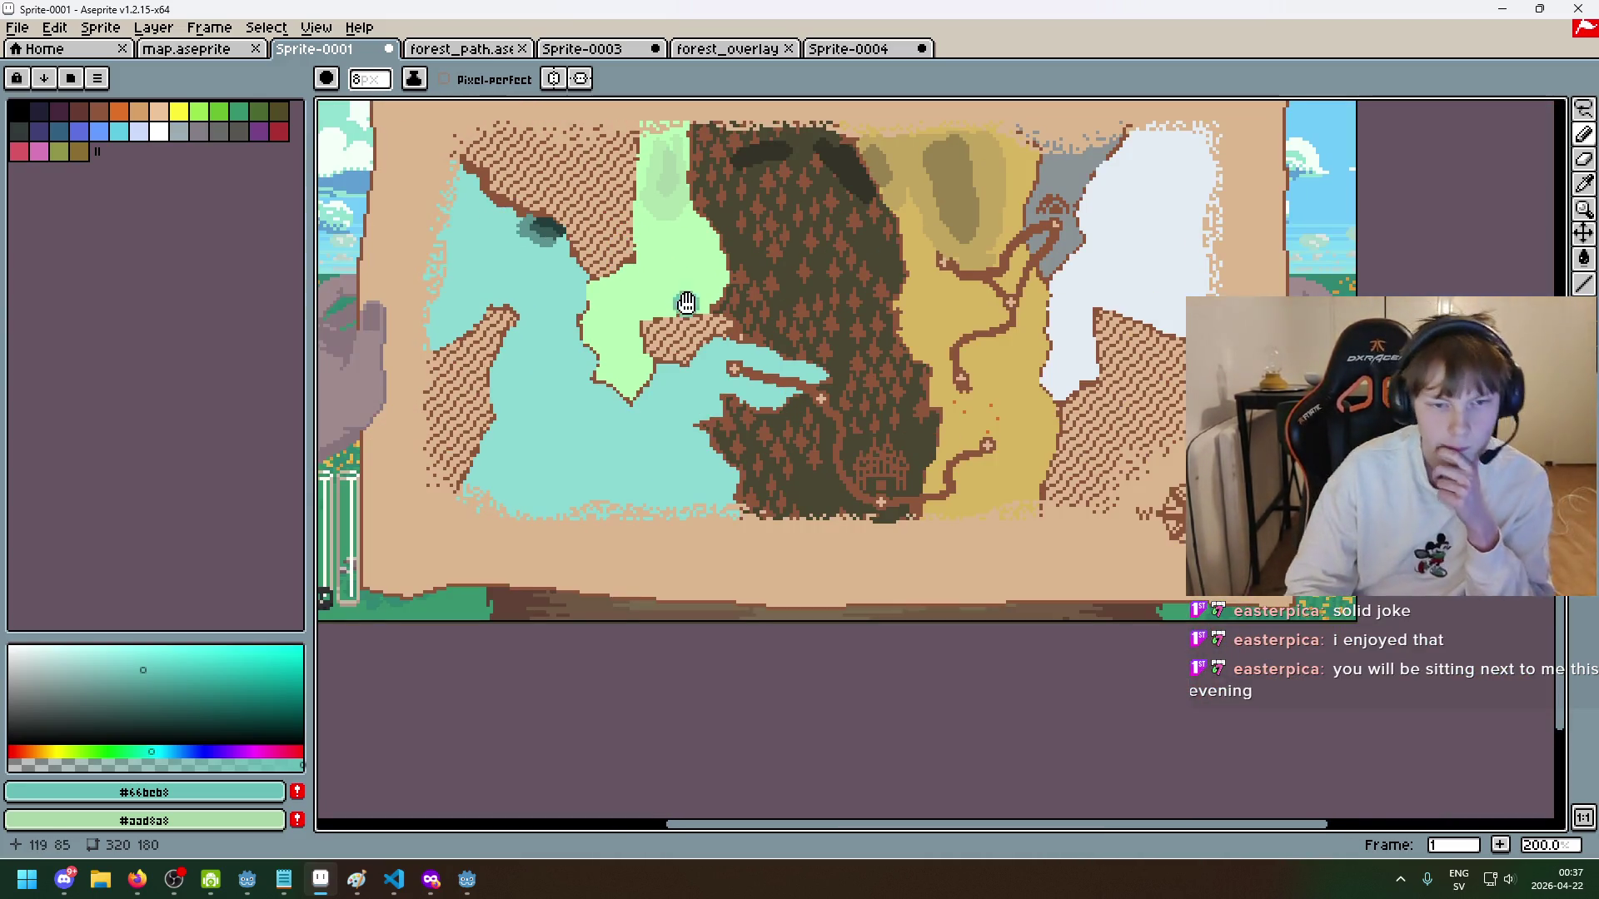
pyautogui.scroll(-1, 658, 366)
pyautogui.scroll(2, 724, 367)
pyautogui.moveTo(738, 376); pyautogui.dragTo(614, 468)
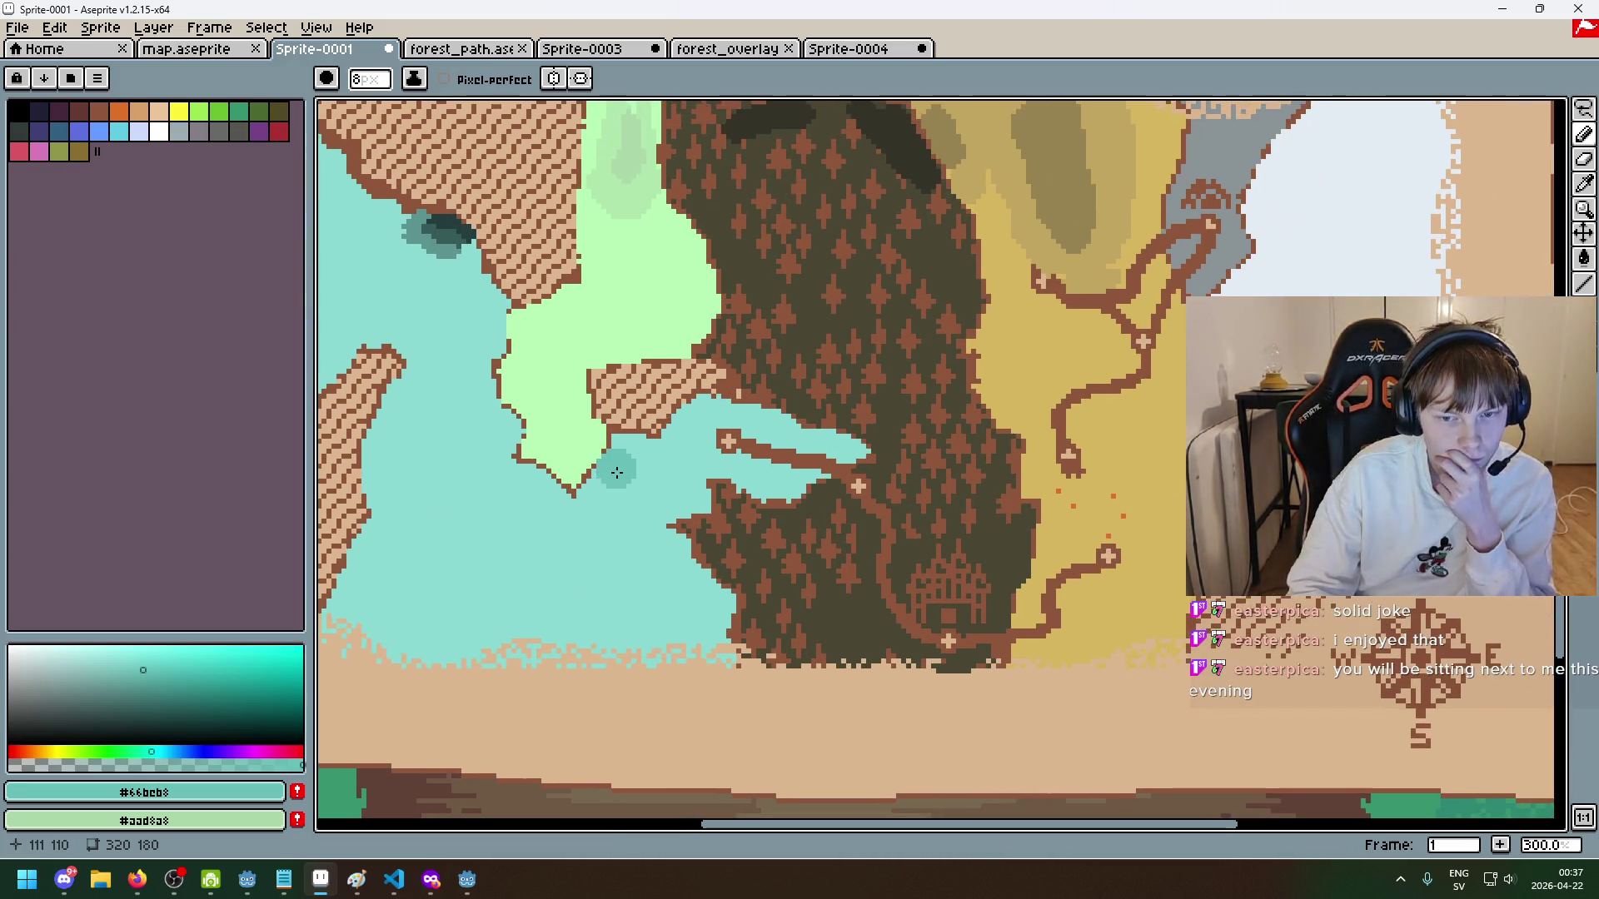
pyautogui.scroll(-1, 632, 492)
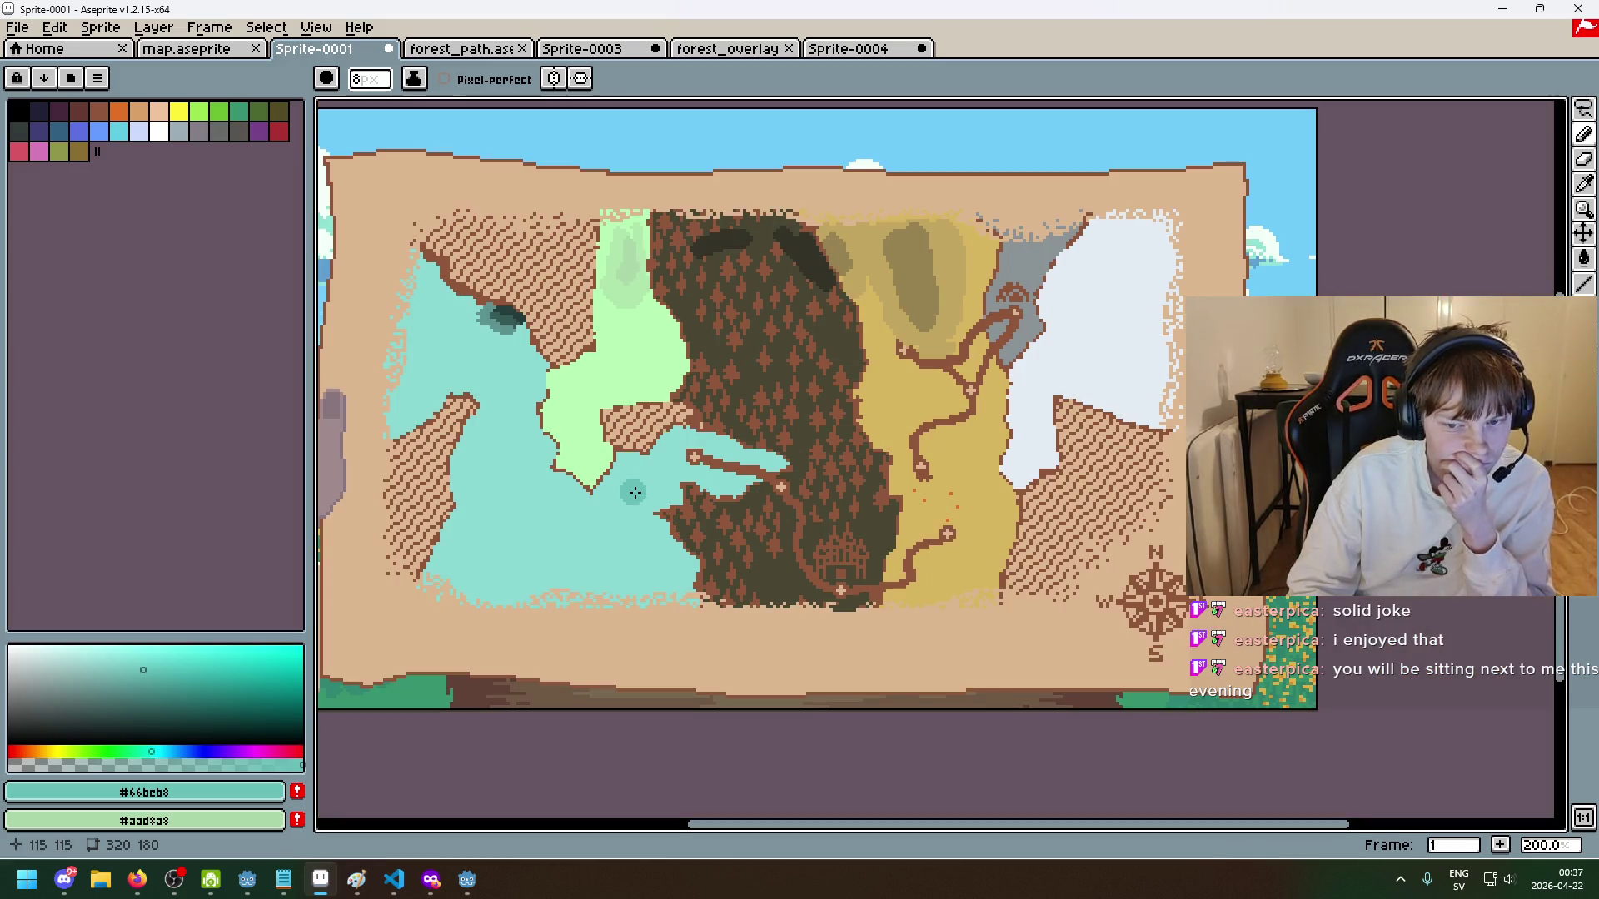
pyautogui.moveTo(781, 556); pyautogui.dragTo(719, 563)
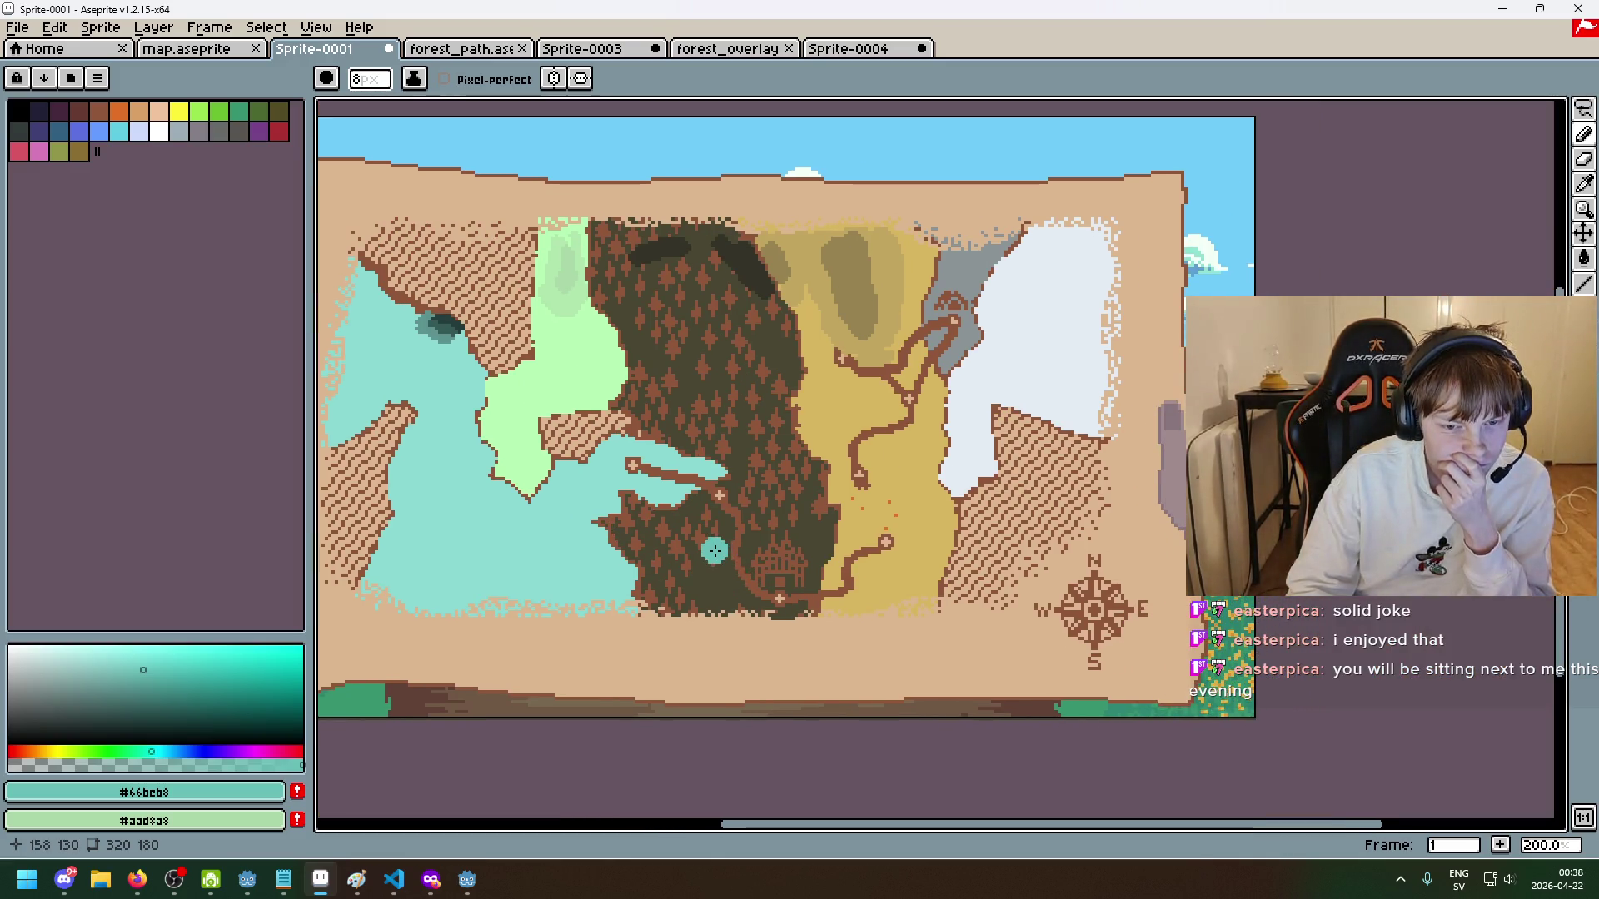
pyautogui.scroll(2, 602, 488)
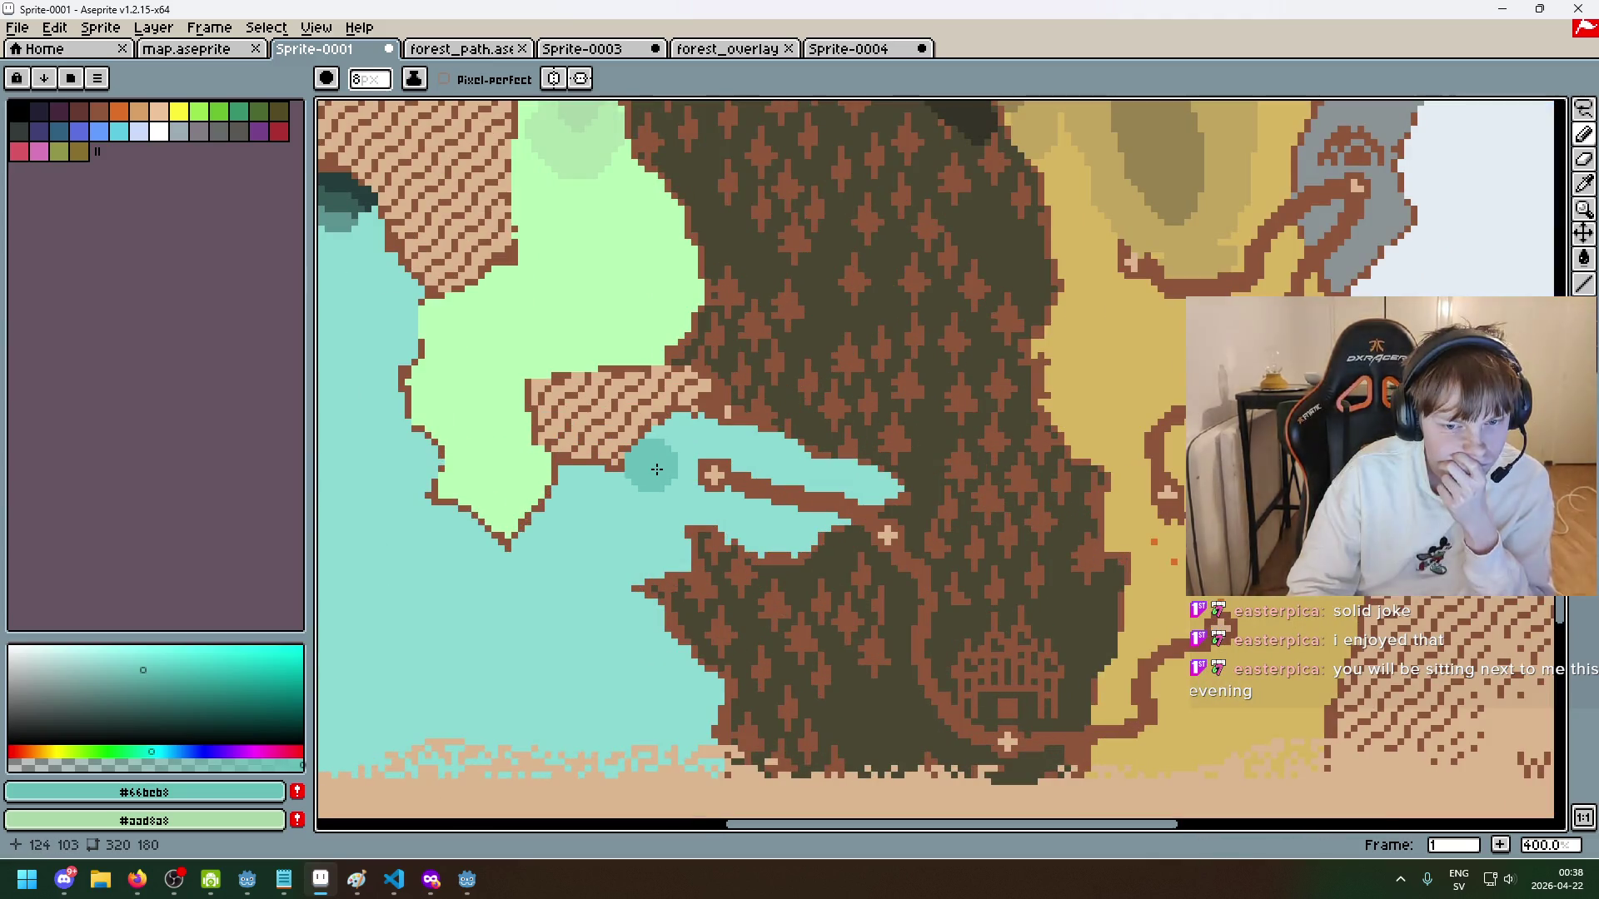
pyautogui.scroll(-3, 657, 470)
pyautogui.scroll(2, 662, 499)
pyautogui.scroll(-1, 667, 539)
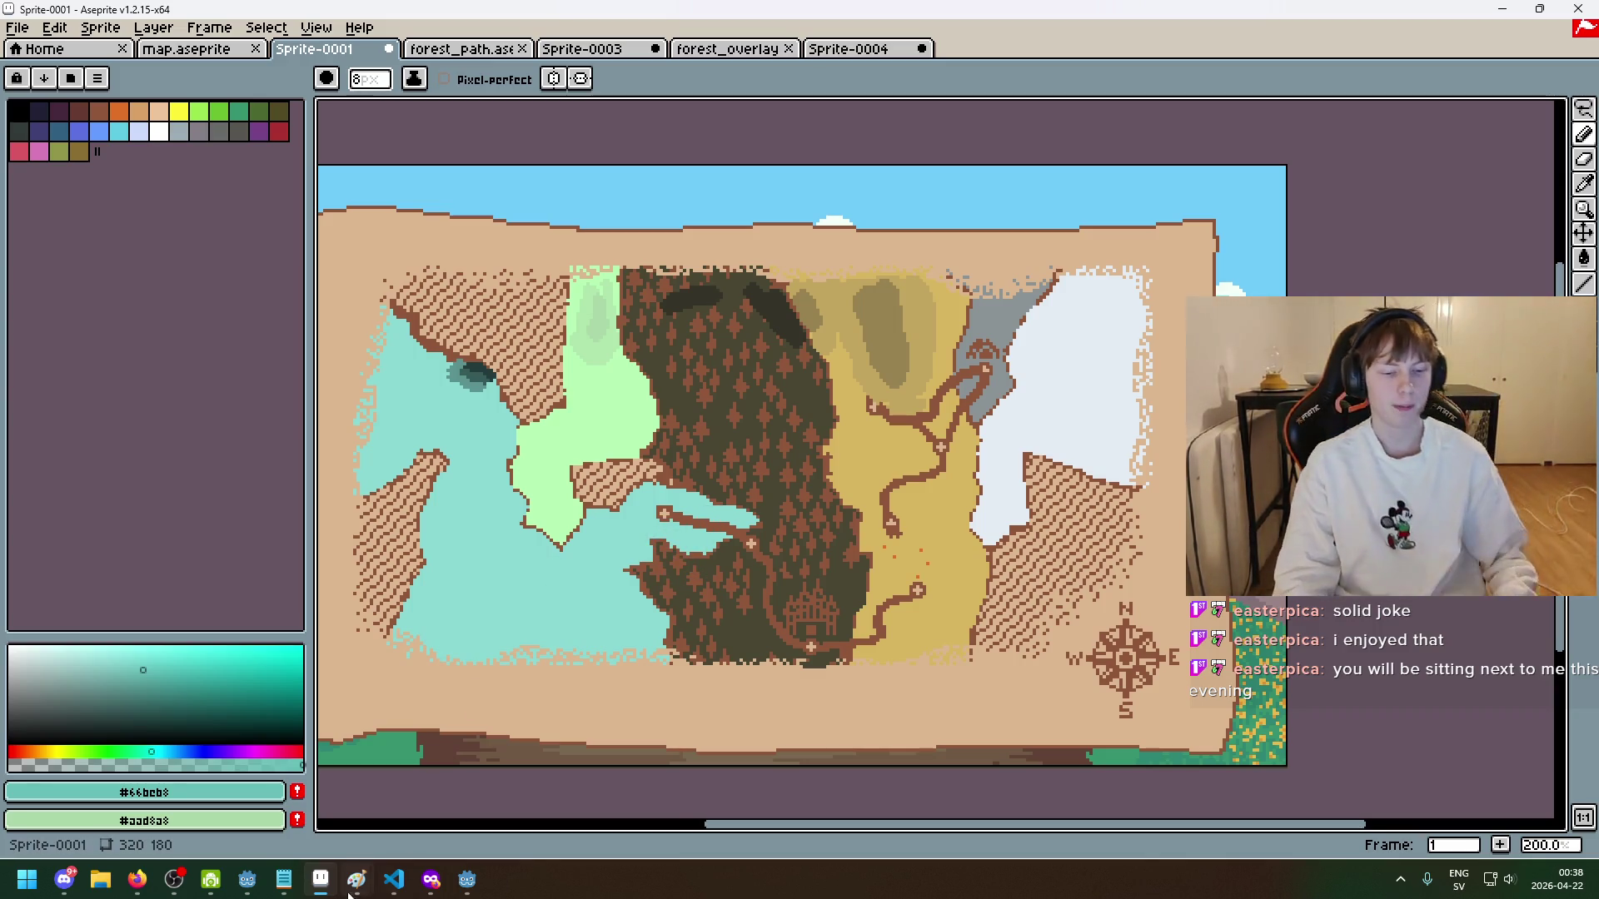
pyautogui.click(284, 879)
pyautogui.click(320, 879)
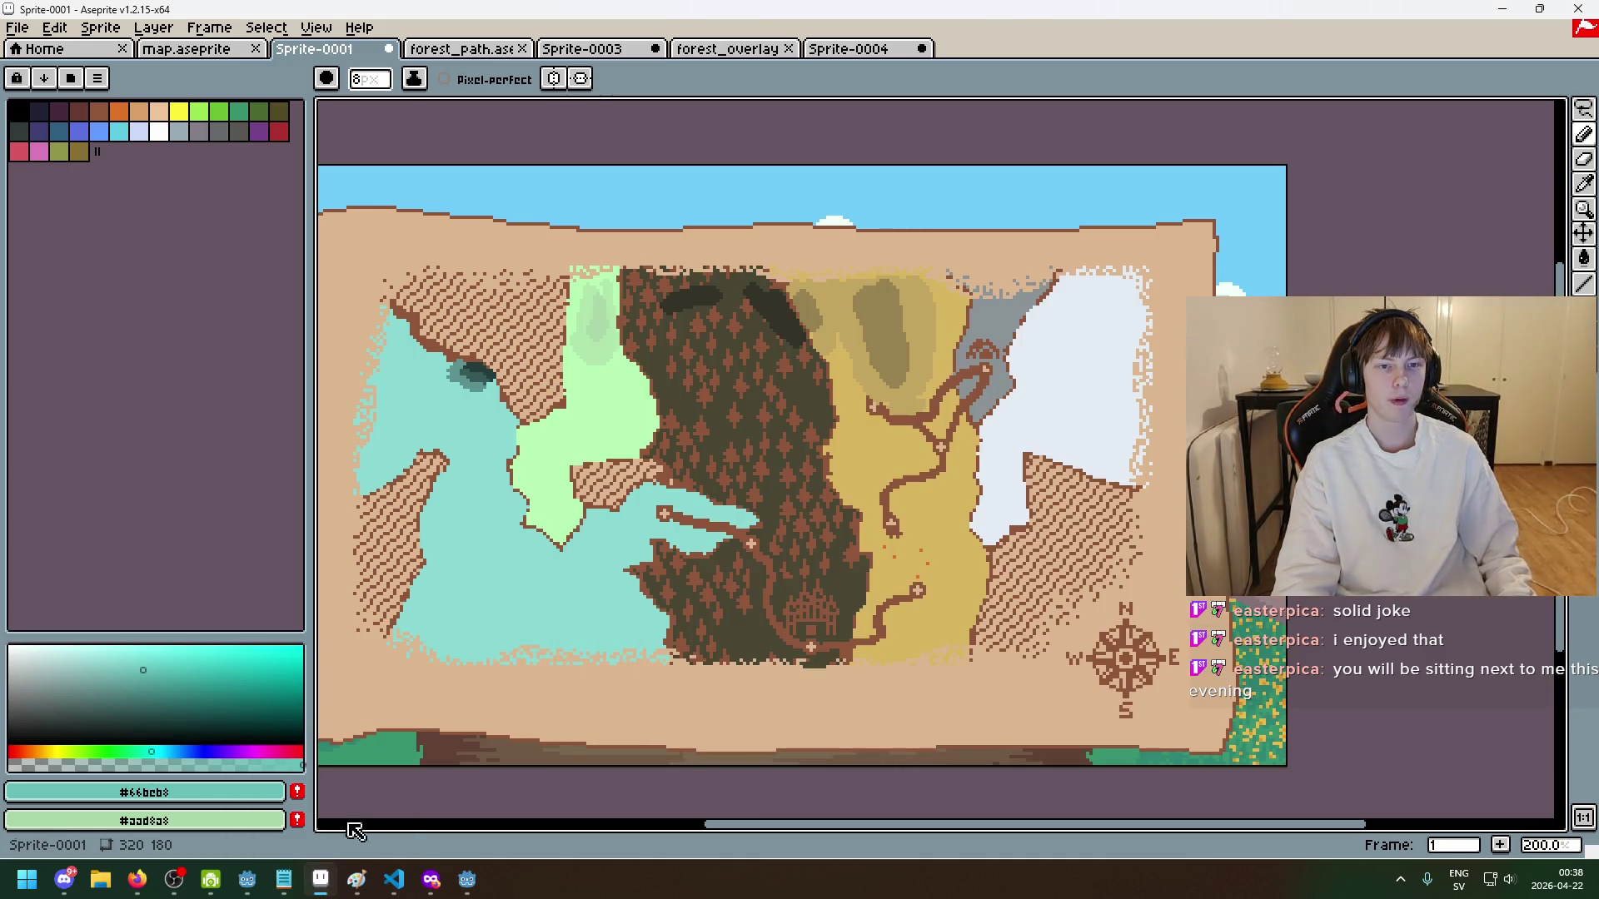
pyautogui.hotkey('ctrl', 'w')
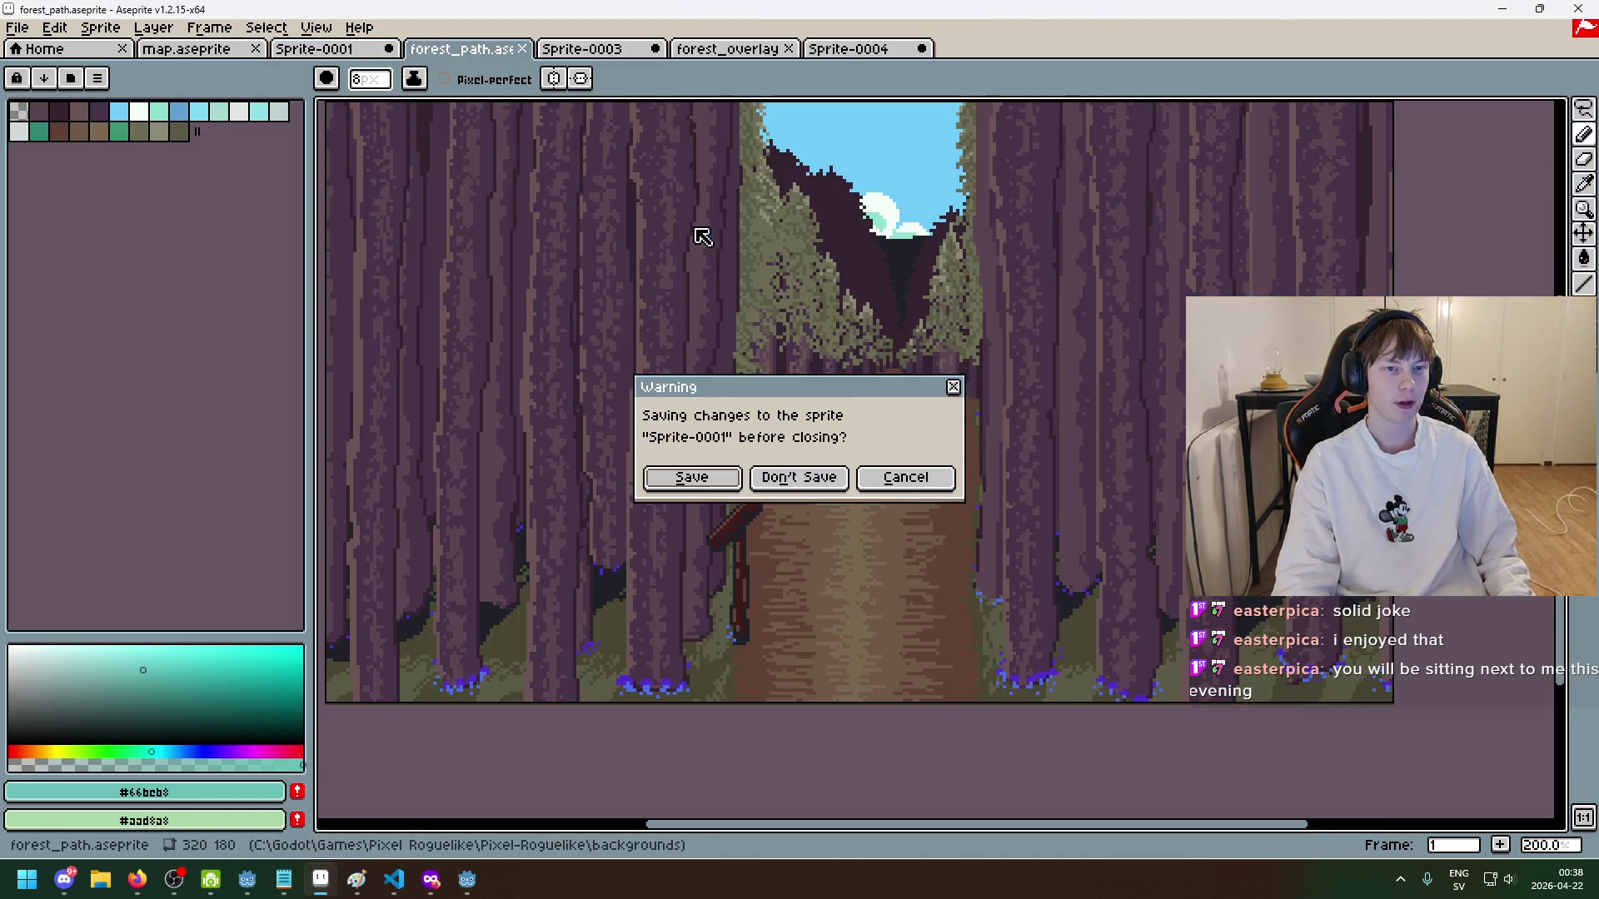
# - Cancel closing the map sprite and return to the Sprite-0001 tab
pyautogui.click(903, 476)
pyautogui.click(187, 48)
pyautogui.click(314, 48)
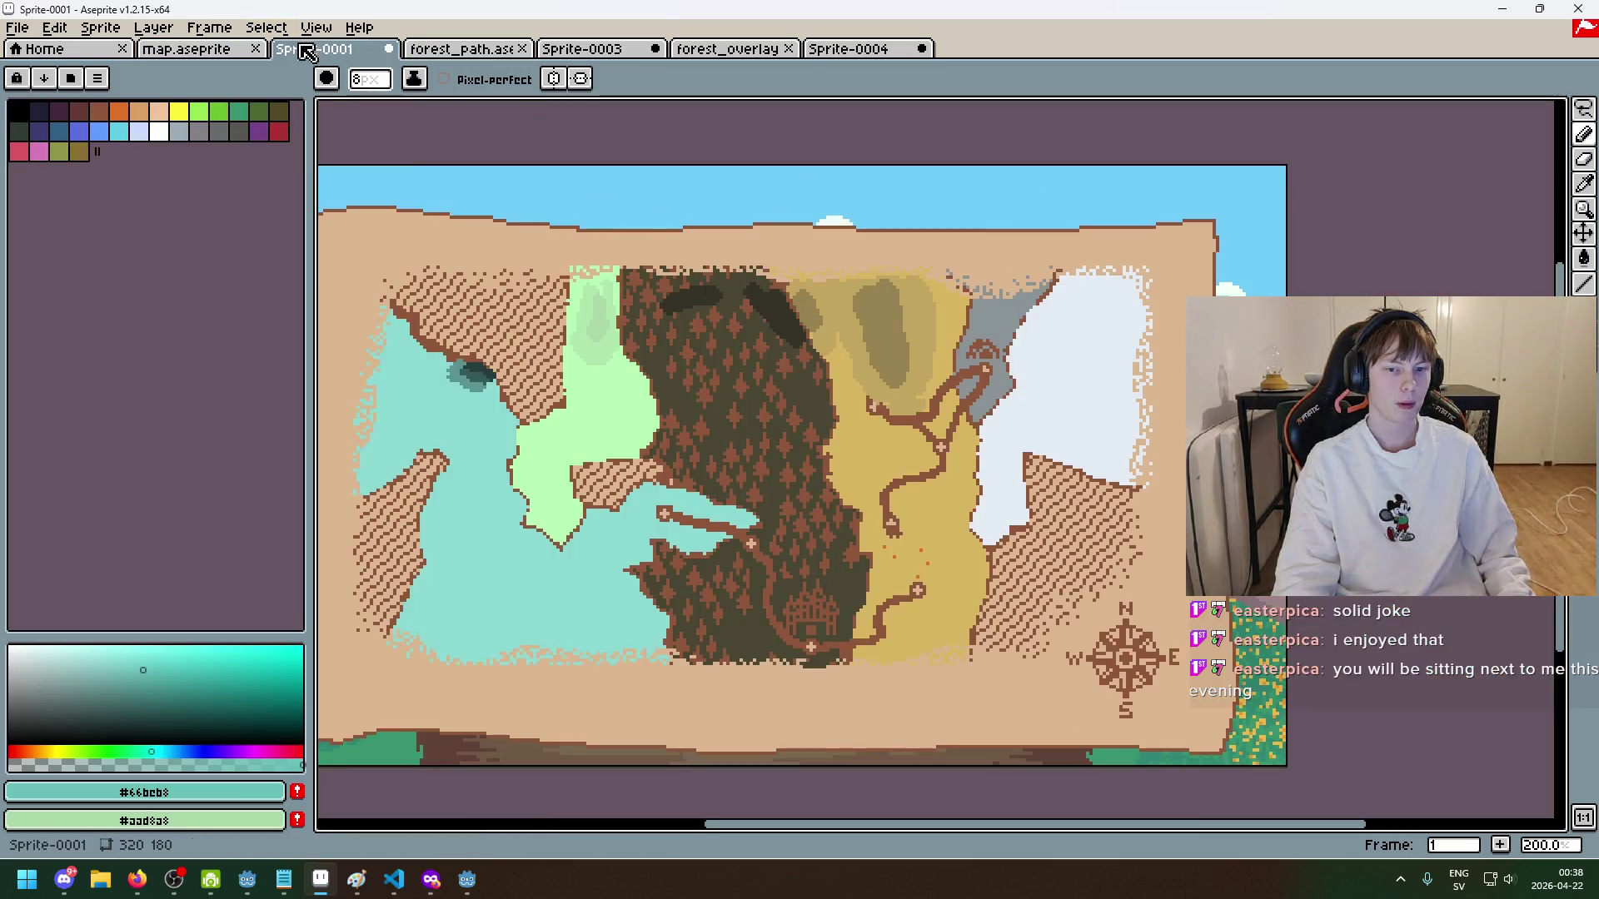
# - Sample the plains region's yellow, then switch to the running game window
pyautogui.scroll(1, 769, 460)
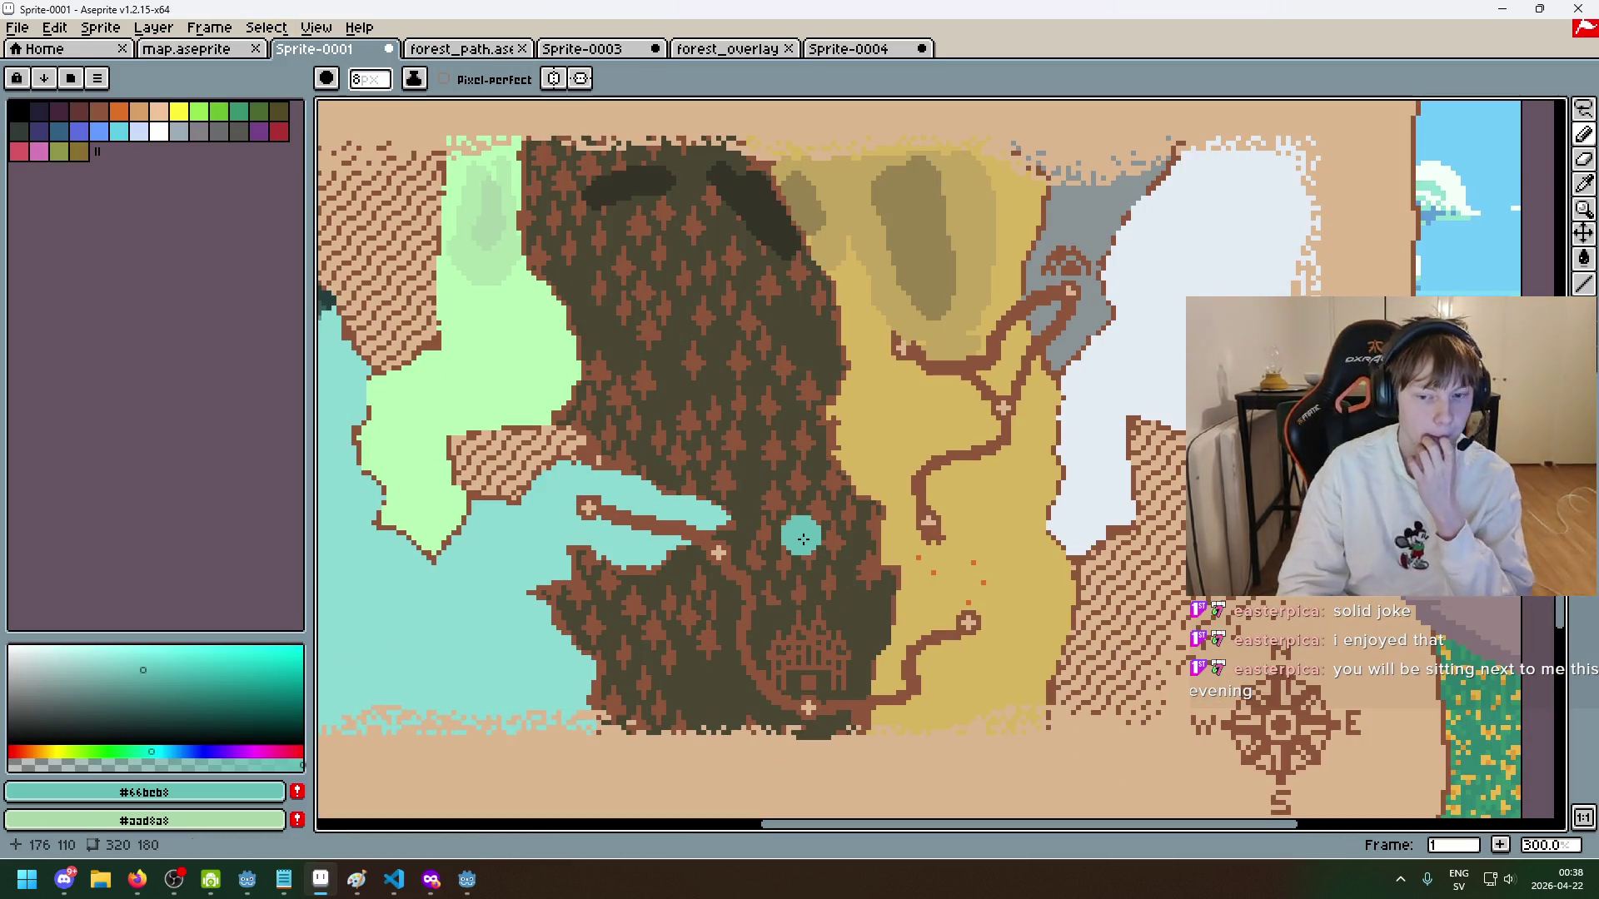
pyautogui.hscroll(3, 816, 483)
pyautogui.scroll(1, 816, 483)
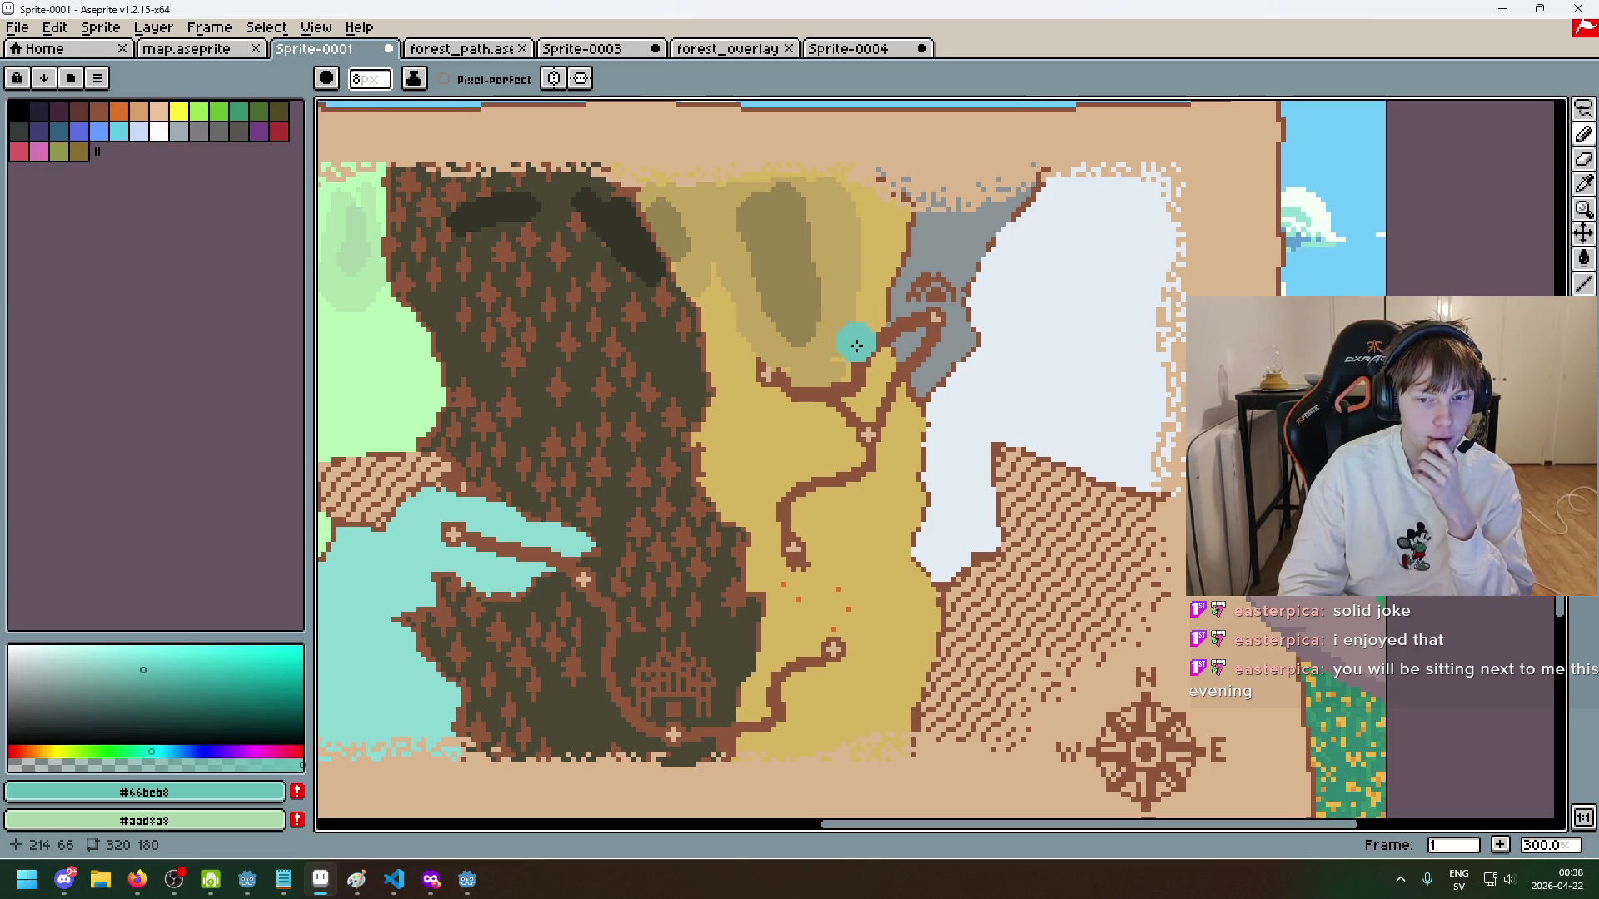
pyautogui.scroll(-3, 839, 336)
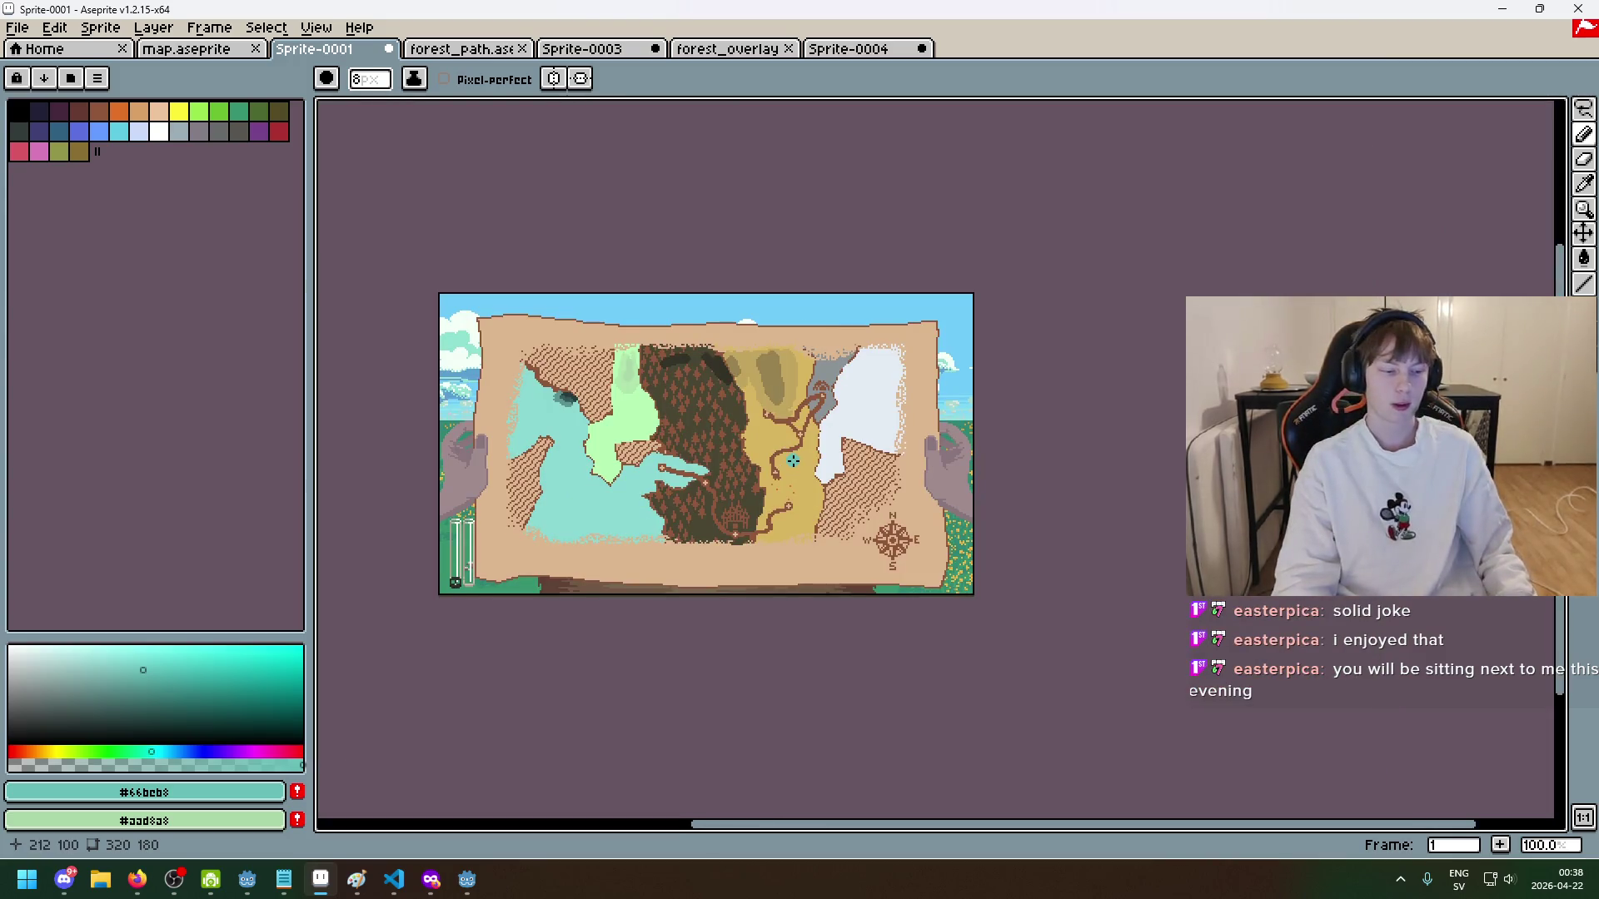
pyautogui.scroll(1, 793, 461)
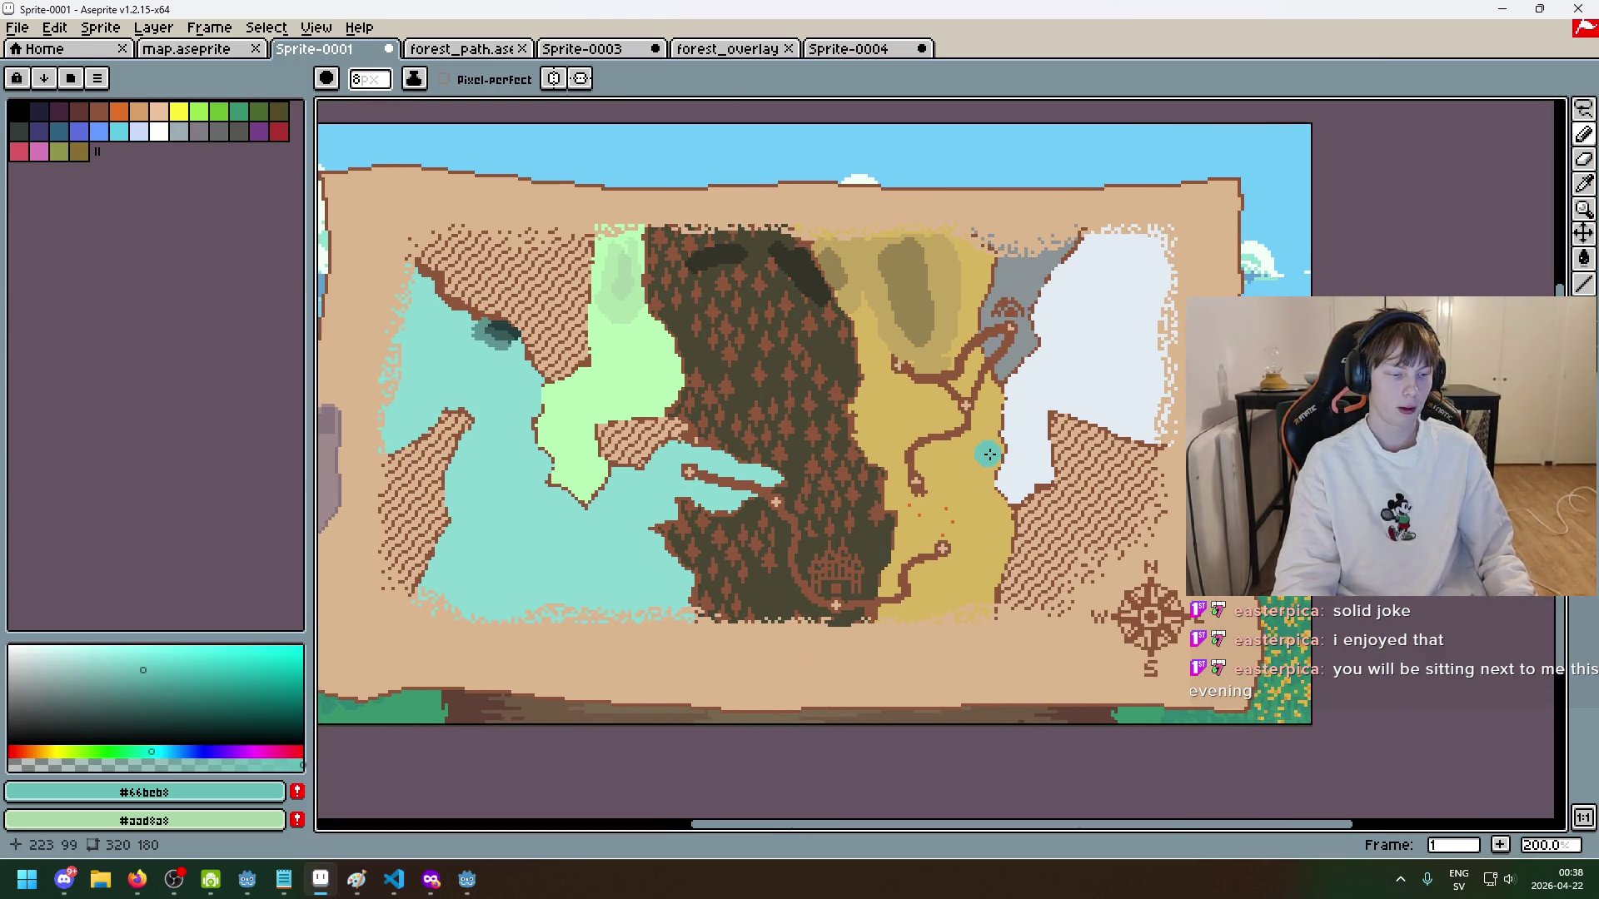
pyautogui.keyDown('alt'); pyautogui.click(984, 421); pyautogui.keyUp('alt')
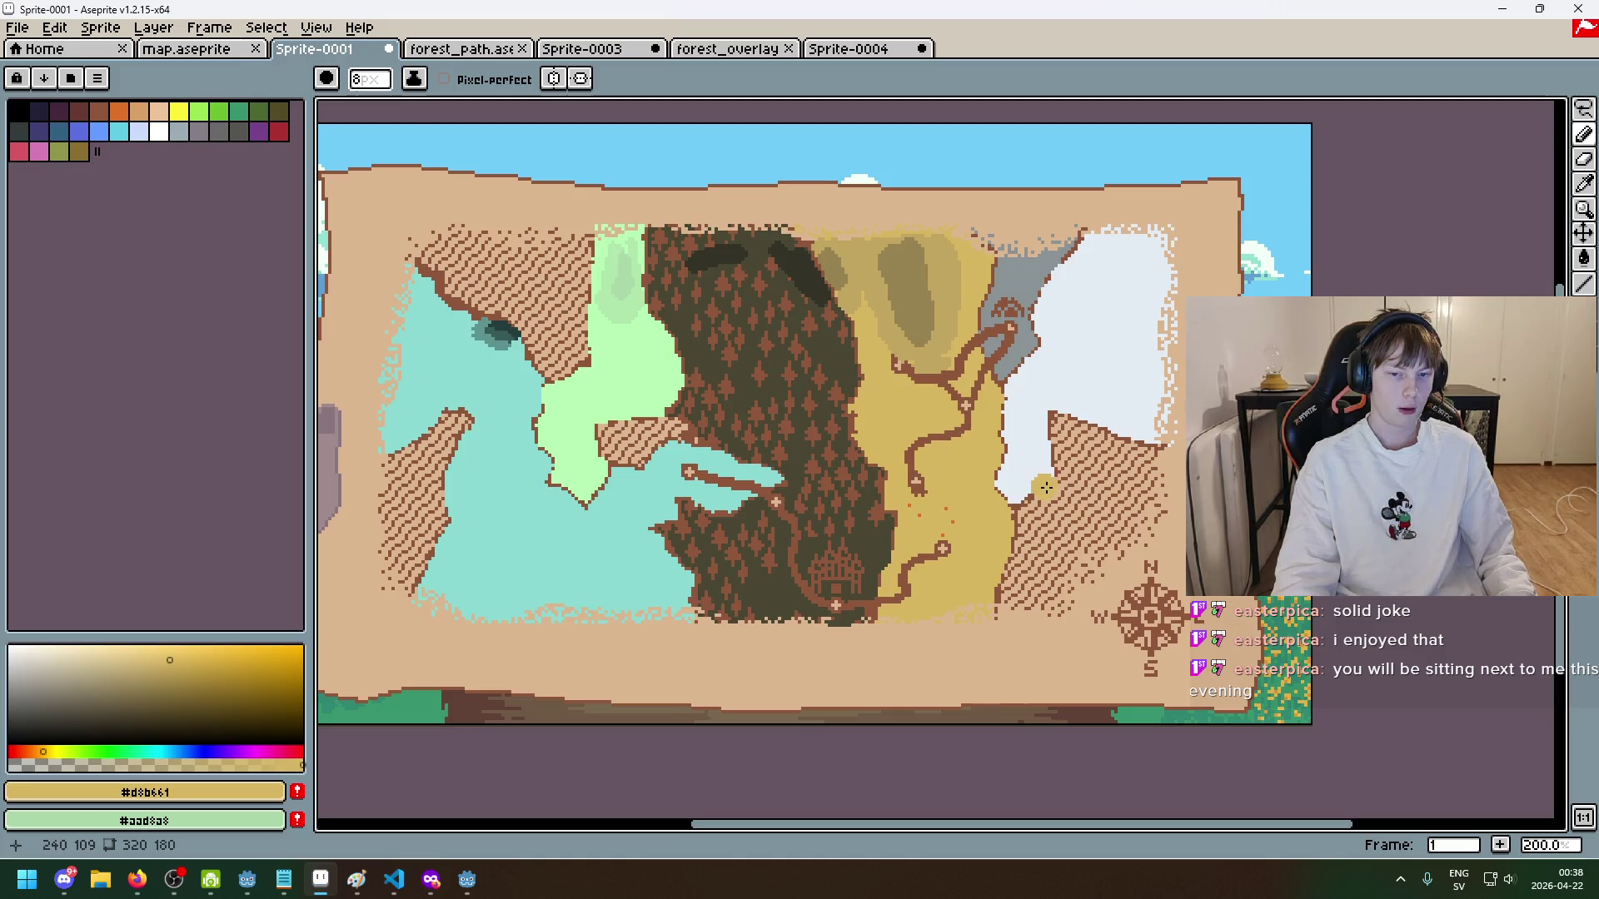
pyautogui.hotkey('alt', 'Tab')
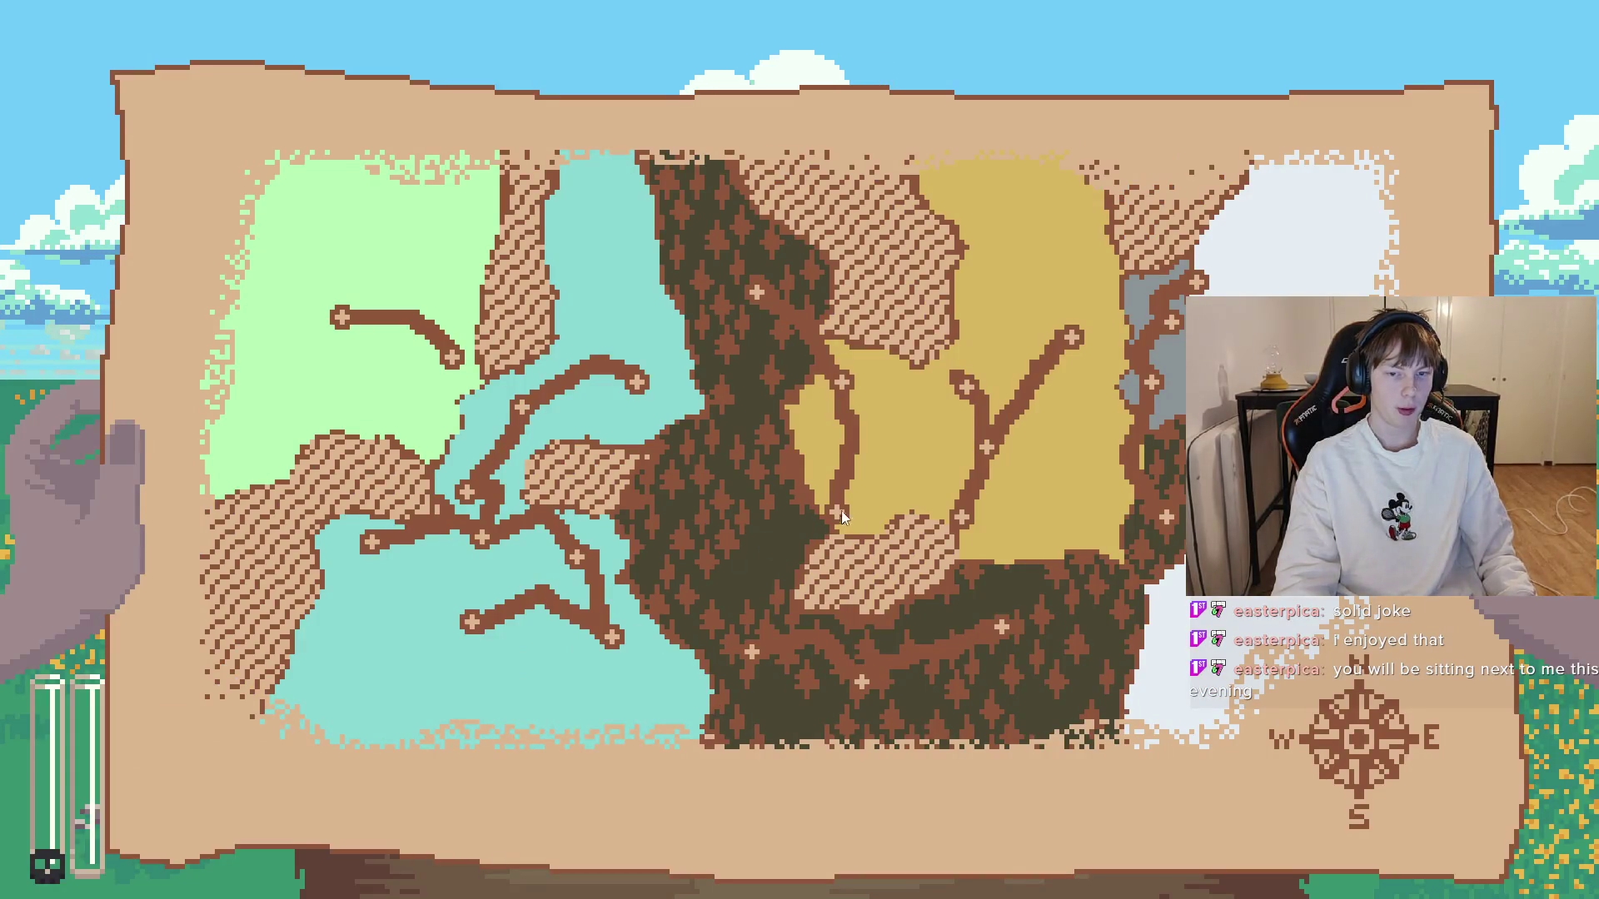
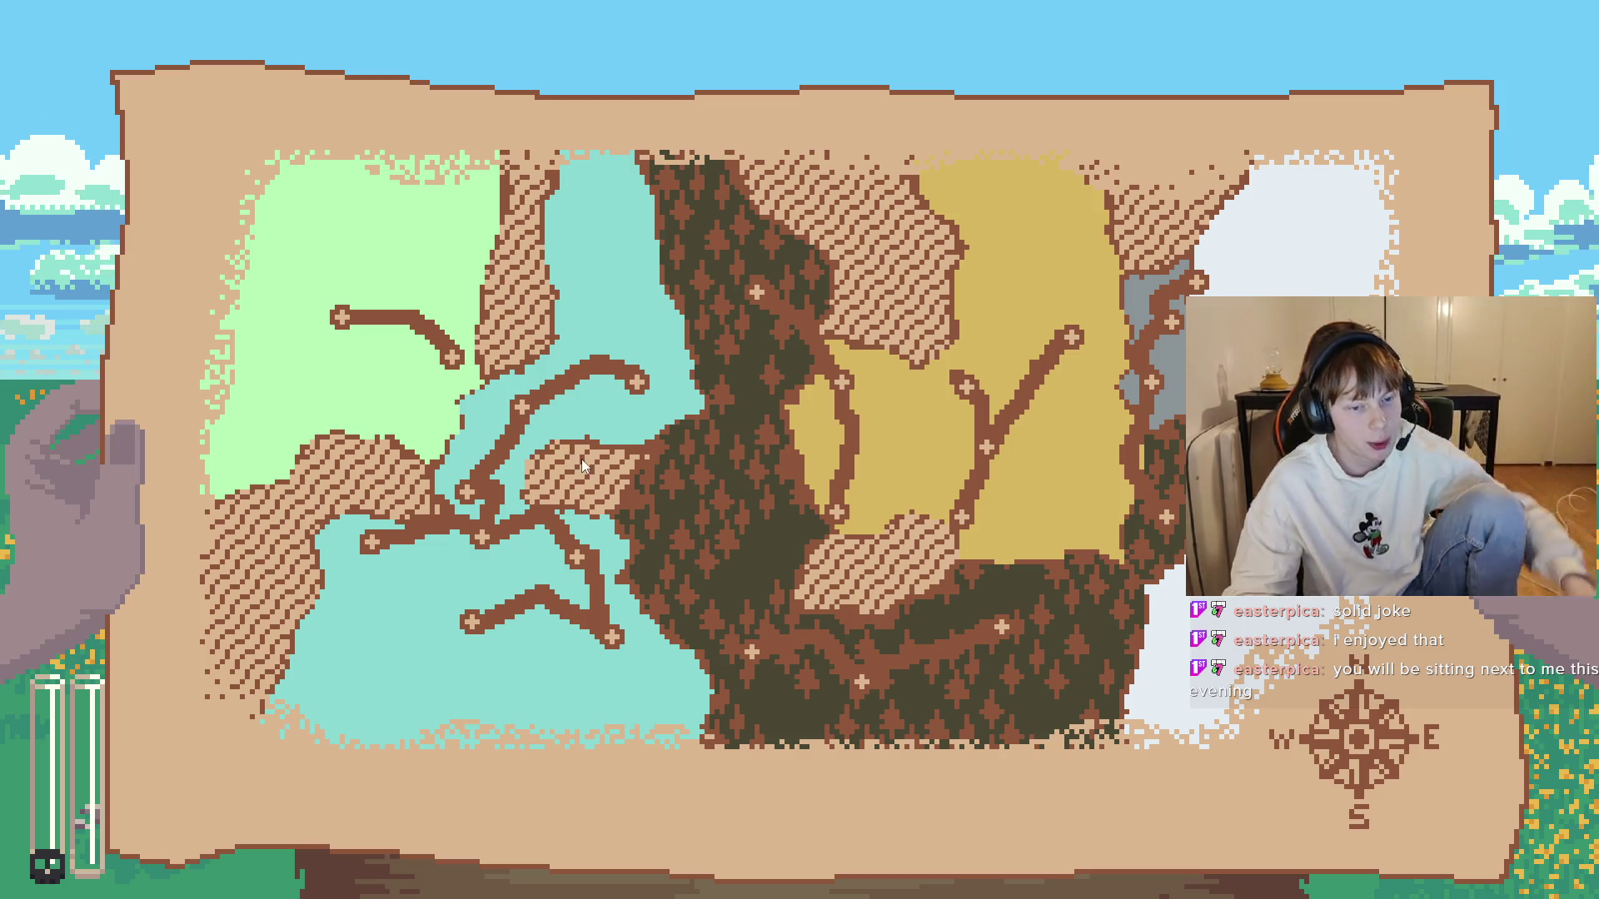
# - Leave the running game and return to MapManagerVoronoi.cs in VS Code
pyautogui.hotkey('alt', 'Tab')
pyautogui.hotkey('alt', 'Tab')
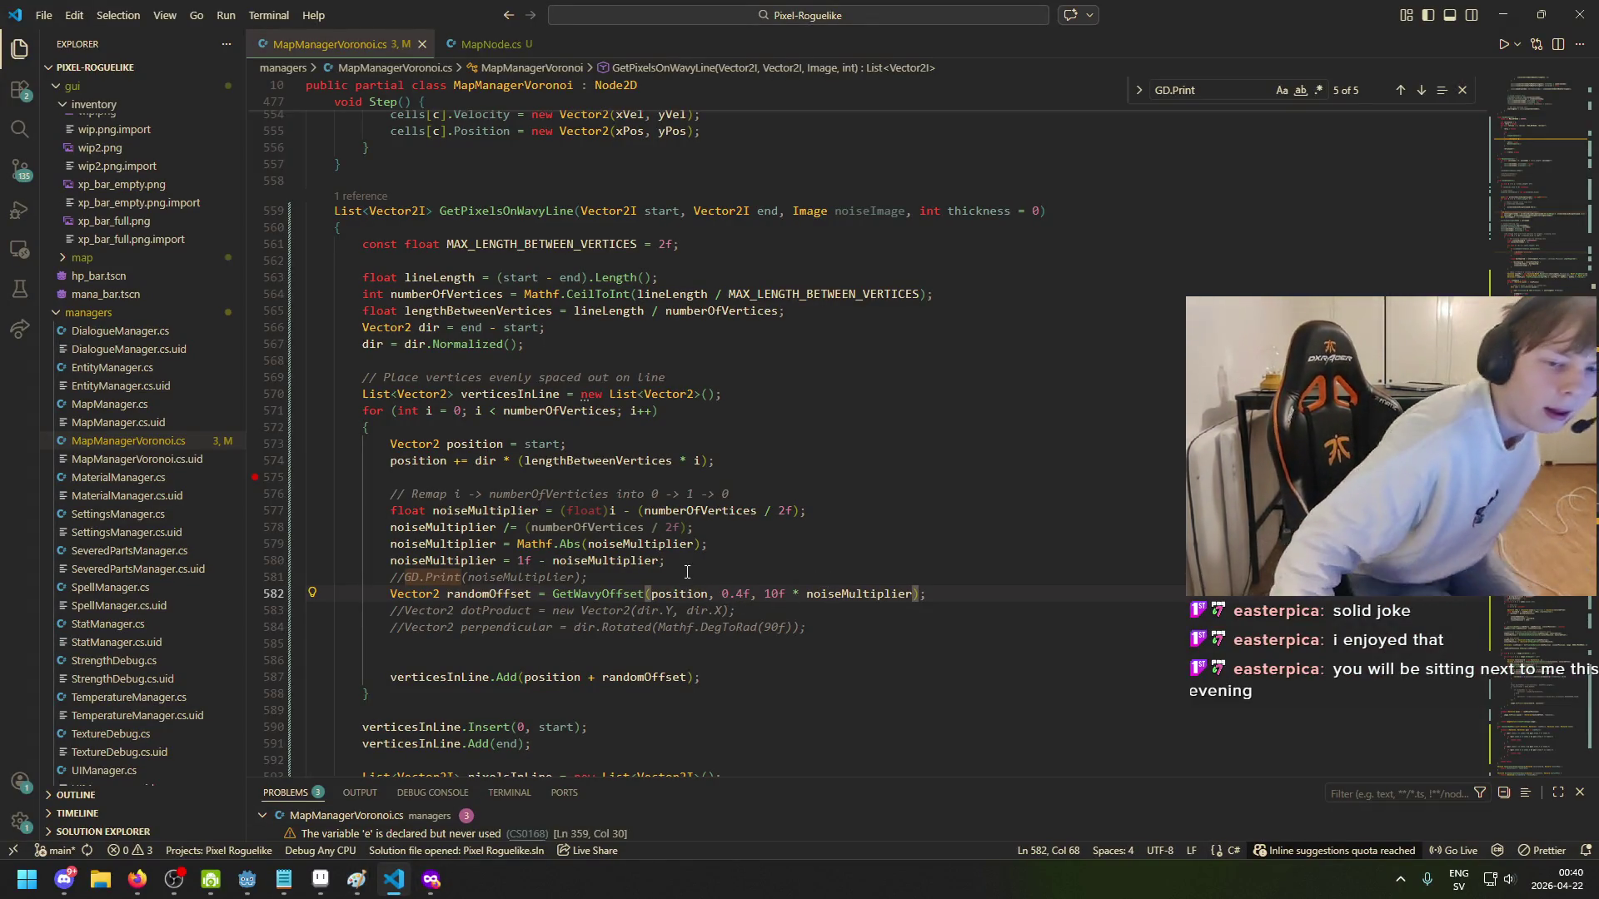
pyautogui.scroll(2, 666, 570)
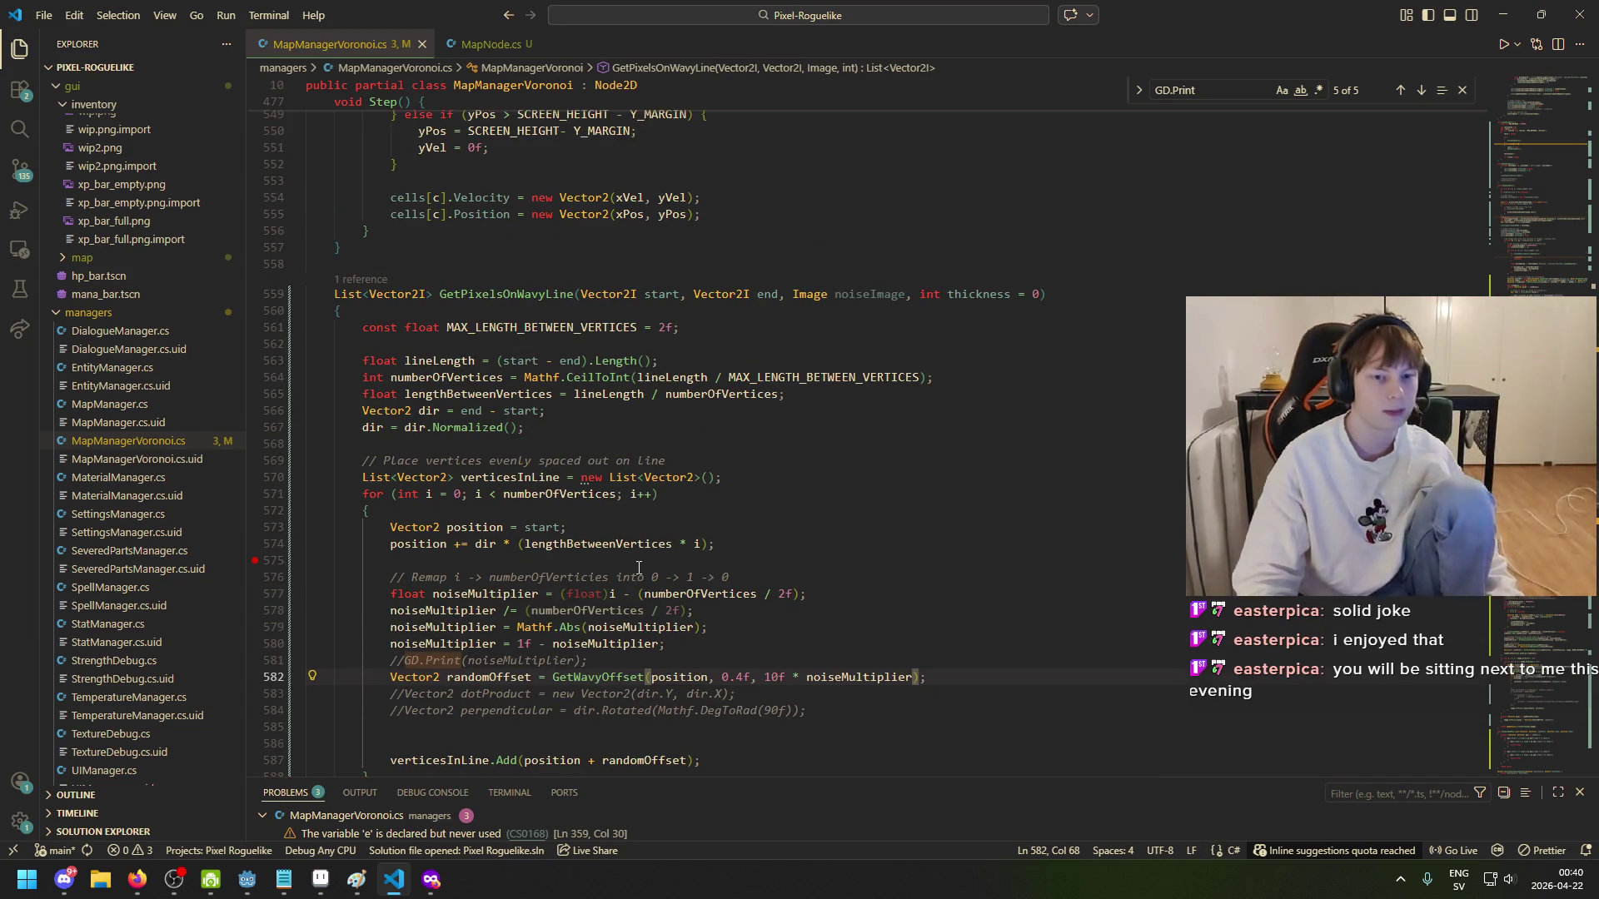
pyautogui.scroll(15, 658, 550)
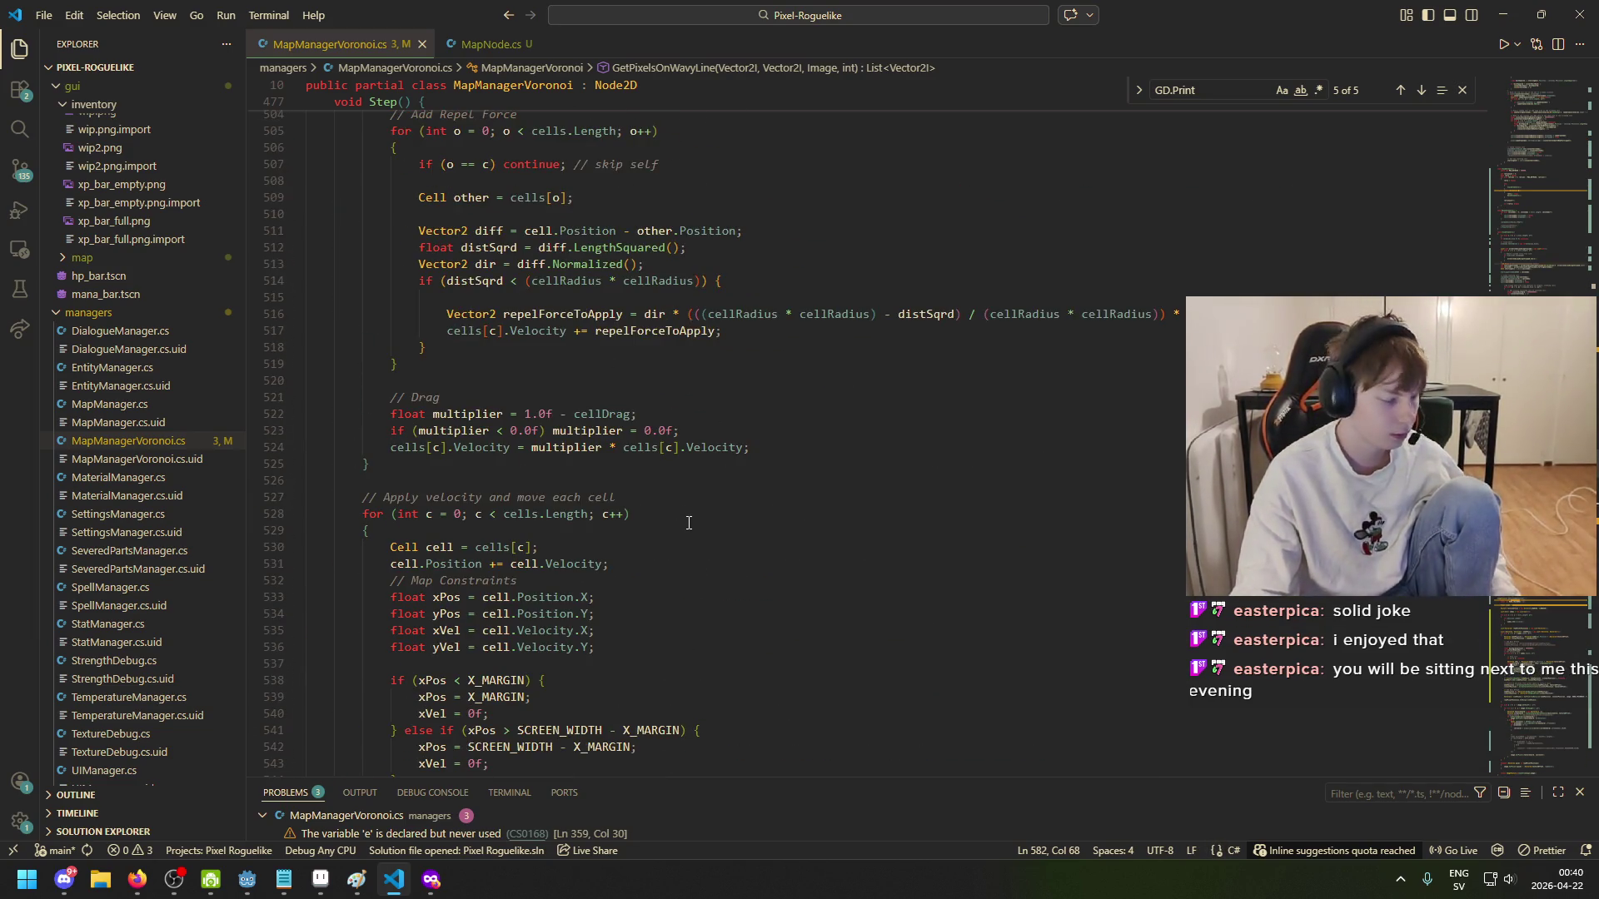
pyautogui.scroll(8, 689, 523)
pyautogui.scroll(-20, 667, 545)
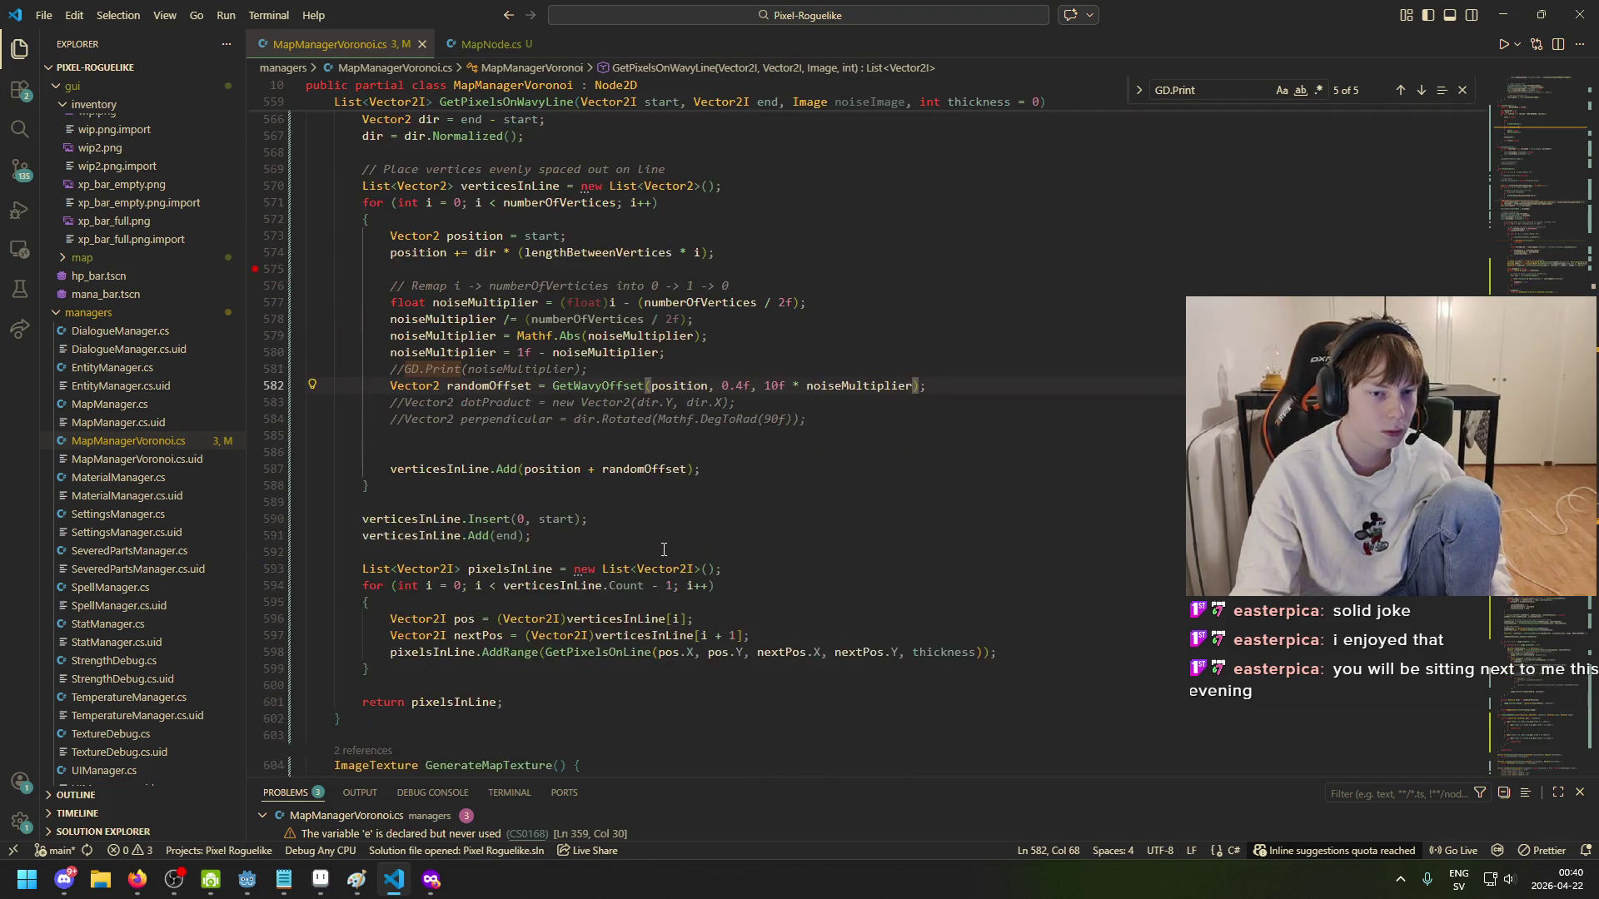
pyautogui.scroll(-8, 662, 548)
pyautogui.scroll(-14, 658, 550)
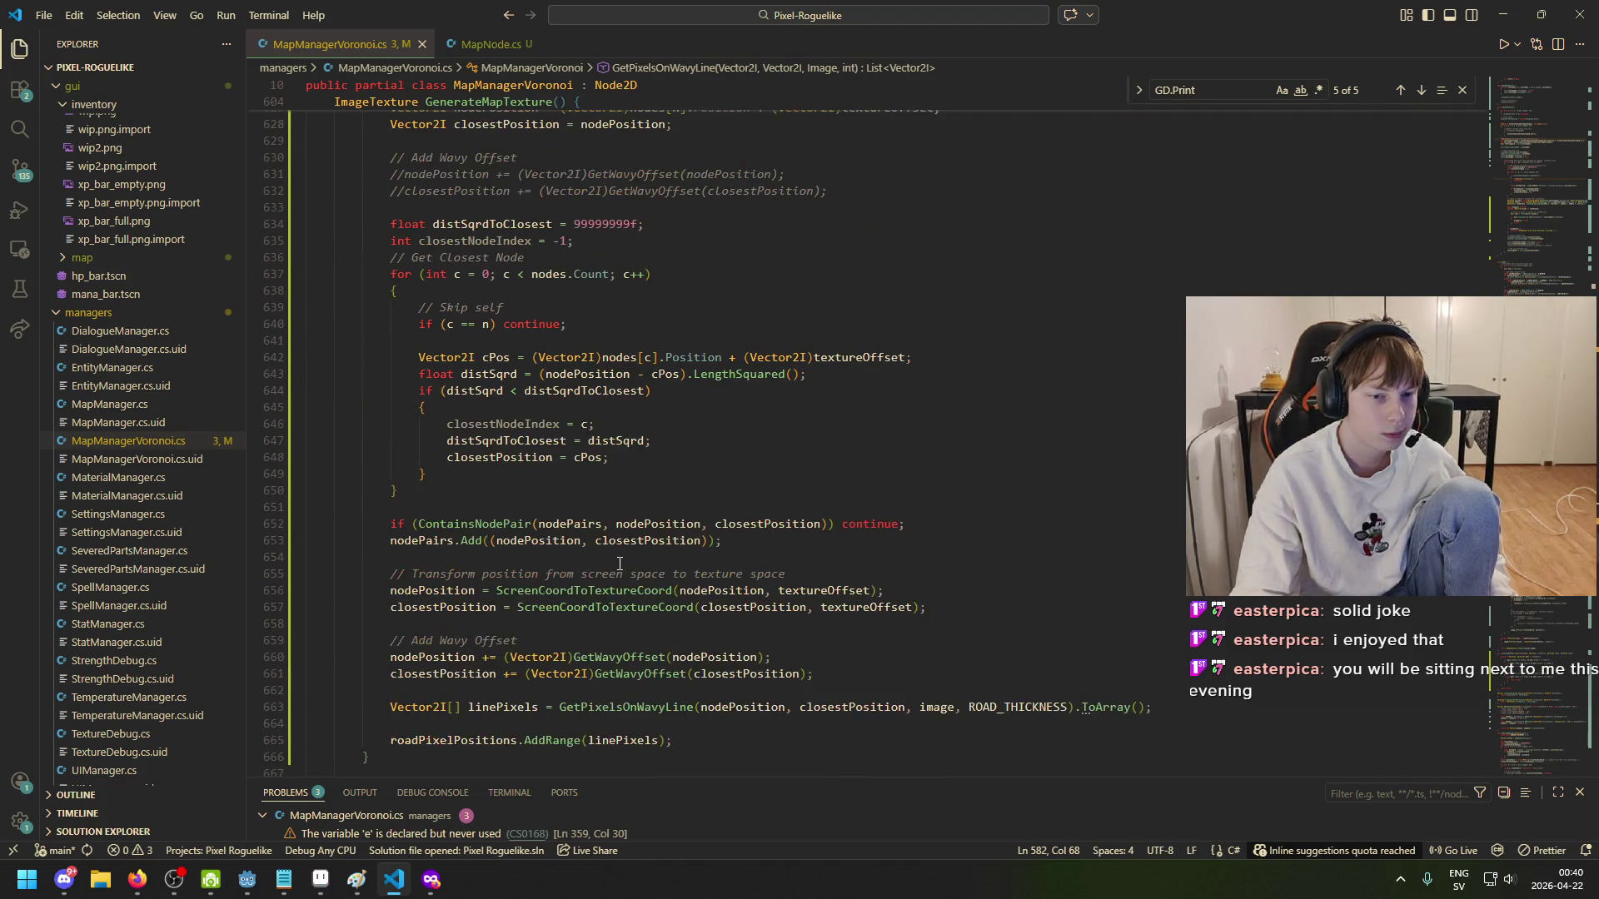
pyautogui.click(434, 482)
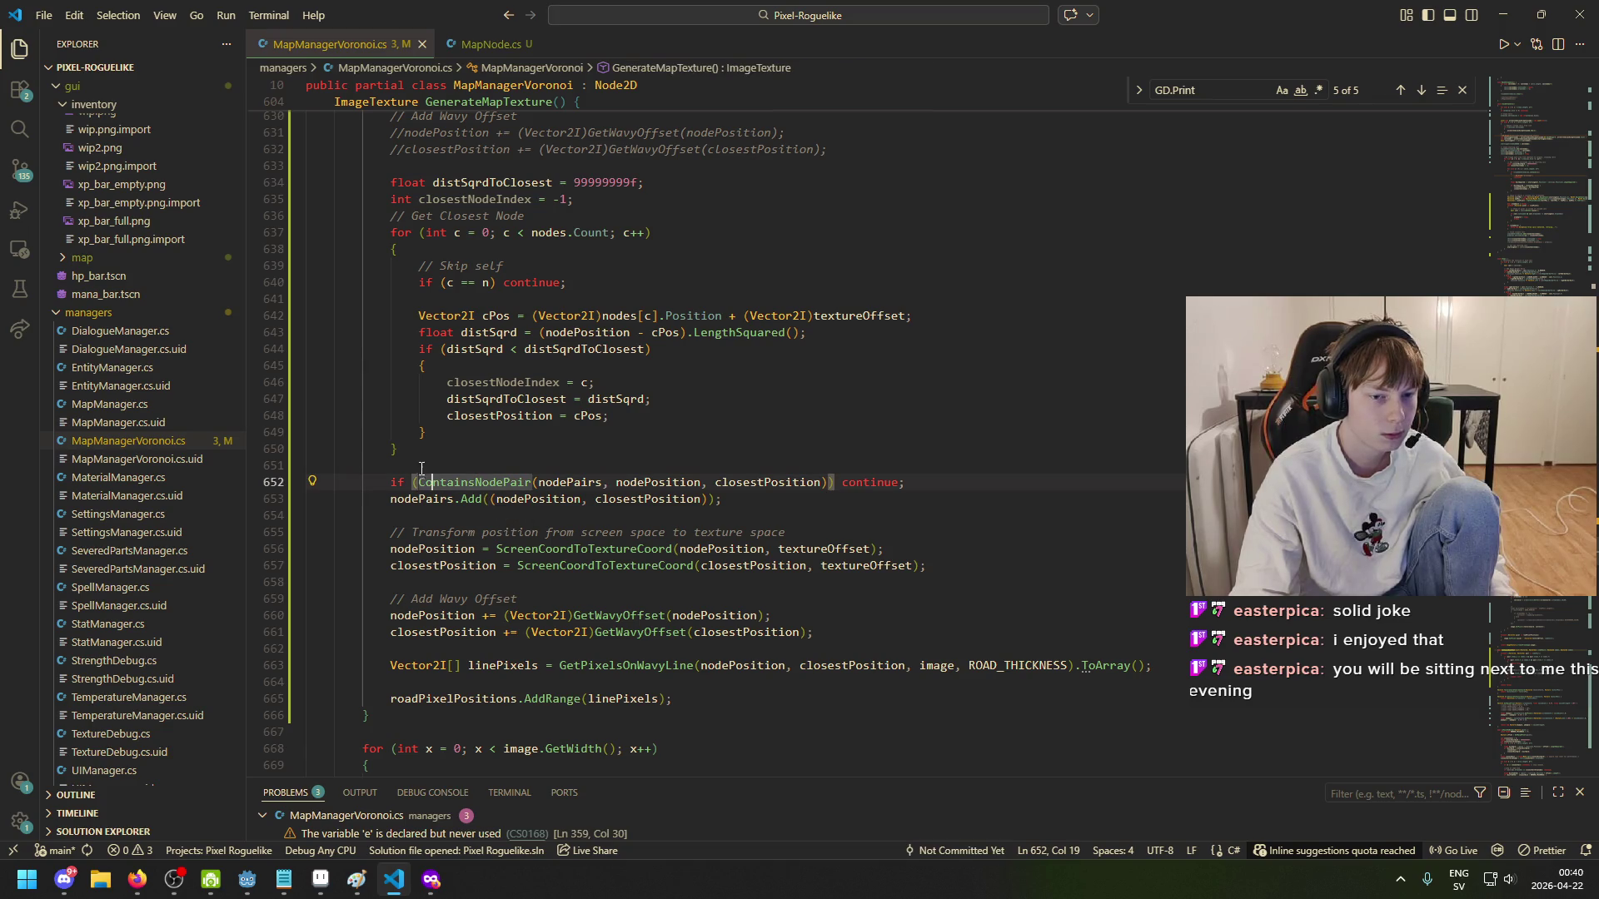
pyautogui.moveTo(420, 482); pyautogui.dragTo(539, 482)
pyautogui.scroll(3, 669, 591)
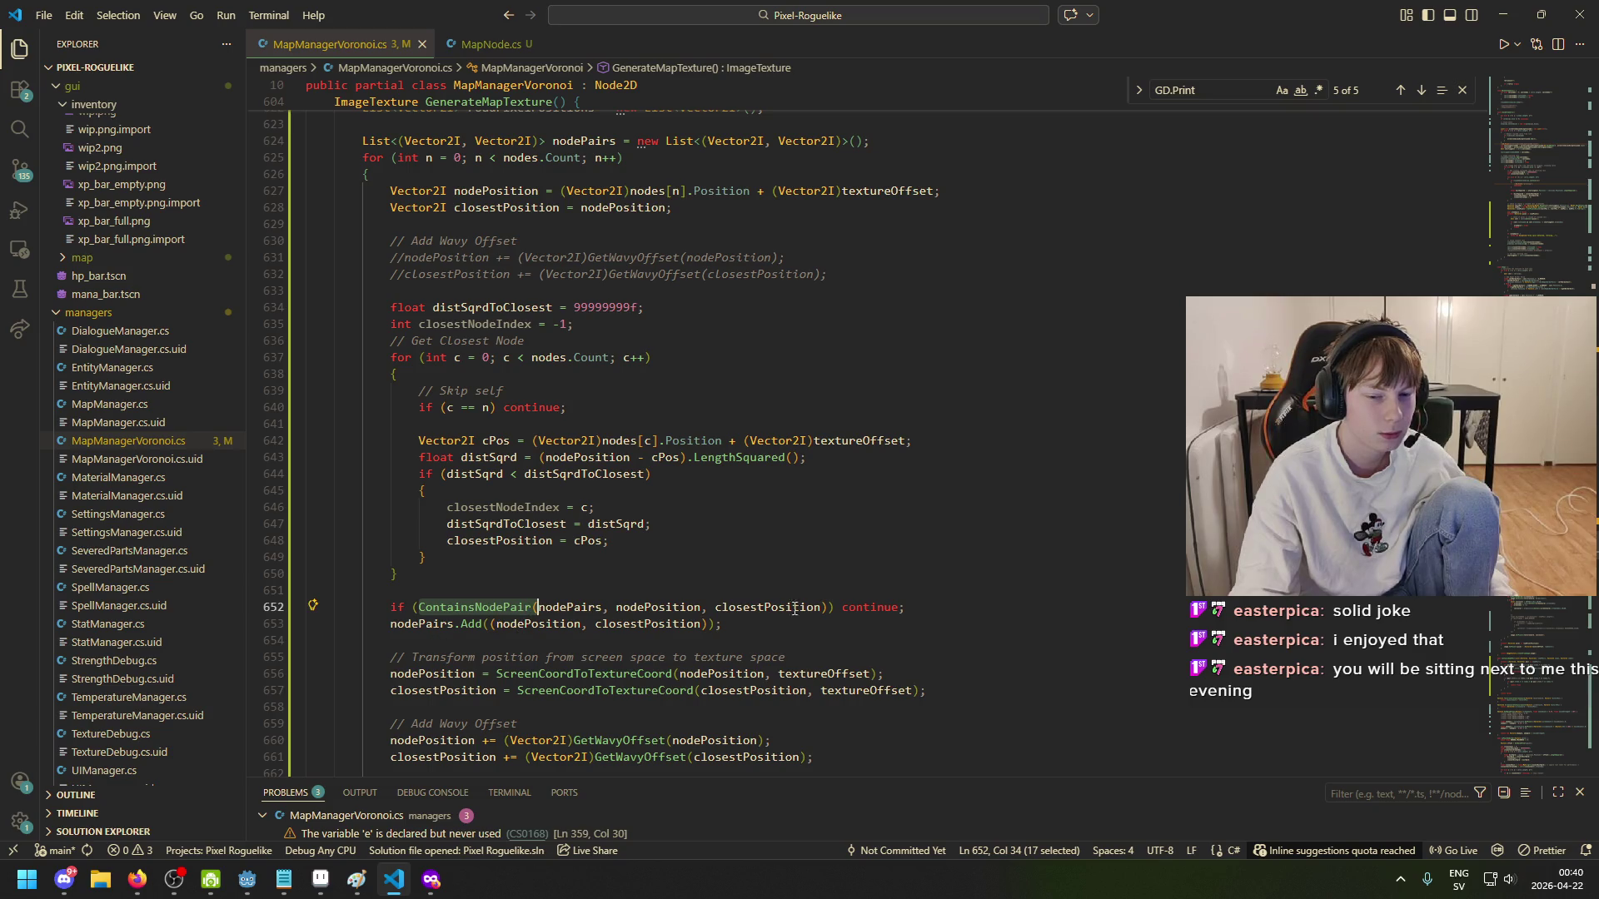
pyautogui.click(864, 608)
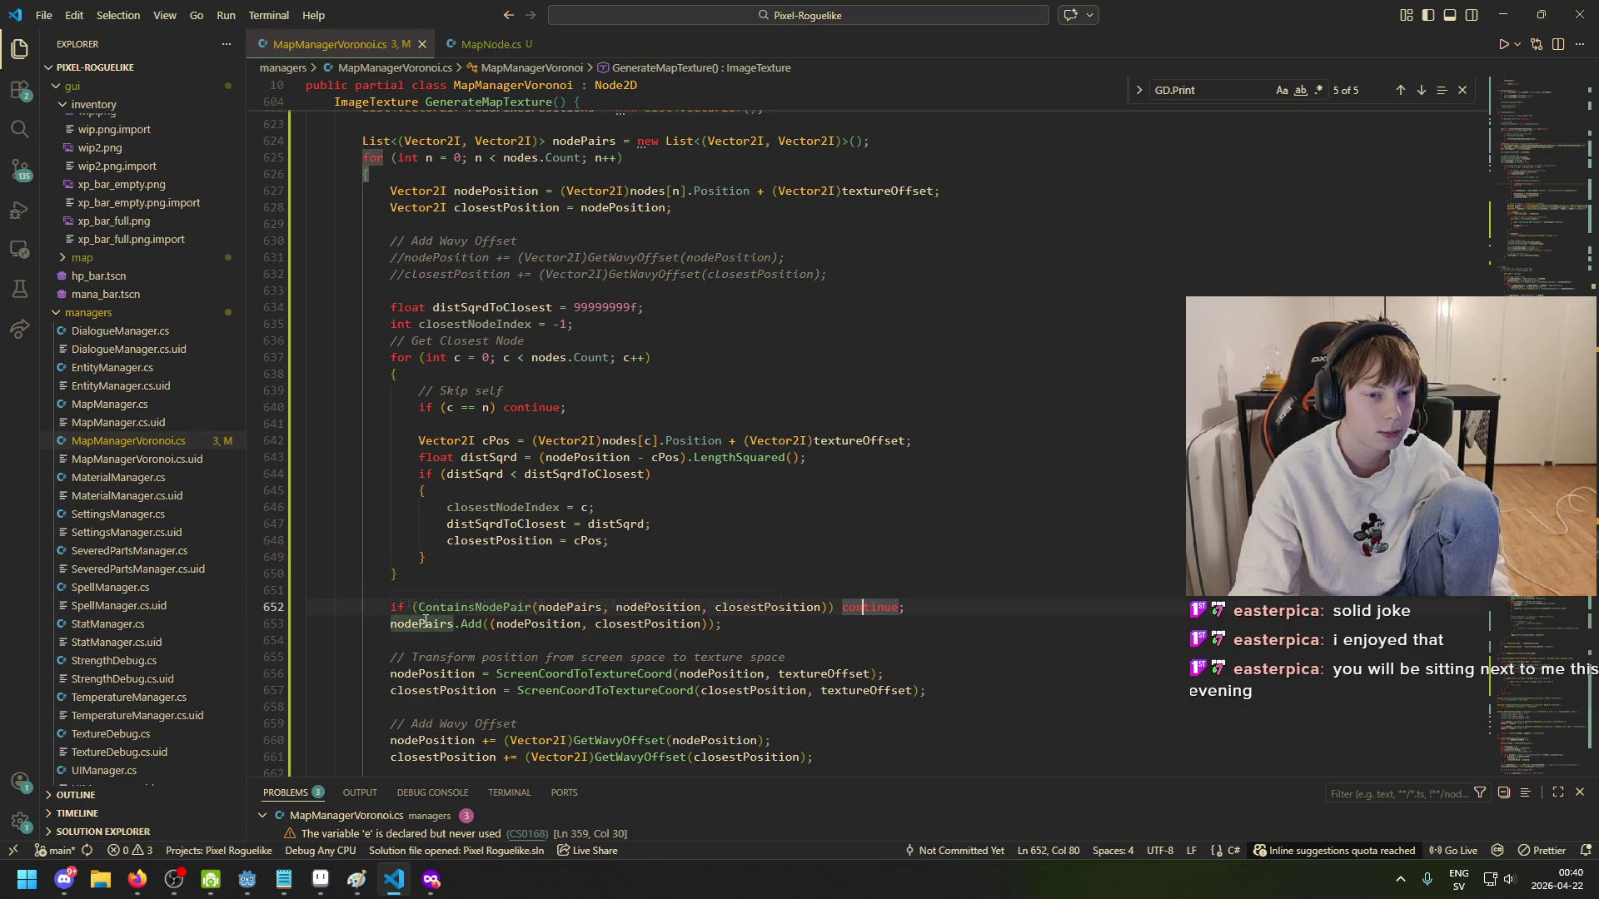
pyautogui.click(473, 540)
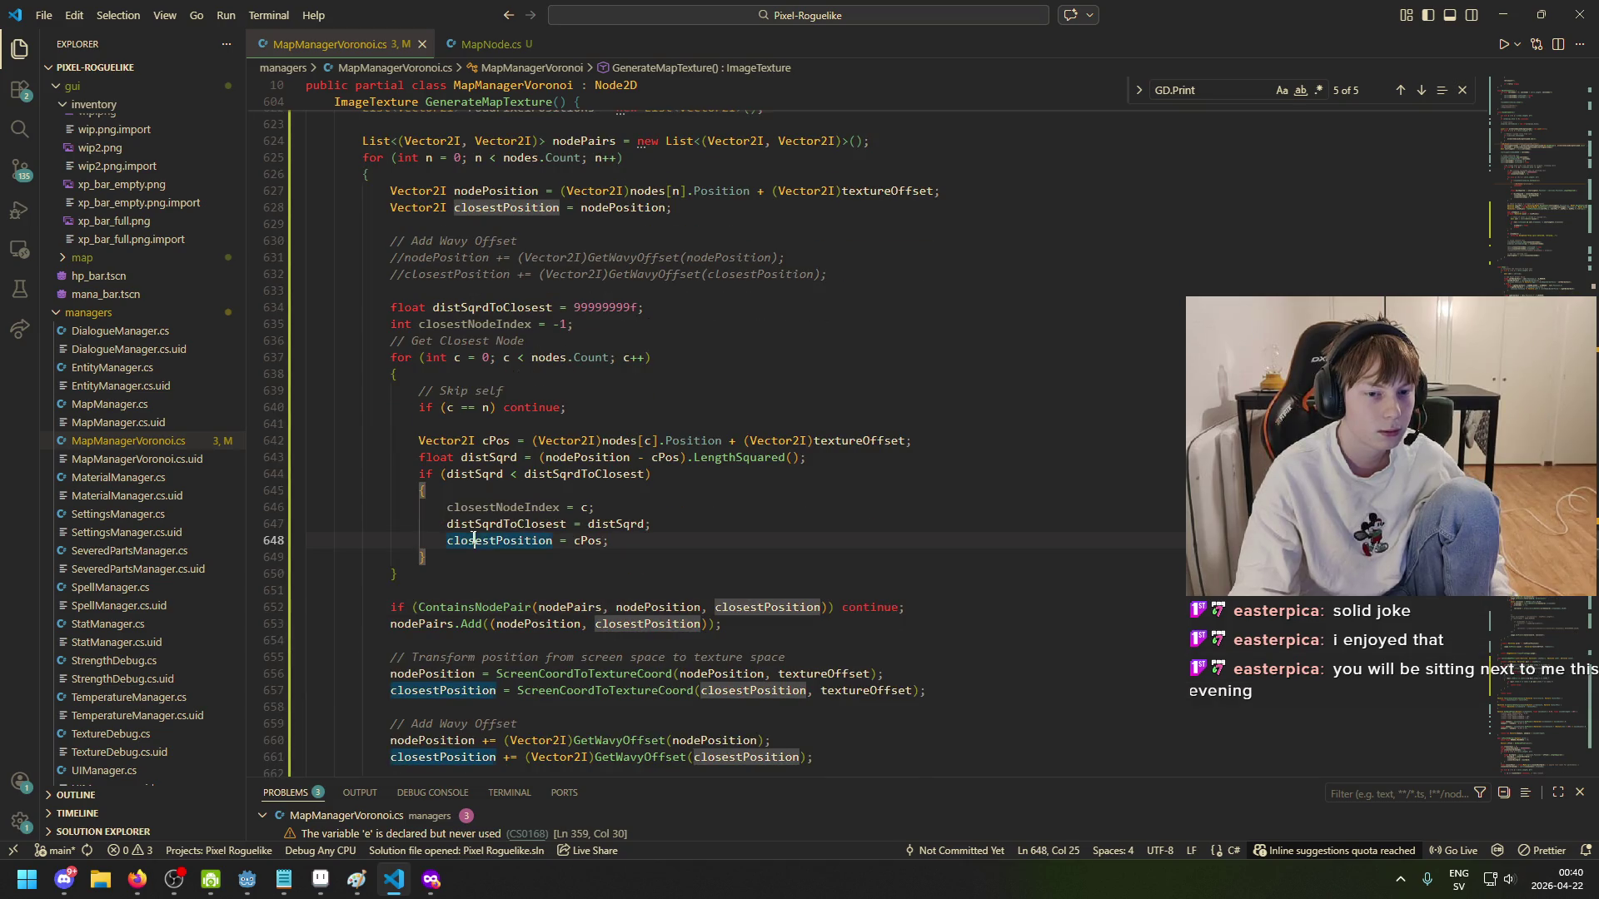
pyautogui.click(643, 624)
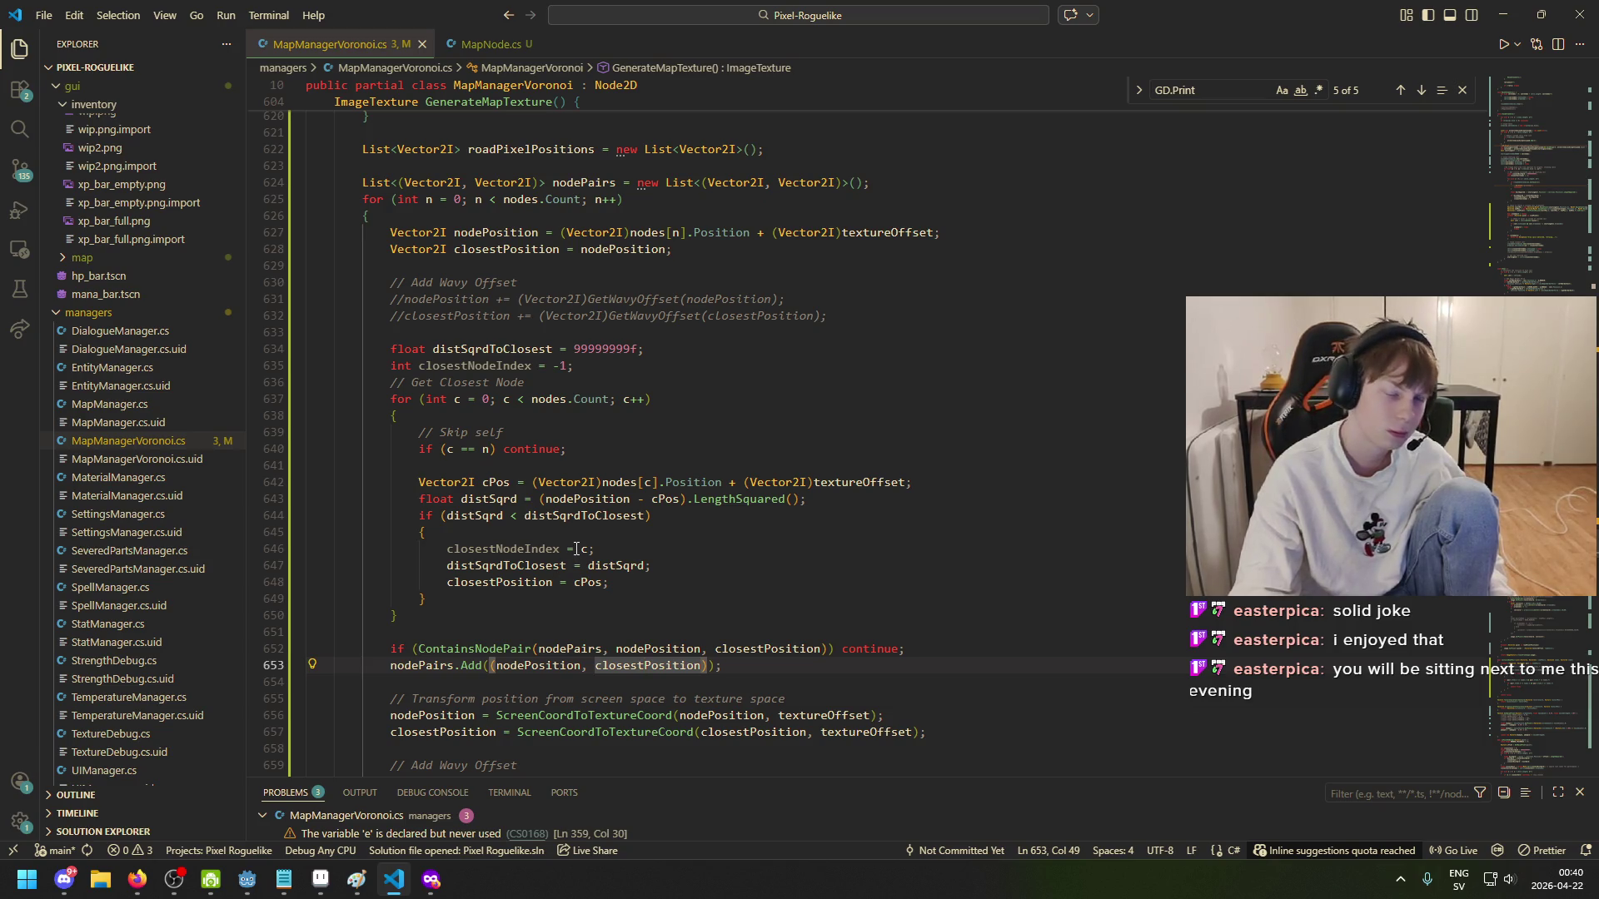
pyautogui.scroll(2, 587, 358)
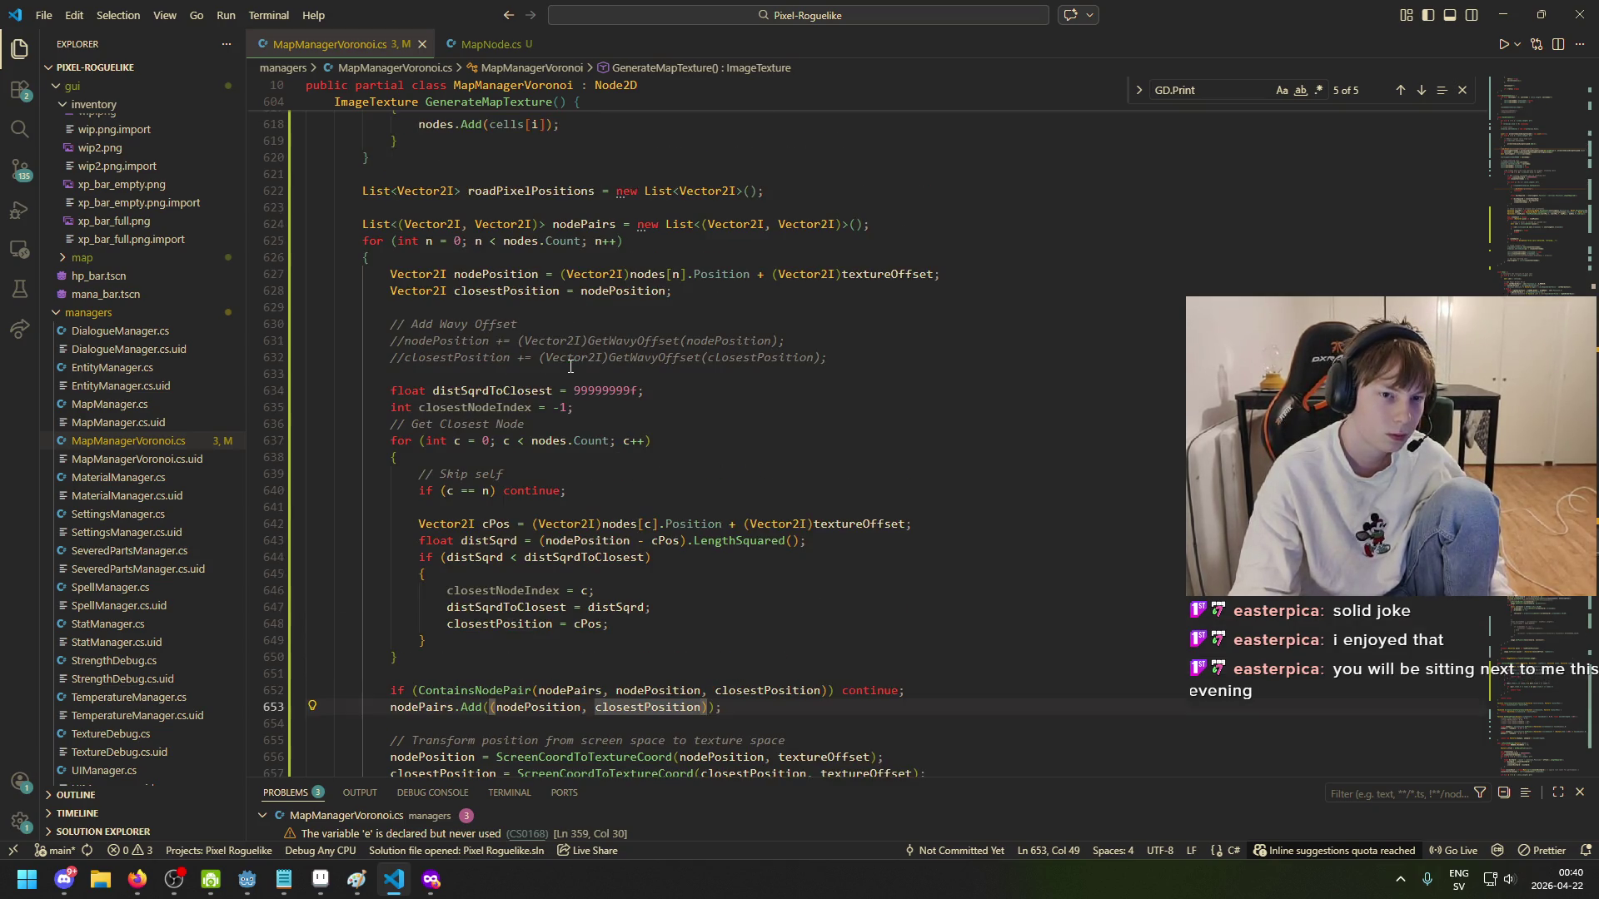
pyautogui.click(517, 274)
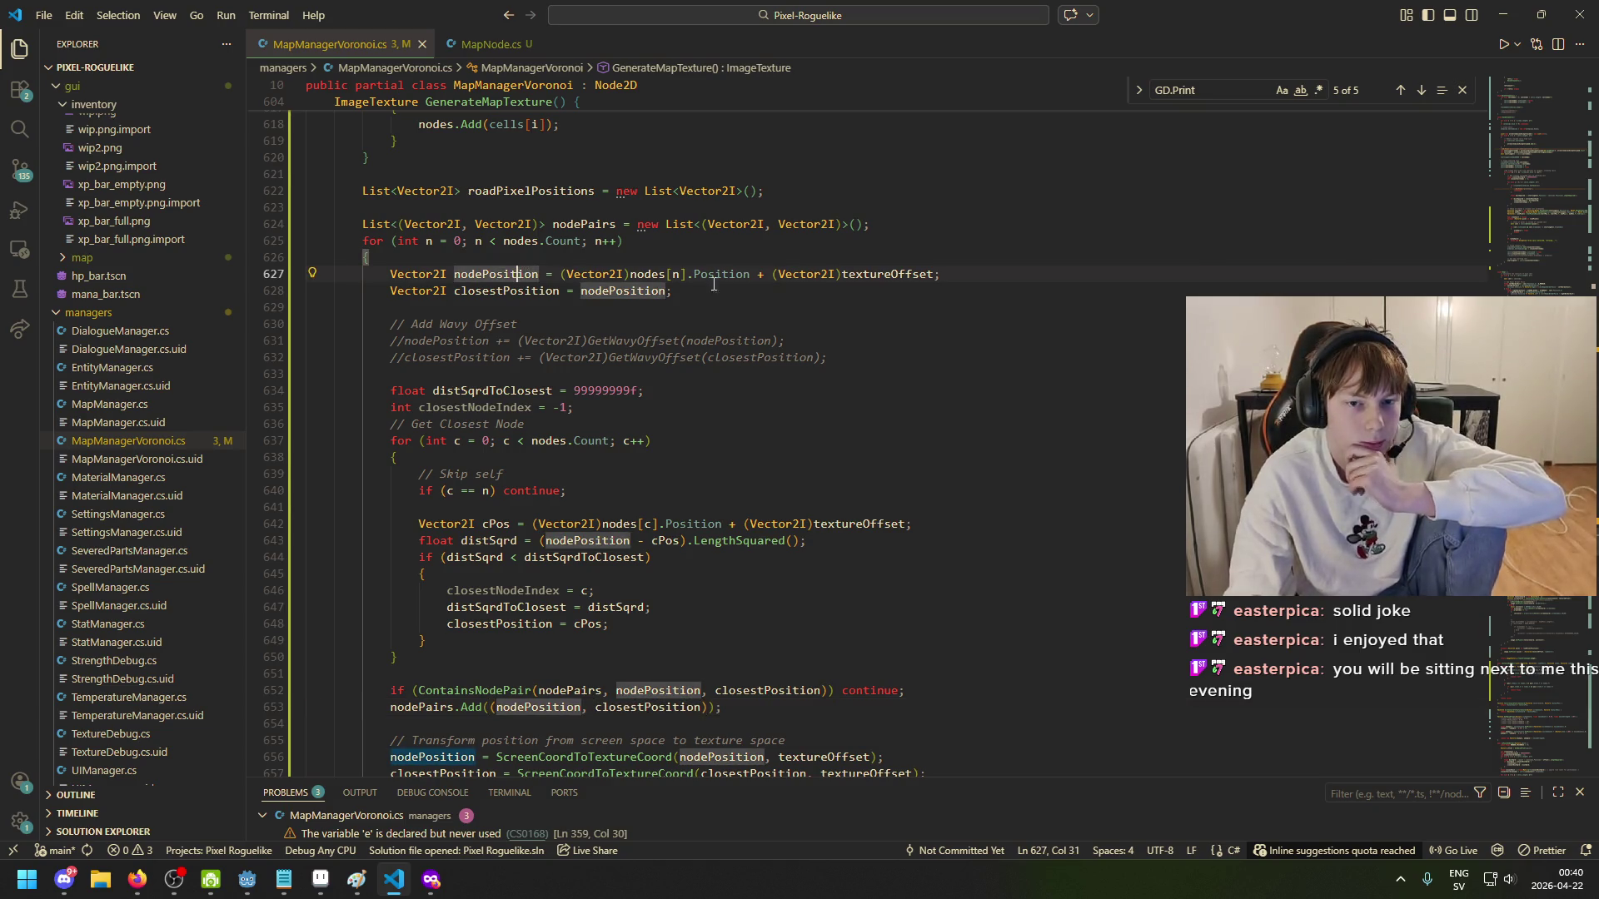
pyautogui.click(494, 291)
pyautogui.click(633, 291)
pyautogui.click(536, 291)
pyautogui.click(642, 290)
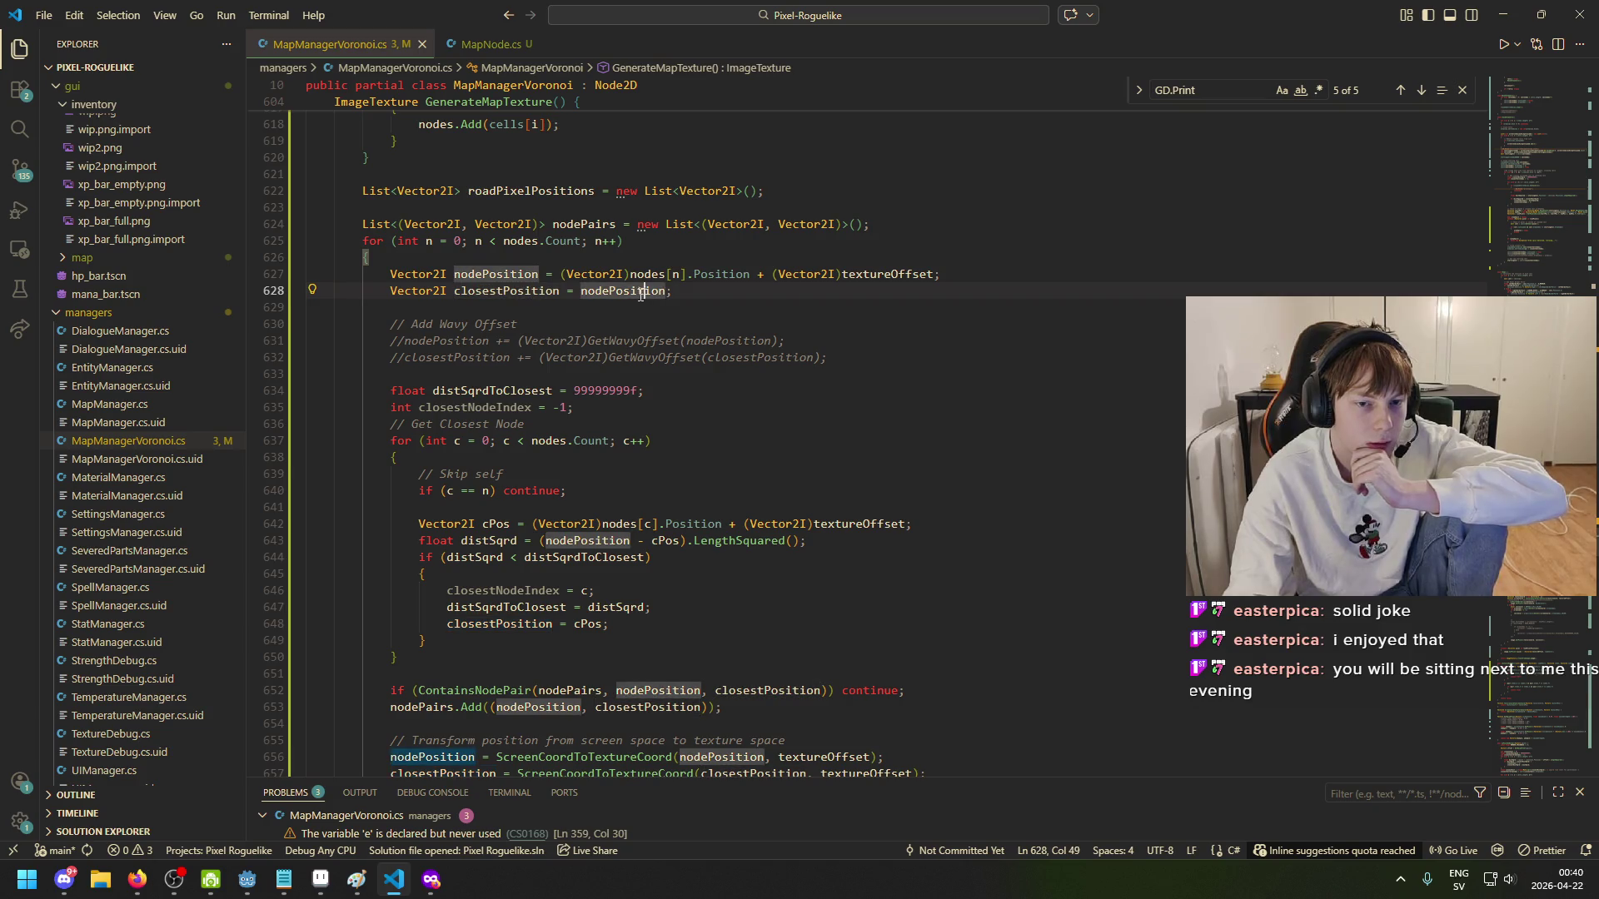
pyautogui.click(503, 292)
pyautogui.click(631, 290)
pyautogui.scroll(-2, 523, 441)
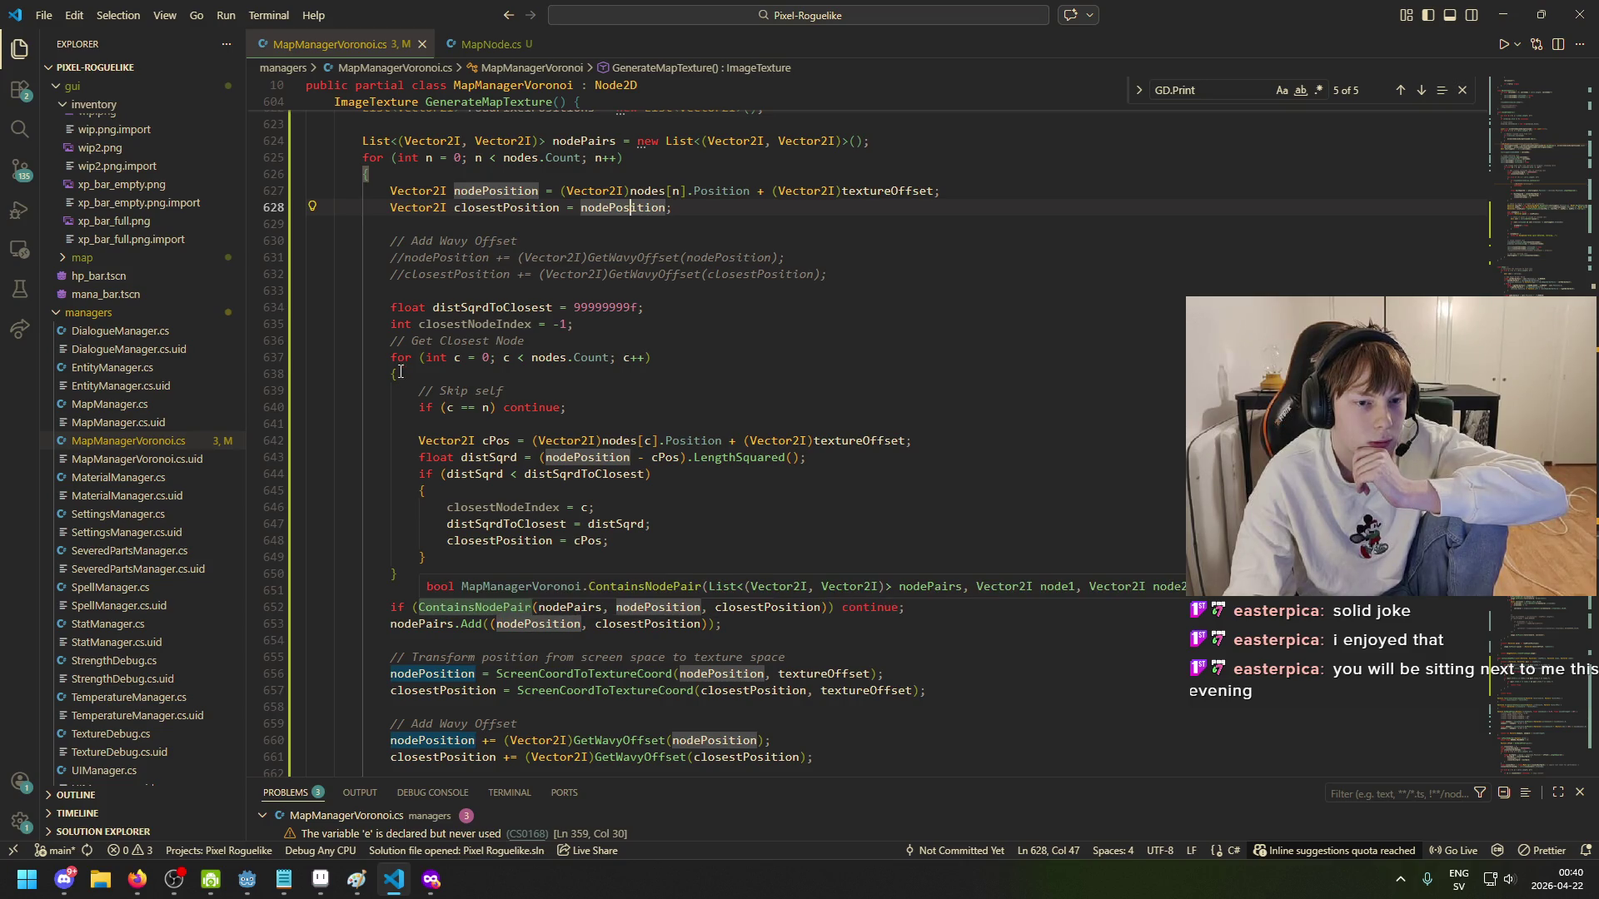
pyautogui.click(436, 424)
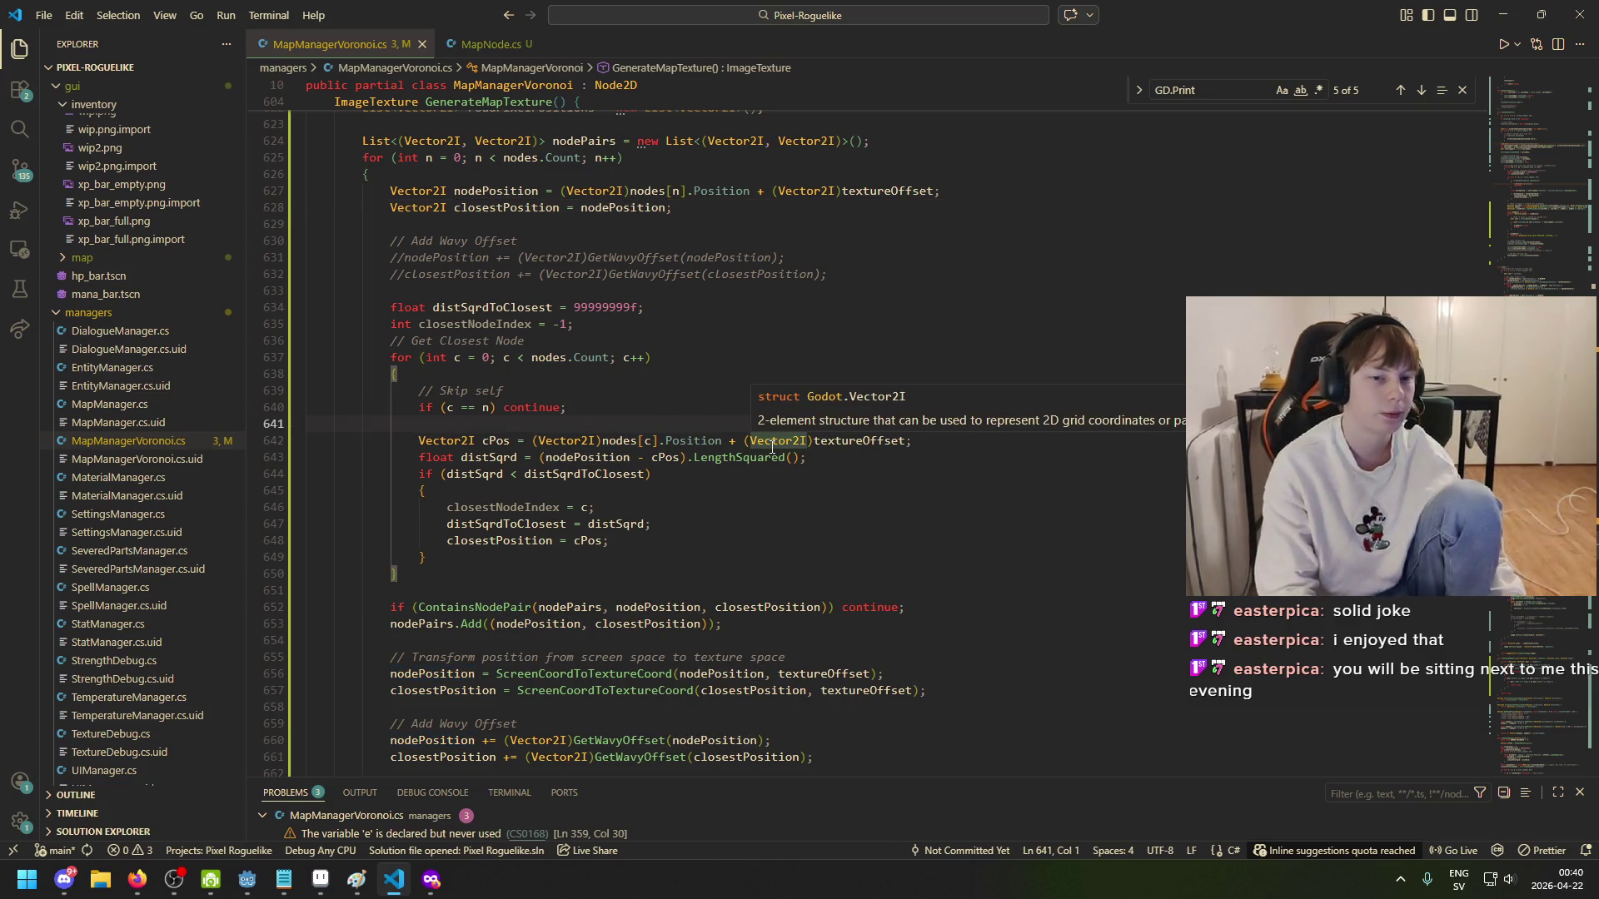
# - Discard an unfinished if statement and add an indented blank line after the cPos declaration
pyautogui.press('Return')
pyautogui.press('Return')
pyautogui.press('Tab')
pyautogui.press('Tab')
pyautogui.press('Tab')
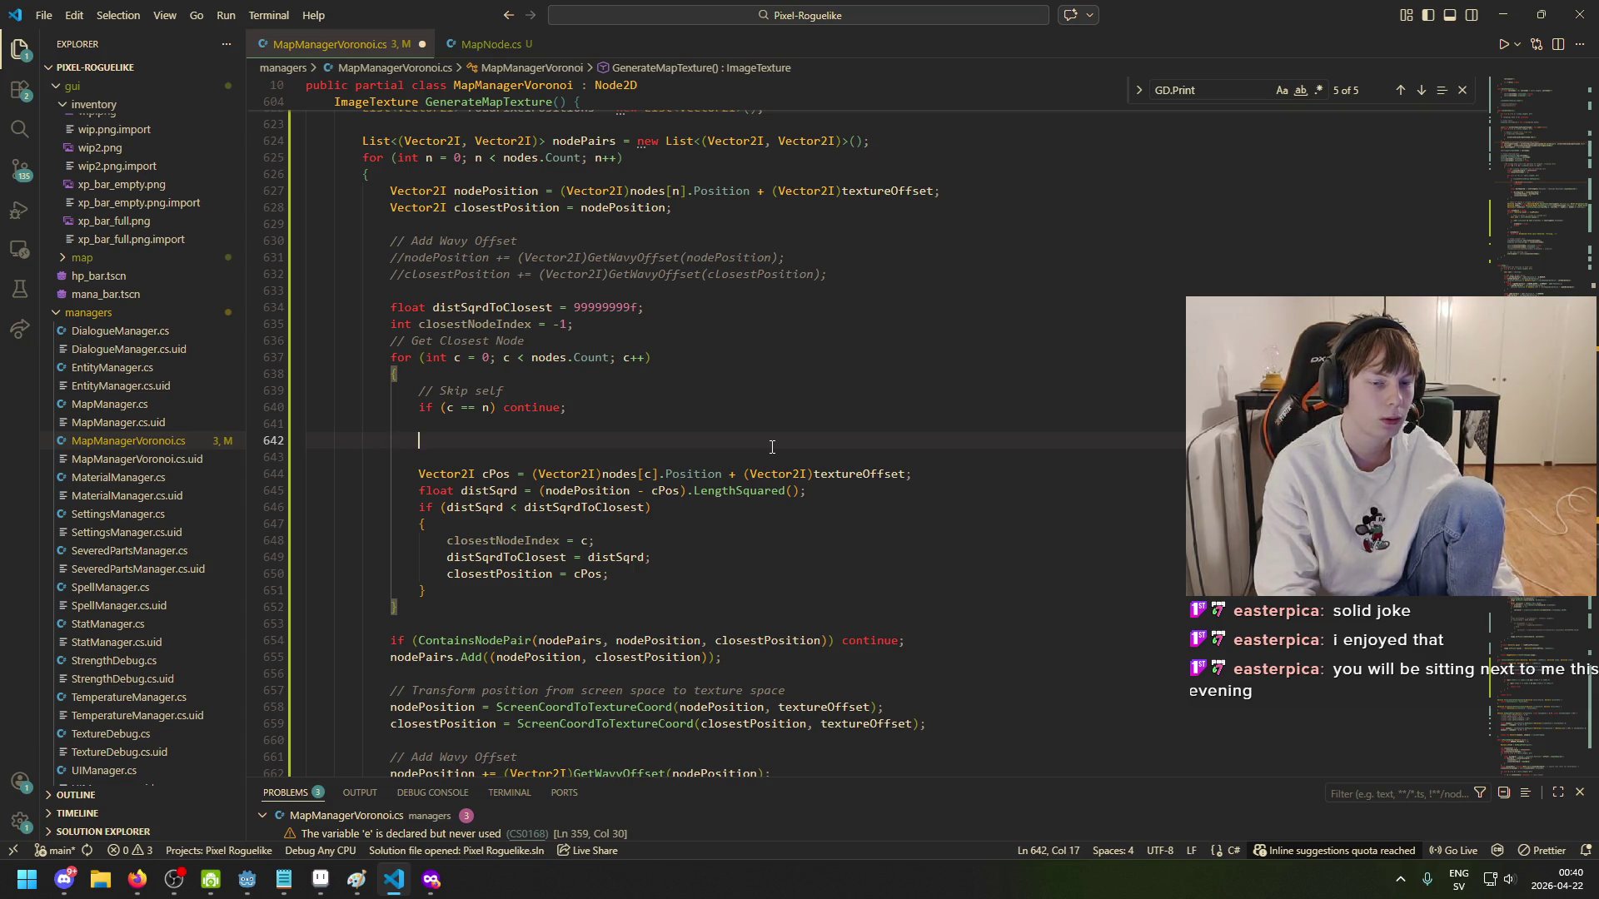
pyautogui.write('if (')
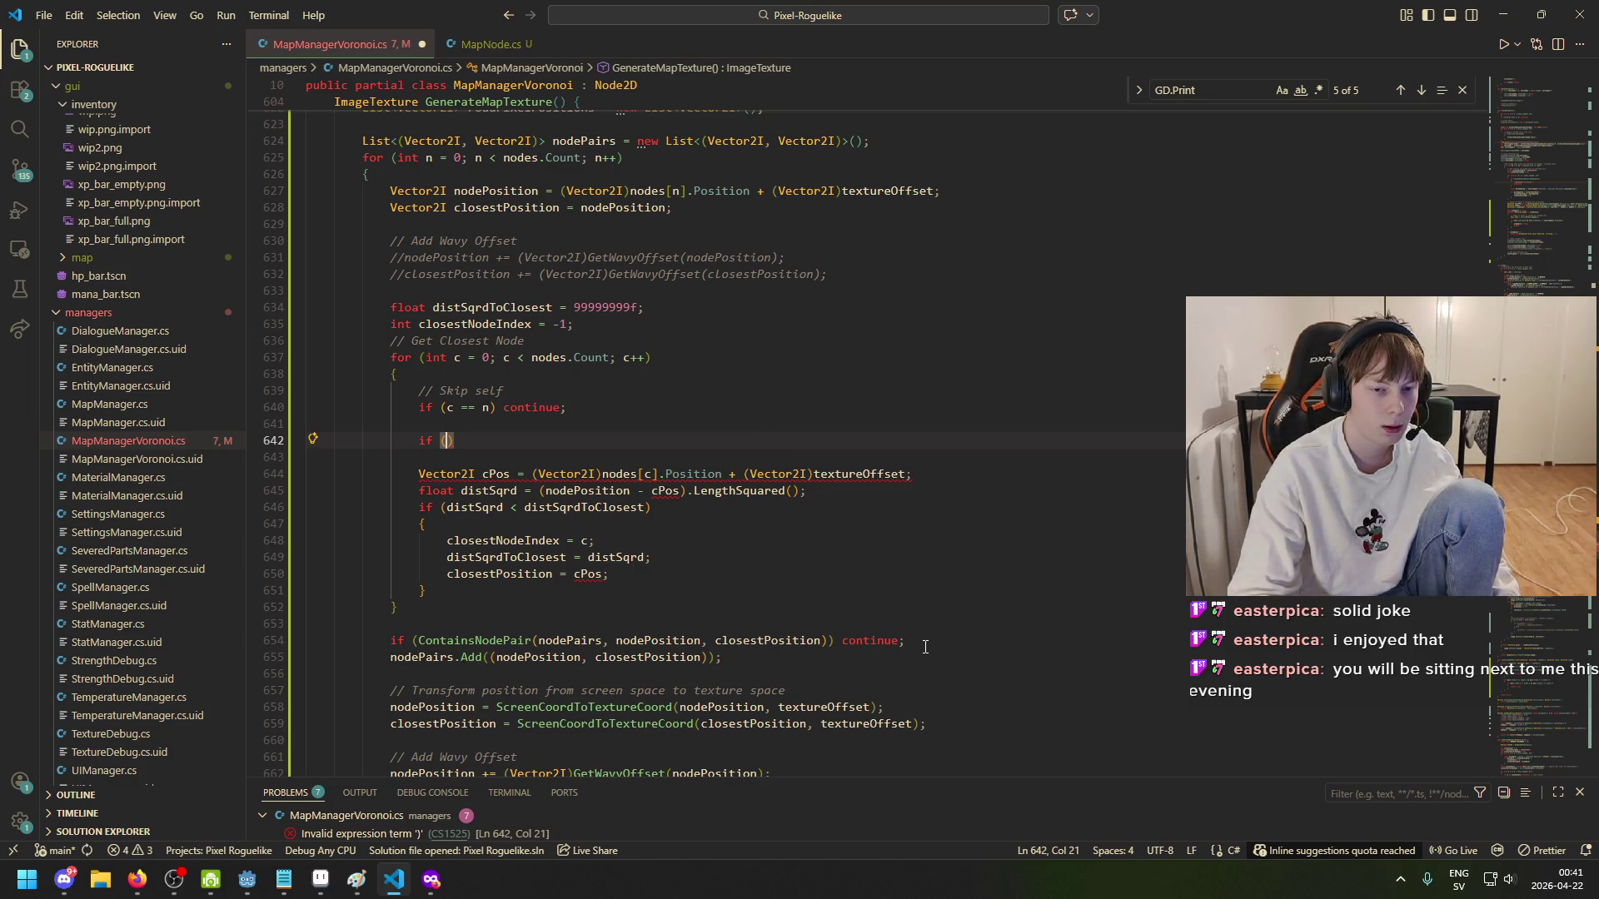
pyautogui.press('BackSpace')
pyautogui.press('BackSpace')
pyautogui.press('BackSpace')
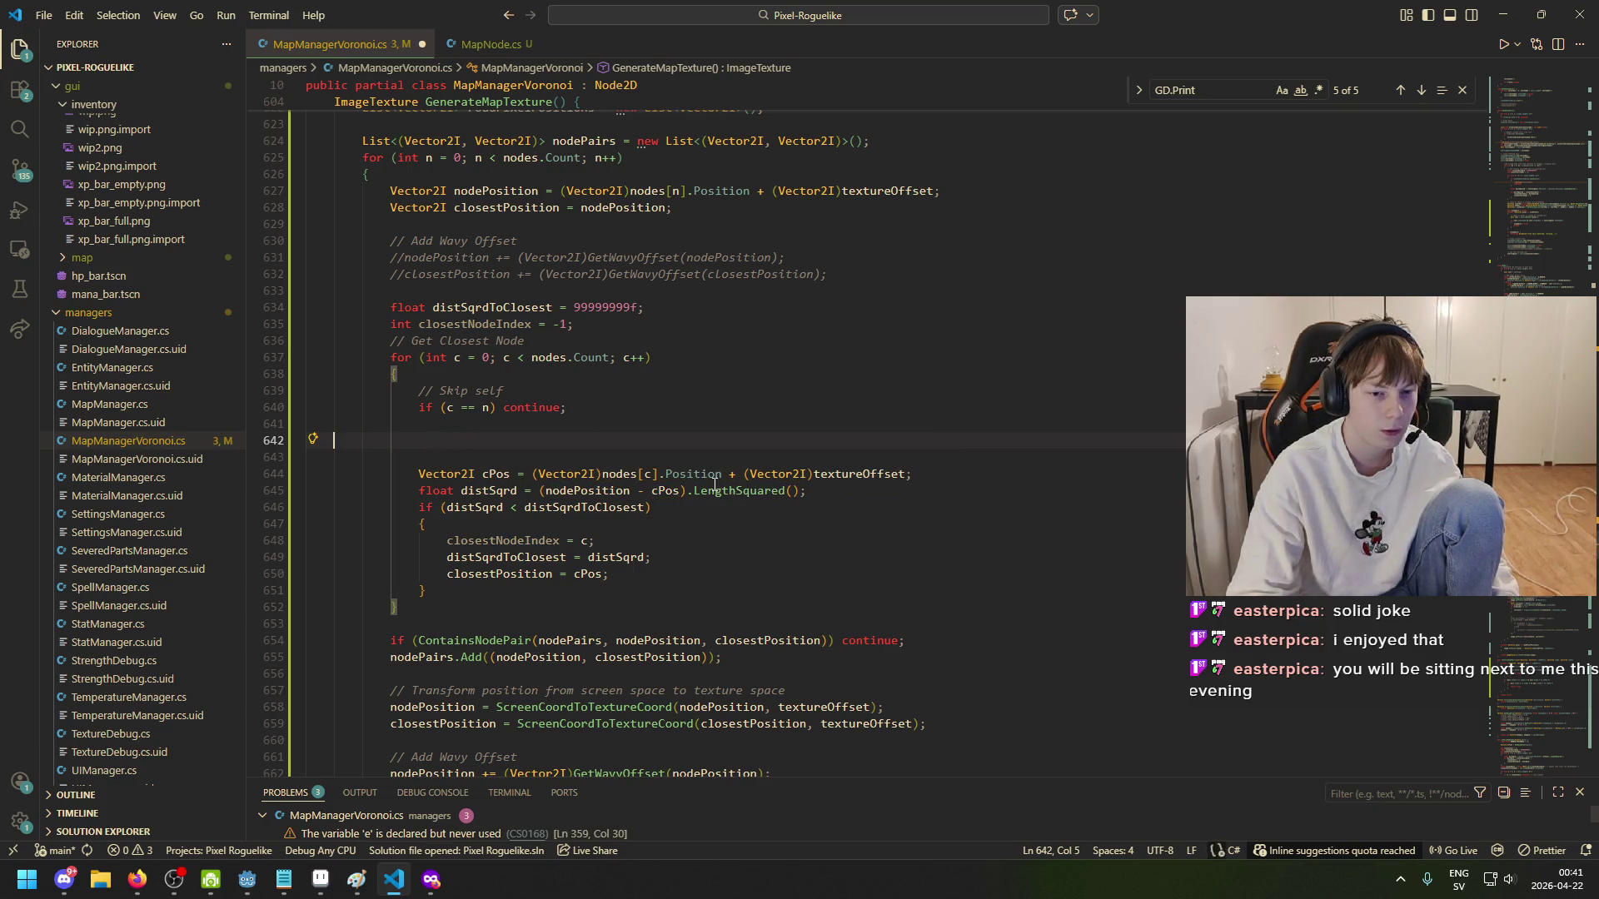
pyautogui.press('BackSpace')
pyautogui.press('Delete')
pyautogui.press('Delete')
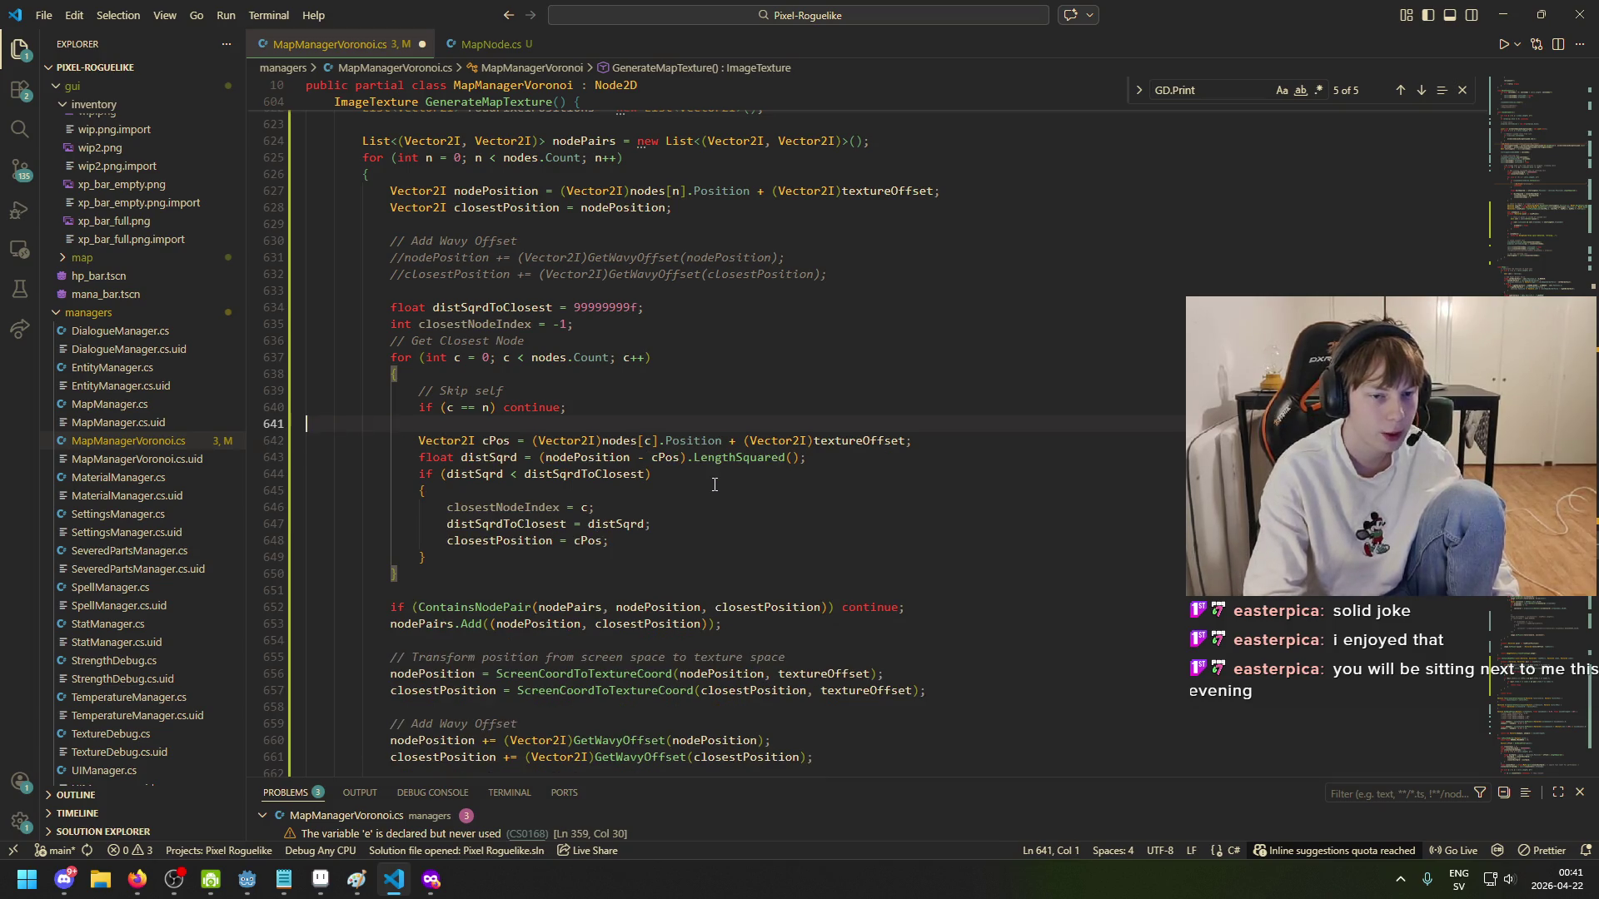
pyautogui.click(983, 443)
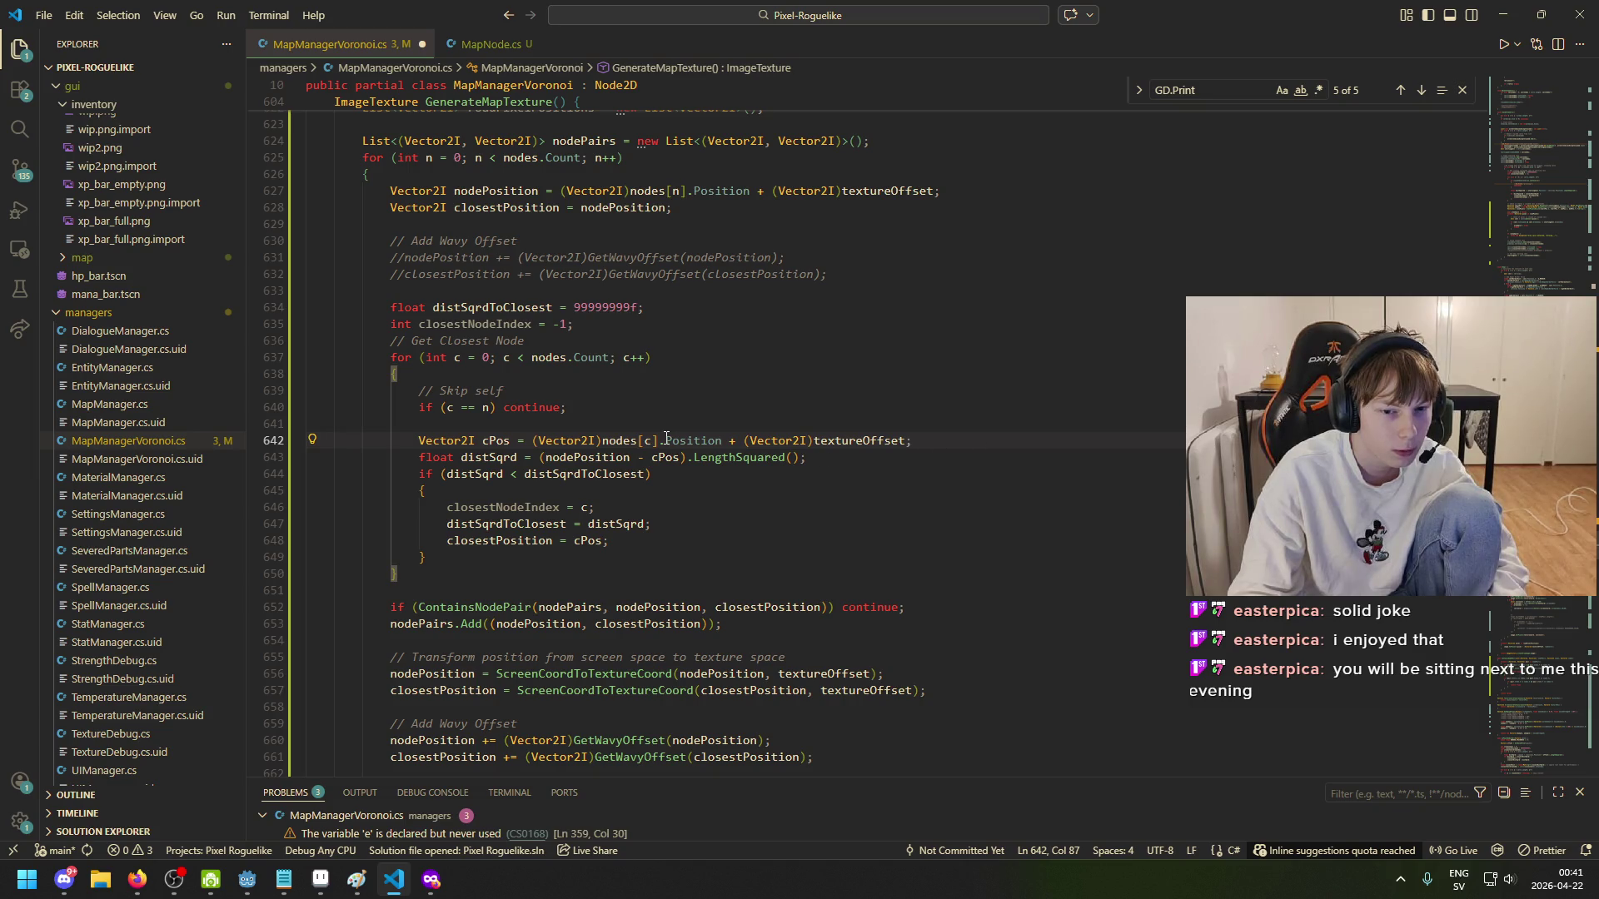
pyautogui.click(505, 442)
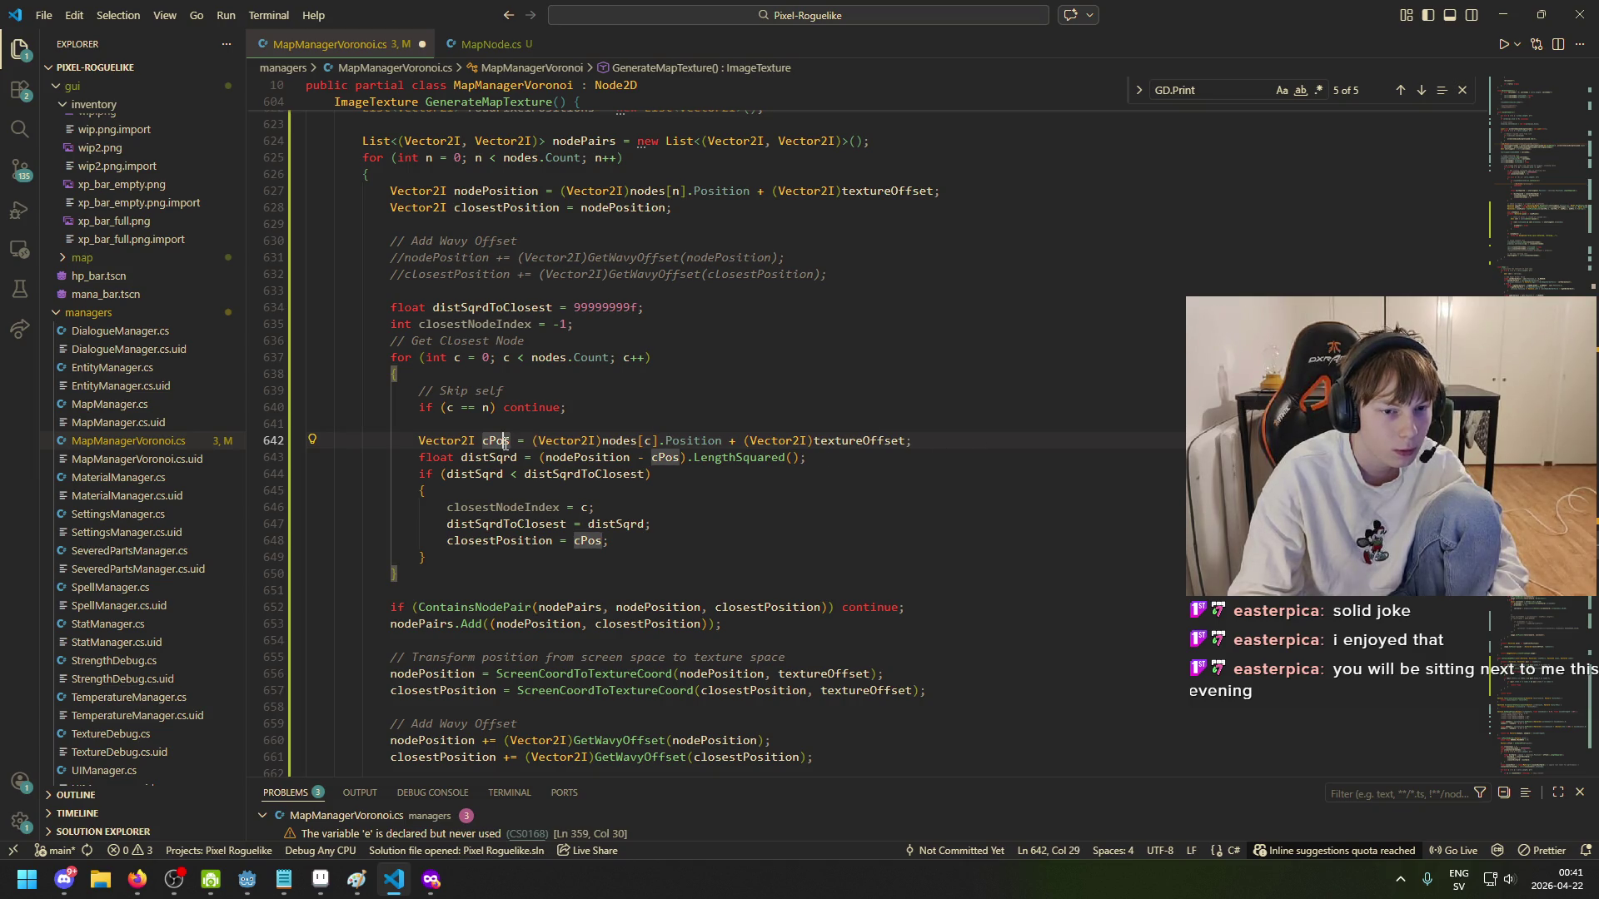
pyautogui.click(979, 442)
pyautogui.press('Return')
pyautogui.press('Return')
pyautogui.press('Return')
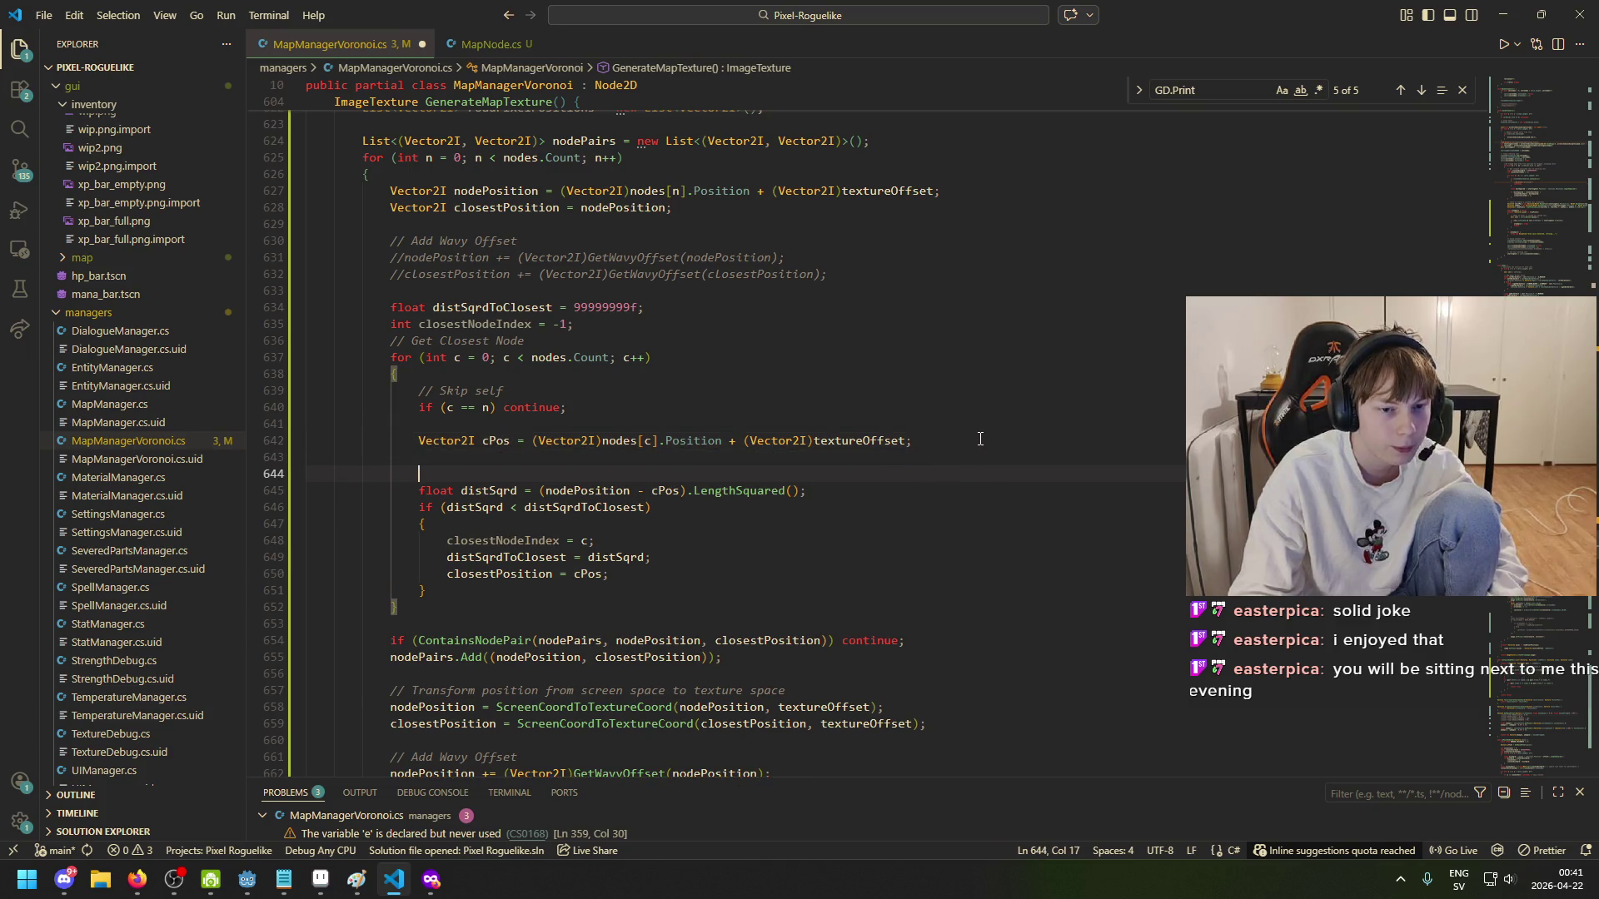
pyautogui.click(691, 466)
pyautogui.press('Tab')
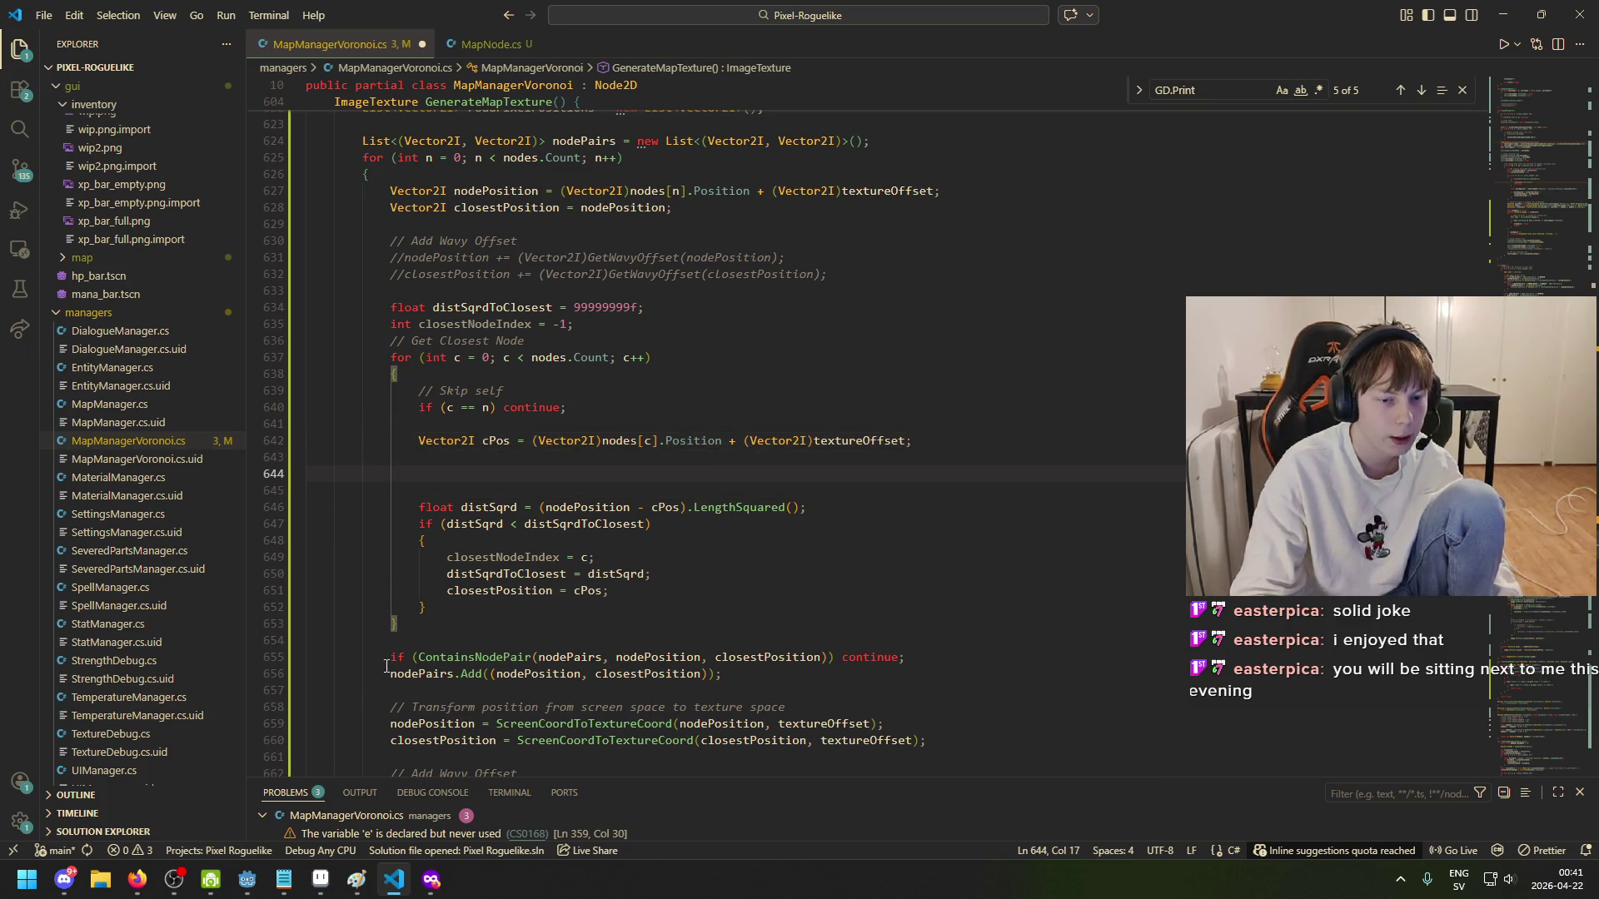
# - Comment out the original ContainsNodePair check and paste a copy onto the new line inside the loop
pyautogui.click(386, 659)
pyautogui.write('//')
pyautogui.moveTo(407, 659); pyautogui.dragTo(965, 660)
pyautogui.hotkey('ctrl', 'c')
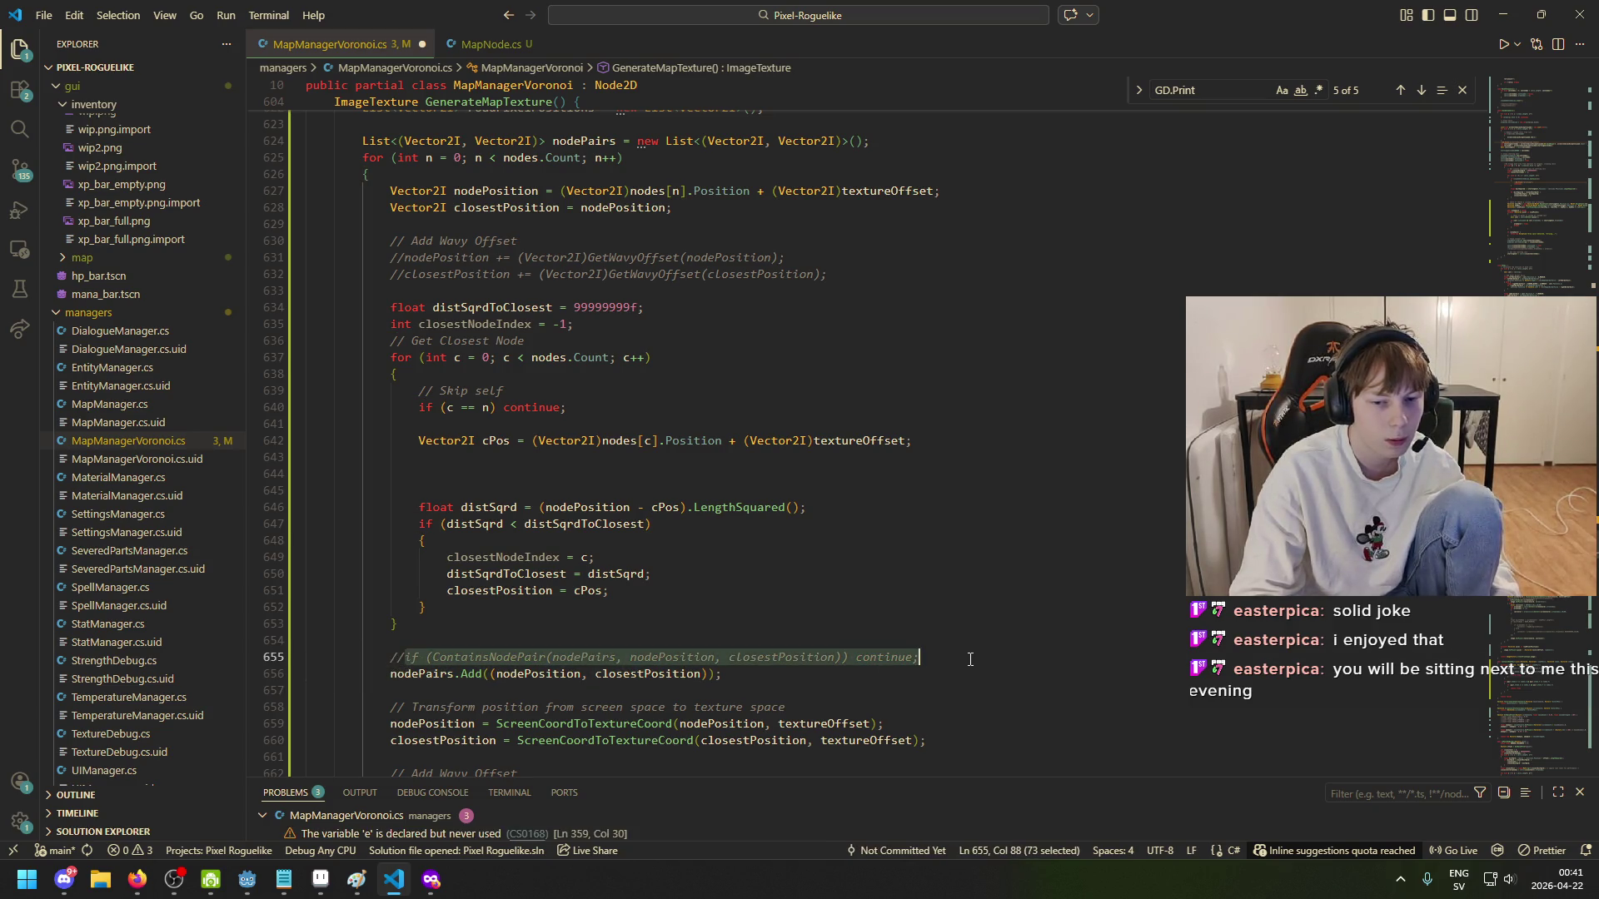
pyautogui.click(620, 473)
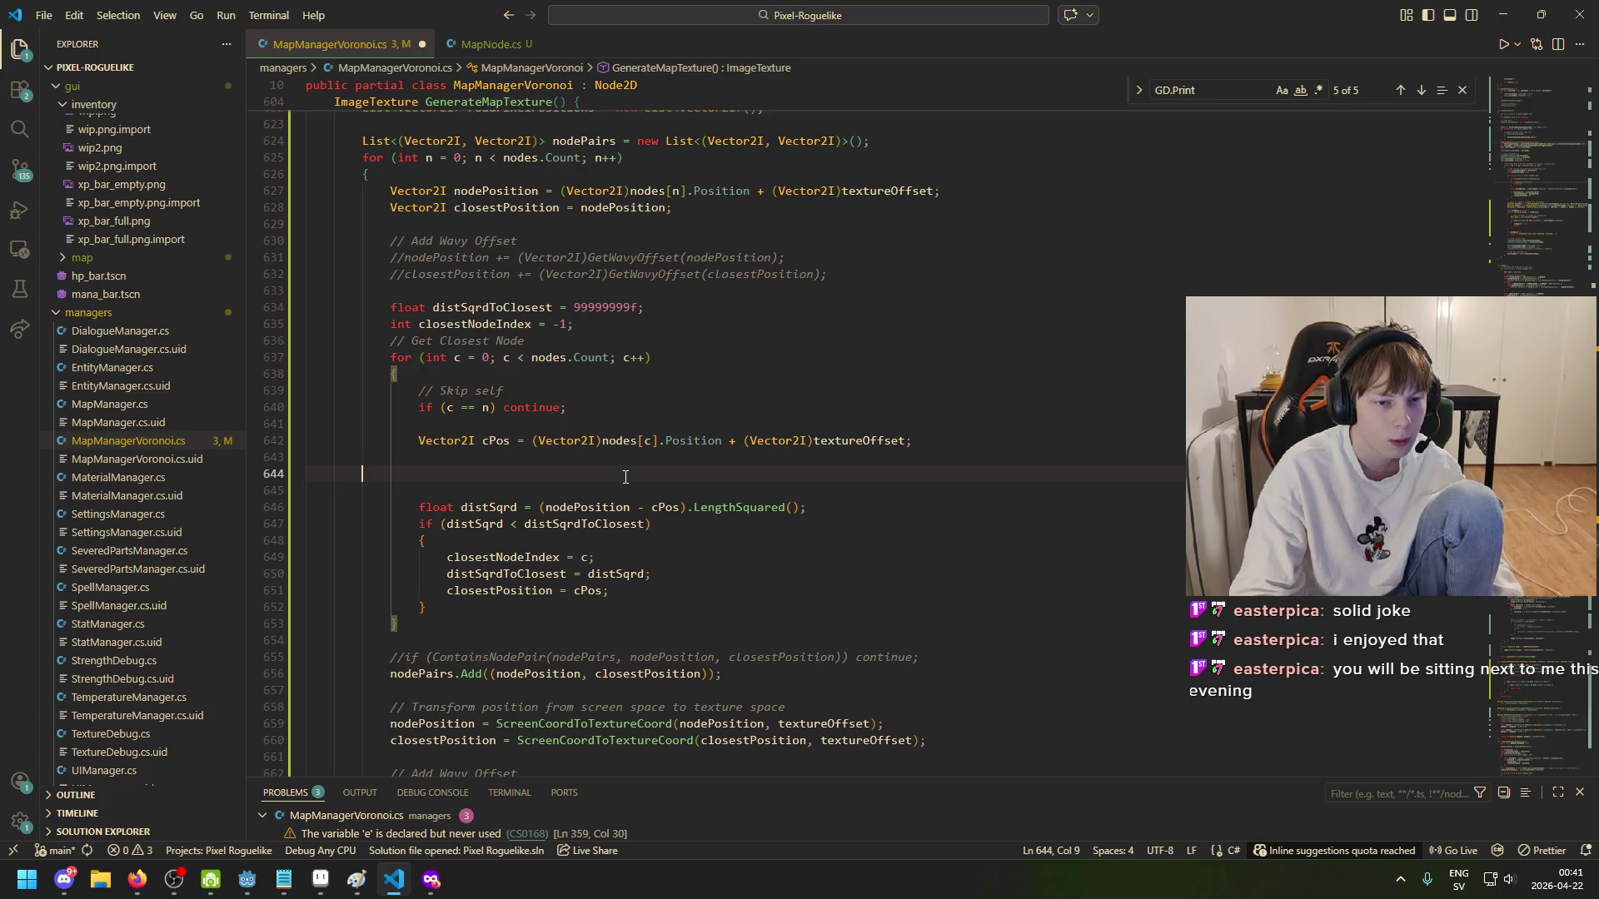
pyautogui.hotkey('ctrl', 'v')
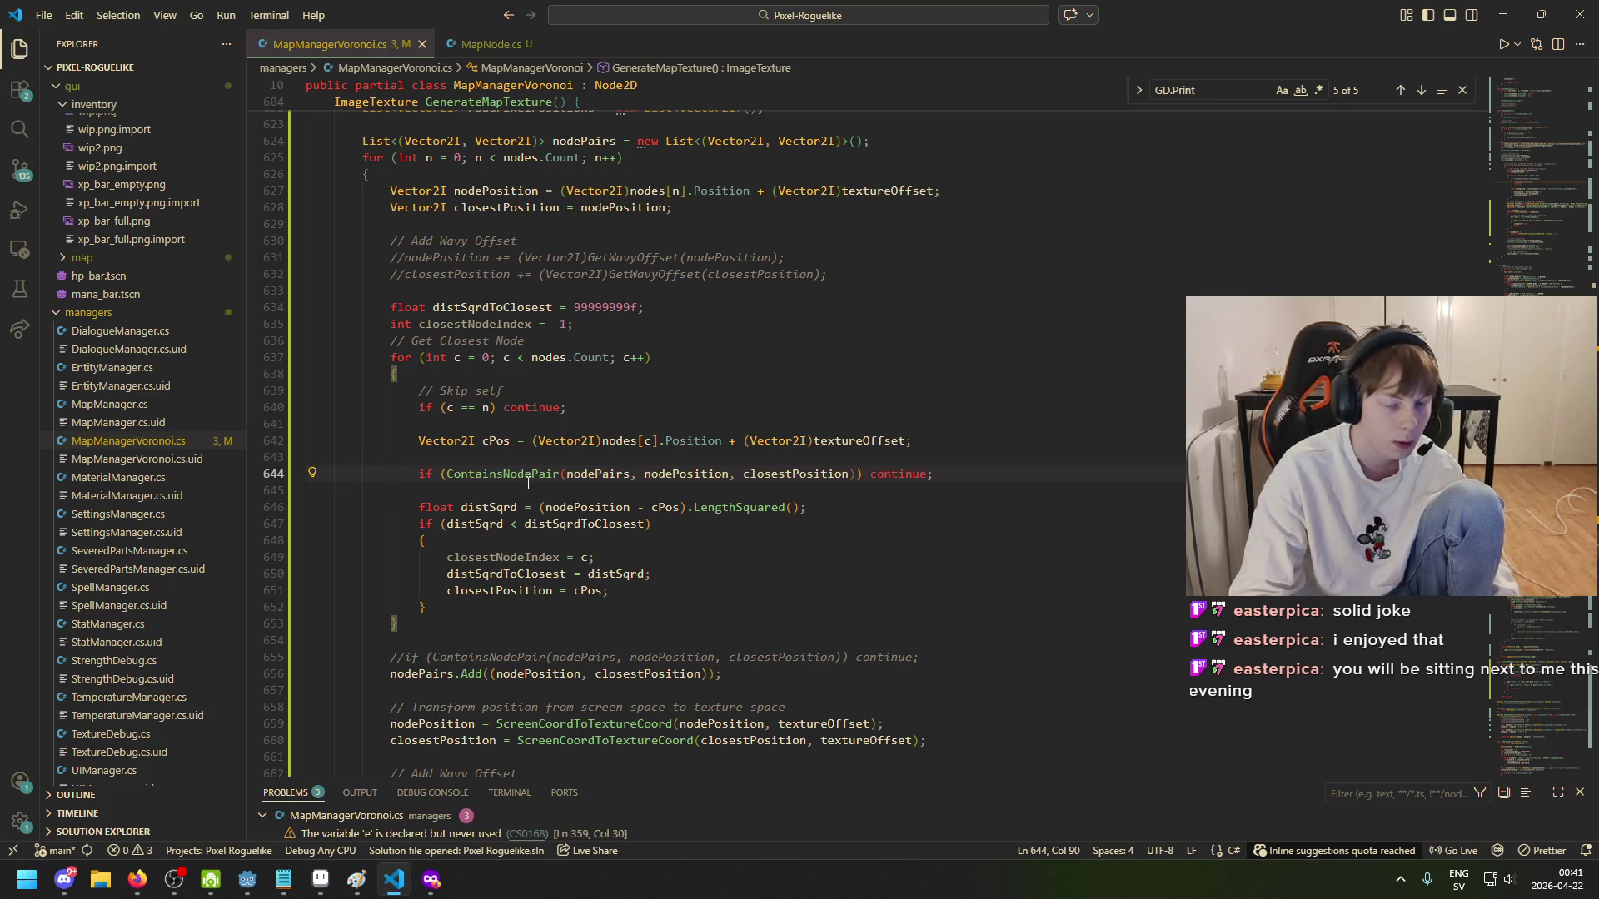
pyautogui.click(510, 475)
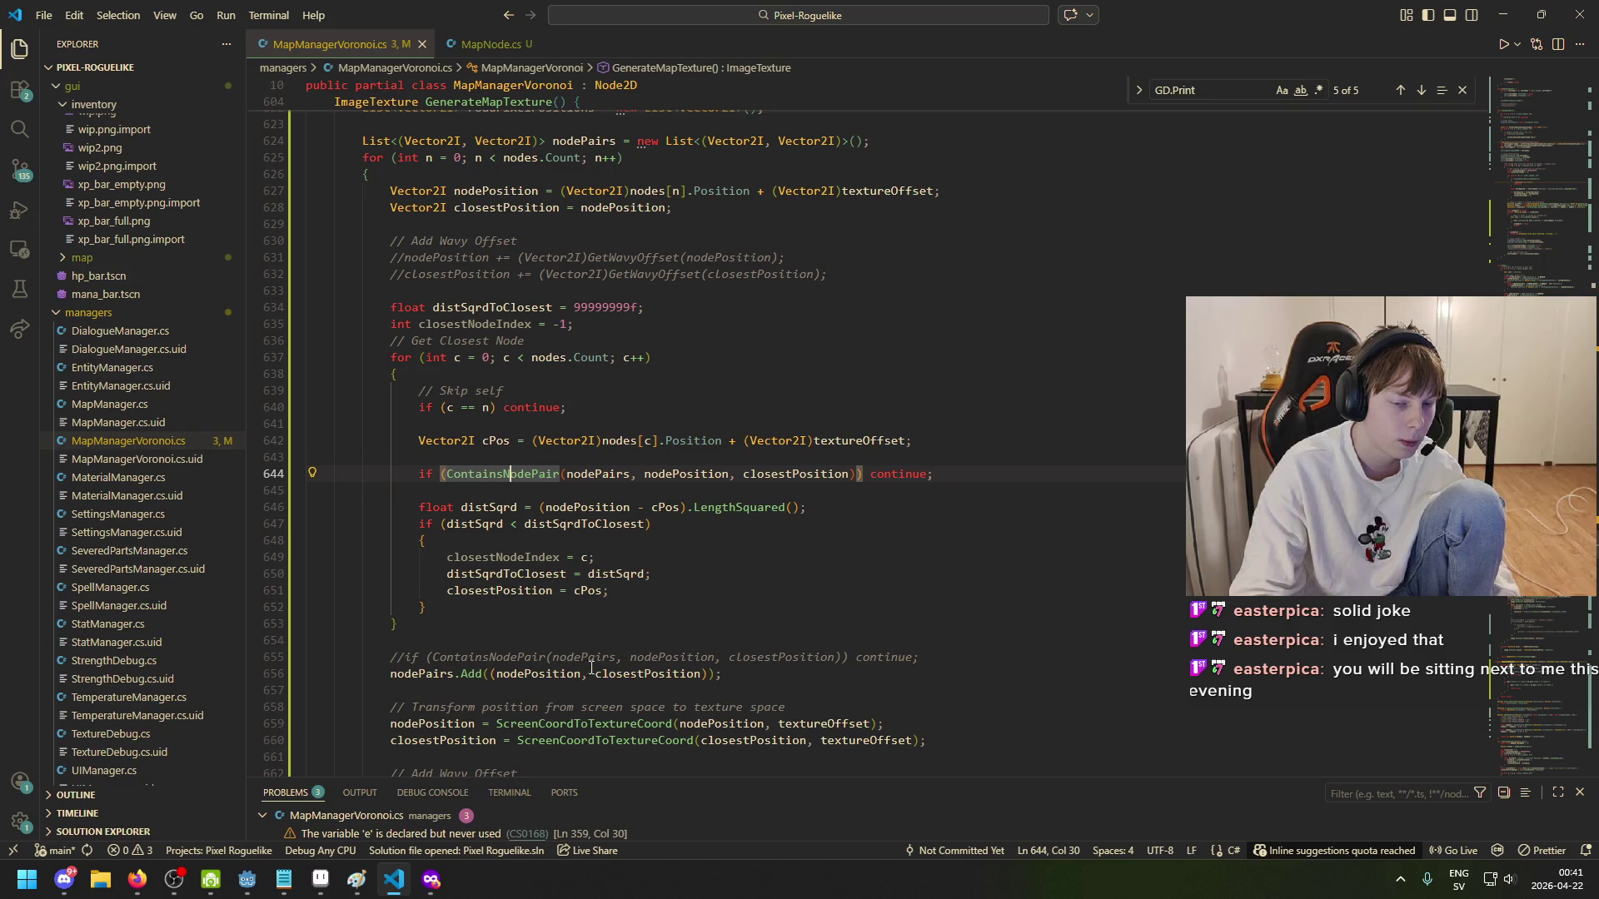
pyautogui.click(651, 674)
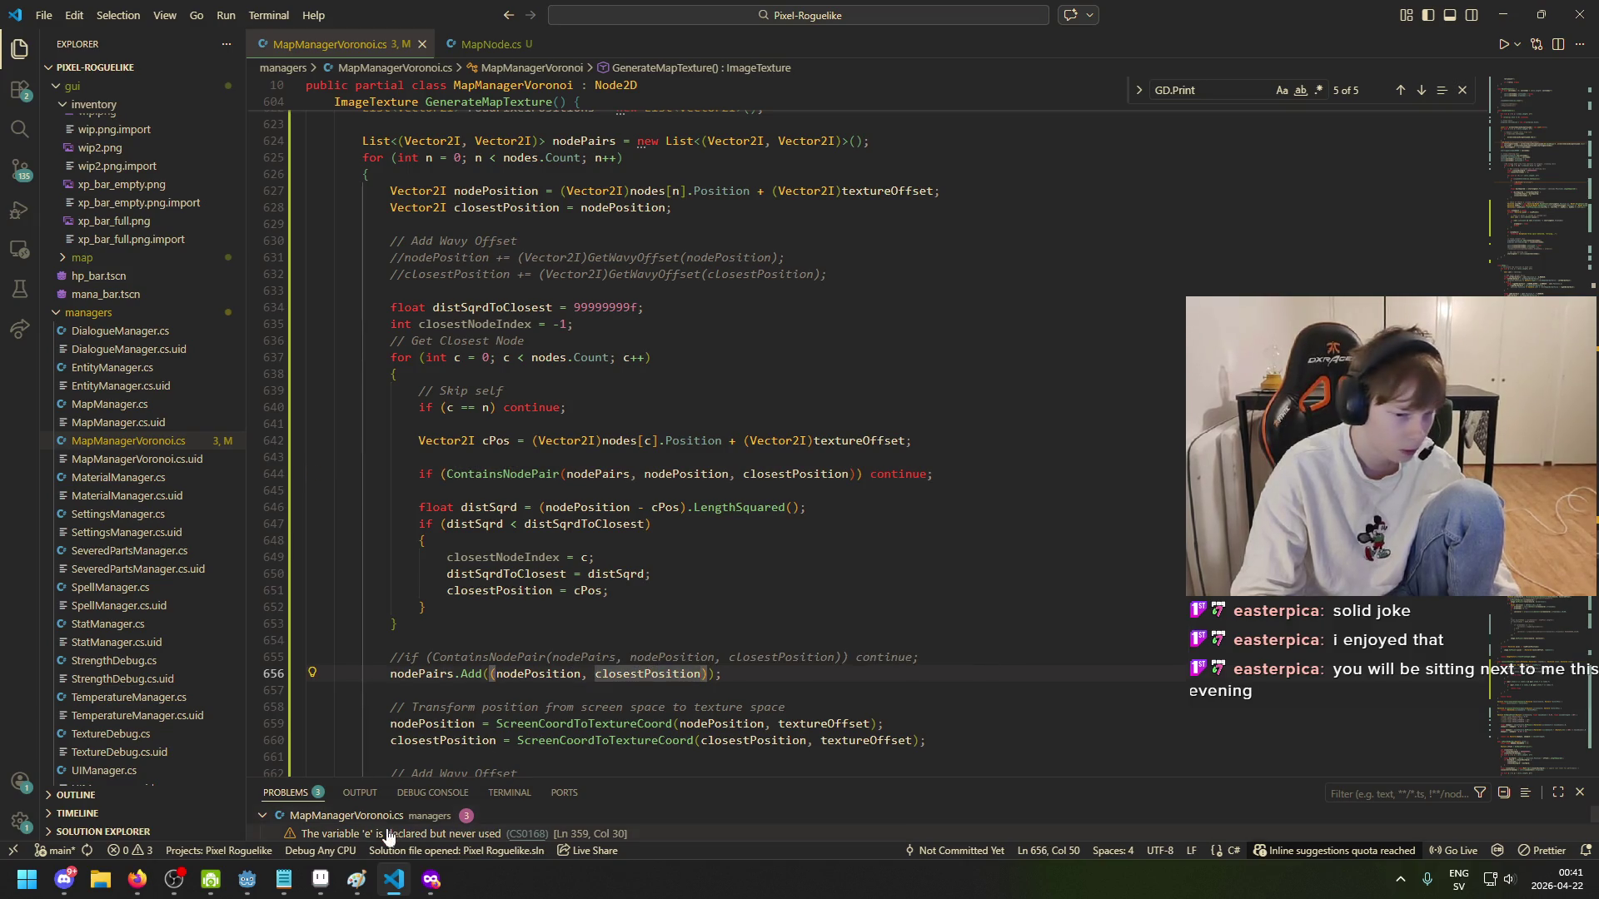
# - Run the project from the Godot editor, check the regenerated map, then close it and return to the code
pyautogui.moveTo(247, 879)
pyautogui.click(204, 816)
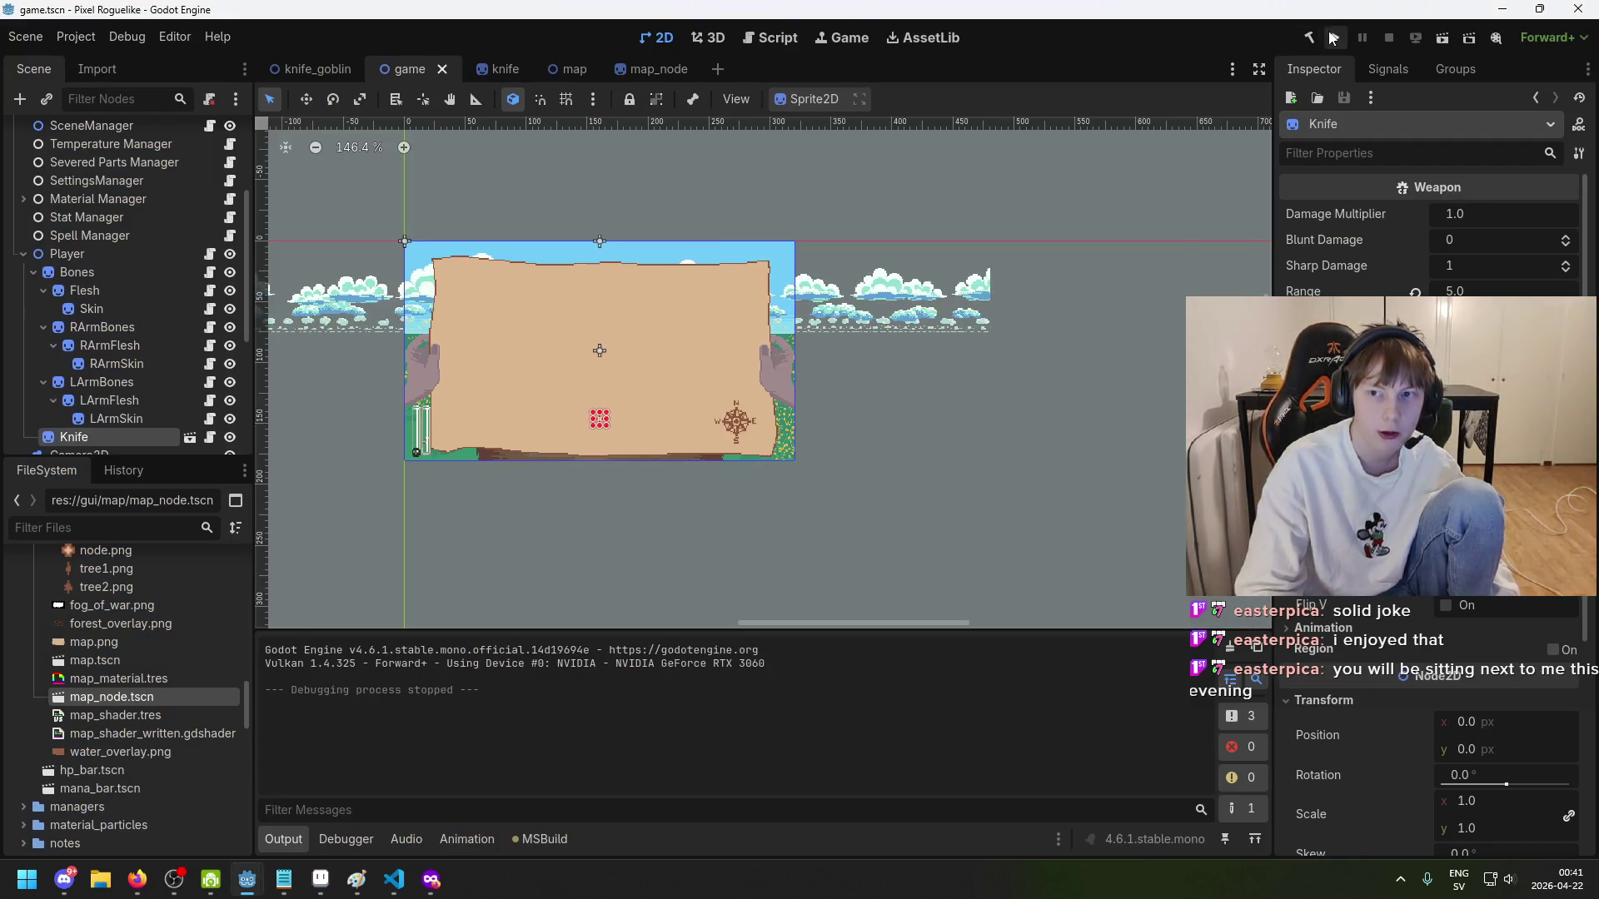
pyautogui.click(1333, 38)
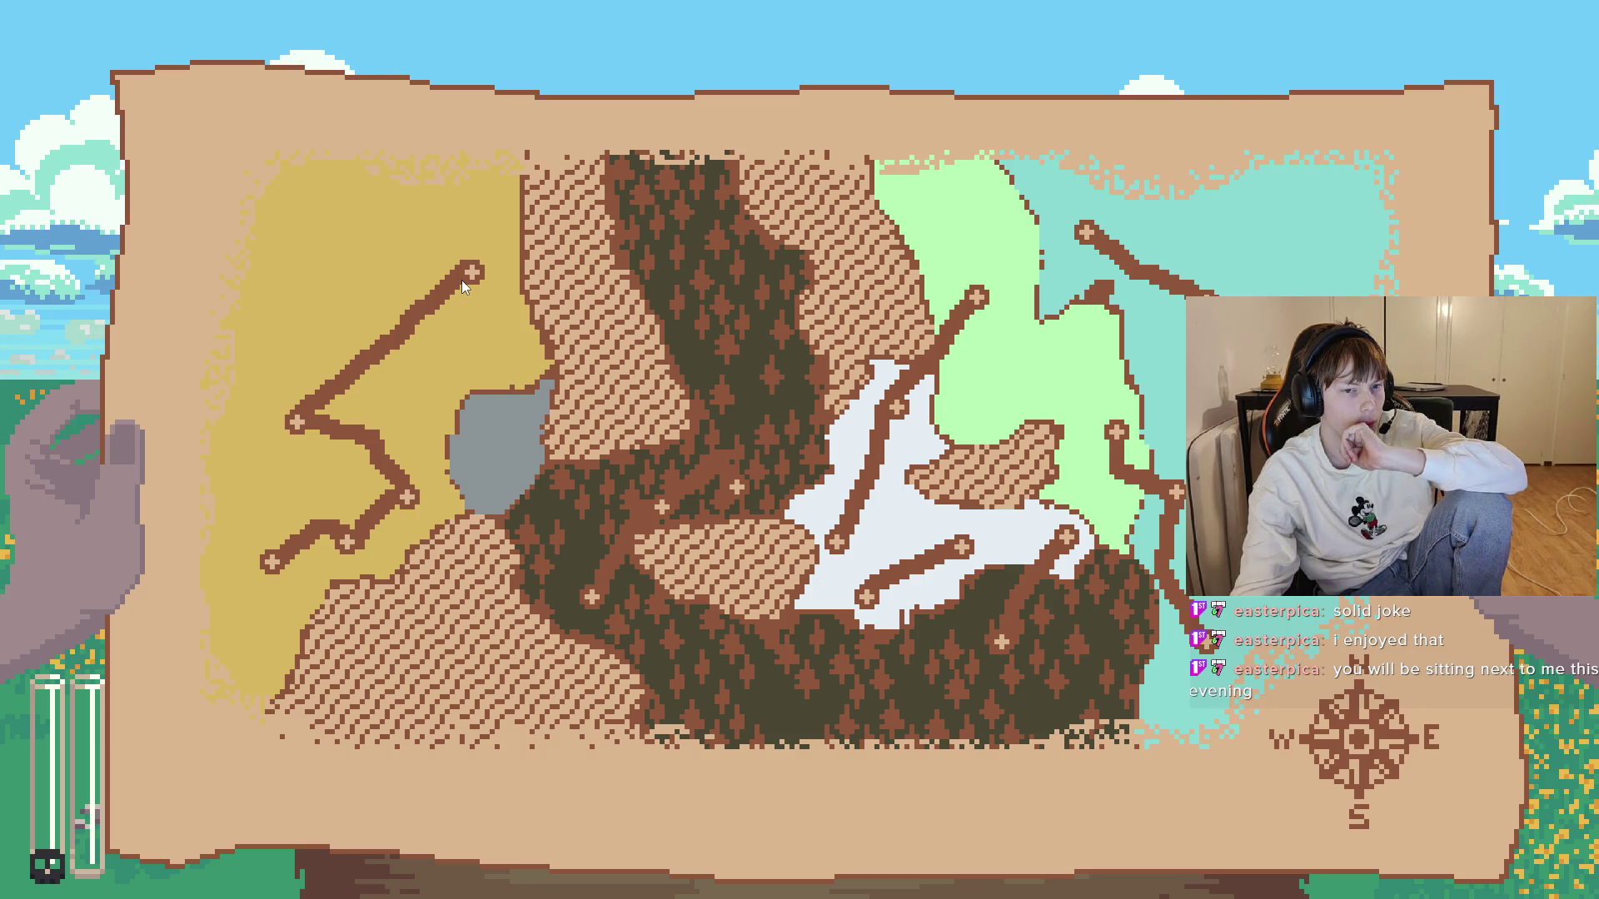
pyautogui.hotkey('alt', 'F4')
pyautogui.hotkey('alt', 'Tab')
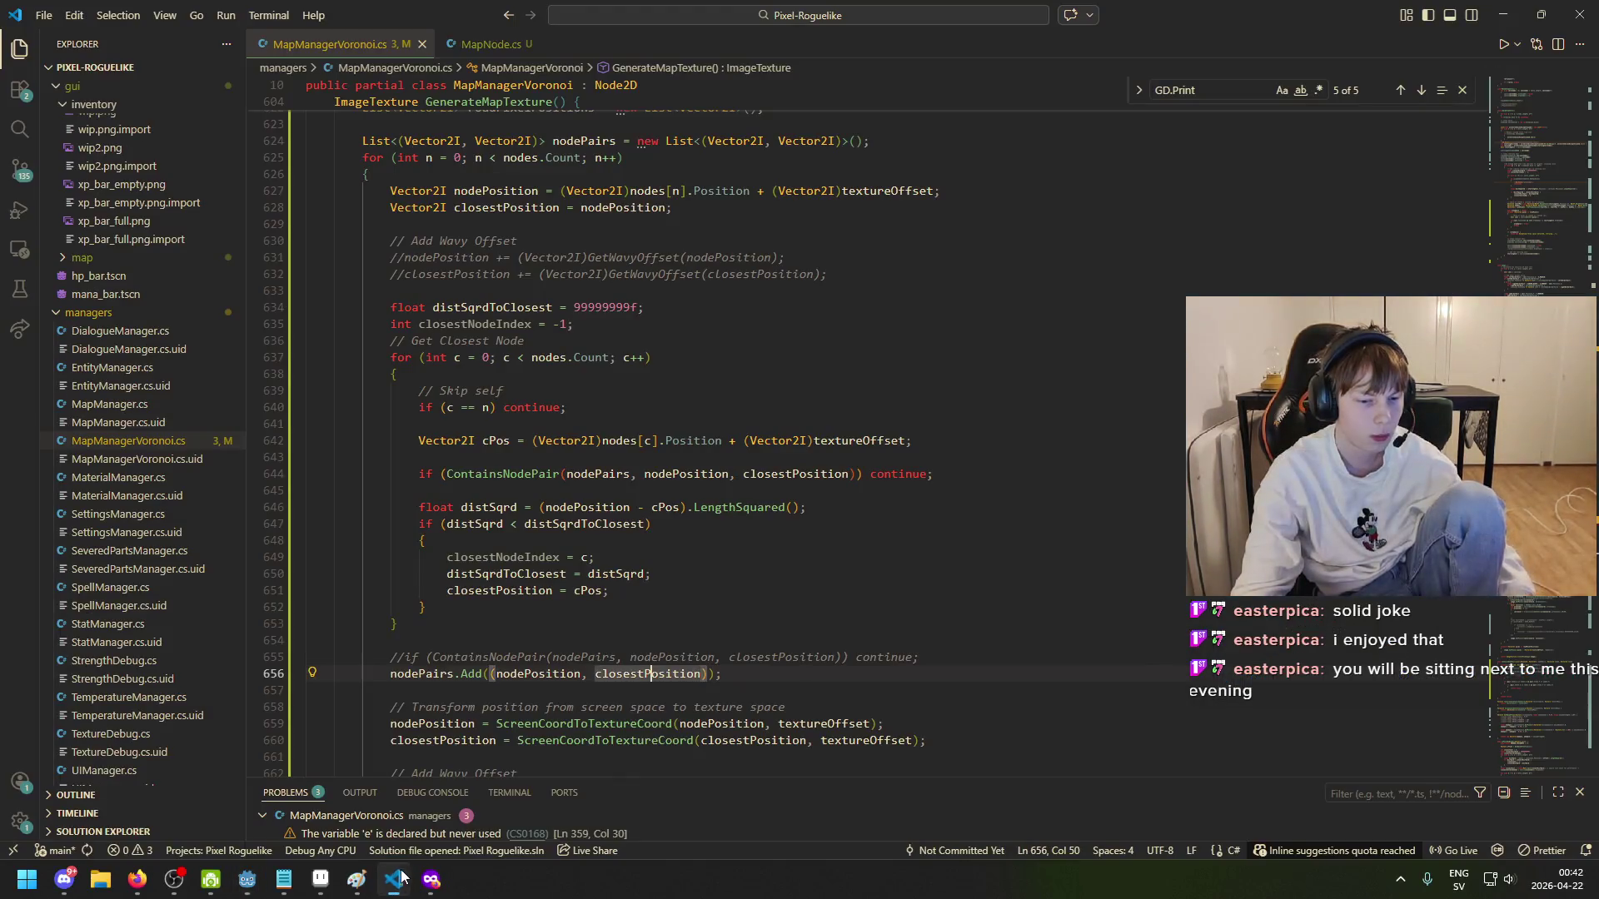
# - Replace closestPosition with cPos in the ContainsNodePair check on line 644
pyautogui.click(496, 442)
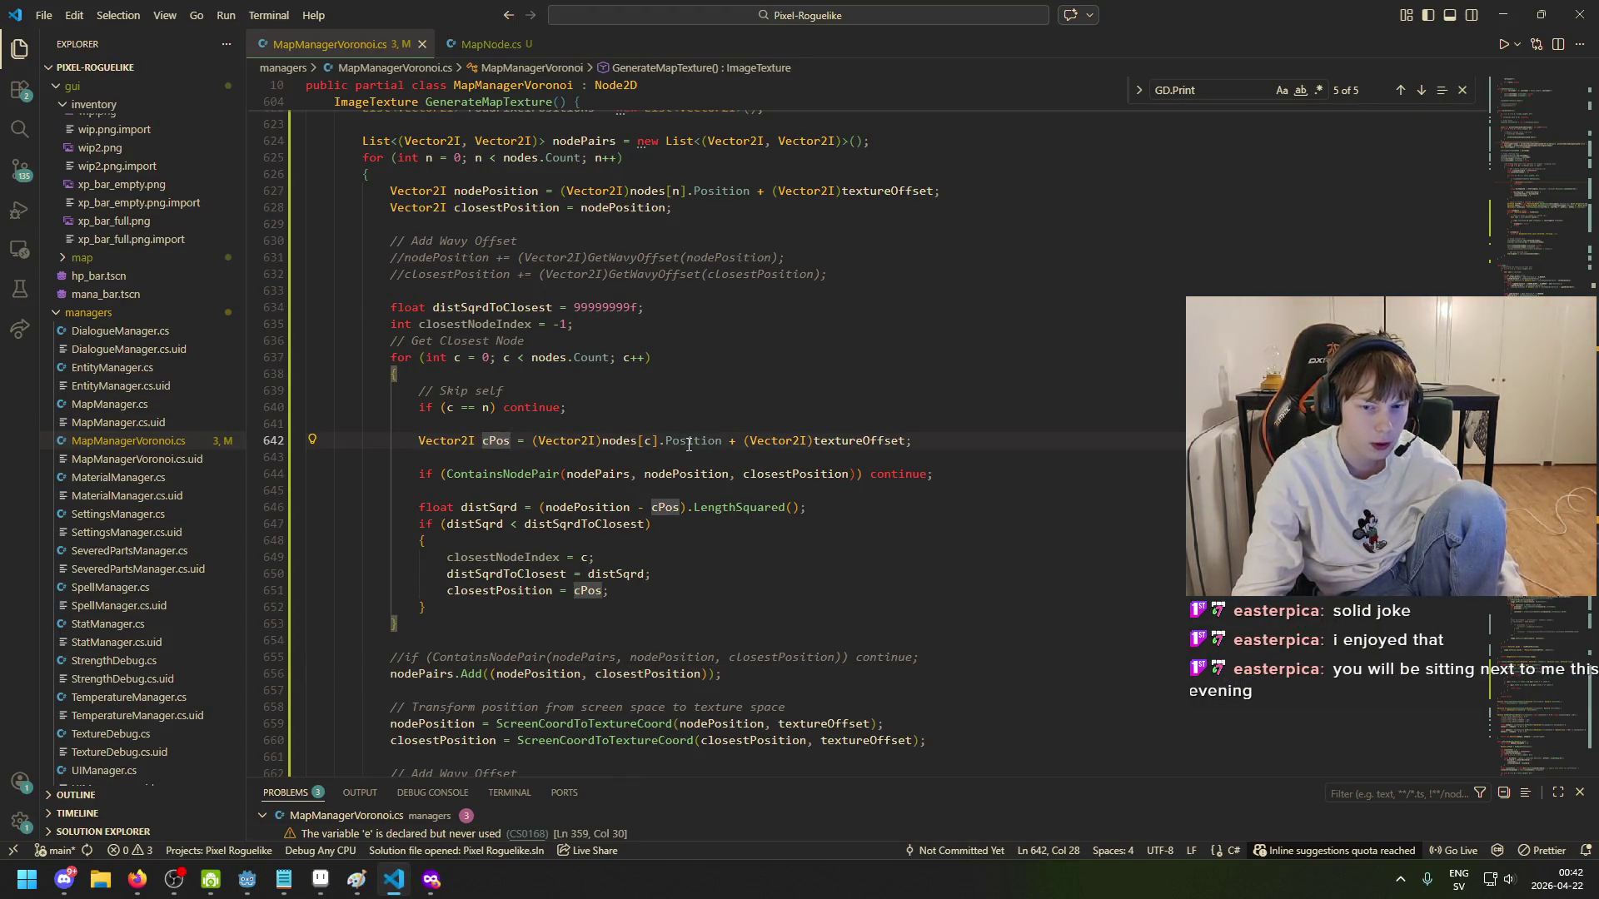
pyautogui.moveTo(503, 441); pyautogui.dragTo(481, 441)
pyautogui.click(513, 442)
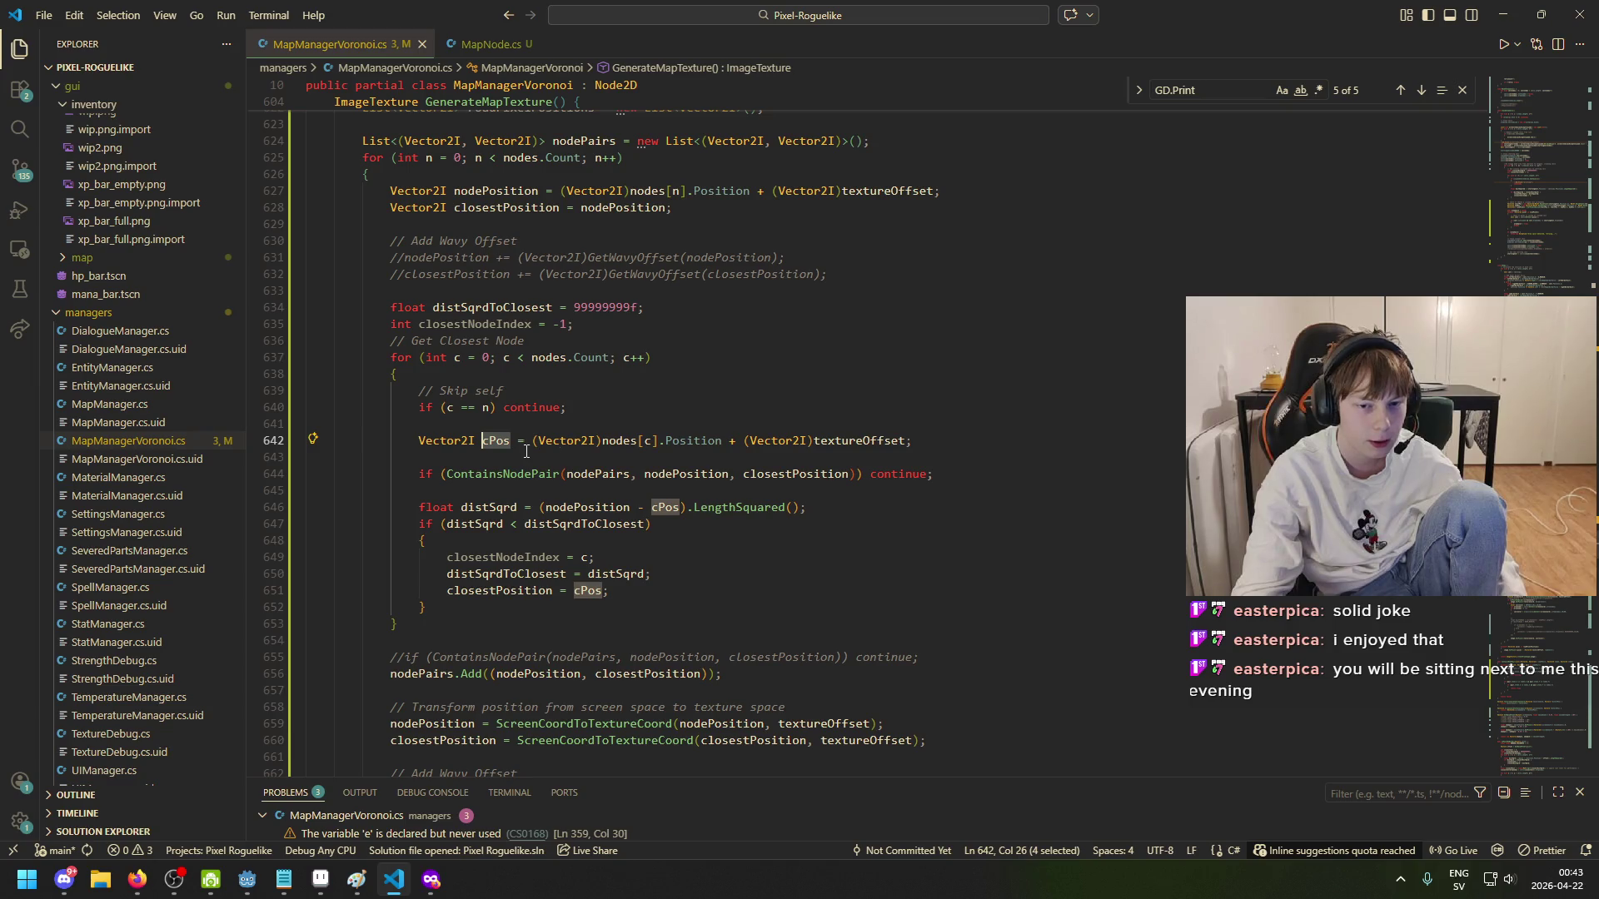
pyautogui.click(595, 477)
pyautogui.click(671, 477)
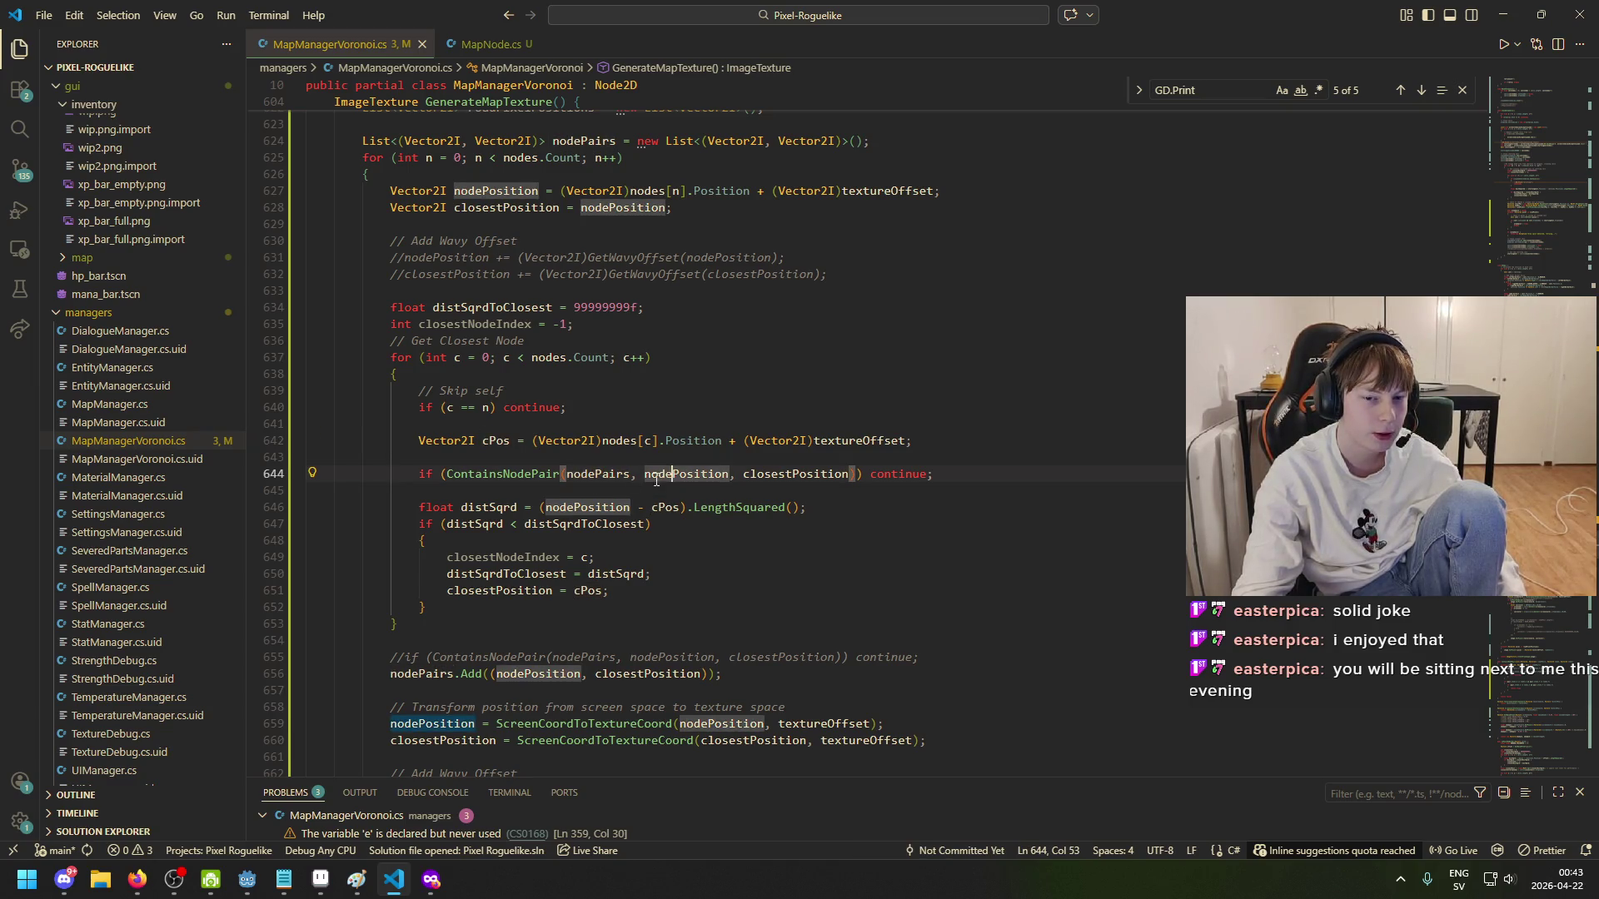
pyautogui.doubleClick(841, 475)
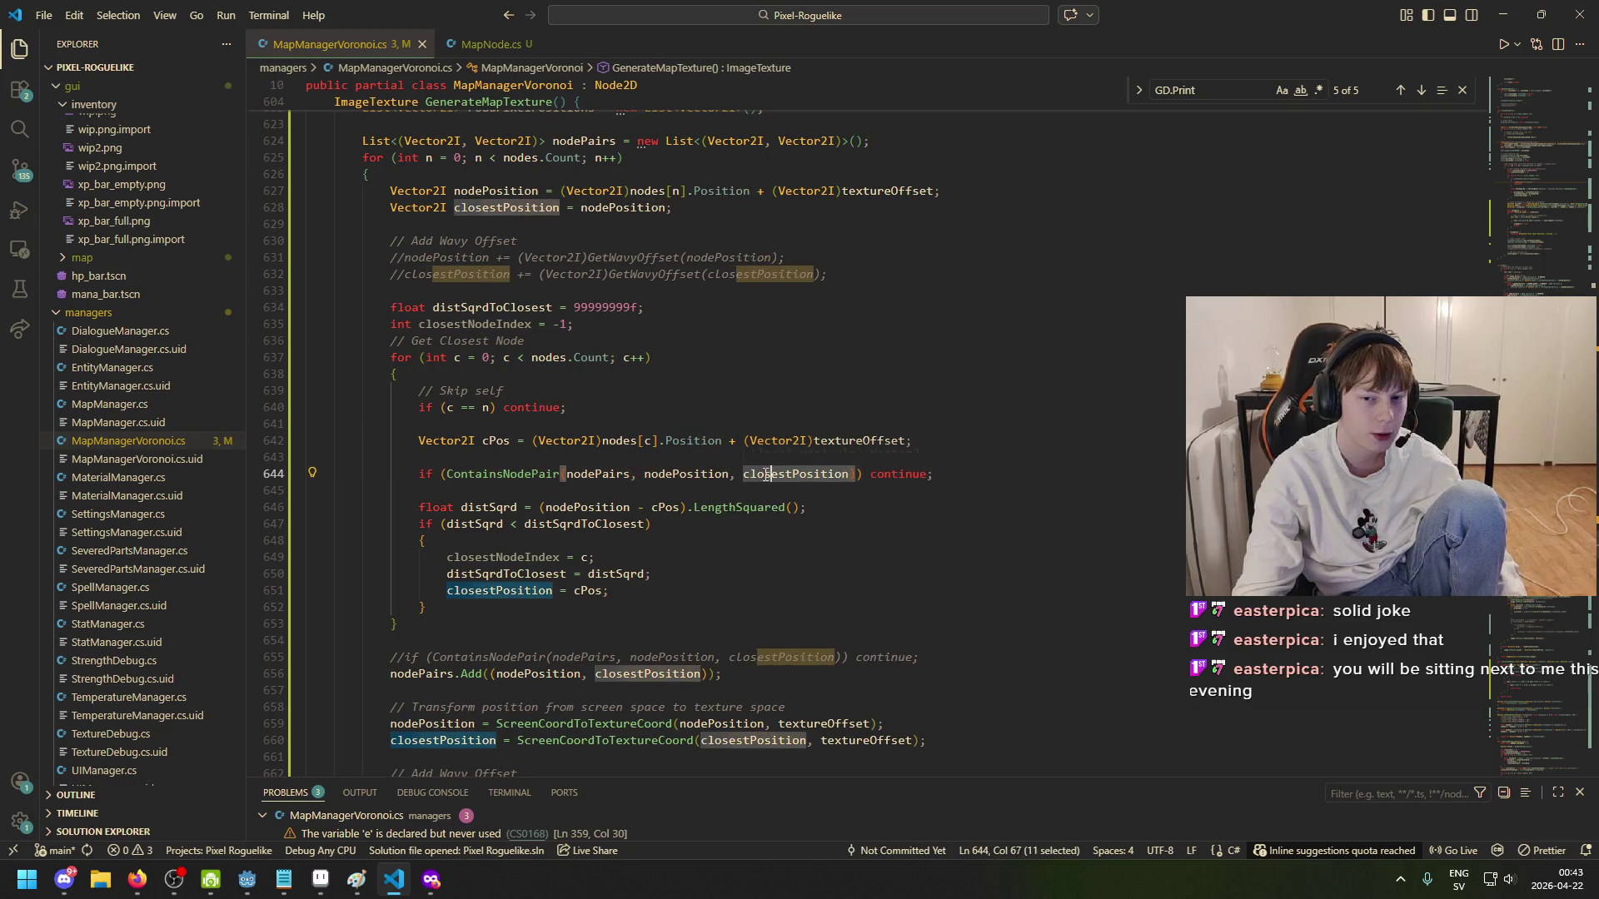
pyautogui.write('cPos')
# - Relaunch the game from the Godot editor to test the cPos check
pyautogui.click(503, 440)
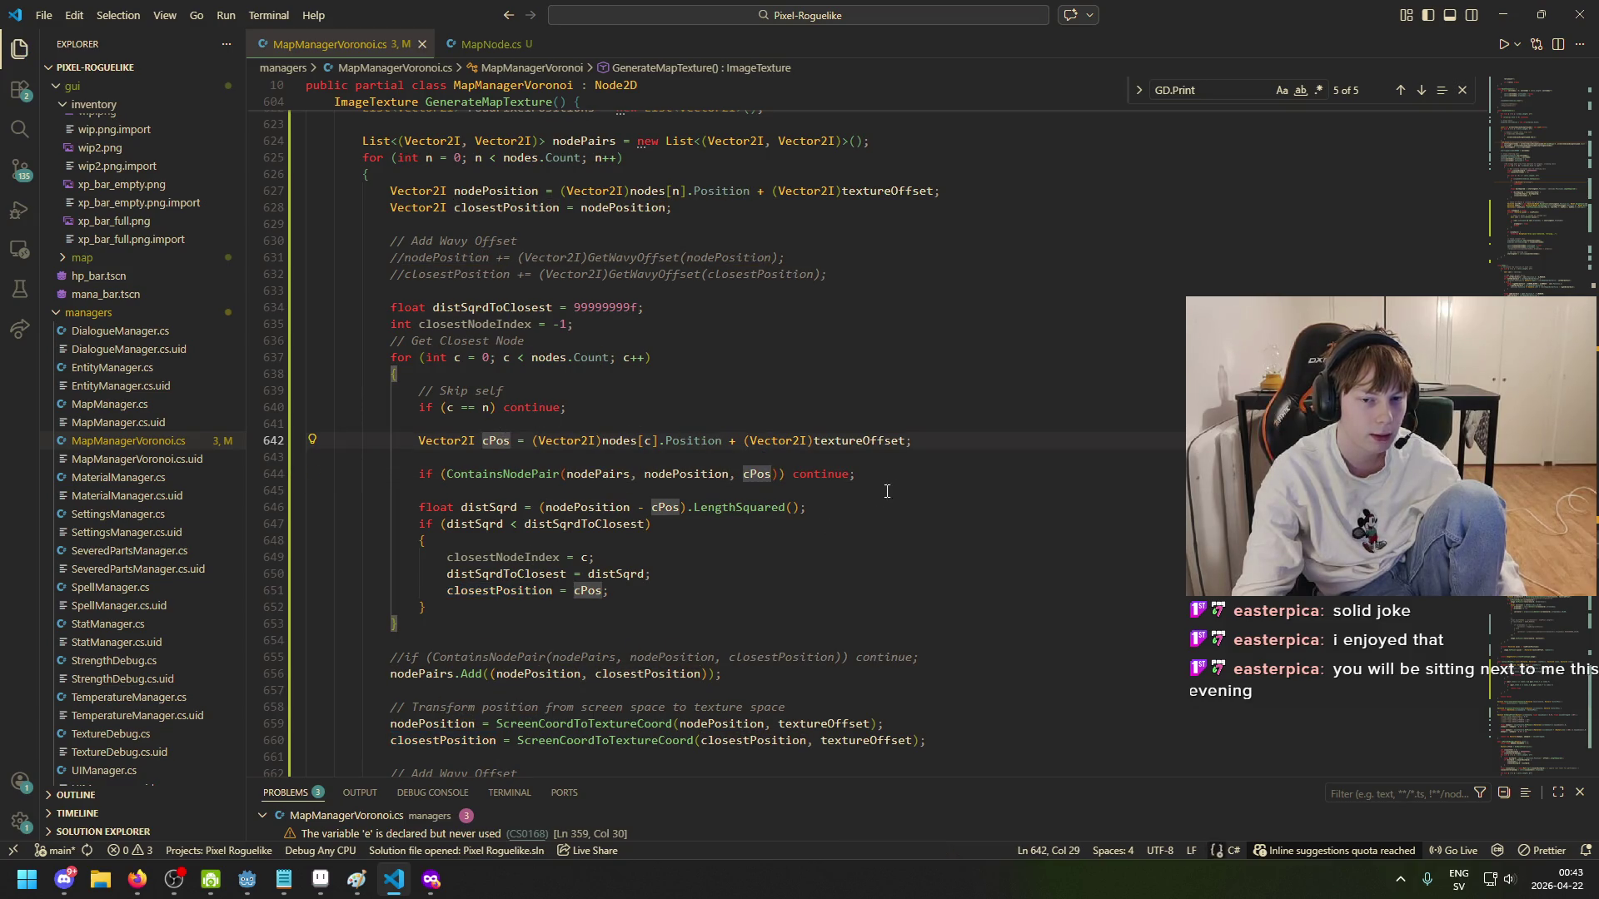
pyautogui.click(247, 880)
pyautogui.click(1337, 38)
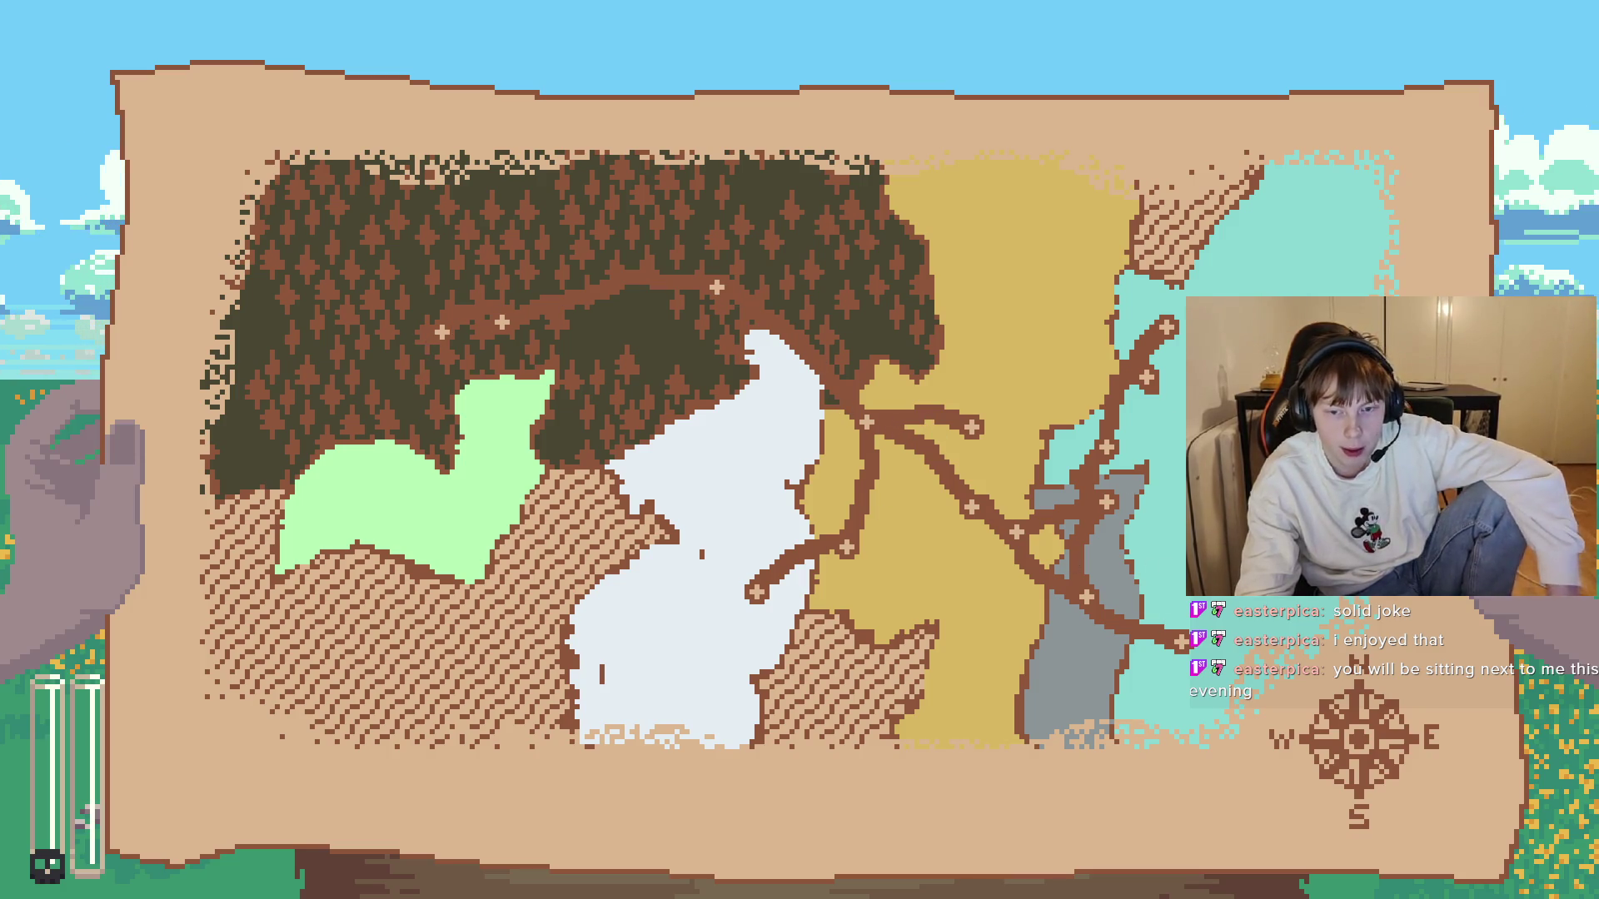
# - Close the game, run it again for a fresh map, and close it after inspecting the roads
pyautogui.hotkey('alt', 'F4')
pyautogui.click(1342, 40)
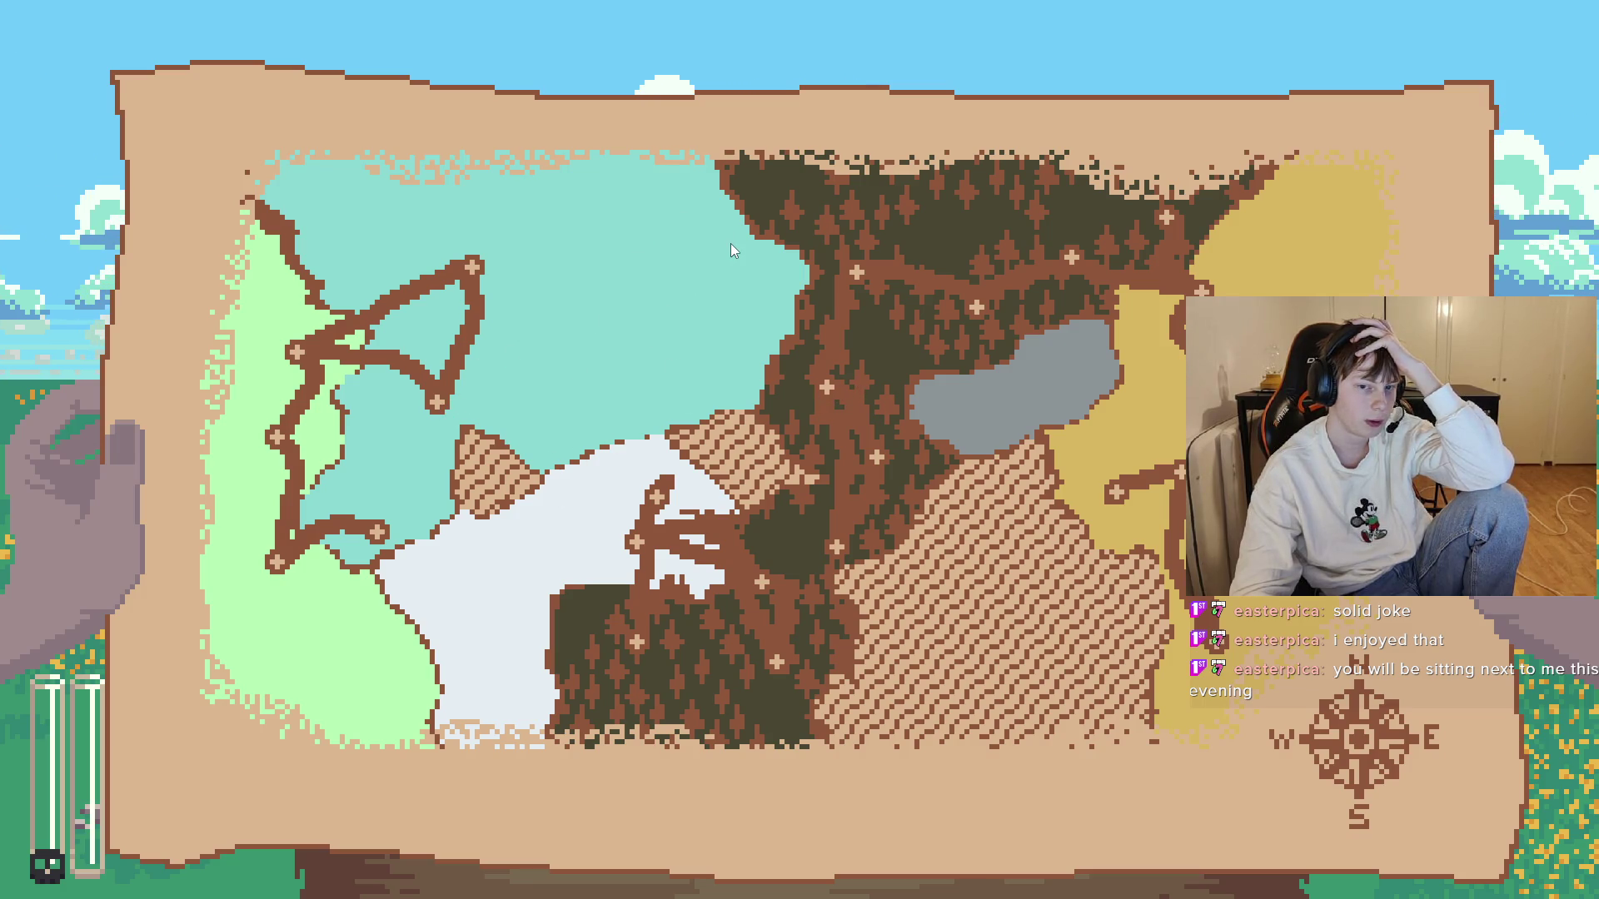
pyautogui.hotkey('alt', 'F4')
# - Comment out the in-loop ContainsNodePair check on line 644 and uncomment the one after the loop
pyautogui.hotkey('ctrl', 's')
pyautogui.hotkey('alt', 'Tab')
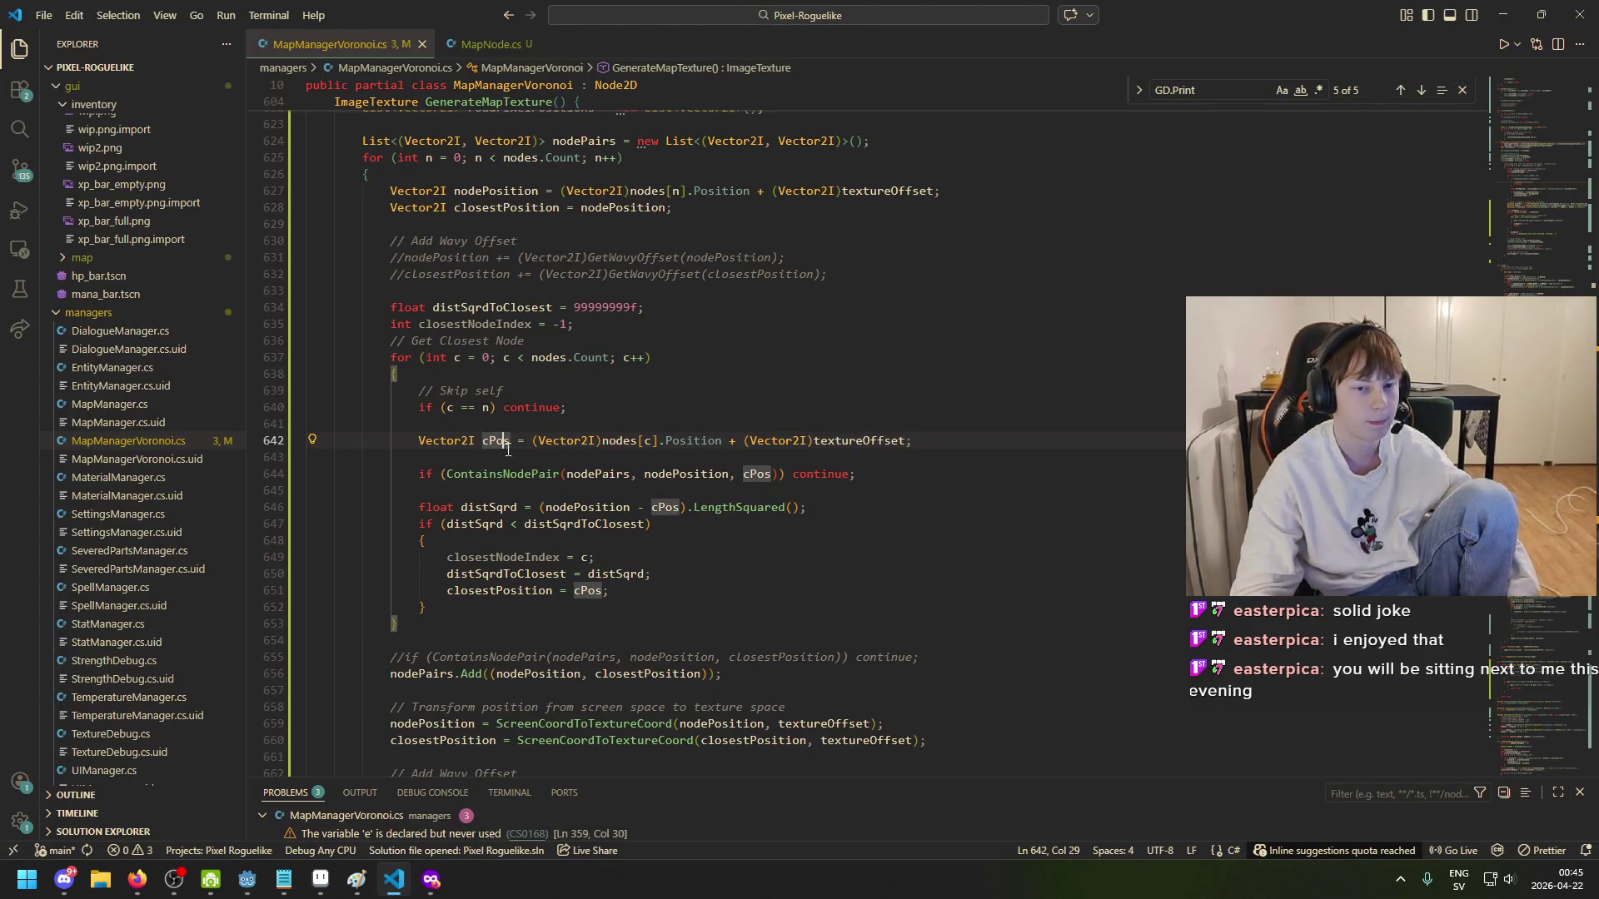
pyautogui.click(722, 442)
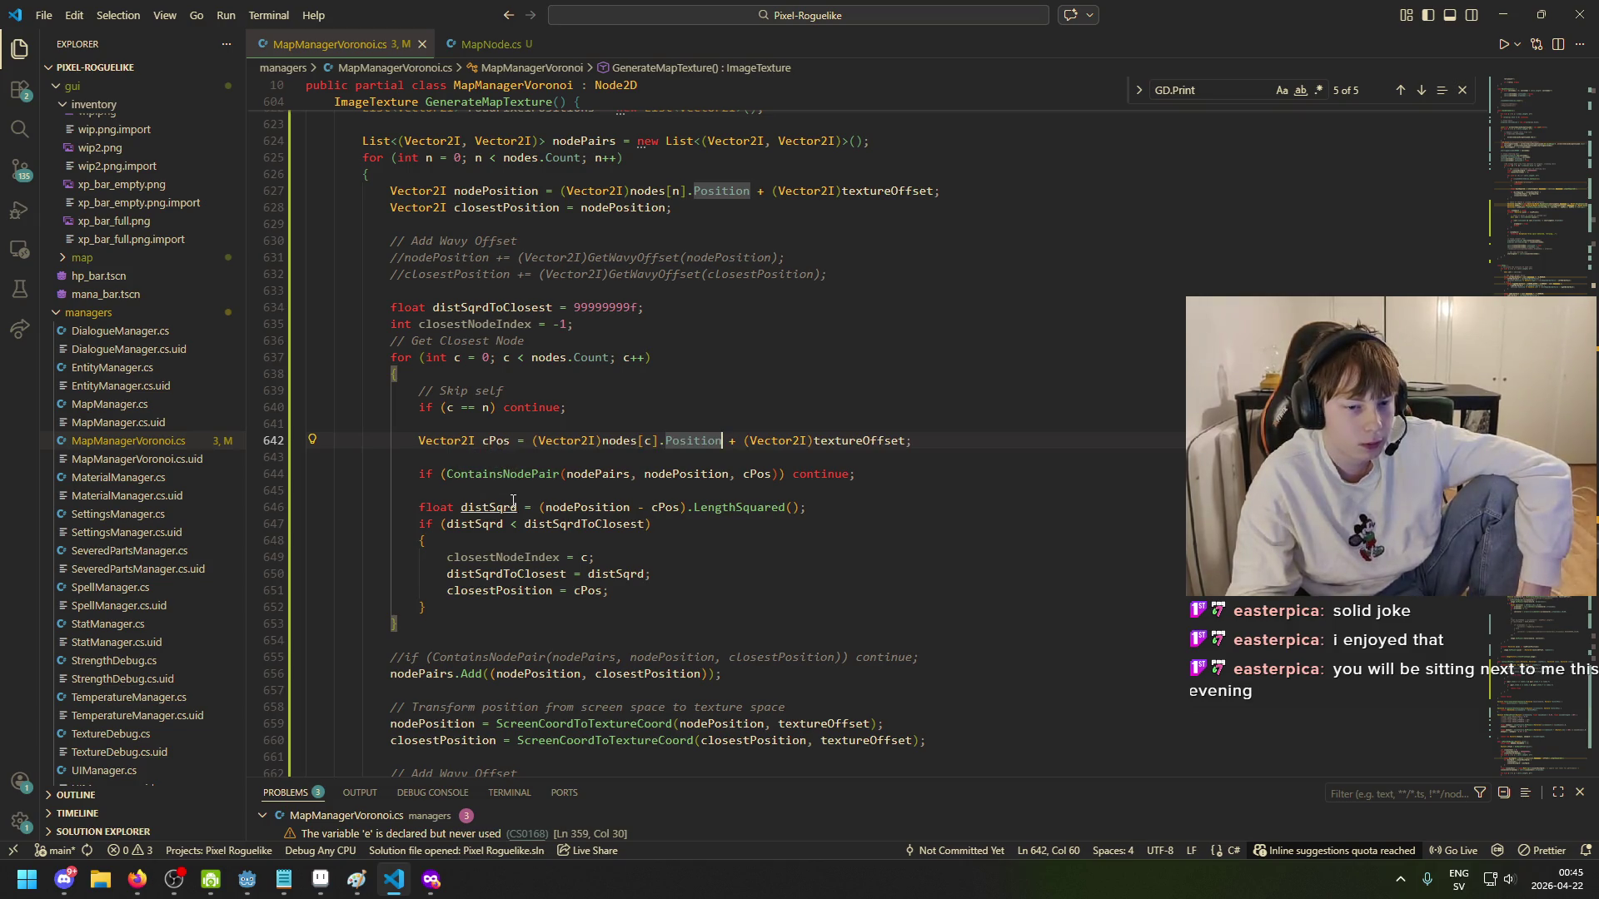
pyautogui.click(448, 474)
pyautogui.hotkey('ctrl', '/')
pyautogui.click(404, 657)
pyautogui.hotkey('ctrl', '/')
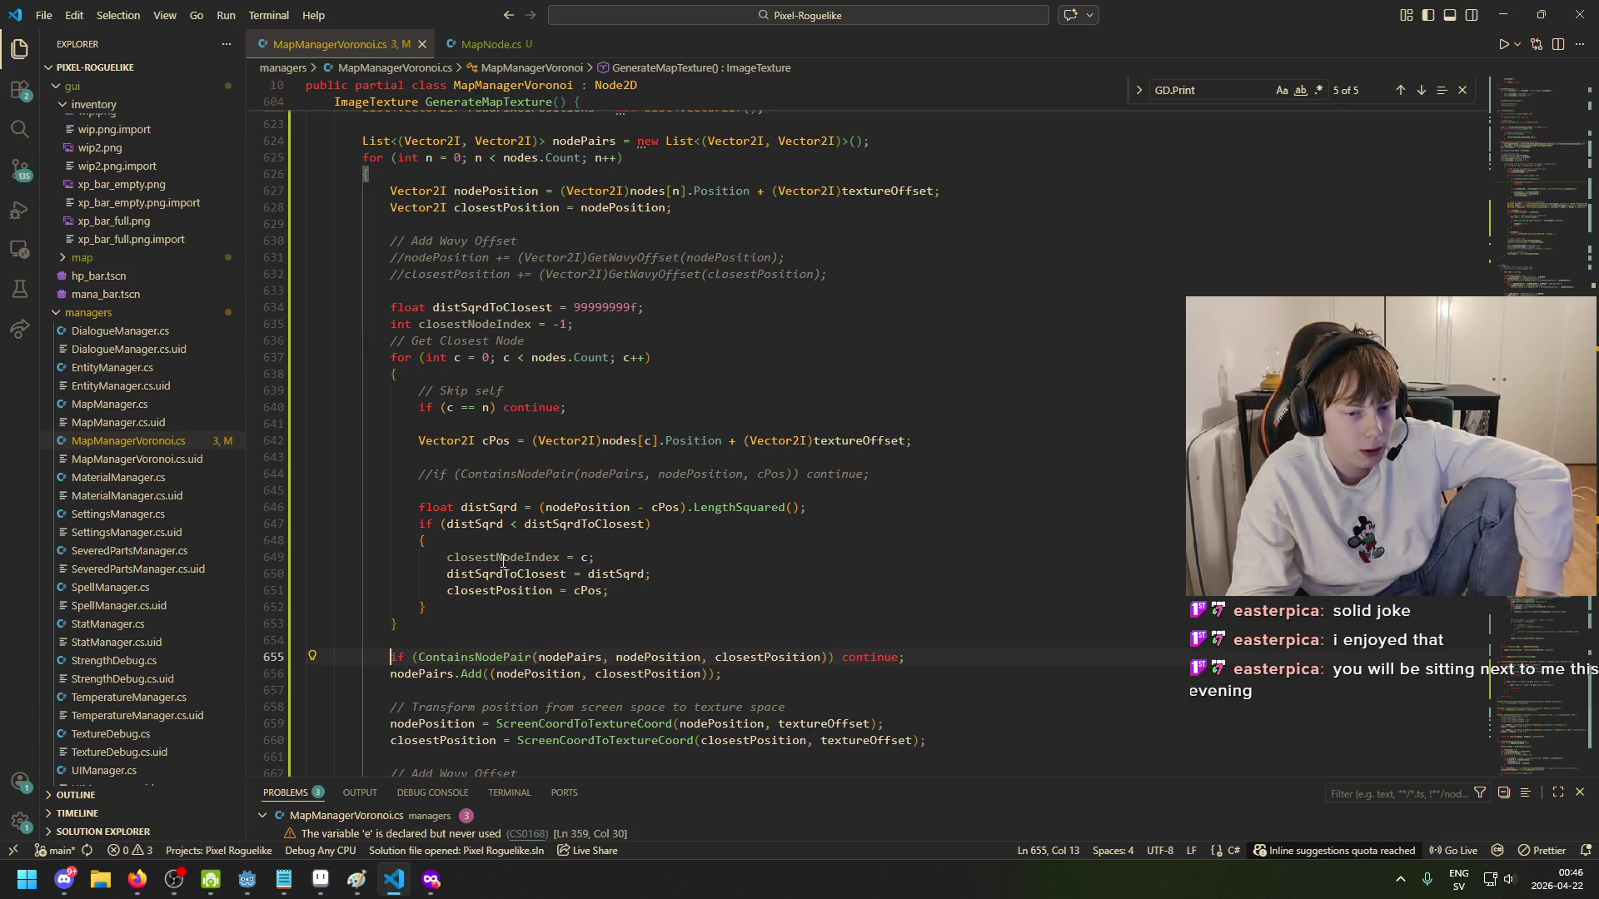
# - Revert a stray indent on blank line 623 near the roadPixelPositions declaration
pyautogui.scroll(2, 527, 491)
pyautogui.click(553, 207)
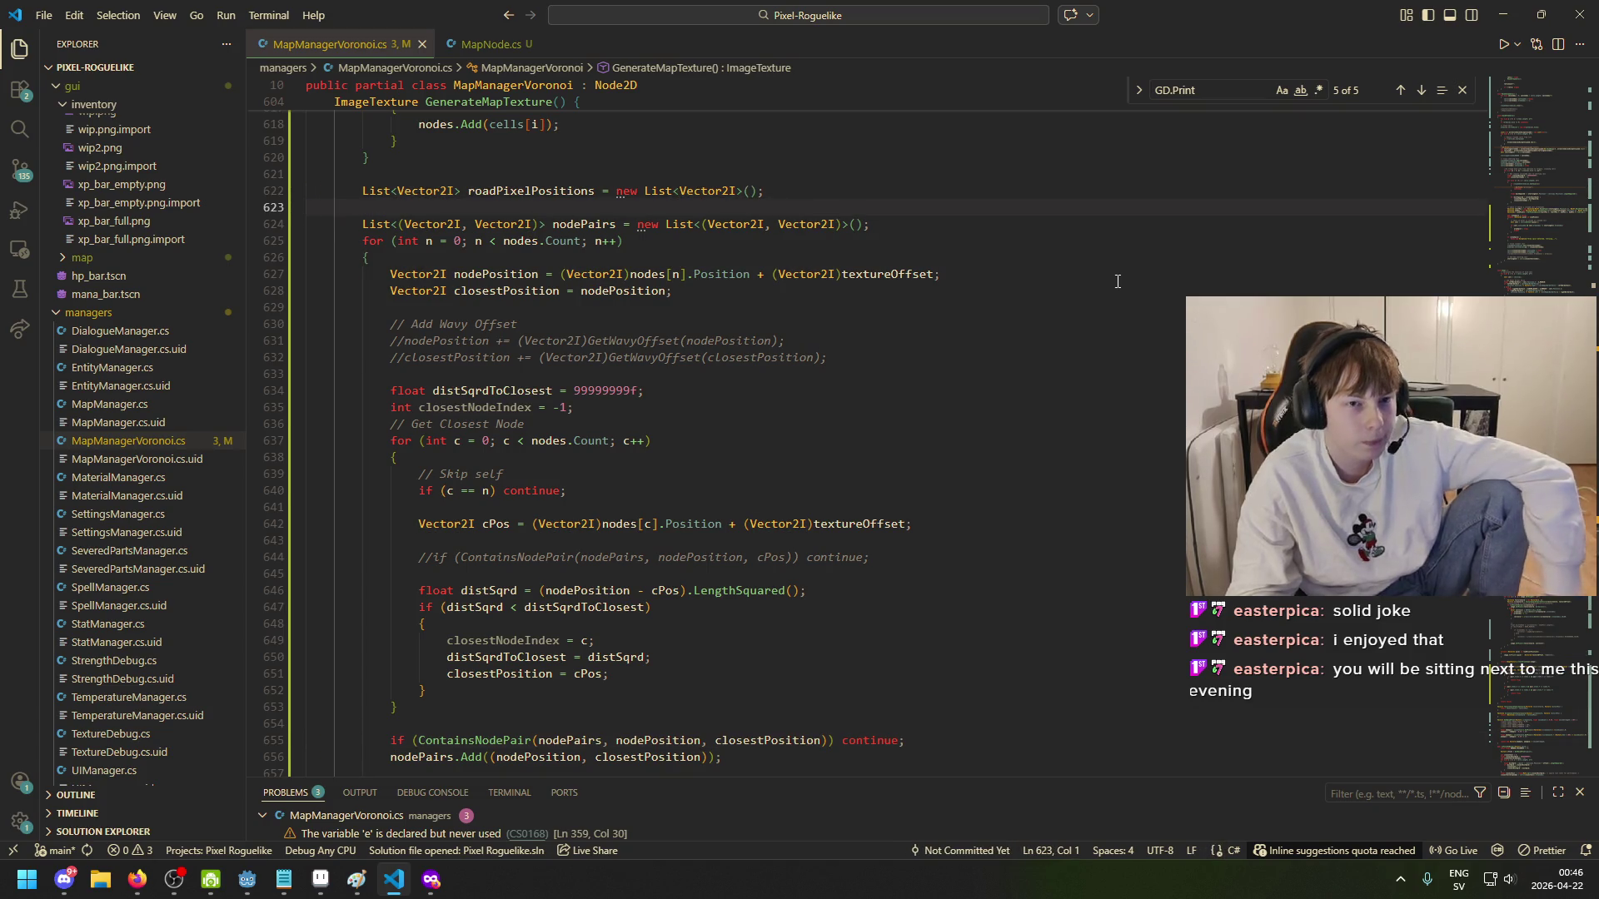
pyautogui.press('Tab')
pyautogui.press('BackSpace')
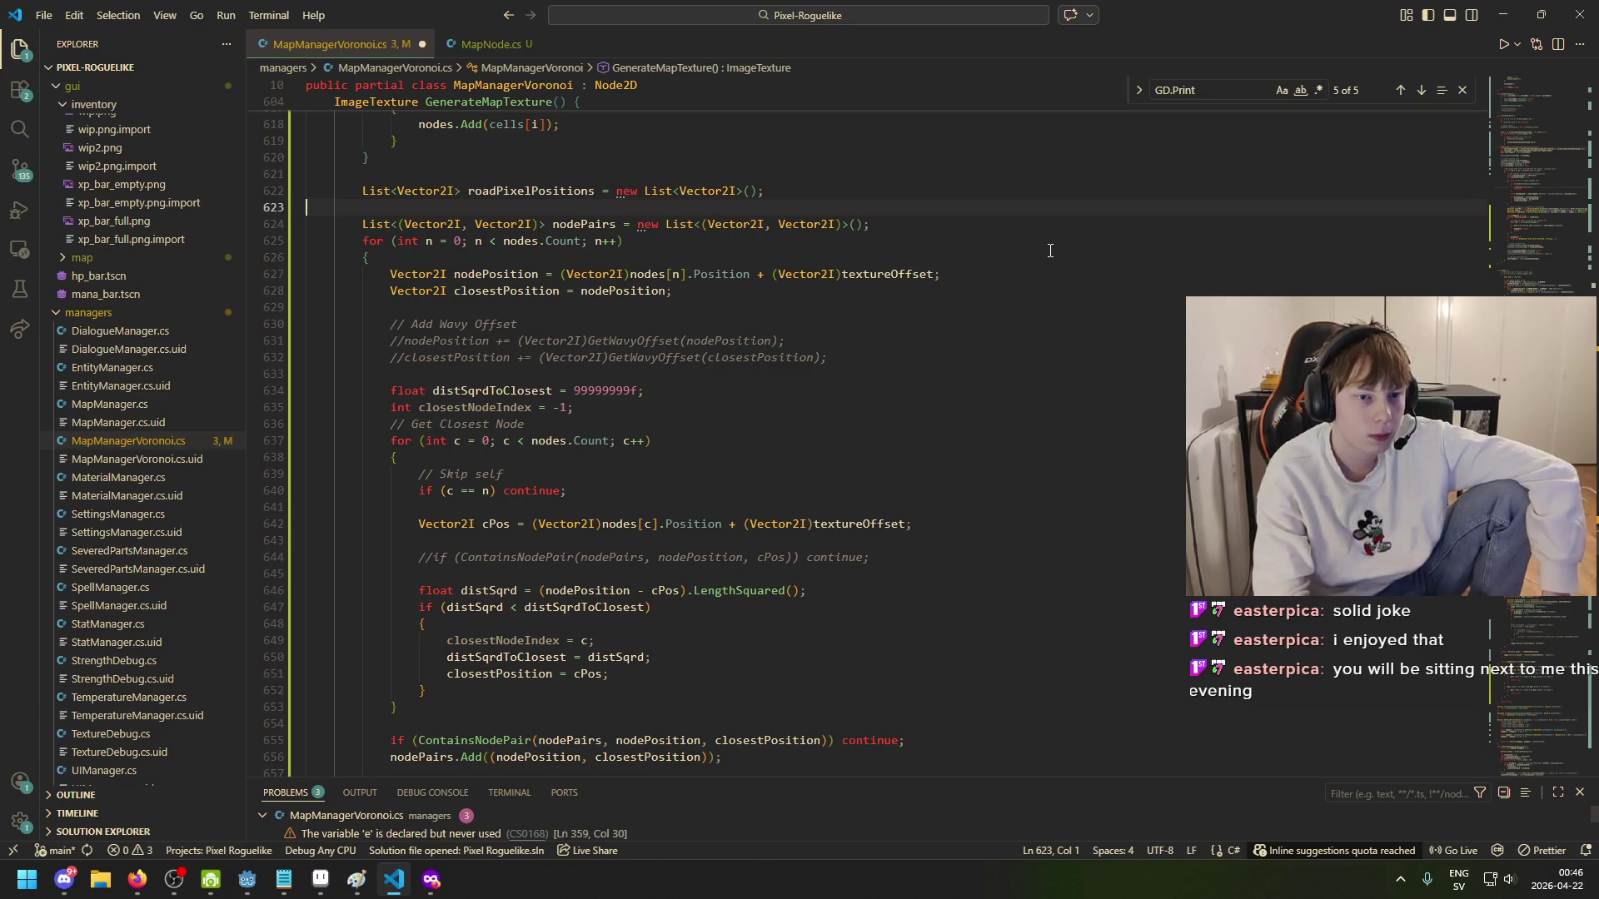
pyautogui.hotkey('ctrl', 's')
pyautogui.click(540, 190)
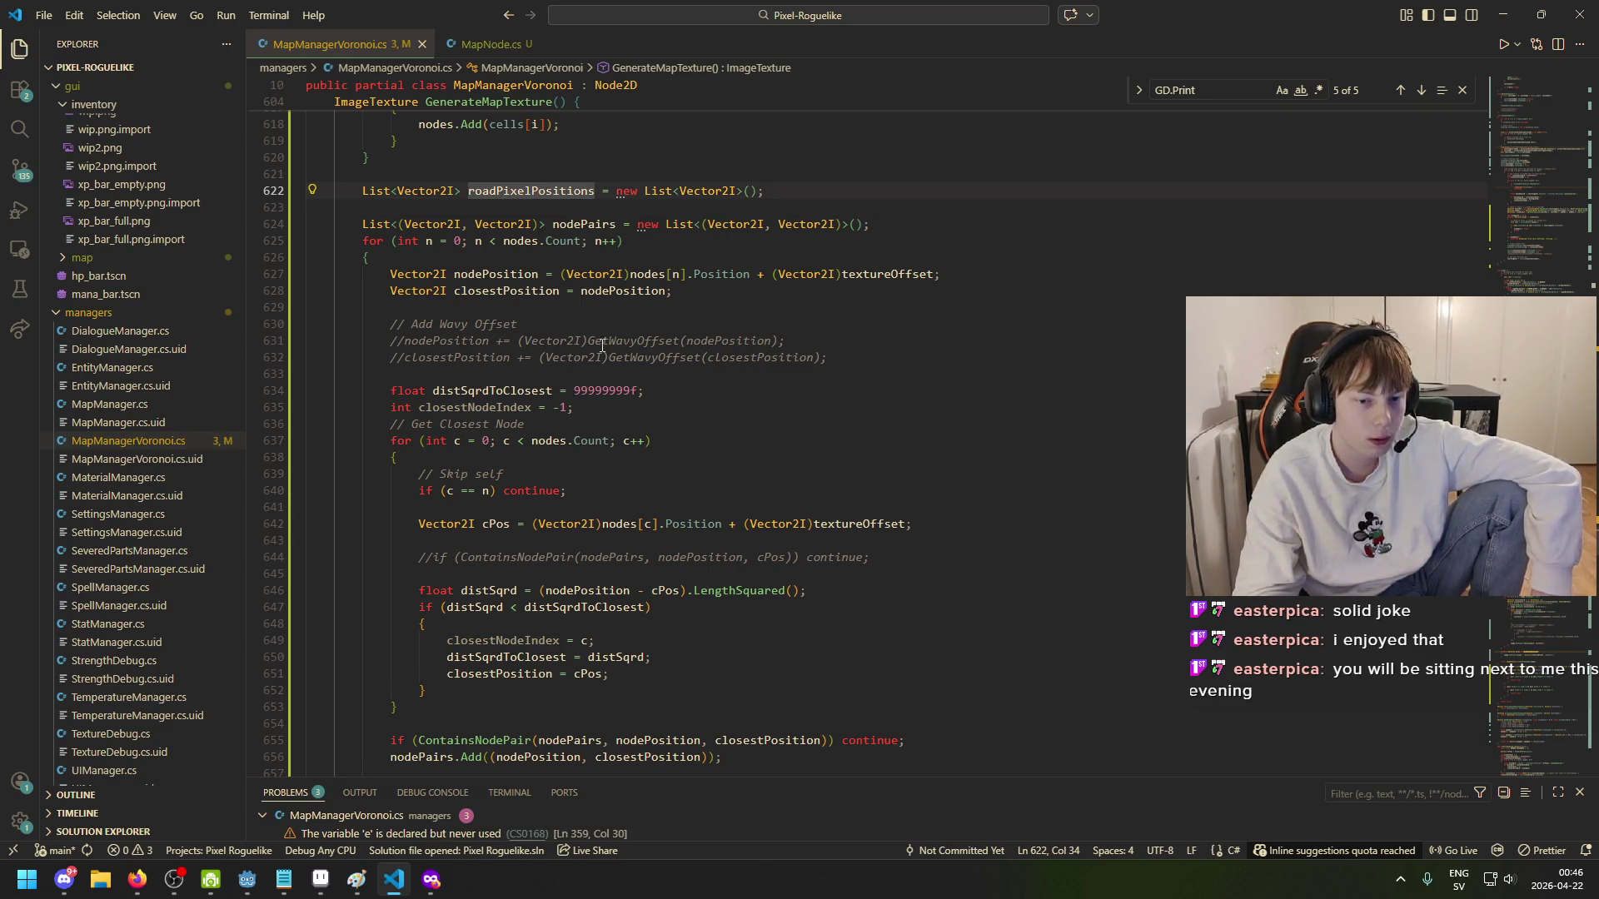
pyautogui.scroll(-3, 643, 475)
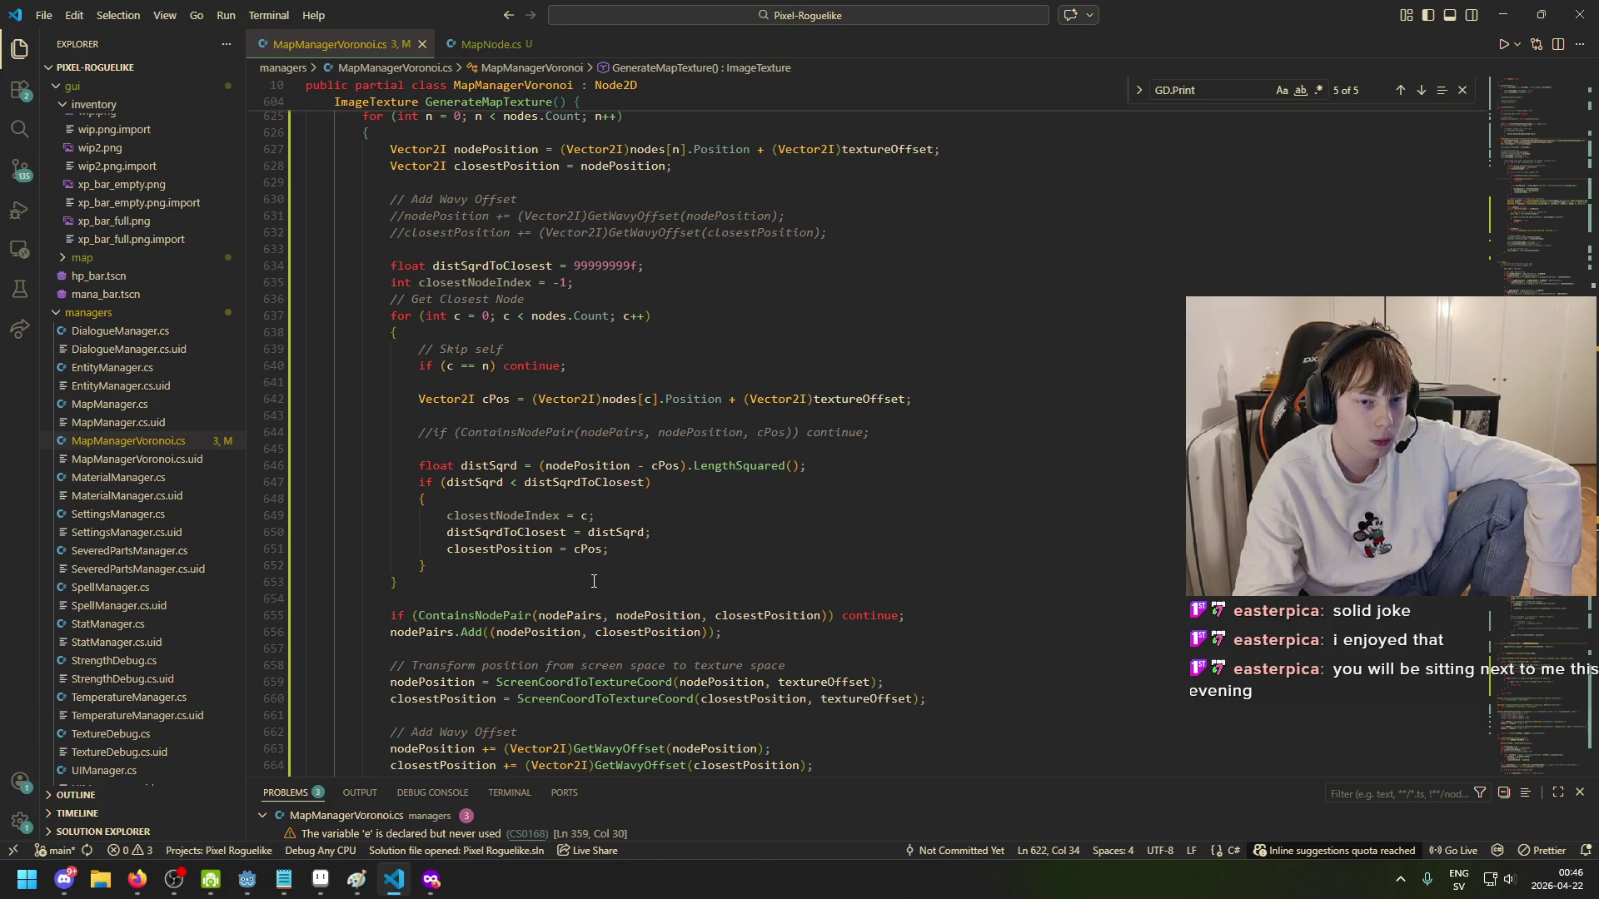
# - Add two blank lines after the cPos declaration and one above the nodePairs declaration
pyautogui.click(549, 381)
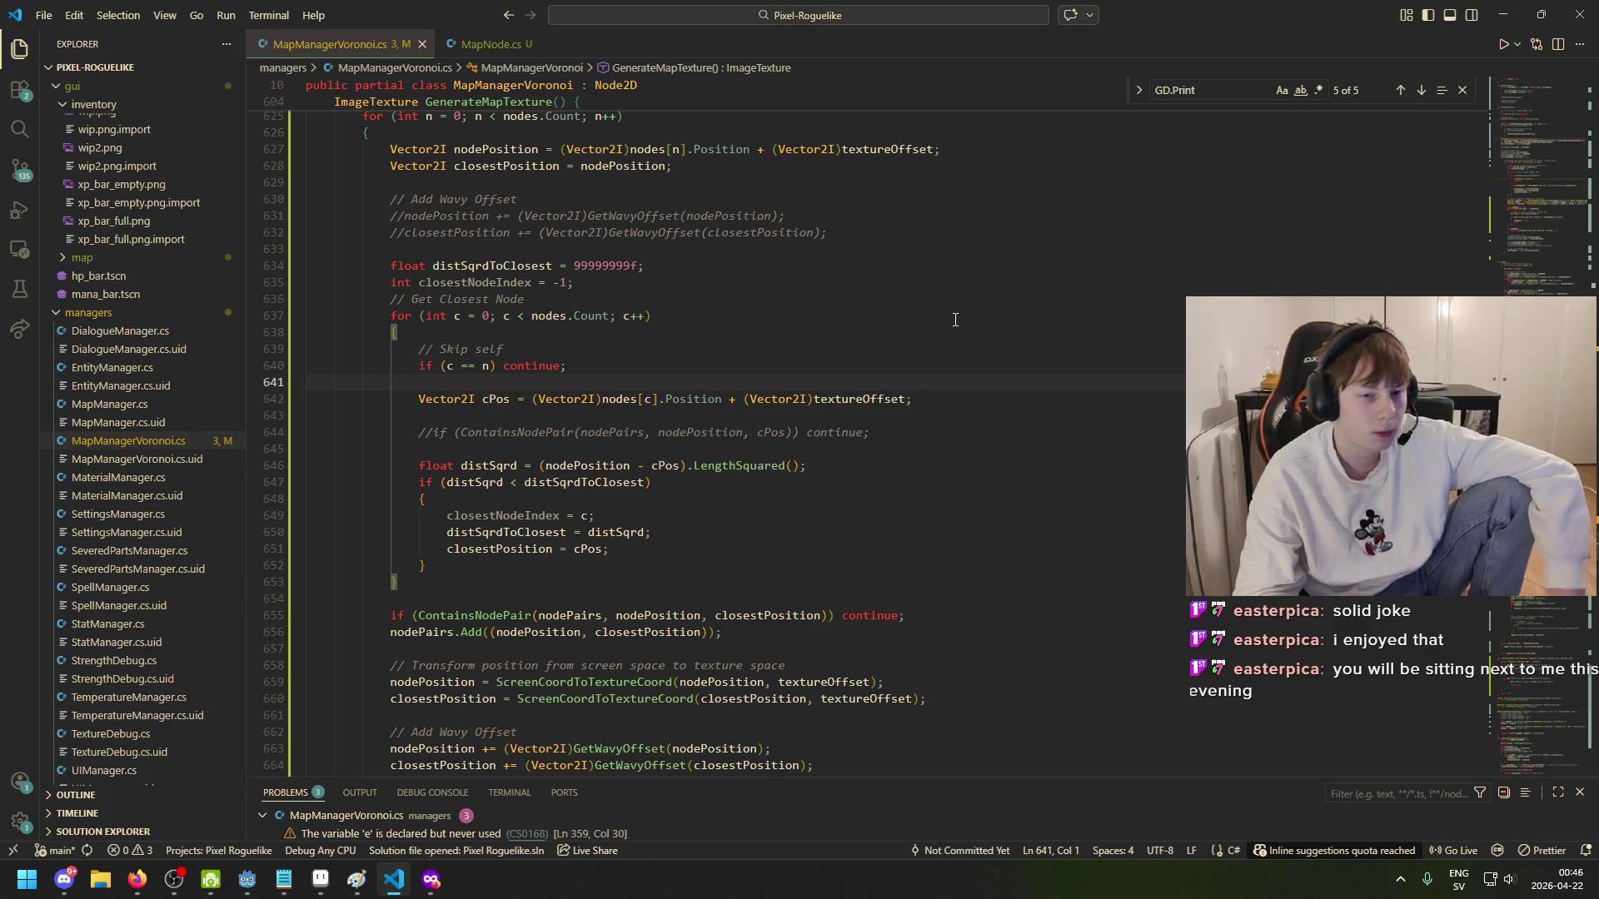
pyautogui.click(857, 399)
pyautogui.hotkey('ctrl', 'z')
pyautogui.press('Return')
pyautogui.press('Up')
pyautogui.press('Return')
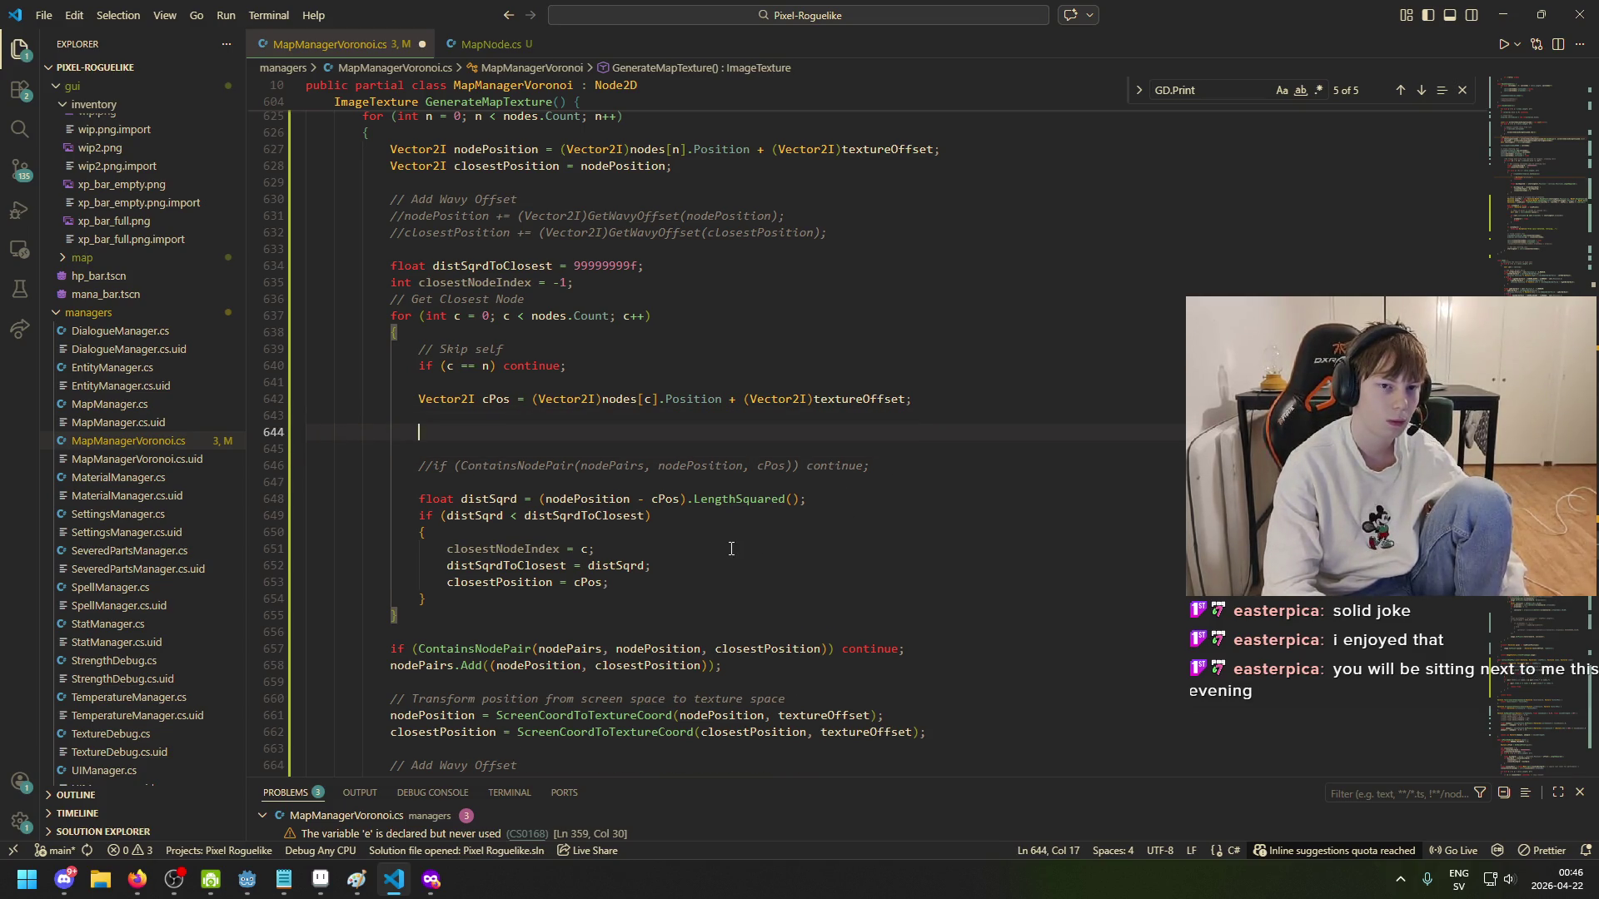
pyautogui.scroll(2, 764, 513)
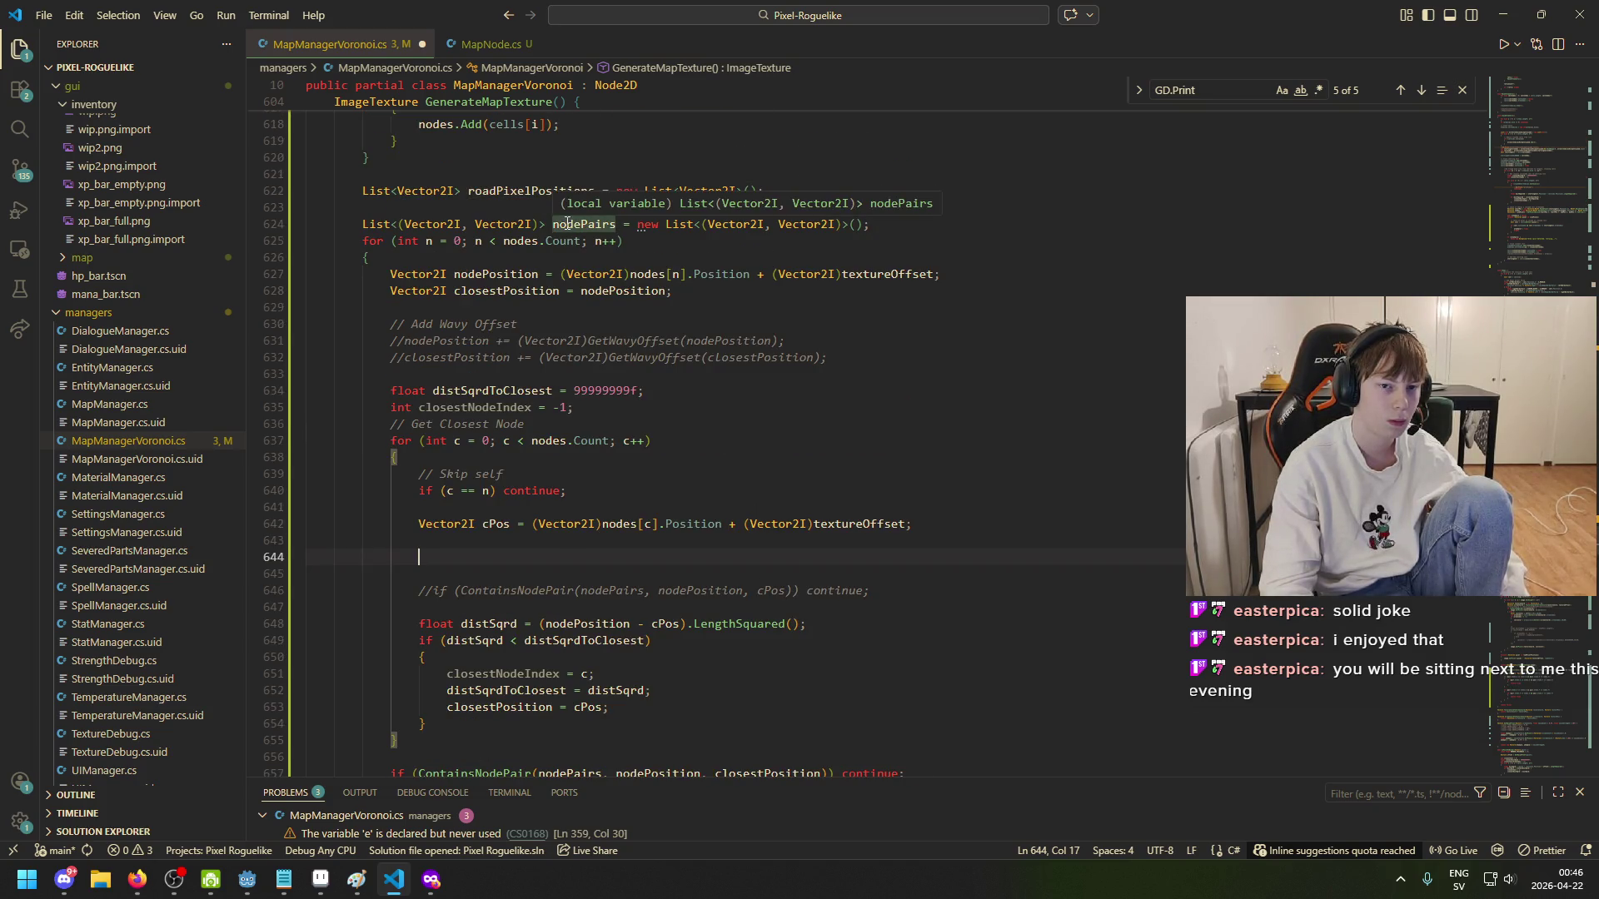
pyautogui.click(955, 219)
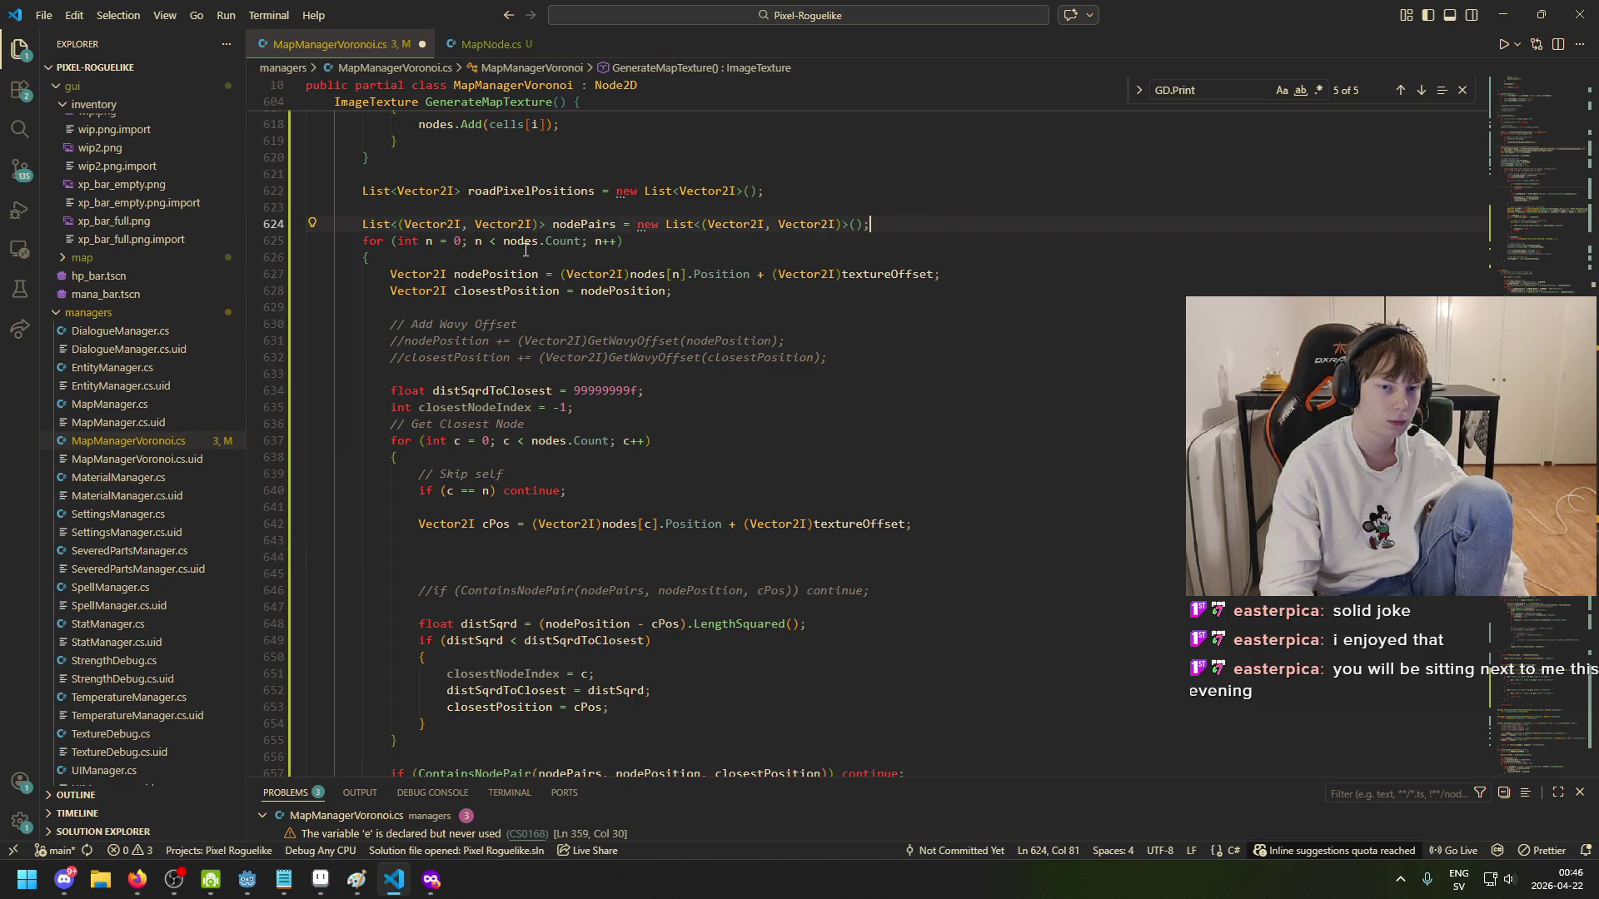
pyautogui.press('Home')
pyautogui.press('Return')
pyautogui.press('Up')
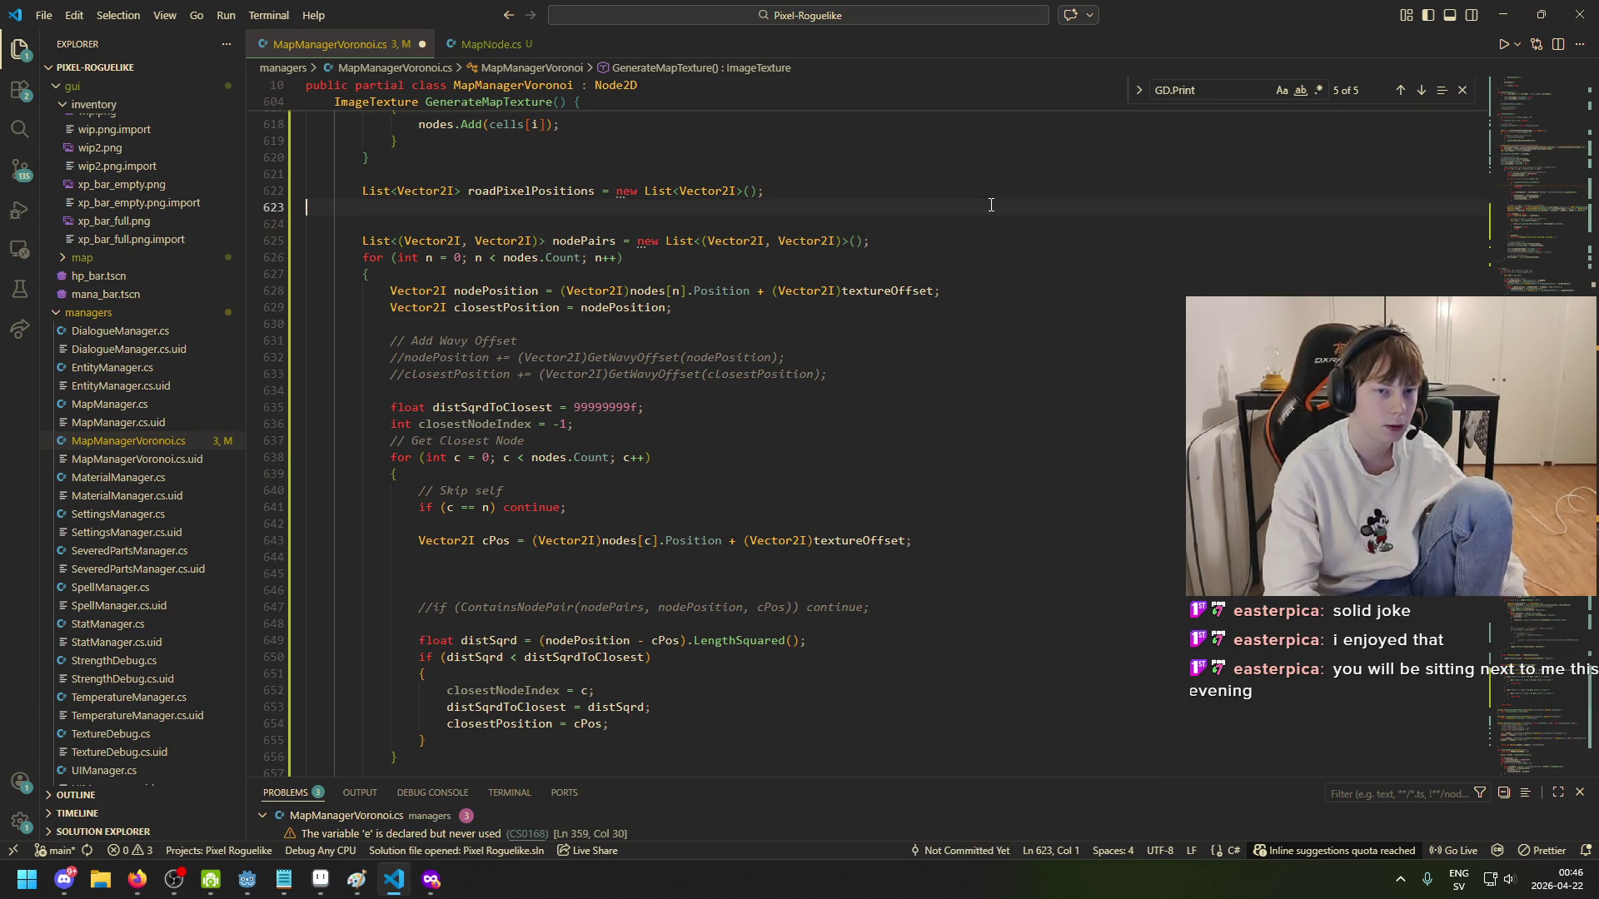
# - Type 'List<Vector2I> visitedNodes = new List<Vector2I>();' on the new line 624
pyautogui.press('Return')
pyautogui.write('Ve')
pyautogui.press('BackSpace')
pyautogui.press('BackSpace')
pyautogui.write('List<')
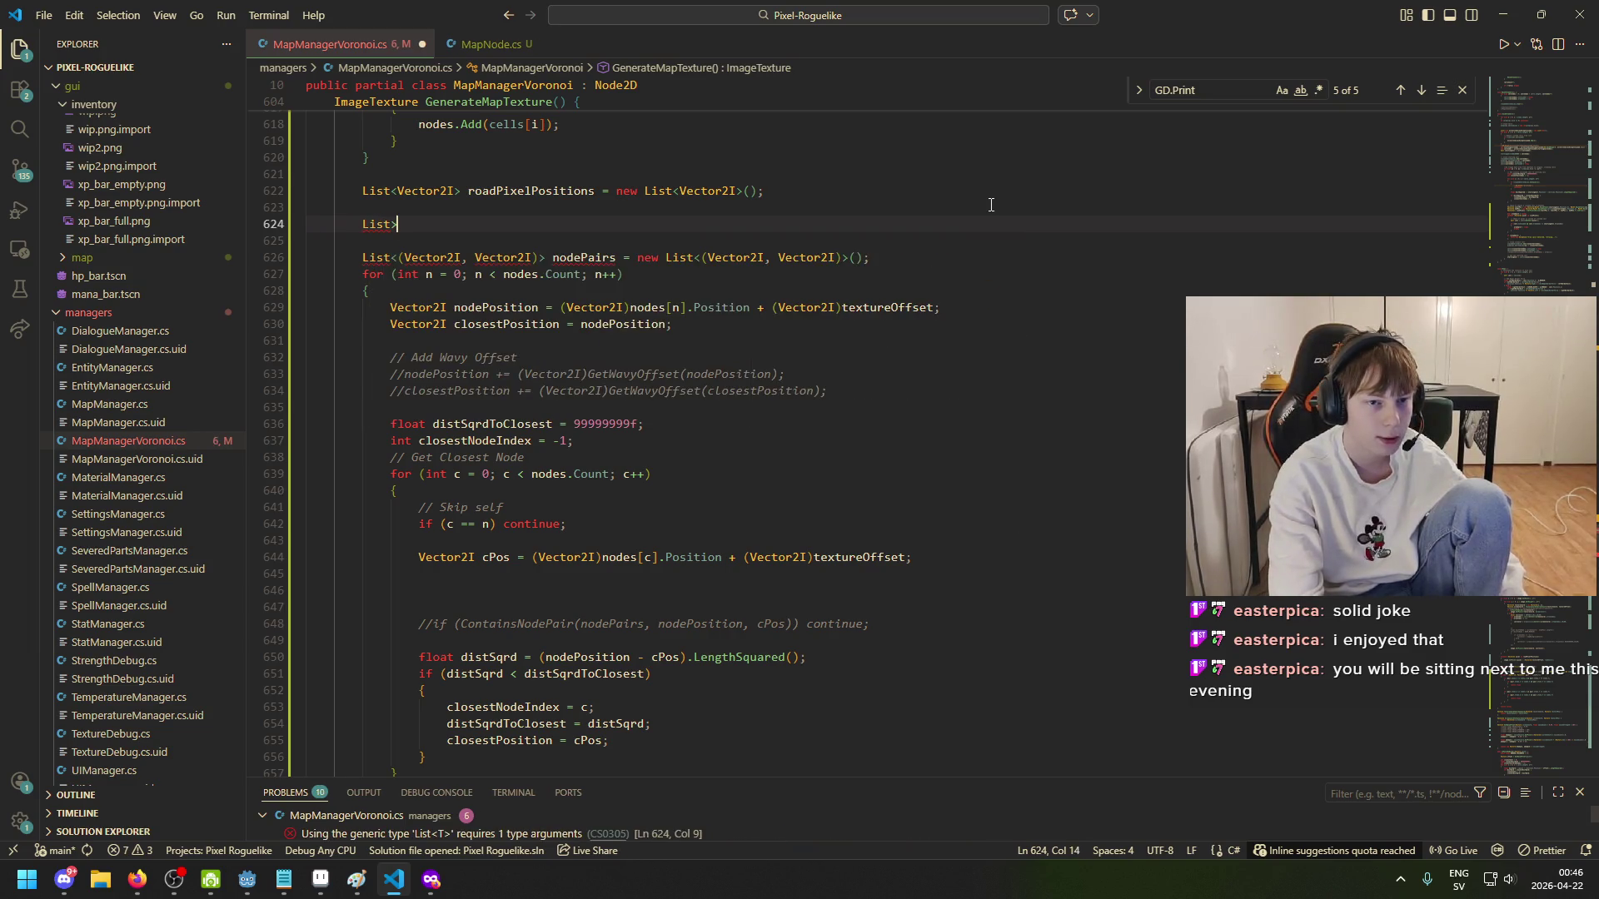
pyautogui.write('Vec')
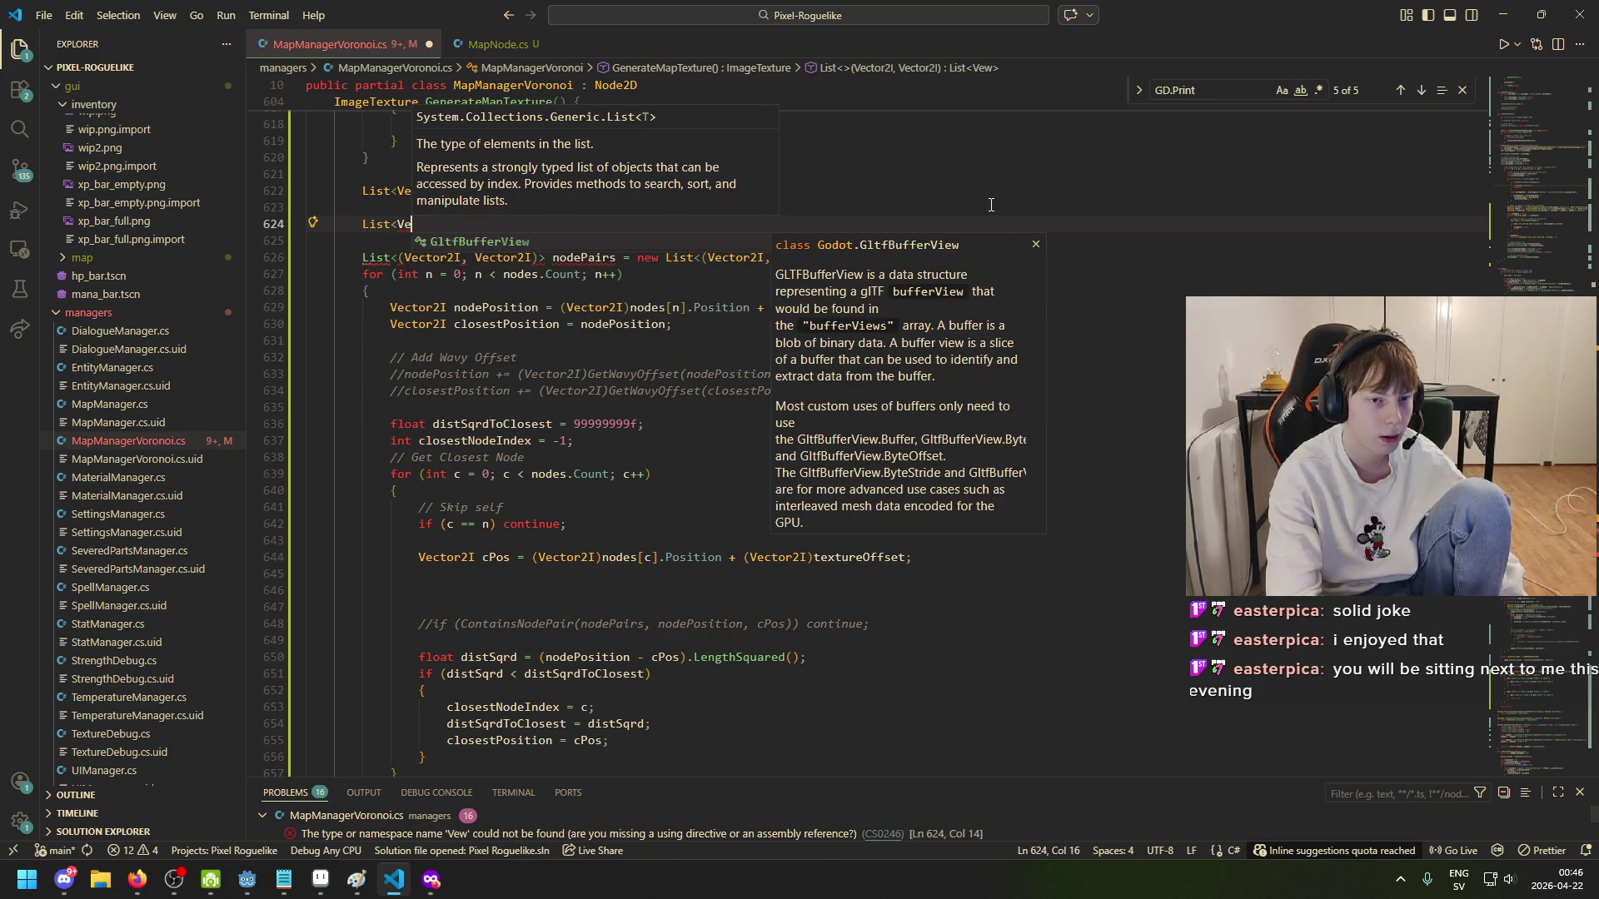
pyautogui.press('Down')
pyautogui.press('Tab')
pyautogui.write('> ')
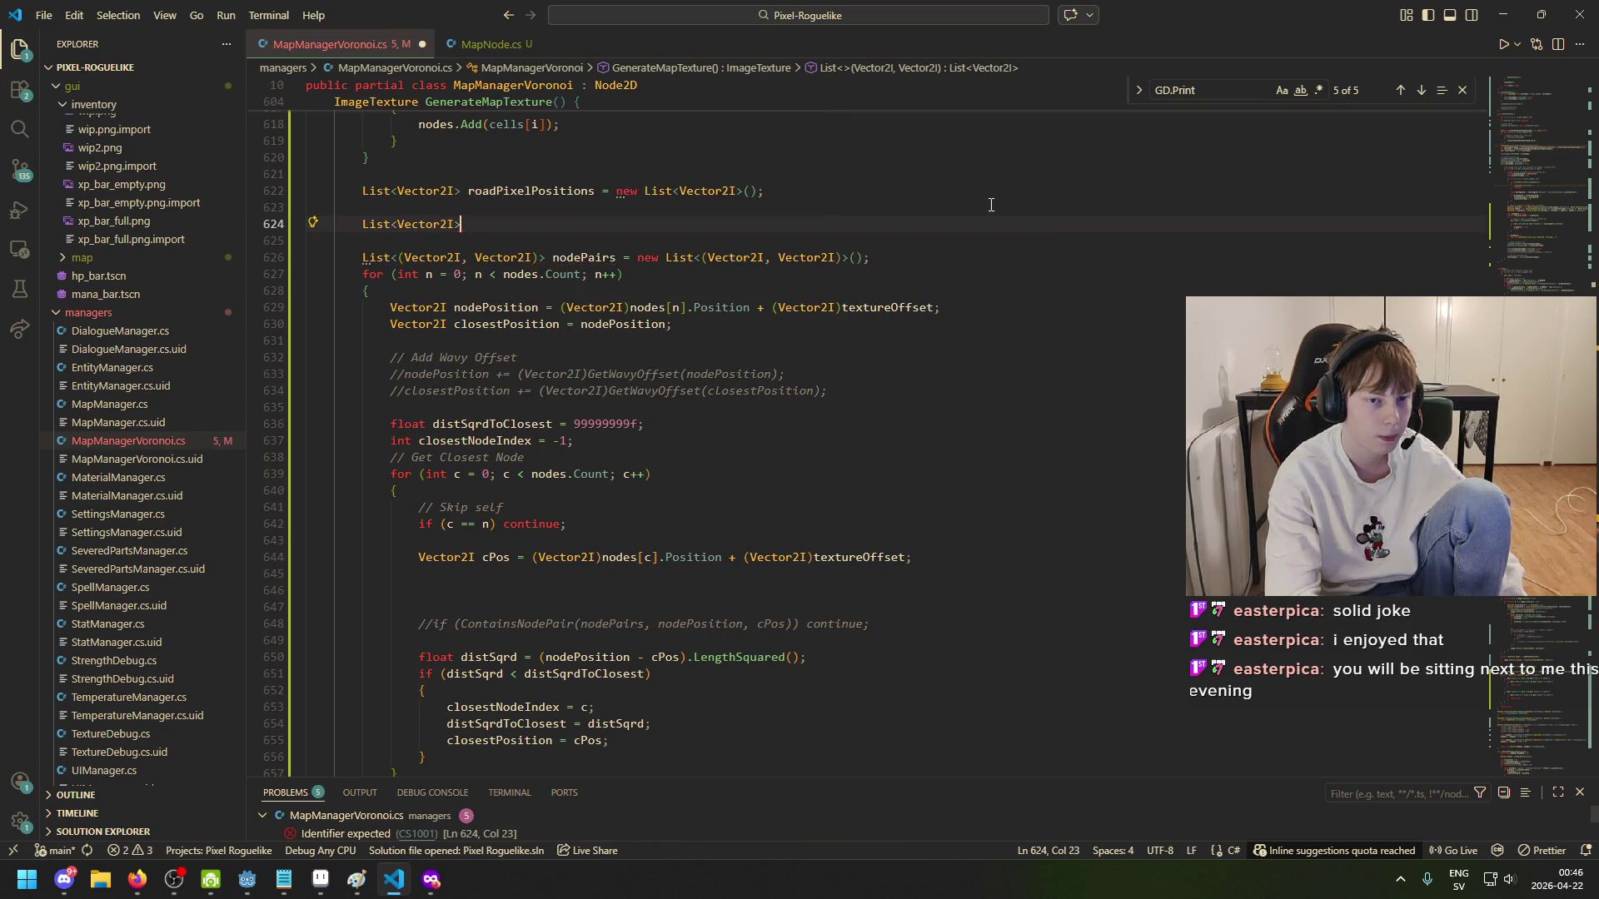
pyautogui.write('node')
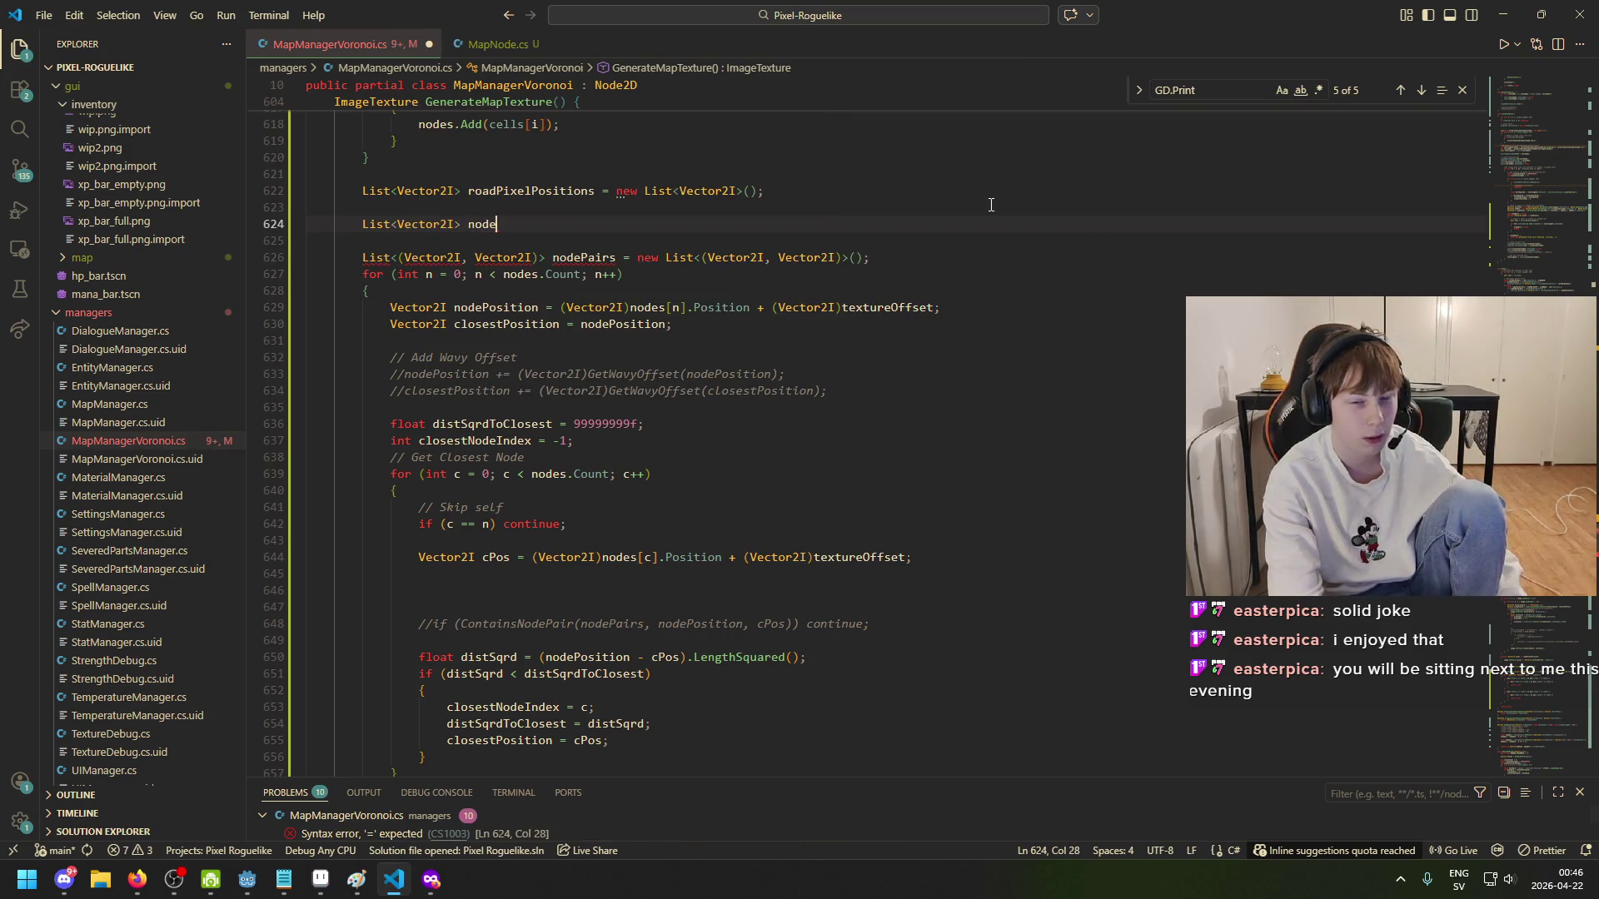
pyautogui.press('BackSpace')
pyautogui.press('BackSpace')
pyautogui.press('BackSpace')
pyautogui.press('BackSpace')
pyautogui.write('addedN')
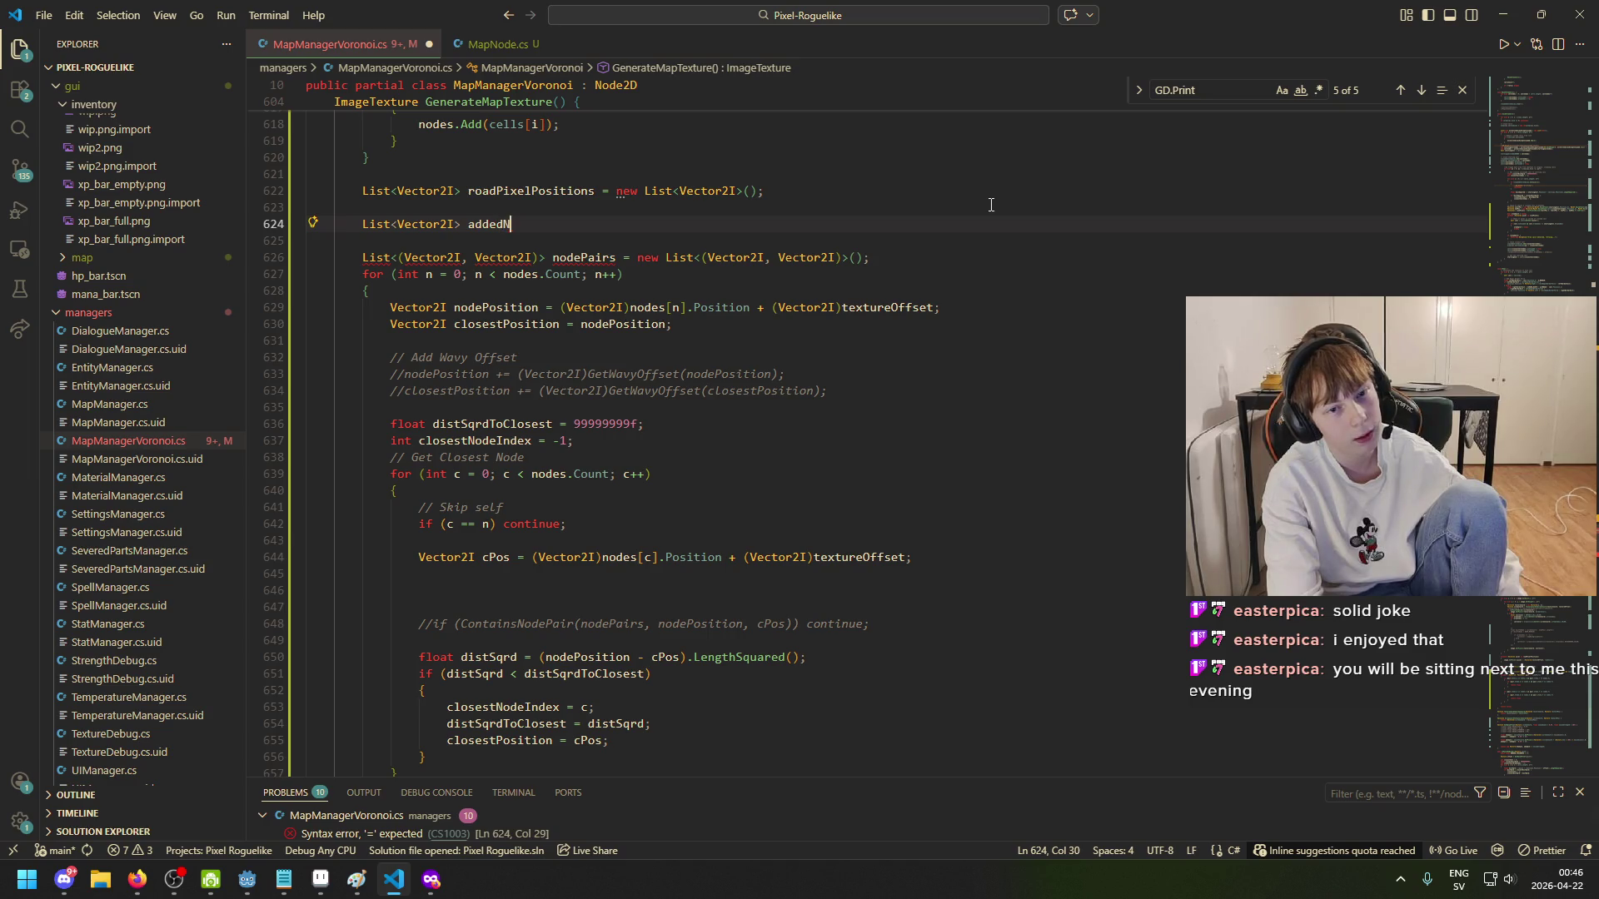
pyautogui.hotkey('ctrl', 'BackSpace')
pyautogui.write('visited')
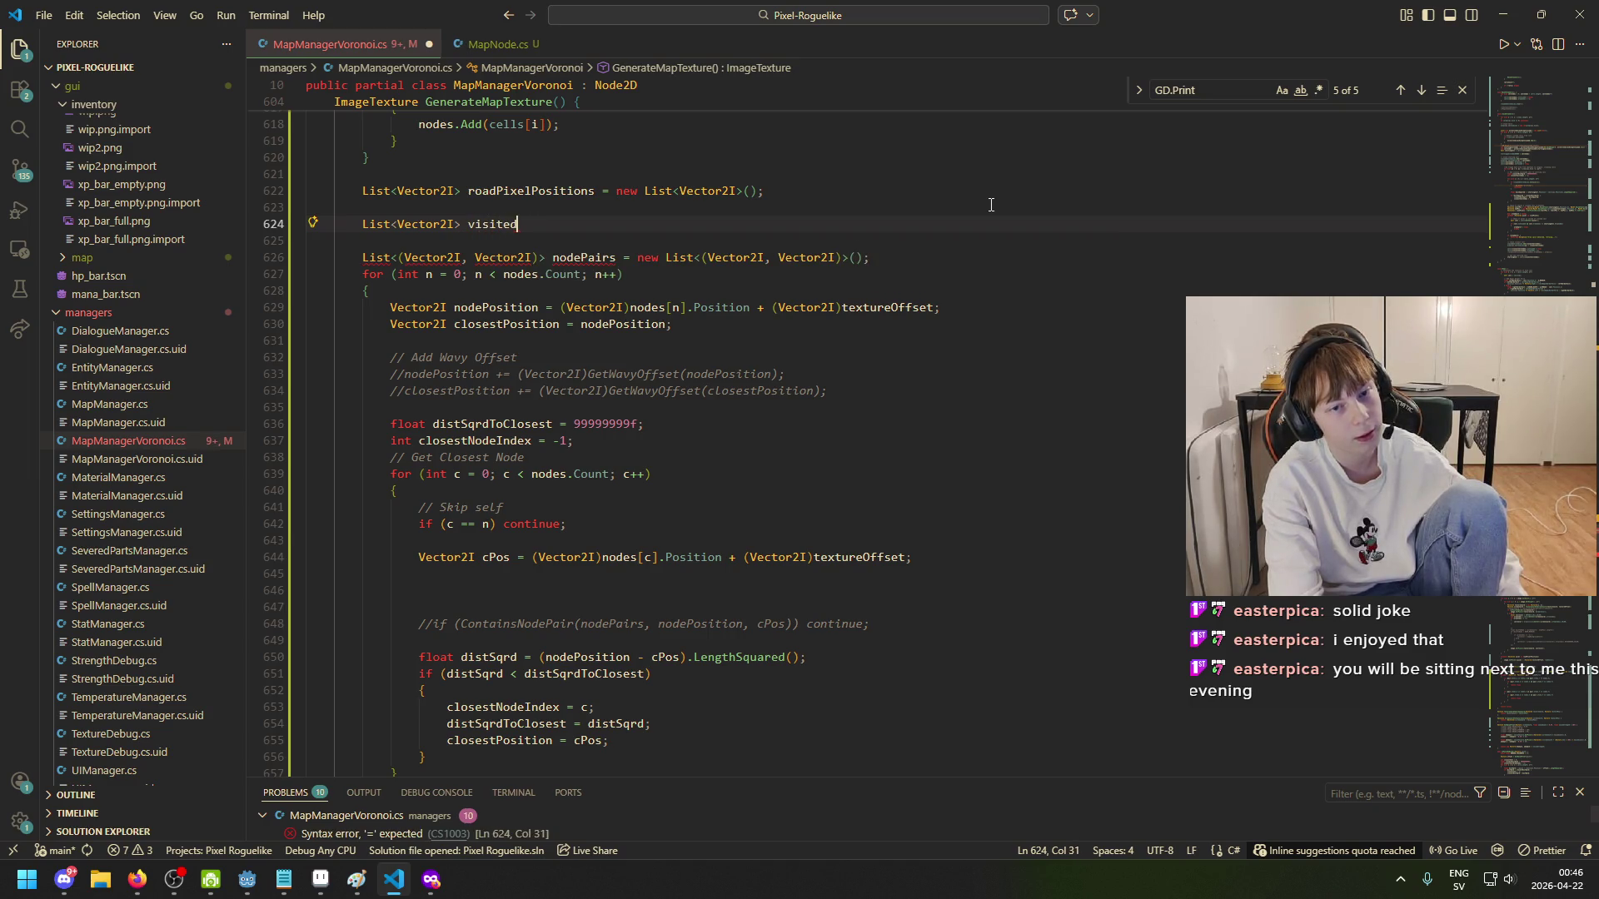
pyautogui.write('Nodes = ne')
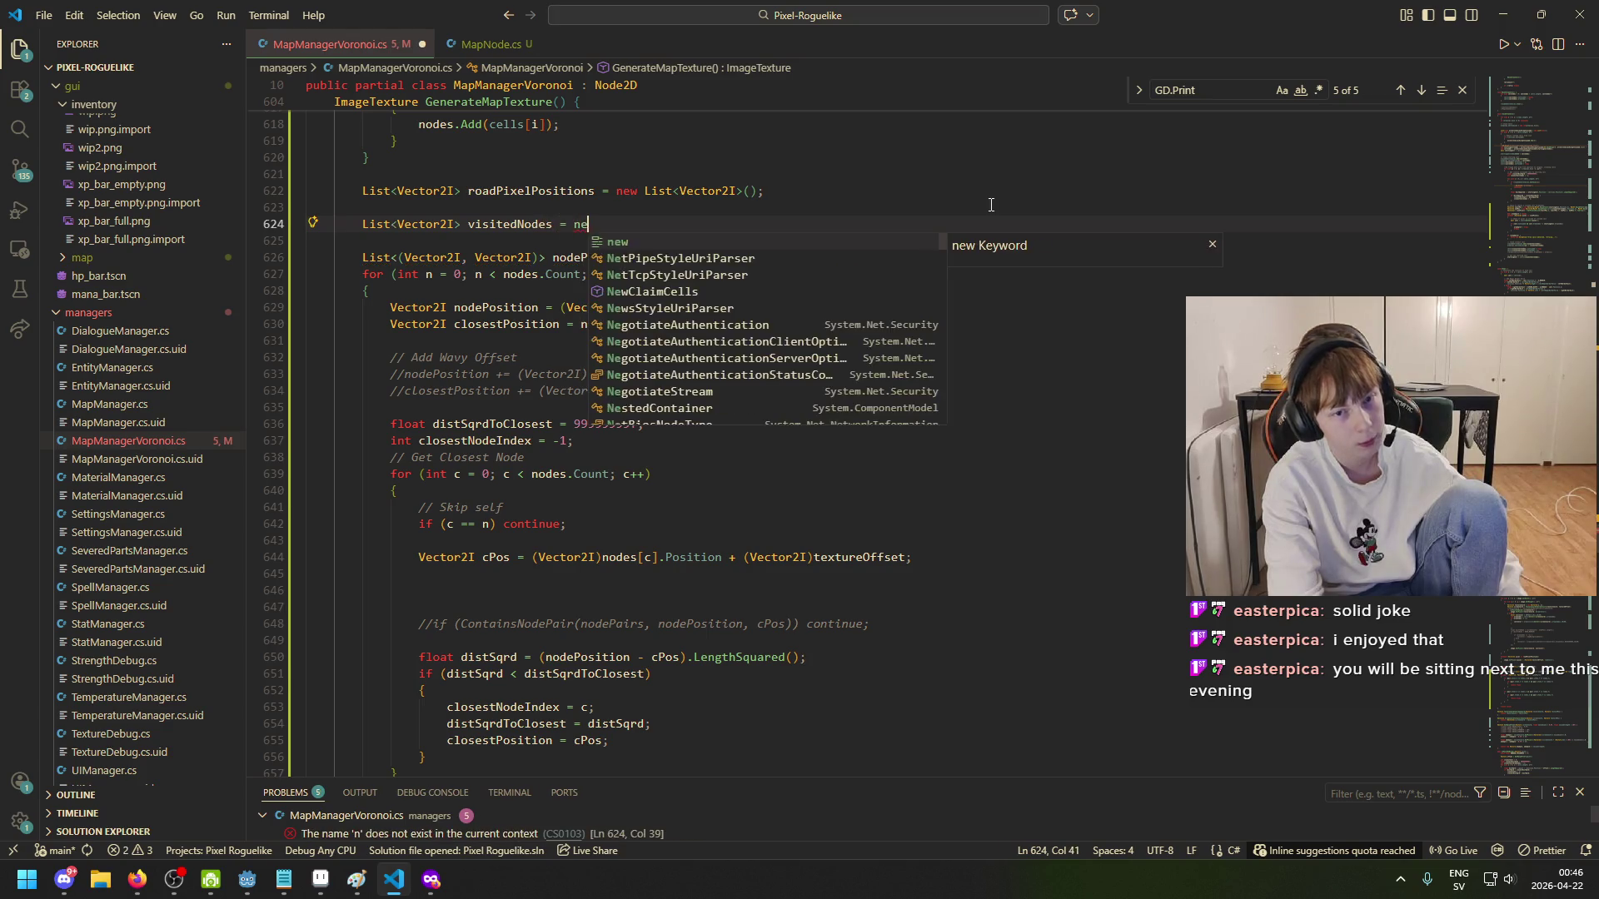
pyautogui.write('w List<Vector2I>();')
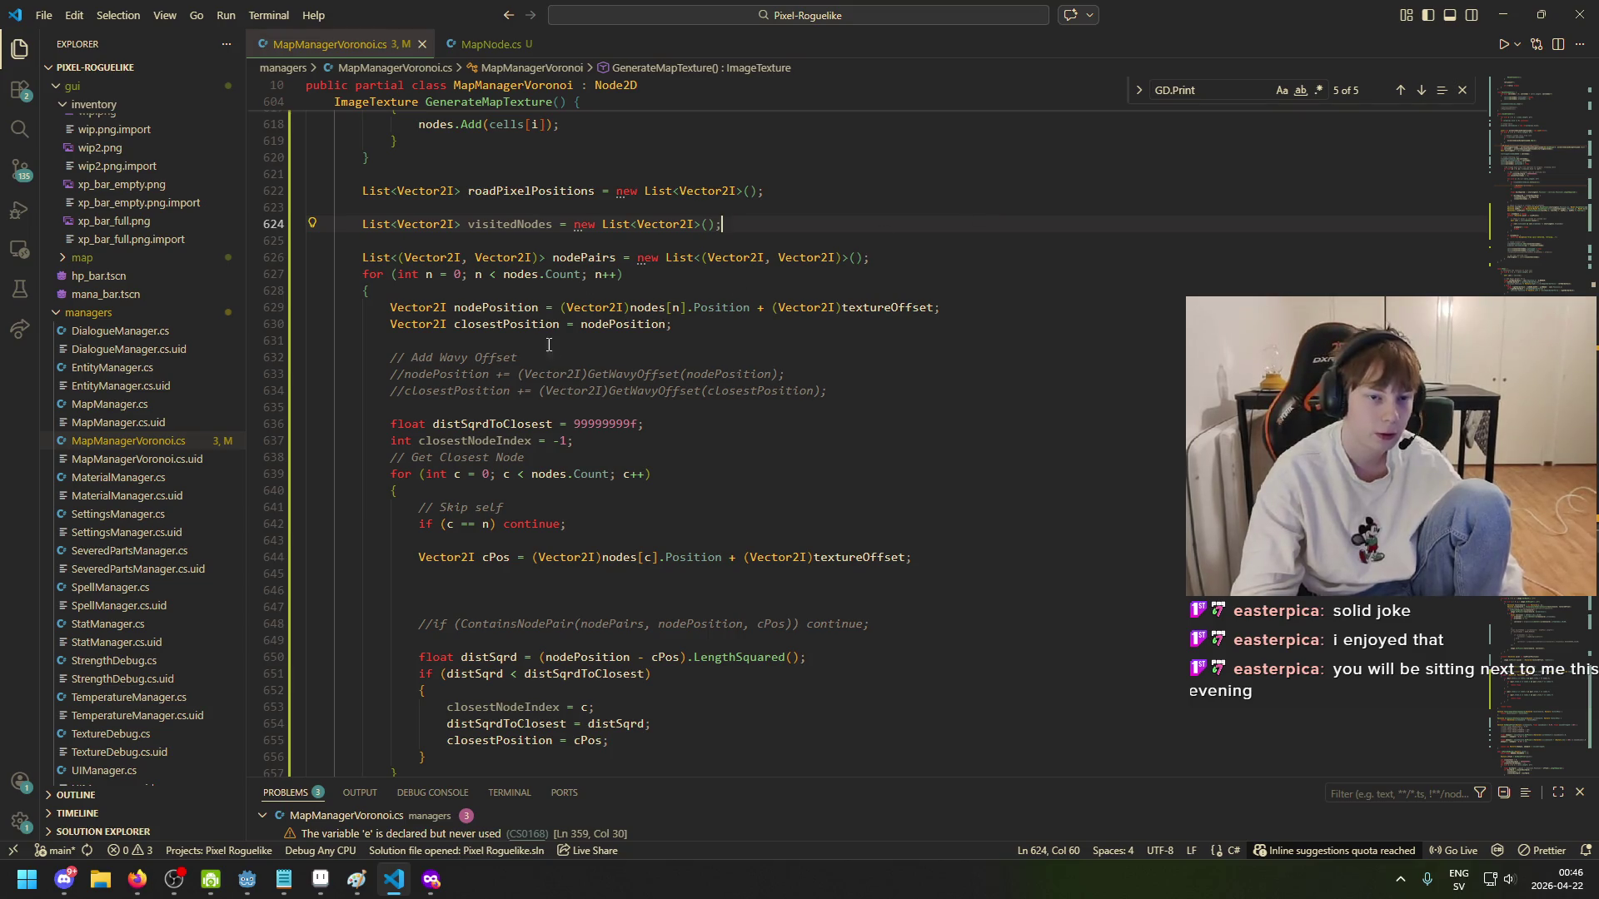
# - Add 'if (visitedNodes.Contains(cPos)) continue;' after the cPos declaration and save the file
pyautogui.scroll(-1, 588, 552)
pyautogui.click(550, 558)
pyautogui.press('Tab')
pyautogui.press('Tab')
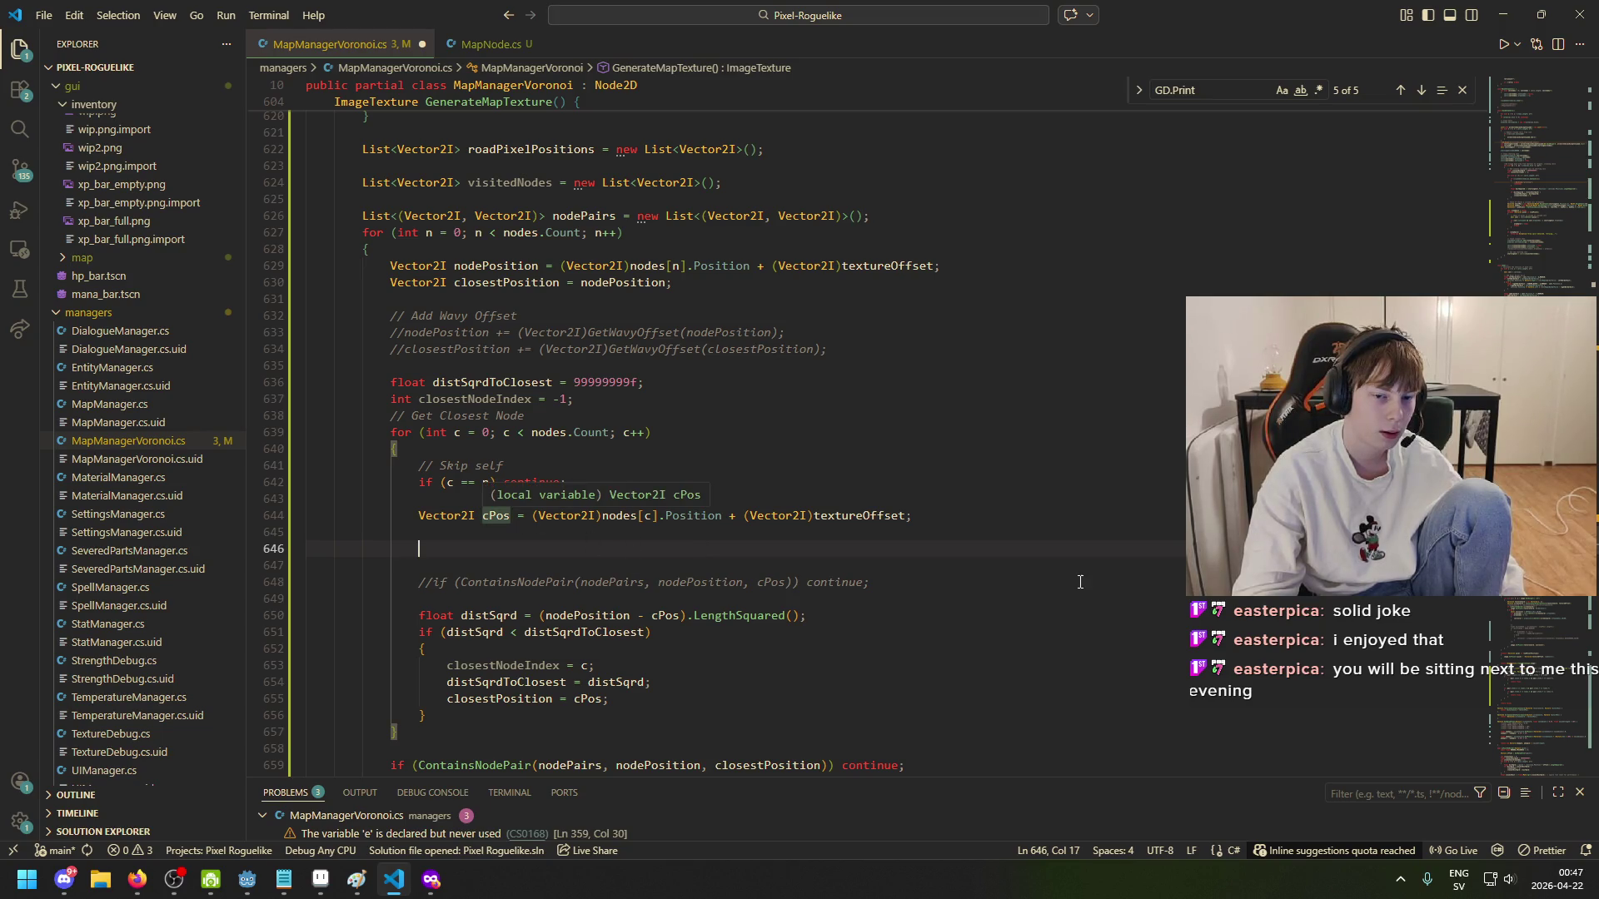
pyautogui.write('if (cPos')
pyautogui.write(' =')
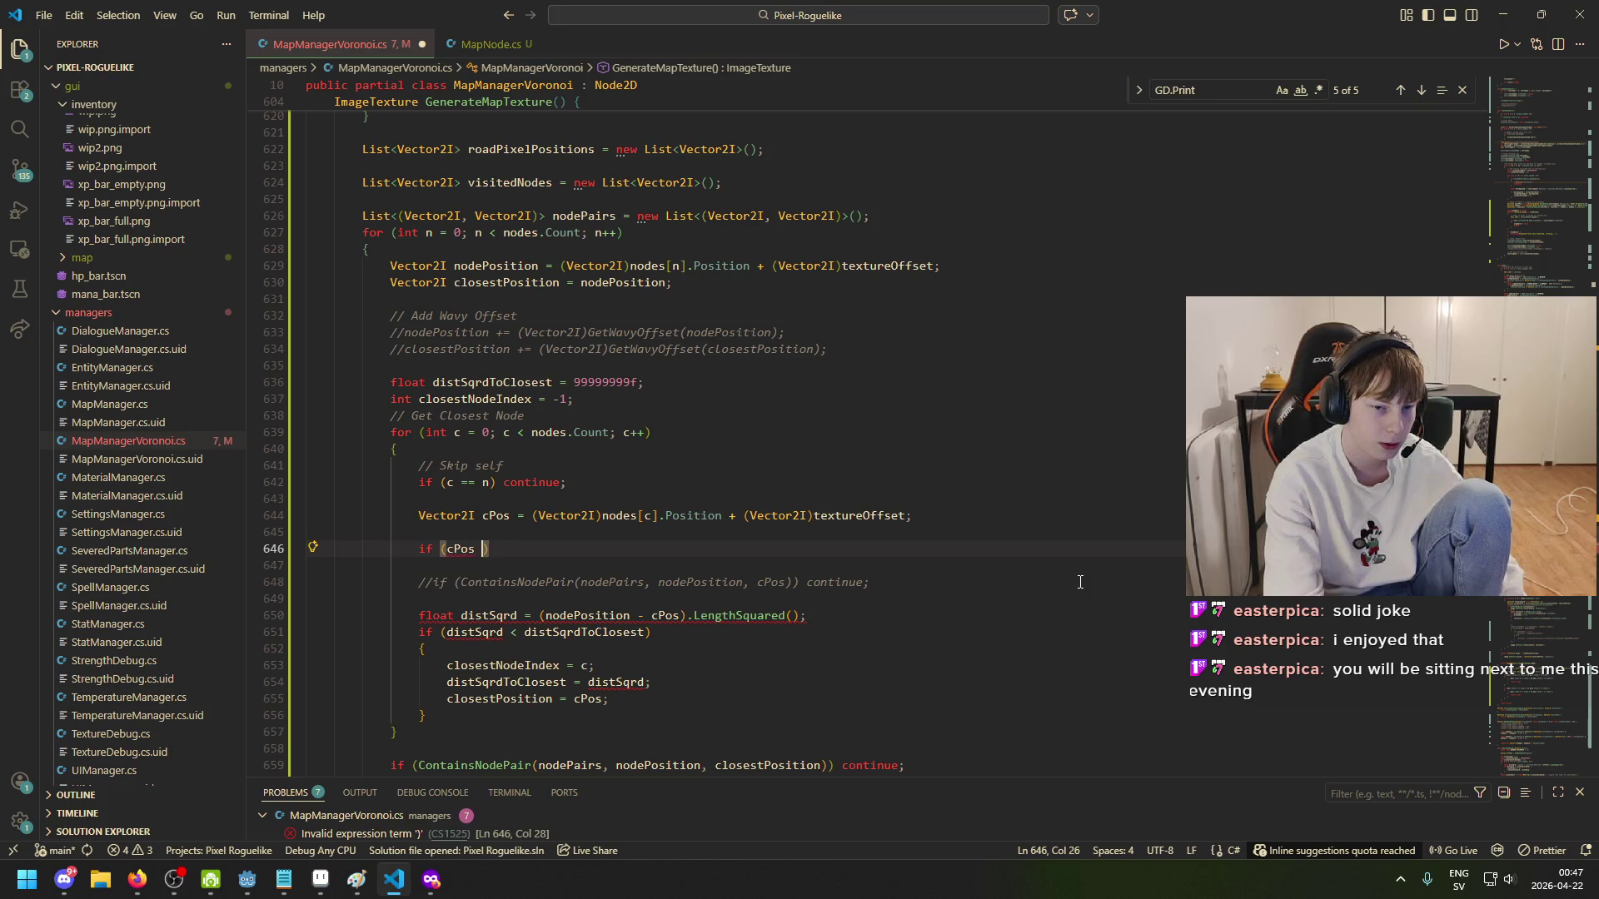
pyautogui.press('BackSpace')
pyautogui.press('BackSpace')
pyautogui.press('BackSpace')
pyautogui.write('visitedNodes.Co')
pyautogui.press('Tab')
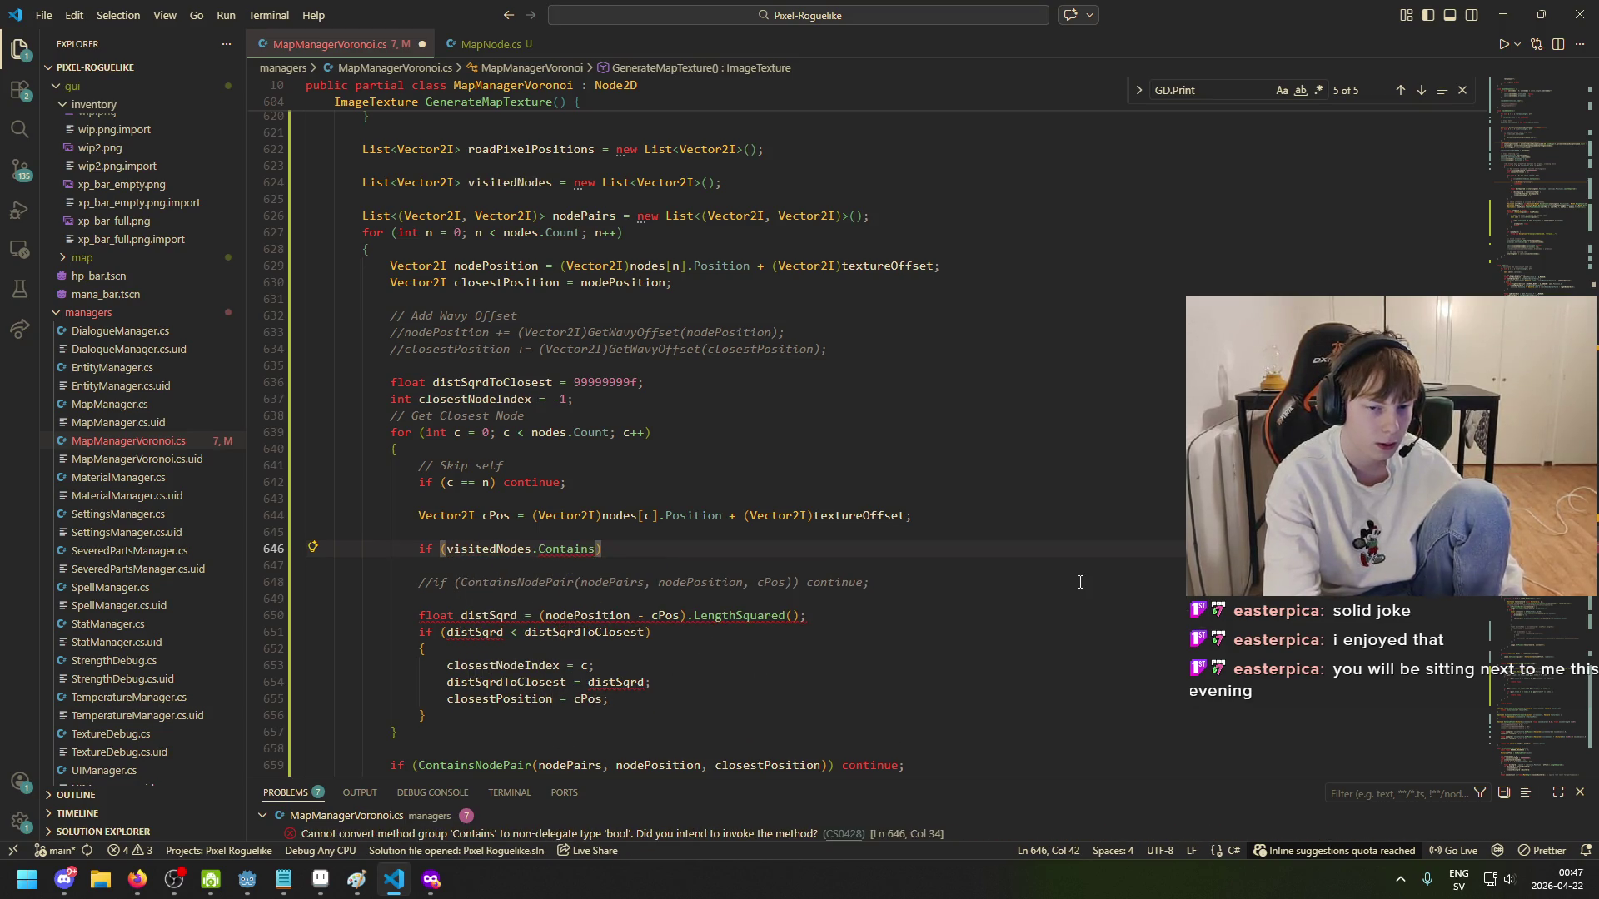
pyautogui.write('(cPos)) ')
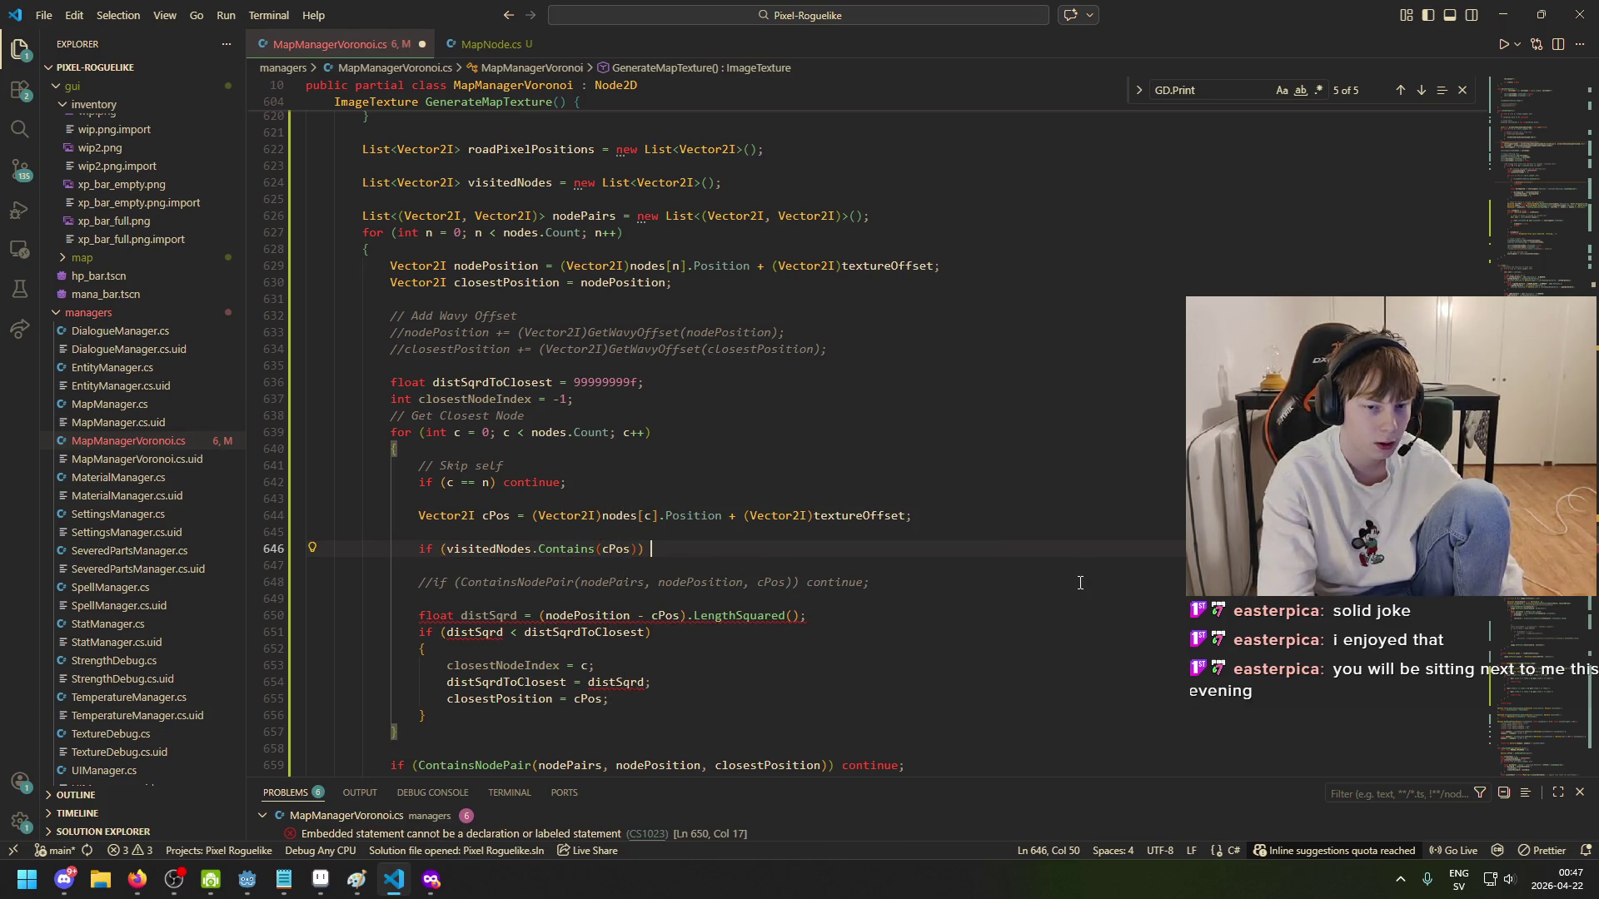
pyautogui.write('continue;')
pyautogui.hotkey('ctrl', 's')
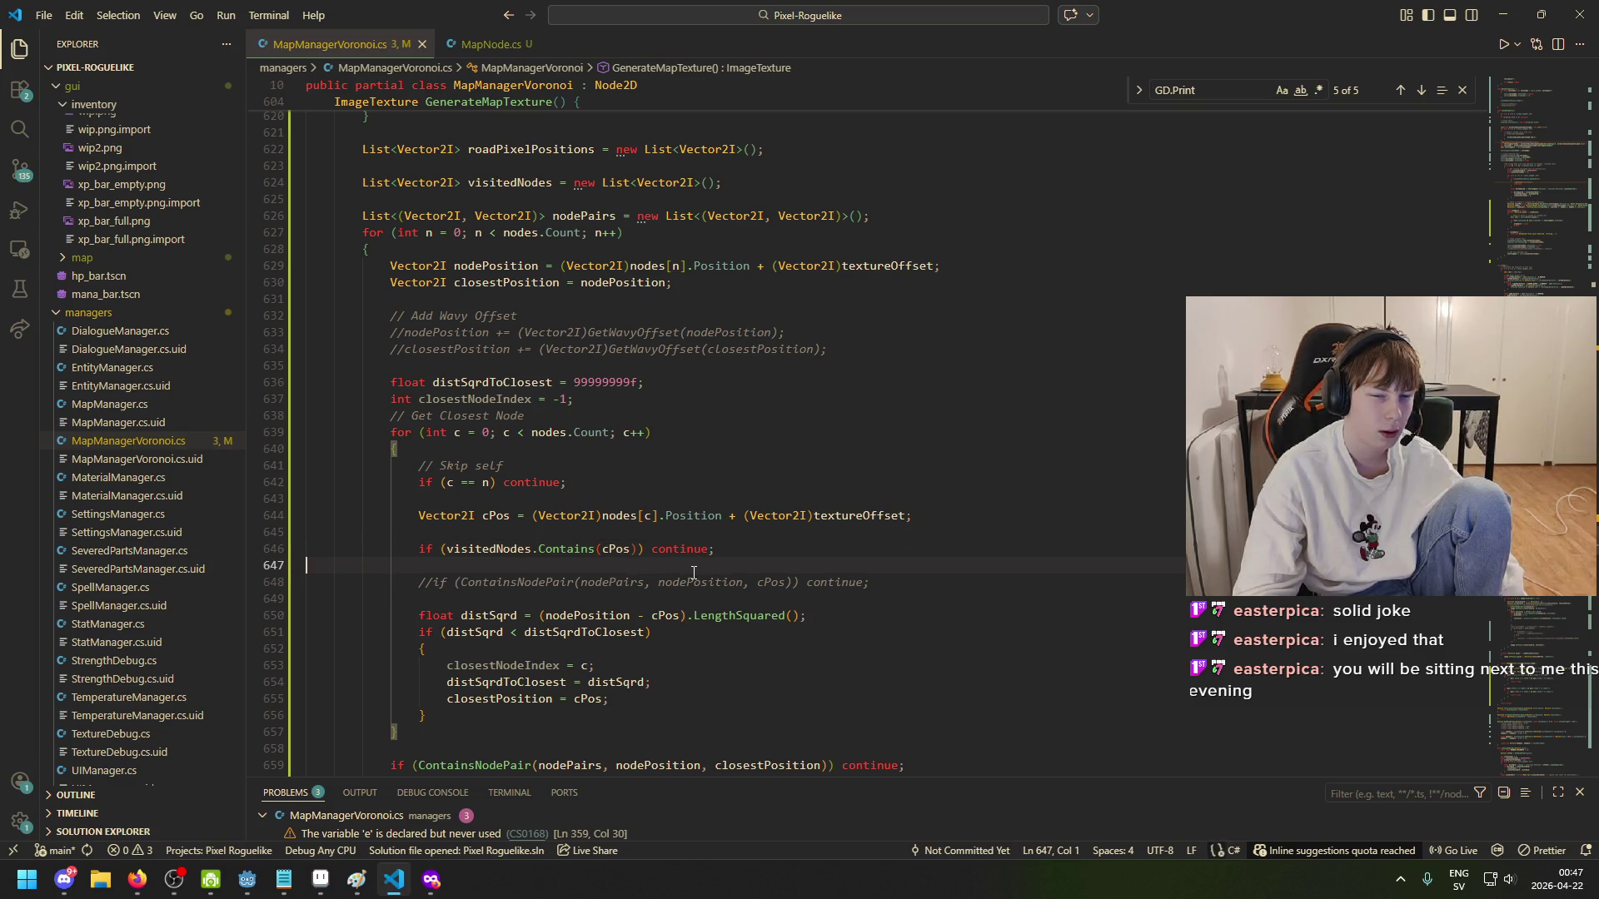
pyautogui.scroll(-2, 522, 562)
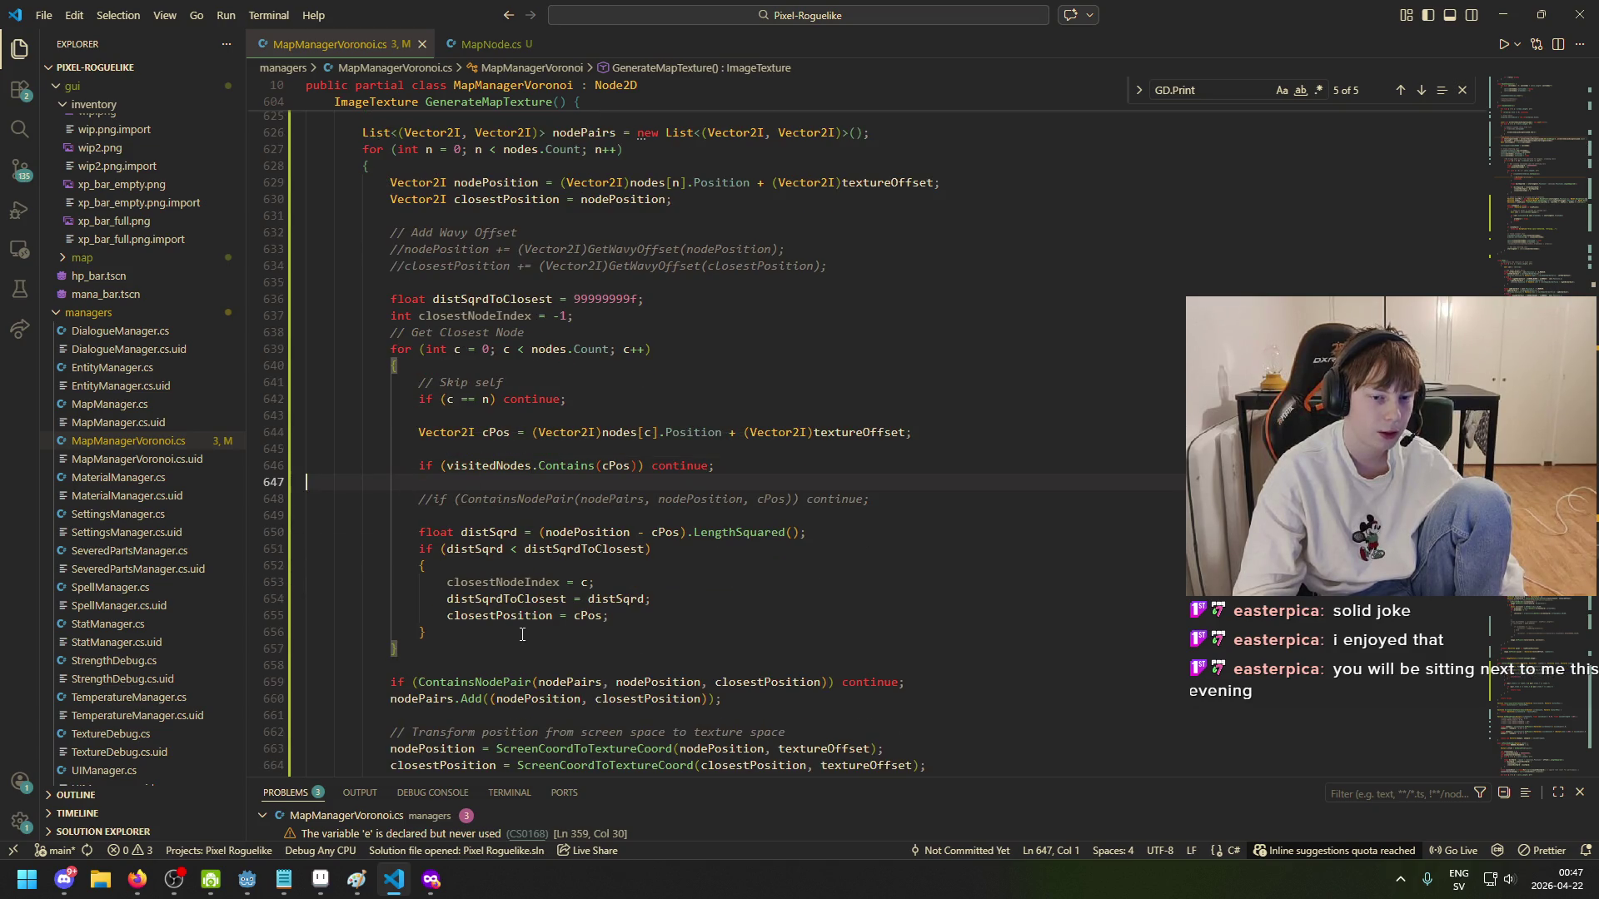
# - Trace the closestPosition and nodePairs usages and go to the end of the nodePairs.Add line
pyautogui.click(514, 615)
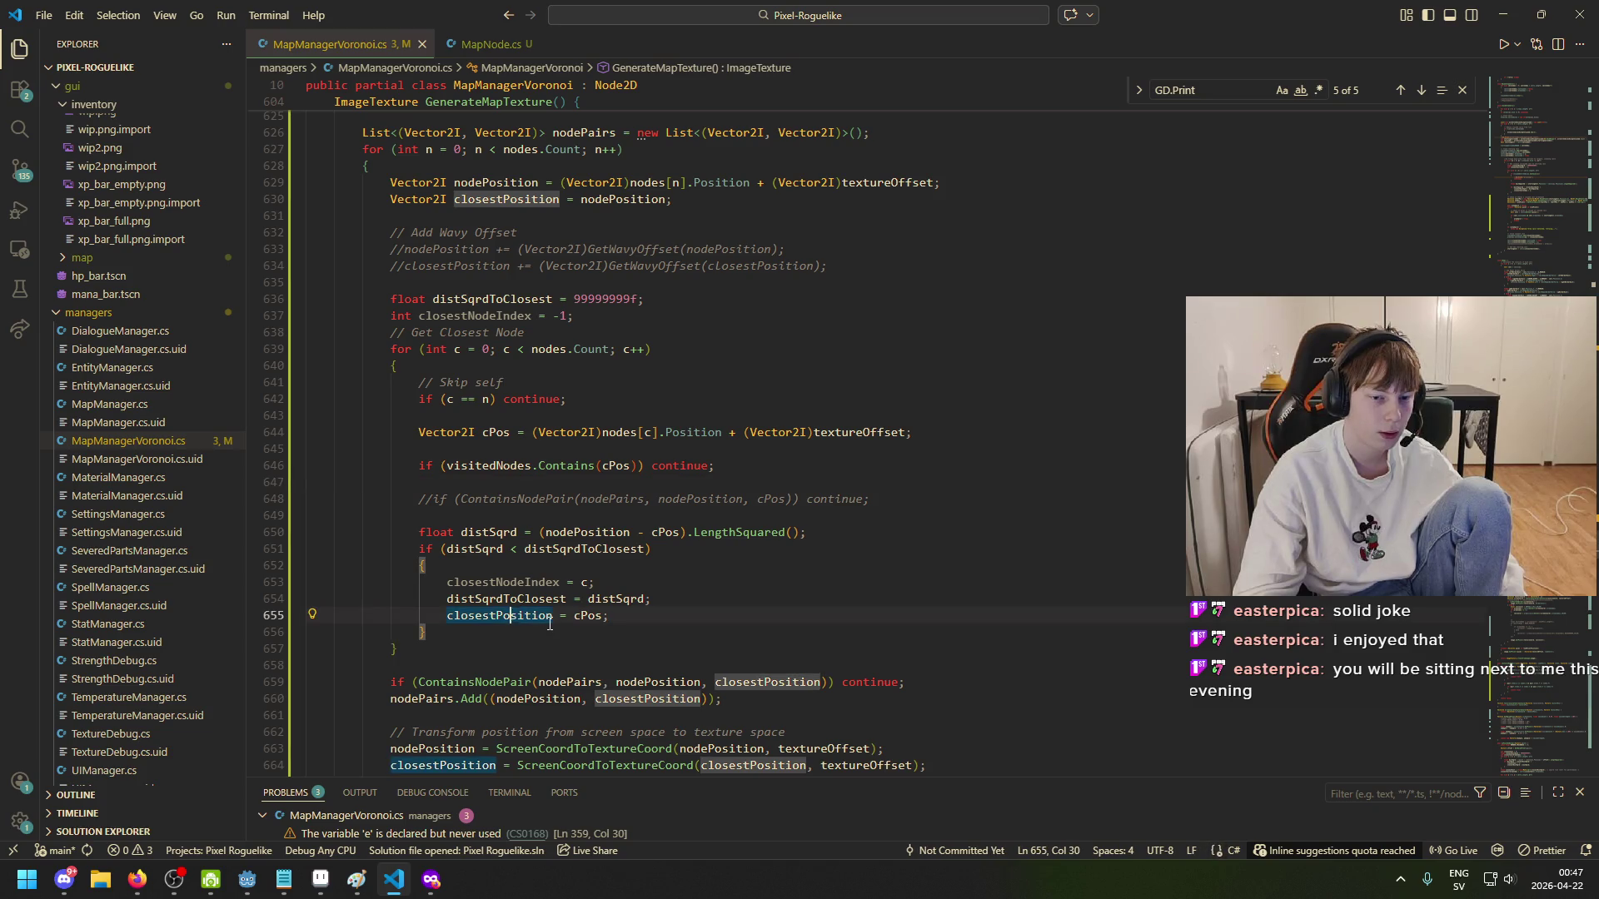
pyautogui.click(547, 638)
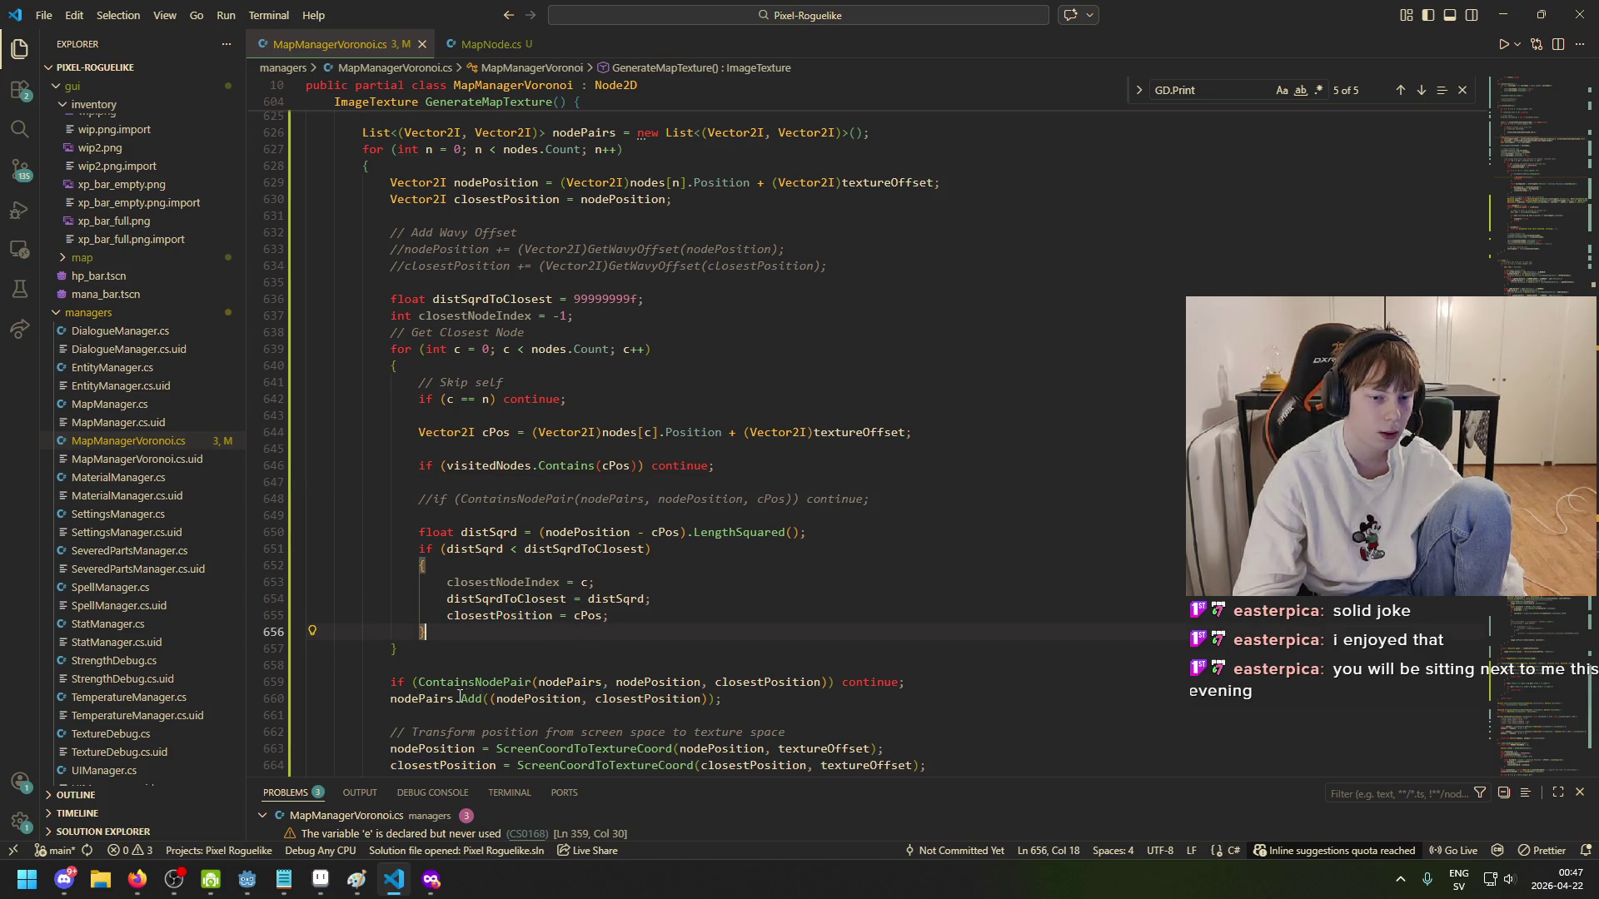
pyautogui.click(432, 699)
pyautogui.press('Up')
pyautogui.press('Up')
pyautogui.press('Up')
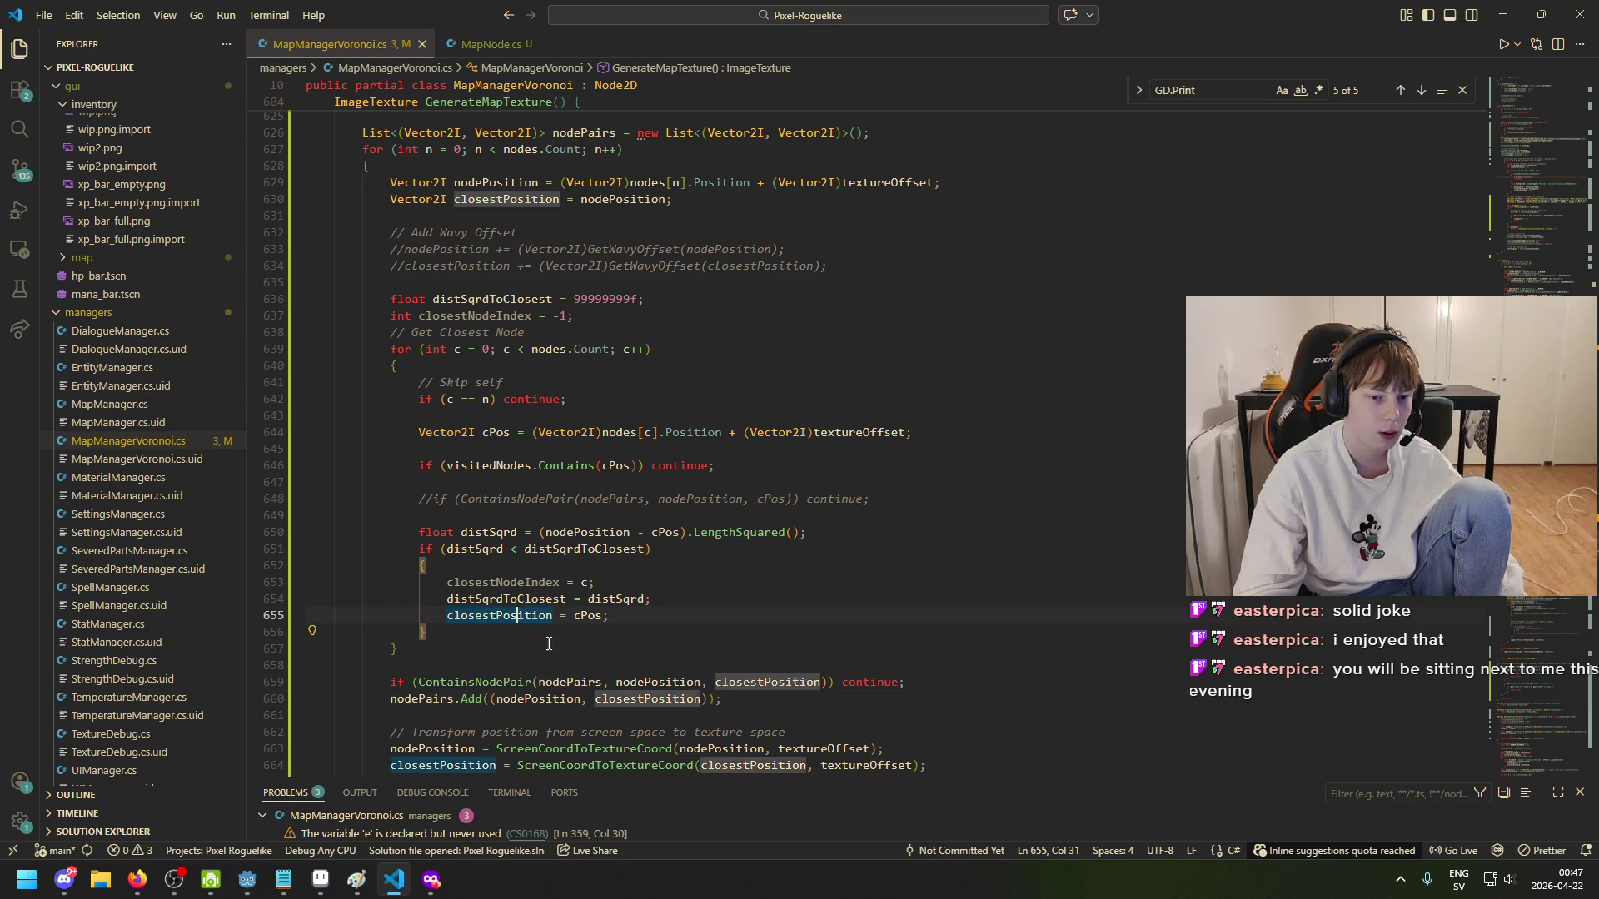
pyautogui.scroll(-2, 791, 617)
pyautogui.press('Down')
pyautogui.press('Down')
pyautogui.press('Down')
pyautogui.click(791, 617)
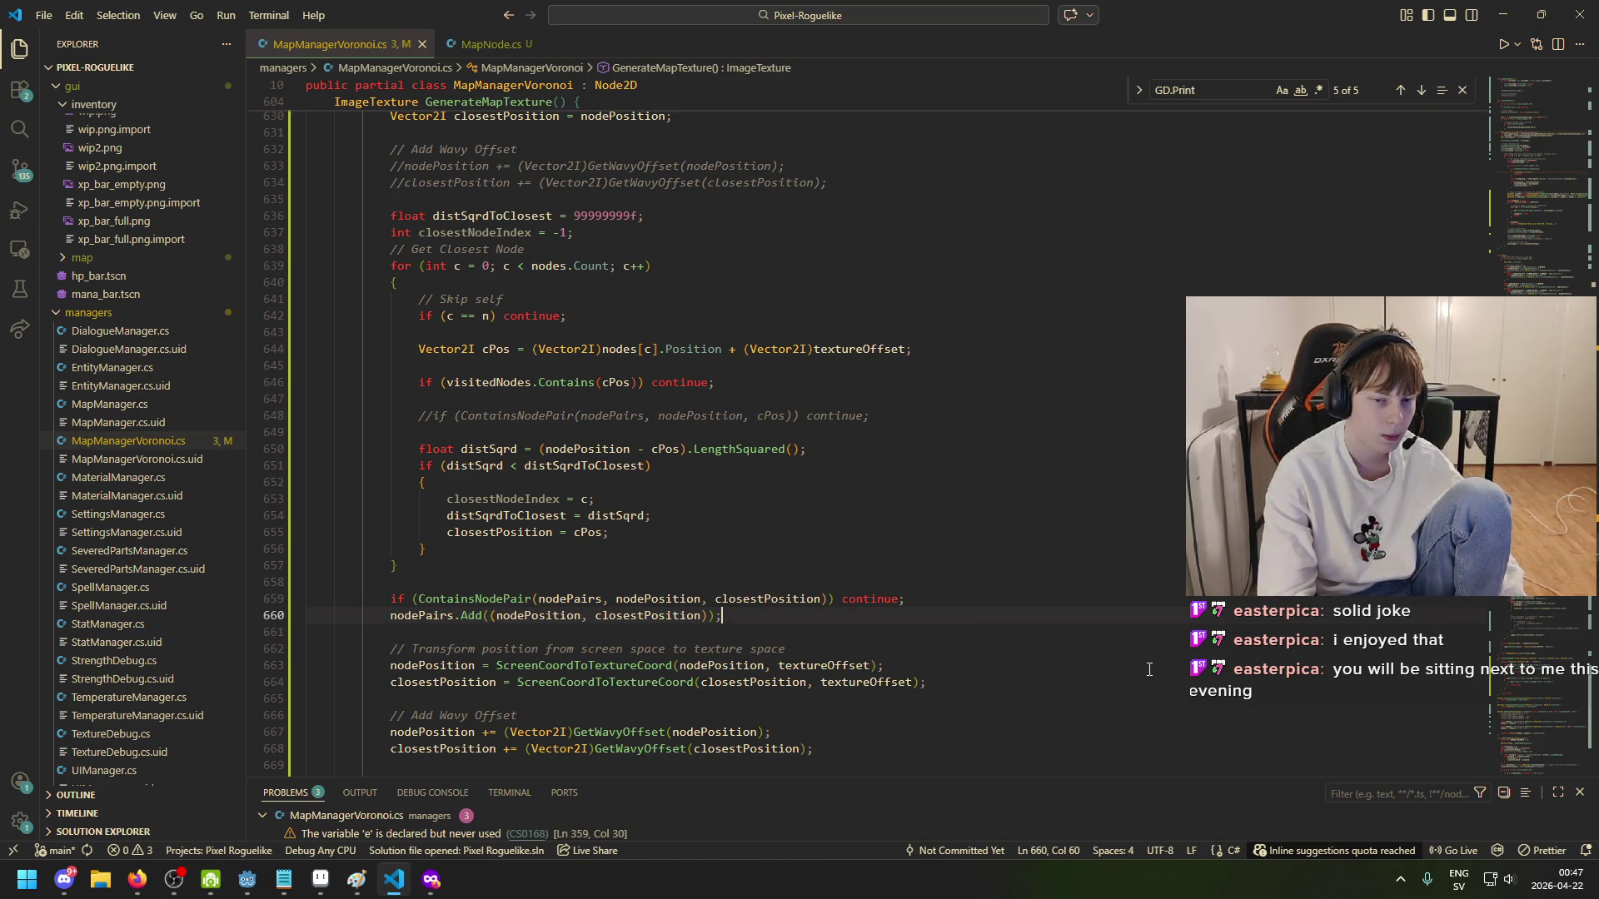
# - Add 'visitedNodes.Add(closestPosition);' on a new line below nodePairs.Add and save
pyautogui.press('Return')
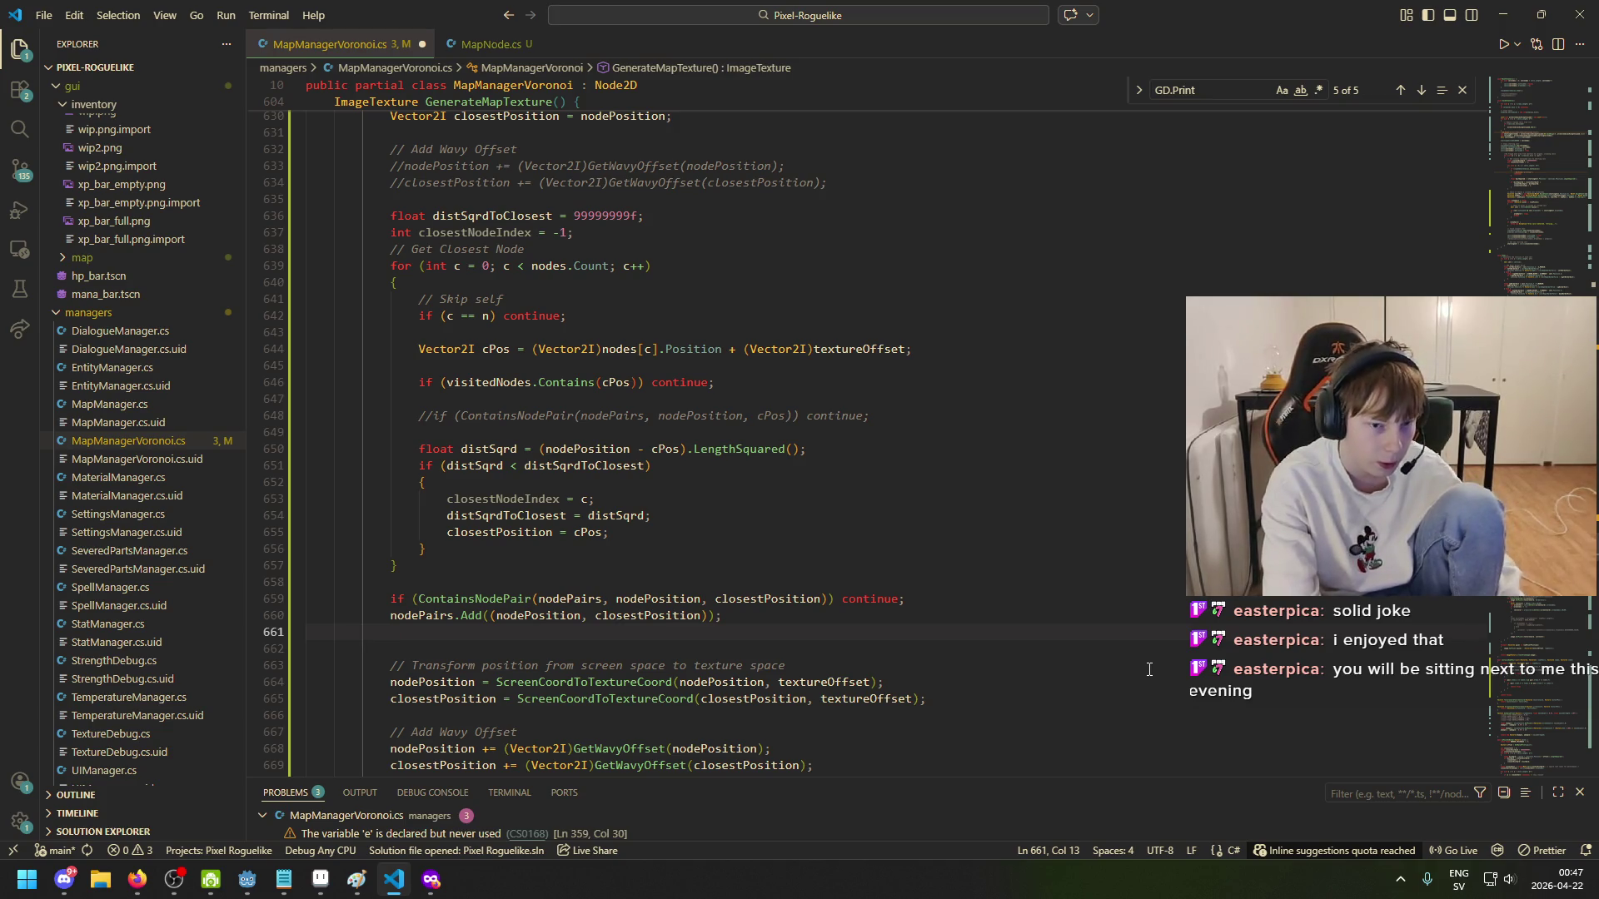
pyautogui.write('c')
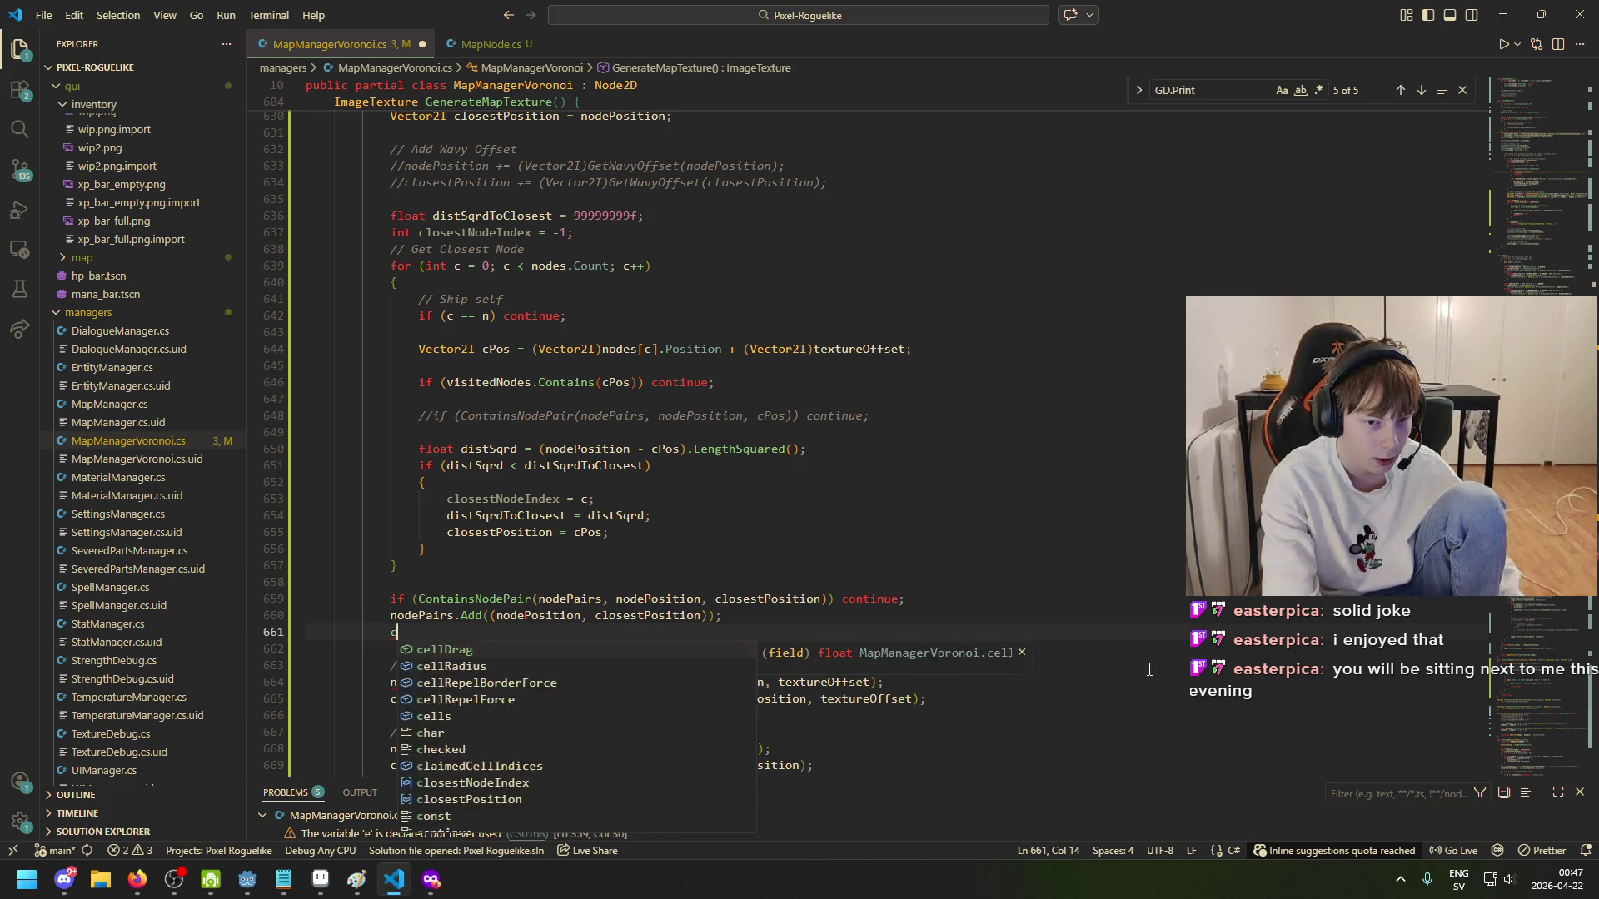
pyautogui.write('losestPos')
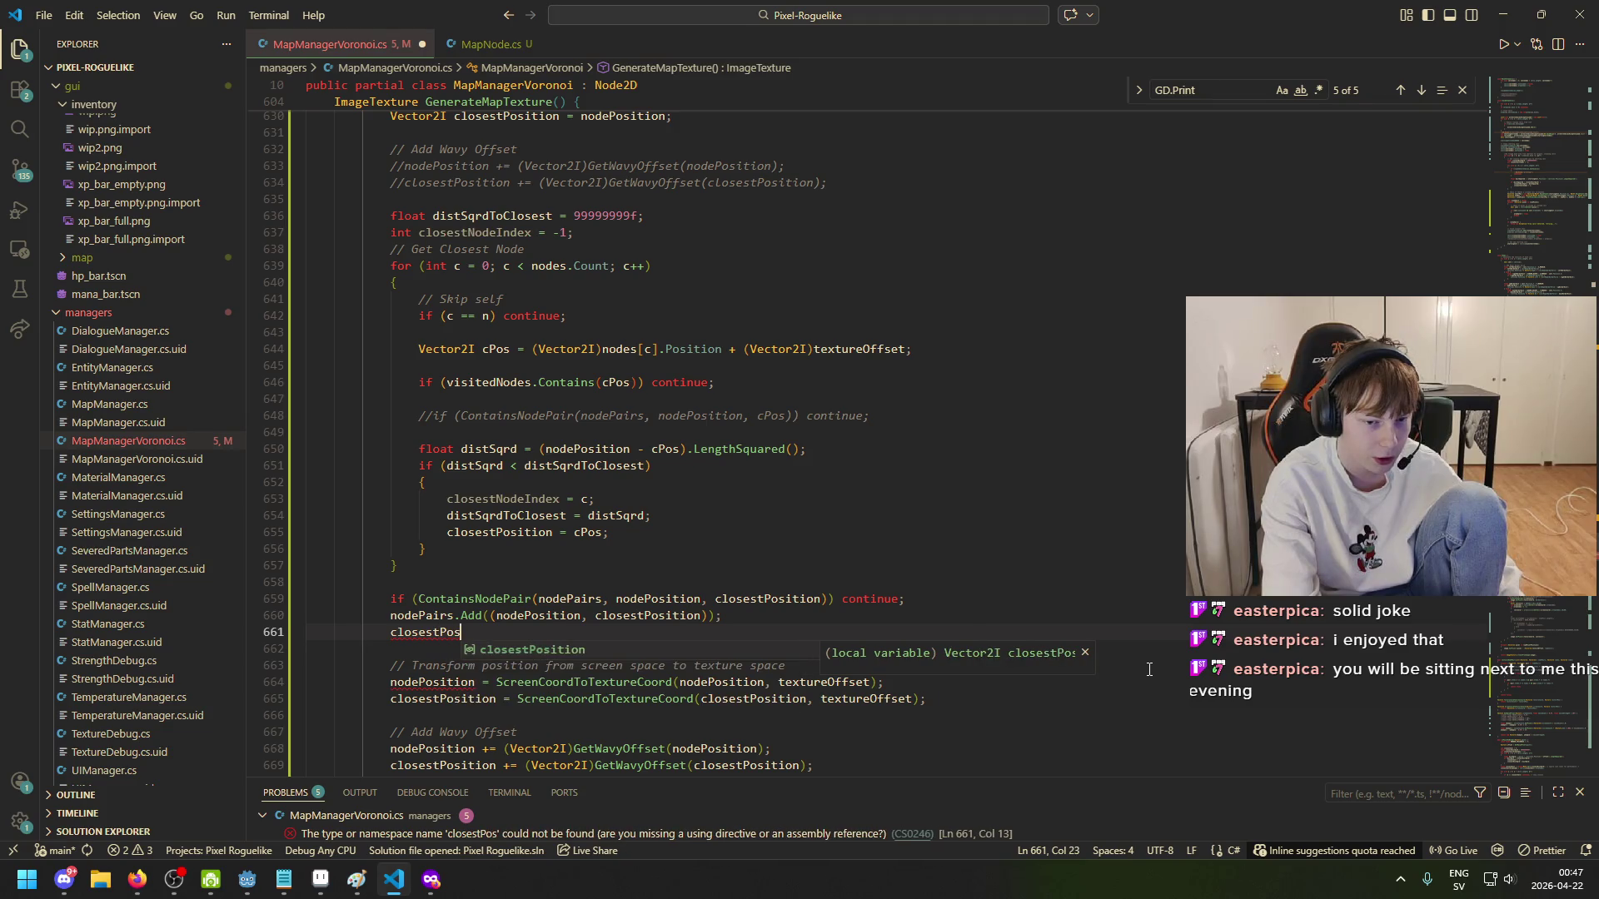
pyautogui.hotkey('ctrl', 'BackSpace')
pyautogui.write('v')
pyautogui.press('Escape')
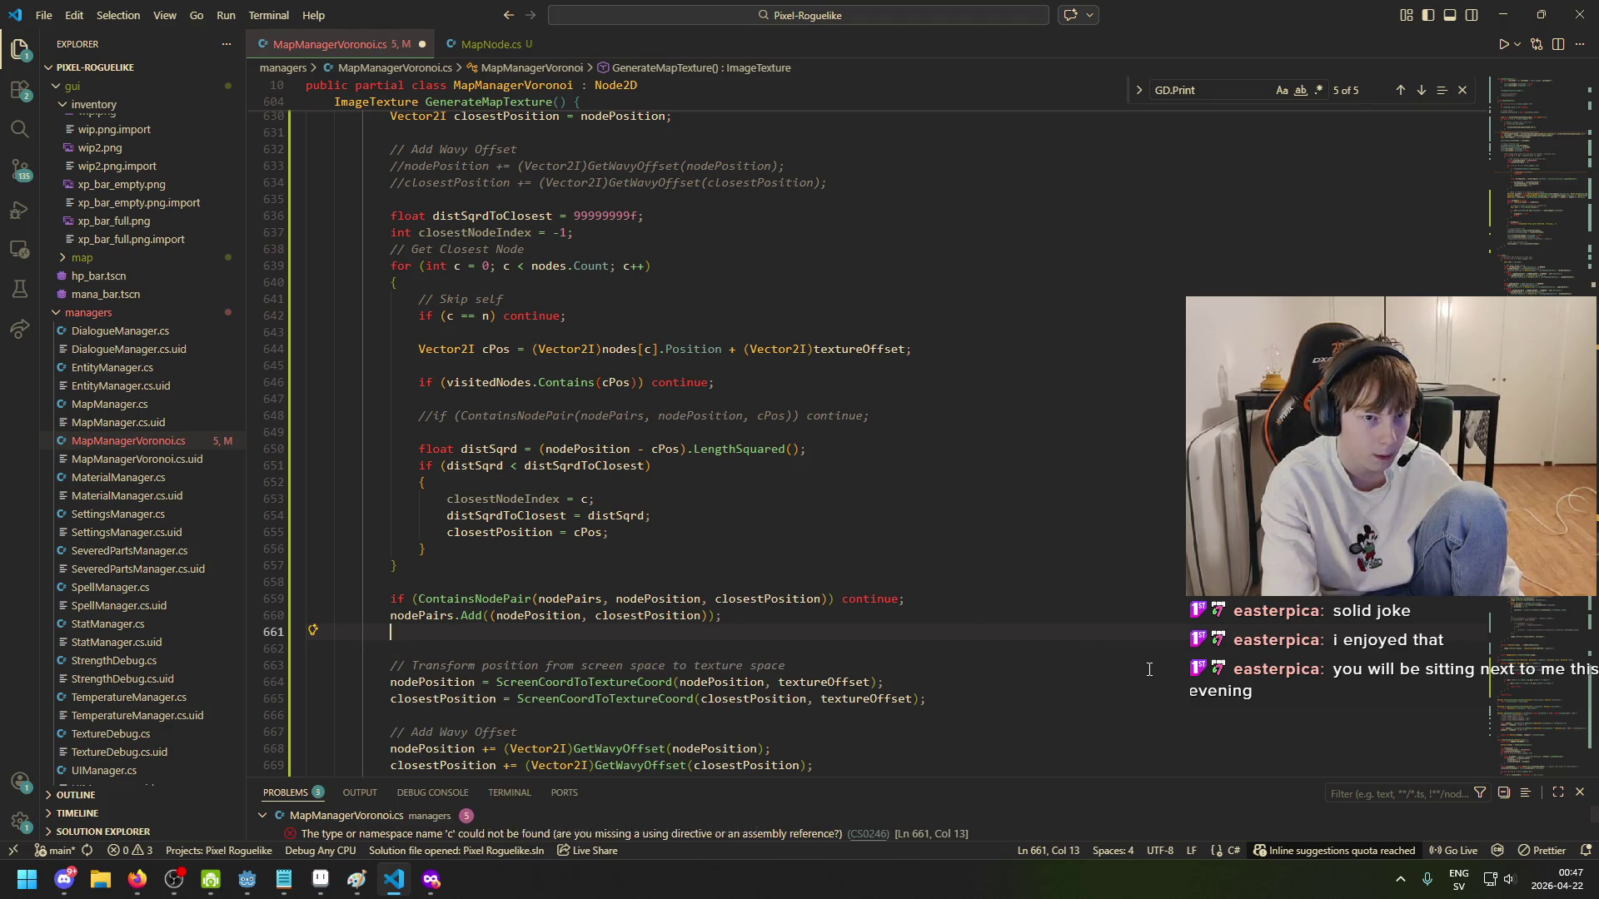
pyautogui.write('isitedNodes.Add')
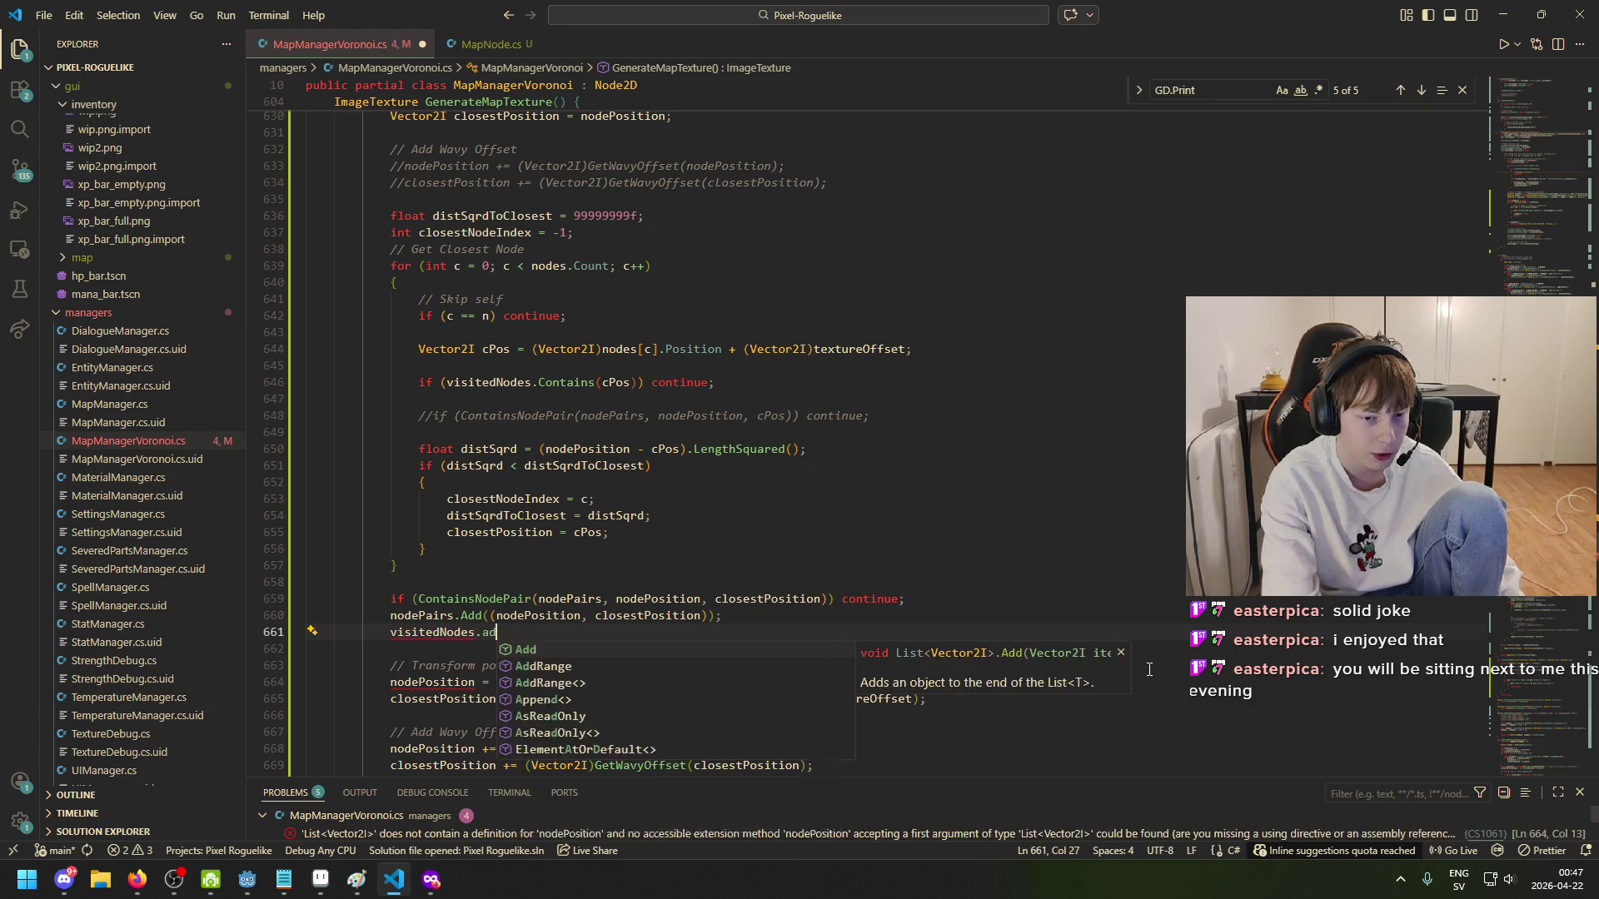
pyautogui.write('(closest')
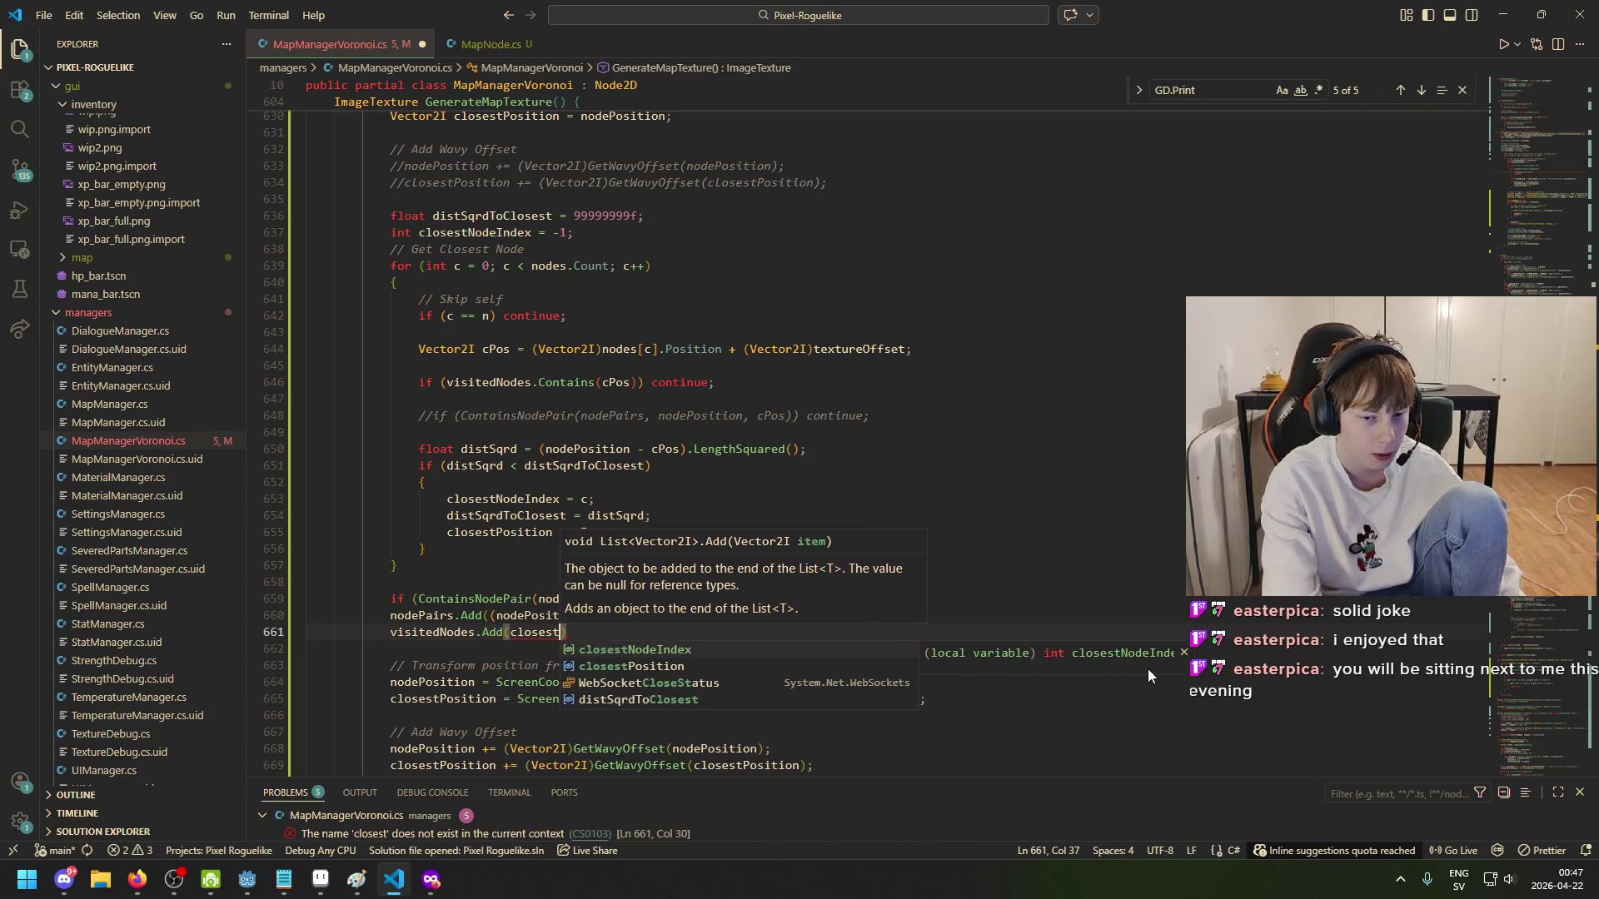
pyautogui.write('P')
pyautogui.press('Tab')
pyautogui.write(');')
pyautogui.hotkey('ctrl', 's')
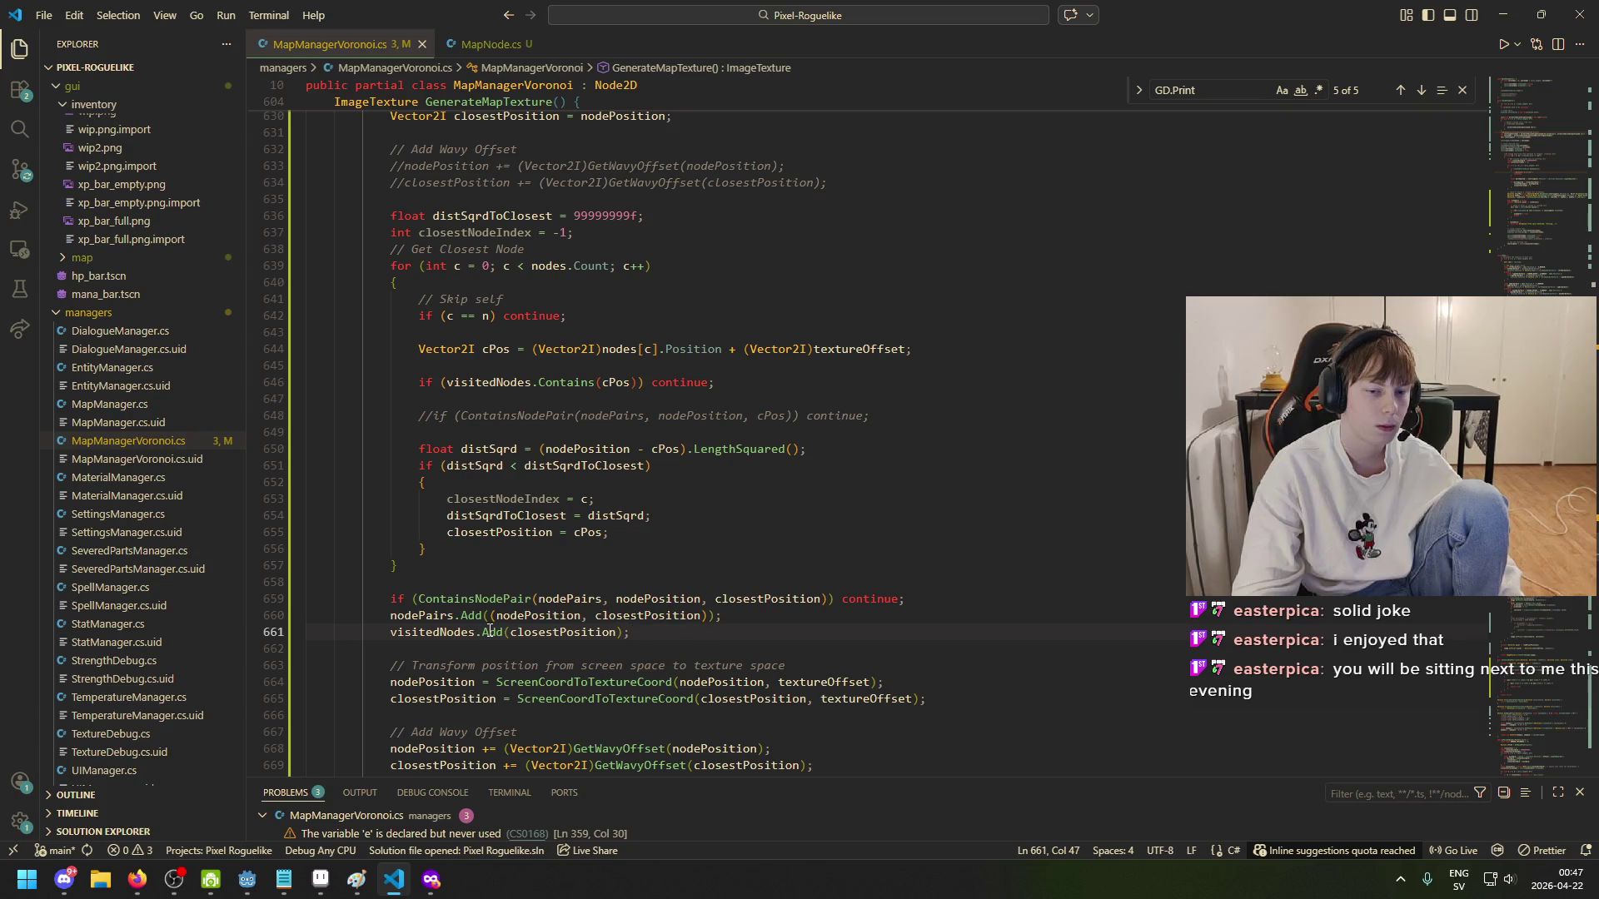
pyautogui.moveTo(490, 632)
pyautogui.scroll(4, 617, 473)
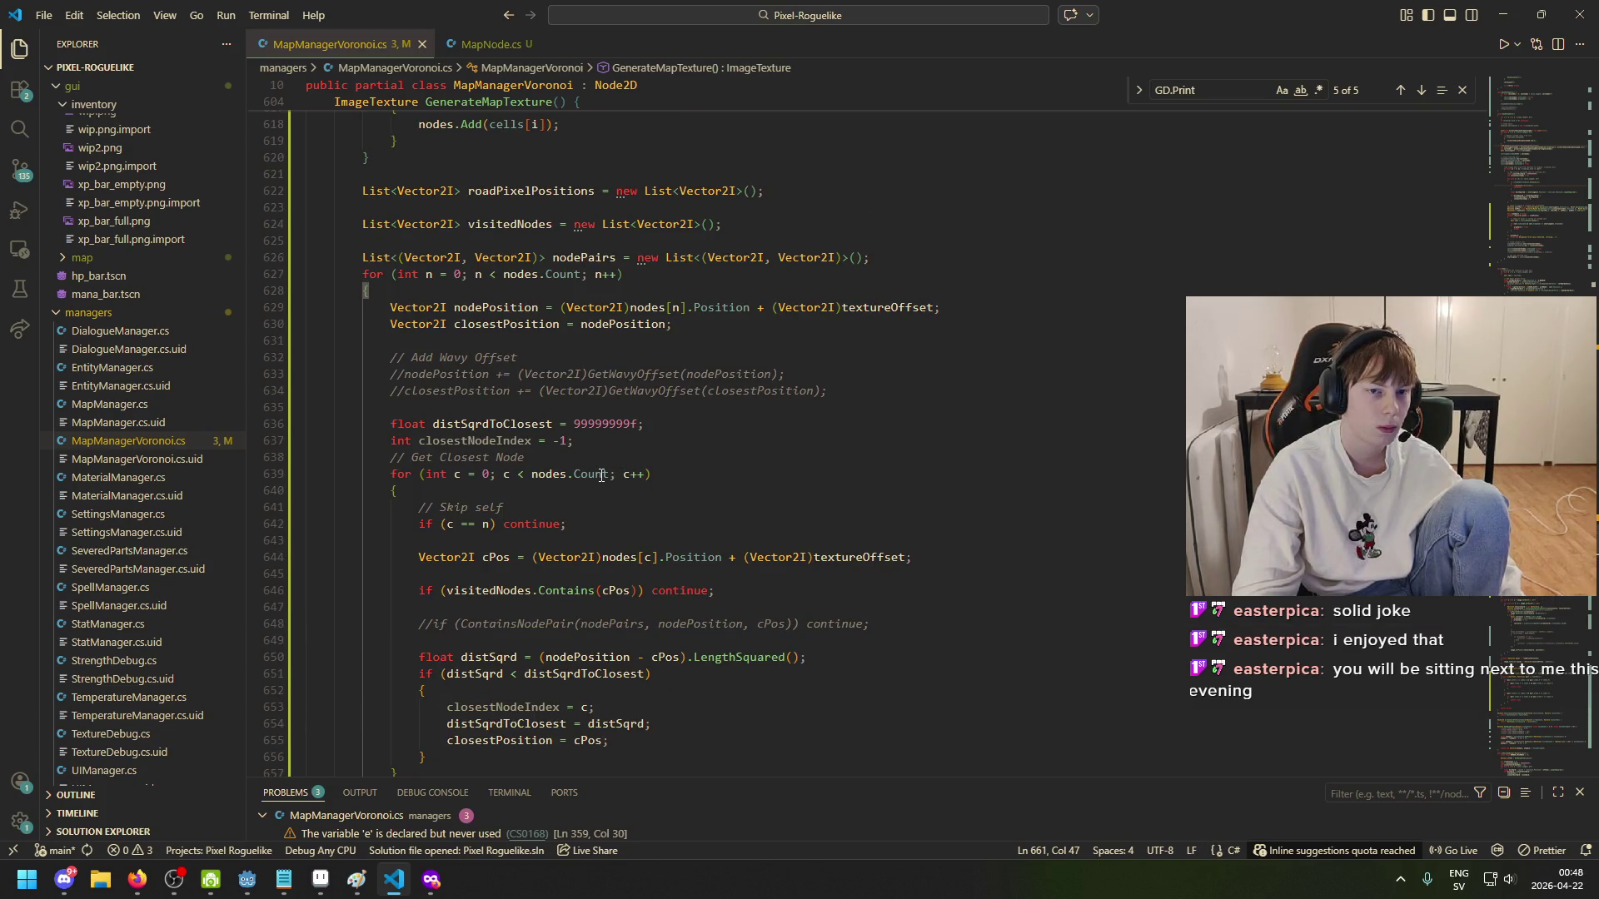
# - Change the visitedNodes declaration to List<int> and rename it visitedNodeIndices
pyautogui.moveTo(601, 474)
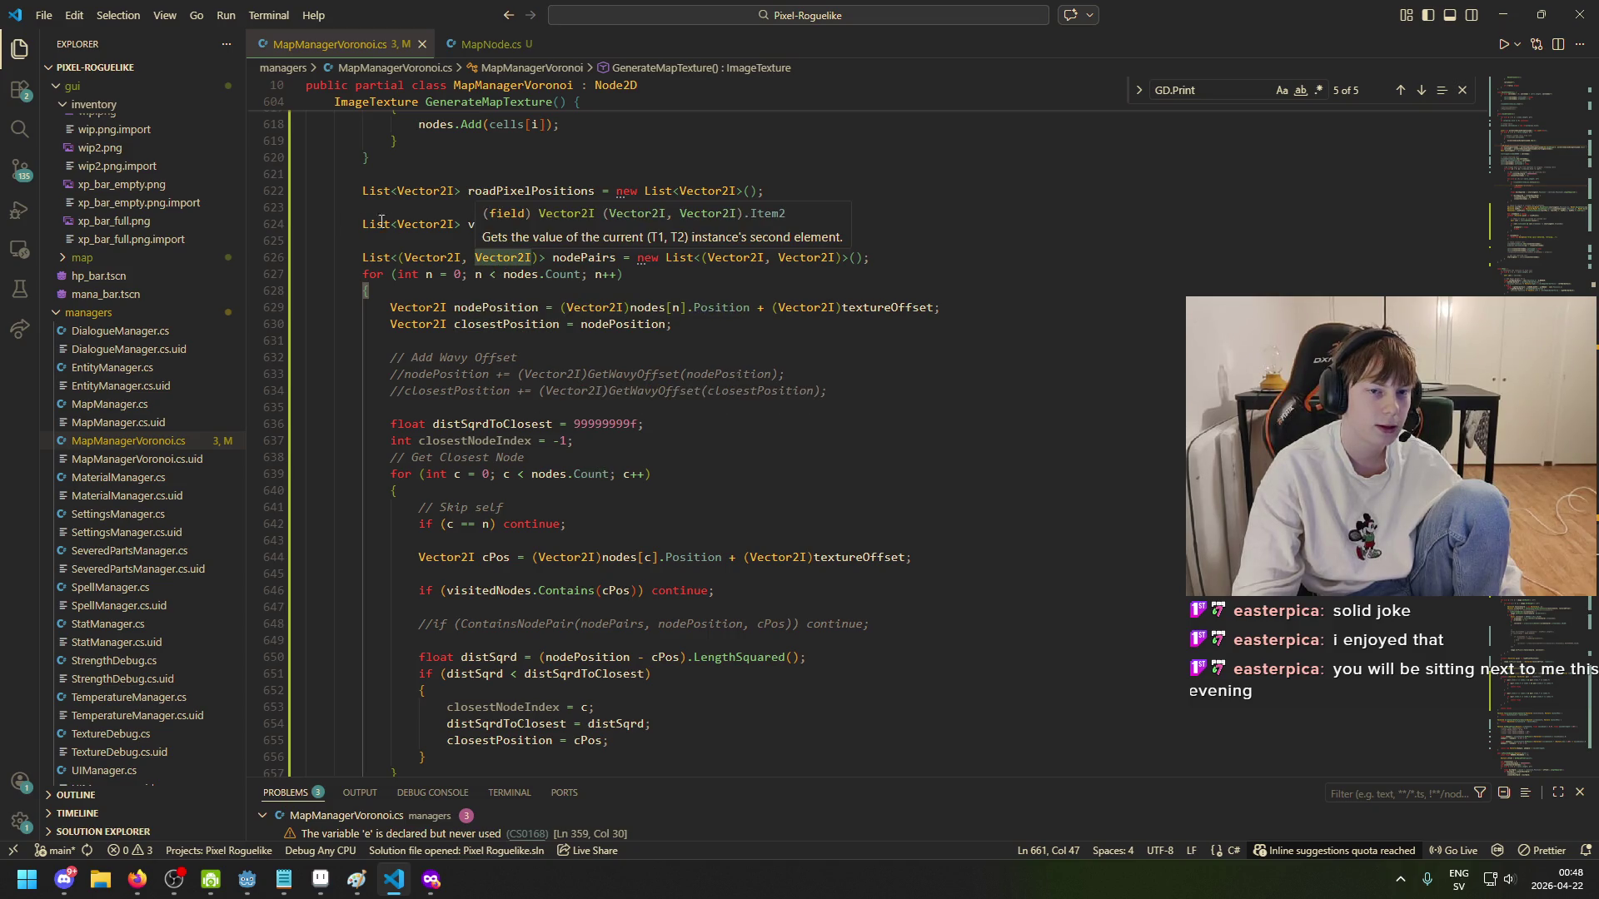
pyautogui.click(454, 223)
pyautogui.hotkey('ctrl', 'shift', 'Left')
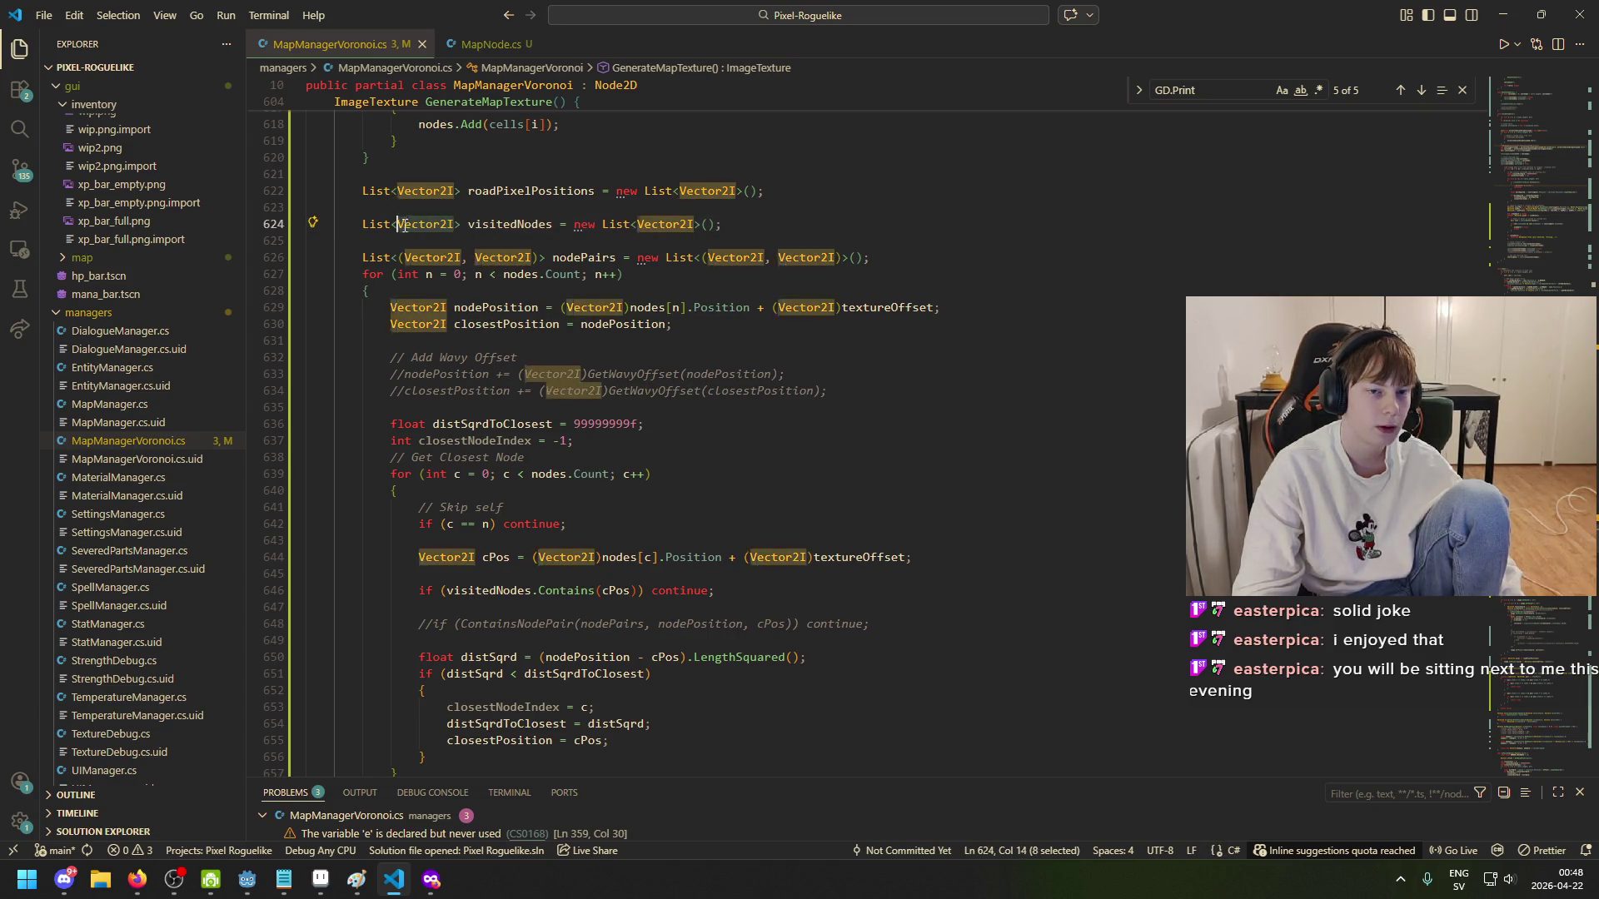
pyautogui.press('BackSpace')
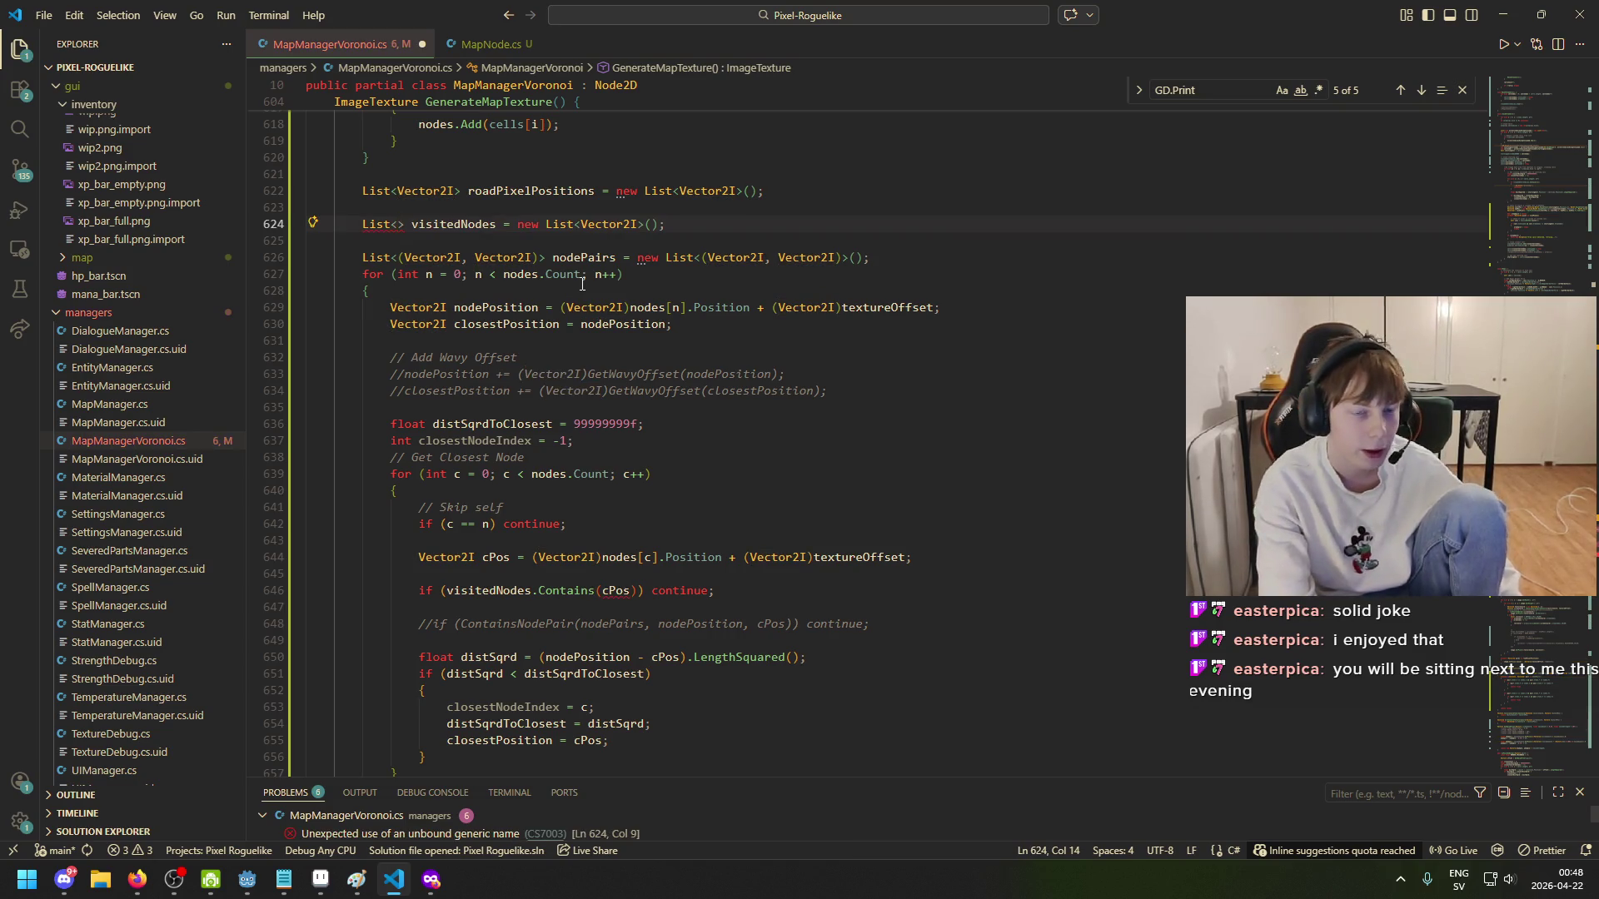
pyautogui.write('int')
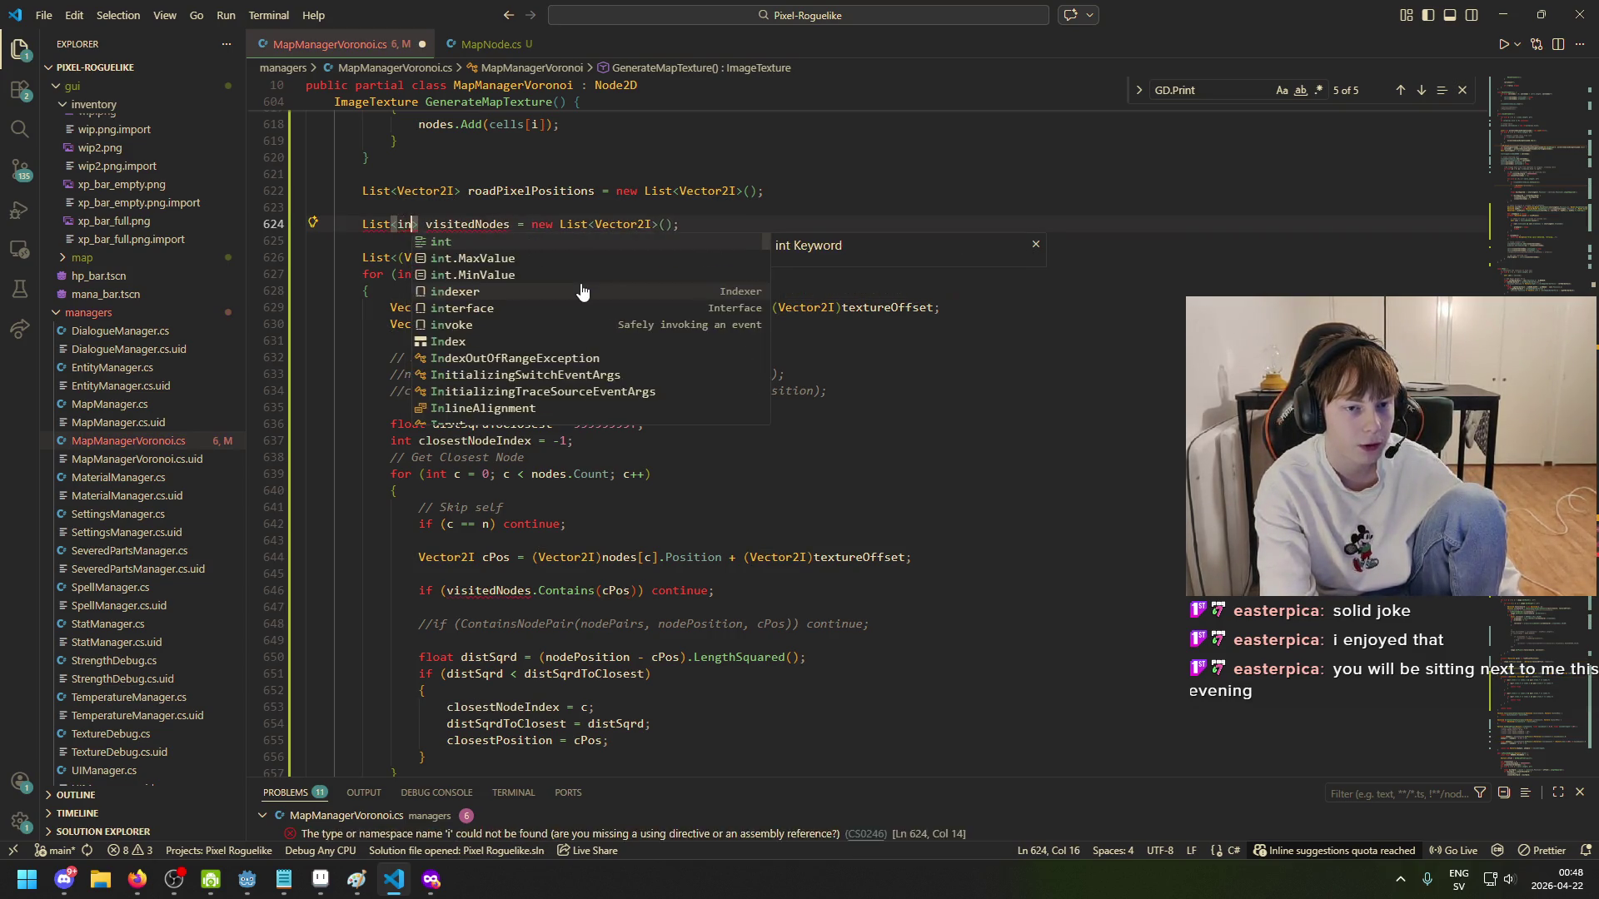
pyautogui.hotkey('ctrl', 'Right')
pyautogui.hotkey('ctrl', 'Right')
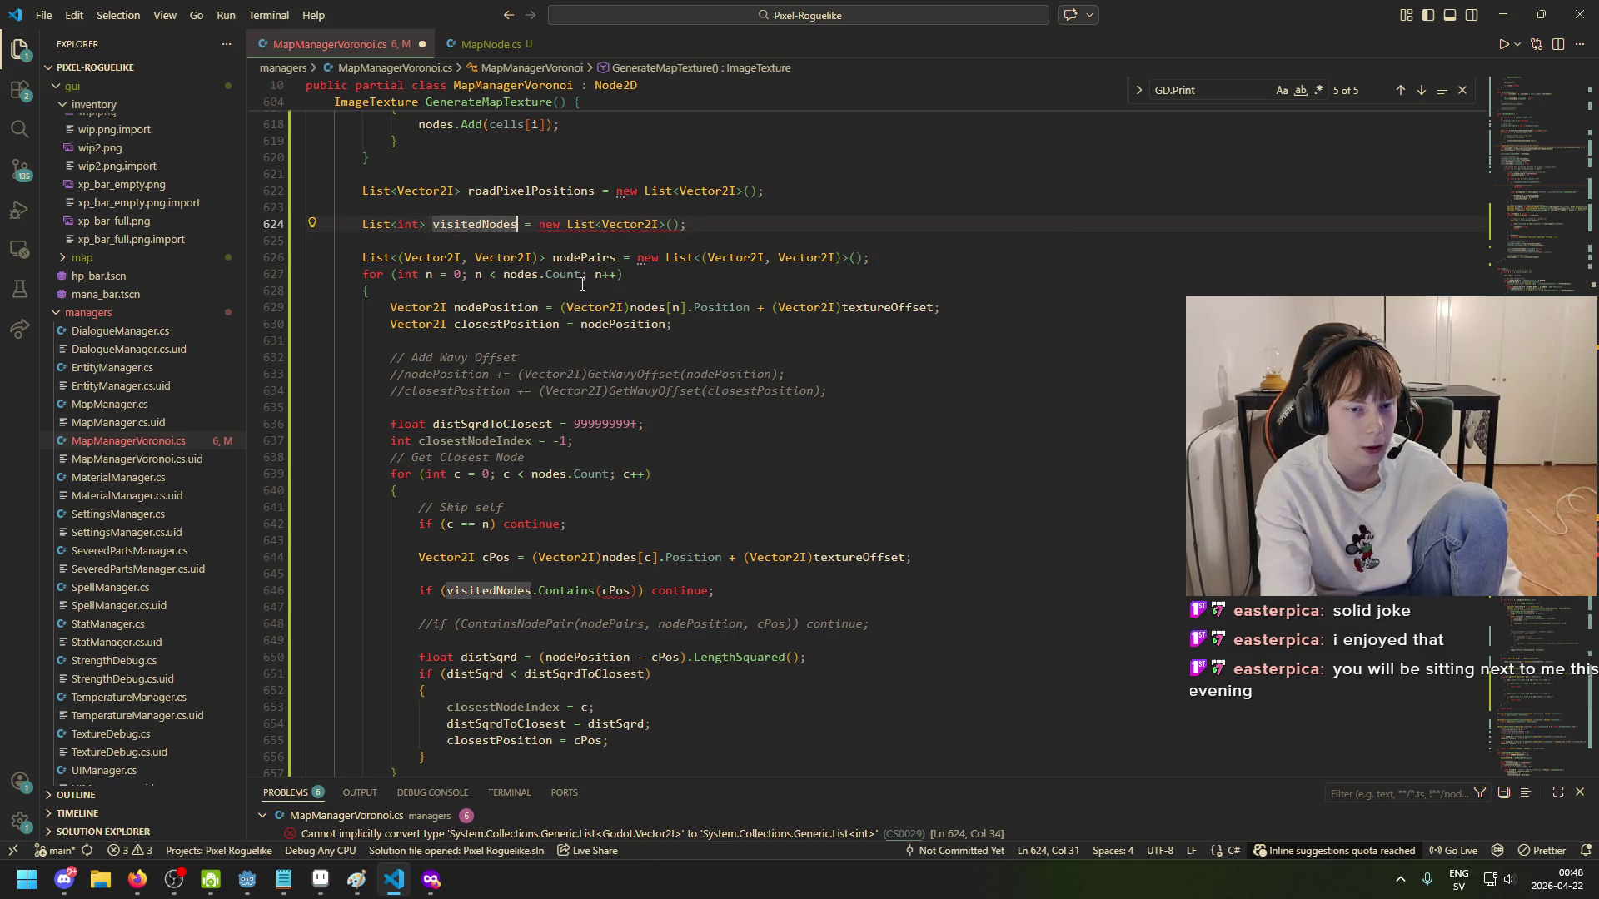
pyautogui.press('BackSpace')
pyautogui.write('Inde')
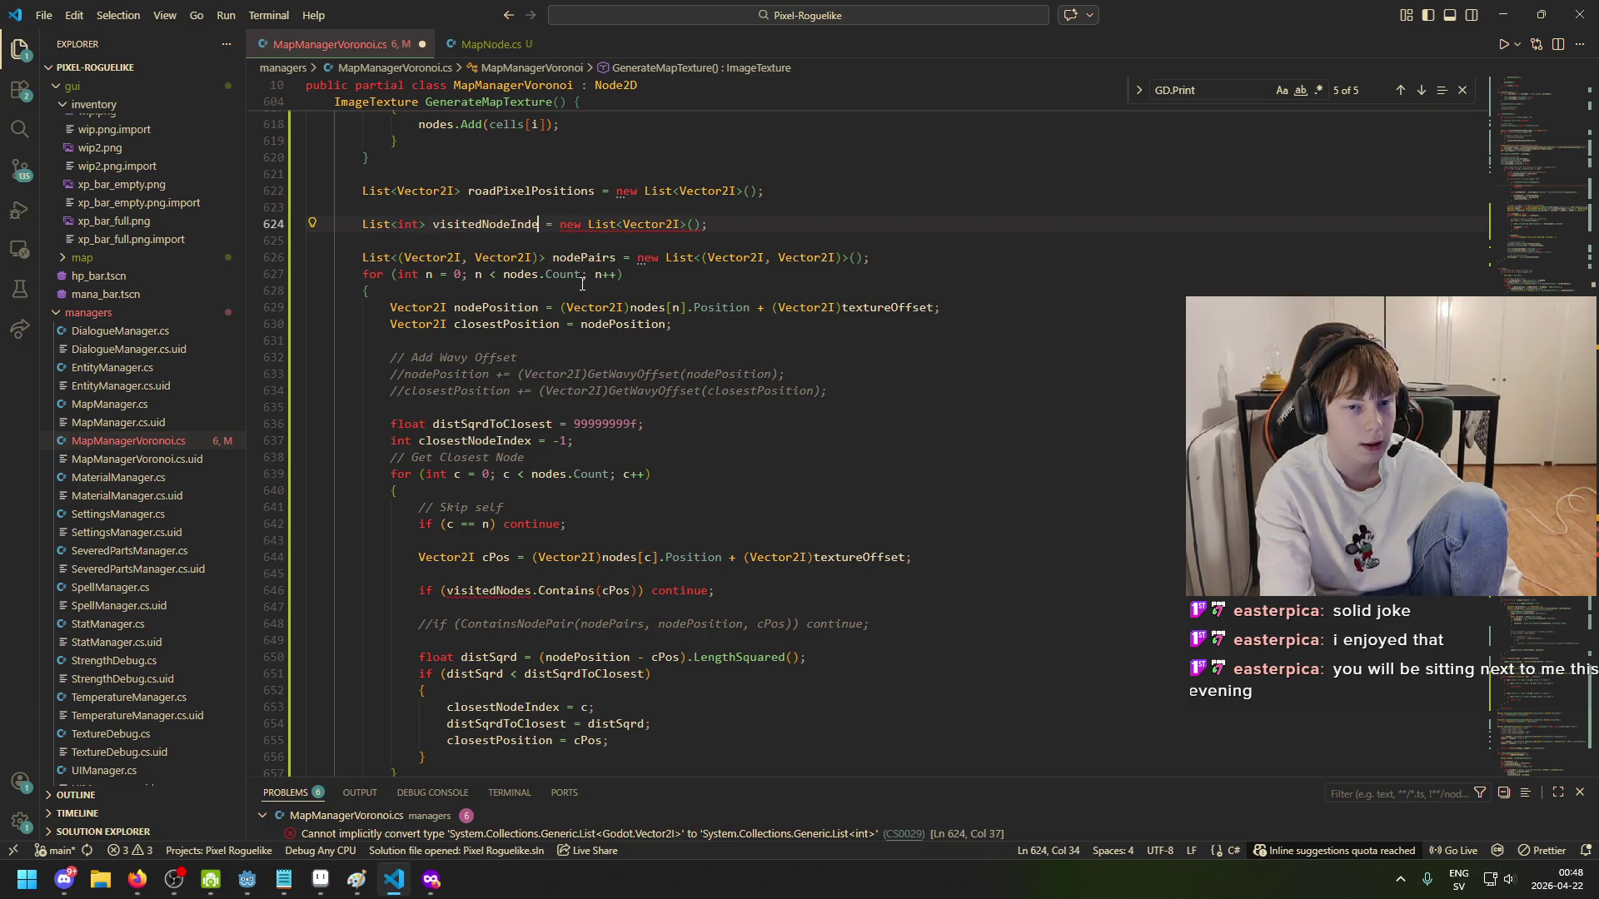
pyautogui.press('BackSpace')
pyautogui.write('icies')
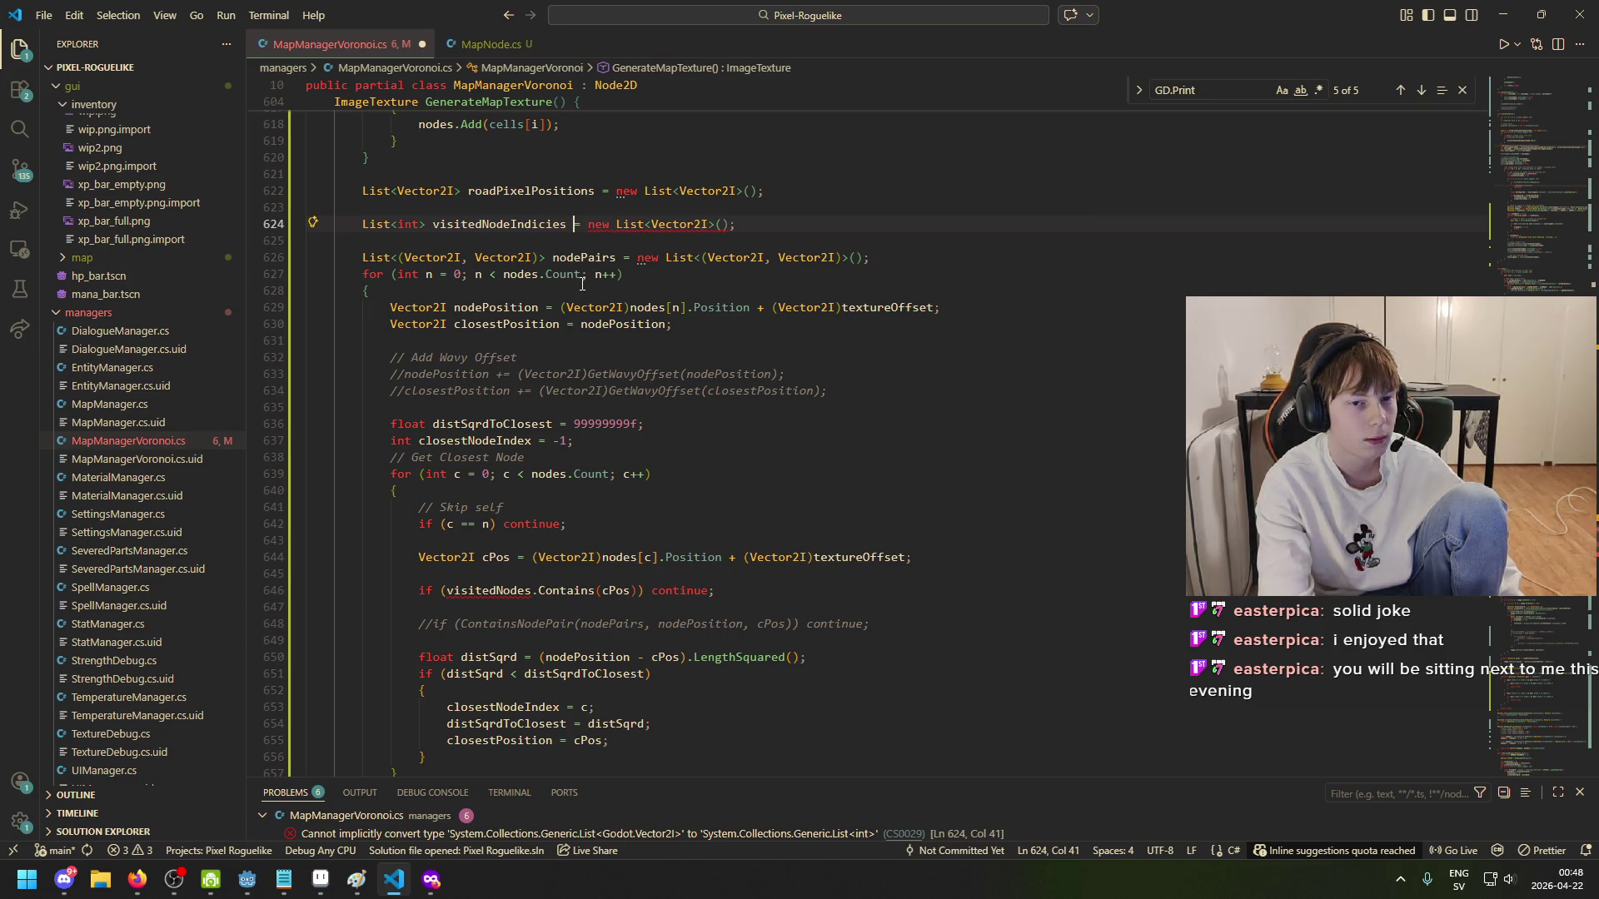
pyautogui.press('BackSpace')
pyautogui.press('BackSpace')
pyautogui.press('BackSpace')
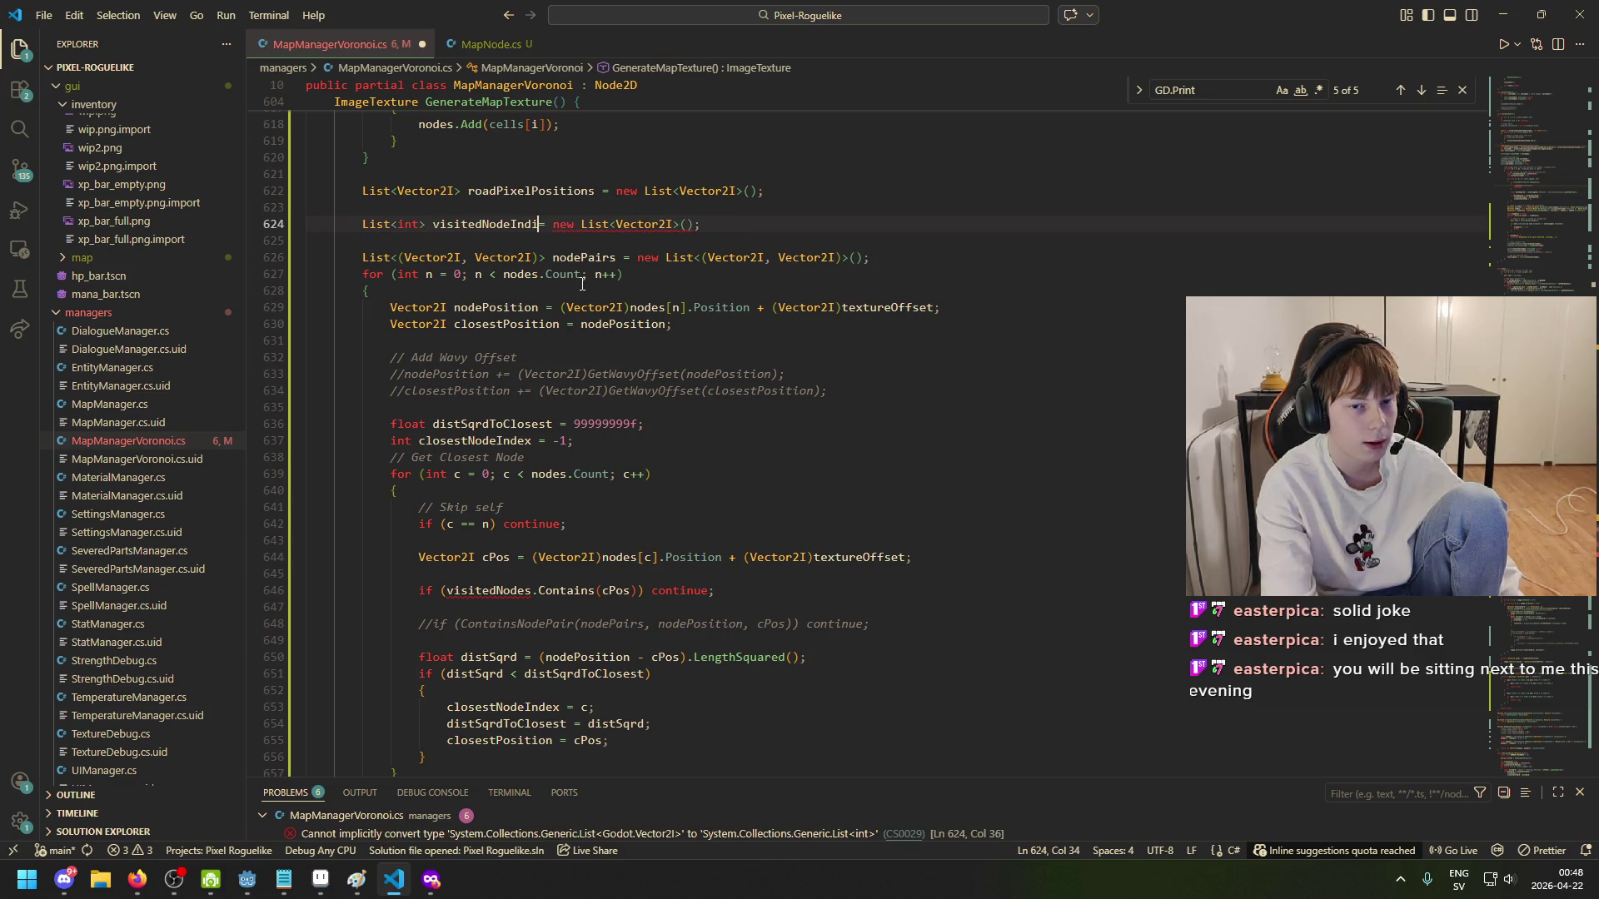
pyautogui.write('ces')
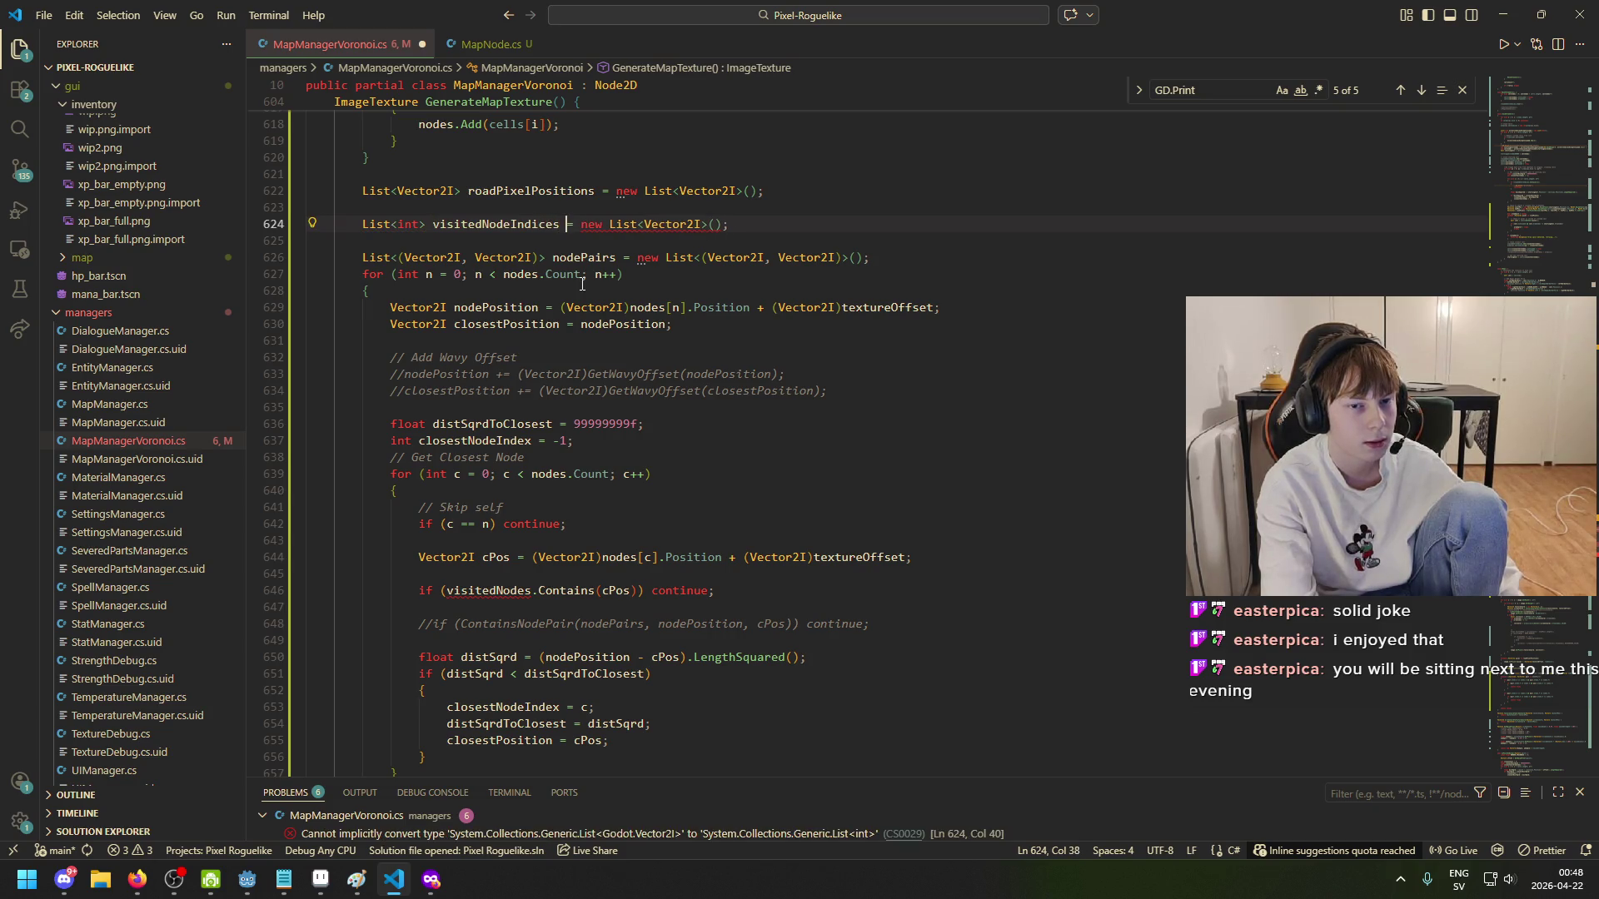
# - Search the web for 'indicies' in a private Firefox window, then return to the code
pyautogui.moveTo(430, 880)
pyautogui.click(530, 818)
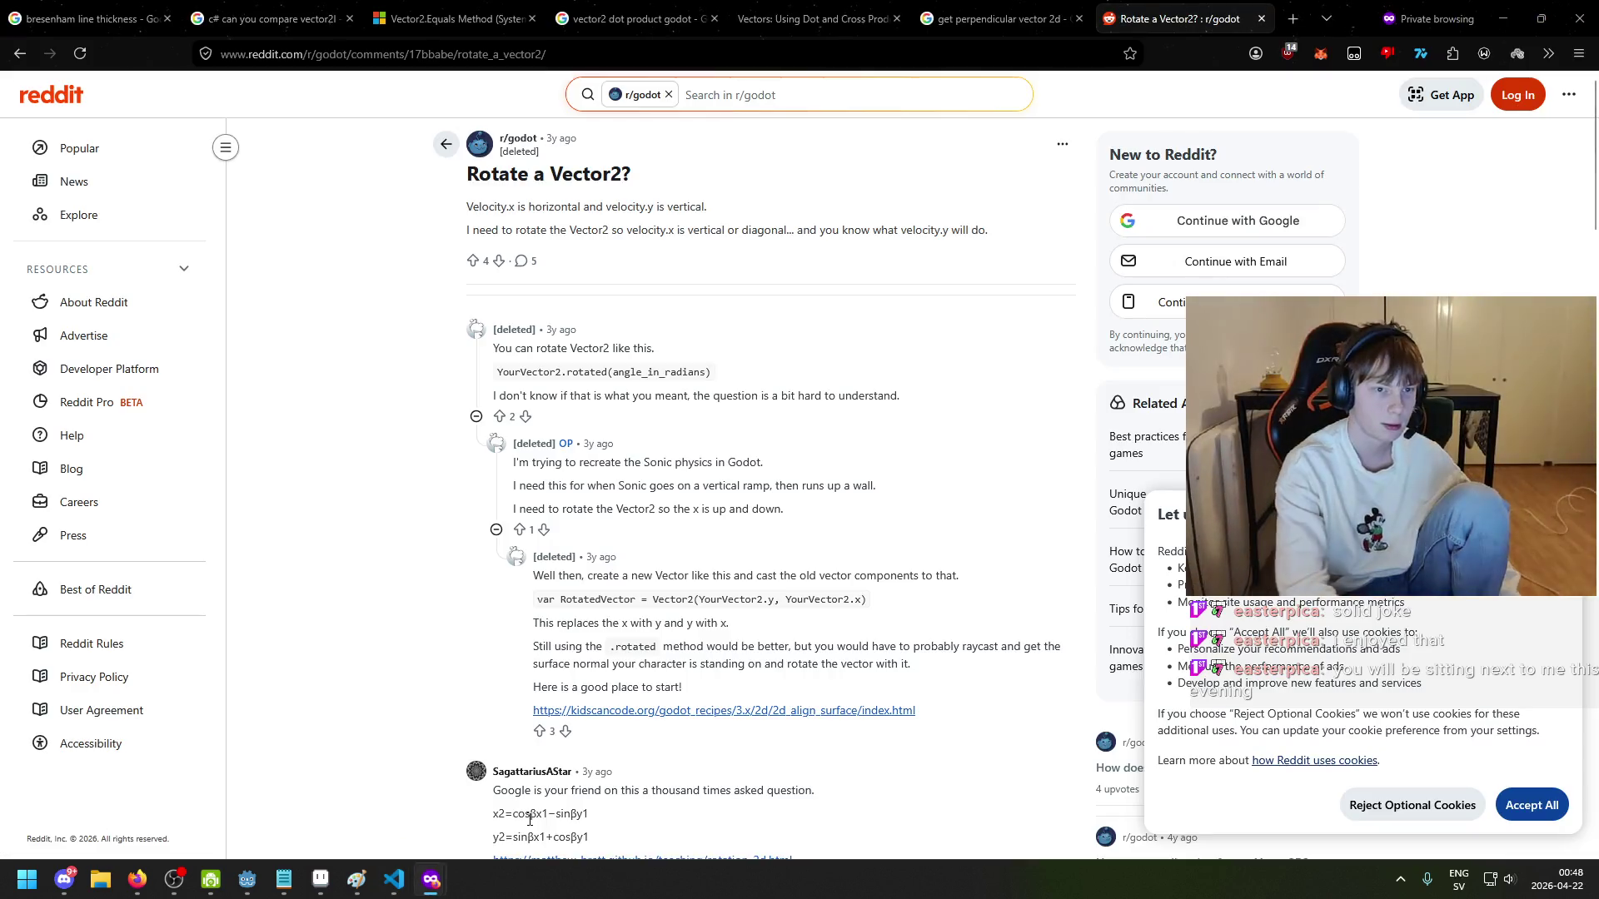
pyautogui.hotkey('ctrl', 'shift', 'p')
pyautogui.write('indicies')
pyautogui.press('Return')
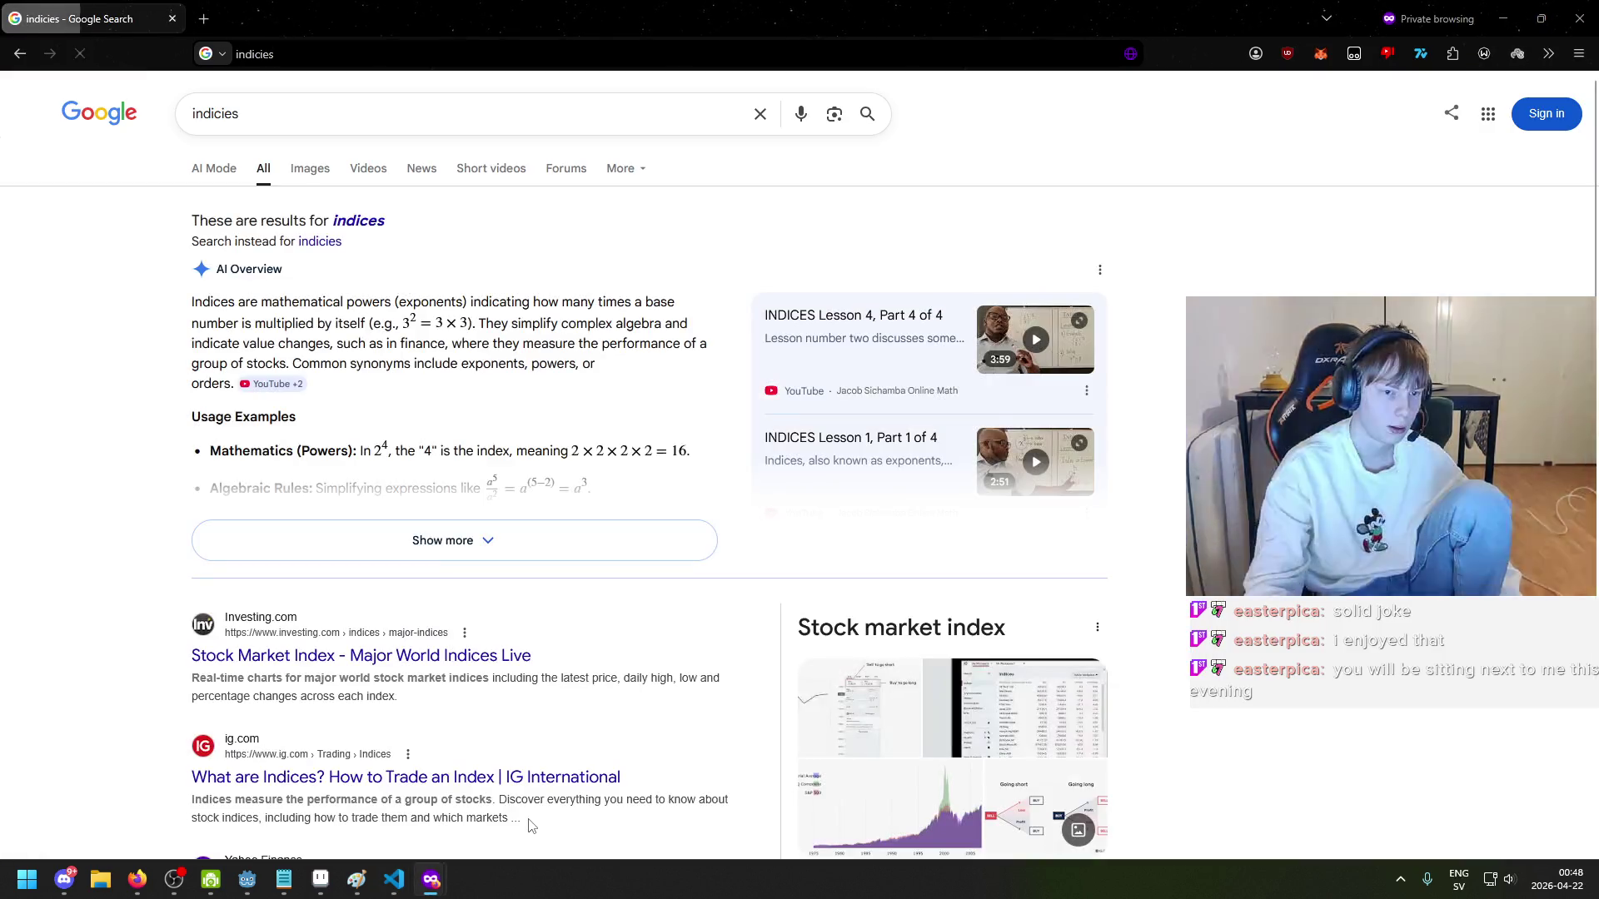
pyautogui.hotkey('alt', 'Tab')
# - Declare visitedNodeIndices as a new List<int> and change the skip check to visitedNodeIndices.Contains(c)
pyautogui.write('Indices = new List<int>();')
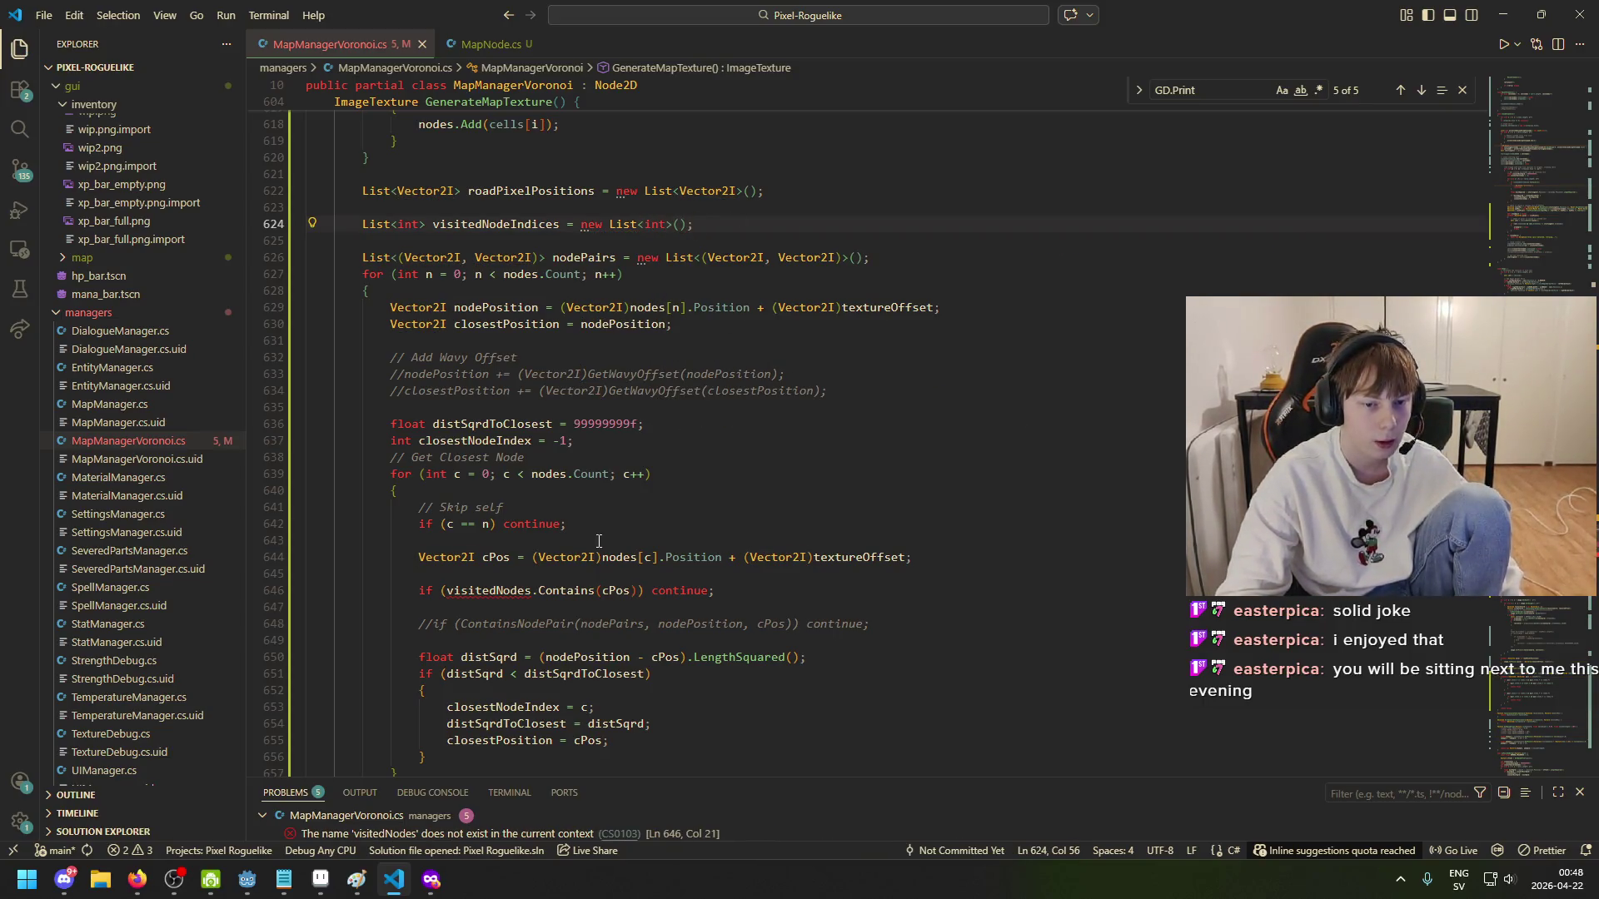
pyautogui.scroll(-2, 514, 527)
pyautogui.click(489, 424)
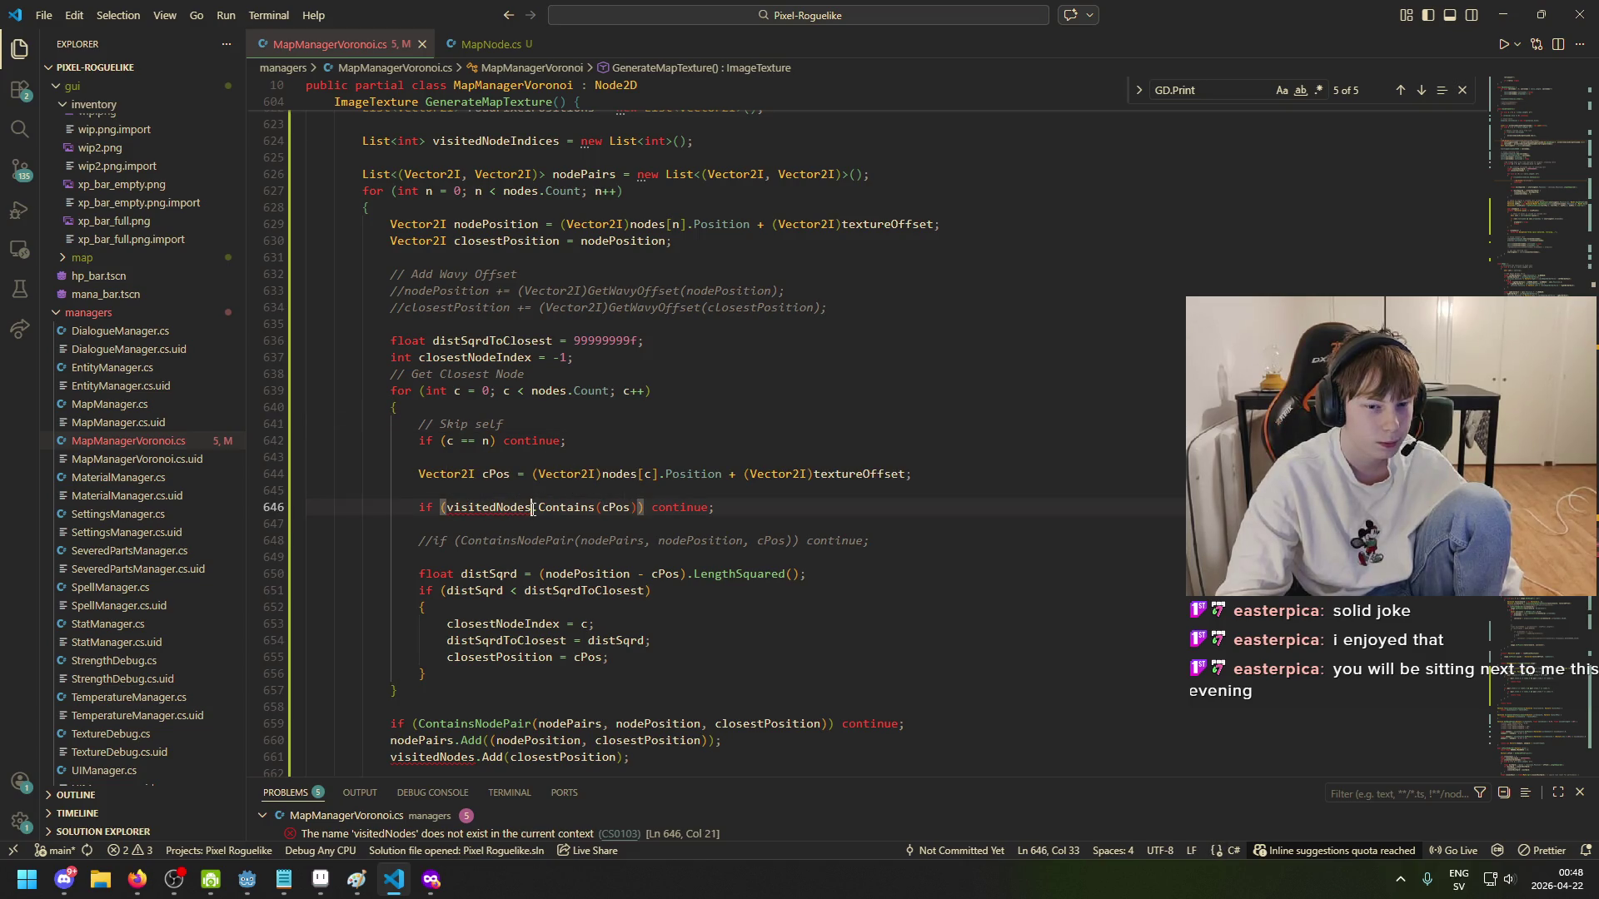
pyautogui.press('Left')
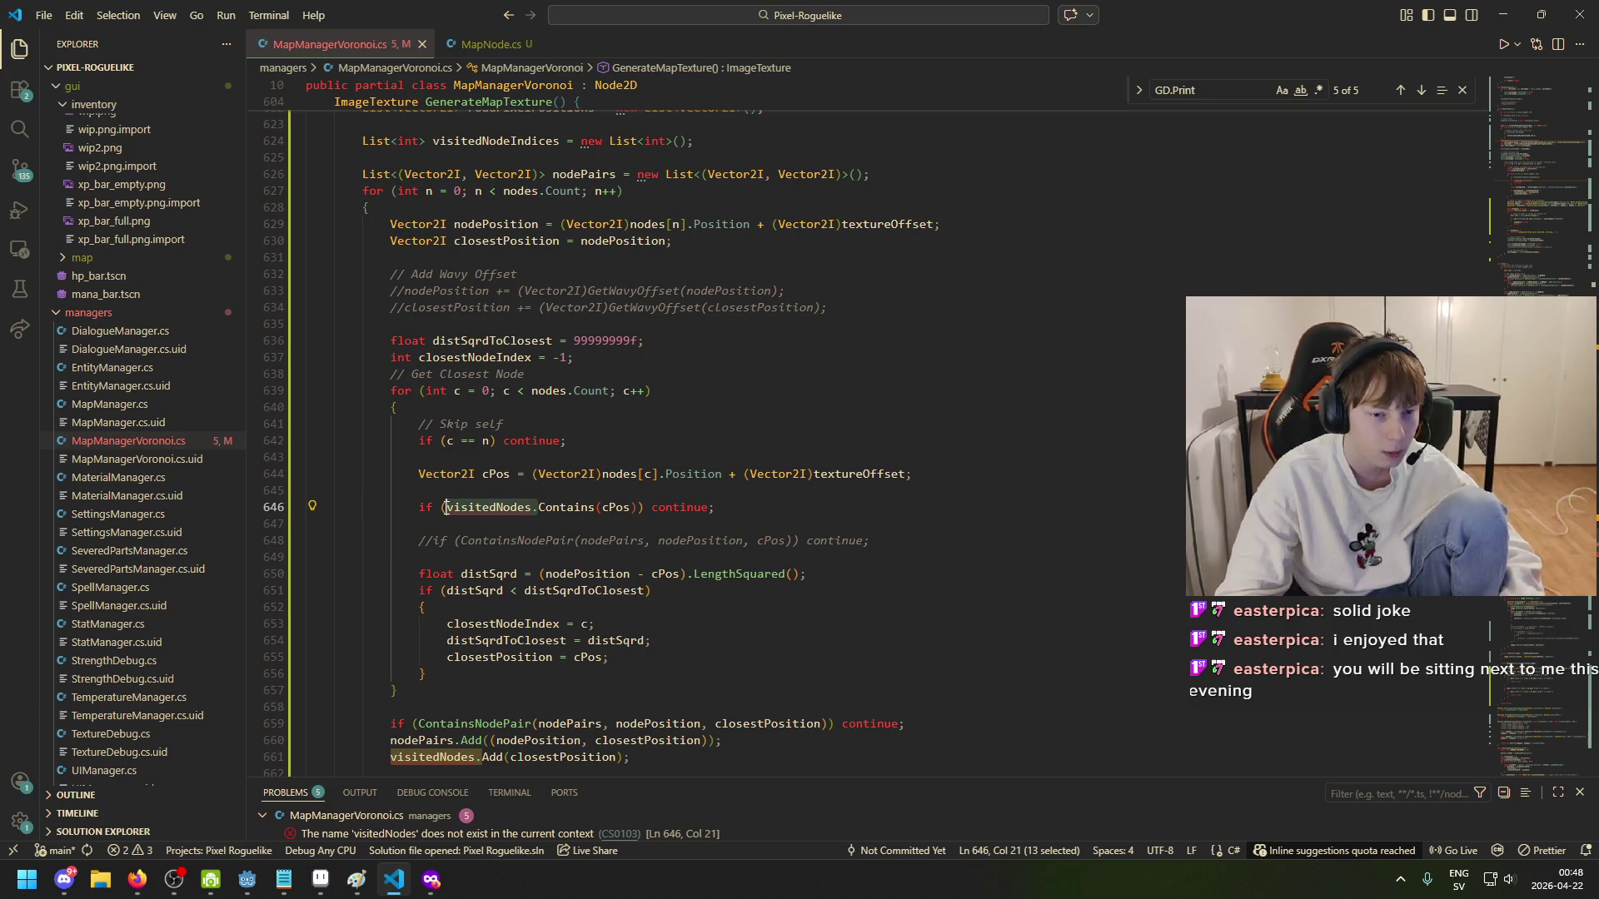
pyautogui.press('BackSpace')
pyautogui.write('Indices')
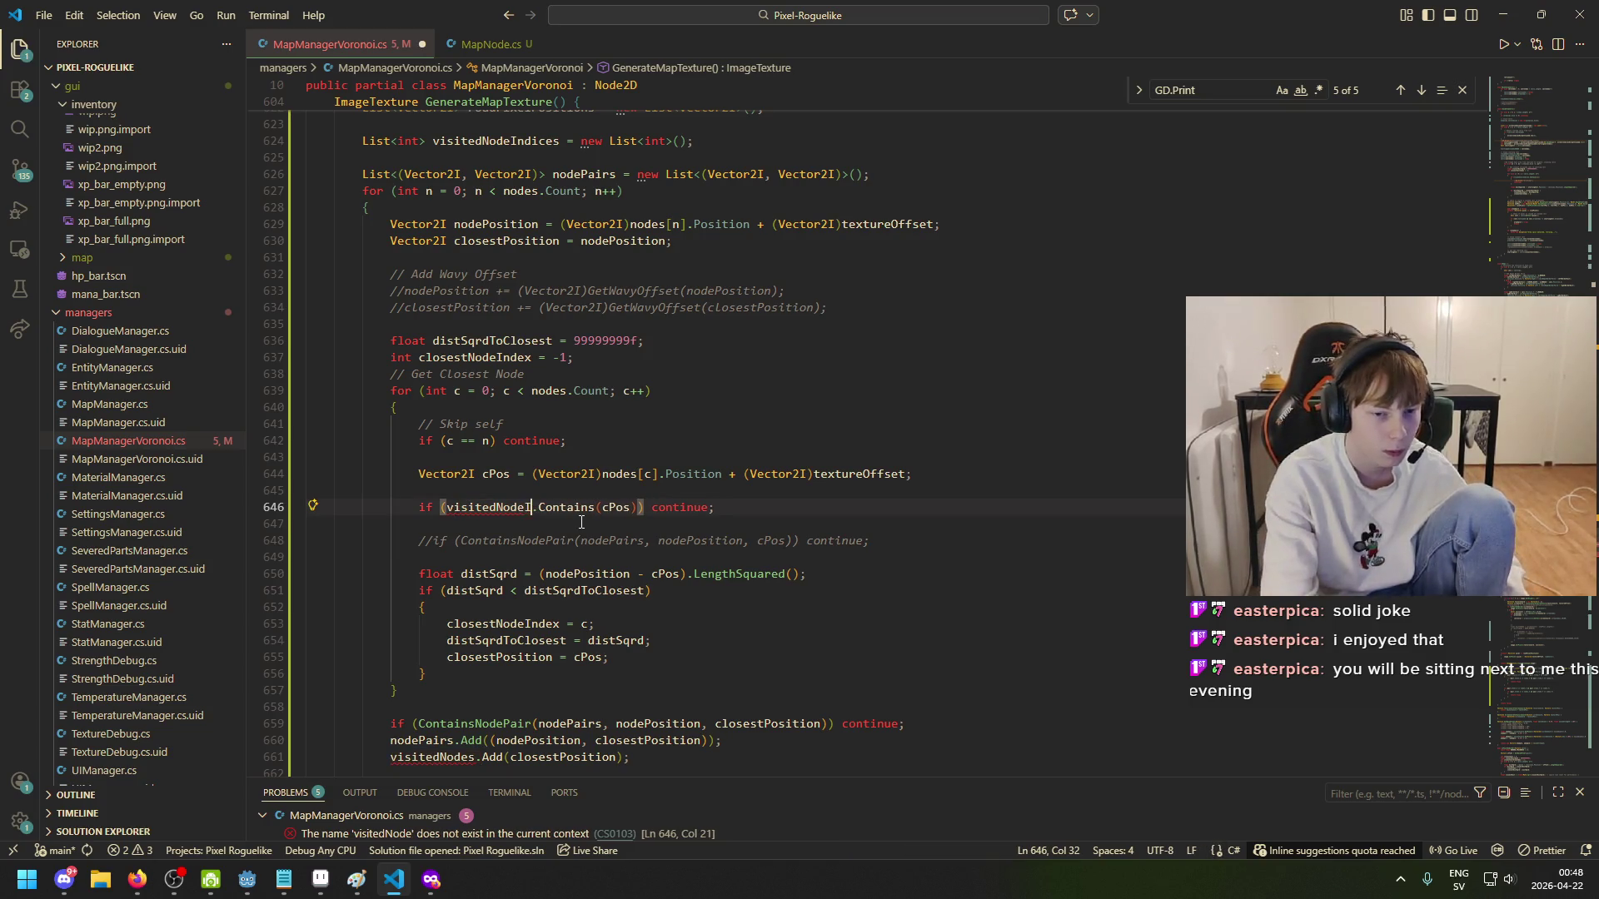
pyautogui.hotkey('ctrl', 'Right')
pyautogui.hotkey('ctrl', 'Right')
pyautogui.hotkey('ctrl', 'BackSpace')
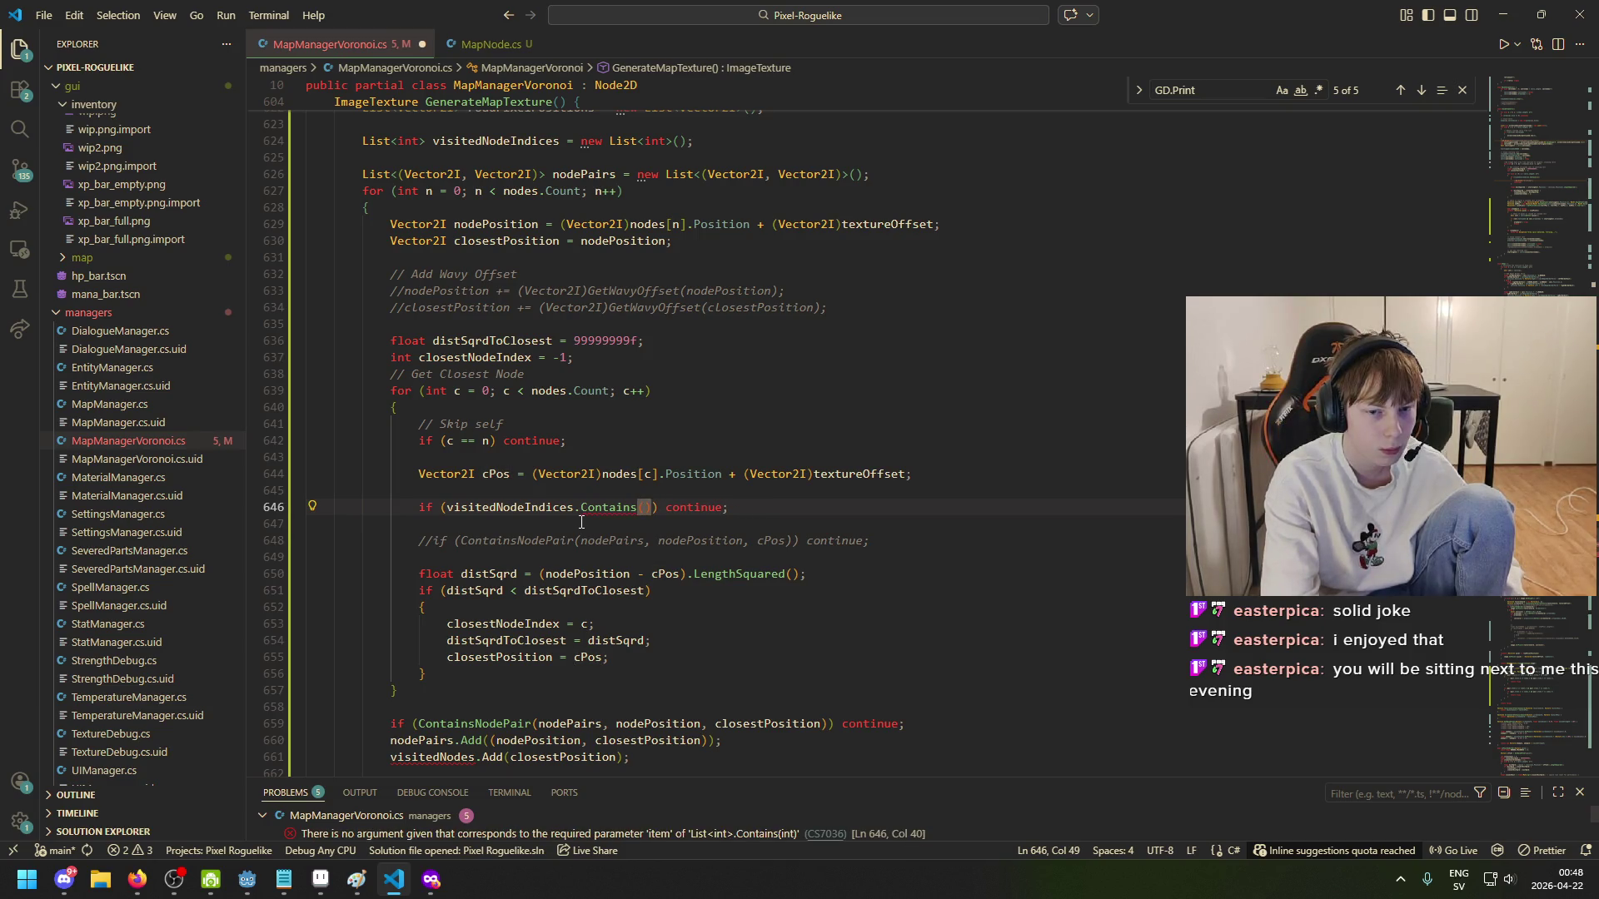
pyautogui.write('c')
pyautogui.click(581, 460)
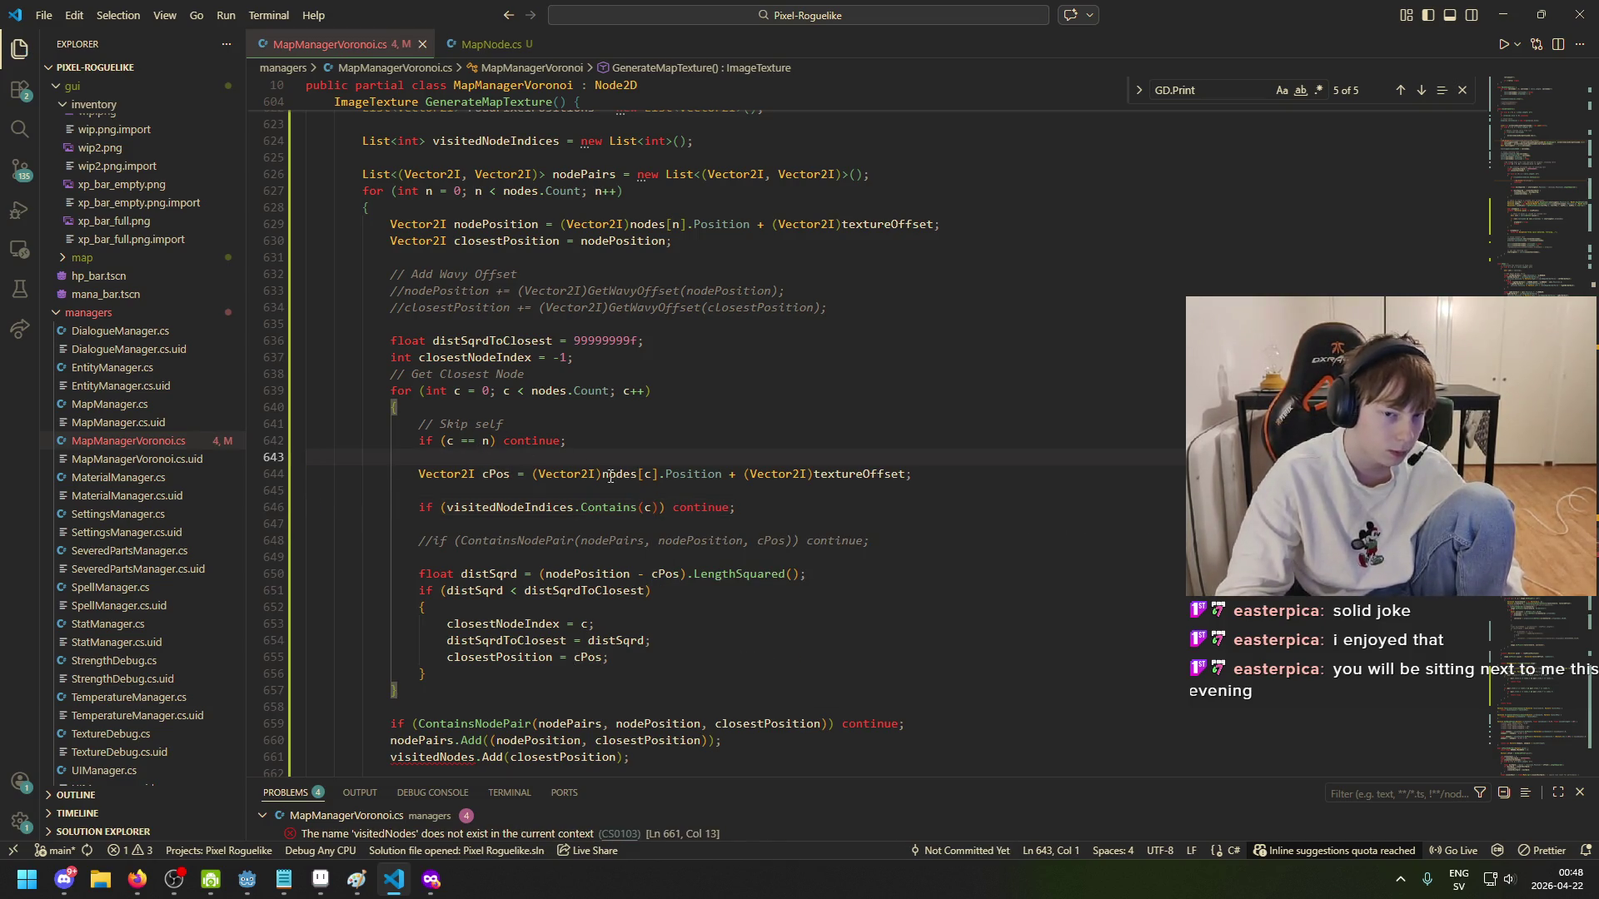
# - On line 661, replace the closestPosition argument with closestNodeIndex and save
pyautogui.click(716, 508)
pyautogui.scroll(-3, 637, 623)
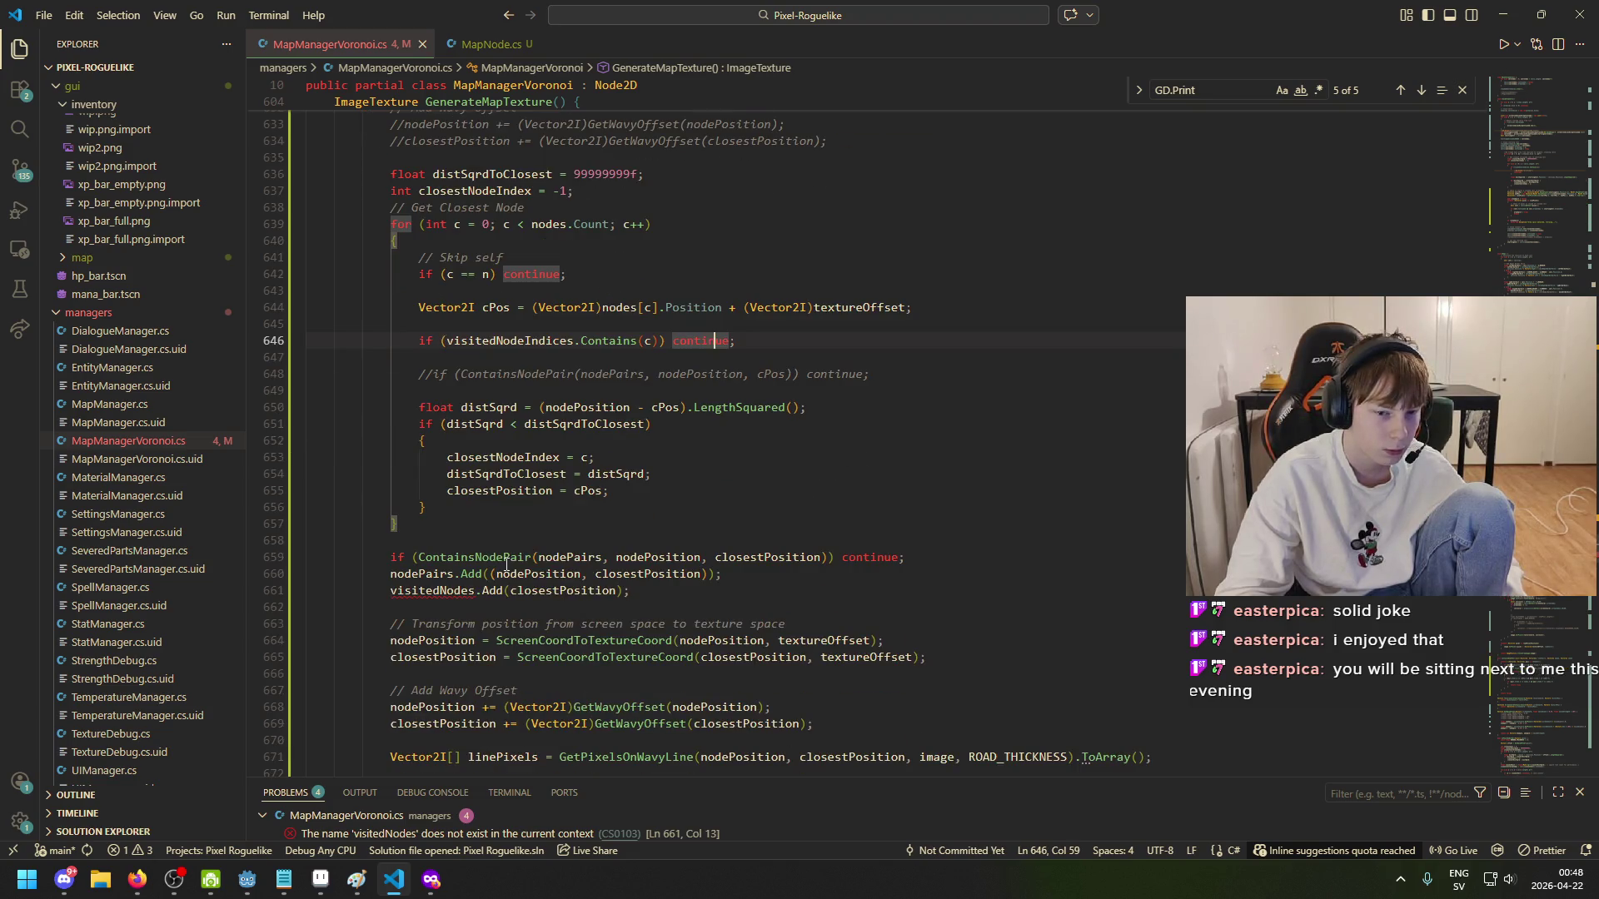
pyautogui.click(468, 591)
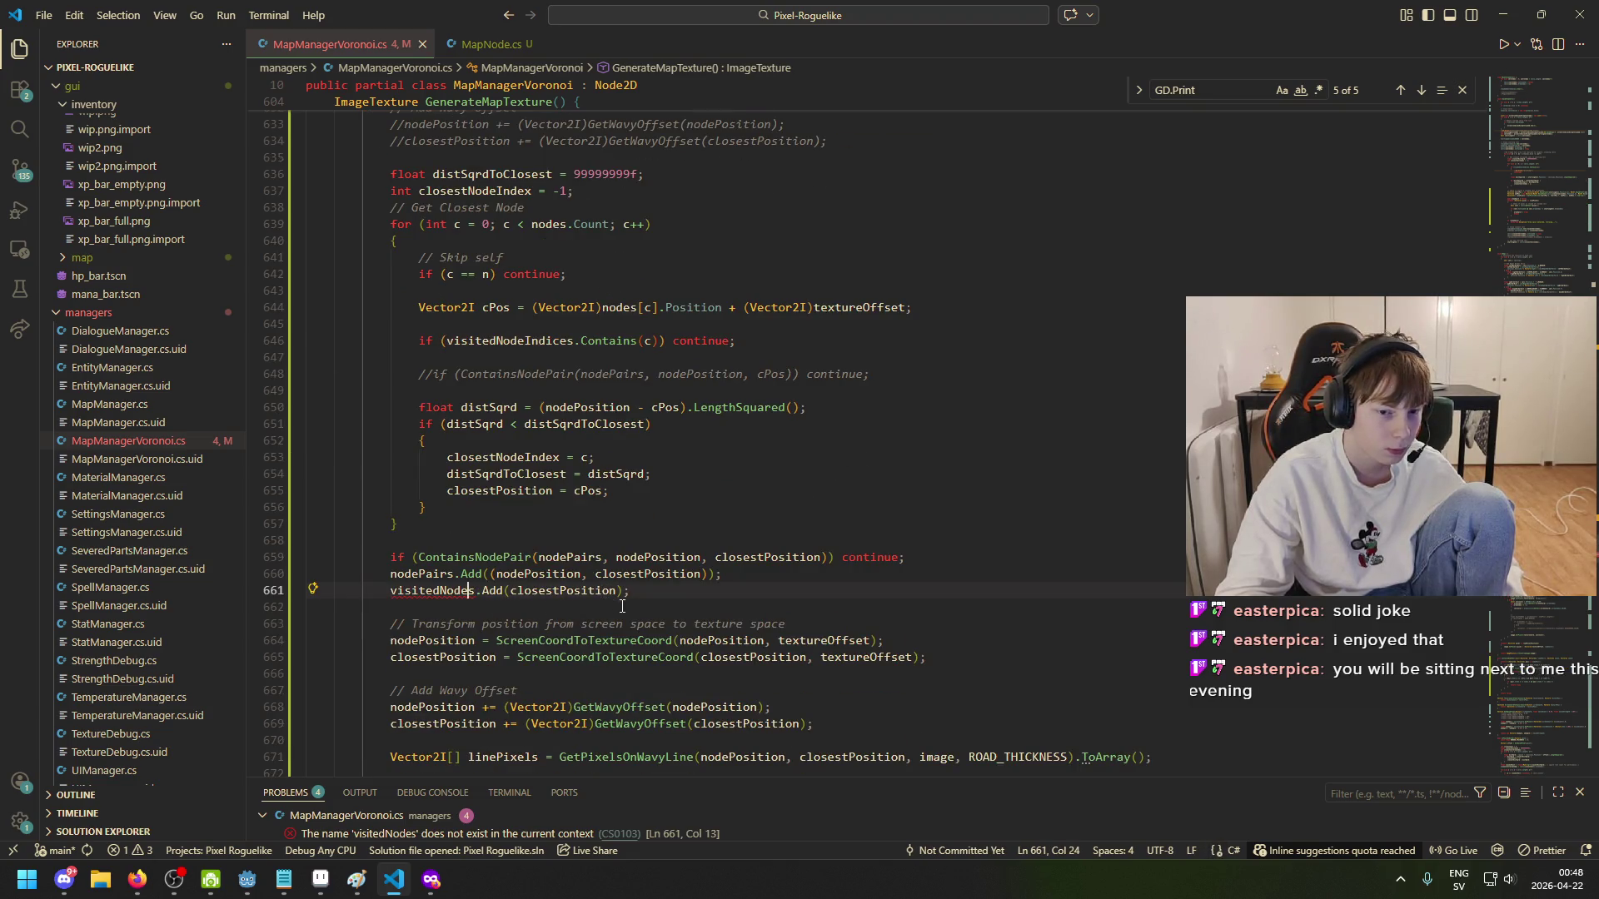
pyautogui.moveTo(617, 592); pyautogui.dragTo(516, 592)
pyautogui.write('c')
pyautogui.click(590, 587)
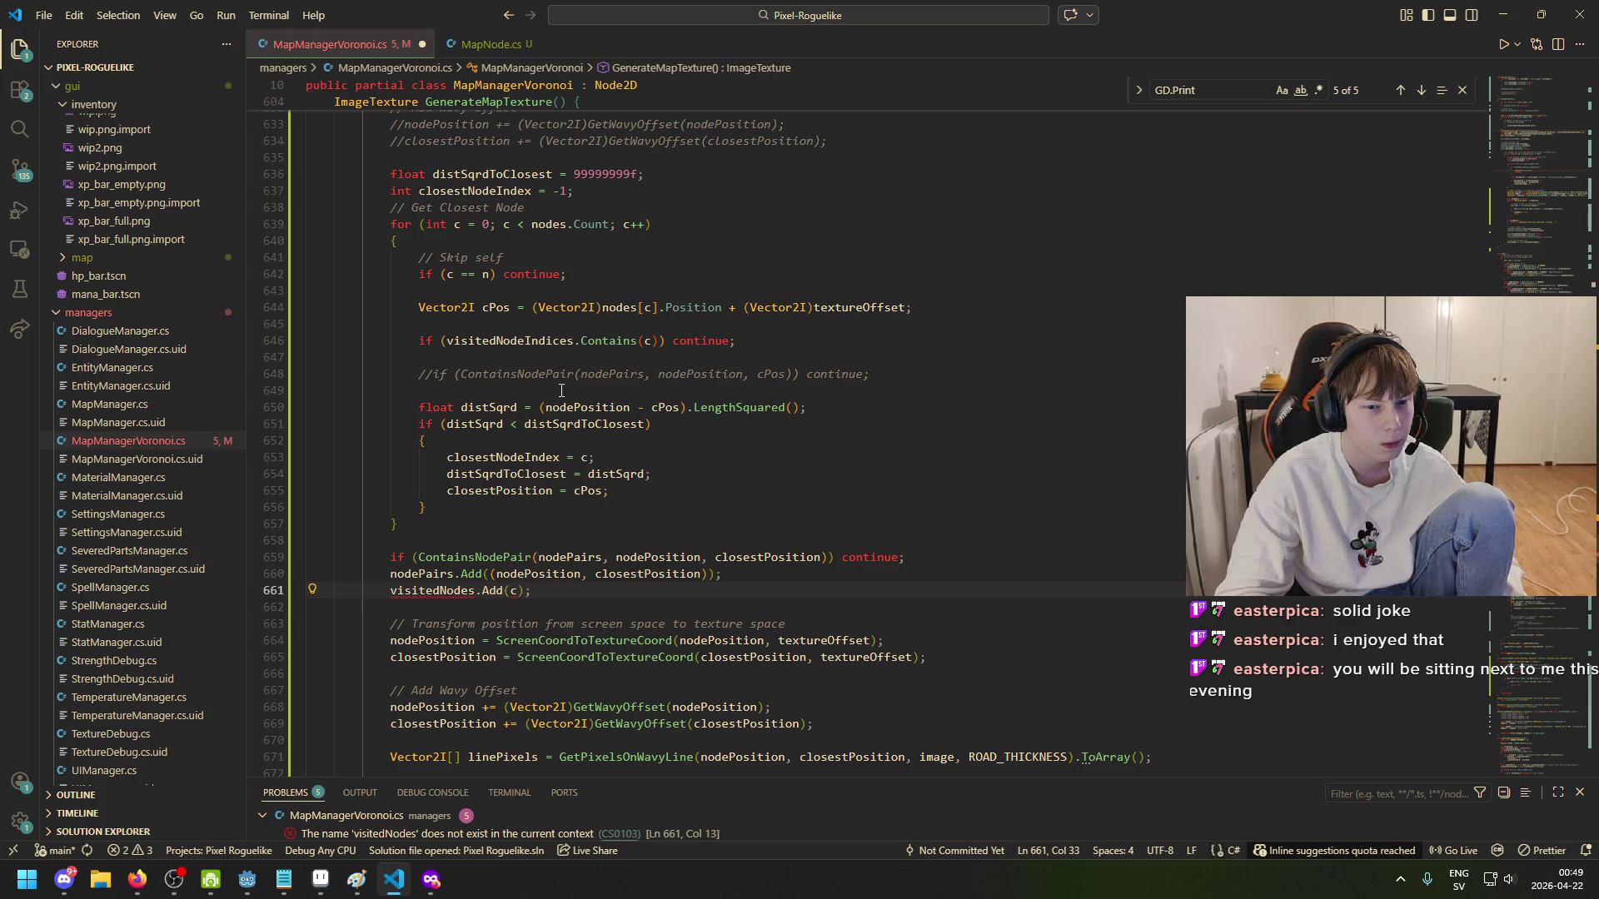
pyautogui.click(527, 457)
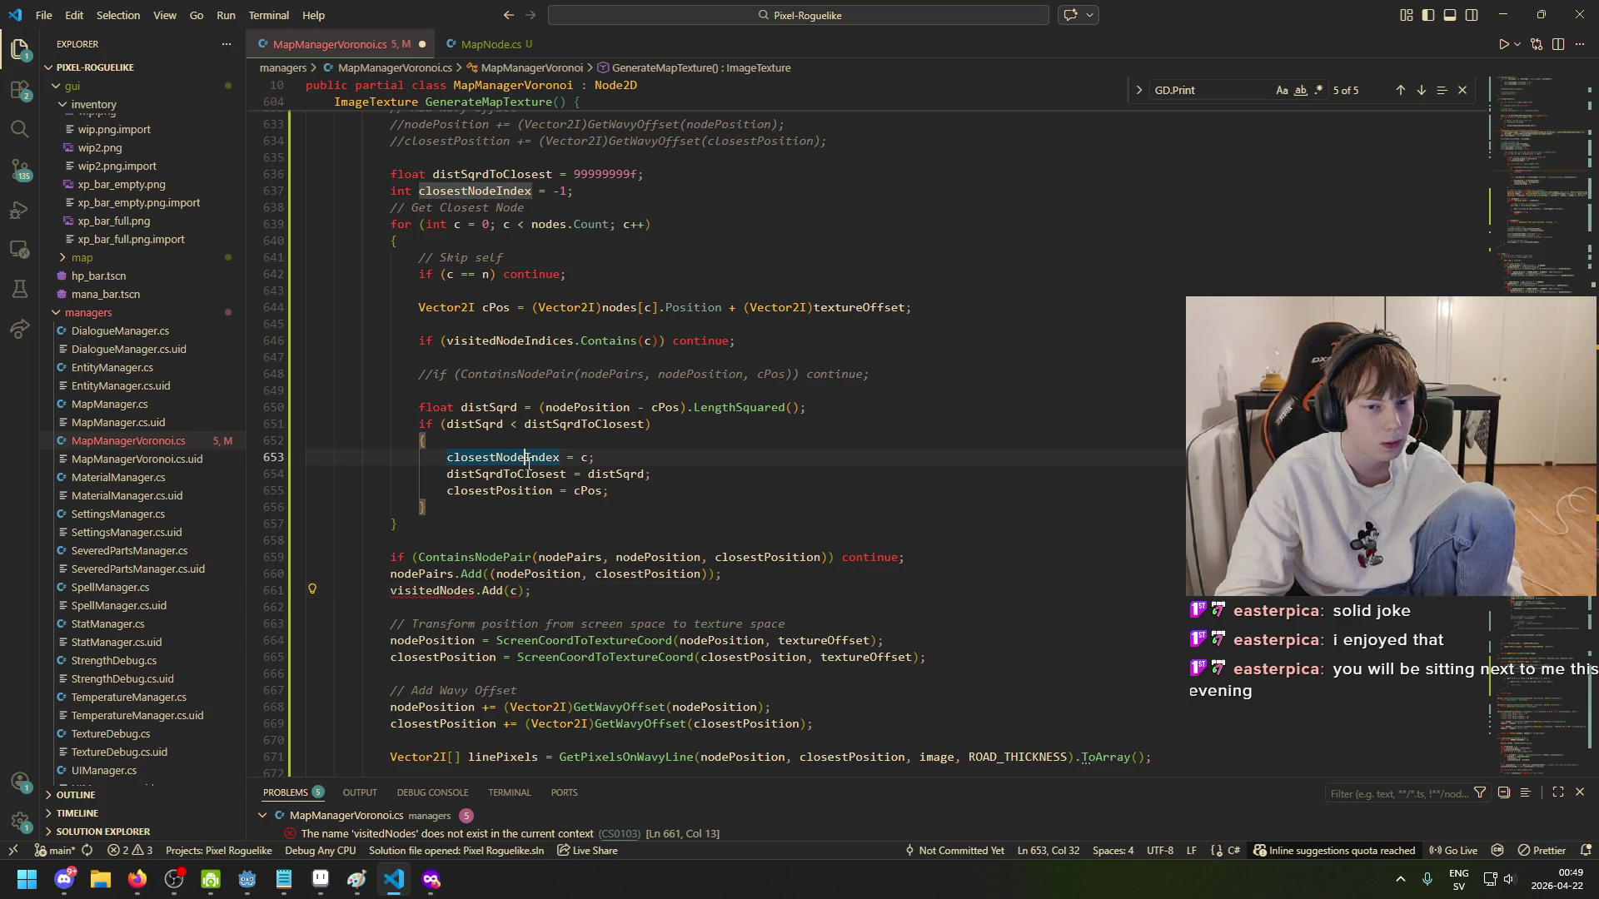
pyautogui.click(516, 590)
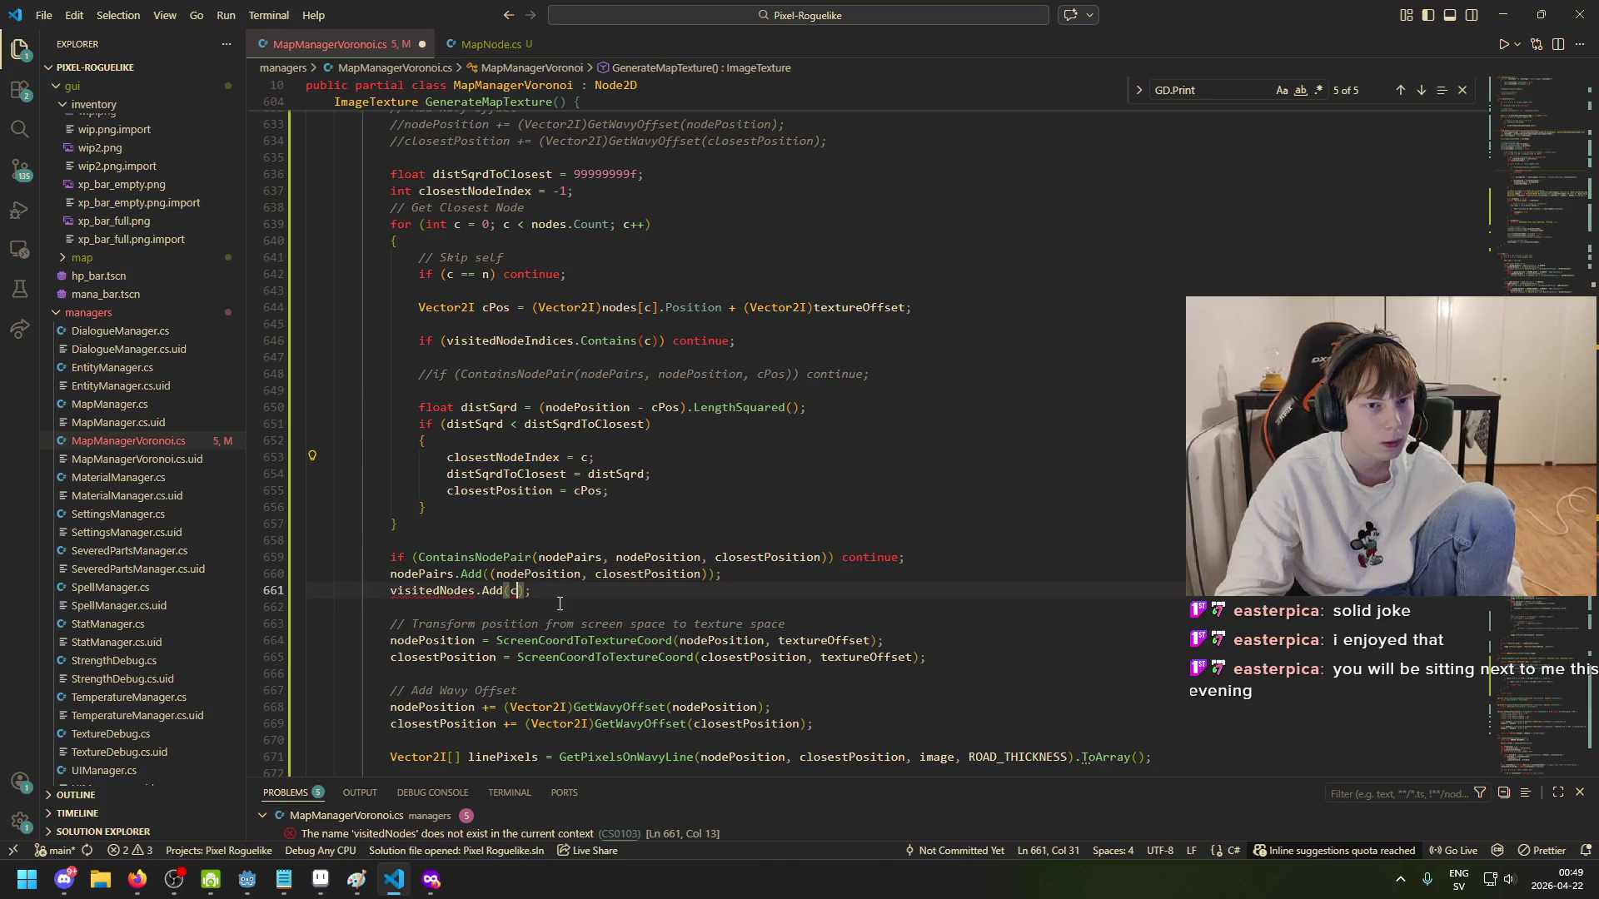
pyautogui.hotkey('ctrl', 'space')
pyautogui.write('losest')
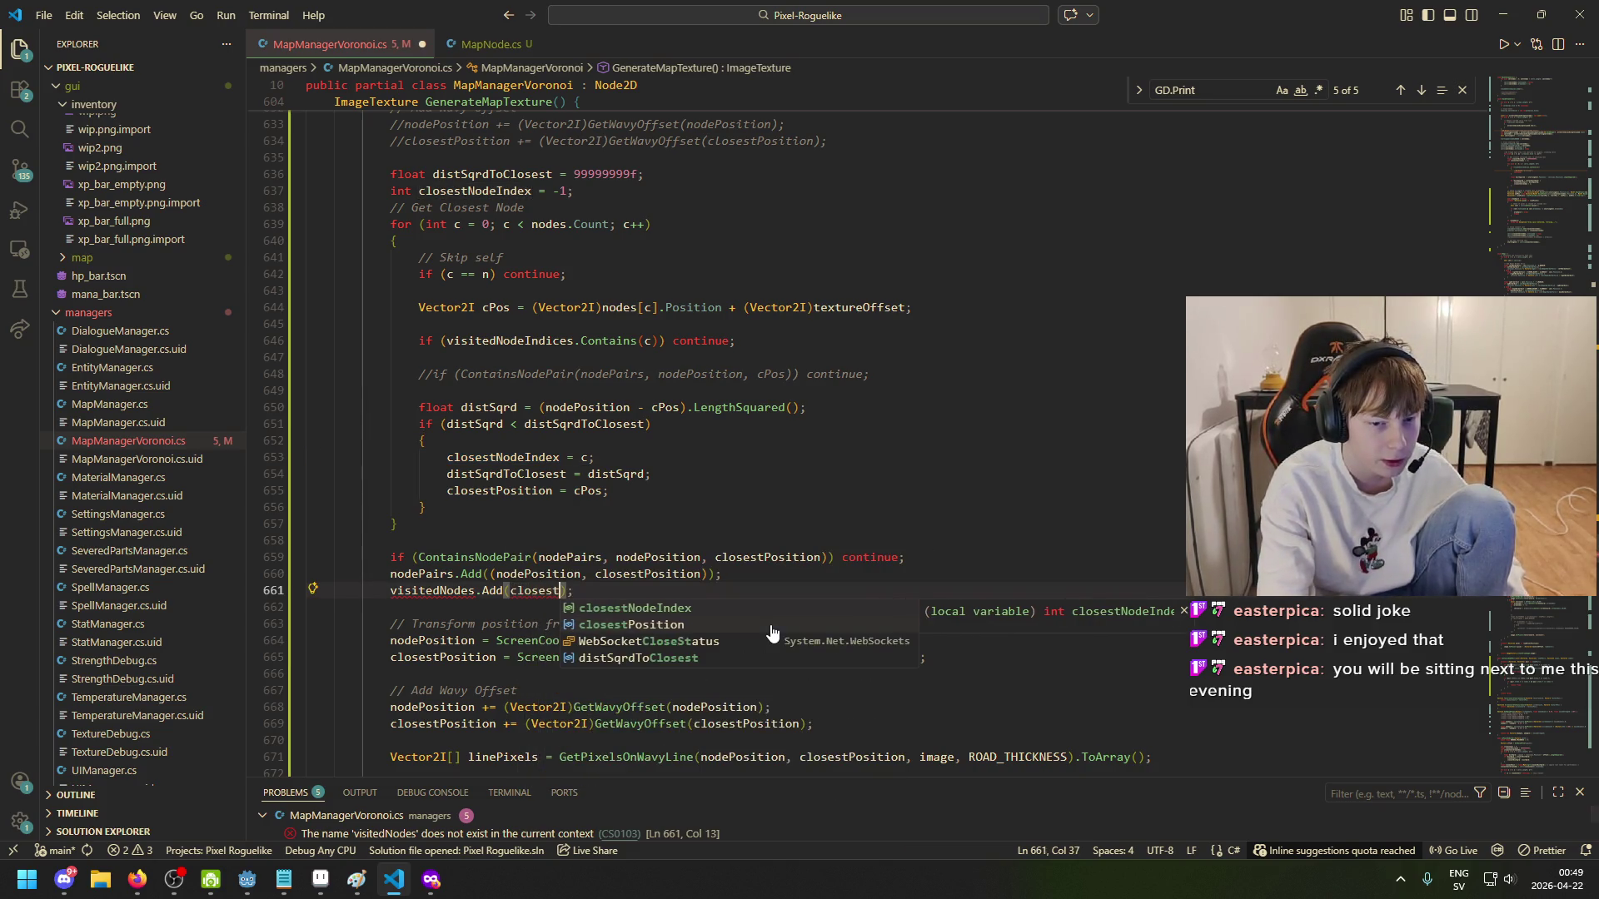
pyautogui.press('Return')
pyautogui.hotkey('ctrl', 's')
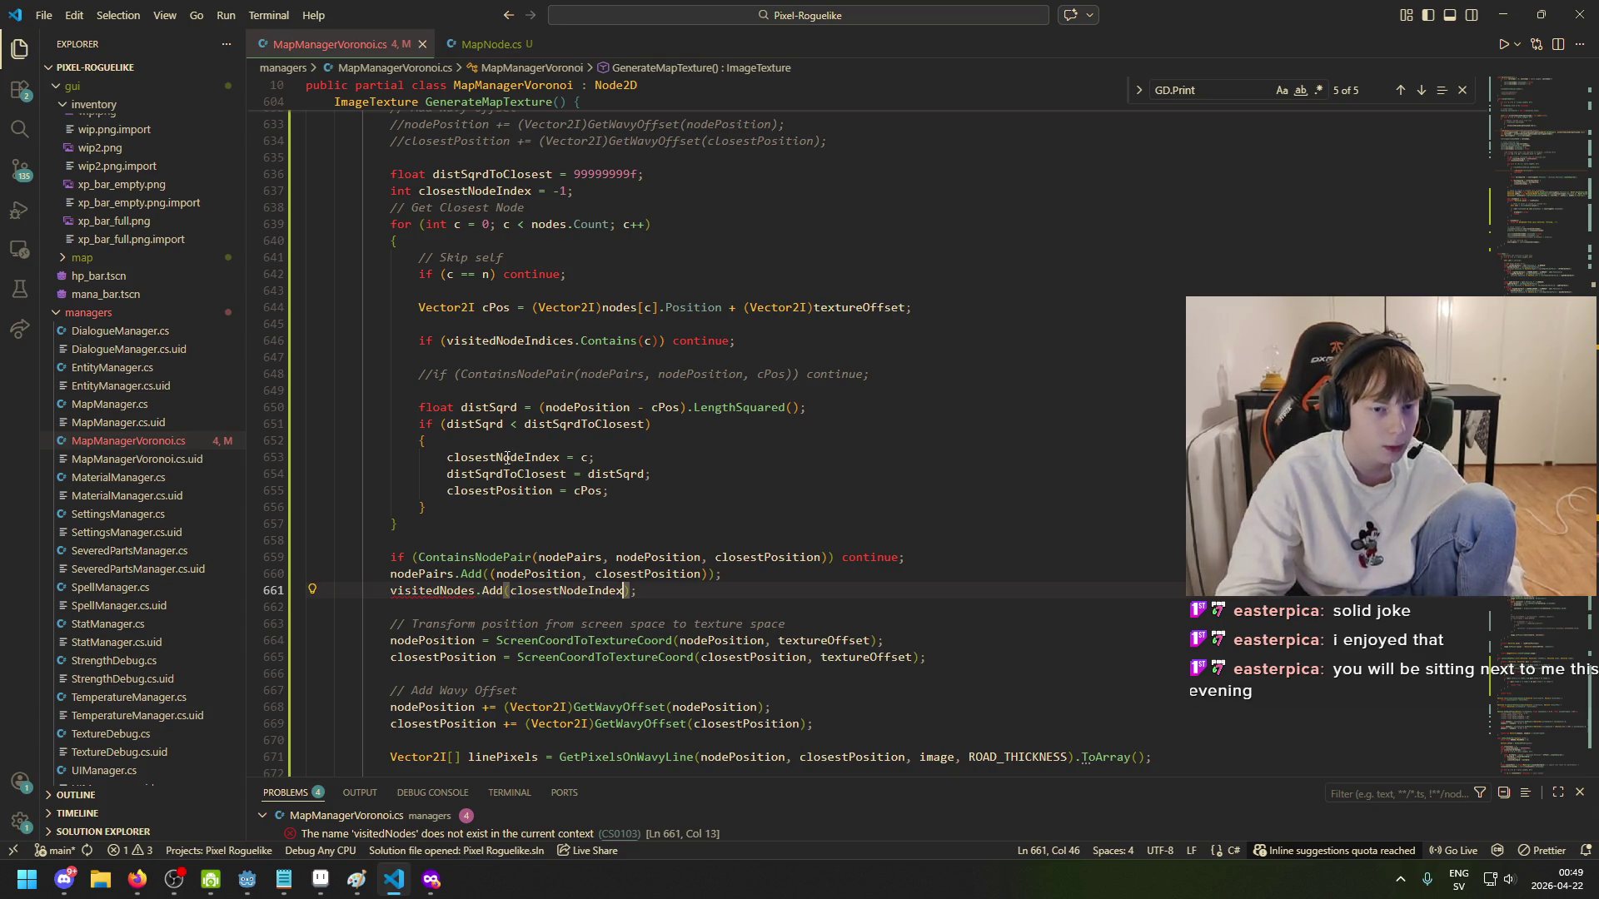
# - Rename visitedNodes to visitedNodeIndices in line 661's Add call and save the script
pyautogui.click(492, 191)
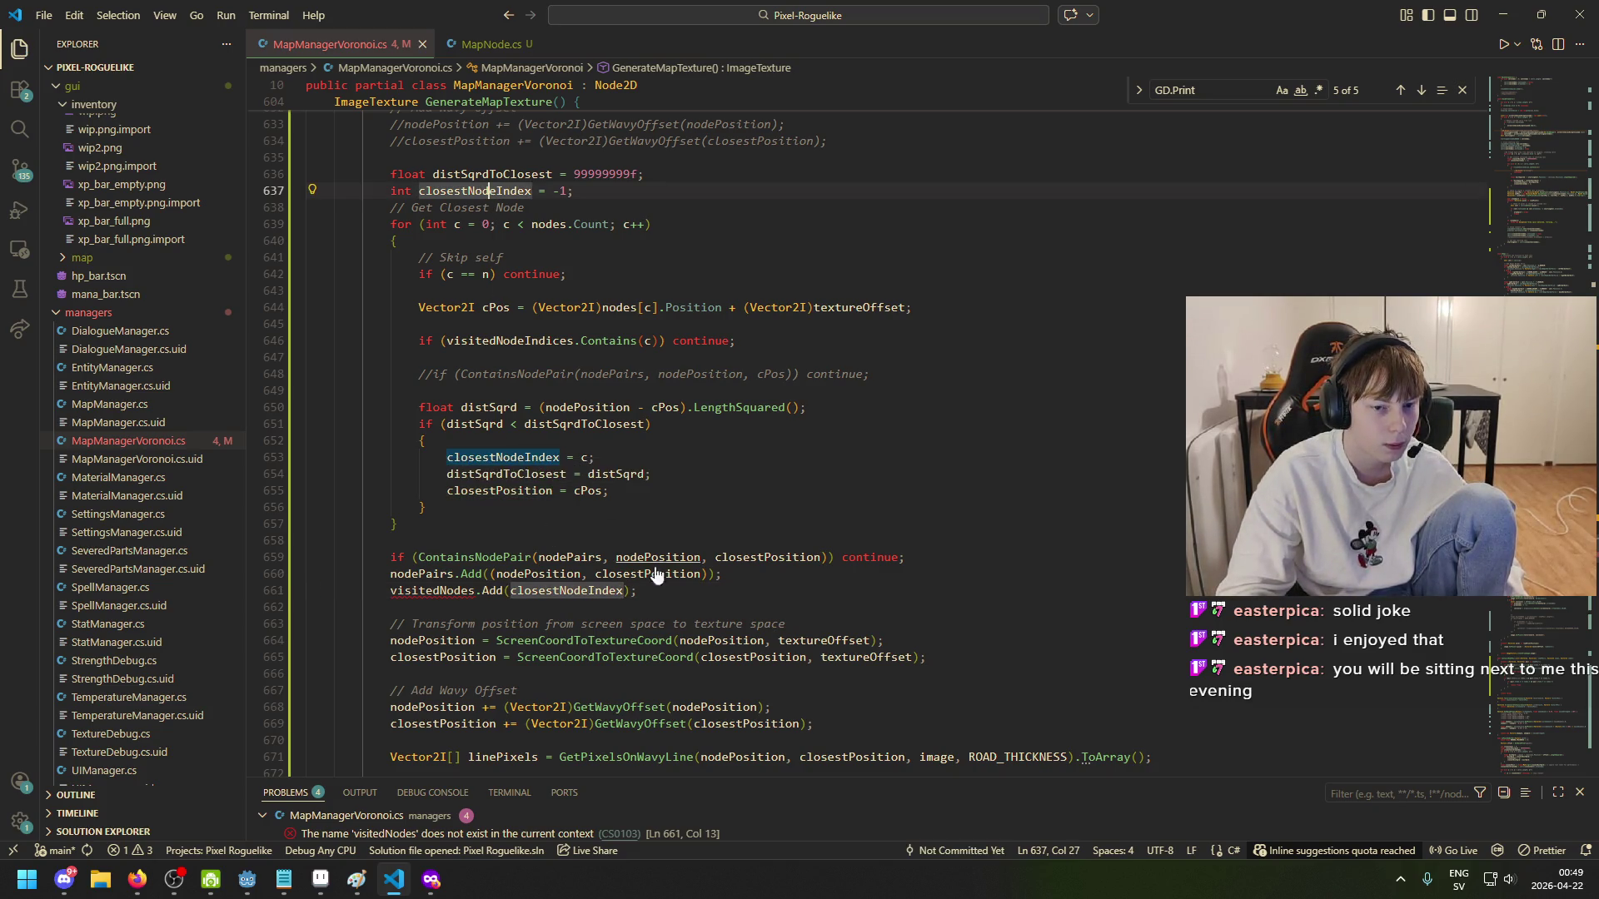
pyautogui.click(474, 590)
pyautogui.press('BackSpace')
pyautogui.write('Indi')
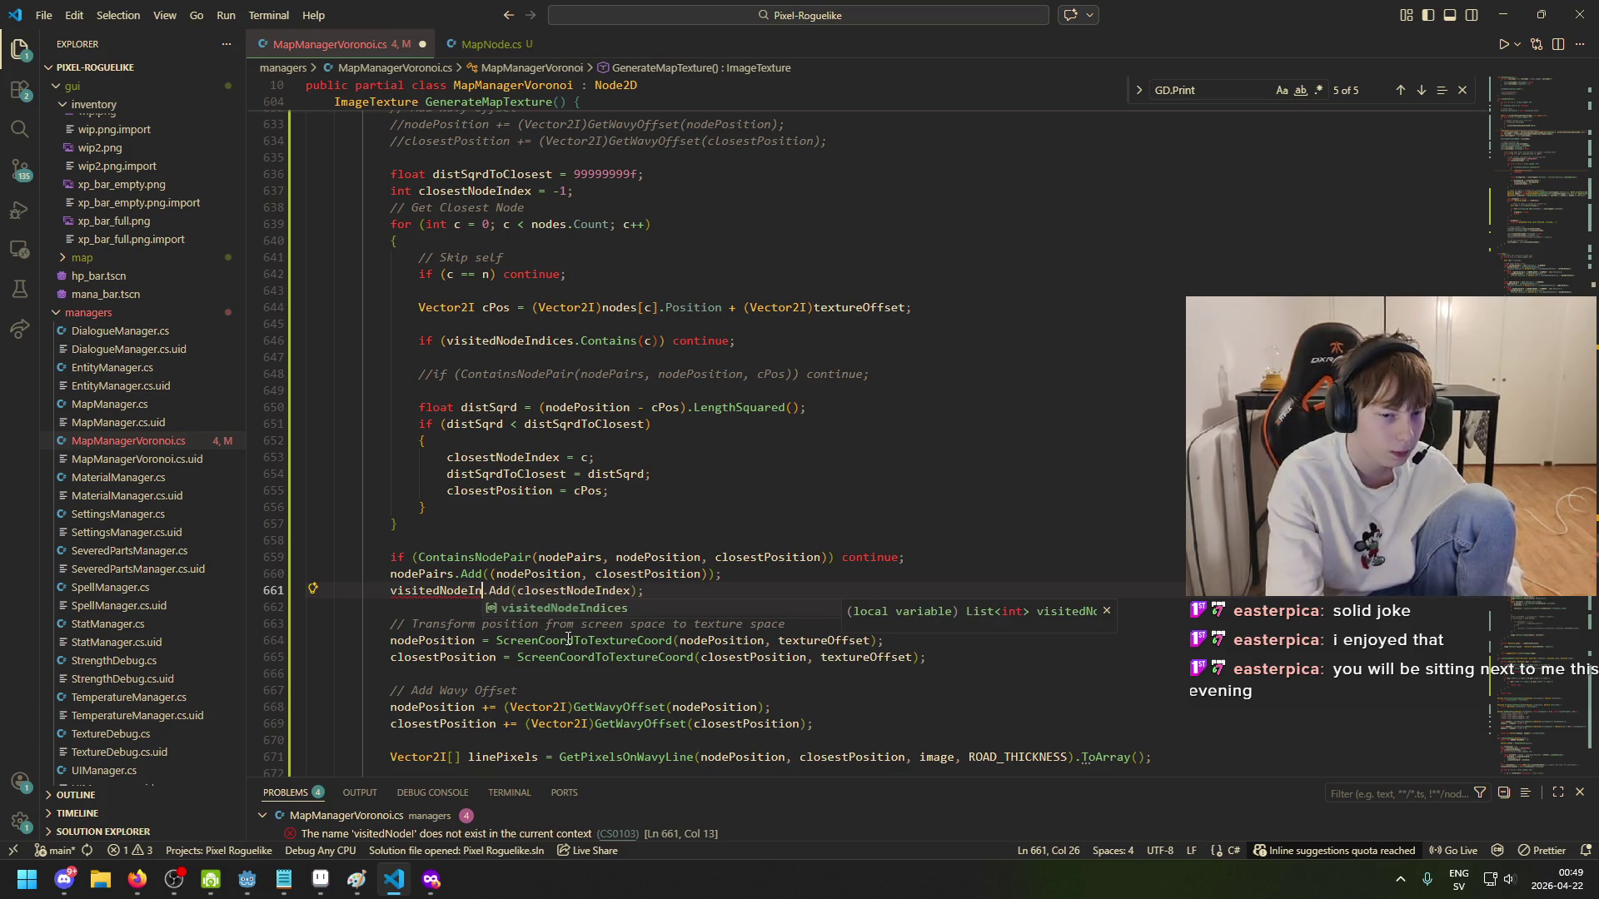
pyautogui.press('Return')
pyautogui.hotkey('ctrl', 's')
pyautogui.moveTo(246, 889)
pyautogui.click(158, 837)
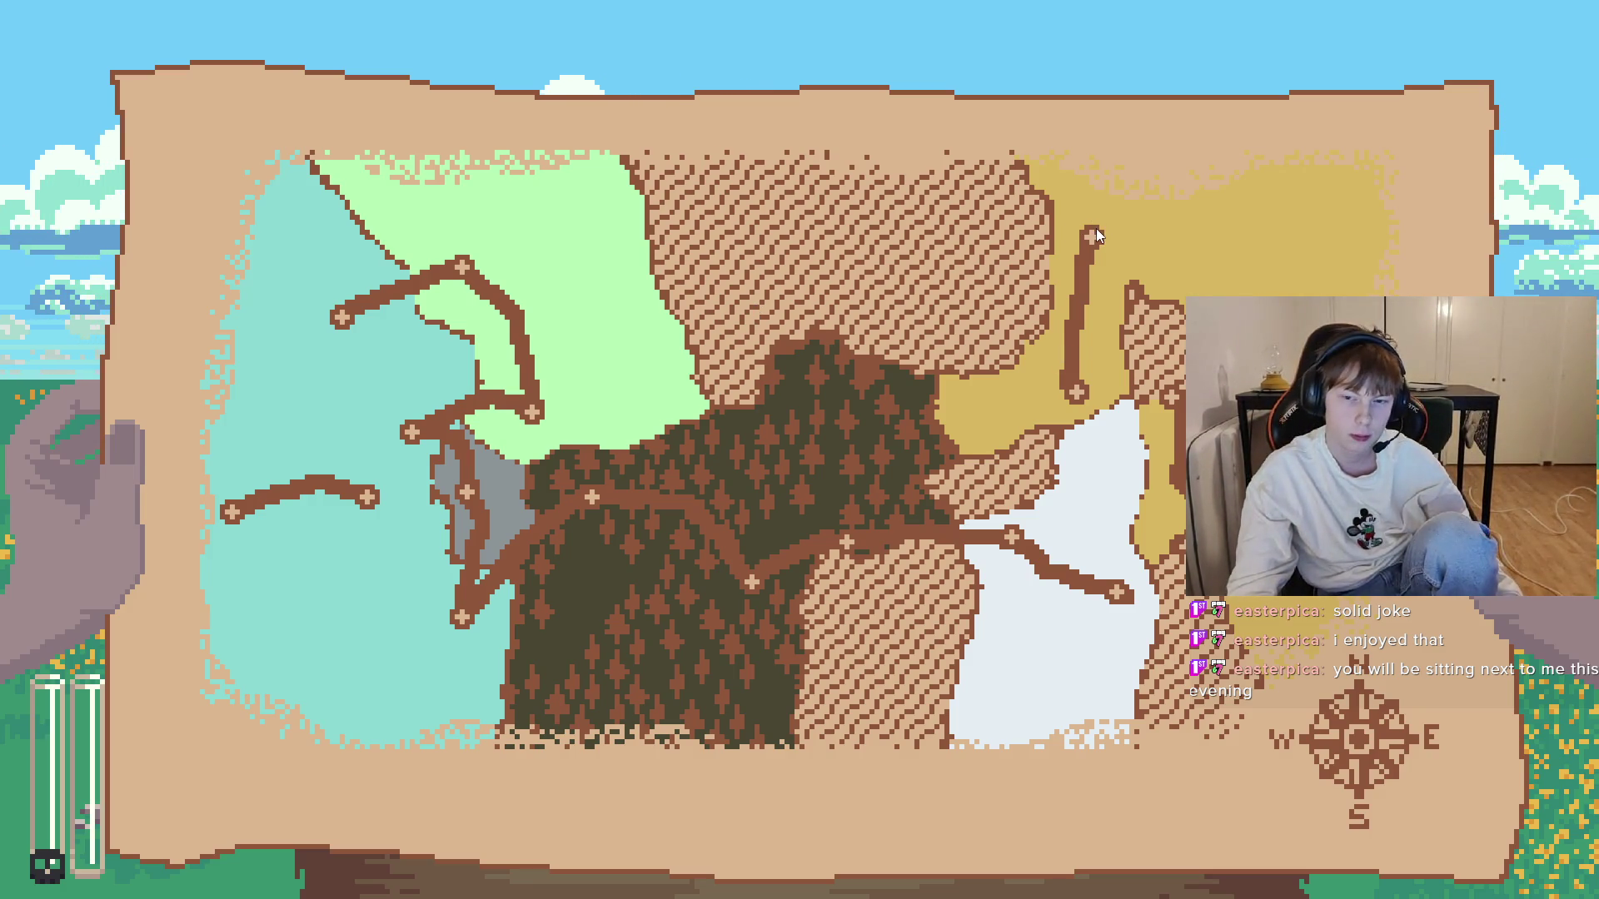
# - Close the Pixel Roguelike test run and return to MapManagerVoronoi.cs in VS Code
pyautogui.press('F8')
pyautogui.hotkey('ctrl', 's')
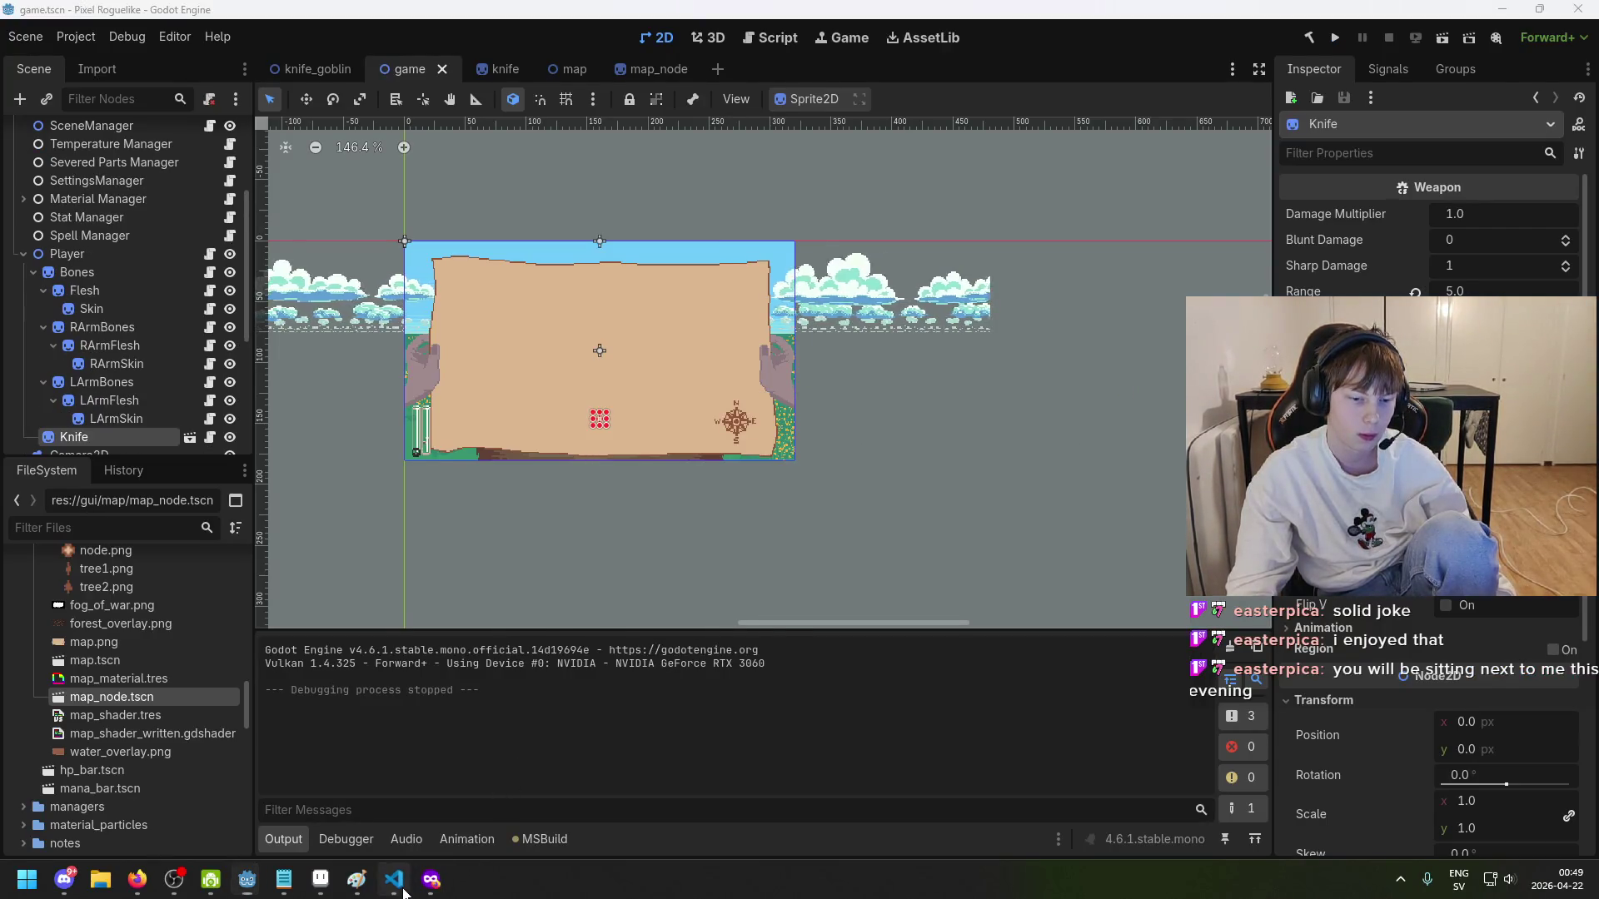
pyautogui.click(403, 891)
pyautogui.scroll(1, 505, 418)
# - Review the nearest-node loop's uses of c, visitedNodeIndices, nodePairs and closestNodeIndex
pyautogui.click(511, 382)
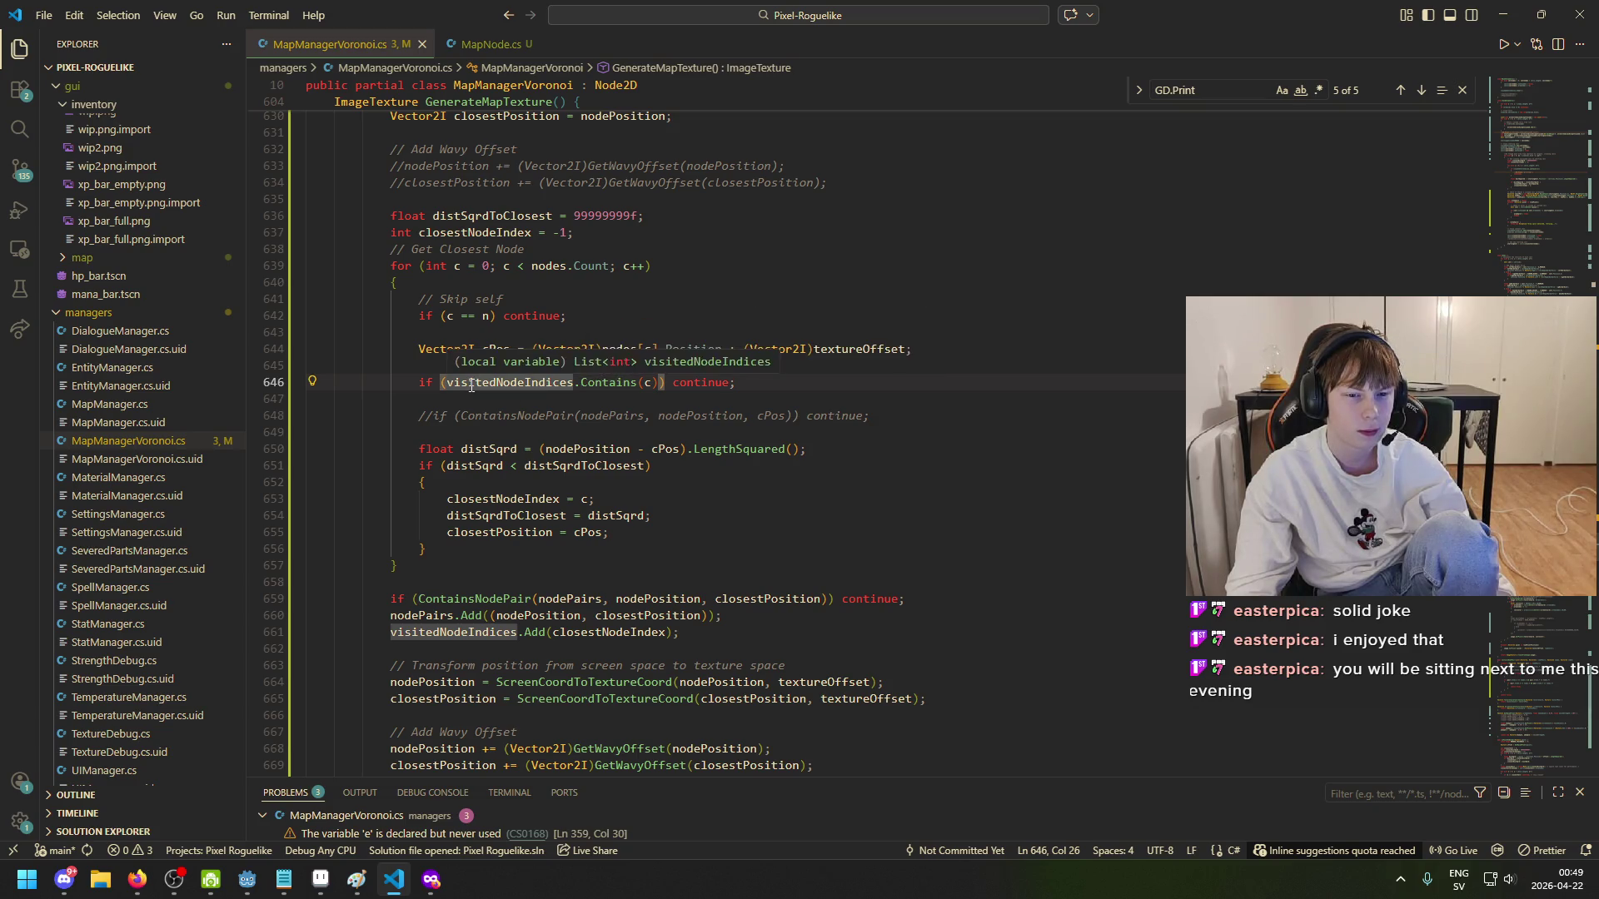
pyautogui.click(454, 642)
pyautogui.click(455, 634)
pyautogui.click(602, 632)
pyautogui.click(648, 384)
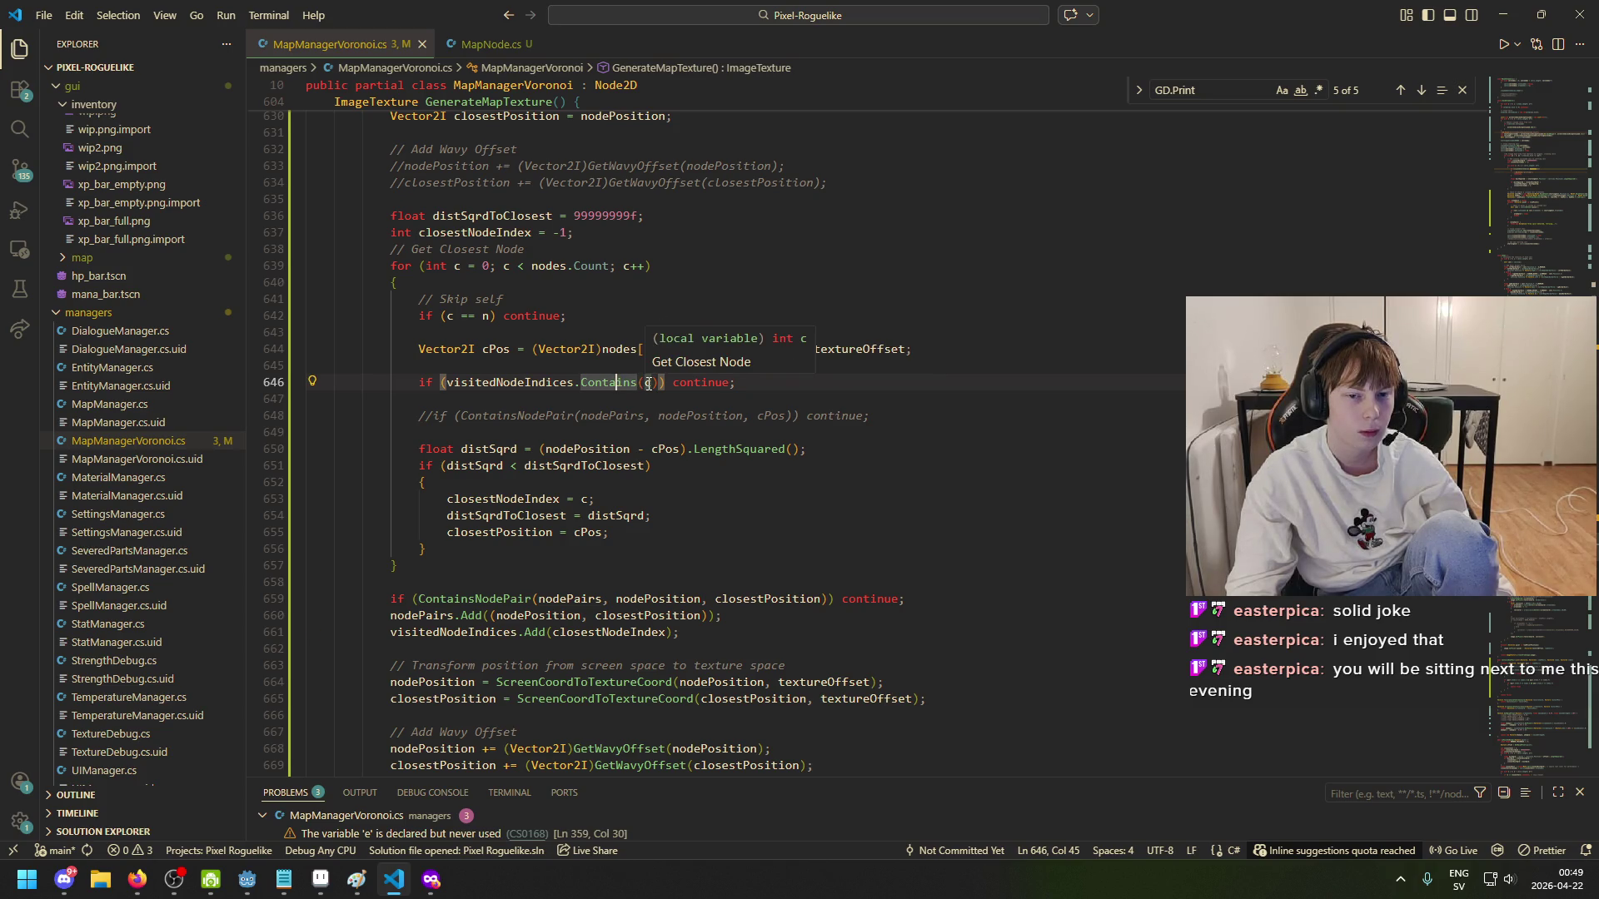
pyautogui.click(648, 384)
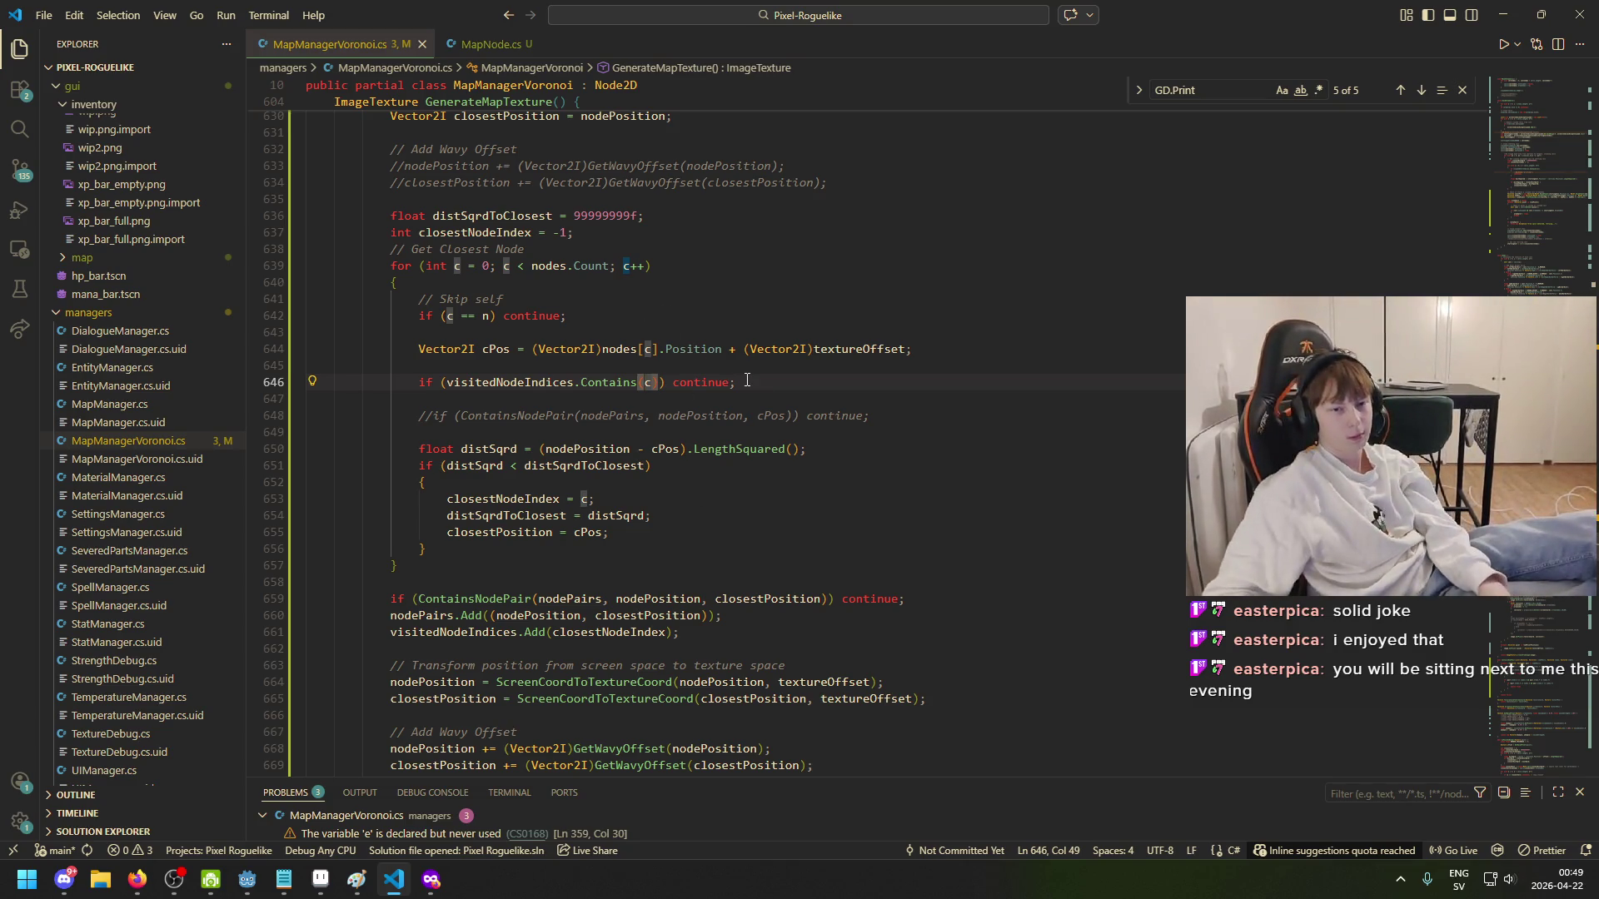
pyautogui.scroll(2, 716, 508)
pyautogui.scroll(-2, 692, 533)
pyautogui.click(418, 633)
pyautogui.click(440, 599)
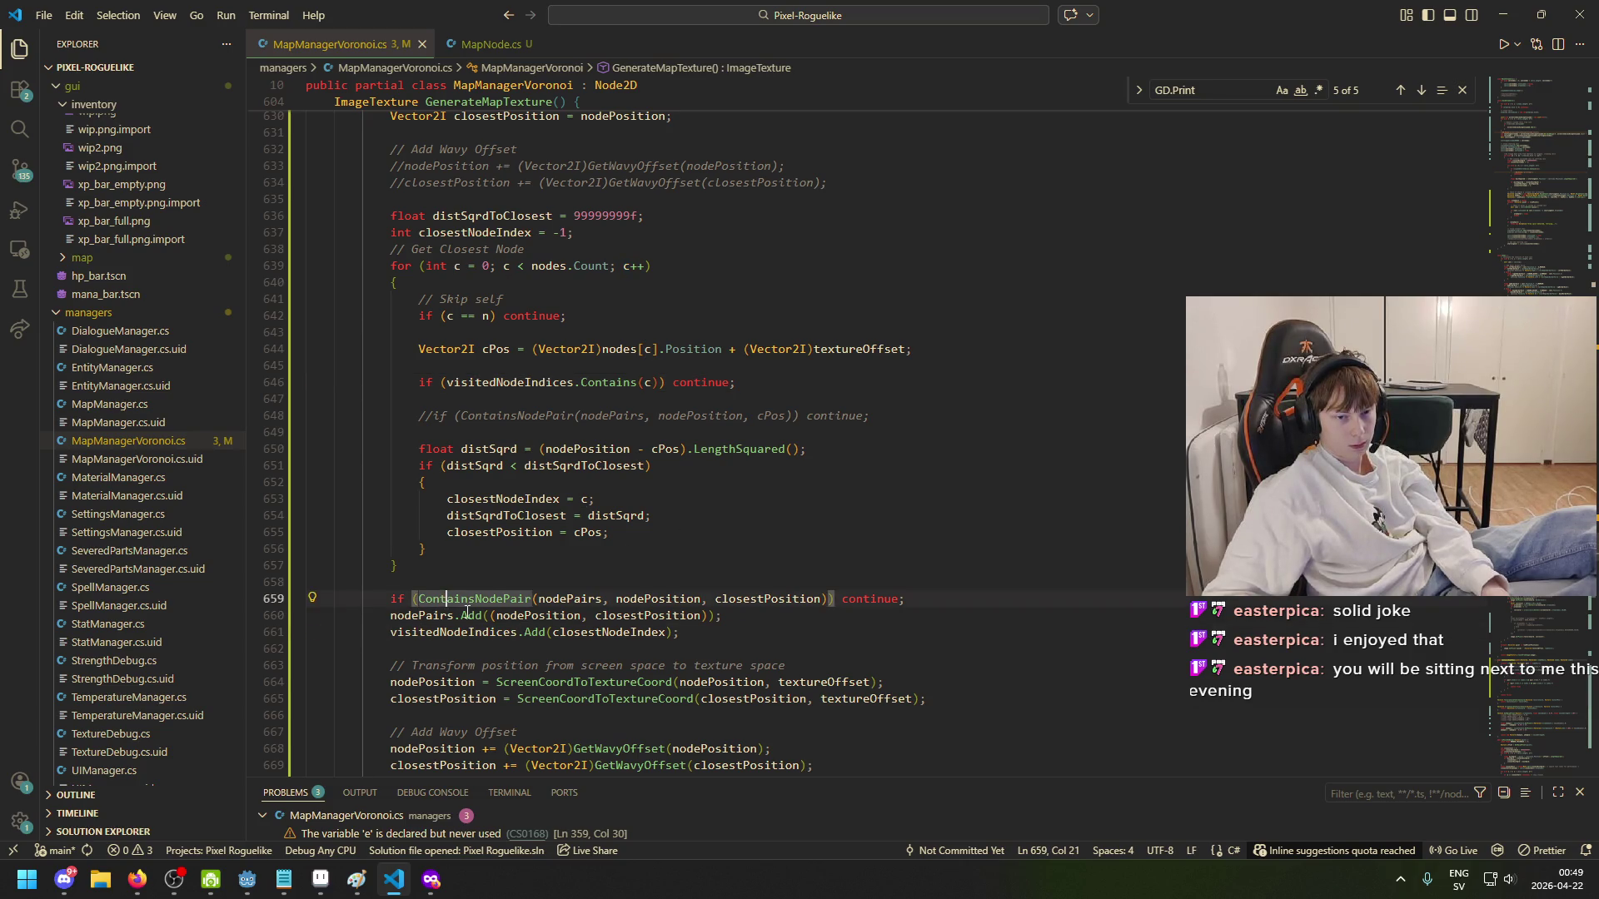
pyautogui.click(433, 616)
pyautogui.scroll(-2, 497, 626)
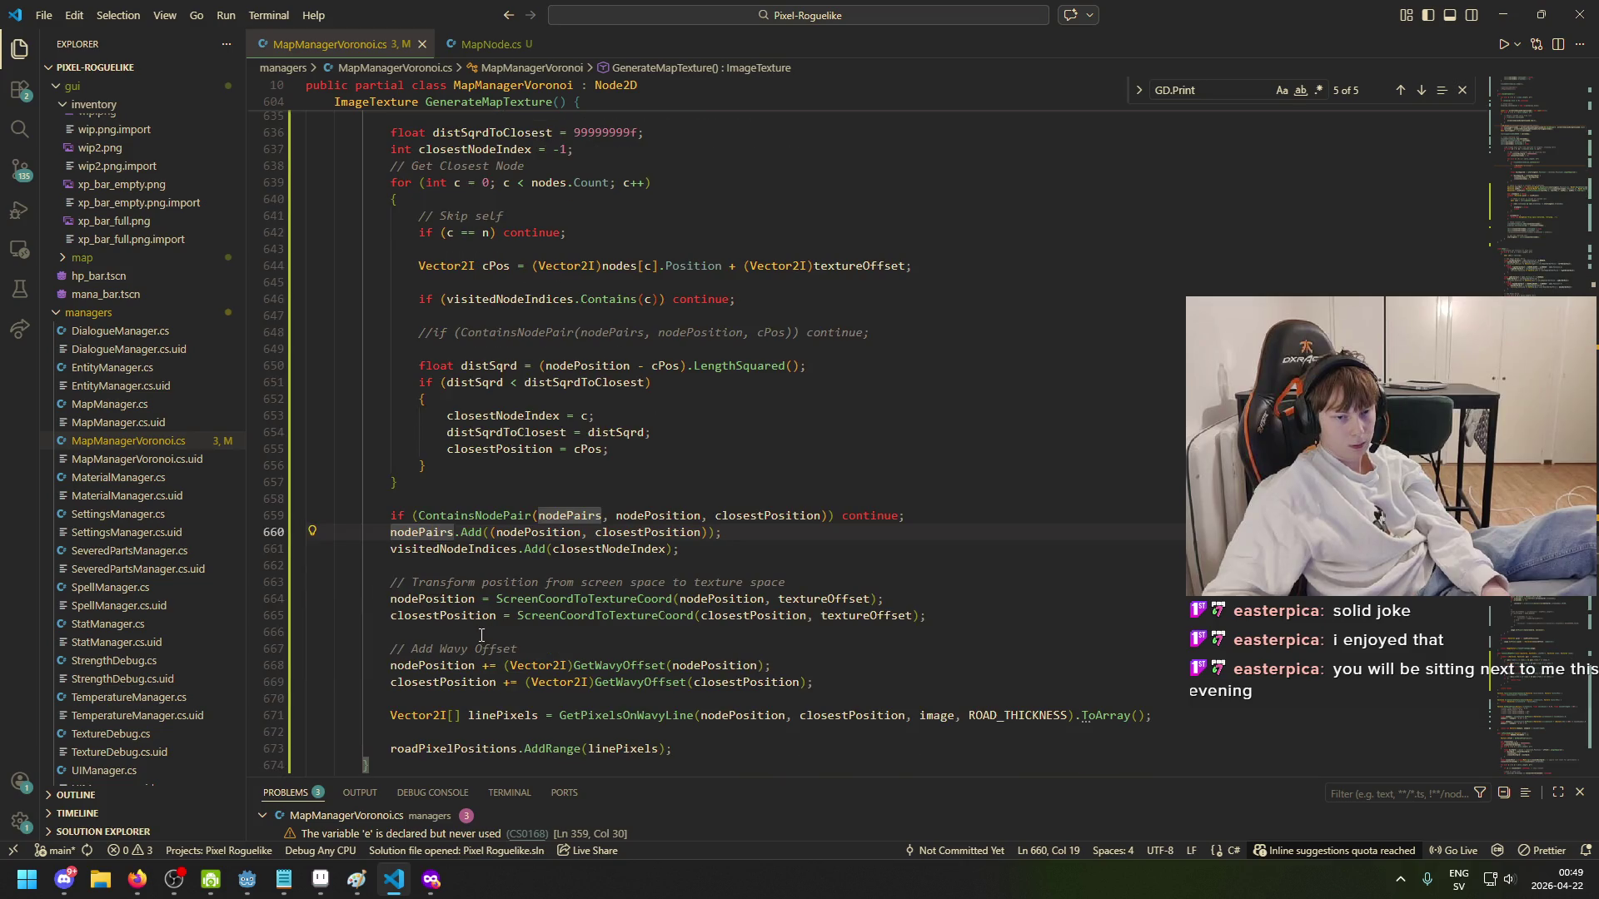
pyautogui.click(579, 549)
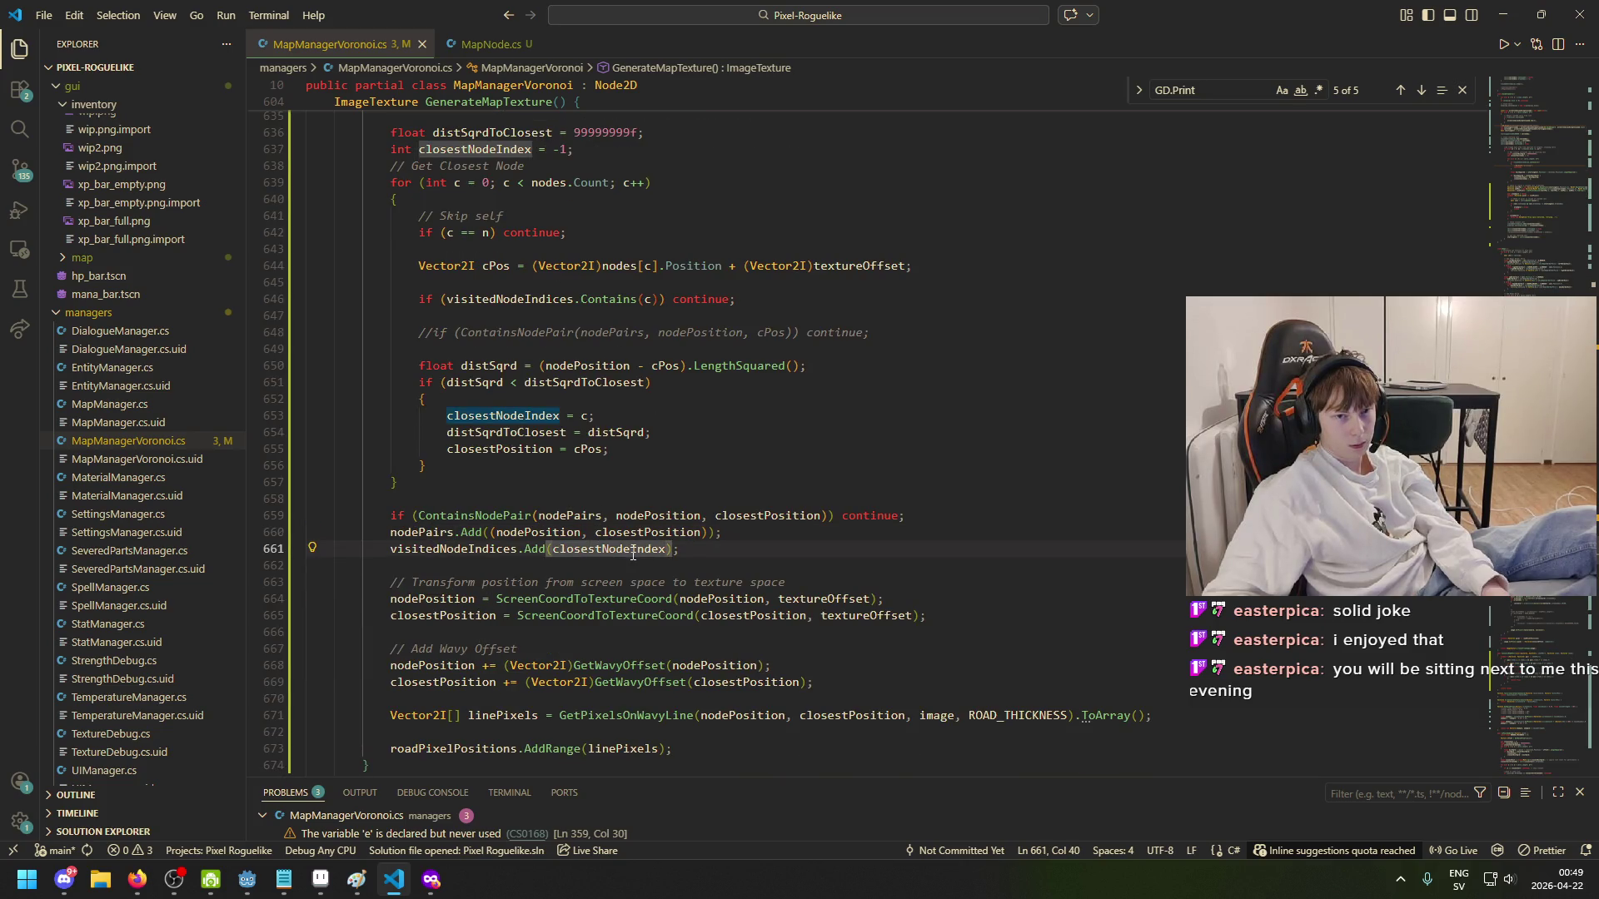
pyautogui.scroll(4, 556, 309)
pyautogui.scroll(2, 556, 310)
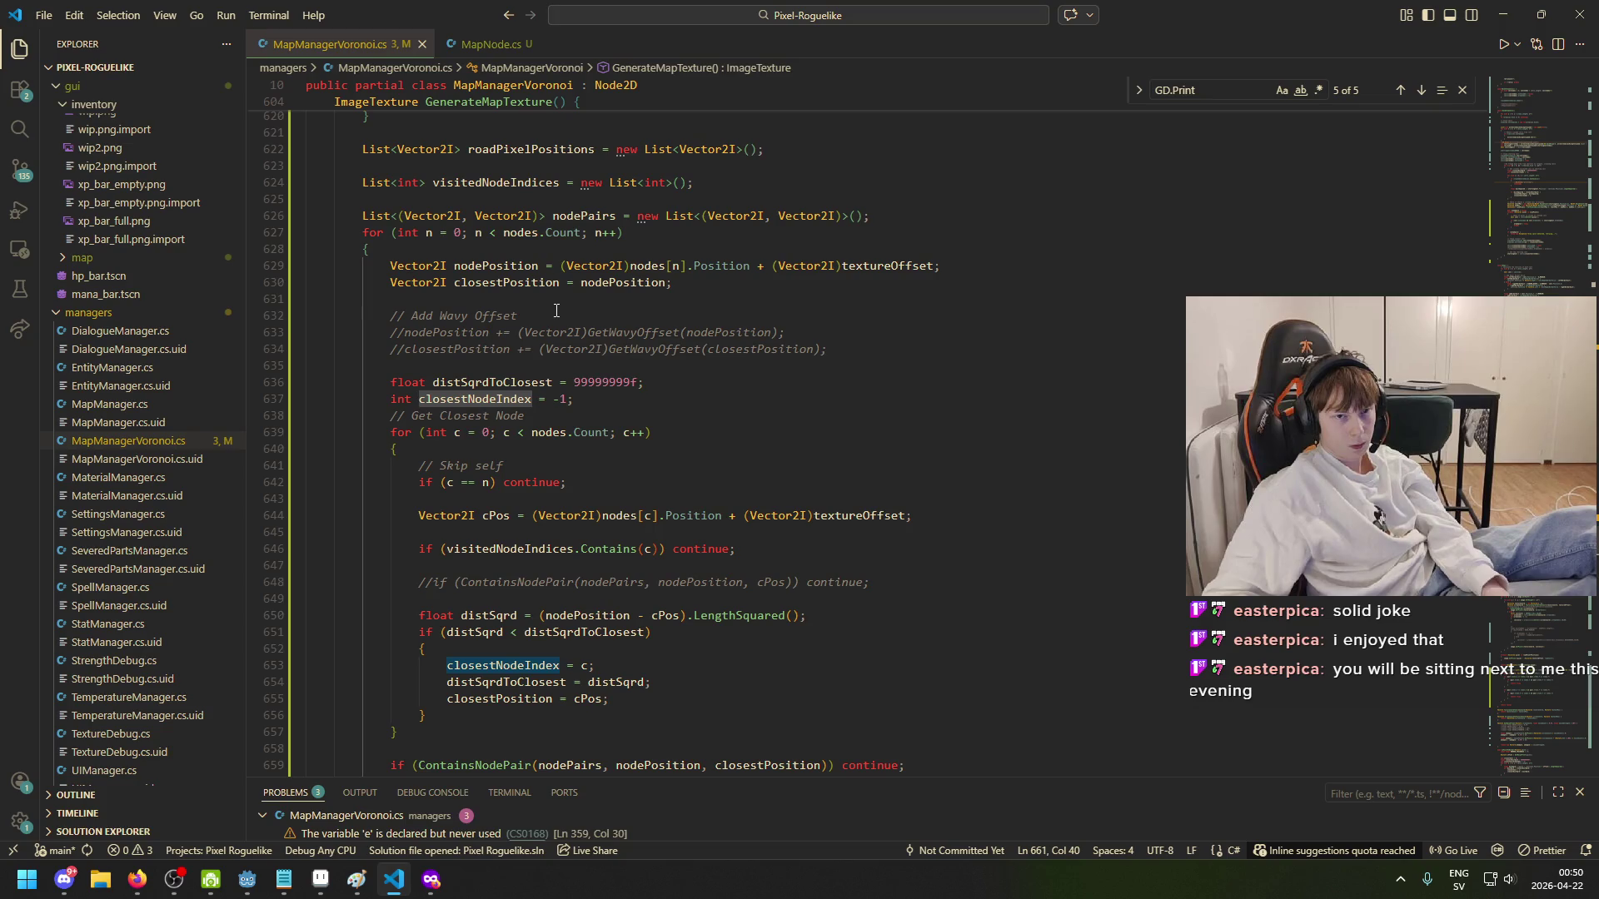
pyautogui.scroll(-4, 557, 356)
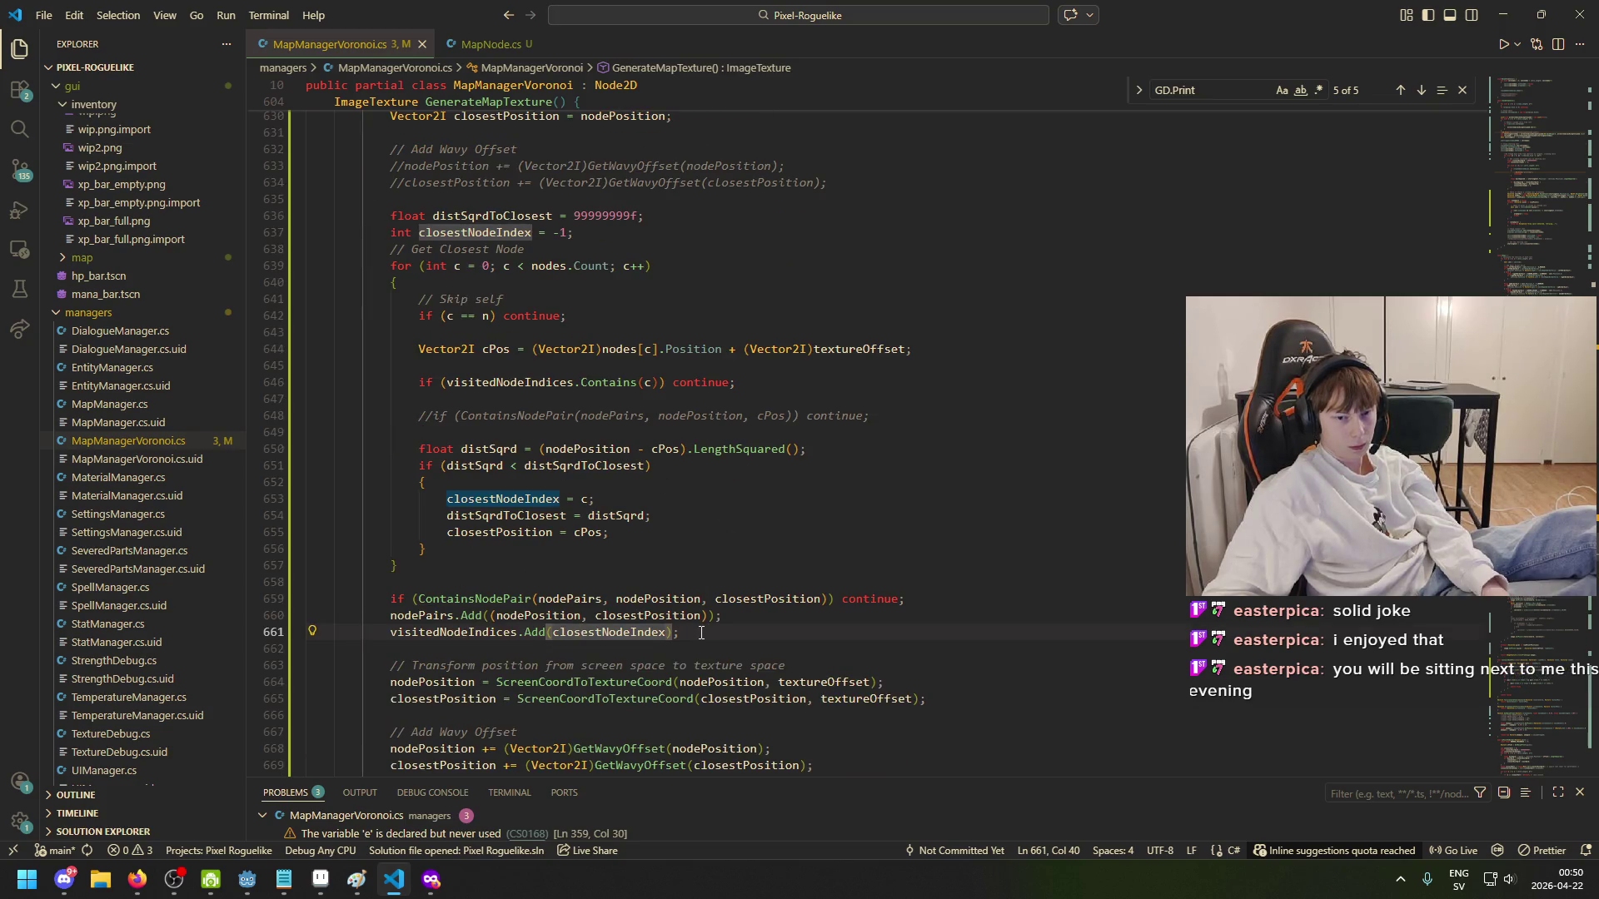
pyautogui.moveTo(700, 632); pyautogui.dragTo(444, 639)
# - Duplicate line 661 and change the copy to visitedNodeIndices.Add(n)
pyautogui.click(754, 634)
pyautogui.hotkey('shift', 'alt', 'Down')
pyautogui.press('Left')
pyautogui.press('Left')
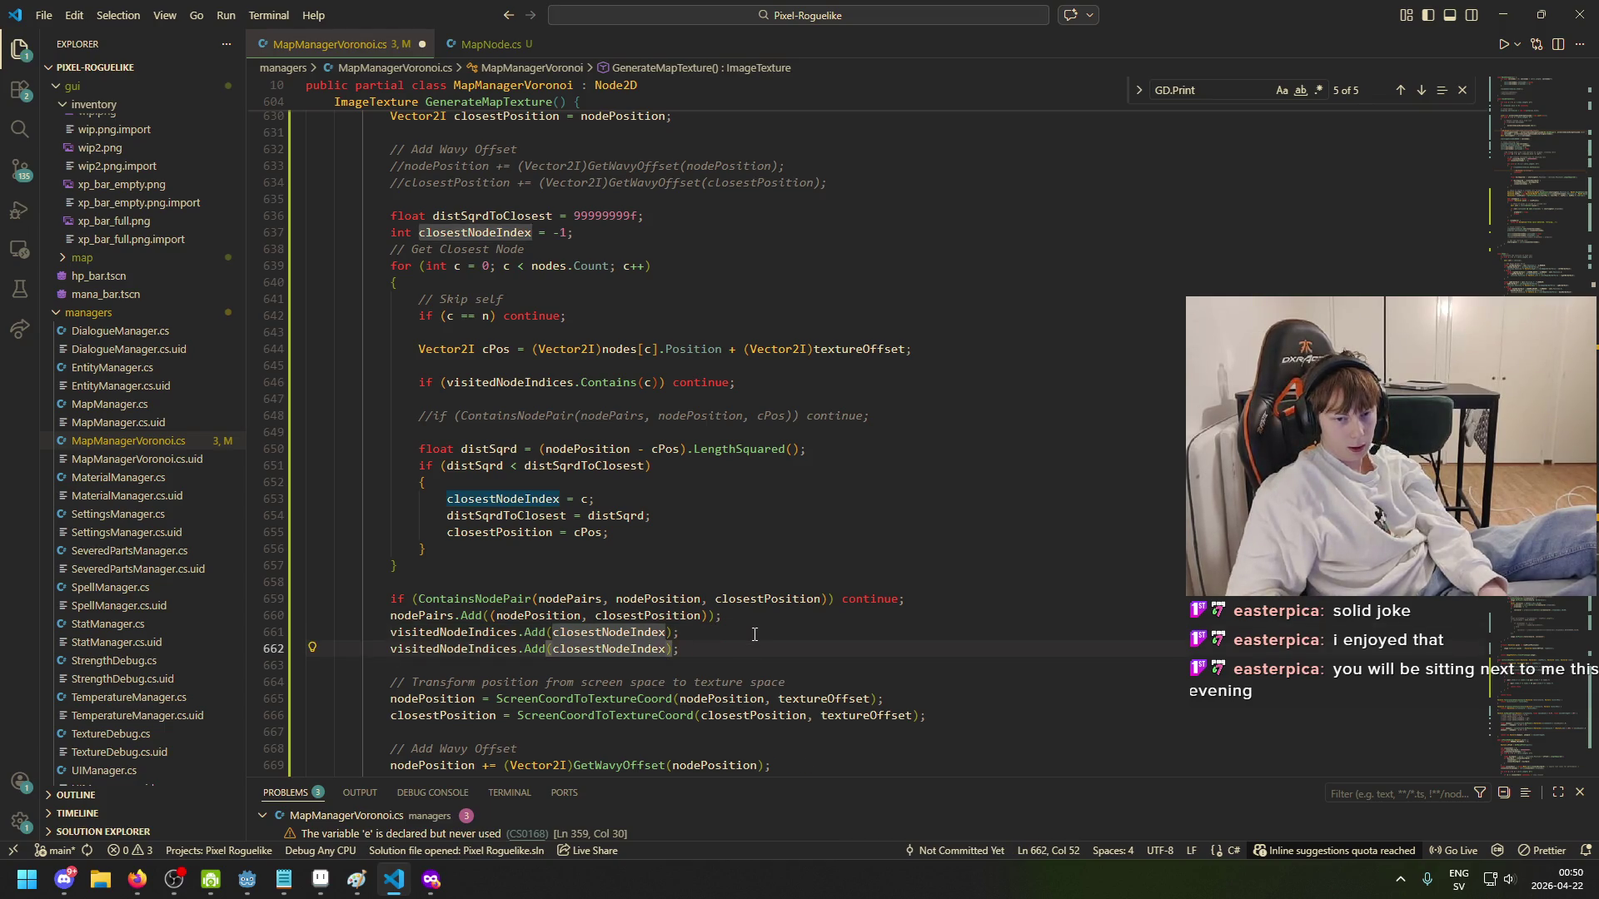
pyautogui.hotkey('ctrl', 'BackSpace')
pyautogui.write('n')
pyautogui.press('End')
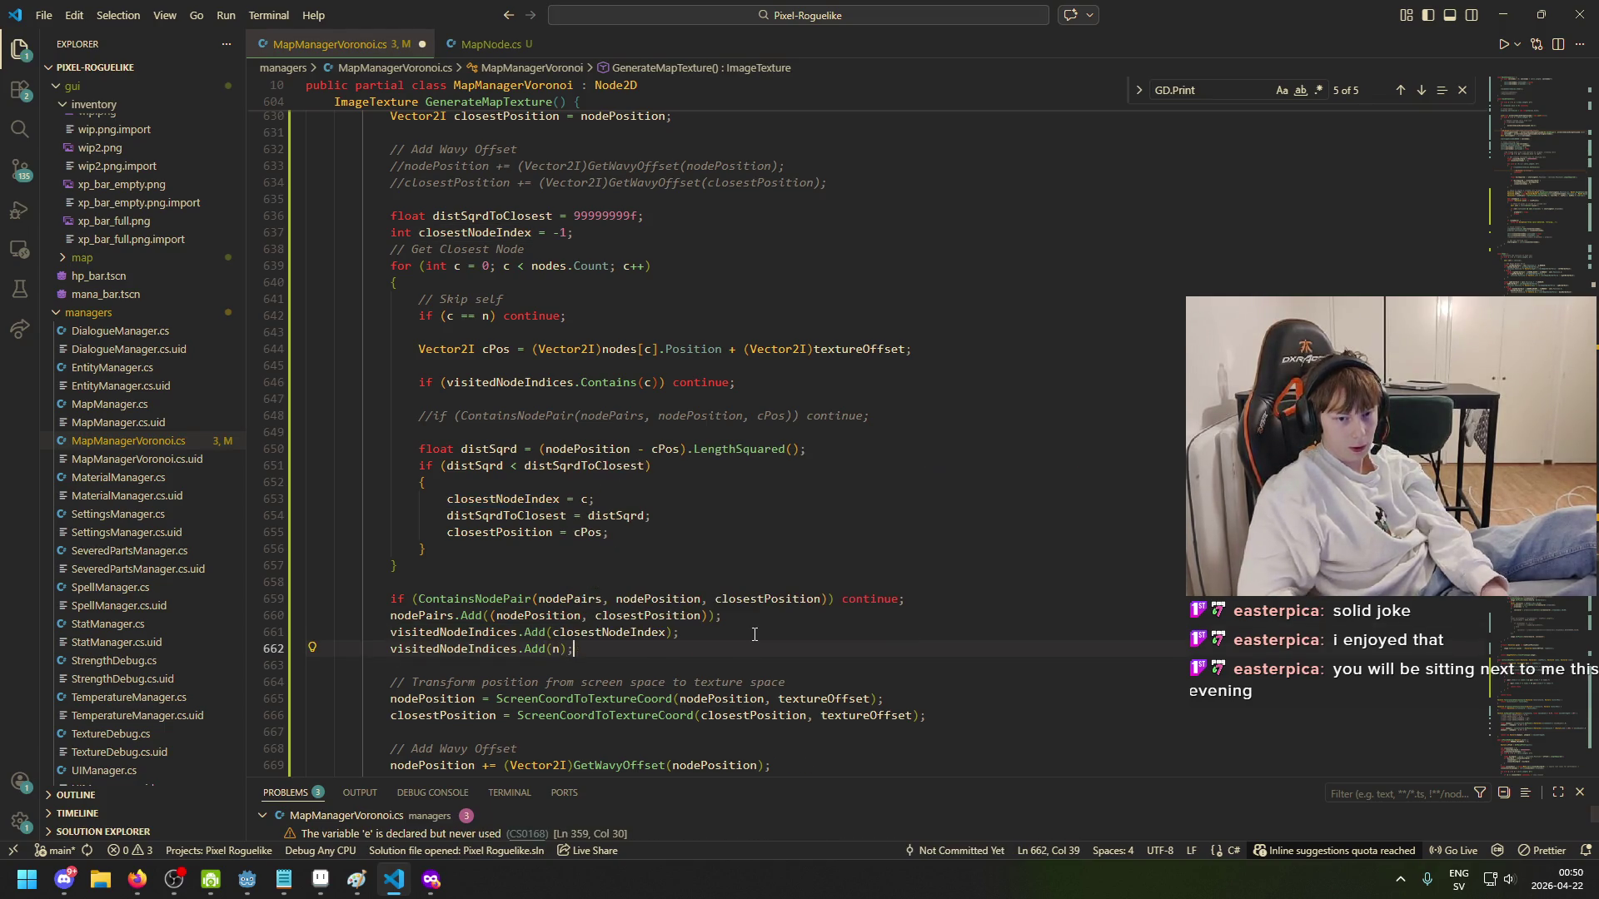
pyautogui.scroll(5, 830, 587)
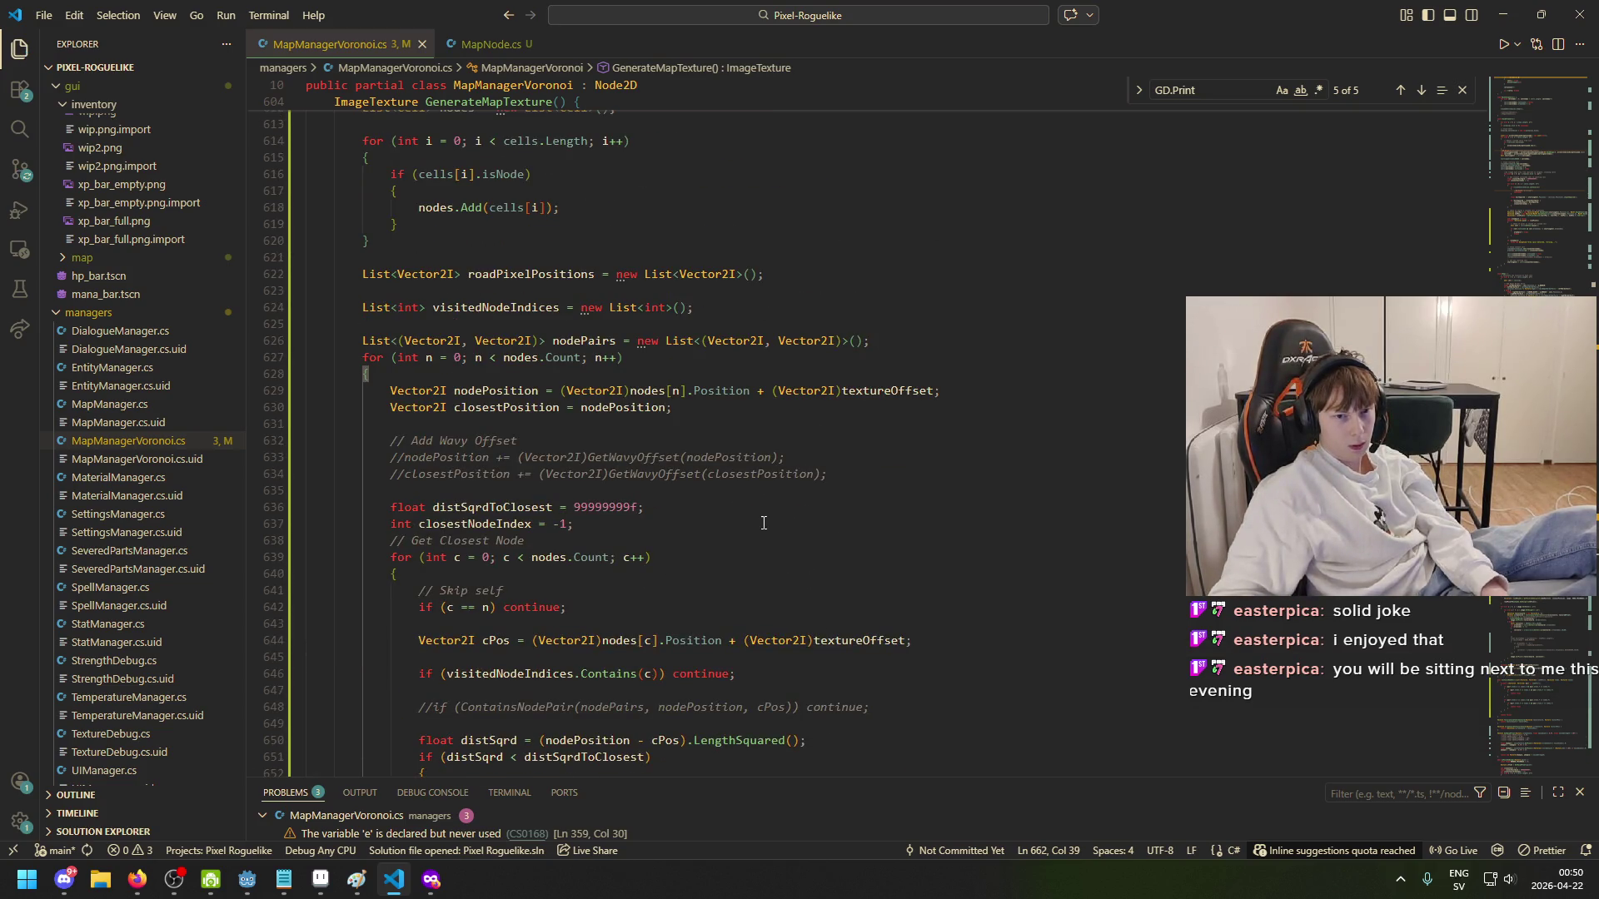
pyautogui.scroll(-5, 760, 521)
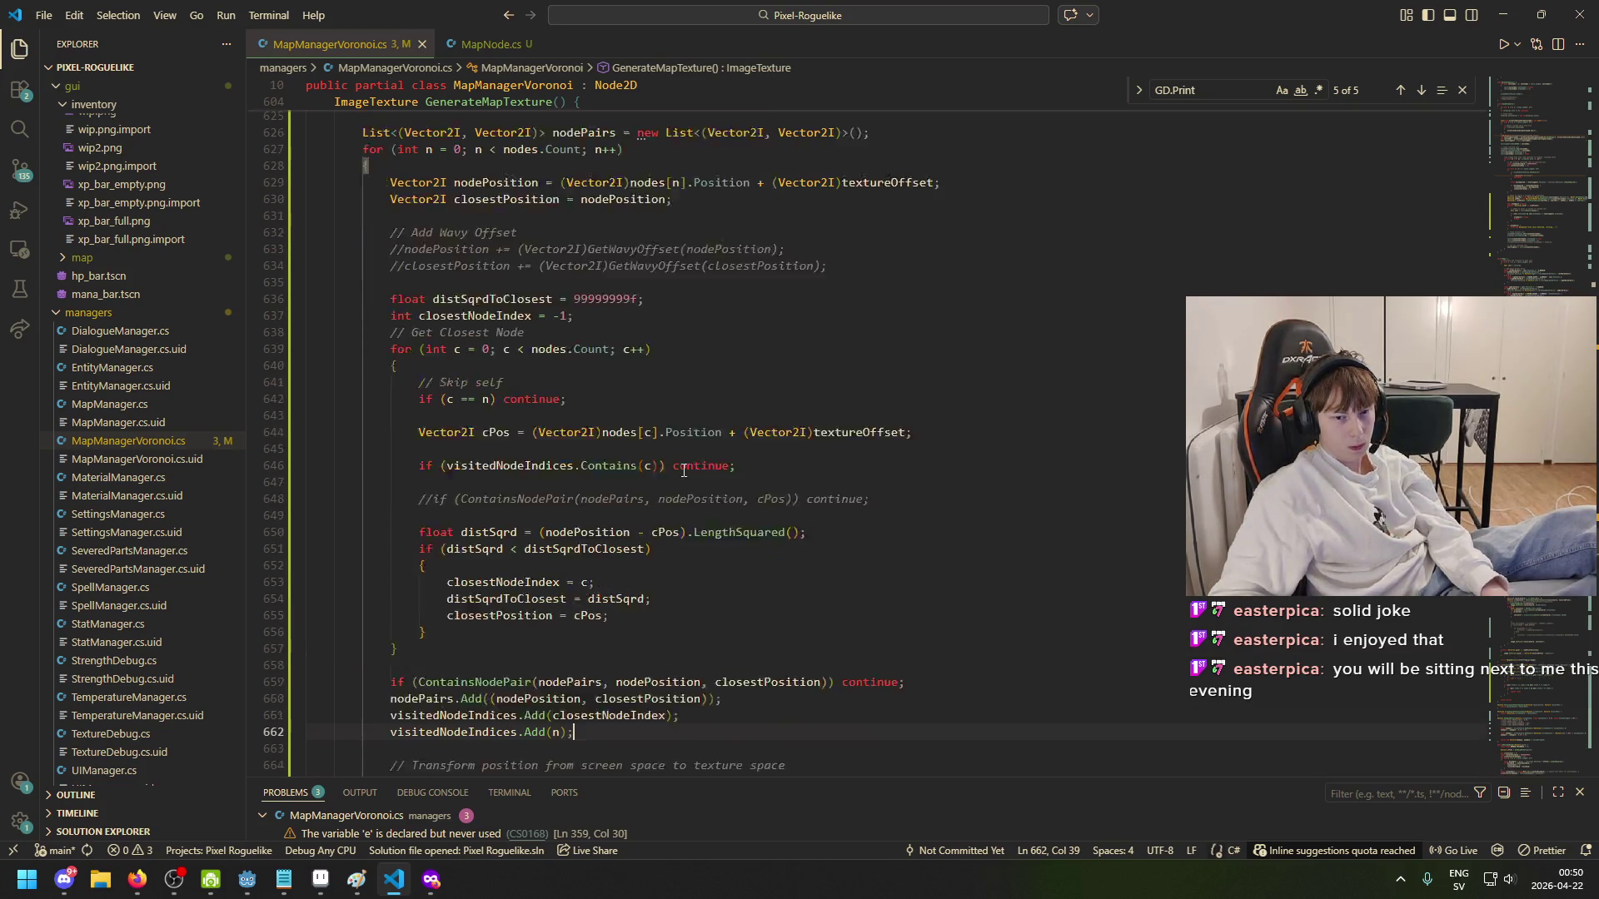
pyautogui.click(600, 426)
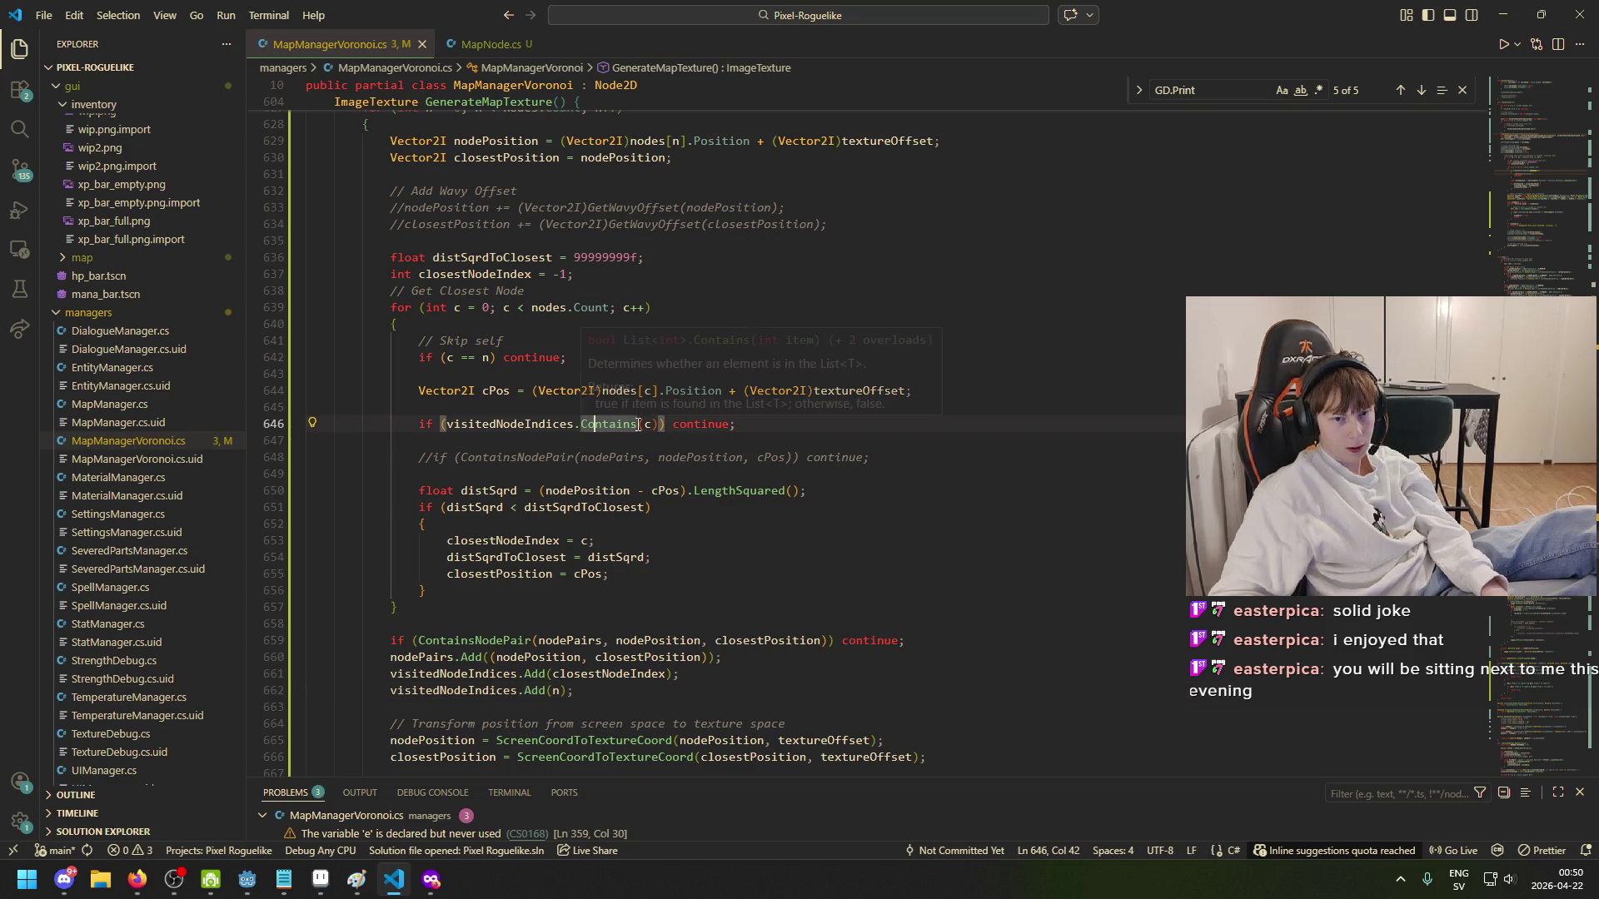
pyautogui.click(652, 425)
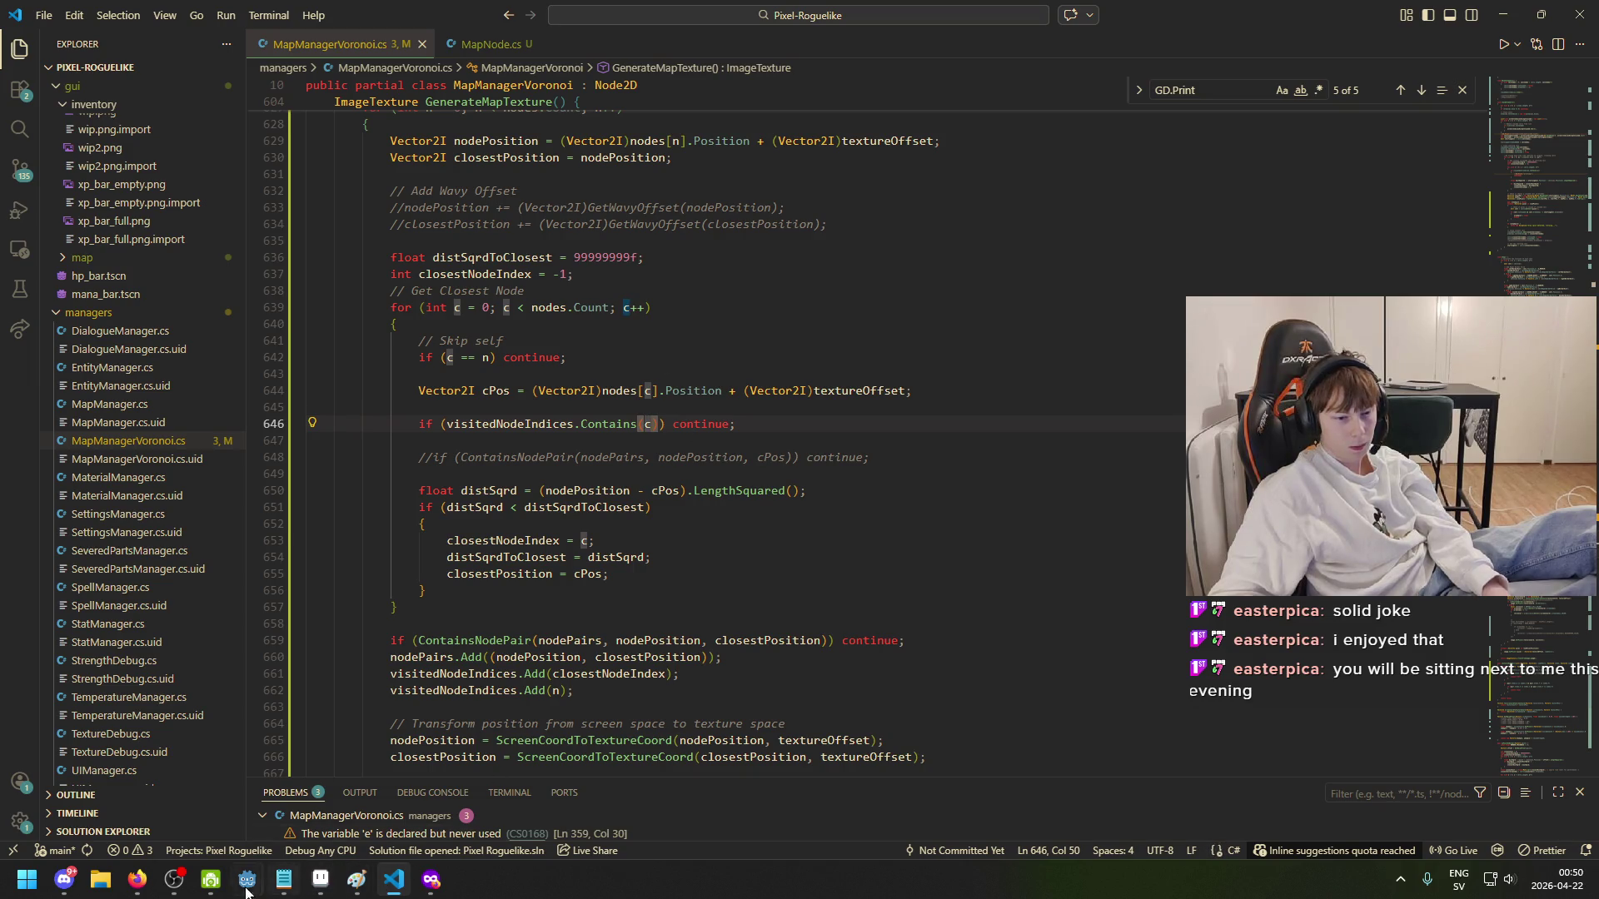
pyautogui.moveTo(247, 889)
pyautogui.click(159, 828)
# - Run the game to view the new road layout, then return to the line 646 skip
pyautogui.click(1336, 36)
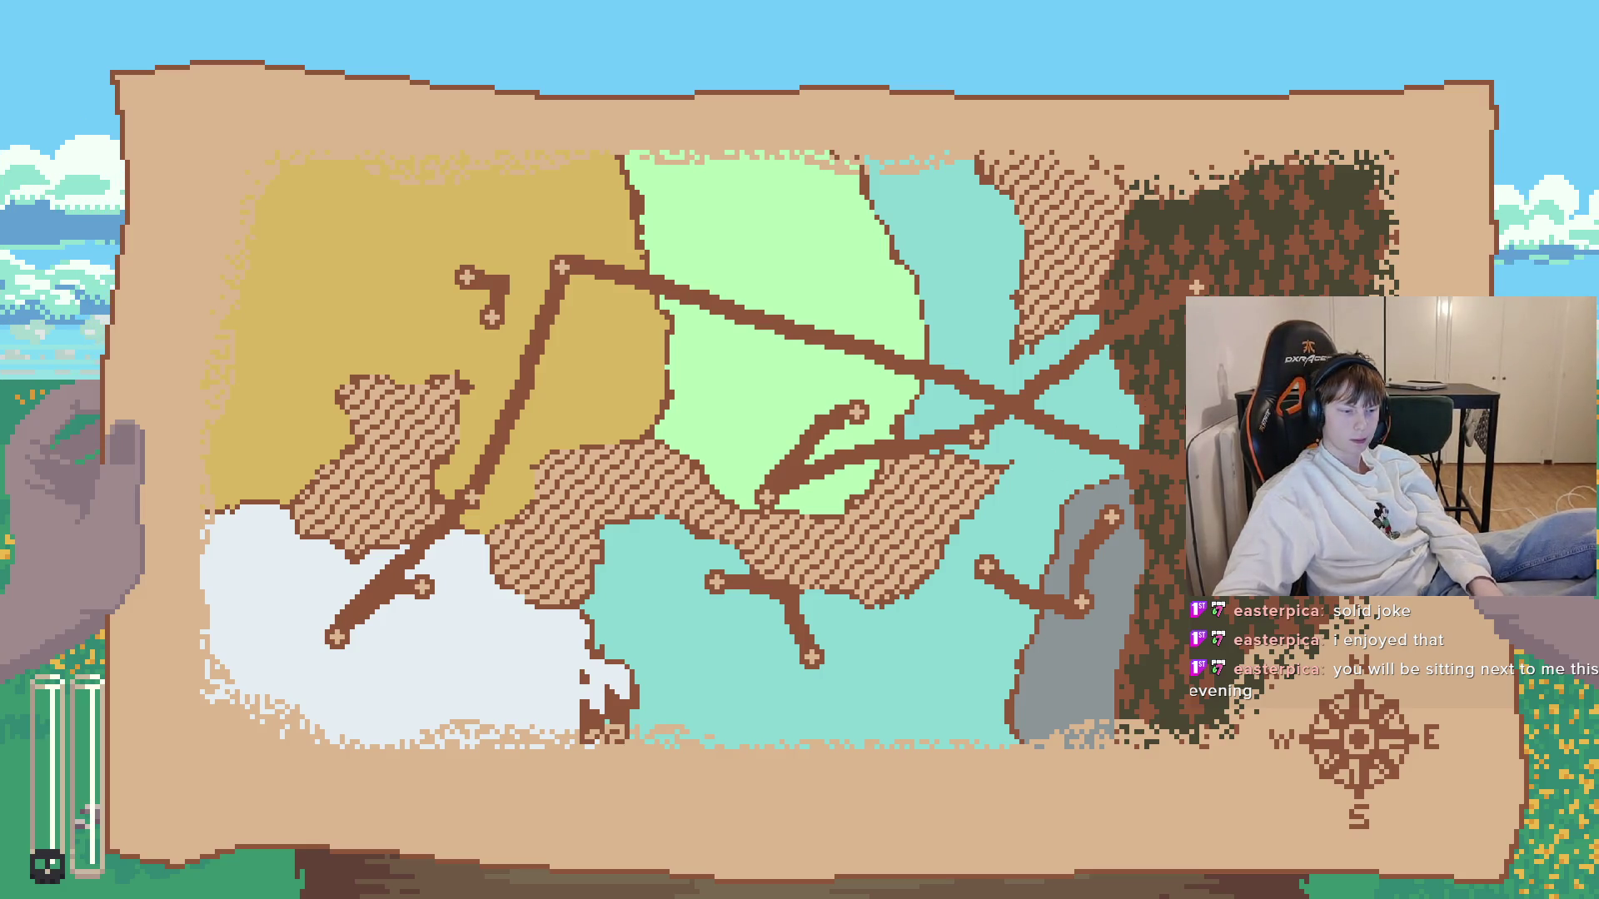
pyautogui.hotkey('alt', 'Tab')
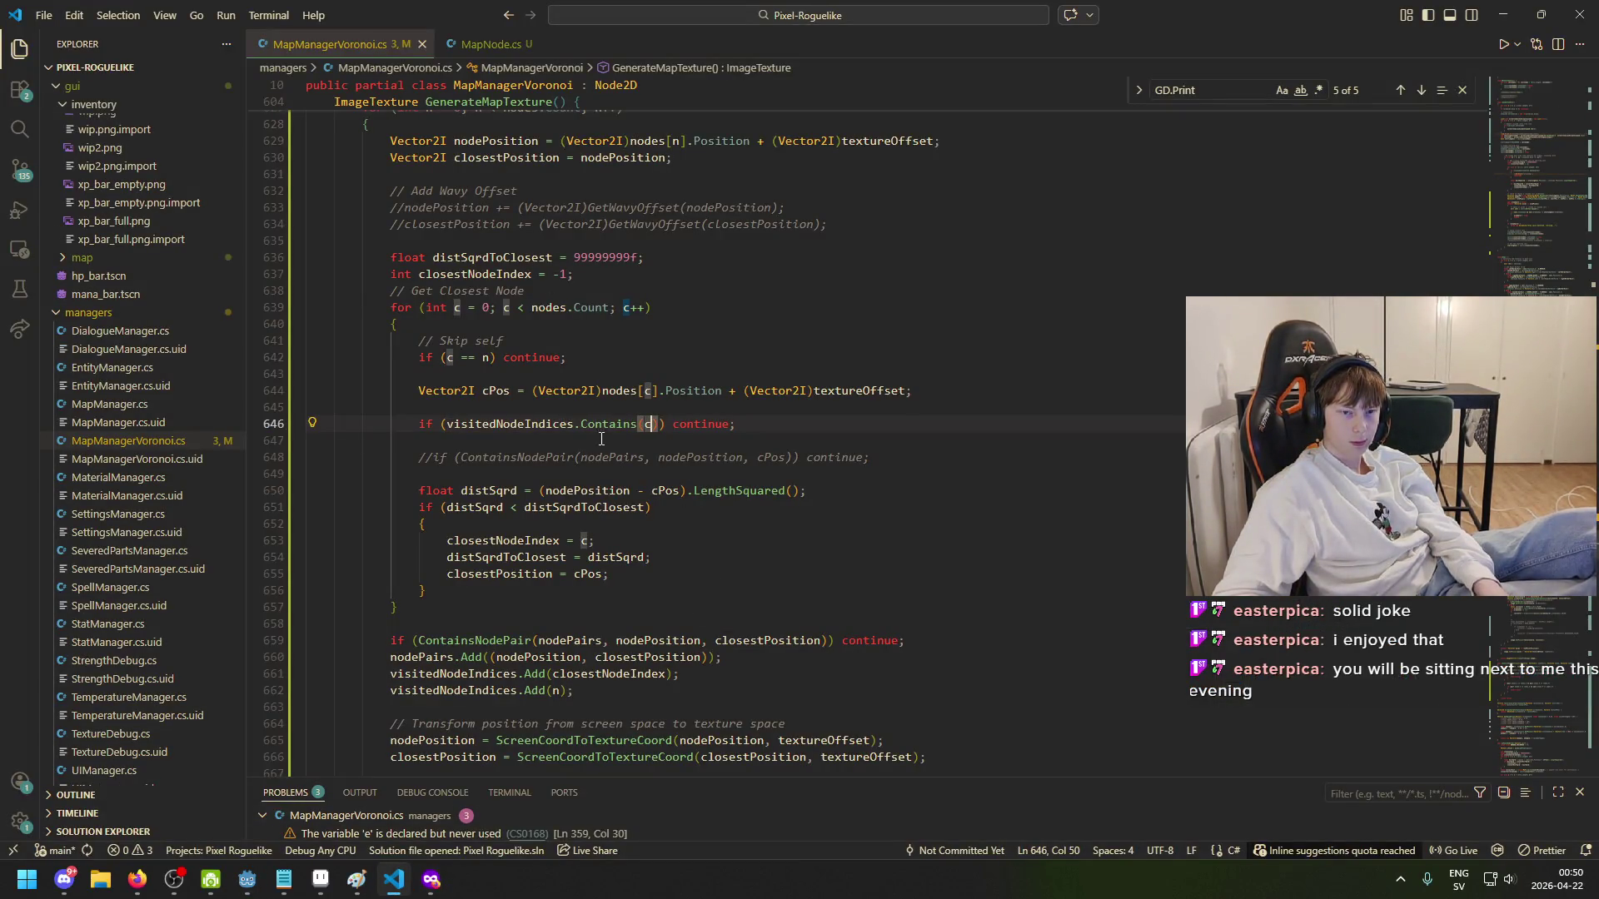
pyautogui.click(701, 424)
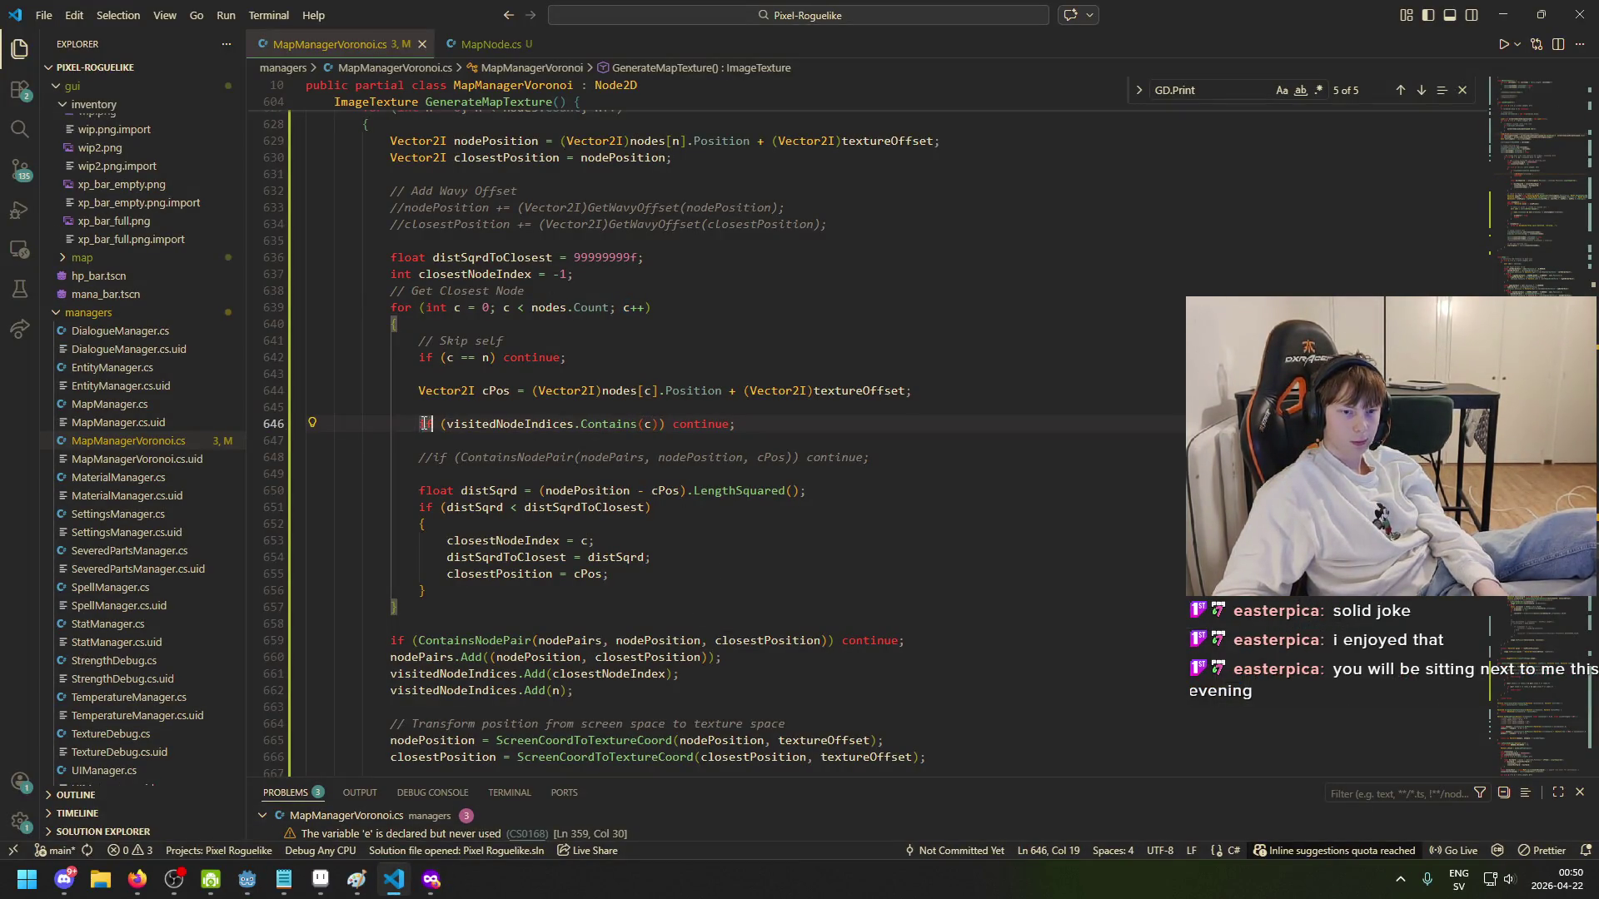
pyautogui.scroll(1, 666, 431)
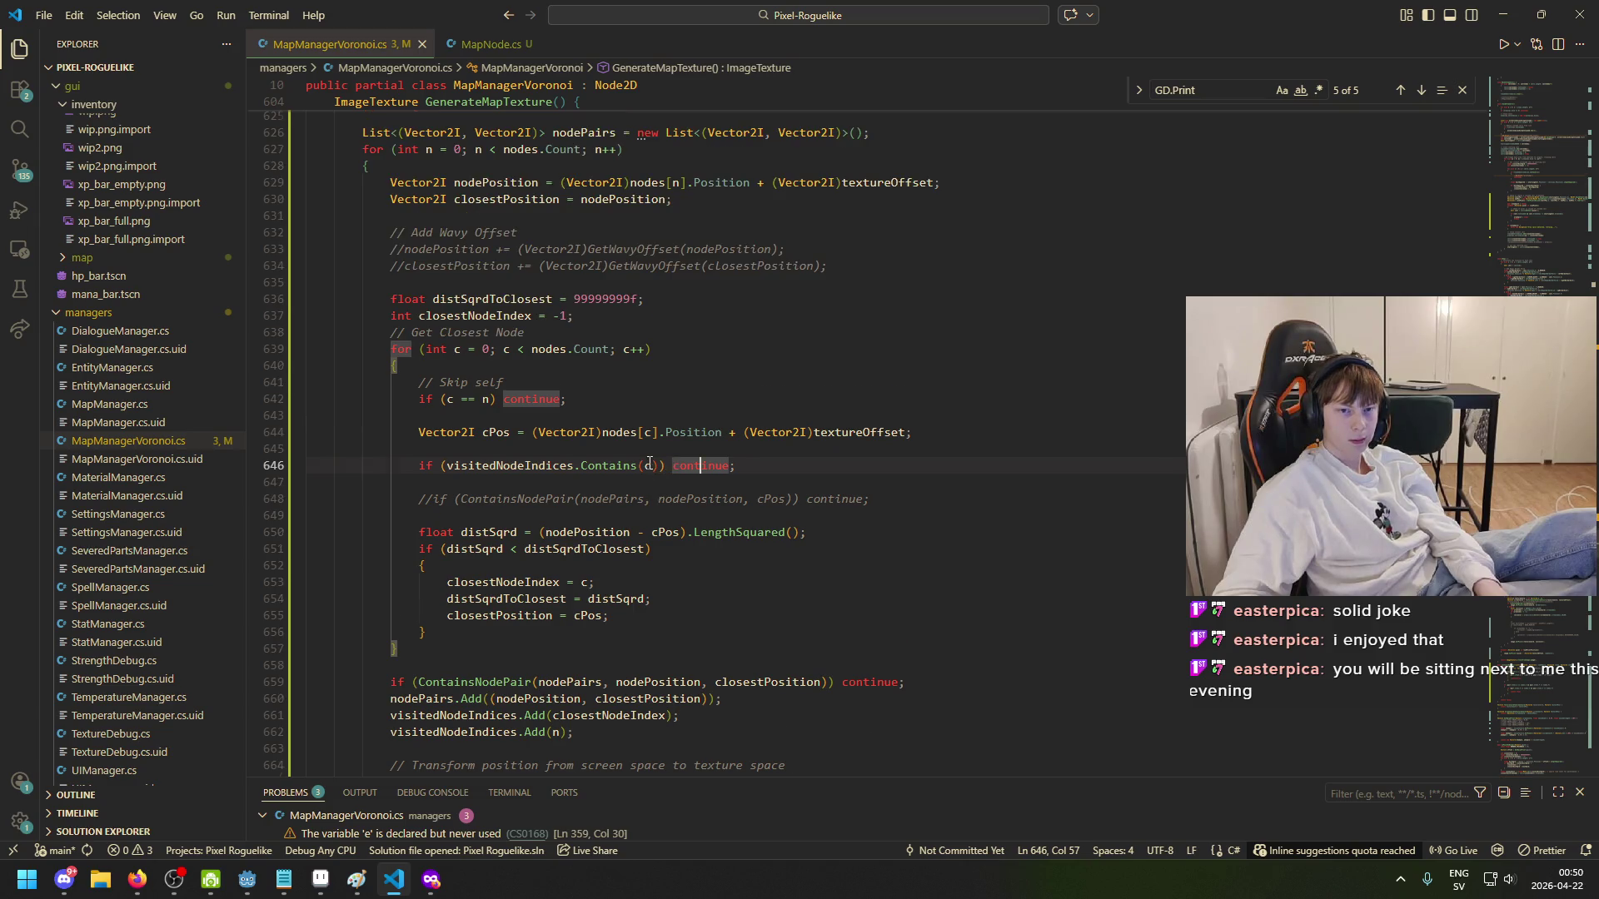
pyautogui.click(647, 466)
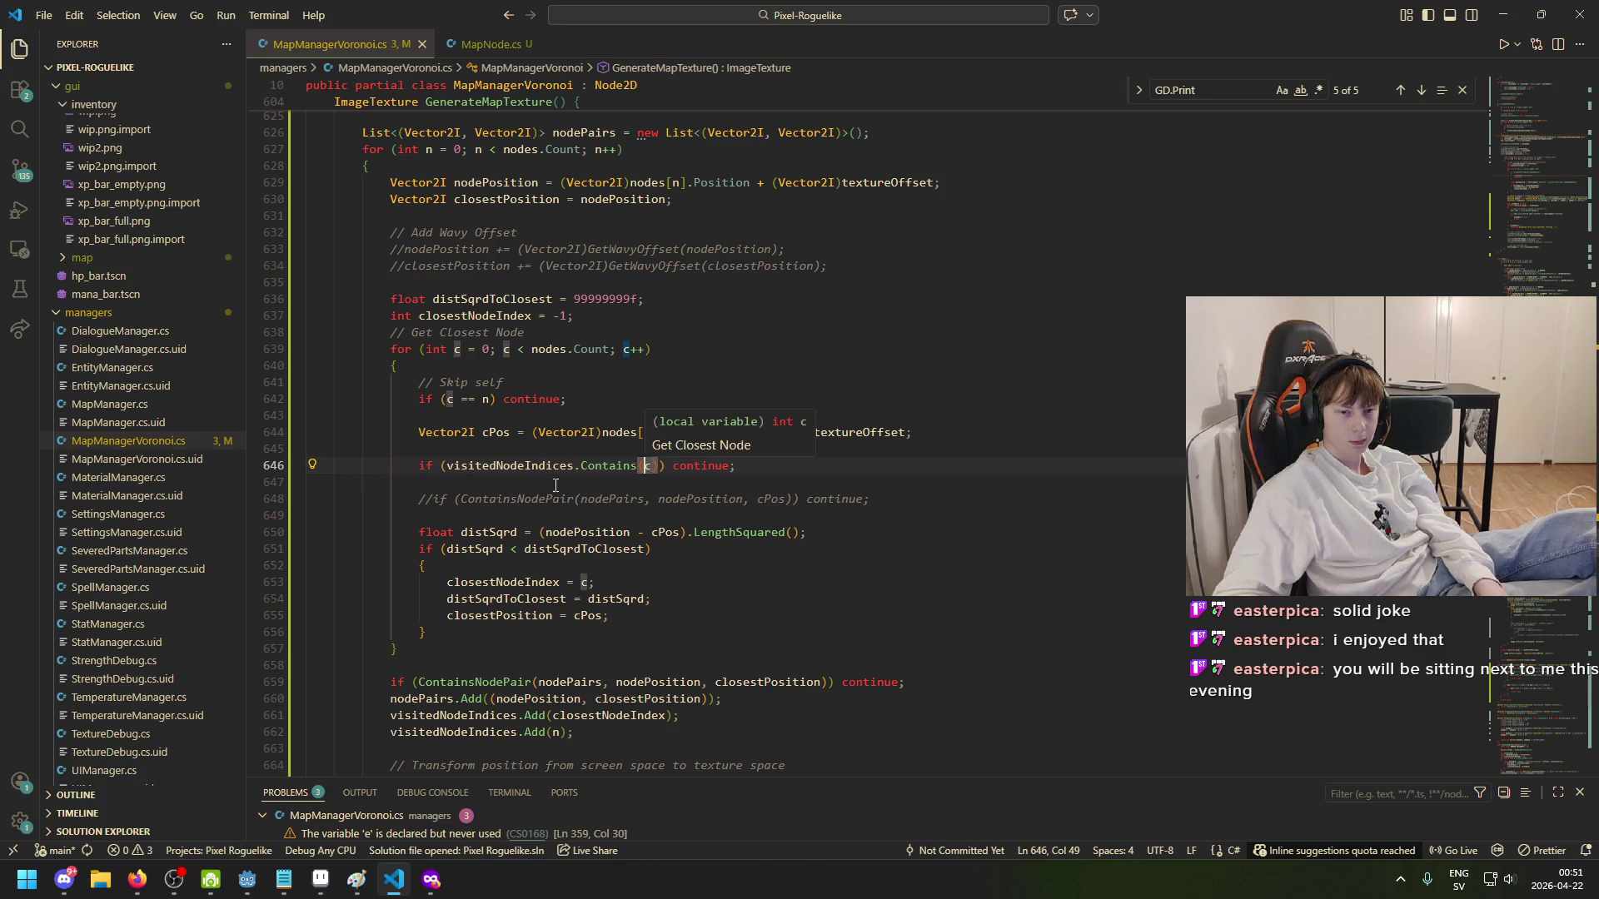
pyautogui.click(504, 430)
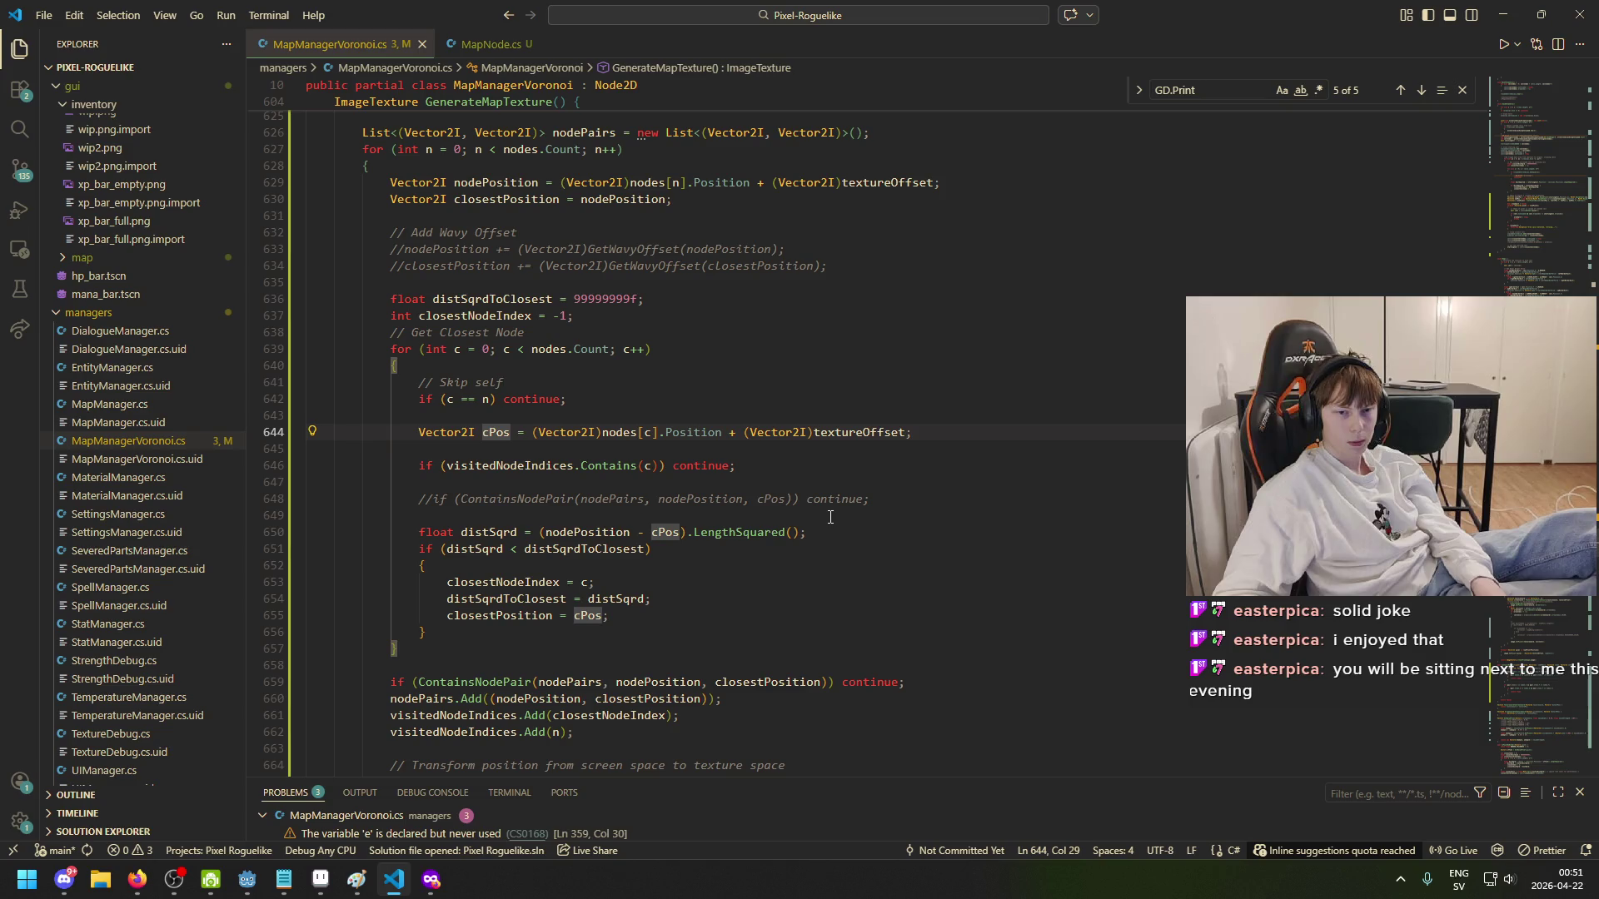
pyautogui.scroll(2, 763, 504)
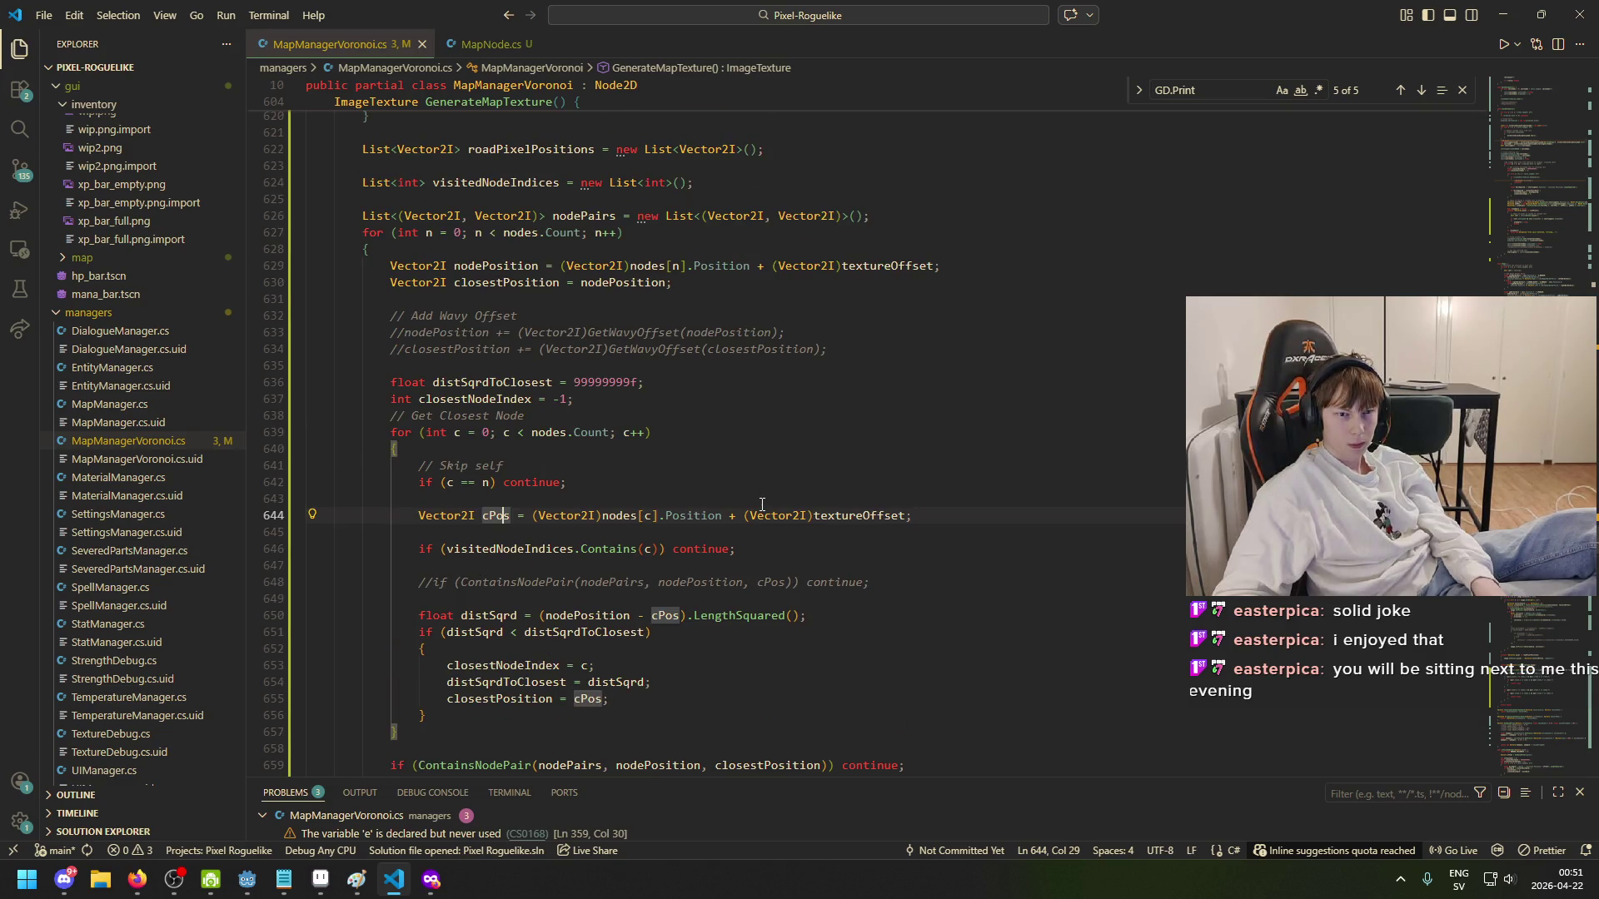
pyautogui.click(721, 514)
pyautogui.click(780, 514)
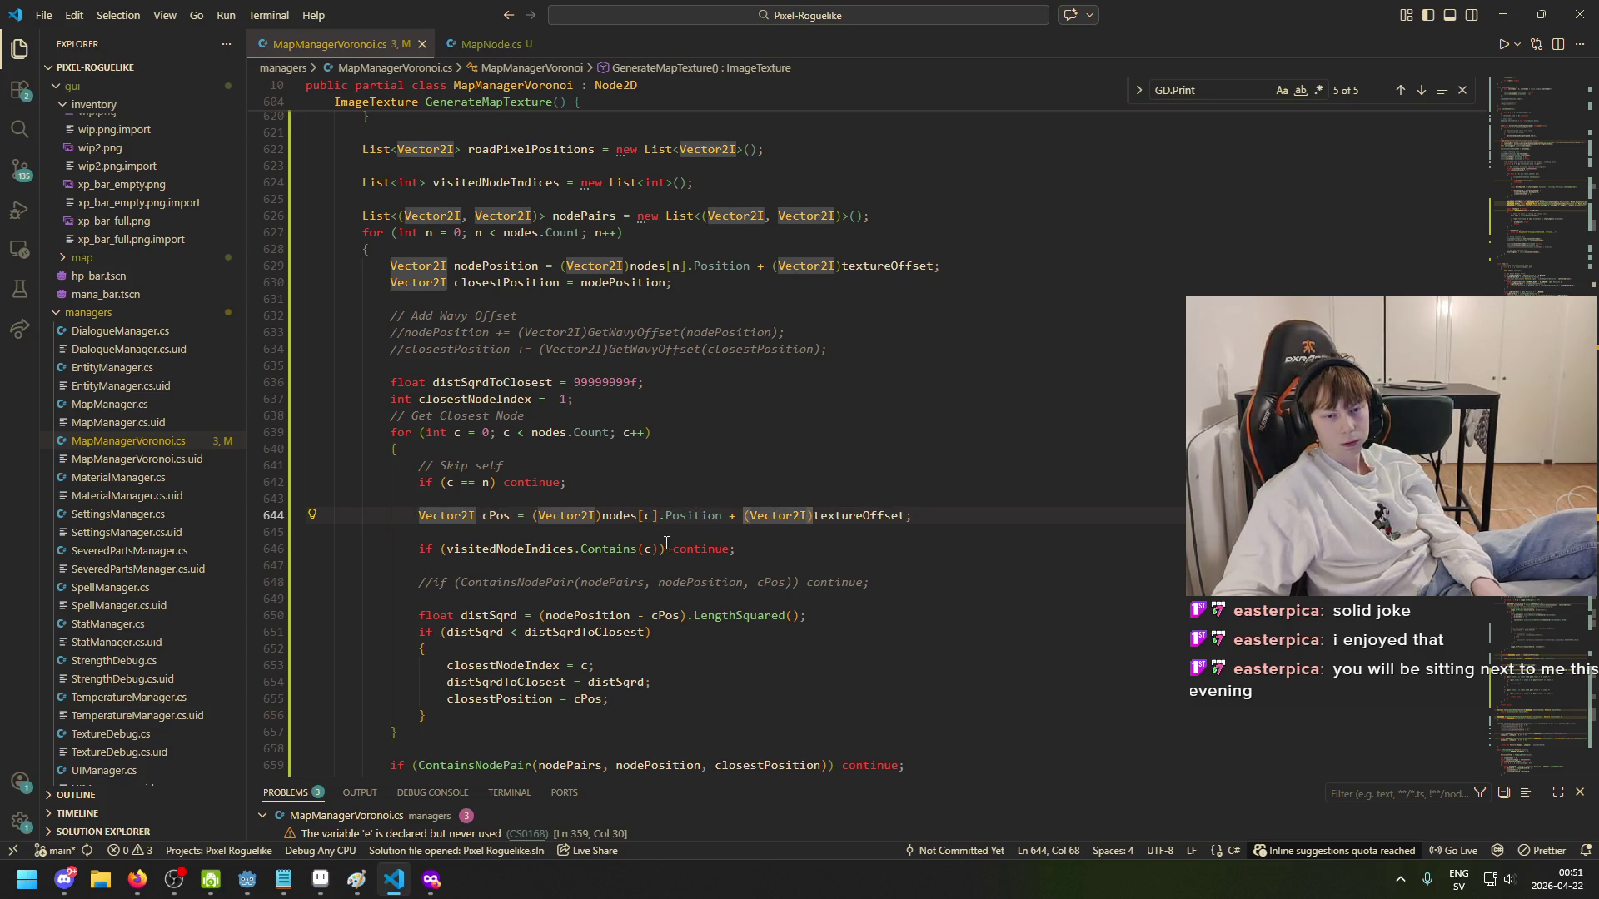
pyautogui.click(459, 549)
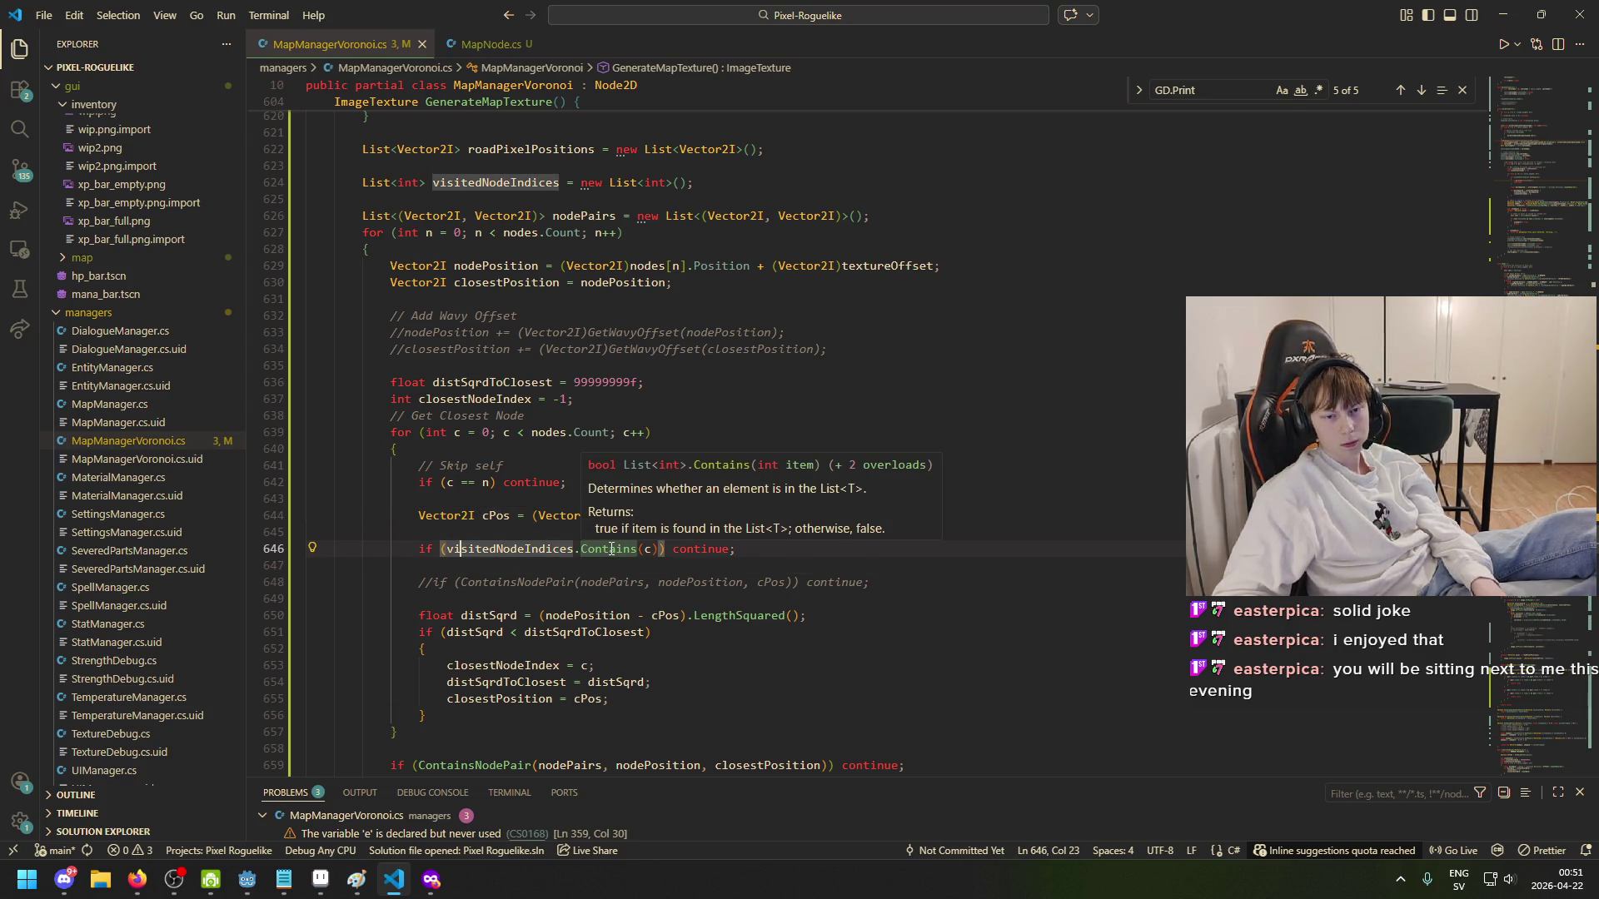
pyautogui.click(656, 553)
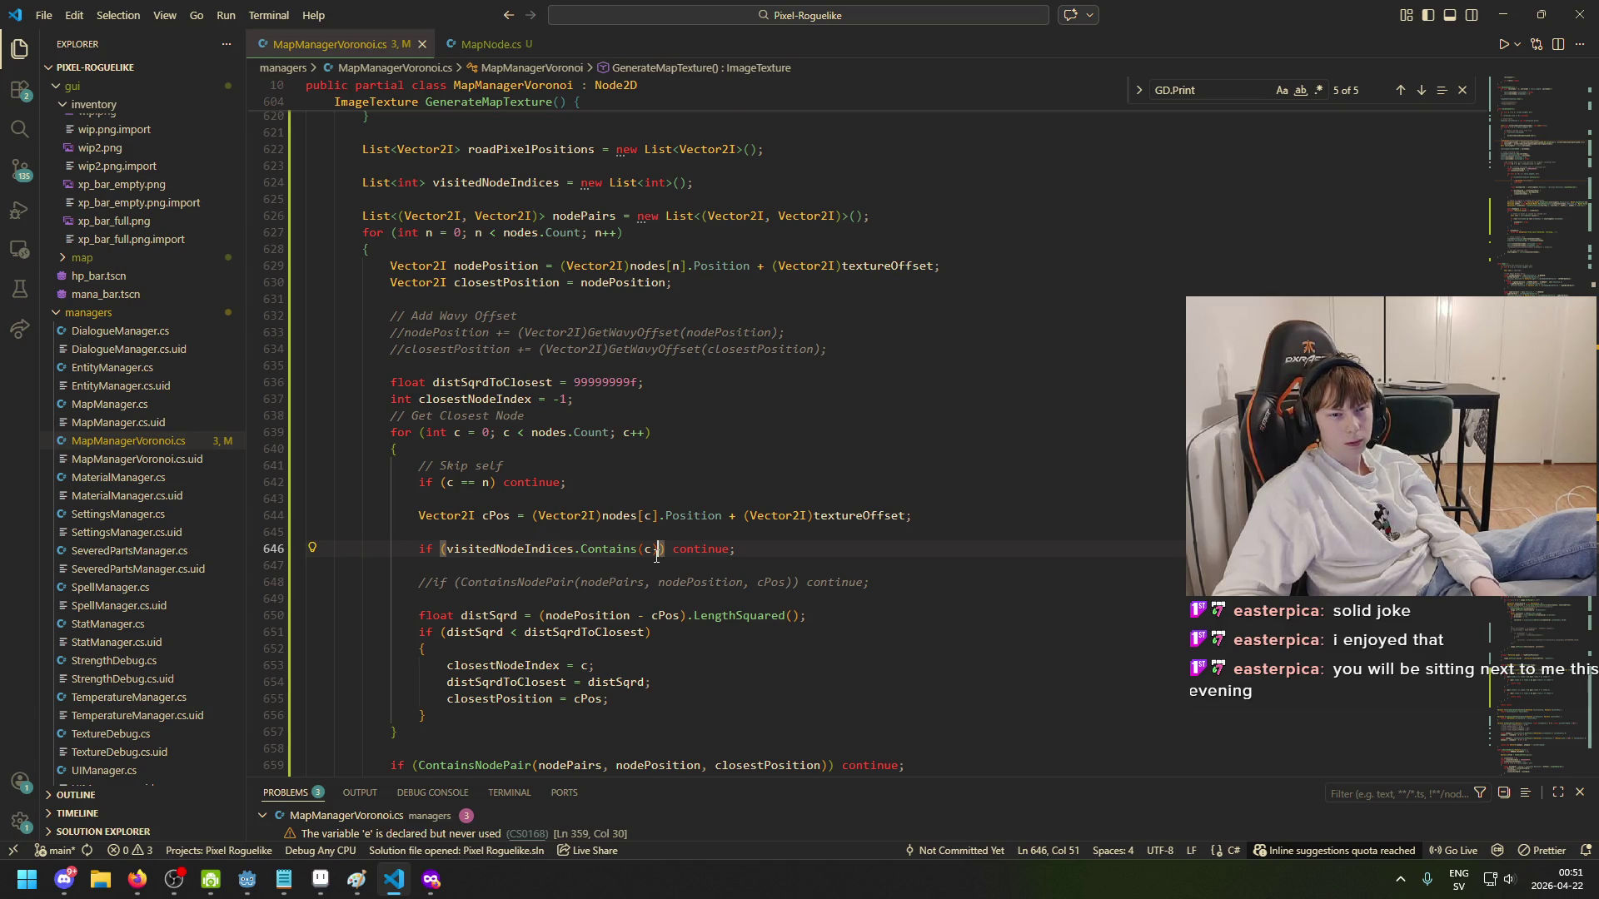
pyautogui.scroll(-1, 529, 585)
pyautogui.scroll(-3, 563, 626)
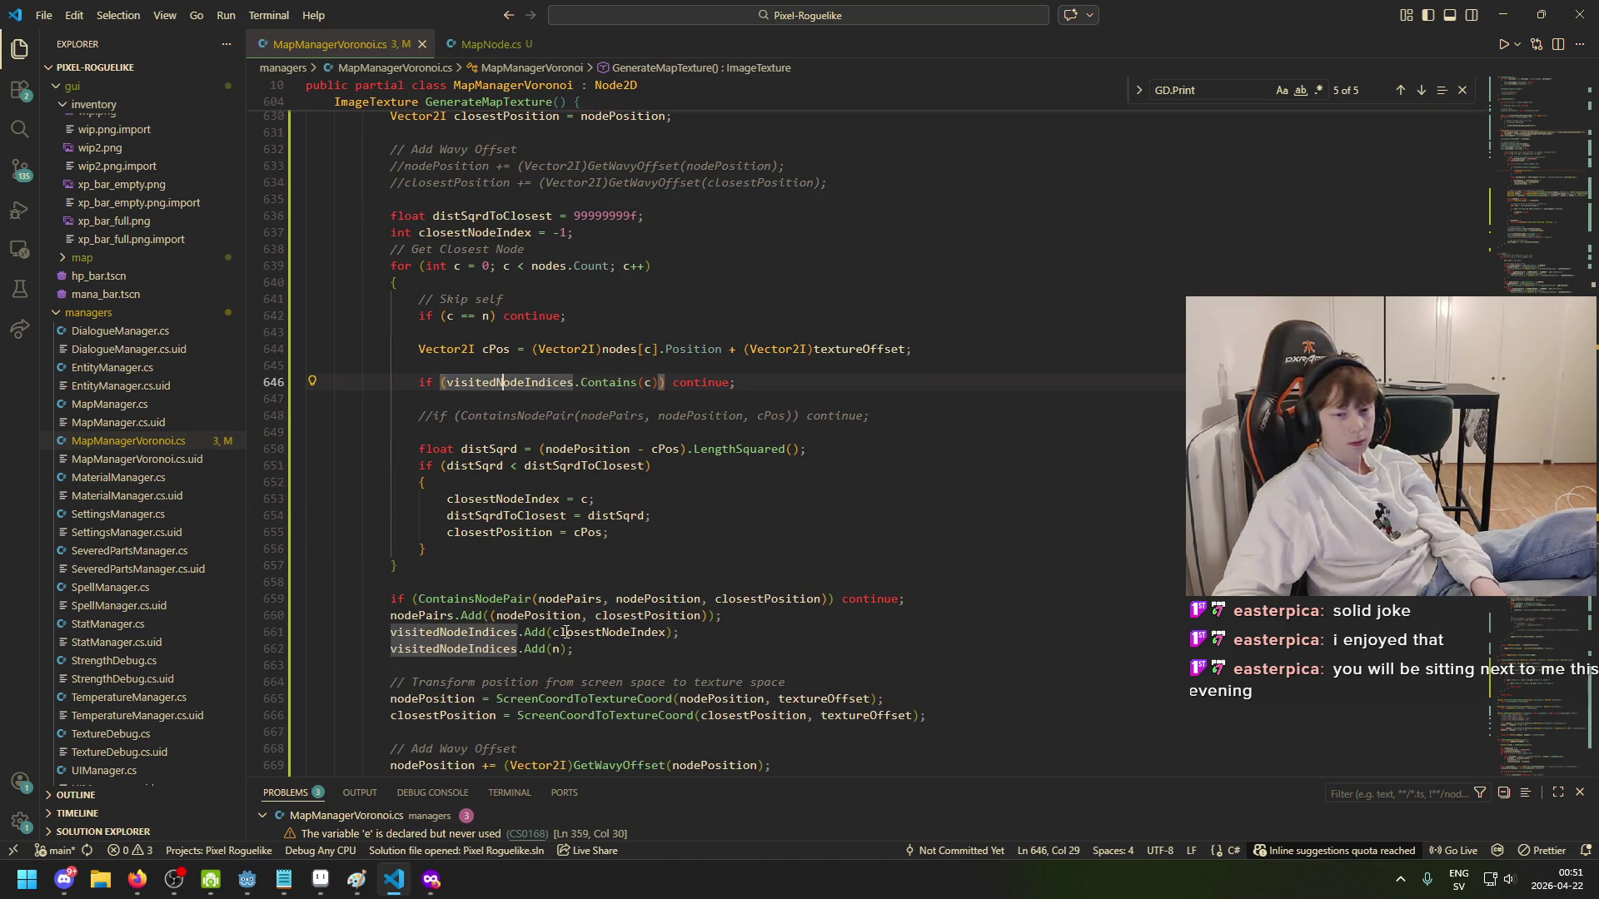
pyautogui.click(653, 632)
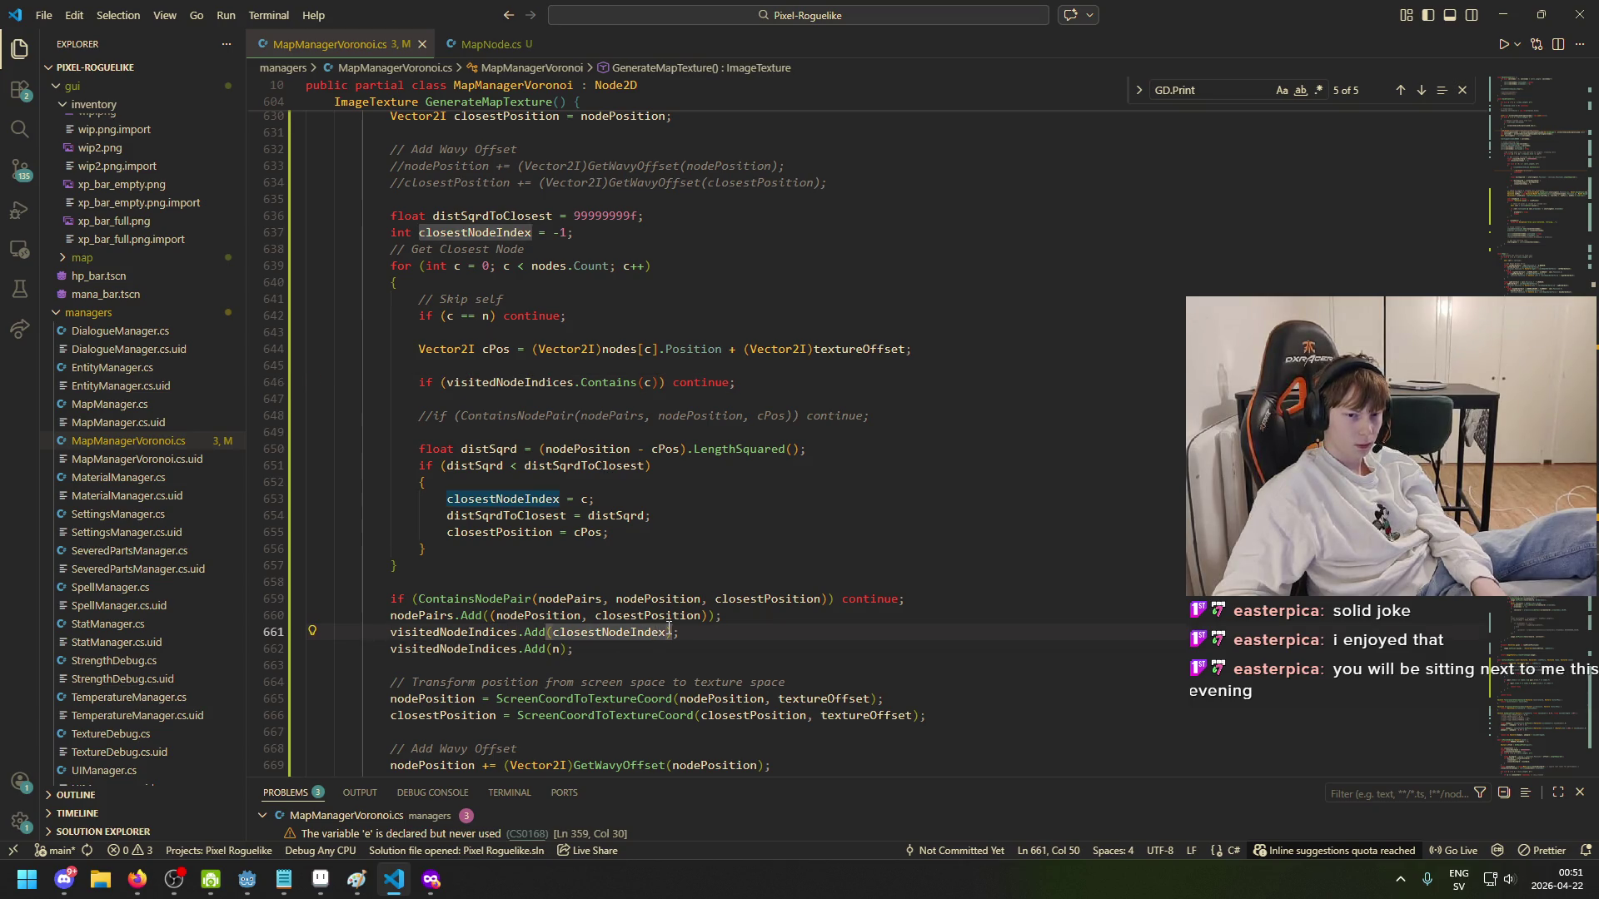
pyautogui.click(552, 498)
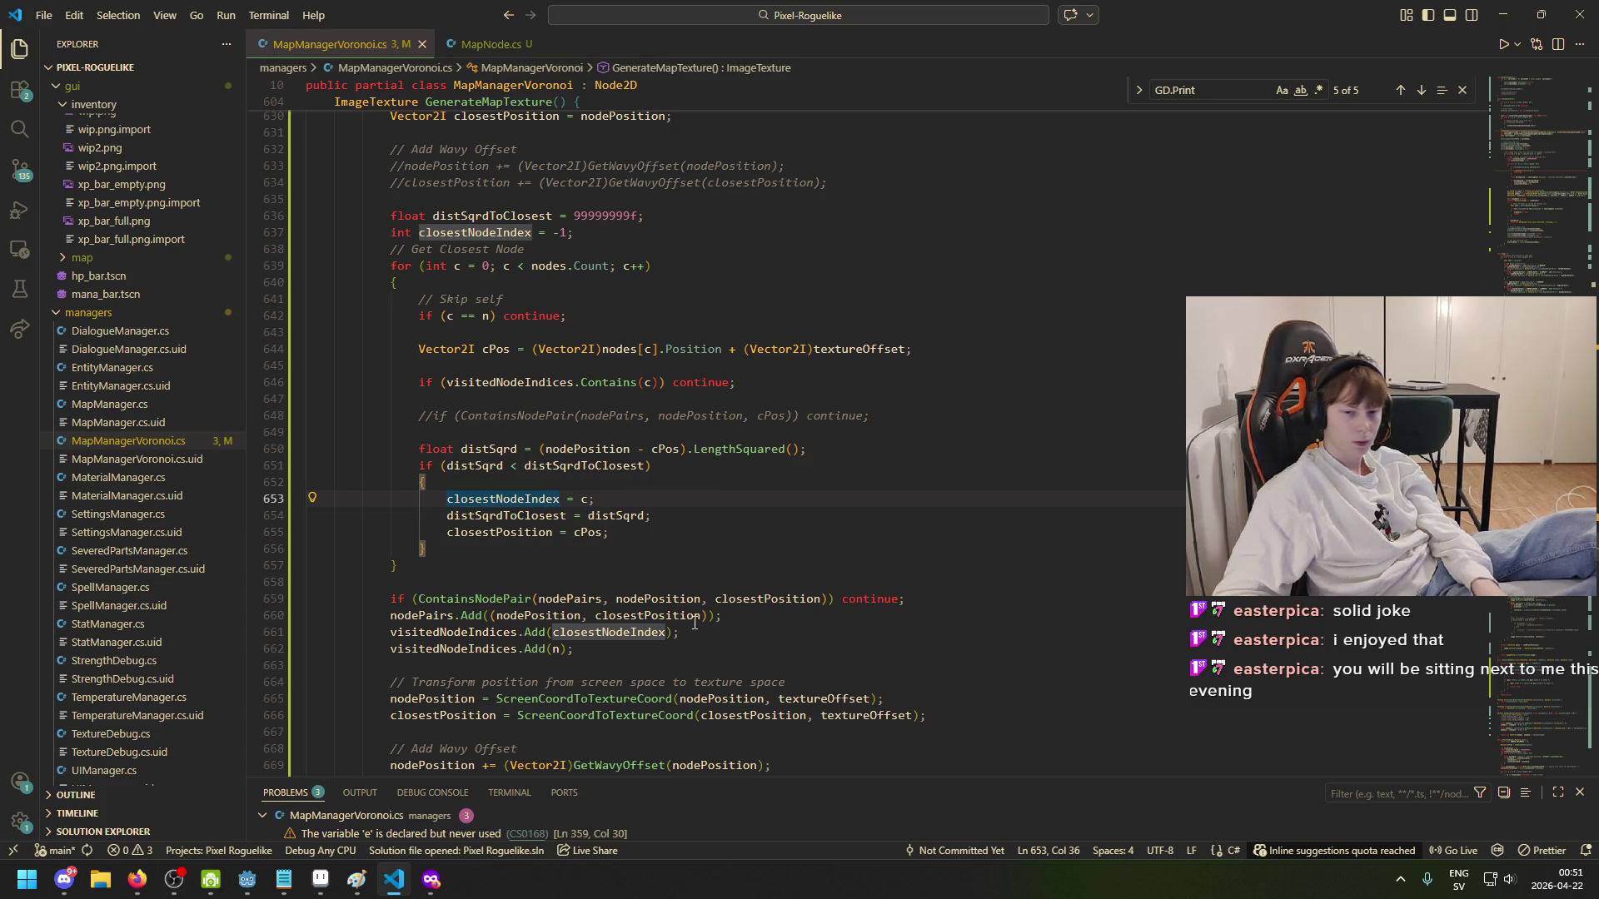
pyautogui.click(387, 653)
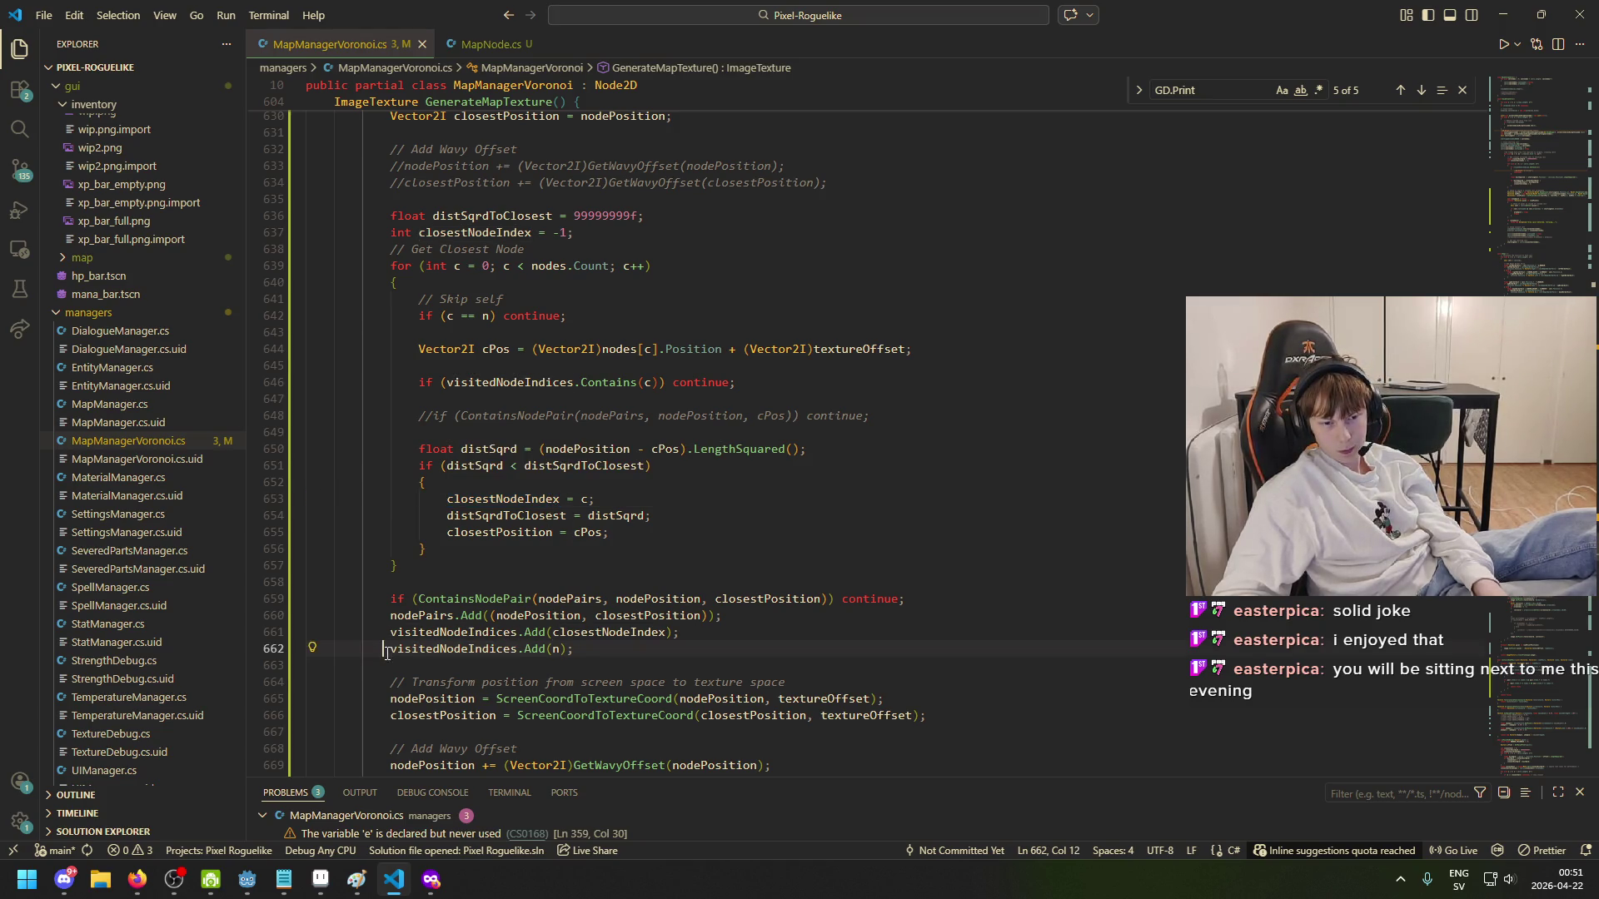
# - Comment out visitedNodeIndices.Add(n) on line 662 and review the nodePairs check and Add lines
pyautogui.press('Right')
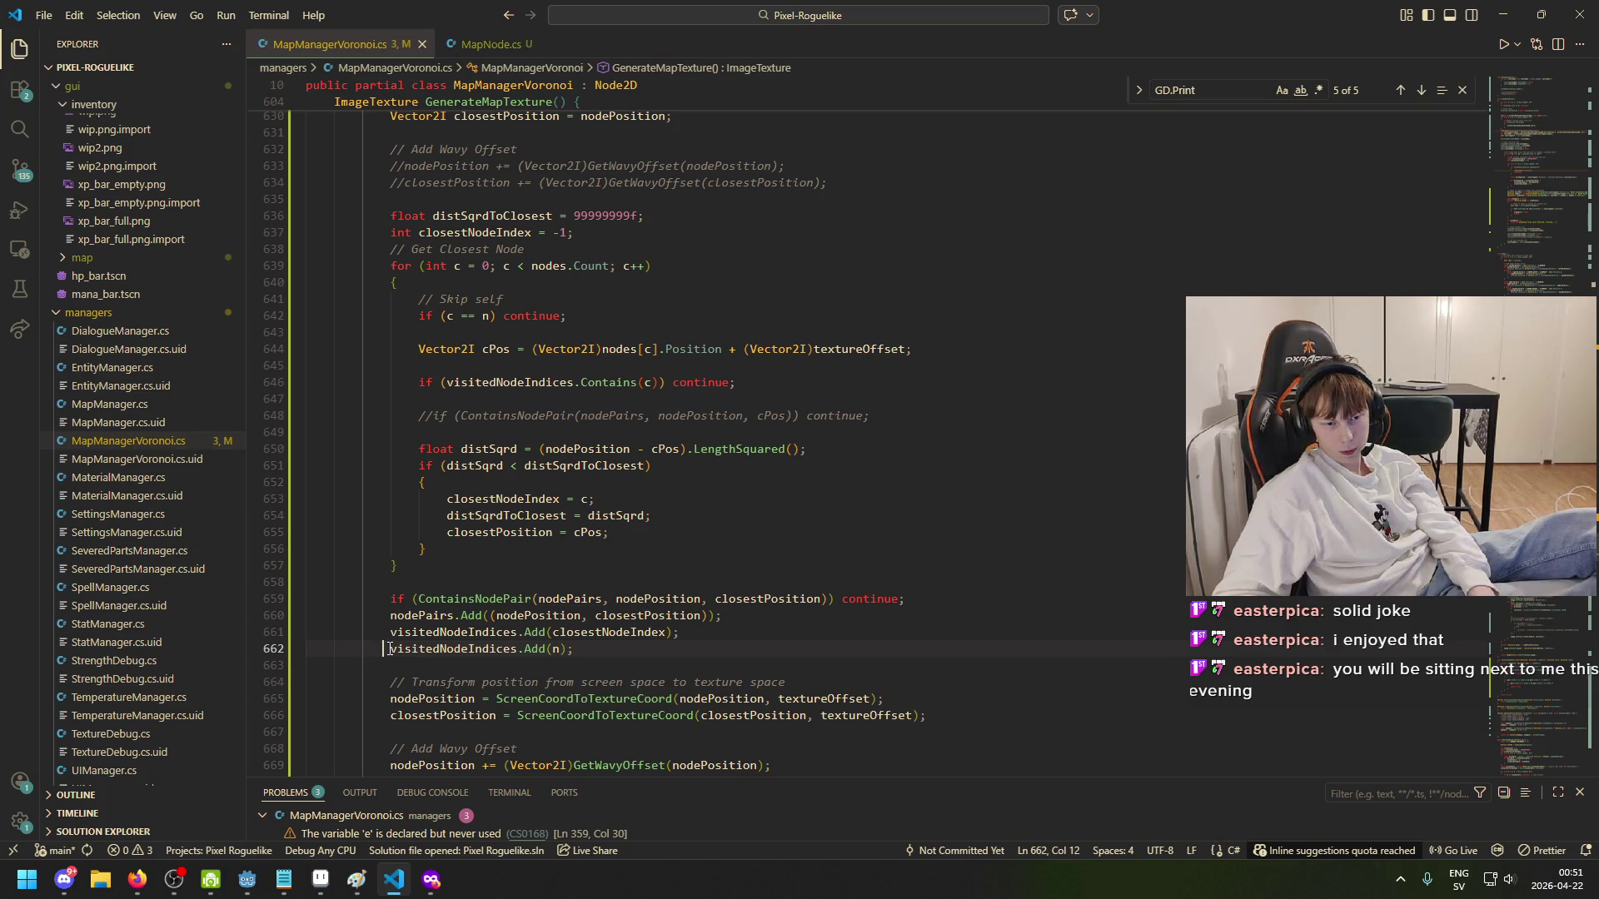
pyautogui.write('//')
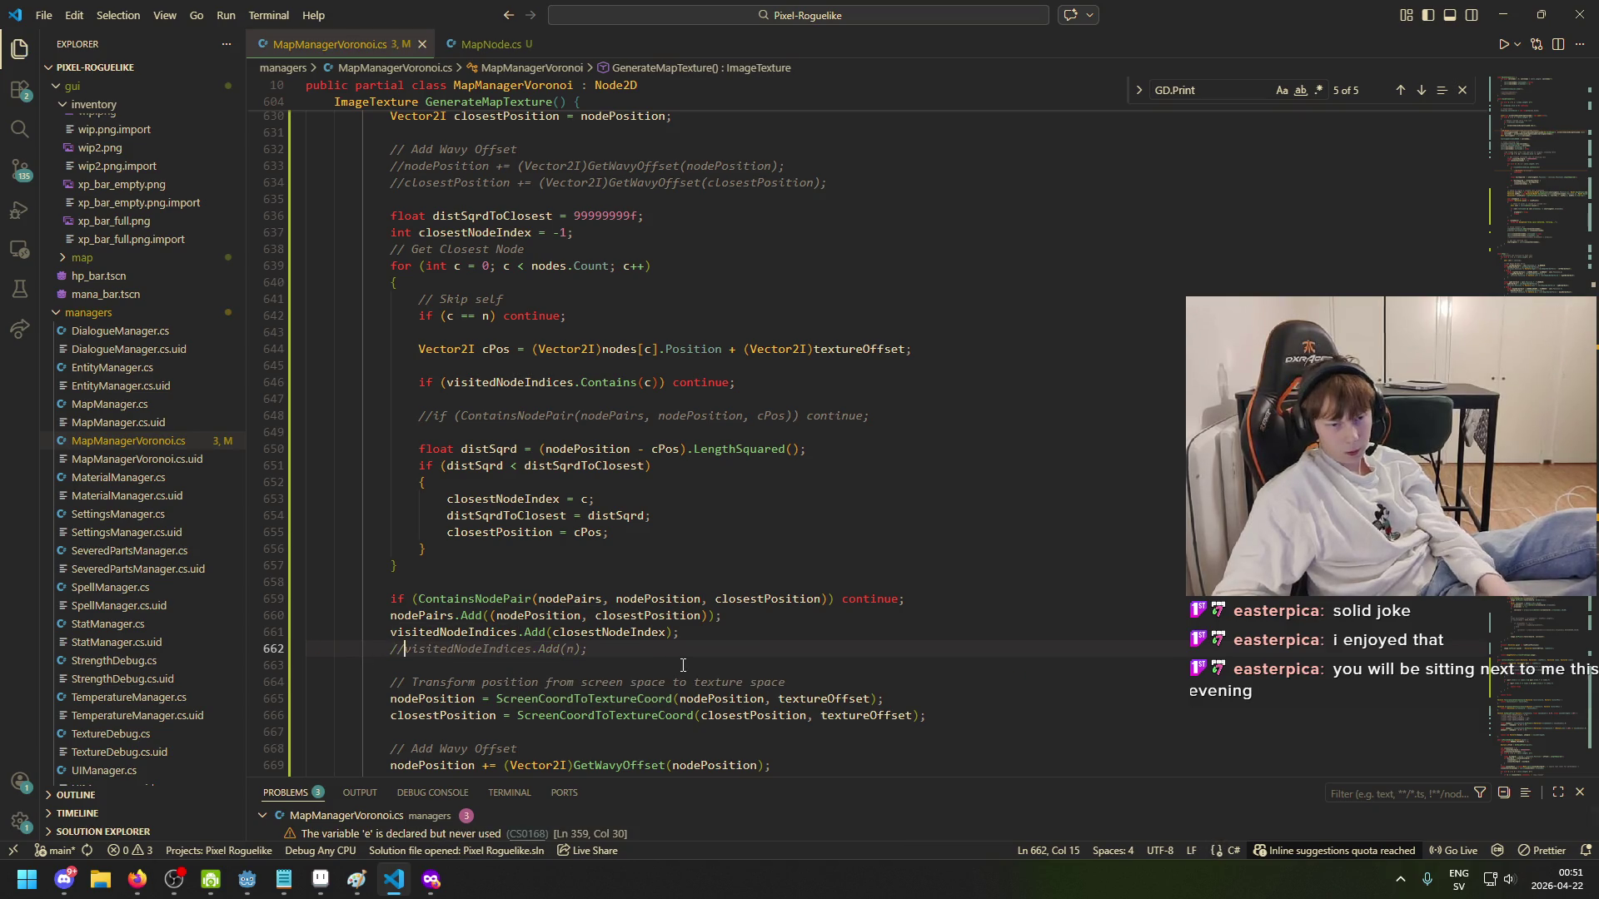
pyautogui.click(469, 599)
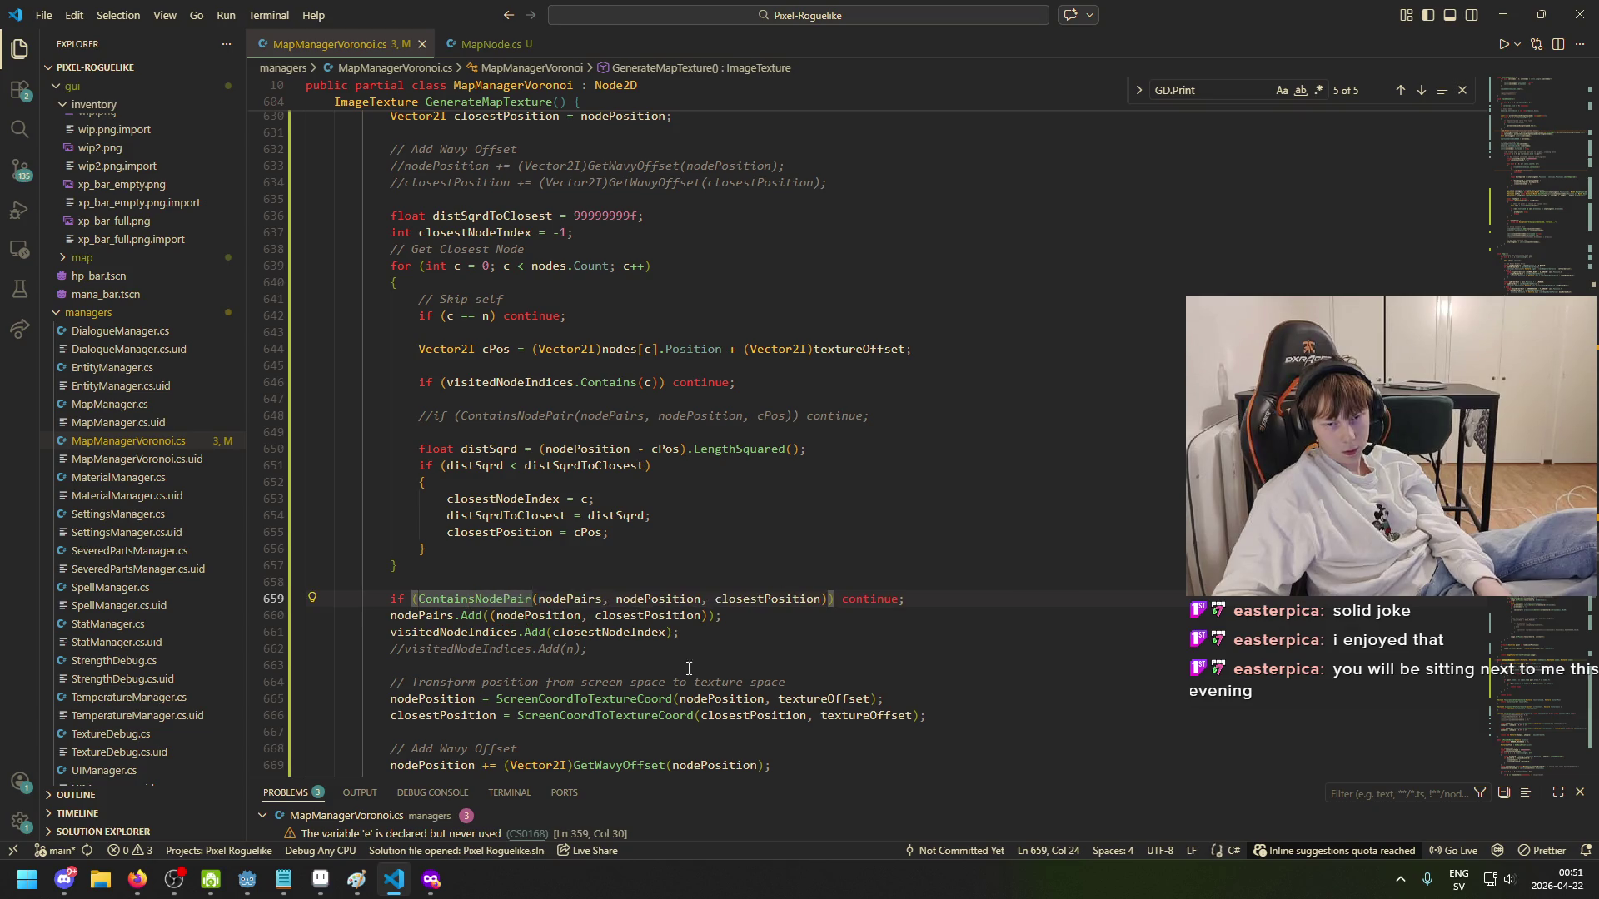
pyautogui.click(431, 615)
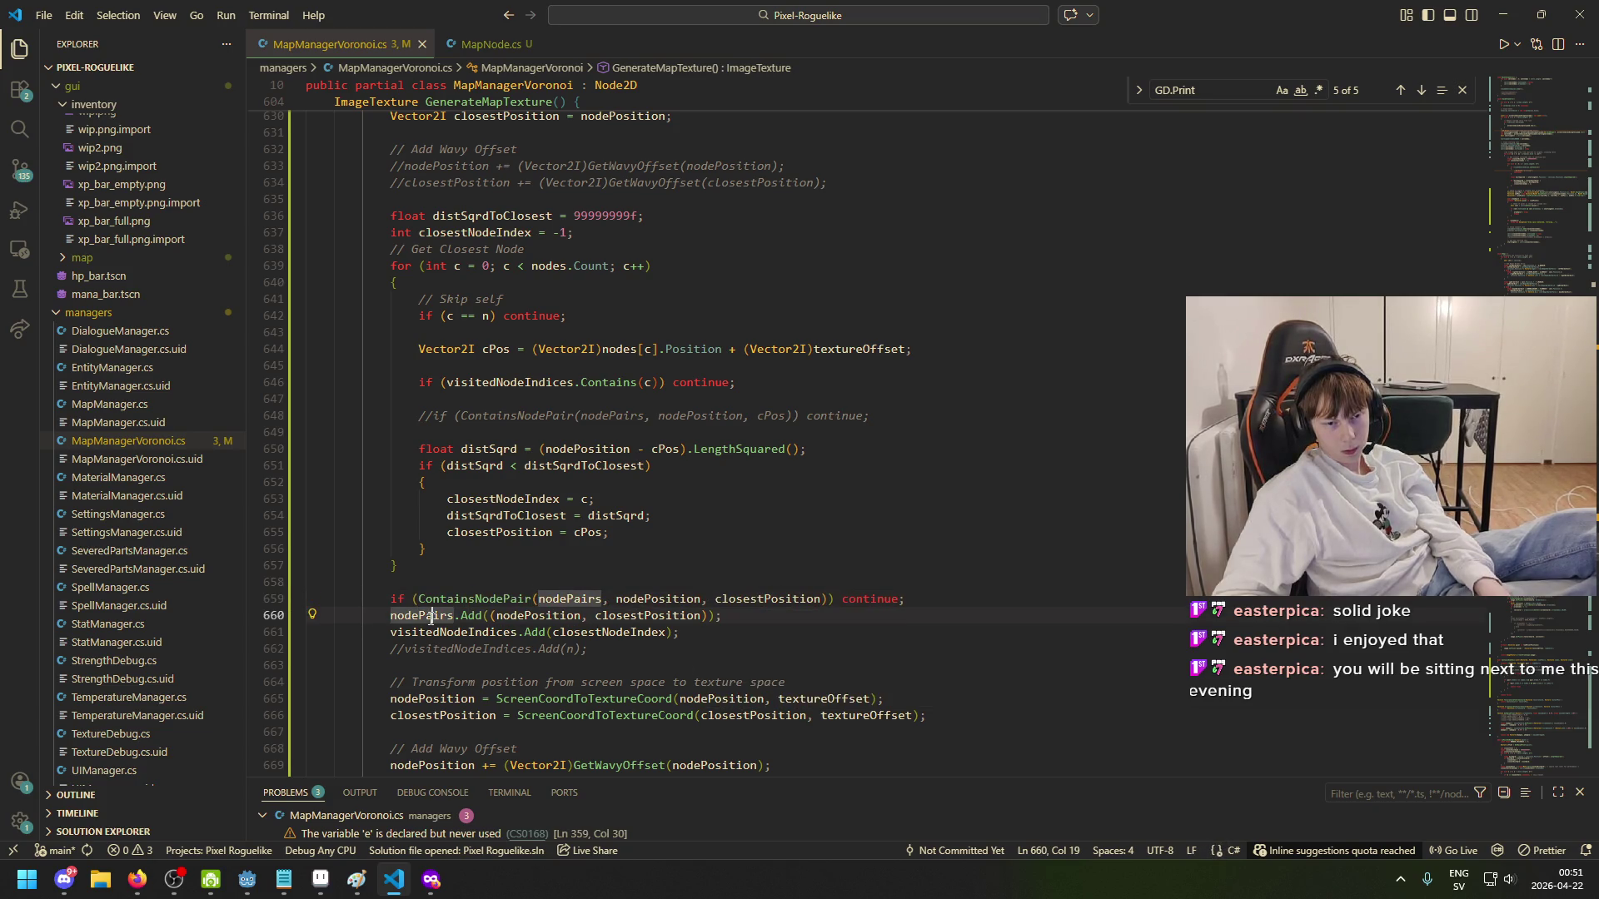
pyautogui.click(477, 615)
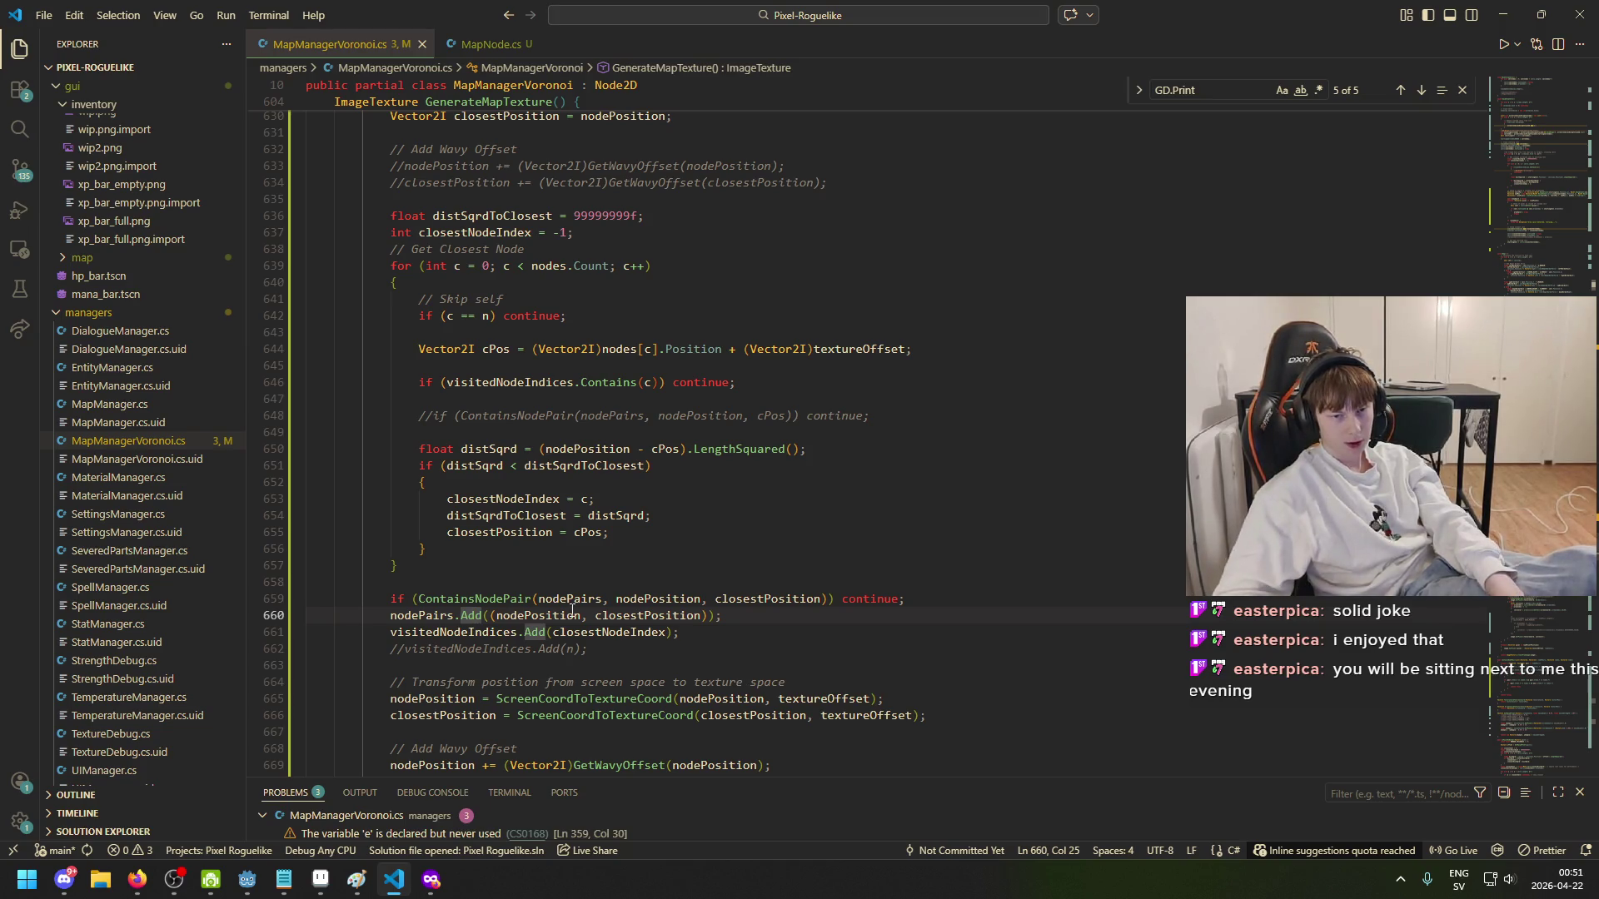
pyautogui.click(435, 617)
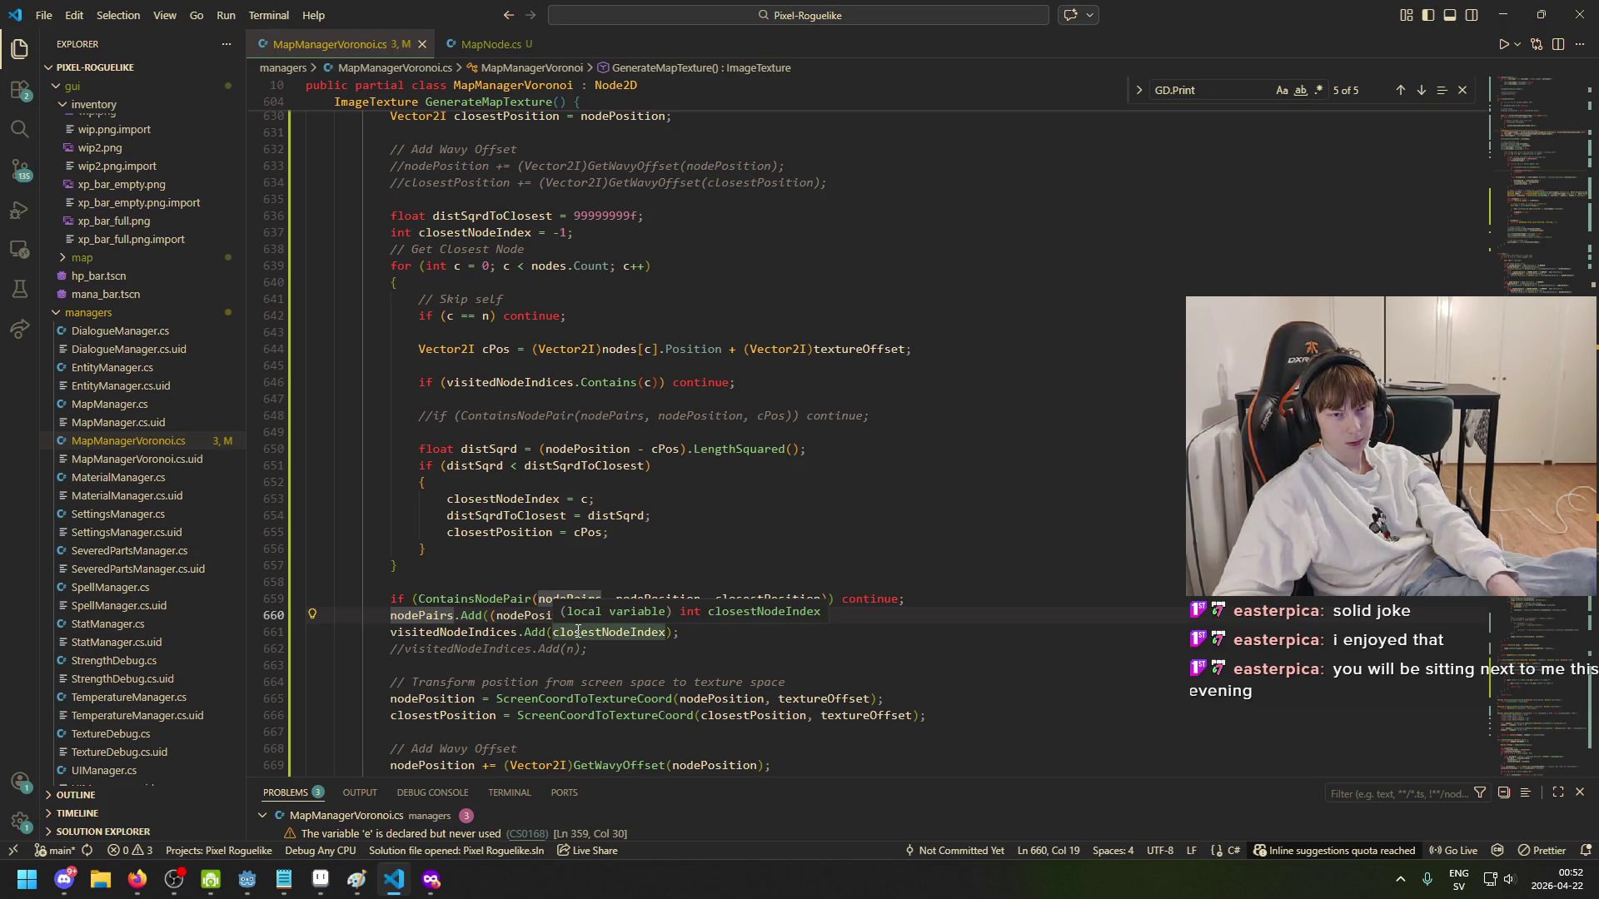
# - Change visitedNodeIndices to a List<Vector2I> in both declaration and constructor, and save
pyautogui.scroll(2, 561, 516)
pyautogui.scroll(1, 550, 490)
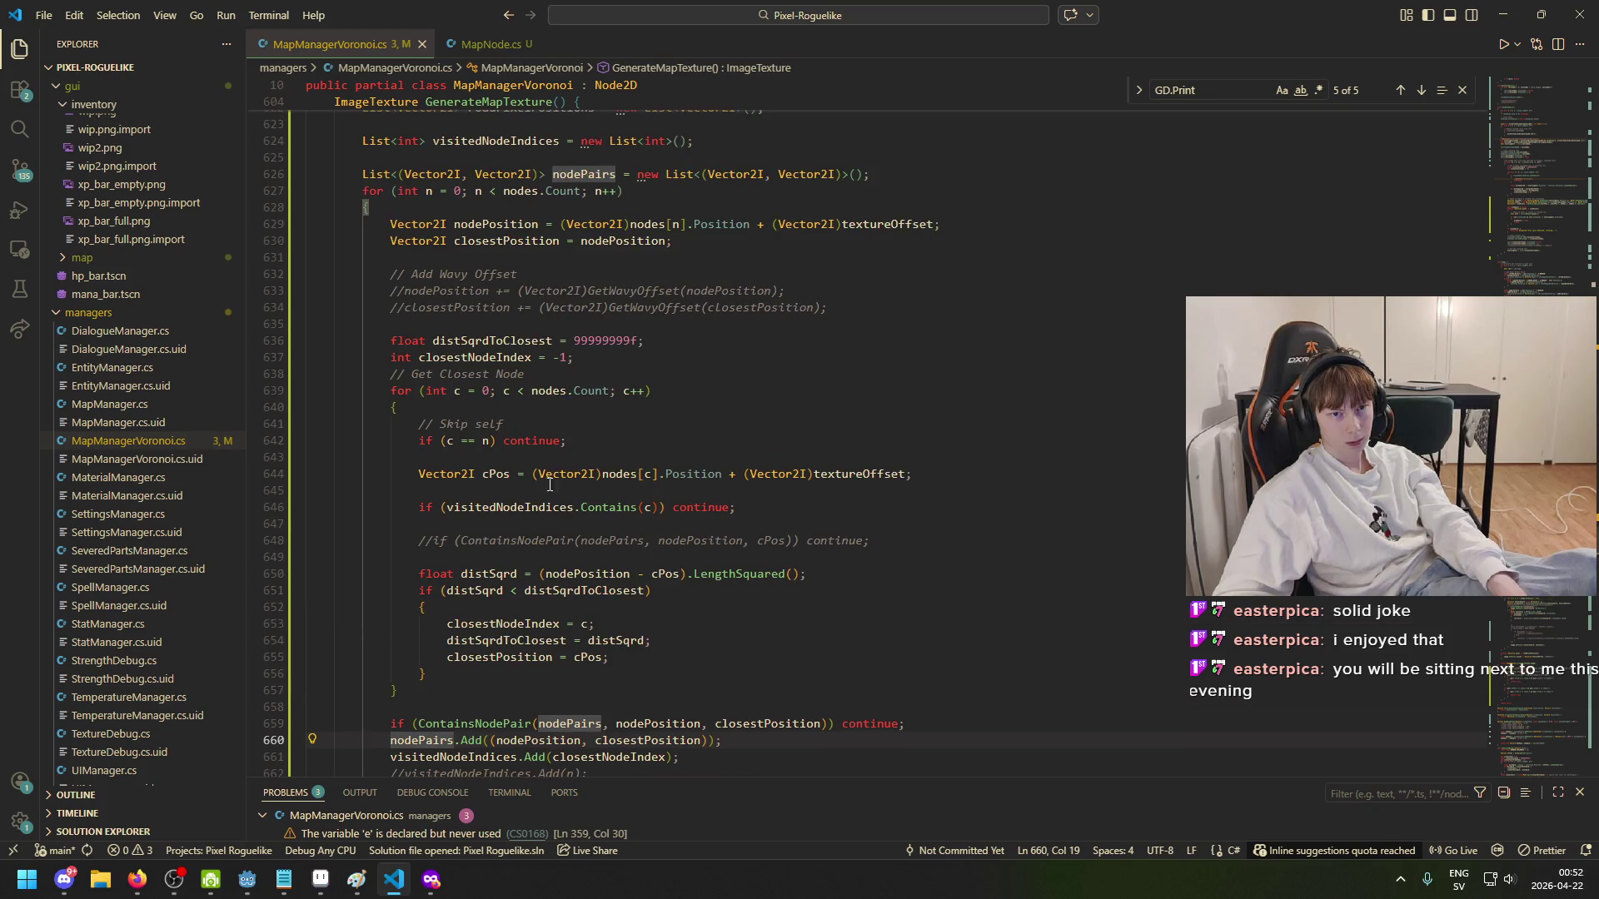
pyautogui.scroll(1, 551, 203)
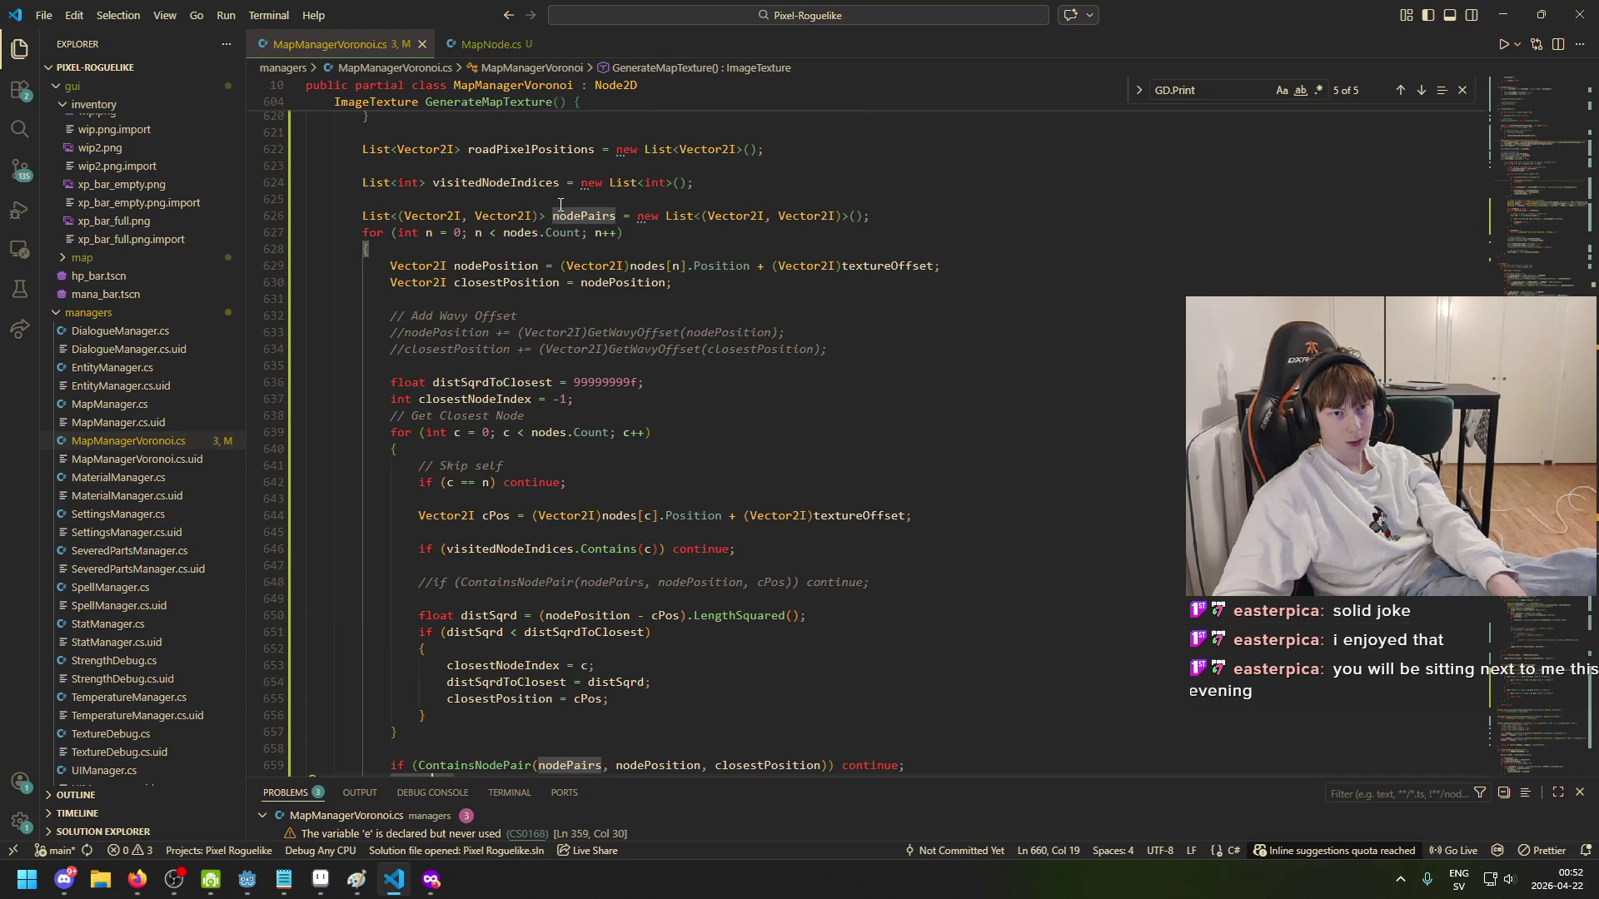
pyautogui.doubleClick(411, 183)
pyautogui.write('i')
pyautogui.press('BackSpace')
pyautogui.write('Vector2')
pyautogui.press('Tab')
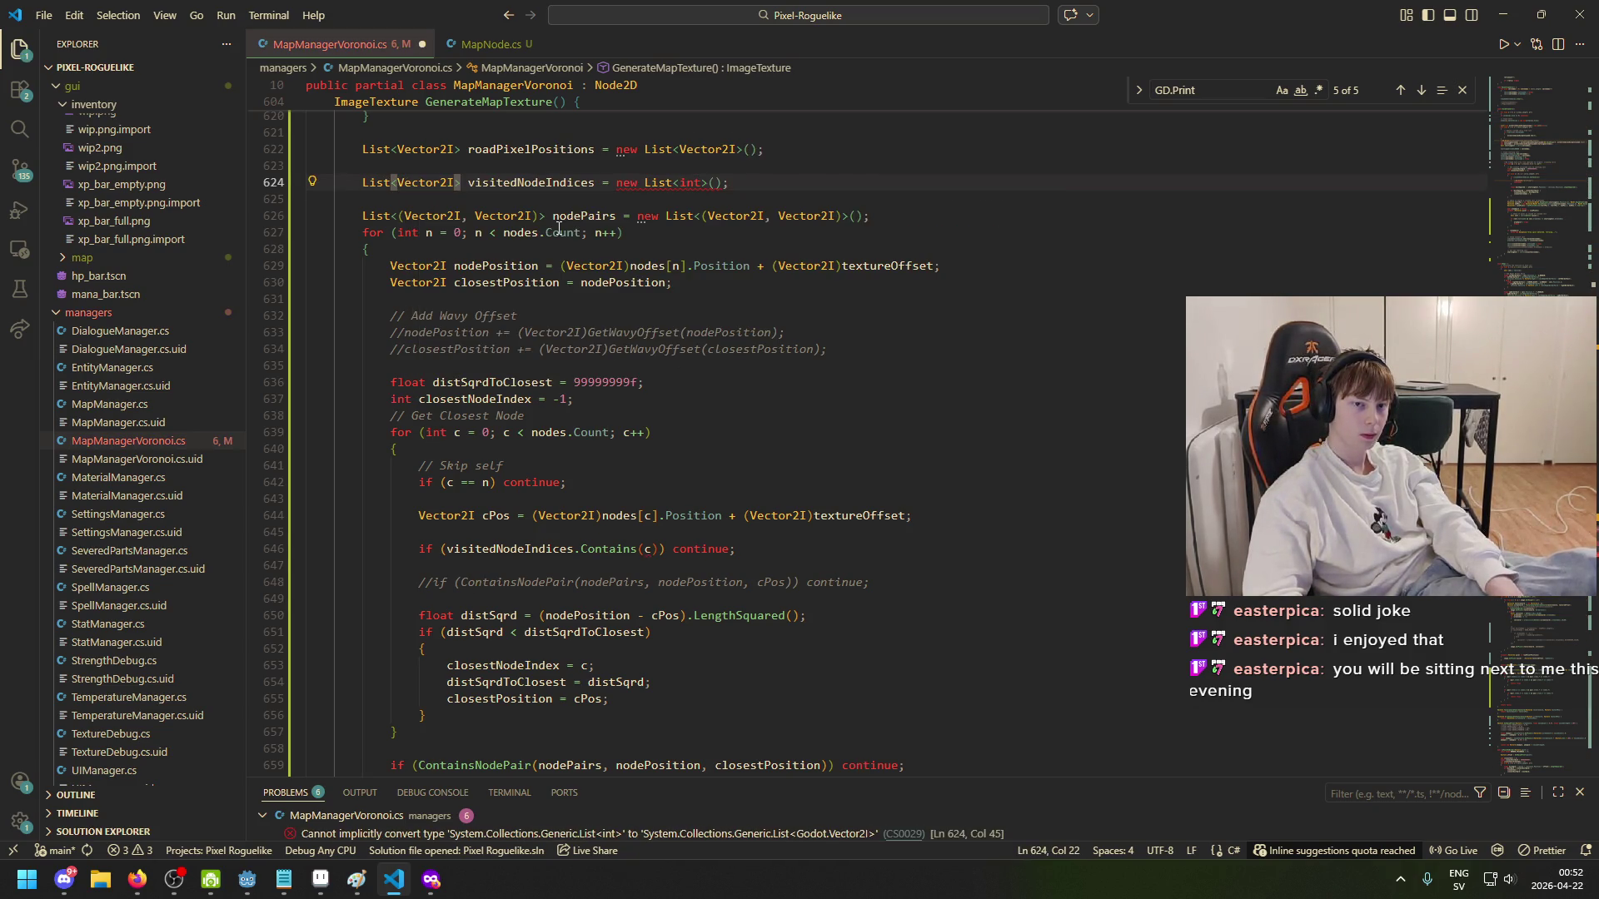
pyautogui.press('Right')
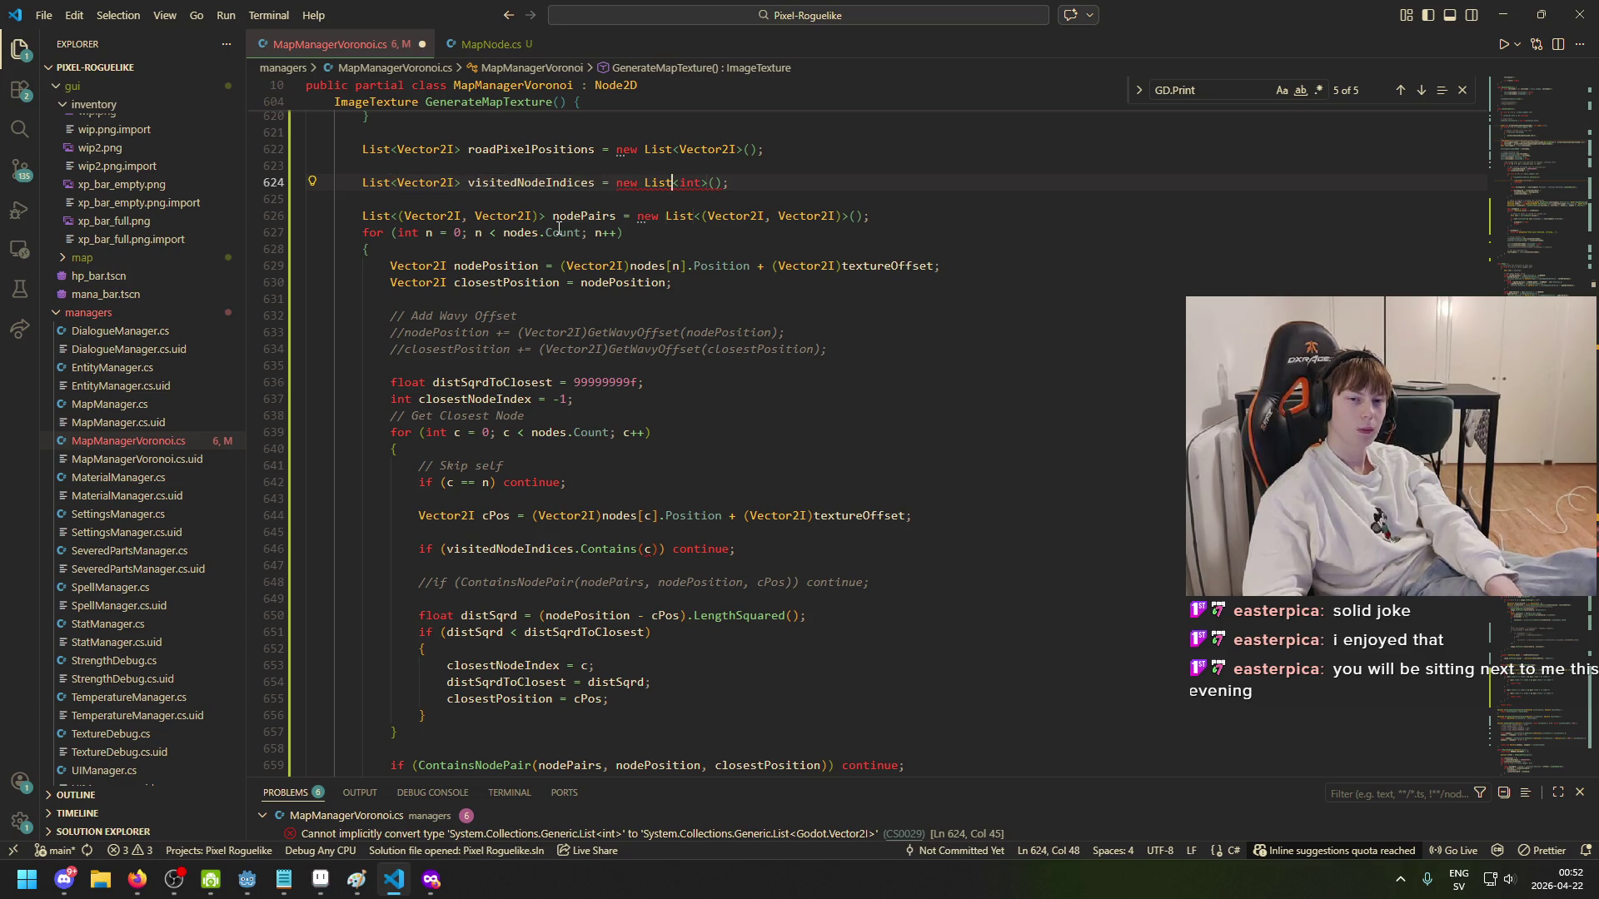
pyautogui.hotkey('ctrl', 'Right')
pyautogui.hotkey('ctrl', 'BackSpace')
pyautogui.write('Vector2')
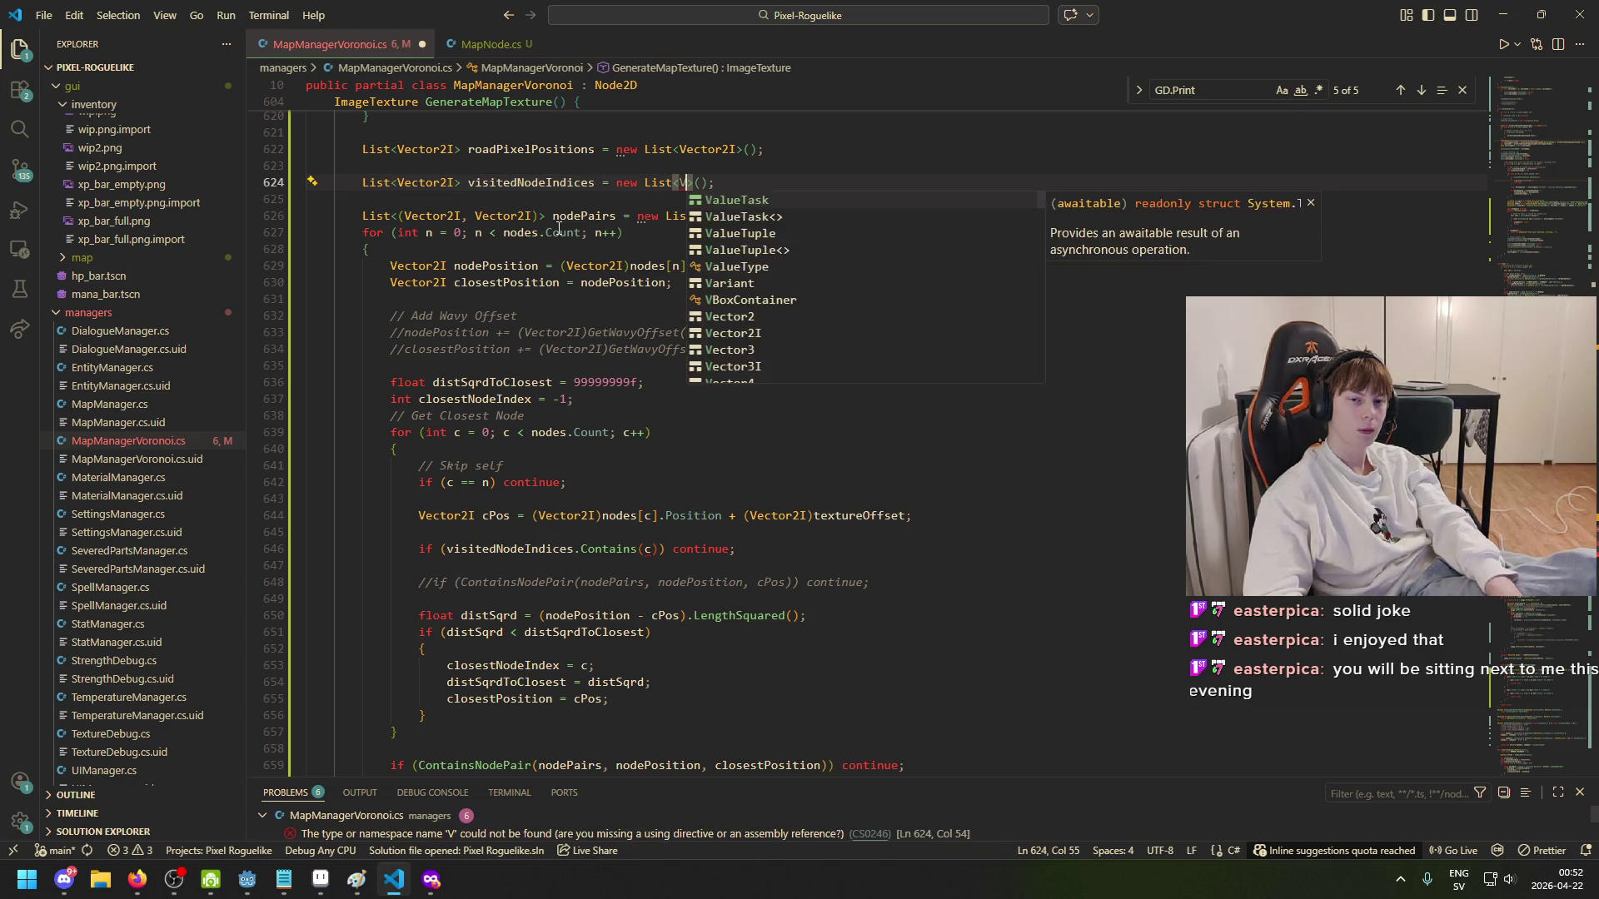
pyautogui.press('Tab')
pyautogui.hotkey('ctrl', 's')
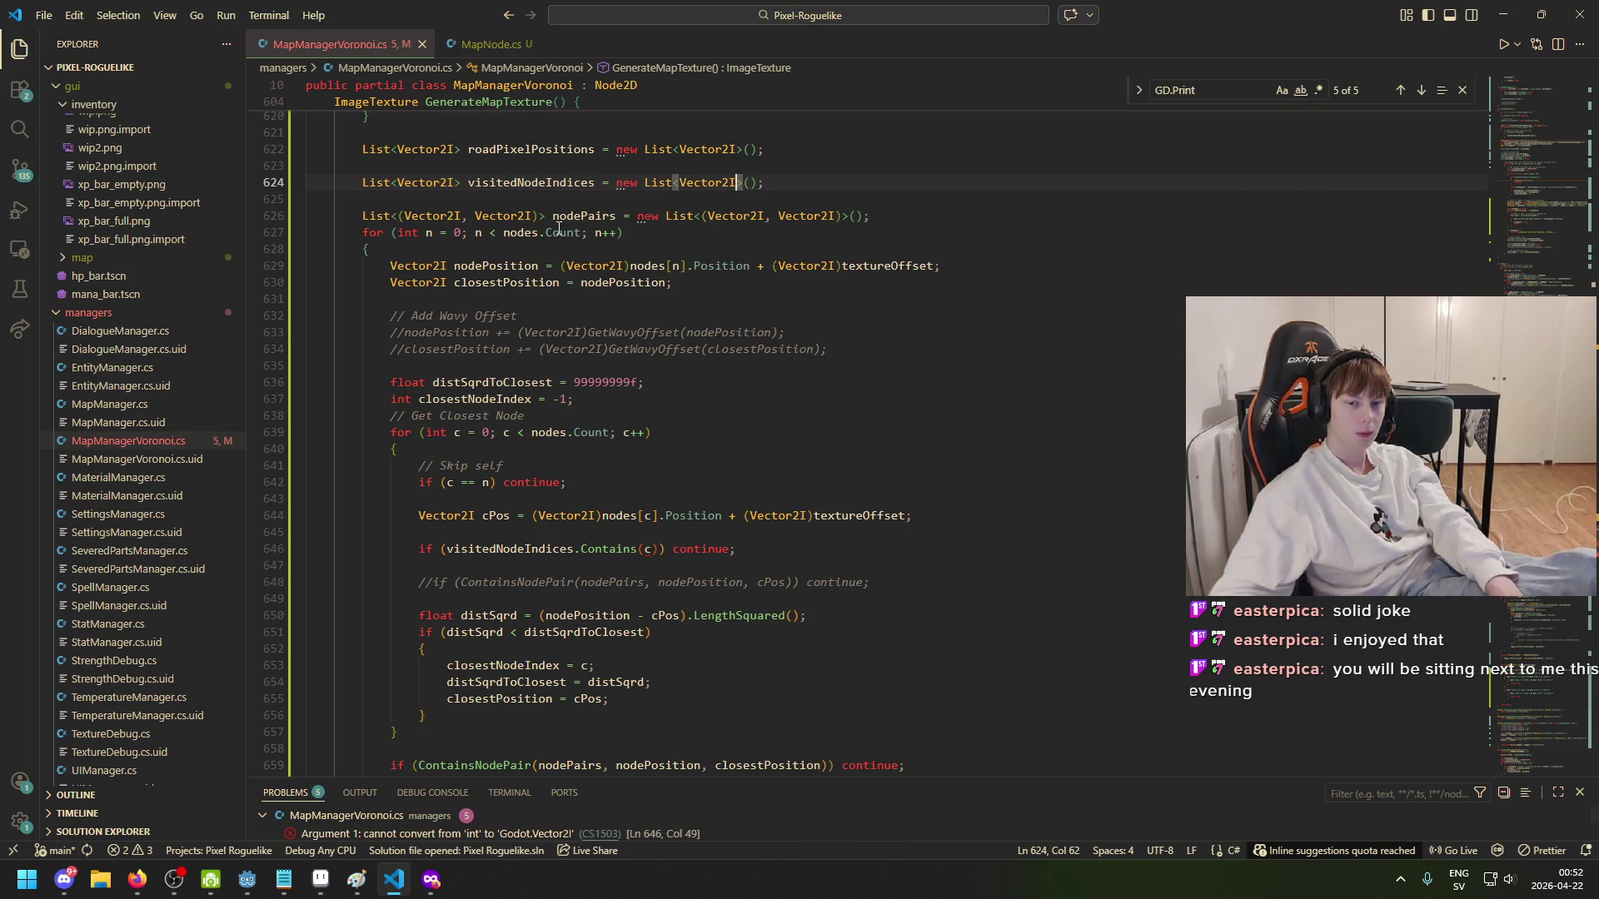
# - Make the visited check test Contains(cPos) instead of c and save
pyautogui.click(654, 549)
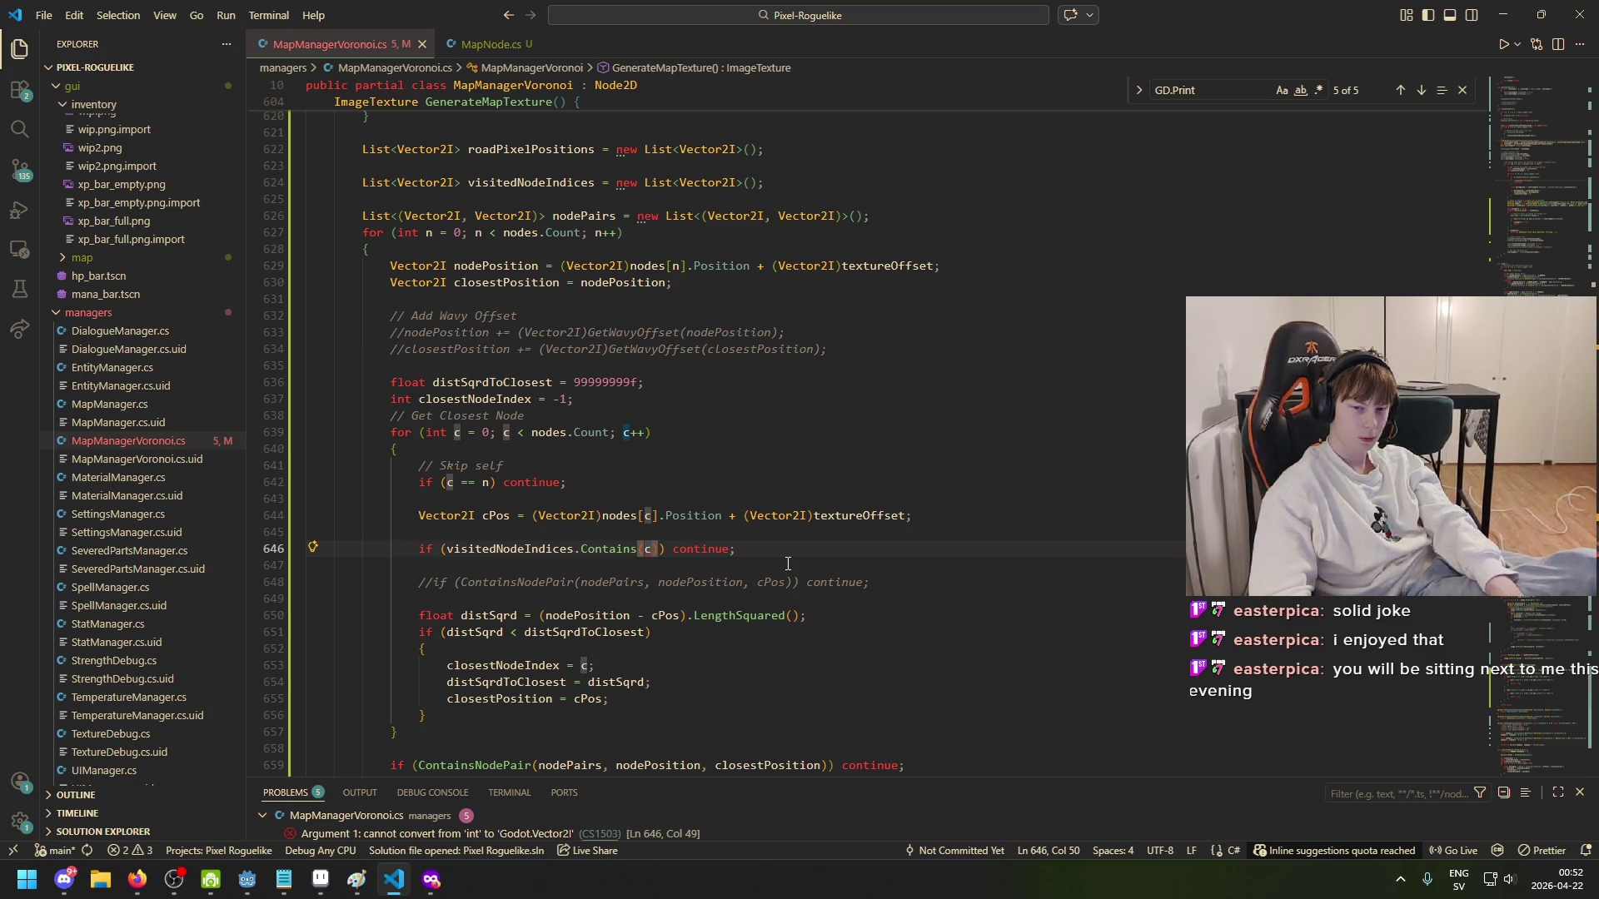
pyautogui.press('BackSpace')
pyautogui.press('Escape')
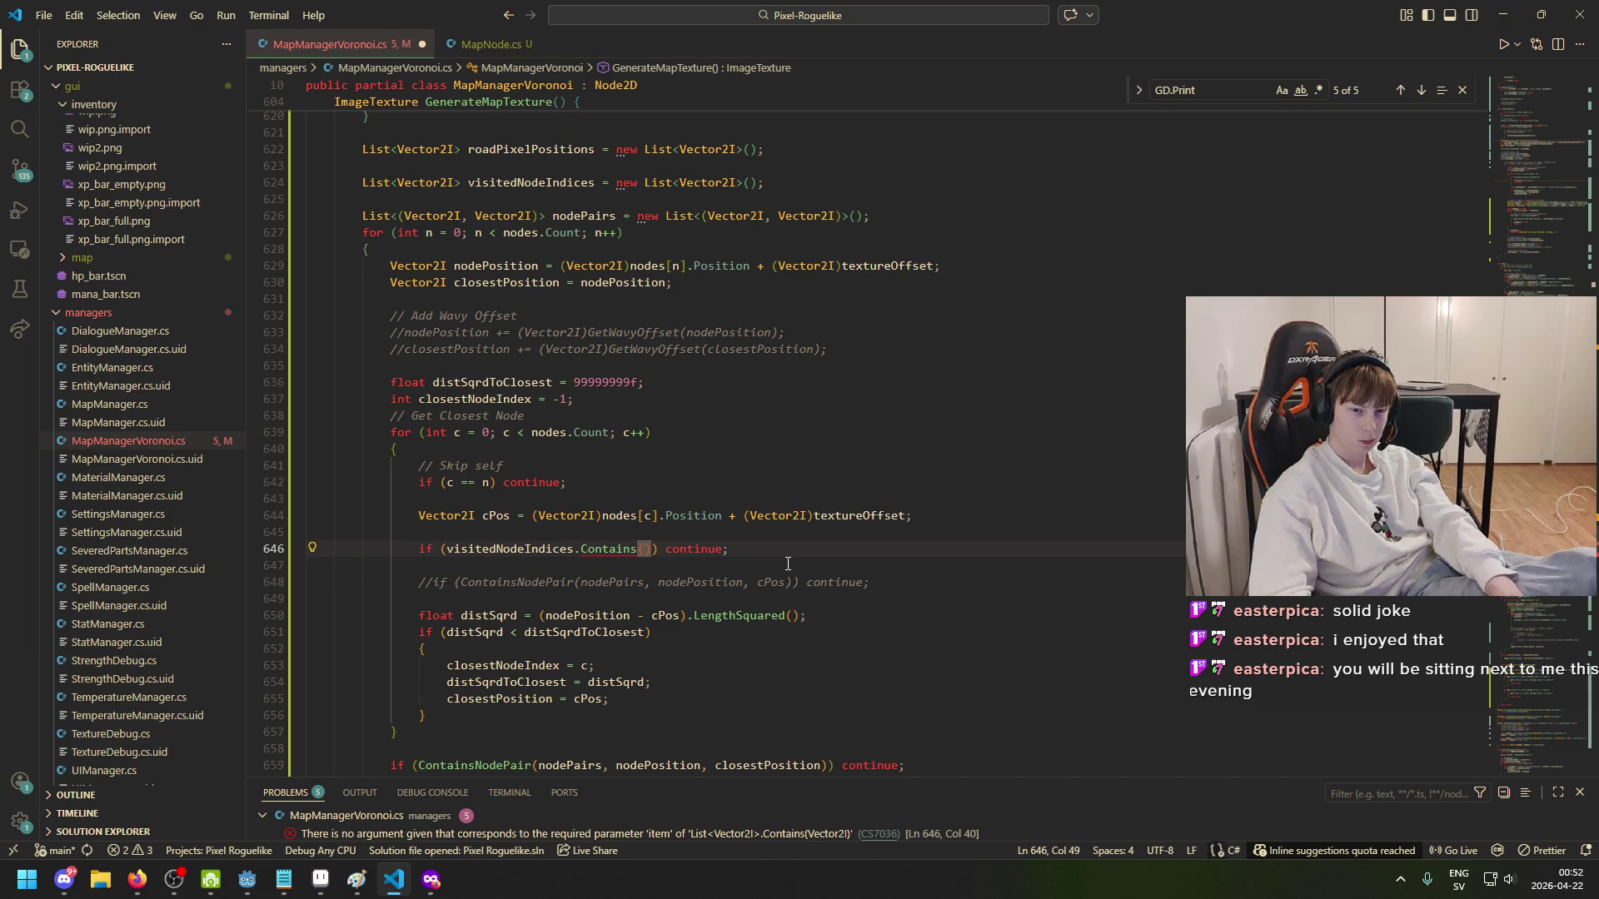
pyautogui.write('cPos')
pyautogui.hotkey('ctrl', 's')
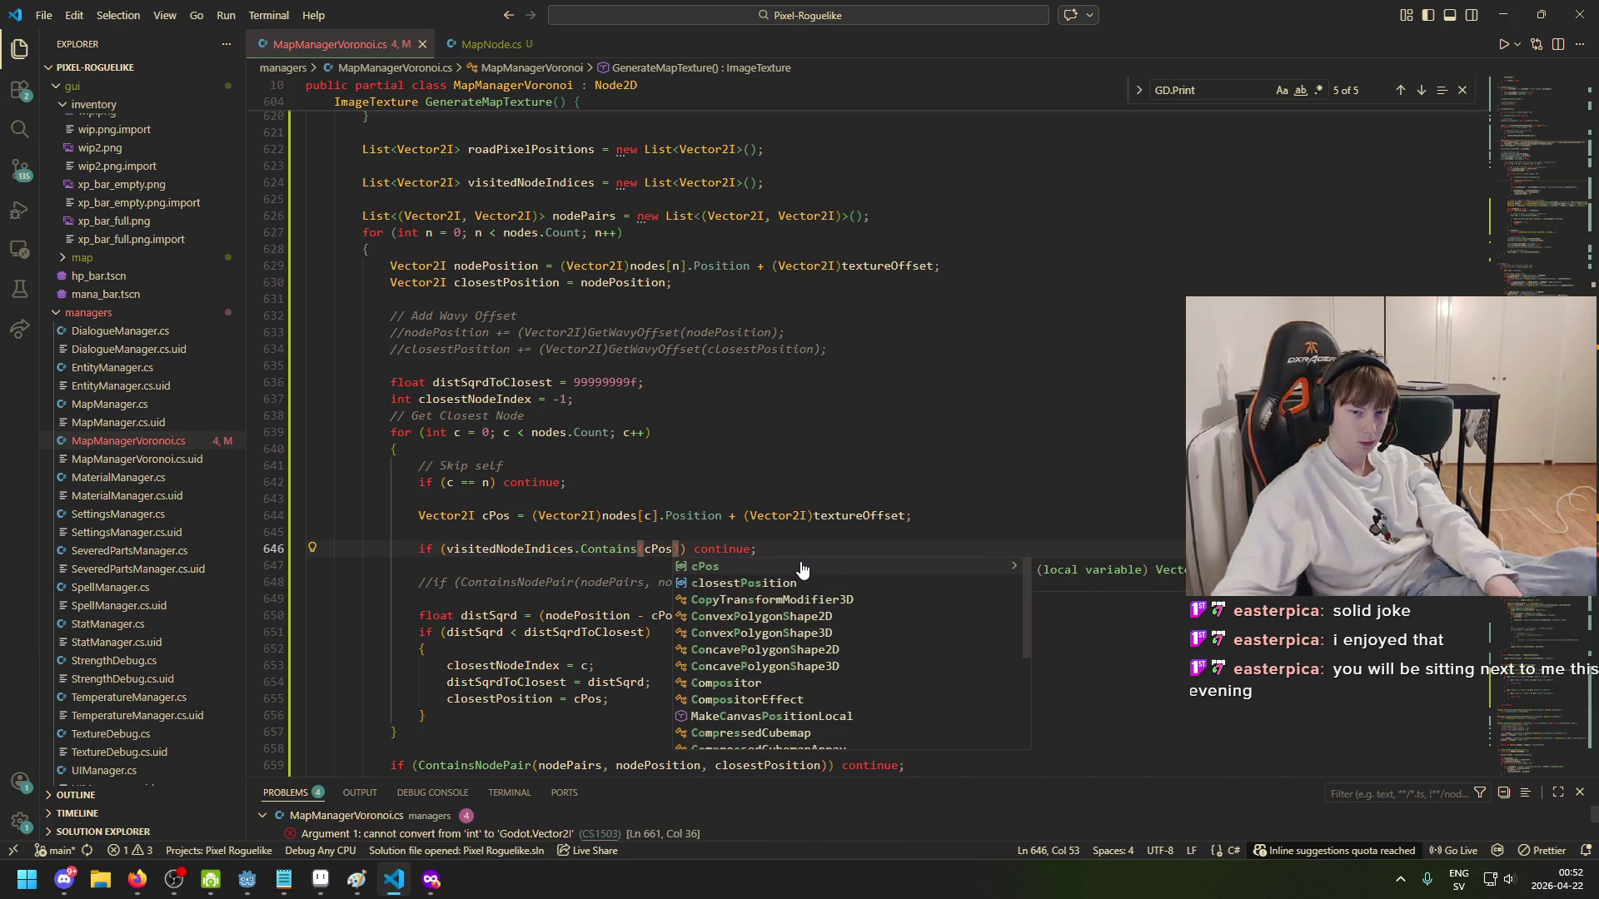
pyautogui.click(712, 533)
# - Change the visitedNodeIndices Add call to record closestPosition instead of closestNodeIndex, and save
pyautogui.scroll(-2, 630, 537)
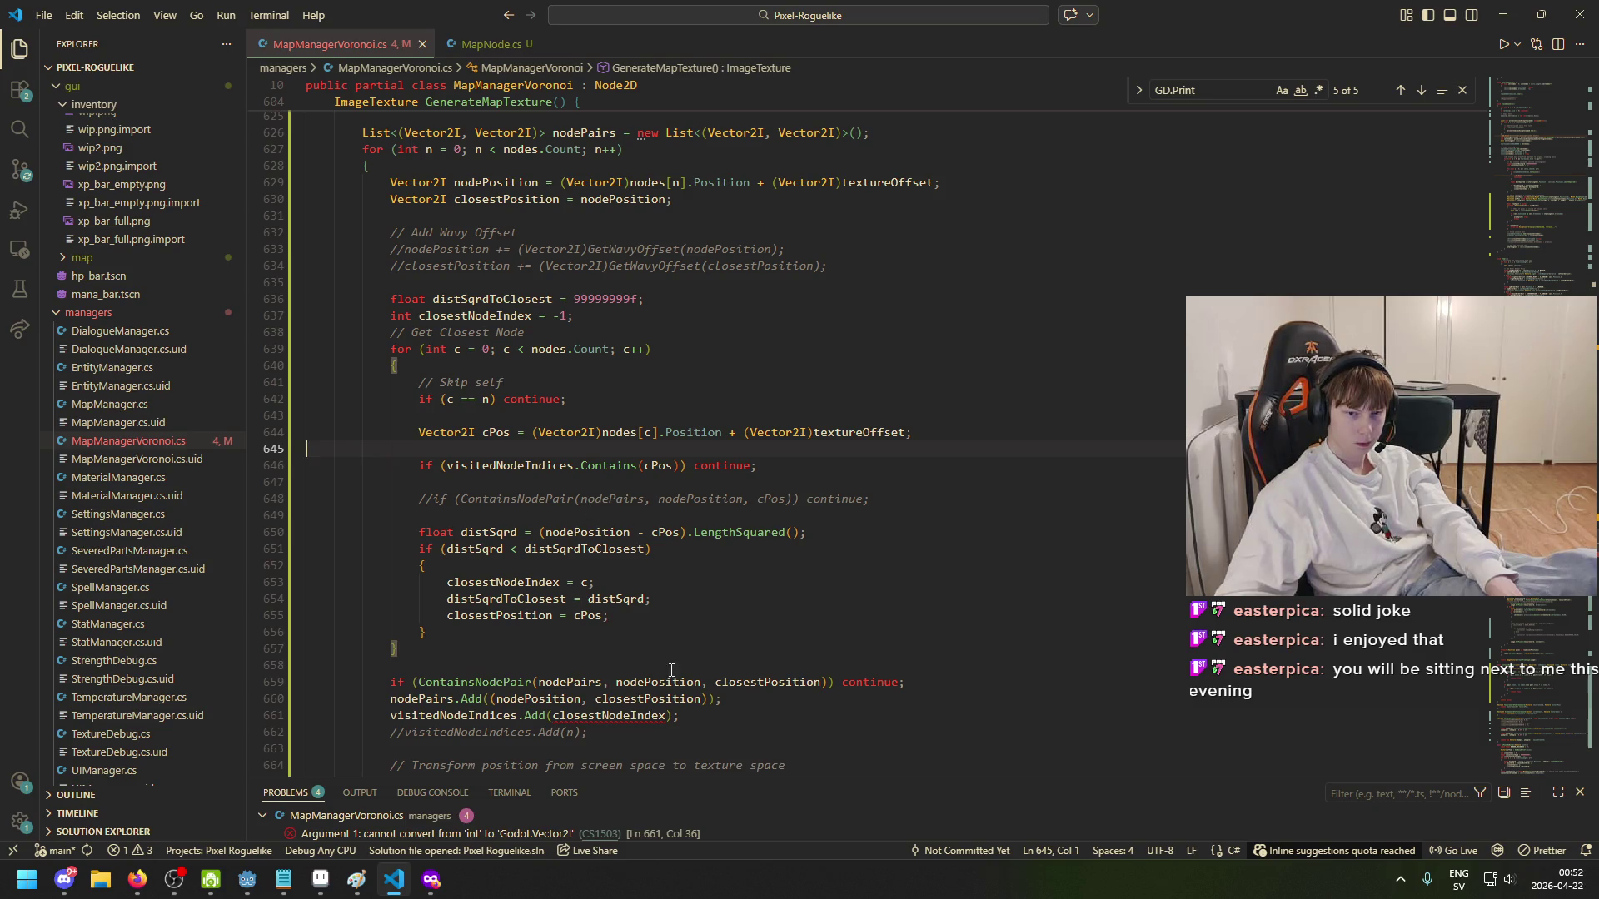
pyautogui.scroll(-2, 666, 669)
pyautogui.doubleClick(666, 633)
pyautogui.hotkey('ctrl', 'c')
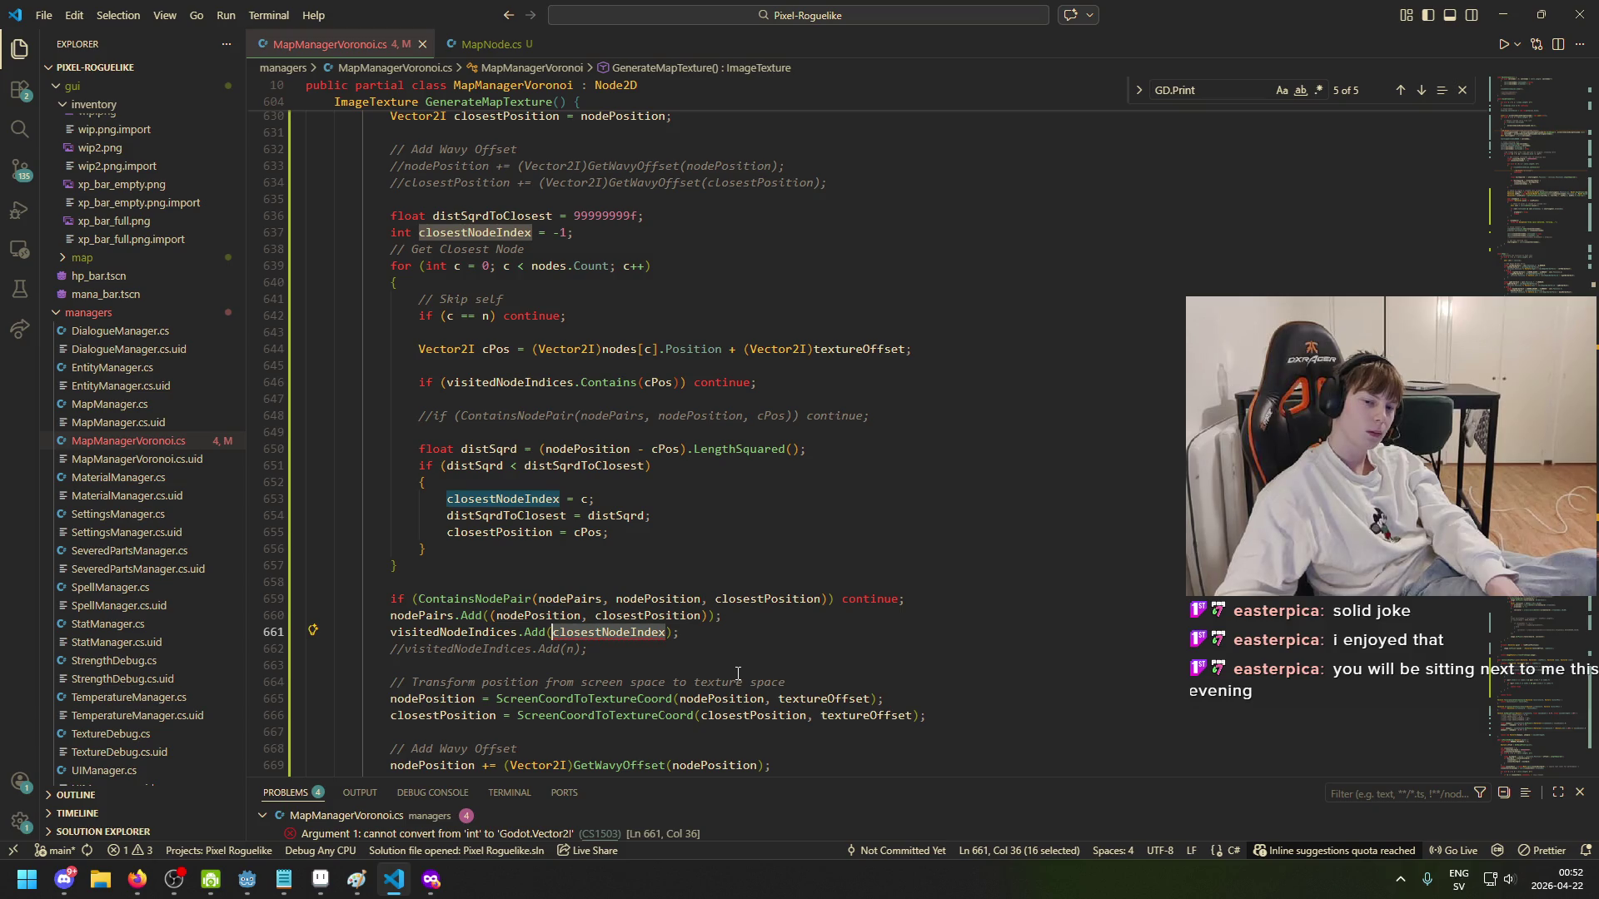
pyautogui.write('closestPo')
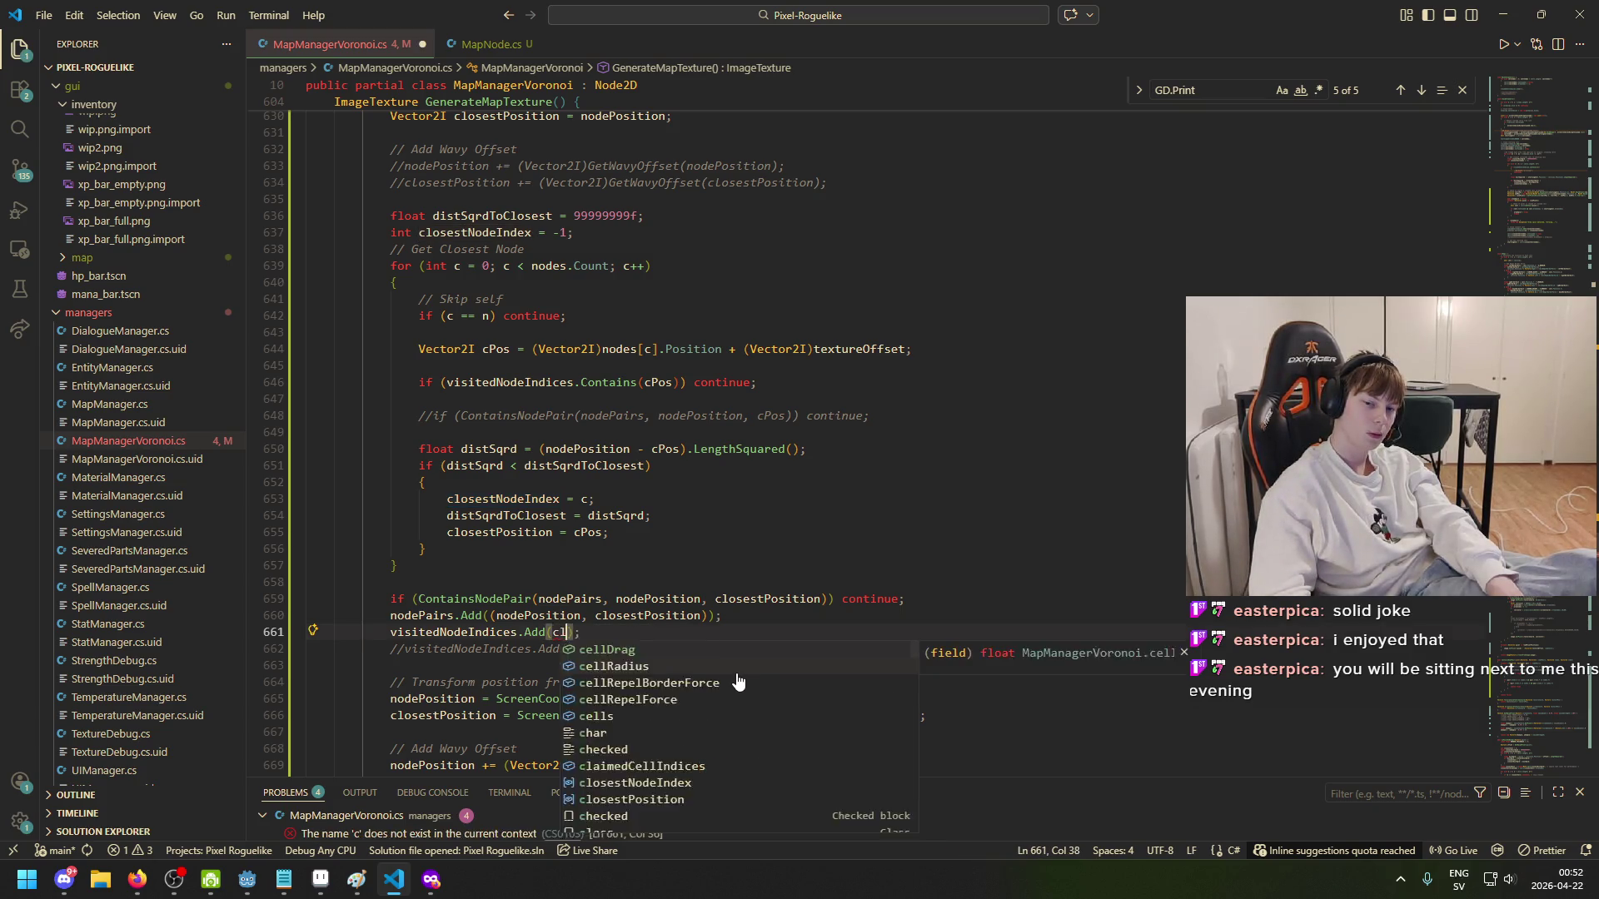
pyautogui.press('Tab')
pyautogui.hotkey('ctrl', 's')
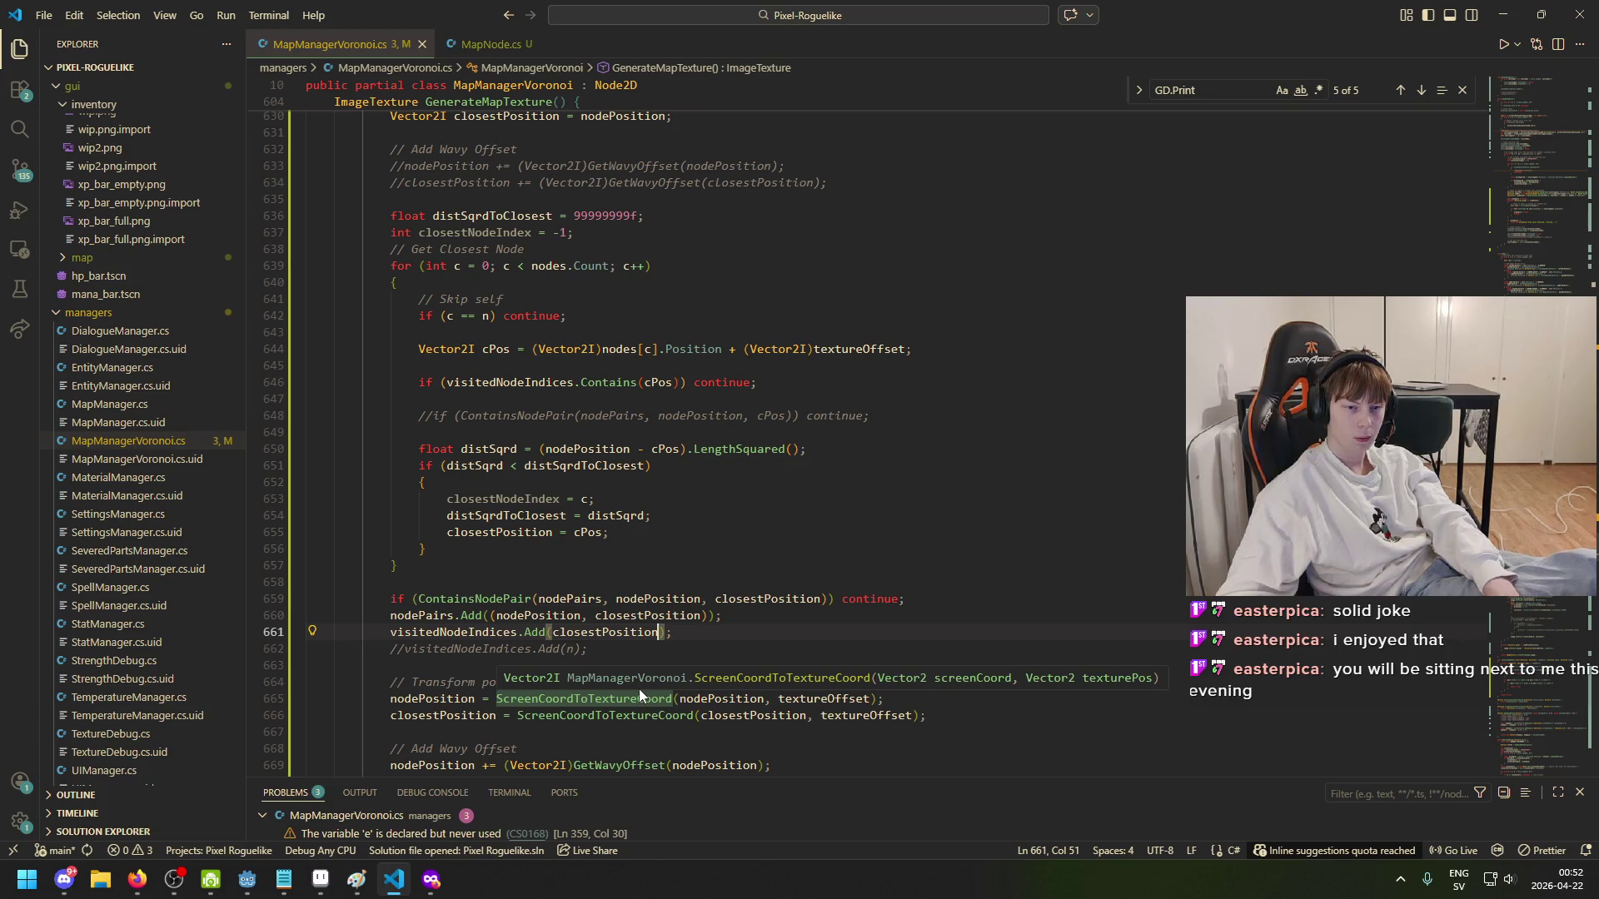
pyautogui.click(510, 498)
pyautogui.moveTo(514, 495)
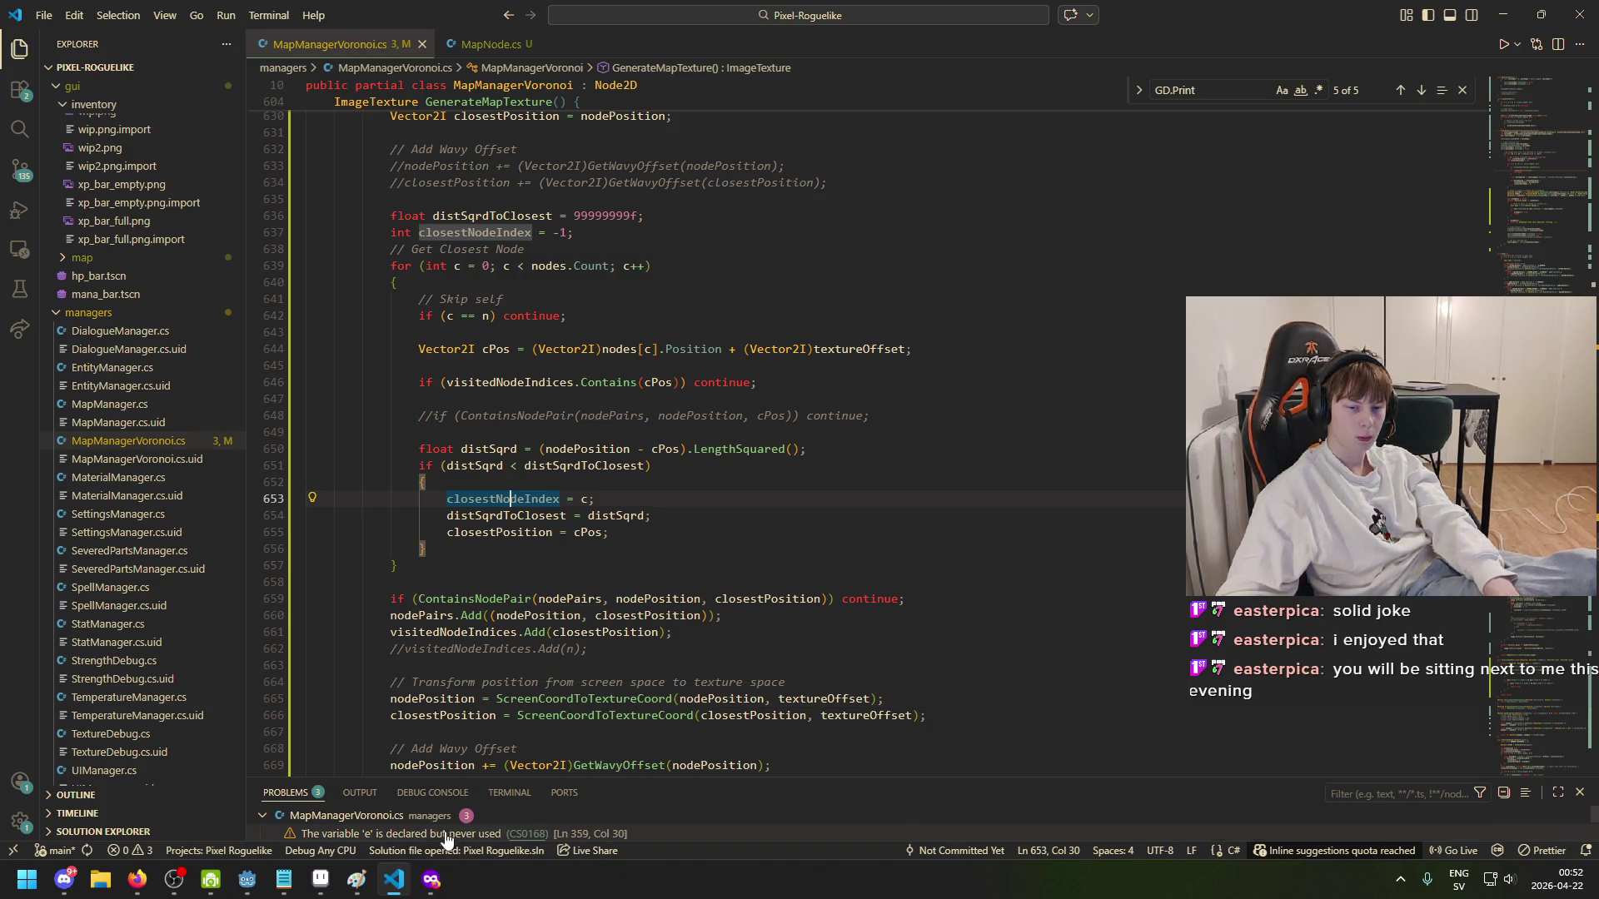
pyautogui.moveTo(247, 879)
pyautogui.click(133, 812)
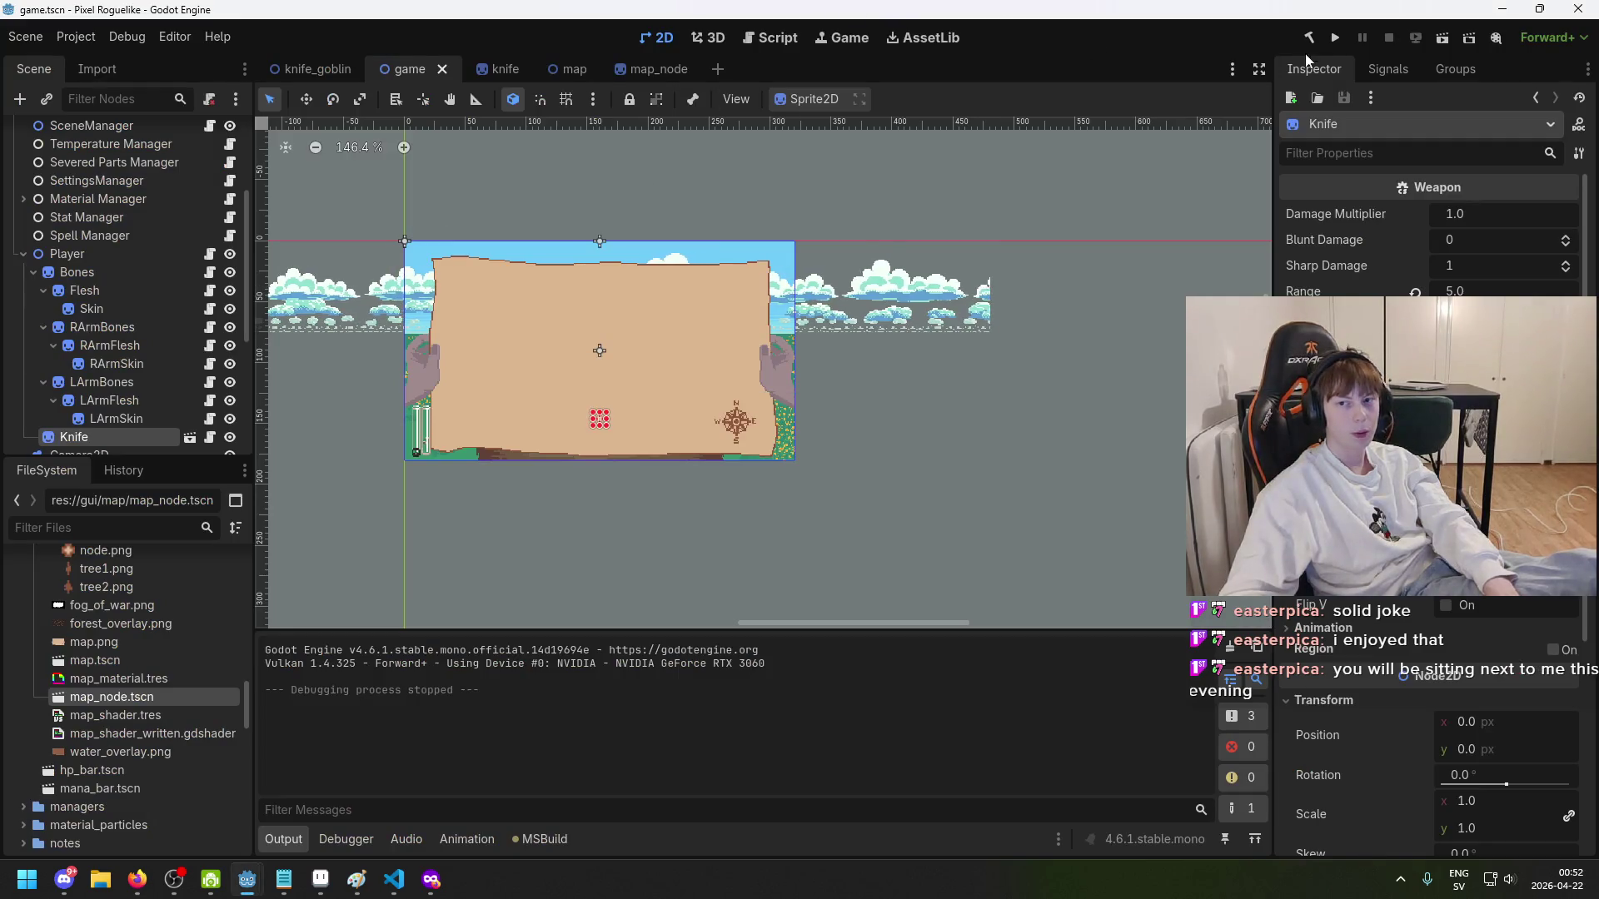
# - Test-run the map, then paste closestNodeIndex over closestPosition in line 661's Add call
pyautogui.click(1334, 39)
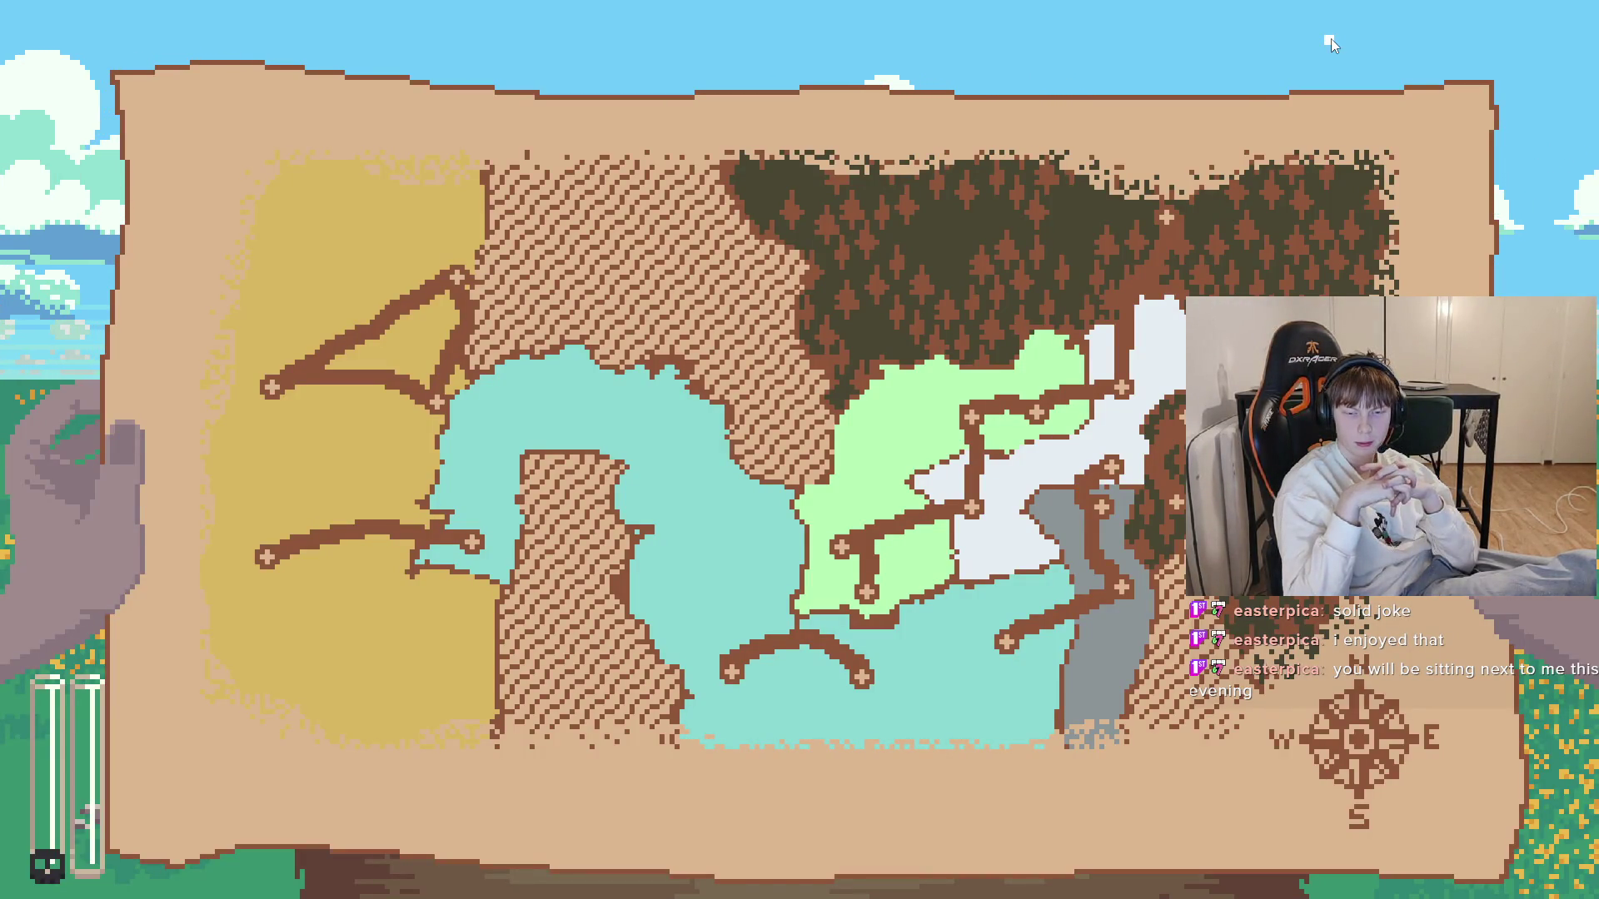
pyautogui.hotkey('alt', 'F4')
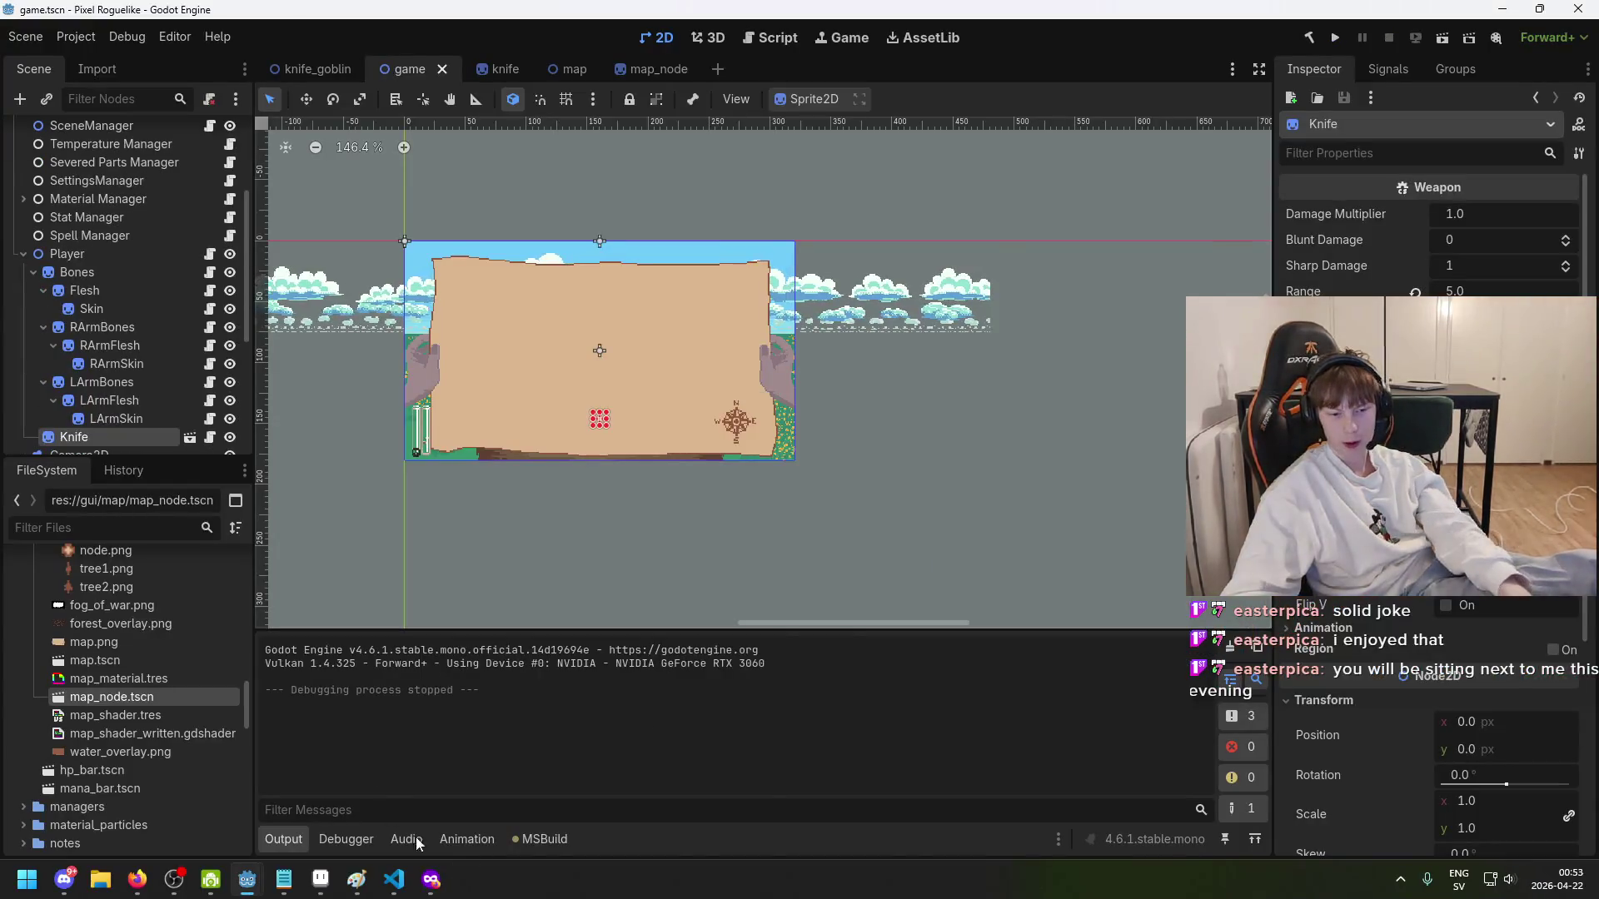
pyautogui.hotkey('alt', 'Tab')
pyautogui.doubleClick(616, 632)
pyautogui.hotkey('ctrl', 'v')
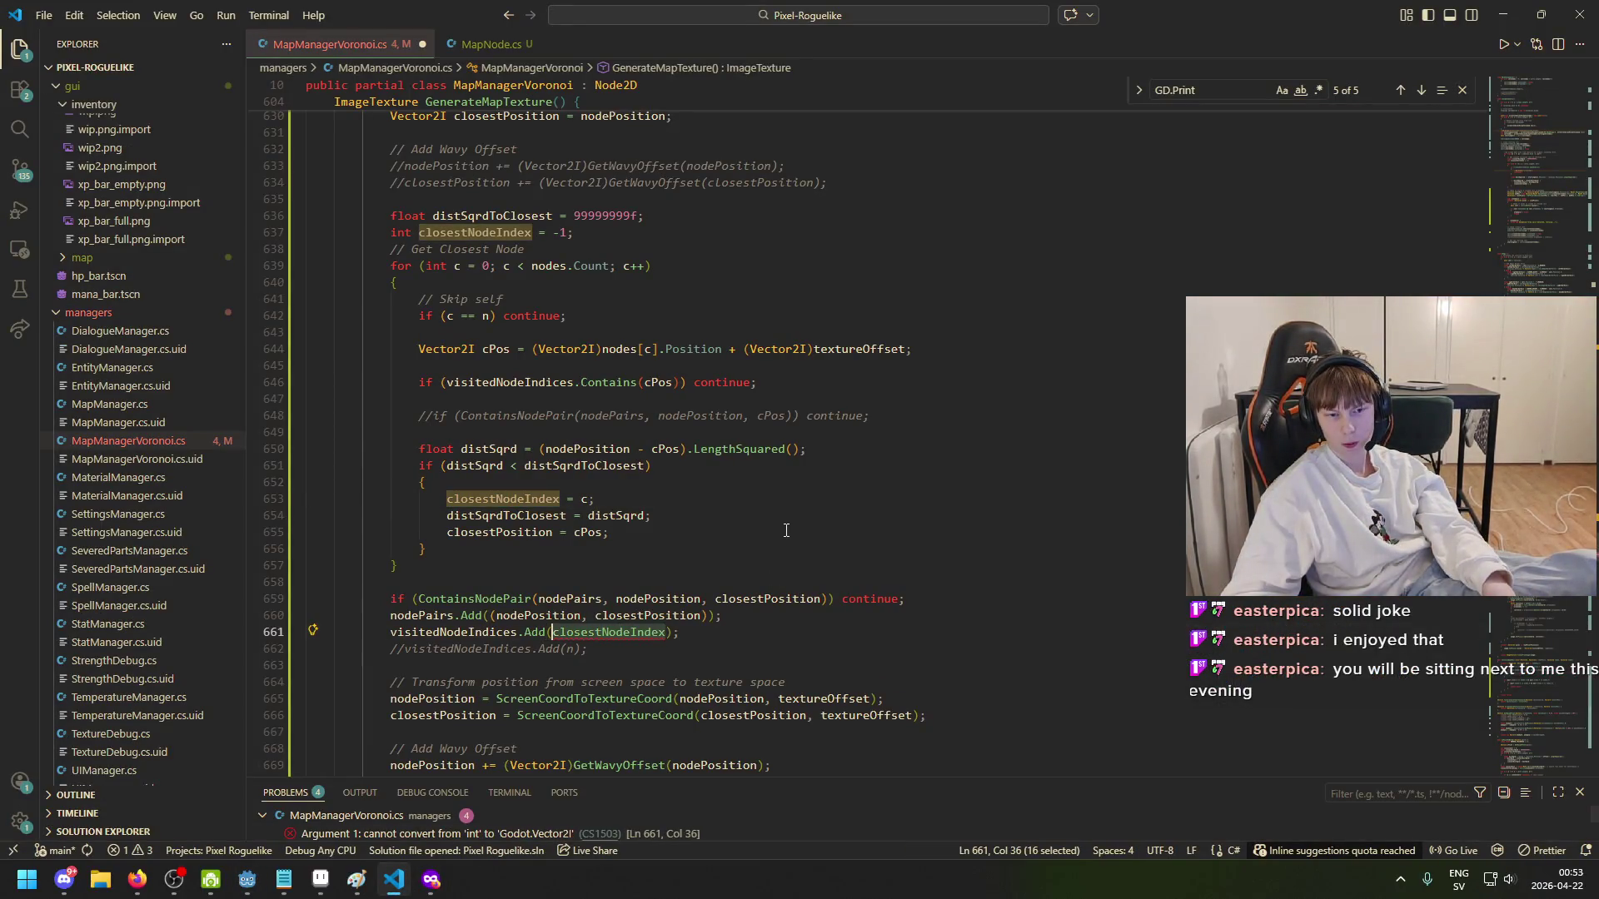
# - Revert visitedNodeIndices to List<int> with Contains(c), comment out Add(n), and save
pyautogui.press('BackSpace')
pyautogui.press('BackSpace')
pyautogui.press('BackSpace')
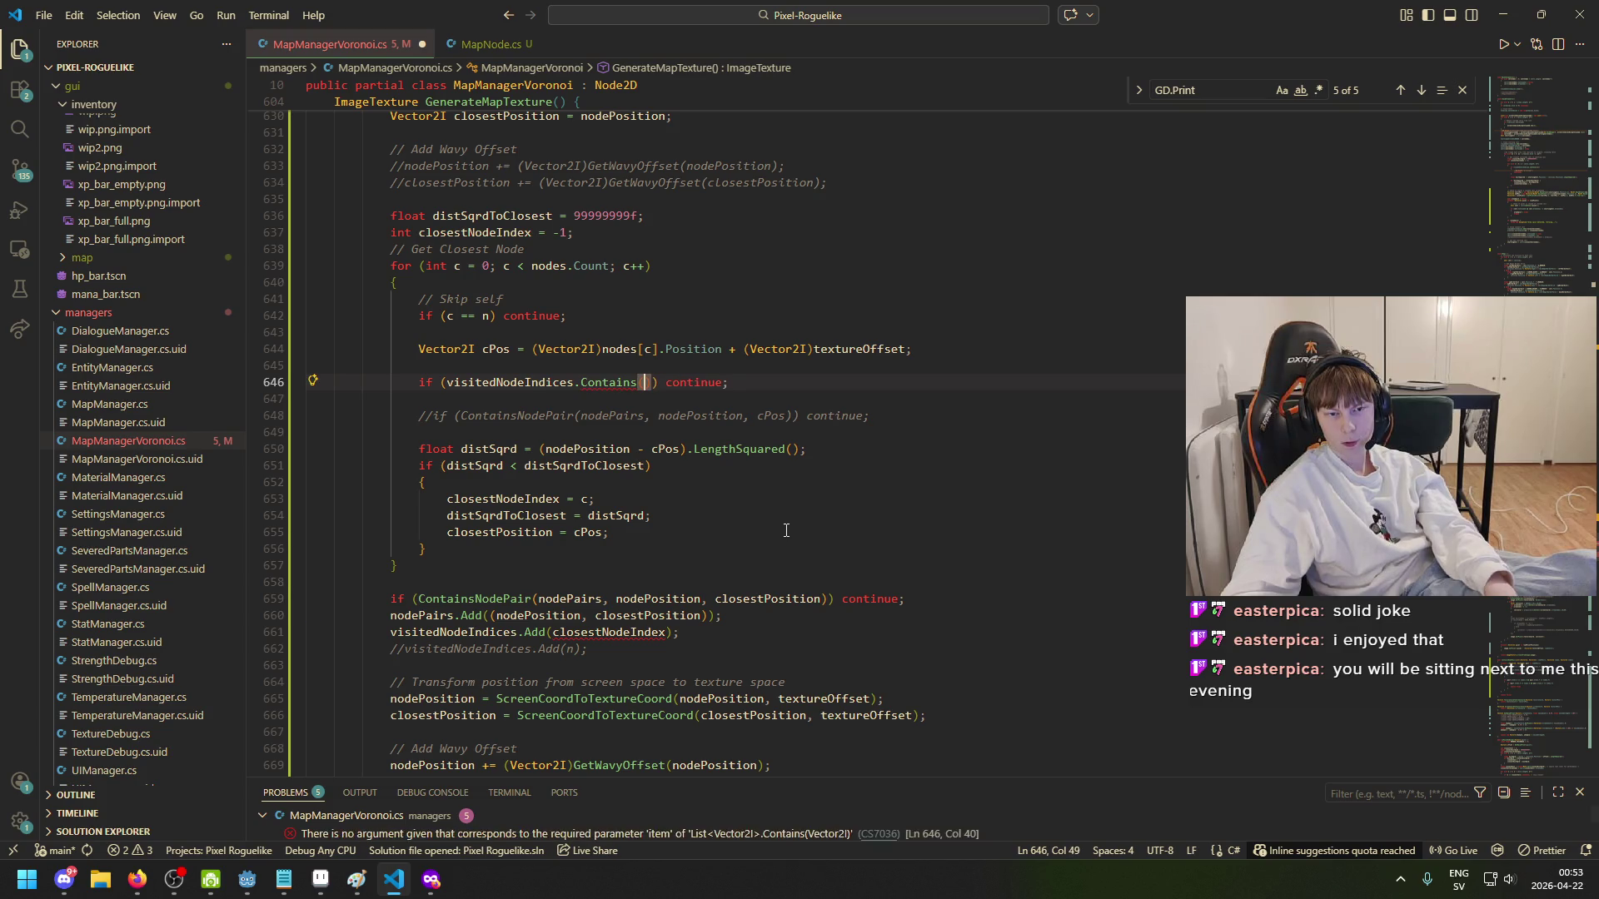
pyautogui.press('BackSpace')
pyautogui.press('BackSpace')
pyautogui.press('BackSpace')
pyautogui.write('int')
pyautogui.hotkey('alt', 'Left')
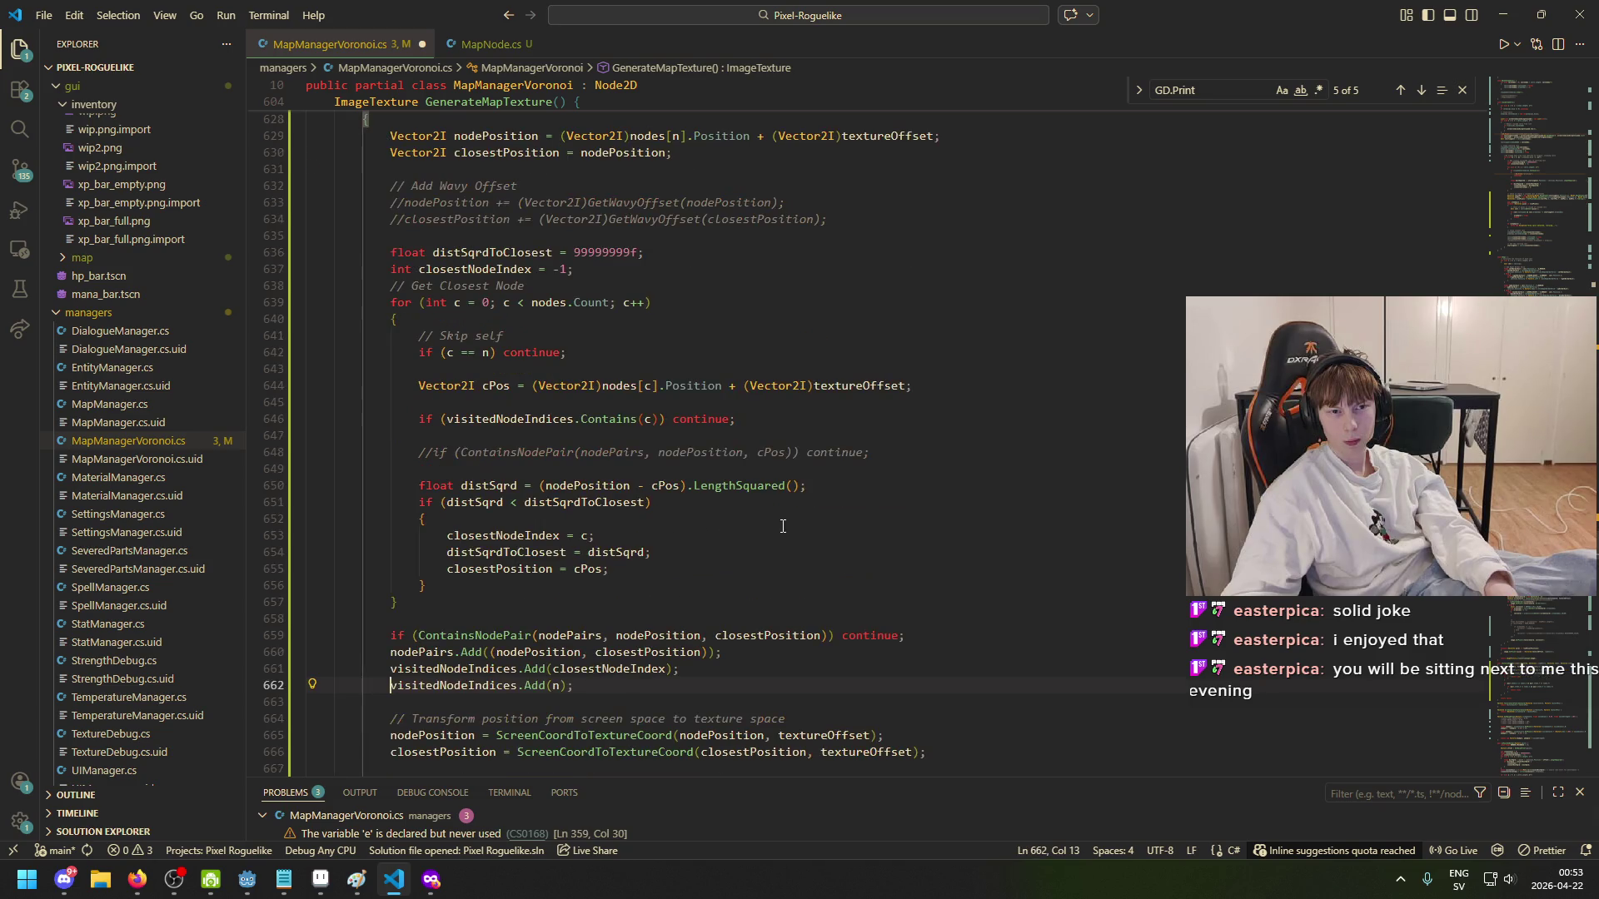
pyautogui.hotkey('ctrl', '/')
pyautogui.hotkey('ctrl', 's')
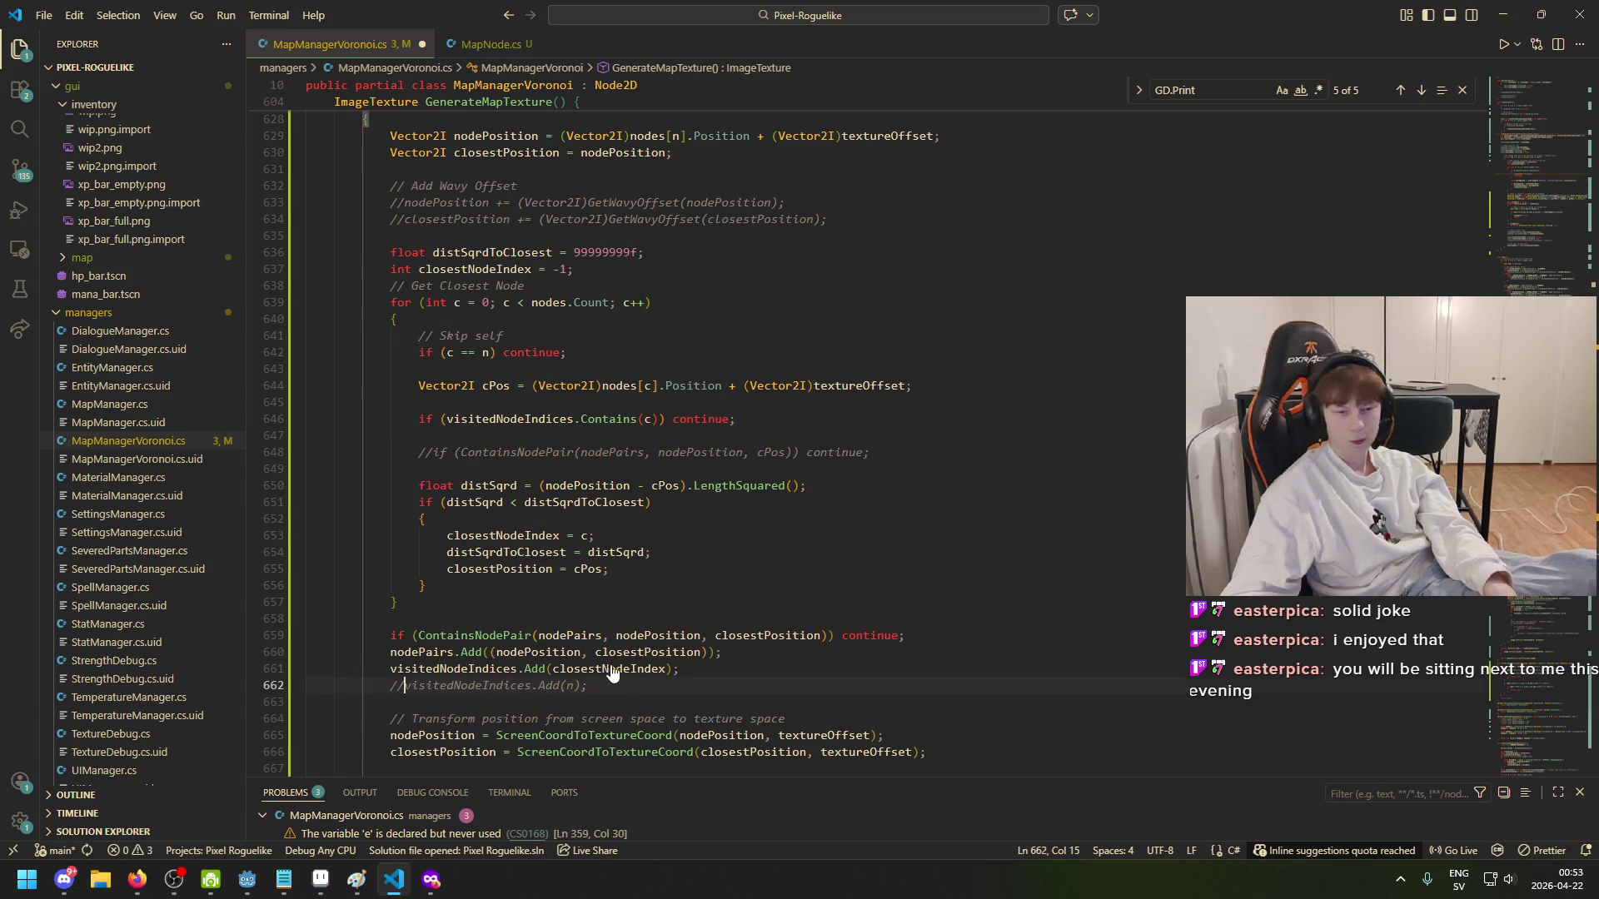
# - Review nodePosition, closestPosition, distSqrdToClosest and closestNodeIndex uses, then the skip-self check
pyautogui.scroll(5, 604, 666)
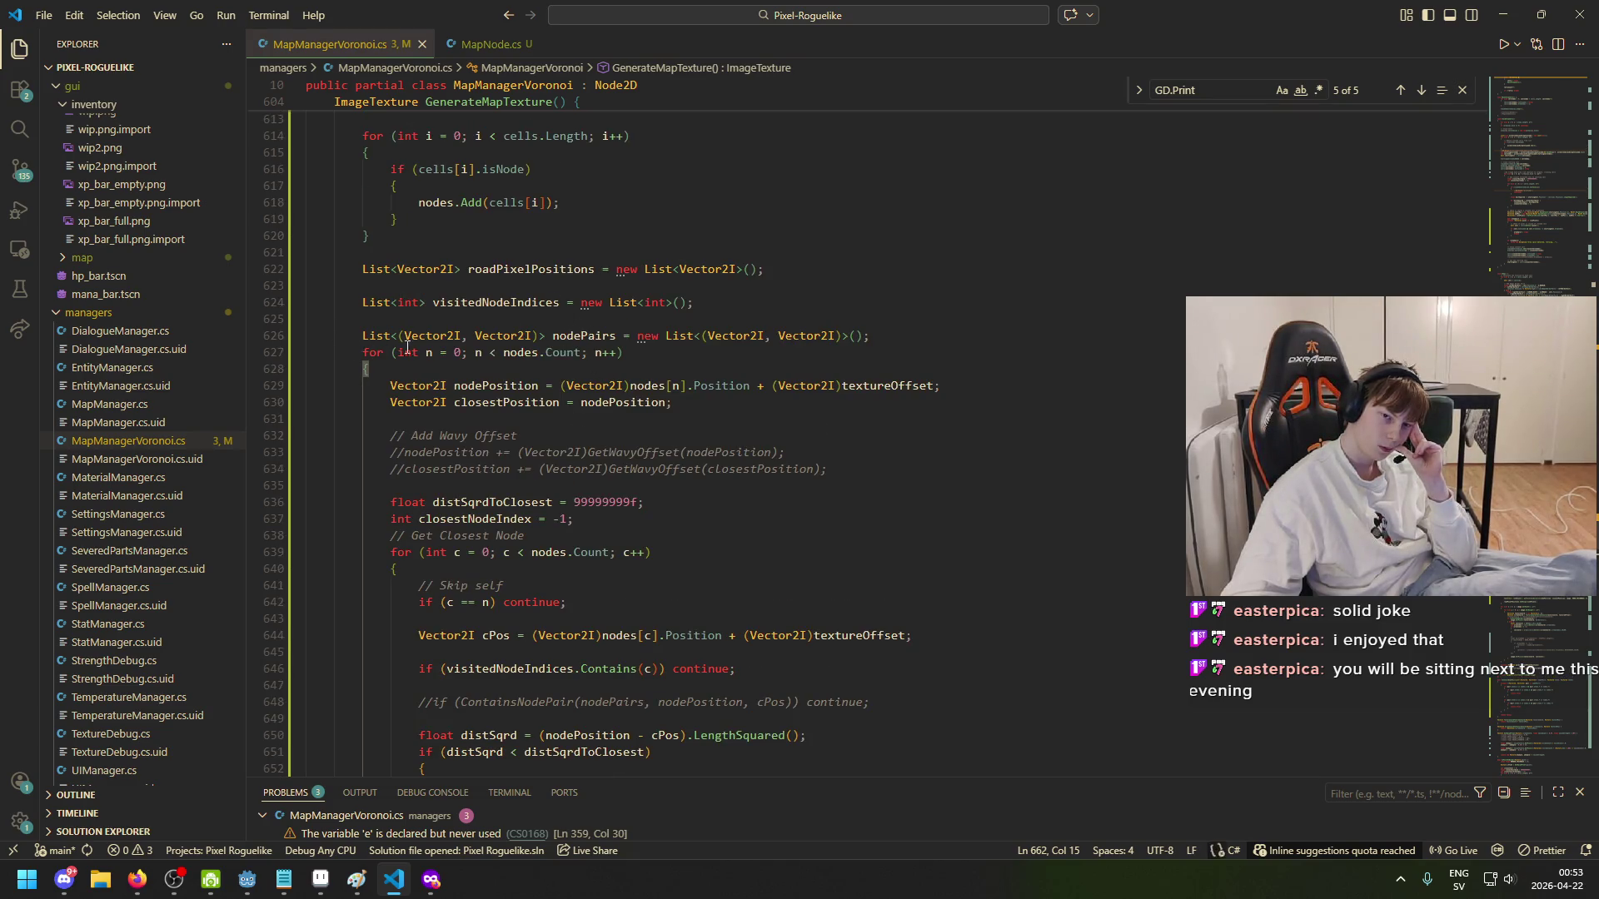
pyautogui.scroll(-2, 574, 358)
pyautogui.click(456, 303)
pyautogui.click(669, 301)
pyautogui.click(491, 318)
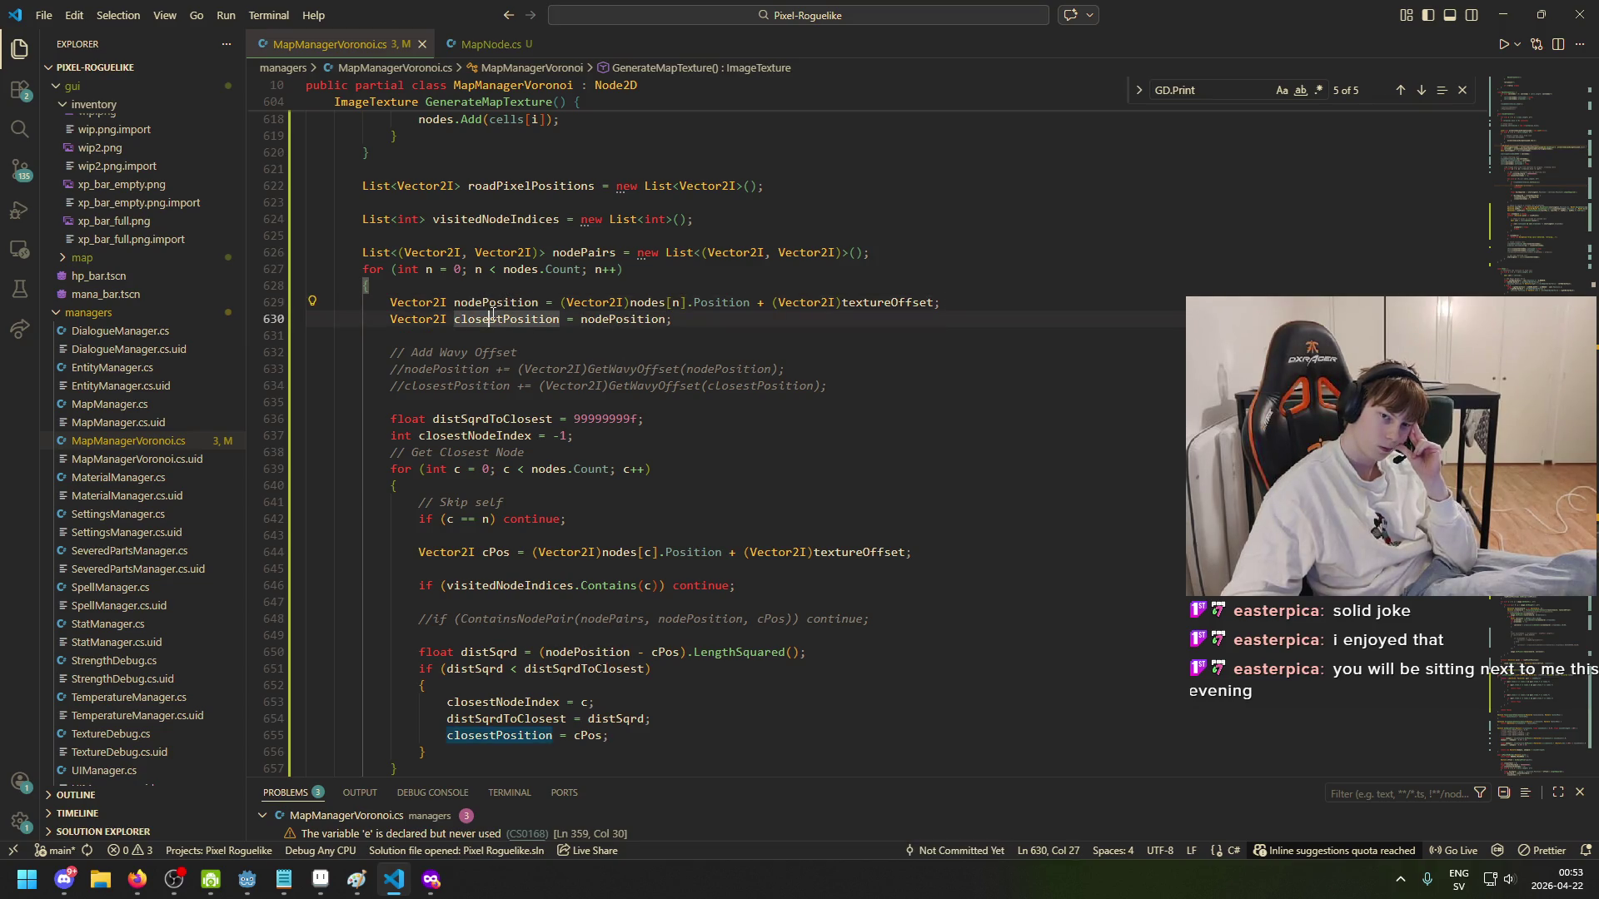
pyautogui.scroll(-1, 479, 400)
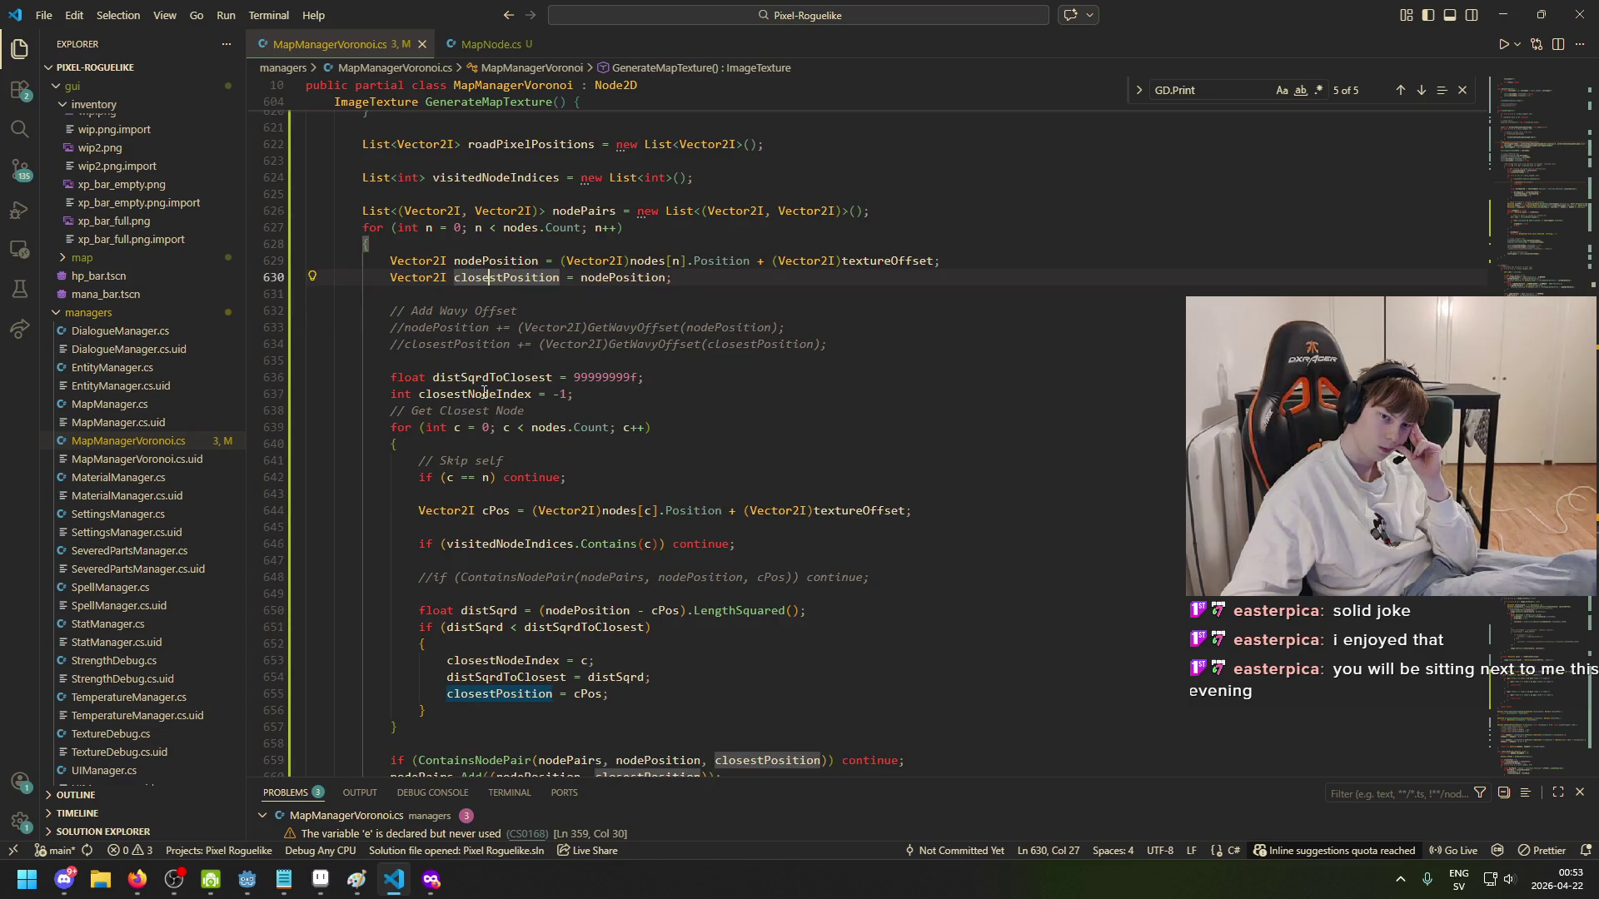
pyautogui.click(487, 371)
pyautogui.click(503, 394)
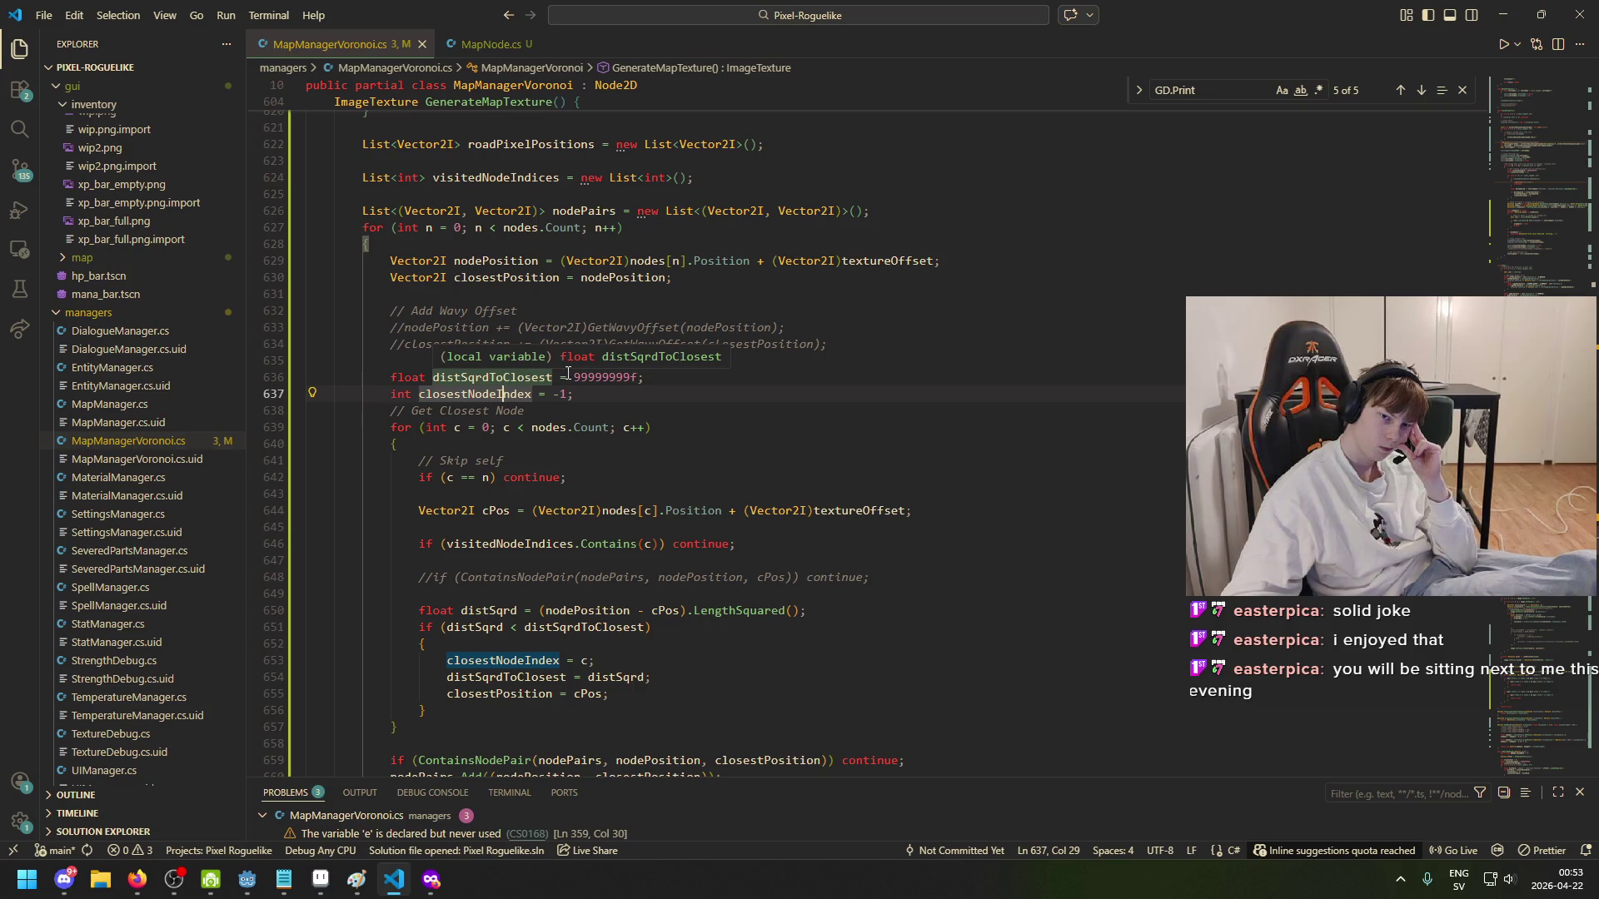
pyautogui.scroll(-1, 486, 388)
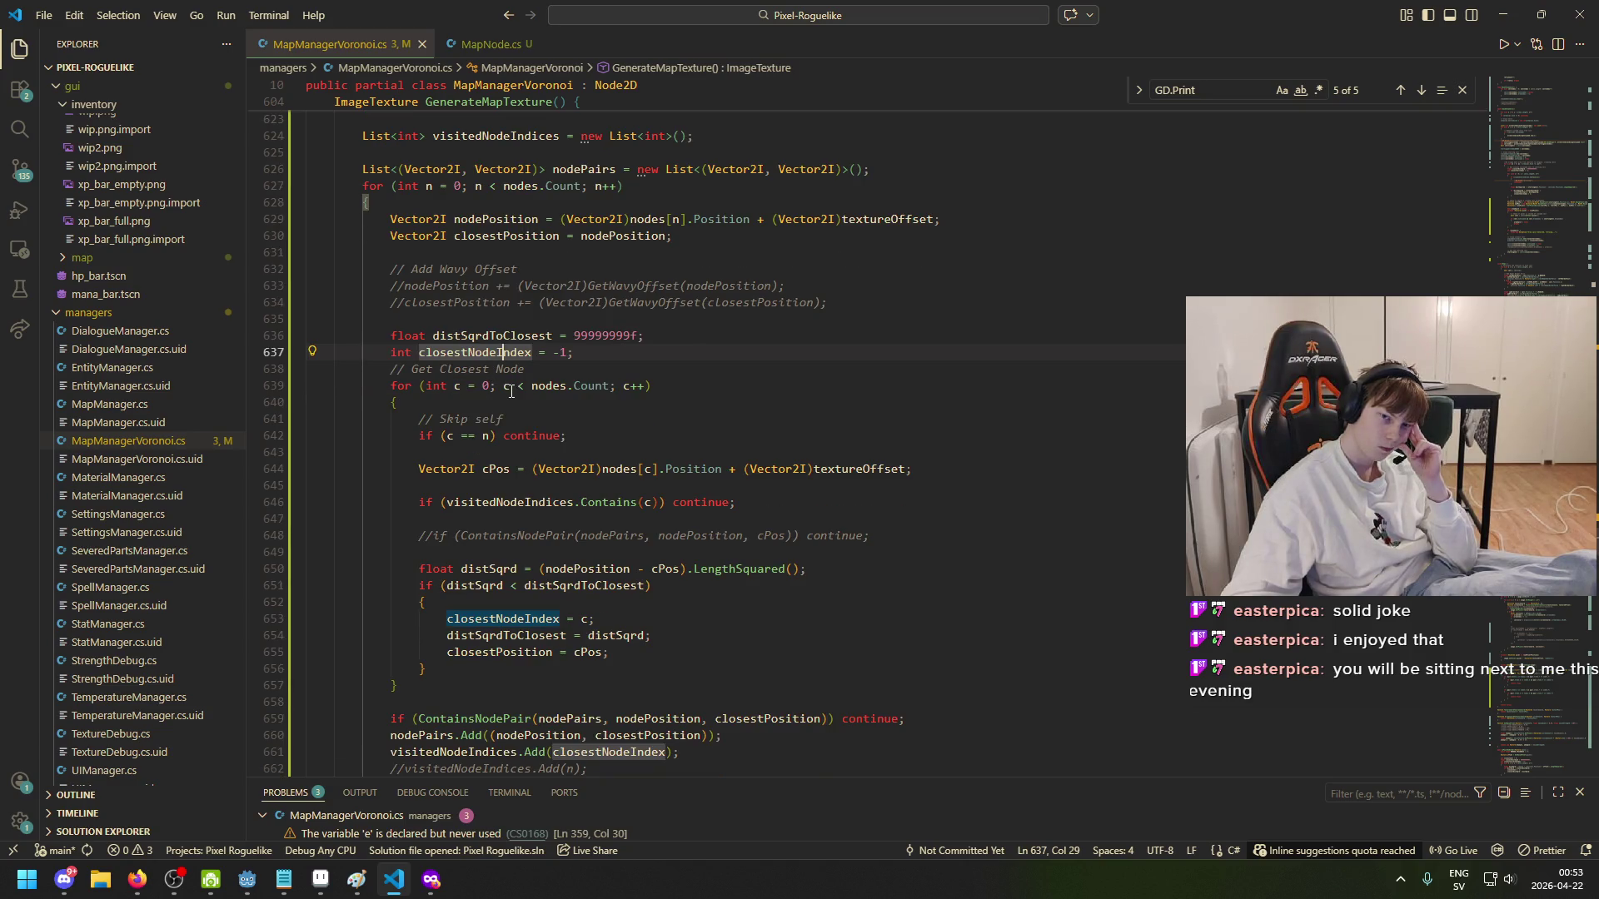
pyautogui.click(419, 370)
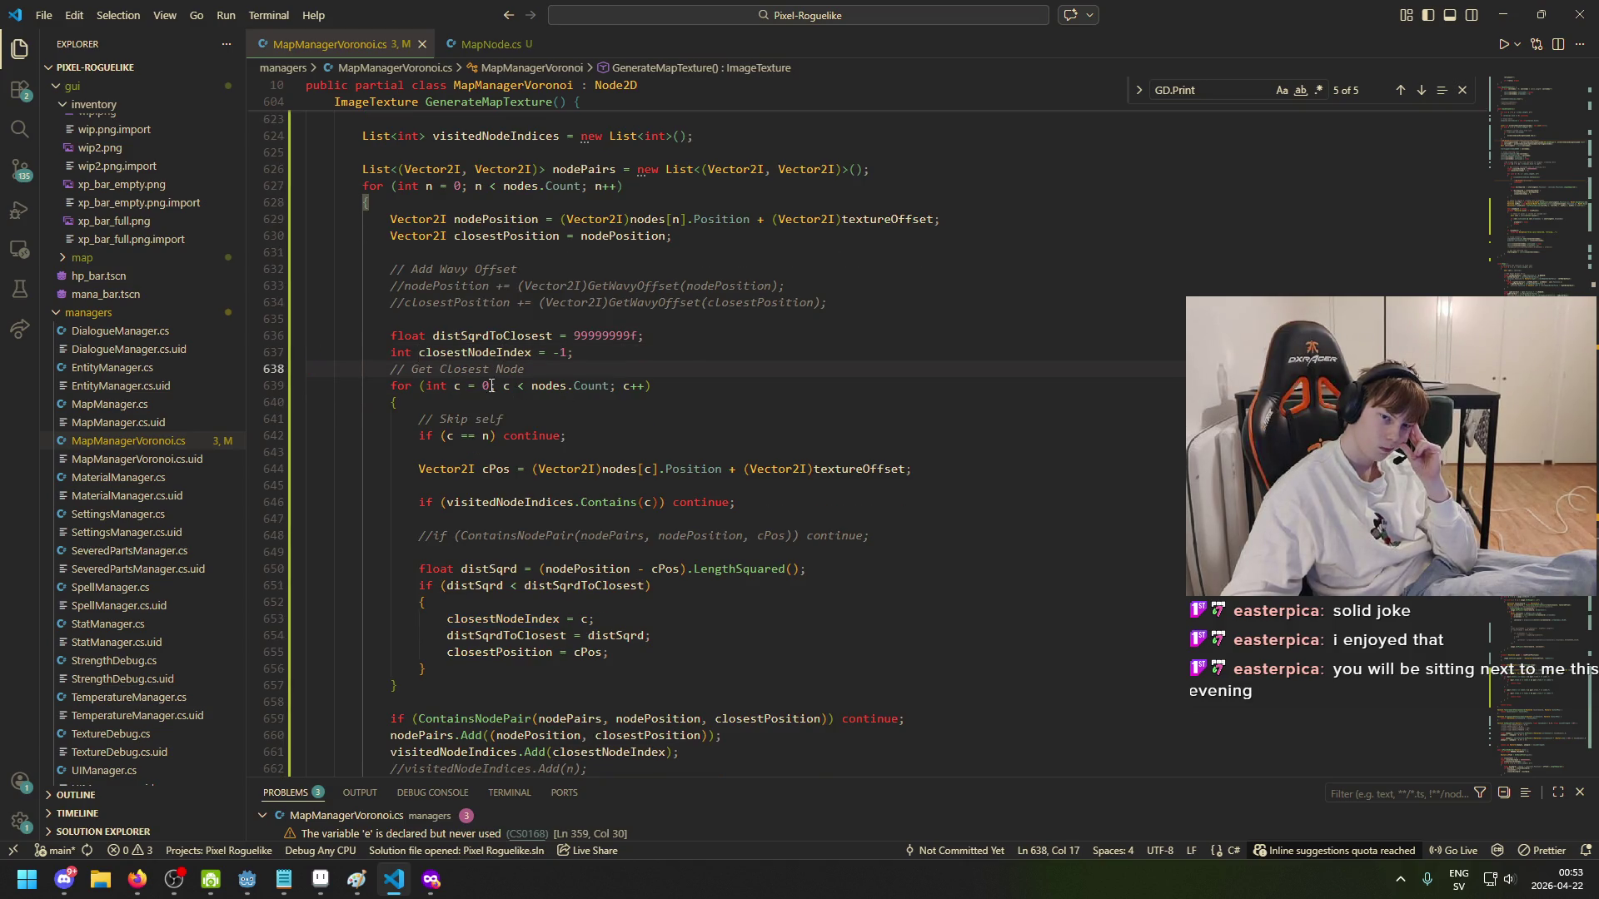
pyautogui.press('End')
pyautogui.click(419, 436)
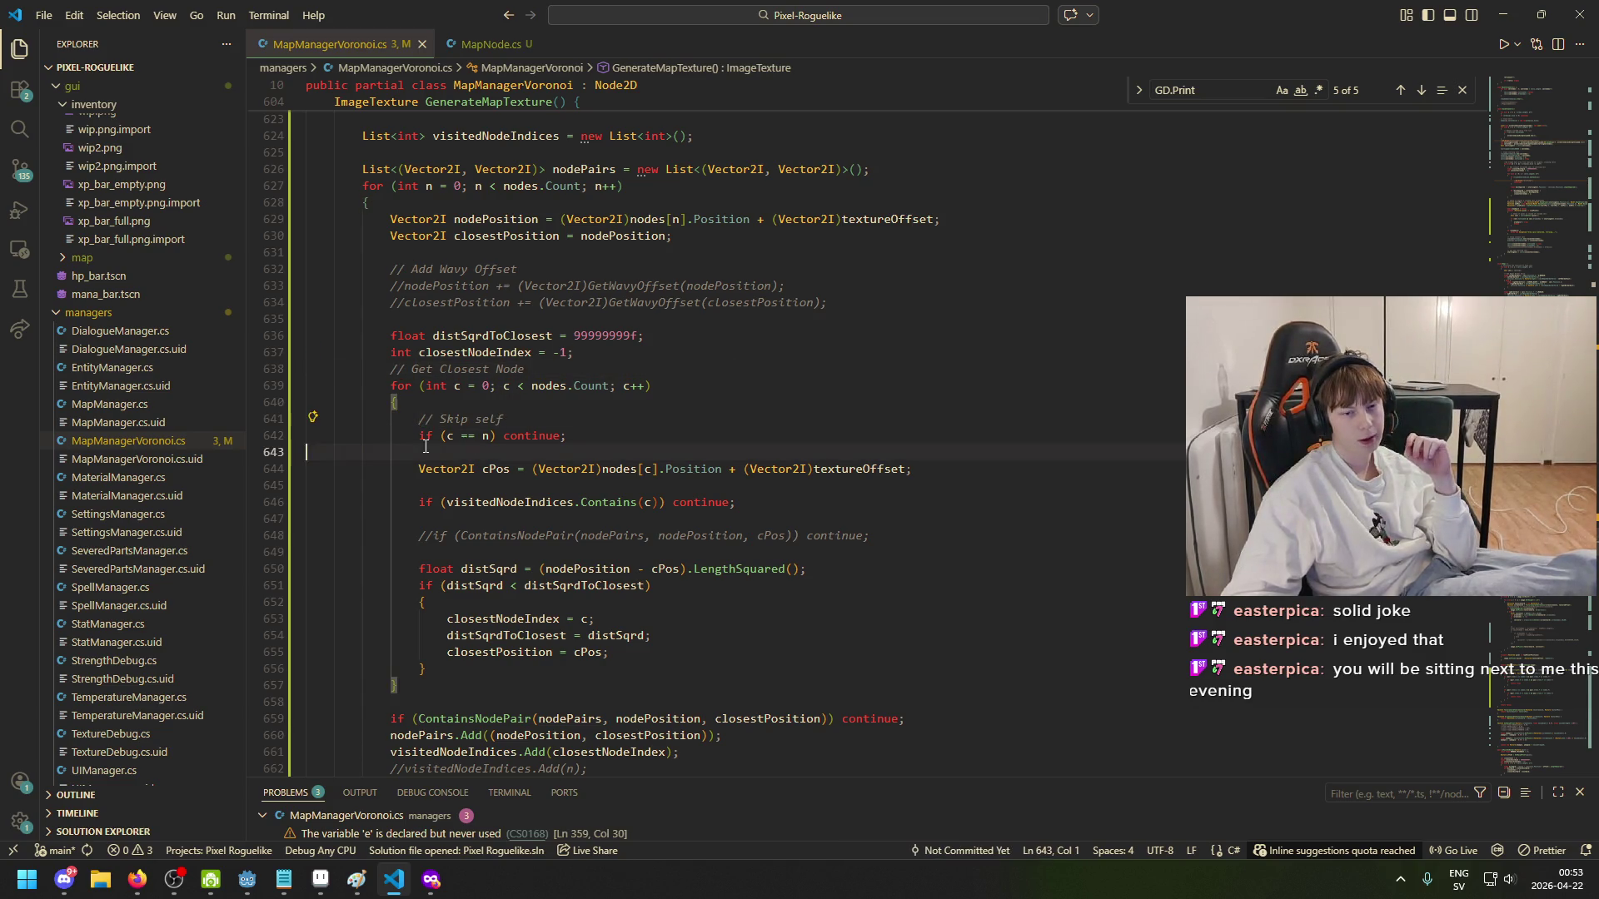
pyautogui.moveTo(419, 437); pyautogui.dragTo(675, 451)
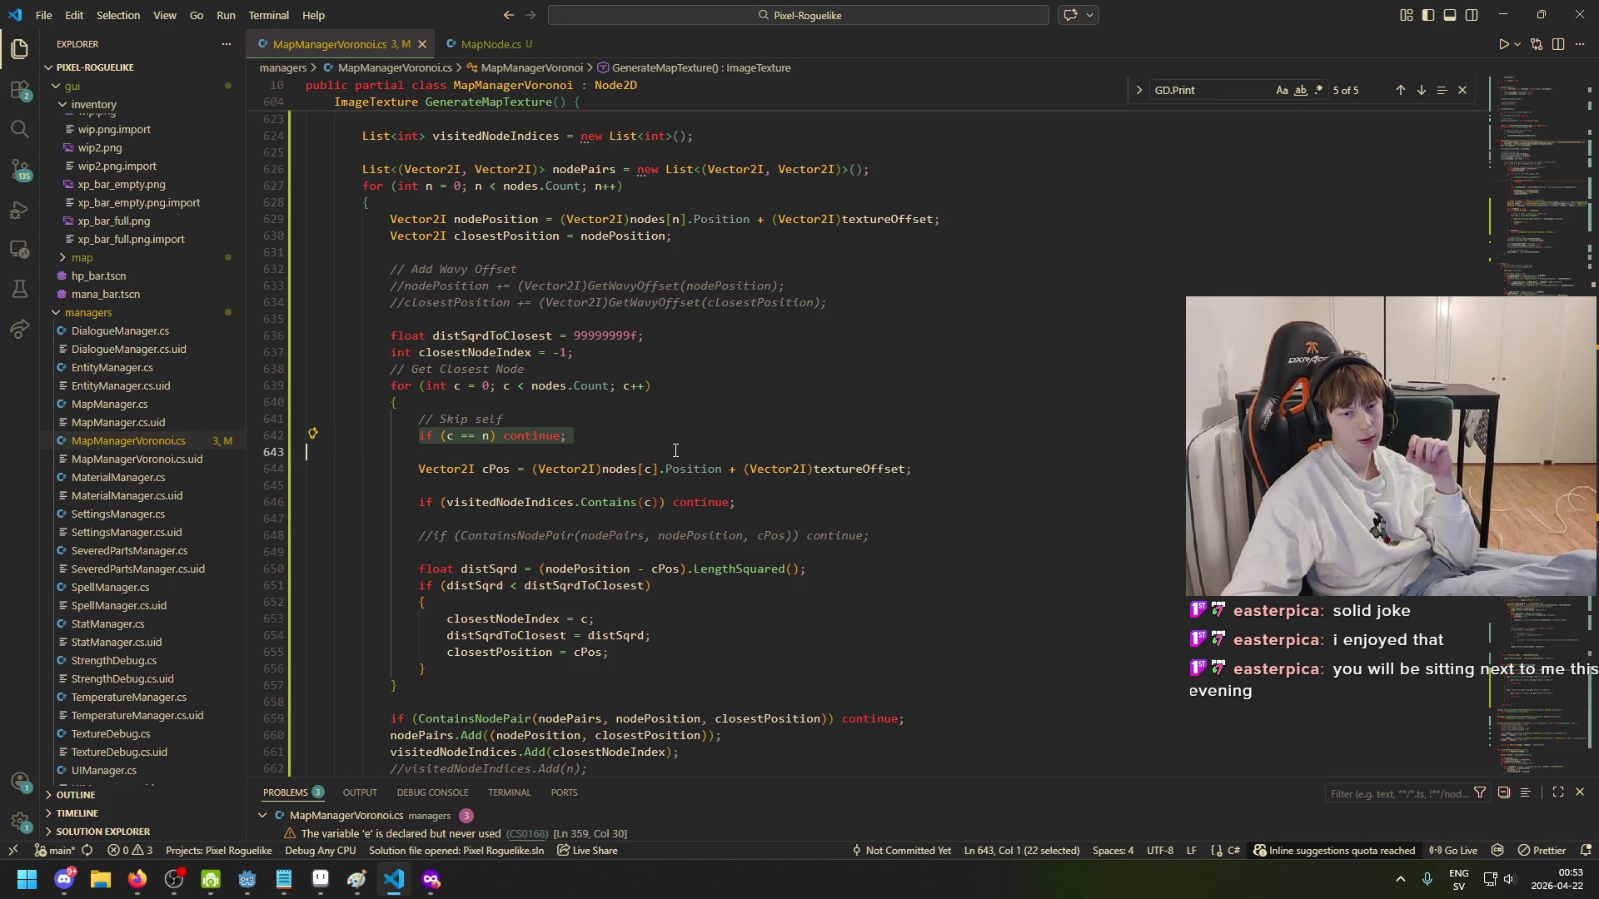
pyautogui.click(423, 472)
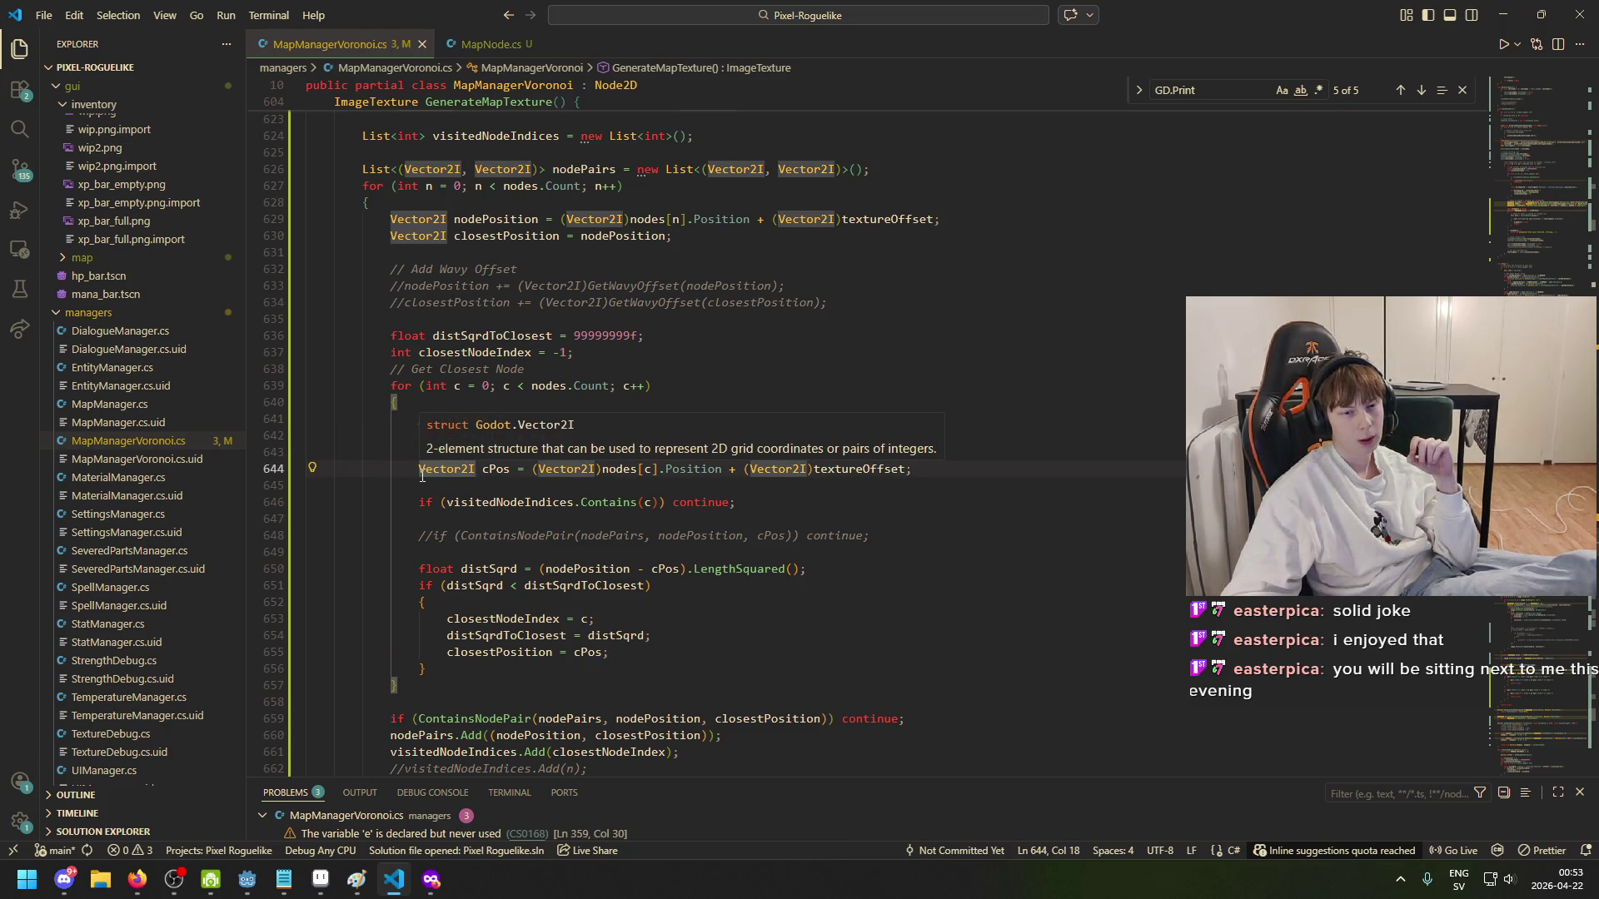
pyautogui.moveTo(427, 471); pyautogui.dragTo(515, 472)
pyautogui.hotkey('shift', 'End')
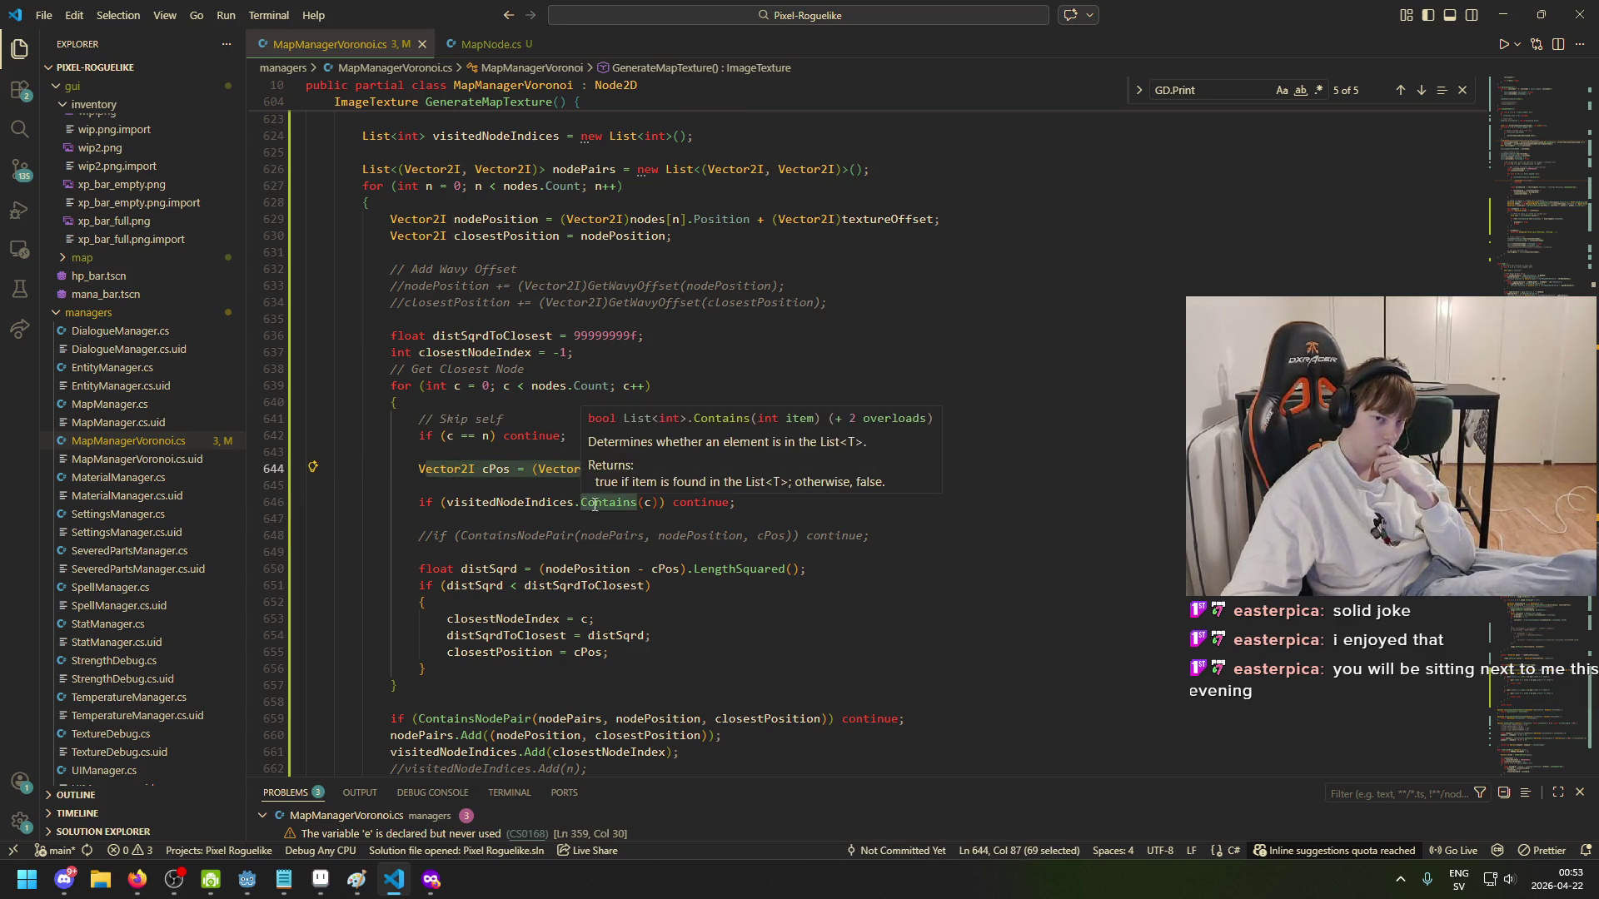
pyautogui.click(631, 502)
pyautogui.press('Home')
pyautogui.hotkey('shift', 'Right')
pyautogui.hotkey('shift', 'Right')
pyautogui.hotkey('shift', 'Right')
pyautogui.hotkey('shift', 'End')
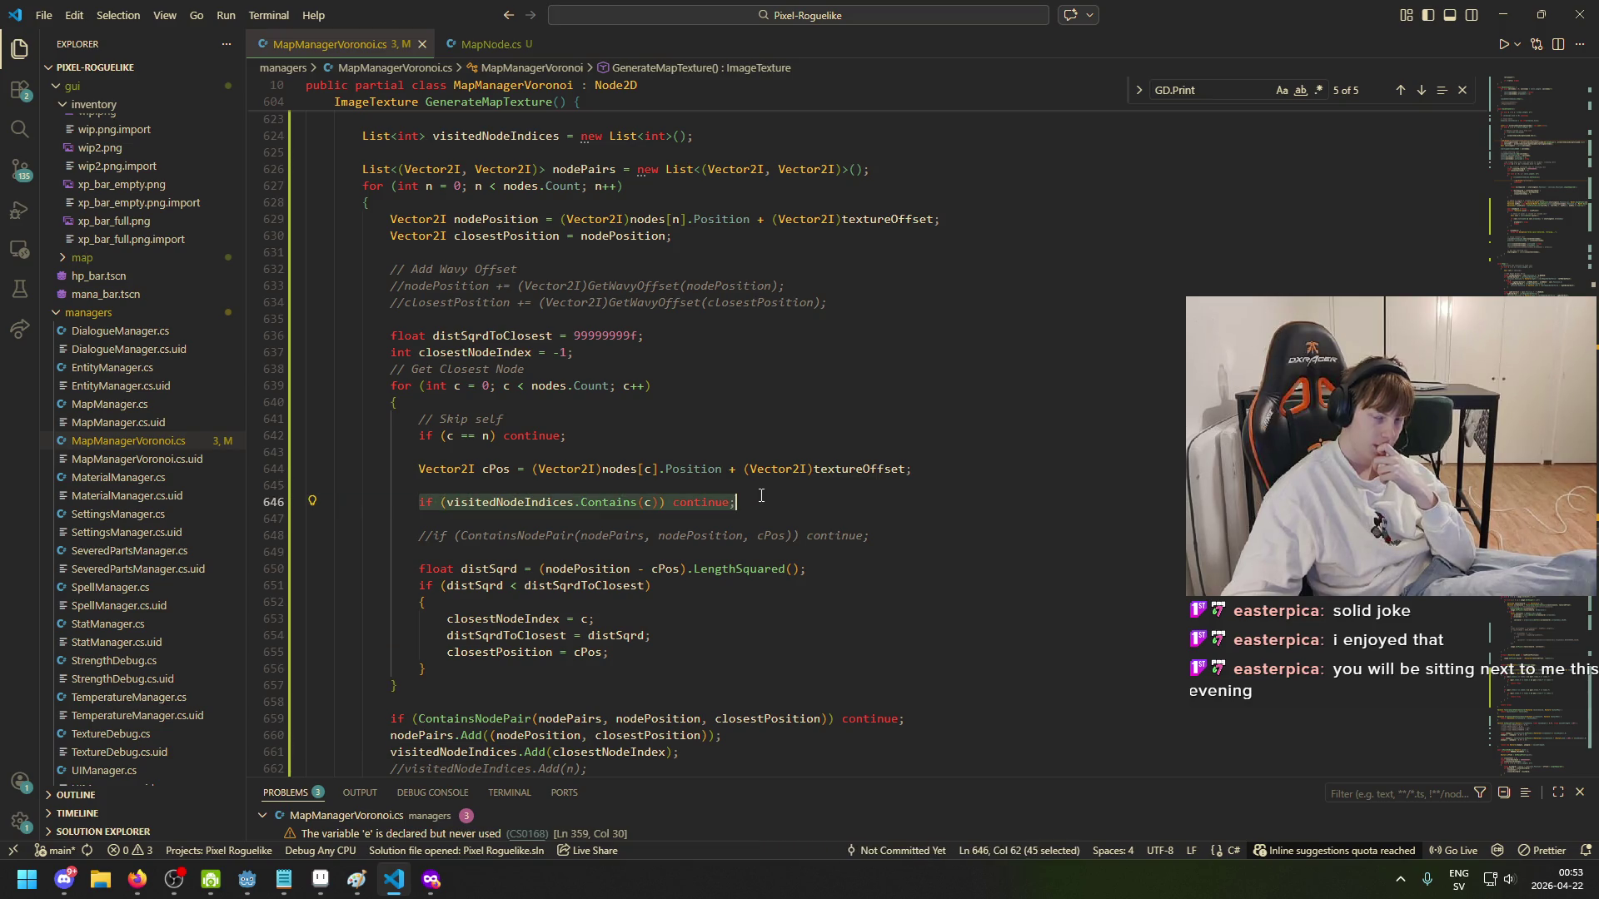
pyautogui.click(705, 504)
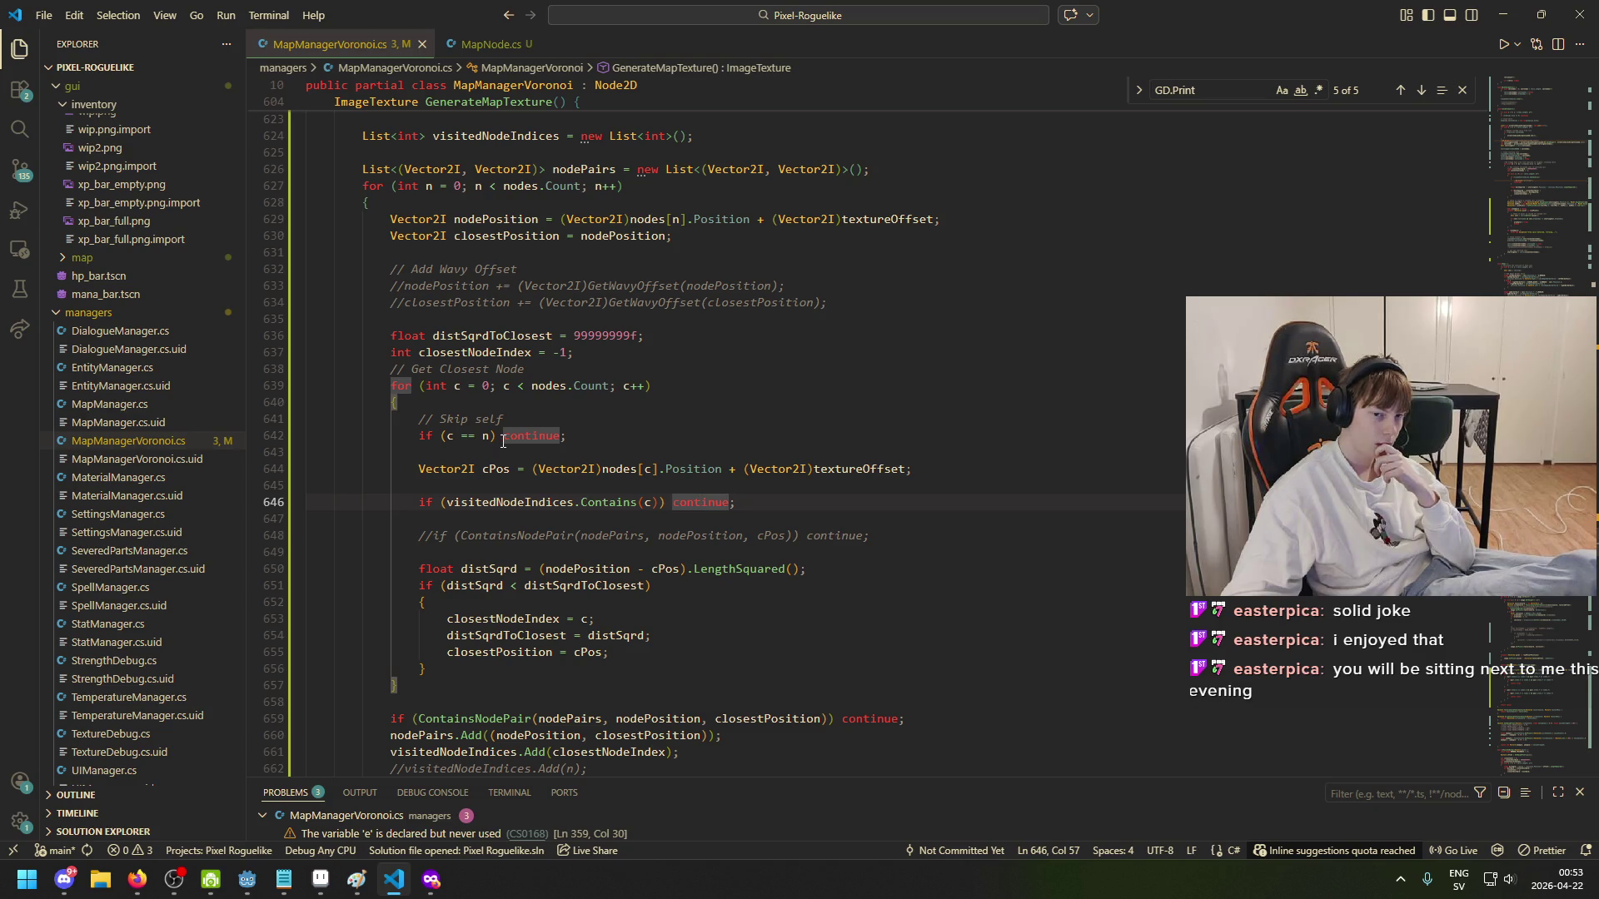
pyautogui.click(539, 505)
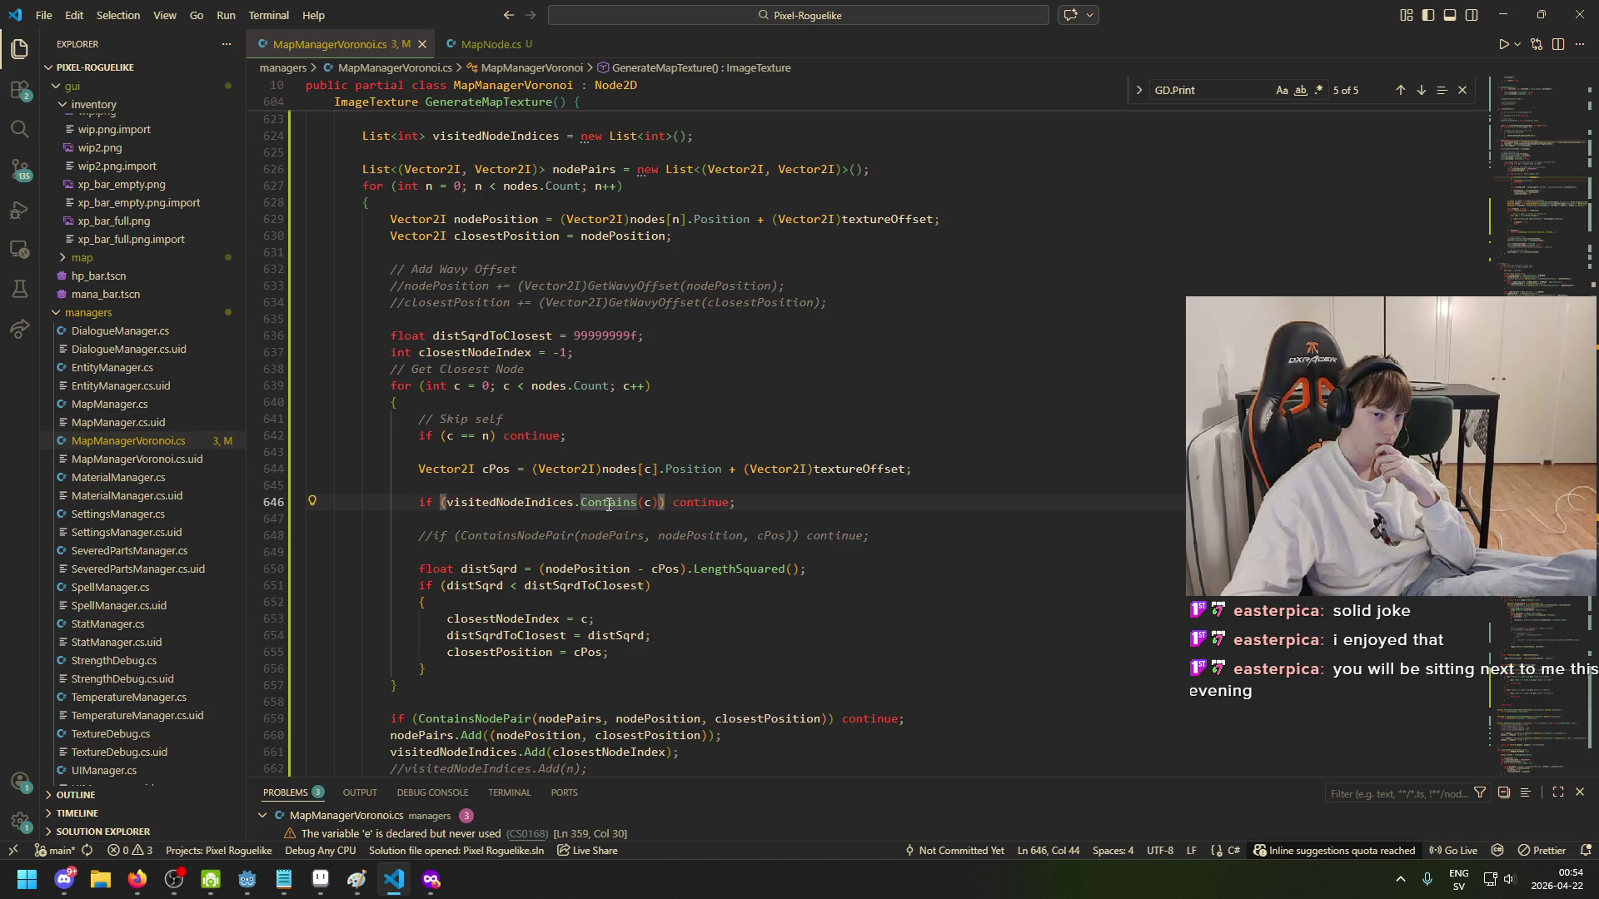
pyautogui.click(518, 520)
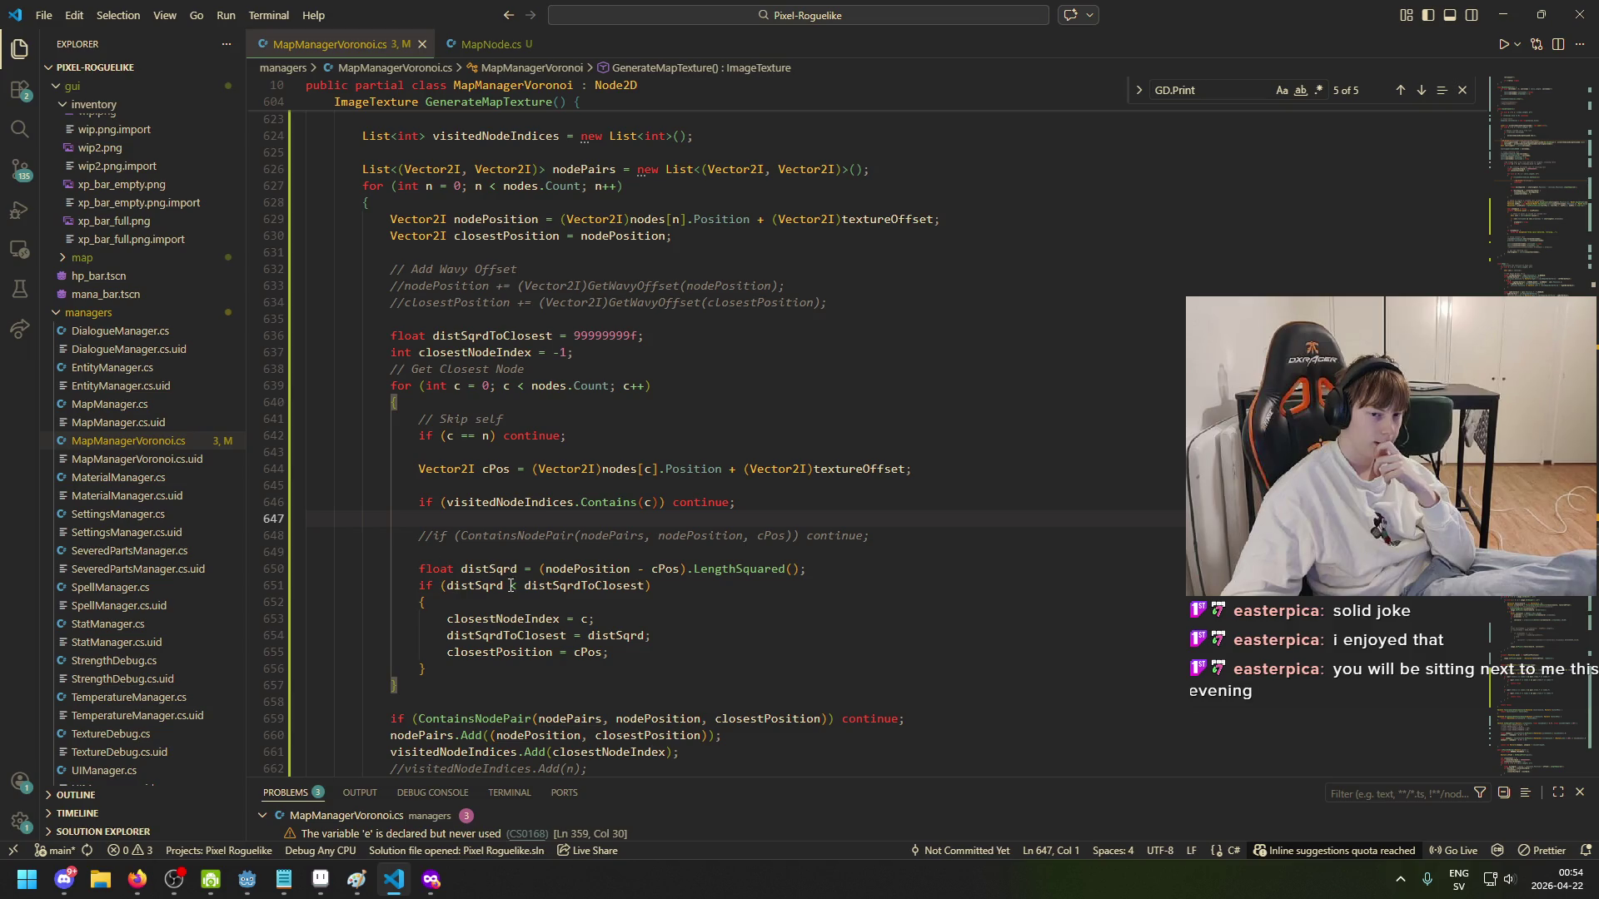
pyautogui.click(764, 571)
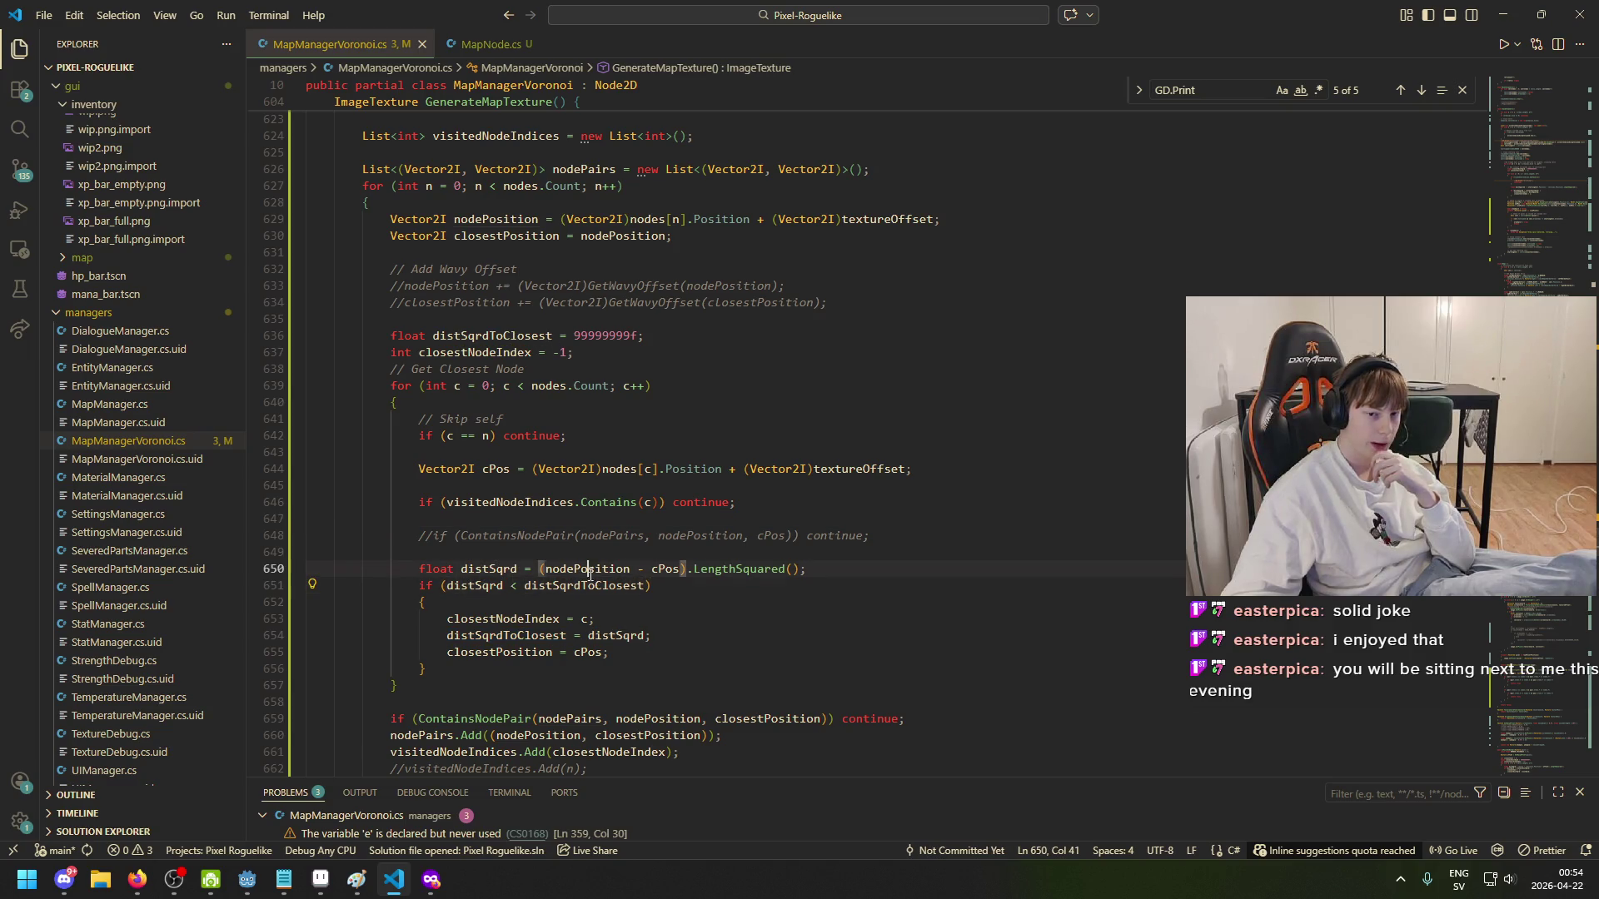
pyautogui.click(723, 568)
pyautogui.scroll(-1, 632, 592)
pyautogui.click(563, 611)
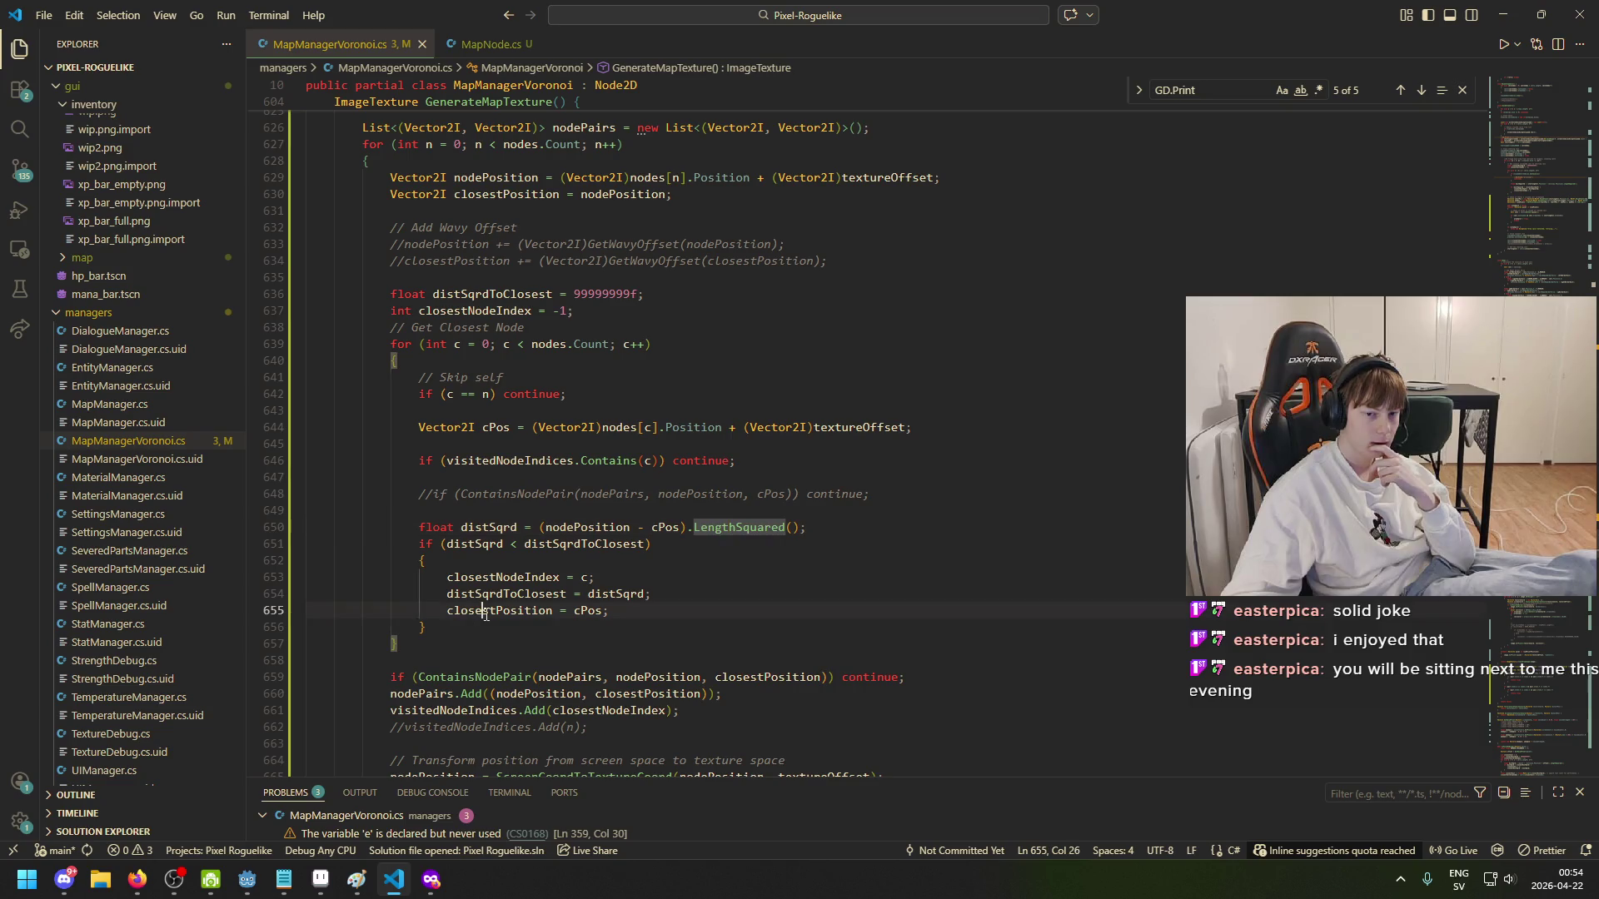
pyautogui.click(479, 596)
pyautogui.click(510, 577)
pyautogui.click(509, 610)
pyautogui.click(510, 577)
pyautogui.click(514, 594)
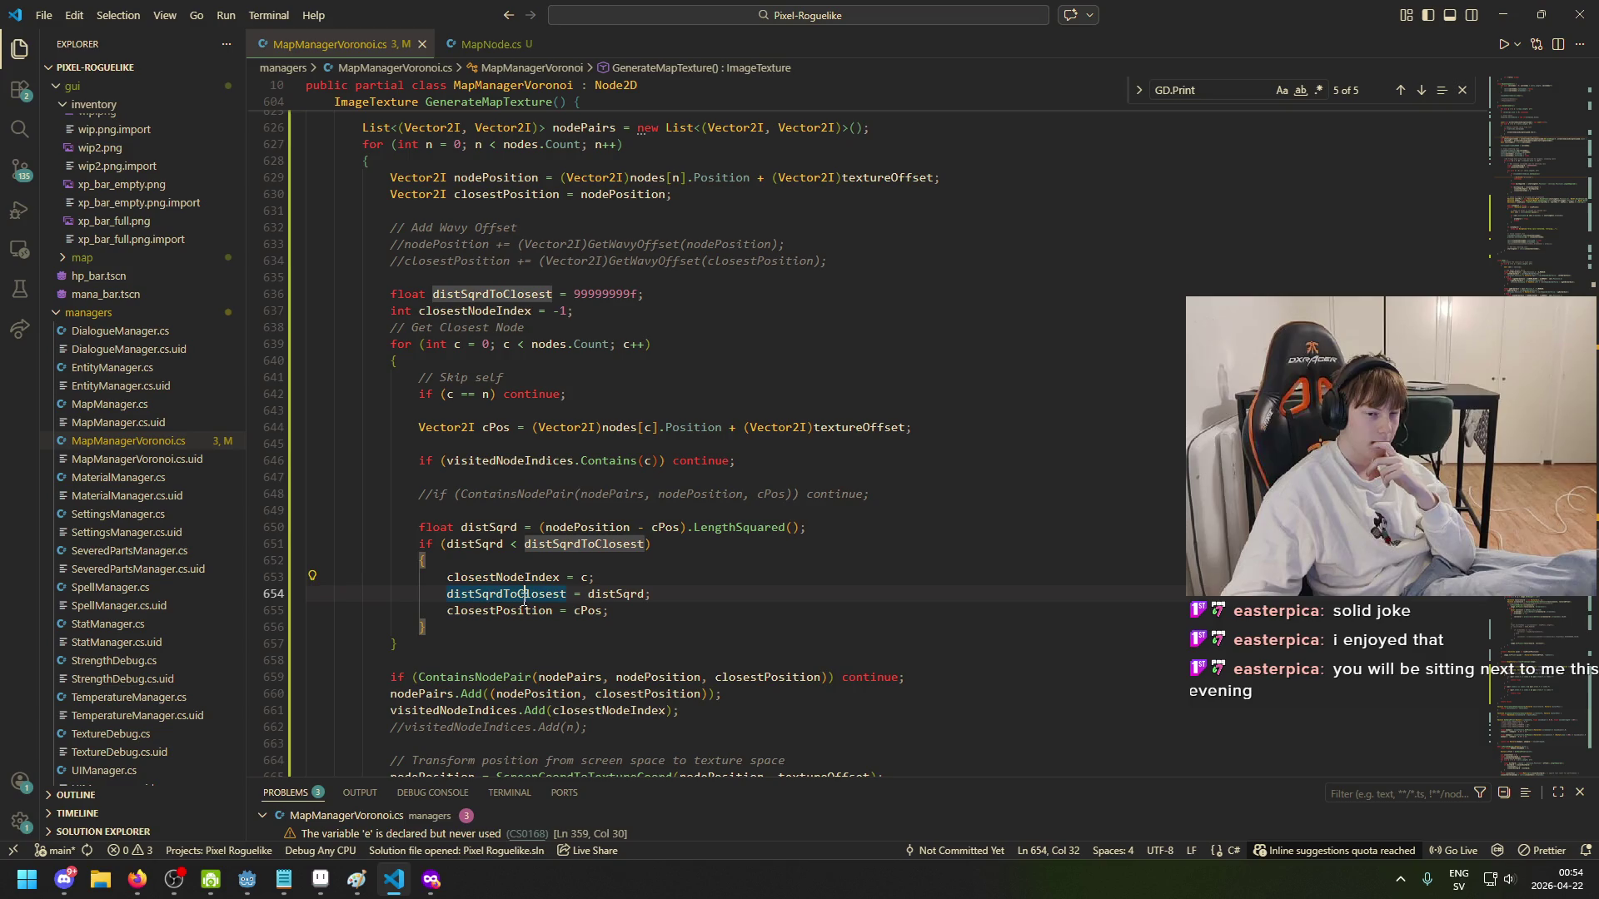
pyautogui.click(518, 611)
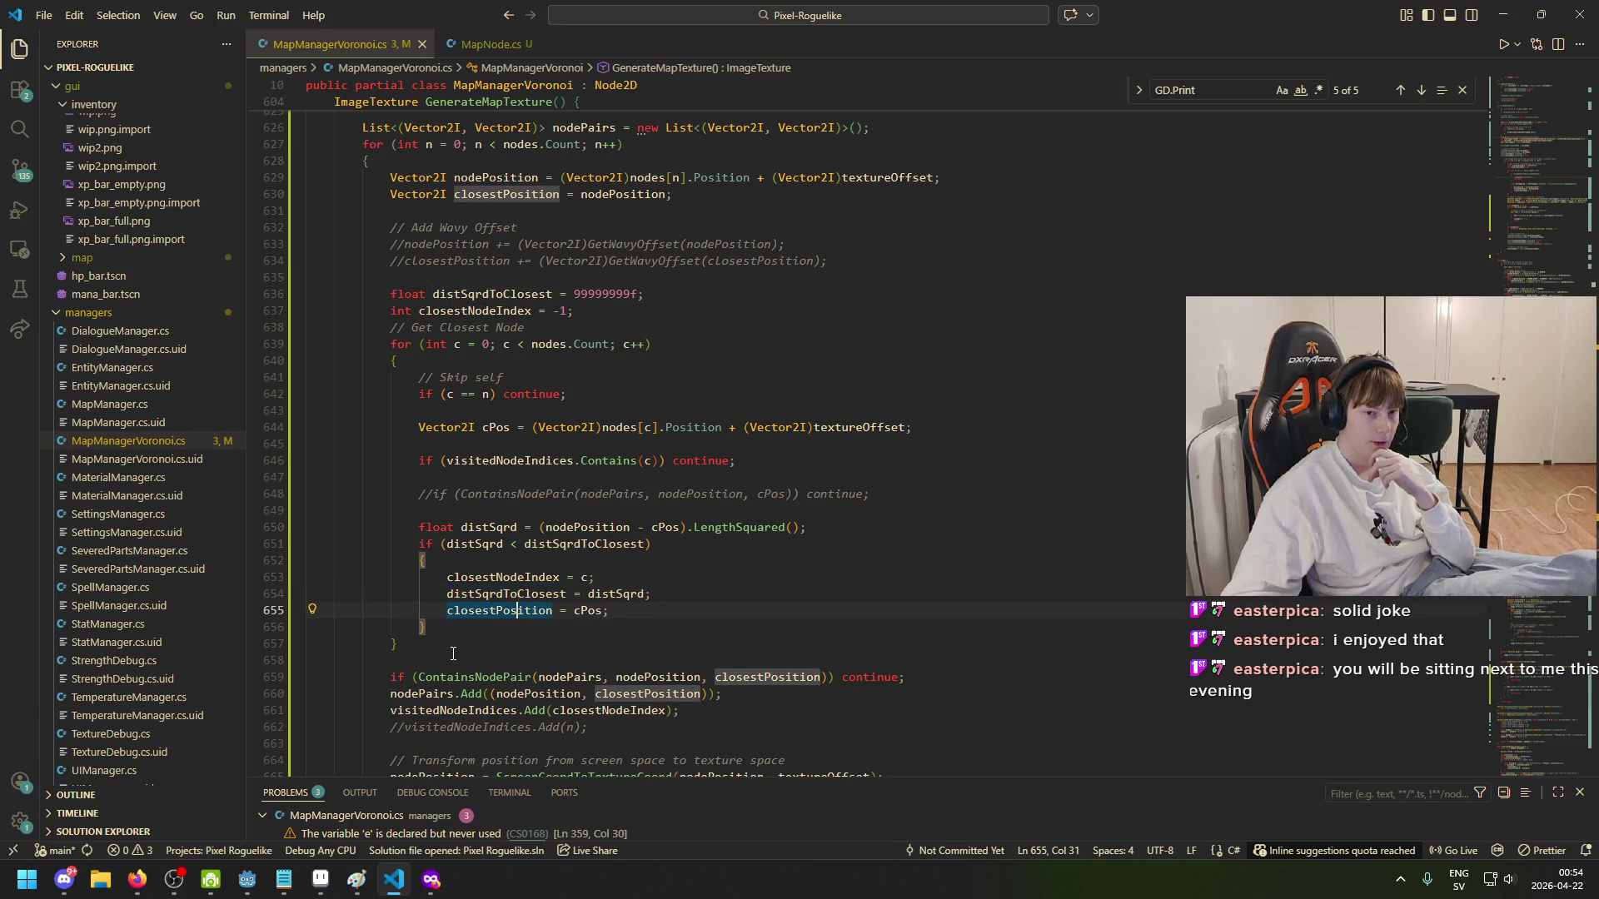
pyautogui.click(392, 644)
pyautogui.scroll(-2, 465, 558)
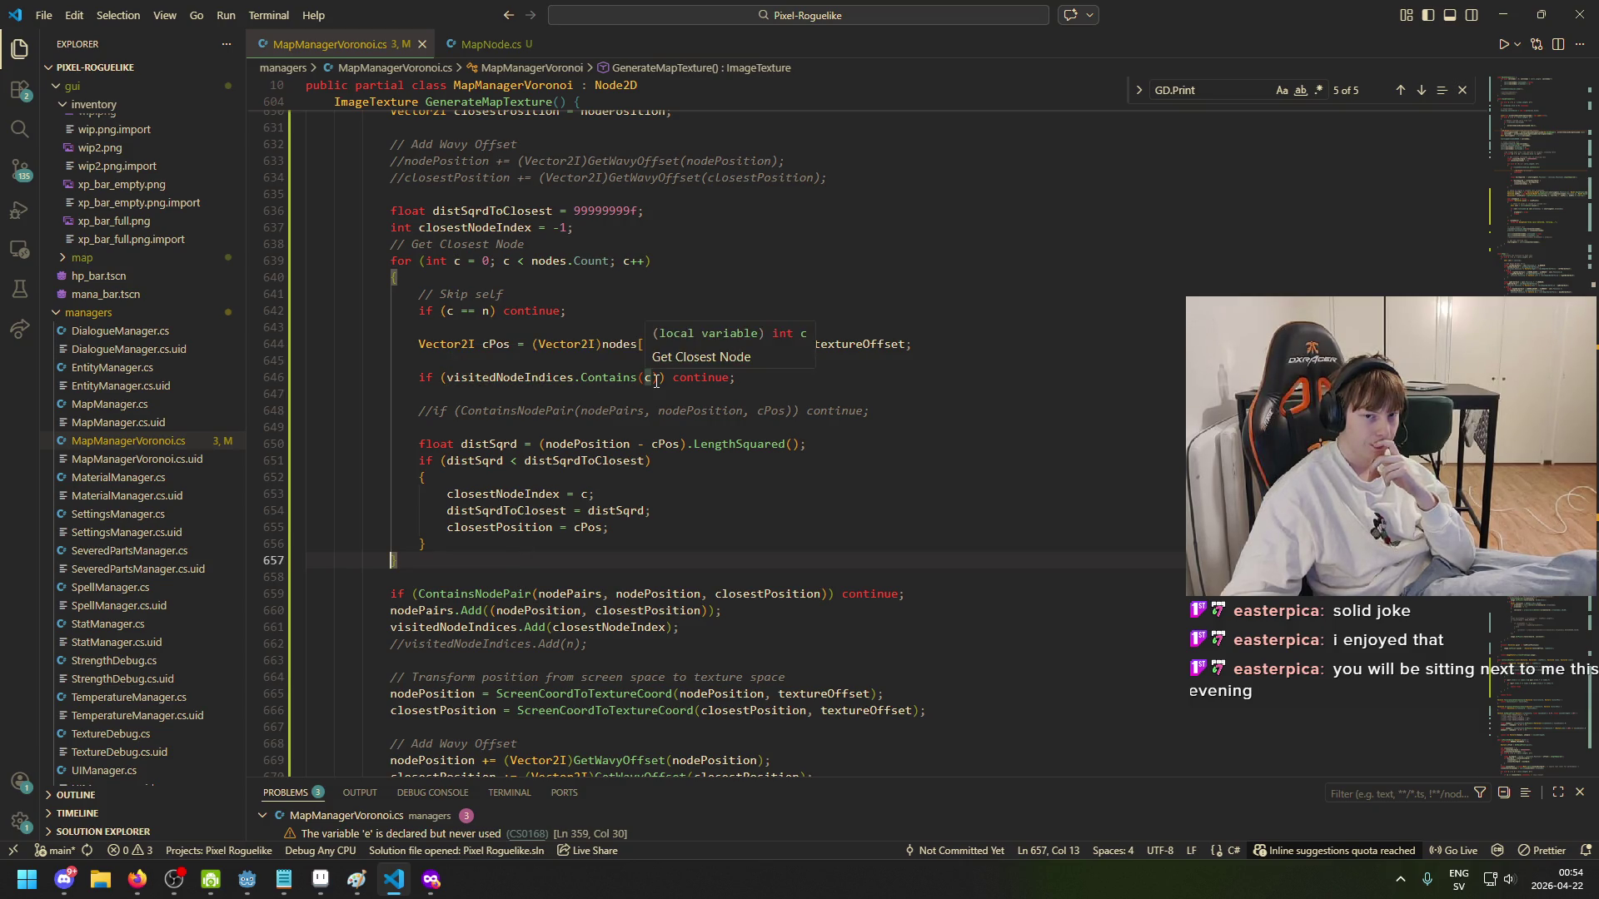
pyautogui.click(392, 591)
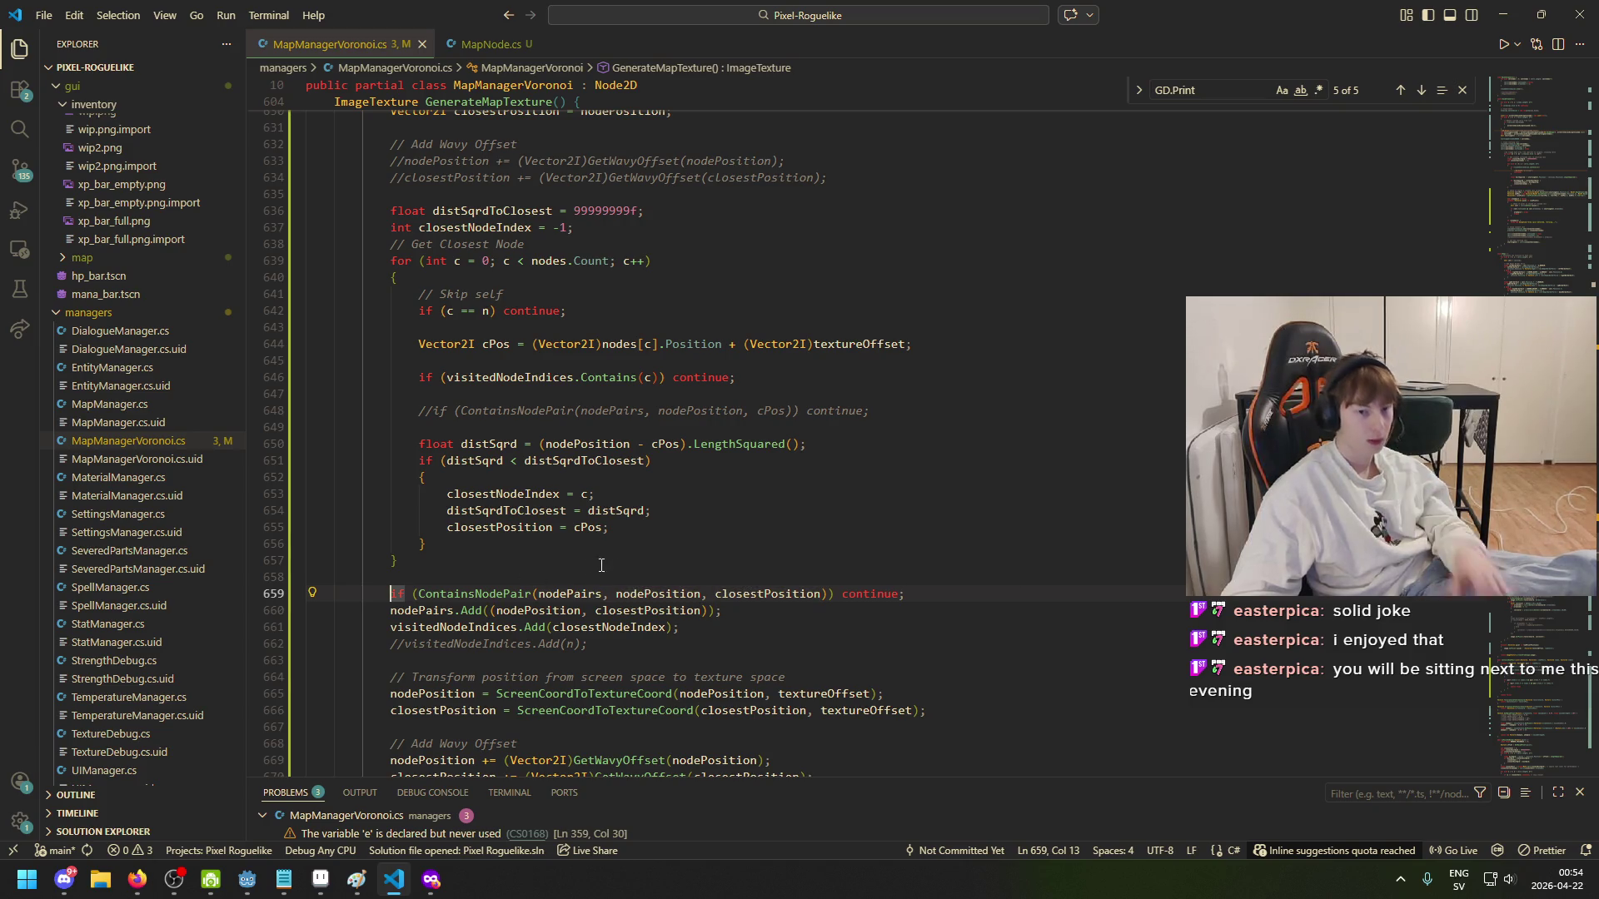
# - Comment out lines 659–660 (ContainsNodePair check and nodePairs.Add) and save
pyautogui.write('//')
pyautogui.press('Down')
pyautogui.write('//')
pyautogui.hotkey('ctrl', 's')
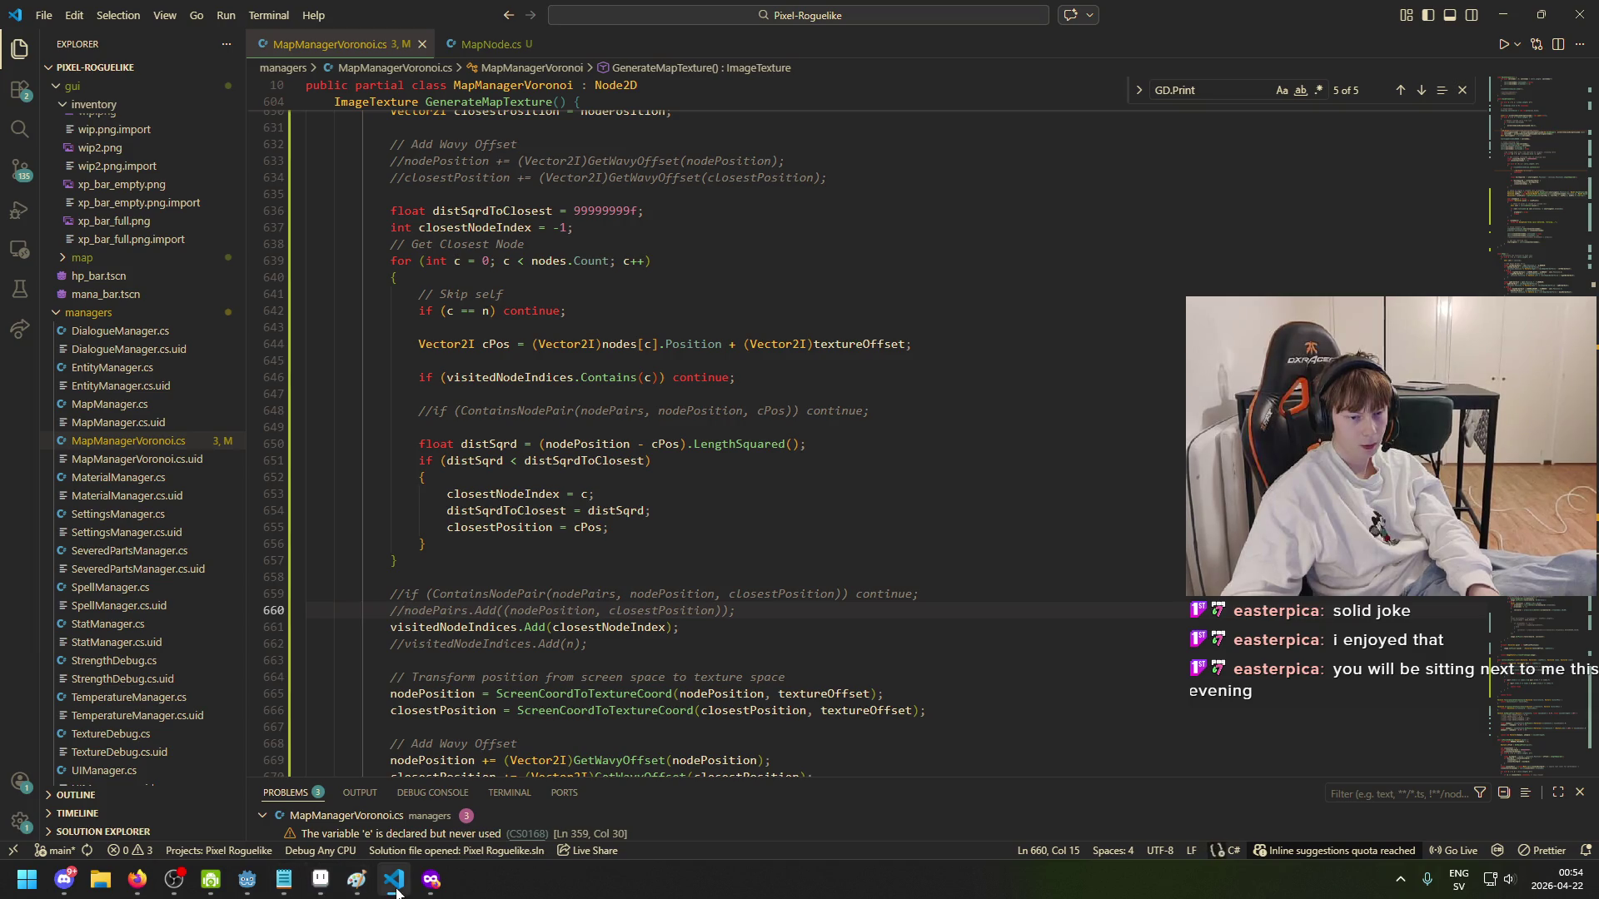
pyautogui.click(247, 879)
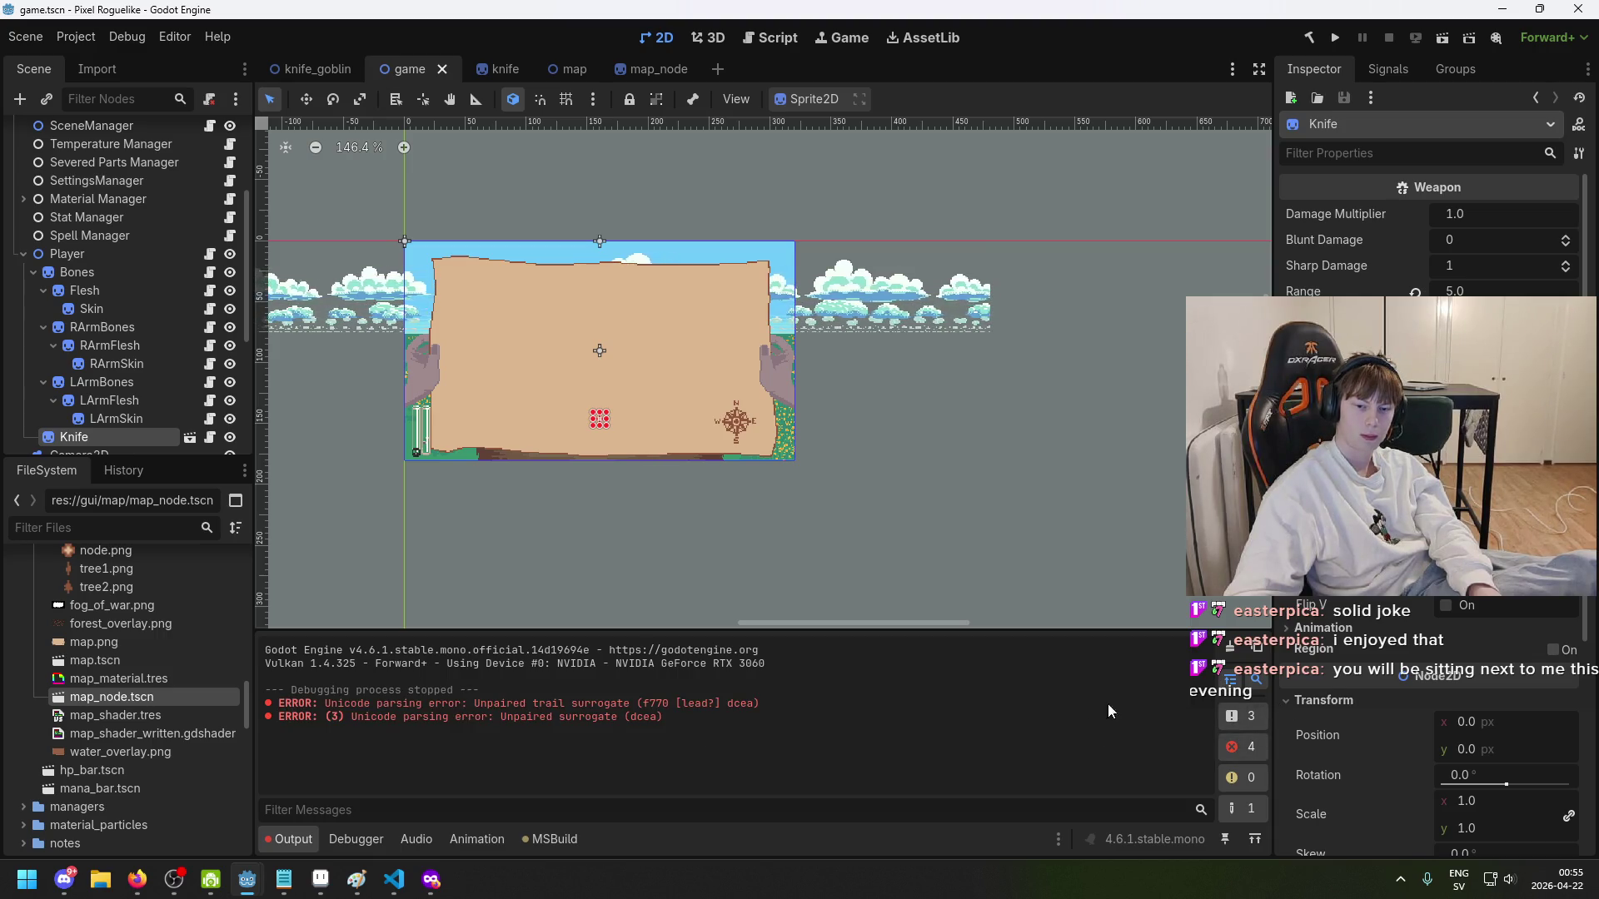
# - Clear the Unicode parsing errors from Godot's Output log and run the game again
pyautogui.click(407, 881)
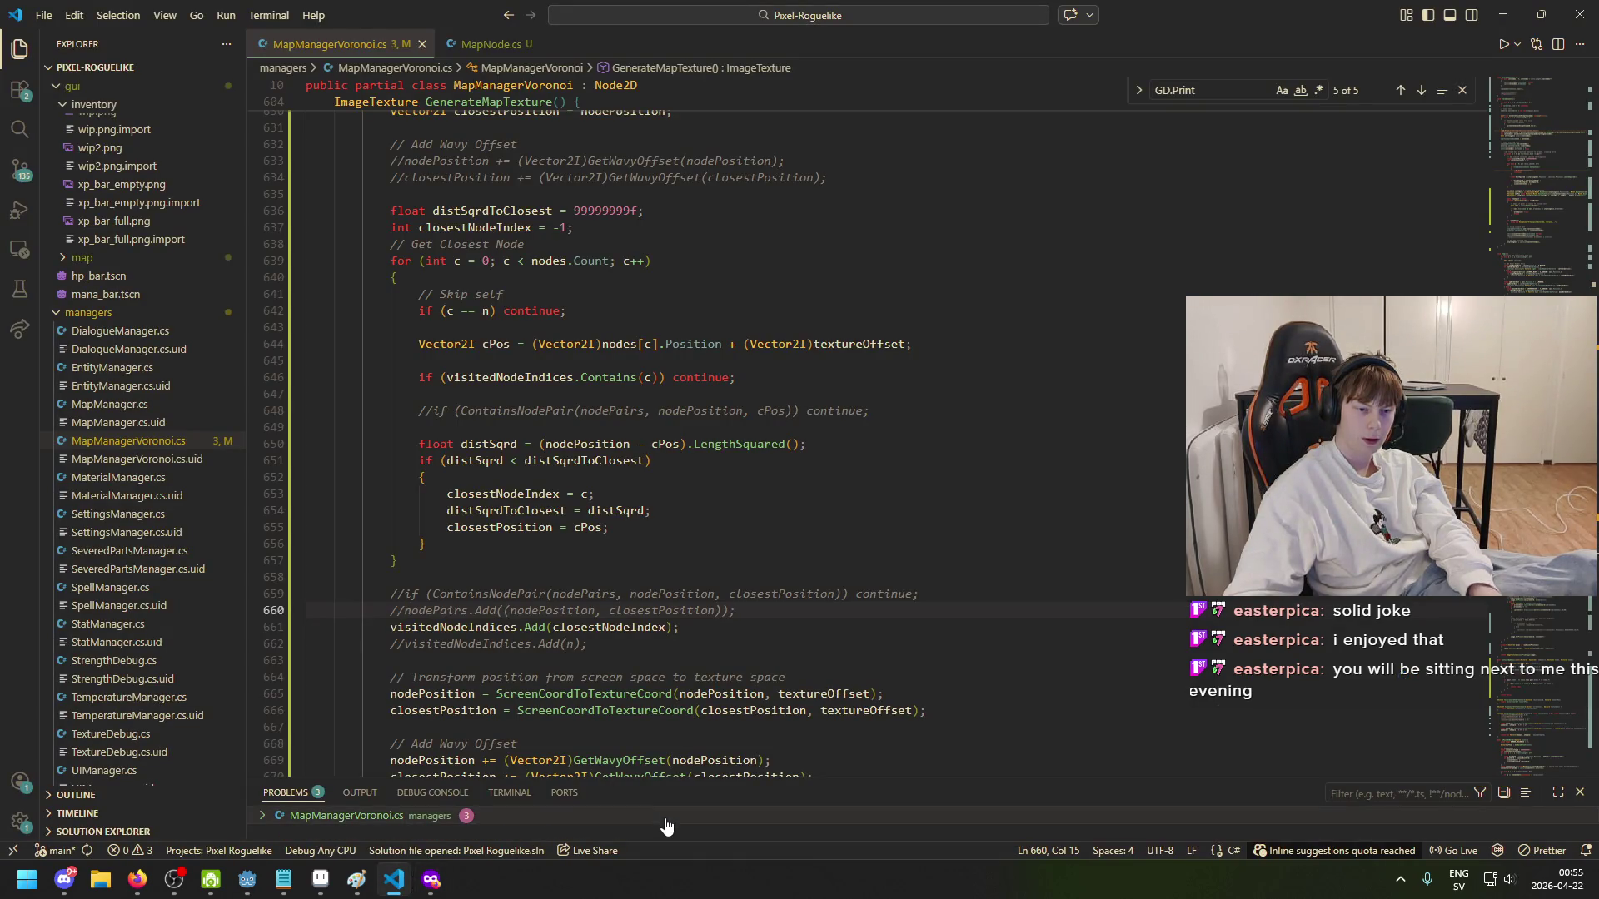
pyautogui.moveTo(248, 879)
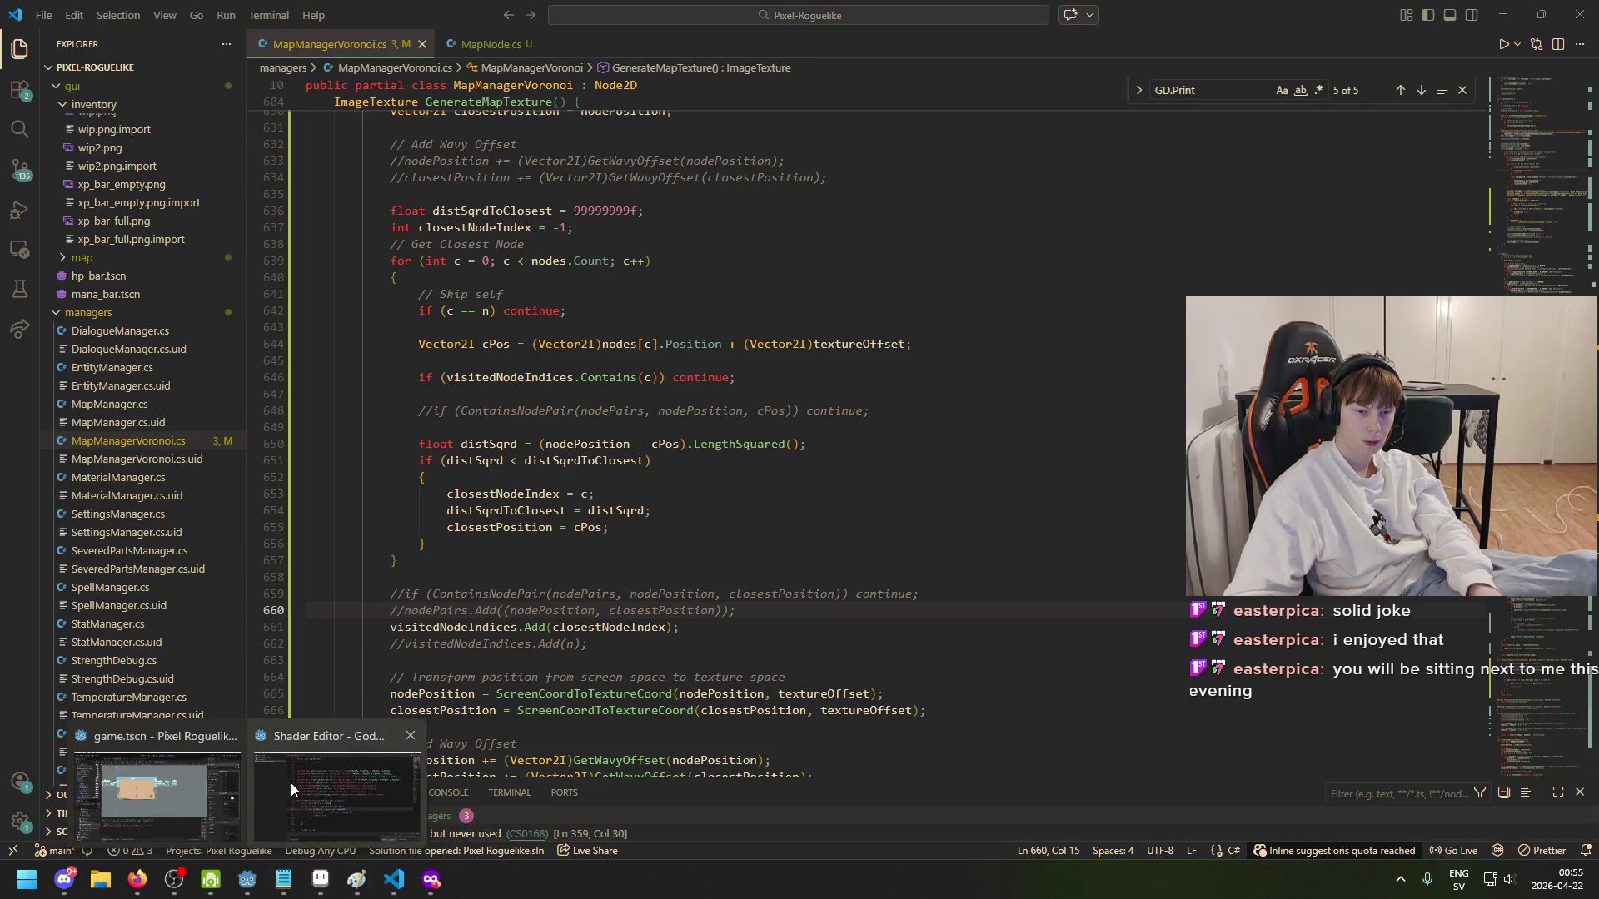
pyautogui.click(288, 784)
pyautogui.moveTo(356, 706); pyautogui.dragTo(584, 706)
pyautogui.click(746, 718)
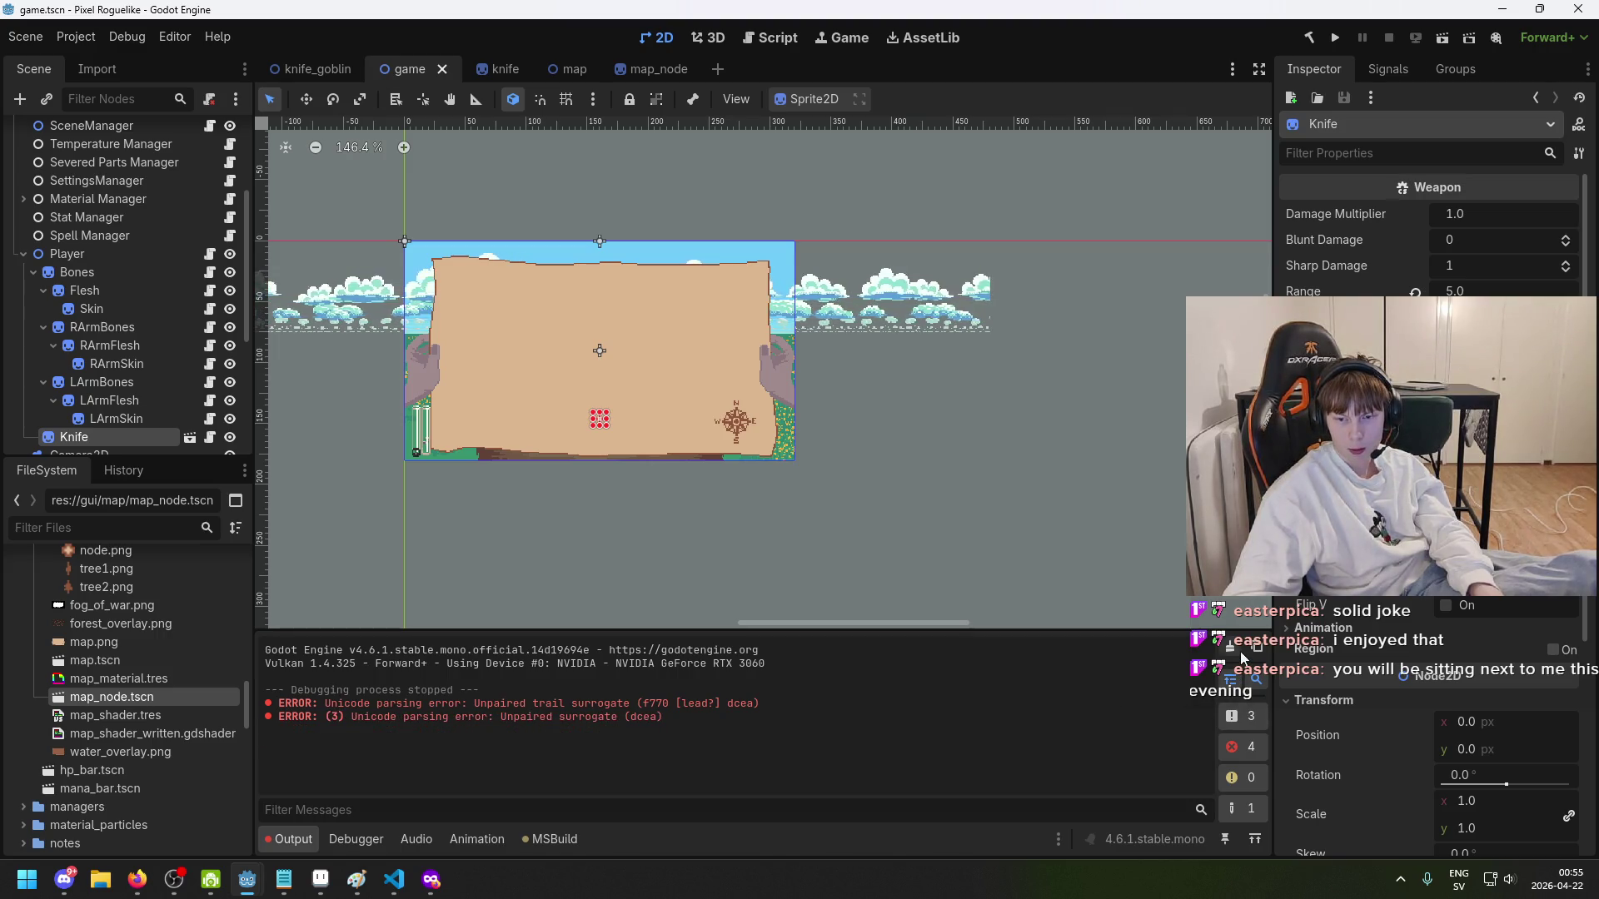
pyautogui.click(1231, 679)
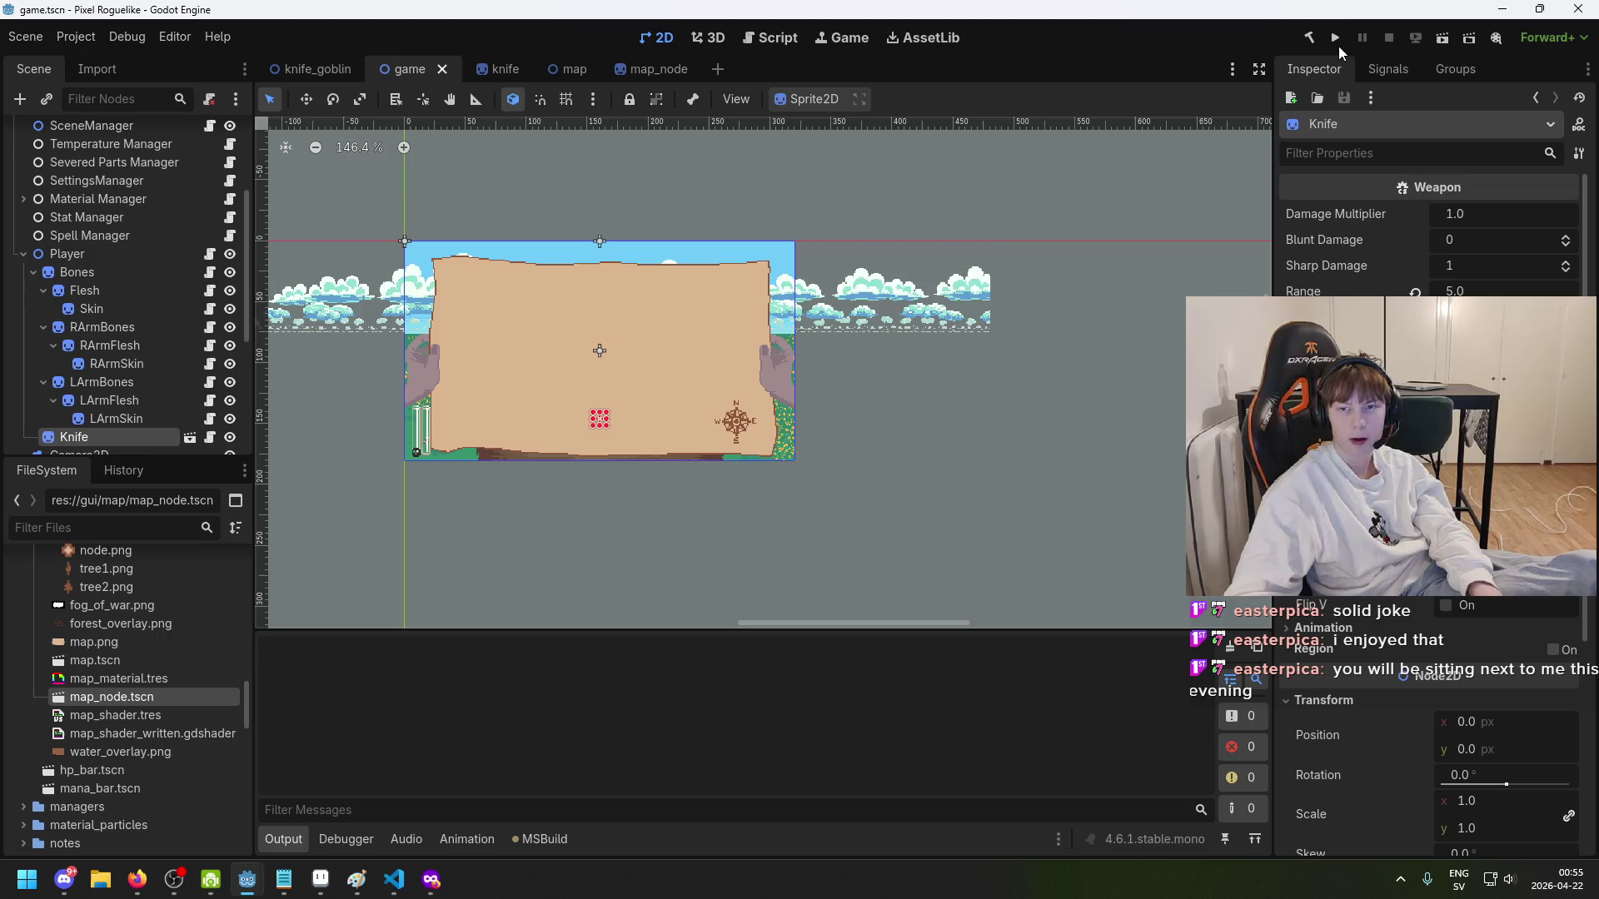
pyautogui.click(1335, 37)
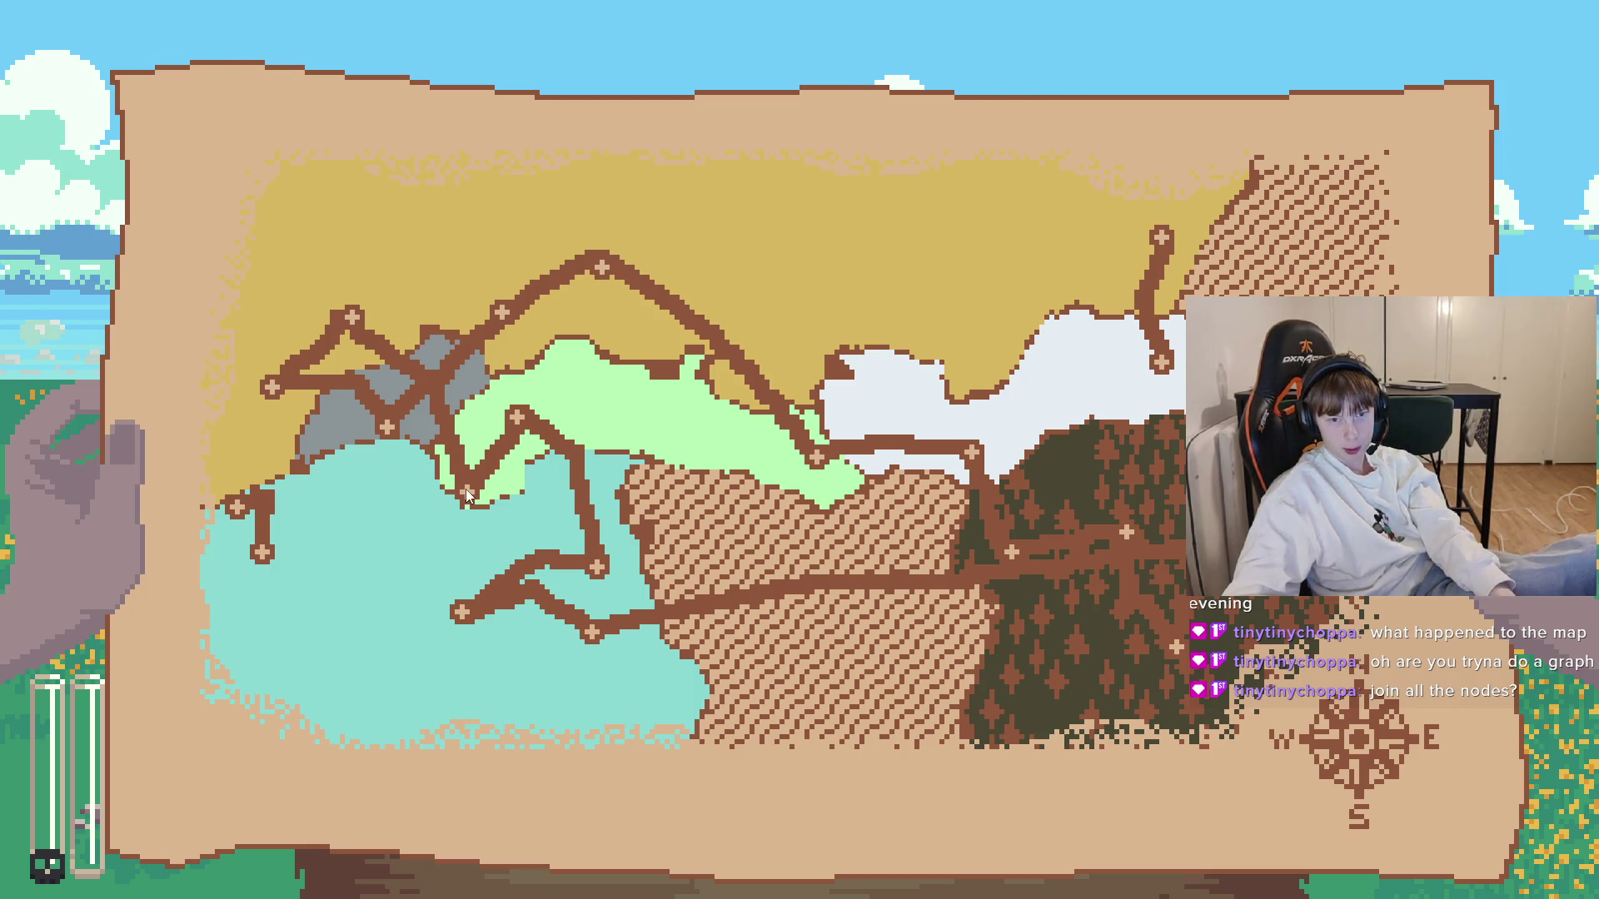
# - Stop the running map-generator game with F8 and switch back to the code editor
pyautogui.press('F8')
pyautogui.click(394, 879)
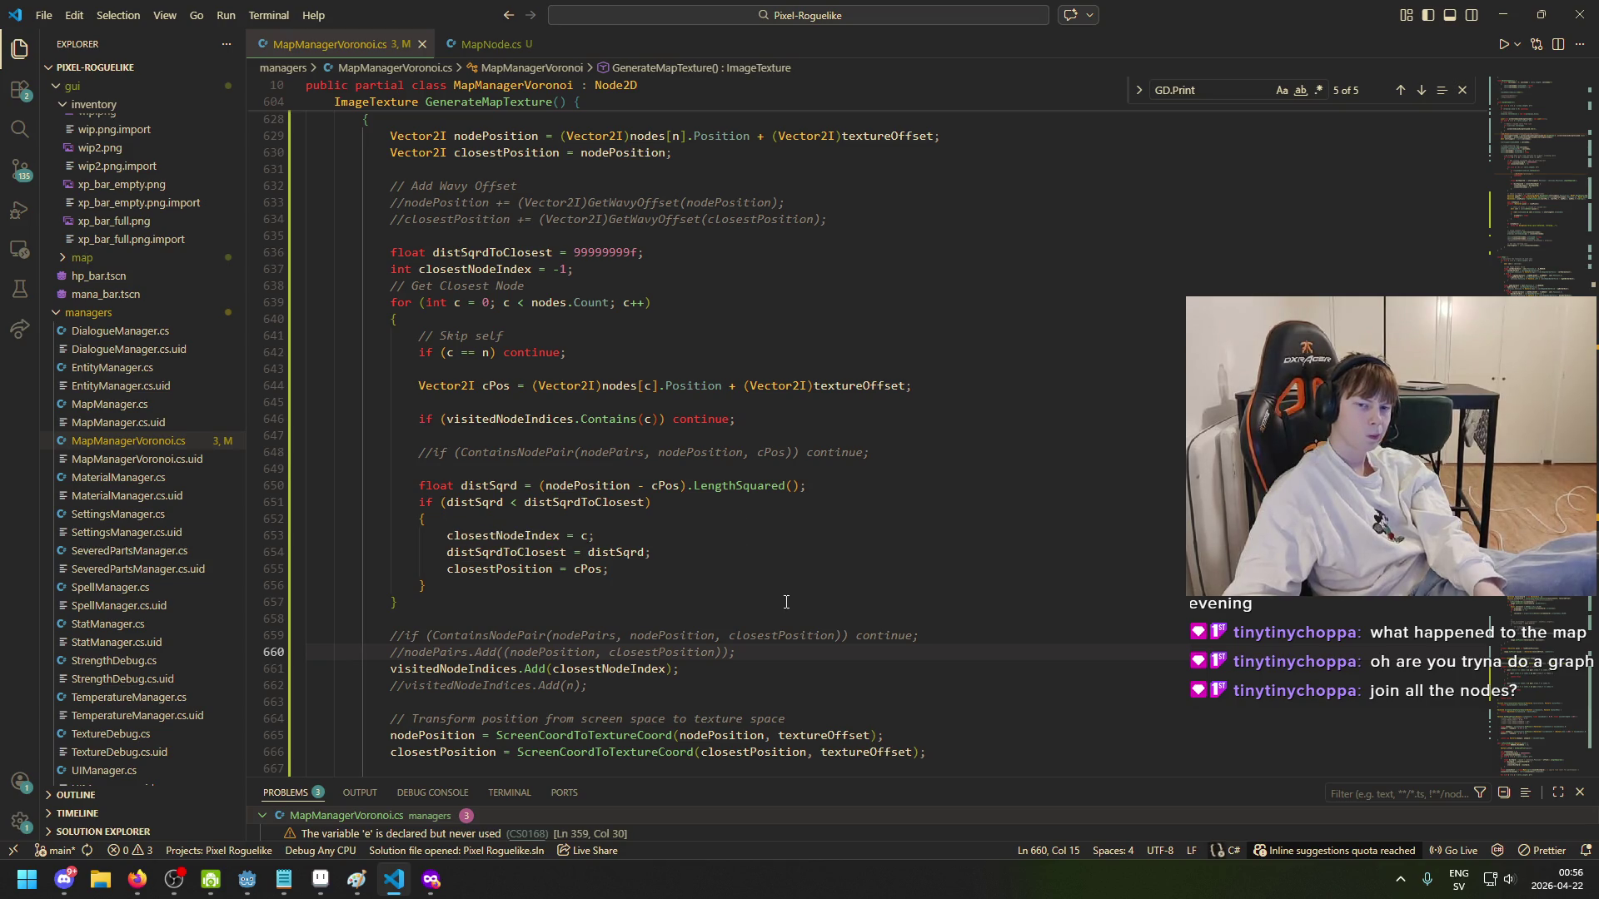
# - Scroll up to the closest-node search loop in MapManagerVoronoi.cs and open the Windows Start menu
pyautogui.scroll(1, 894, 564)
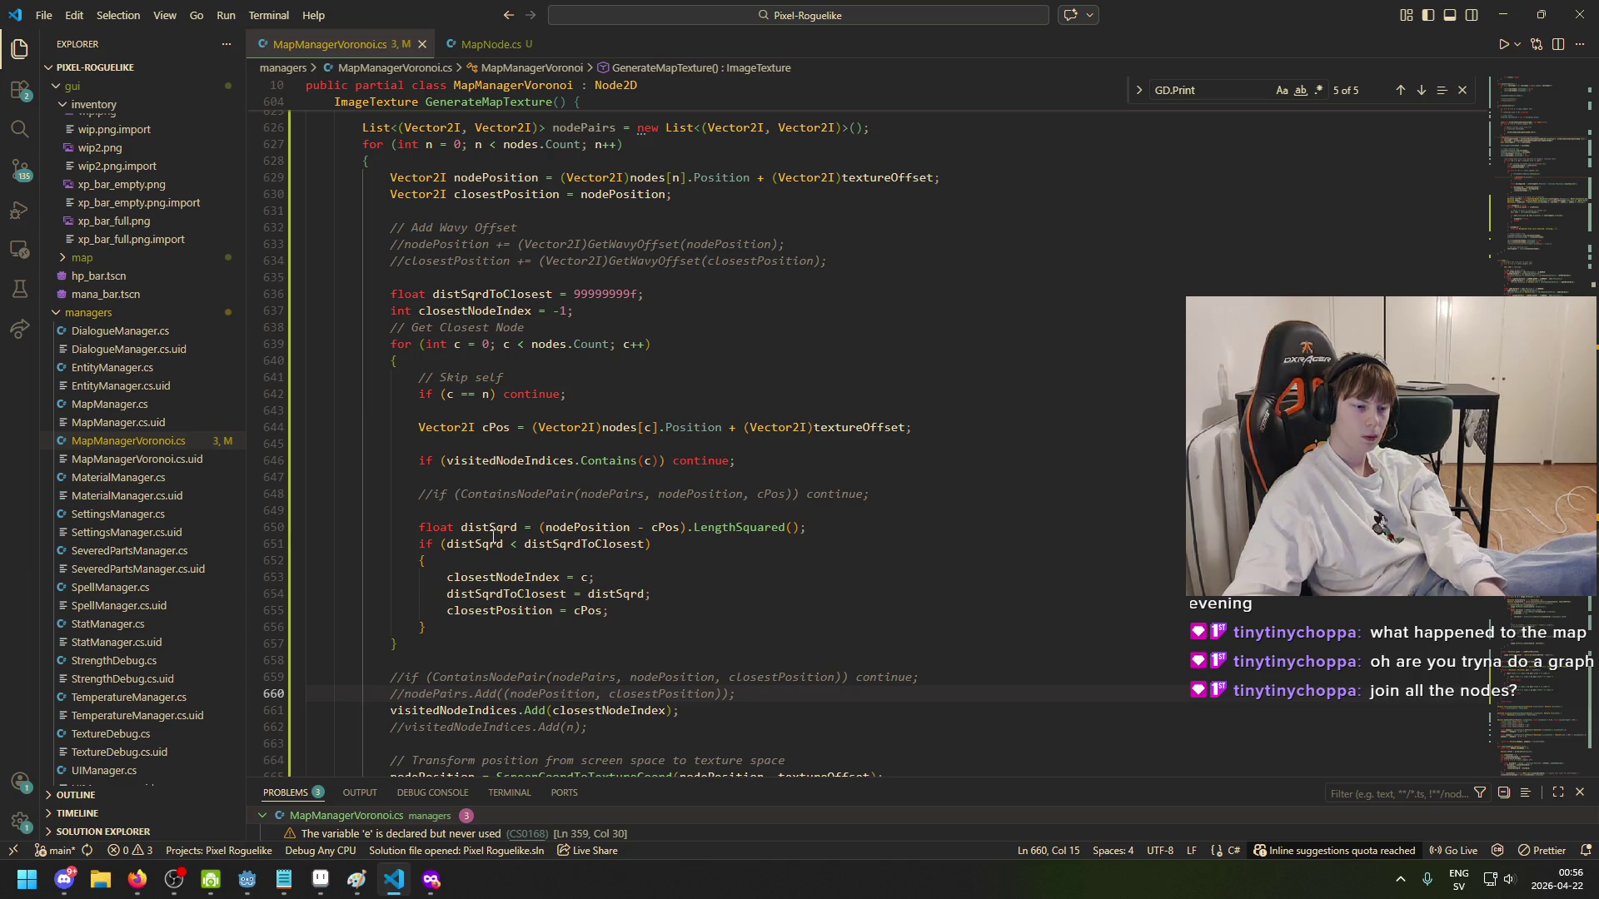
pyautogui.moveTo(356, 879)
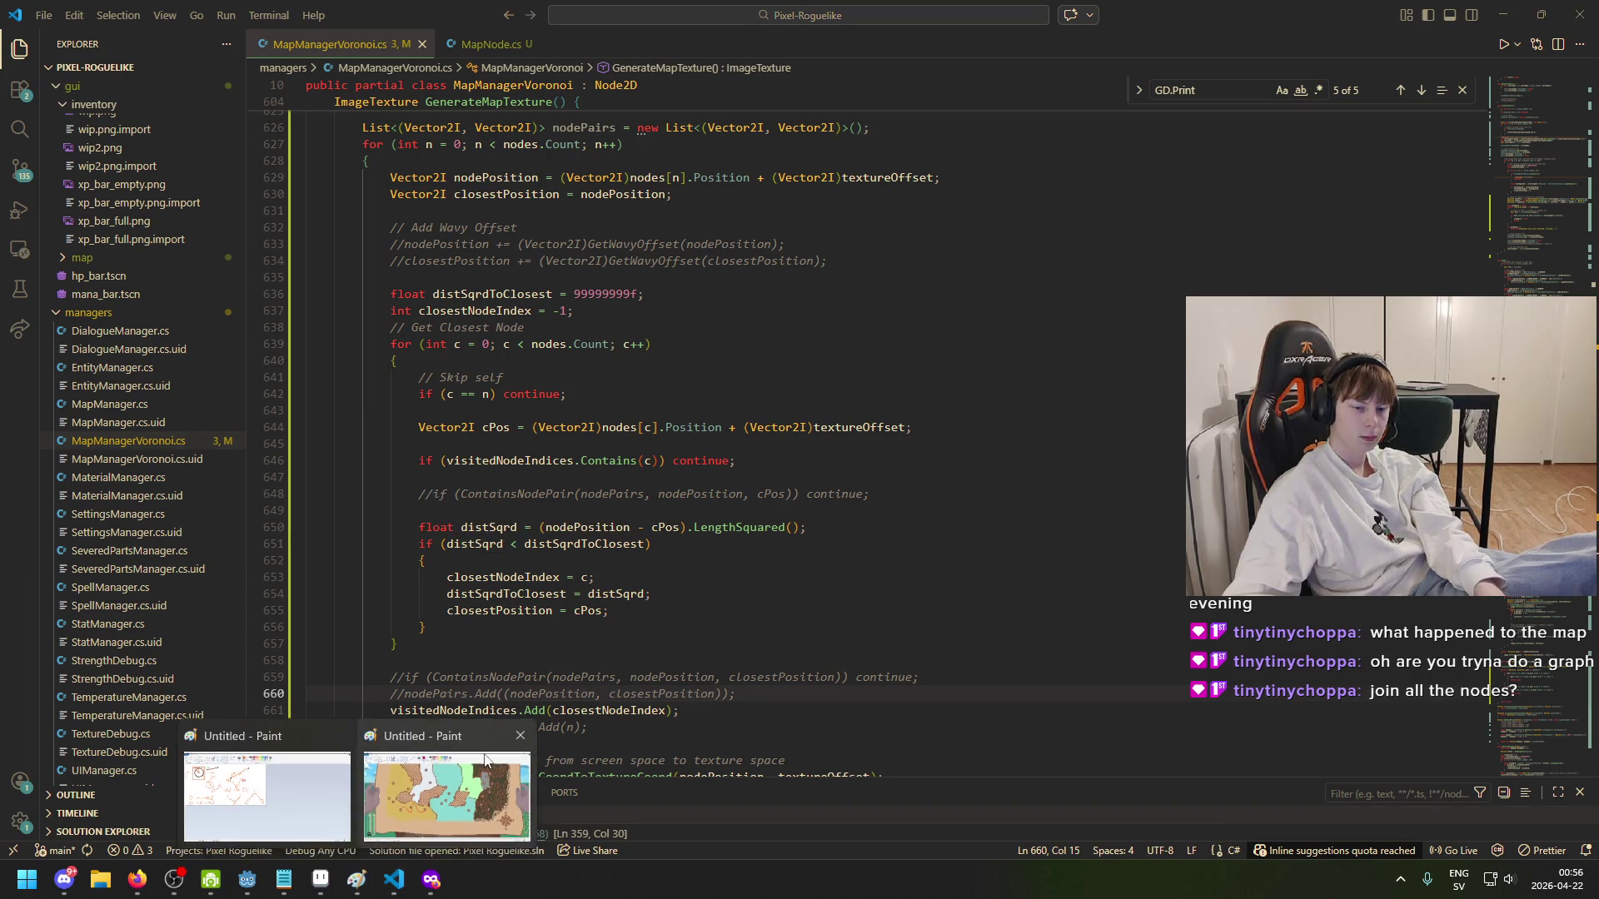
pyautogui.moveTo(275, 783)
pyautogui.moveTo(436, 793)
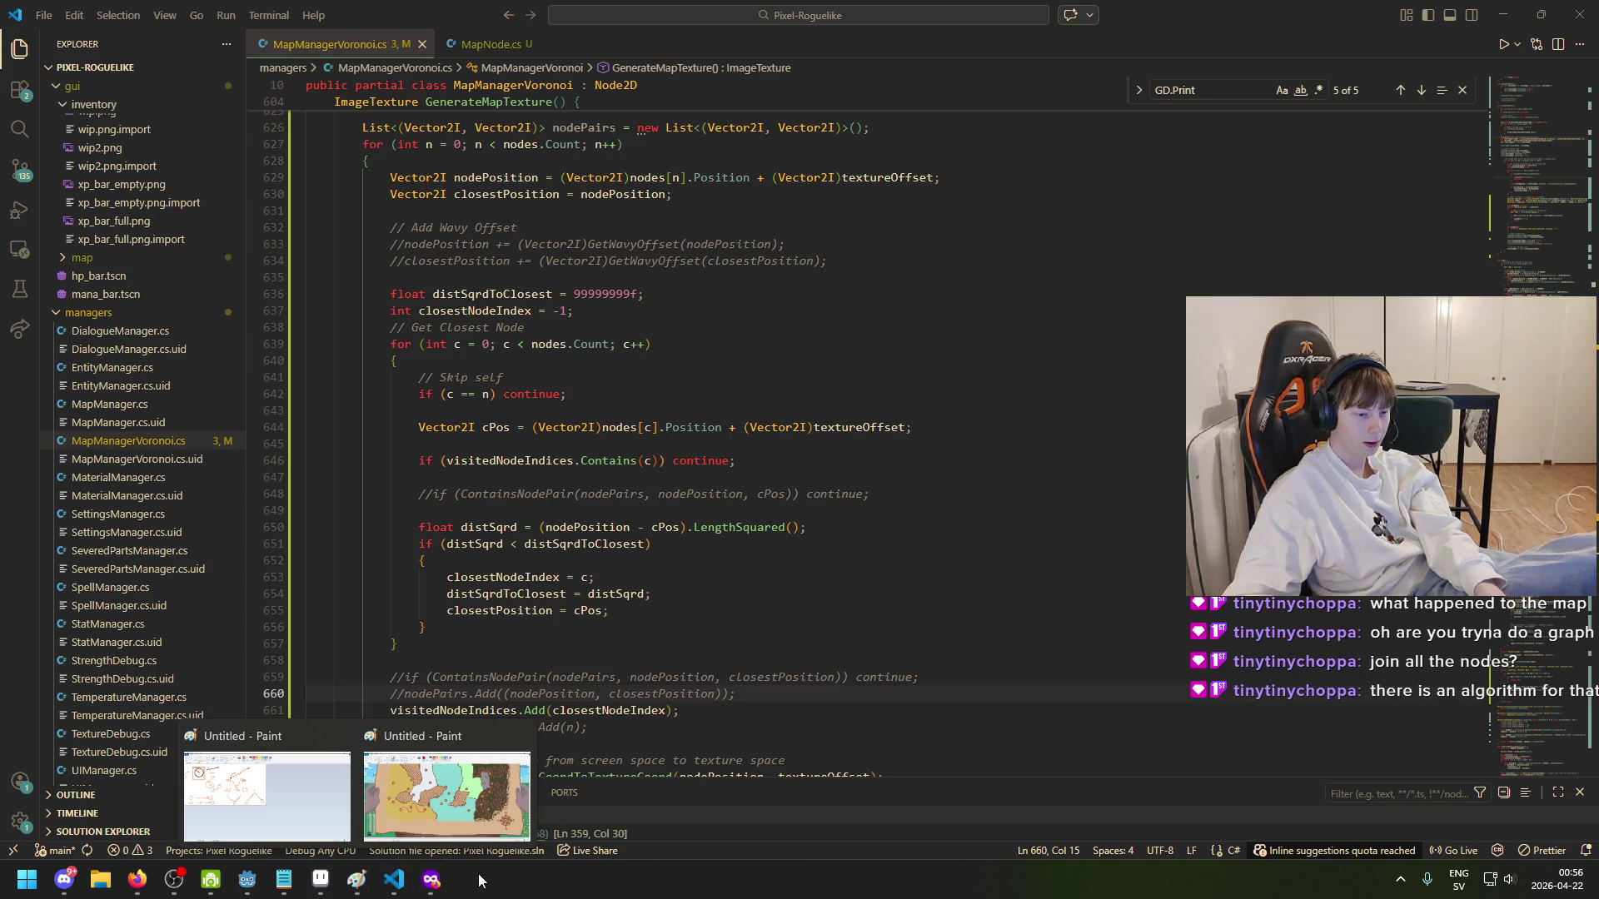
pyautogui.press('super')
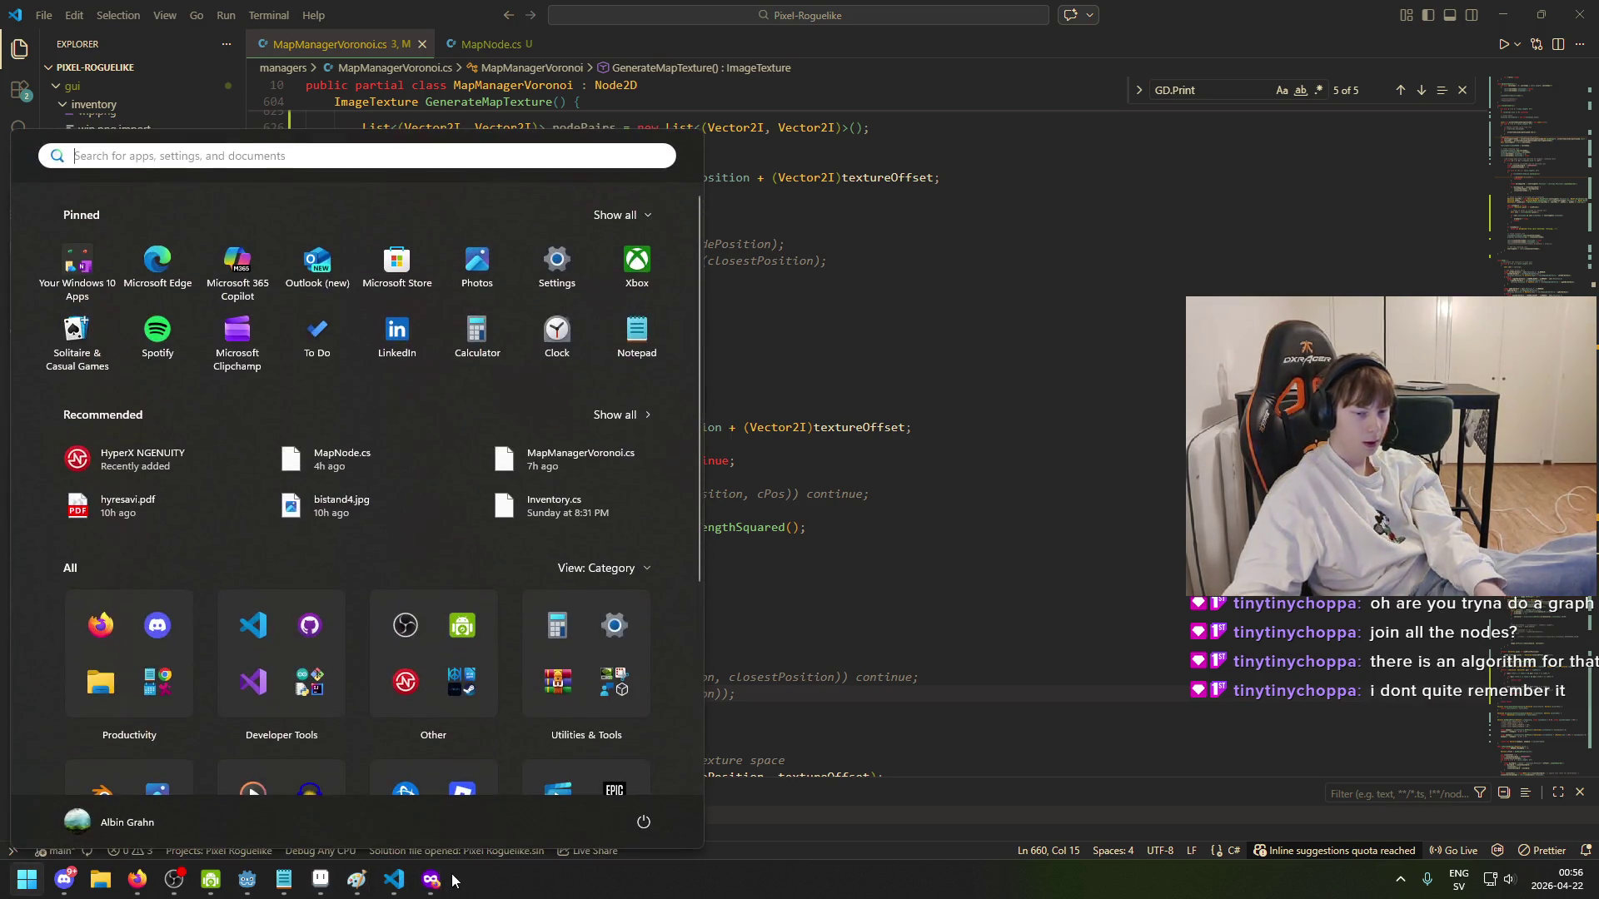
# - Launch Paint with a blank picture by searching 'paint', and undo a test brush stroke
pyautogui.write('paint')
pyautogui.press('Return')
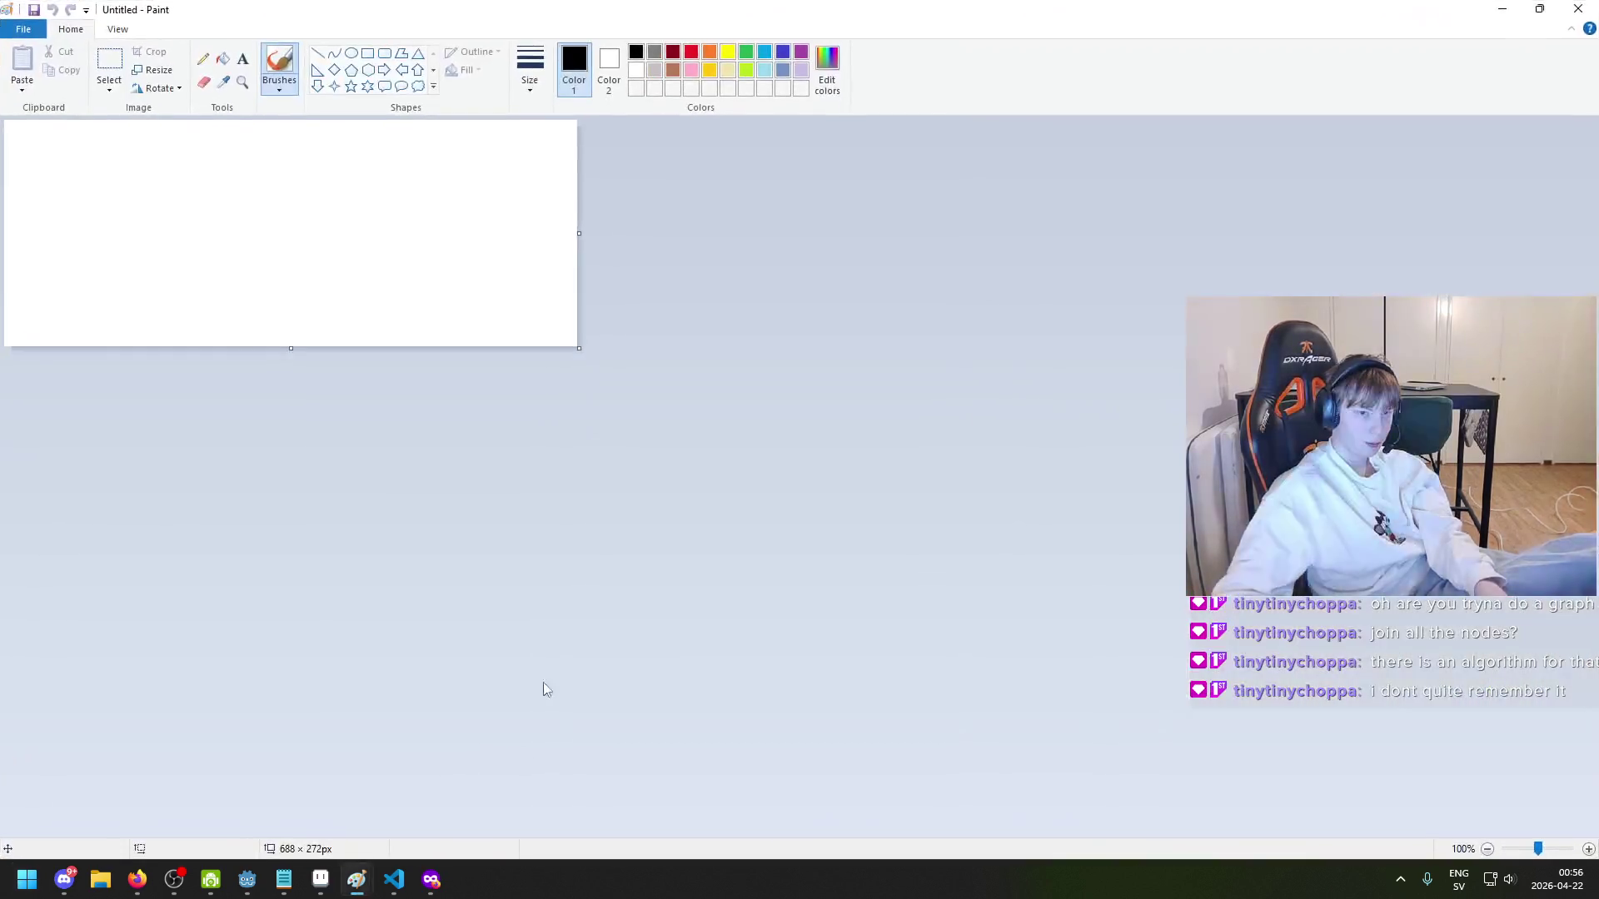
pyautogui.moveTo(349, 332)
pyautogui.mouseDown()
pyautogui.moveTo(345, 358)
pyautogui.moveTo(317, 327)
pyautogui.moveTo(324, 371)
pyautogui.mouseUp()
pyautogui.hotkey('ctrl', 'z')
# - With a thick brush, paint eight scattered node dots, then switch to a thinner brush size
pyautogui.click(530, 71)
pyautogui.click(454, 263)
pyautogui.click(508, 241)
pyautogui.click(843, 411)
pyautogui.click(436, 605)
pyautogui.click(796, 642)
pyautogui.click(767, 256)
pyautogui.click(588, 447)
pyautogui.click(178, 518)
pyautogui.click(251, 630)
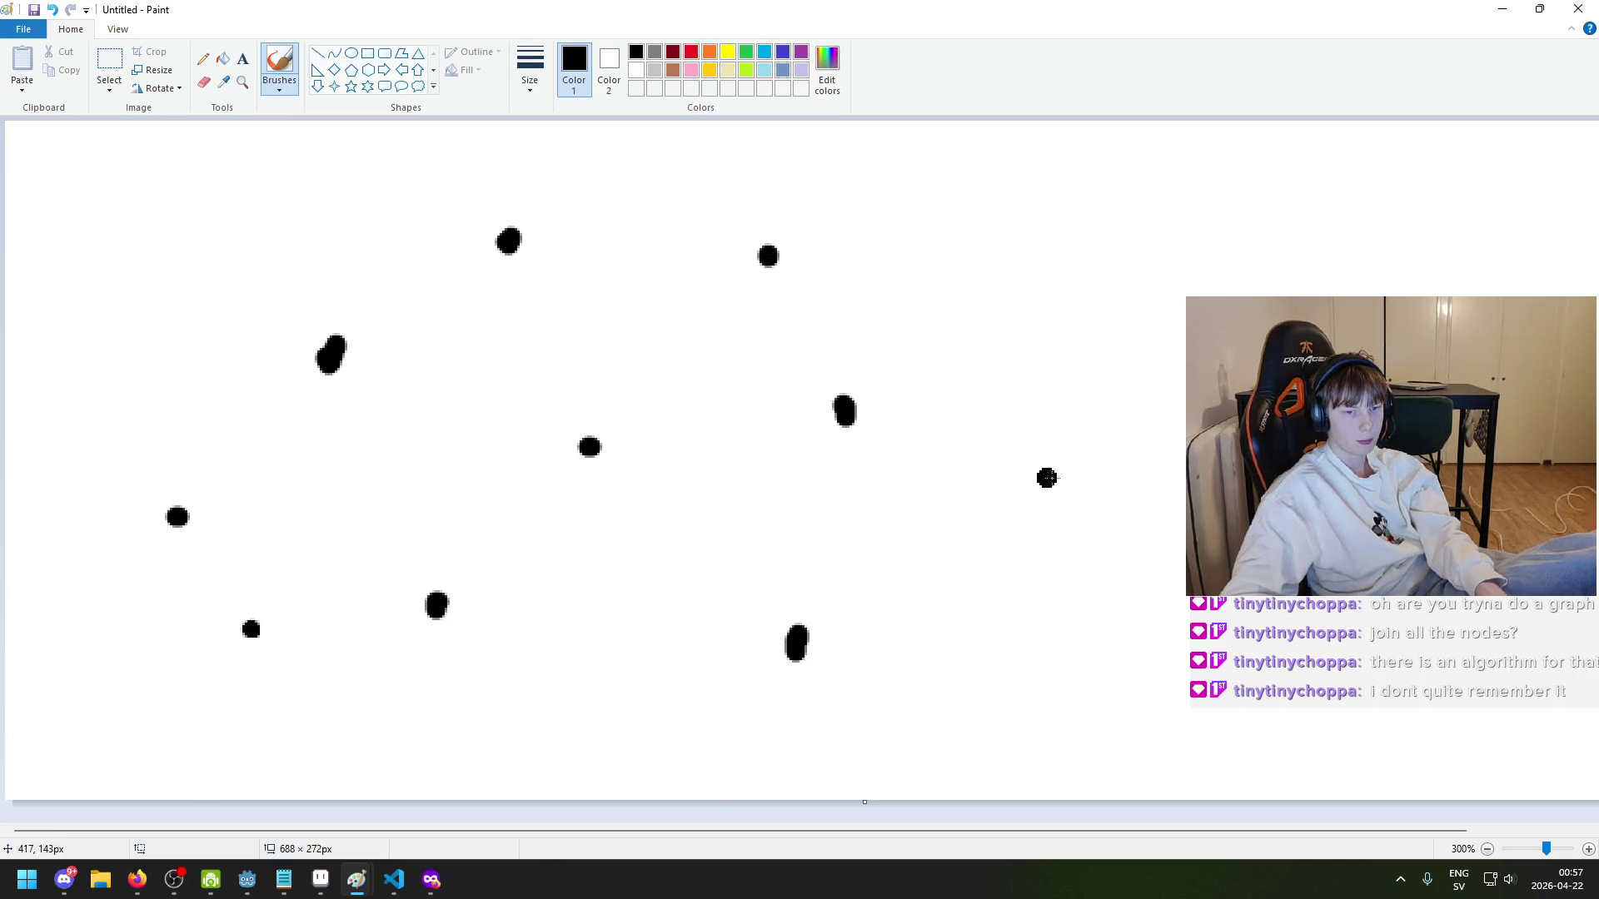
pyautogui.click(530, 68)
pyautogui.click(571, 183)
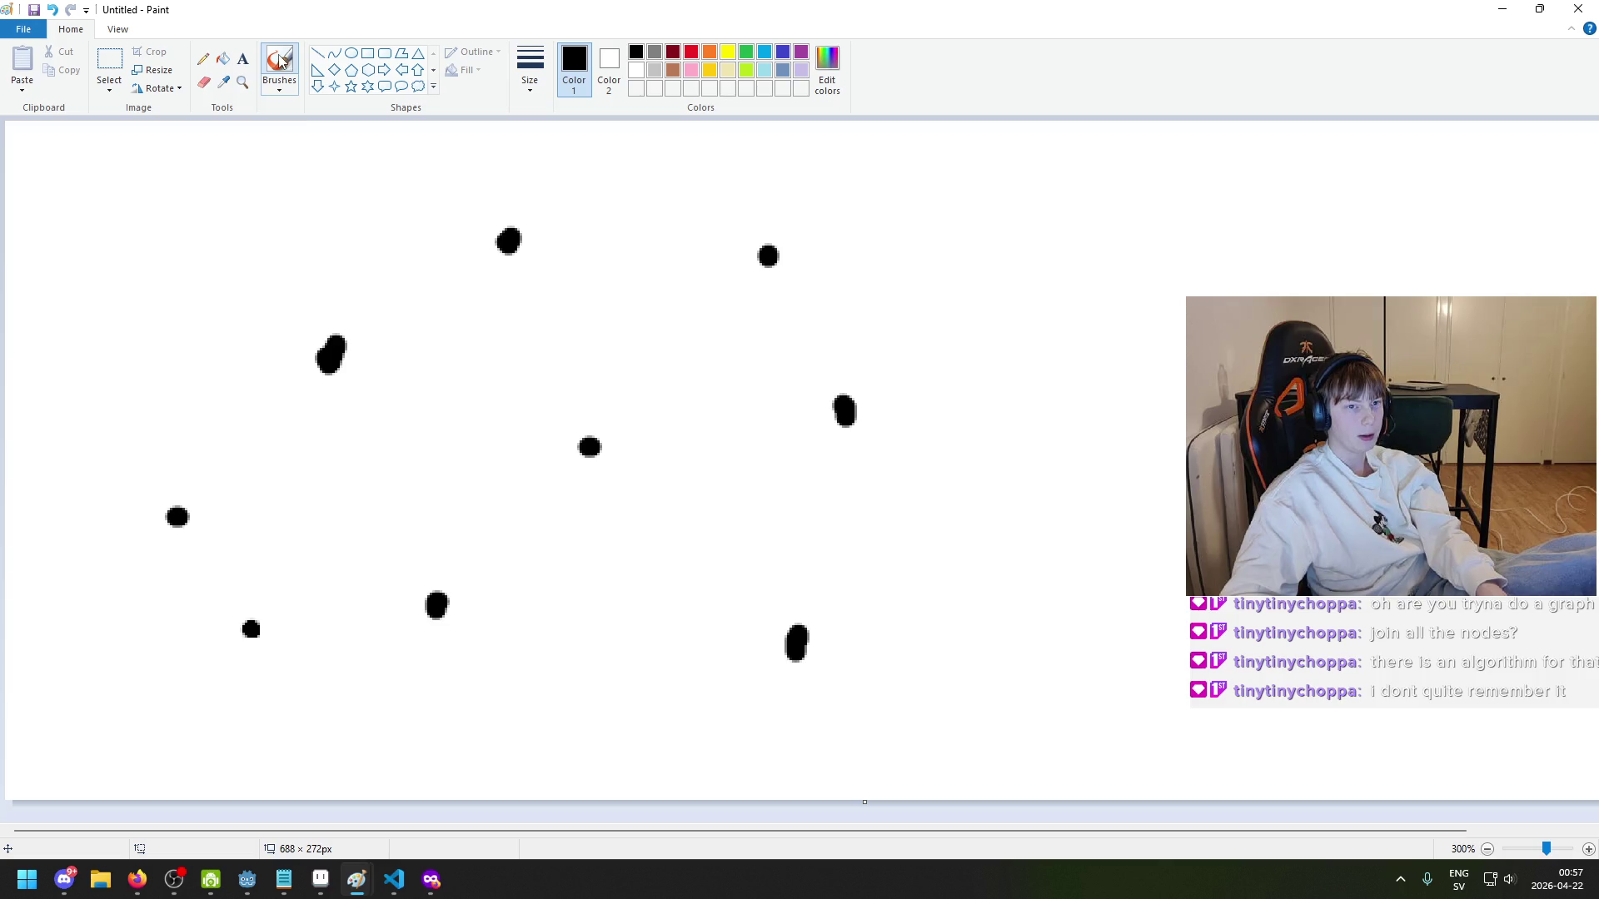
# - Draw two trial connecting lines between the left nodes and undo them
pyautogui.moveTo(186, 530)
pyautogui.mouseDown()
pyautogui.moveTo(249, 630)
pyautogui.moveTo(420, 627)
pyautogui.moveTo(332, 349)
pyautogui.moveTo(587, 445)
pyautogui.moveTo(488, 251)
pyautogui.mouseUp()
pyautogui.hotkey('ctrl', 'z')
pyautogui.hotkey('ctrl', 'z')
pyautogui.hotkey('ctrl', 'z')
pyautogui.moveTo(178, 519)
pyautogui.mouseDown()
pyautogui.moveTo(243, 590)
pyautogui.moveTo(254, 633)
pyautogui.moveTo(437, 603)
pyautogui.moveTo(333, 347)
pyautogui.moveTo(507, 239)
pyautogui.moveTo(587, 444)
pyautogui.moveTo(763, 254)
pyautogui.moveTo(857, 412)
pyautogui.moveTo(862, 587)
pyautogui.moveTo(809, 662)
pyautogui.mouseUp()
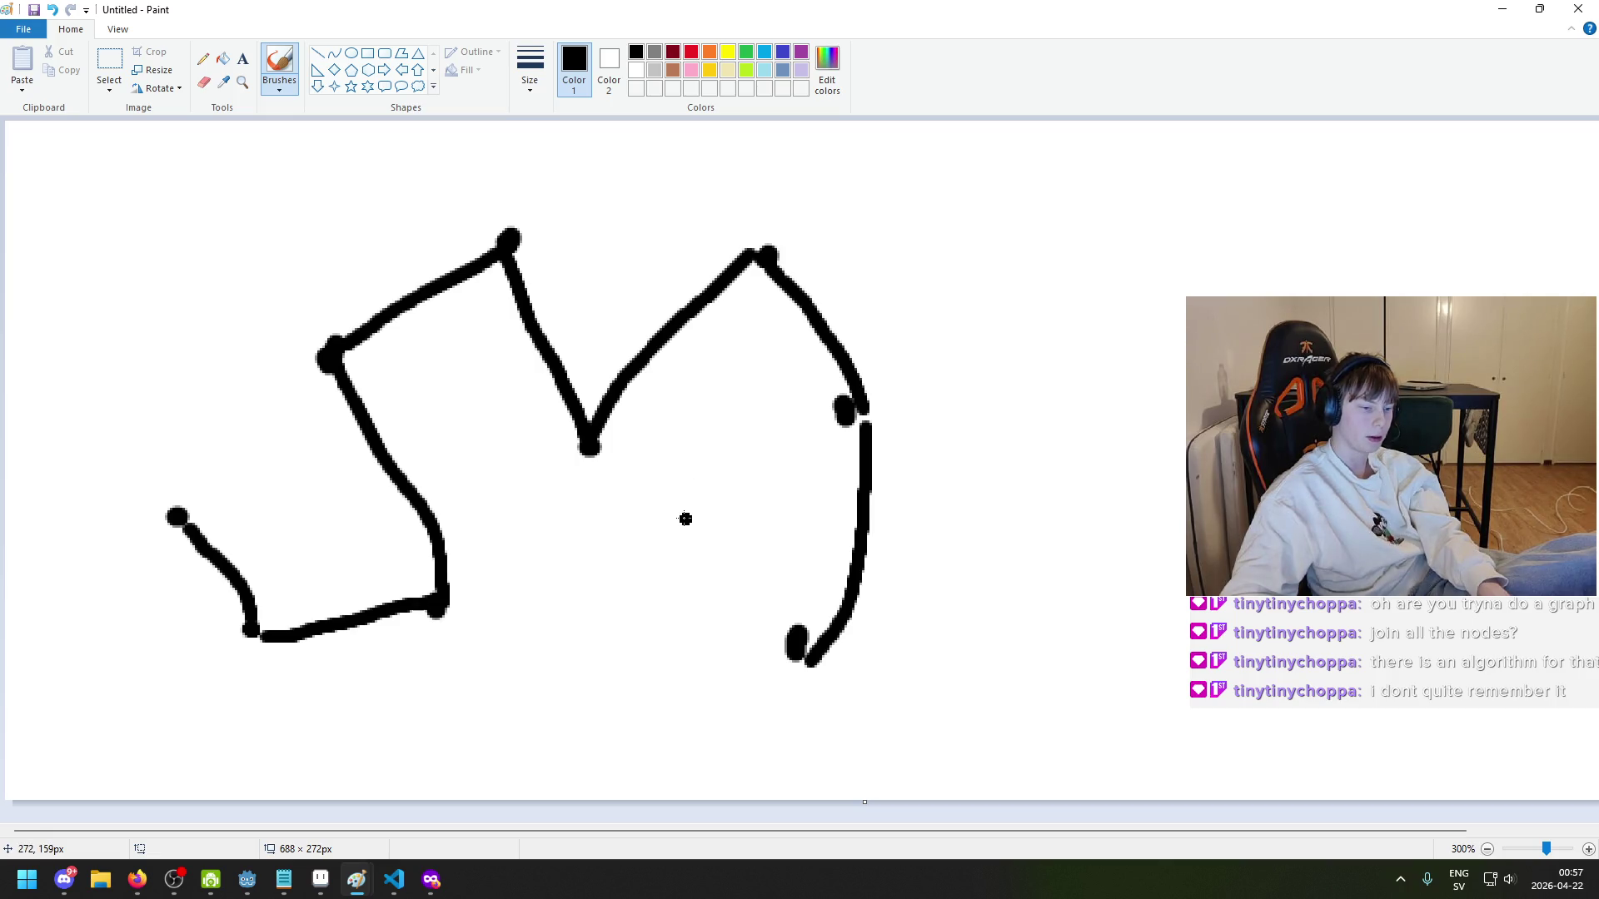
pyautogui.hotkey('ctrl', 'z')
pyautogui.hotkey('ctrl', 'z')
pyautogui.hotkey('ctrl', 'z')
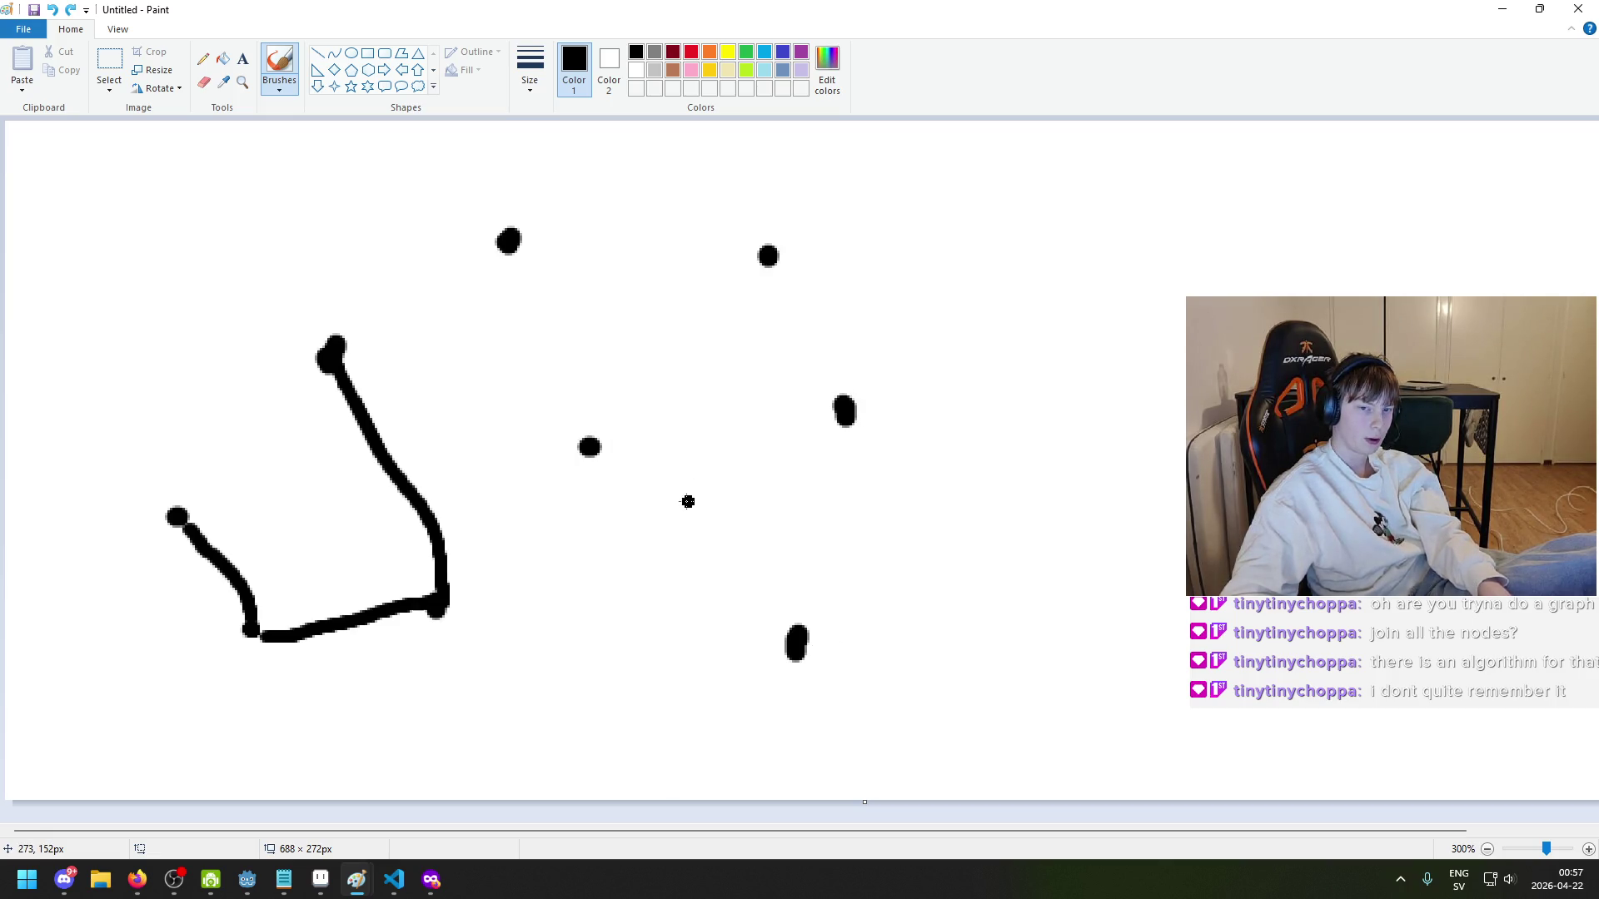
# - Add eight more node dots scattered across the canvas
pyautogui.click(187, 378)
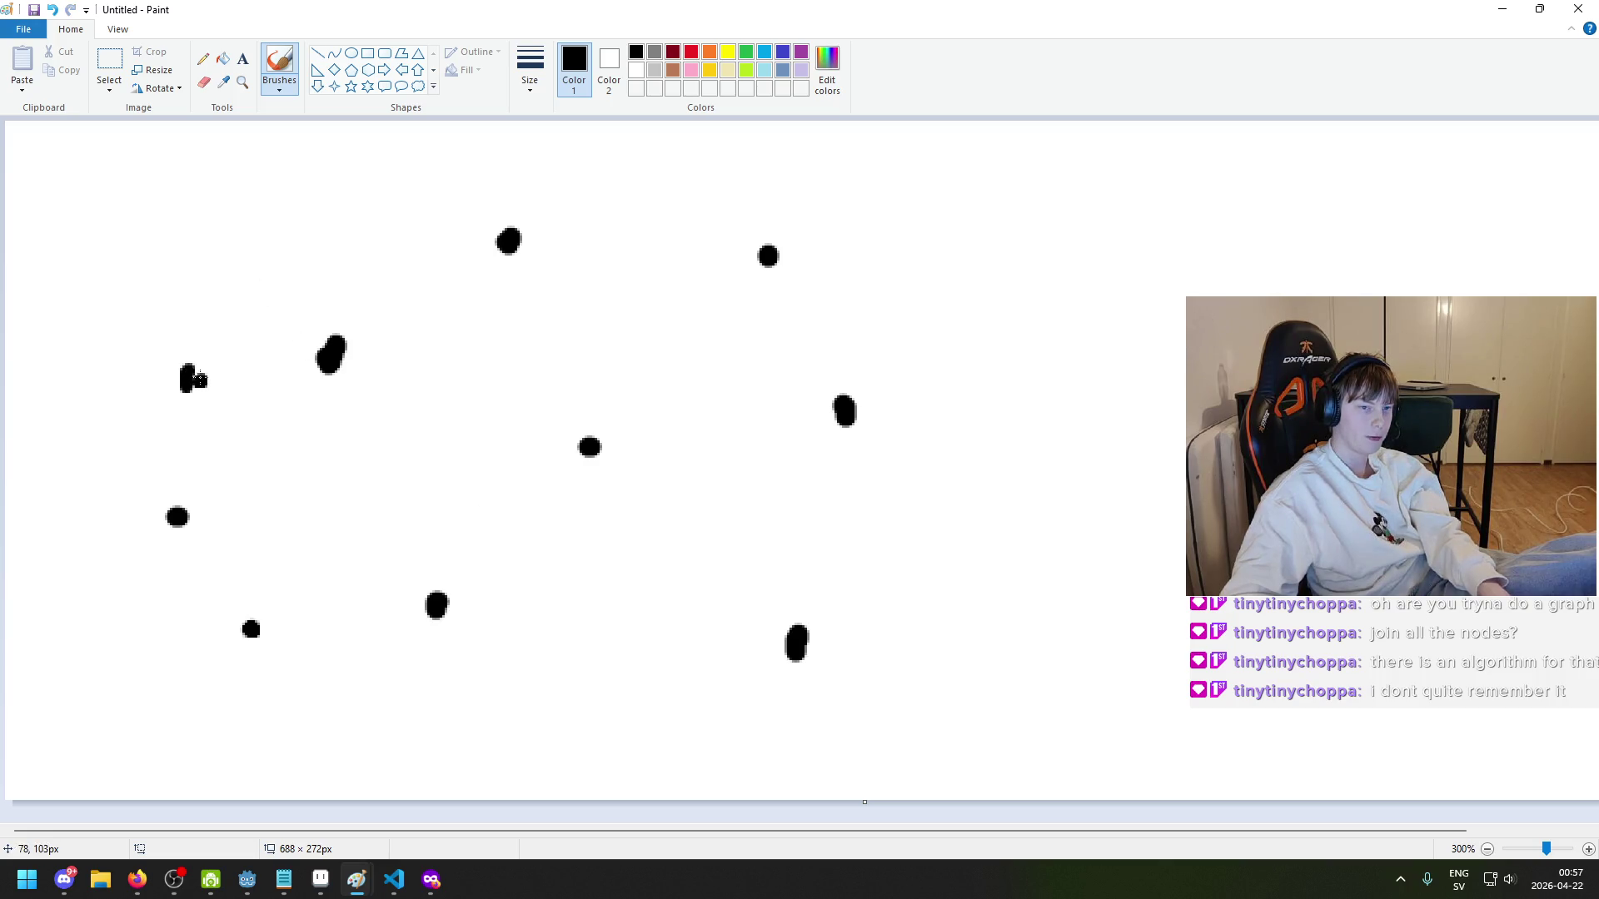
pyautogui.click(381, 234)
pyautogui.click(470, 385)
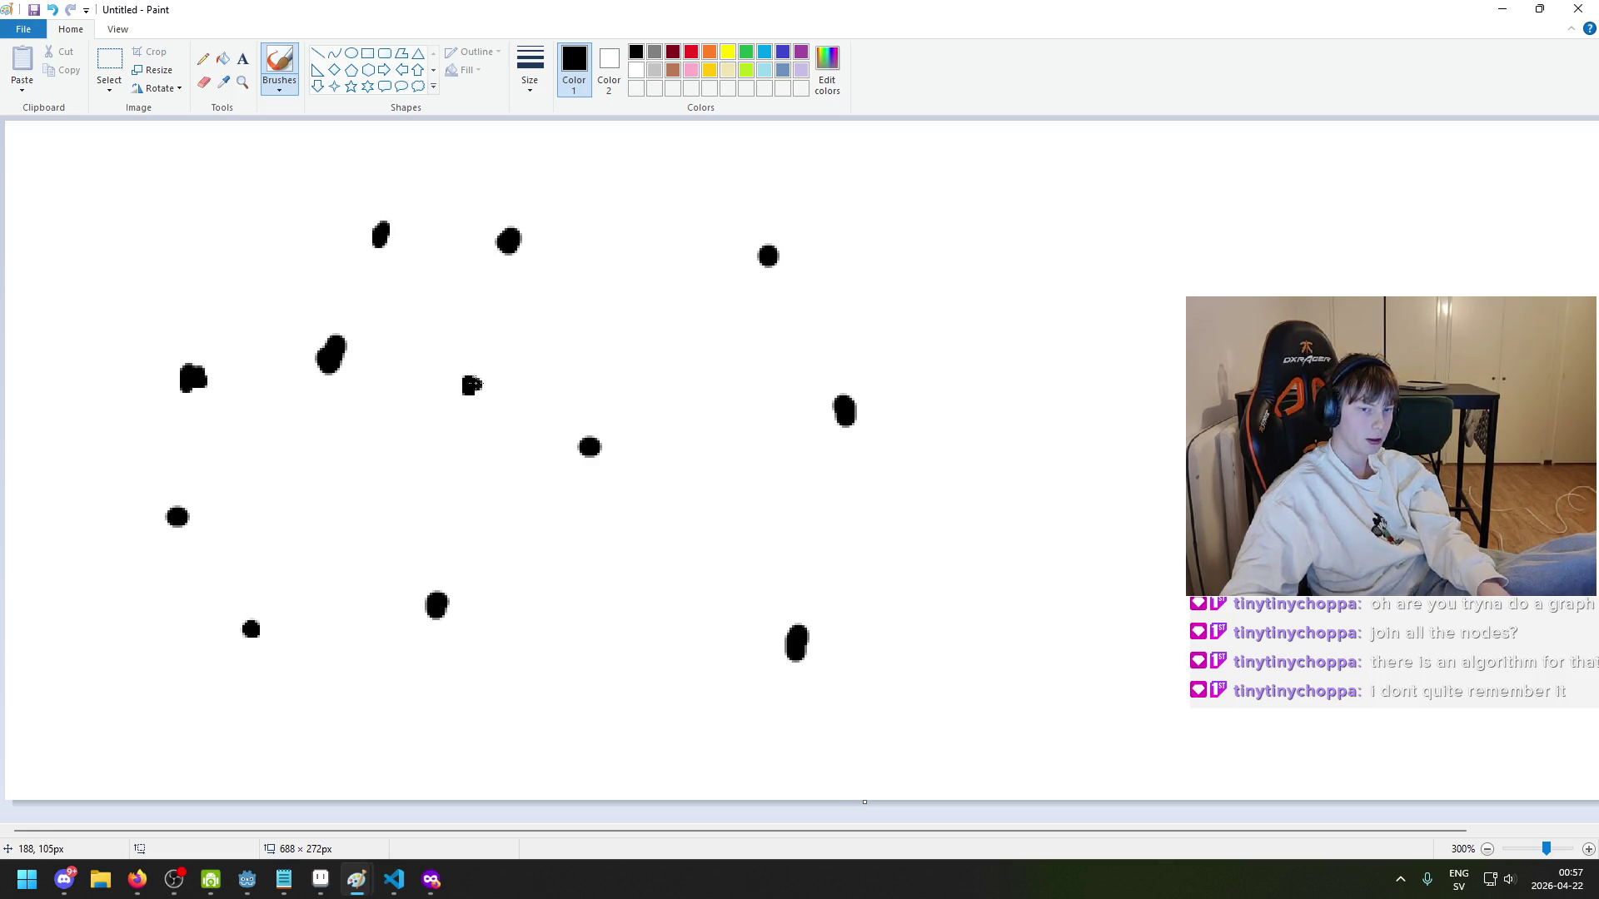
pyautogui.click(336, 506)
pyautogui.click(564, 567)
pyautogui.click(645, 293)
pyautogui.moveTo(740, 434); pyautogui.dragTo(738, 402)
pyautogui.click(843, 560)
# - Sketch connecting lines among the right-hand and central nodes, then undo some of them
pyautogui.hscroll(2, 743, 593)
pyautogui.hscroll(-2, 742, 594)
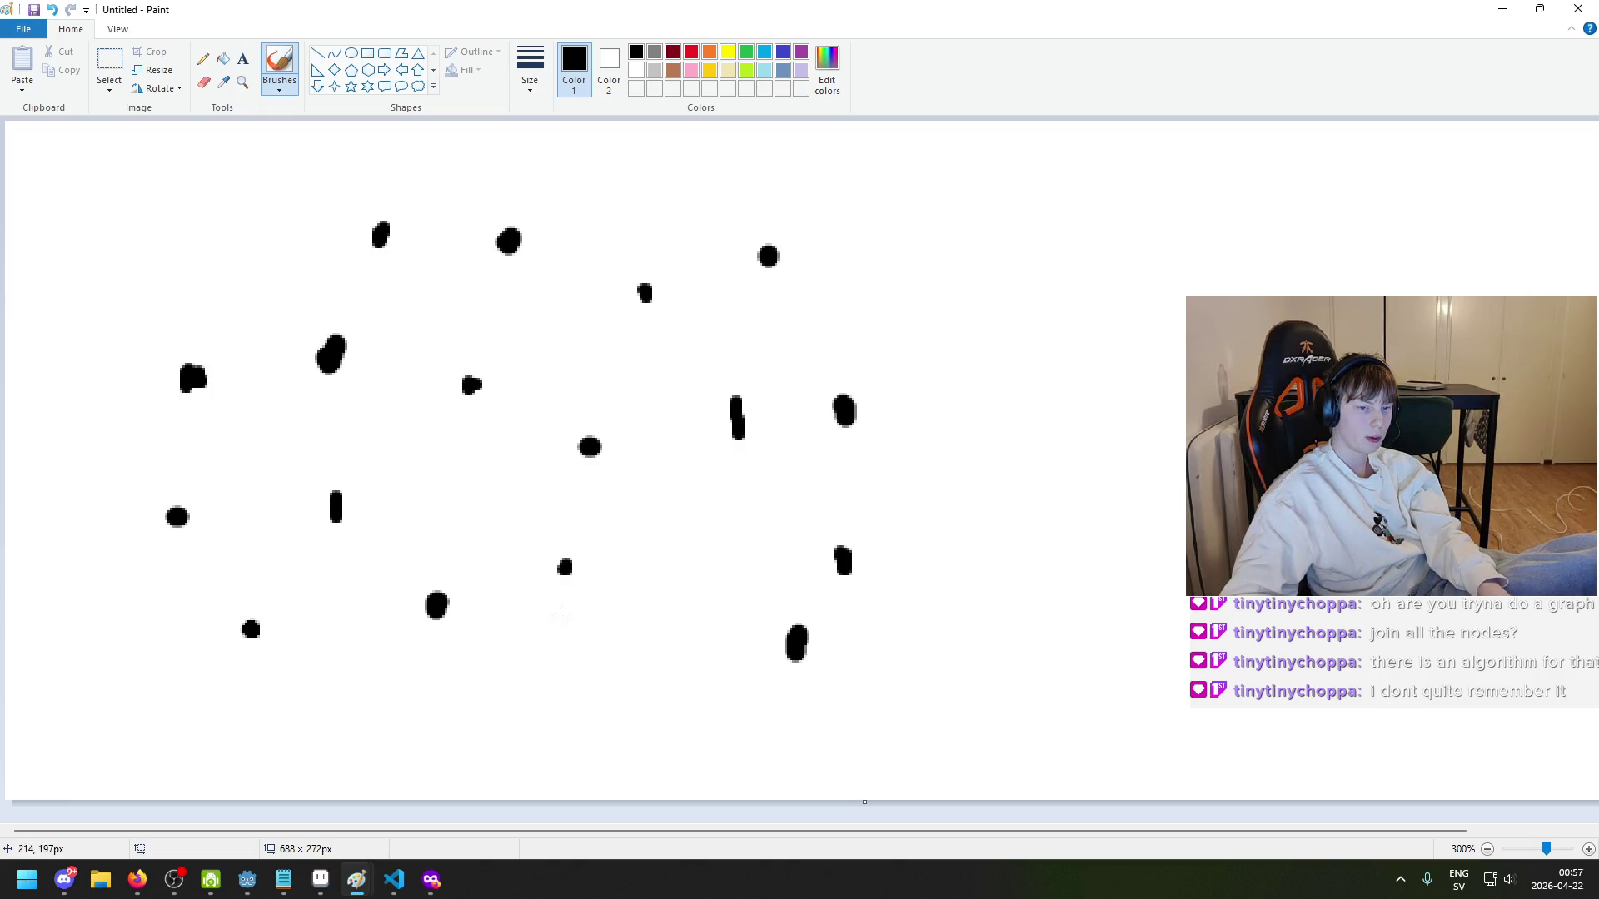
pyautogui.moveTo(738, 414)
pyautogui.mouseDown()
pyautogui.moveTo(868, 419)
pyautogui.moveTo(818, 559)
pyautogui.mouseUp()
pyautogui.moveTo(834, 433)
pyautogui.mouseDown()
pyautogui.moveTo(840, 573)
pyautogui.moveTo(798, 640)
pyautogui.mouseUp()
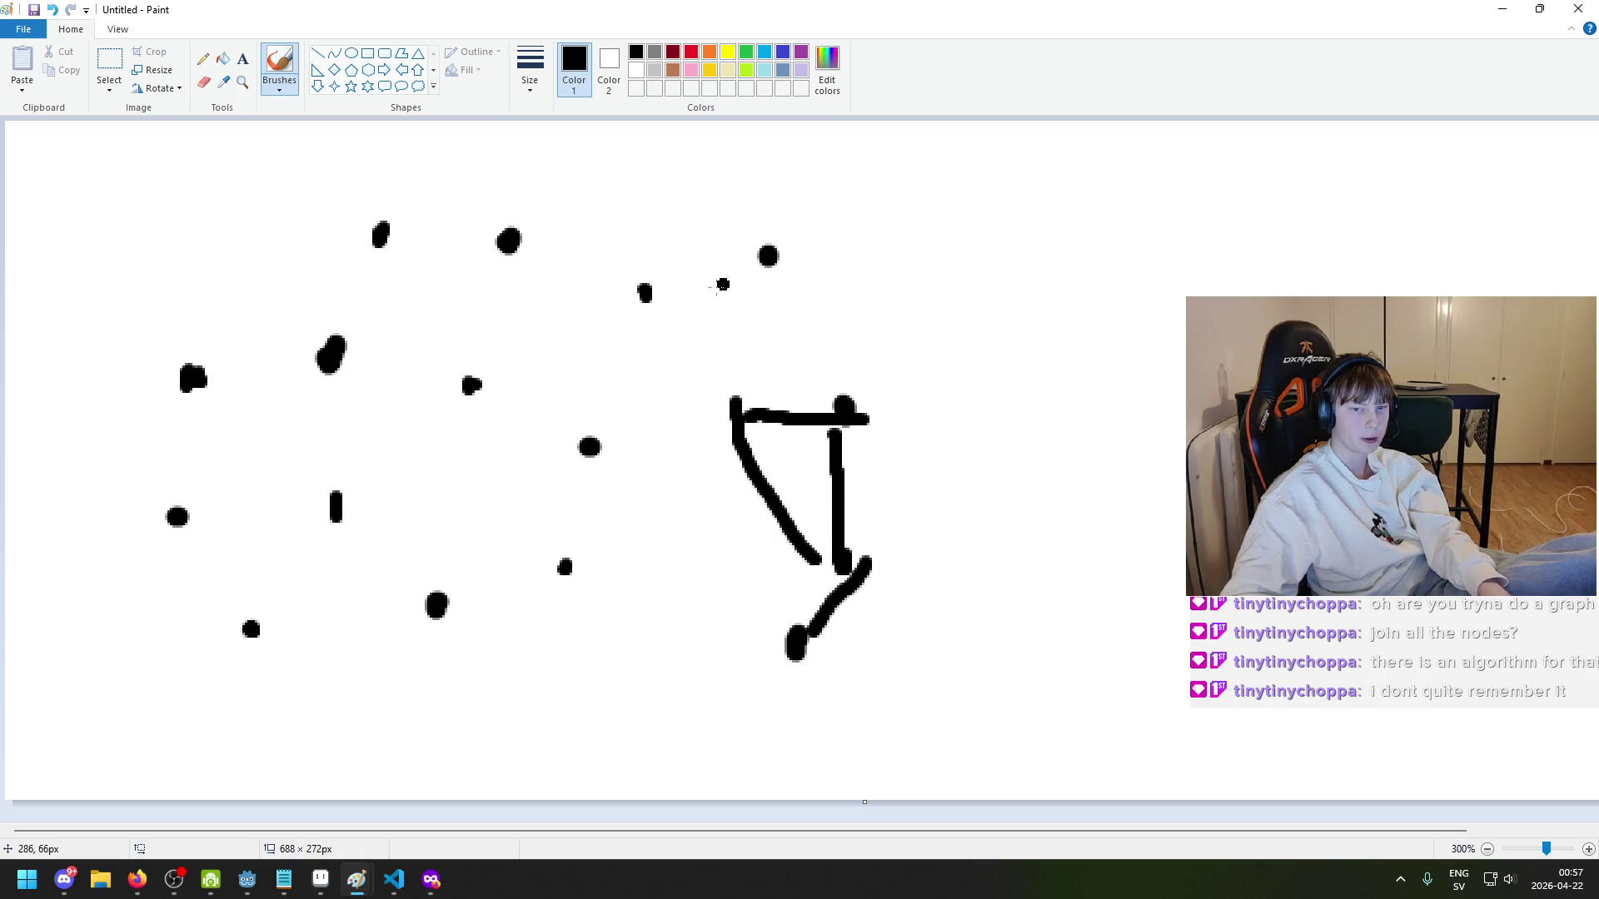
pyautogui.moveTo(454, 610)
pyautogui.mouseDown()
pyautogui.moveTo(540, 570)
pyautogui.moveTo(661, 287)
pyautogui.moveTo(754, 258)
pyautogui.mouseUp()
pyautogui.moveTo(521, 252); pyautogui.dragTo(658, 291)
pyautogui.moveTo(470, 385); pyautogui.dragTo(606, 476)
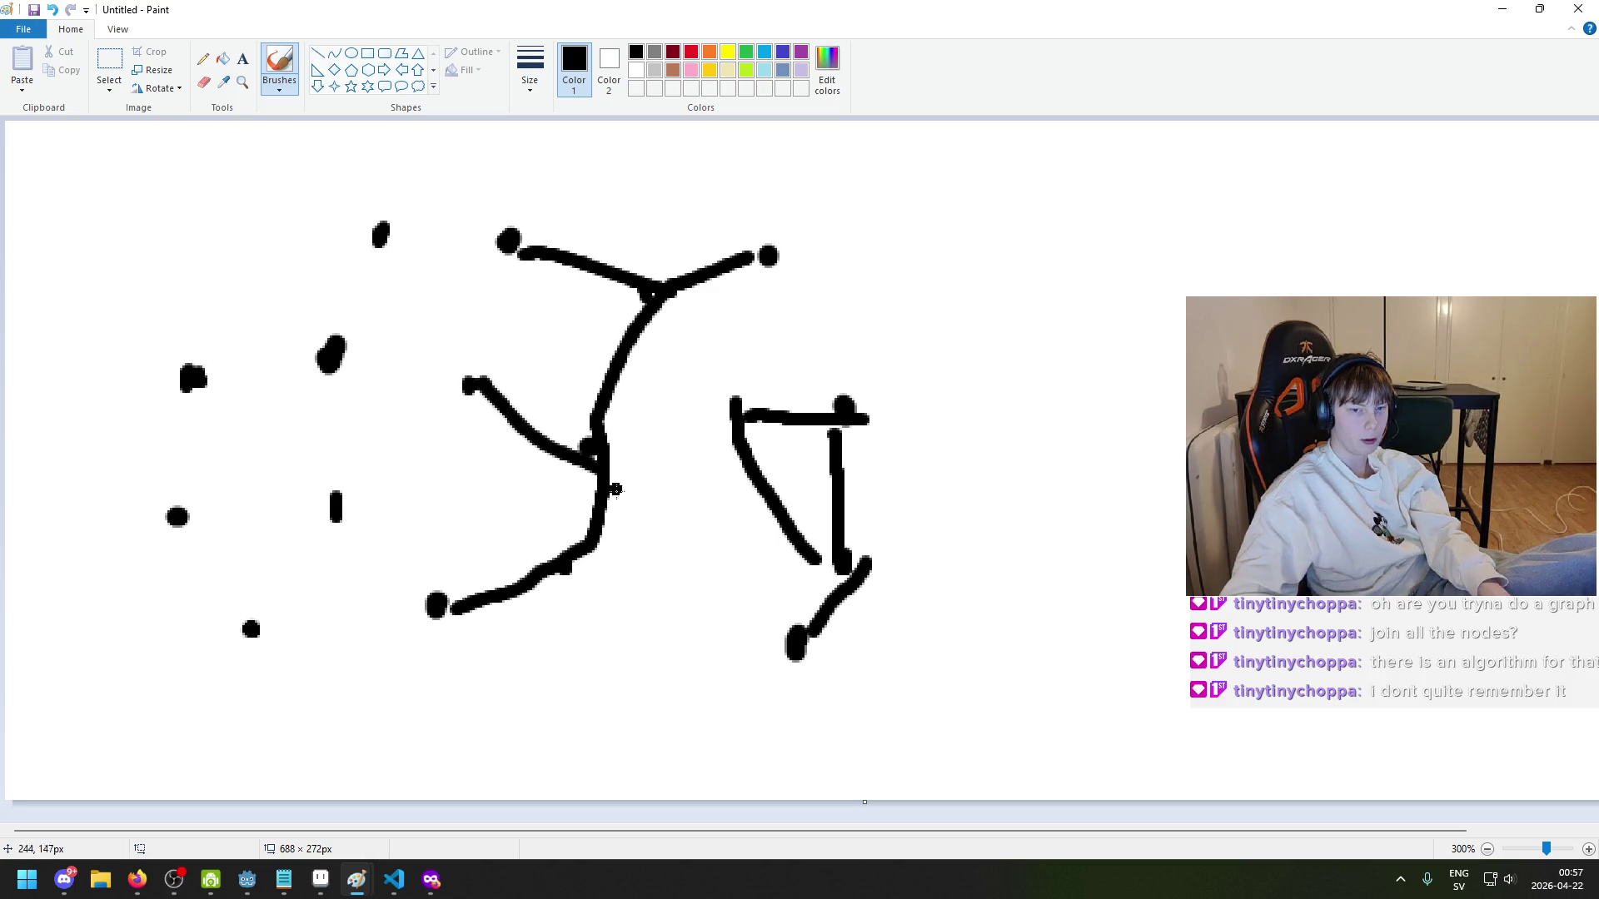
pyautogui.scroll(-2, 639, 561)
pyautogui.scroll(2, 640, 562)
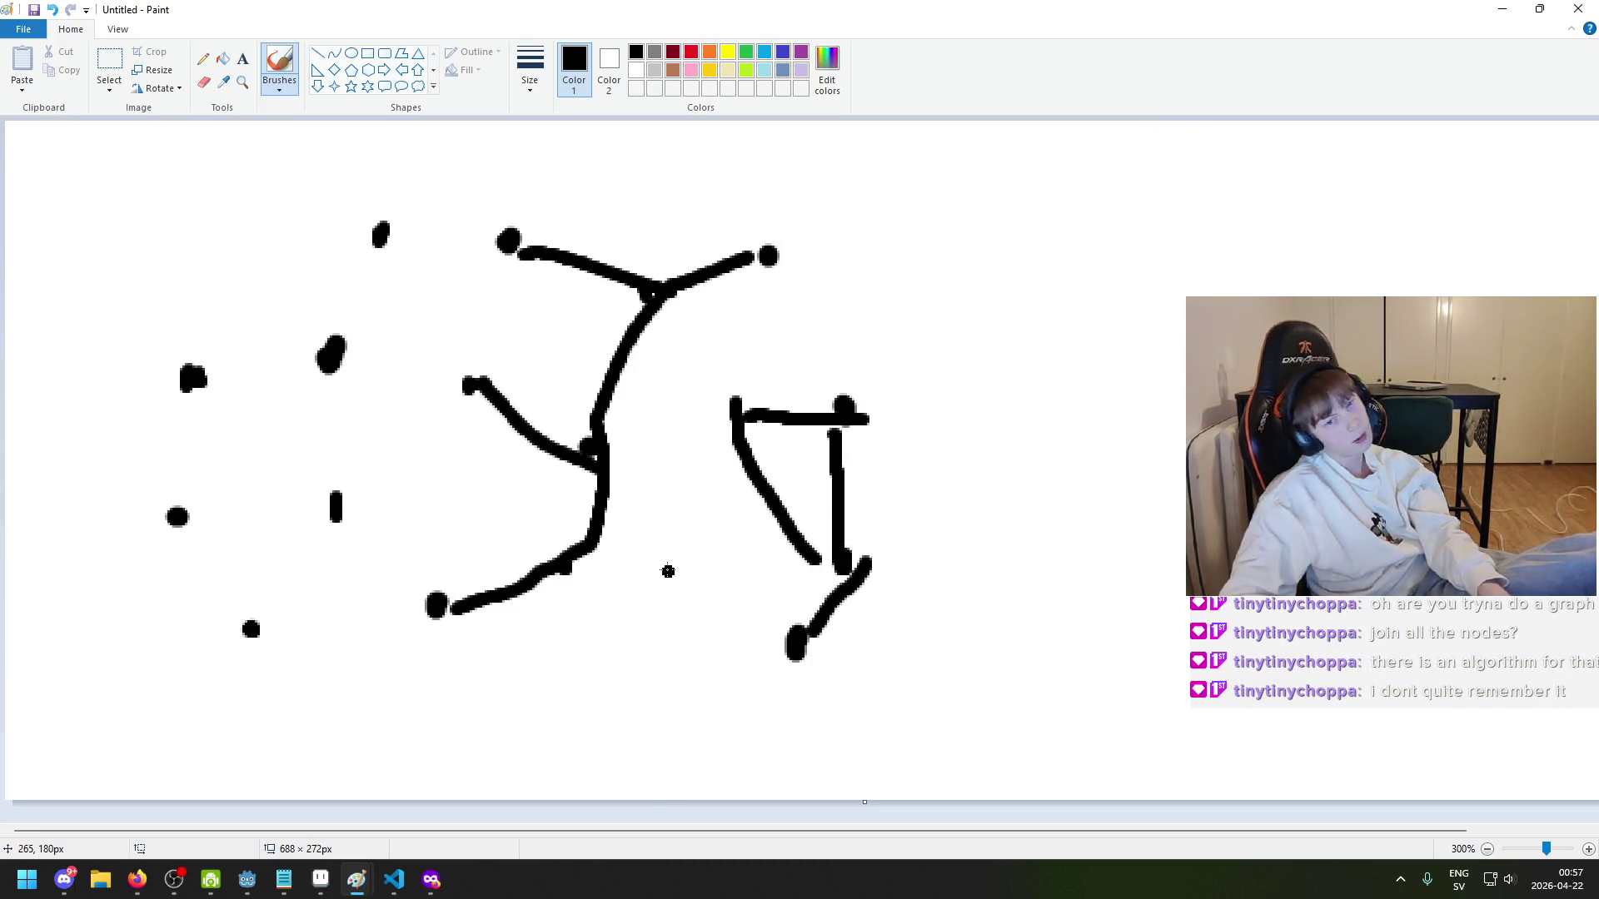
pyautogui.hotkey('ctrl', 'z')
pyautogui.hotkey('ctrl', 'z')
pyautogui.hotkey('ctrl', 'z')
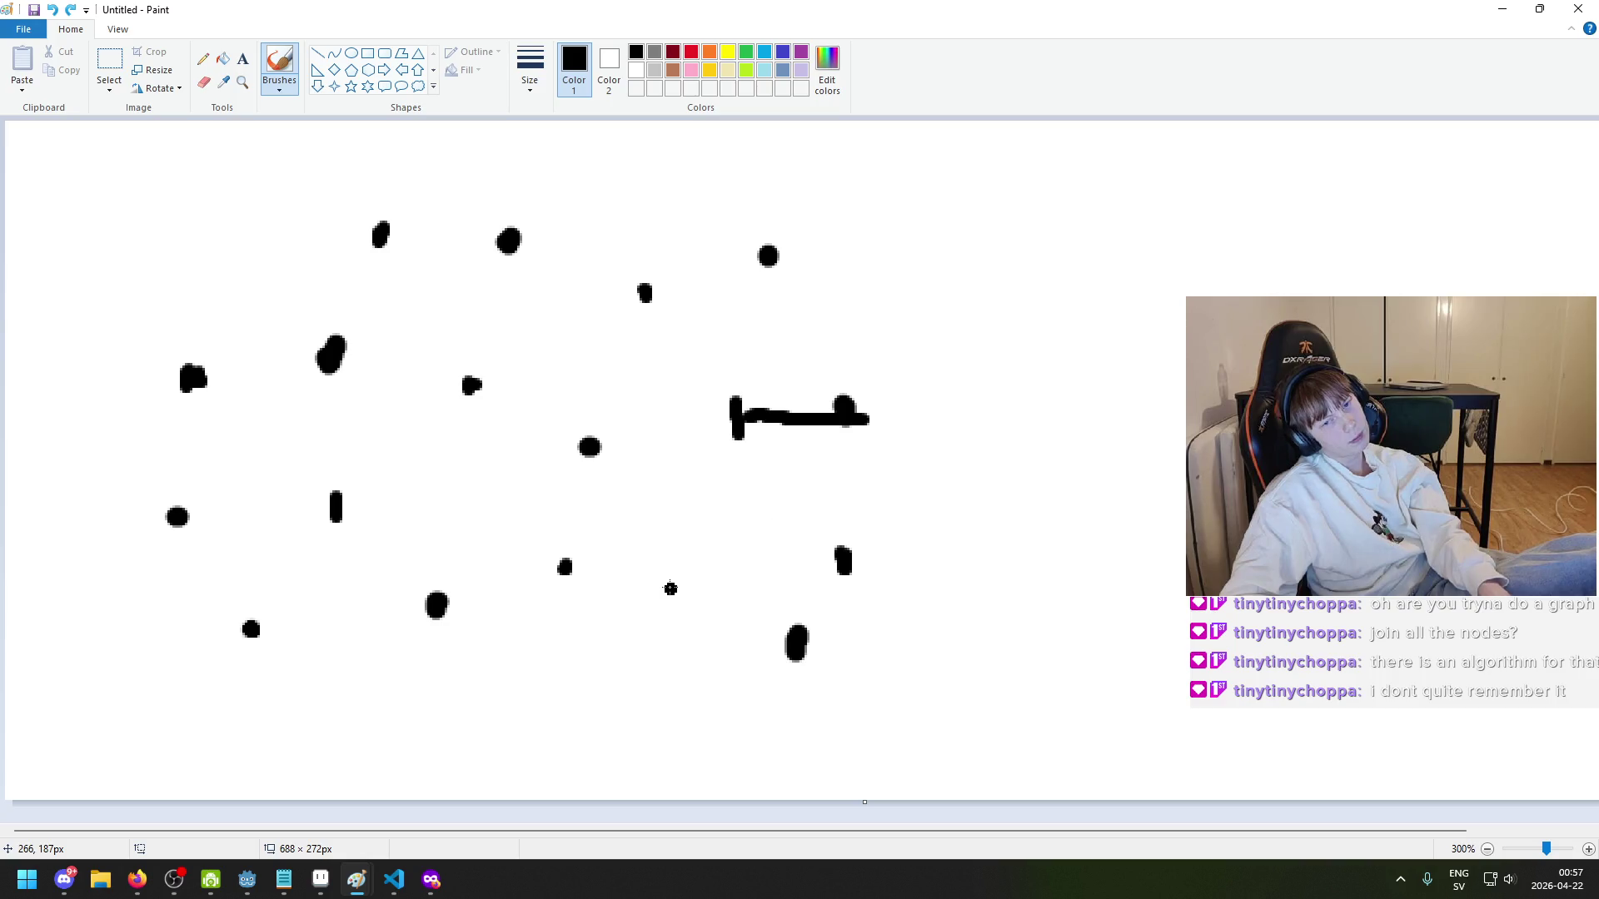
pyautogui.hotkey('ctrl', 'z')
# - Enlarge the right-hand node dot and switch to the thinnest brush, undoing a test line
pyautogui.moveTo(723, 402)
pyautogui.mouseDown()
pyautogui.moveTo(725, 429)
pyautogui.moveTo(743, 410)
pyautogui.mouseUp()
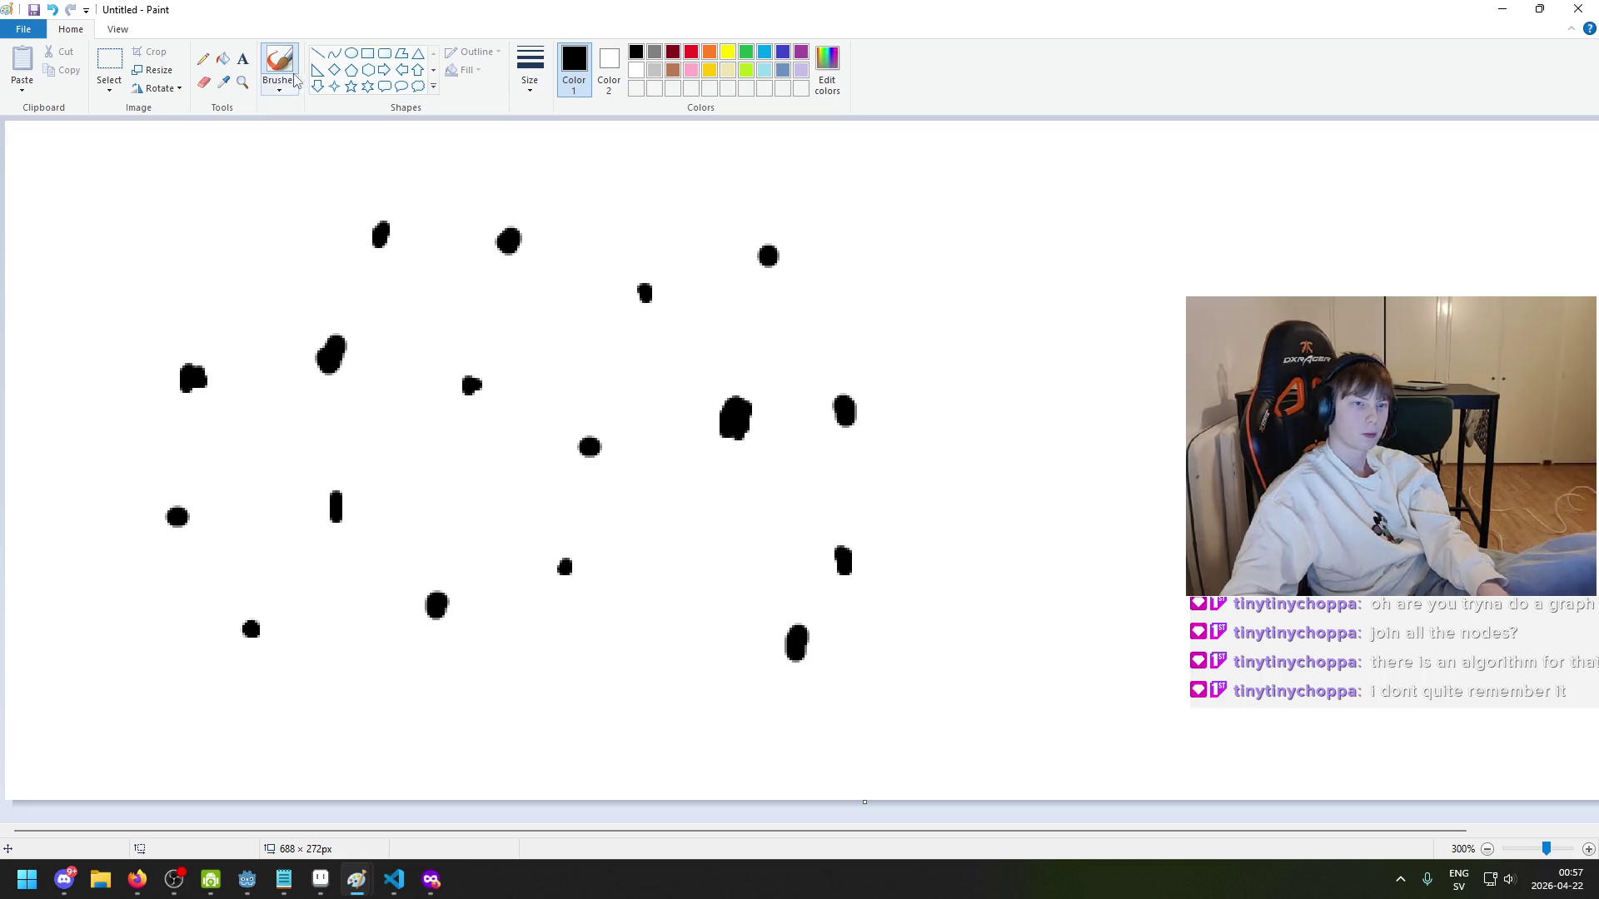
pyautogui.click(530, 71)
pyautogui.click(560, 130)
pyautogui.moveTo(841, 560); pyautogui.dragTo(836, 421)
pyautogui.hotkey('ctrl', 'z')
pyautogui.click(540, 83)
pyautogui.click(553, 161)
pyautogui.moveTo(799, 637)
pyautogui.mouseDown()
pyautogui.moveTo(842, 553)
pyautogui.moveTo(847, 424)
pyautogui.moveTo(770, 264)
pyautogui.moveTo(857, 376)
pyautogui.moveTo(768, 258)
pyautogui.mouseUp()
pyautogui.hotkey('ctrl', 'z')
pyautogui.hotkey('ctrl', 'z')
pyautogui.moveTo(755, 390); pyautogui.dragTo(768, 258)
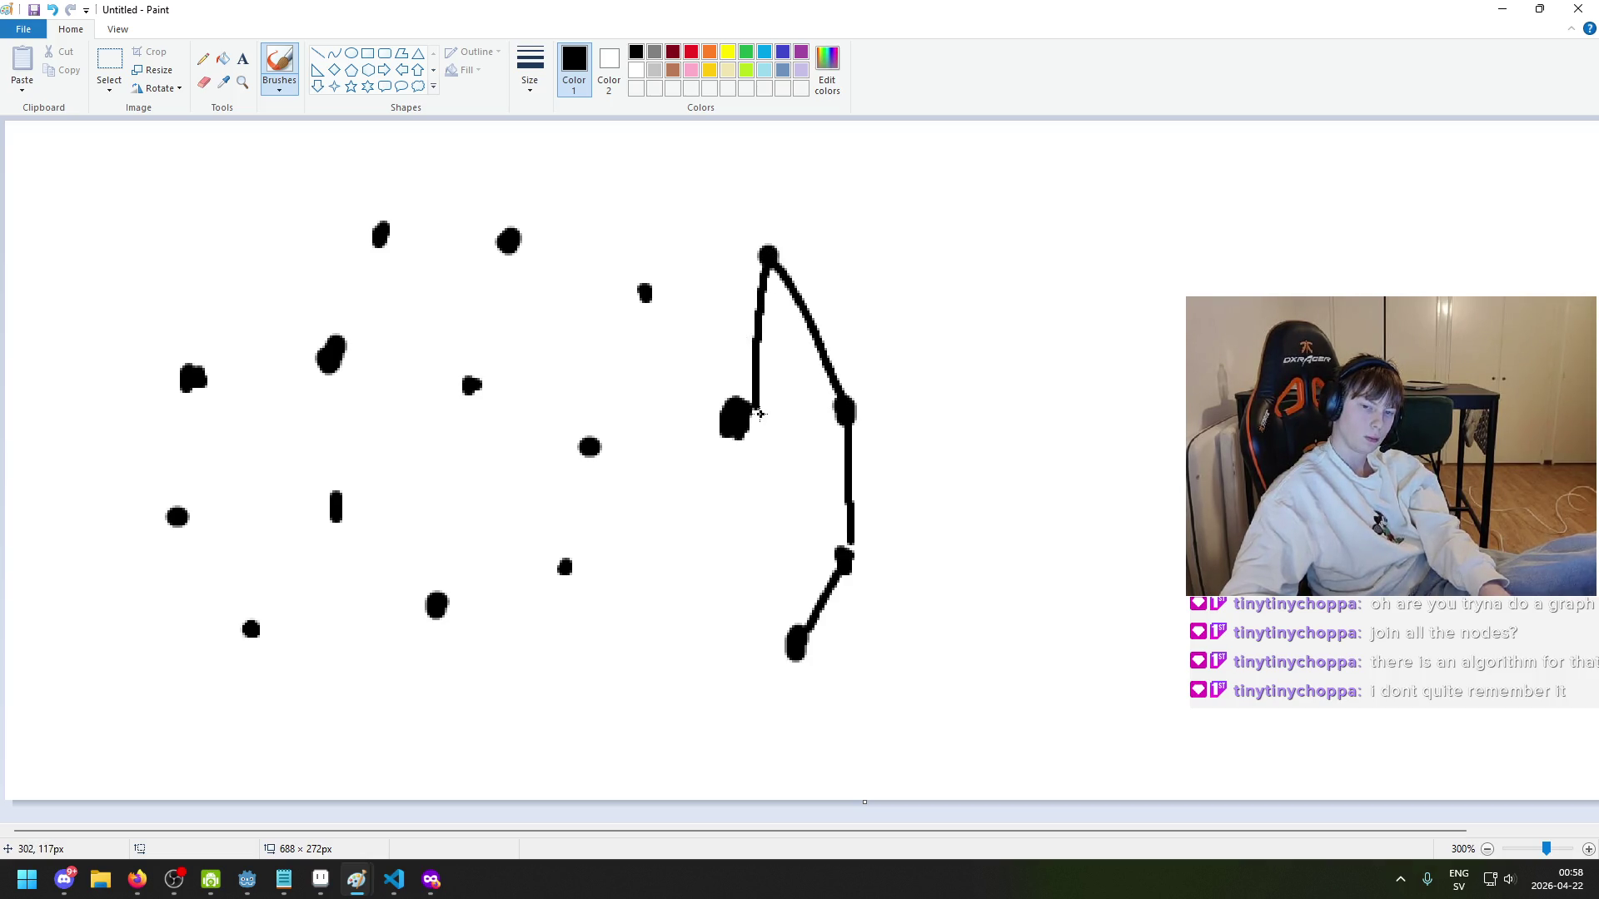
pyautogui.moveTo(844, 414); pyautogui.dragTo(752, 413)
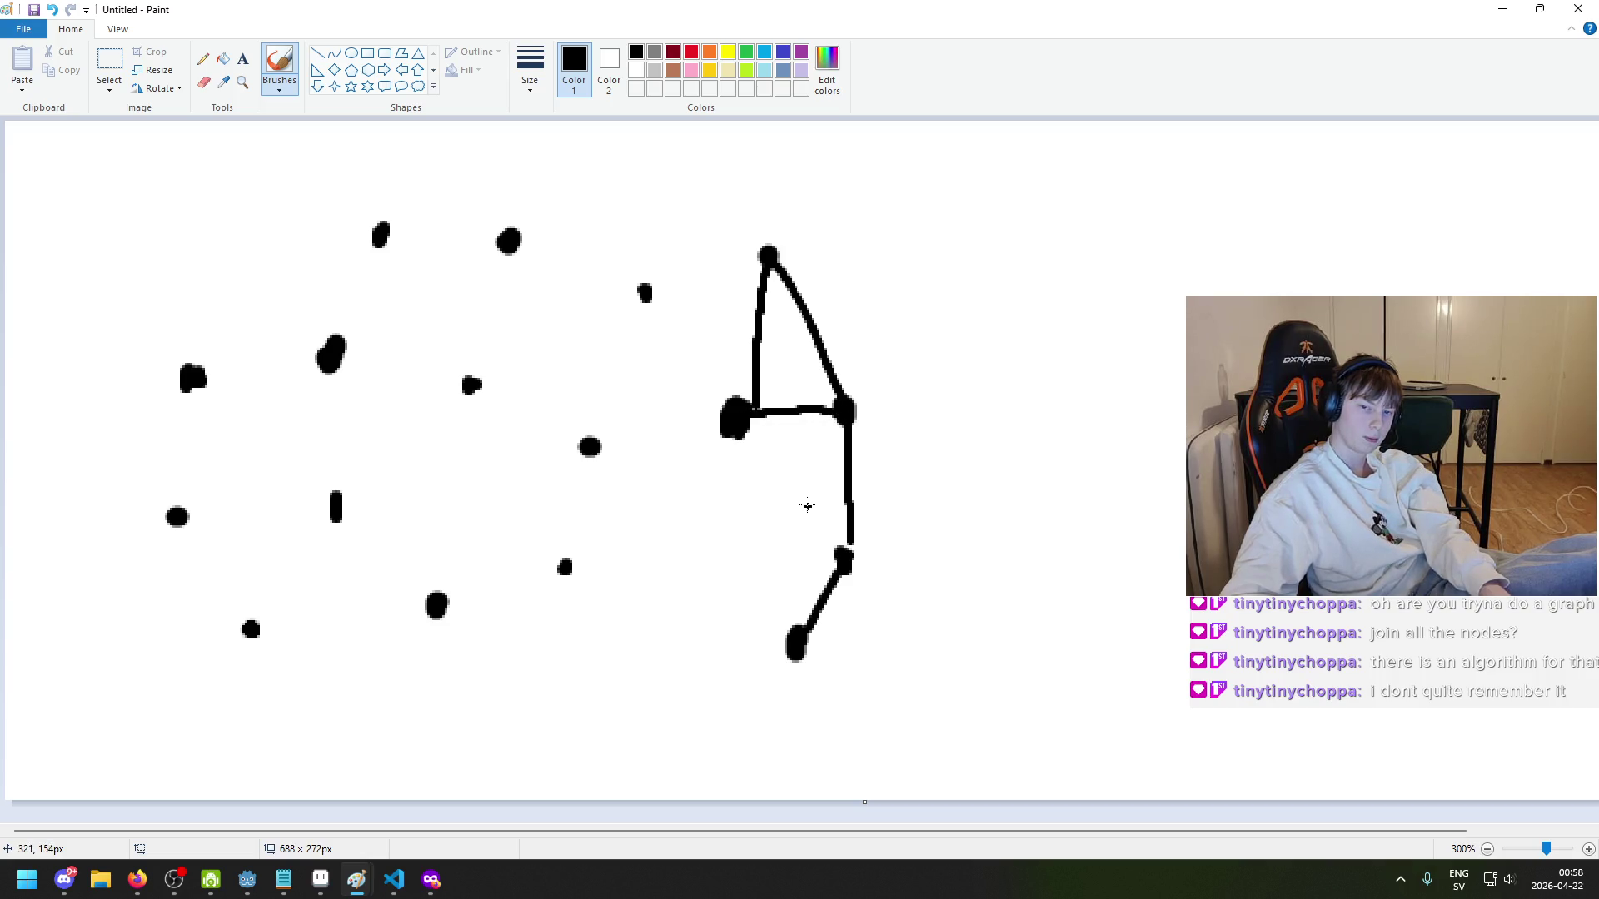
pyautogui.moveTo(846, 562); pyautogui.dragTo(743, 421)
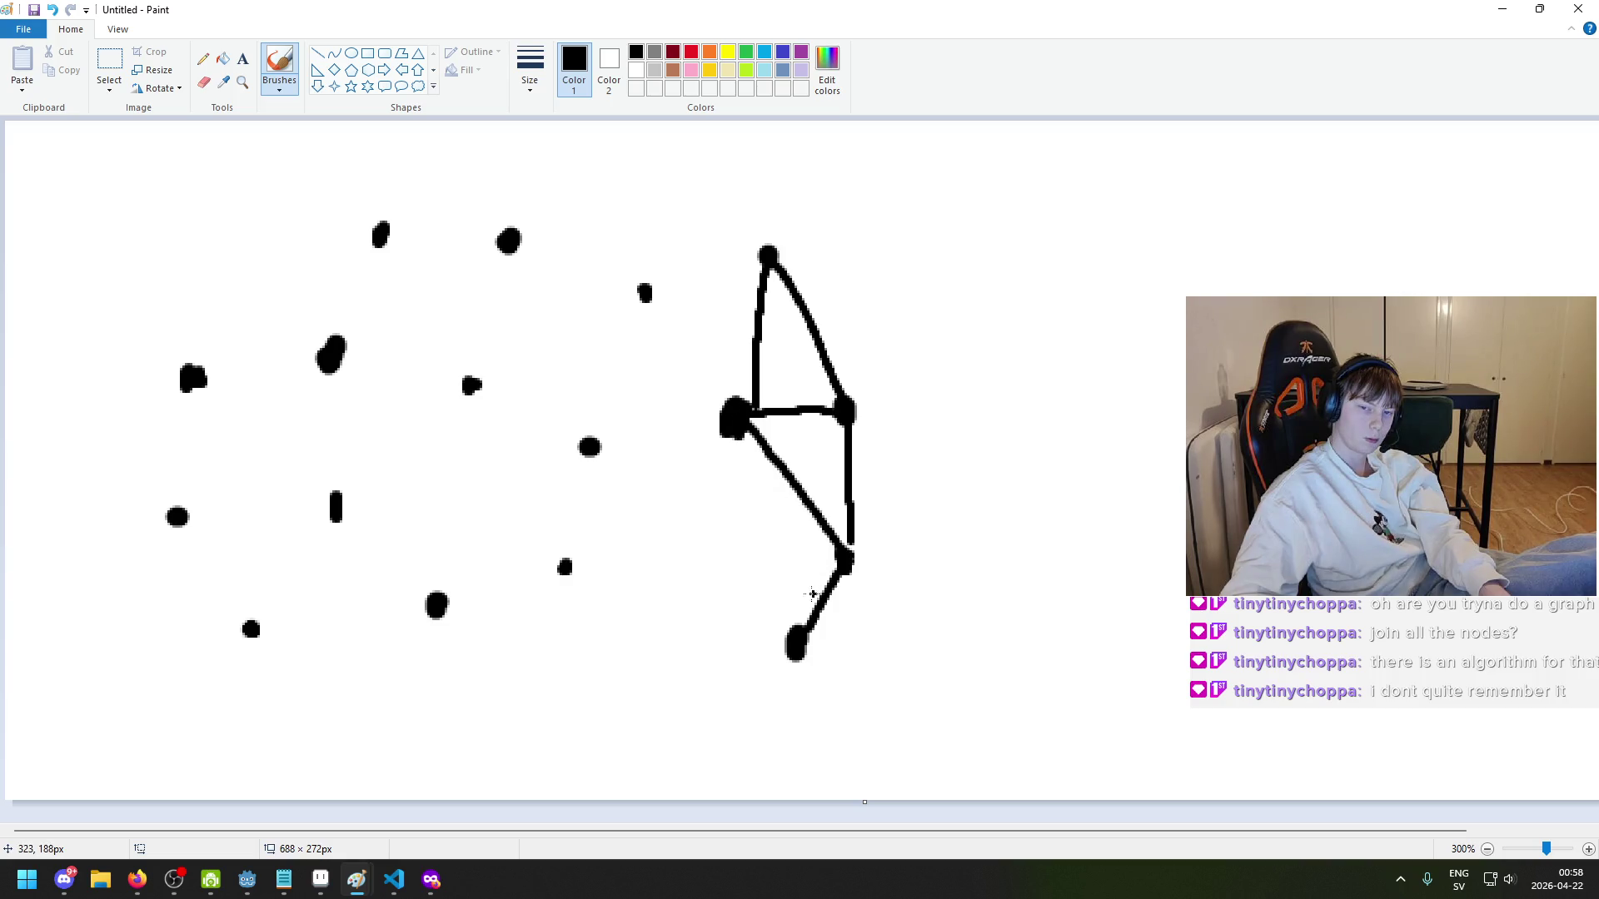
pyautogui.moveTo(787, 646); pyautogui.dragTo(747, 444)
pyautogui.hotkey('ctrl', 'z')
pyautogui.moveTo(796, 652); pyautogui.dragTo(738, 437)
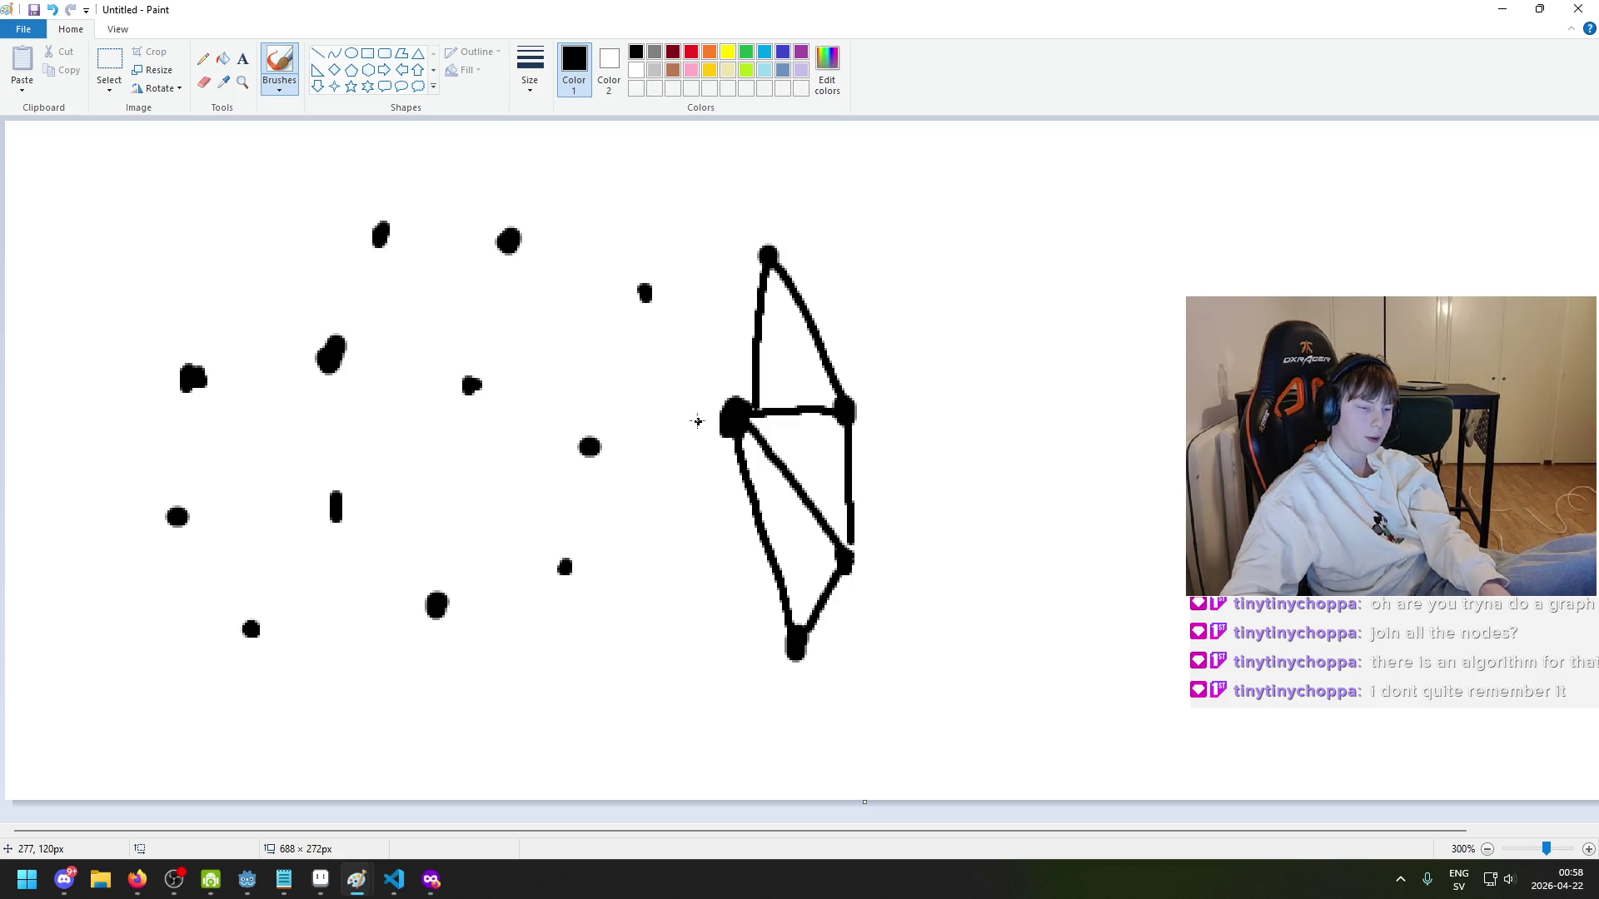
pyautogui.moveTo(656, 304)
pyautogui.mouseDown()
pyautogui.moveTo(731, 410)
pyautogui.moveTo(770, 232)
pyautogui.mouseUp()
pyautogui.moveTo(723, 412)
pyautogui.mouseDown()
pyautogui.moveTo(590, 447)
pyautogui.moveTo(658, 287)
pyautogui.mouseUp()
pyautogui.moveTo(567, 567); pyautogui.dragTo(726, 398)
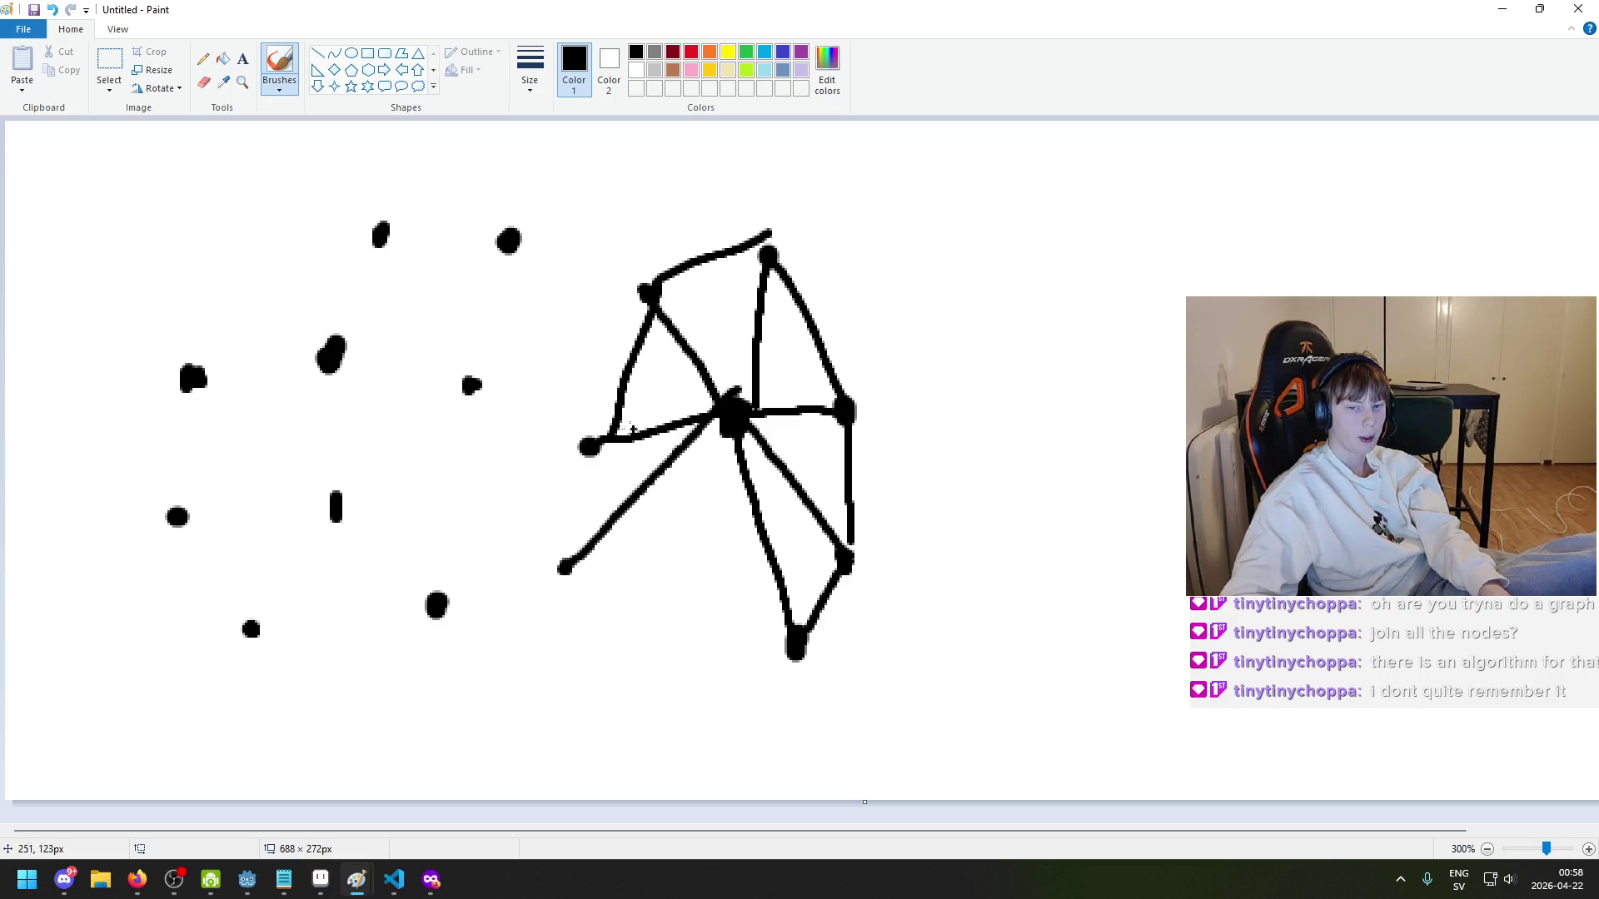
pyautogui.hotkey('ctrl', 'z')
pyautogui.hotkey('ctrl', 'z')
pyautogui.hotkey('ctrl', 'z')
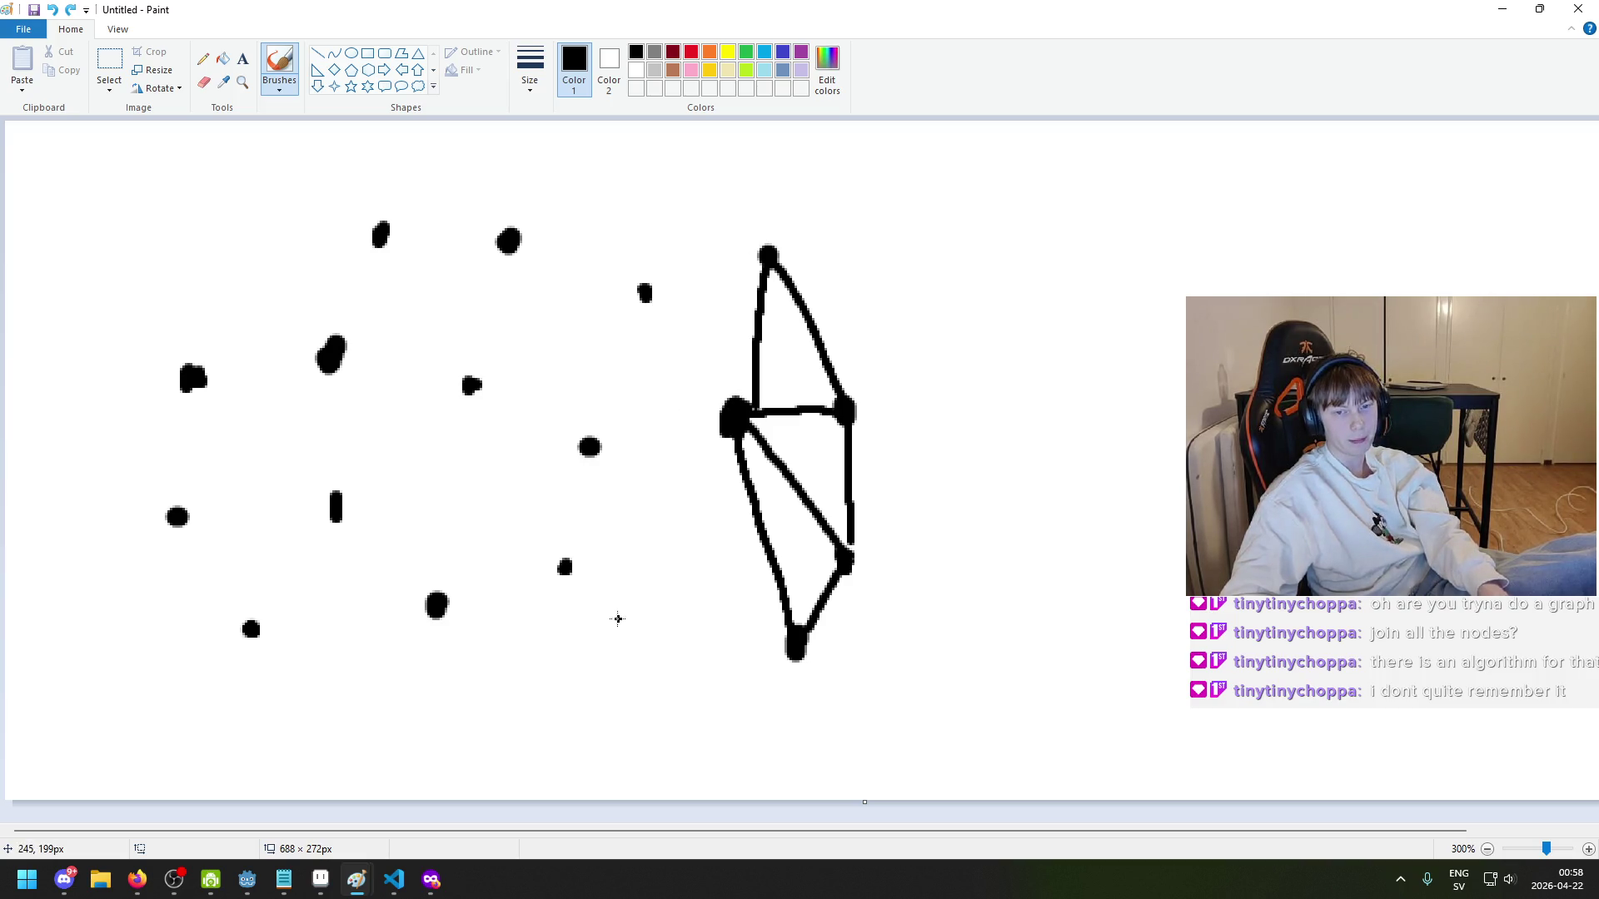
pyautogui.hotkey('ctrl', 'z')
pyautogui.hotkey('ctrl', 'z')
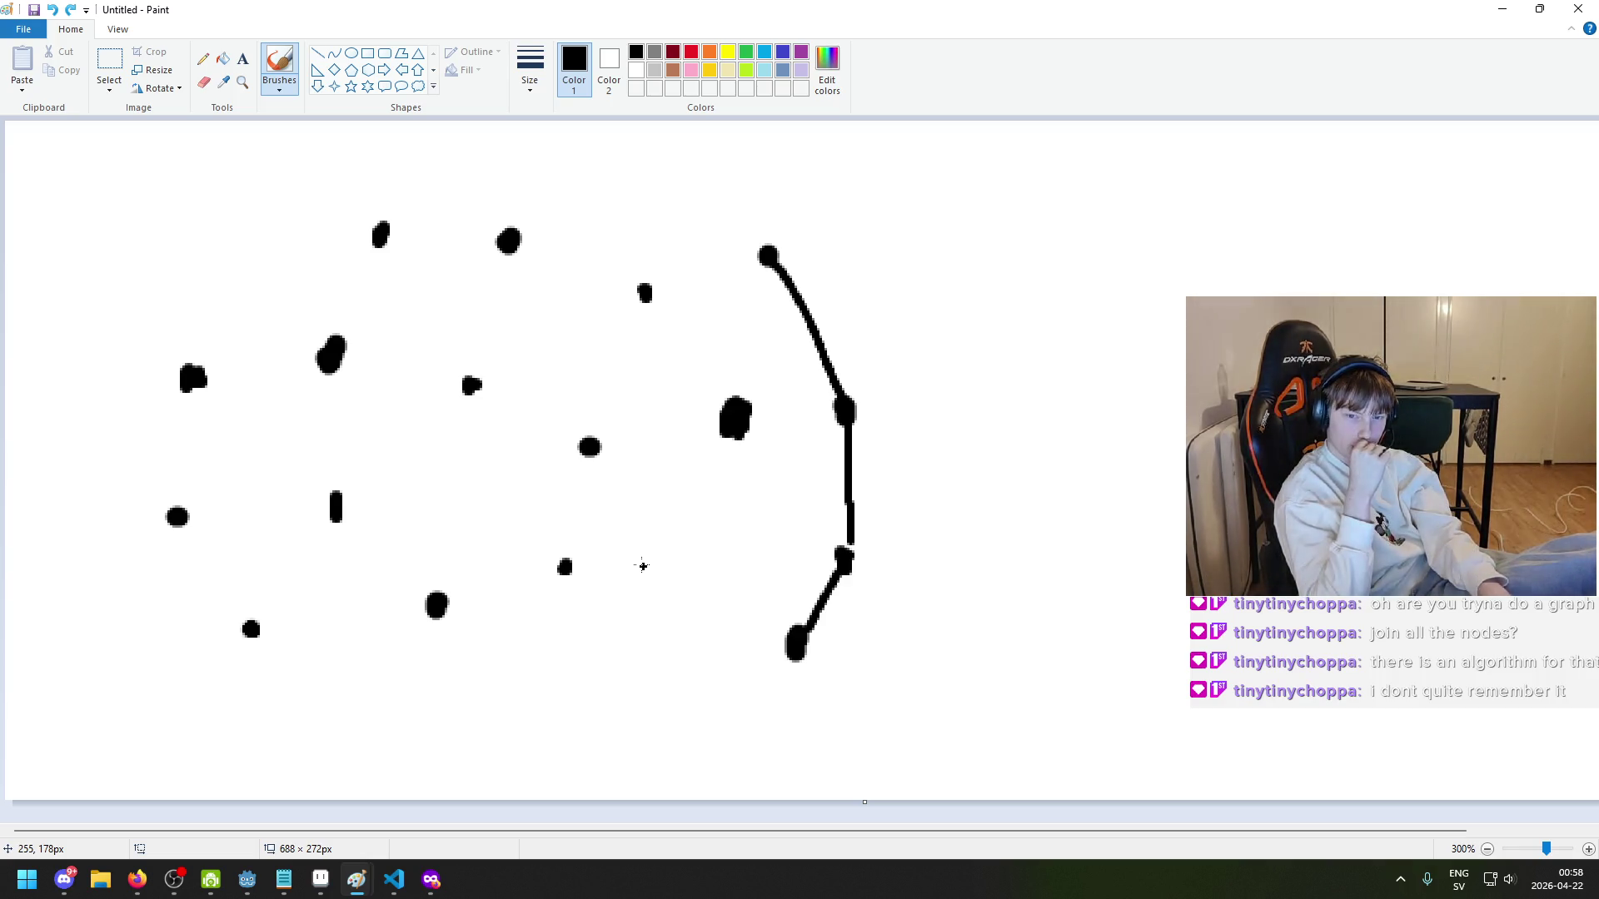
pyautogui.moveTo(752, 263)
pyautogui.mouseDown()
pyautogui.moveTo(725, 429)
pyautogui.moveTo(639, 275)
pyautogui.moveTo(512, 237)
pyautogui.moveTo(420, 342)
pyautogui.moveTo(279, 344)
pyautogui.moveTo(354, 526)
pyautogui.moveTo(221, 583)
pyautogui.moveTo(493, 579)
pyautogui.moveTo(597, 408)
pyautogui.mouseUp()
pyautogui.hotkey('ctrl', 'z')
pyautogui.hotkey('ctrl', 'z')
pyautogui.hotkey('ctrl', 'z')
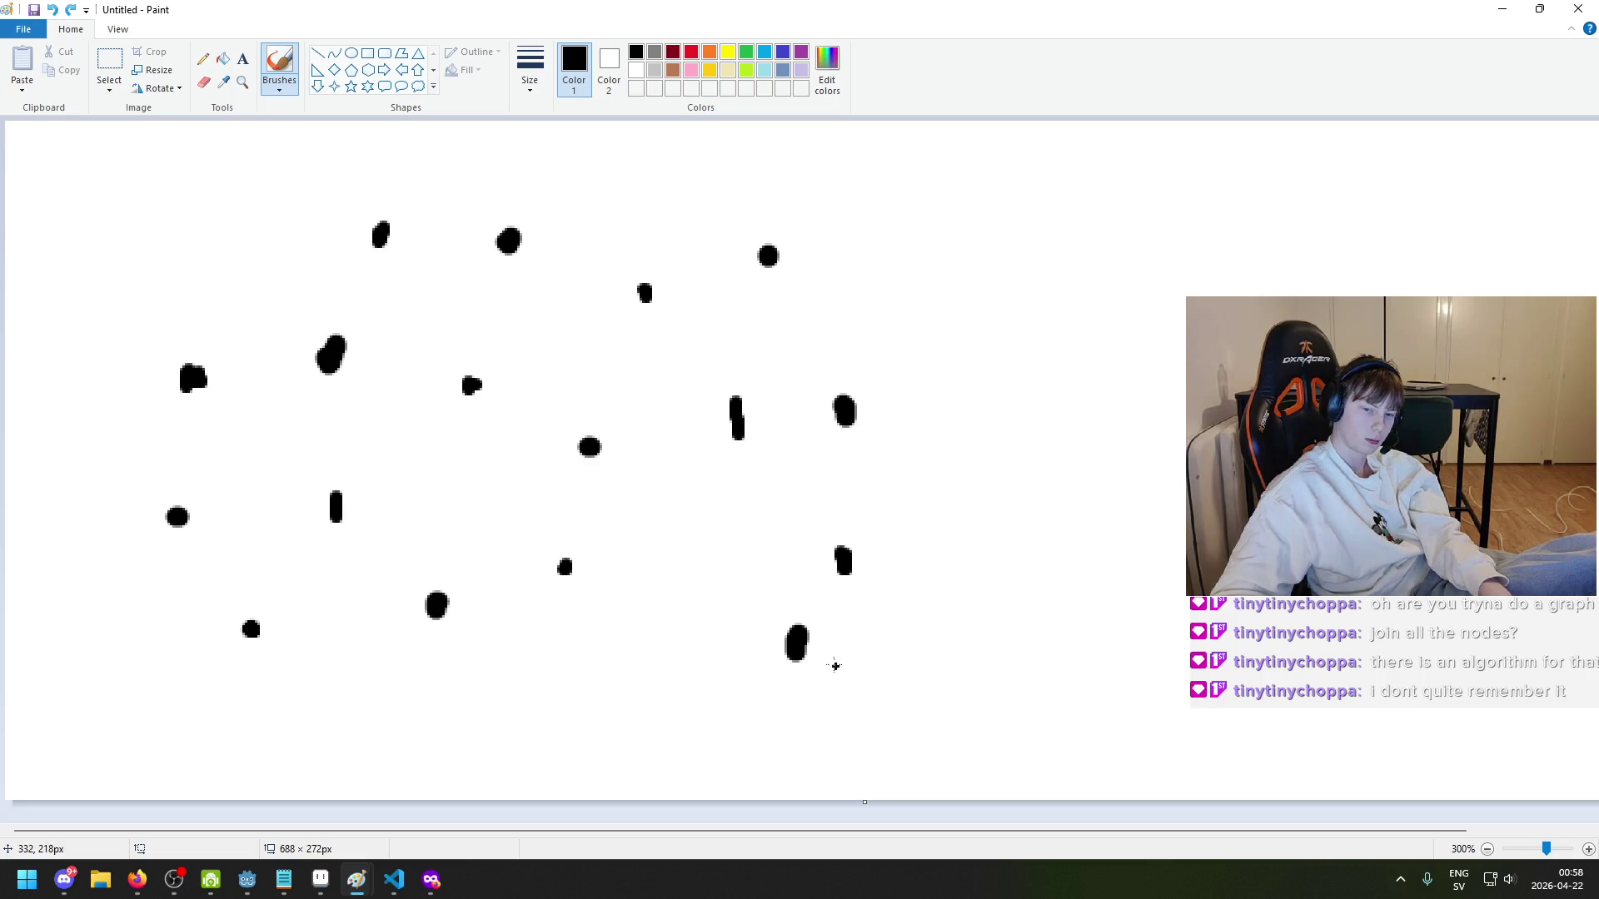
pyautogui.moveTo(805, 642); pyautogui.dragTo(843, 571)
pyautogui.hotkey('ctrl', 'z')
pyautogui.moveTo(802, 645)
pyautogui.mouseDown()
pyautogui.moveTo(843, 551)
pyautogui.moveTo(840, 409)
pyautogui.moveTo(737, 410)
pyautogui.moveTo(770, 262)
pyautogui.mouseUp()
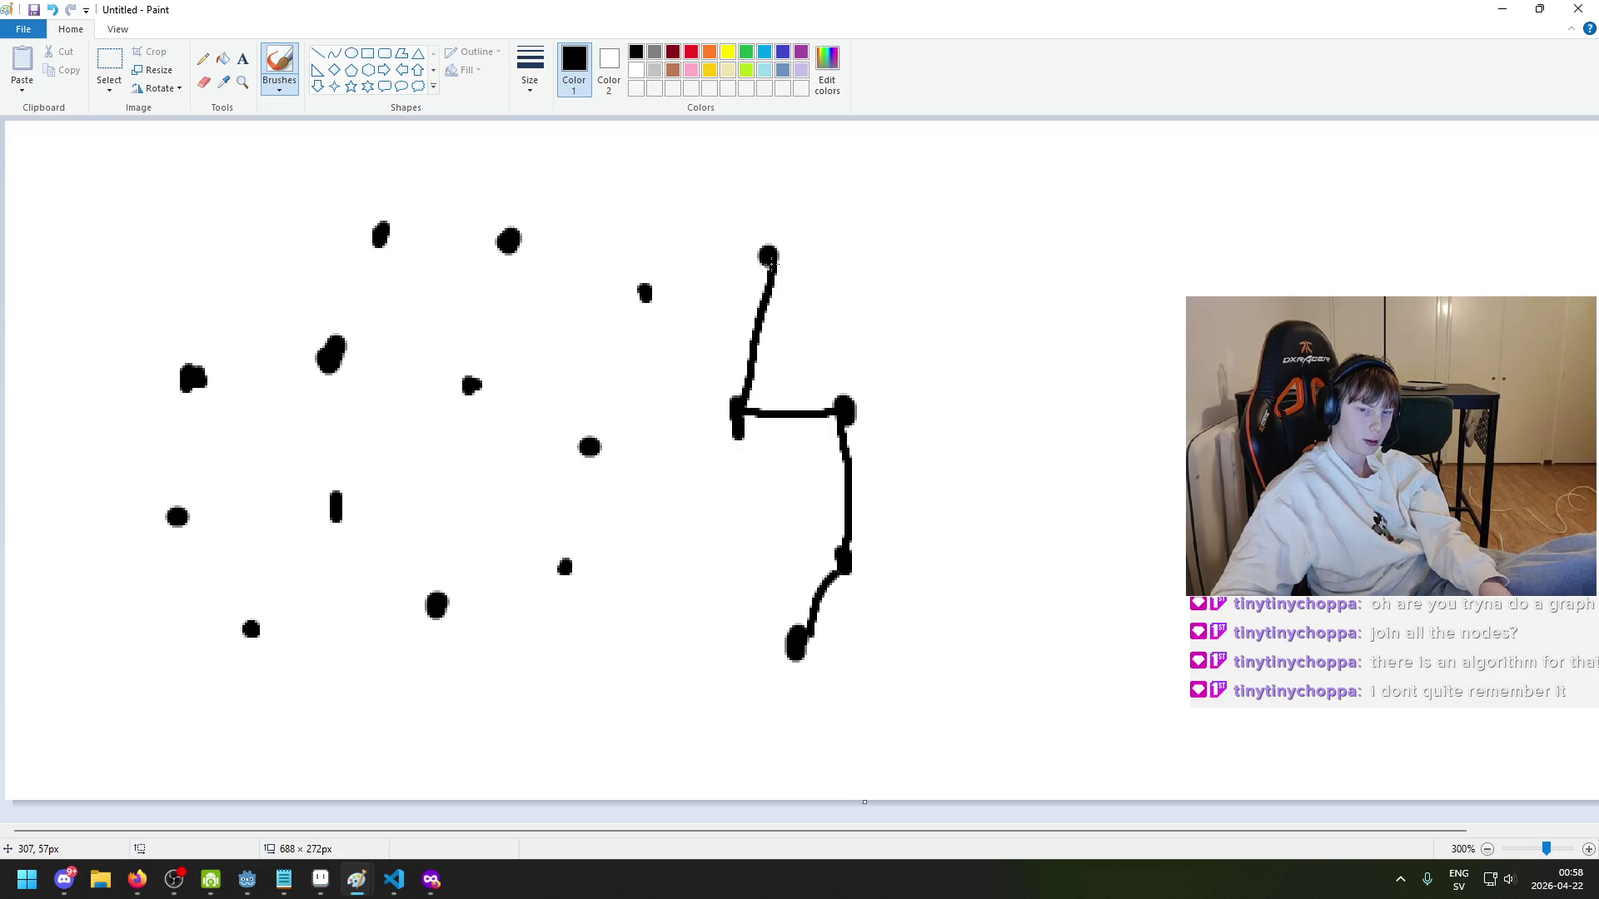
pyautogui.hotkey('ctrl', 'z')
pyautogui.hotkey('ctrl', 'z')
pyautogui.hotkey('ctrl', 'z')
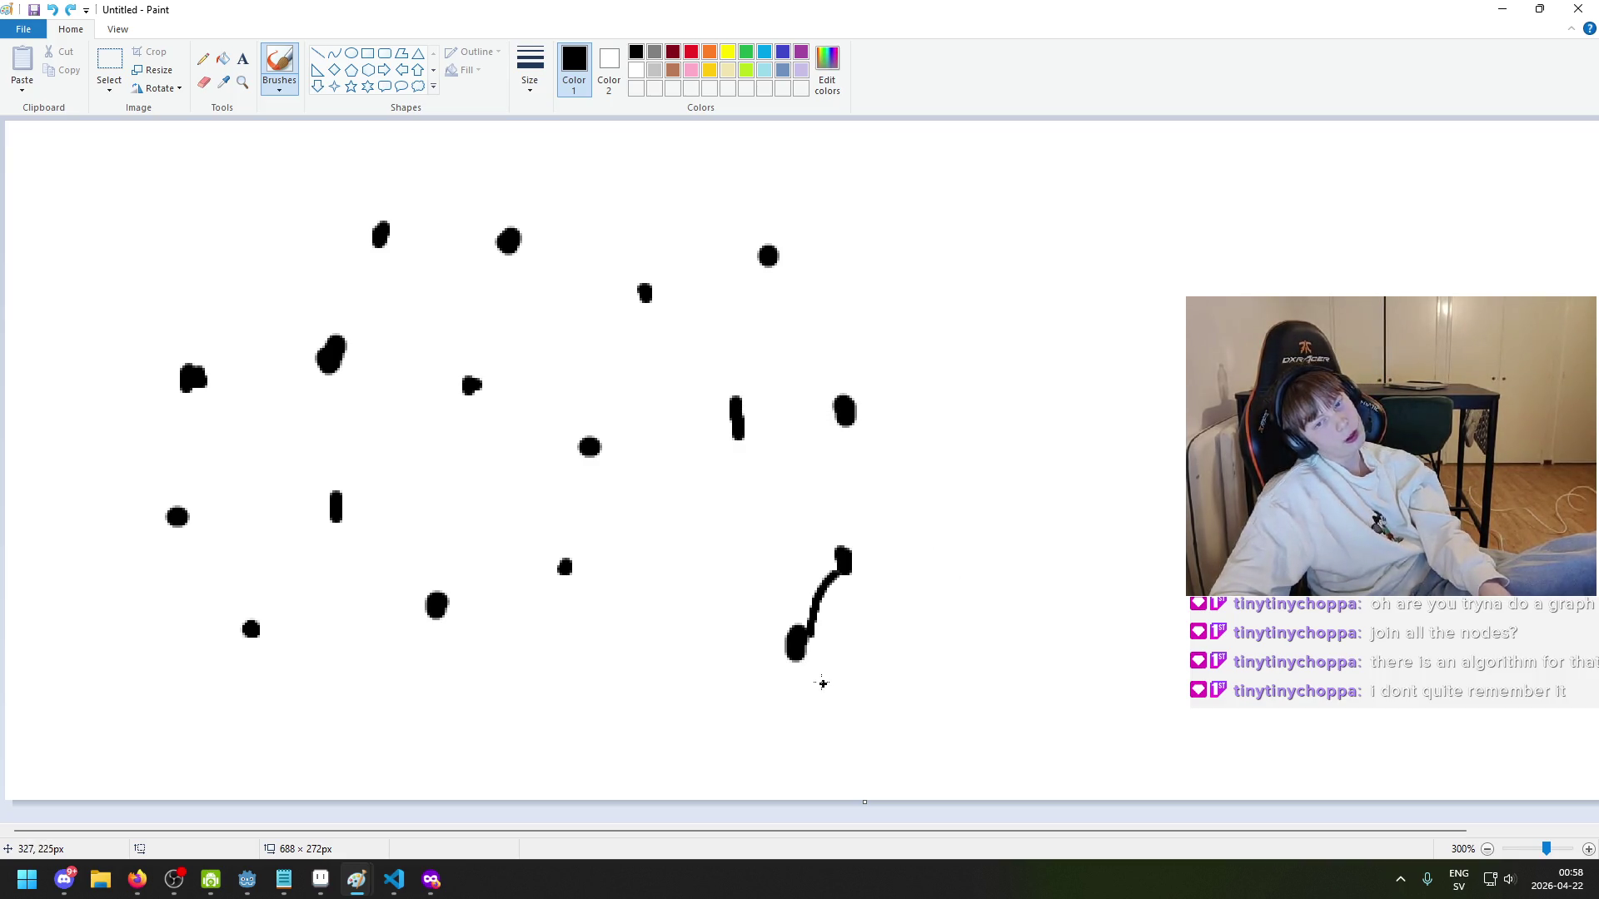
pyautogui.moveTo(804, 633); pyautogui.dragTo(837, 562)
pyautogui.hotkey('ctrl', 'z')
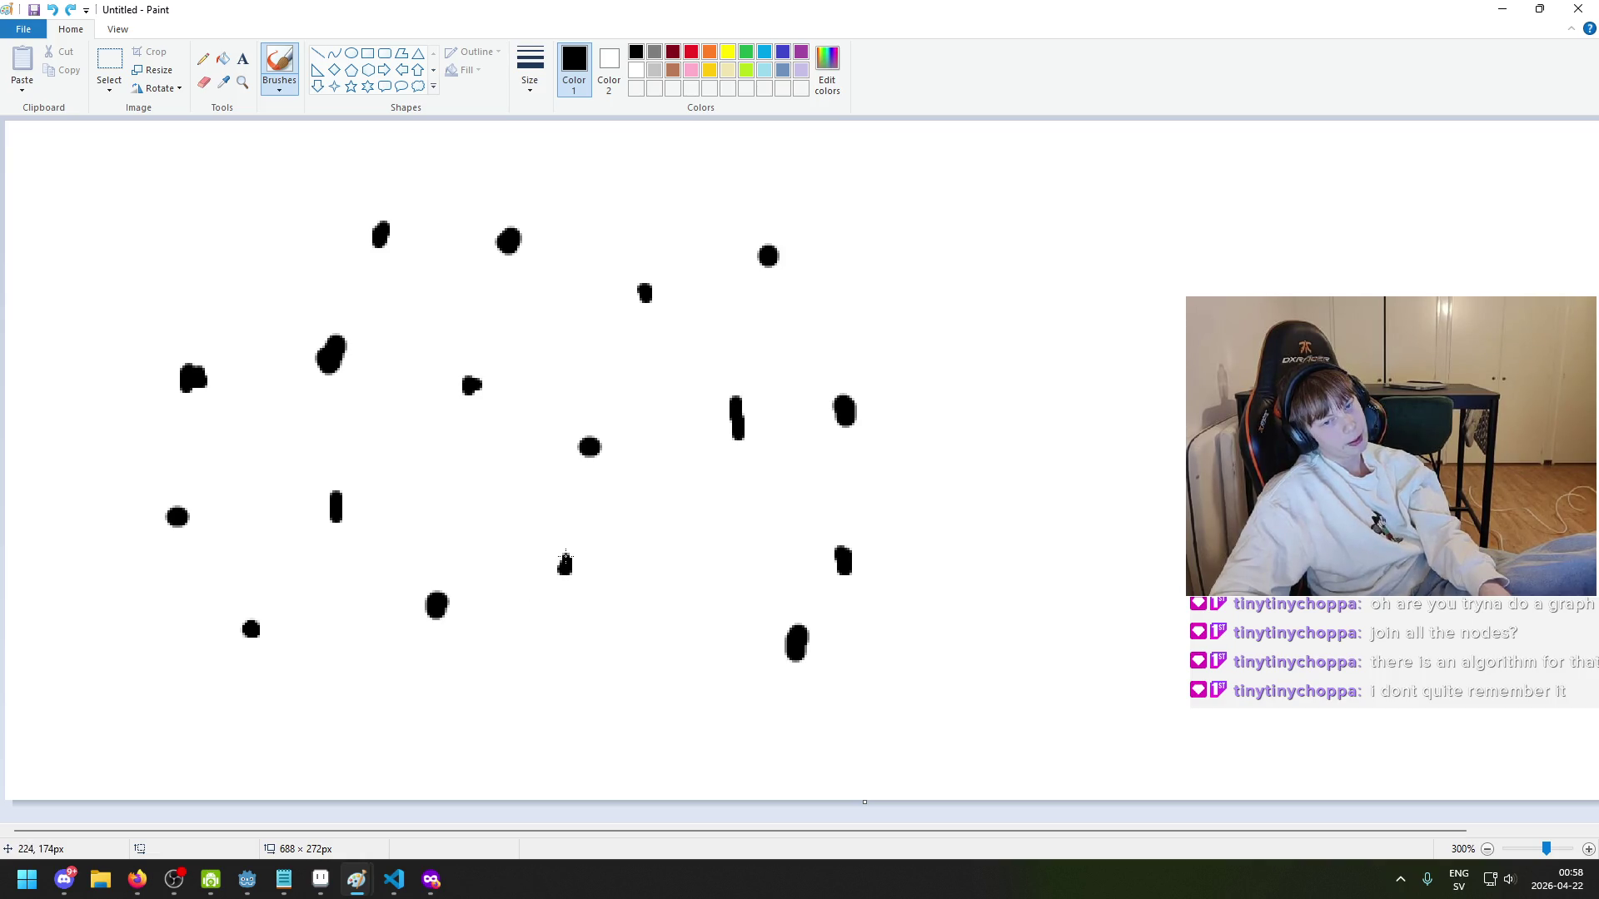
pyautogui.moveTo(568, 516)
pyautogui.mouseDown()
pyautogui.moveTo(589, 447)
pyautogui.moveTo(471, 385)
pyautogui.moveTo(502, 241)
pyautogui.moveTo(382, 233)
pyautogui.moveTo(321, 341)
pyautogui.moveTo(197, 360)
pyautogui.moveTo(171, 522)
pyautogui.moveTo(360, 520)
pyautogui.moveTo(248, 623)
pyautogui.moveTo(438, 605)
pyautogui.moveTo(777, 639)
pyautogui.moveTo(855, 521)
pyautogui.moveTo(757, 270)
pyautogui.moveTo(626, 289)
pyautogui.mouseUp()
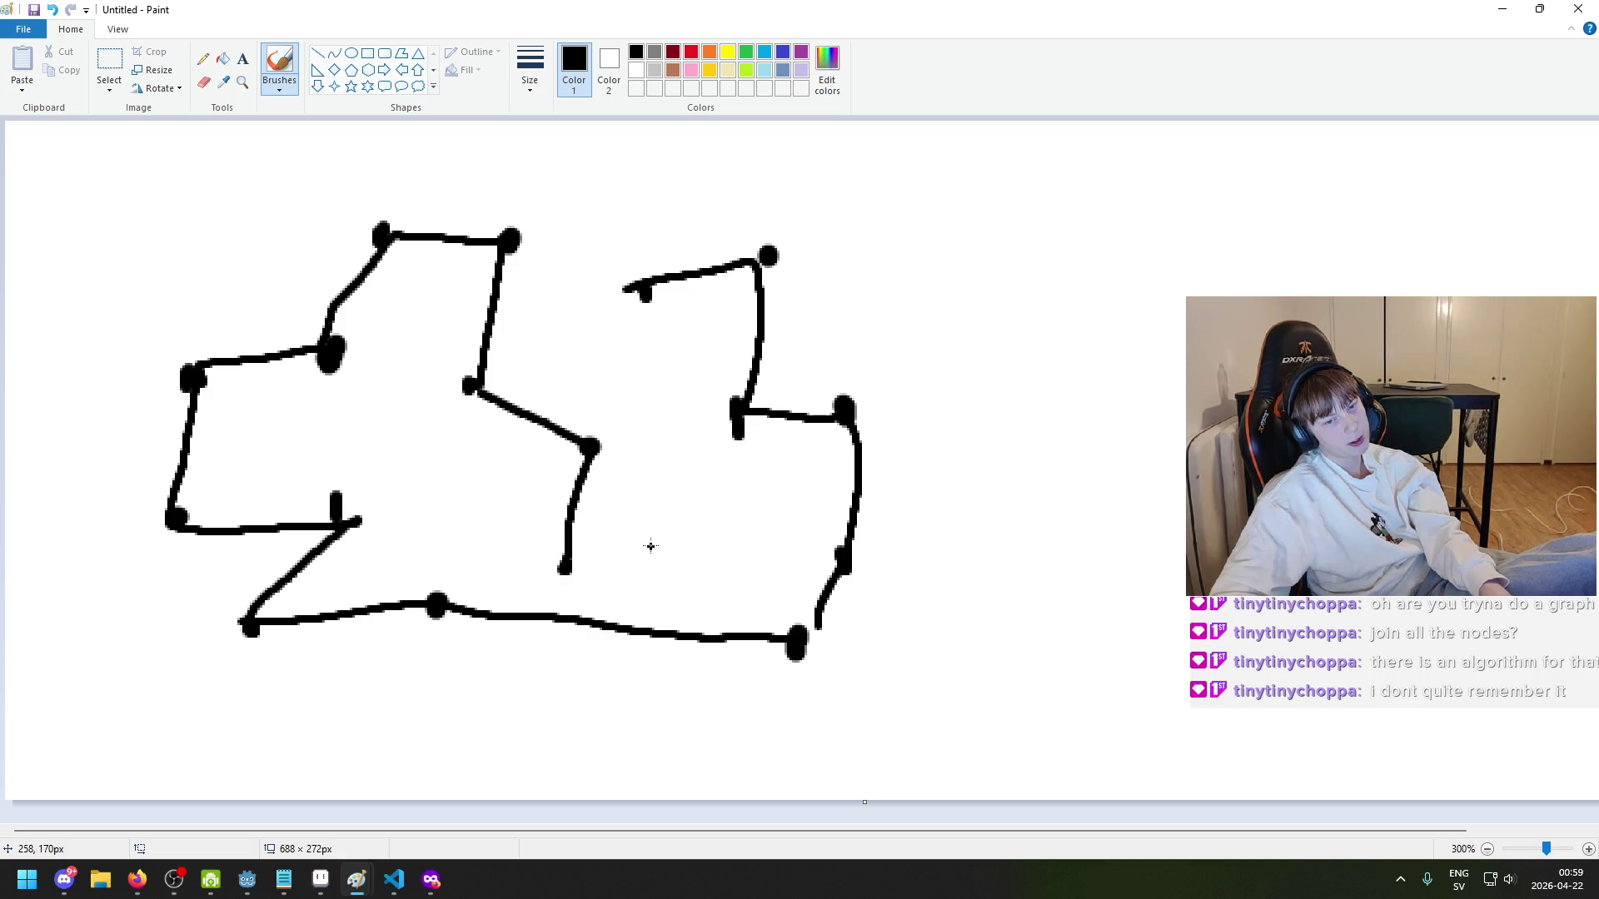
pyautogui.hotkey('ctrl', 'z')
pyautogui.hotkey('ctrl', 'z')
pyautogui.hotkey('ctrl', 'z')
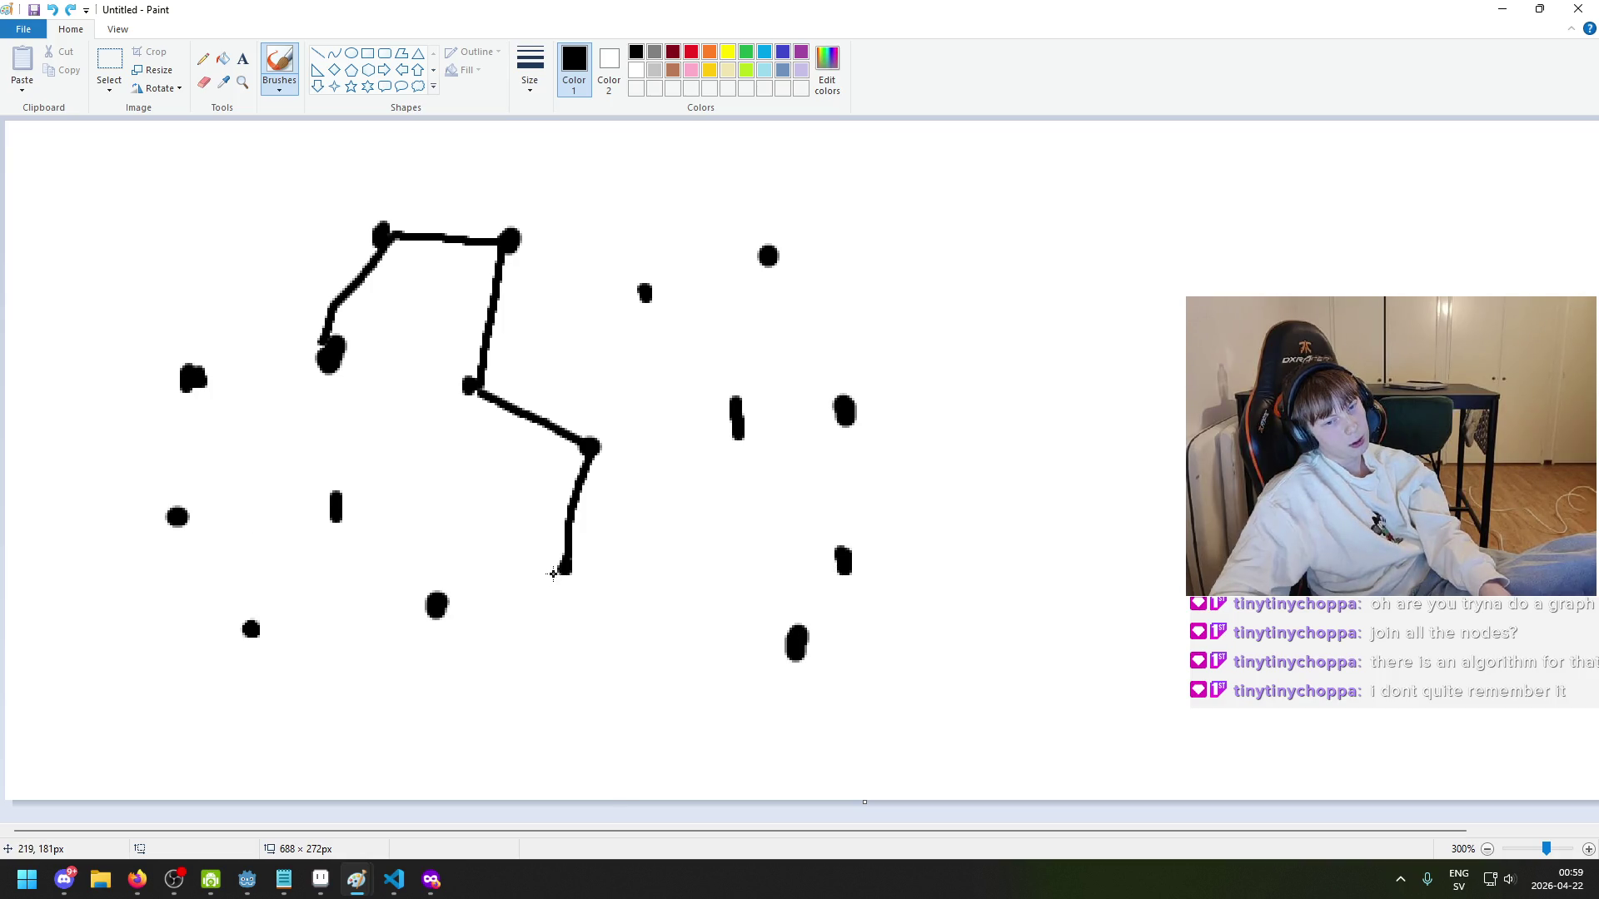
pyautogui.moveTo(326, 363)
pyautogui.mouseDown()
pyautogui.moveTo(190, 377)
pyautogui.moveTo(338, 512)
pyautogui.moveTo(326, 525)
pyautogui.mouseUp()
pyautogui.hotkey('ctrl', 'z')
pyautogui.hotkey('ctrl', 'z')
pyautogui.hotkey('ctrl', 'z')
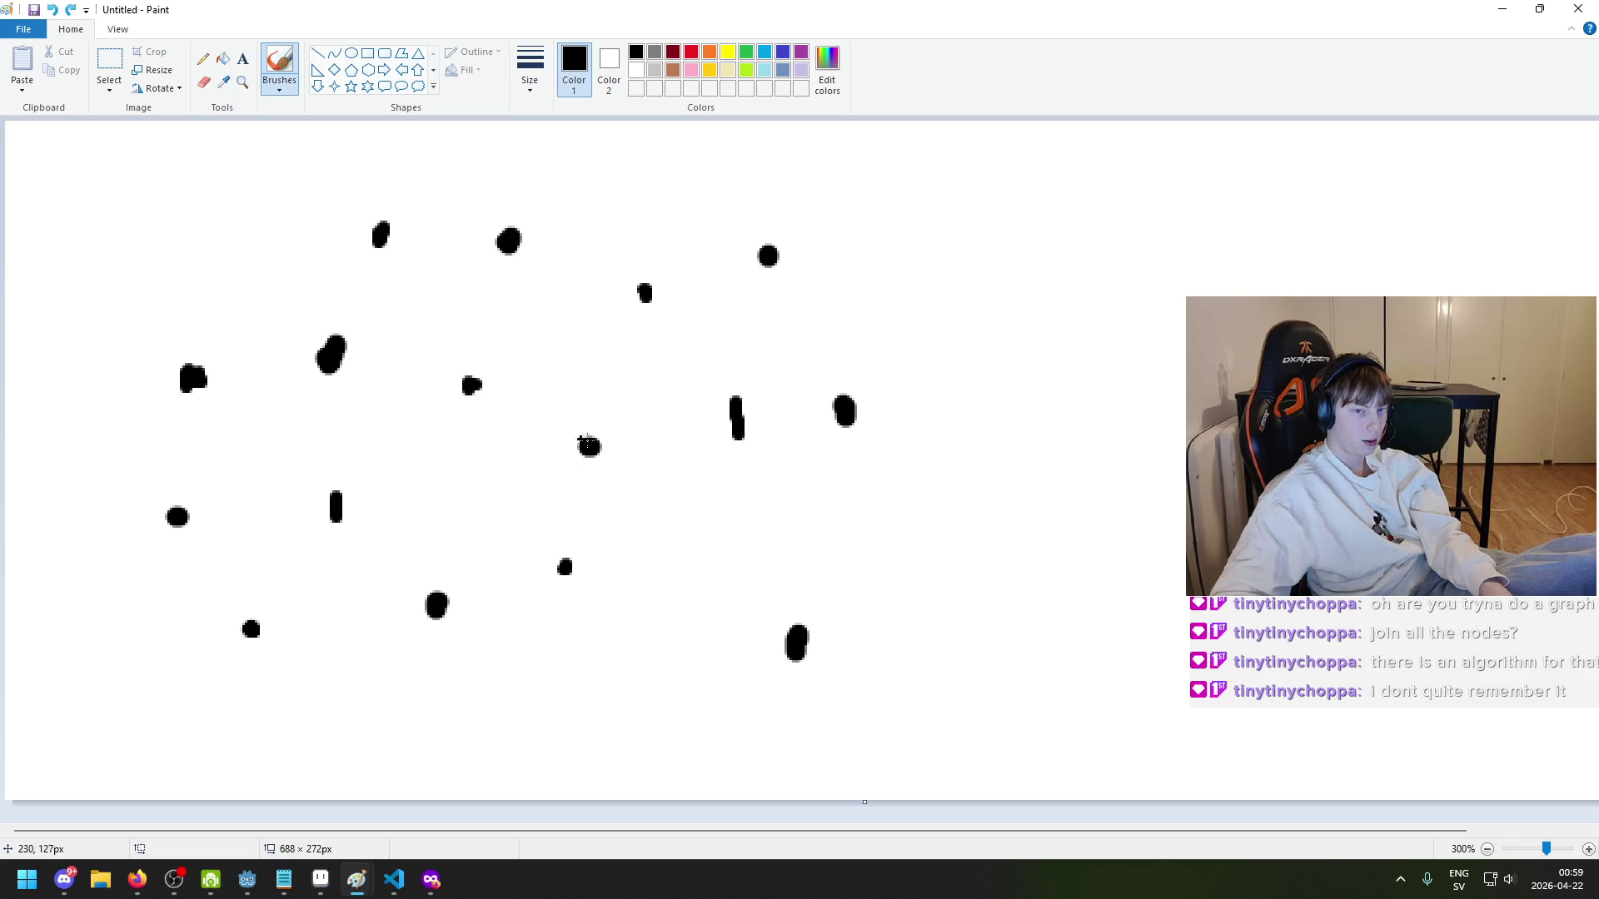
pyautogui.moveTo(590, 448); pyautogui.dragTo(508, 242)
pyautogui.hotkey('ctrl', 'z')
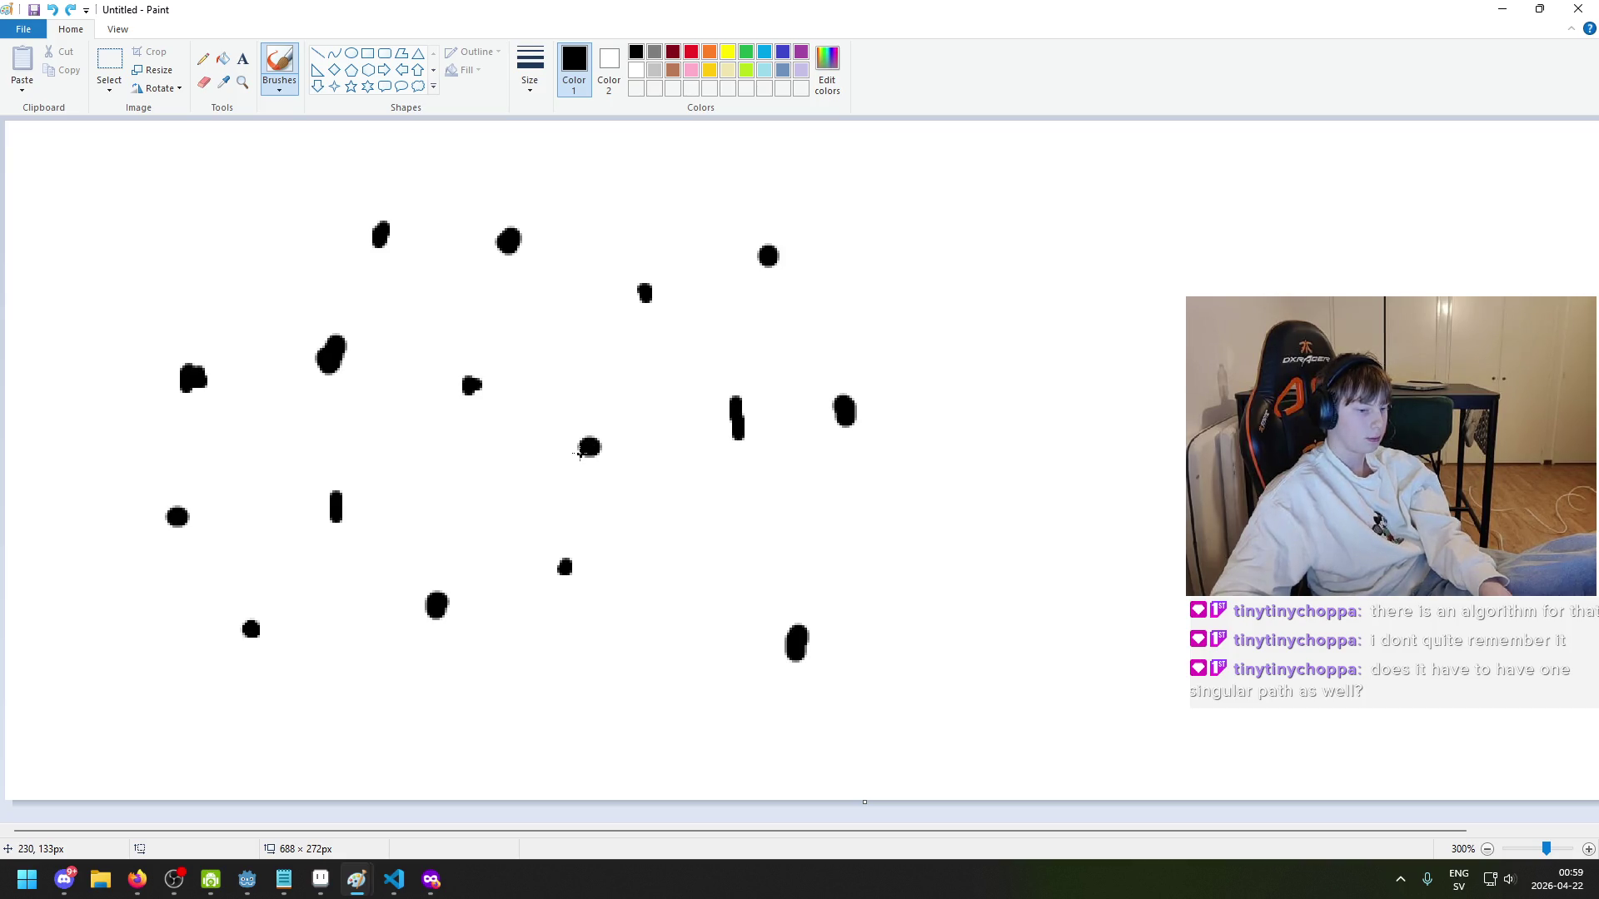
pyautogui.moveTo(250, 626); pyautogui.dragTo(185, 525)
pyautogui.hotkey('ctrl', 'z')
pyautogui.moveTo(248, 626)
pyautogui.mouseDown()
pyautogui.moveTo(179, 518)
pyautogui.moveTo(326, 492)
pyautogui.mouseUp()
pyautogui.hotkey('ctrl', 'z')
pyautogui.hotkey('ctrl', 'z')
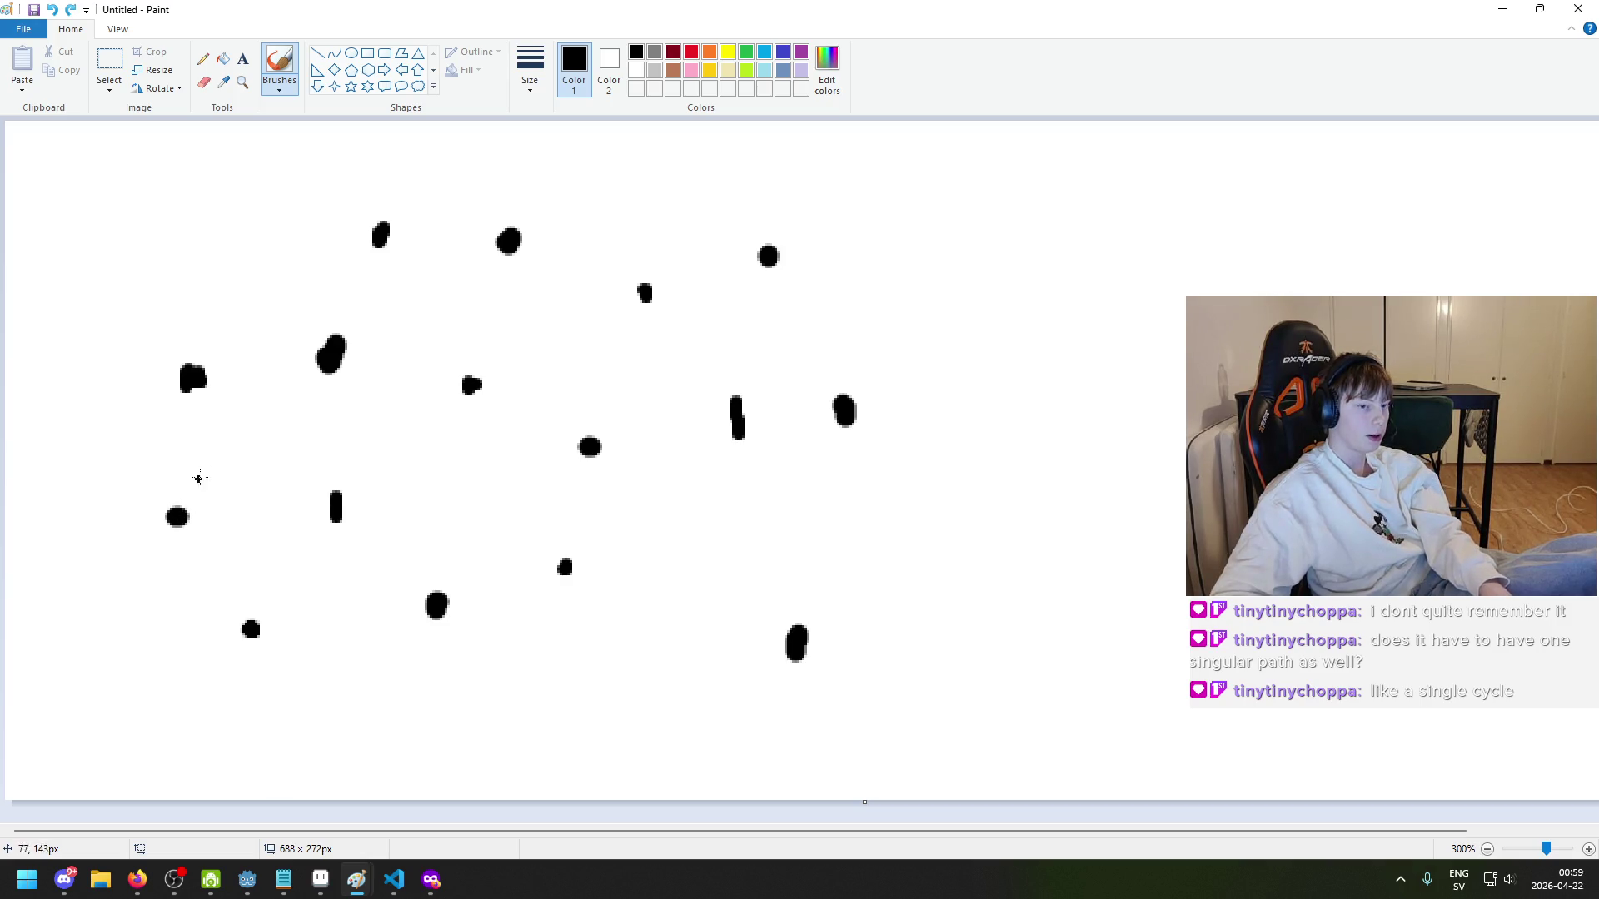
pyautogui.moveTo(180, 514)
pyautogui.mouseDown()
pyautogui.moveTo(194, 381)
pyautogui.moveTo(249, 626)
pyautogui.moveTo(178, 516)
pyautogui.moveTo(323, 509)
pyautogui.mouseUp()
pyautogui.hotkey('ctrl', 'z')
pyautogui.hotkey('ctrl', 'z')
pyautogui.hotkey('ctrl', 'z')
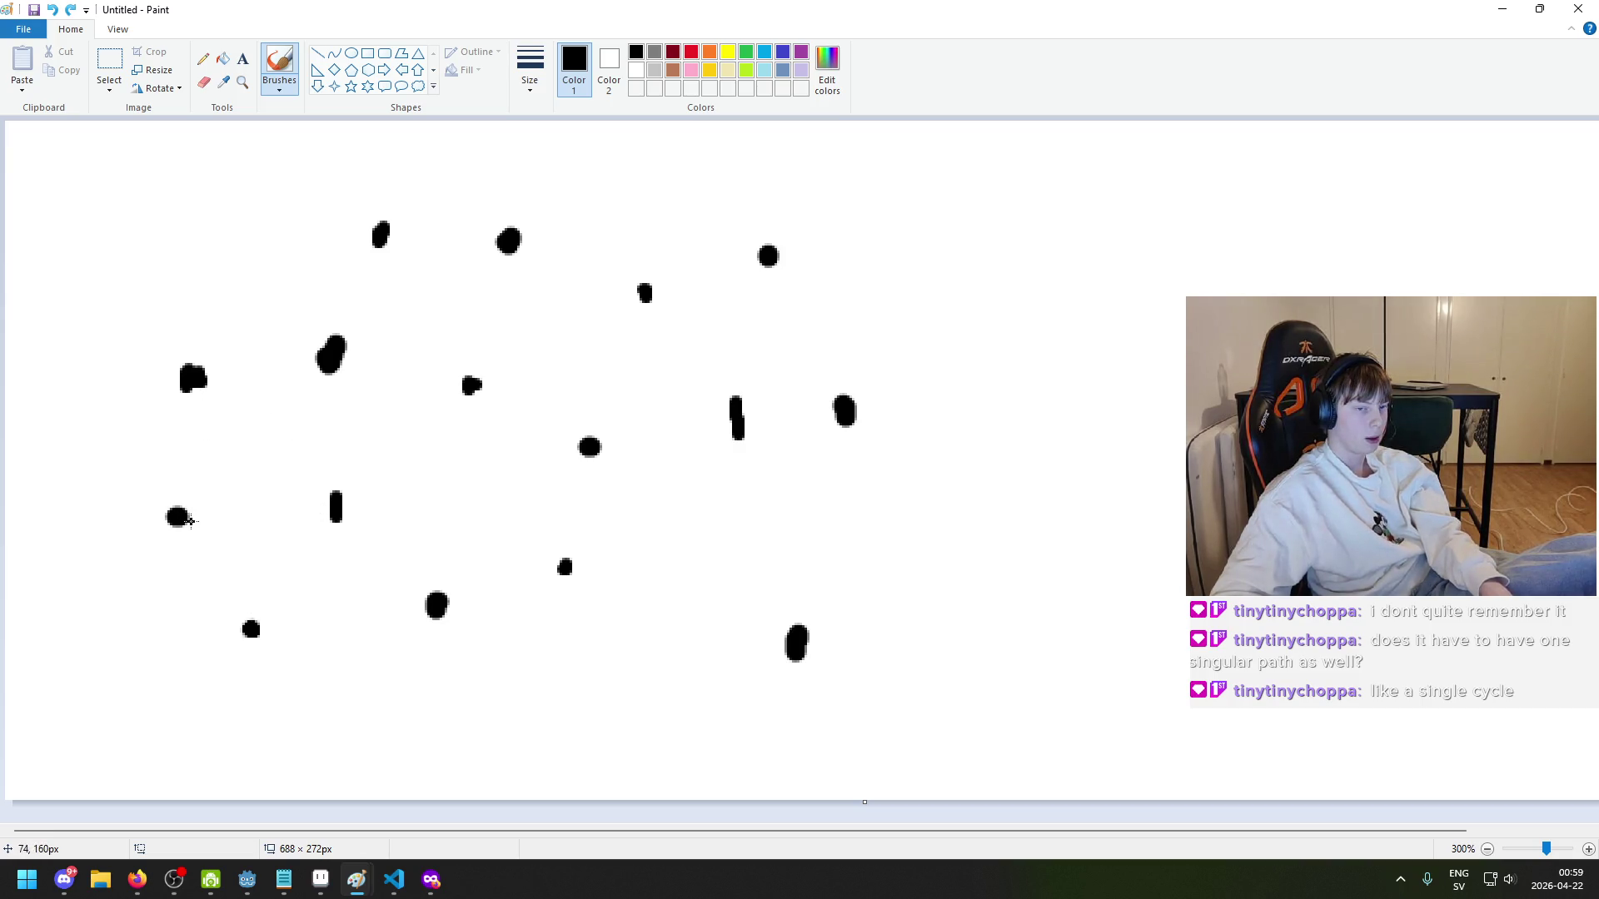
pyautogui.hotkey('ctrl', 'z')
pyautogui.moveTo(178, 517)
pyautogui.mouseDown()
pyautogui.moveTo(193, 381)
pyautogui.moveTo(335, 505)
pyautogui.moveTo(330, 372)
pyautogui.moveTo(380, 234)
pyautogui.moveTo(472, 385)
pyautogui.moveTo(506, 243)
pyautogui.mouseUp()
pyautogui.hotkey('ctrl', 'z')
pyautogui.moveTo(471, 384)
pyautogui.mouseDown()
pyautogui.moveTo(508, 244)
pyautogui.moveTo(623, 268)
pyautogui.moveTo(652, 292)
pyautogui.moveTo(749, 253)
pyautogui.moveTo(747, 406)
pyautogui.moveTo(588, 448)
pyautogui.moveTo(540, 565)
pyautogui.moveTo(421, 625)
pyautogui.mouseUp()
pyautogui.click(996, 537)
pyautogui.moveTo(797, 624)
pyautogui.mouseDown()
pyautogui.moveTo(845, 408)
pyautogui.moveTo(1014, 527)
pyautogui.moveTo(798, 648)
pyautogui.mouseUp()
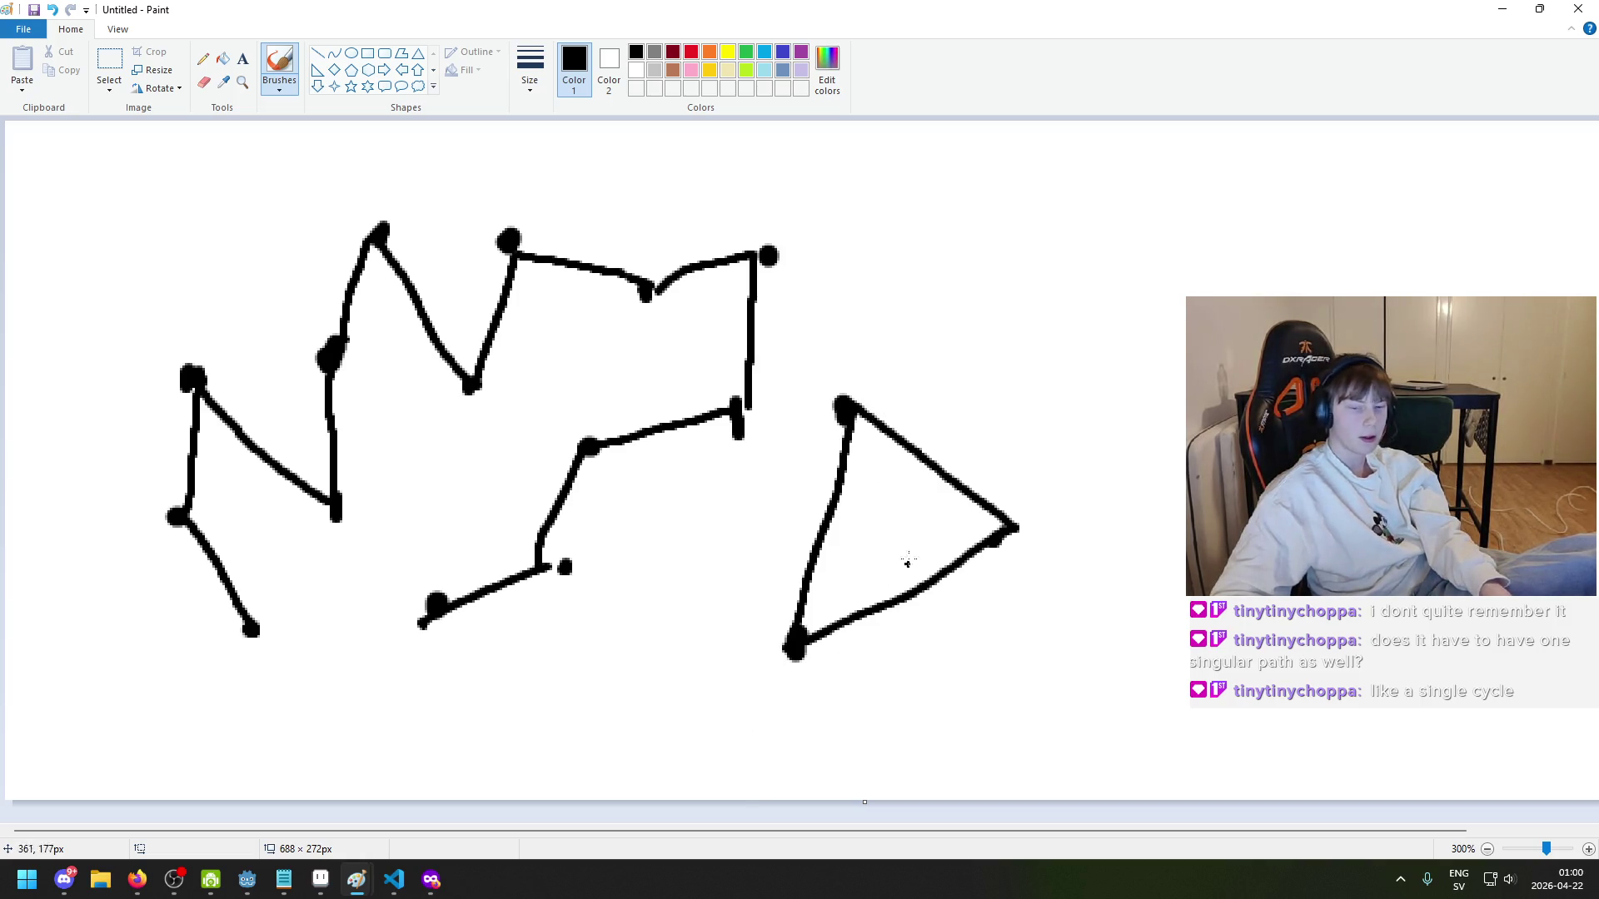
pyautogui.hotkey('ctrl', 'z')
pyautogui.hotkey('ctrl', 'z')
pyautogui.hotkey('ctrl', 'z')
pyautogui.hotkey('ctrl', 'z')
pyautogui.hotkey('ctrl', 'z')
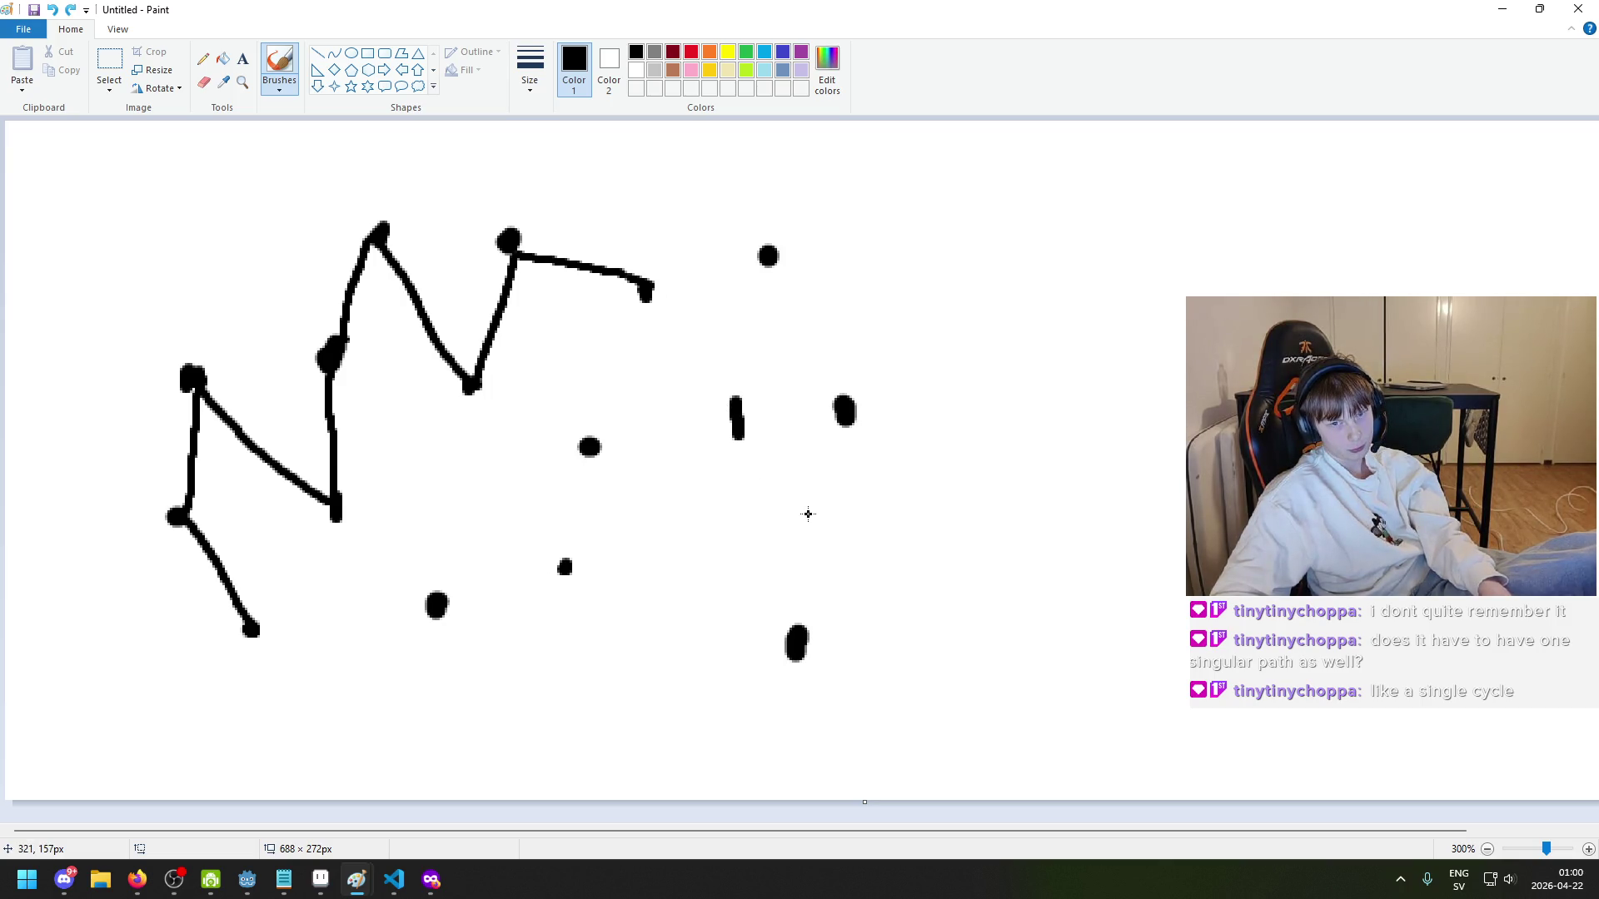
pyautogui.hotkey('ctrl', 'z')
pyautogui.hotkey('ctrl', 'z')
pyautogui.hotkey('ctrl', 'z')
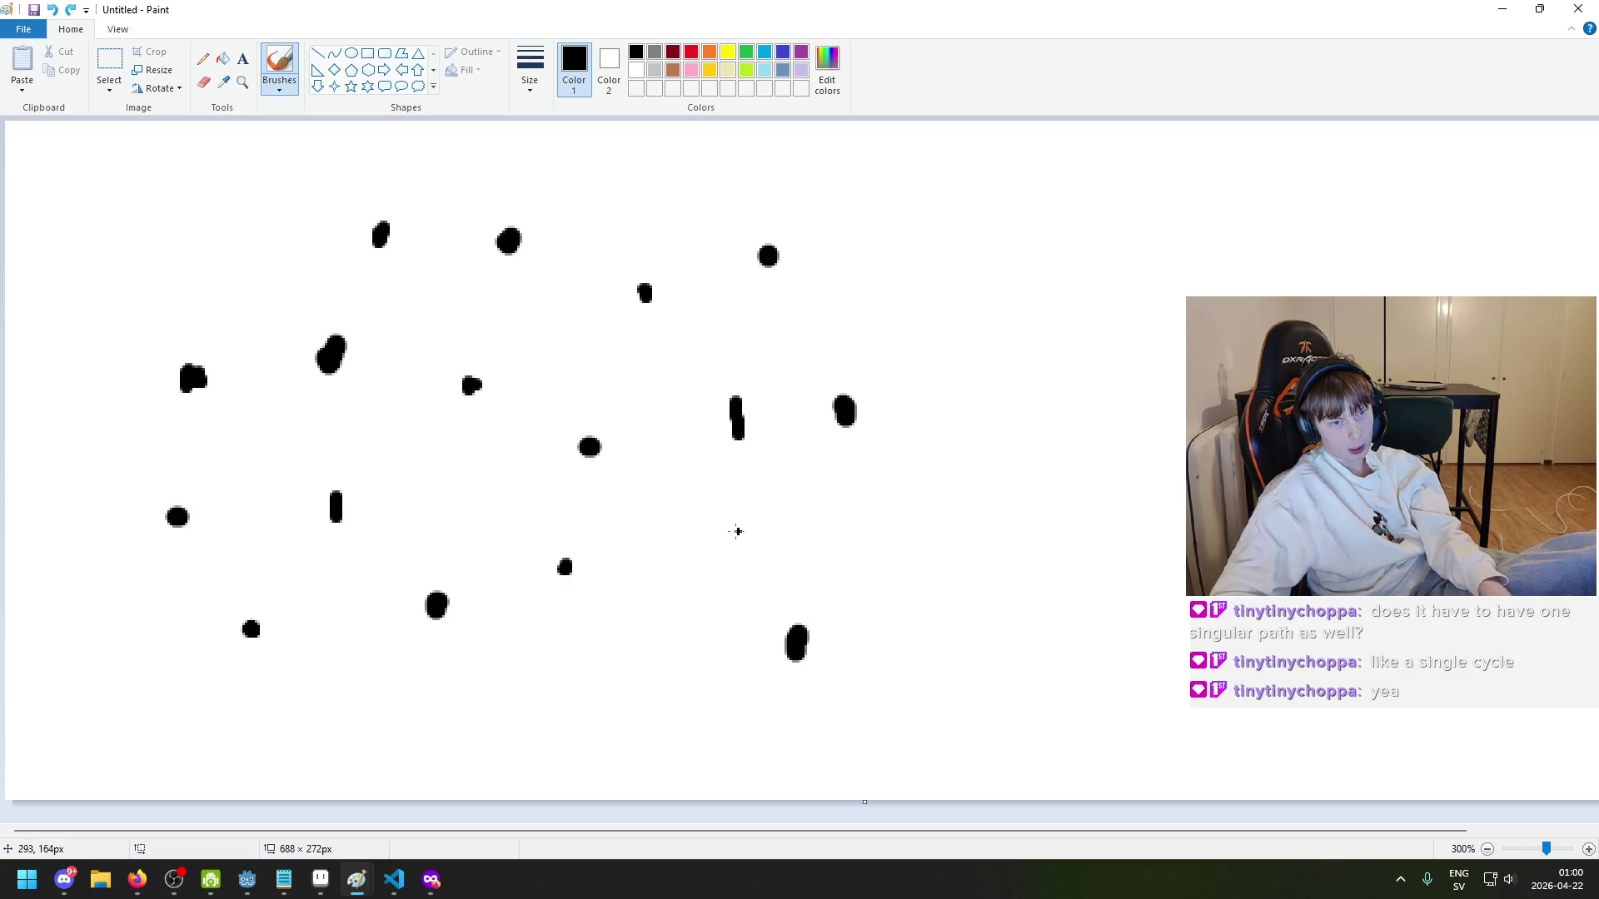
pyautogui.moveTo(242, 621)
pyautogui.mouseDown()
pyautogui.moveTo(178, 505)
pyautogui.moveTo(242, 445)
pyautogui.moveTo(366, 450)
pyautogui.moveTo(463, 395)
pyautogui.moveTo(500, 240)
pyautogui.moveTo(632, 516)
pyautogui.moveTo(741, 271)
pyautogui.moveTo(749, 693)
pyautogui.mouseUp()
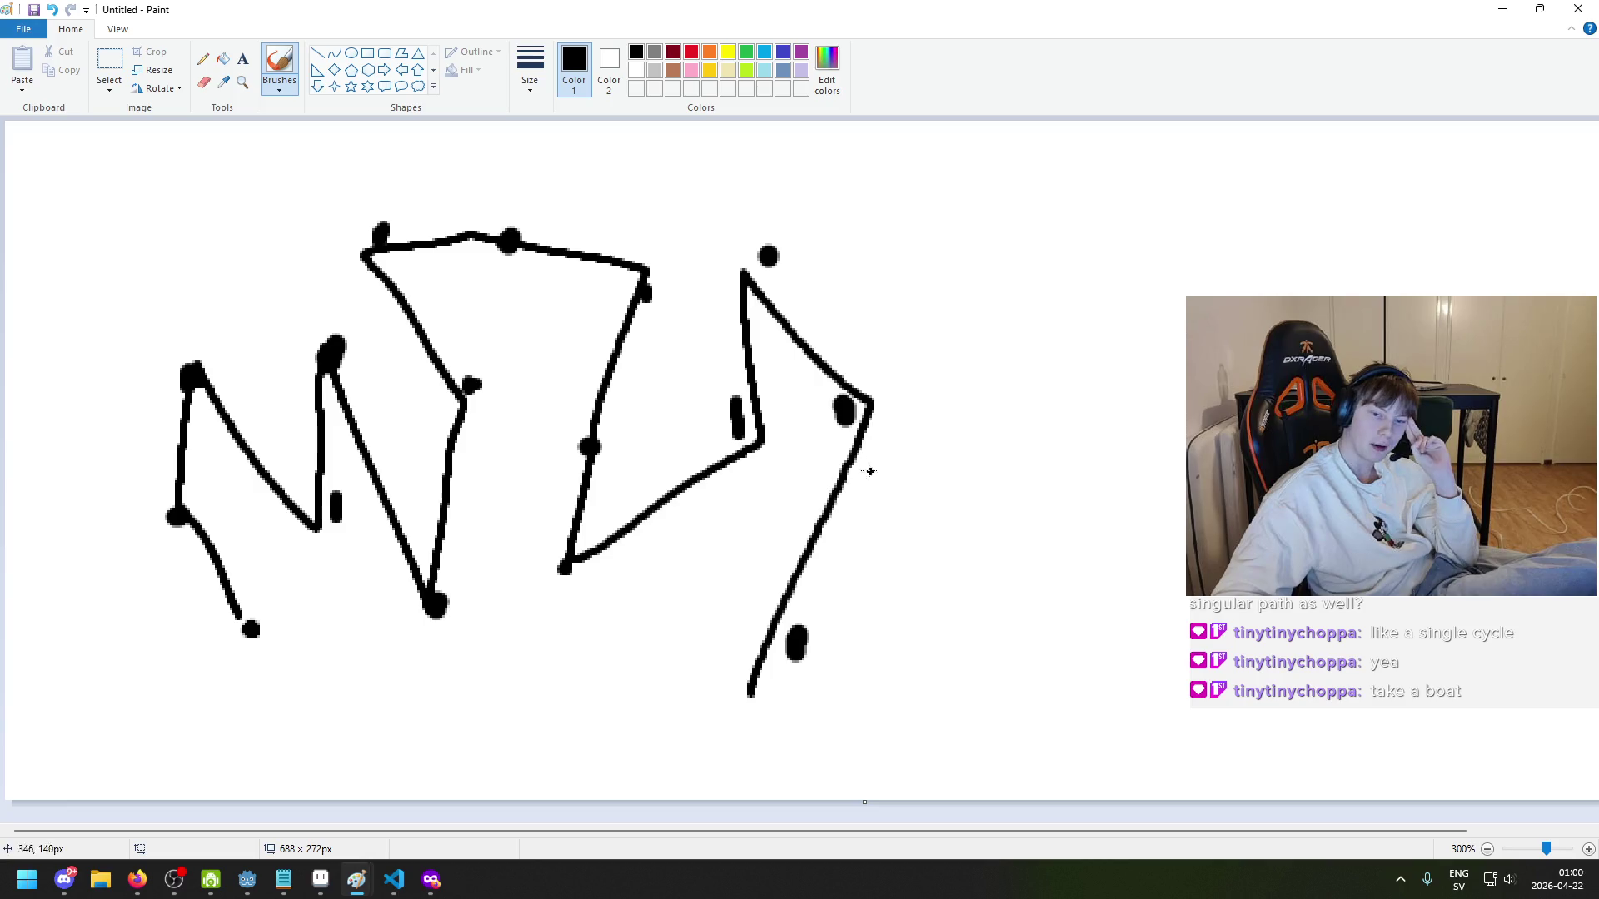
pyautogui.moveTo(843, 411); pyautogui.dragTo(732, 408)
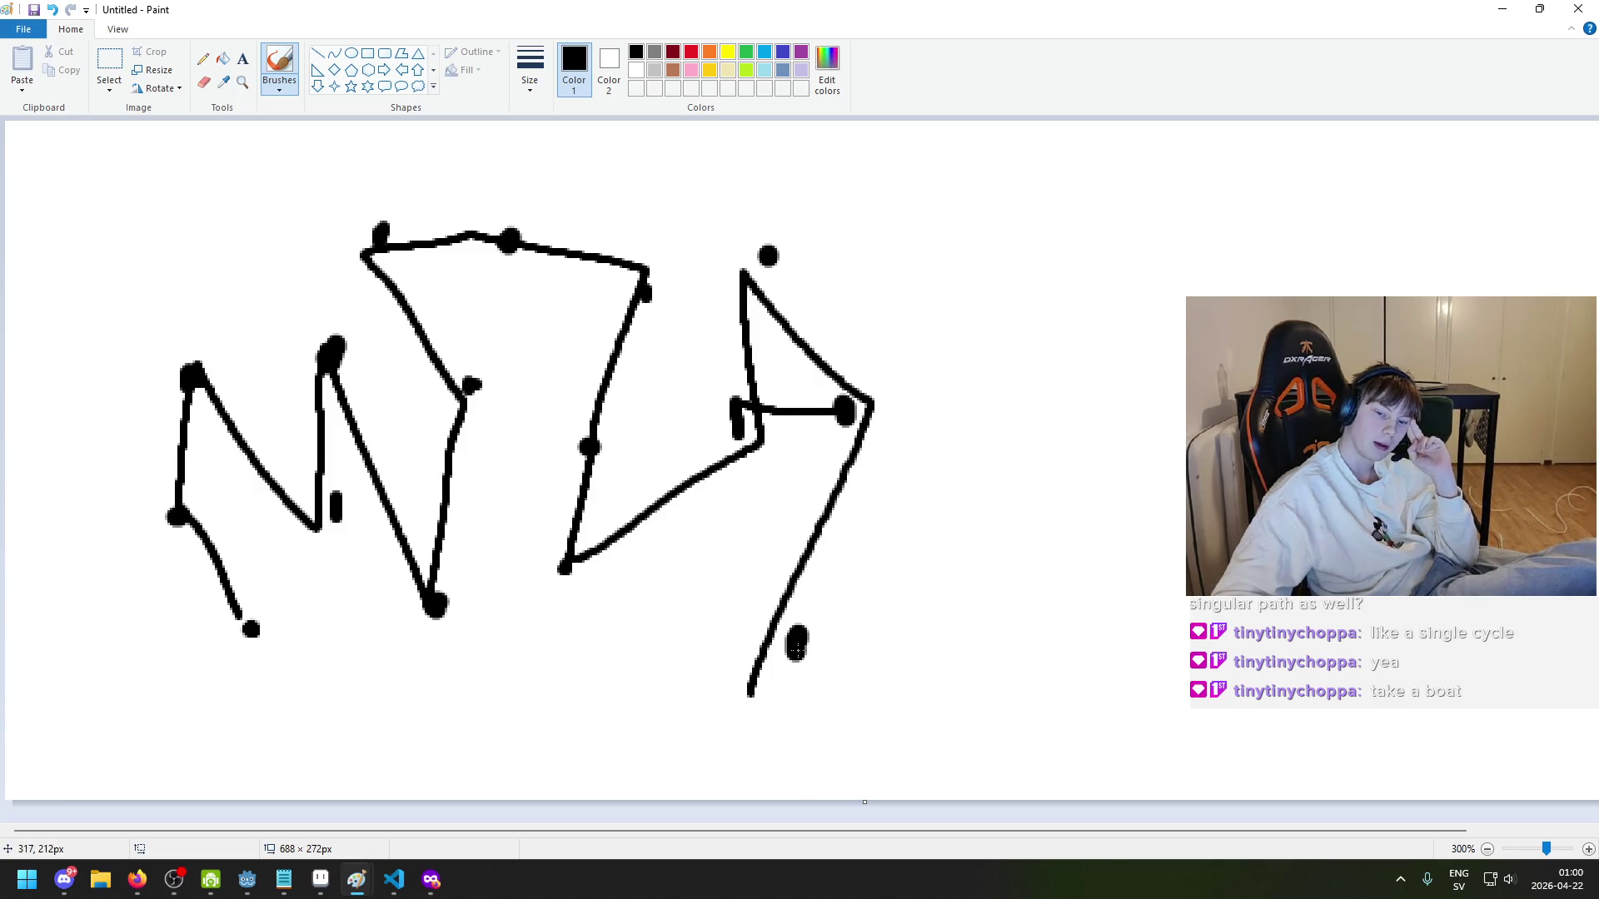
pyautogui.moveTo(797, 648); pyautogui.dragTo(548, 557)
pyautogui.moveTo(578, 444); pyautogui.dragTo(433, 604)
pyautogui.moveTo(471, 398); pyautogui.dragTo(678, 535)
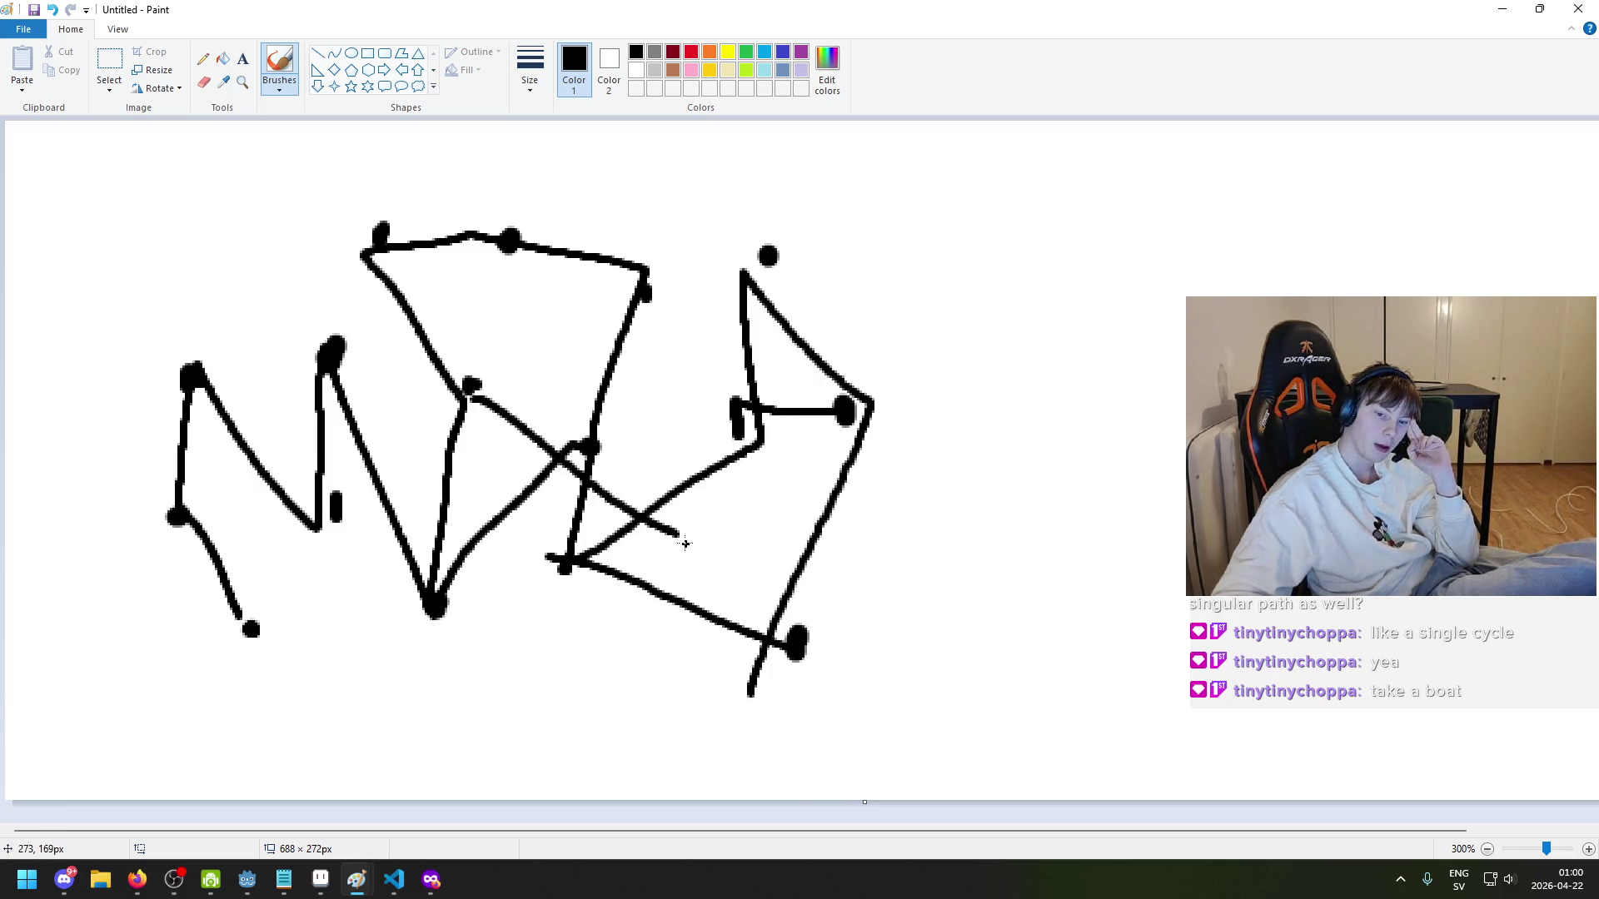
pyautogui.hotkey('ctrl', 'z')
pyautogui.hotkey('ctrl', 'z')
pyautogui.hotkey('ctrl', 'z')
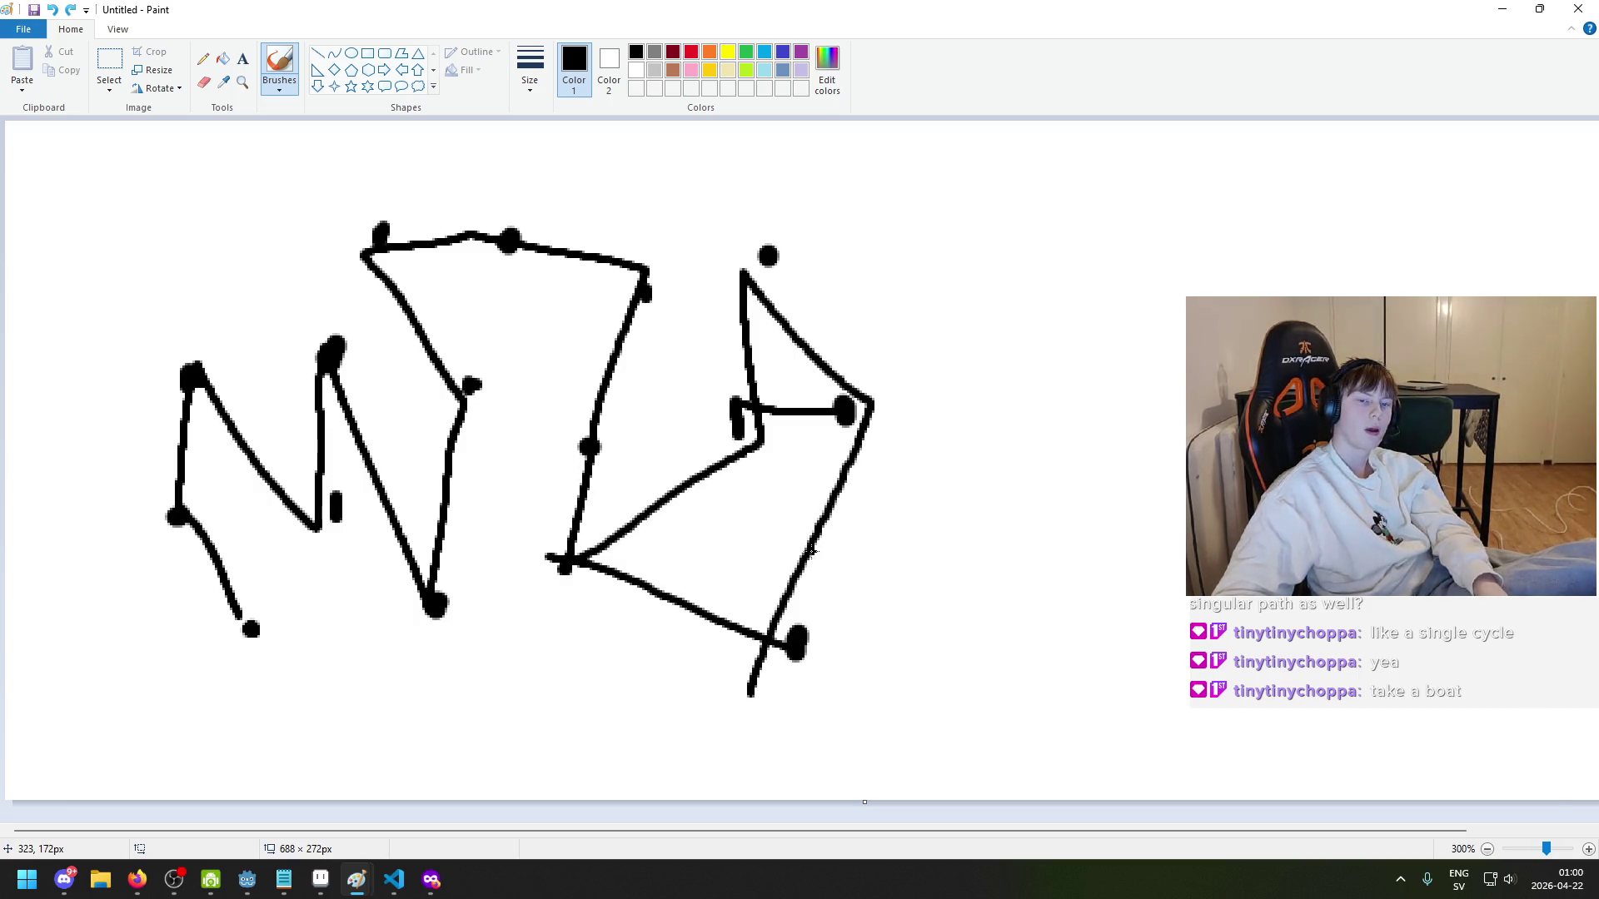
pyautogui.hotkey('ctrl', 'z')
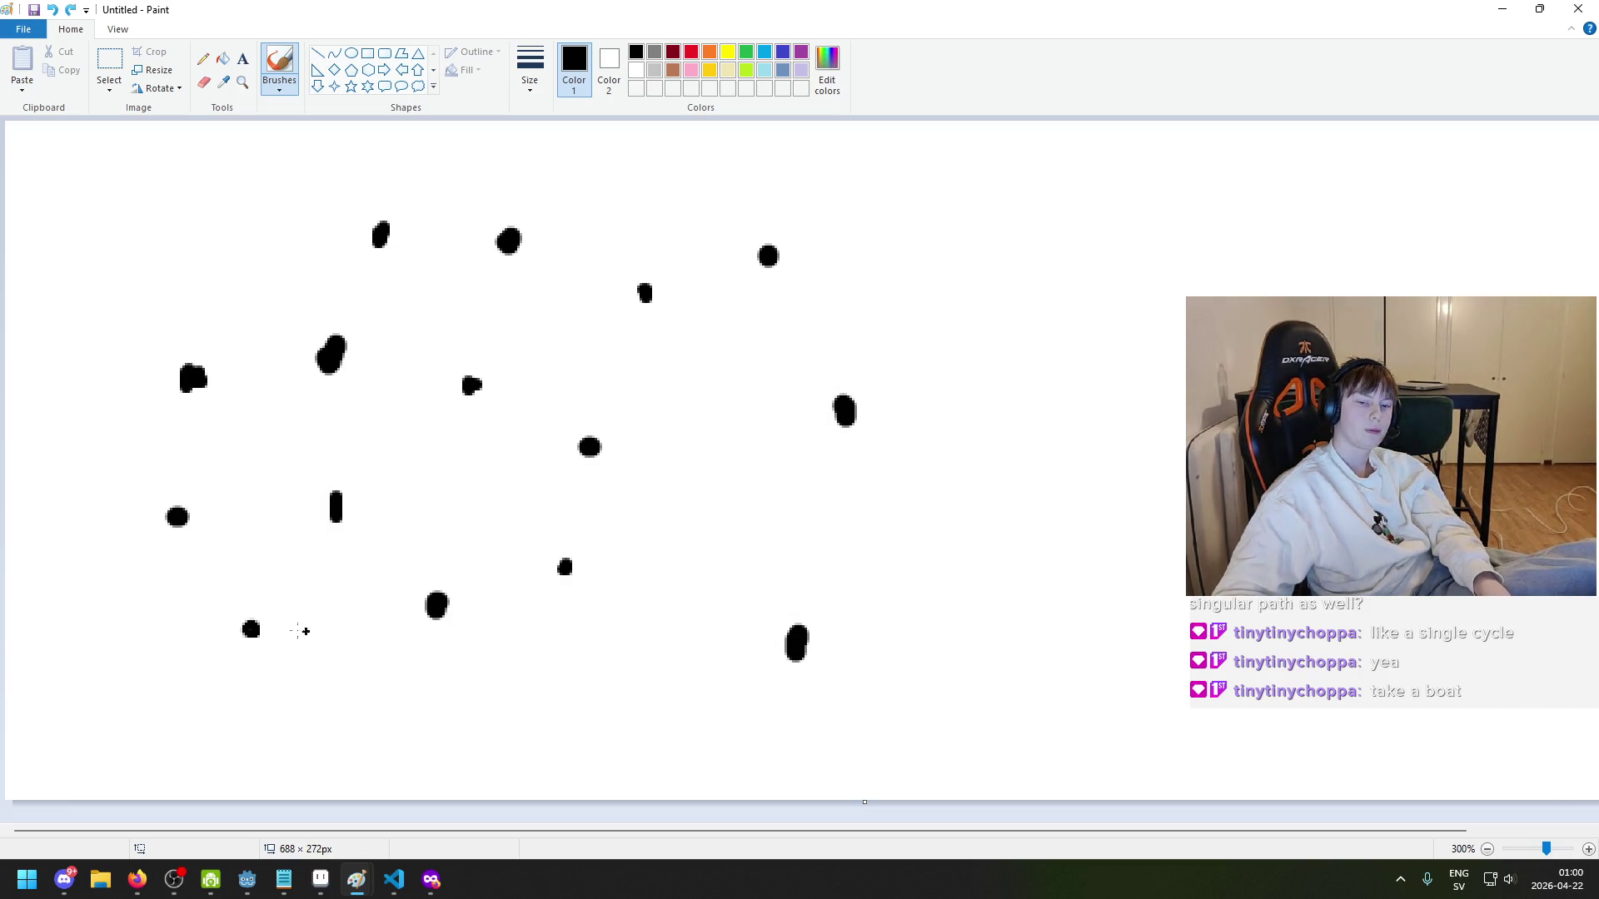
pyautogui.moveTo(251, 628); pyautogui.dragTo(185, 527)
pyautogui.hotkey('ctrl', 'z')
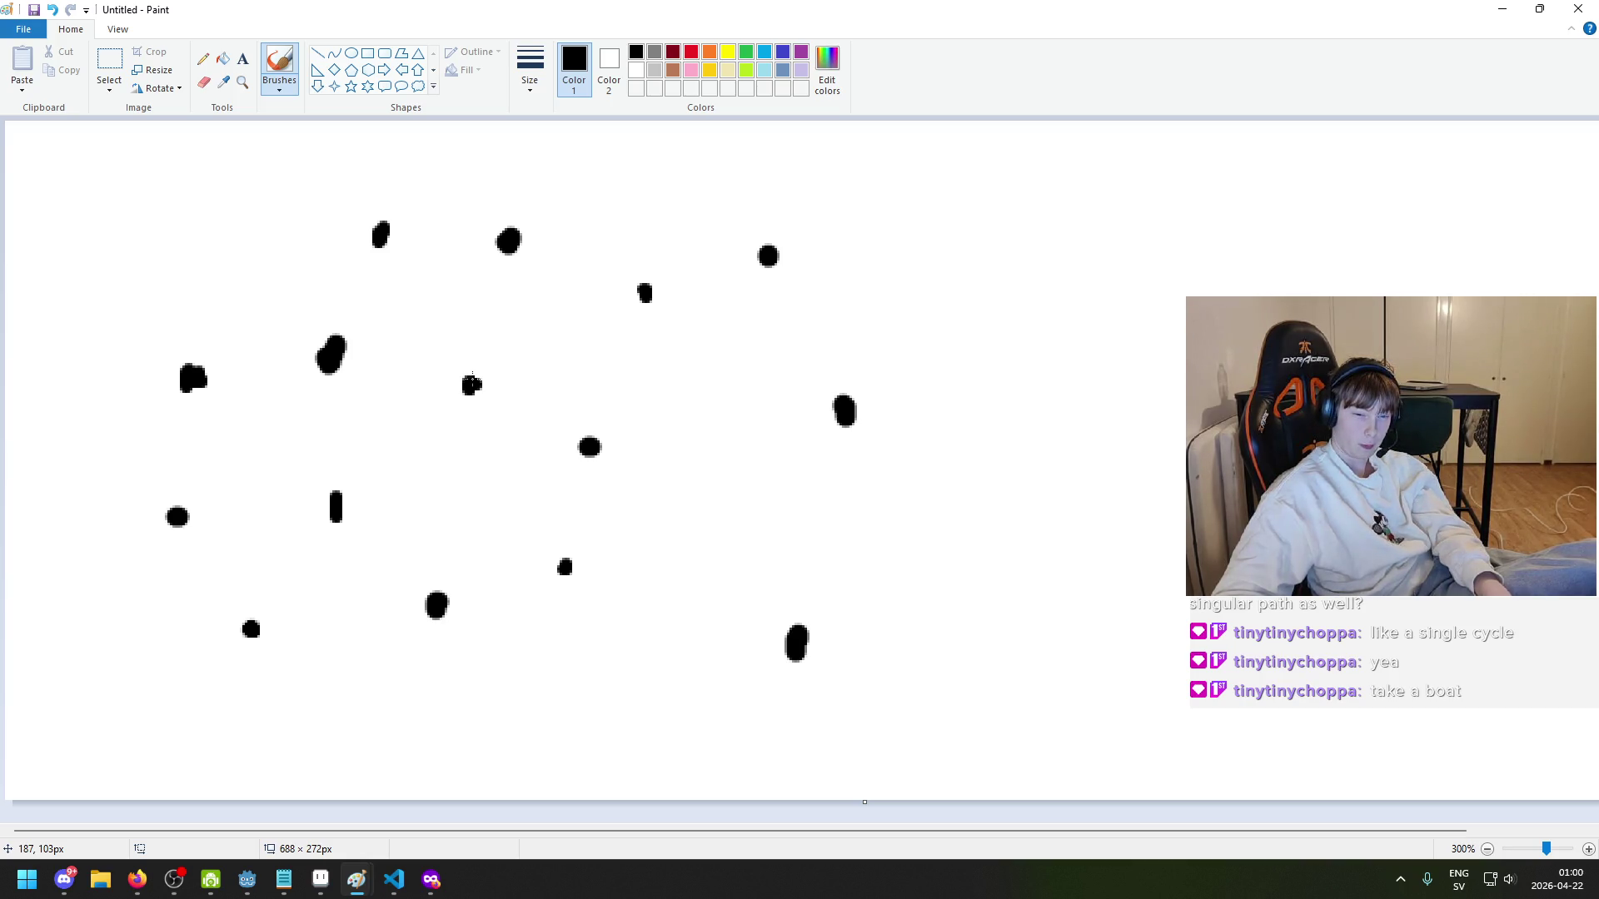
pyautogui.moveTo(472, 381)
pyautogui.mouseDown()
pyautogui.moveTo(508, 242)
pyautogui.moveTo(368, 236)
pyautogui.moveTo(320, 364)
pyautogui.moveTo(195, 367)
pyautogui.moveTo(163, 493)
pyautogui.moveTo(348, 491)
pyautogui.moveTo(252, 634)
pyautogui.moveTo(466, 614)
pyautogui.moveTo(593, 500)
pyautogui.moveTo(637, 291)
pyautogui.moveTo(767, 248)
pyautogui.moveTo(839, 392)
pyautogui.moveTo(801, 629)
pyautogui.mouseUp()
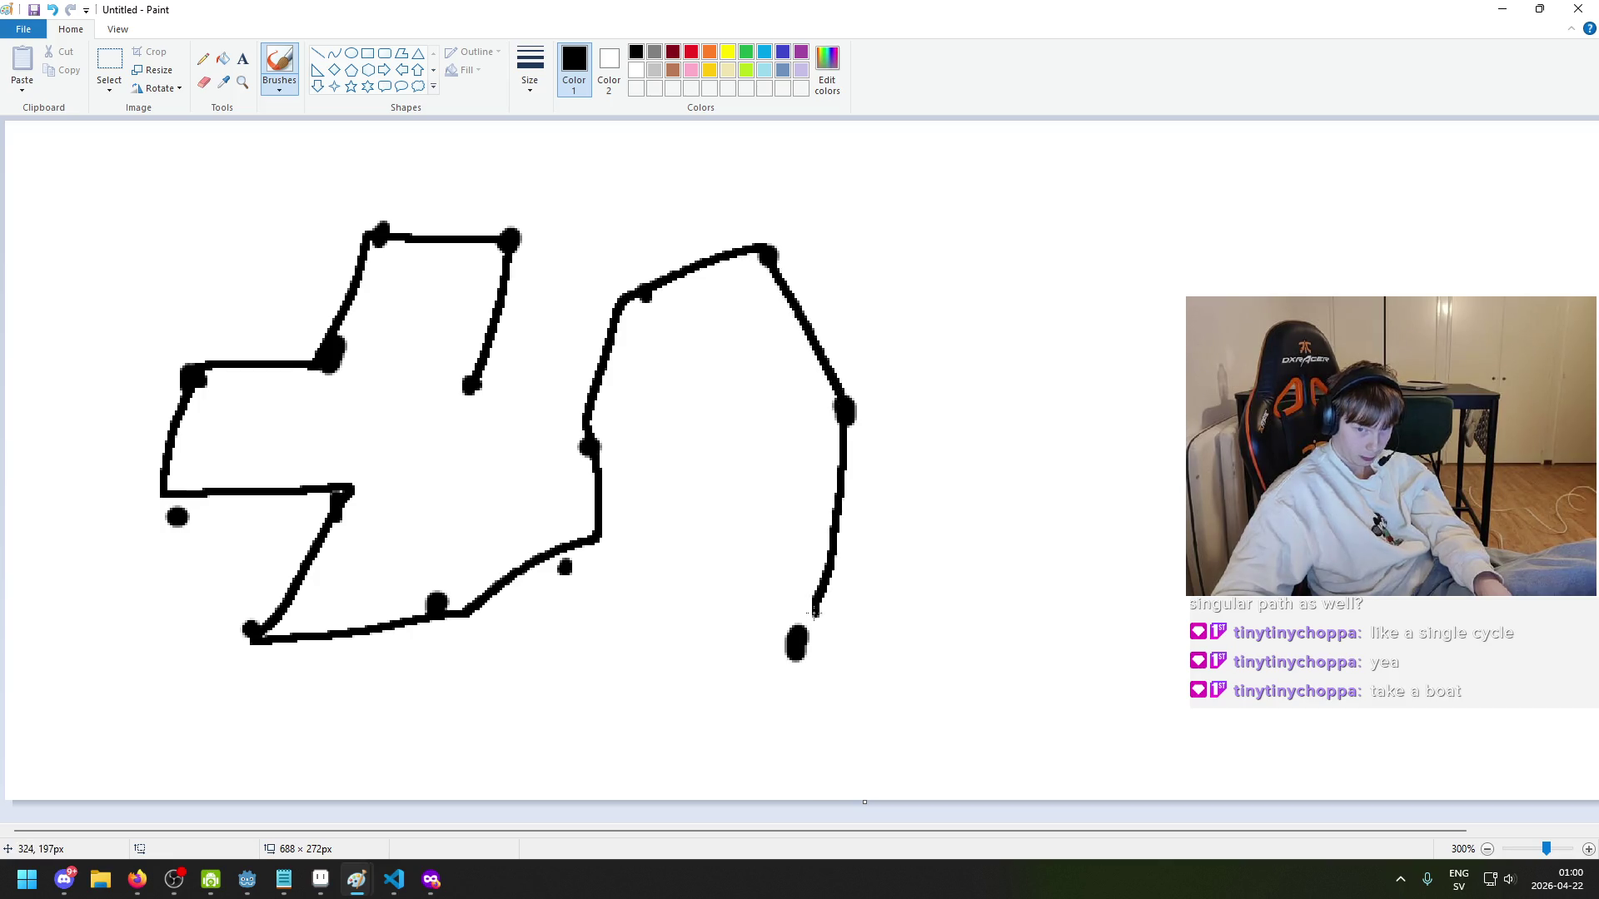
pyautogui.keyDown('ctrl'); pyautogui.scroll(-2, 916, 623); pyautogui.keyUp('ctrl')
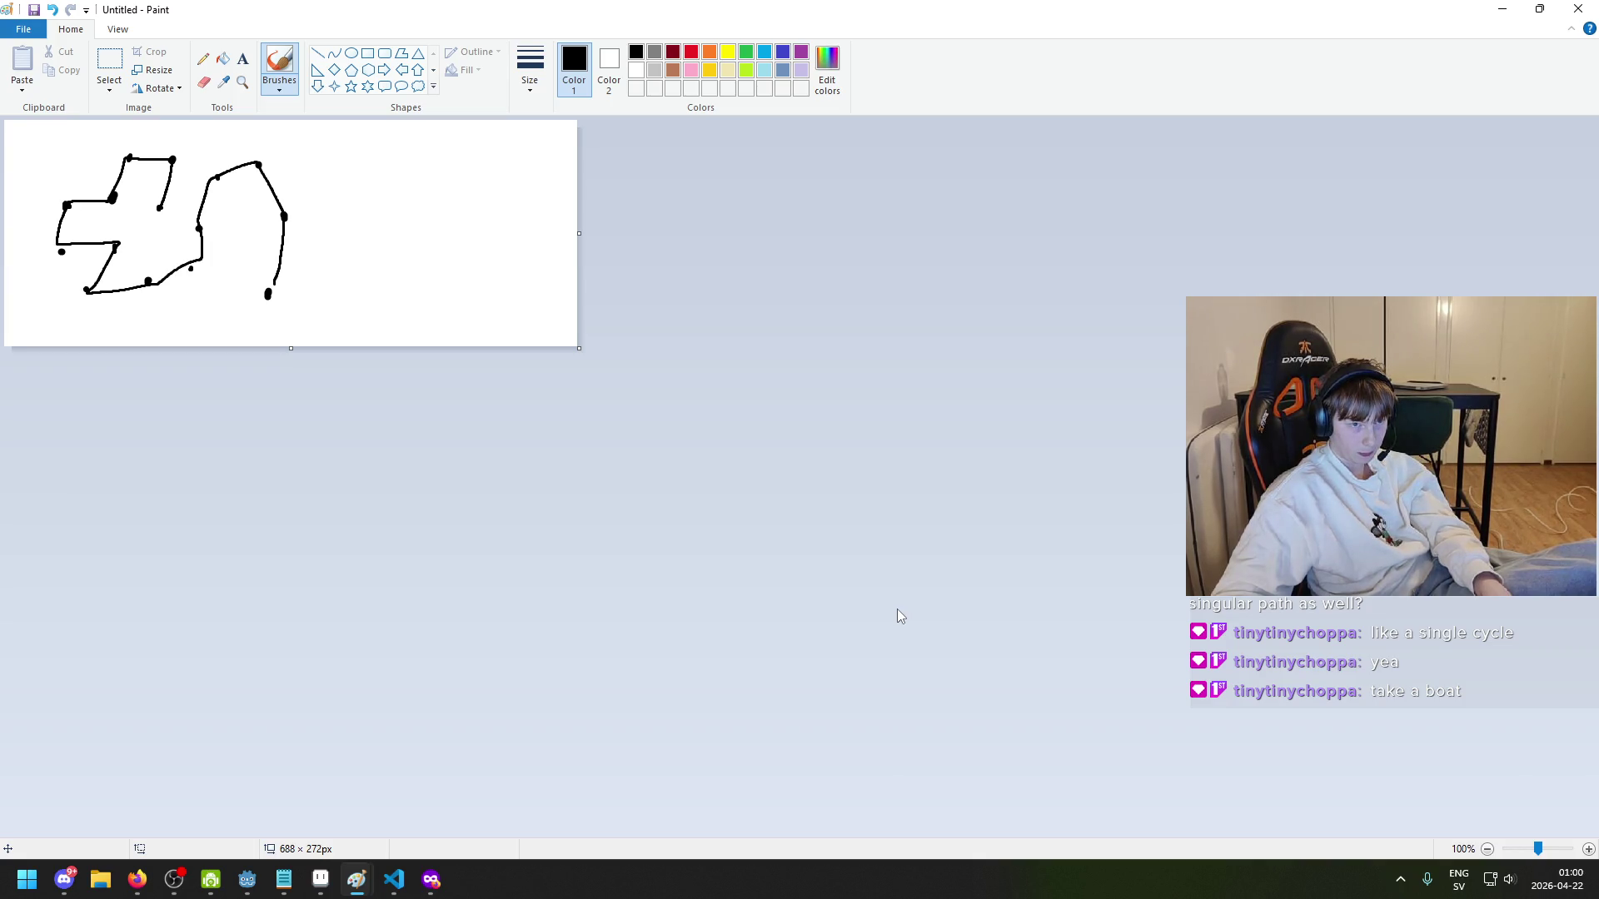
pyautogui.keyDown('ctrl'); pyautogui.scroll(2, 896, 608); pyautogui.keyUp('ctrl')
pyautogui.keyDown('ctrl'); pyautogui.scroll(-1, 894, 602); pyautogui.keyUp('ctrl')
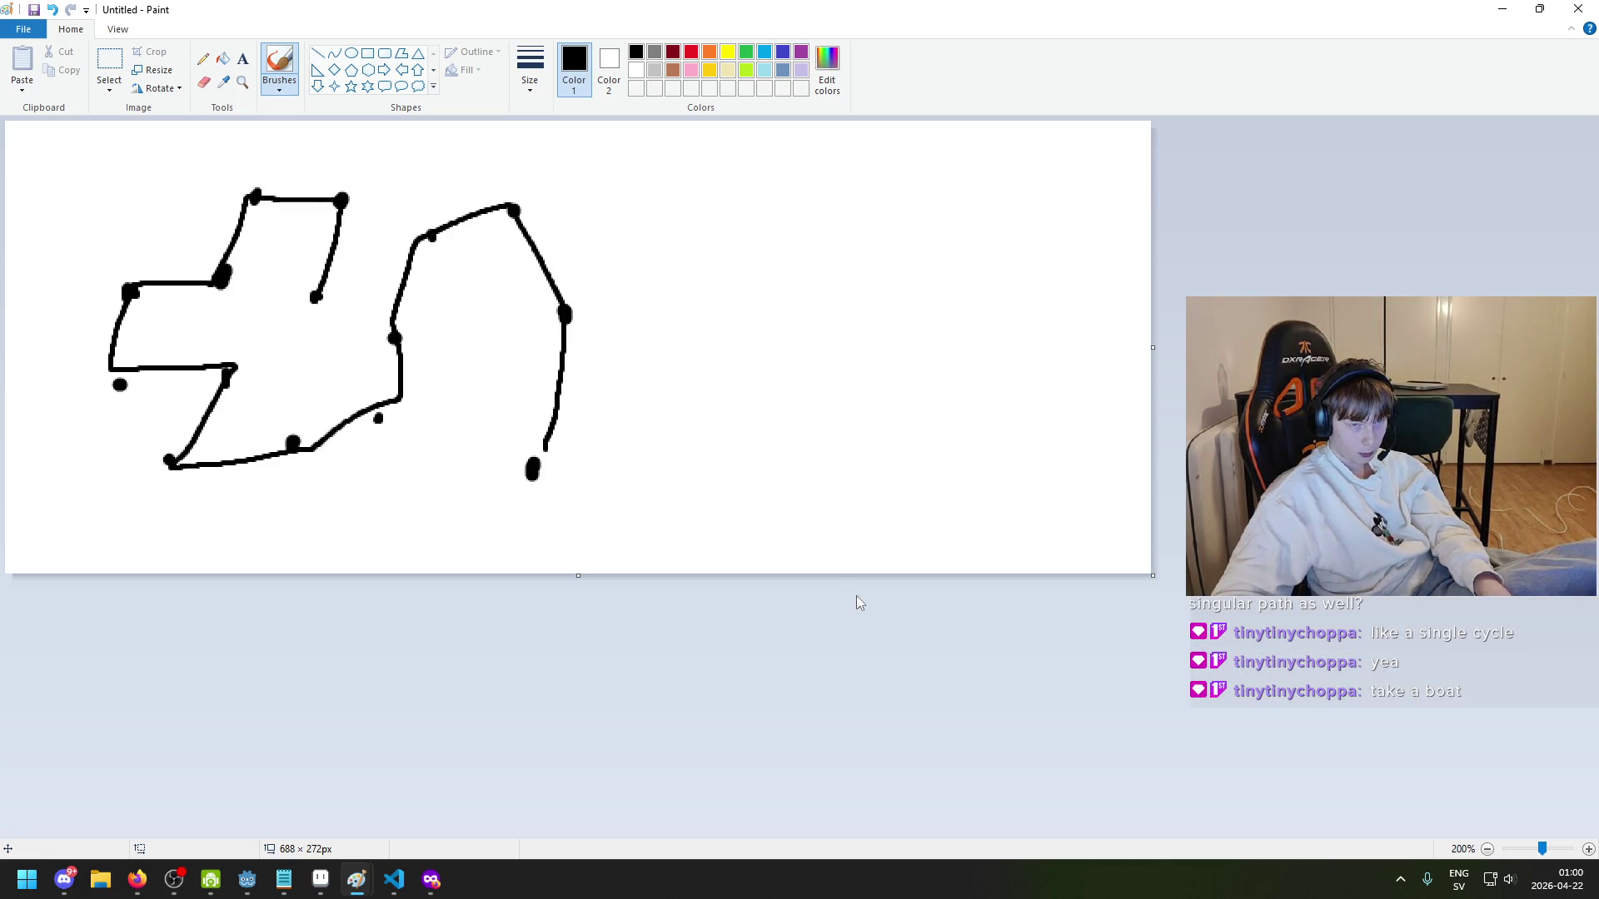
pyautogui.keyDown('ctrl'); pyautogui.scroll(1, 588, 539); pyautogui.keyUp('ctrl')
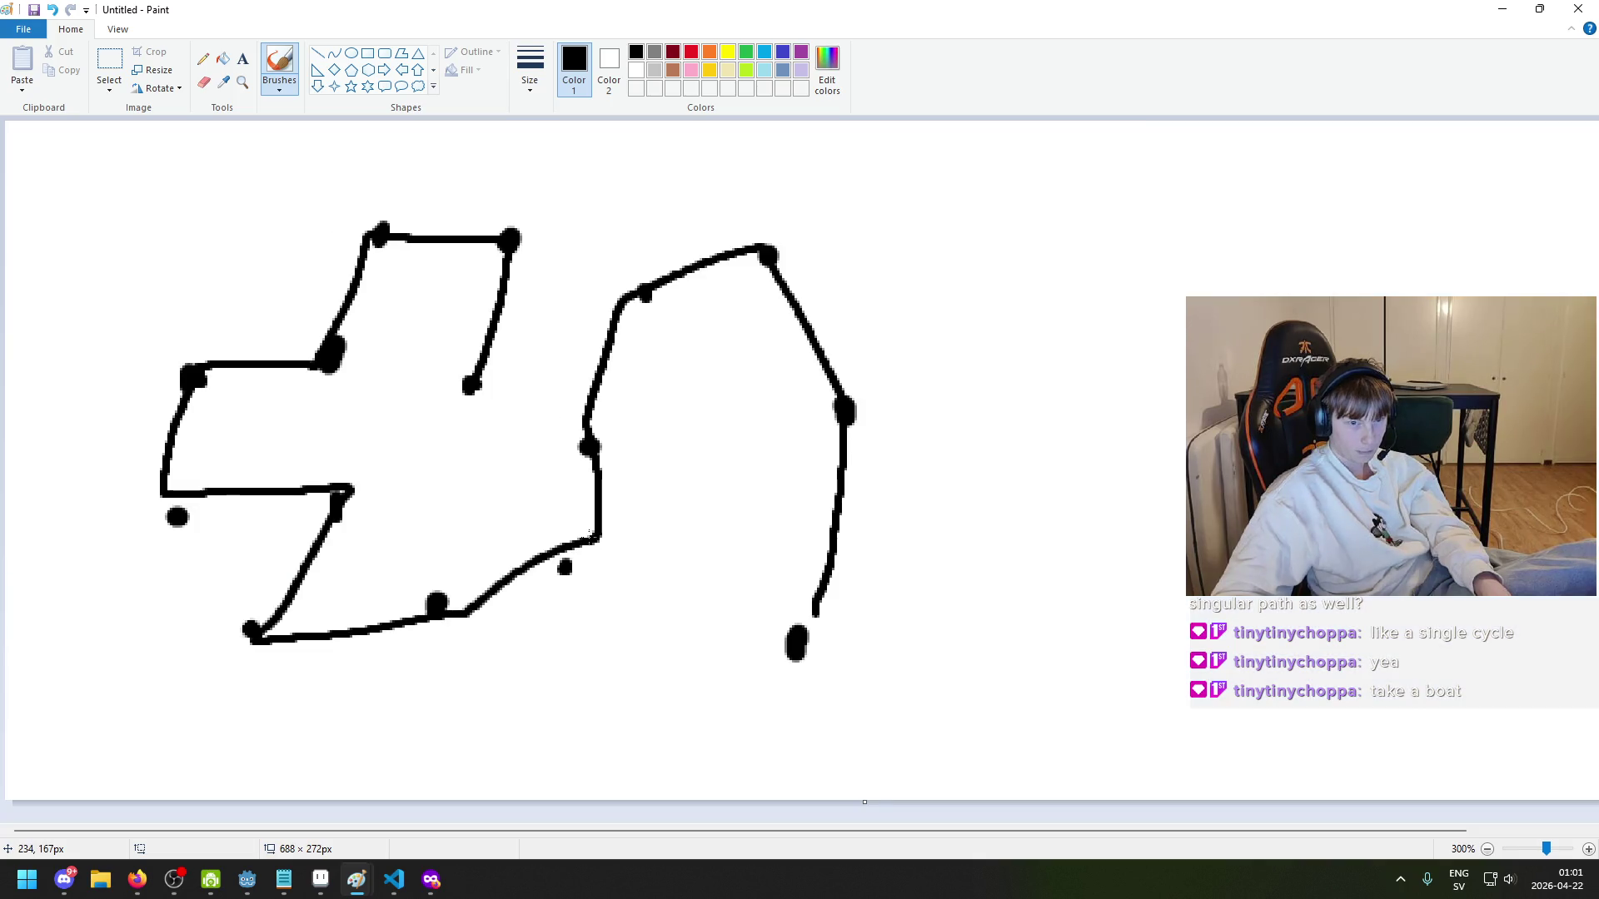
pyautogui.hotkey('ctrl', 'z')
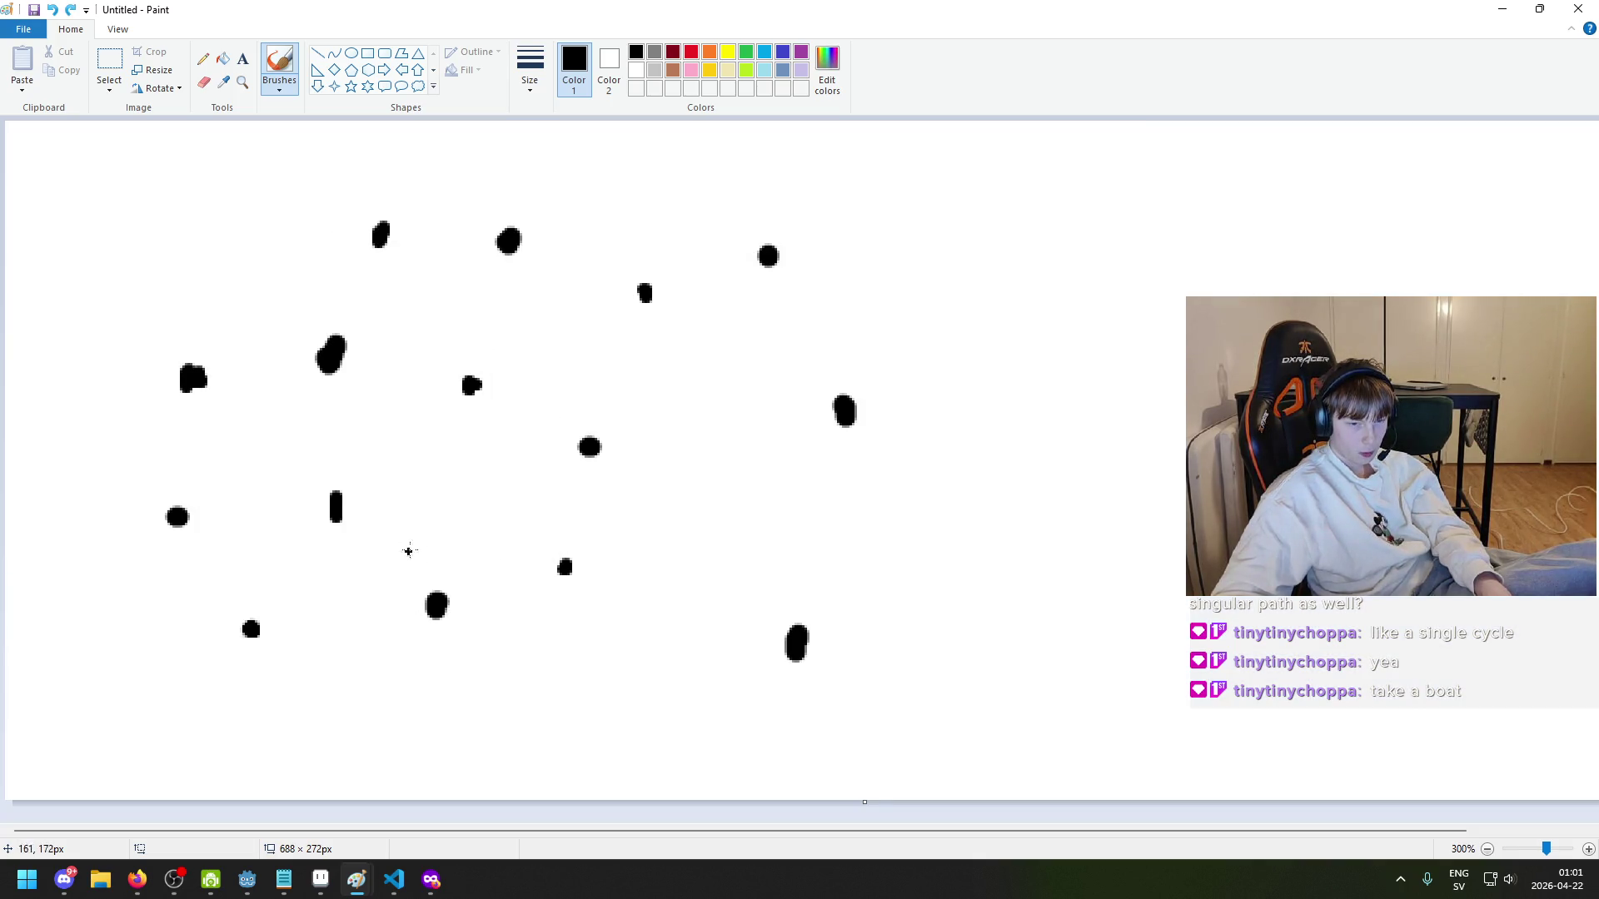
pyautogui.moveTo(193, 380)
pyautogui.mouseDown()
pyautogui.moveTo(344, 509)
pyautogui.moveTo(334, 353)
pyautogui.mouseUp()
pyautogui.hotkey('ctrl', 'z')
pyautogui.moveTo(194, 378)
pyautogui.mouseDown()
pyautogui.moveTo(334, 348)
pyautogui.moveTo(347, 497)
pyautogui.moveTo(208, 553)
pyautogui.moveTo(433, 606)
pyautogui.moveTo(613, 569)
pyautogui.moveTo(610, 426)
pyautogui.moveTo(472, 387)
pyautogui.moveTo(497, 244)
pyautogui.mouseUp()
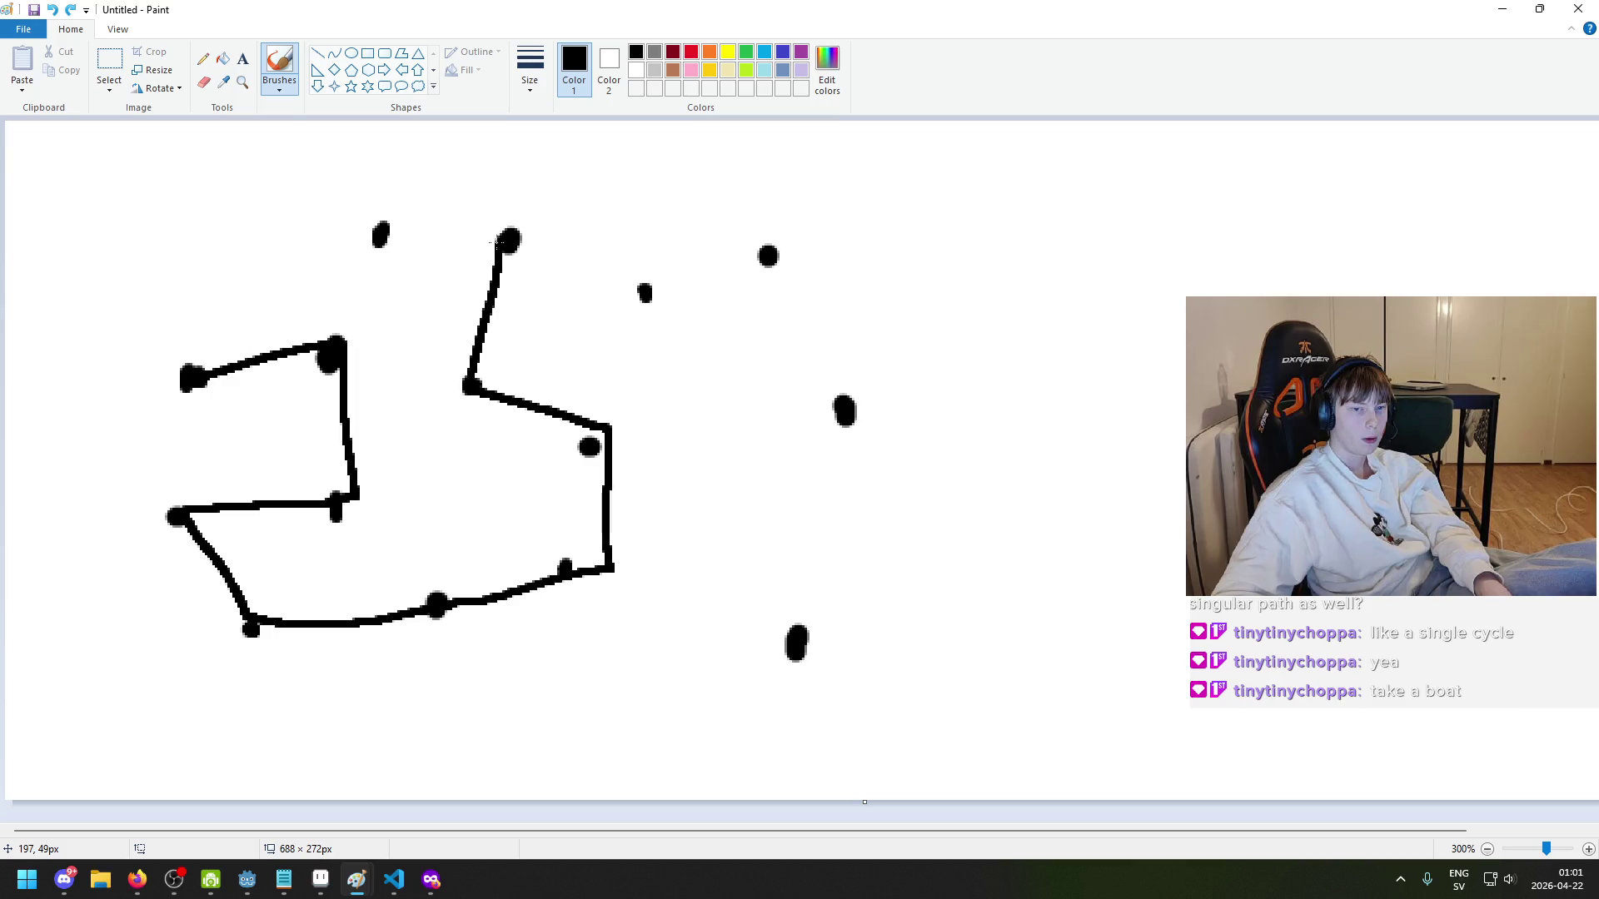
pyautogui.moveTo(500, 242)
pyautogui.mouseDown()
pyautogui.moveTo(367, 237)
pyautogui.moveTo(678, 279)
pyautogui.mouseUp()
pyautogui.hotkey('ctrl', 'z')
pyautogui.hotkey('ctrl', 'z')
pyautogui.hotkey('ctrl', 'z')
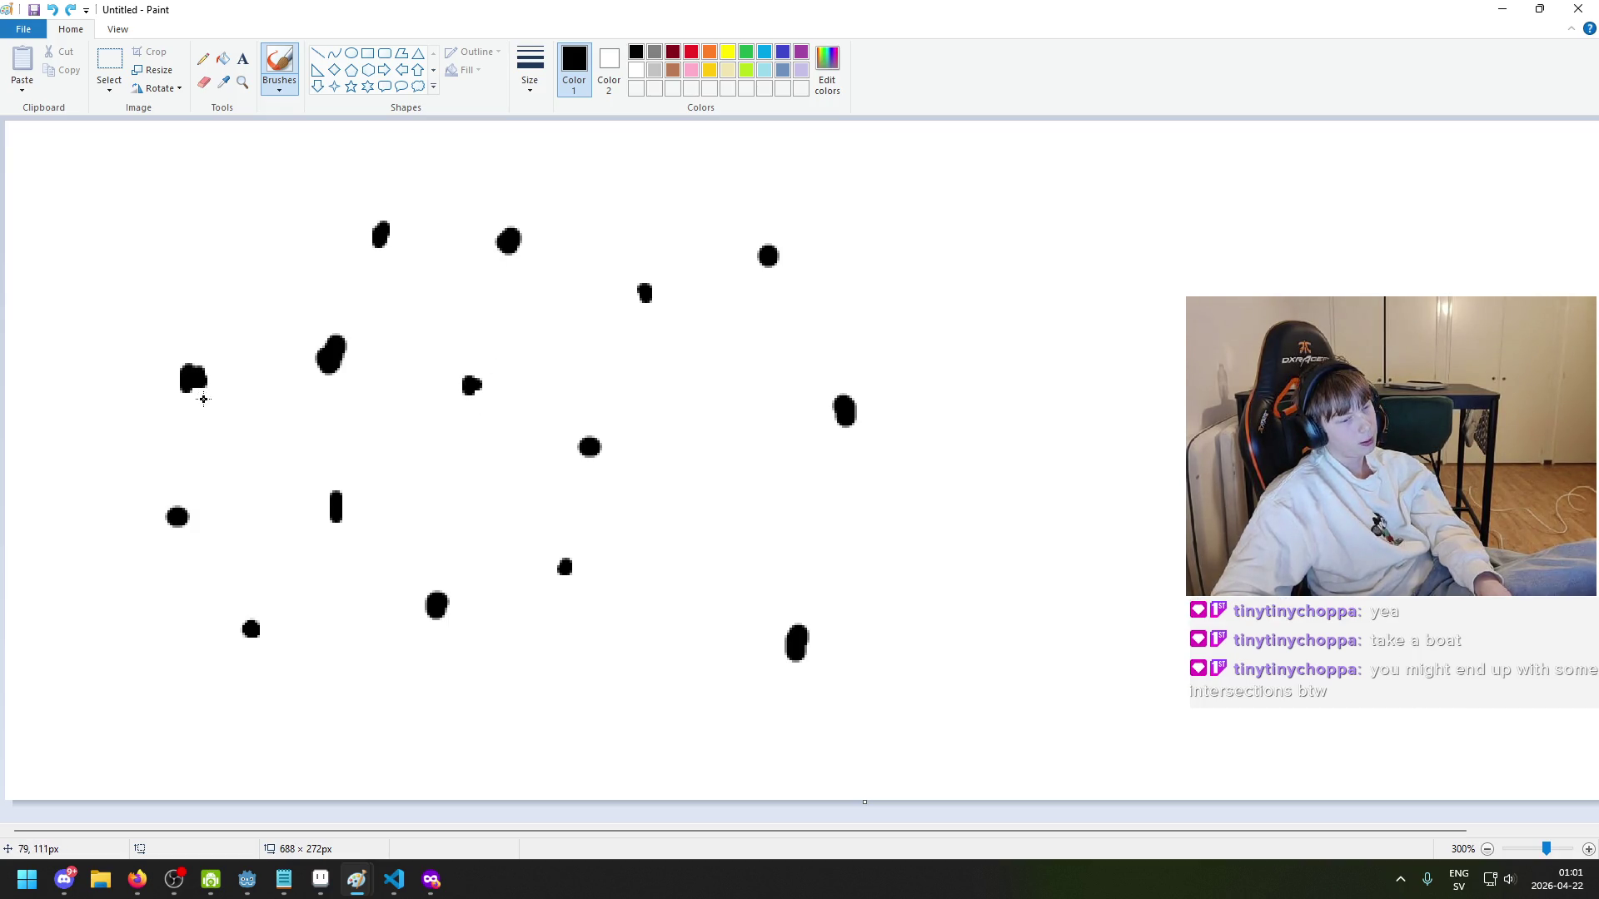
pyautogui.moveTo(204, 388)
pyautogui.mouseDown()
pyautogui.moveTo(324, 379)
pyautogui.moveTo(387, 466)
pyautogui.moveTo(471, 383)
pyautogui.moveTo(528, 238)
pyautogui.moveTo(380, 236)
pyautogui.mouseUp()
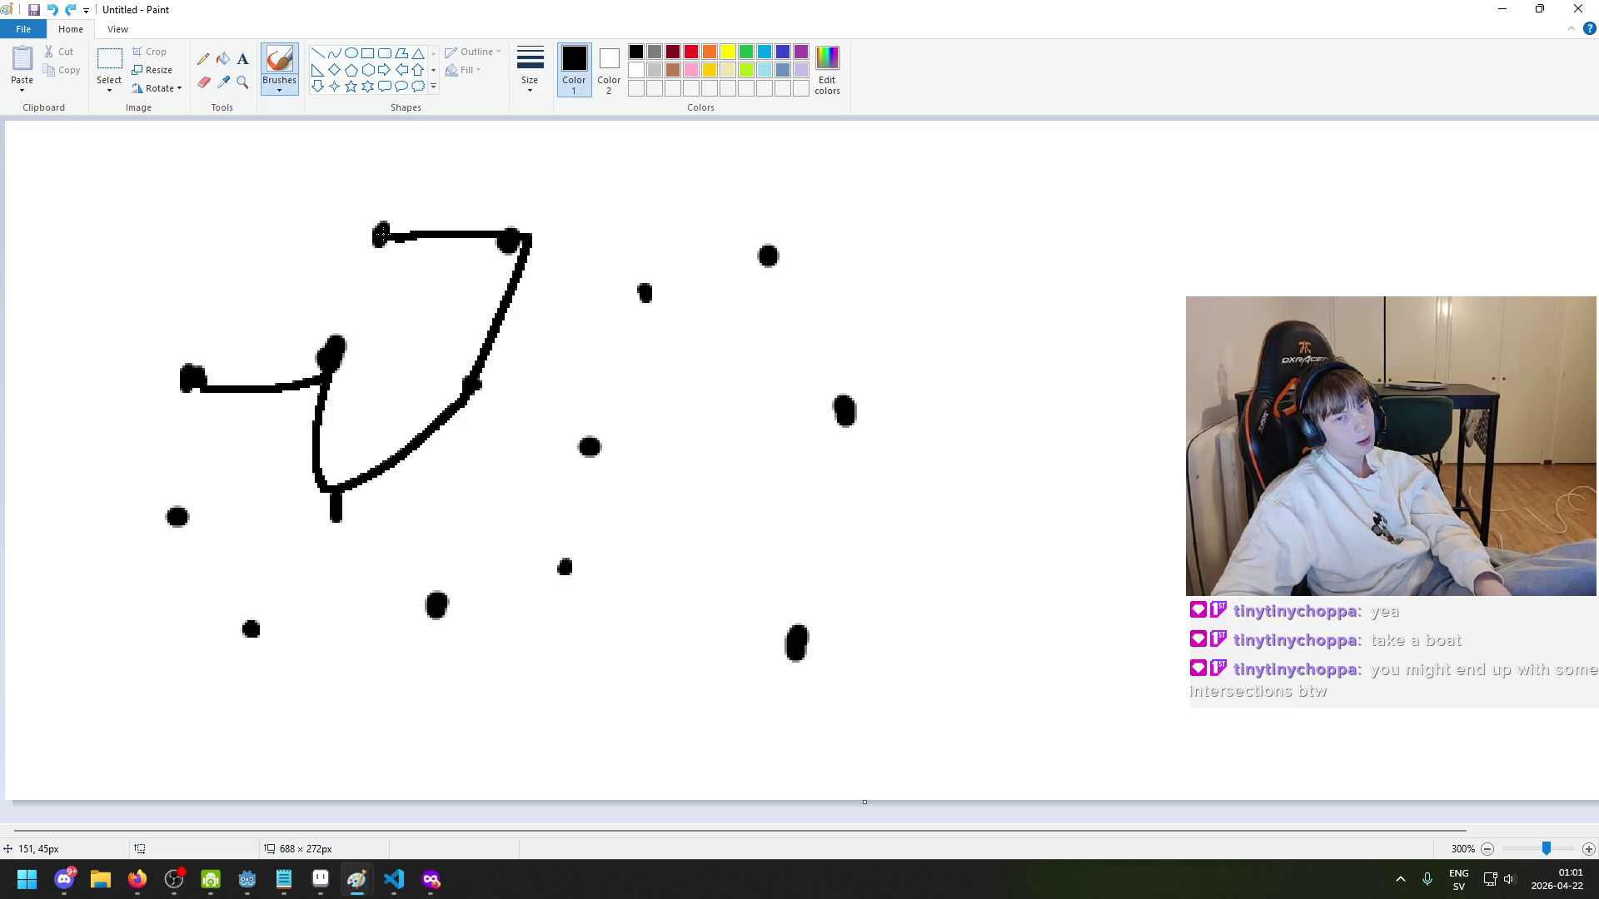
pyautogui.moveTo(380, 237); pyautogui.dragTo(637, 291)
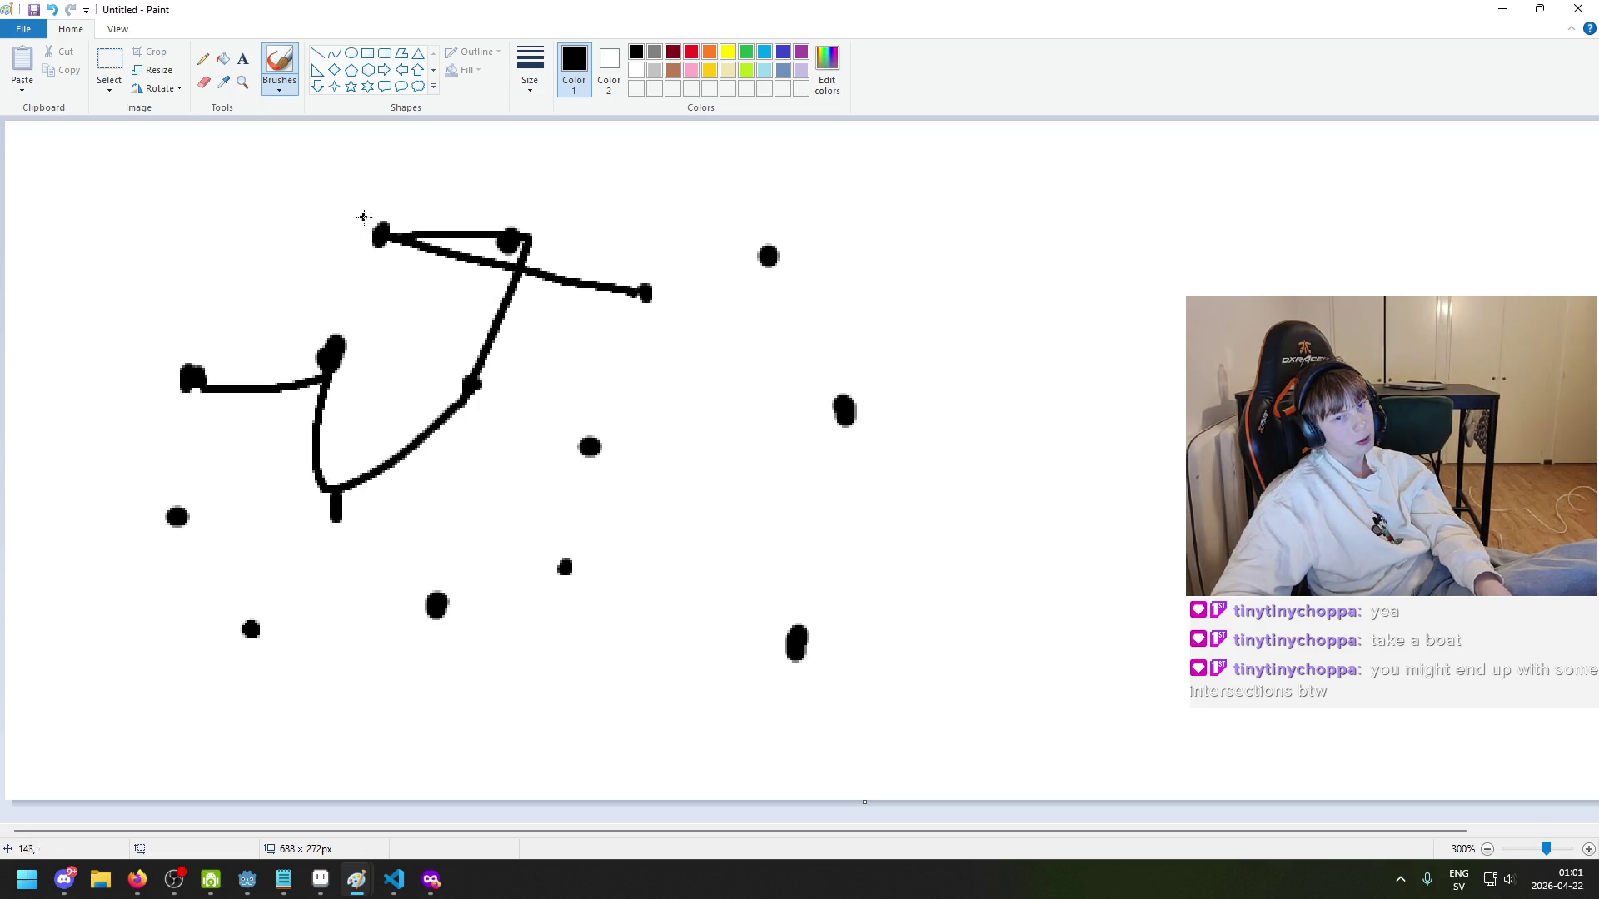
pyautogui.moveTo(392, 207); pyautogui.dragTo(410, 227)
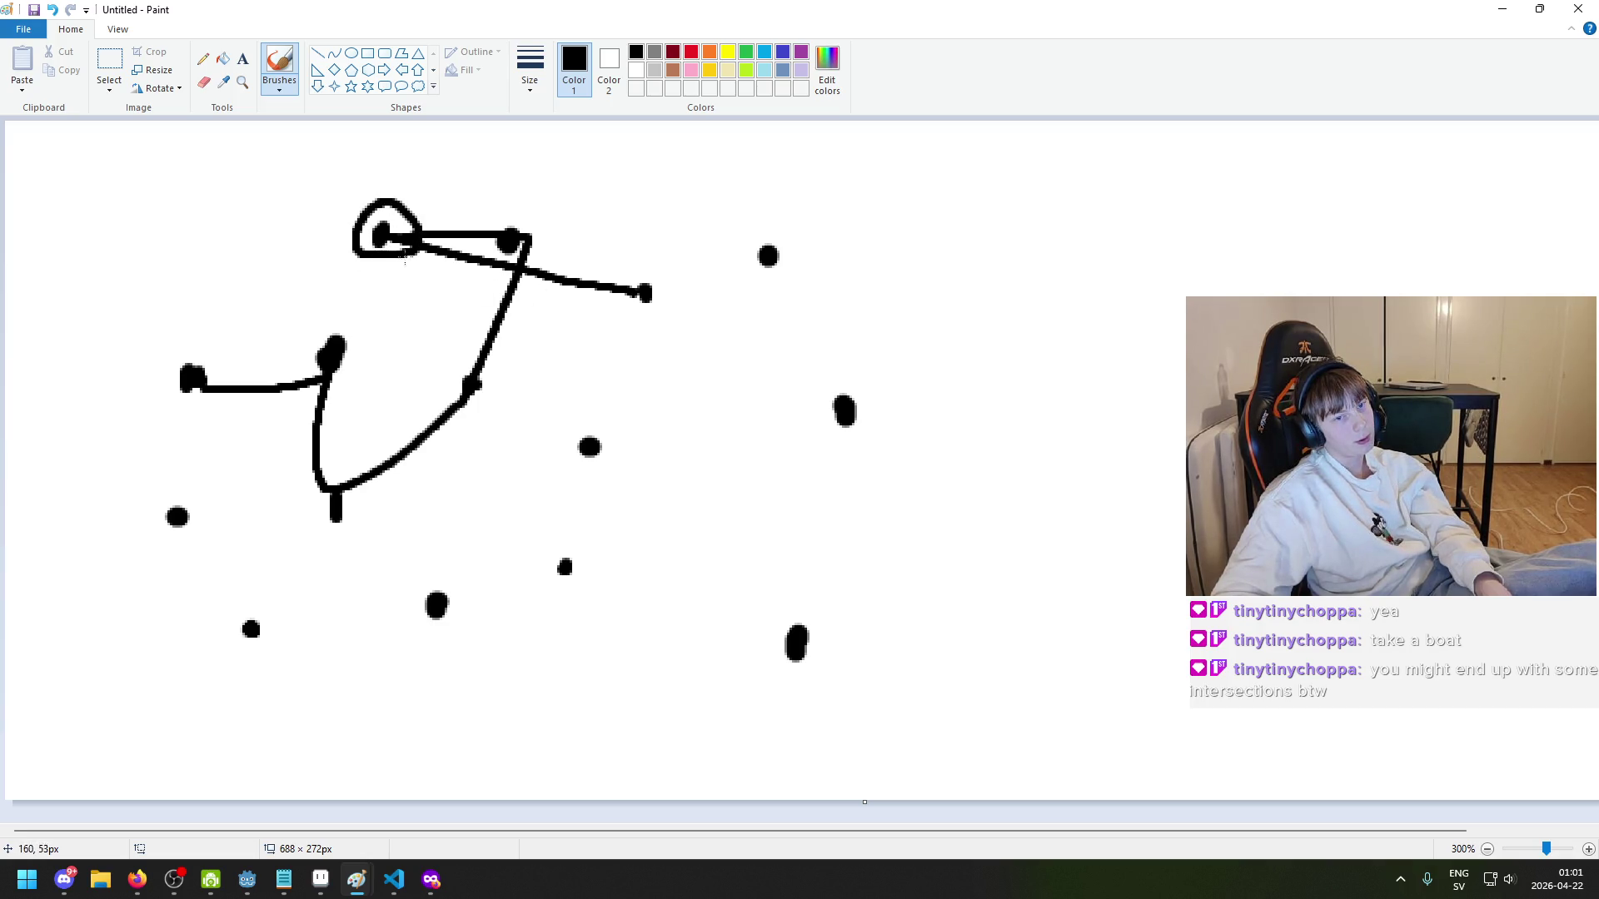
pyautogui.moveTo(506, 201); pyautogui.dragTo(463, 256)
pyautogui.hotkey('ctrl', 'z')
pyautogui.moveTo(653, 259)
pyautogui.mouseDown()
pyautogui.moveTo(652, 327)
pyautogui.moveTo(649, 259)
pyautogui.mouseUp()
pyautogui.moveTo(416, 204)
pyautogui.mouseDown()
pyautogui.moveTo(522, 208)
pyautogui.moveTo(526, 179)
pyautogui.moveTo(471, 230)
pyautogui.moveTo(526, 195)
pyautogui.moveTo(523, 233)
pyautogui.mouseUp()
pyautogui.hotkey('ctrl', 'z')
pyautogui.hotkey('ctrl', 'z')
pyautogui.hotkey('ctrl', 'z')
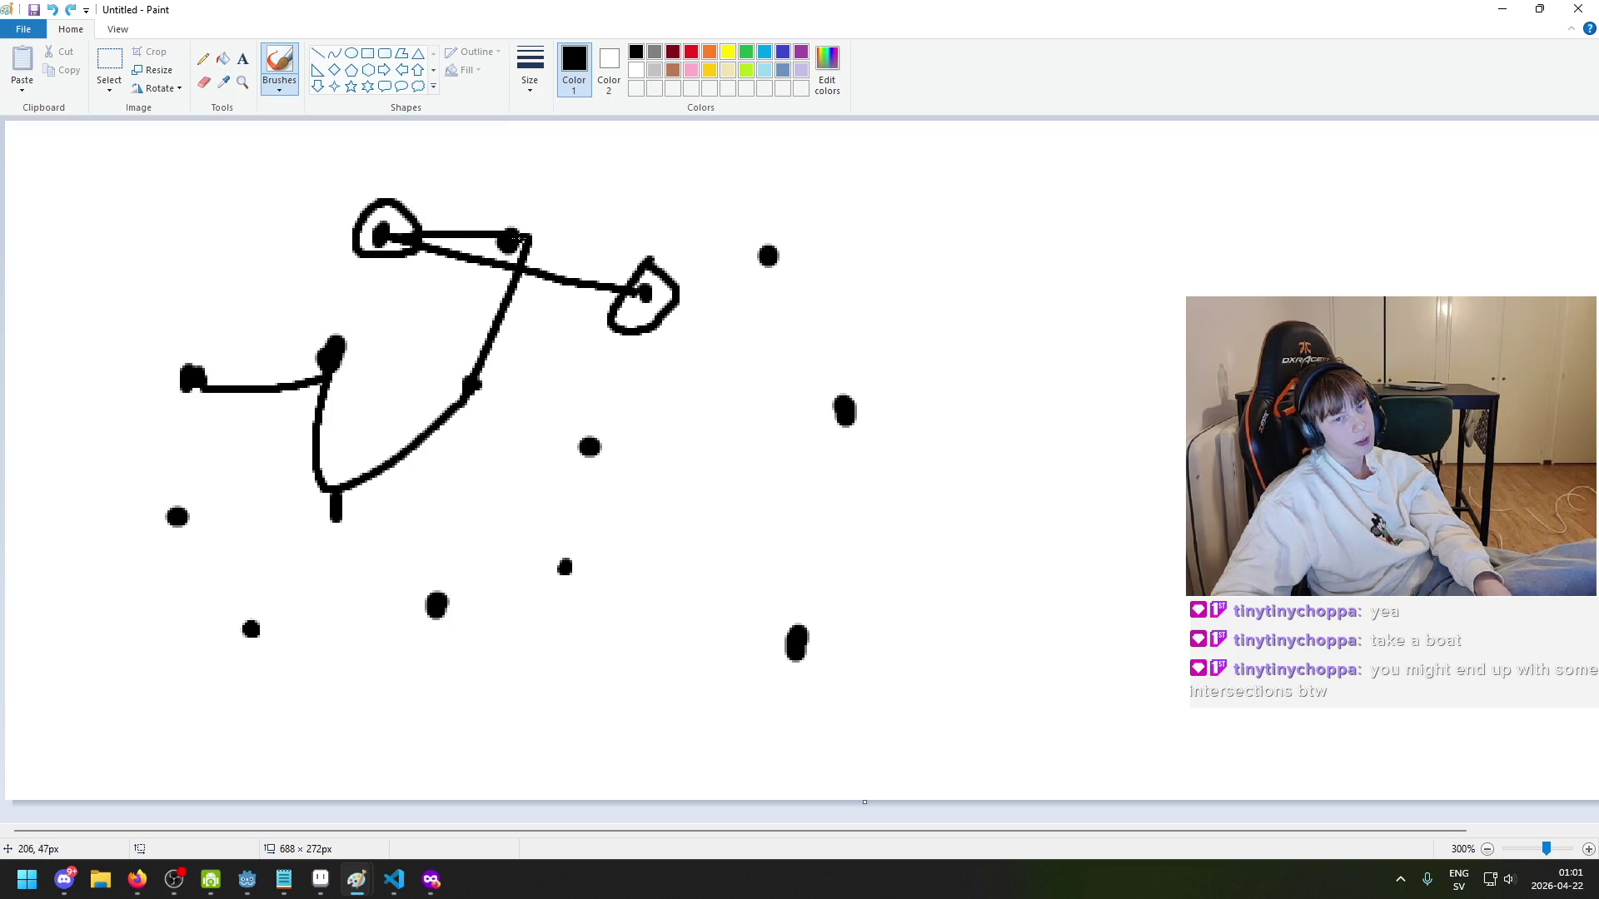
pyautogui.hotkey('ctrl', 'z')
pyautogui.hotkey('ctrl', 'z')
pyautogui.hotkey('ctrl', 'z')
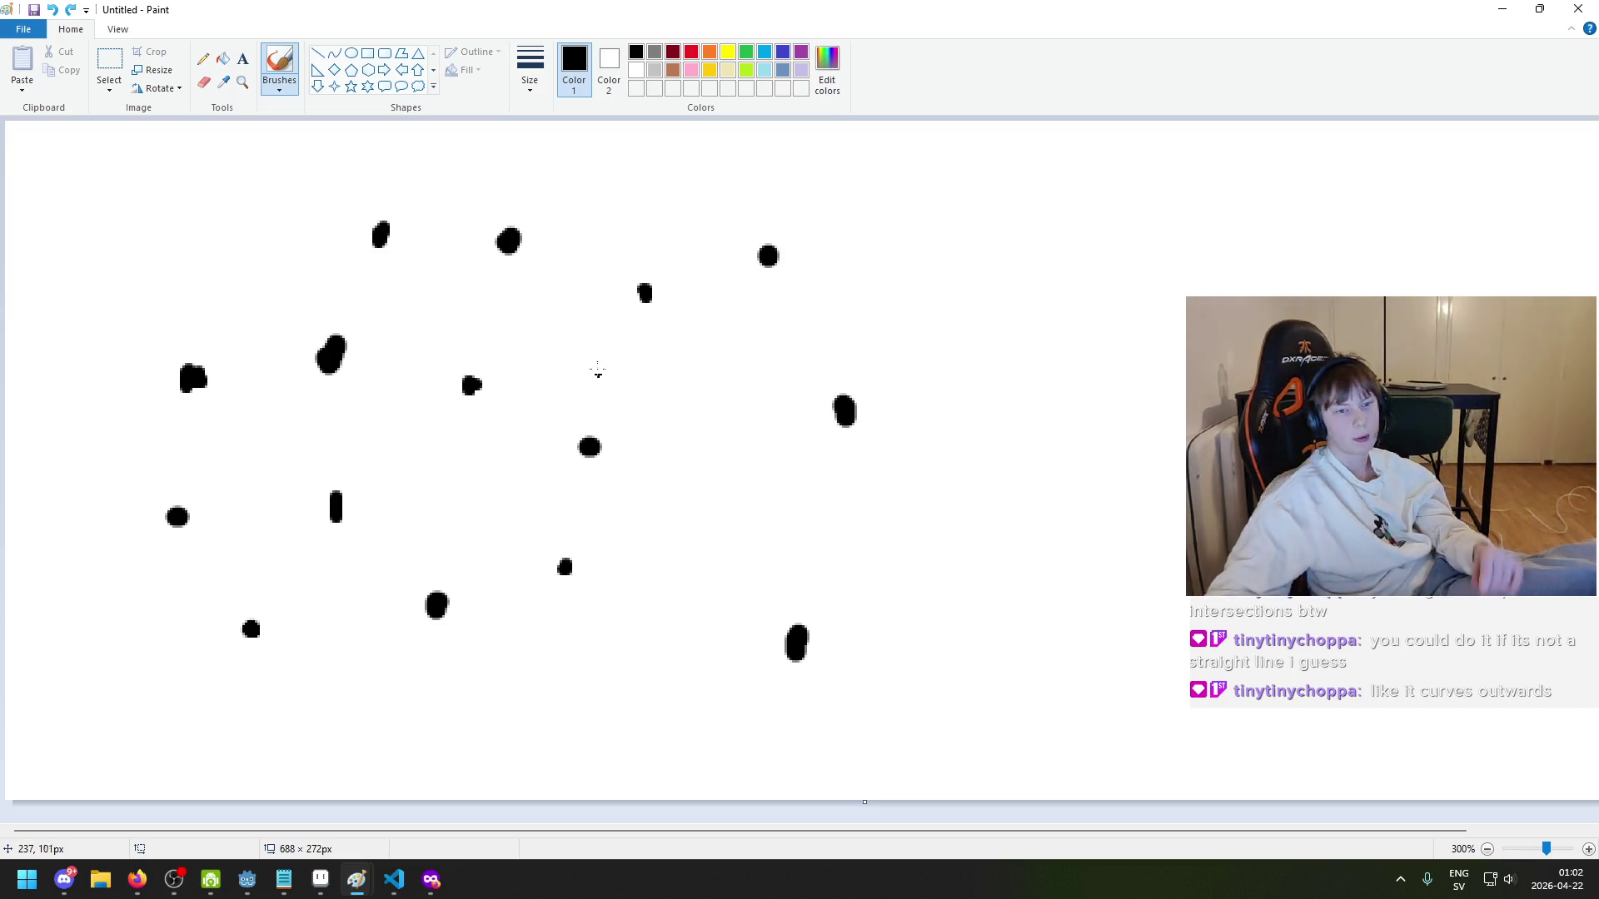
# - Draw a curved road arcing from the top-left dot to the right-hand dot, plus a left path
pyautogui.click(398, 221)
pyautogui.moveTo(398, 222)
pyautogui.mouseDown()
pyautogui.moveTo(537, 185)
pyautogui.moveTo(643, 256)
pyautogui.moveTo(652, 282)
pyautogui.moveTo(767, 257)
pyautogui.mouseUp()
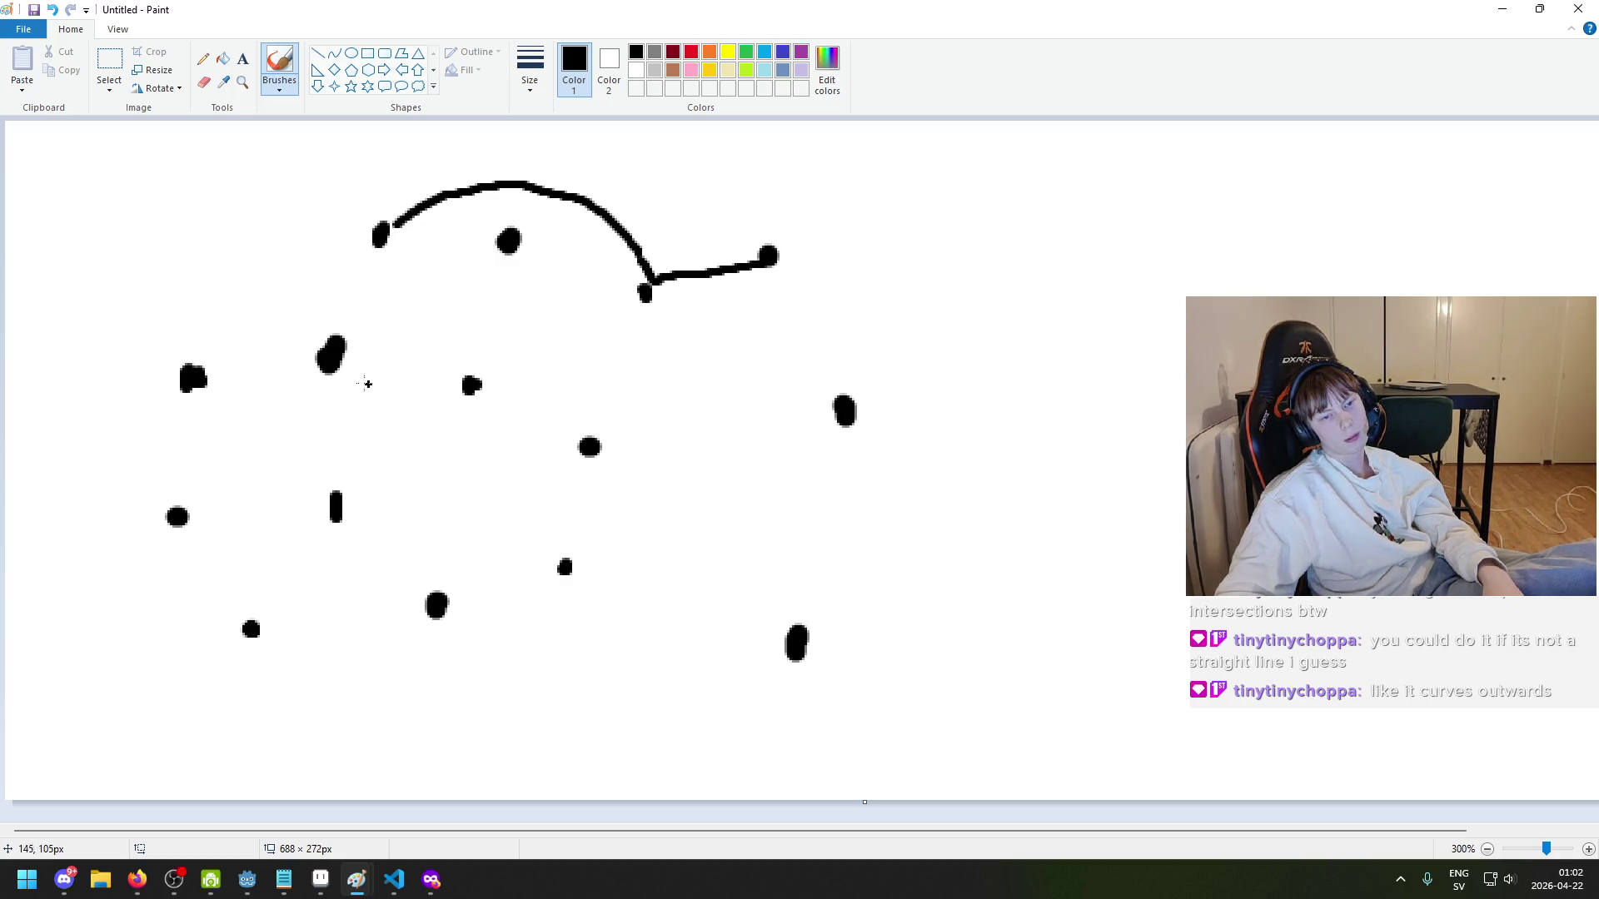
pyautogui.moveTo(214, 383)
pyautogui.mouseDown()
pyautogui.moveTo(360, 464)
pyautogui.moveTo(517, 393)
pyautogui.moveTo(520, 248)
pyautogui.moveTo(367, 257)
pyautogui.mouseUp()
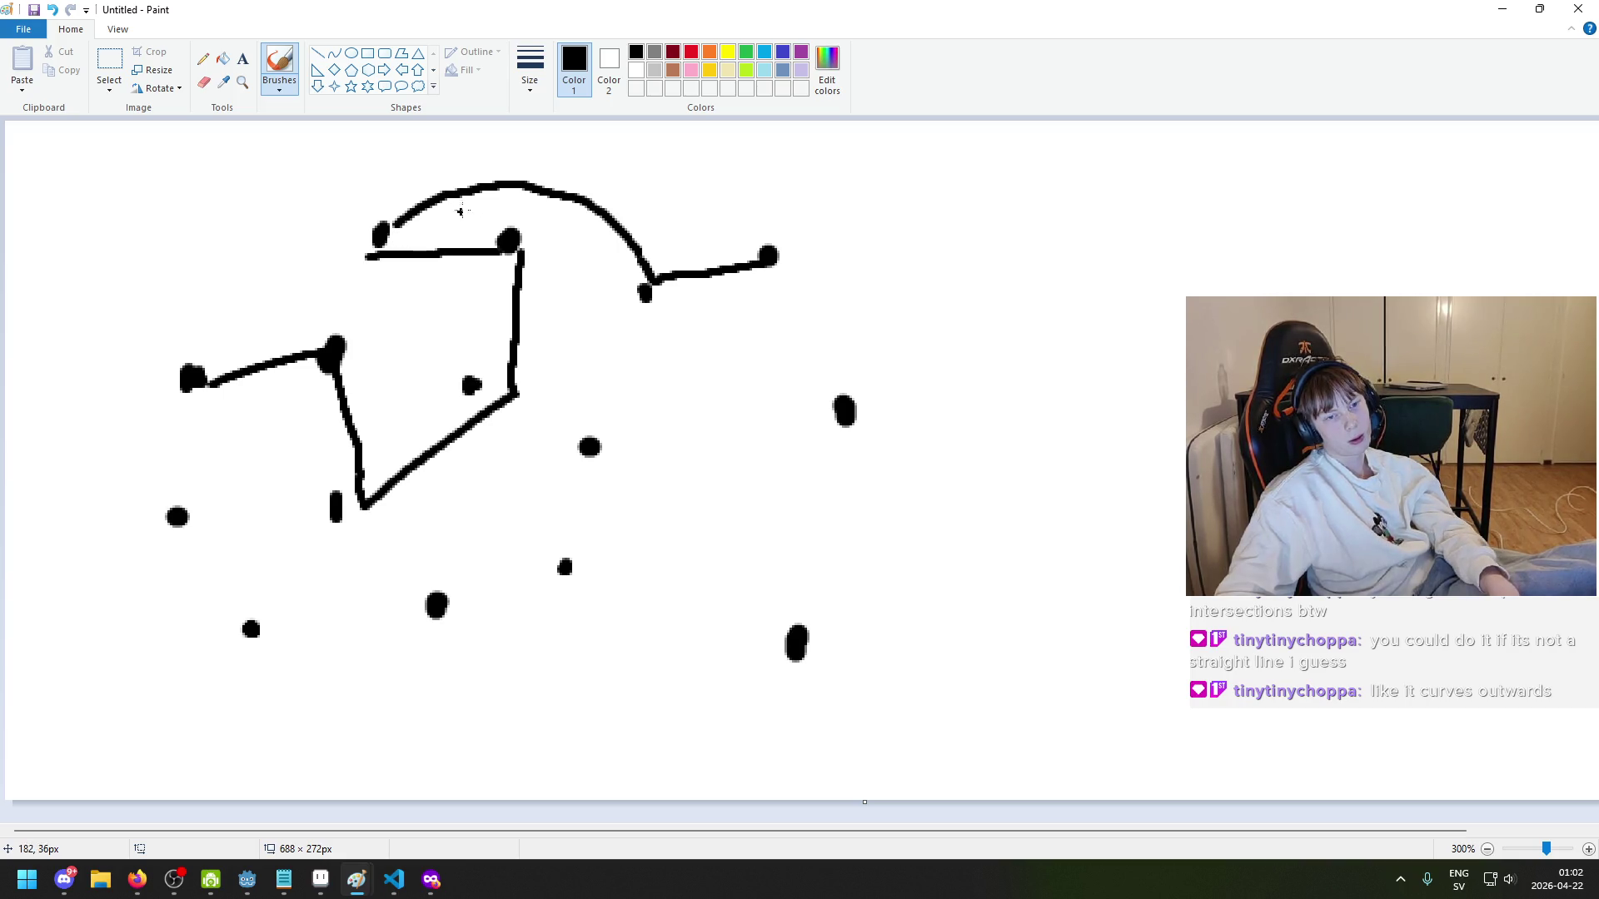
pyautogui.hotkey('ctrl', 'z')
# - Try straight links between the two top dots and a leftward extension, undoing each
pyautogui.moveTo(509, 241); pyautogui.dragTo(382, 237)
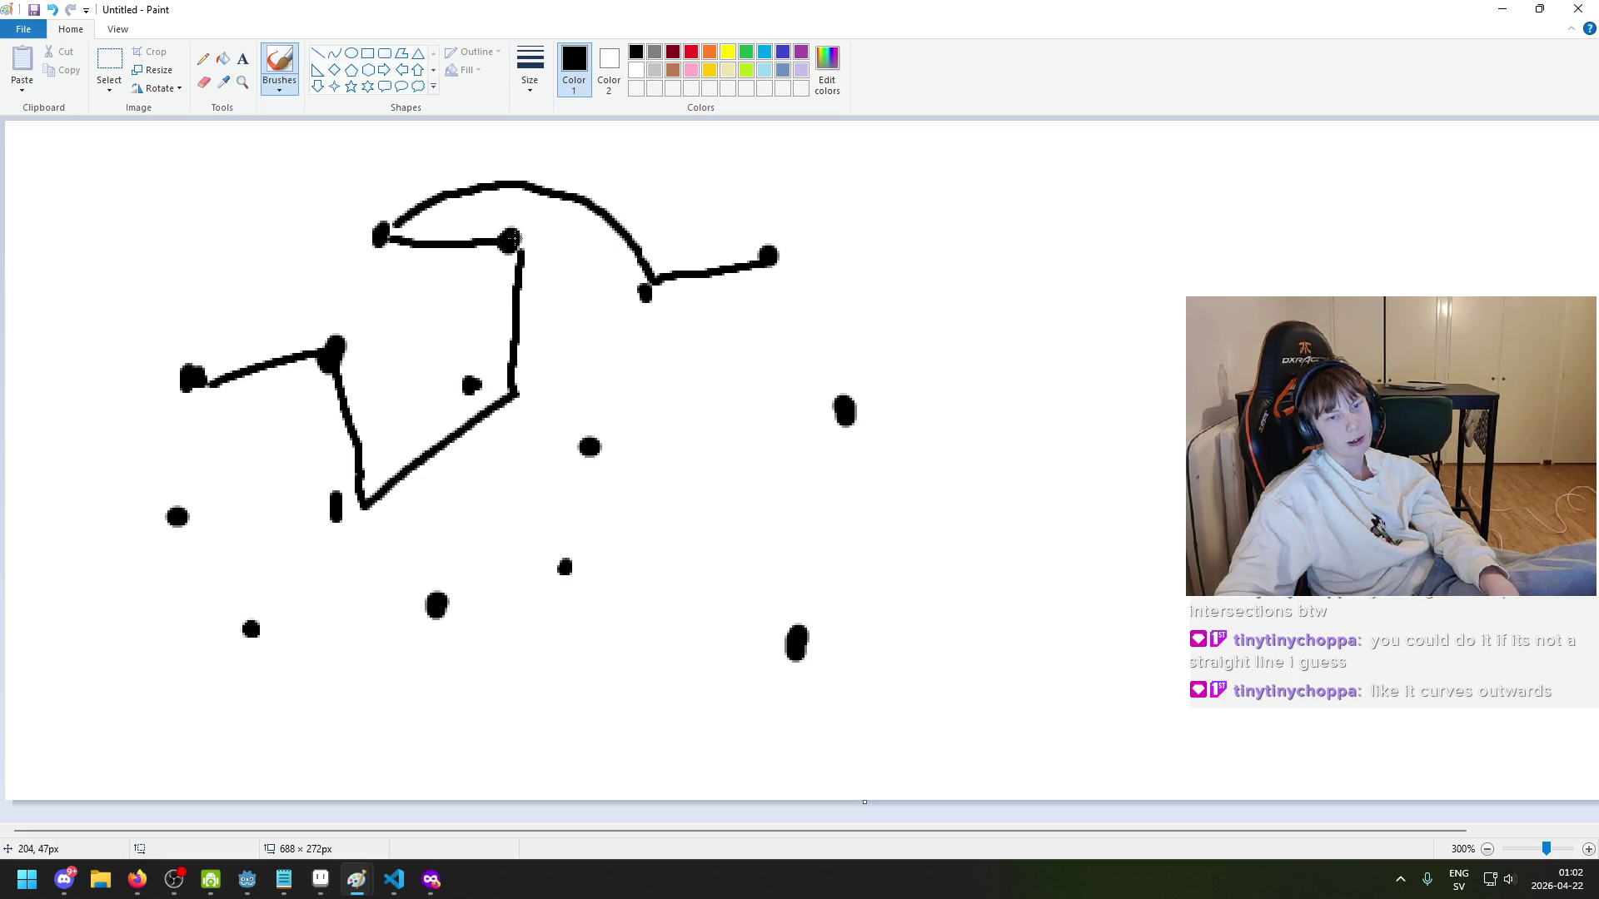
pyautogui.moveTo(509, 240); pyautogui.dragTo(371, 233)
pyautogui.hotkey('ctrl', 'z')
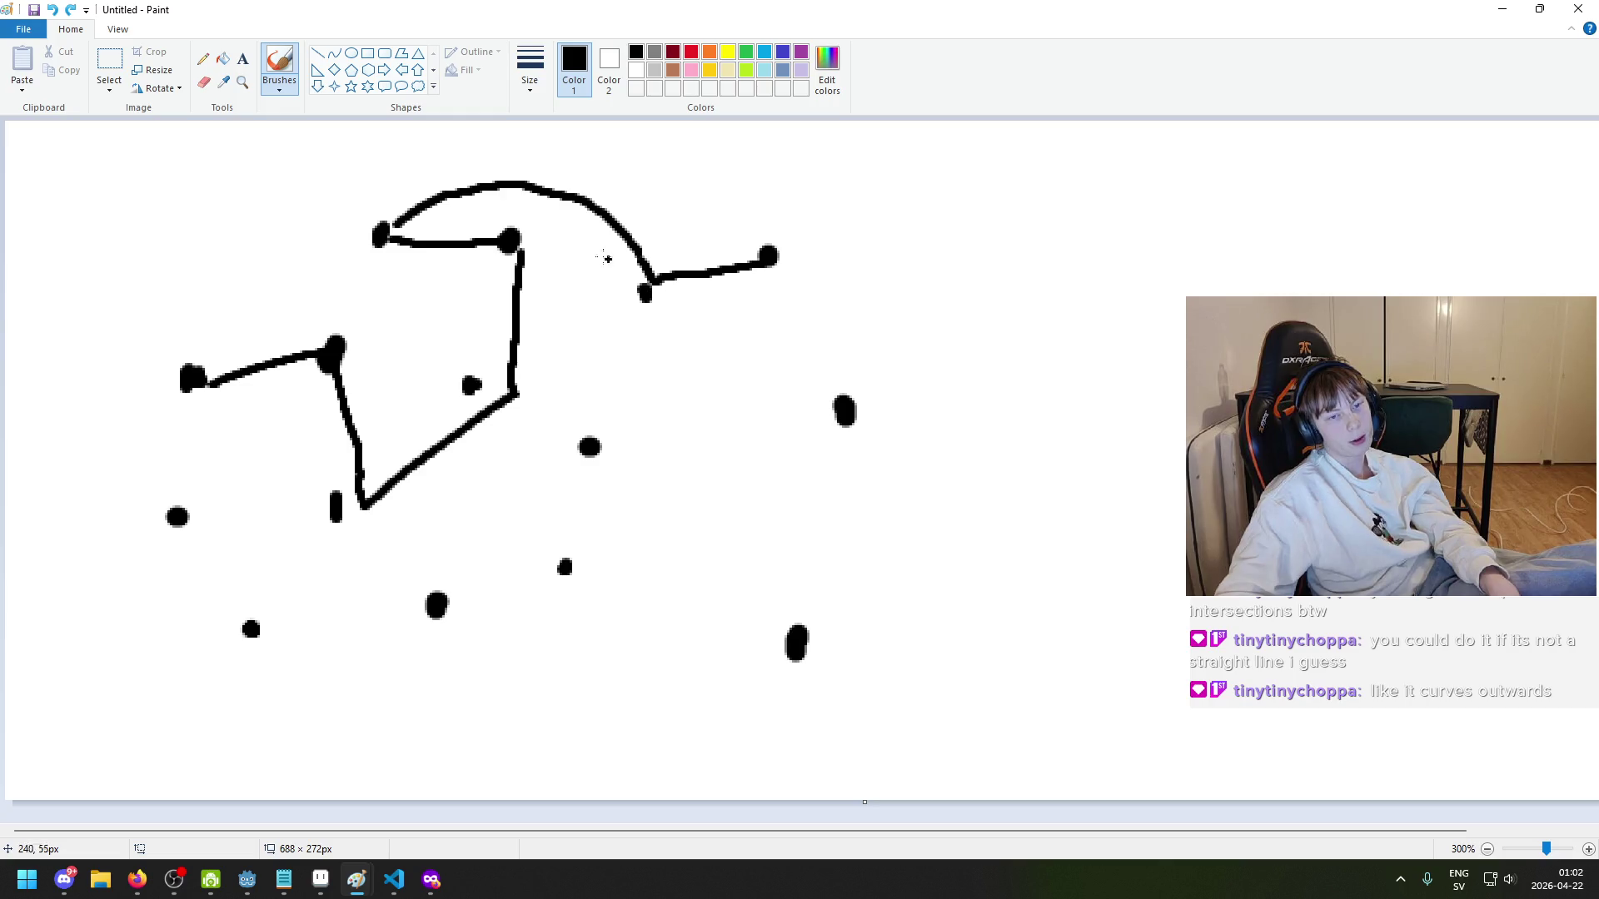
pyautogui.moveTo(379, 236)
pyautogui.mouseDown()
pyautogui.moveTo(222, 247)
pyautogui.moveTo(237, 254)
pyautogui.mouseUp()
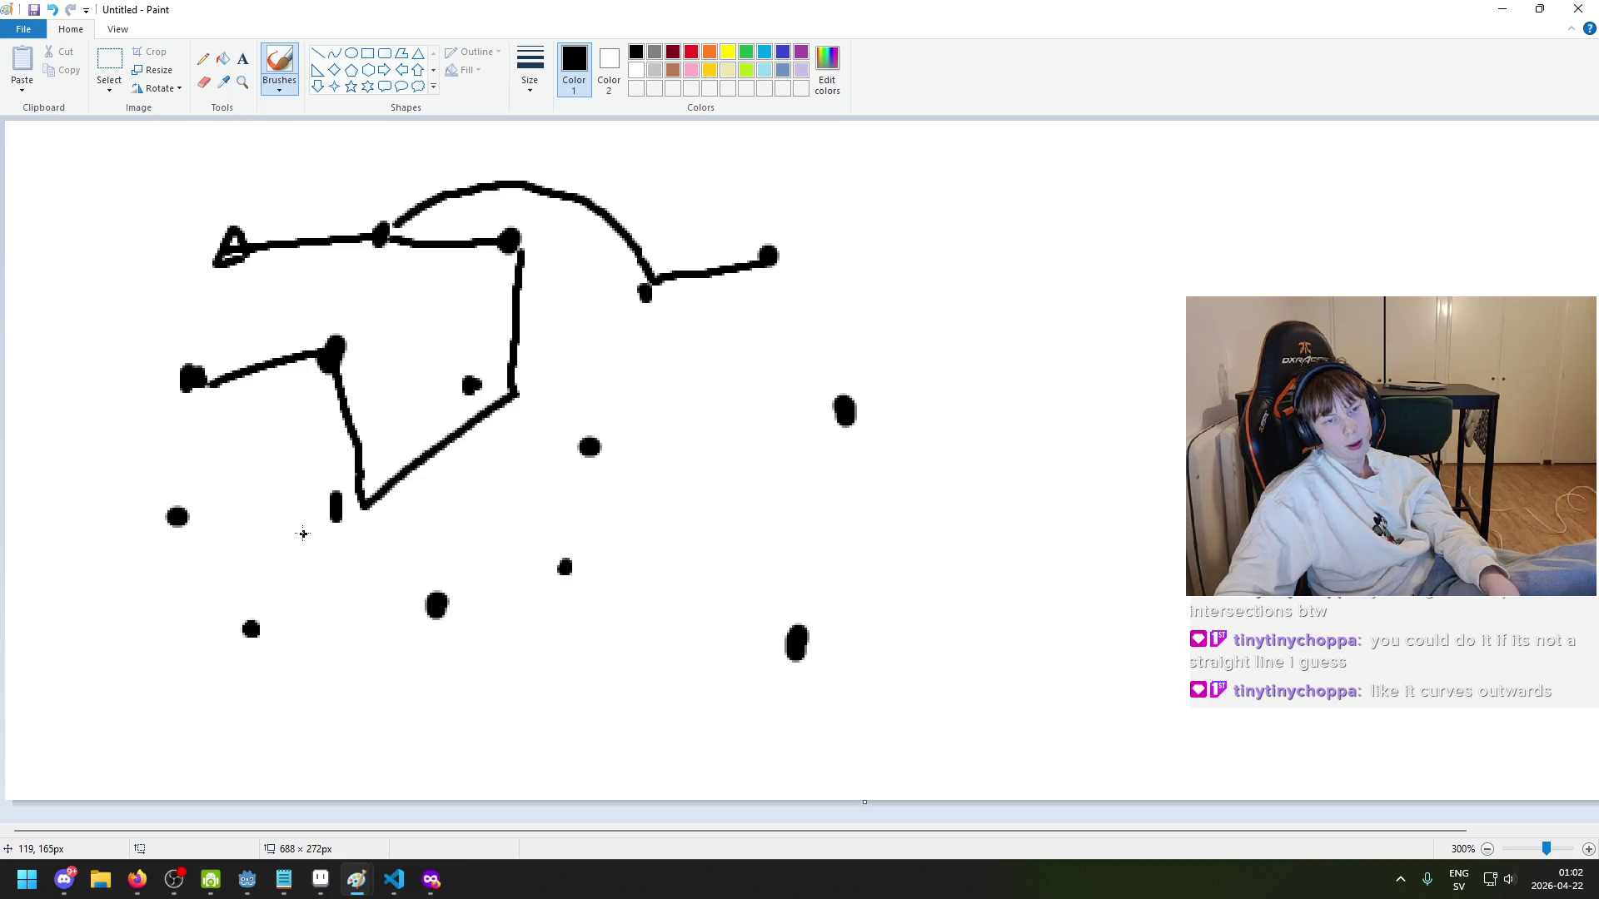
pyautogui.hotkey('ctrl', 'z')
pyautogui.hotkey('ctrl', 'z')
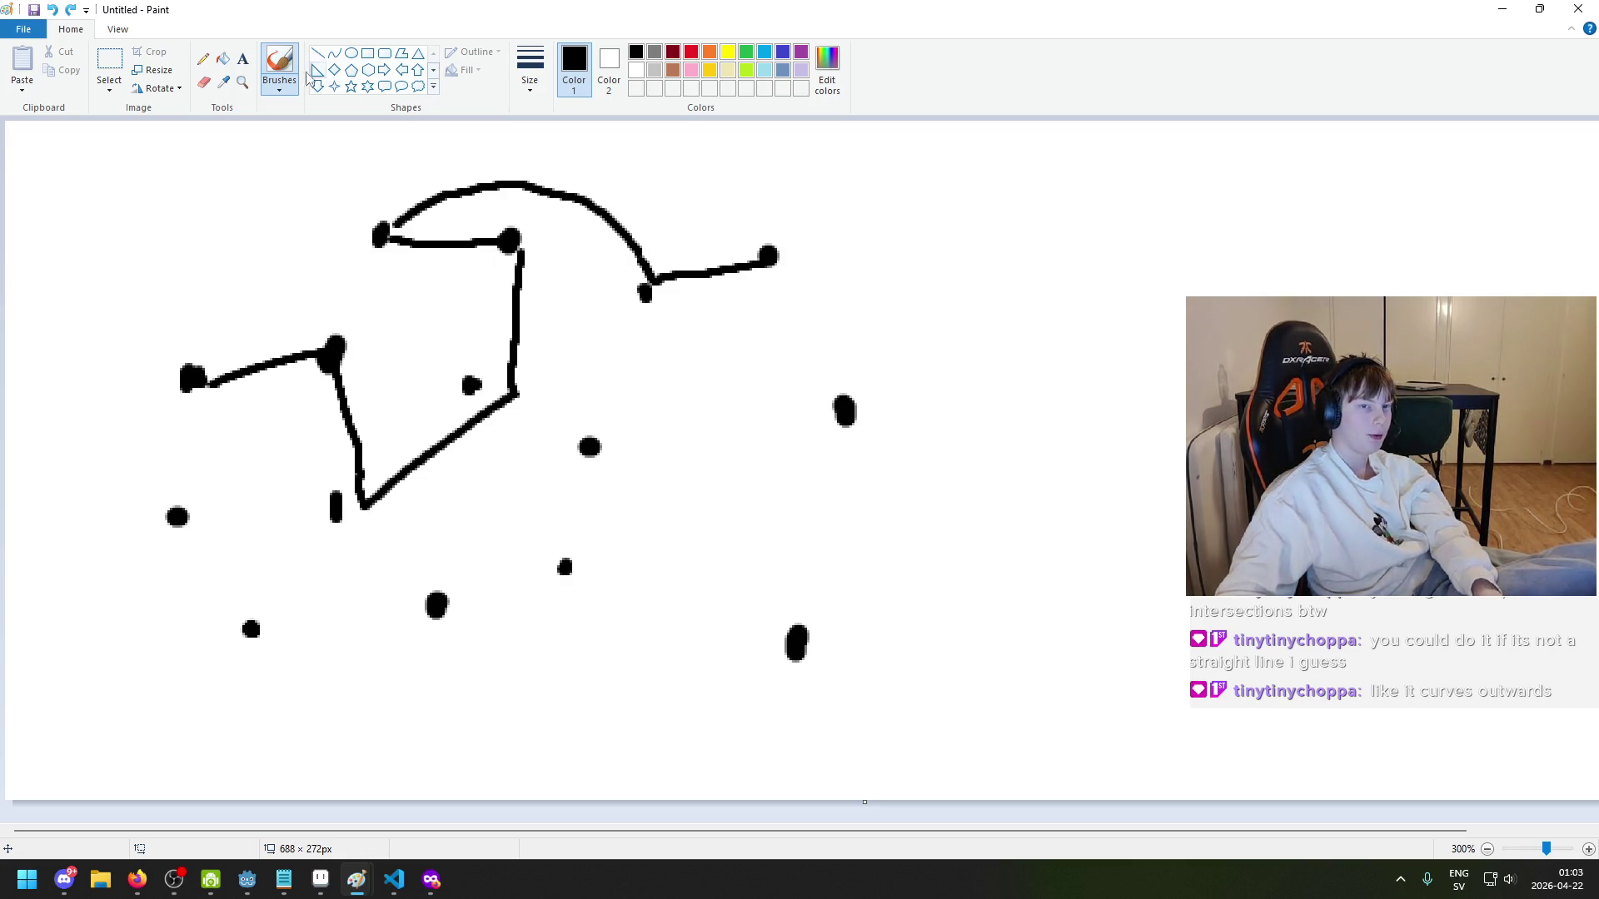
pyautogui.click(203, 81)
# - Erase the curved arc at the top and undo a trial line from the top-left dot
pyautogui.moveTo(400, 221)
pyautogui.mouseDown()
pyautogui.moveTo(521, 200)
pyautogui.moveTo(450, 189)
pyautogui.moveTo(605, 202)
pyautogui.moveTo(553, 167)
pyautogui.mouseUp()
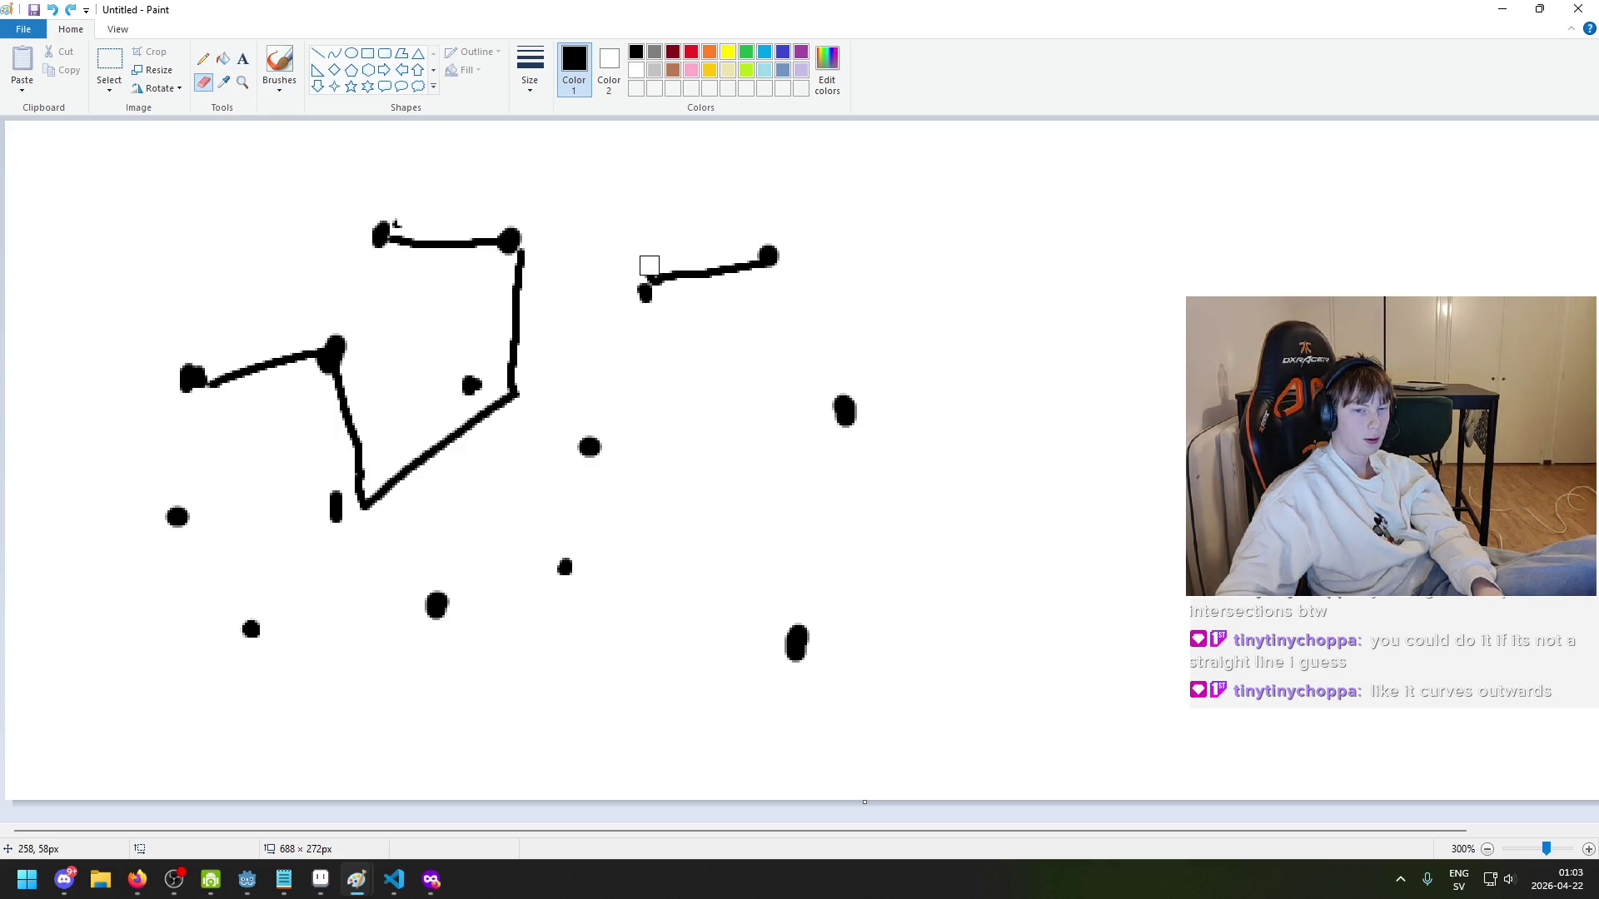
pyautogui.click(279, 63)
pyautogui.moveTo(385, 238)
pyautogui.mouseDown()
pyautogui.moveTo(463, 308)
pyautogui.moveTo(639, 288)
pyautogui.mouseUp()
pyautogui.hotkey('ctrl', 'z')
# - Draw and undo two more trial roads, leaving only the node dots
pyautogui.moveTo(375, 249)
pyautogui.mouseDown()
pyautogui.moveTo(466, 304)
pyautogui.moveTo(645, 286)
pyautogui.mouseUp()
pyautogui.scroll(-2, 538, 334)
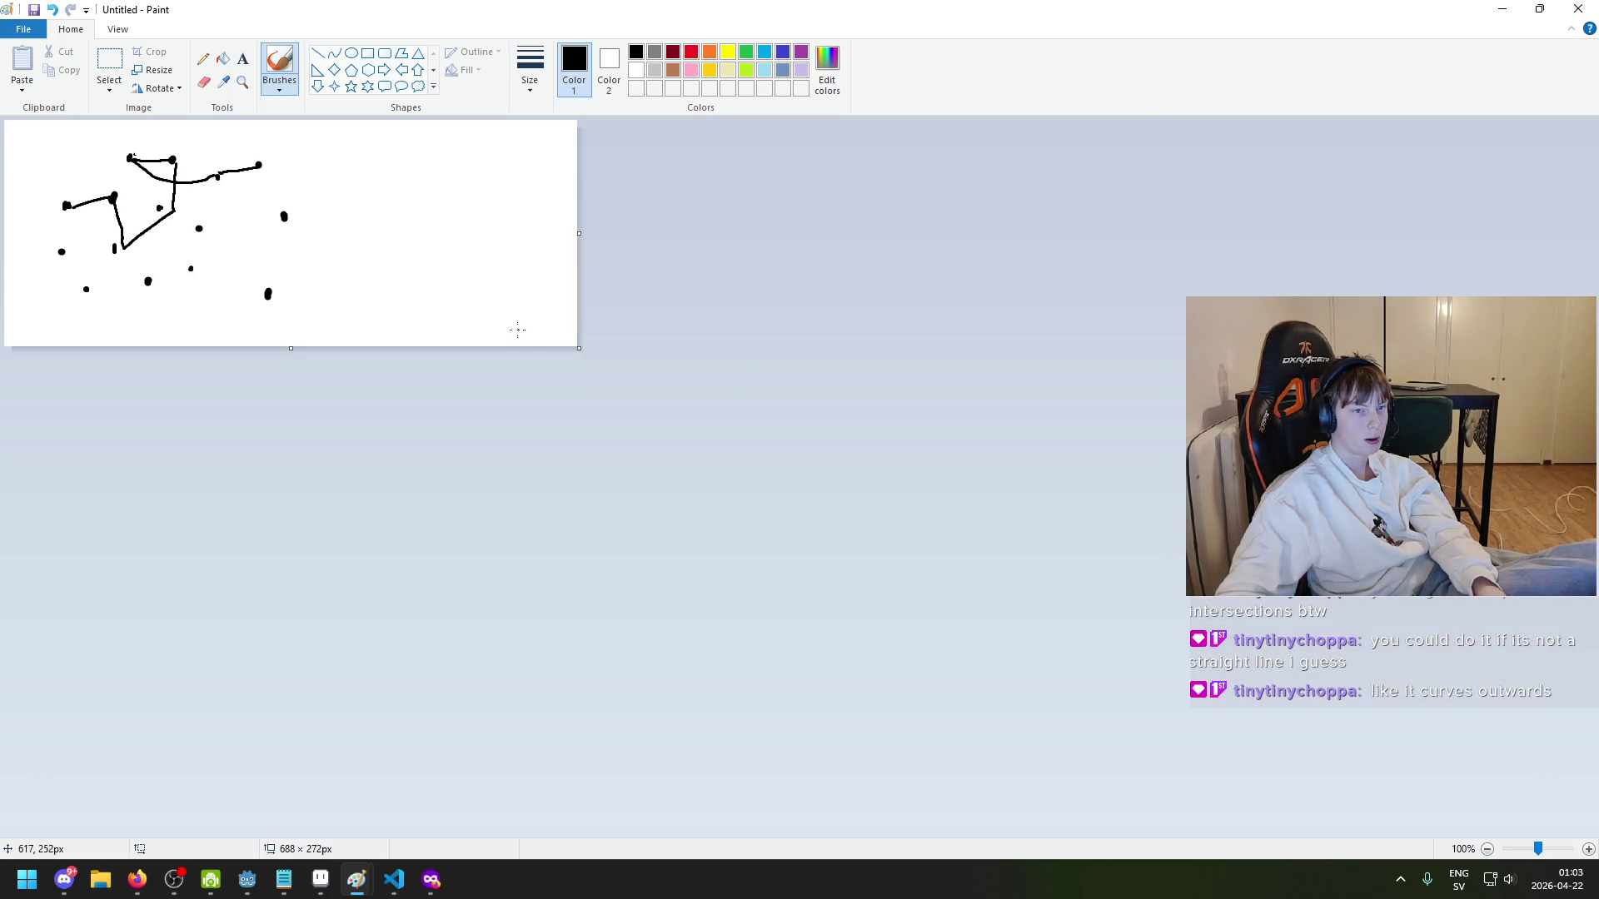
pyautogui.scroll(1, 439, 235)
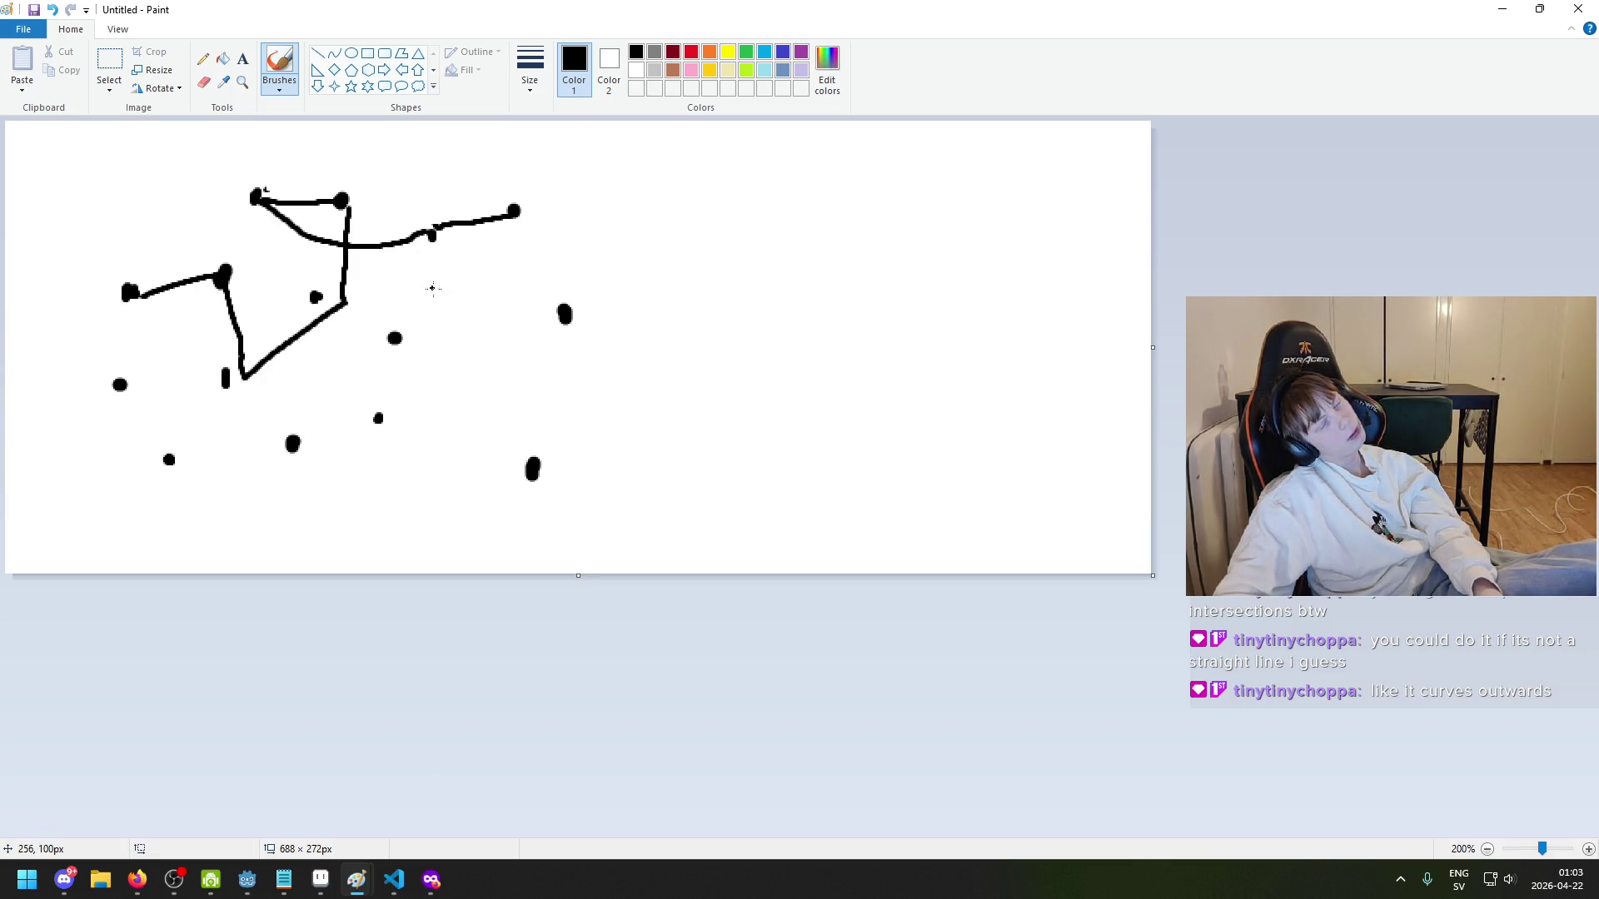
pyautogui.hotkey('ctrl', 'z')
pyautogui.hotkey('ctrl', 'z')
pyautogui.hotkey('ctrl', 'z')
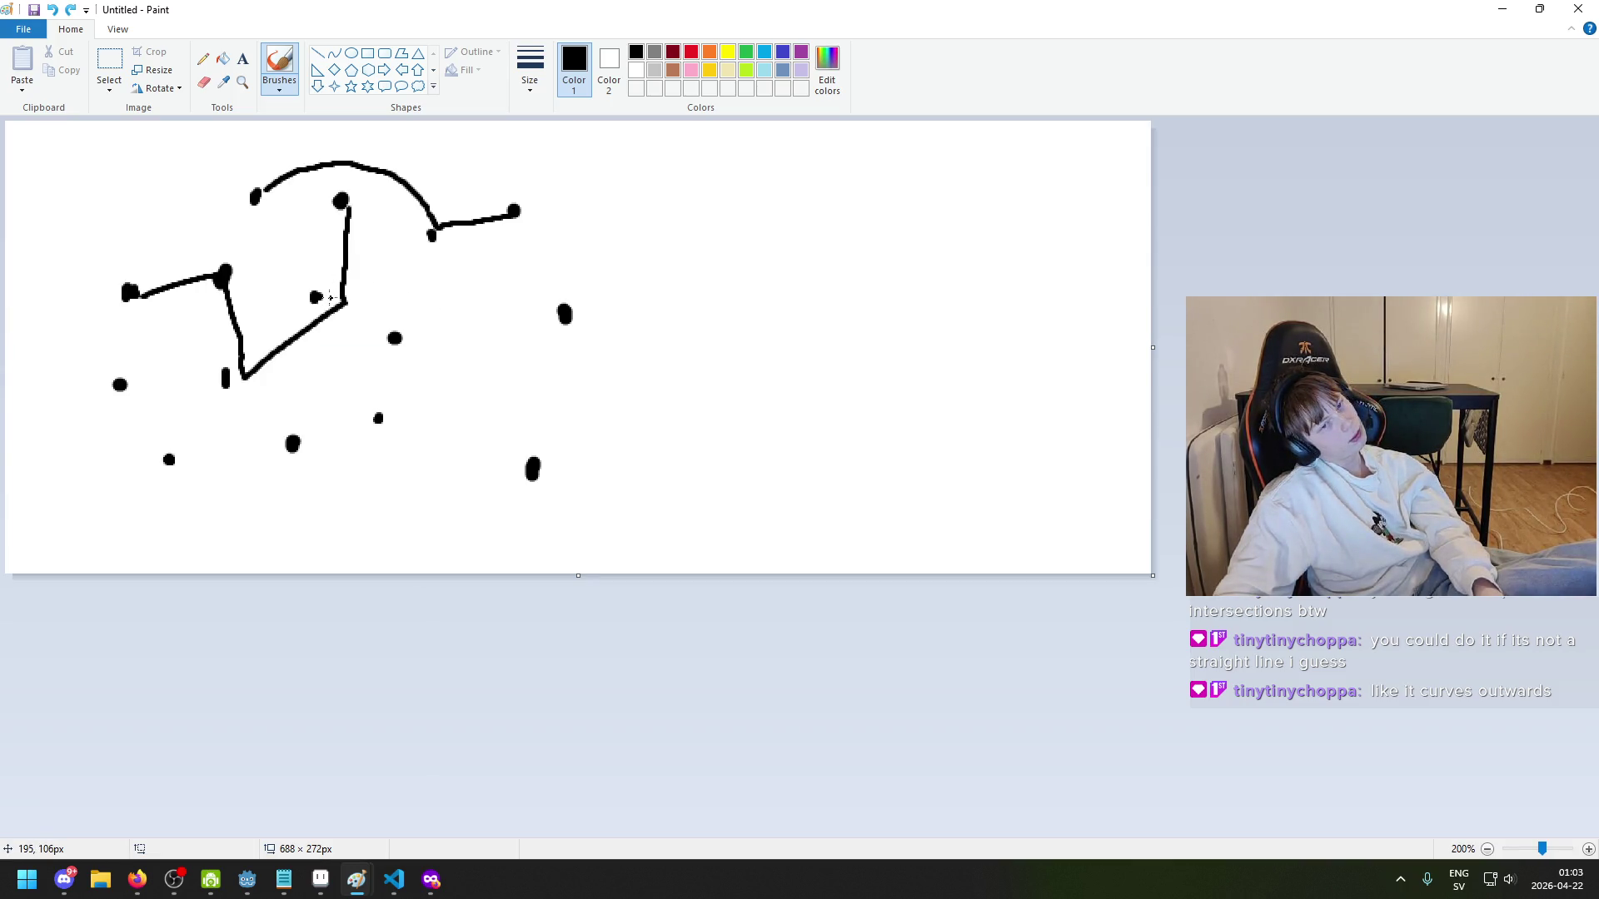
pyautogui.moveTo(137, 293)
pyautogui.mouseDown()
pyautogui.moveTo(226, 267)
pyautogui.moveTo(250, 412)
pyautogui.moveTo(316, 302)
pyautogui.moveTo(345, 185)
pyautogui.mouseUp()
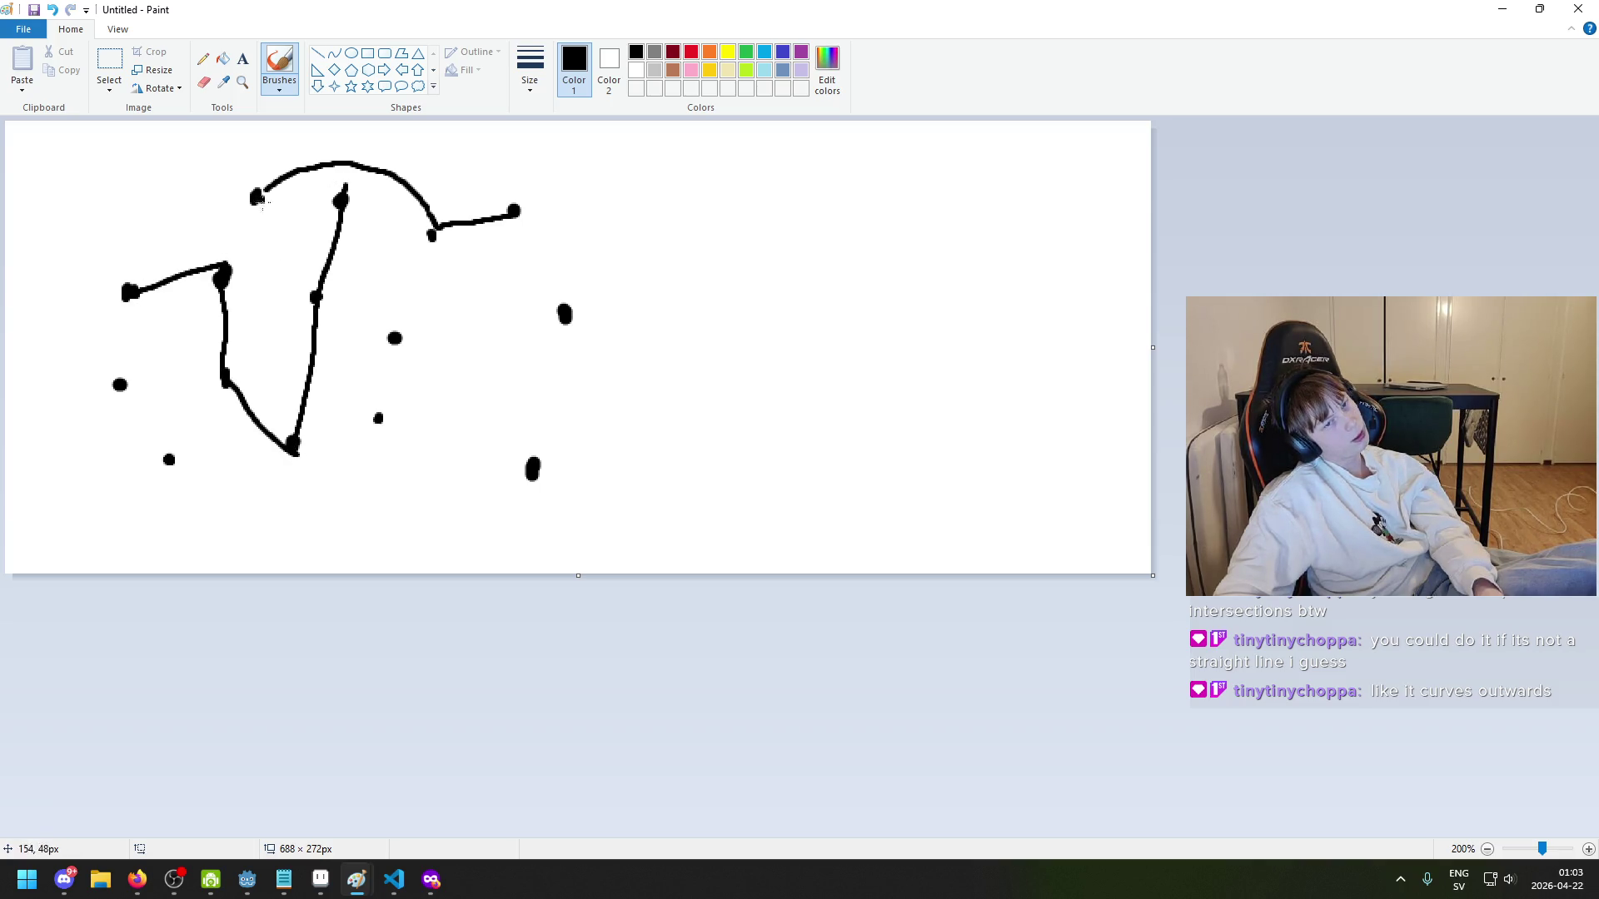
pyautogui.hotkey('ctrl', 'z')
pyautogui.hotkey('ctrl', 'z')
pyautogui.hotkey('ctrl', 'z')
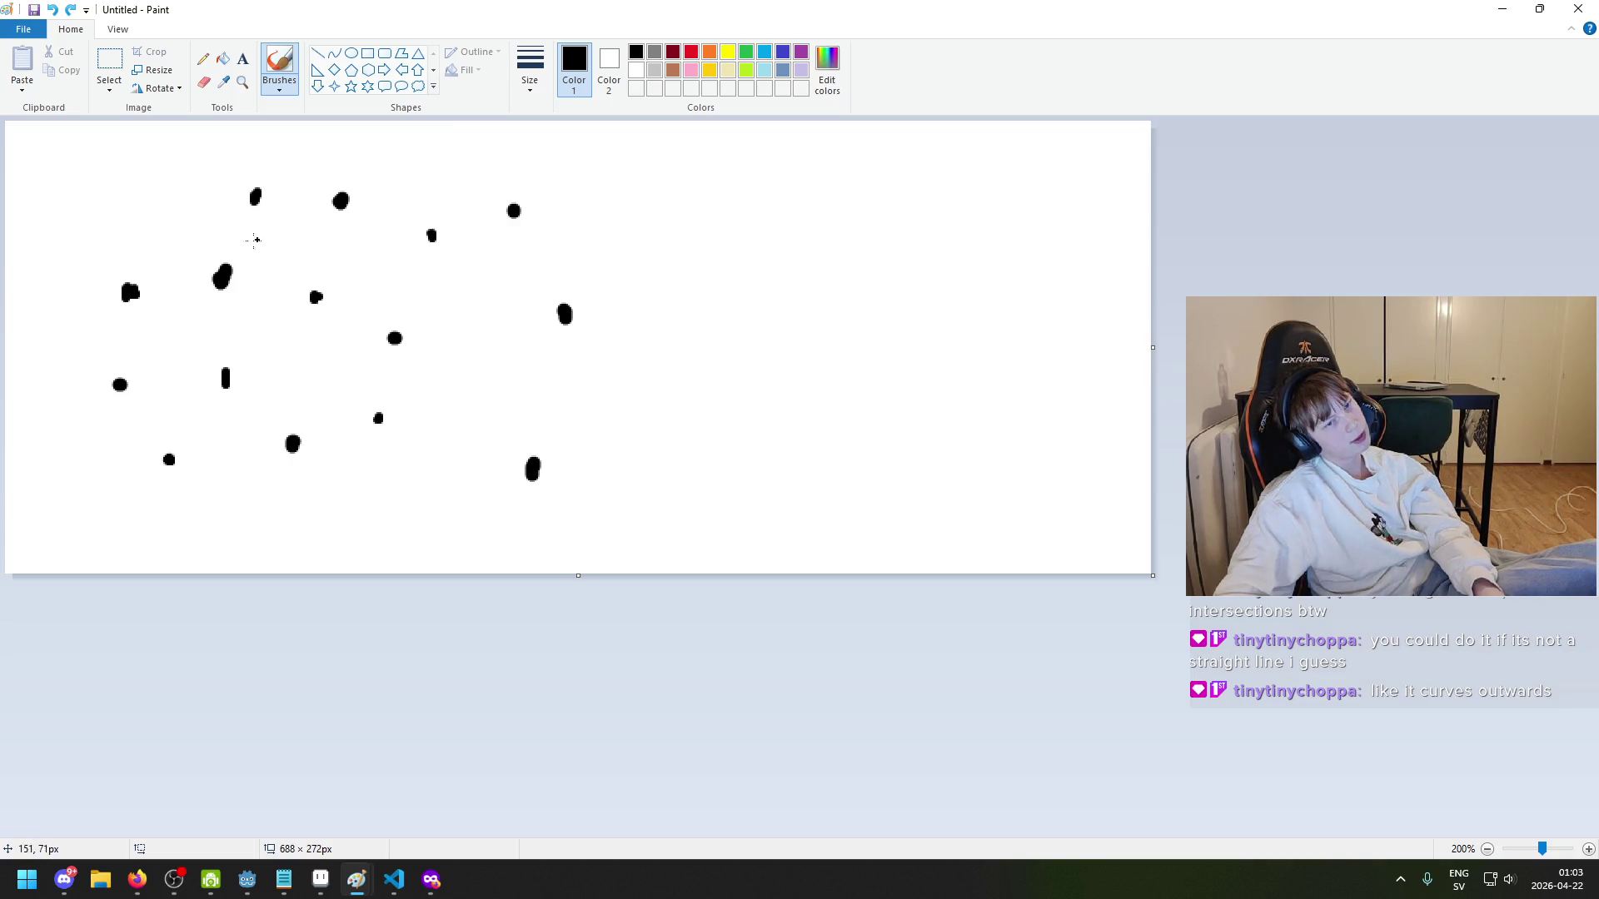
# - Draw a zigzag road through the left-side dots and a curve from the top-left dot rightward
pyautogui.moveTo(140, 294)
pyautogui.mouseDown()
pyautogui.moveTo(223, 360)
pyautogui.moveTo(315, 345)
pyautogui.moveTo(354, 191)
pyautogui.moveTo(259, 200)
pyautogui.moveTo(283, 254)
pyautogui.moveTo(317, 275)
pyautogui.mouseUp()
pyautogui.hotkey('ctrl', 'z')
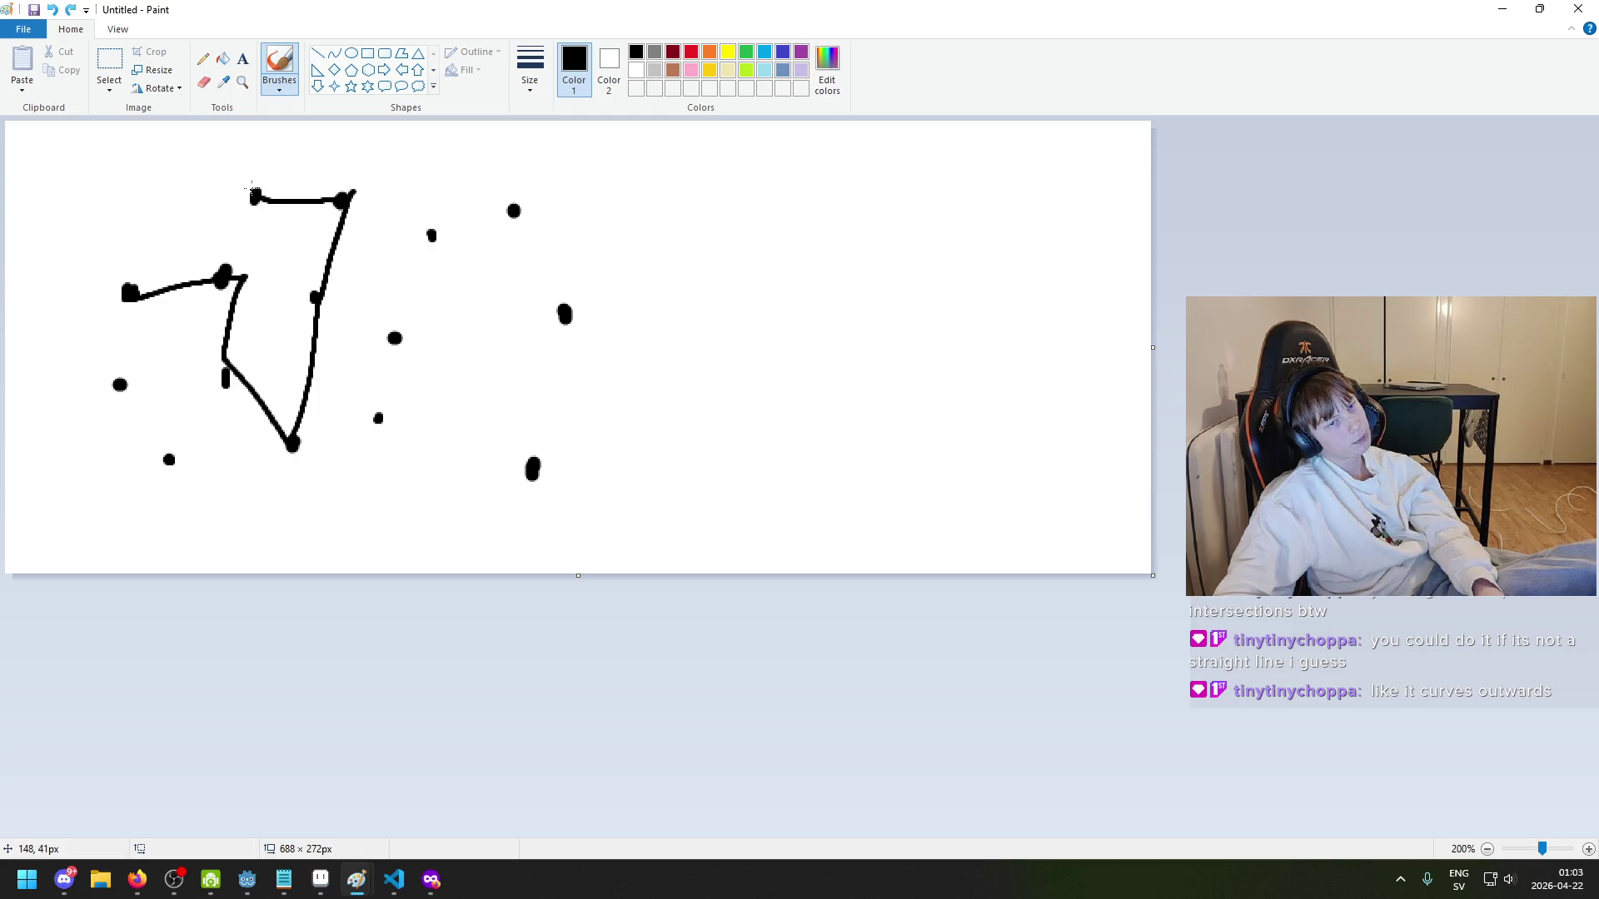
pyautogui.moveTo(255, 198)
pyautogui.mouseDown()
pyautogui.moveTo(362, 243)
pyautogui.moveTo(431, 236)
pyautogui.mouseUp()
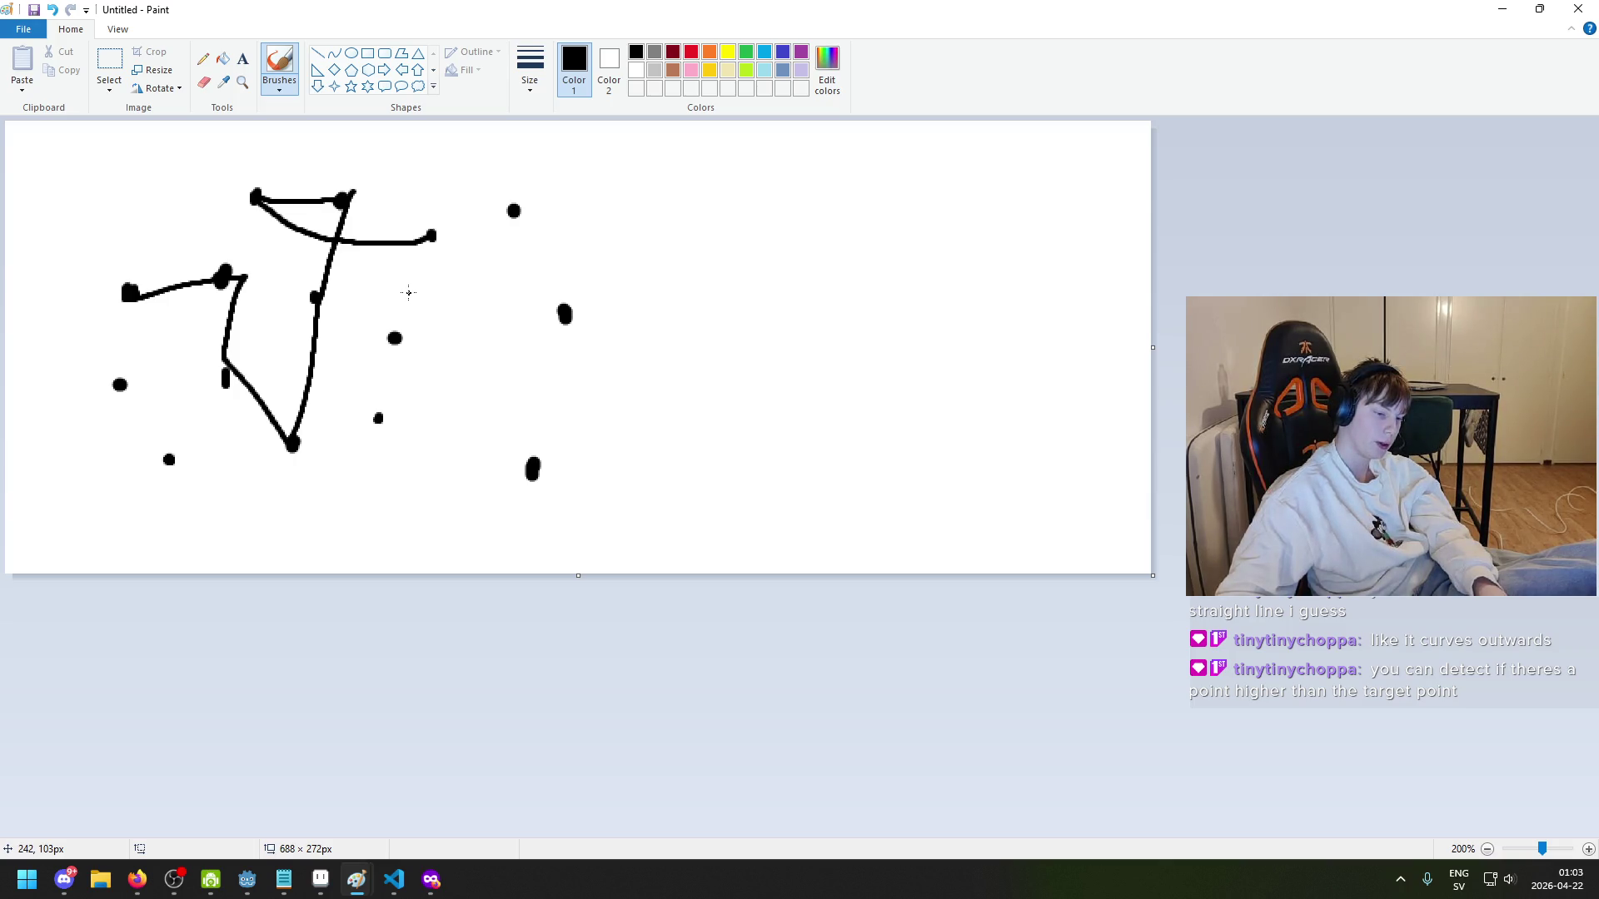
# - Sketch a short mark and a curved arrow above the lines, then undo both
pyautogui.keyDown('ctrl'); pyautogui.scroll(1, 408, 292); pyautogui.keyUp('ctrl')
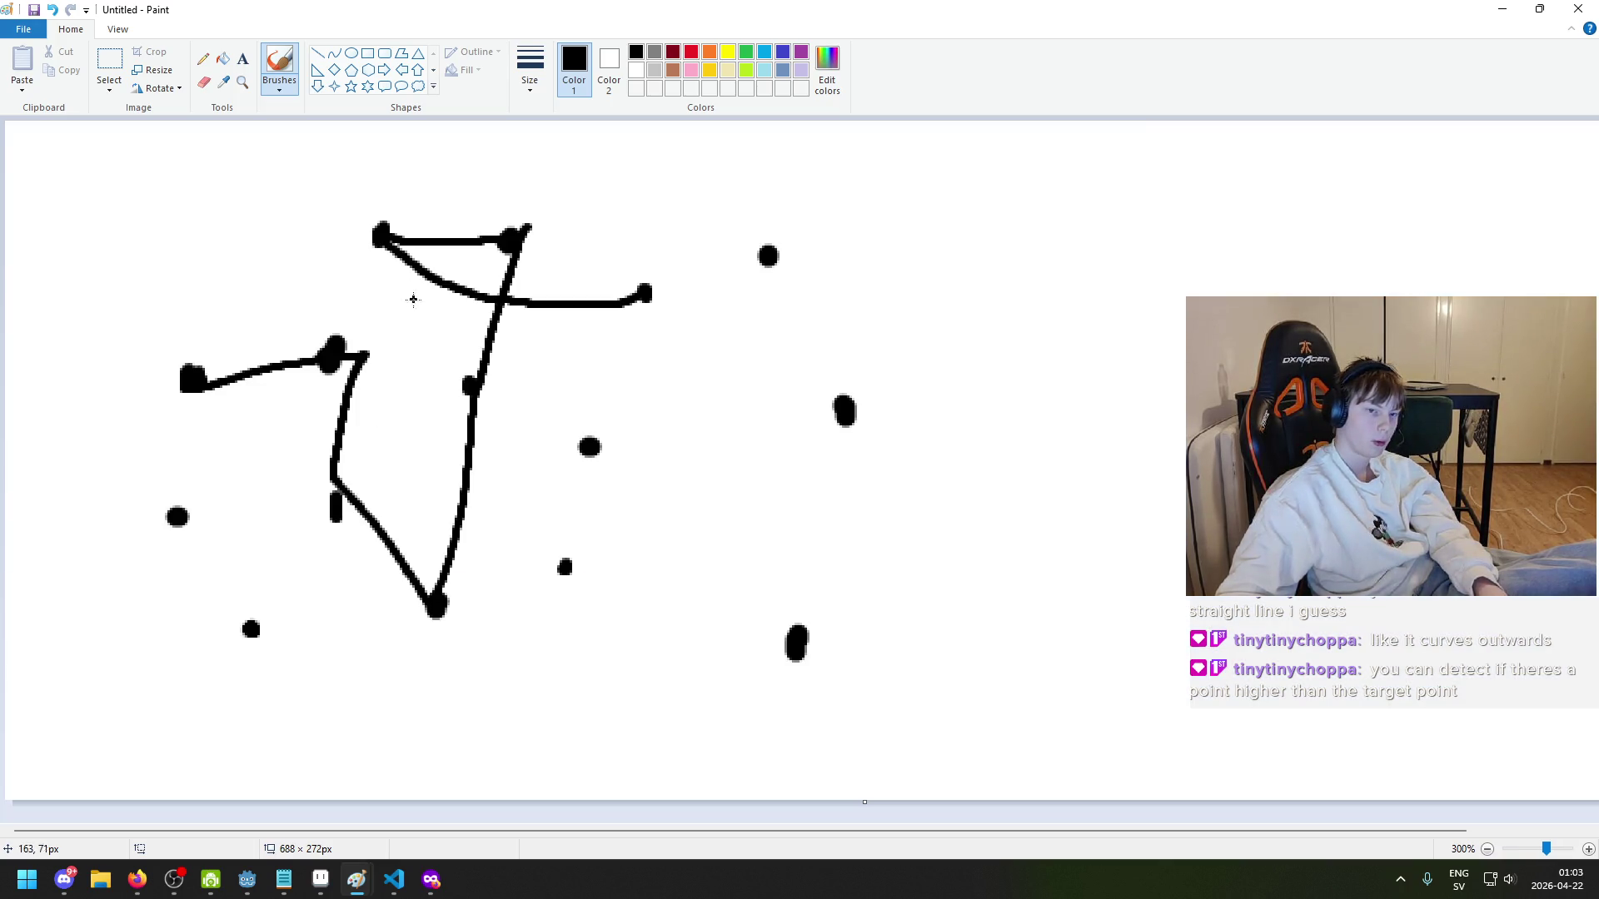
pyautogui.moveTo(643, 275); pyautogui.dragTo(657, 230)
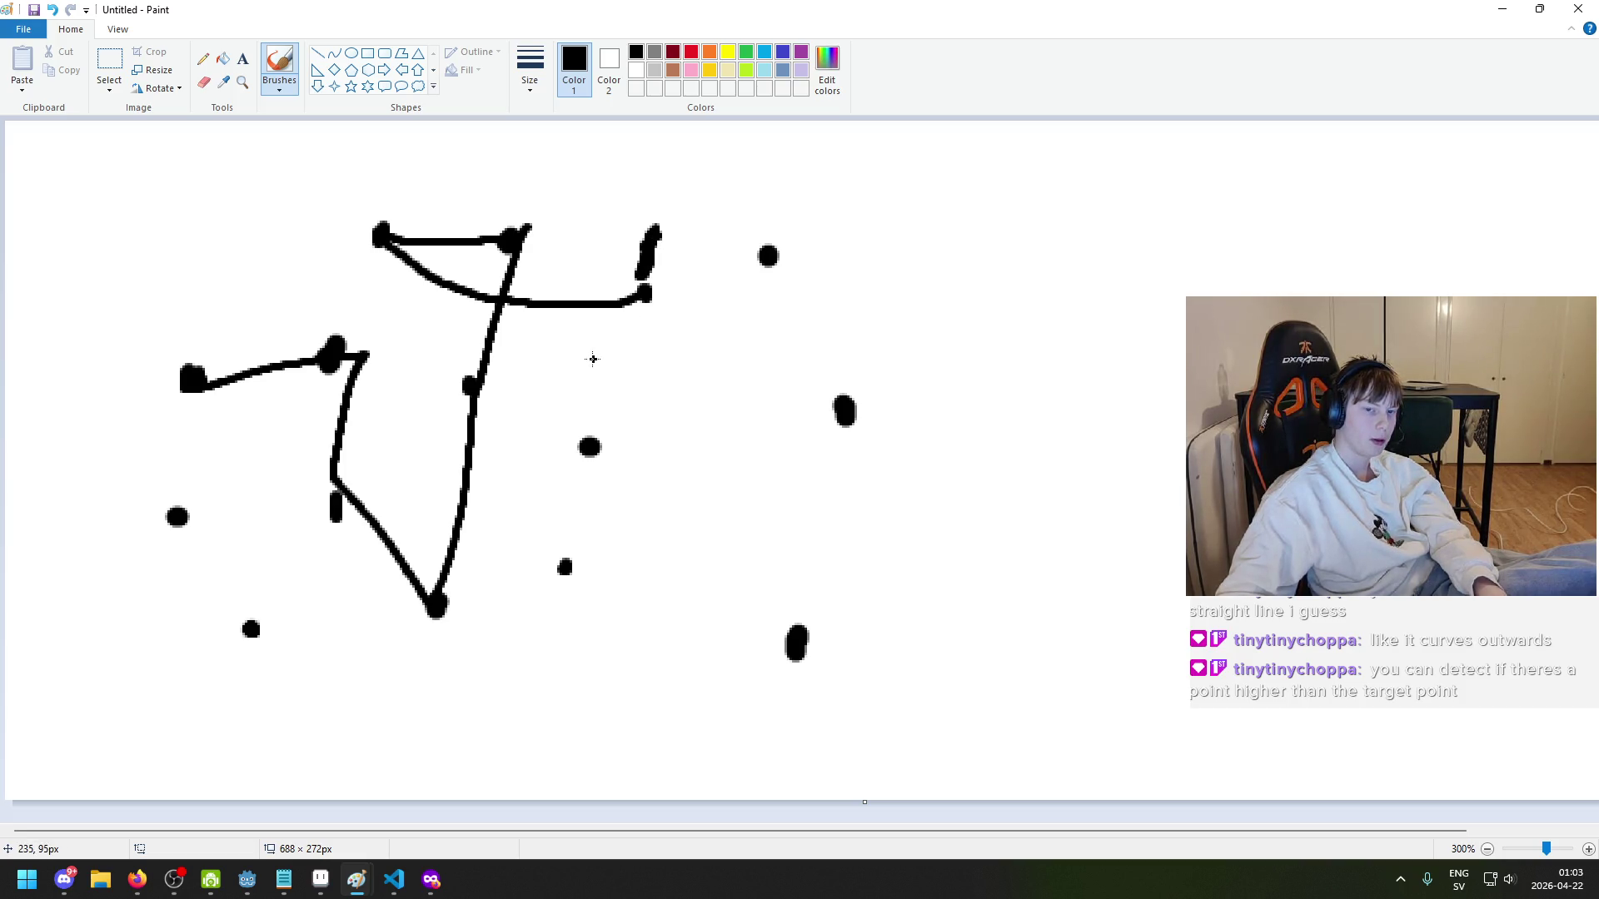
pyautogui.hotkey('ctrl', 'z')
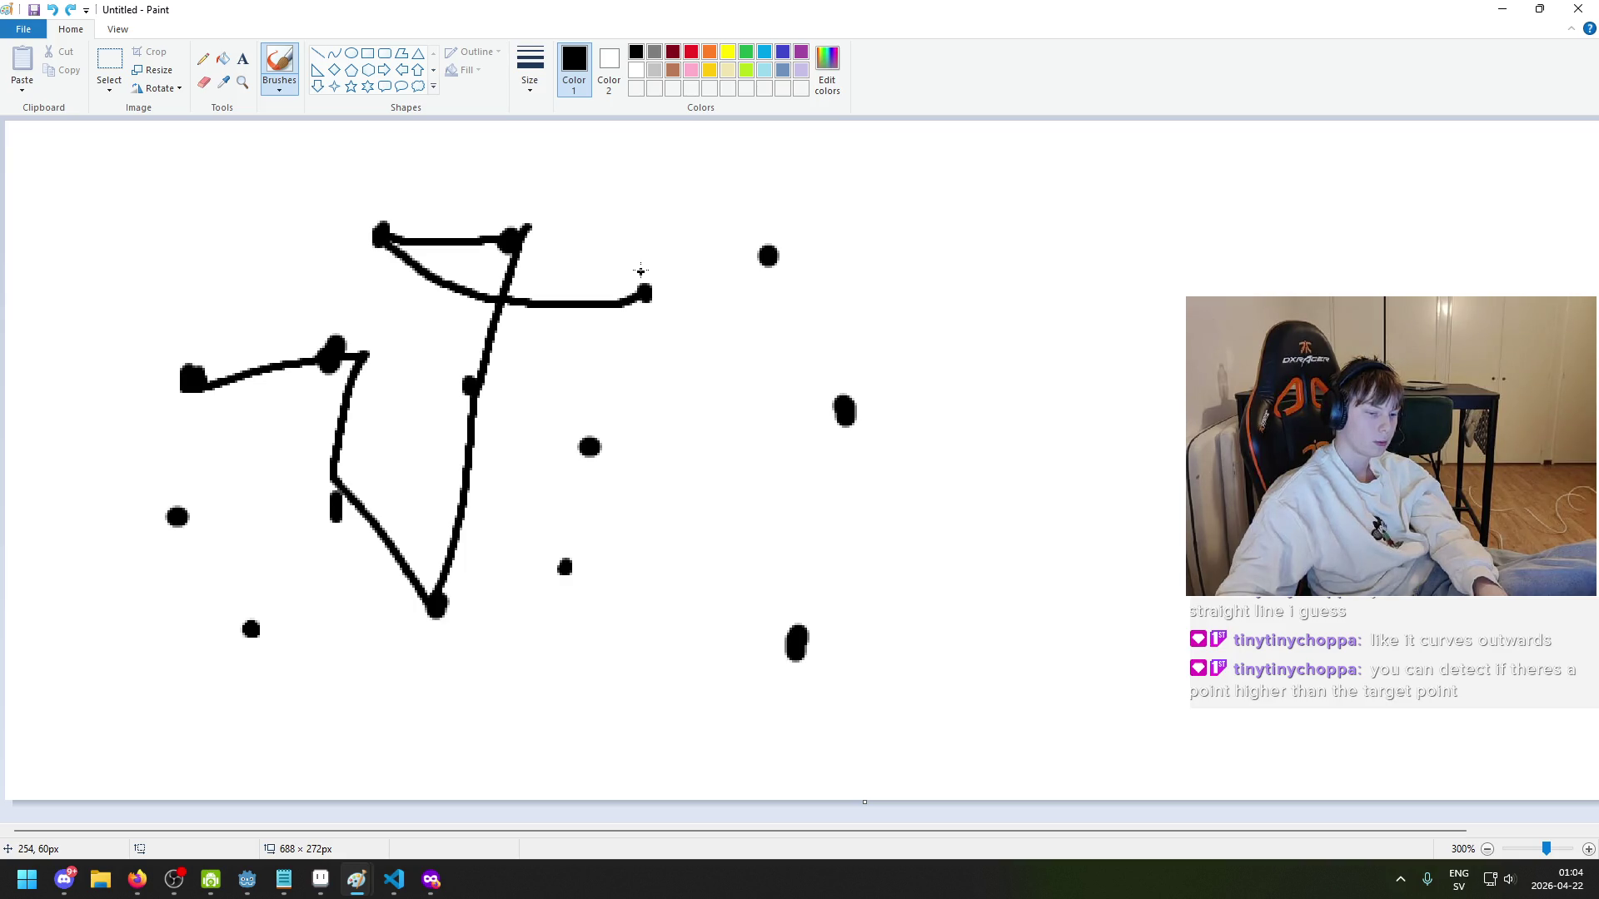
pyautogui.moveTo(392, 193)
pyautogui.mouseDown()
pyautogui.moveTo(449, 191)
pyautogui.moveTo(658, 249)
pyautogui.moveTo(621, 229)
pyautogui.mouseUp()
pyautogui.hotkey('ctrl', 'z')
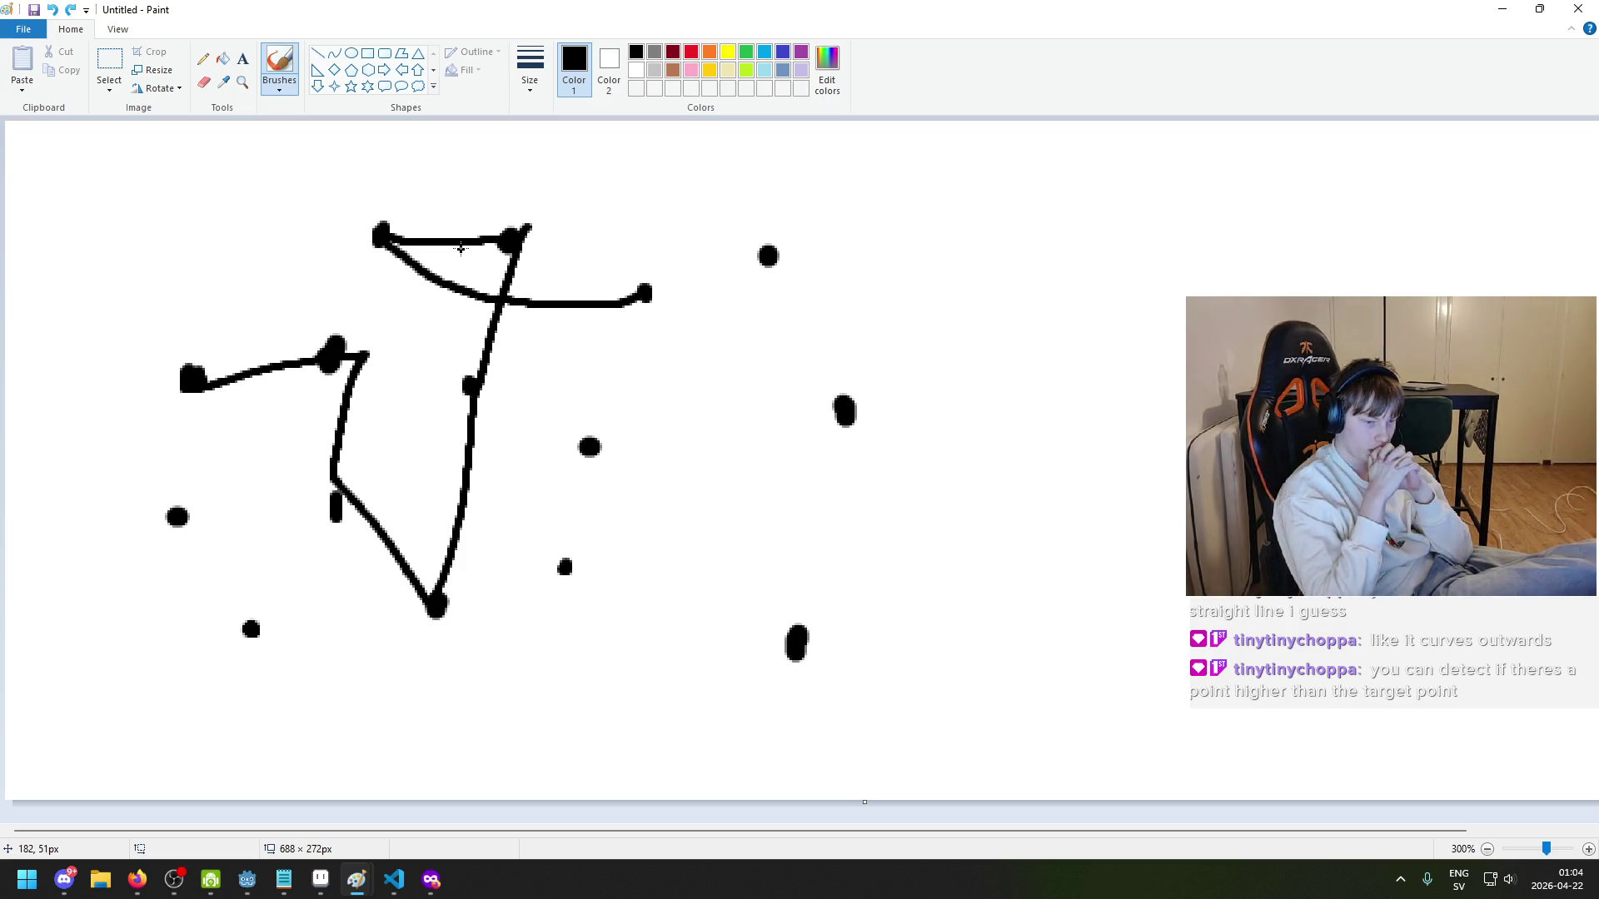
# - Sketch and undo trial arrows, loops and scribbles, then undo the curve to the right node
pyautogui.moveTo(235, 256)
pyautogui.mouseDown()
pyautogui.moveTo(226, 145)
pyautogui.moveTo(258, 200)
pyautogui.mouseUp()
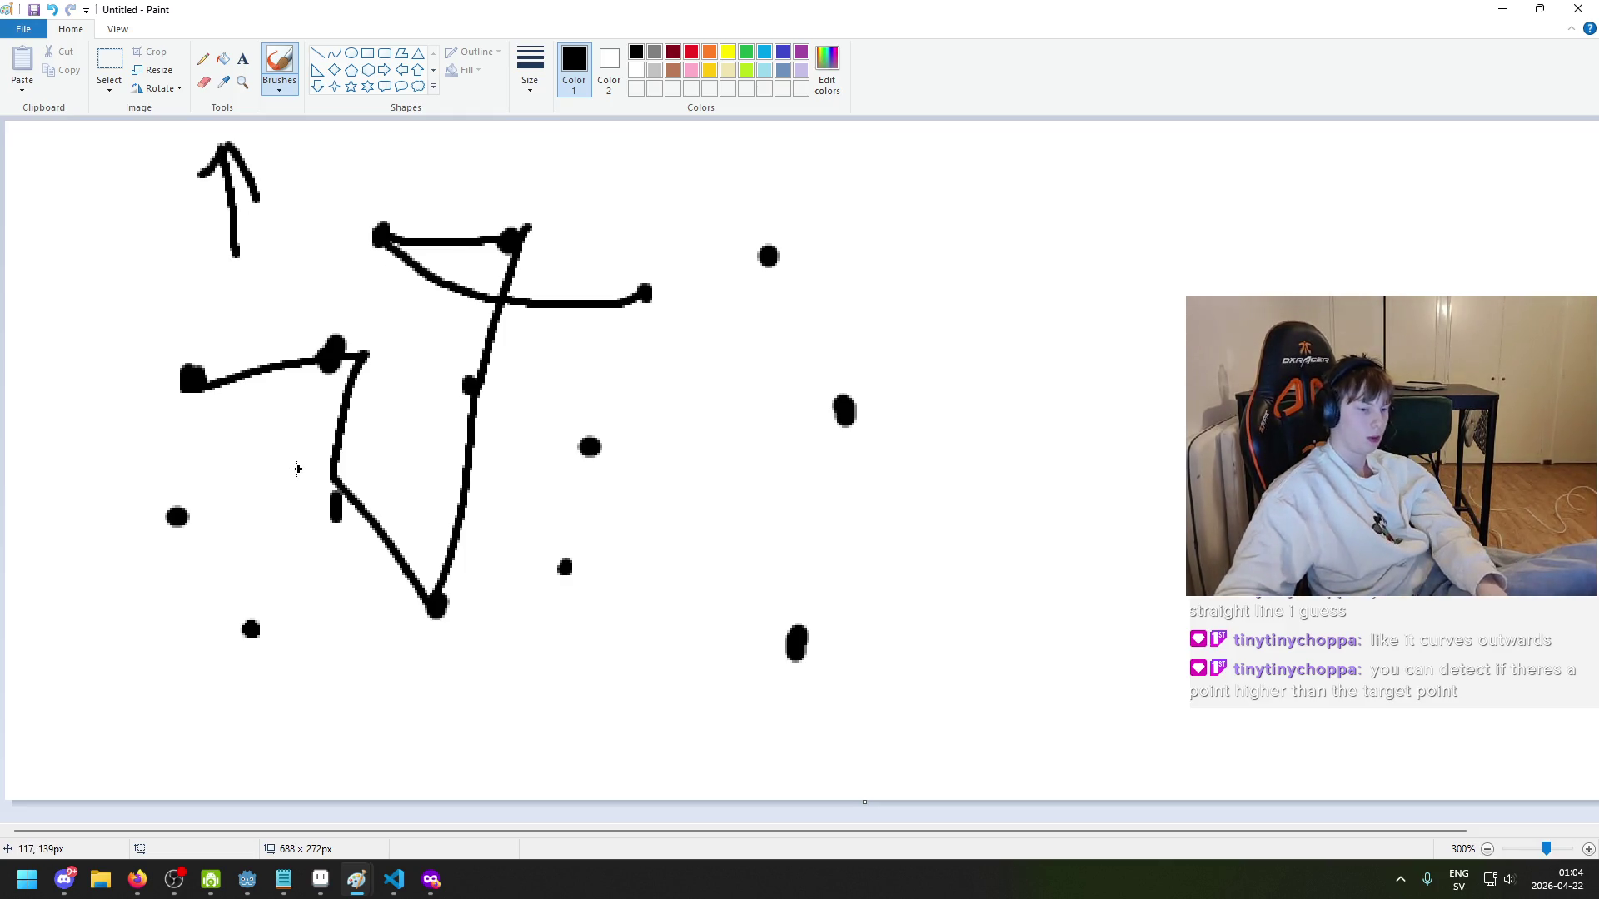
pyautogui.hotkey('ctrl', 'z')
pyautogui.hotkey('ctrl', 'z')
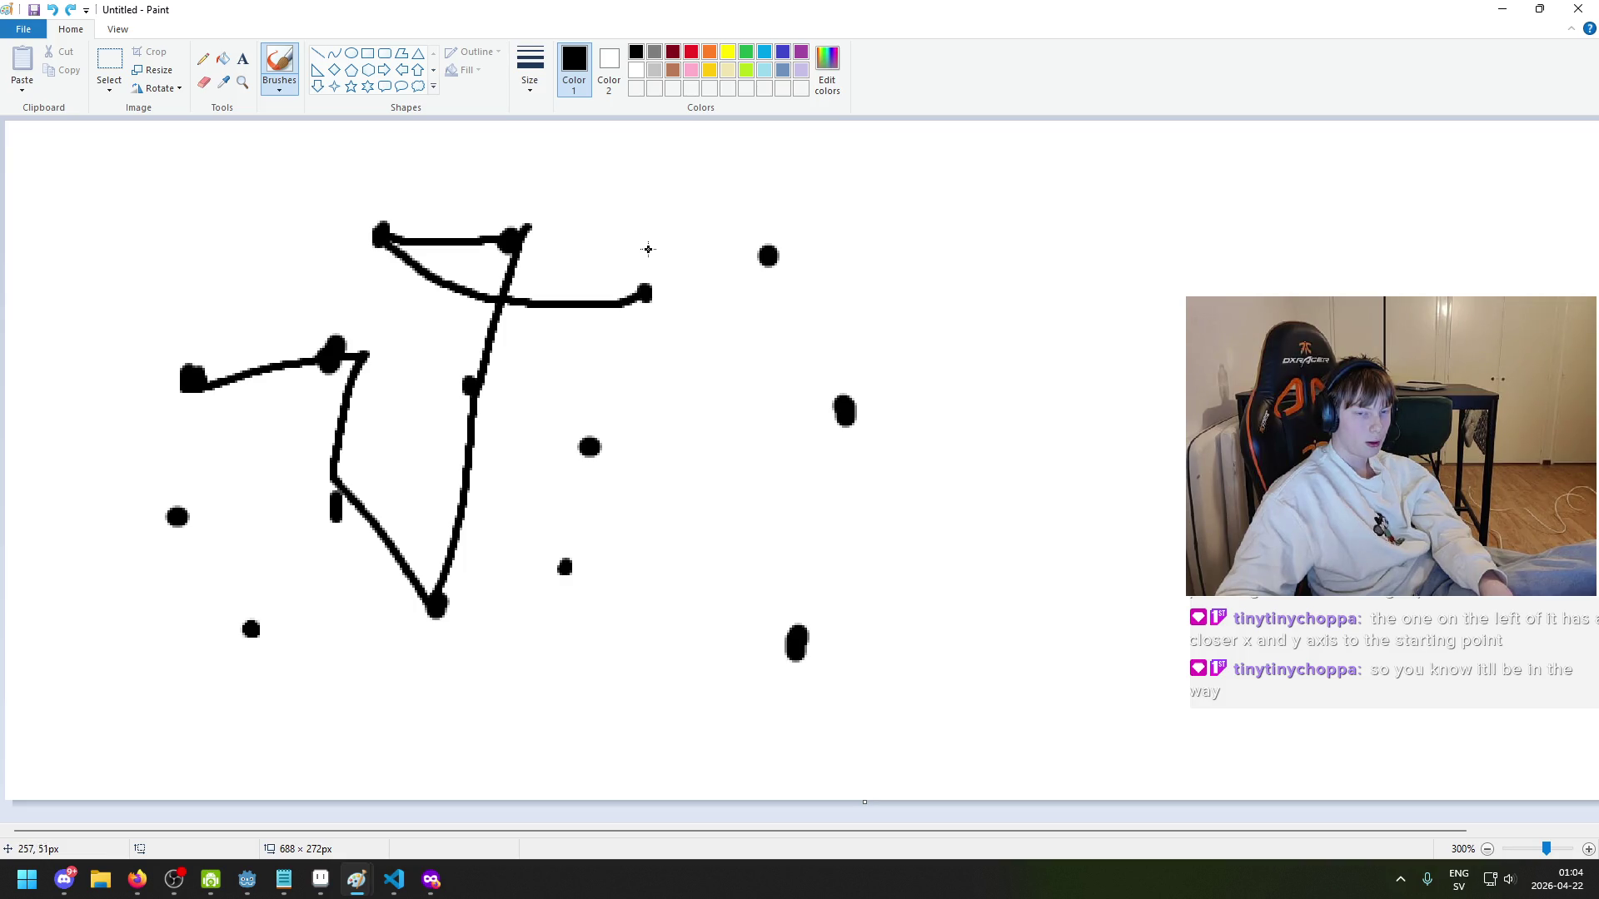
pyautogui.moveTo(618, 255)
pyautogui.mouseDown()
pyautogui.moveTo(537, 227)
pyautogui.moveTo(567, 276)
pyautogui.mouseUp()
pyautogui.hotkey('ctrl', 'z')
pyautogui.hotkey('ctrl', 'z')
pyautogui.hotkey('ctrl', 'z')
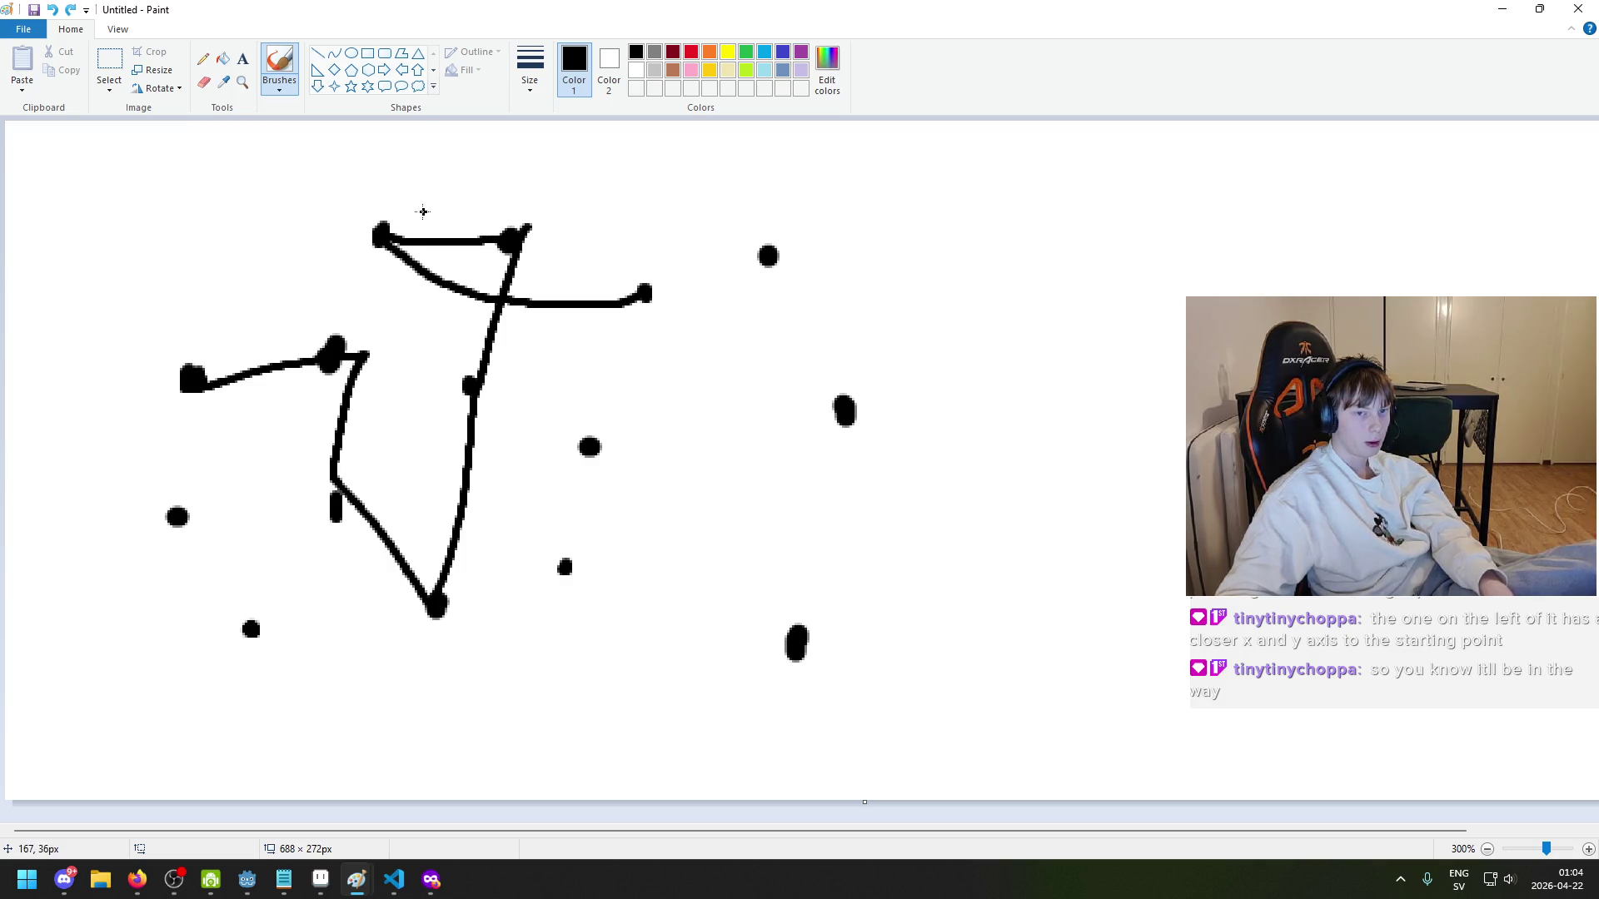
pyautogui.moveTo(376, 196); pyautogui.dragTo(379, 200)
pyautogui.moveTo(635, 274)
pyautogui.mouseDown()
pyautogui.moveTo(583, 220)
pyautogui.moveTo(589, 273)
pyautogui.mouseUp()
pyautogui.moveTo(504, 223)
pyautogui.mouseDown()
pyautogui.moveTo(449, 222)
pyautogui.moveTo(497, 227)
pyautogui.mouseUp()
pyautogui.hotkey('ctrl', 'z')
pyautogui.moveTo(402, 242)
pyautogui.mouseDown()
pyautogui.moveTo(616, 295)
pyautogui.moveTo(439, 250)
pyautogui.mouseUp()
pyautogui.hotkey('ctrl', 'z')
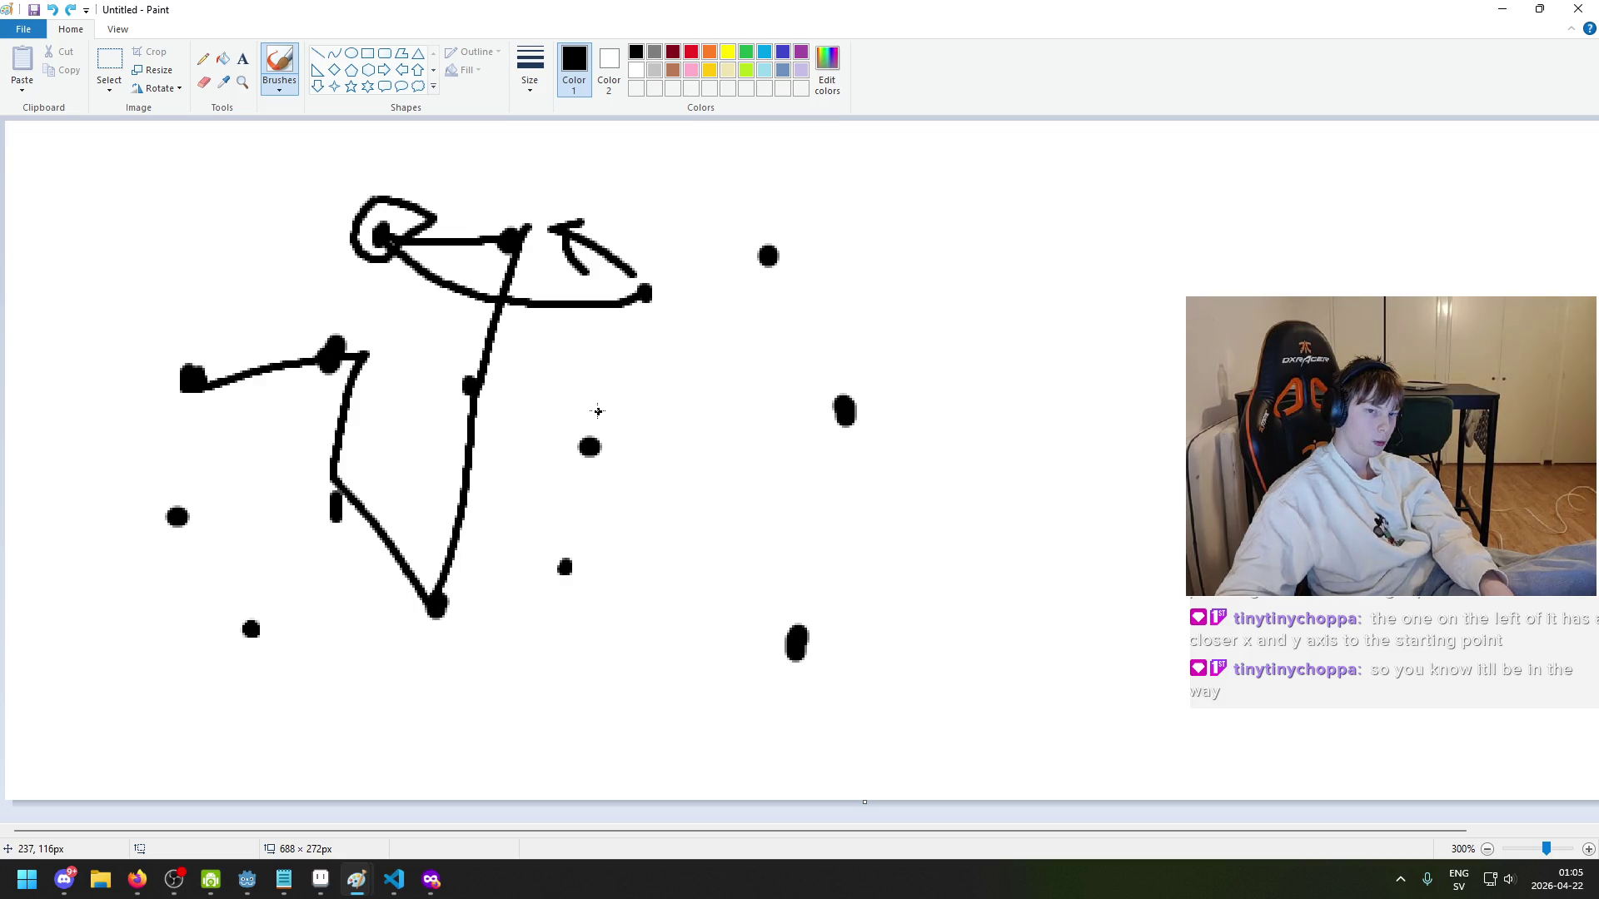
pyautogui.hotkey('ctrl', 'z')
pyautogui.hotkey('ctrl', 'z')
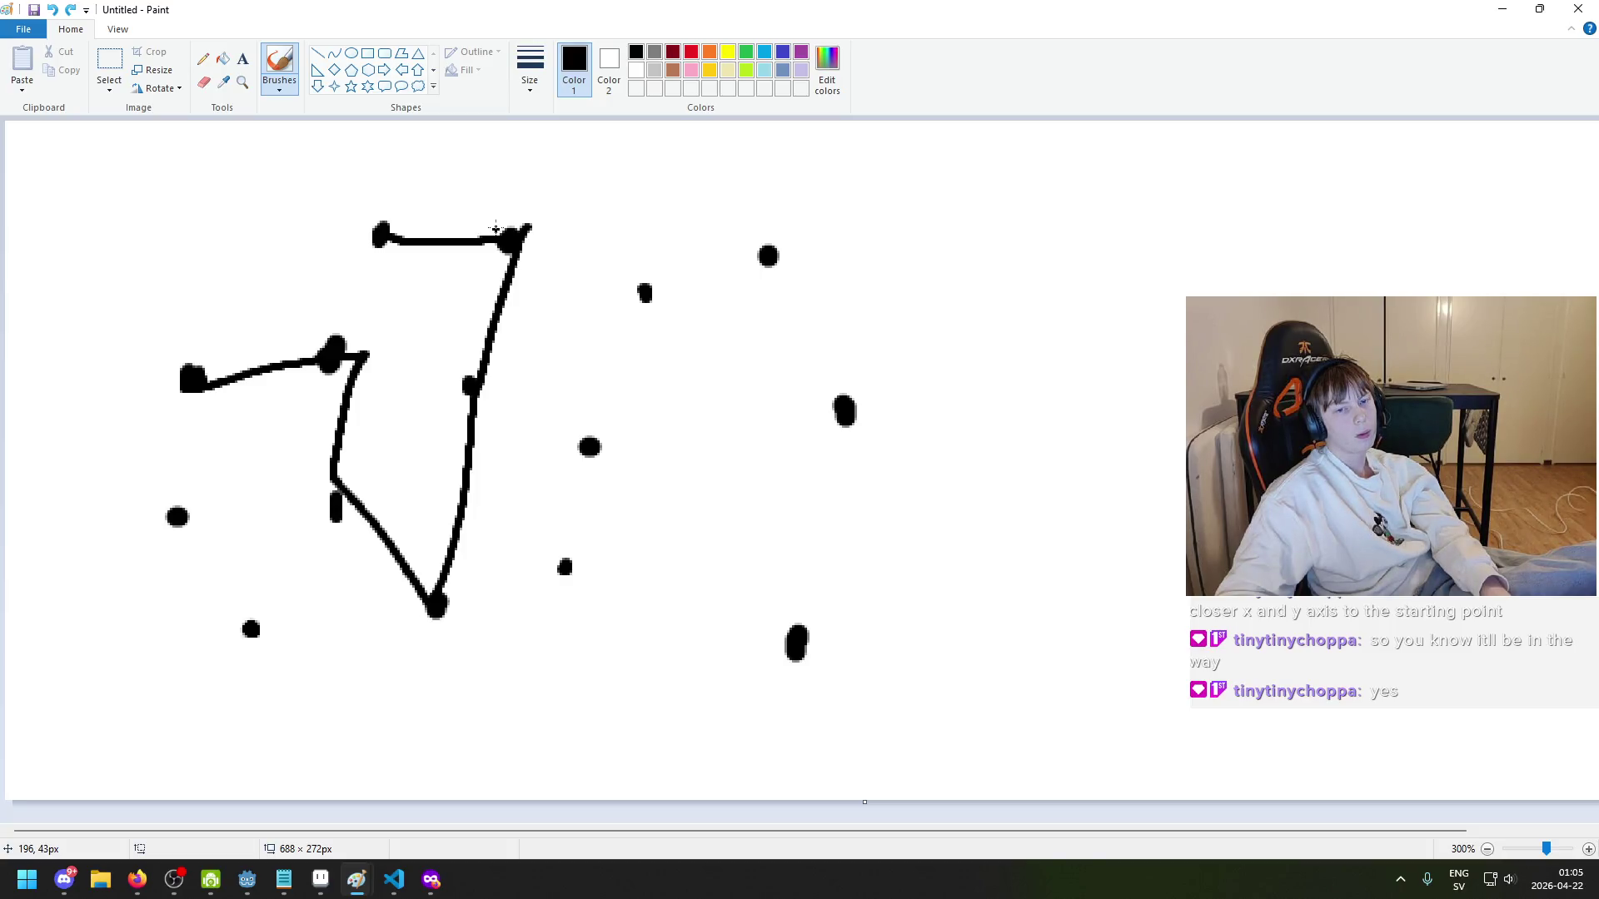
# - Move the top-left node up with a rectangular selection, erase leftovers, and draw a new rightward curve
pyautogui.click(121, 63)
pyautogui.moveTo(348, 200)
pyautogui.mouseDown()
pyautogui.moveTo(446, 287)
pyautogui.moveTo(526, 164)
pyautogui.moveTo(450, 242)
pyautogui.moveTo(491, 160)
pyautogui.moveTo(643, 291)
pyautogui.mouseUp()
pyautogui.click(204, 82)
pyautogui.click(279, 67)
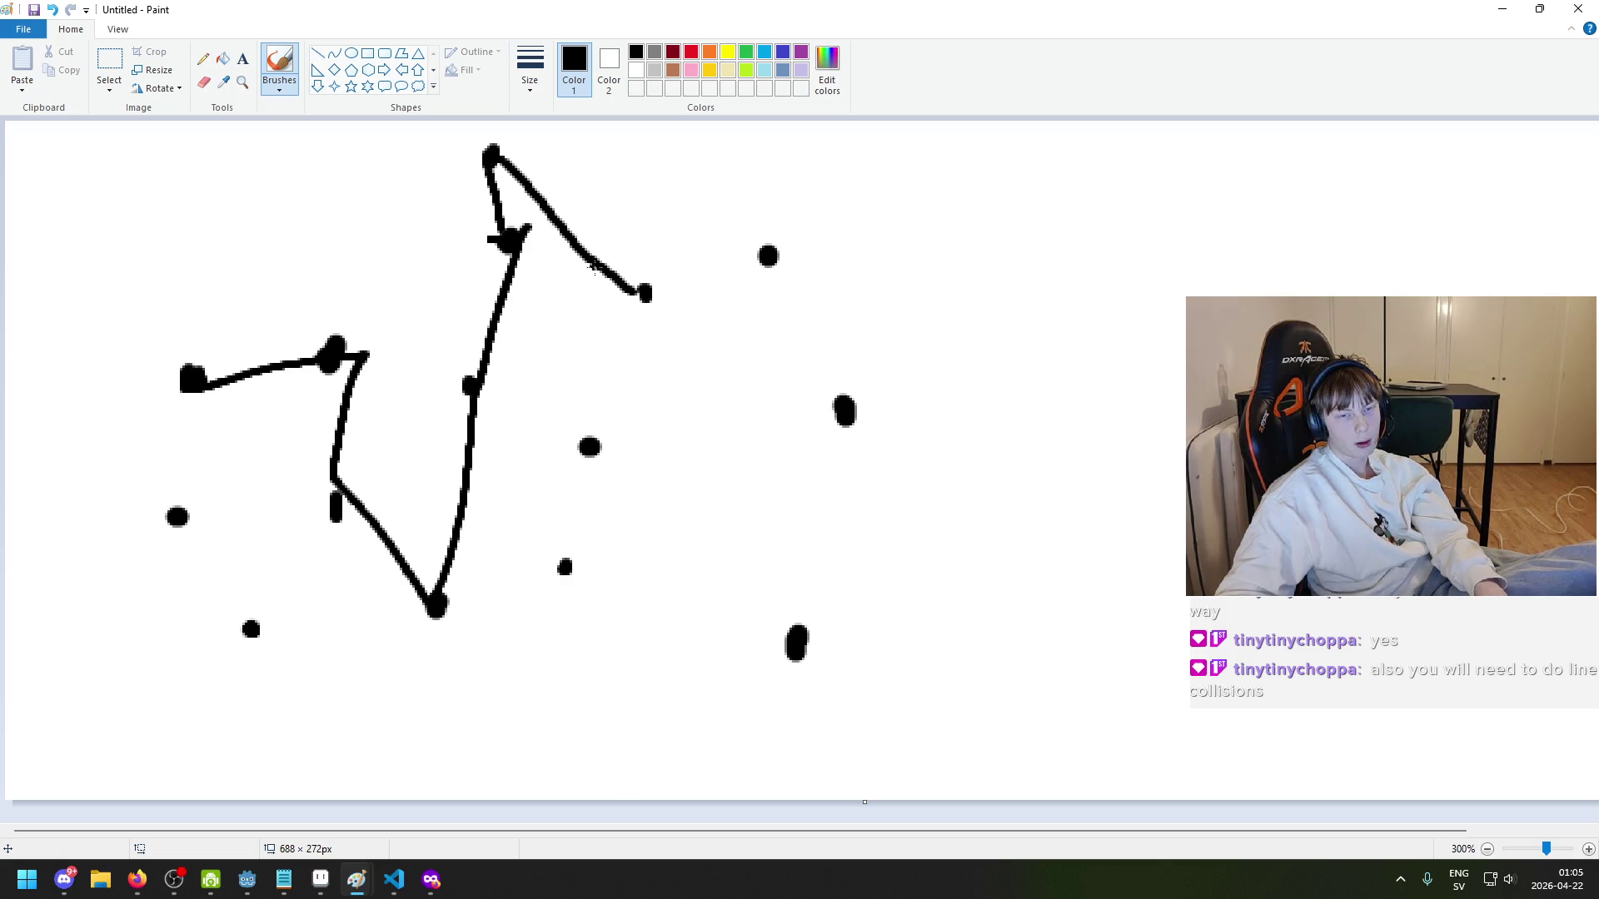
pyautogui.hotkey('ctrl', 'z')
pyautogui.hotkey('ctrl', 'z')
pyautogui.hotkey('ctrl', 'z')
pyautogui.moveTo(493, 158); pyautogui.dragTo(645, 292)
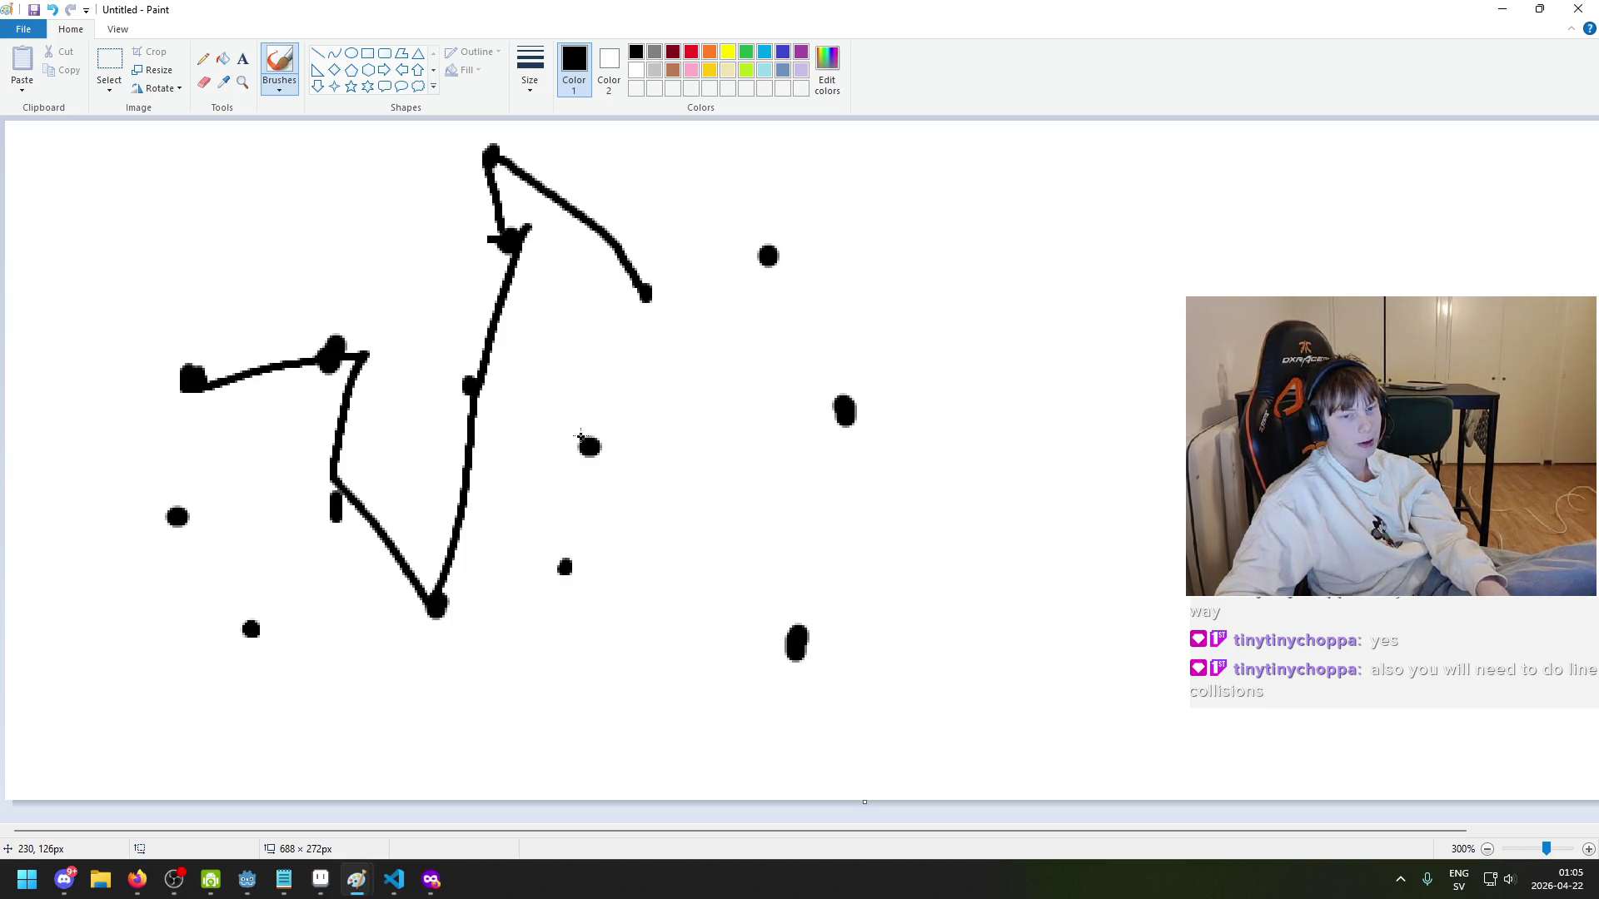
# - Try several lines from the middle dot toward the junction, undoing each attempt
pyautogui.moveTo(560, 428); pyautogui.dragTo(495, 350)
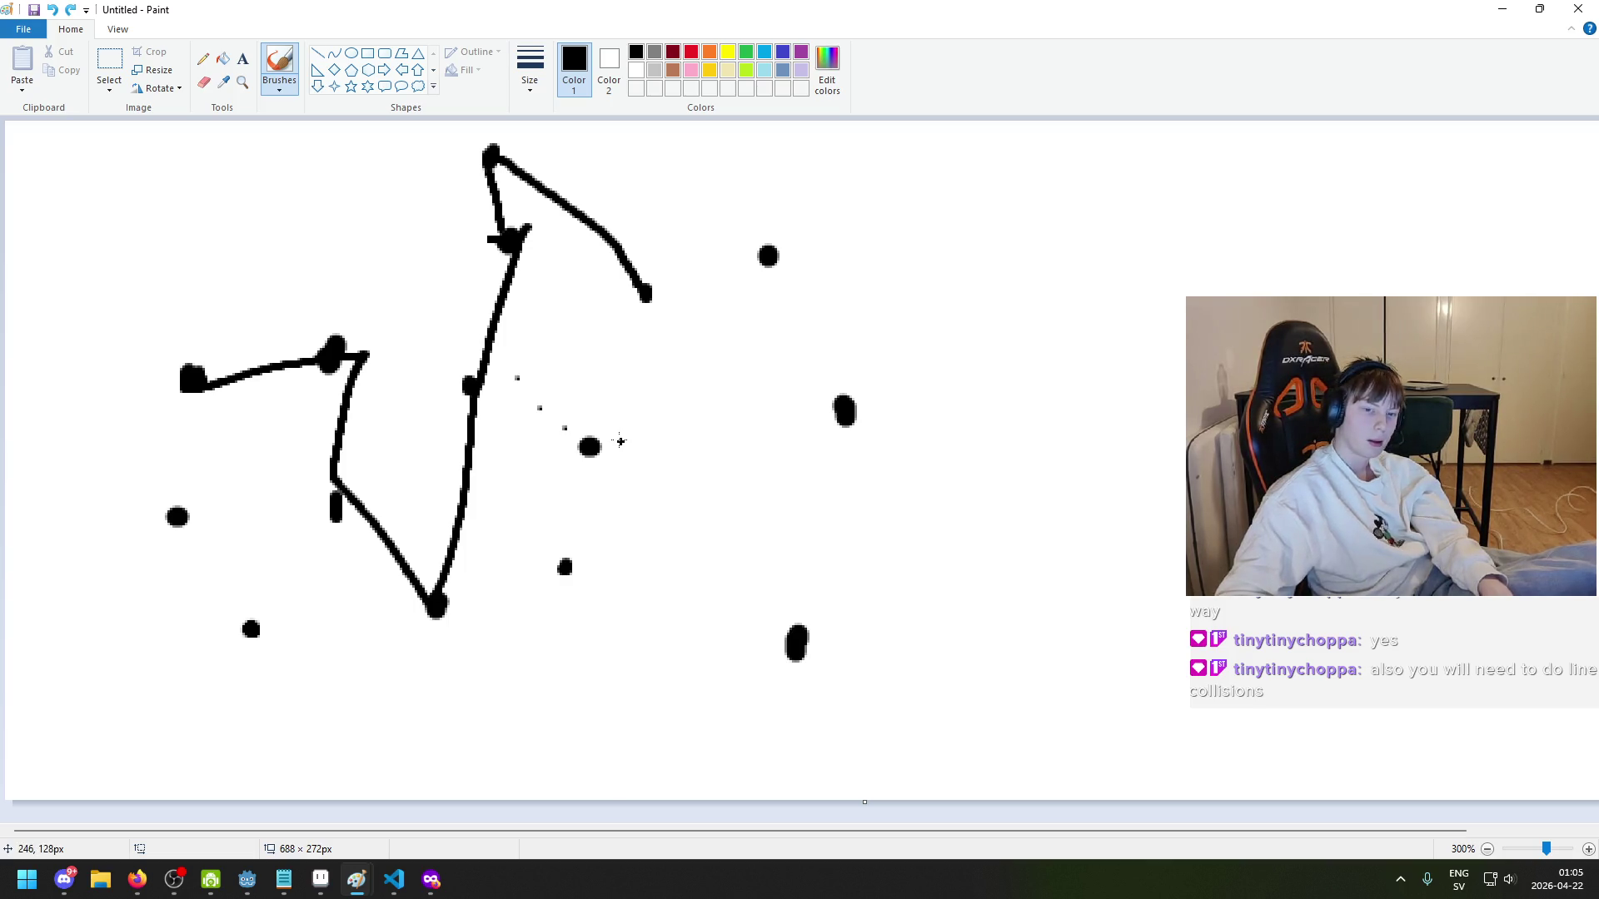
pyautogui.hotkey('ctrl', 'z')
pyautogui.moveTo(575, 431); pyautogui.dragTo(508, 360)
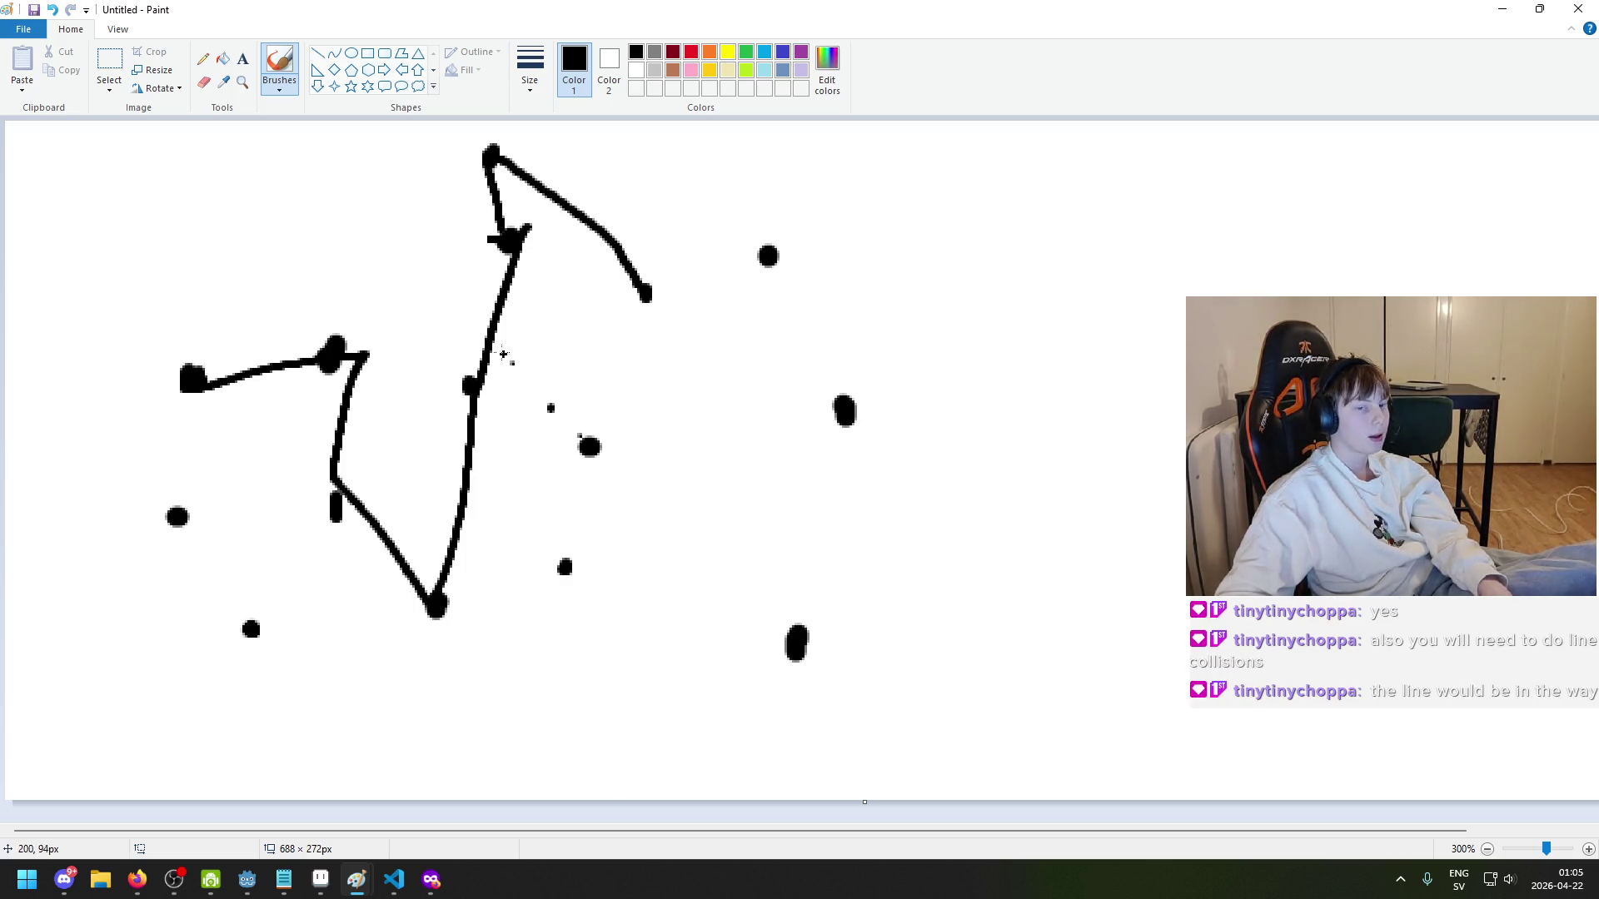
pyautogui.hotkey('ctrl', 'z')
pyautogui.moveTo(584, 438); pyautogui.dragTo(510, 376)
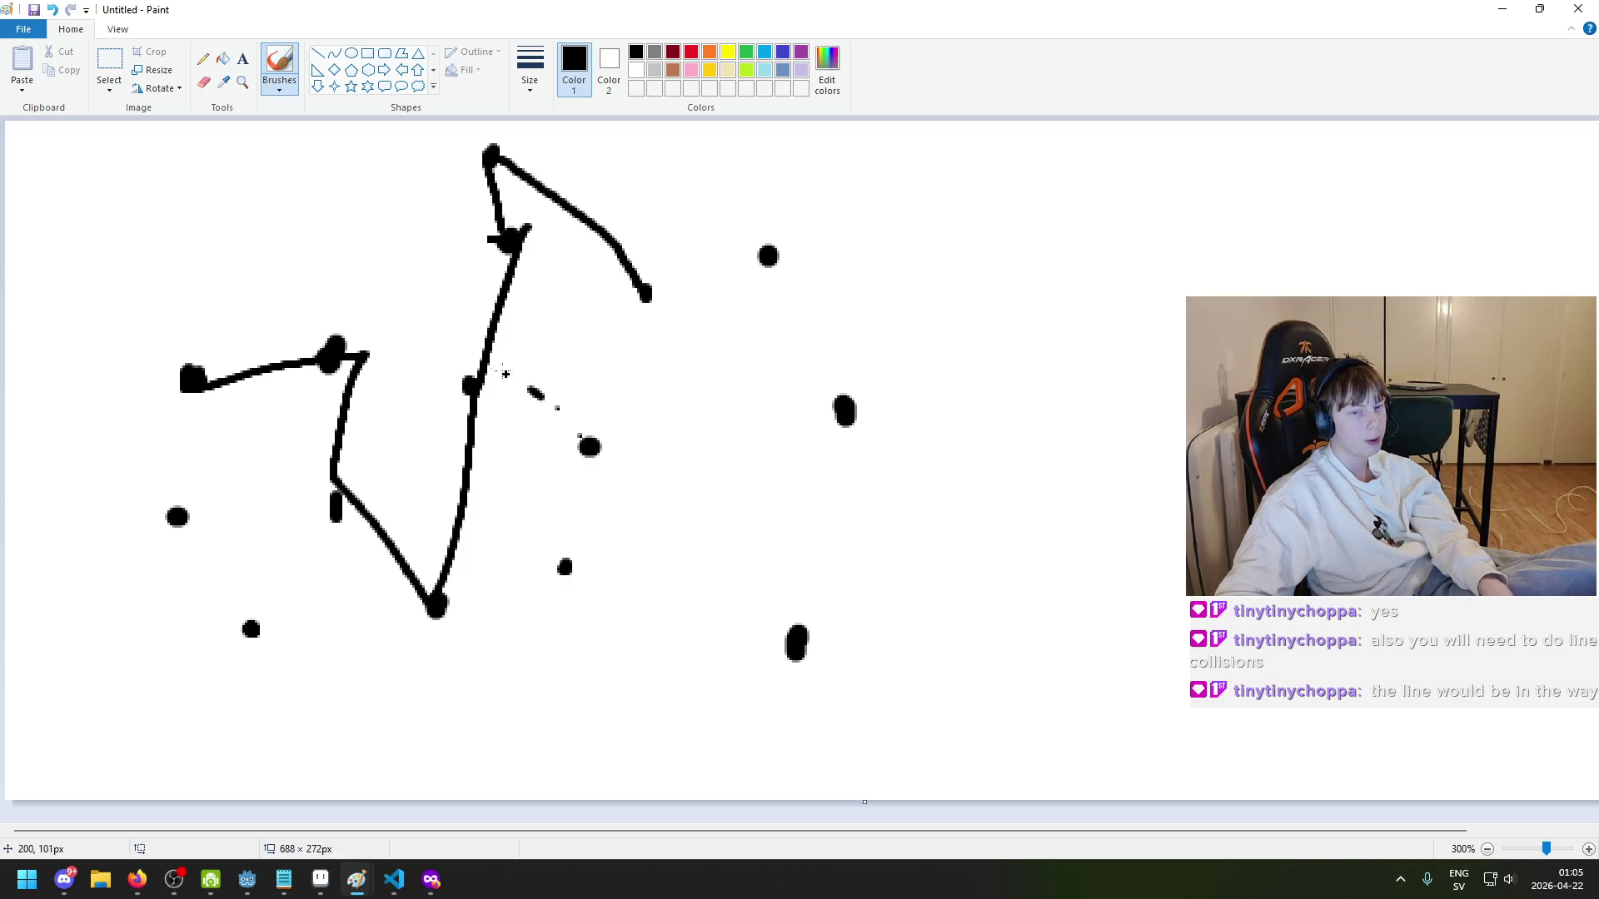
pyautogui.hotkey('ctrl', 'z')
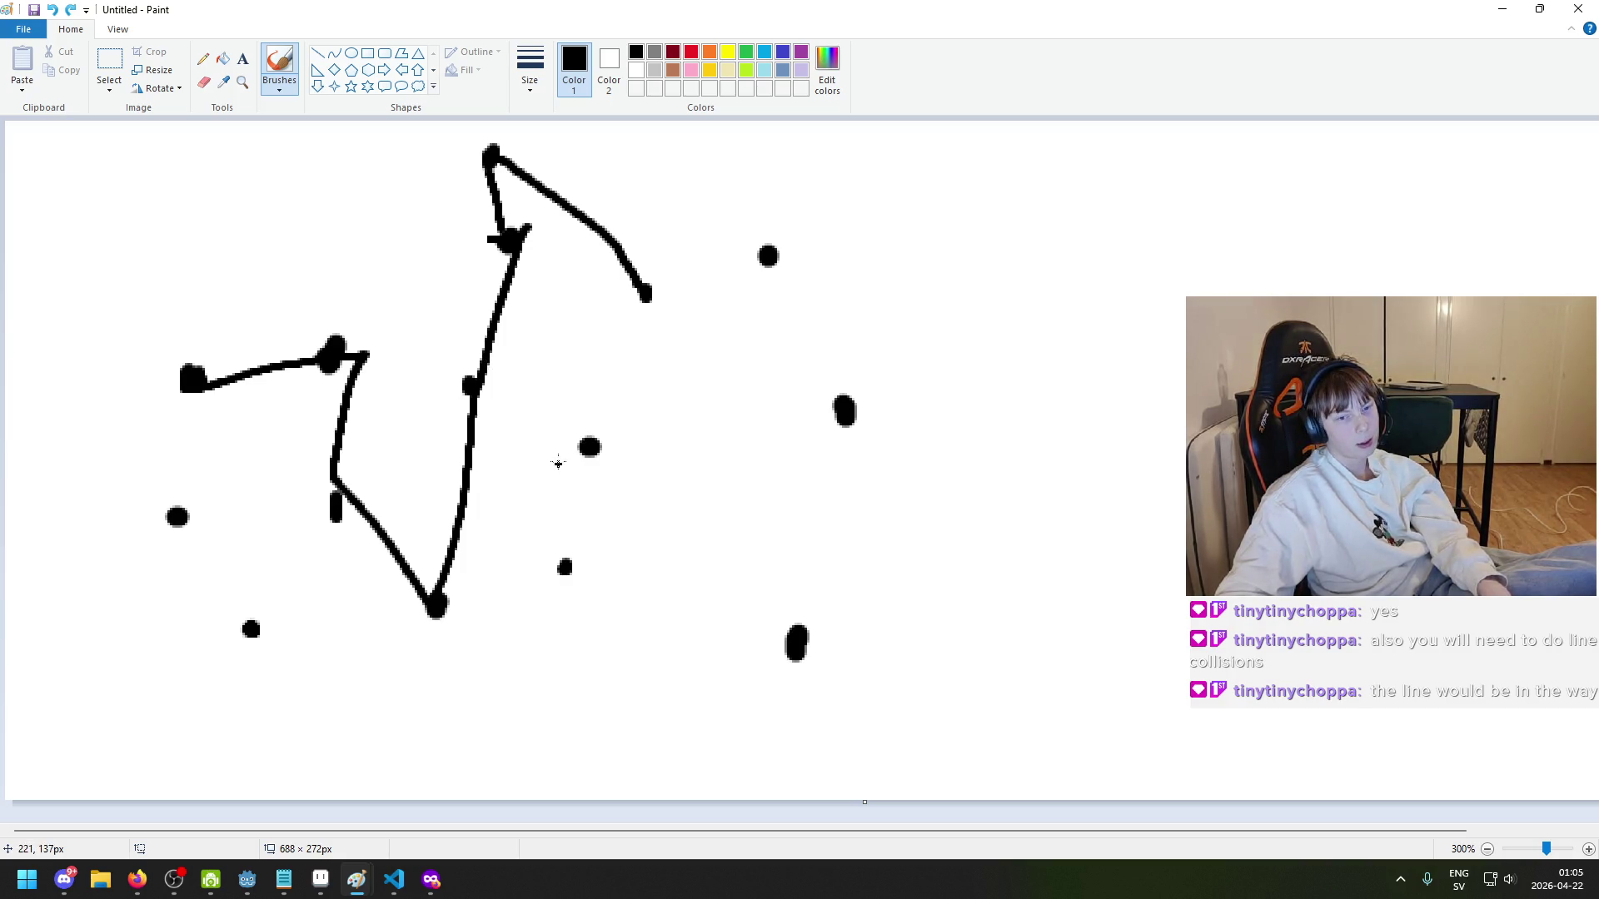
pyautogui.hscroll(2, 557, 436)
pyautogui.scroll(-1, 554, 429)
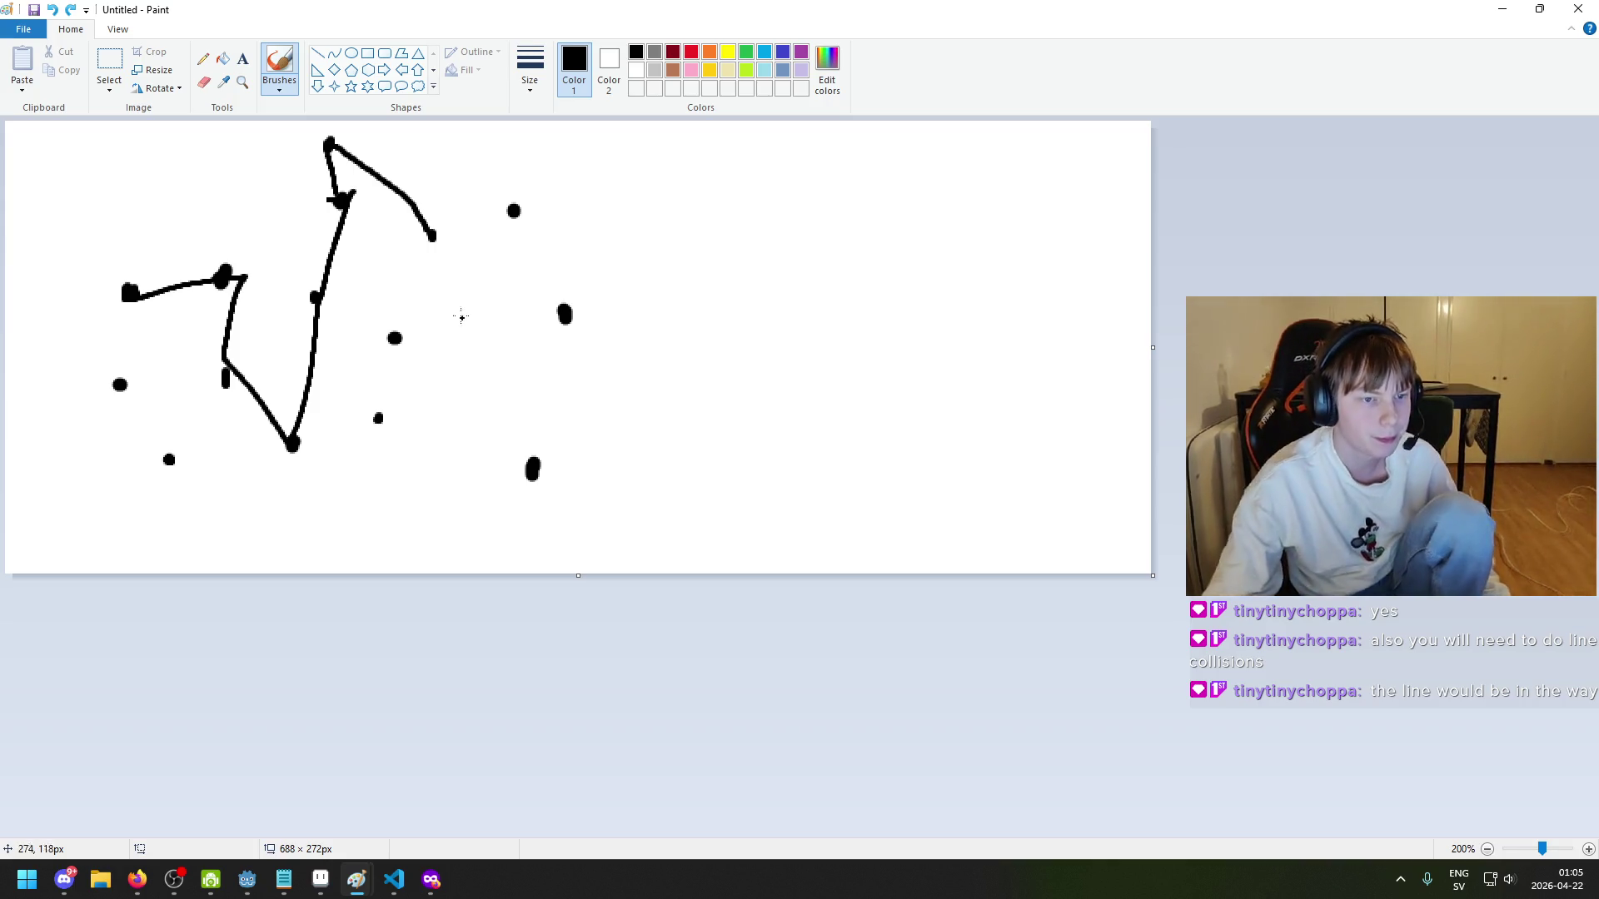
pyautogui.keyDown('ctrl'); pyautogui.scroll(1, 403, 257); pyautogui.keyUp('ctrl')
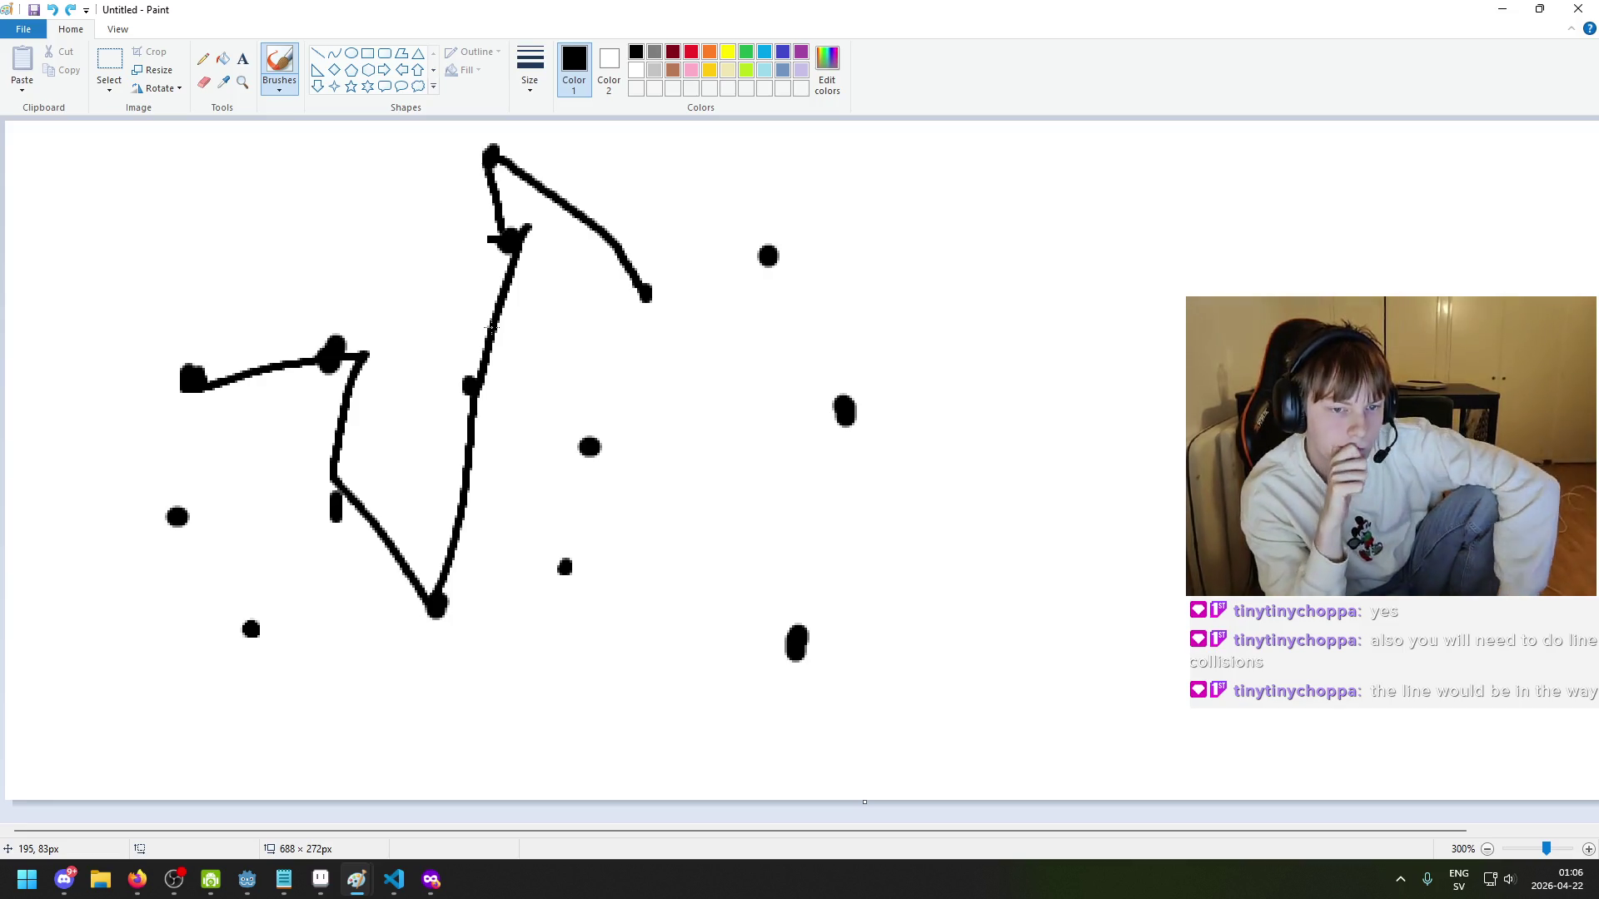
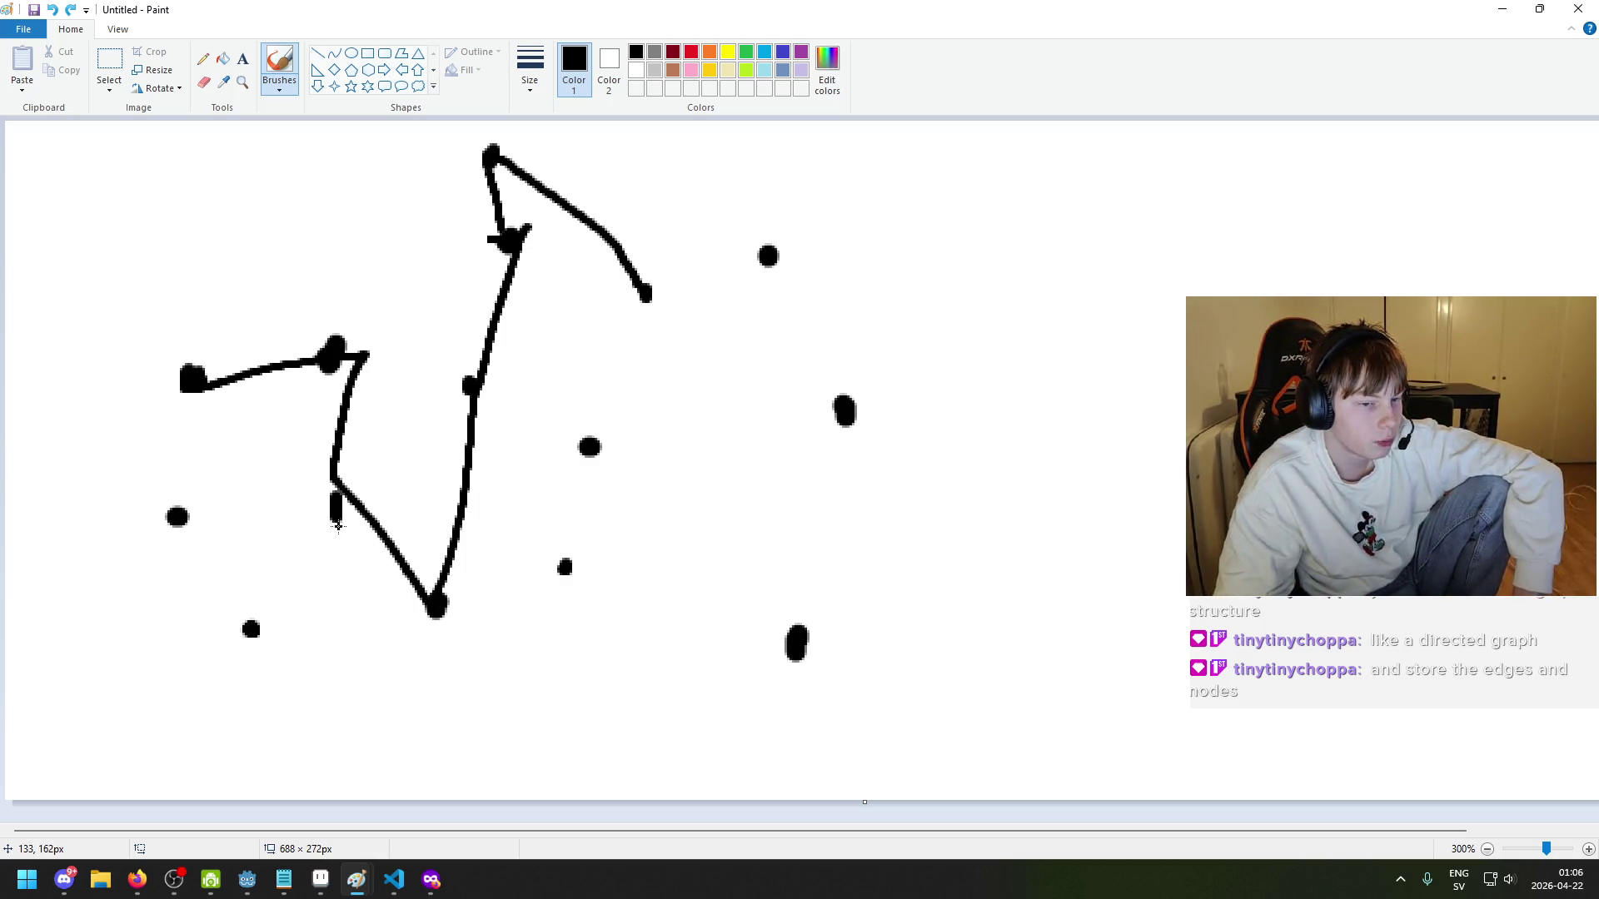
# - Draw a broken edge toward the bottom node, then undo it
pyautogui.moveTo(310, 542); pyautogui.dragTo(323, 549)
pyautogui.moveTo(401, 616); pyautogui.dragTo(416, 625)
pyautogui.moveTo(327, 555); pyautogui.dragTo(375, 601)
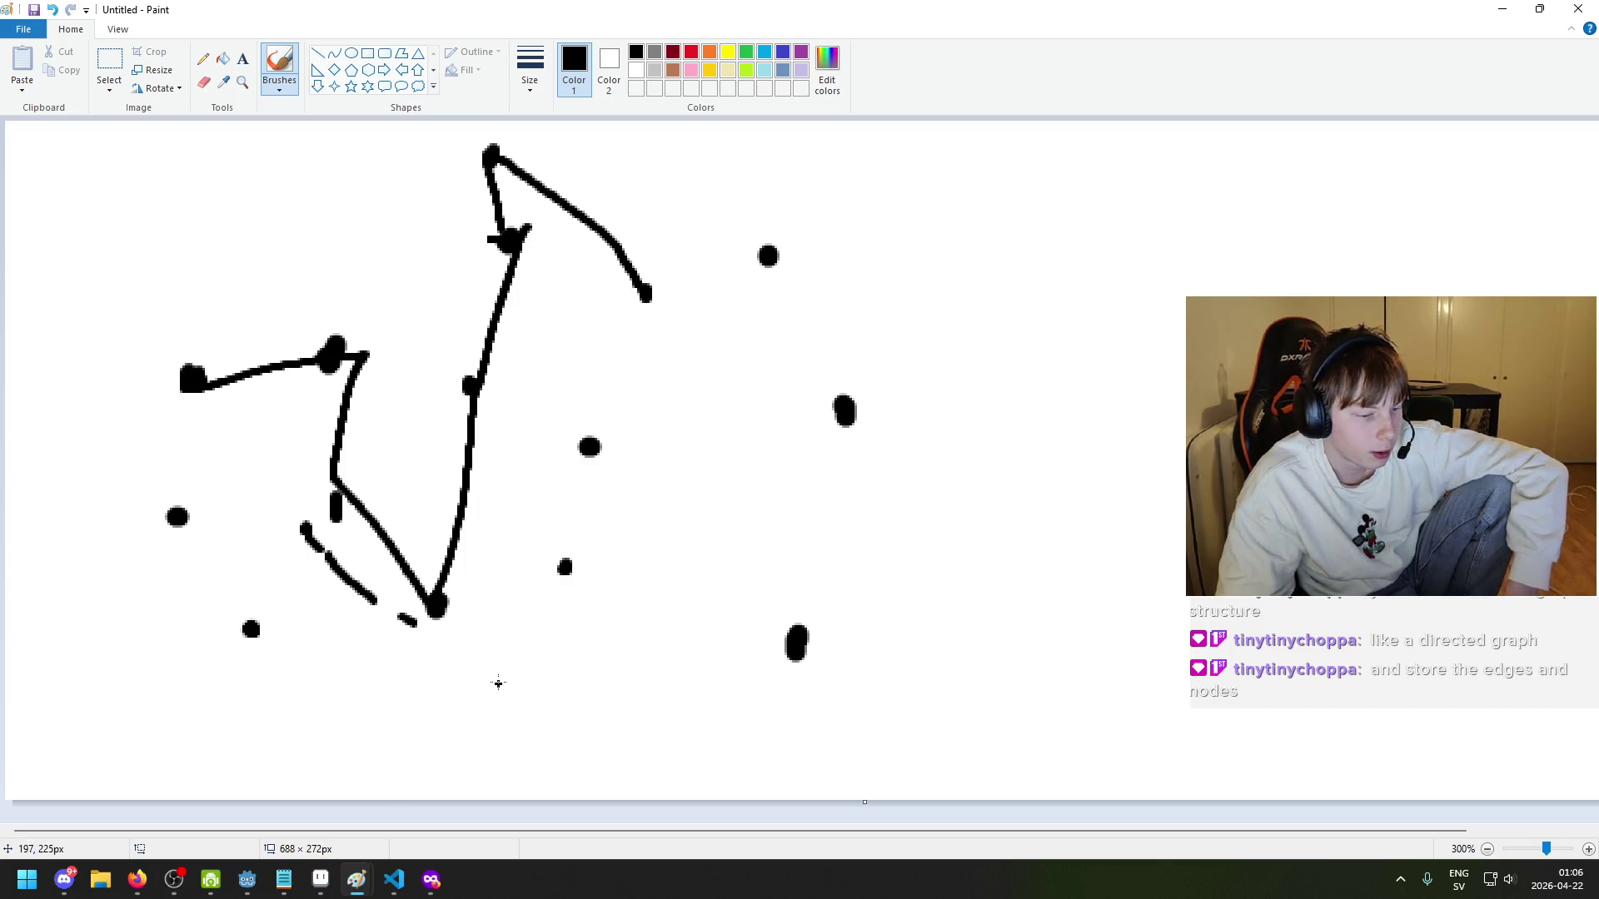
pyautogui.hotkey('ctrl', 'z')
pyautogui.hotkey('ctrl', 'z')
pyautogui.hotkey('ctrl', 'z')
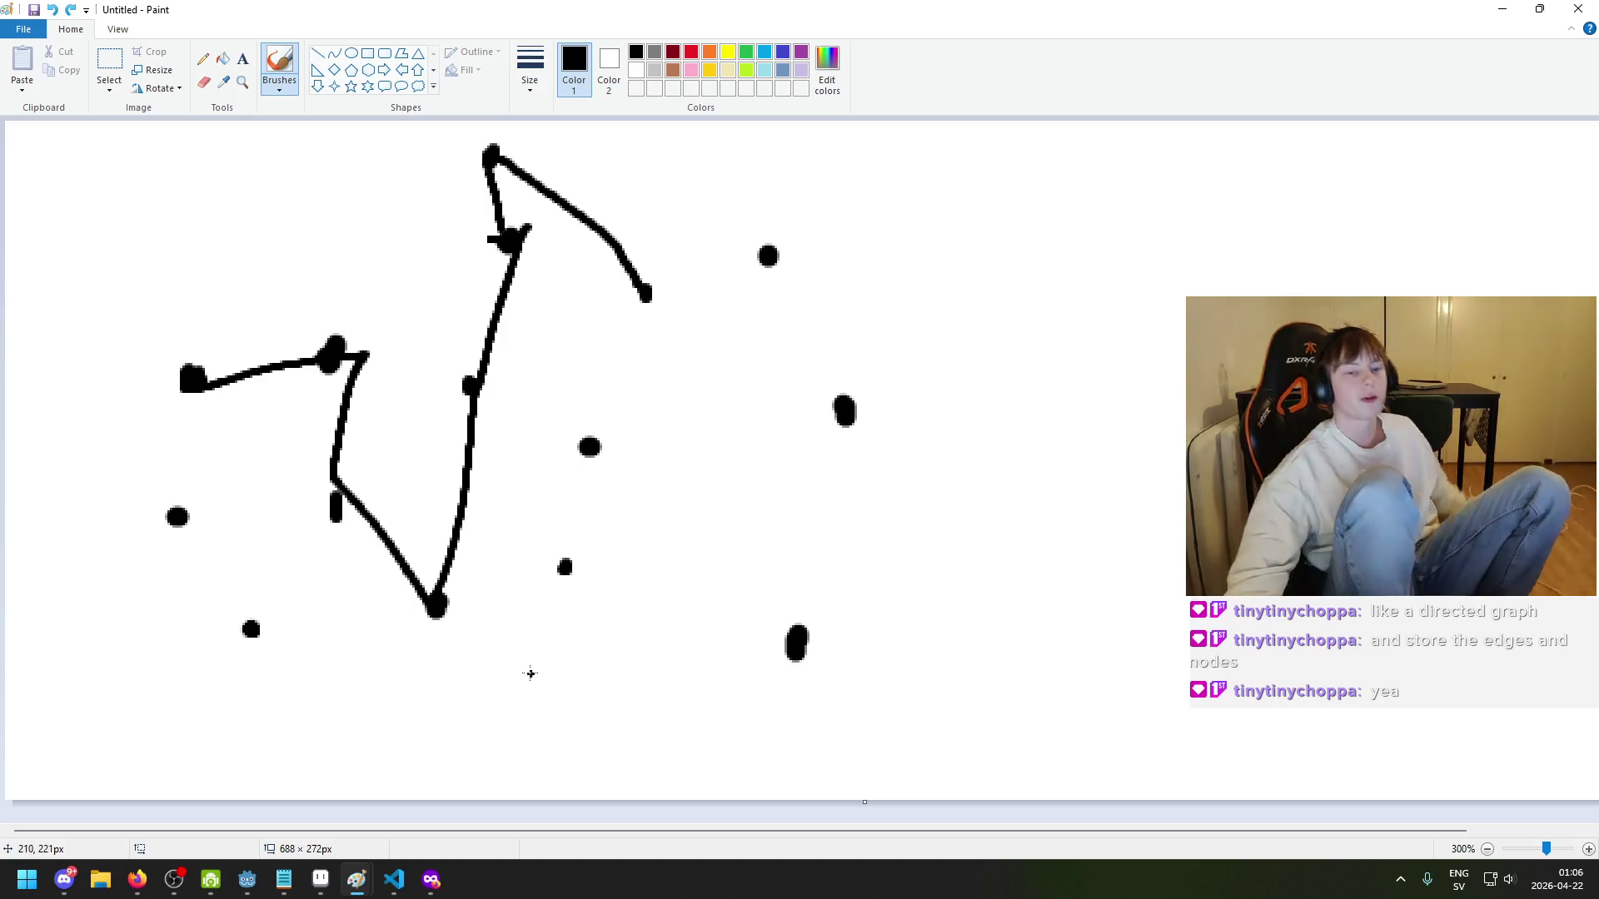
# - Try diagonal, squiggly and curved edges across the graph, undoing each attempt
pyautogui.moveTo(640, 337); pyautogui.dragTo(650, 367)
pyautogui.moveTo(418, 283); pyautogui.dragTo(657, 403)
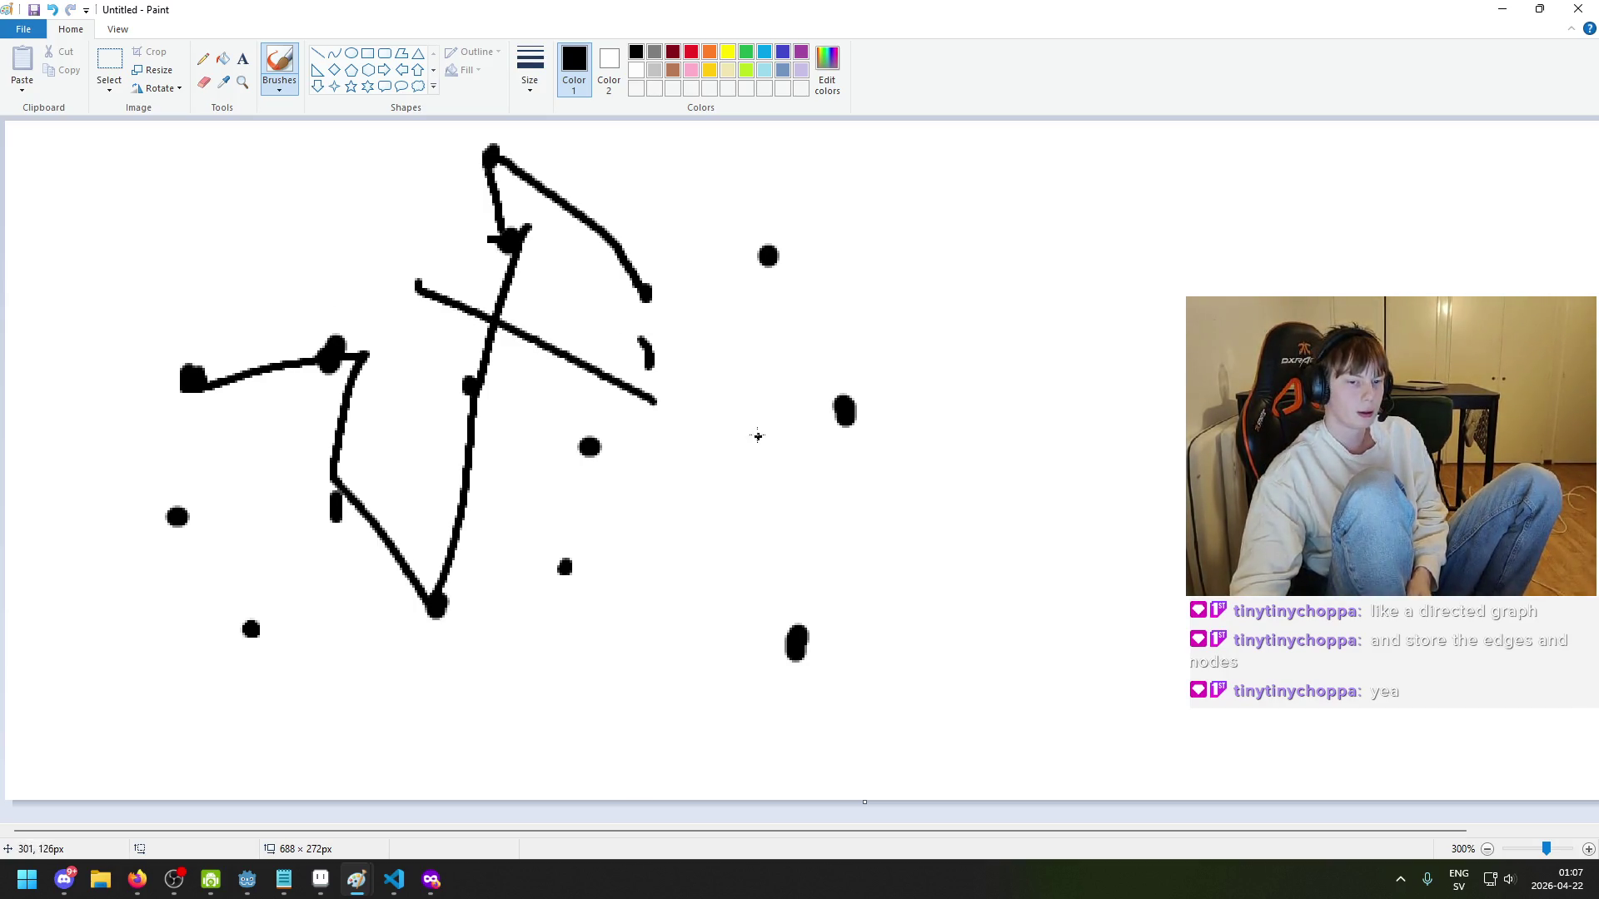
pyautogui.hotkey('ctrl', 'z')
pyautogui.hotkey('ctrl', 'z')
pyautogui.moveTo(417, 282); pyautogui.dragTo(698, 379)
pyautogui.hotkey('ctrl', 'z')
pyautogui.hotkey('ctrl', 'z')
pyautogui.moveTo(530, 250); pyautogui.dragTo(528, 357)
pyautogui.hotkey('ctrl', 'z')
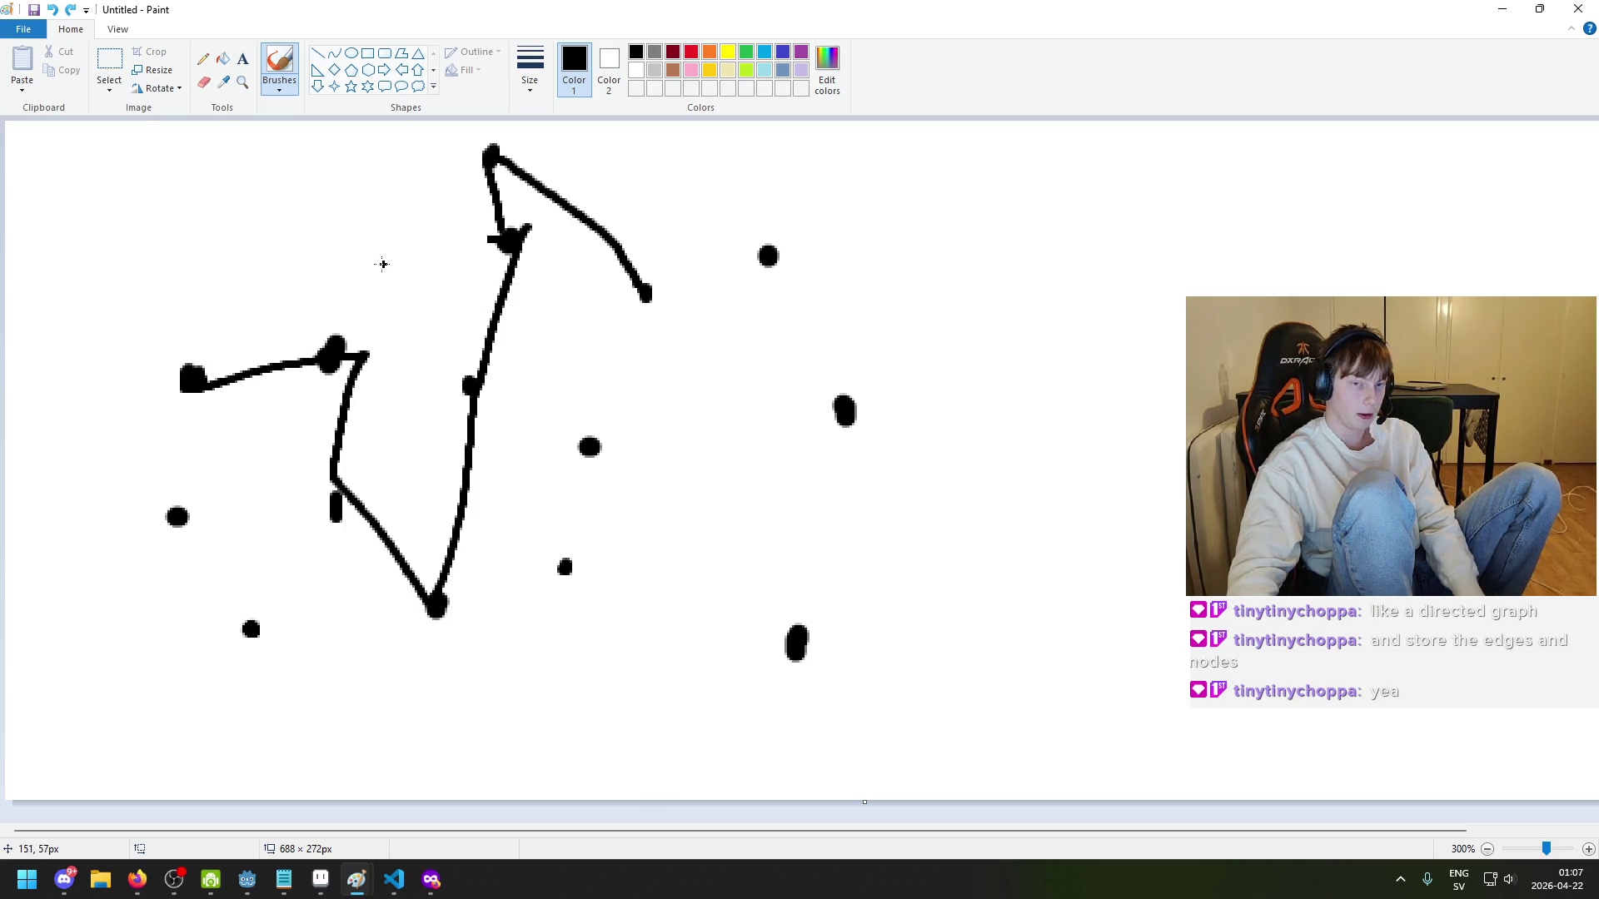
pyautogui.moveTo(379, 265); pyautogui.dragTo(664, 363)
pyautogui.hotkey('ctrl', 'z')
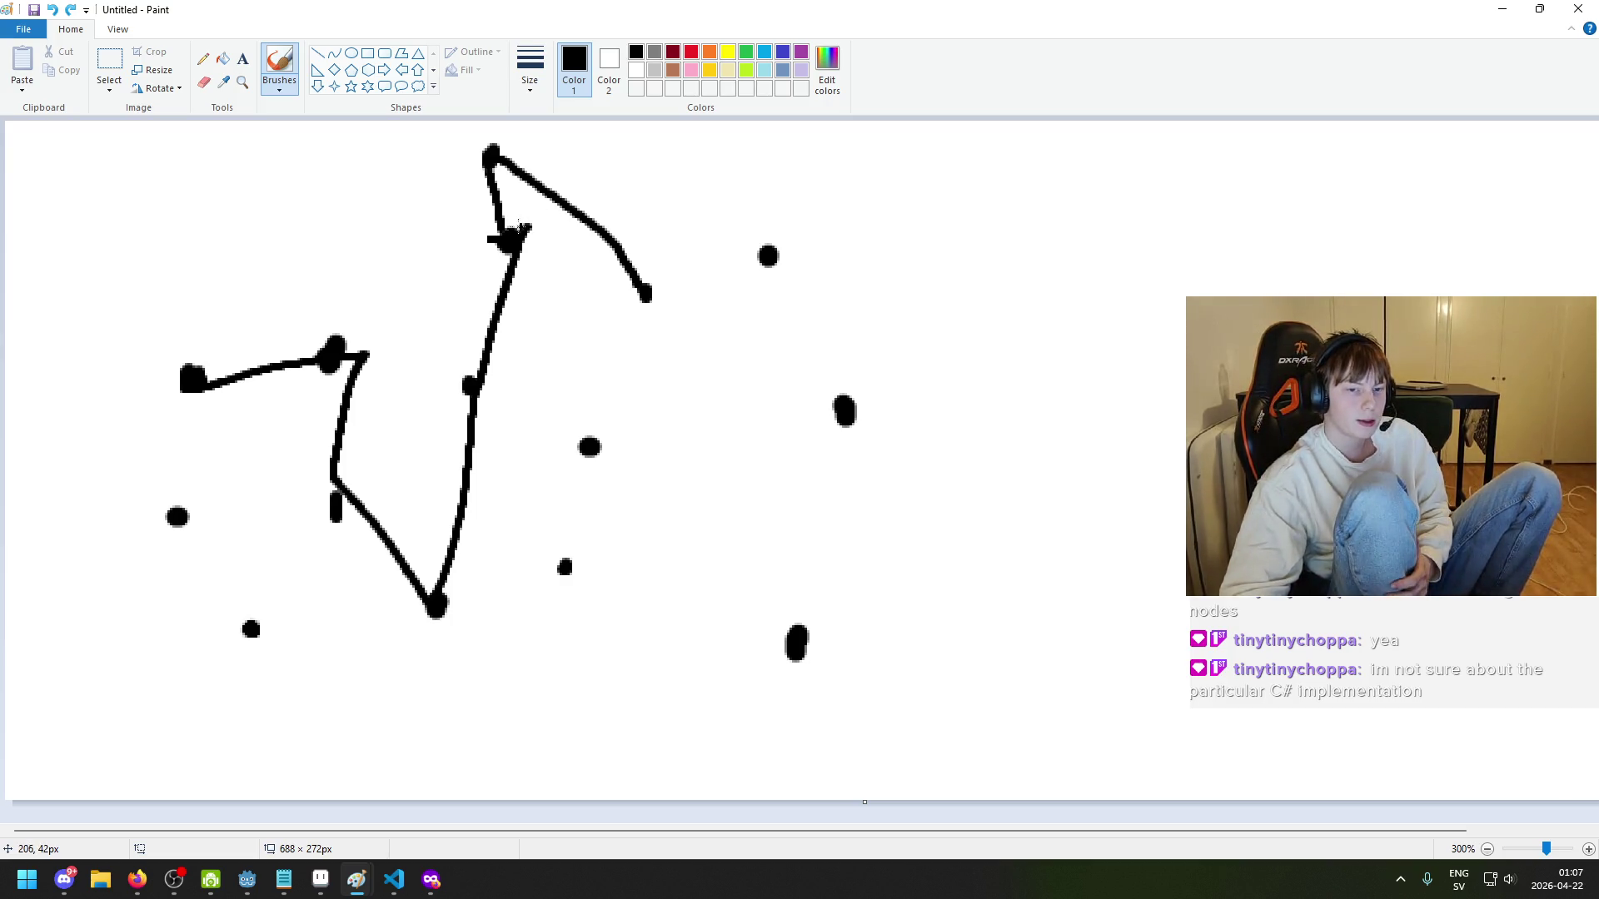
pyautogui.moveTo(520, 218); pyautogui.dragTo(504, 232)
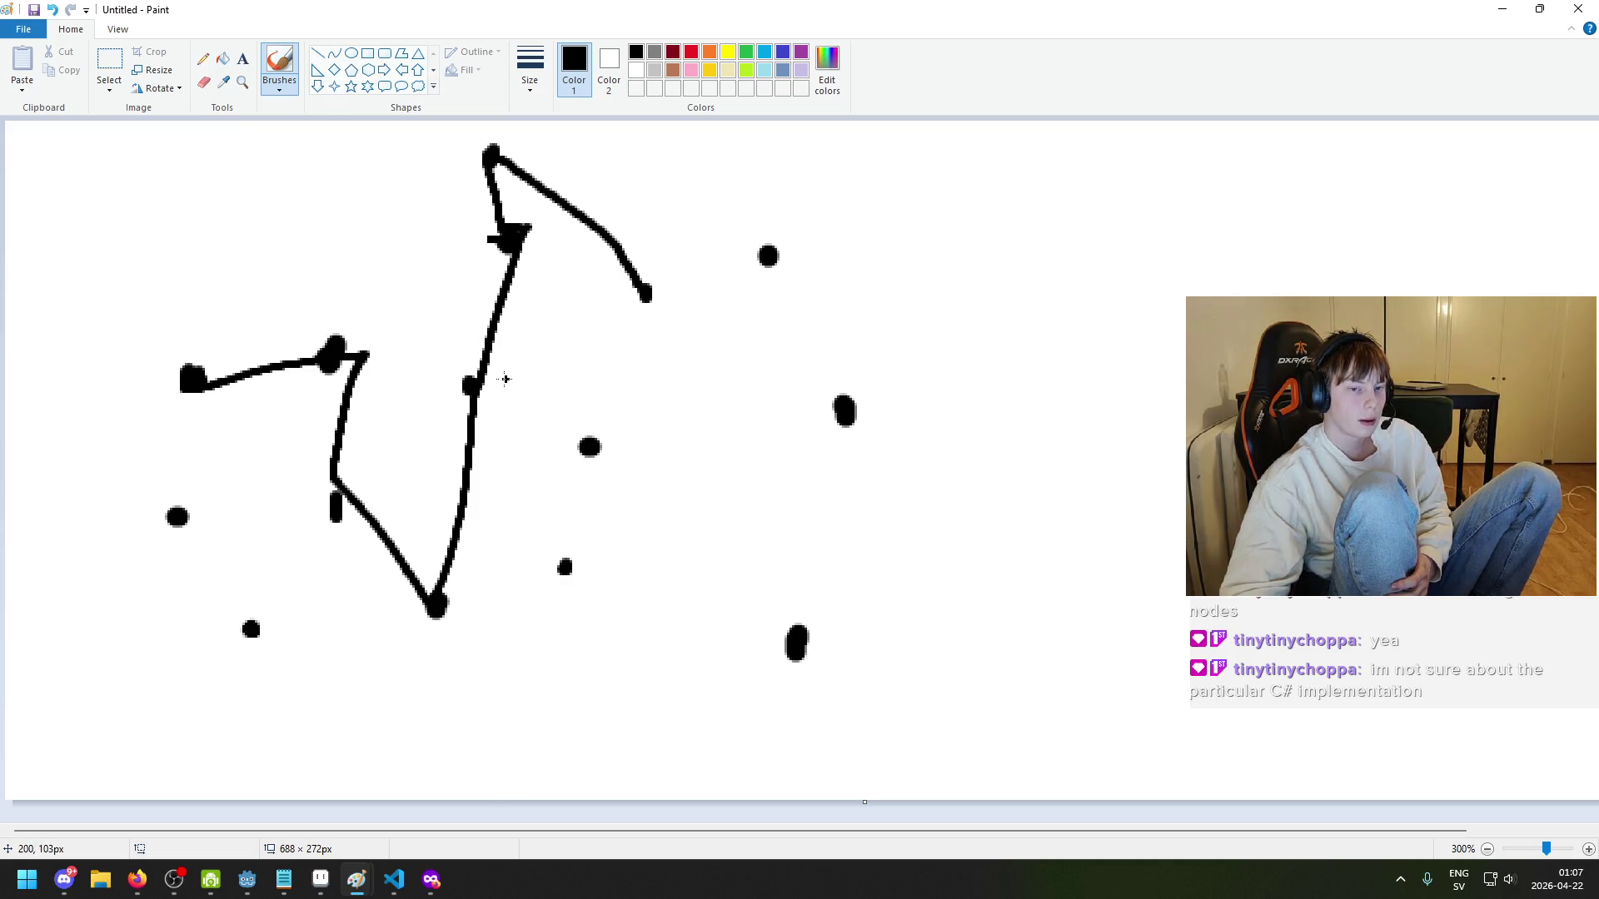
pyautogui.moveTo(505, 379); pyautogui.dragTo(550, 242)
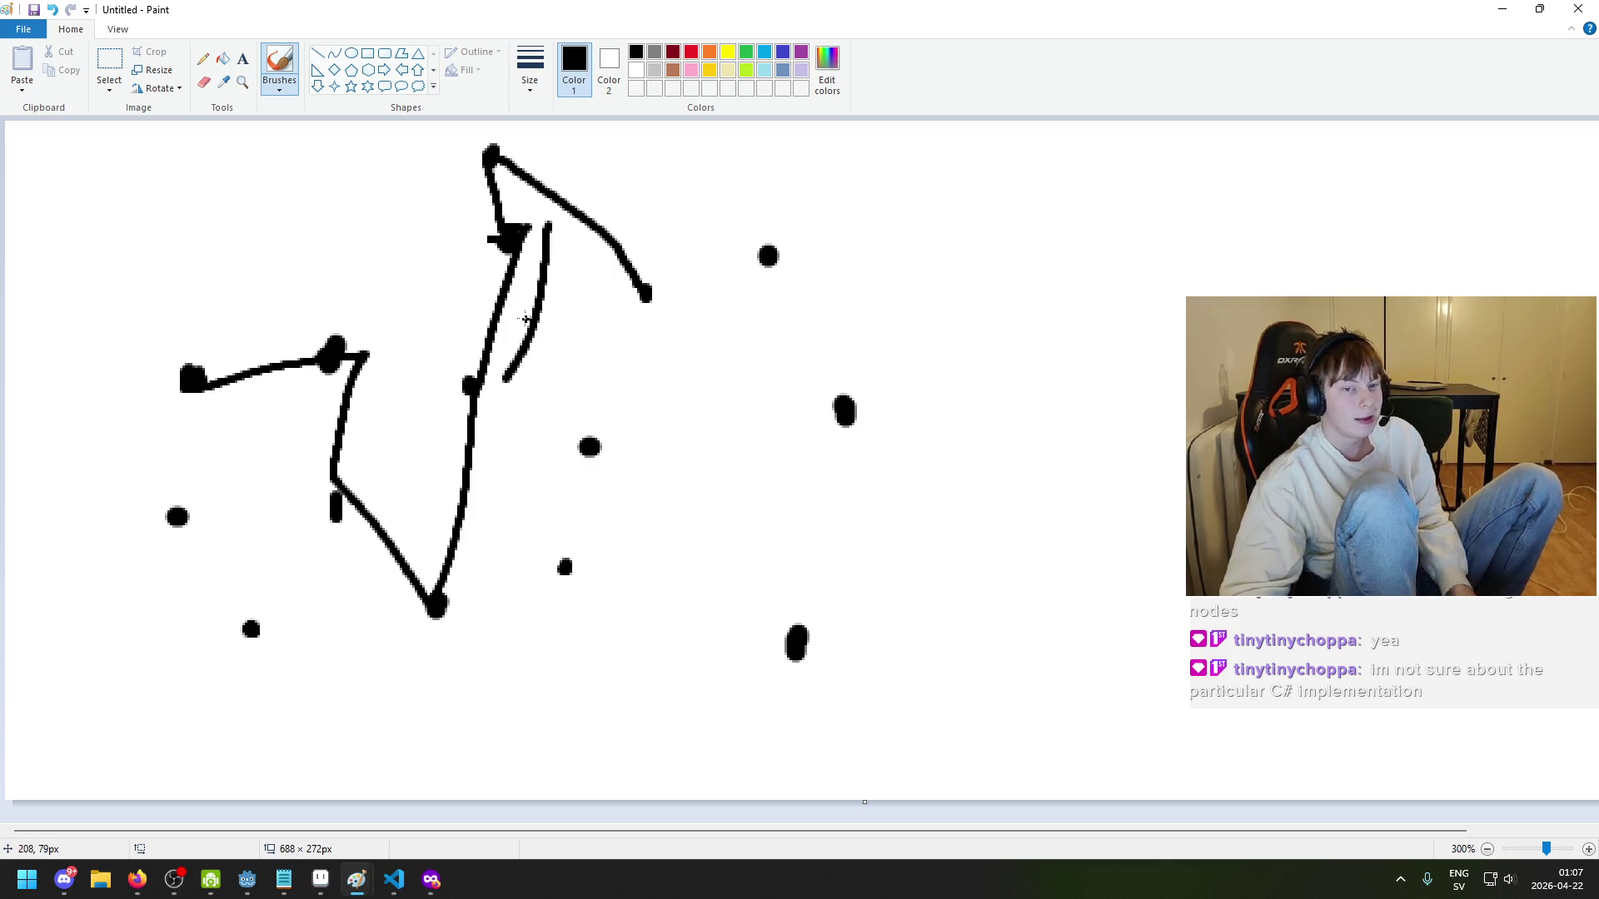
pyautogui.hotkey('ctrl', 'z')
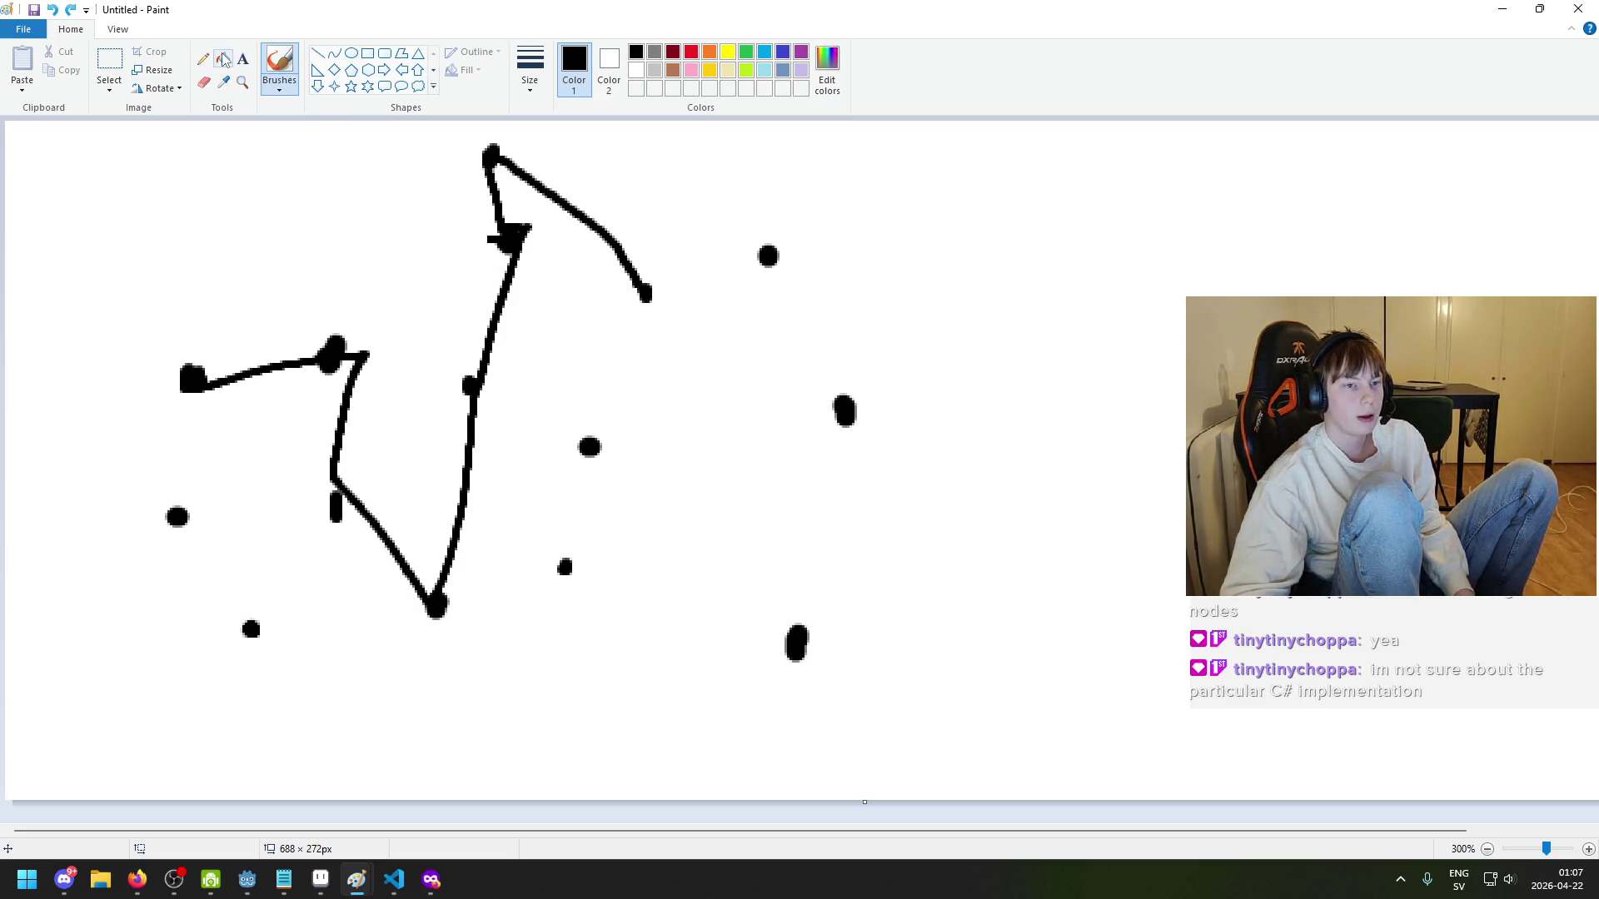
# - Erase the line from the top dot to the right dot, then try and undo a top-to-small-dot edge
pyautogui.click(203, 82)
pyautogui.moveTo(639, 268)
pyautogui.mouseDown()
pyautogui.moveTo(514, 164)
pyautogui.moveTo(626, 273)
pyautogui.mouseUp()
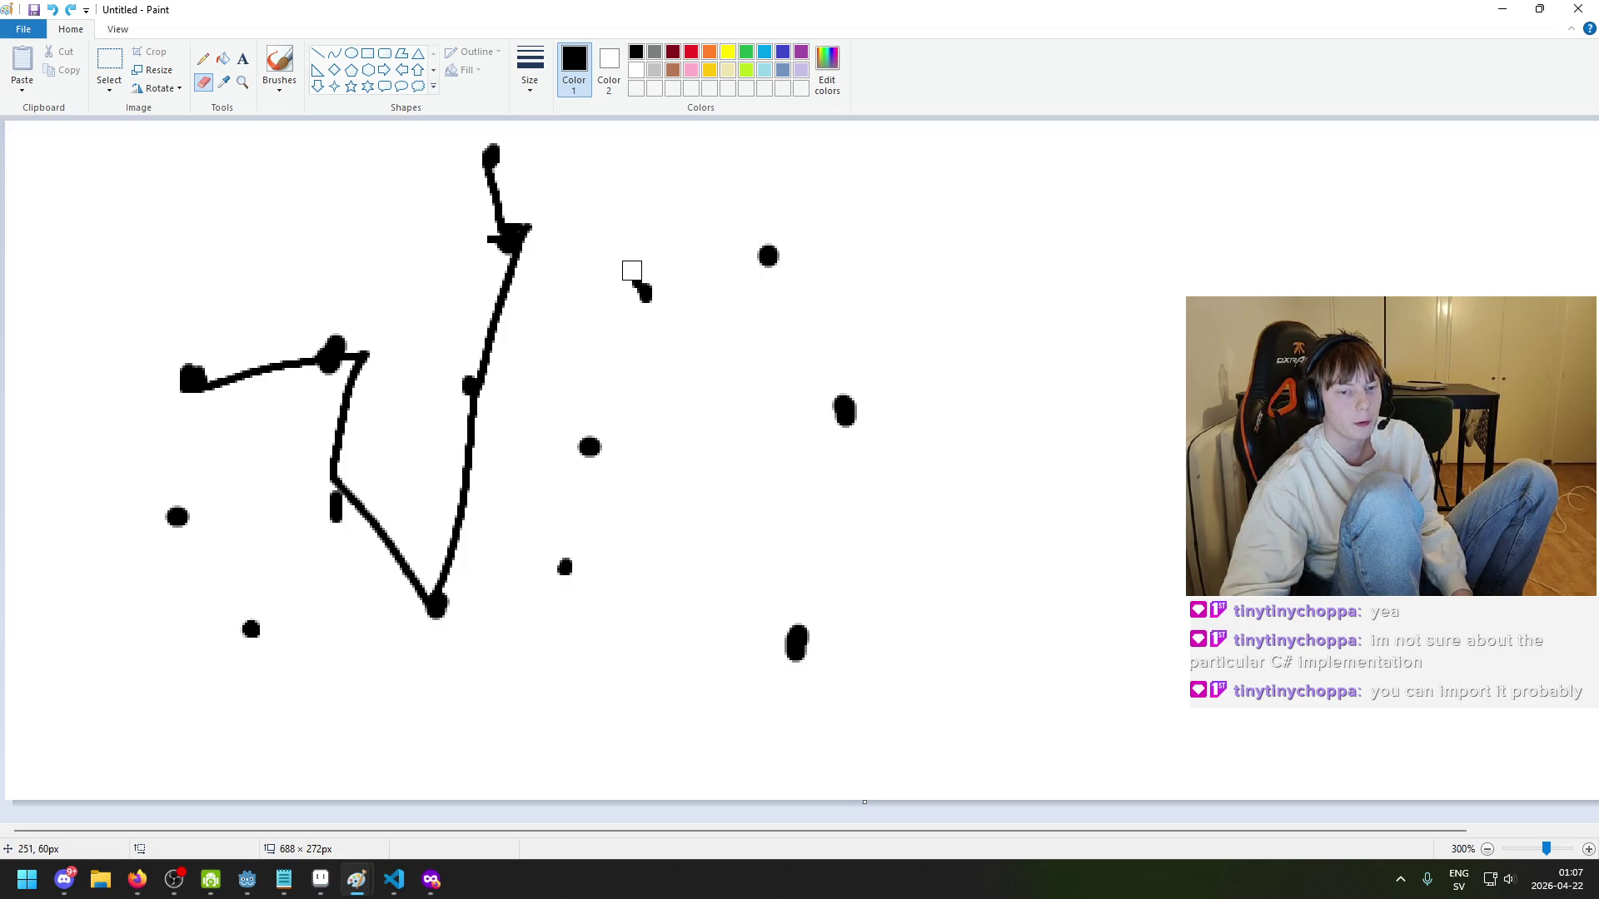
pyautogui.click(279, 67)
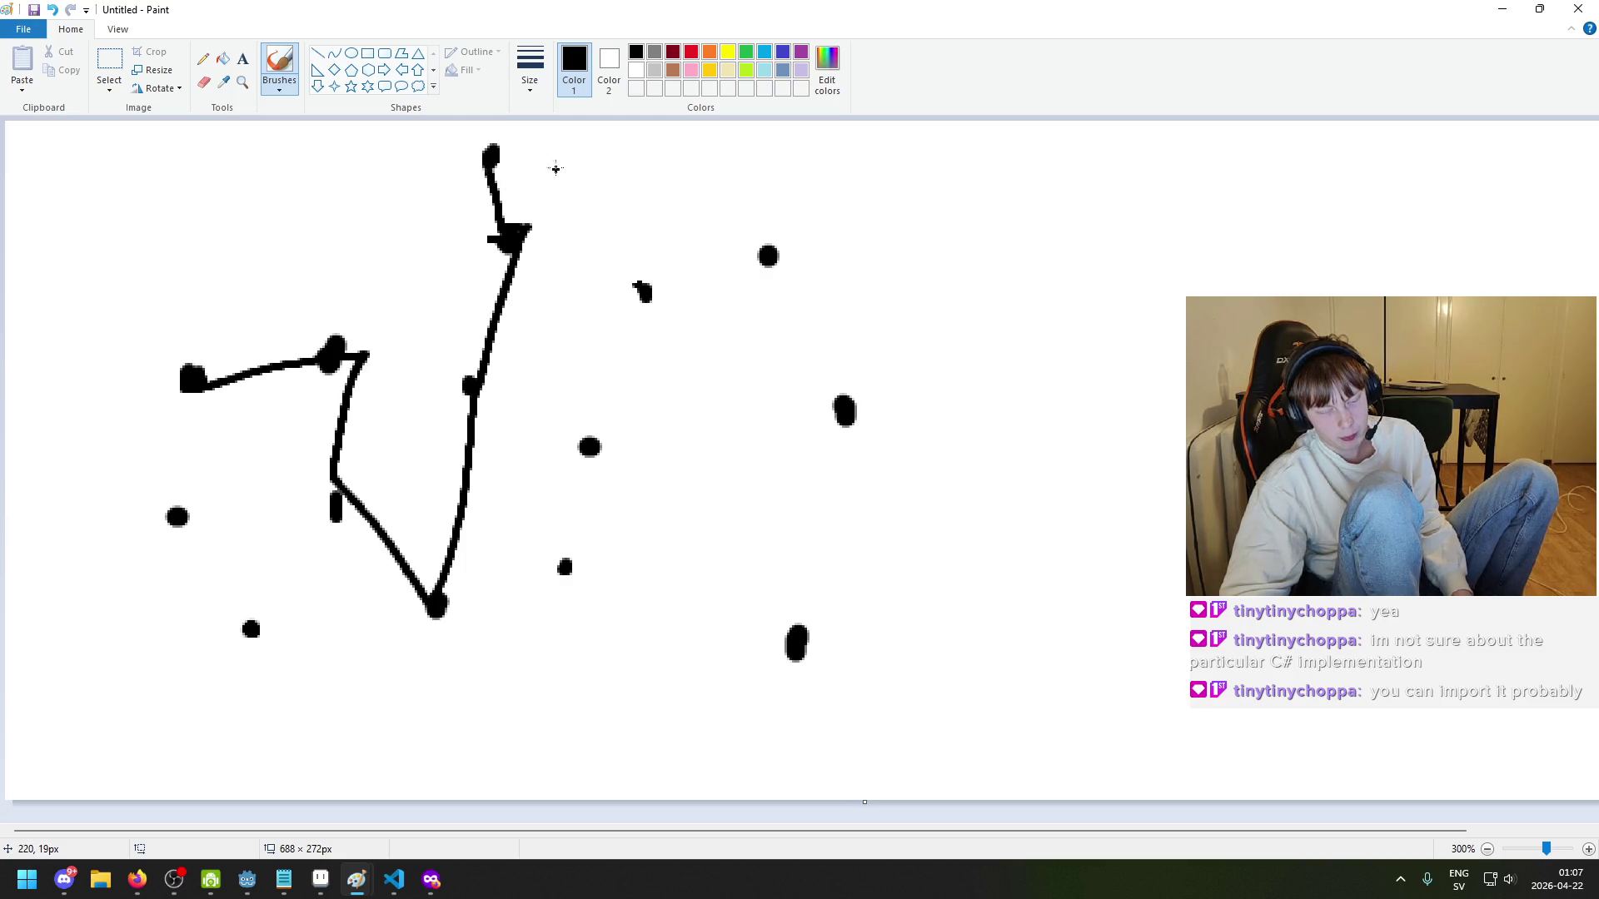
pyautogui.moveTo(491, 158); pyautogui.dragTo(666, 291)
pyautogui.hotkey('ctrl', 'z')
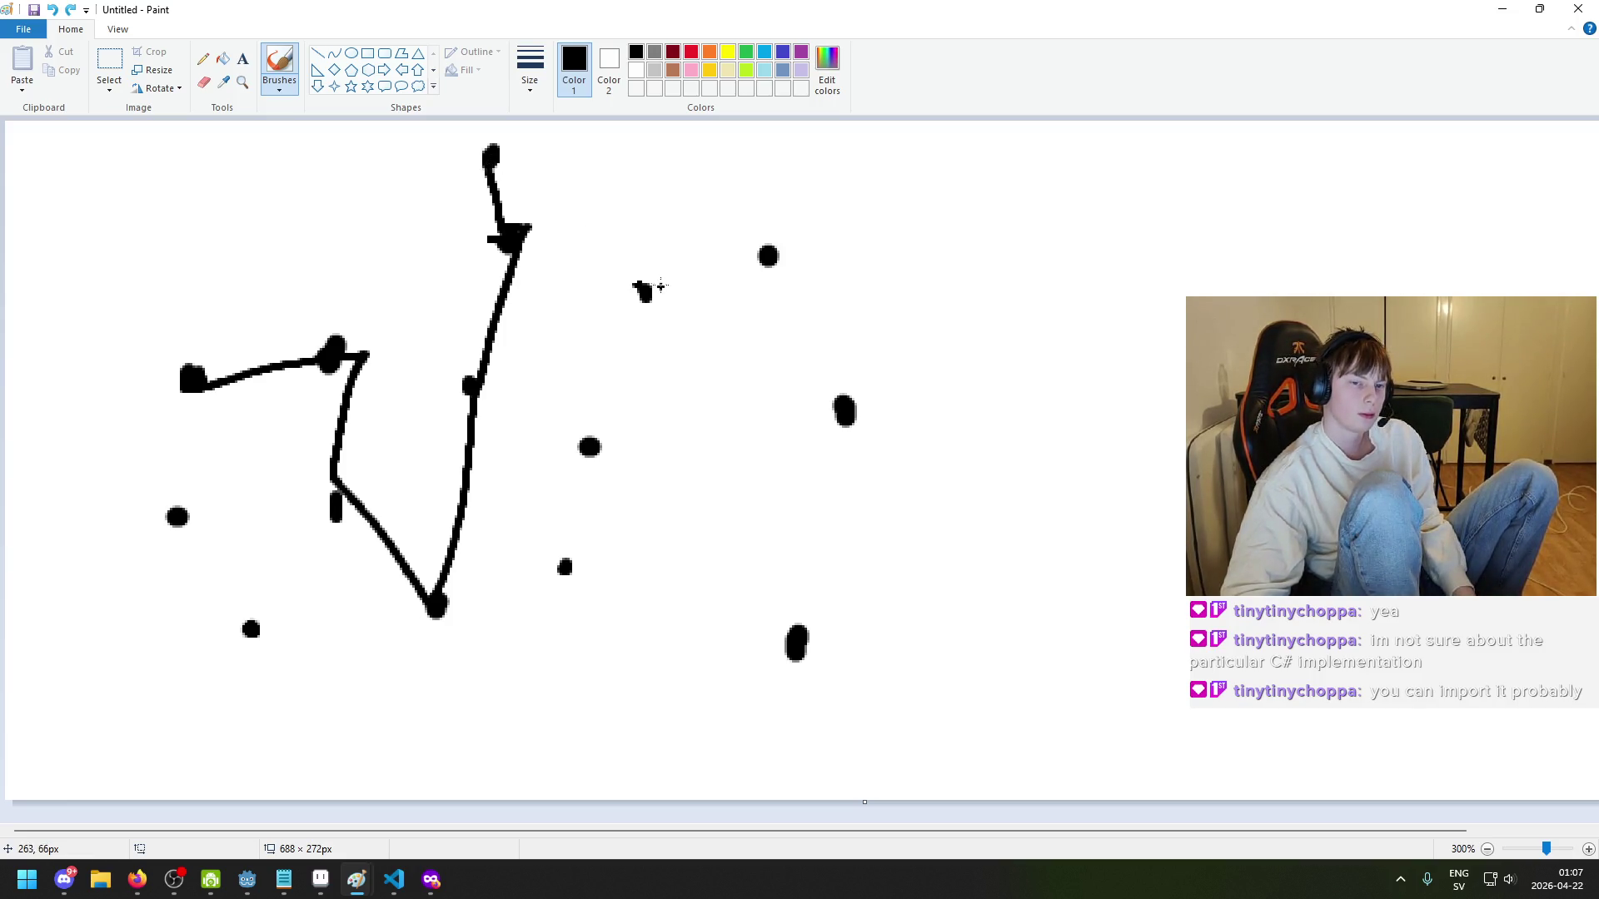
pyautogui.hotkey('ctrl', 'y')
pyautogui.hotkey('ctrl', 'z')
pyautogui.hotkey('ctrl', 'z')
pyautogui.hotkey('ctrl', 'z')
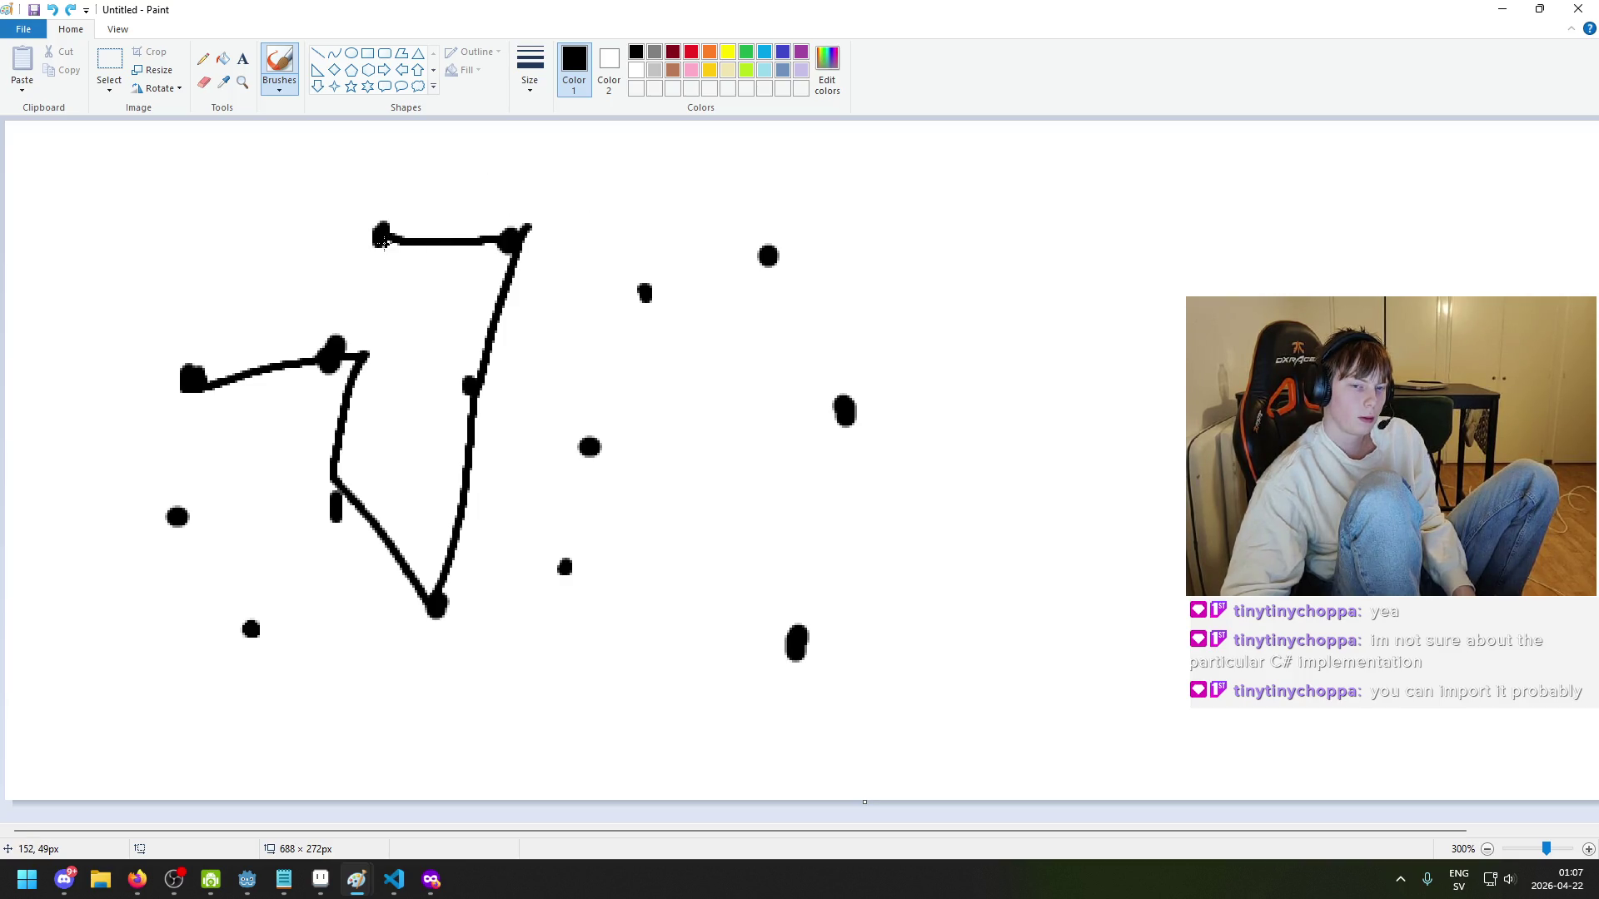
# - Draw an edge from the top-left dot to the small upper-right dot
pyautogui.moveTo(526, 244); pyautogui.dragTo(646, 292)
pyautogui.hotkey('ctrl', 'z')
pyautogui.moveTo(392, 236); pyautogui.dragTo(642, 278)
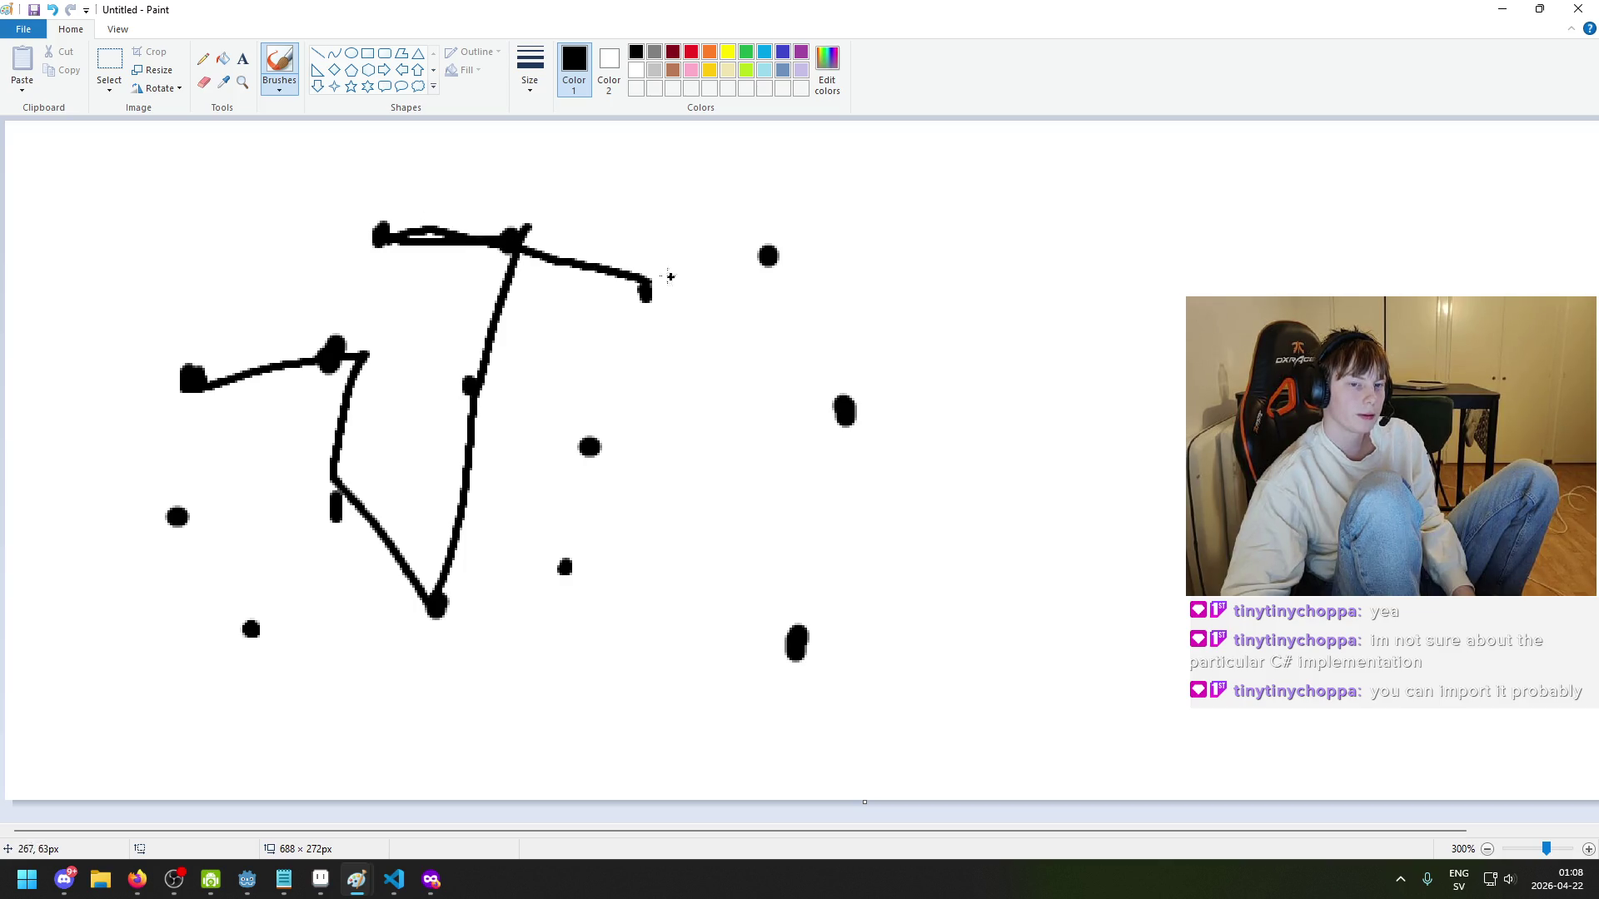
pyautogui.hotkey('ctrl', 'z')
pyautogui.hotkey('ctrl', 'z')
pyautogui.moveTo(380, 238)
pyautogui.mouseDown()
pyautogui.moveTo(472, 292)
pyautogui.moveTo(654, 304)
pyautogui.mouseUp()
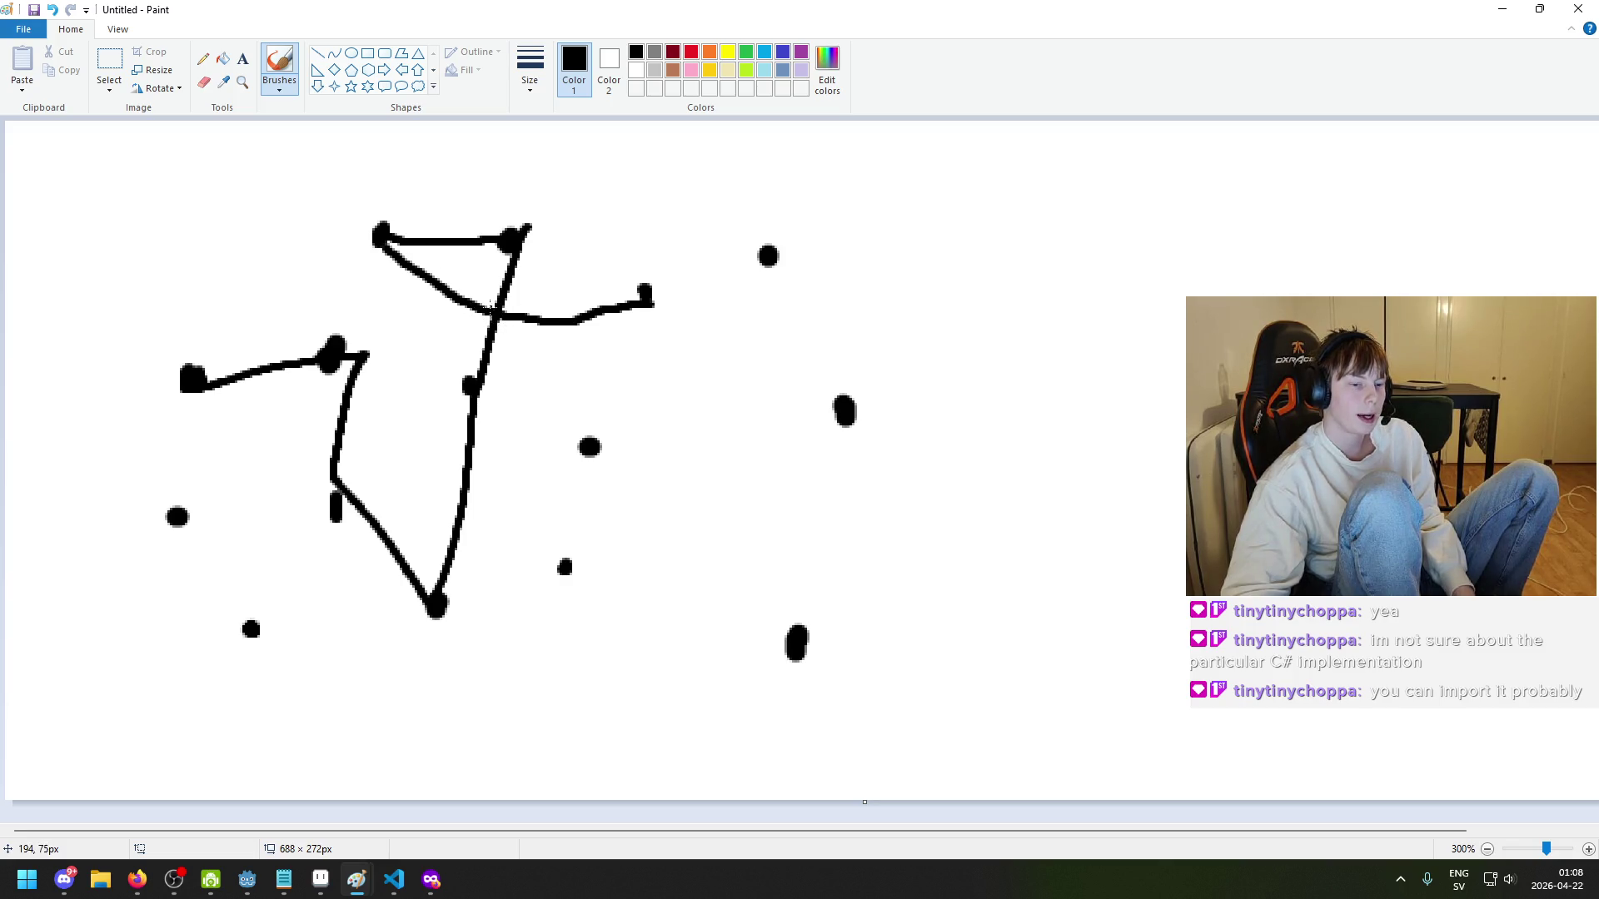
# - Add a short stroke and a circle at the edge crossing, then undo them
pyautogui.moveTo(466, 327); pyautogui.dragTo(495, 325)
pyautogui.hotkey('ctrl', 'z')
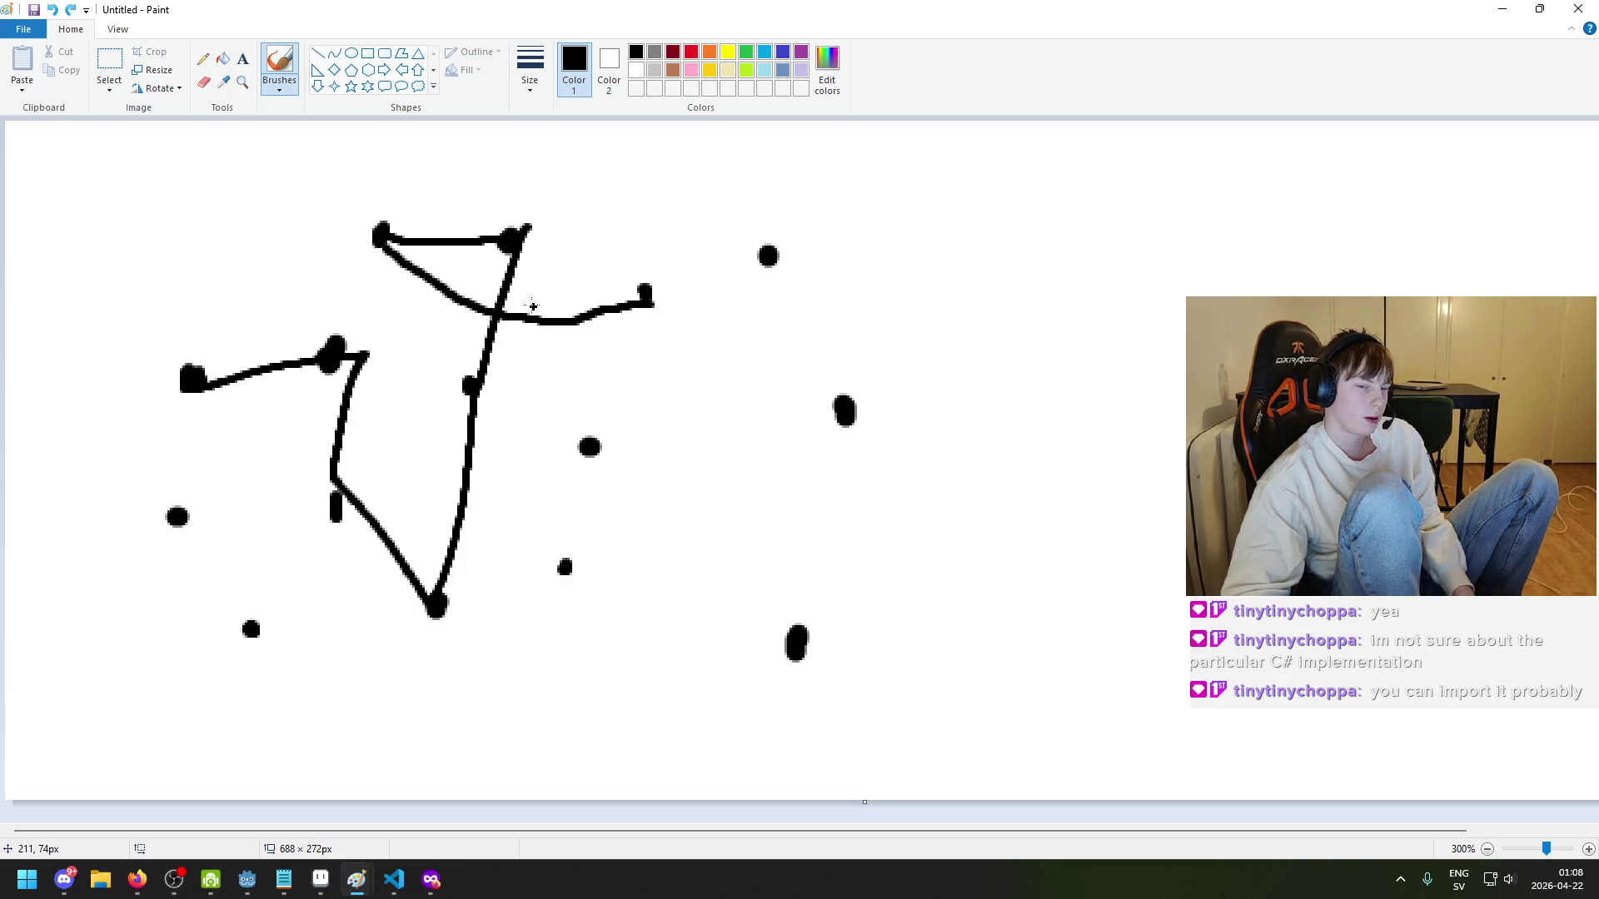
pyautogui.moveTo(474, 306)
pyautogui.mouseDown()
pyautogui.moveTo(533, 342)
pyautogui.moveTo(500, 314)
pyautogui.mouseUp()
pyautogui.hotkey('ctrl', 'z')
pyautogui.hotkey('ctrl', 'z')
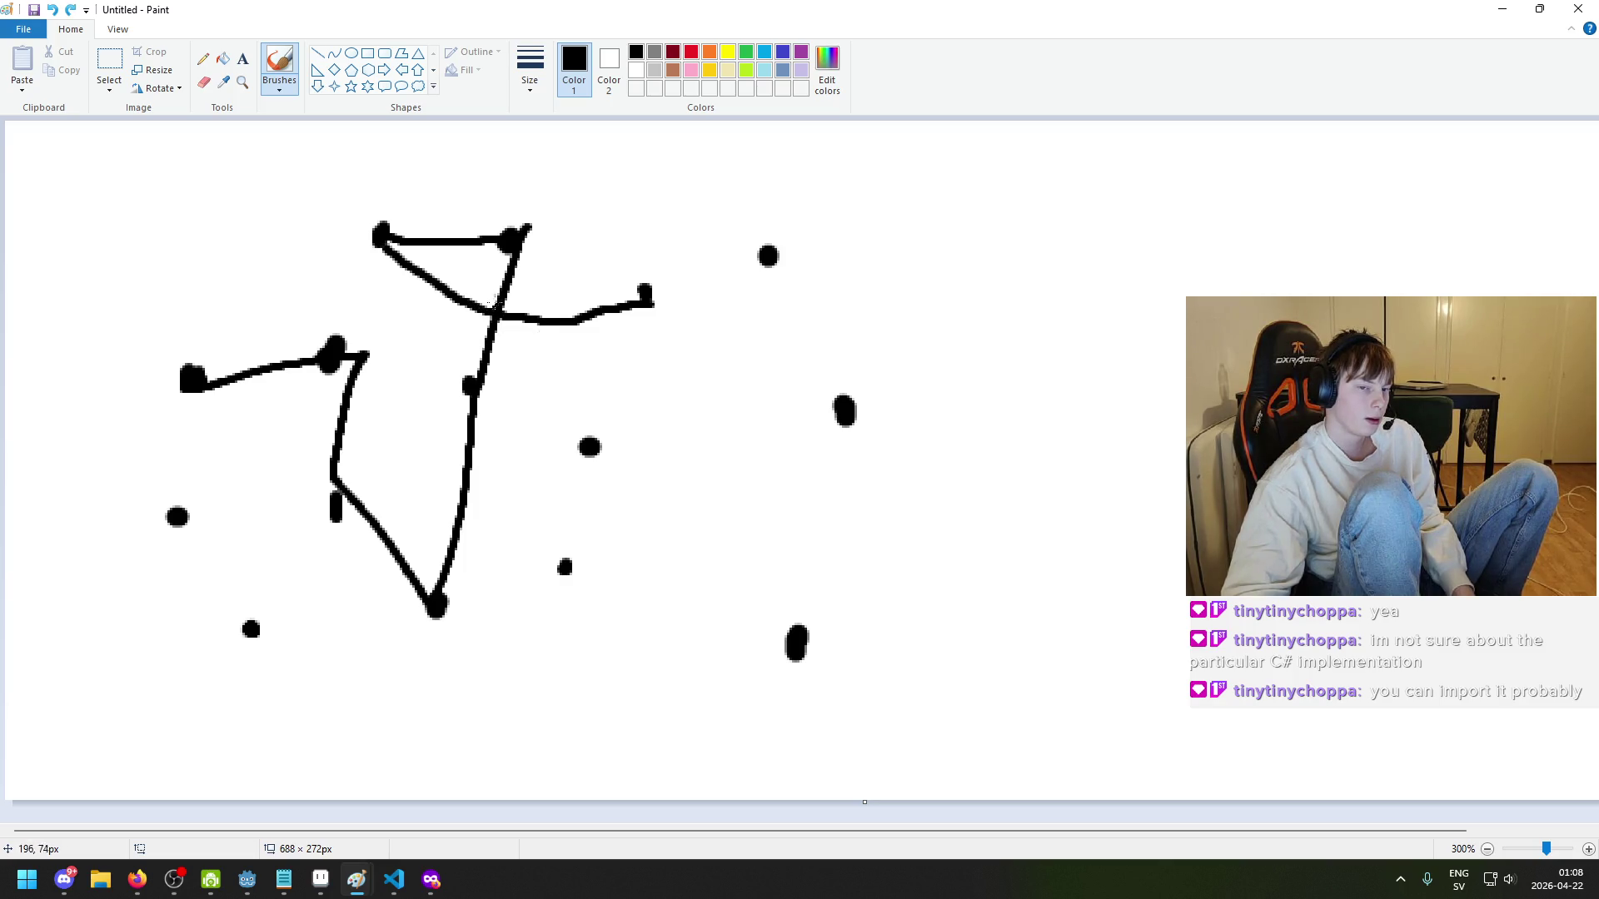
pyautogui.hotkey('ctrl', 'z')
pyautogui.hotkey('ctrl', 'z')
pyautogui.hotkey('ctrl', 'z')
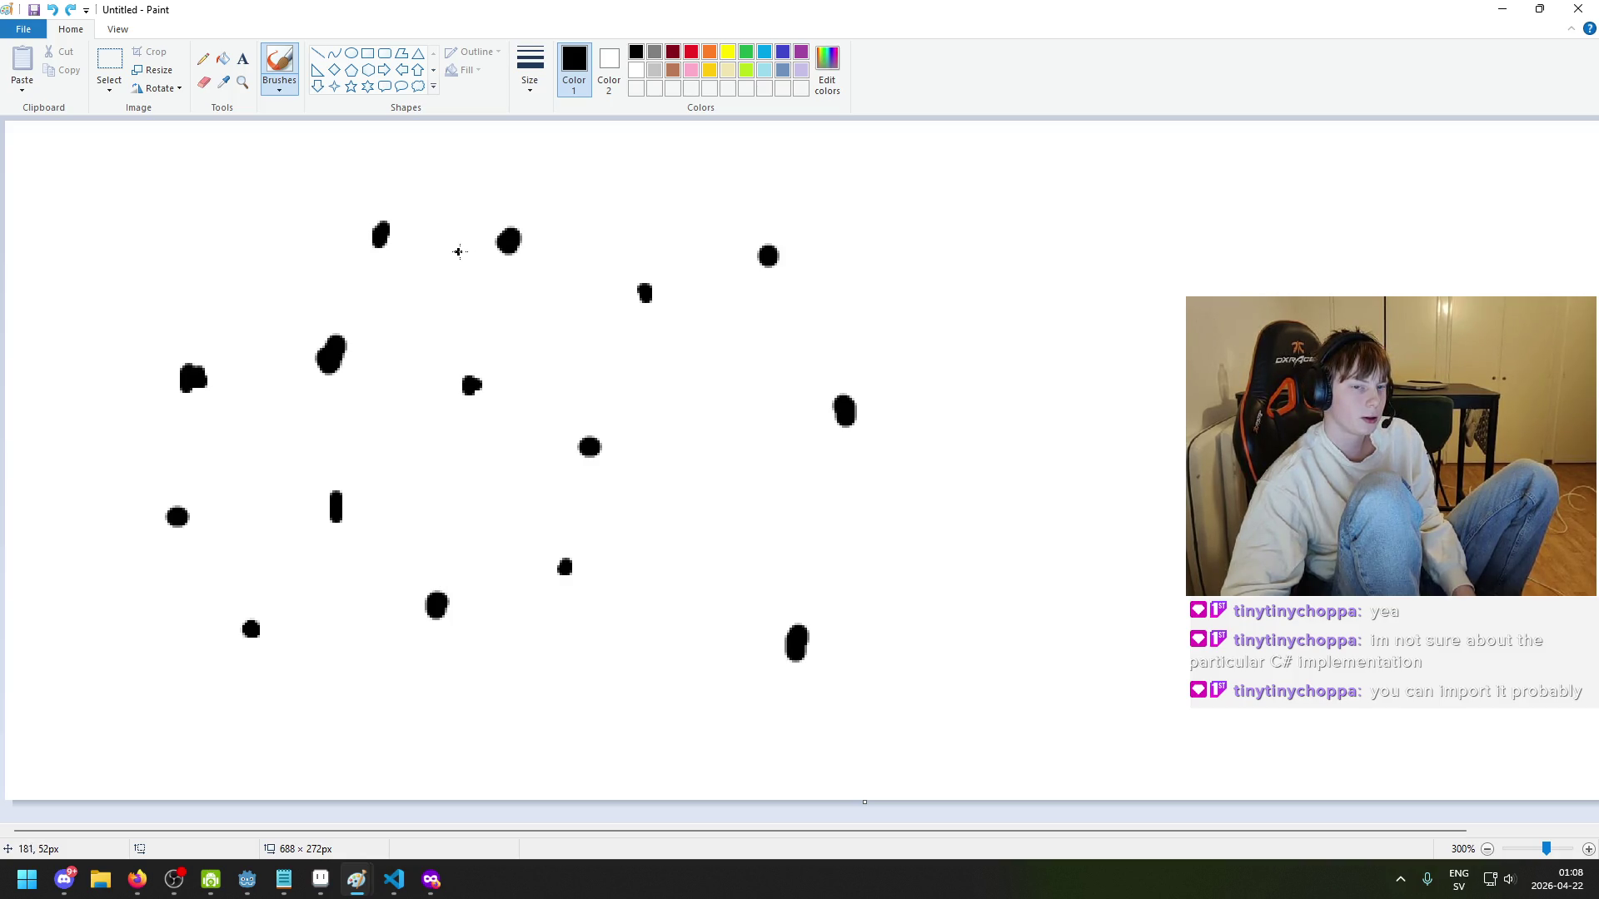
pyautogui.hotkey('ctrl', 'y')
pyautogui.hotkey('ctrl', 'y')
pyautogui.hotkey('ctrl', 'y')
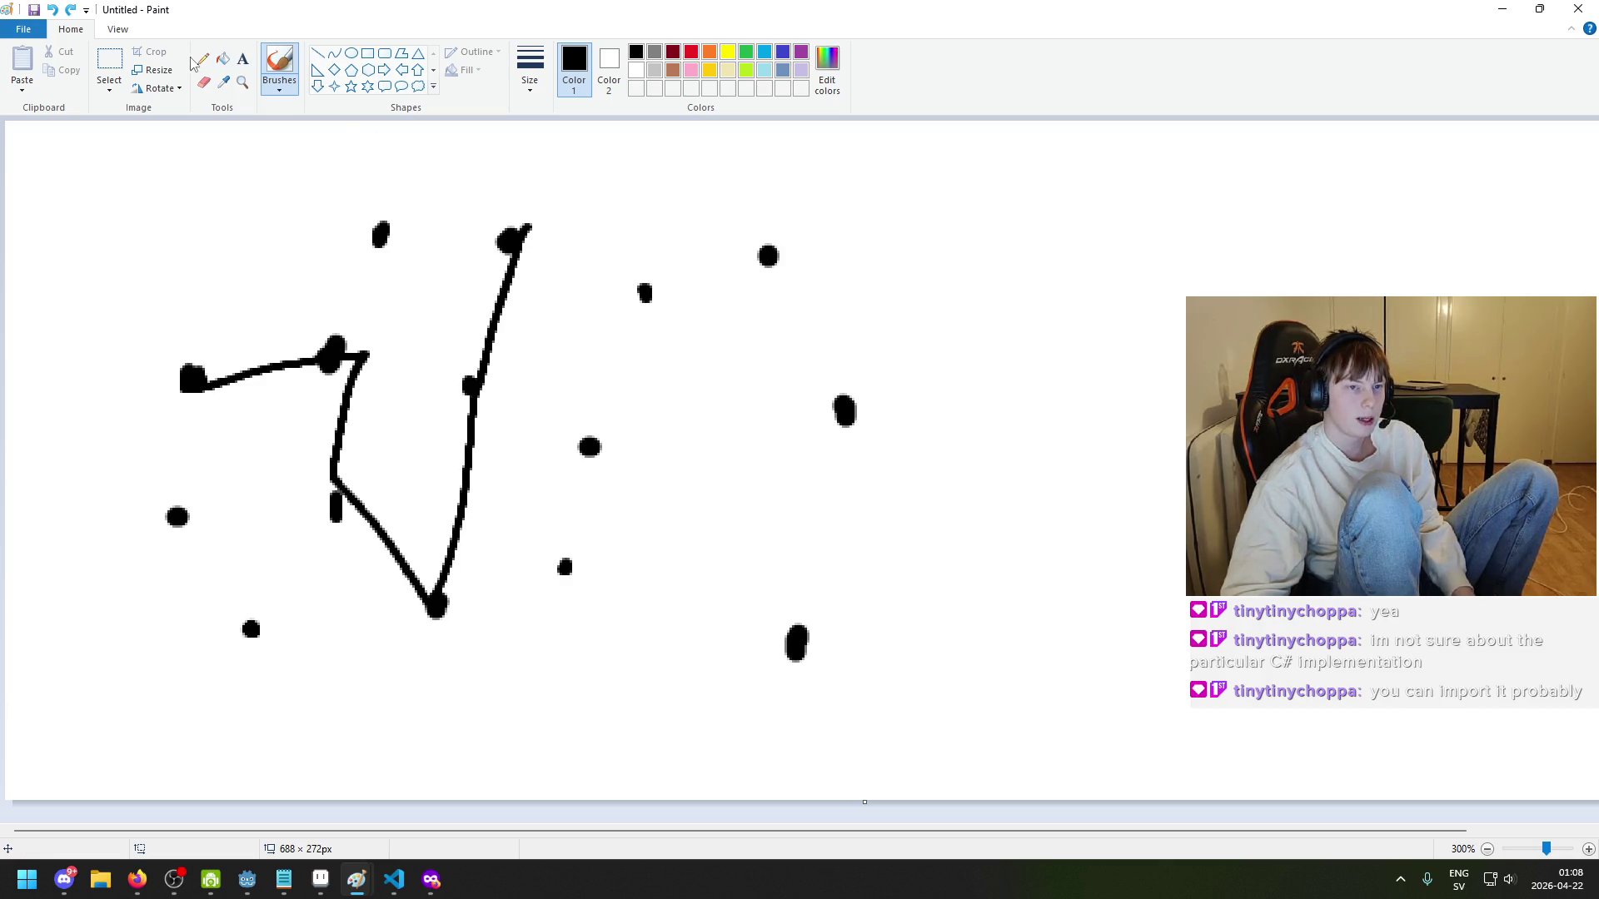
pyautogui.click(109, 63)
pyautogui.moveTo(336, 190)
pyautogui.mouseDown()
pyautogui.moveTo(433, 272)
pyautogui.moveTo(479, 169)
pyautogui.moveTo(498, 169)
pyautogui.moveTo(501, 317)
pyautogui.mouseUp()
pyautogui.click(280, 67)
pyautogui.moveTo(512, 393); pyautogui.dragTo(589, 447)
pyautogui.moveTo(512, 231); pyautogui.dragTo(480, 189)
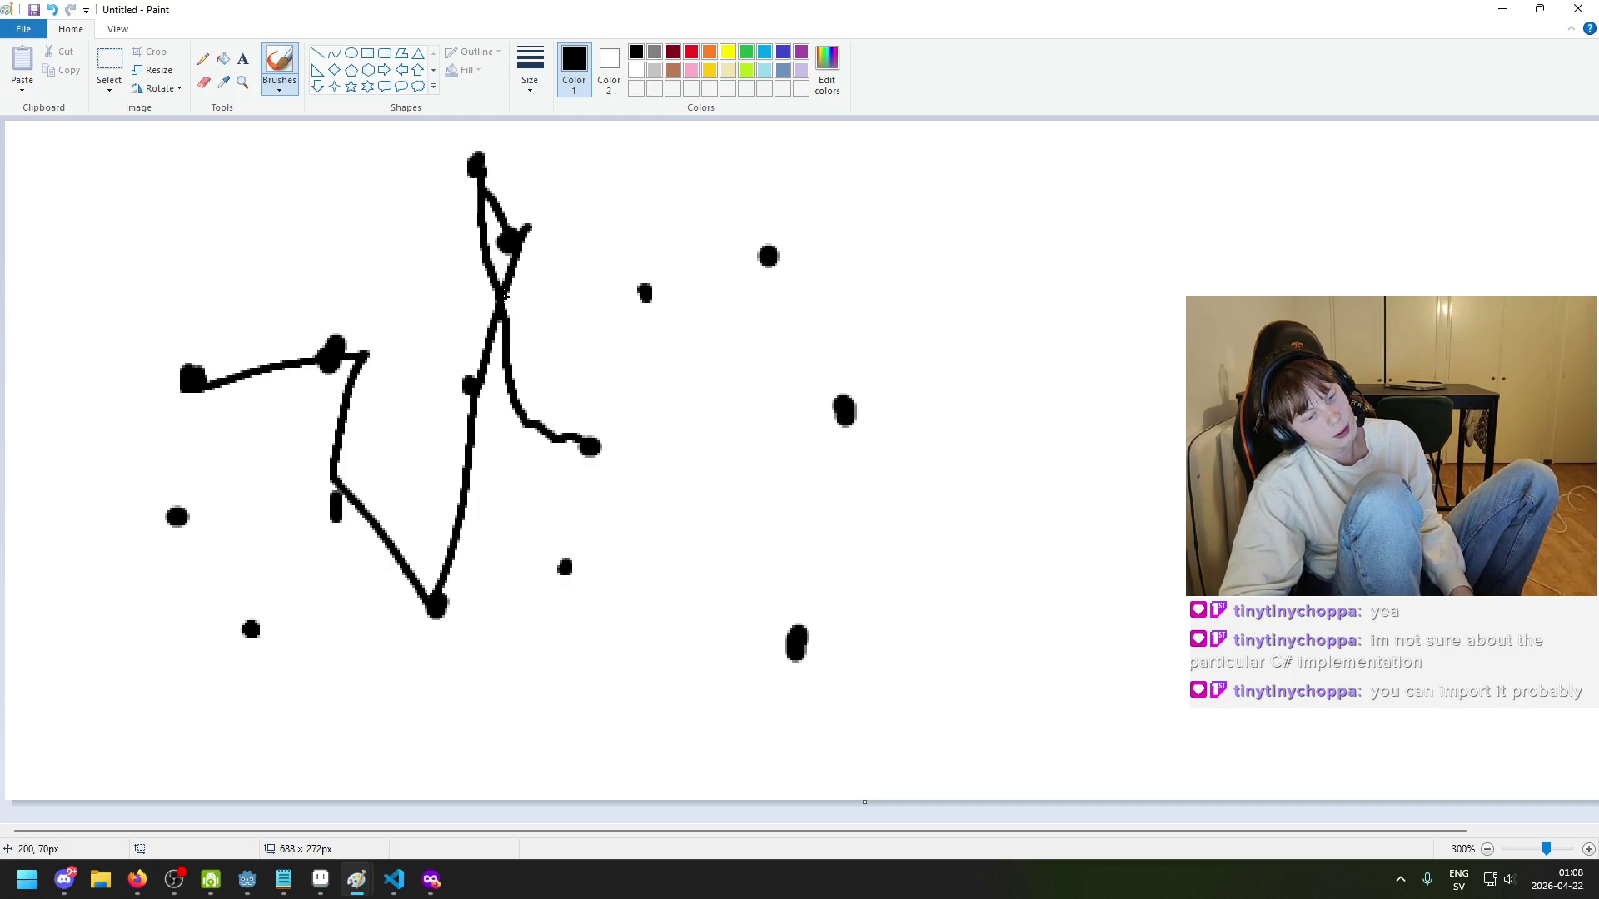
pyautogui.hotkey('ctrl', 'z')
pyautogui.hotkey('ctrl', 'z')
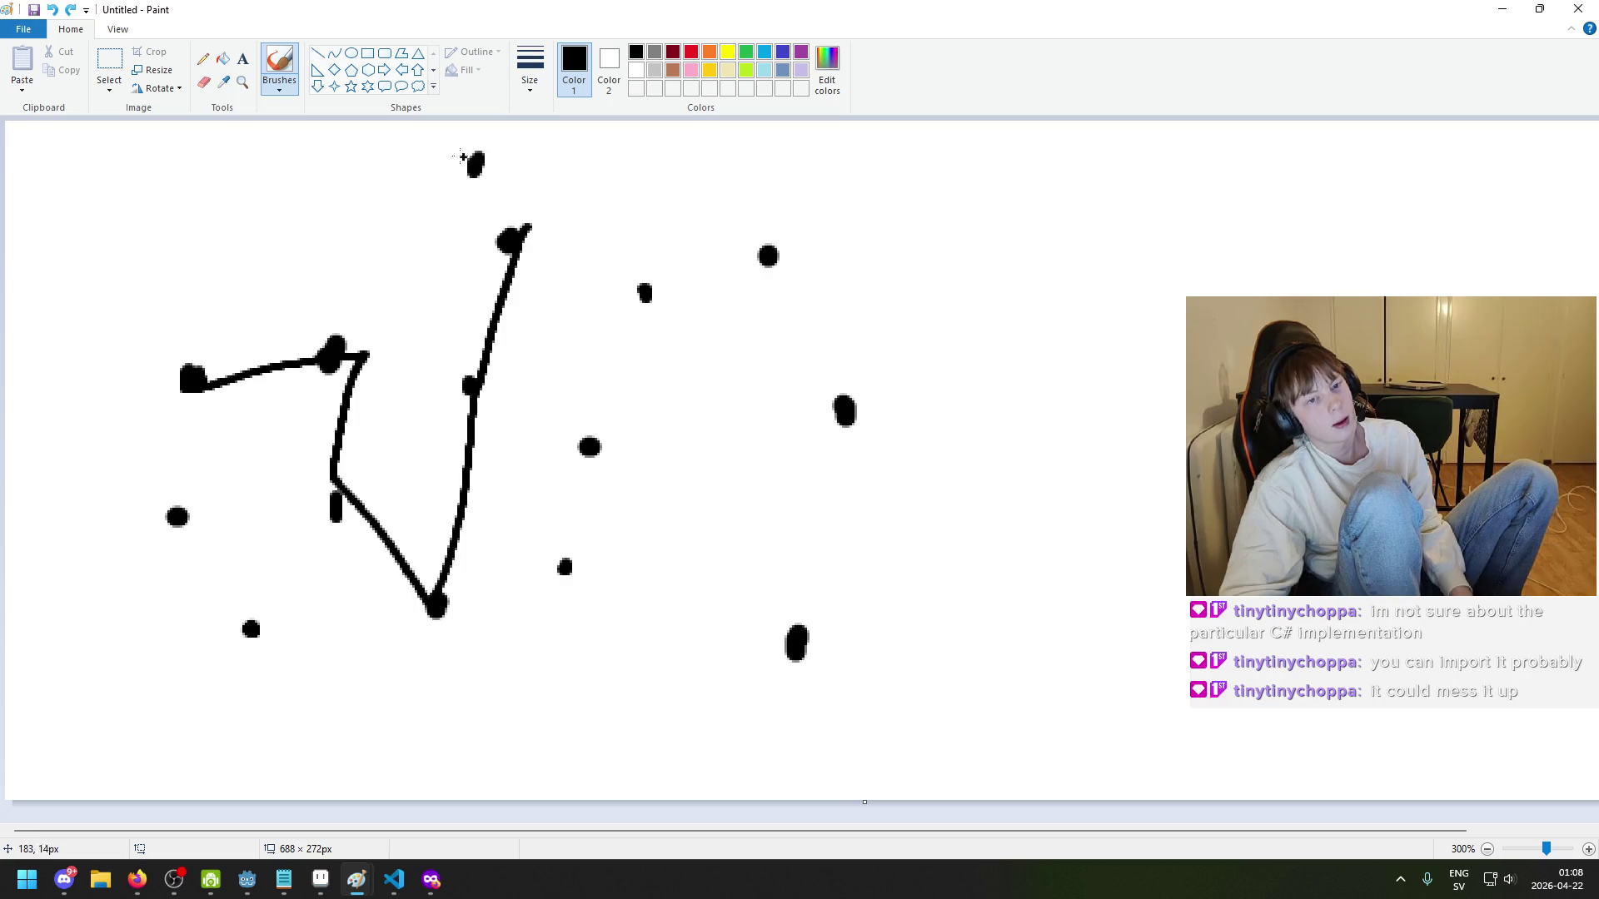
pyautogui.click(117, 57)
pyautogui.moveTo(504, 197)
pyautogui.mouseDown()
pyautogui.moveTo(448, 133)
pyautogui.moveTo(527, 164)
pyautogui.mouseUp()
pyautogui.moveTo(639, 476)
pyautogui.mouseDown()
pyautogui.moveTo(572, 421)
pyautogui.moveTo(513, 409)
pyautogui.moveTo(542, 481)
pyautogui.moveTo(528, 532)
pyautogui.moveTo(530, 513)
pyautogui.mouseUp()
pyautogui.click(642, 453)
pyautogui.moveTo(627, 250); pyautogui.dragTo(992, 528)
pyautogui.click(624, 214)
pyautogui.moveTo(623, 213); pyautogui.dragTo(1074, 617)
pyautogui.moveTo(857, 410)
pyautogui.mouseDown()
pyautogui.moveTo(871, 428)
pyautogui.moveTo(1088, 474)
pyautogui.moveTo(1065, 446)
pyautogui.mouseUp()
pyautogui.click(1142, 546)
pyautogui.click(279, 61)
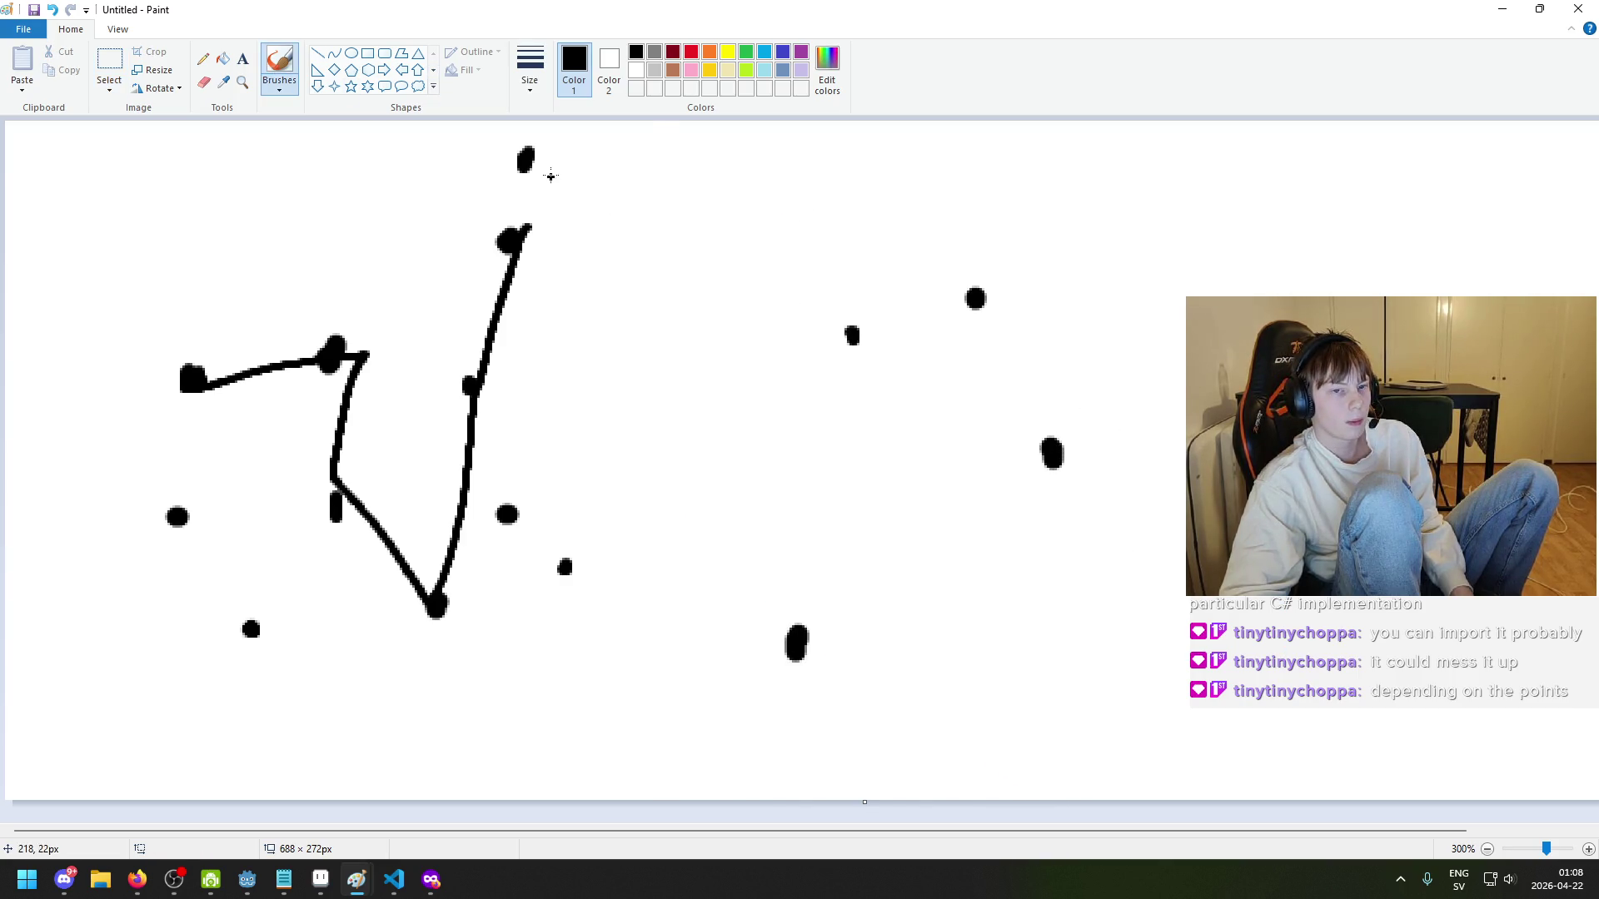
pyautogui.moveTo(523, 181); pyautogui.dragTo(502, 502)
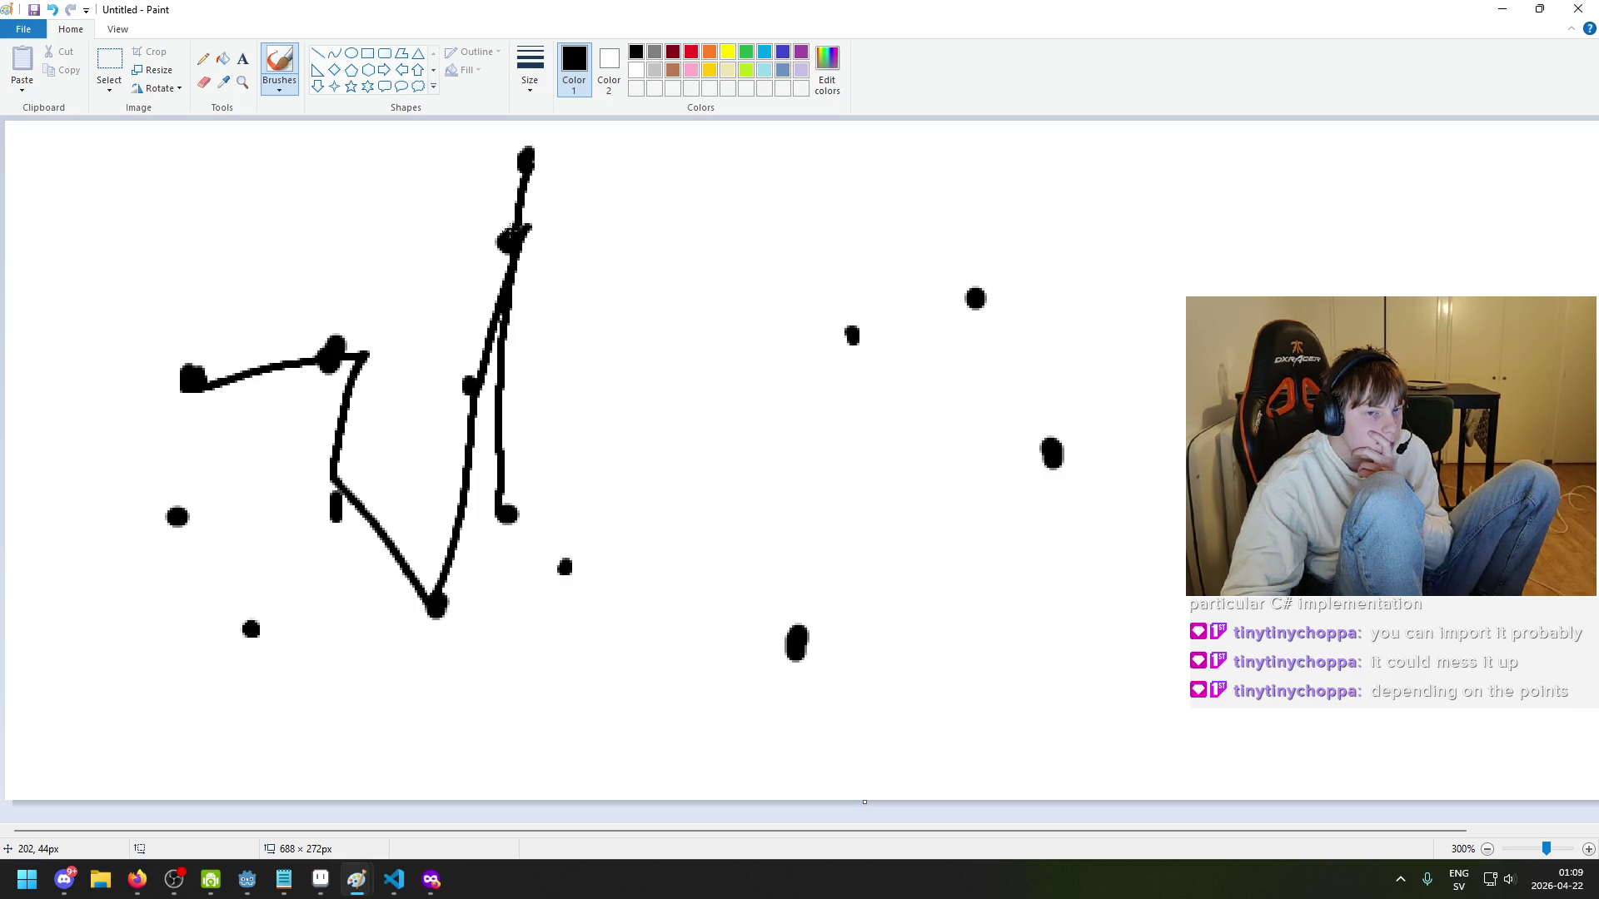
pyautogui.hotkey('ctrl', 'z')
pyautogui.hotkey('ctrl', 'z')
pyautogui.hotkey('ctrl', 'z')
pyautogui.hotkey('ctrl', 'z')
pyautogui.hotkey('ctrl', 'z')
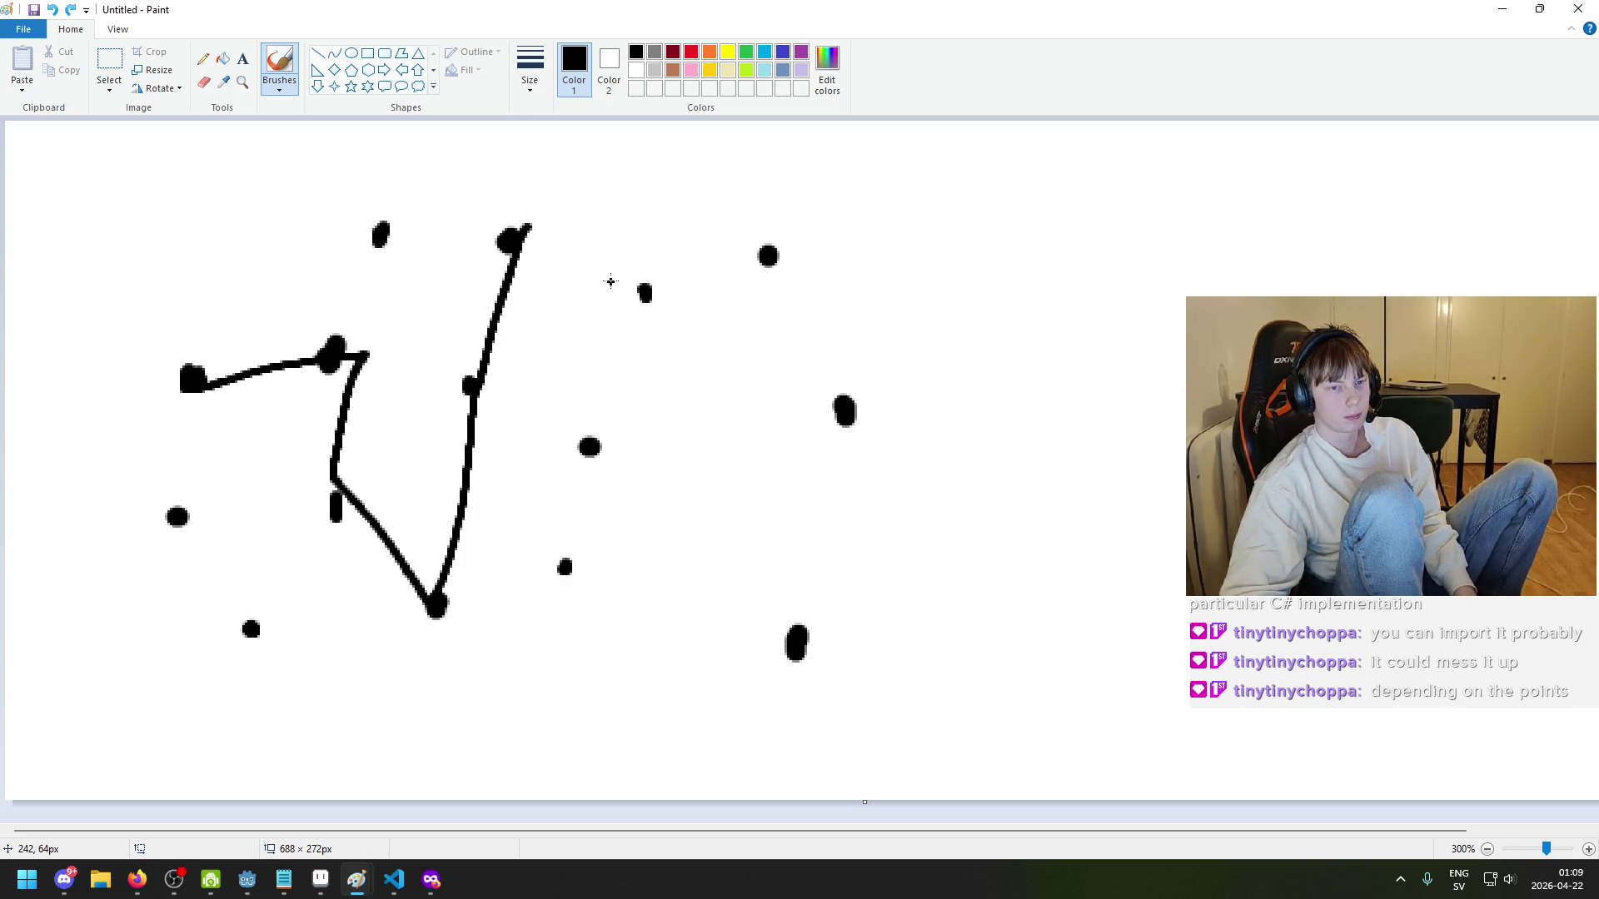
pyautogui.click(52, 11)
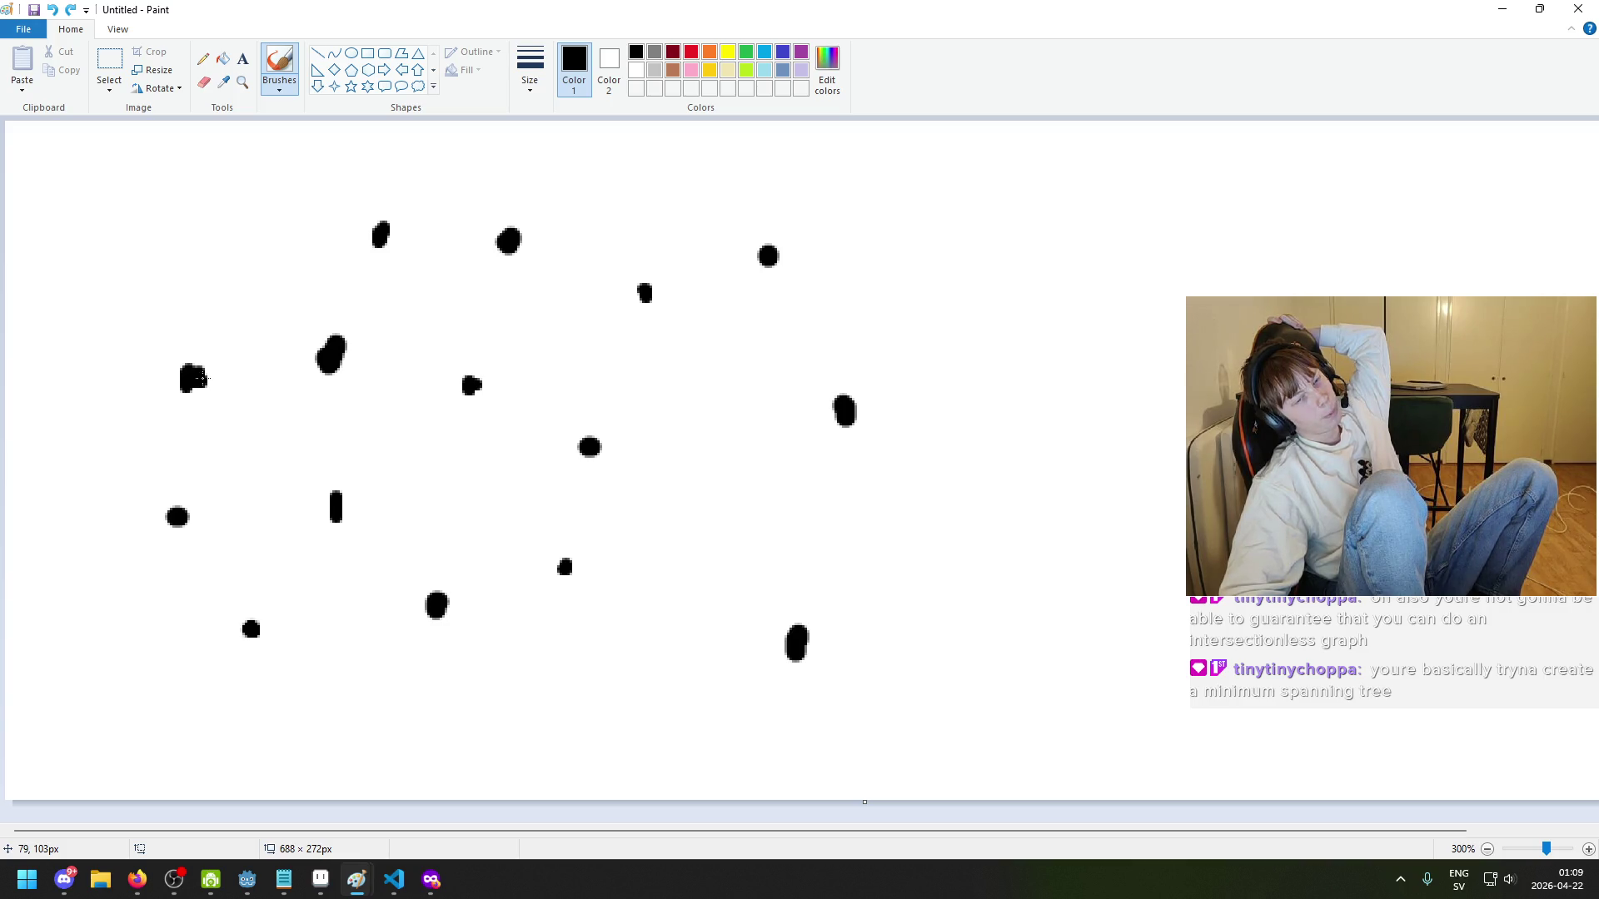
# - Undo a trial edge and set the brush to grey at the thickest stroke size
pyautogui.moveTo(201, 380); pyautogui.dragTo(325, 356)
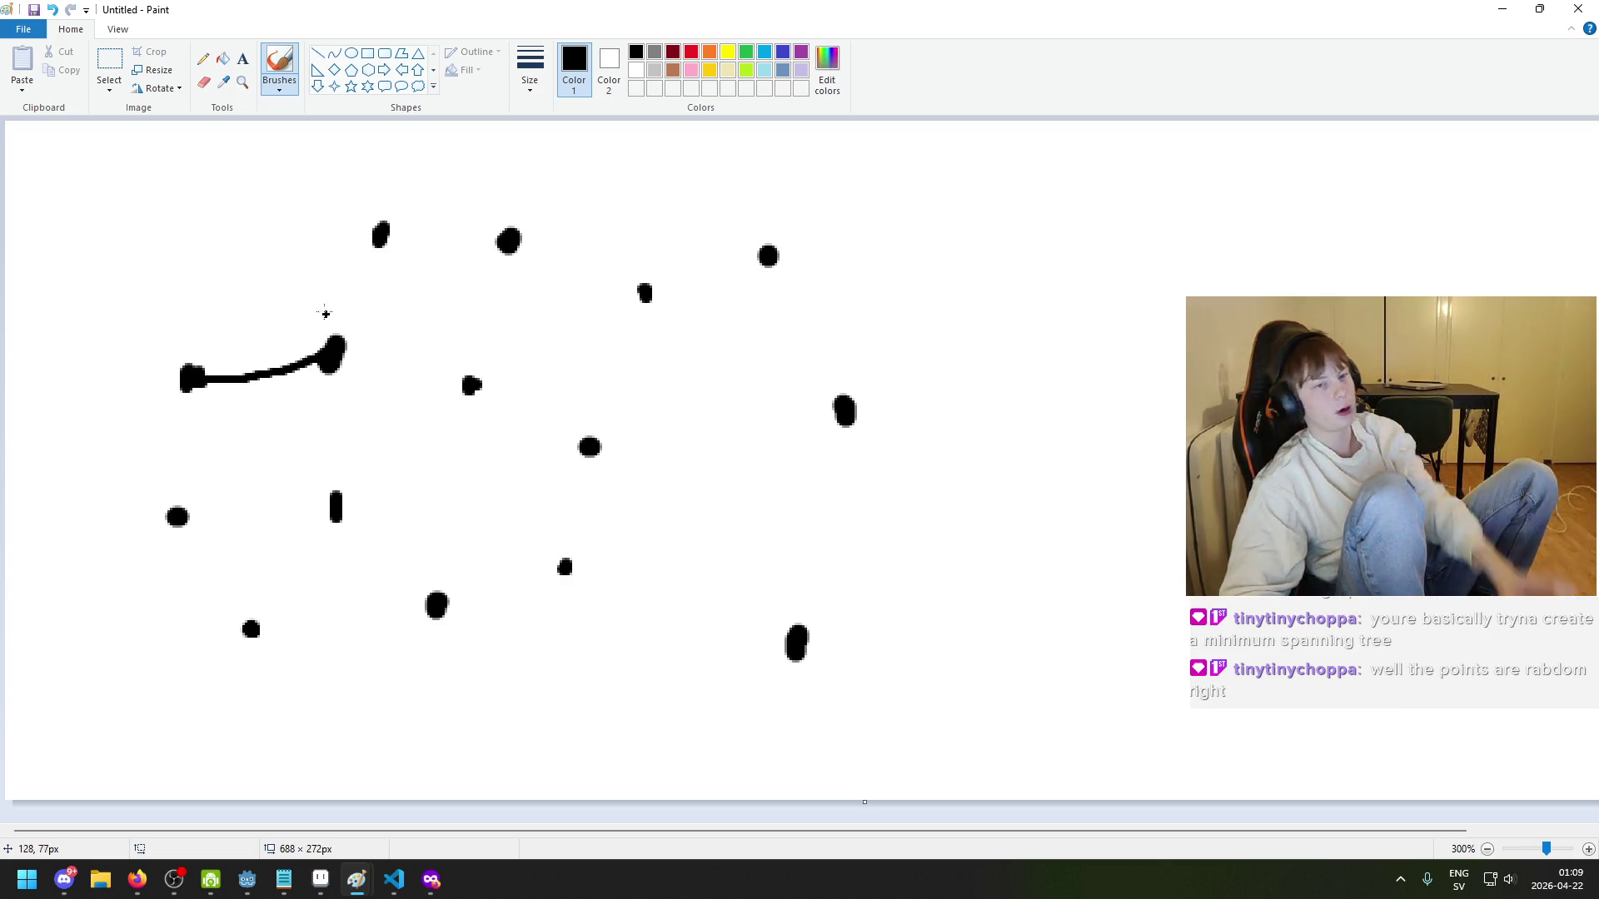
pyautogui.hotkey('ctrl', 'z')
pyautogui.click(655, 52)
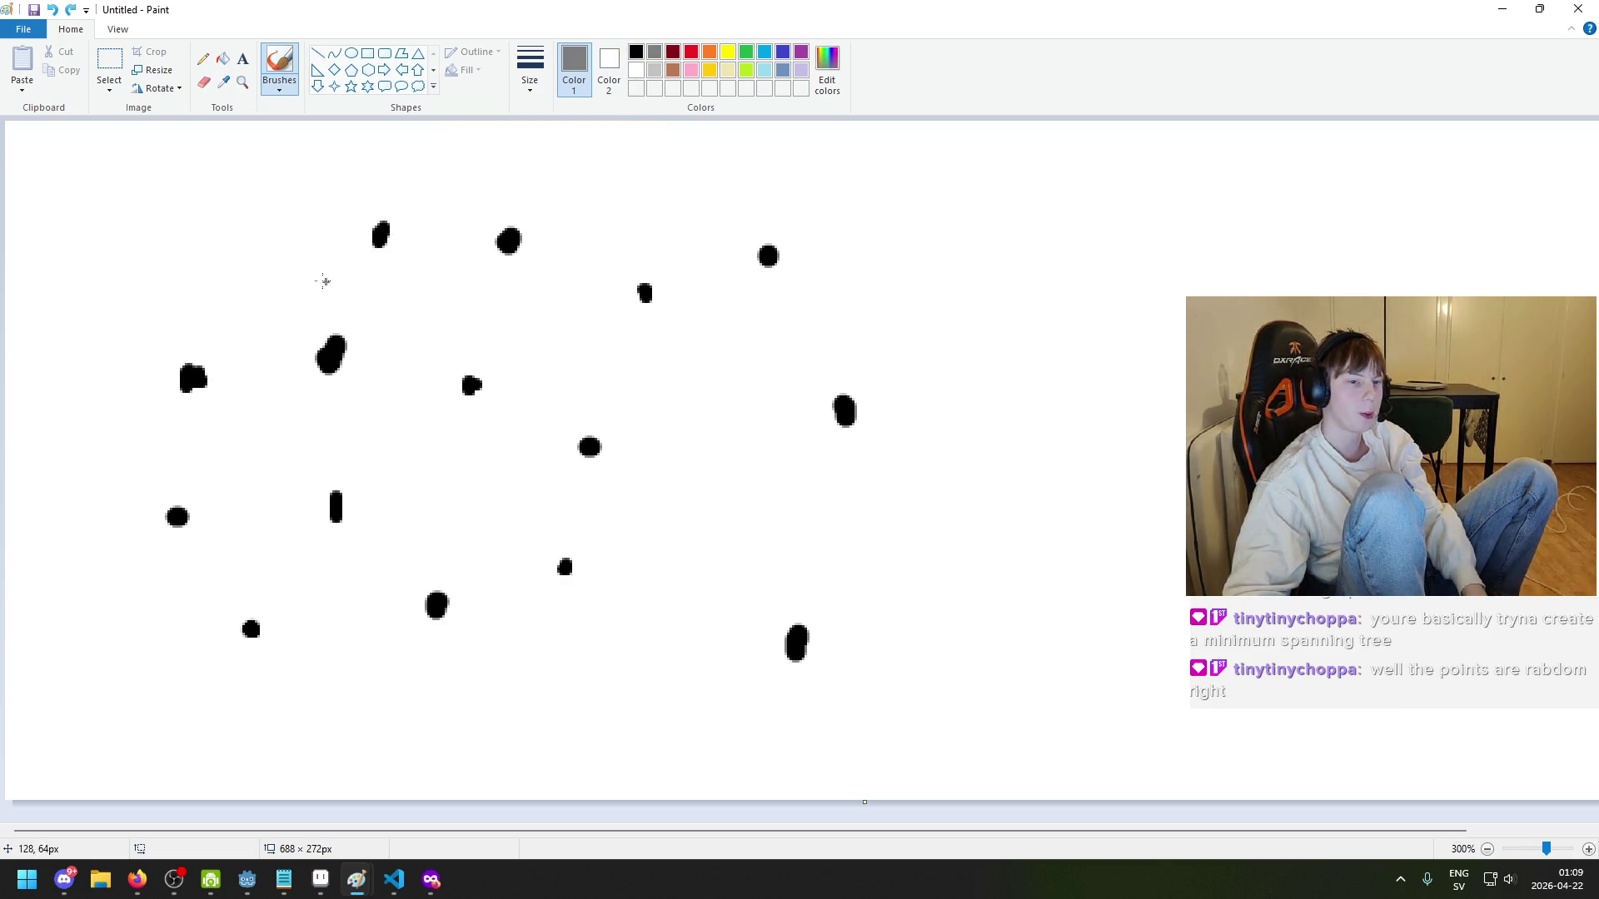
pyautogui.scroll(-4, 278, 281)
pyautogui.scroll(3, 277, 282)
pyautogui.click(223, 58)
pyautogui.click(278, 67)
pyautogui.click(529, 68)
pyautogui.click(529, 68)
pyautogui.click(529, 68)
pyautogui.click(567, 207)
# - Add ten grey dots among and below the black dots
pyautogui.click(179, 204)
pyautogui.click(184, 322)
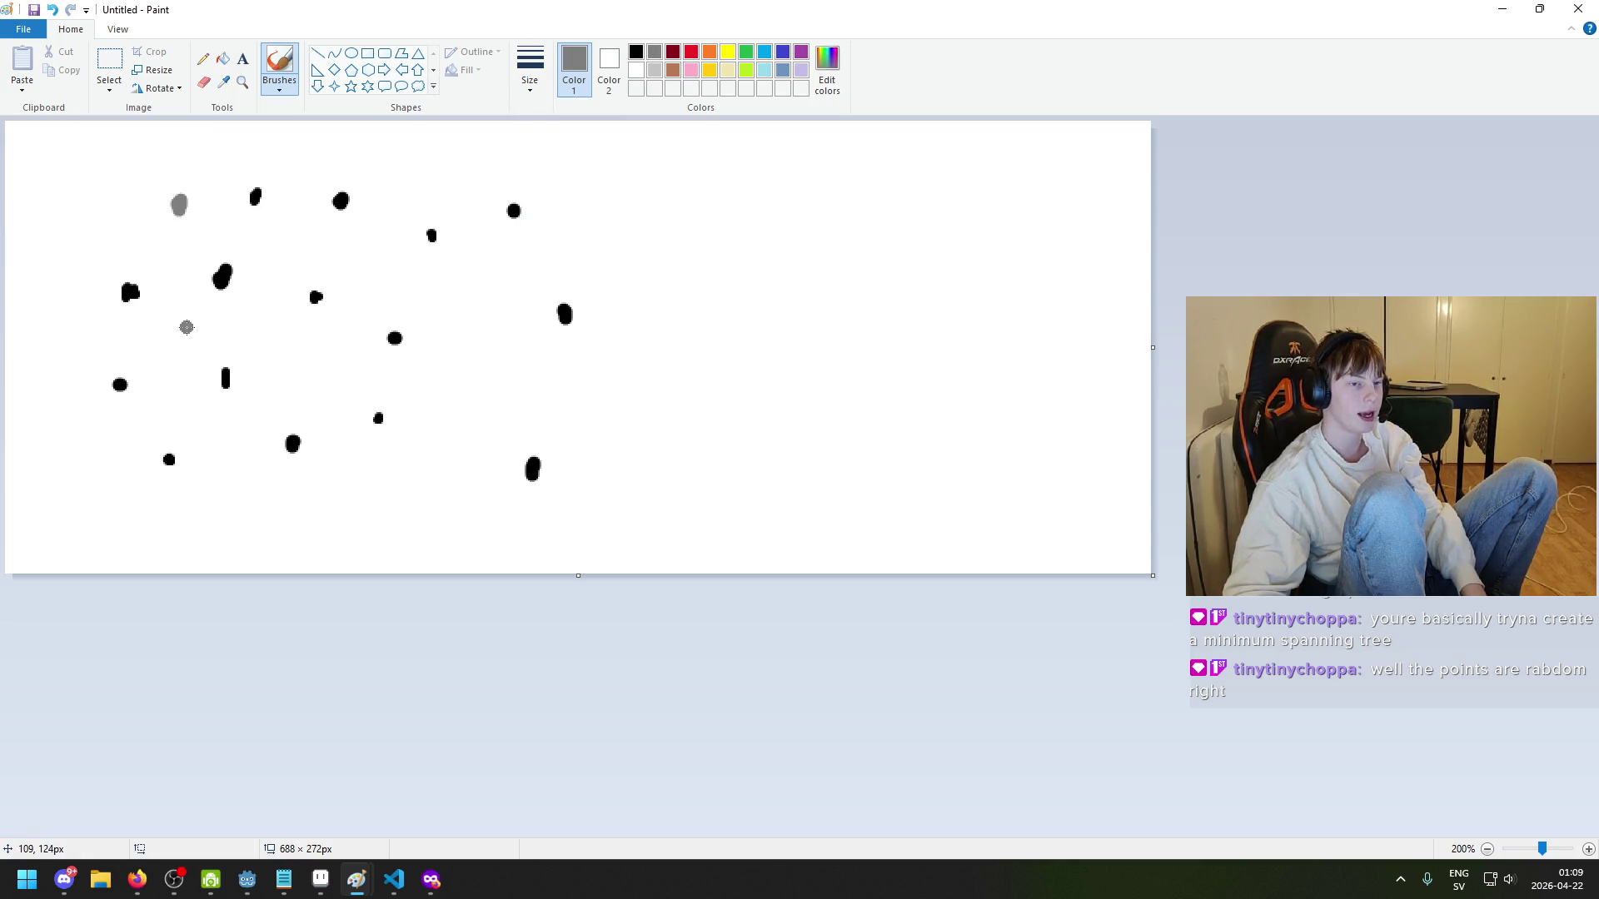
pyautogui.click(281, 240)
pyautogui.click(372, 265)
pyautogui.click(427, 179)
pyautogui.click(484, 283)
pyautogui.click(529, 379)
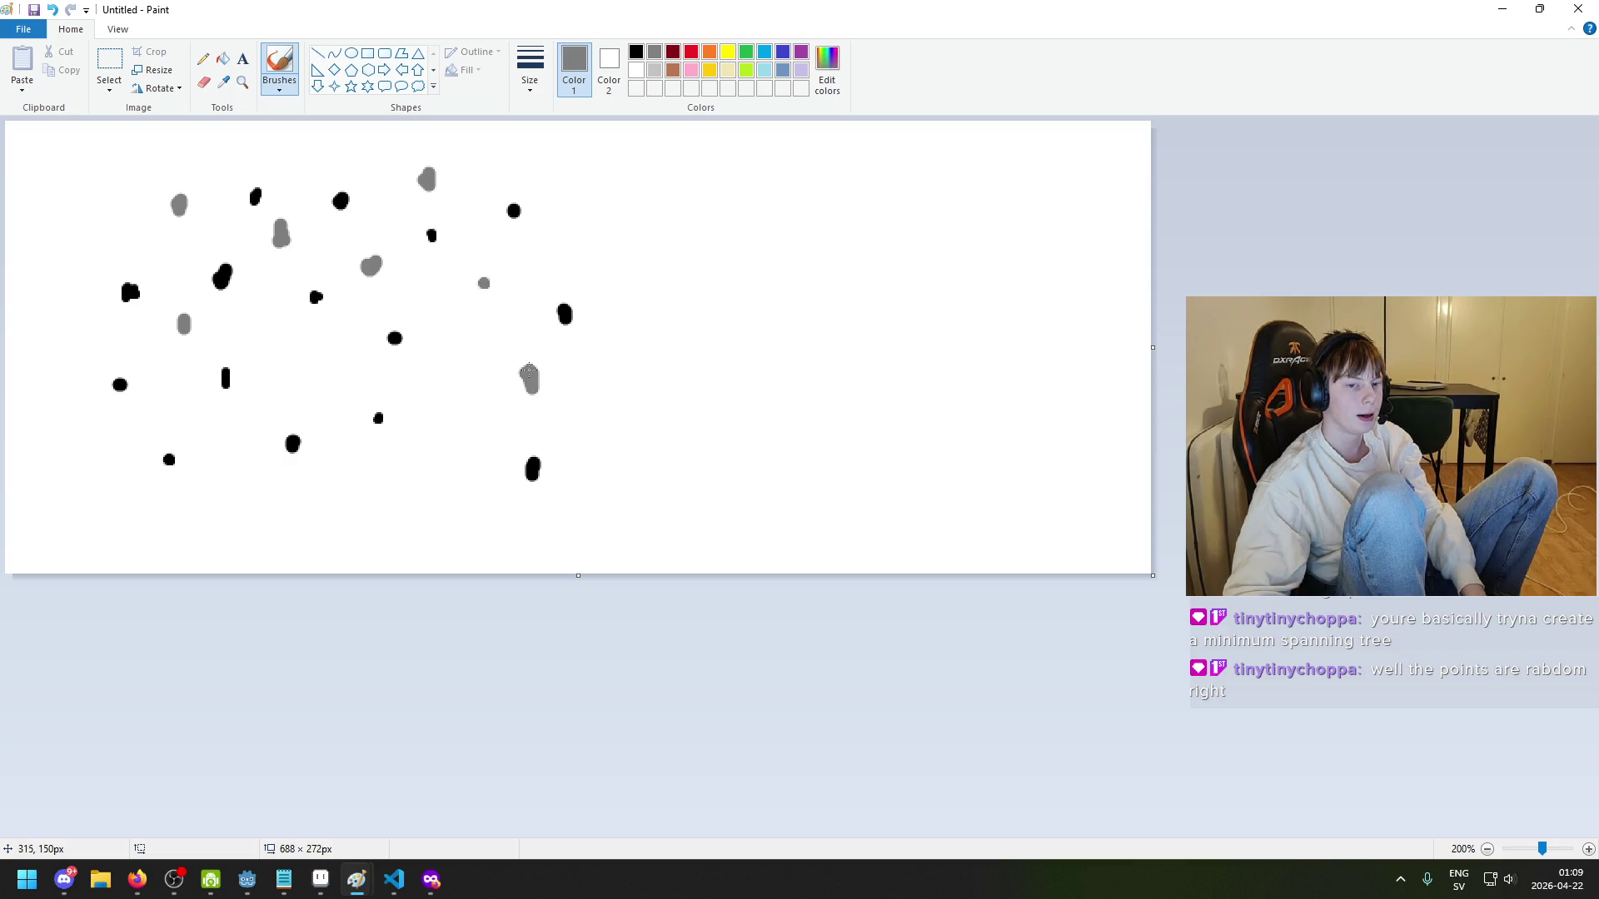
pyautogui.click(313, 358)
pyautogui.click(412, 490)
pyautogui.click(250, 512)
# - Switch the brush back to black at the thickest stroke size
pyautogui.click(545, 81)
pyautogui.click(636, 52)
pyautogui.click(530, 66)
pyautogui.click(548, 219)
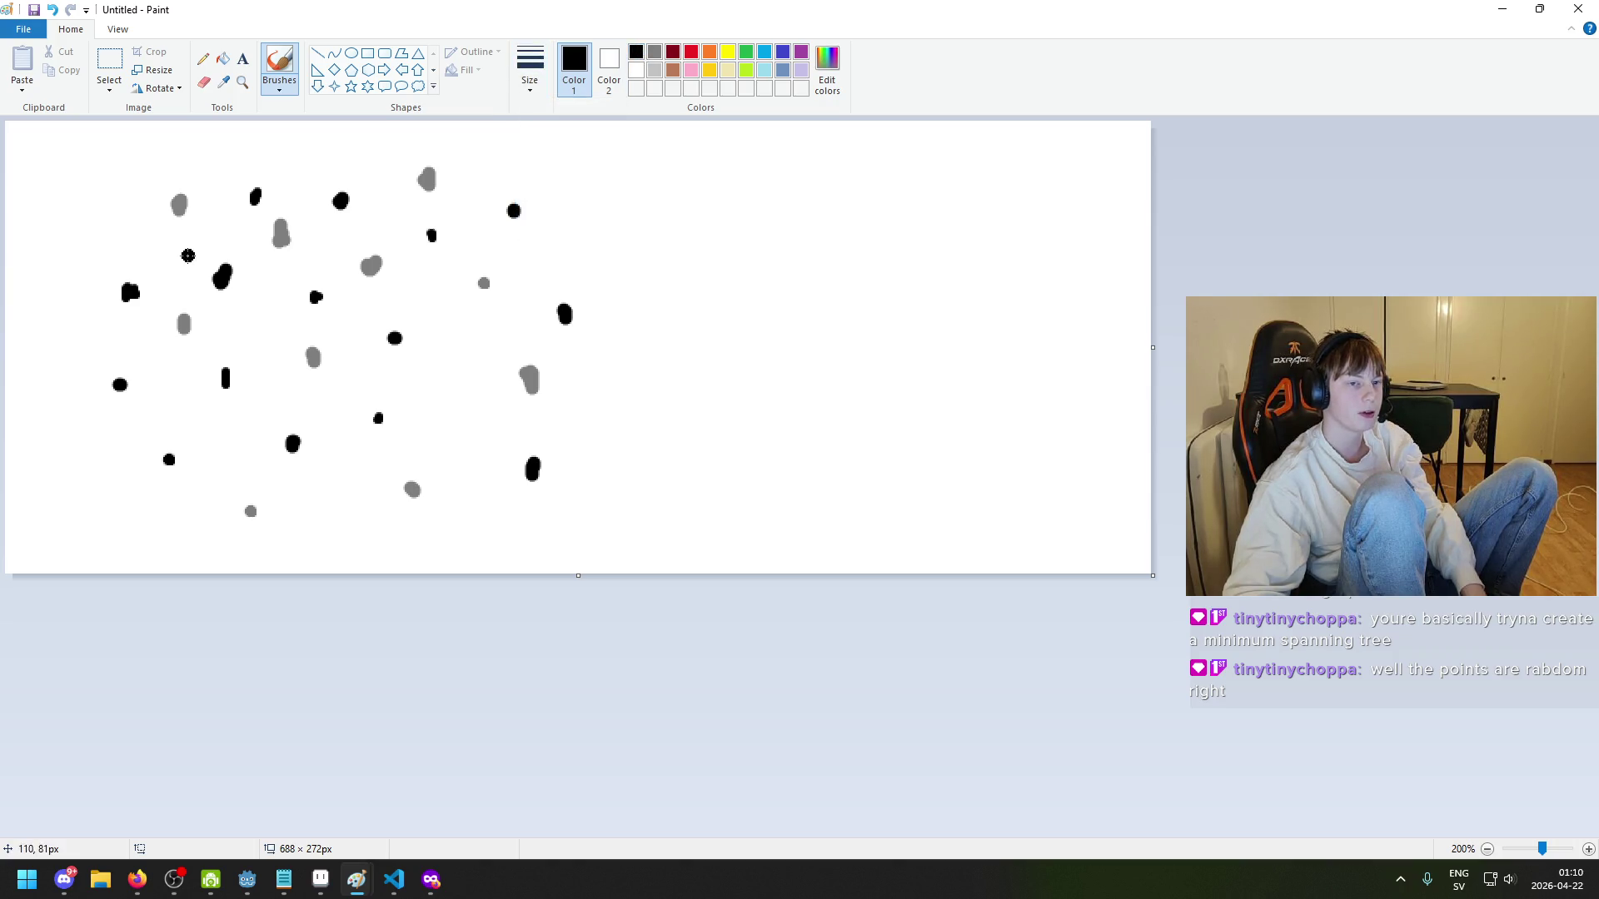
pyautogui.click(543, 81)
pyautogui.click(558, 157)
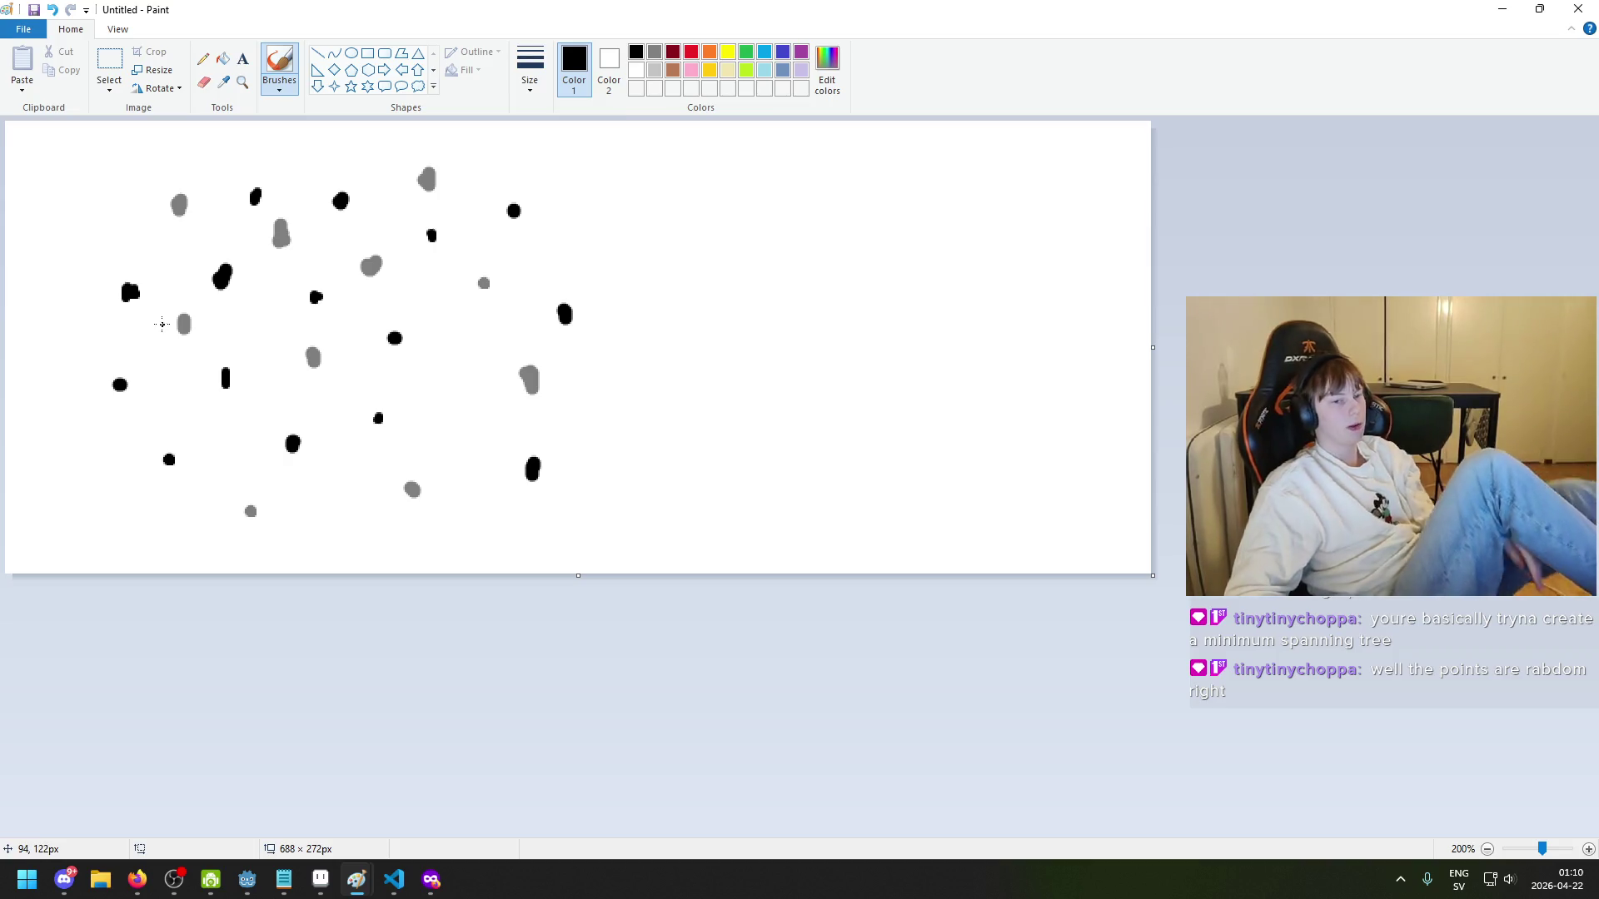
# - Draw an arrow stroke from the left black dot, then undo it
pyautogui.scroll(1, 159, 208)
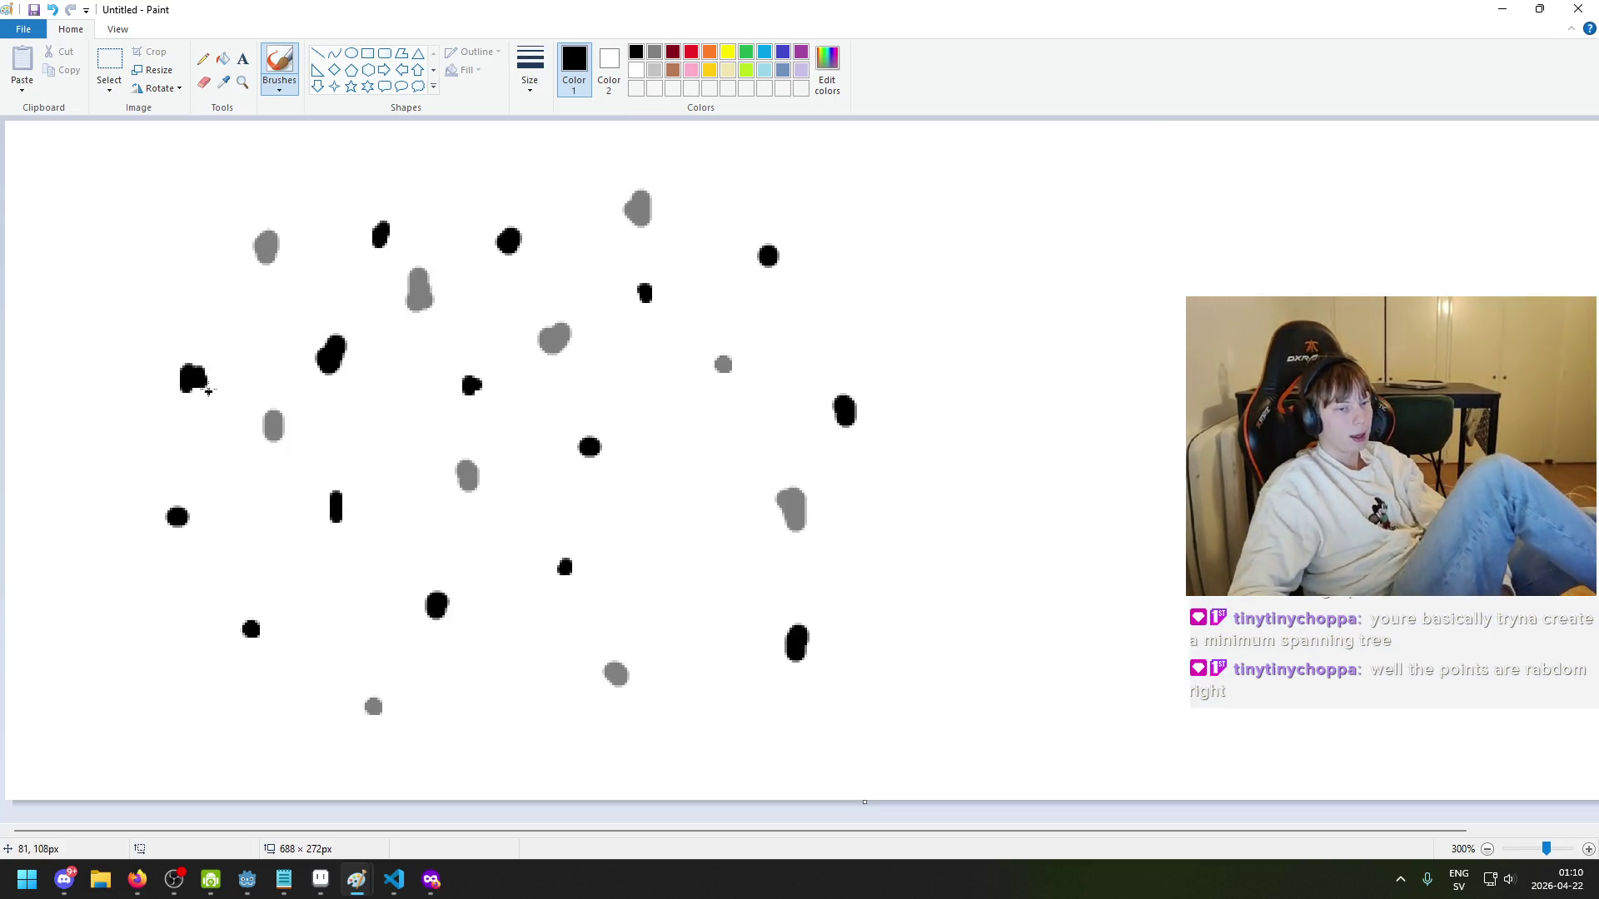
pyautogui.moveTo(196, 379)
pyautogui.mouseDown()
pyautogui.moveTo(236, 286)
pyautogui.moveTo(218, 275)
pyautogui.moveTo(250, 347)
pyautogui.moveTo(269, 306)
pyautogui.moveTo(283, 344)
pyautogui.mouseUp()
pyautogui.hotkey('ctrl', 'z')
pyautogui.hotkey('ctrl', 'z')
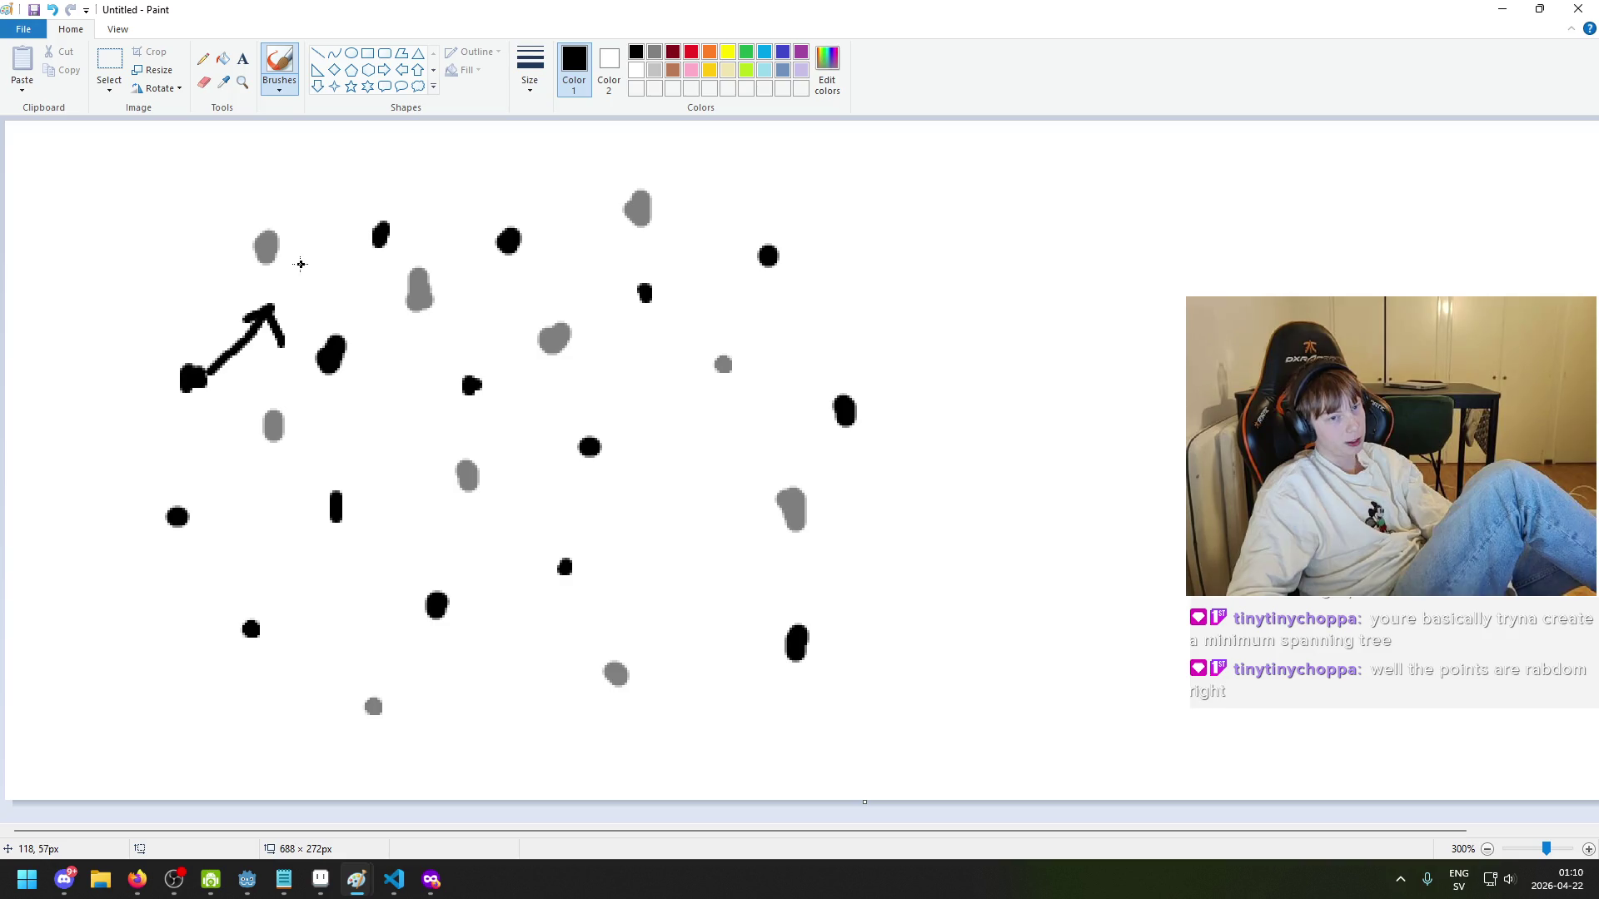
pyautogui.hotkey('ctrl', 'z')
pyautogui.hotkey('ctrl', 'z')
# - Paint the upper-left grey dot black, undo it, and undo every remaining dot
pyautogui.moveTo(274, 237); pyautogui.dragTo(271, 249)
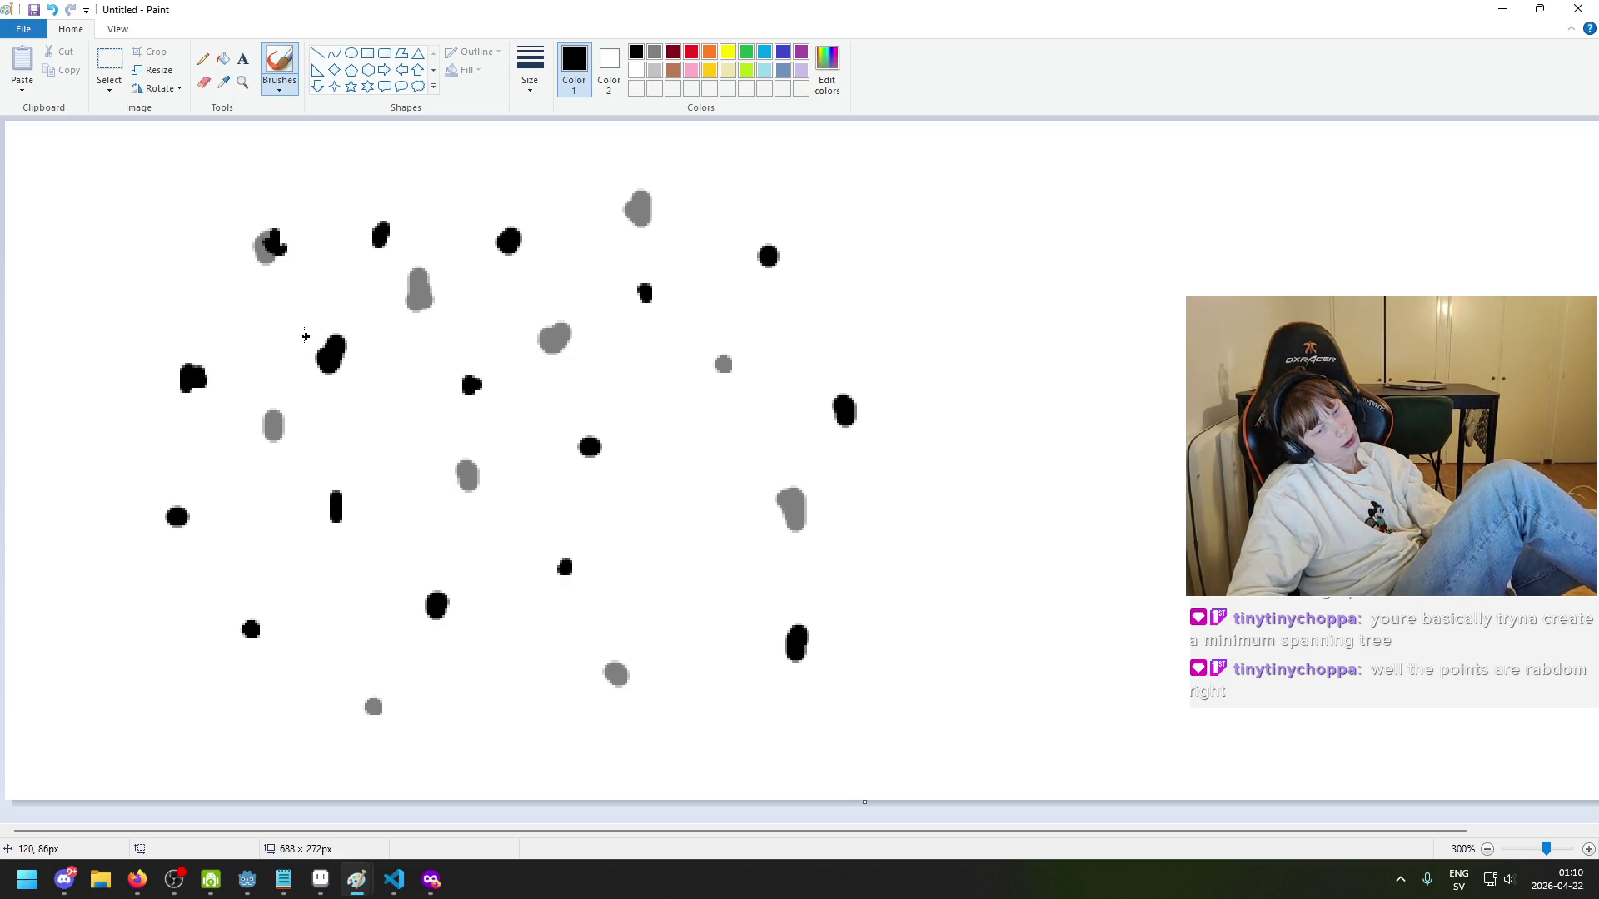
pyautogui.hotkey('ctrl', 'z')
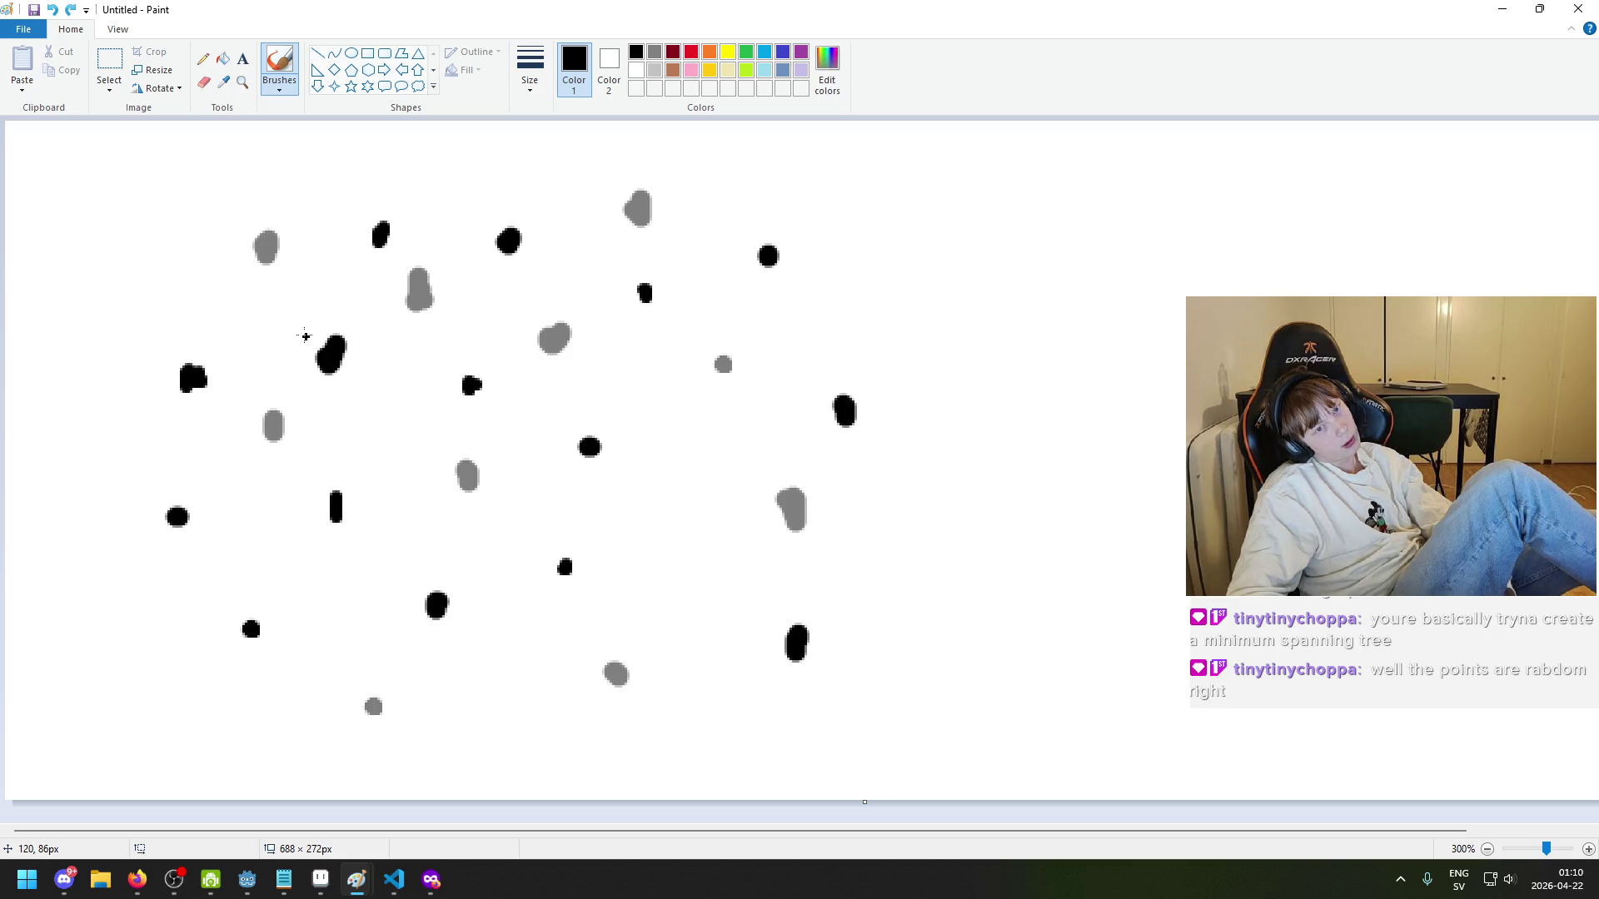
pyautogui.hotkey('ctrl', 'y')
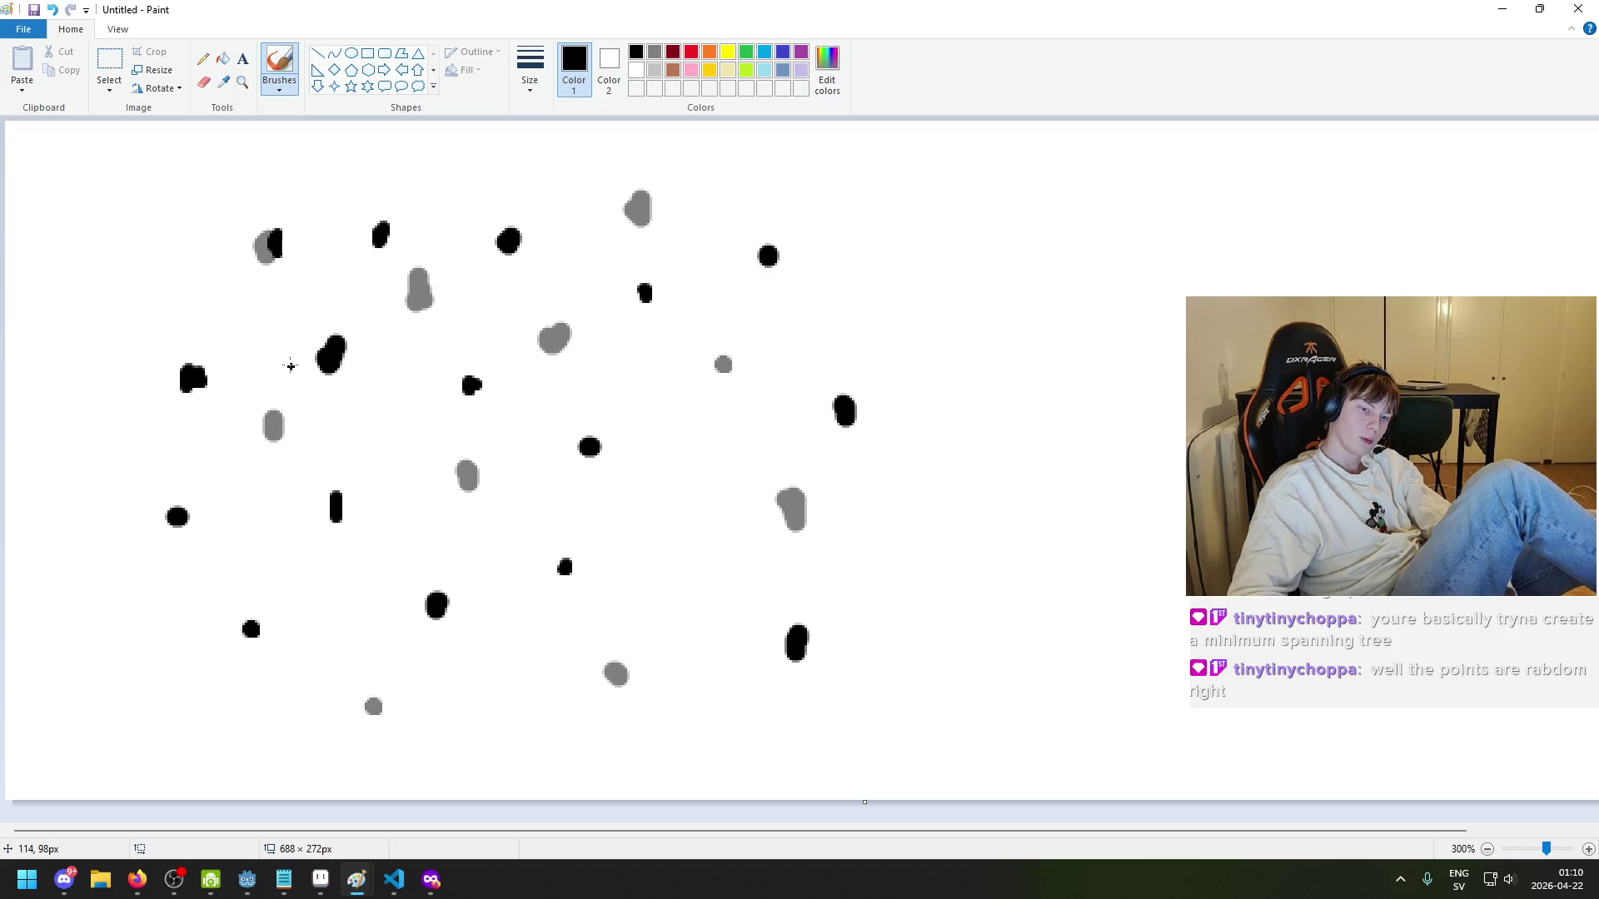
pyautogui.hotkey('ctrl', 'z')
pyautogui.hotkey('ctrl', 'z')
pyautogui.hotkey('ctrl', 'z')
pyautogui.hotkey('ctrl', 'z')
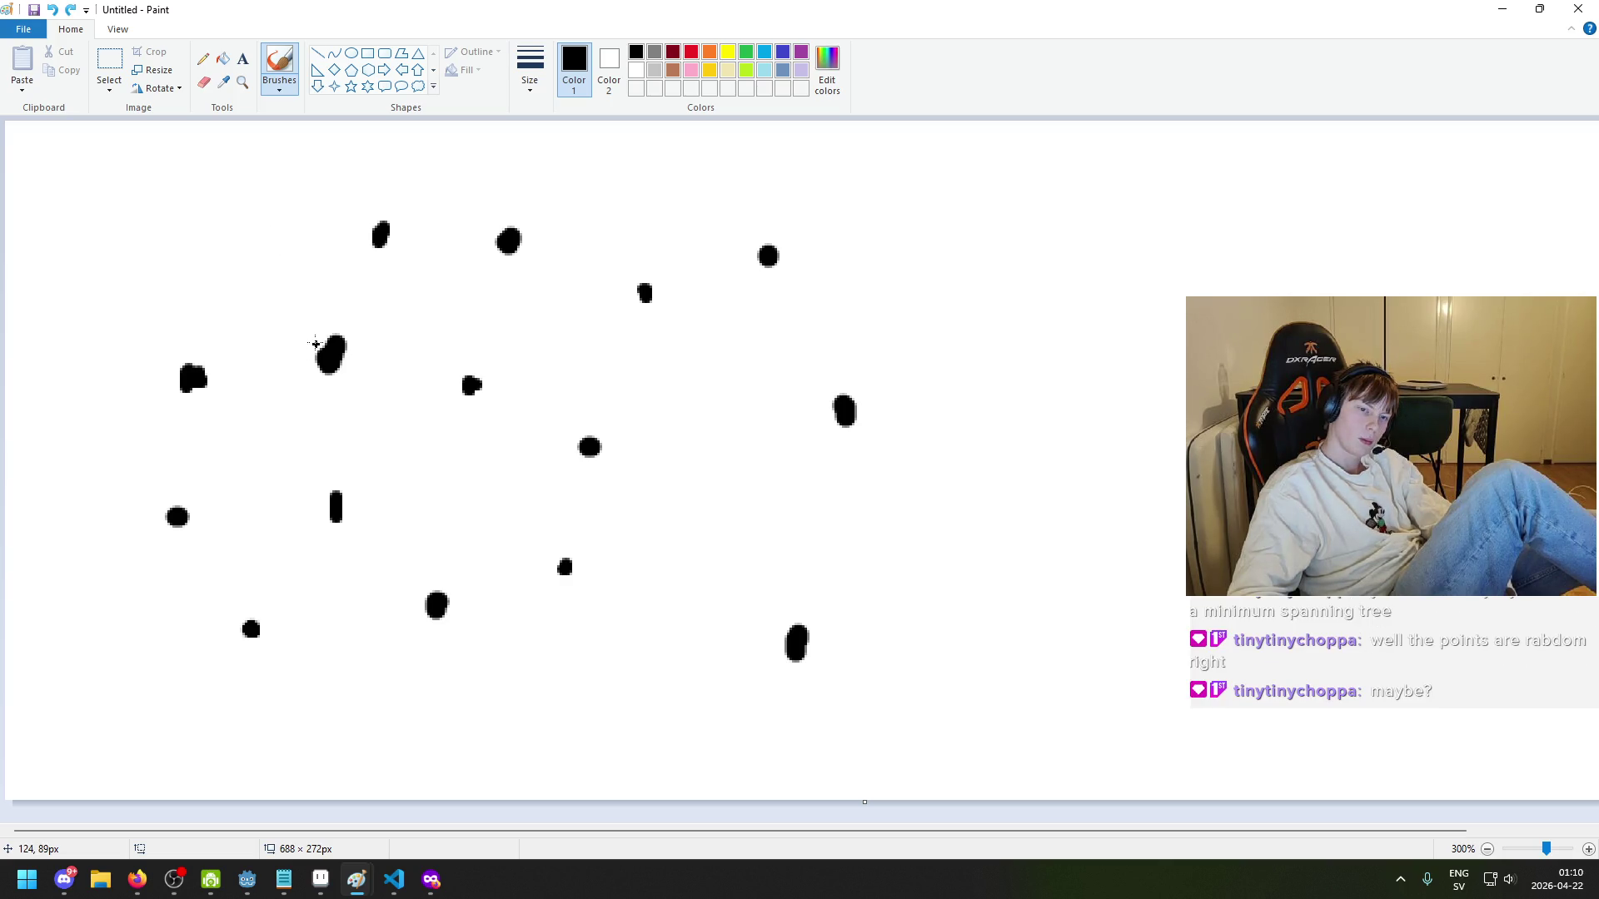
pyautogui.hotkey('ctrl', 'z')
pyautogui.hotkey('ctrl', 'z')
pyautogui.hotkey('ctrl', 'z')
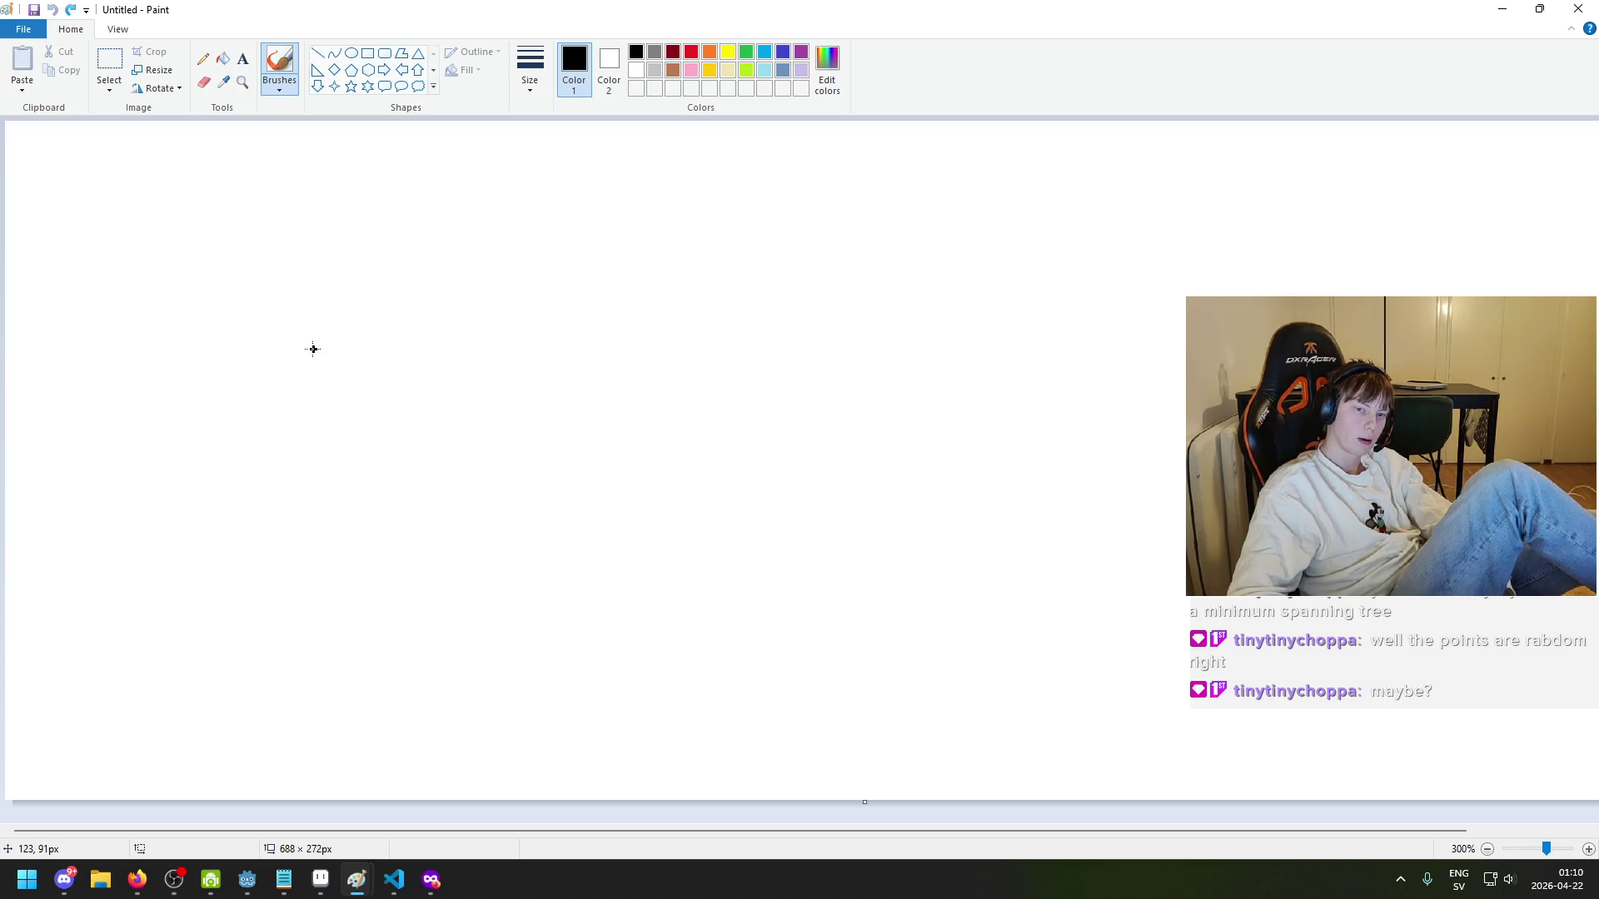
# - Set the brush to grey at the largest size
pyautogui.click(655, 55)
pyautogui.hotkey('ctrl', 'z')
pyautogui.hotkey('ctrl', 'y')
pyautogui.click(530, 71)
pyautogui.click(550, 216)
# - Paint ten large grey dots from top to lower right, then switch to the browser
pyautogui.moveTo(309, 274); pyautogui.dragTo(326, 285)
pyautogui.moveTo(546, 202); pyautogui.dragTo(546, 214)
pyautogui.moveTo(797, 200); pyautogui.dragTo(798, 219)
pyautogui.moveTo(548, 382); pyautogui.dragTo(548, 402)
pyautogui.moveTo(236, 543); pyautogui.dragTo(252, 535)
pyautogui.moveTo(573, 633); pyautogui.dragTo(521, 647)
pyautogui.moveTo(868, 386); pyautogui.dragTo(876, 375)
pyautogui.moveTo(907, 629); pyautogui.dragTo(890, 647)
pyautogui.moveTo(1149, 312); pyautogui.dragTo(1149, 292)
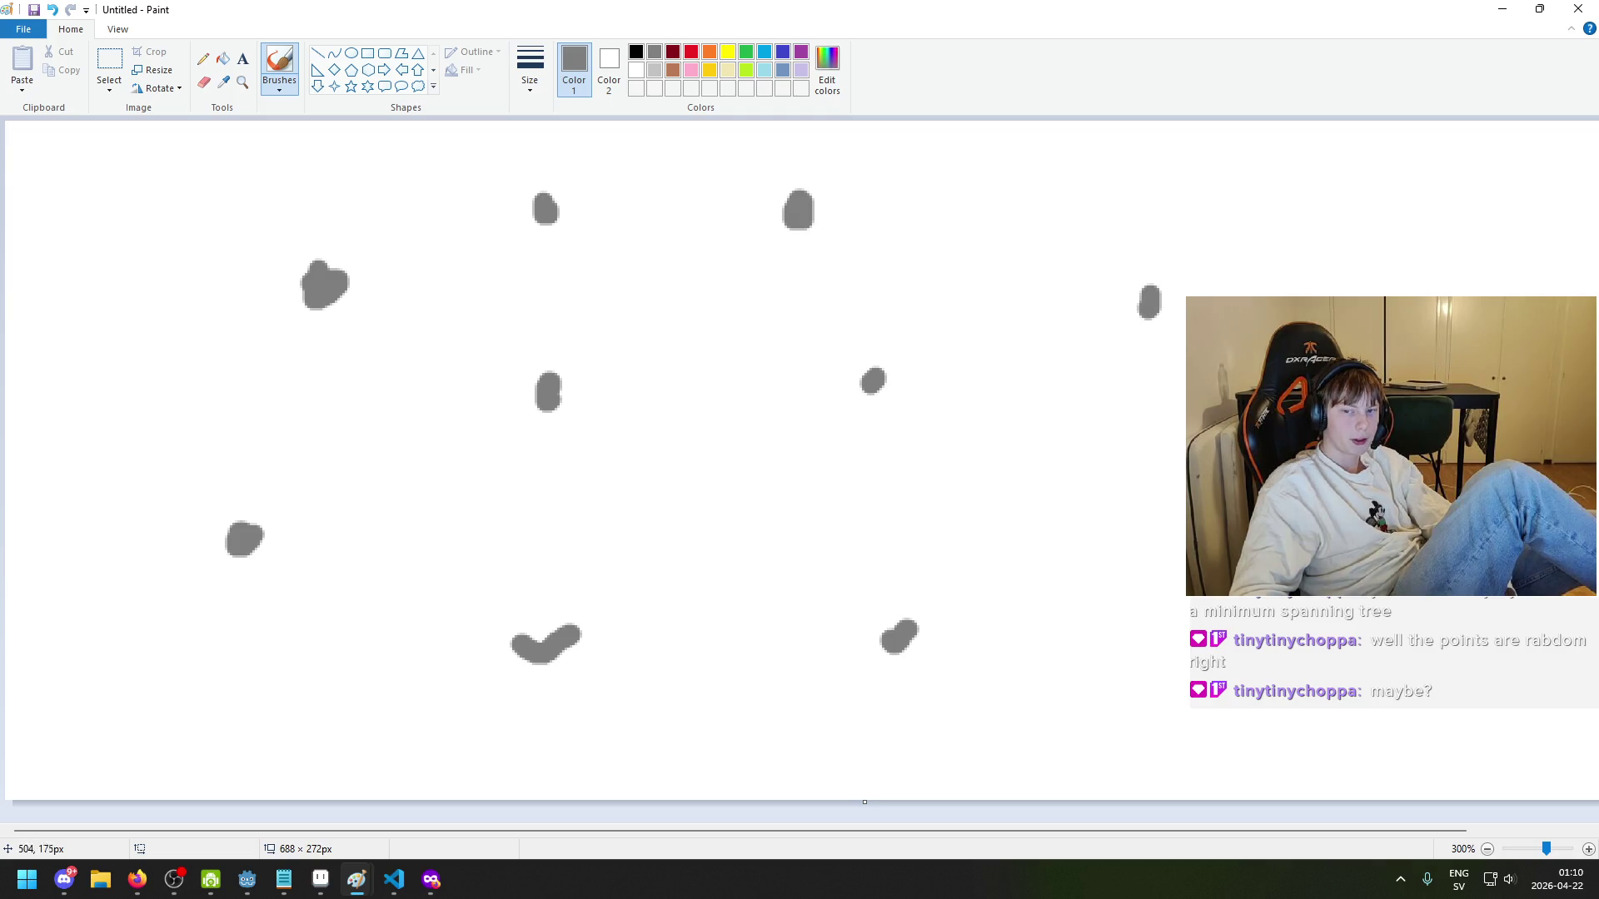
pyautogui.moveTo(1181, 655); pyautogui.dragTo(1172, 635)
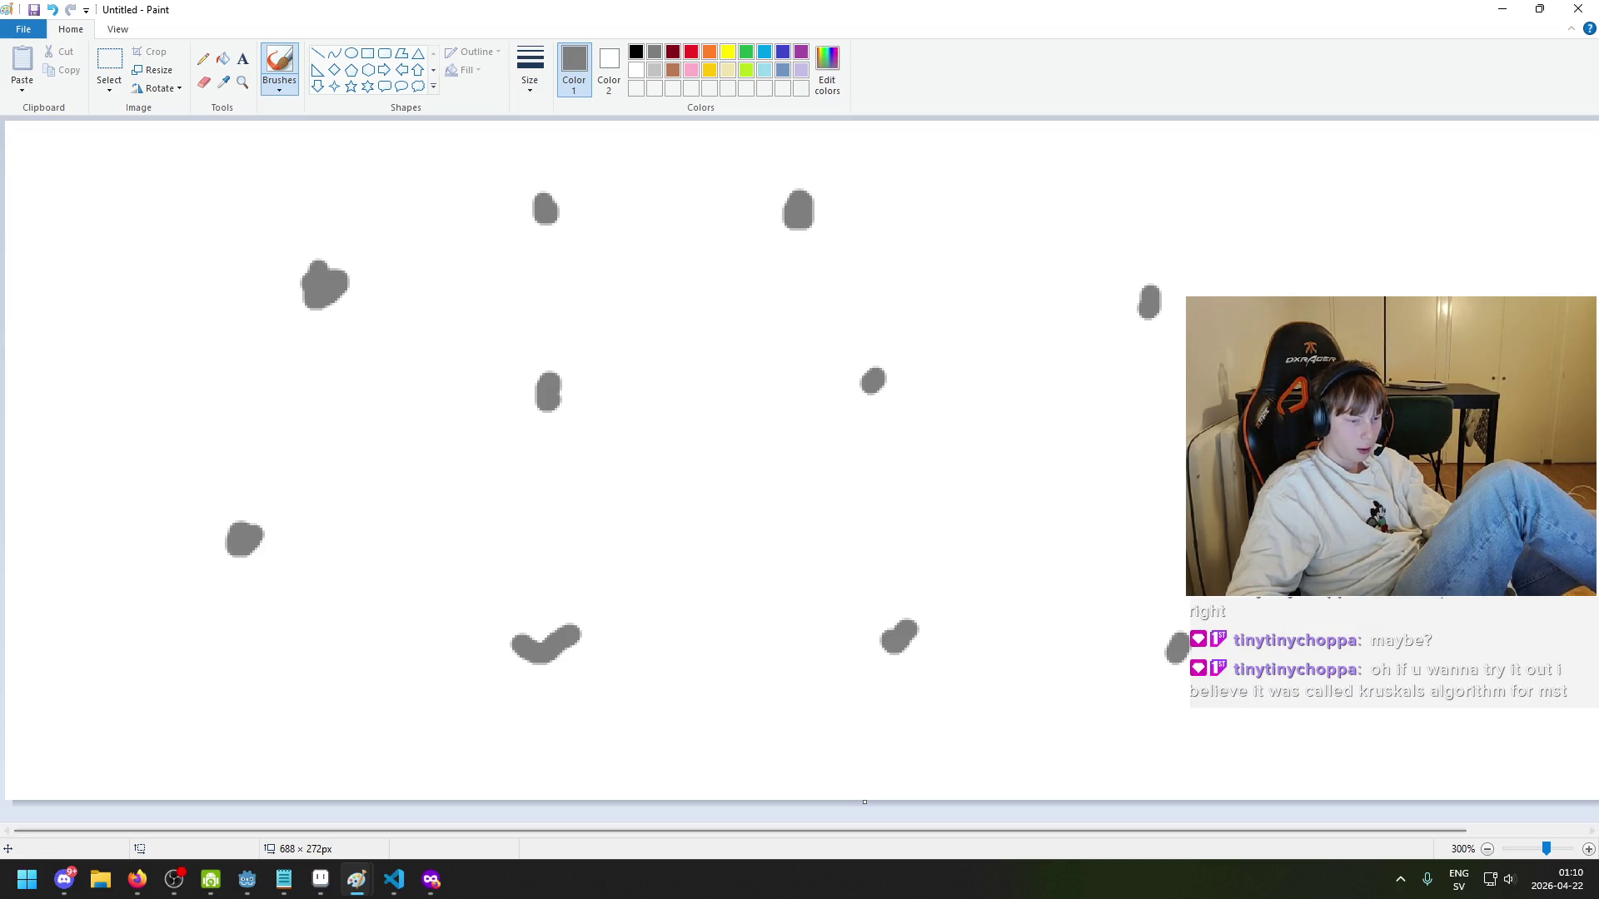
pyautogui.hotkey('alt', 'Tab')
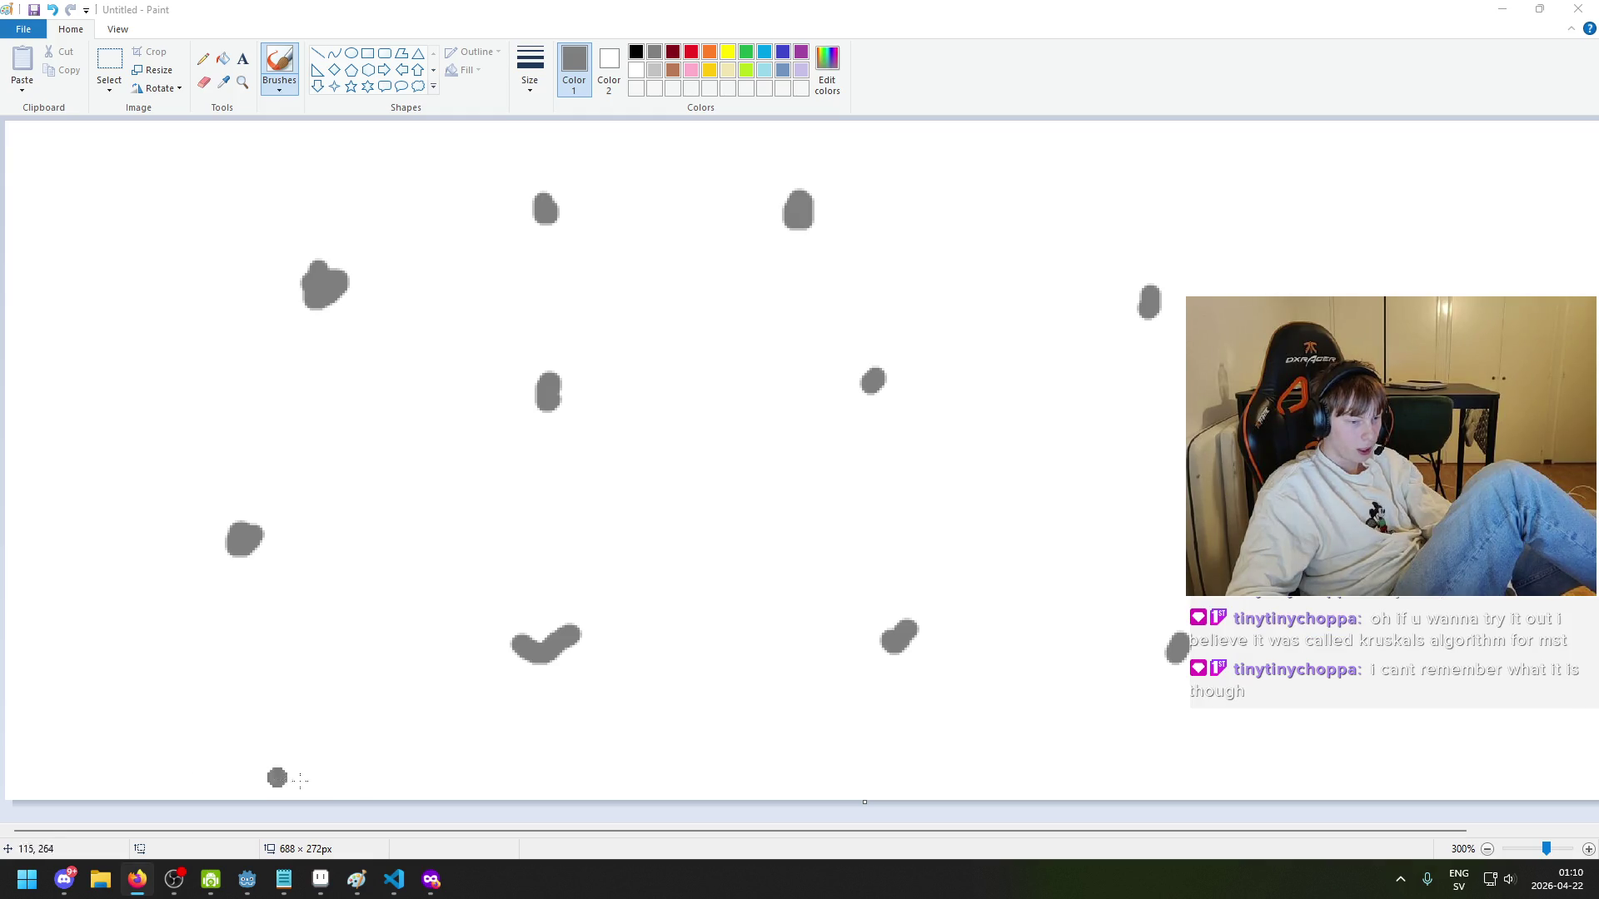
# - Search 'KRUSKALS ALGROITHM' in a new private tab and open the GeeksforGeeks Kruskal's MST result
pyautogui.moveTo(431, 879)
pyautogui.click(475, 779)
pyautogui.click(204, 18)
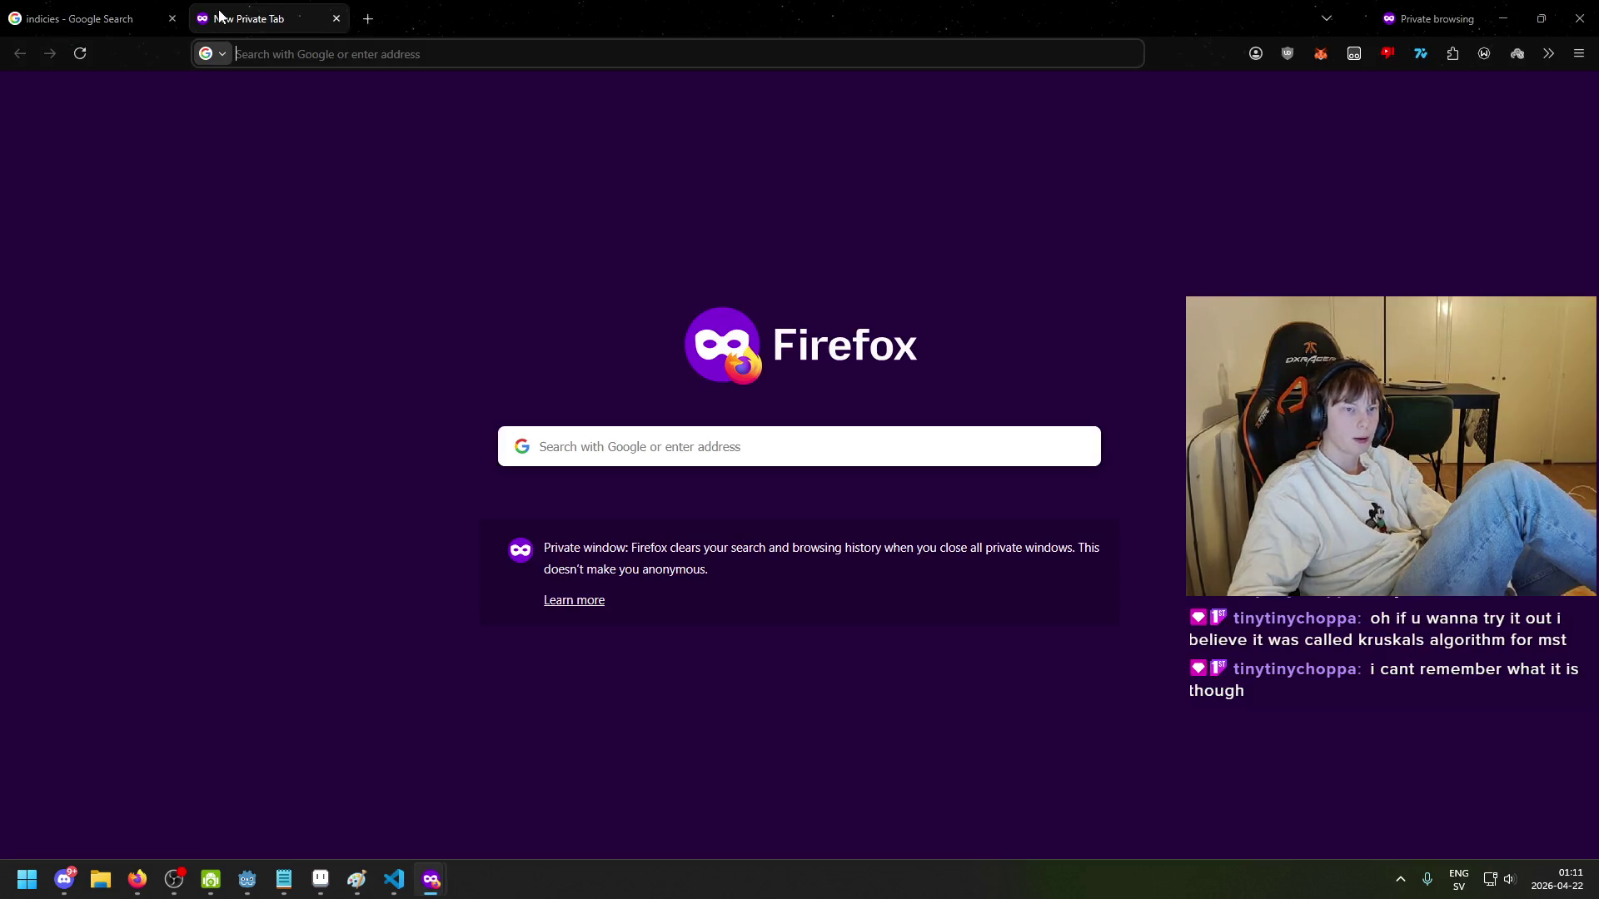
pyautogui.write('KRUSKALS ALGR')
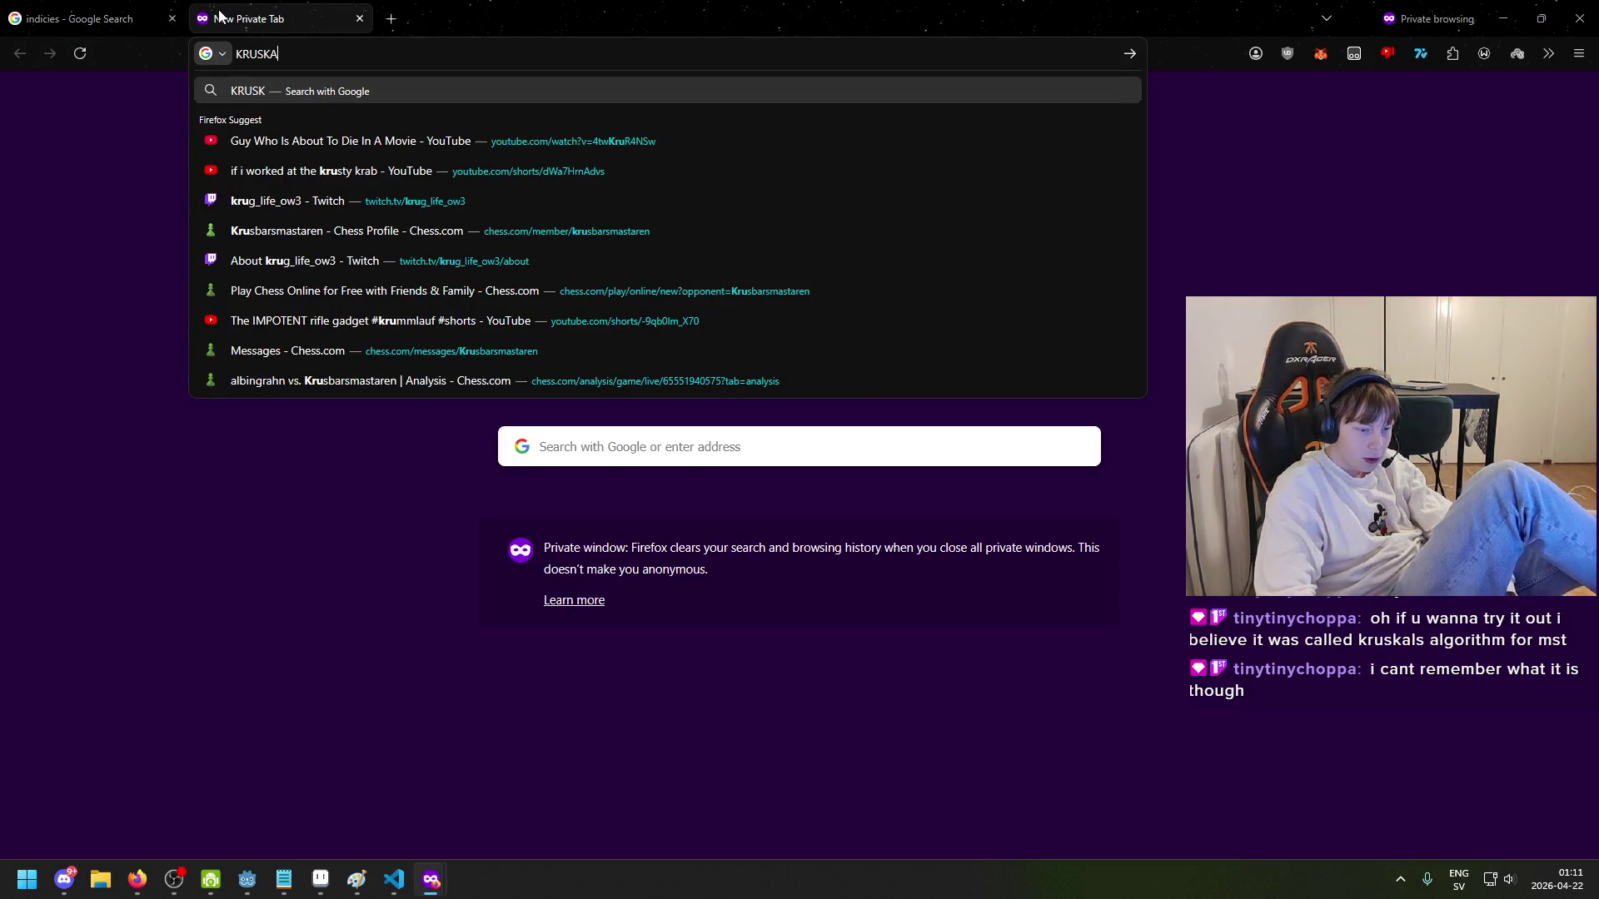
pyautogui.write('OITHM')
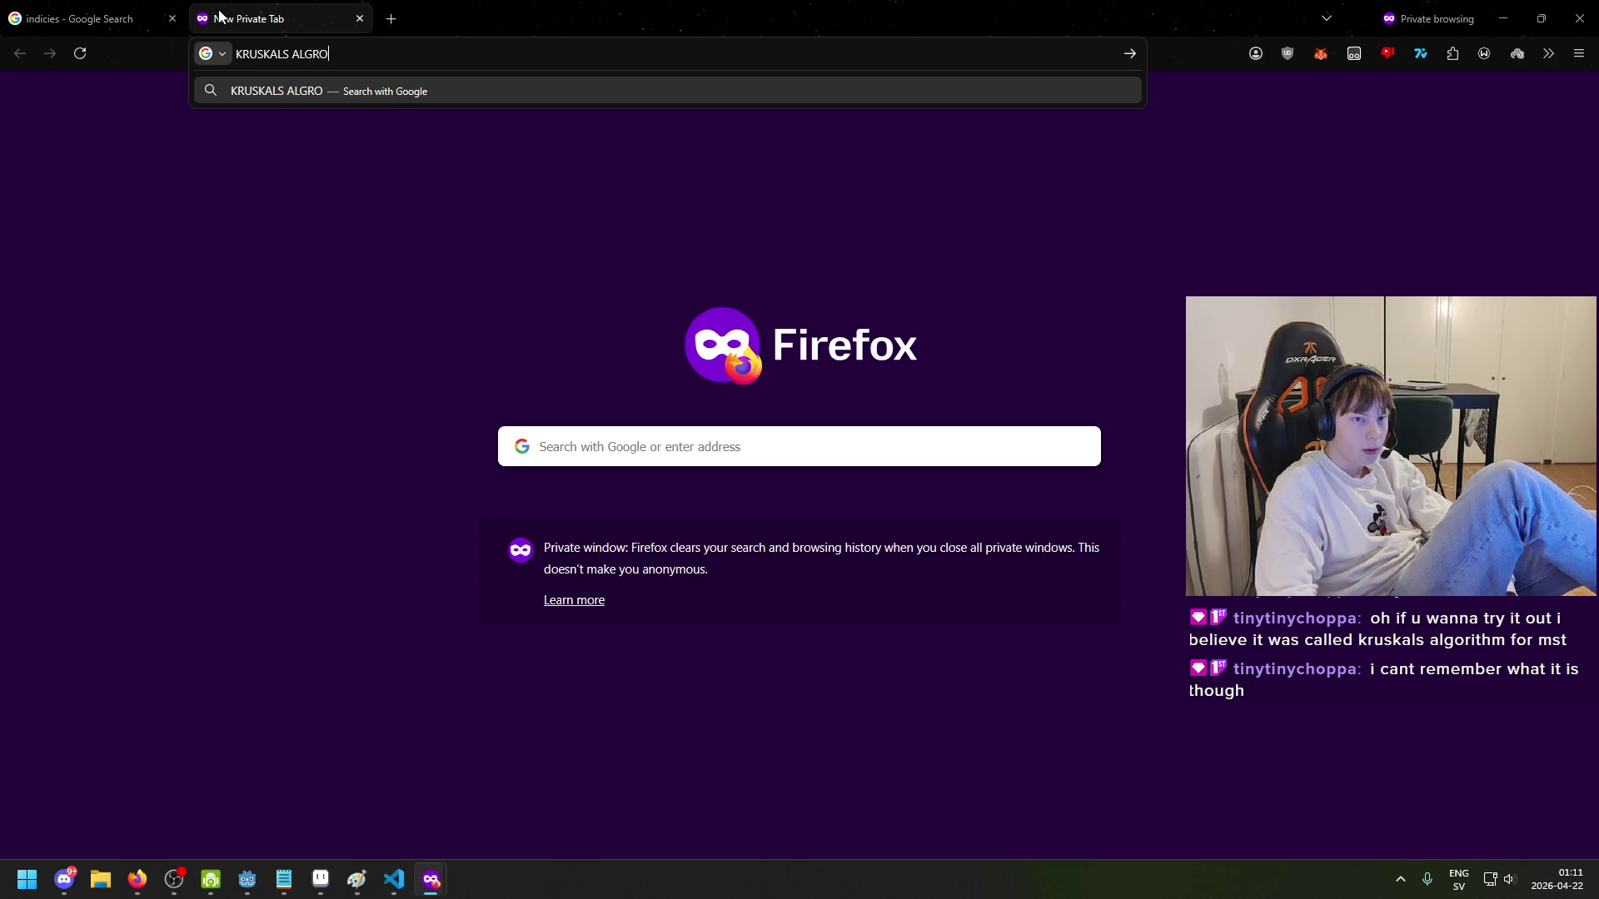
pyautogui.press('Return')
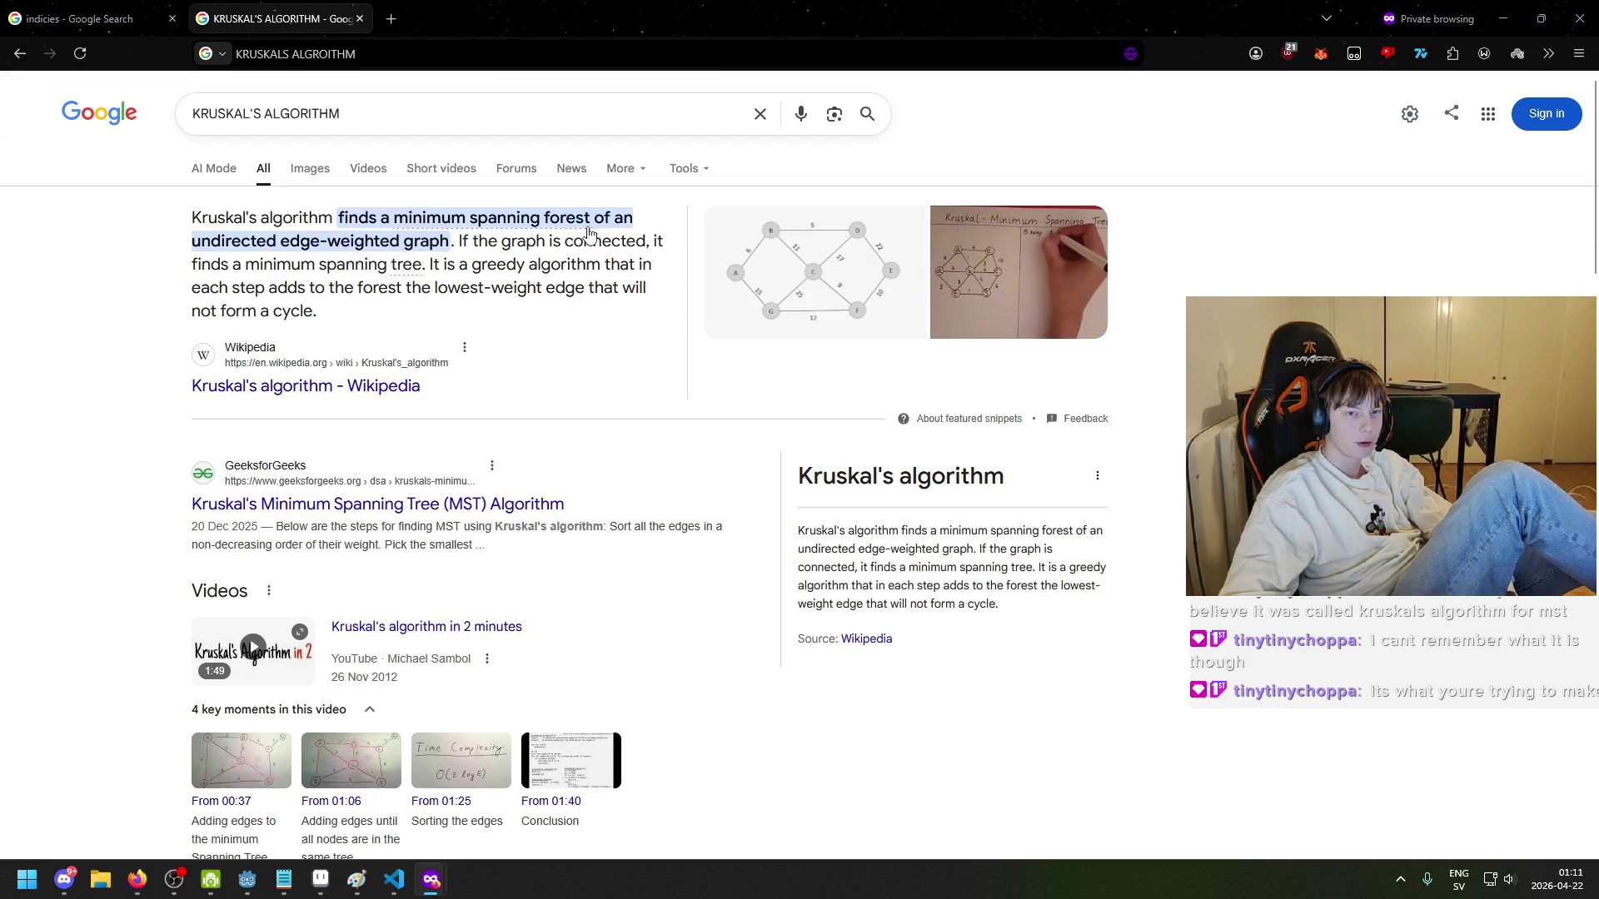
pyautogui.click(350, 283)
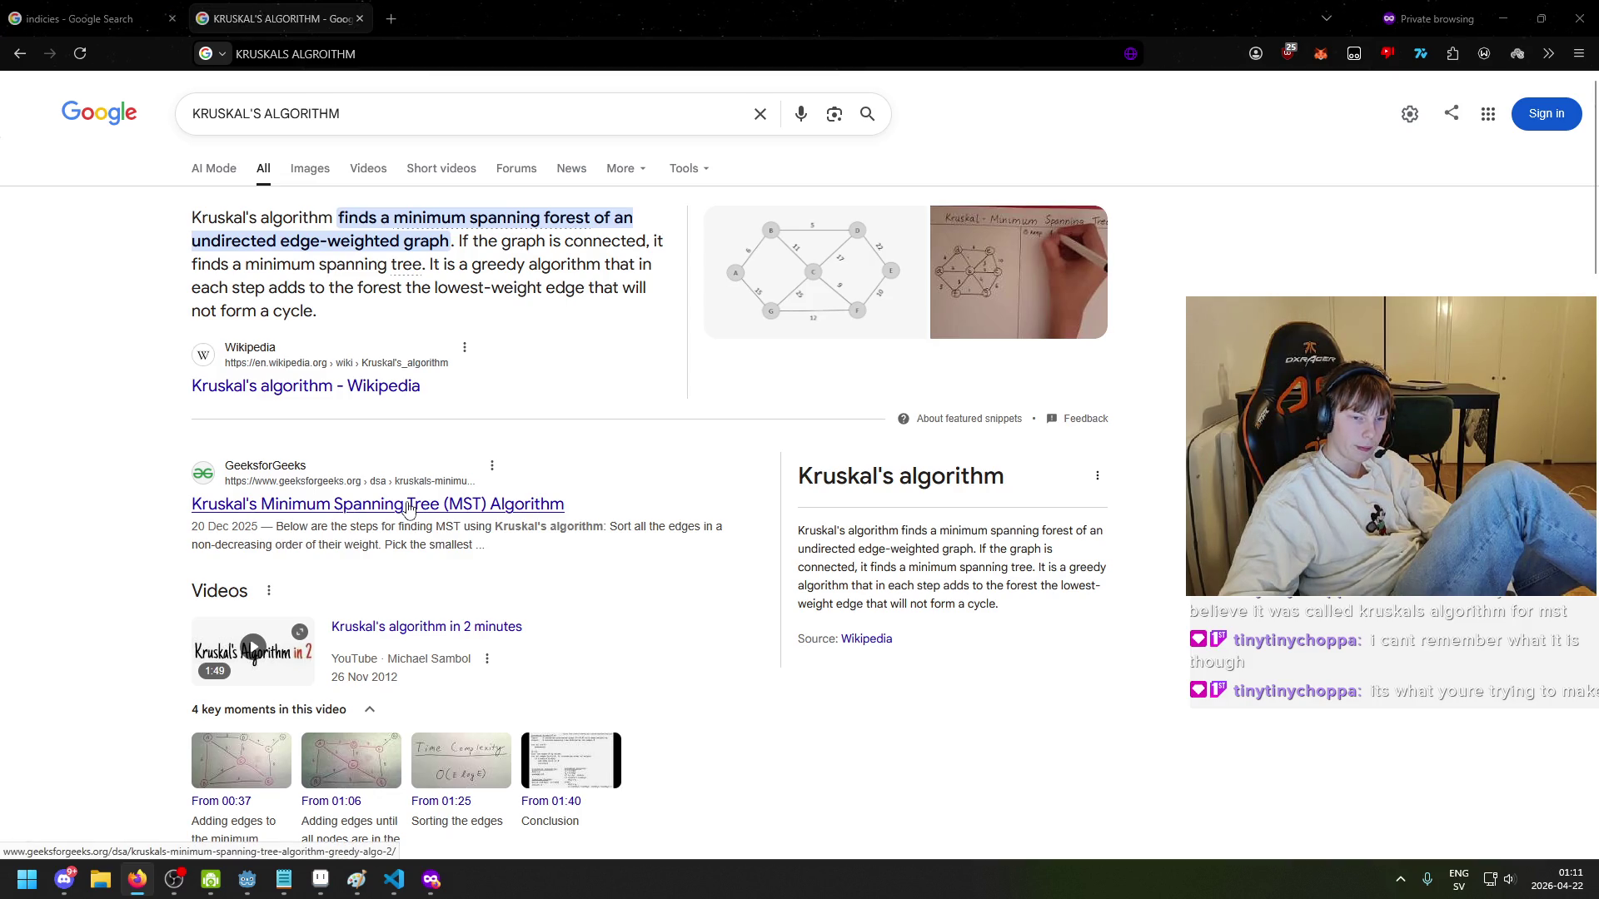
pyautogui.click(408, 507)
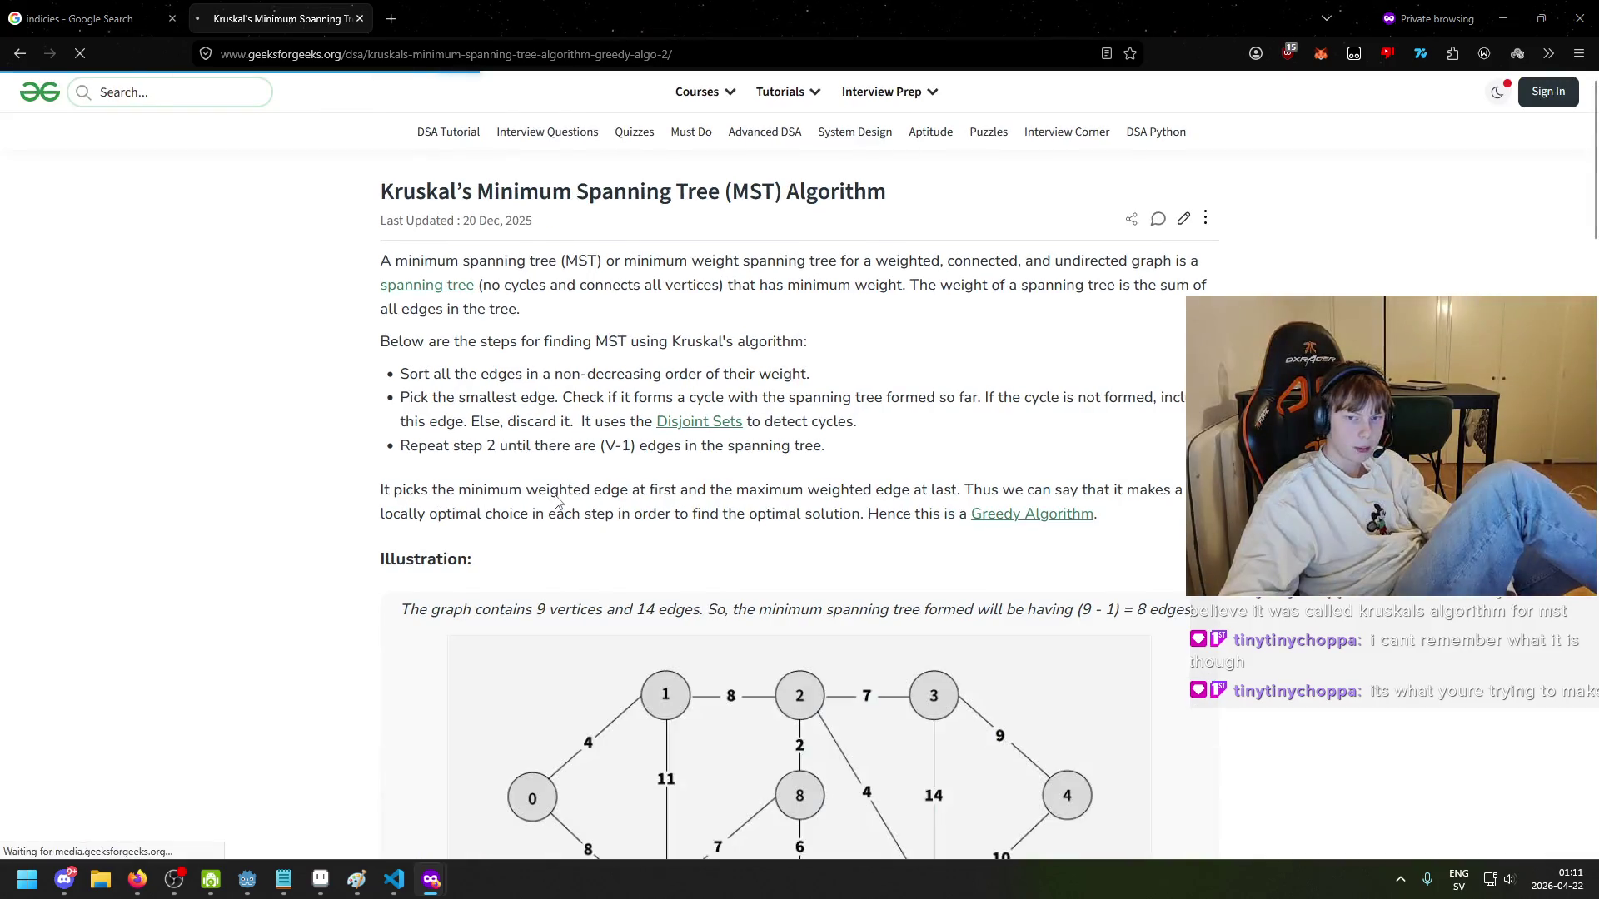
# - Read the article's 9-vertex, 14-edge example and scroll through the algorithm steps
pyautogui.scroll(-5, 567, 495)
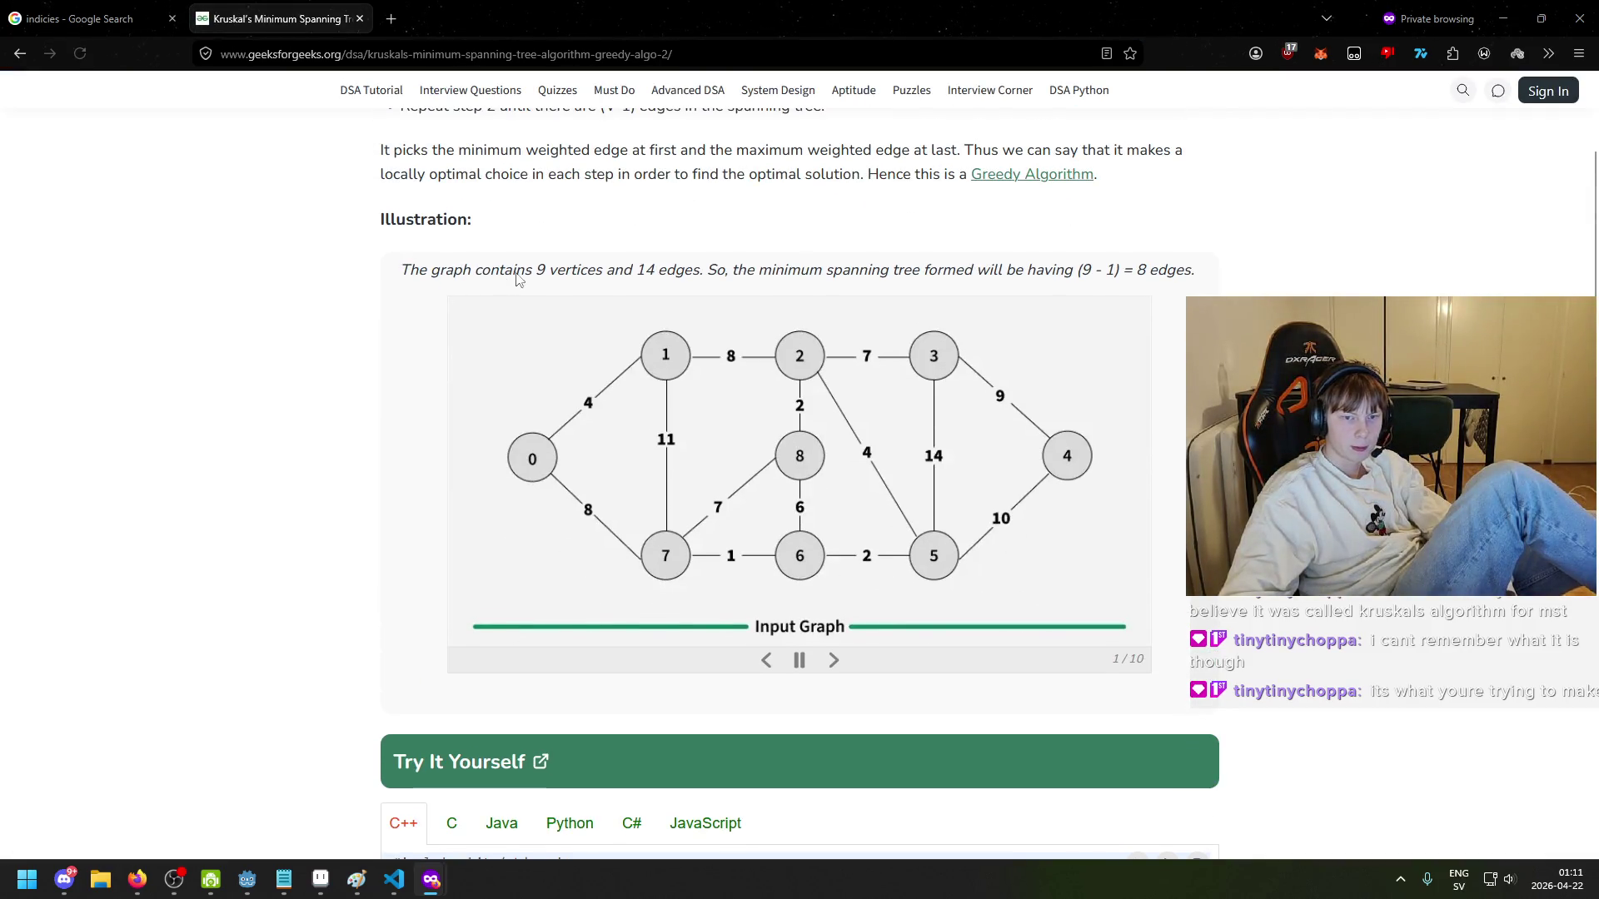
pyautogui.moveTo(549, 271); pyautogui.dragTo(754, 270)
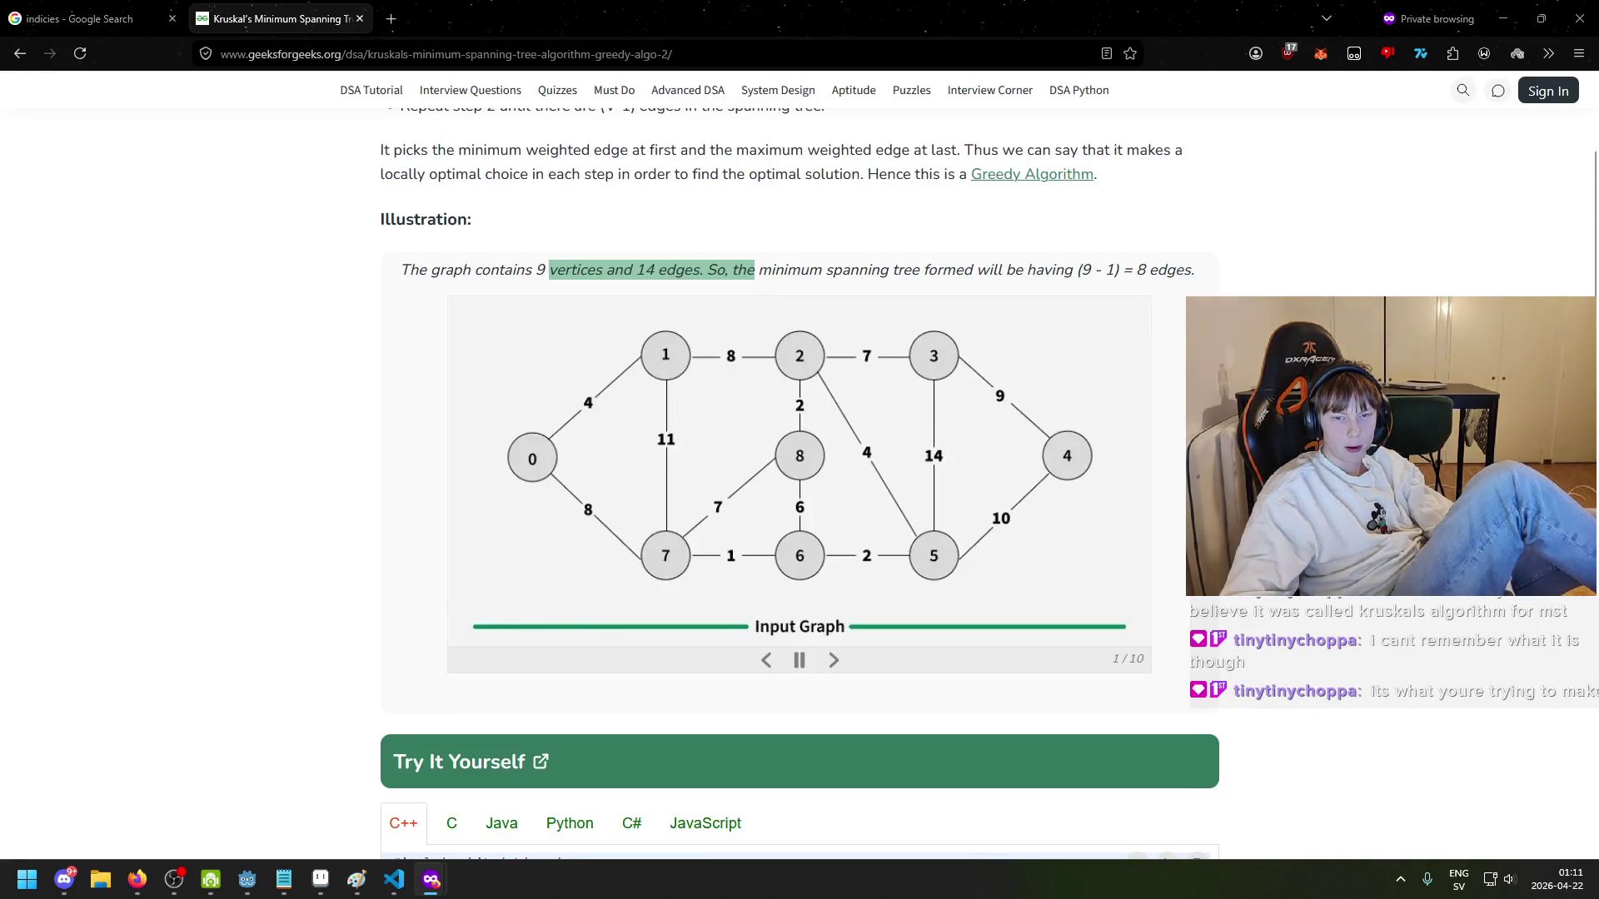
pyautogui.click(1169, 333)
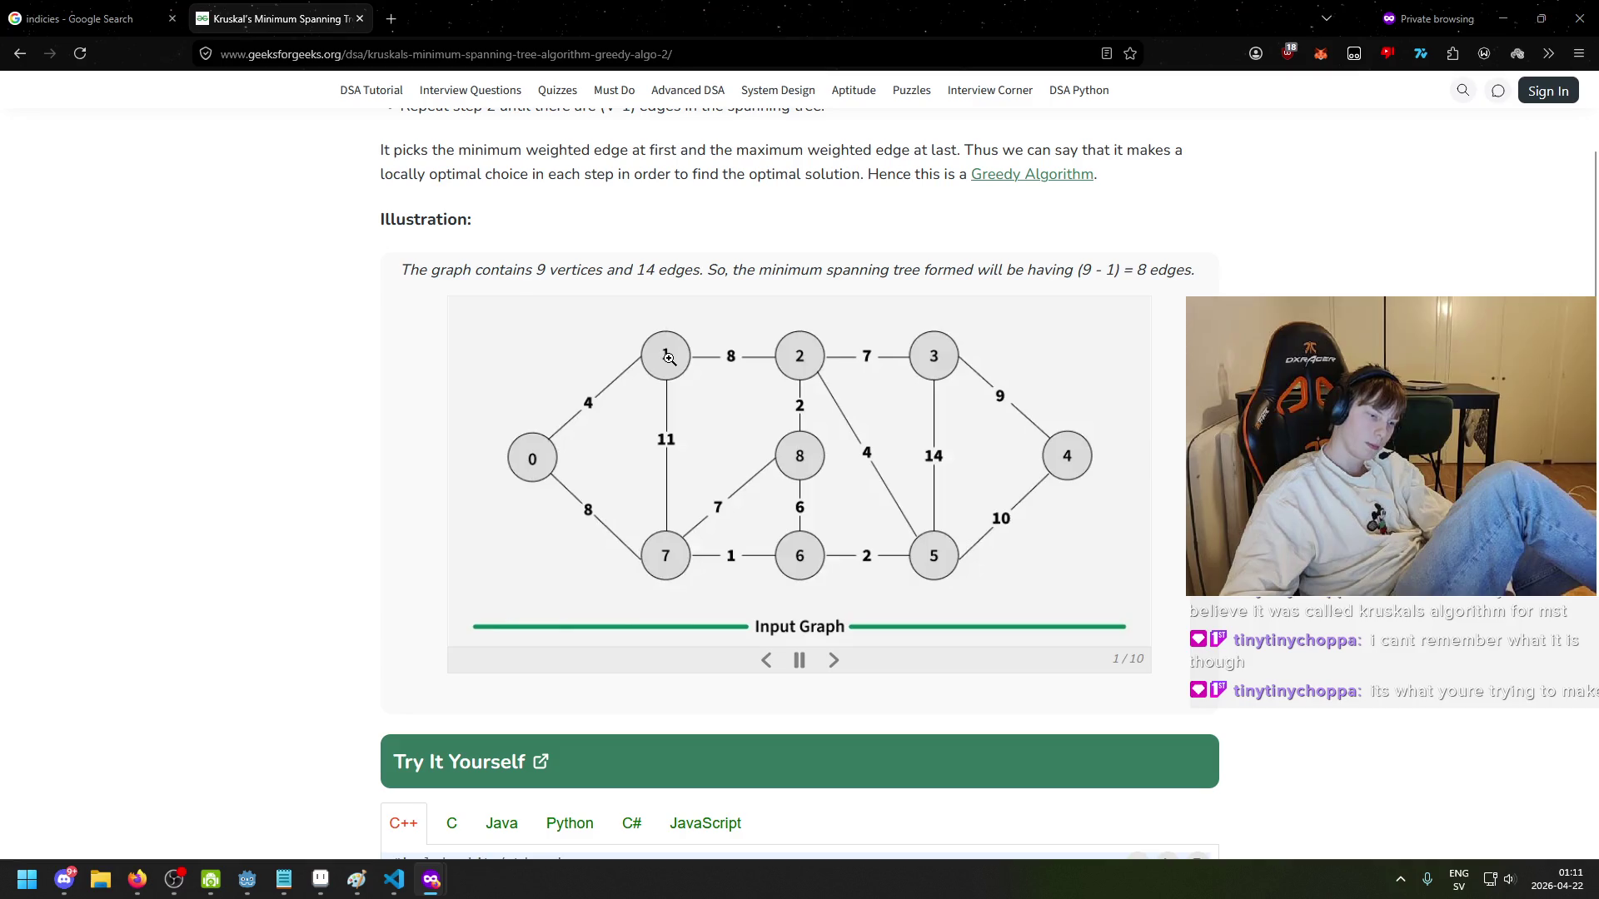
pyautogui.scroll(-3, 672, 374)
pyautogui.scroll(2, 733, 466)
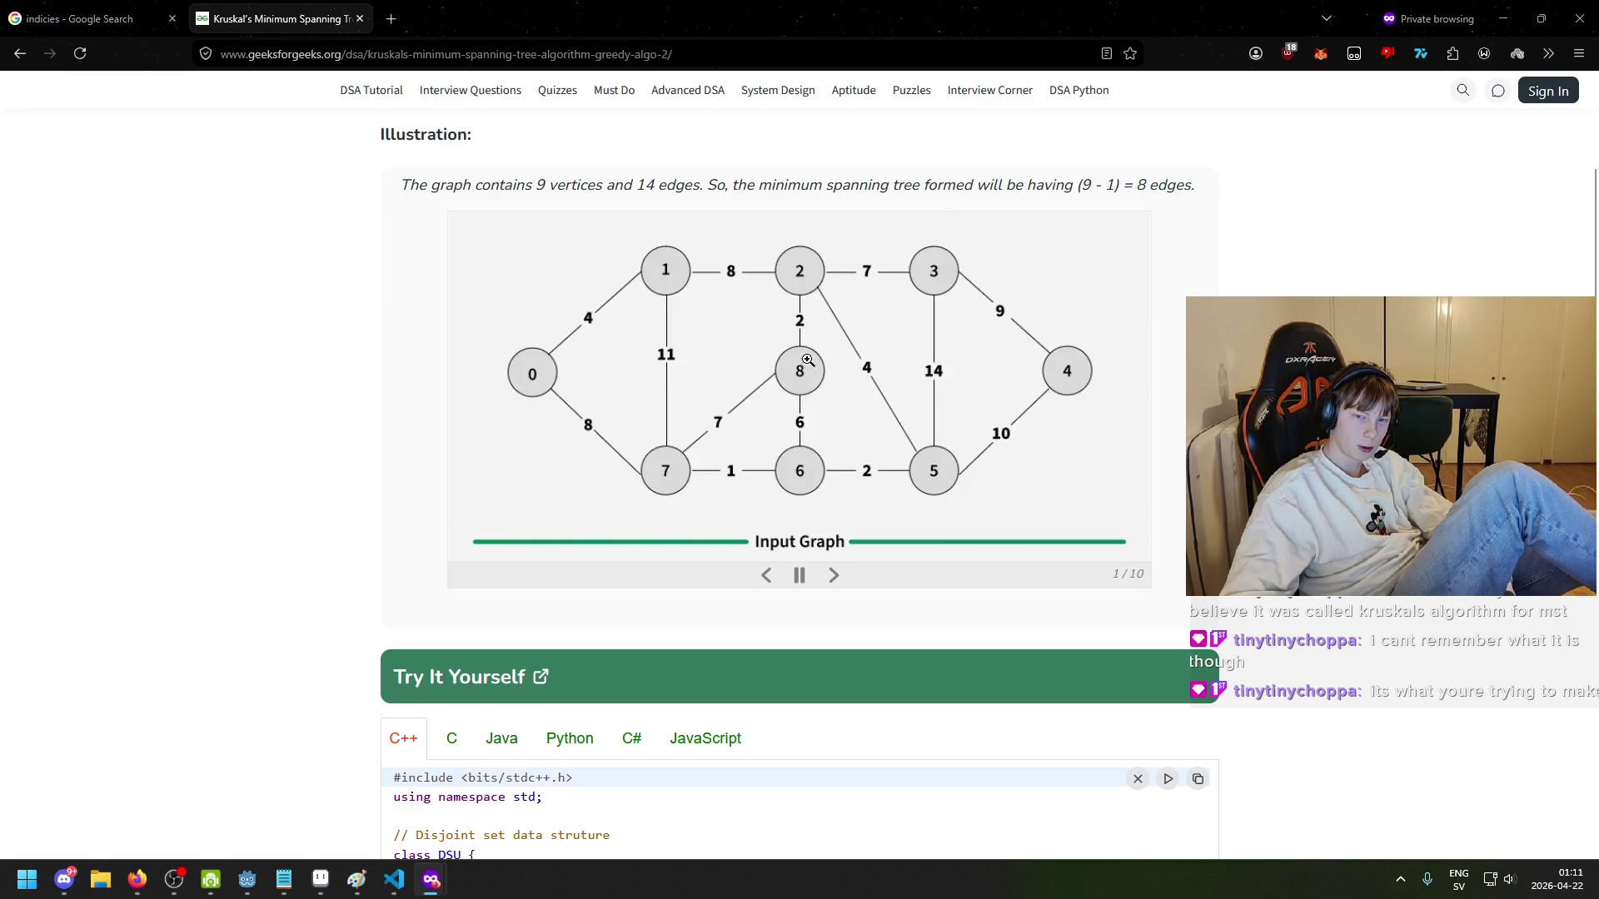
pyautogui.scroll(-20, 723, 480)
pyautogui.scroll(20, 723, 480)
pyautogui.scroll(5, 786, 510)
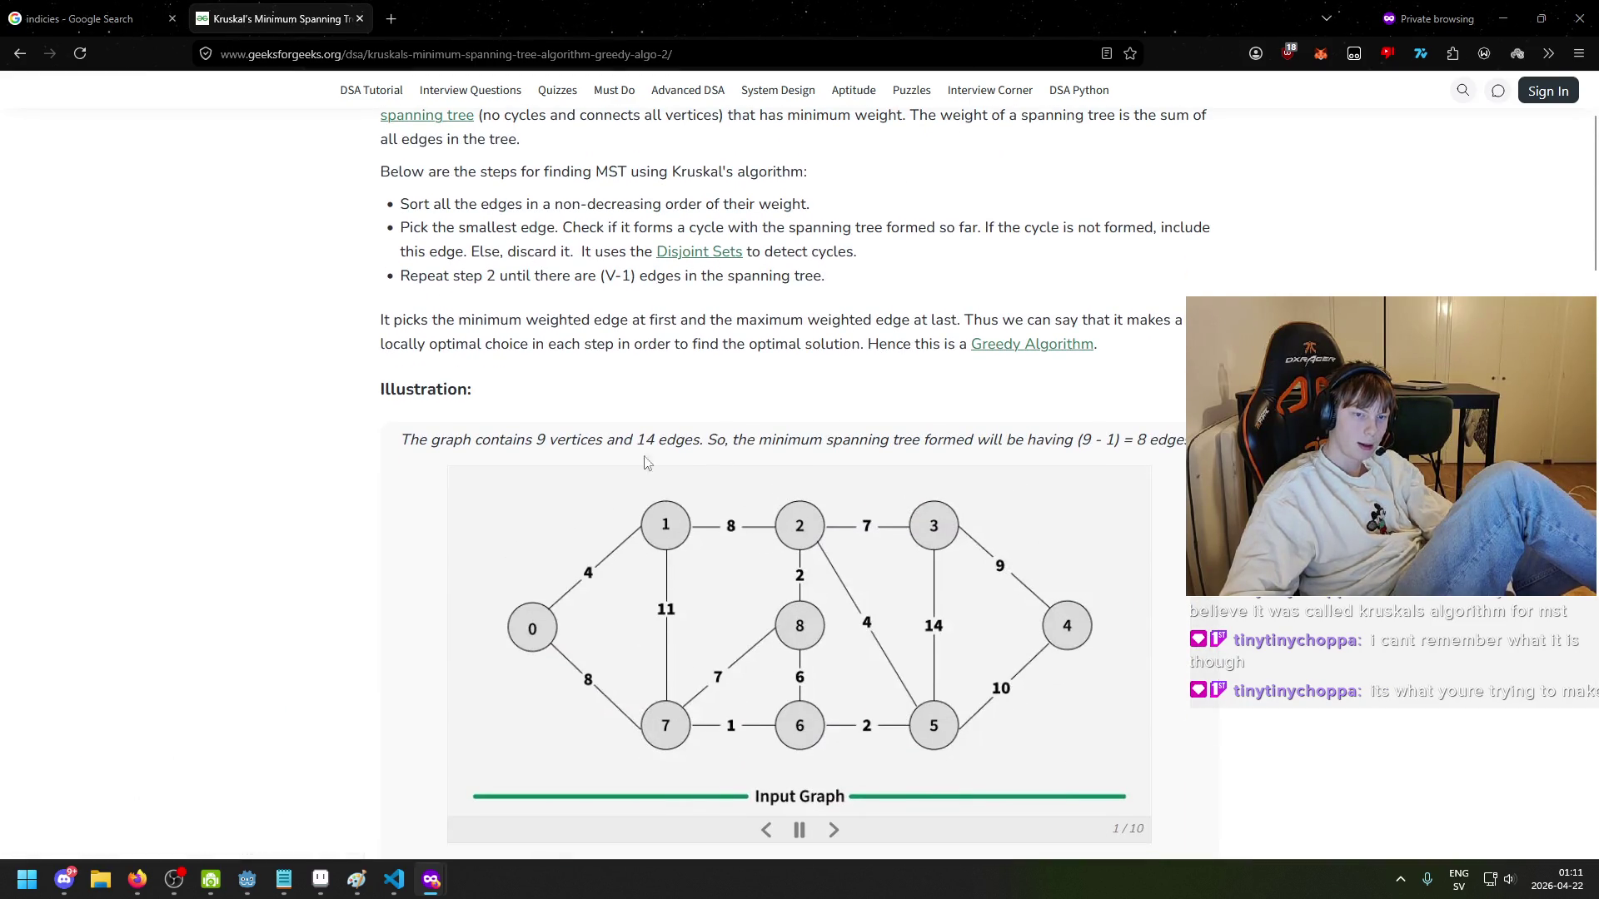
pyautogui.scroll(-2, 648, 473)
pyautogui.scroll(4, 677, 471)
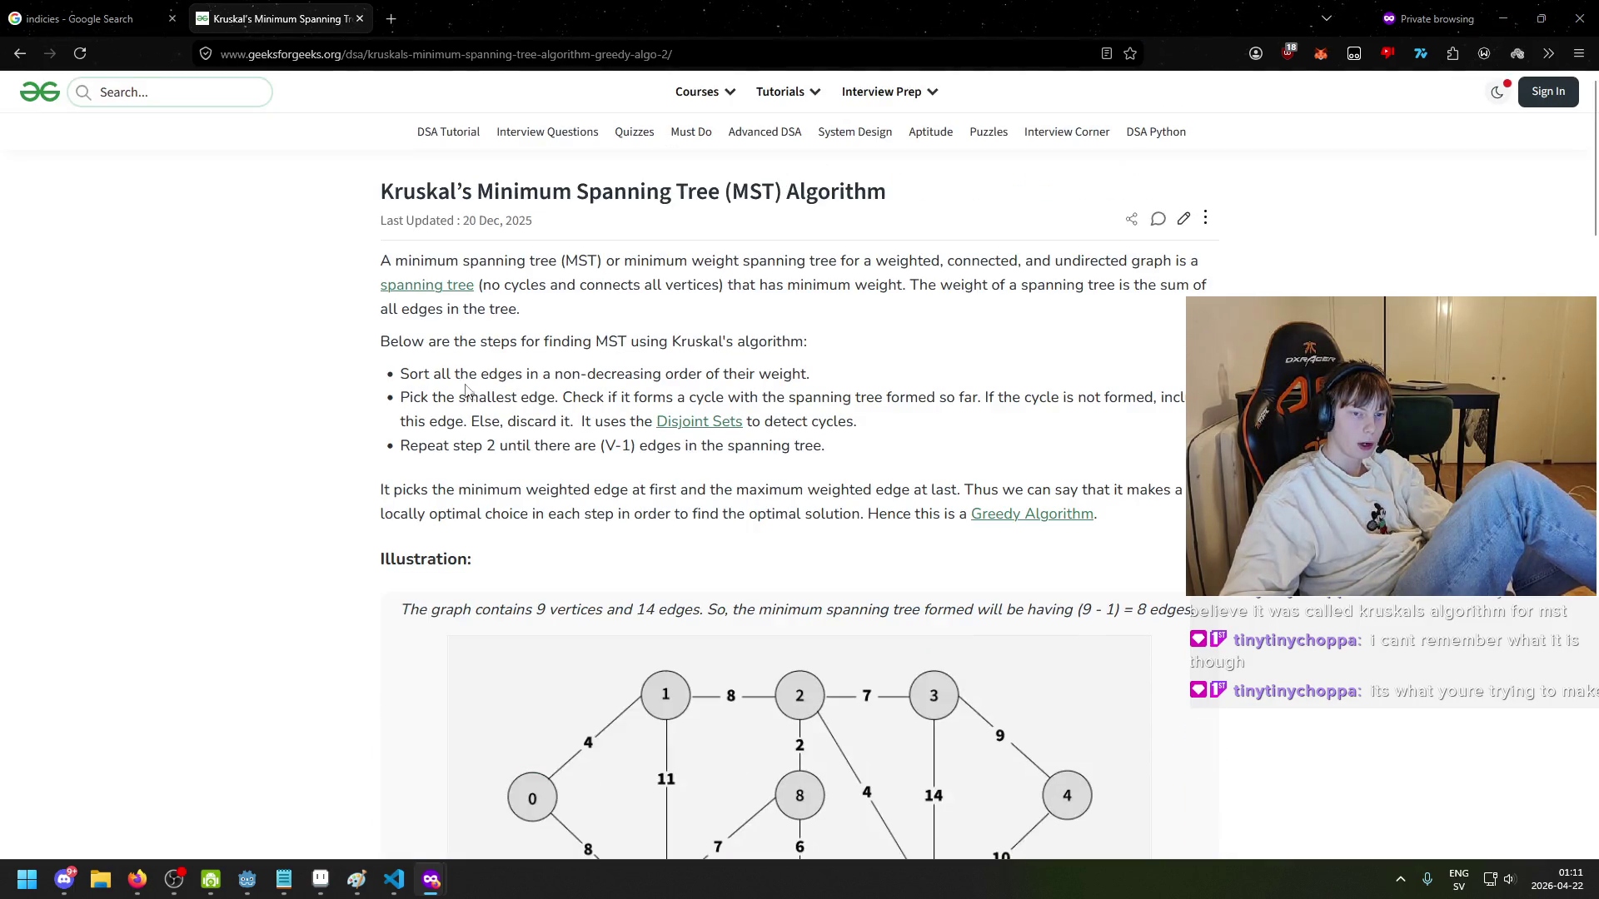
pyautogui.scroll(-2, 628, 616)
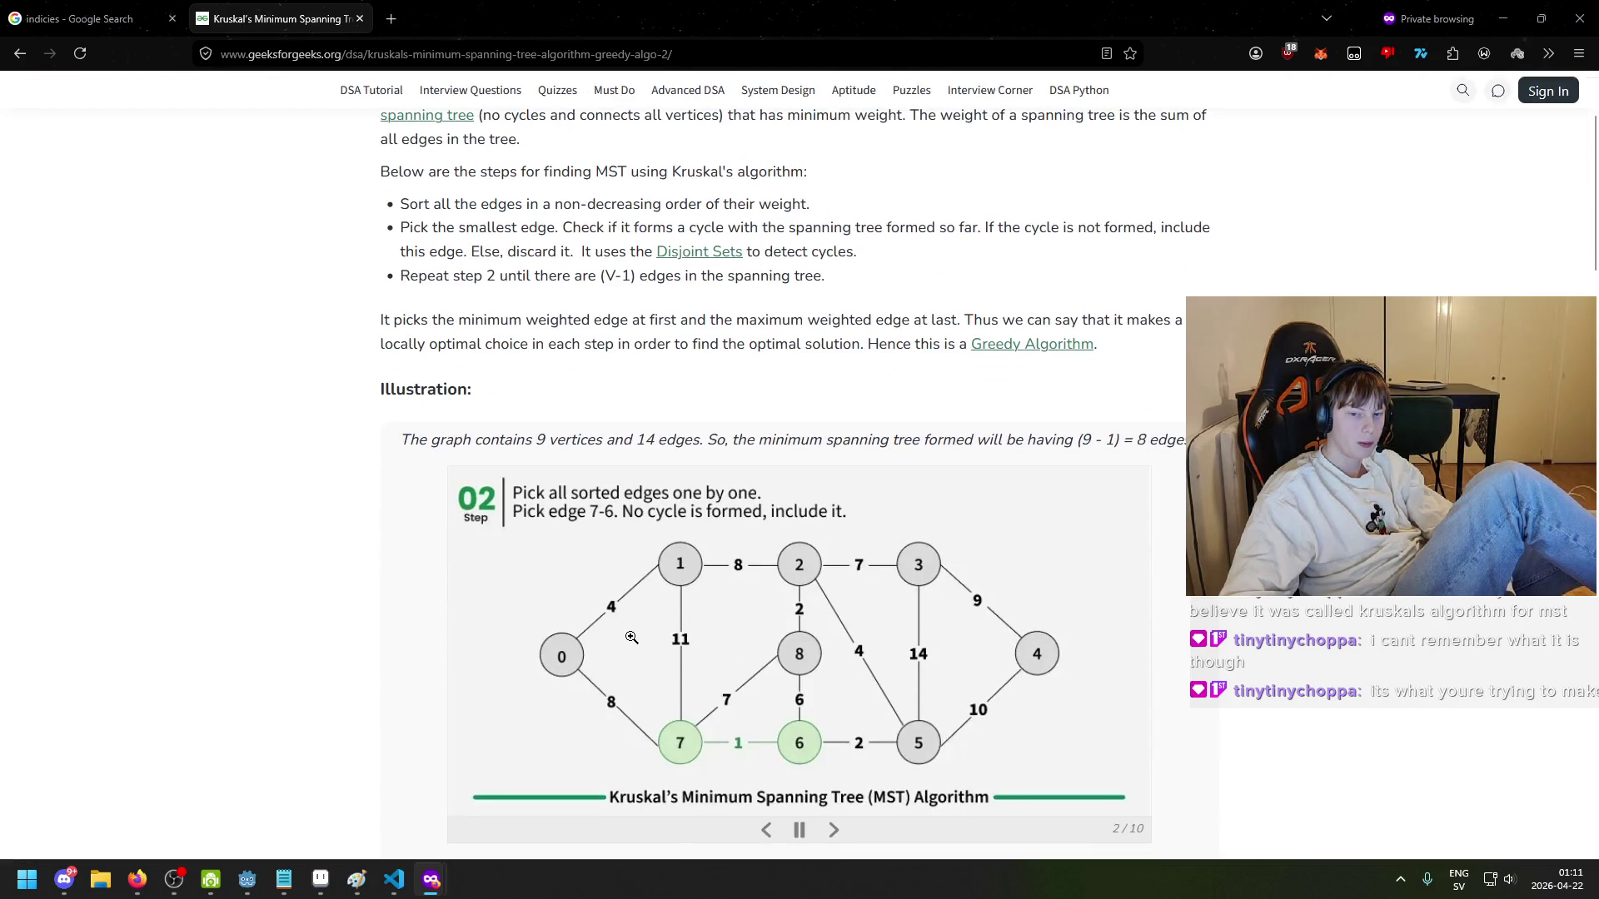
pyautogui.scroll(-1, 642, 621)
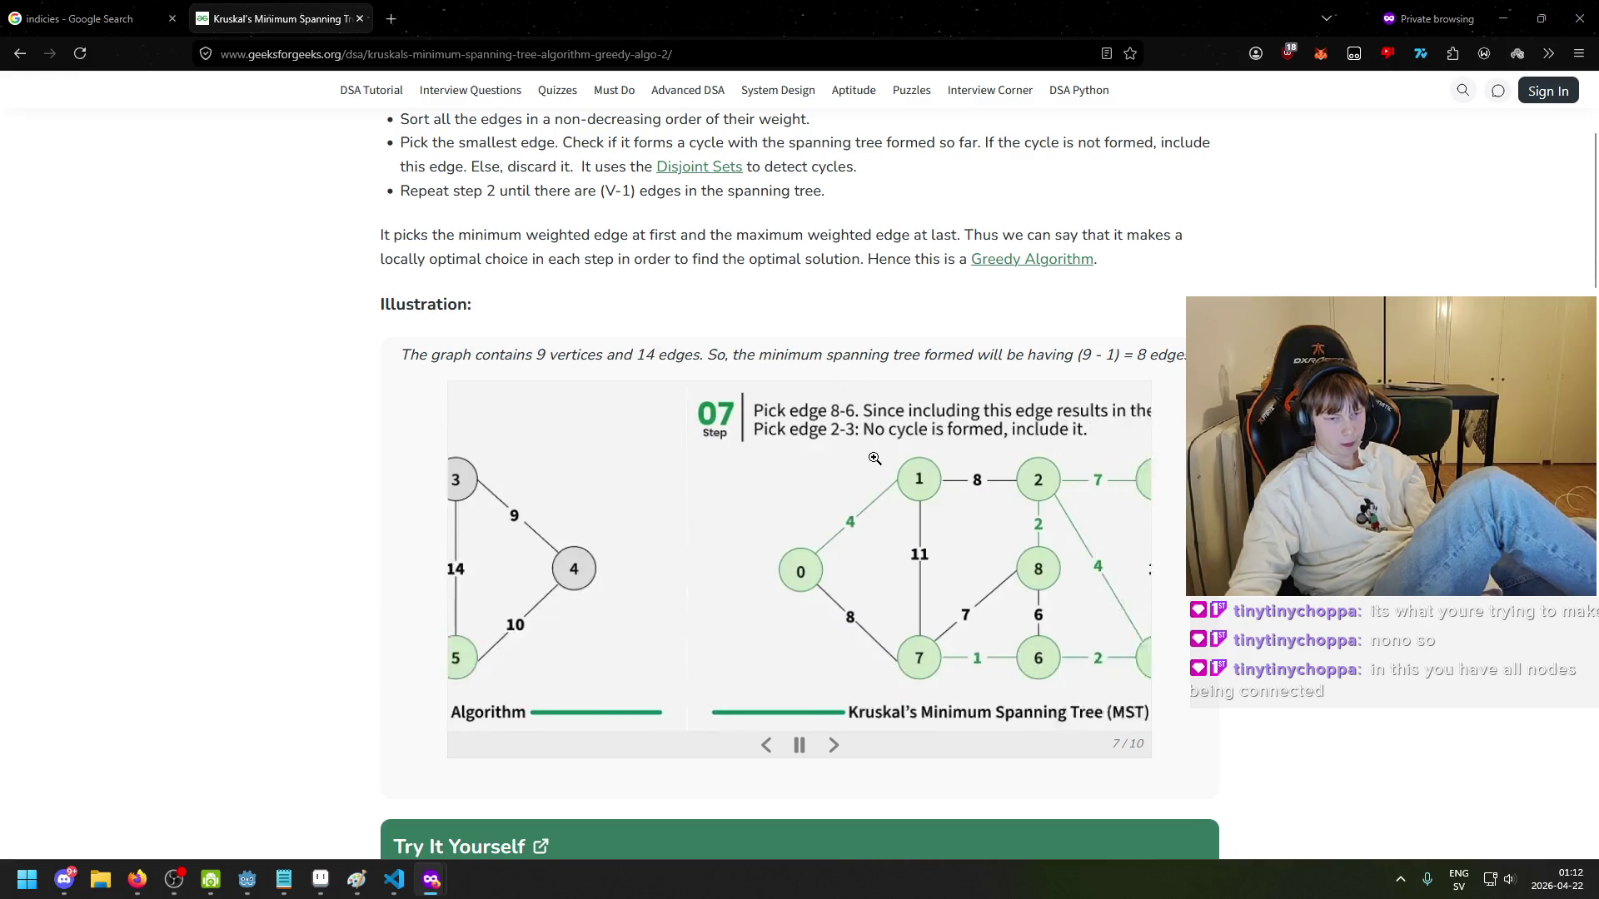
pyautogui.scroll(3, 883, 453)
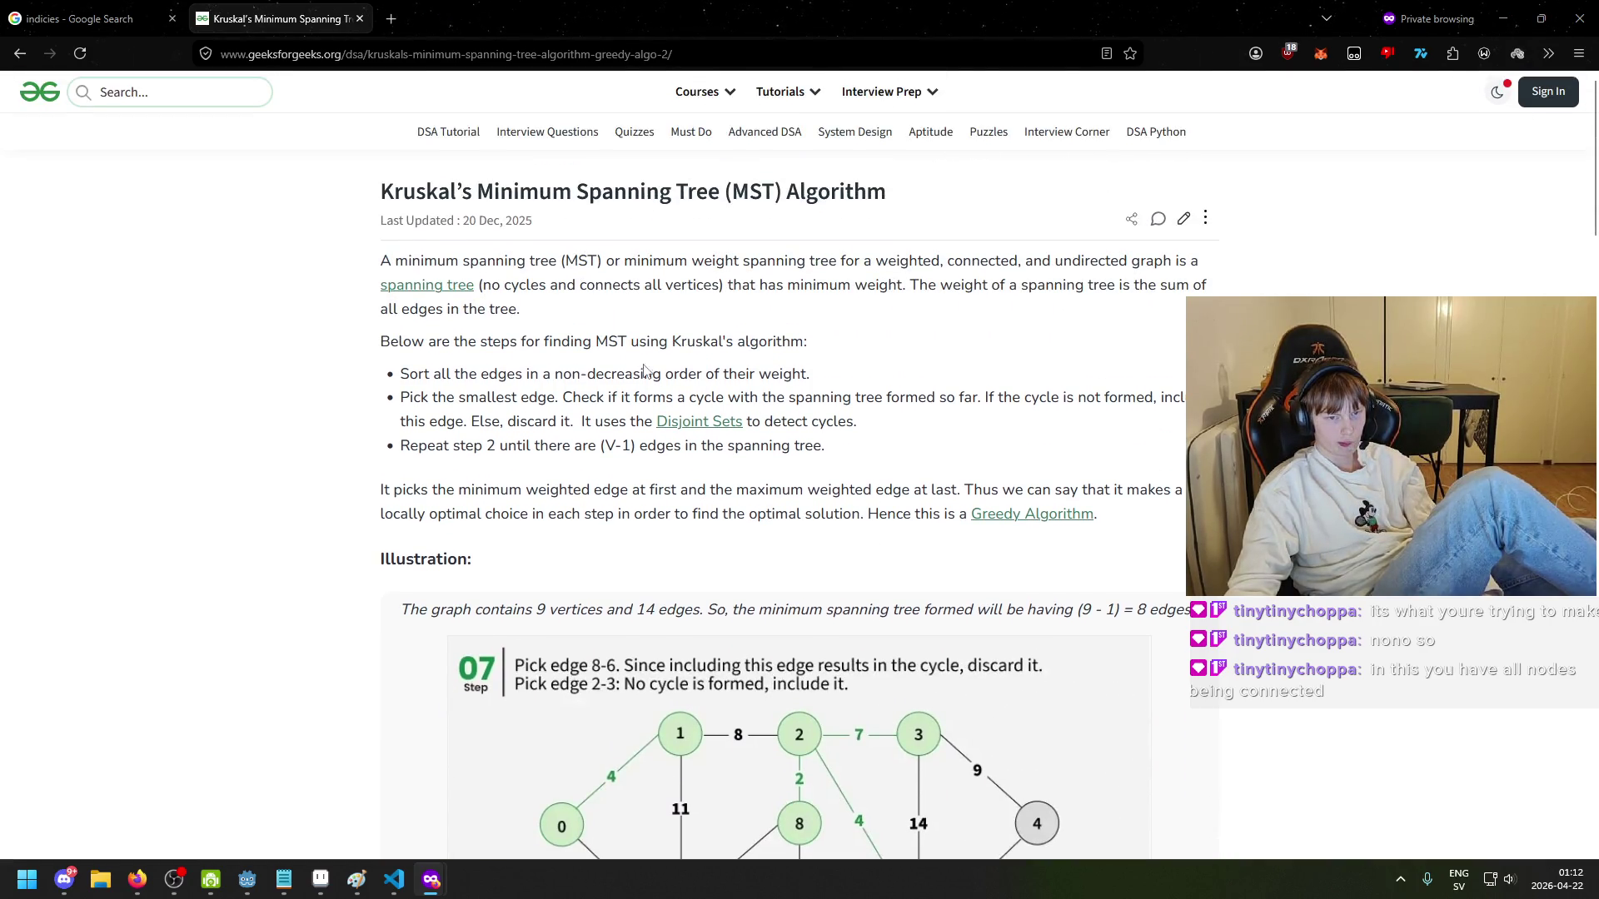
# - Highlight the sort-the-edges step, then scroll into the Illustration slideshow
pyautogui.moveTo(447, 374); pyautogui.dragTo(710, 375)
pyautogui.click(511, 378)
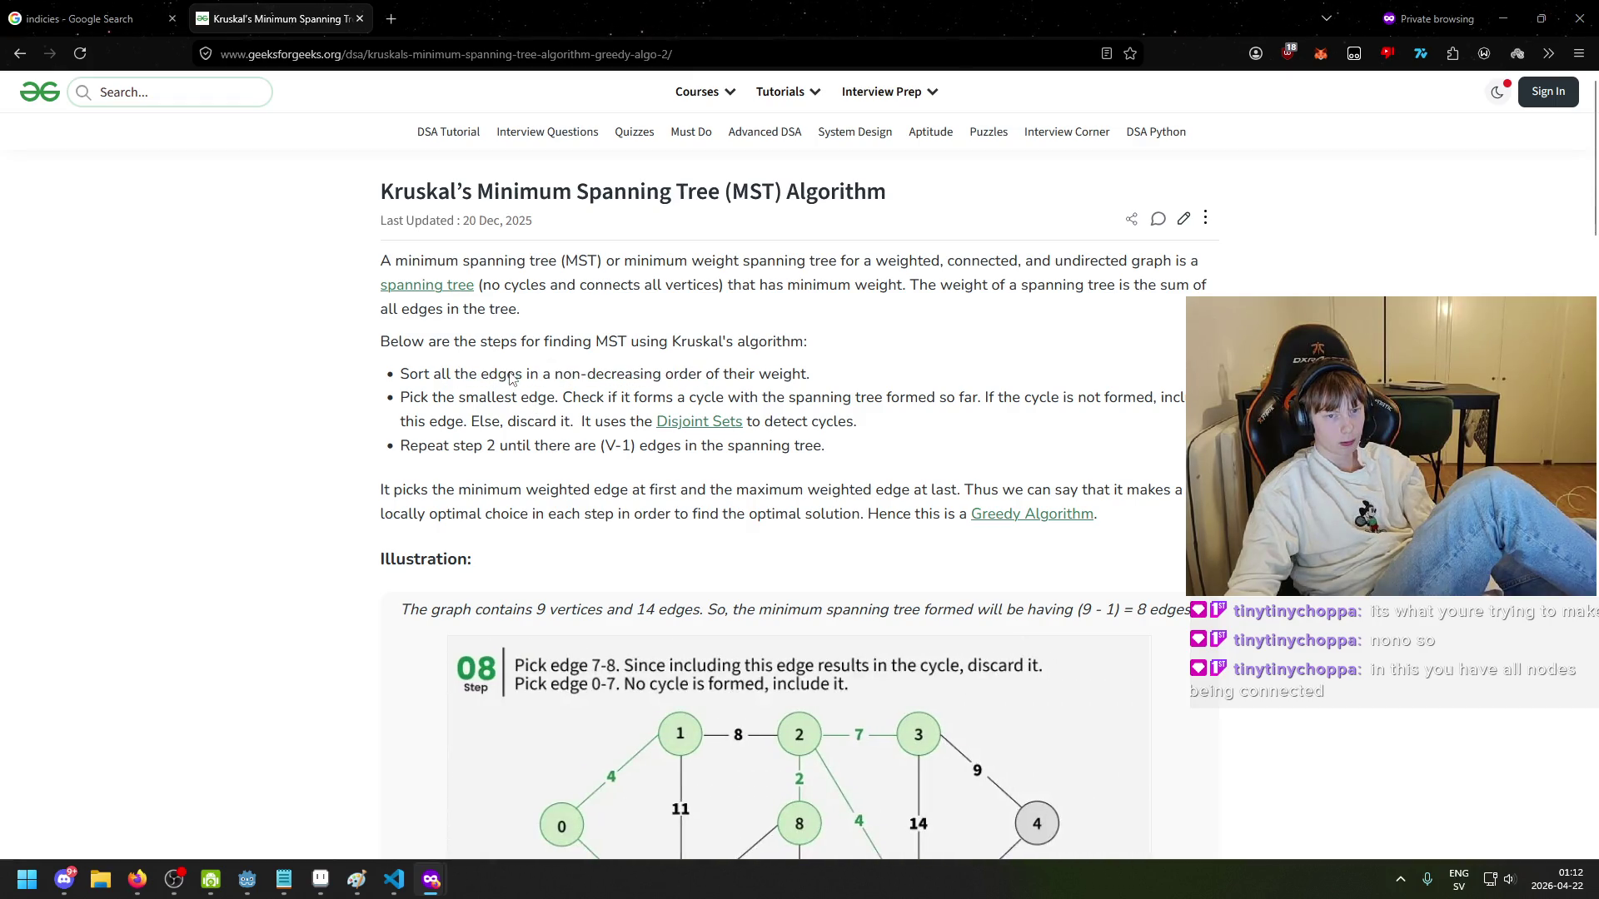
pyautogui.scroll(-1, 404, 358)
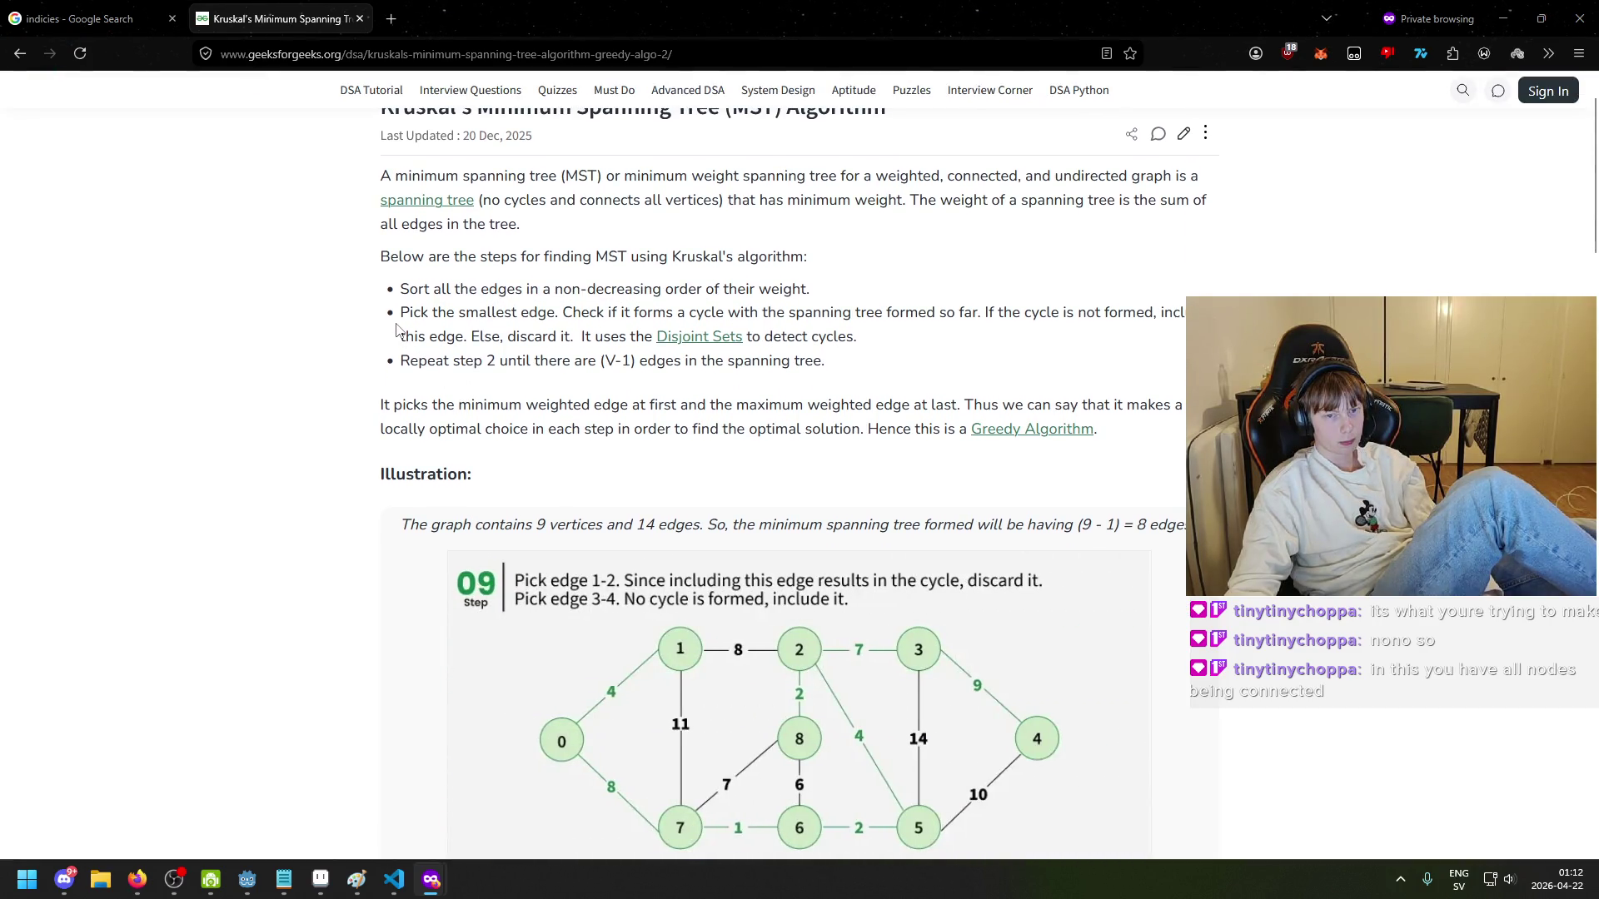
pyautogui.scroll(-3, 391, 354)
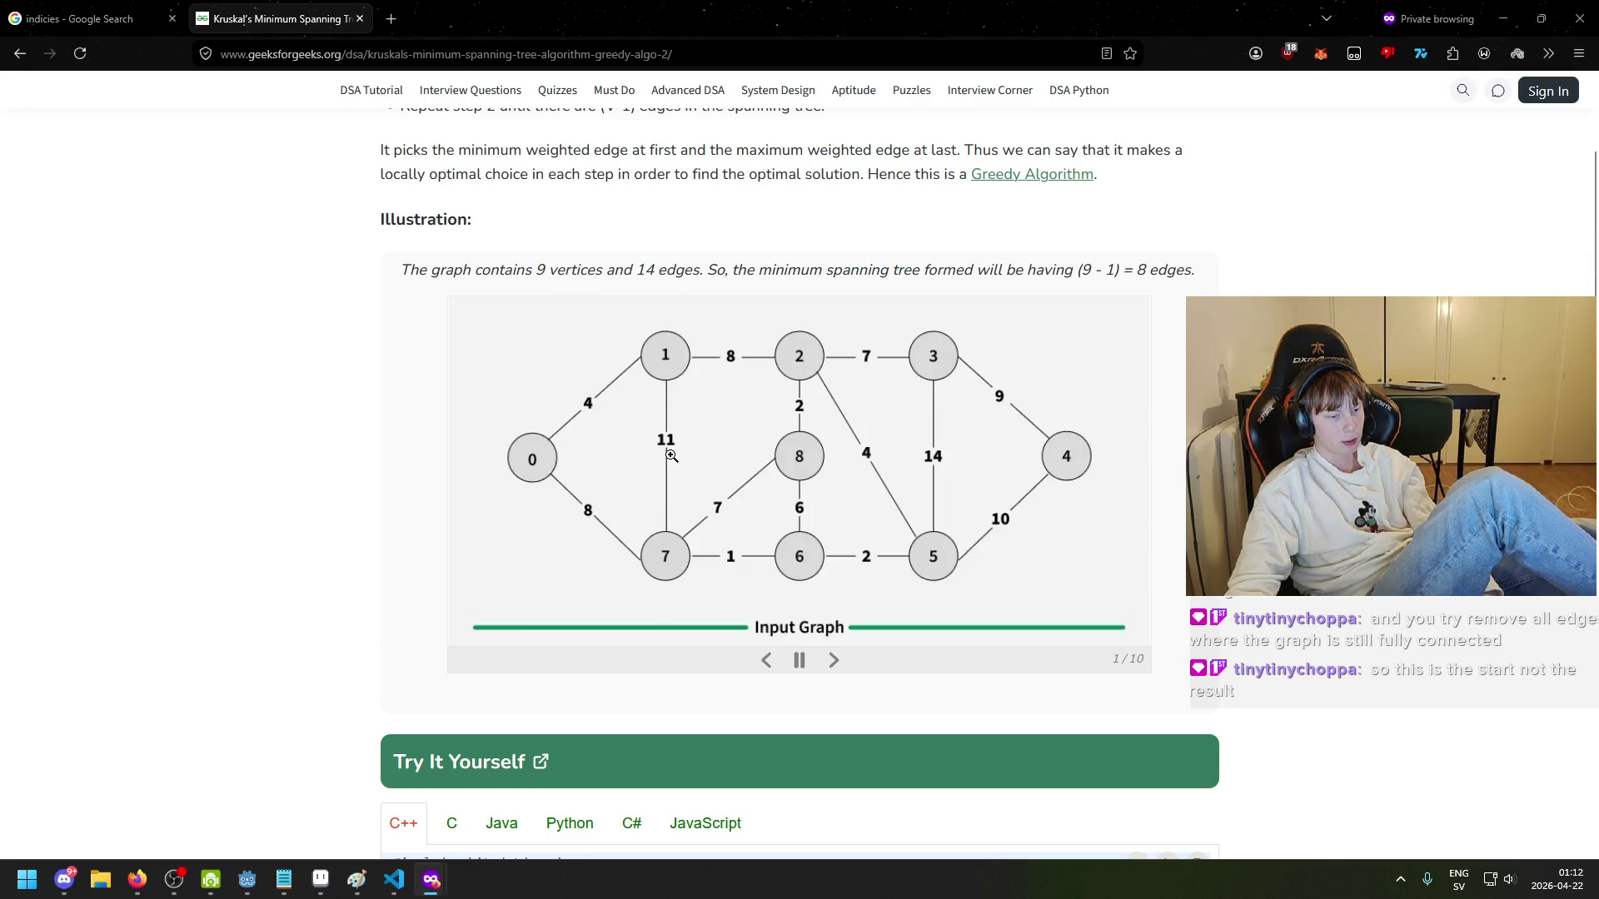
pyautogui.click(766, 661)
pyautogui.click(766, 660)
pyautogui.click(766, 660)
pyautogui.click(766, 661)
pyautogui.click(766, 660)
pyautogui.click(834, 660)
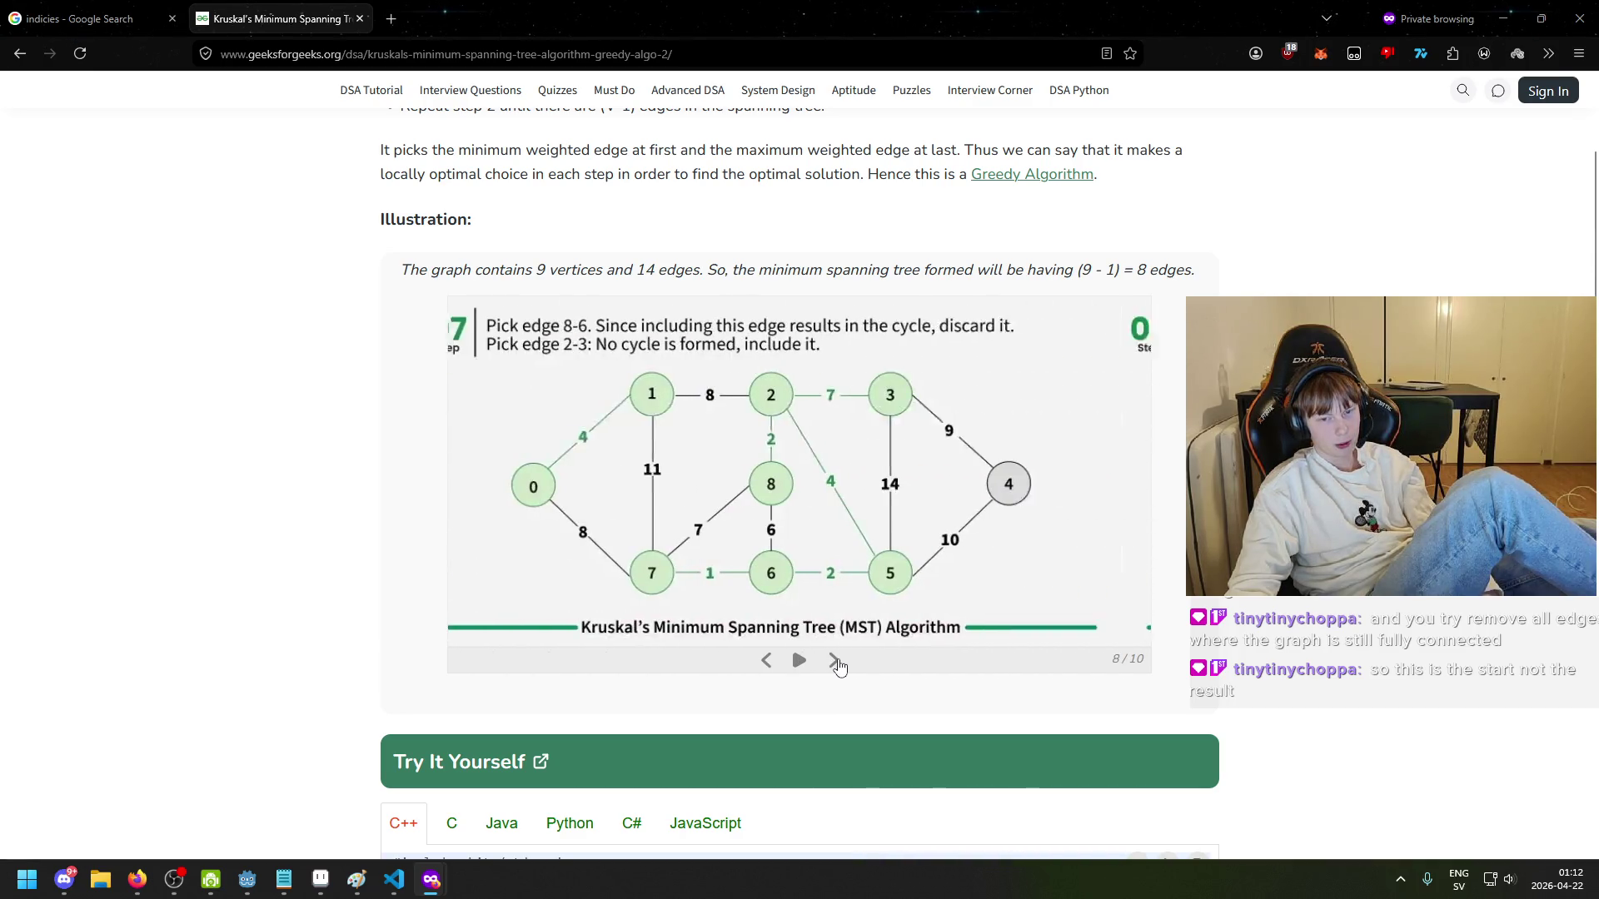
pyautogui.click(834, 661)
pyautogui.click(833, 661)
pyautogui.click(833, 660)
pyautogui.click(768, 661)
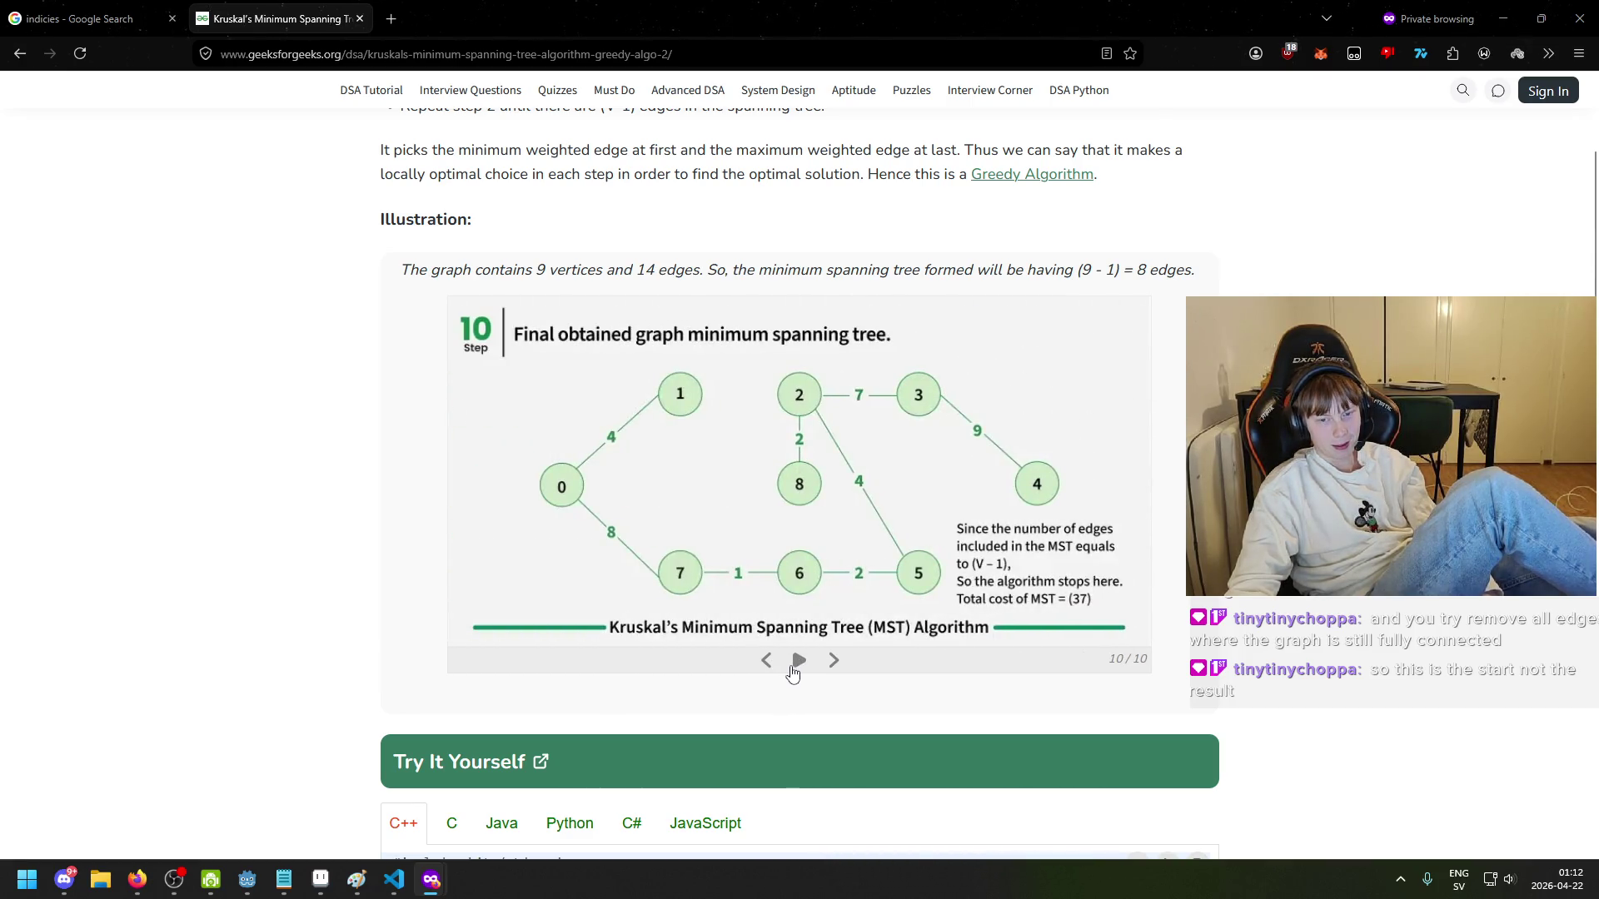
pyautogui.click(824, 664)
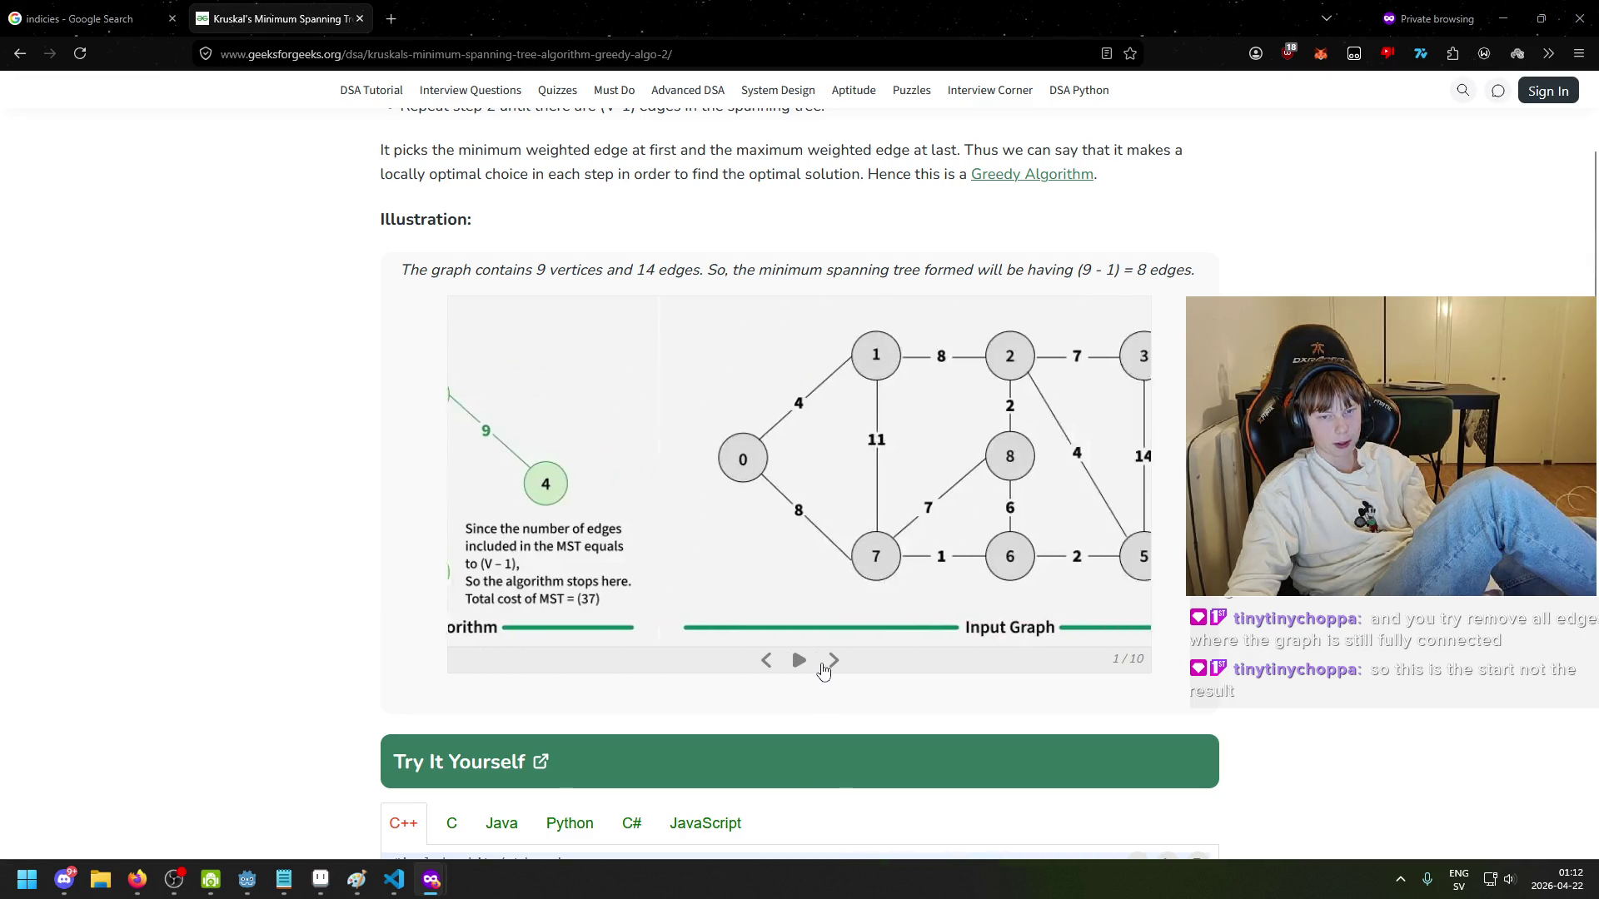
pyautogui.click(826, 671)
pyautogui.click(767, 664)
pyautogui.click(768, 666)
pyautogui.click(798, 667)
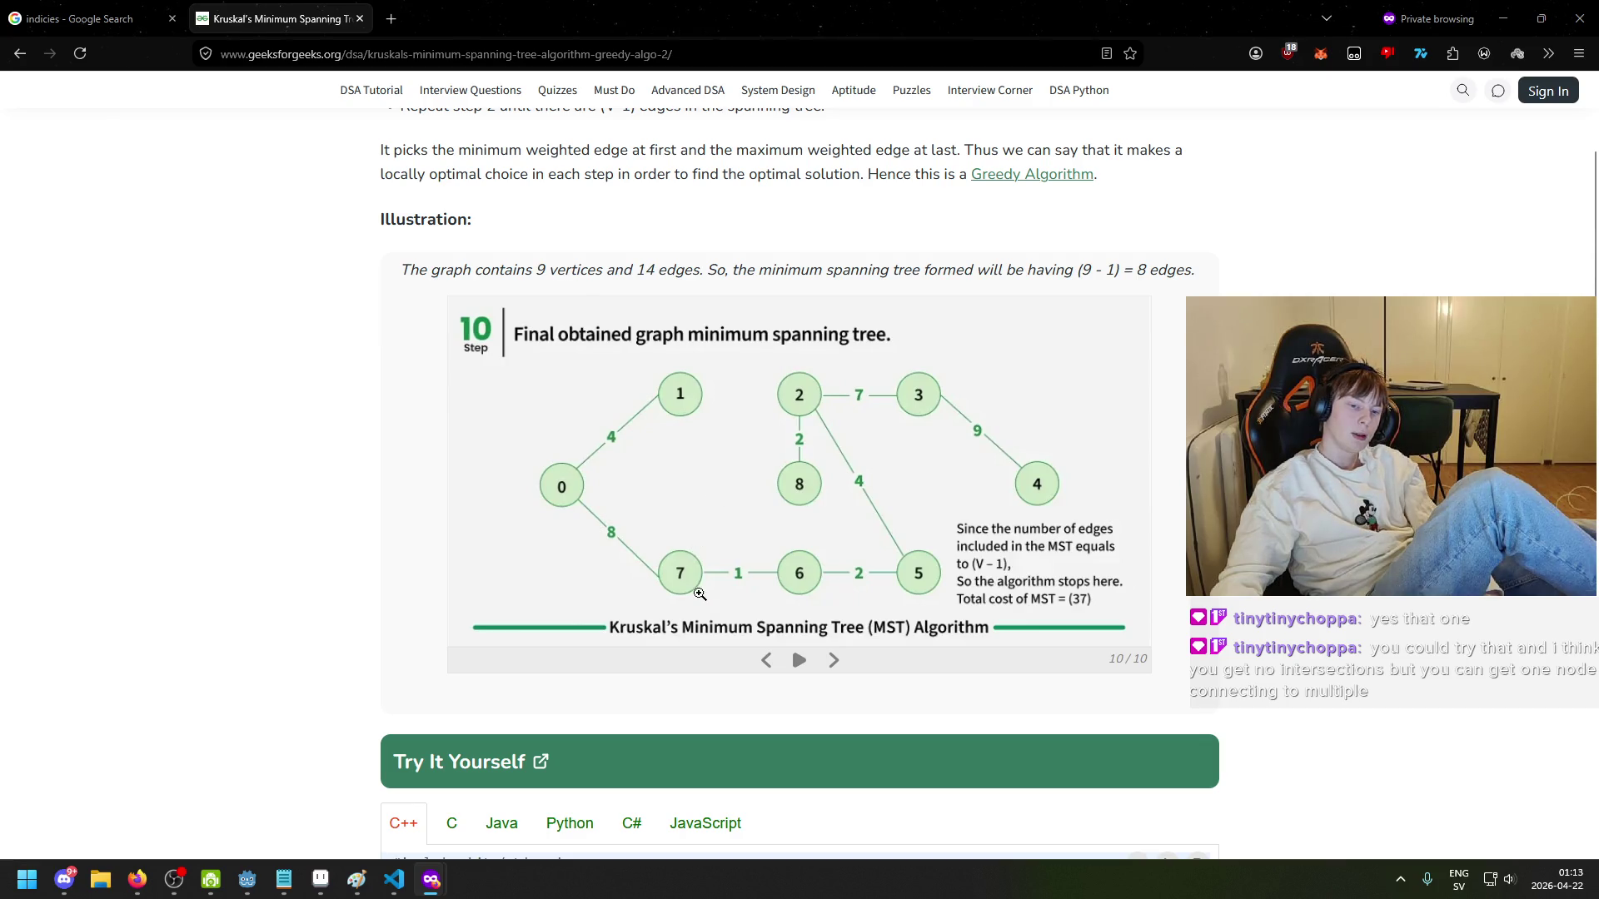
pyautogui.scroll(4, 735, 673)
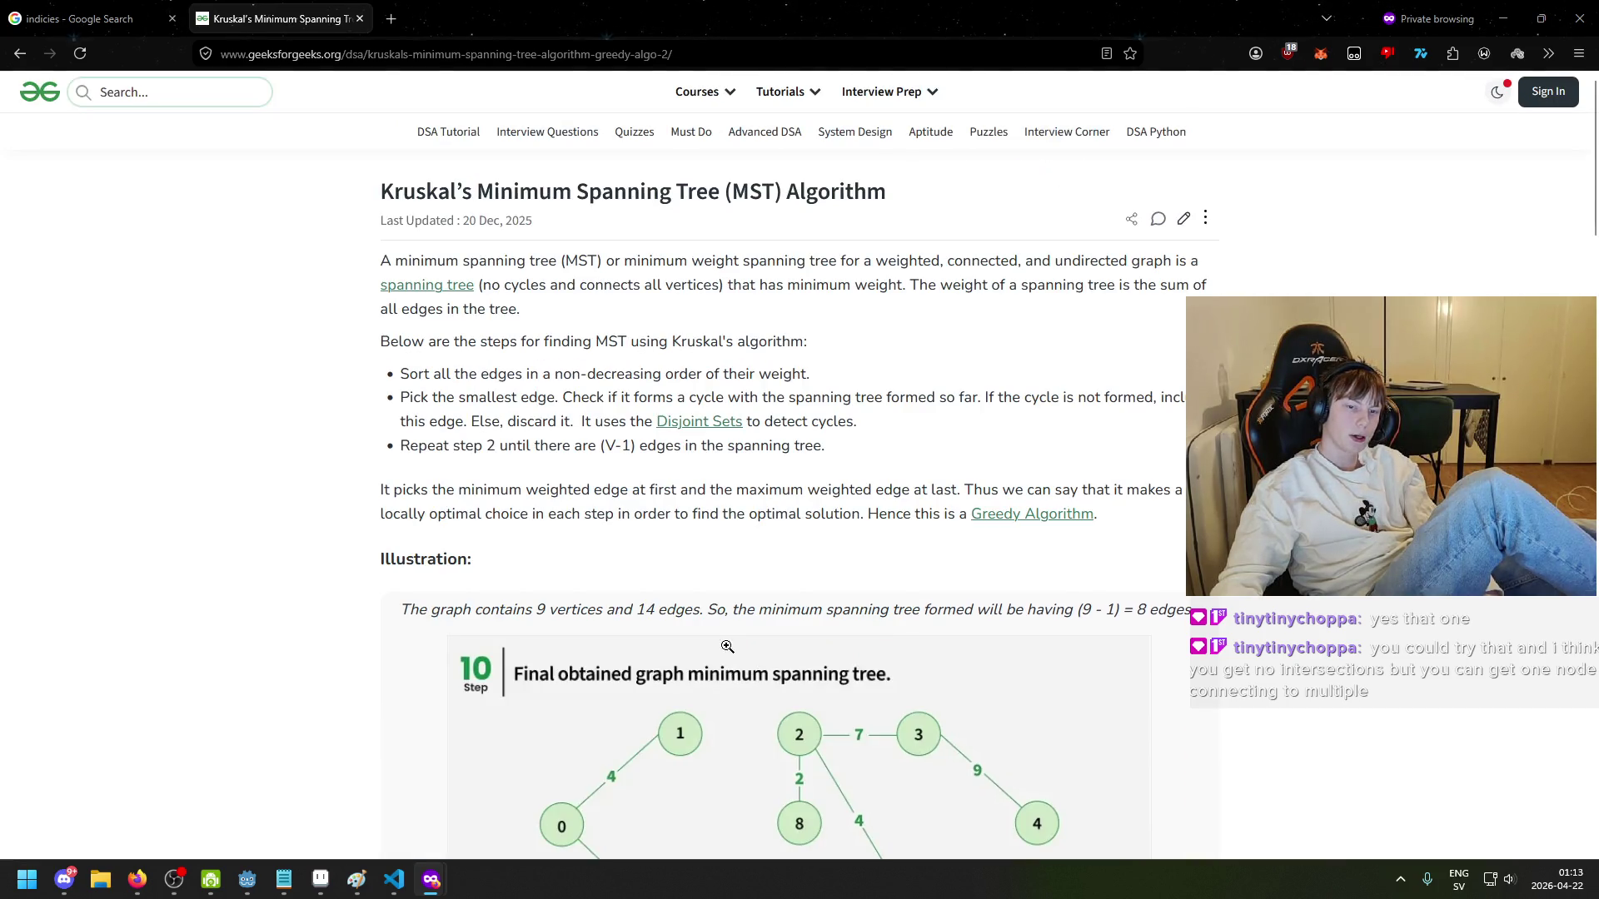
pyautogui.scroll(-5, 727, 646)
pyautogui.scroll(2, 693, 482)
pyautogui.scroll(-1, 693, 483)
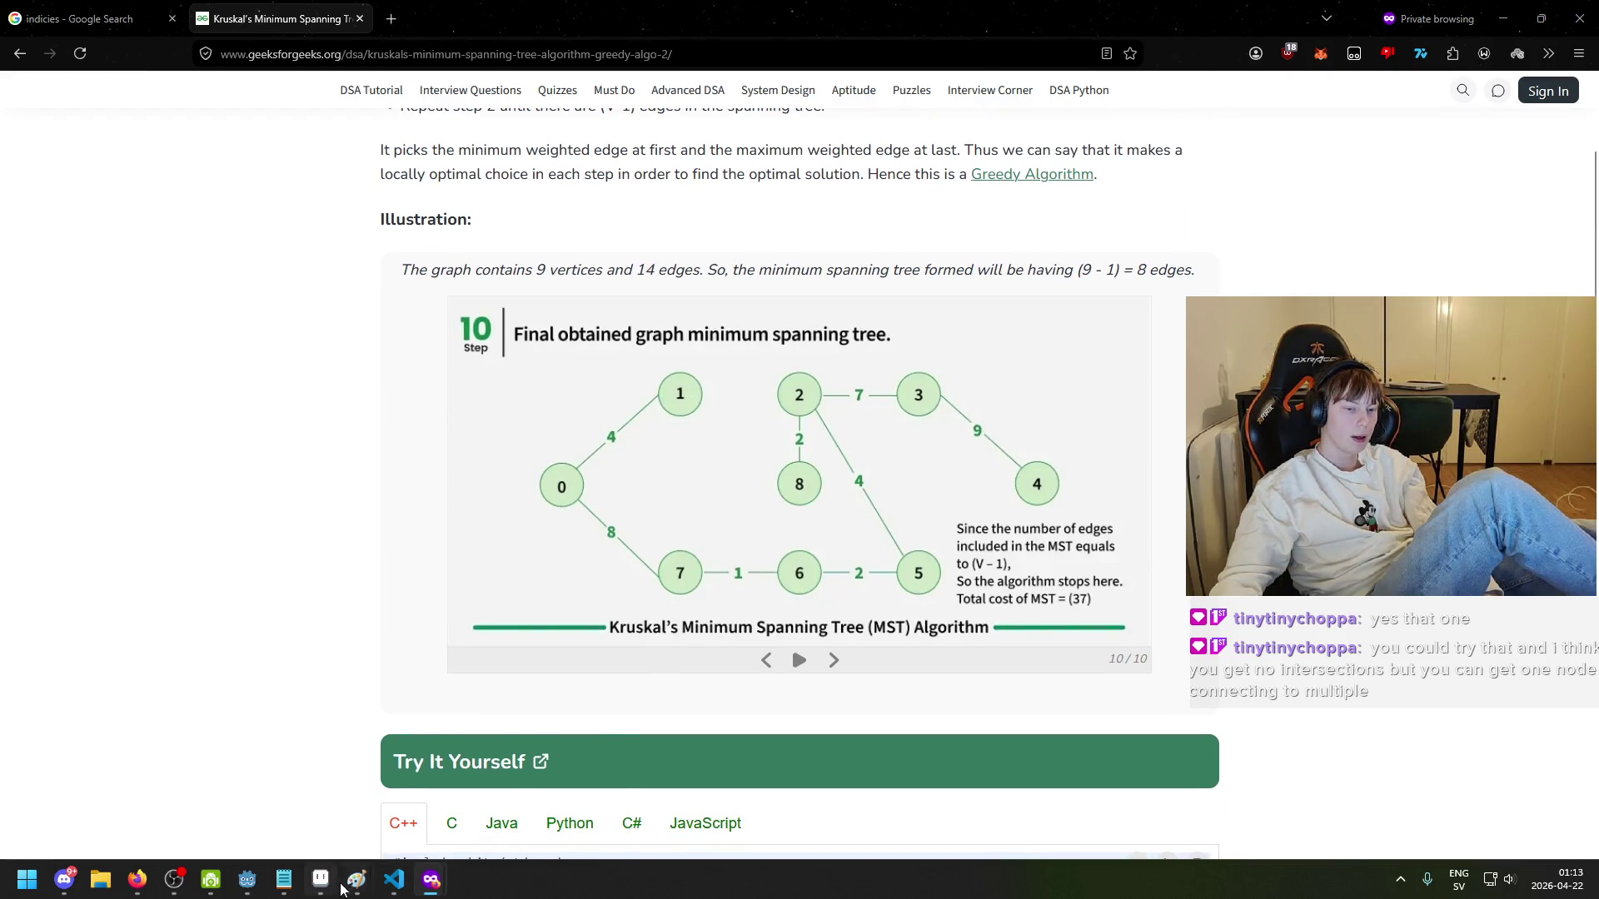
pyautogui.moveTo(356, 880)
pyautogui.click(503, 749)
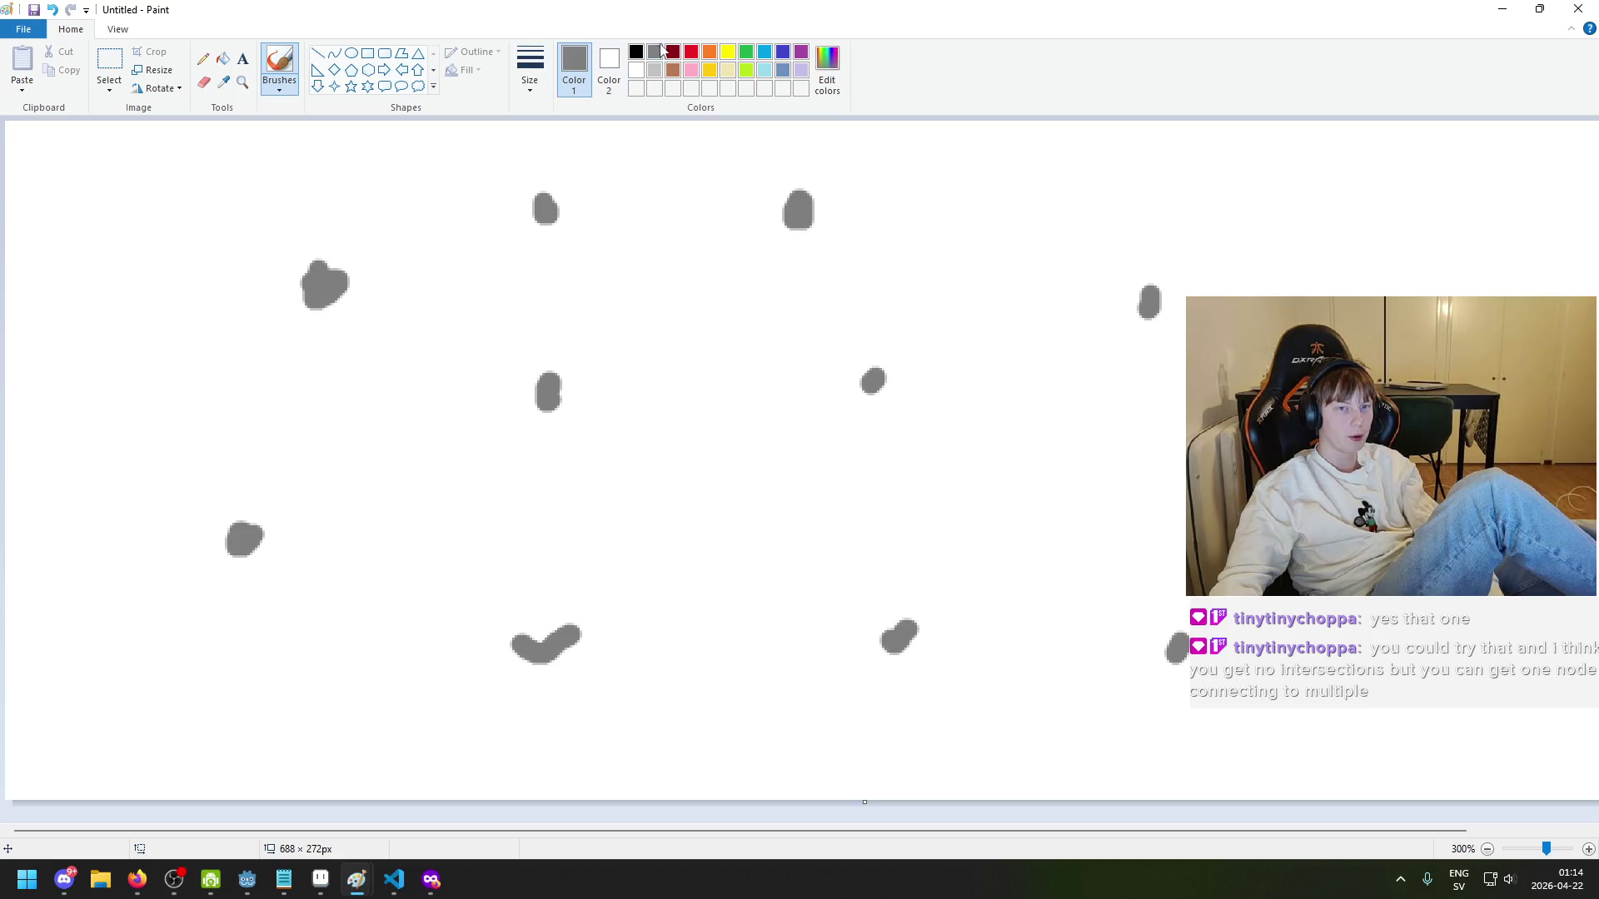
# - In black, draw an arrow from the upper-left dot down to the lower dot, then undo it
pyautogui.click(636, 52)
pyautogui.moveTo(340, 293)
pyautogui.mouseDown()
pyautogui.moveTo(326, 280)
pyautogui.moveTo(242, 450)
pyautogui.moveTo(202, 443)
pyautogui.moveTo(298, 458)
pyautogui.mouseUp()
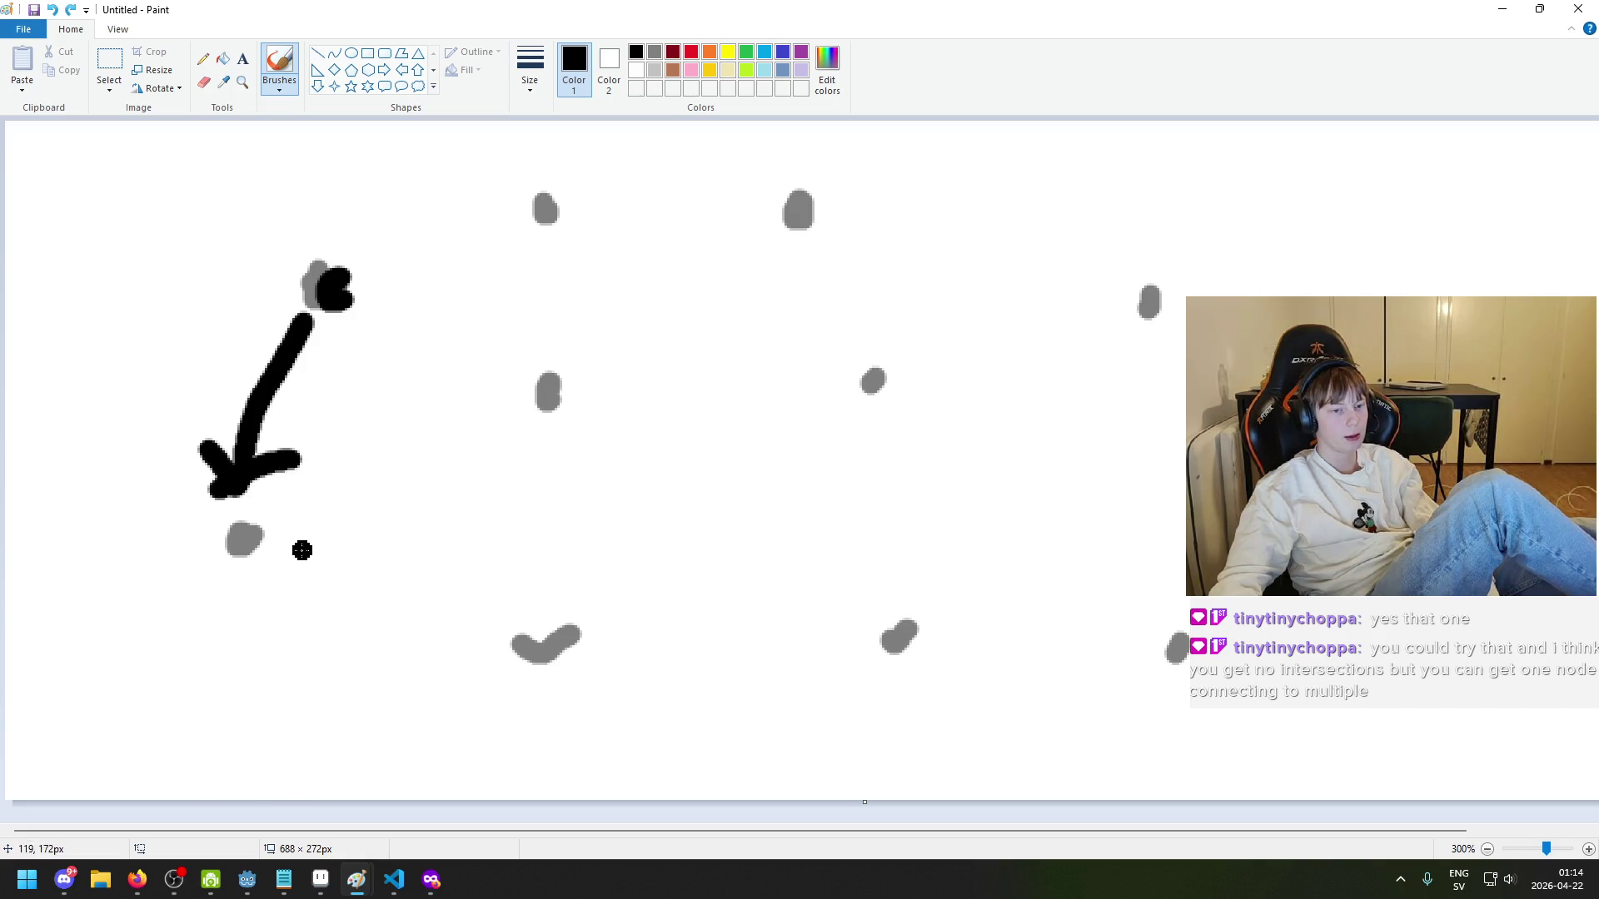
pyautogui.hotkey('ctrl', 'z')
pyautogui.click(264, 547)
pyautogui.moveTo(245, 493); pyautogui.dragTo(298, 447)
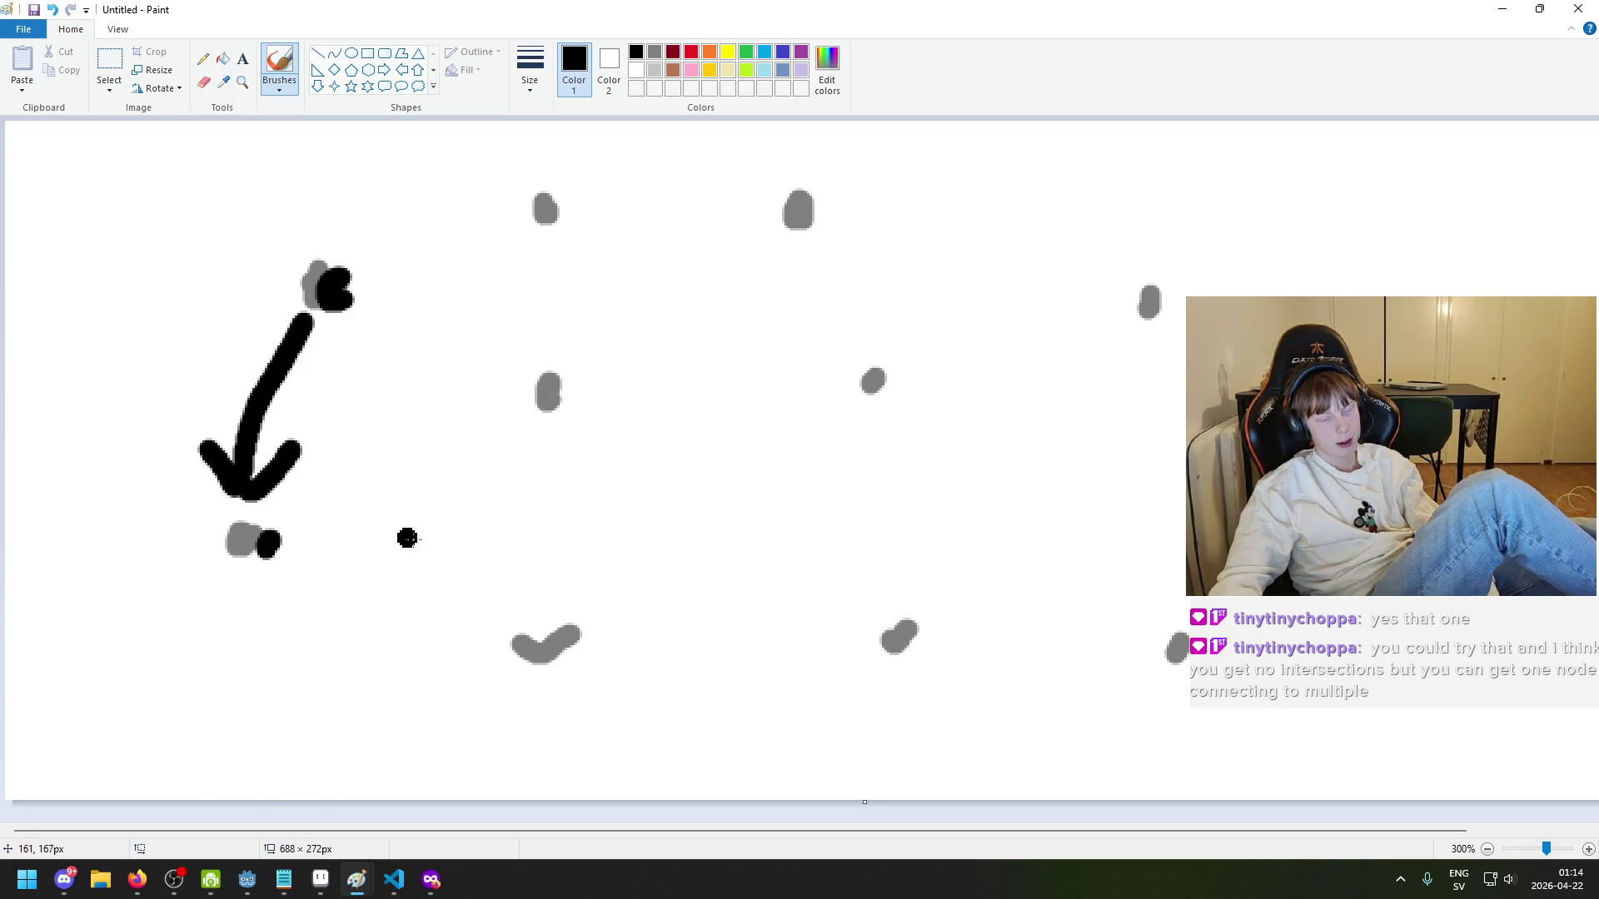
pyautogui.keyDown('ctrl'); pyautogui.scroll(-1, 442, 520); pyautogui.keyUp('ctrl')
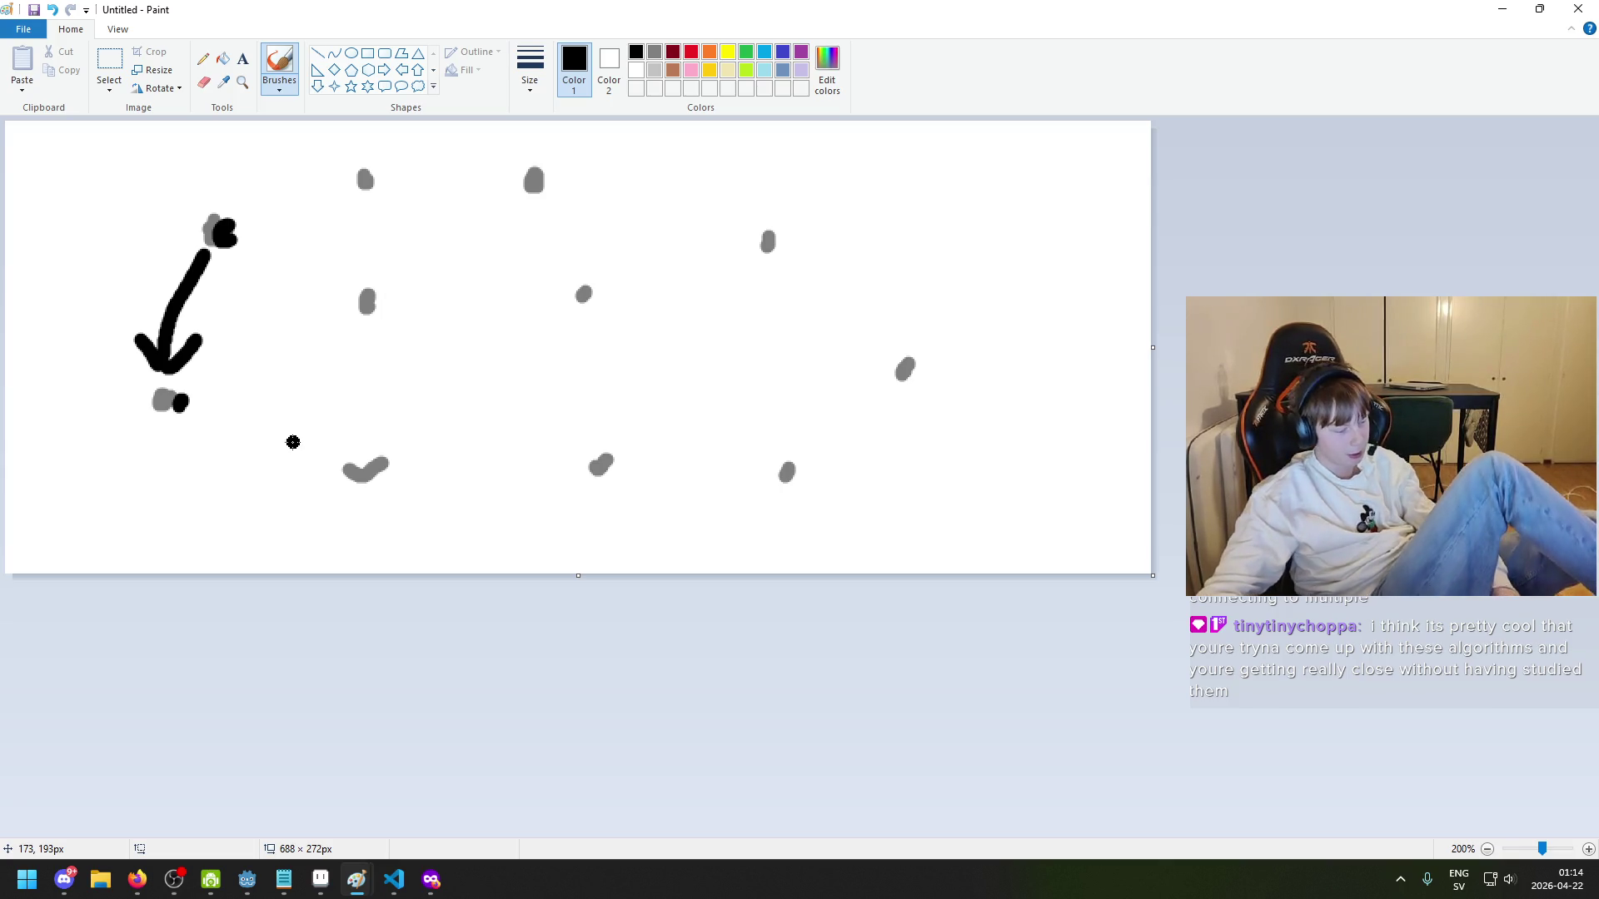
pyautogui.scroll(1, 314, 432)
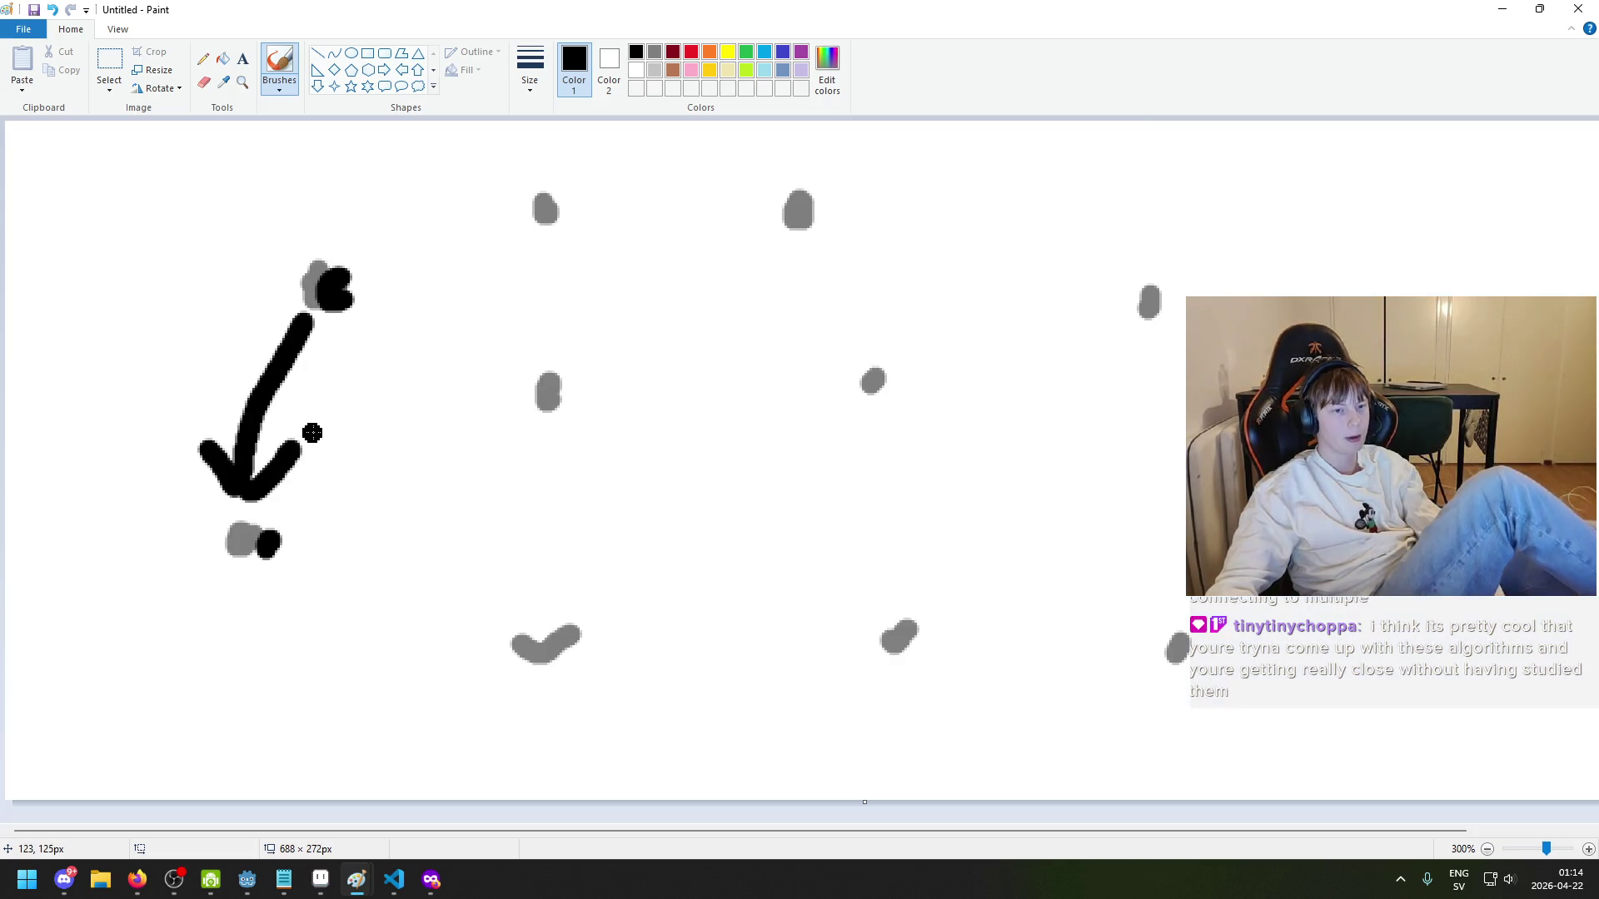
pyautogui.hotkey('ctrl', 'z')
pyautogui.hotkey('ctrl', 'z')
pyautogui.hotkey('ctrl', 'z')
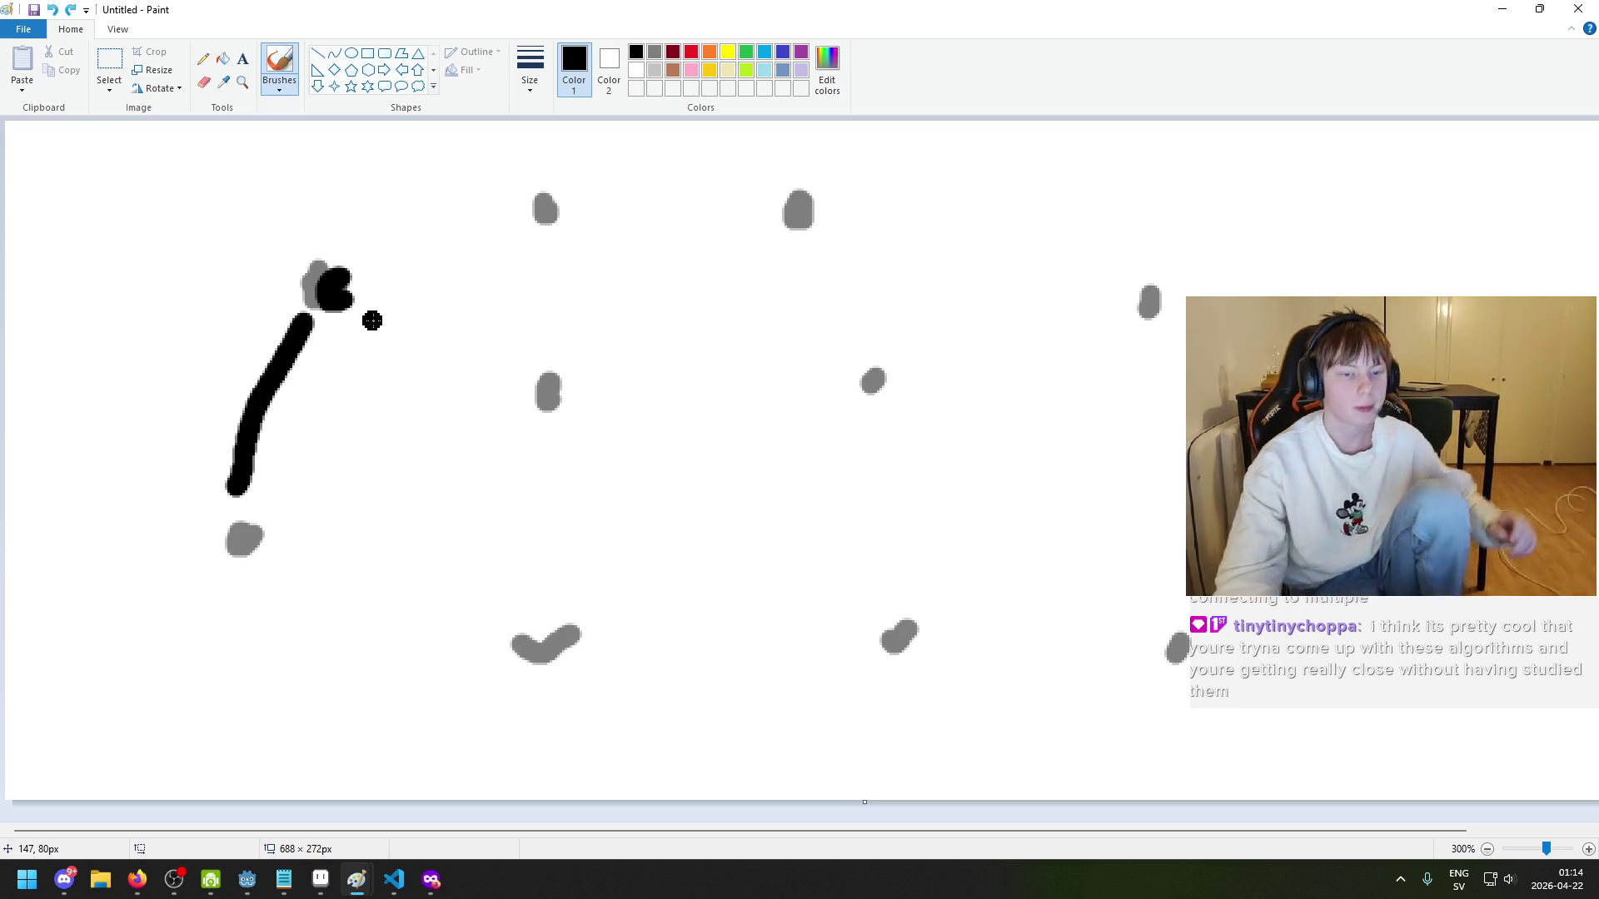
# - Draw a line from the upper-left dot to the dot on its right, undoing extra strokes
pyautogui.hscroll(2, 382, 257)
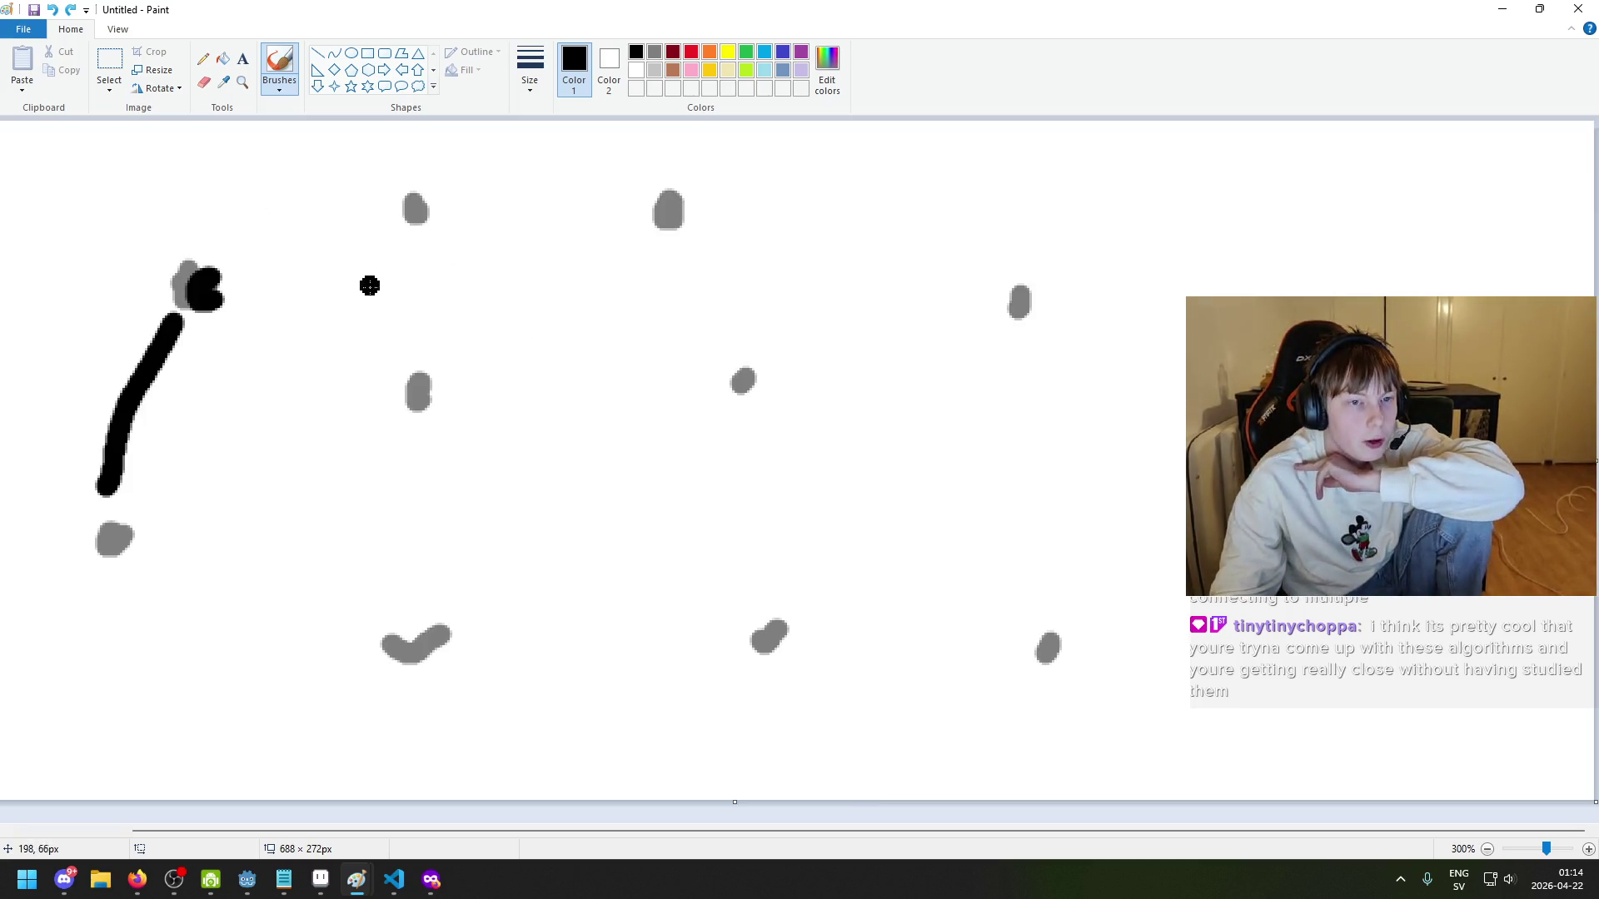
pyautogui.moveTo(218, 287)
pyautogui.mouseDown()
pyautogui.moveTo(386, 382)
pyautogui.moveTo(408, 277)
pyautogui.moveTo(358, 265)
pyautogui.moveTo(475, 343)
pyautogui.mouseUp()
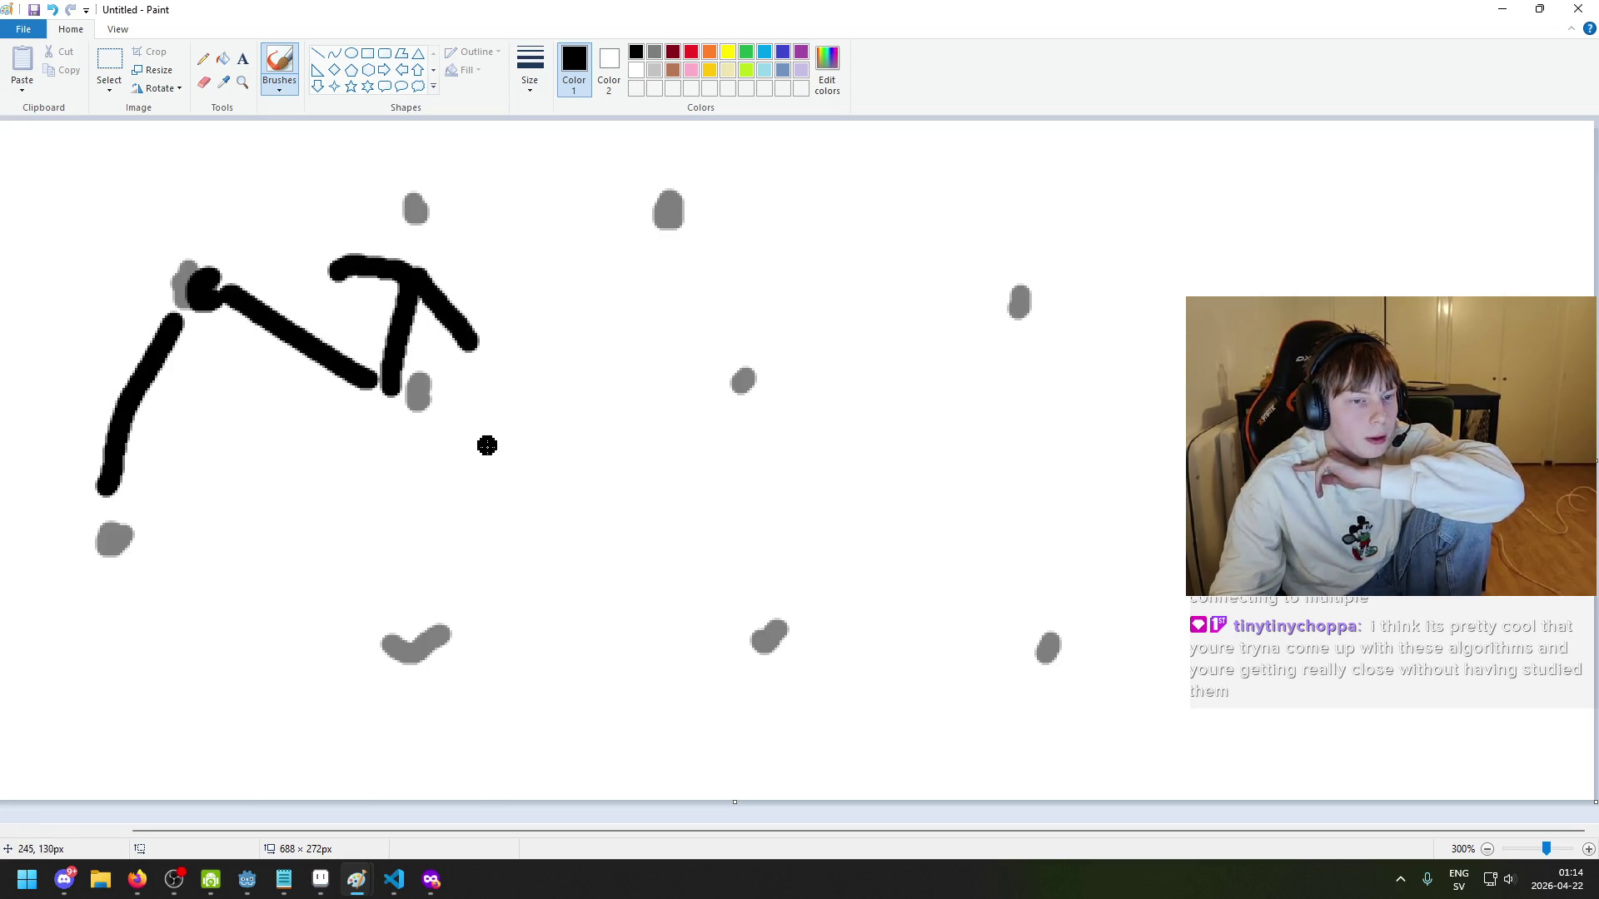
pyautogui.hotkey('ctrl', 'z')
pyautogui.hotkey('ctrl', 'z')
pyautogui.hotkey('ctrl', 'z')
pyautogui.moveTo(371, 365); pyautogui.dragTo(382, 215)
pyautogui.hotkey('ctrl', 'z')
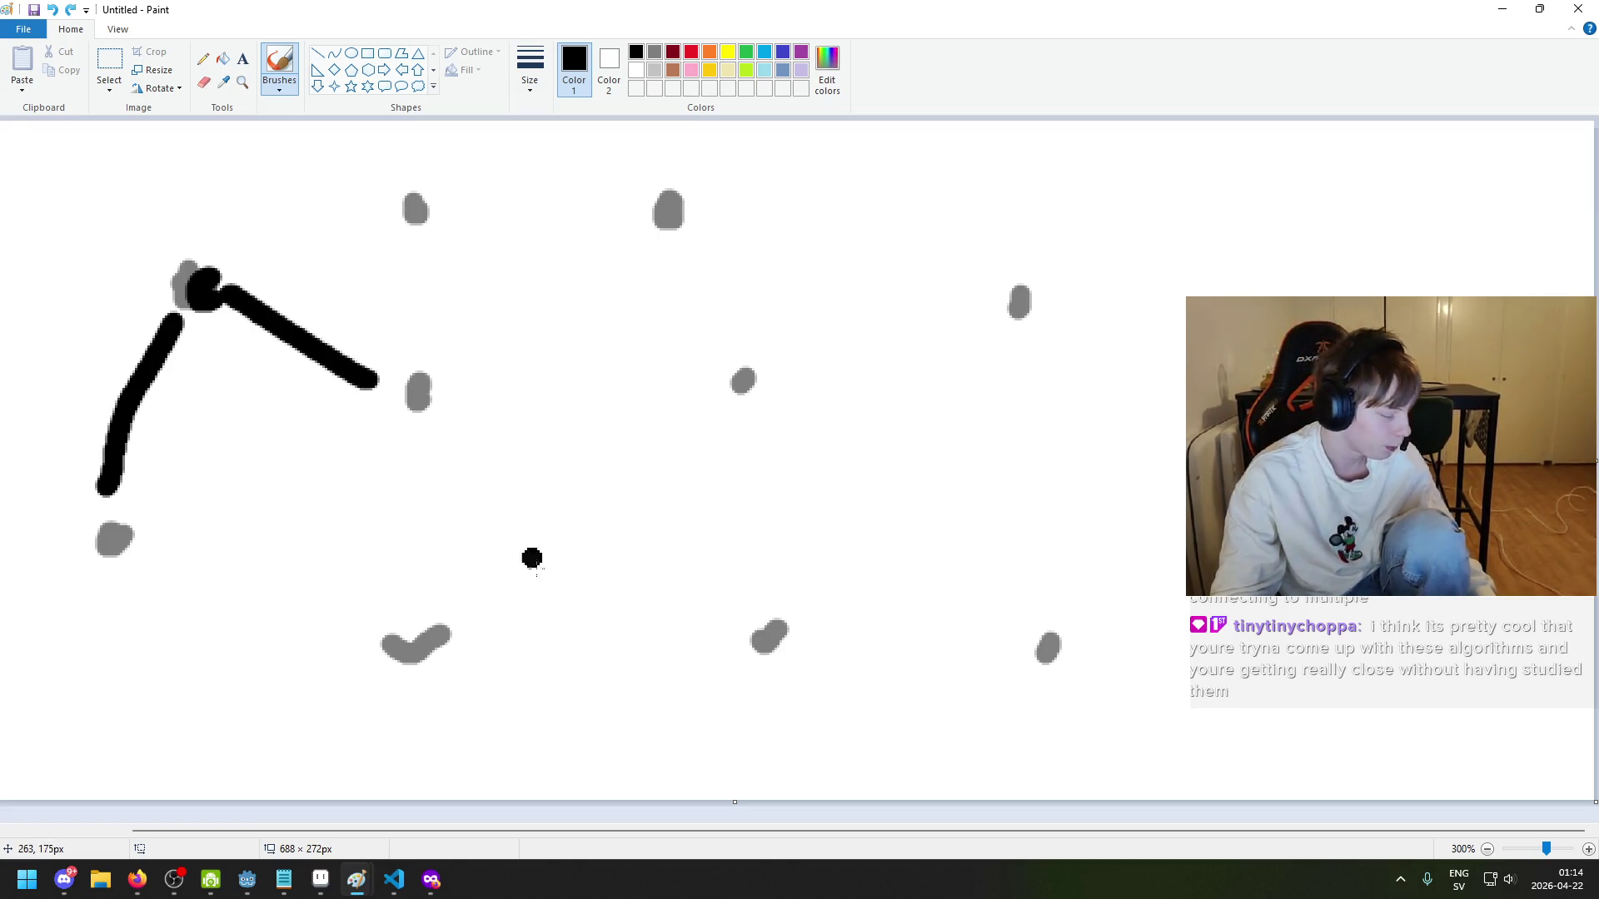
# - Return to the Kruskal article and step its illustration back to slide 6
pyautogui.moveTo(433, 881)
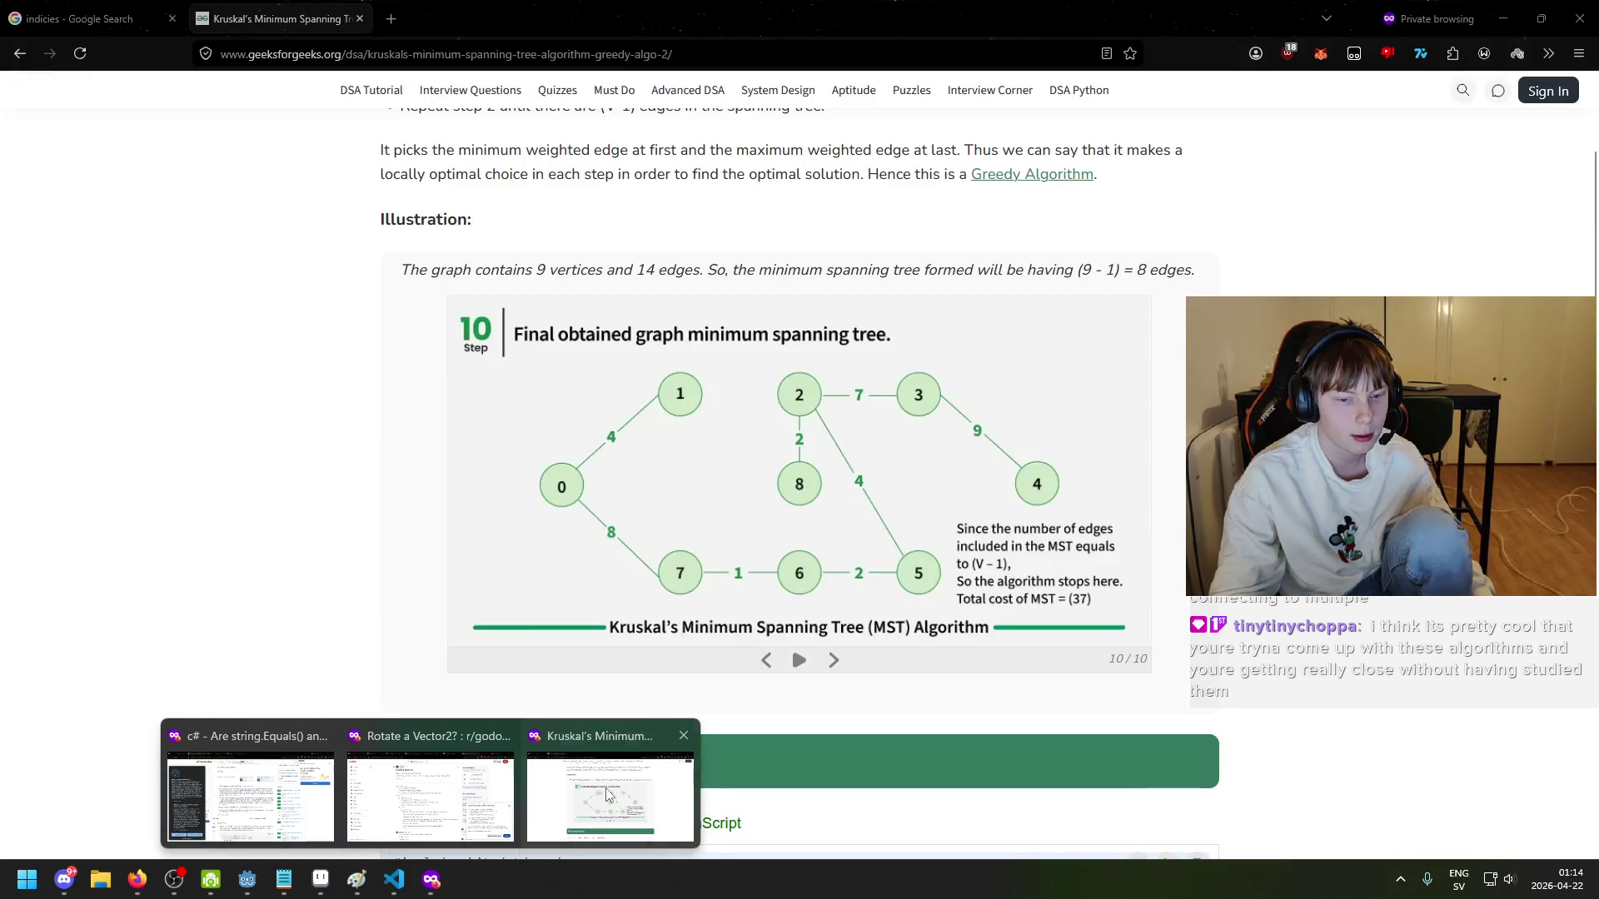
pyautogui.click(612, 795)
pyautogui.scroll(4, 491, 413)
pyautogui.scroll(-9, 583, 458)
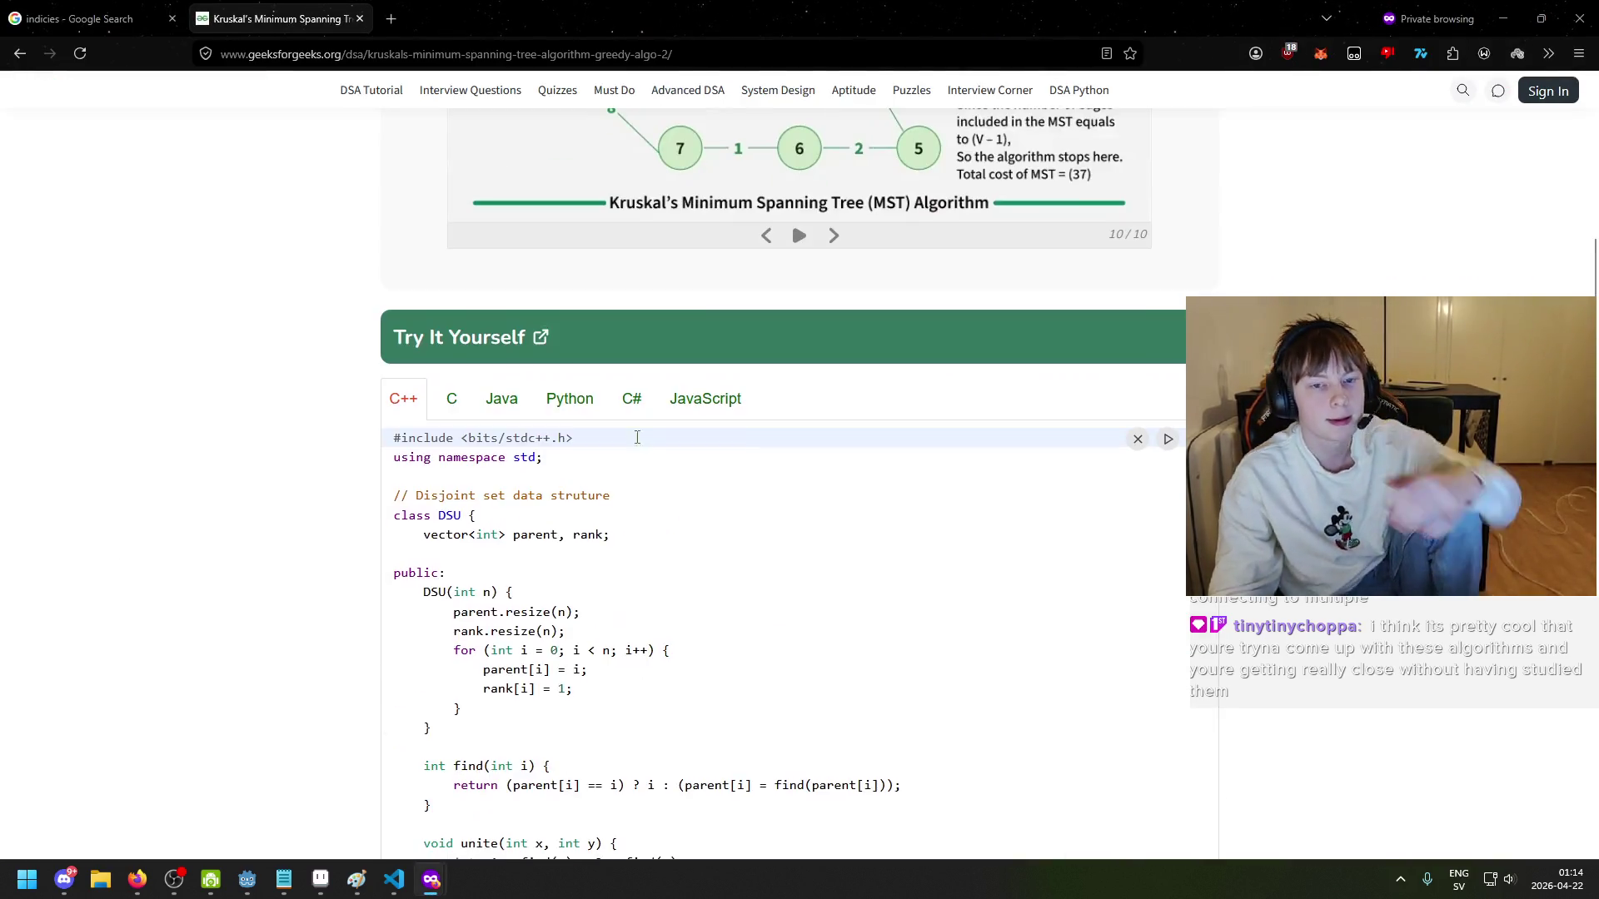
pyautogui.scroll(2, 674, 503)
pyautogui.click(771, 406)
pyautogui.click(773, 405)
pyautogui.click(775, 406)
pyautogui.click(777, 405)
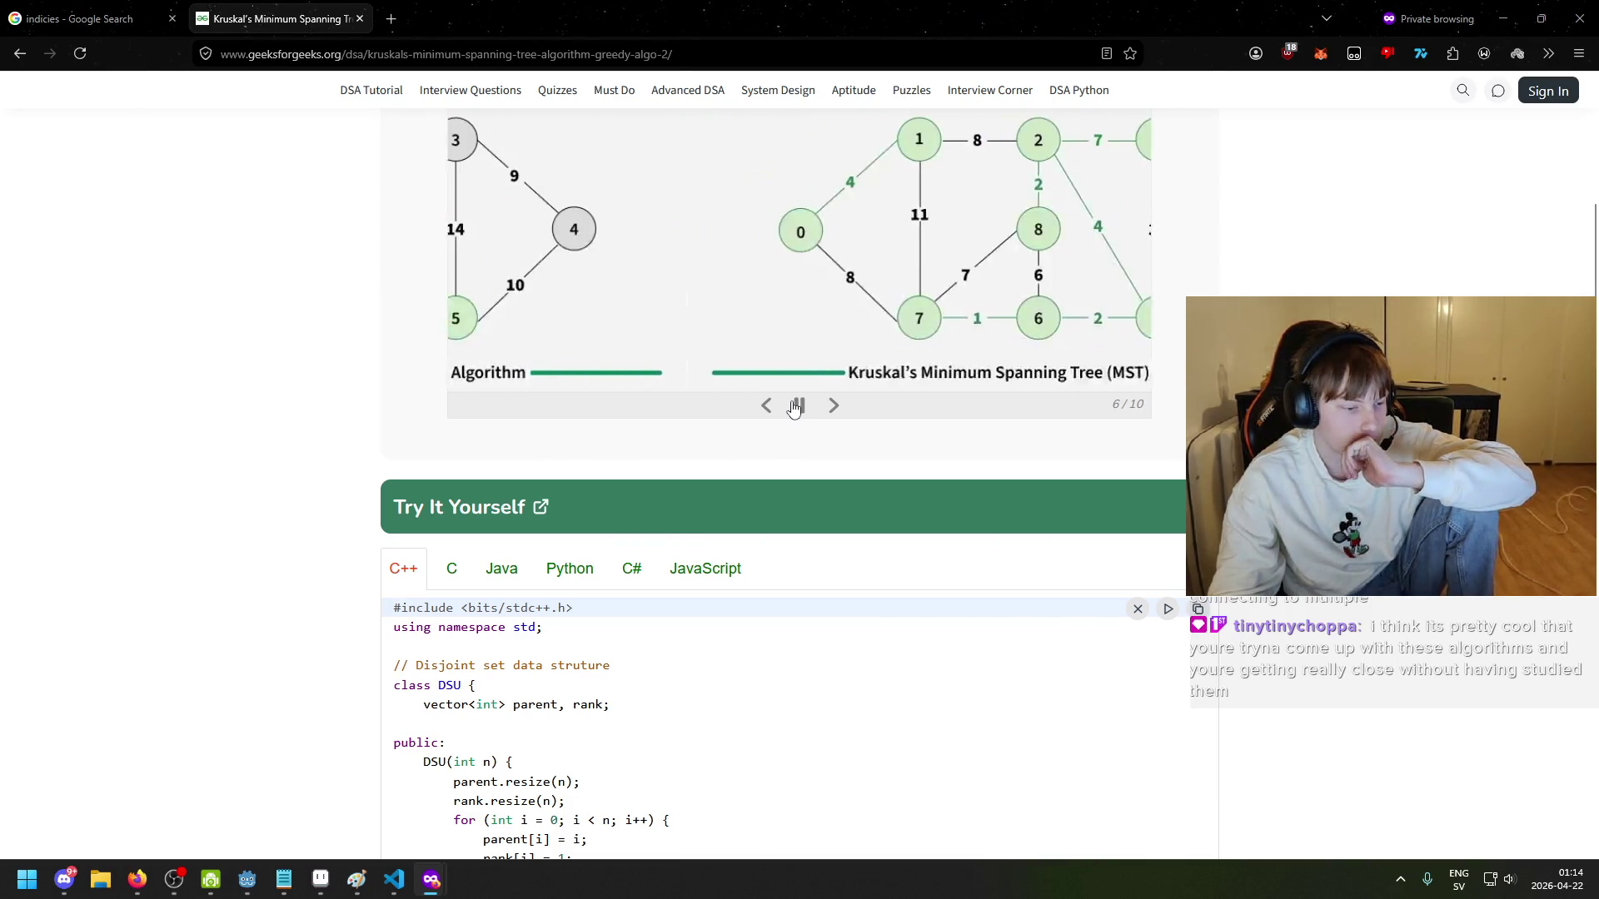
# - Play the illustration, pause it, then rewind to the original input graph slide 1/10
pyautogui.click(795, 407)
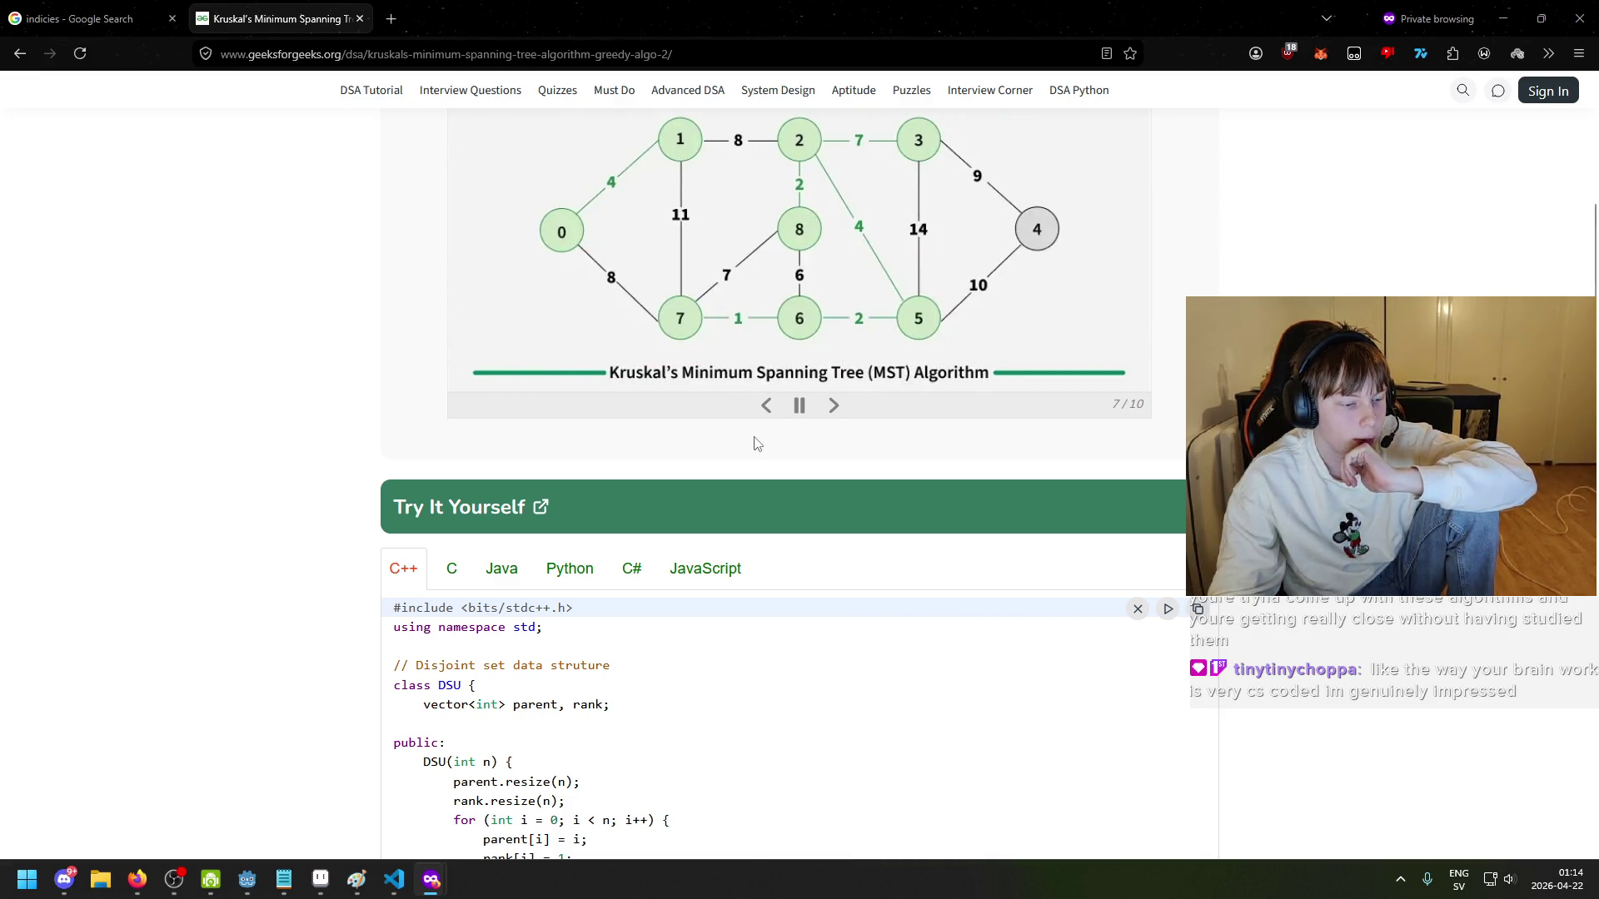
pyautogui.scroll(5, 756, 443)
pyautogui.scroll(-4, 769, 497)
pyautogui.click(768, 492)
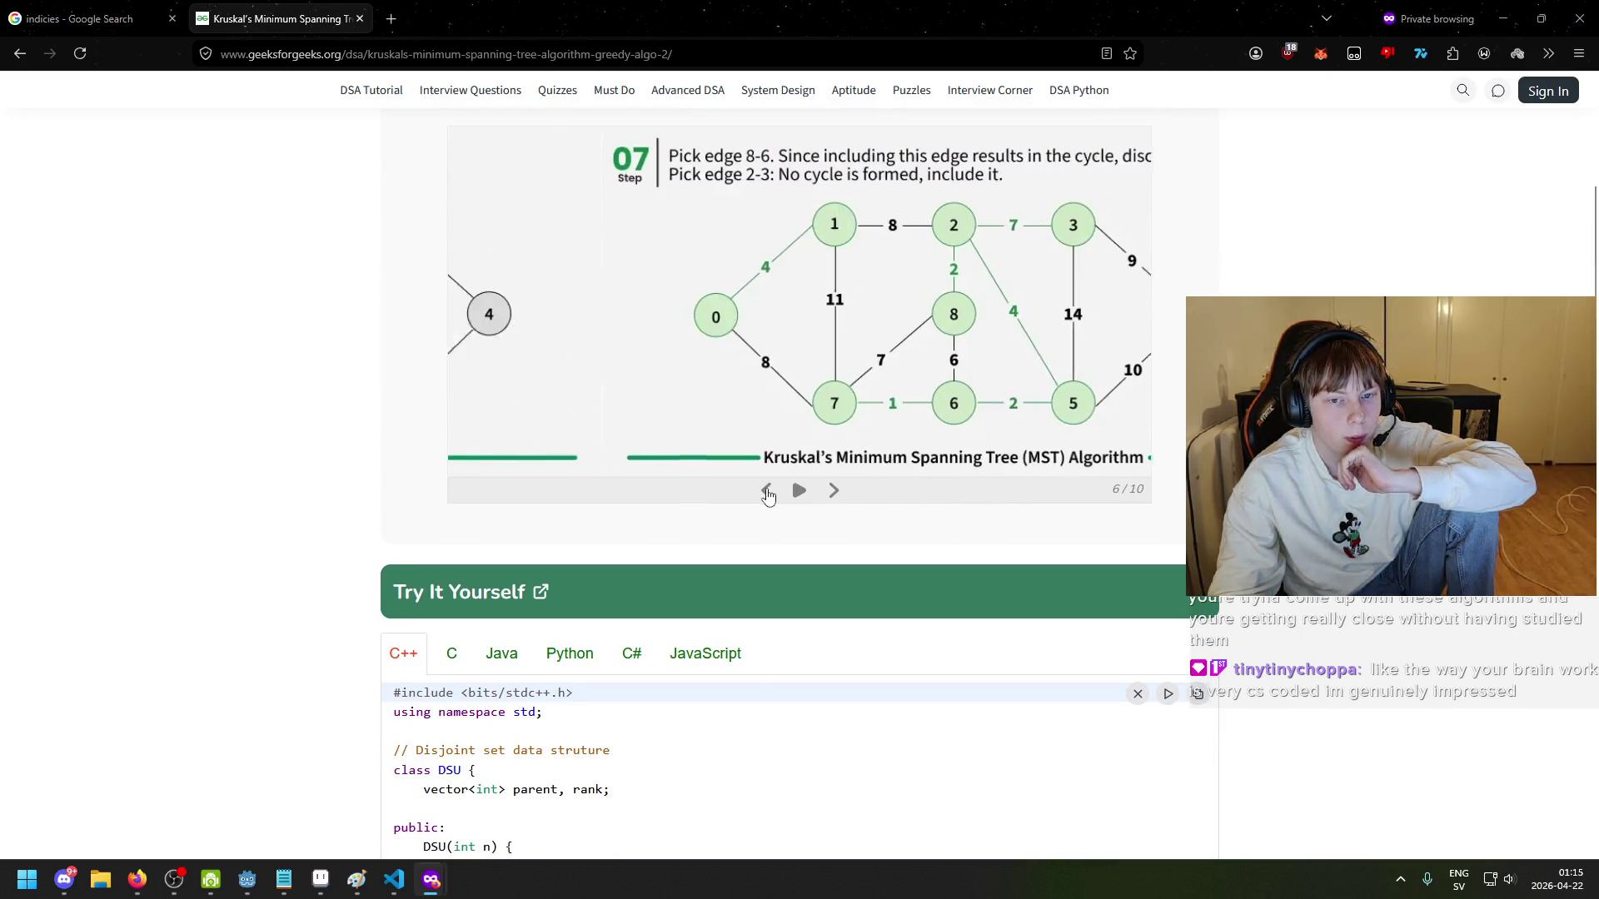
pyautogui.click(767, 494)
pyautogui.click(767, 493)
pyautogui.click(768, 494)
pyautogui.click(769, 495)
pyautogui.click(768, 492)
pyautogui.click(767, 491)
pyautogui.click(833, 492)
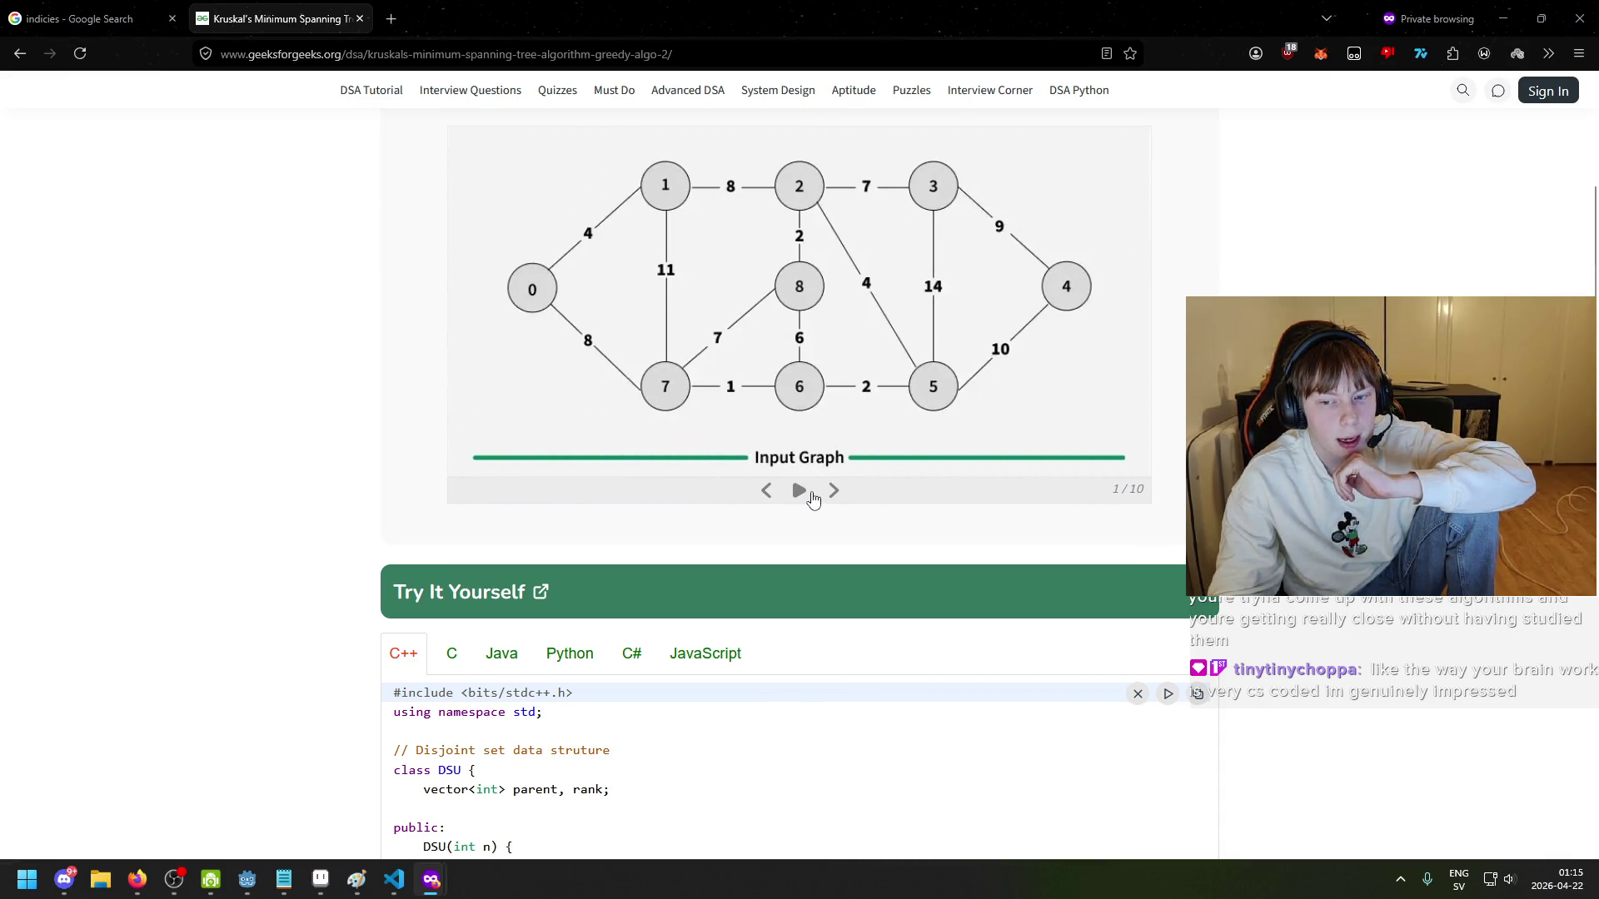
# - Scroll back up the article, then bring the Paint sketch to the front
pyautogui.scroll(1, 750, 450)
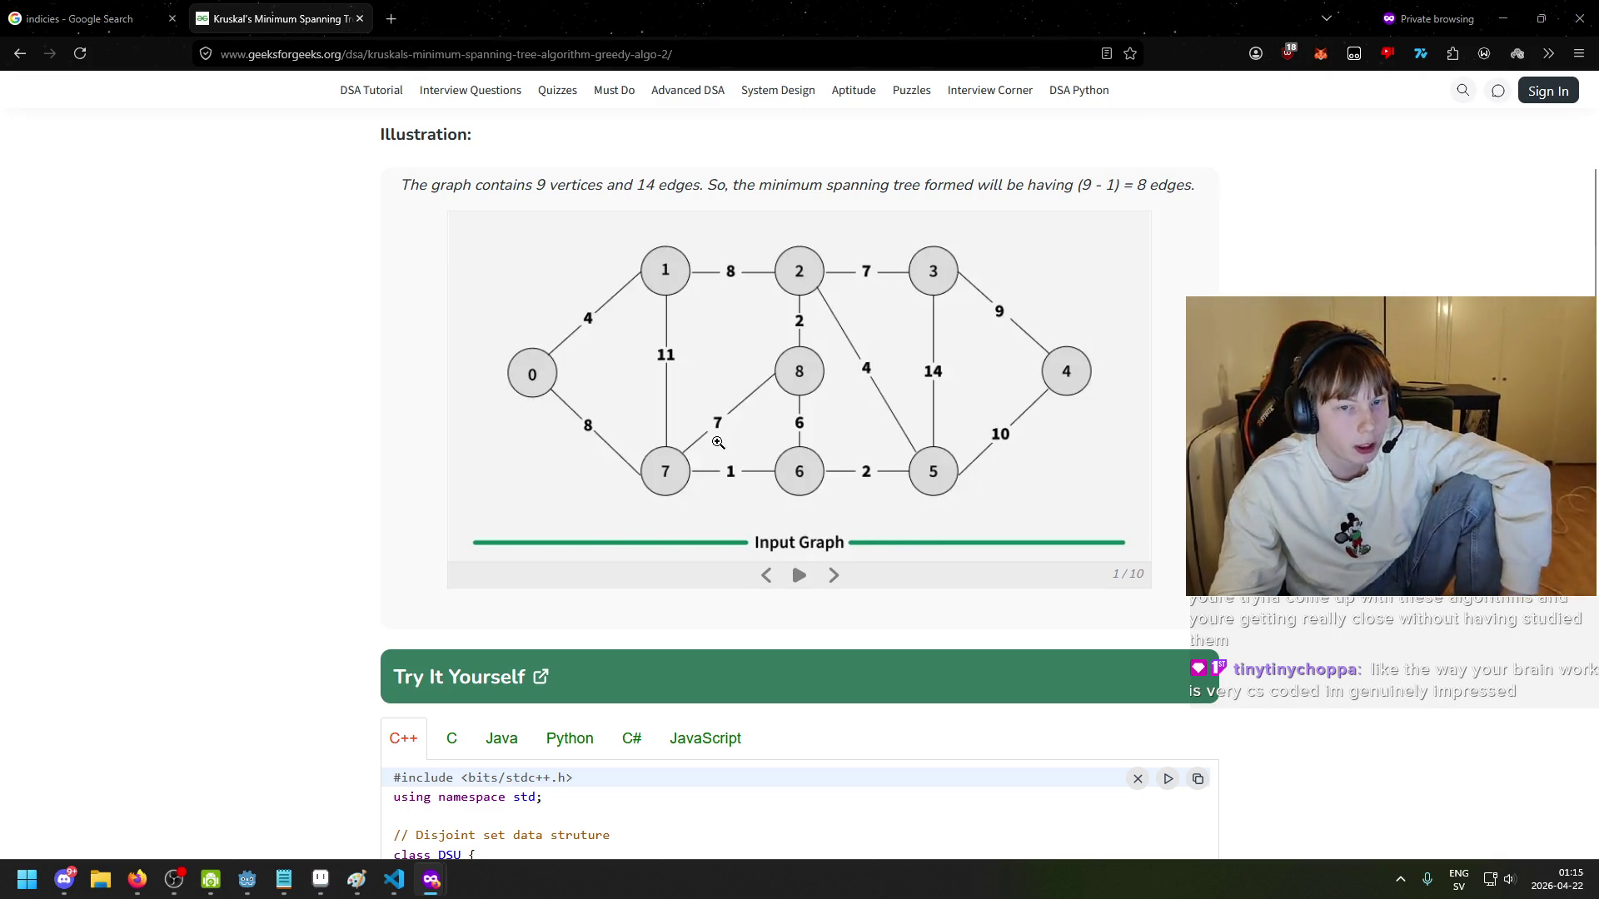
pyautogui.scroll(1, 578, 411)
pyautogui.scroll(1, 552, 437)
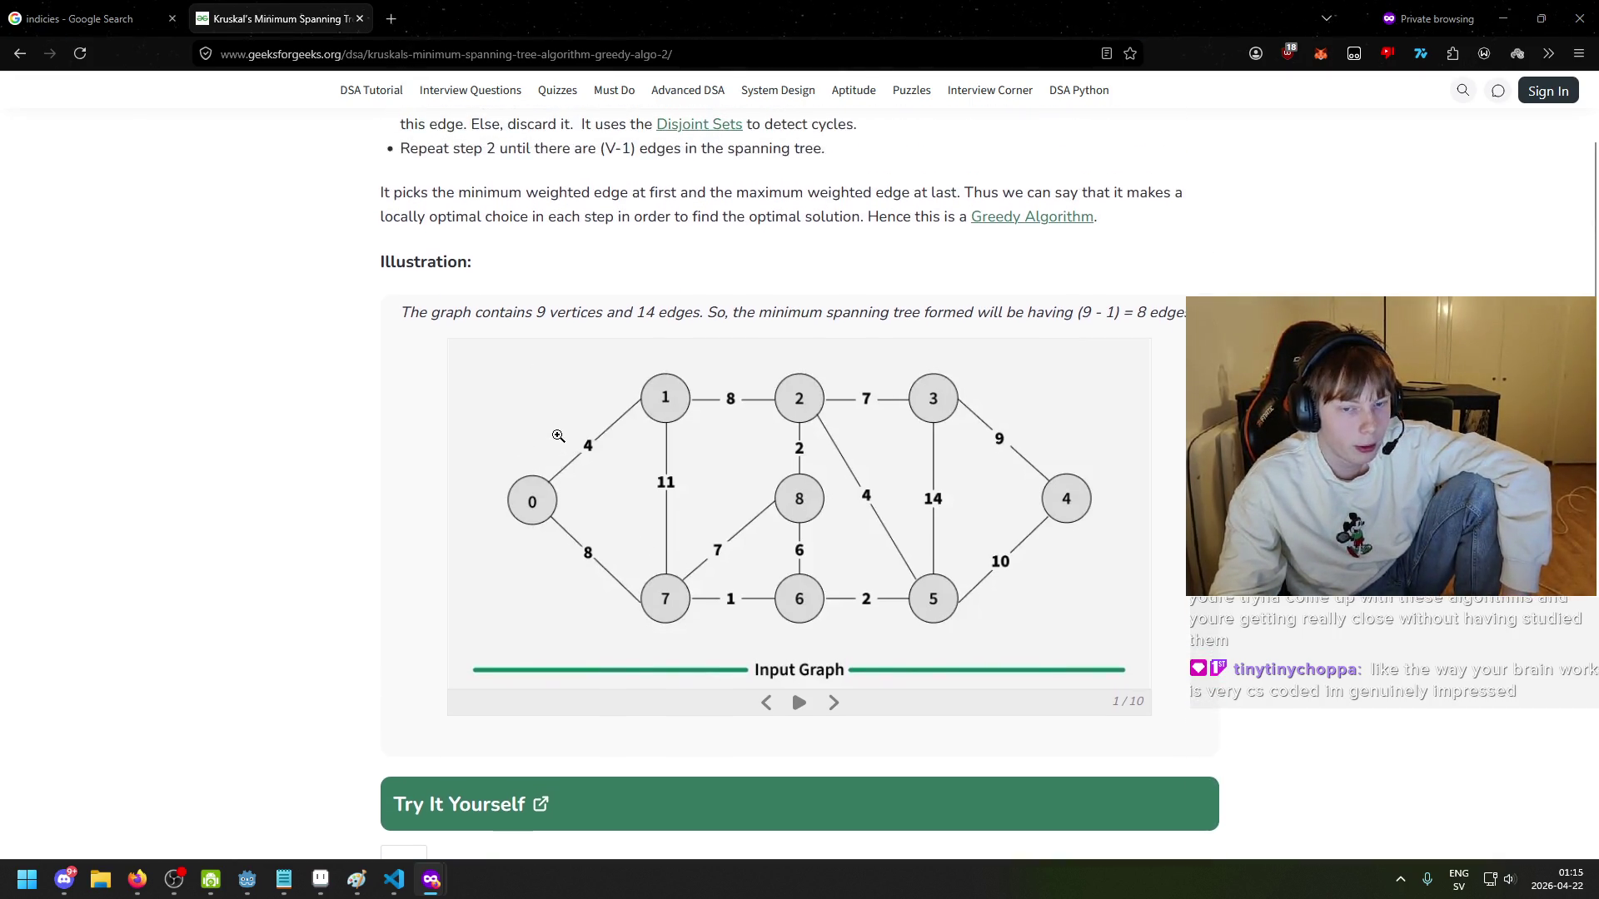
pyautogui.scroll(-2, 666, 433)
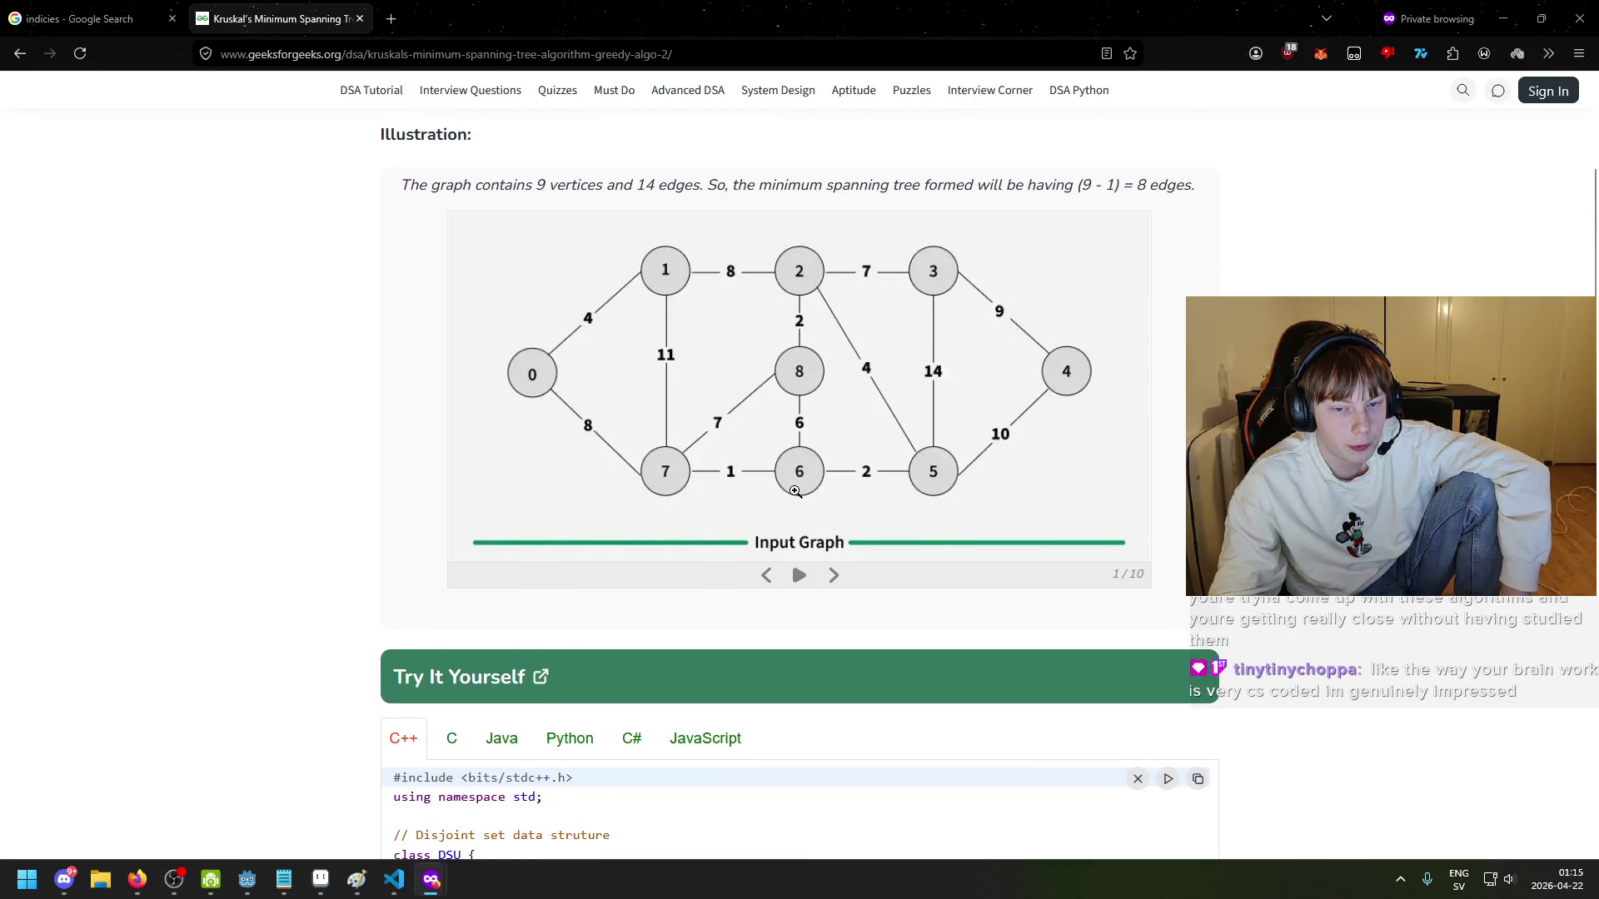
pyautogui.scroll(1, 796, 491)
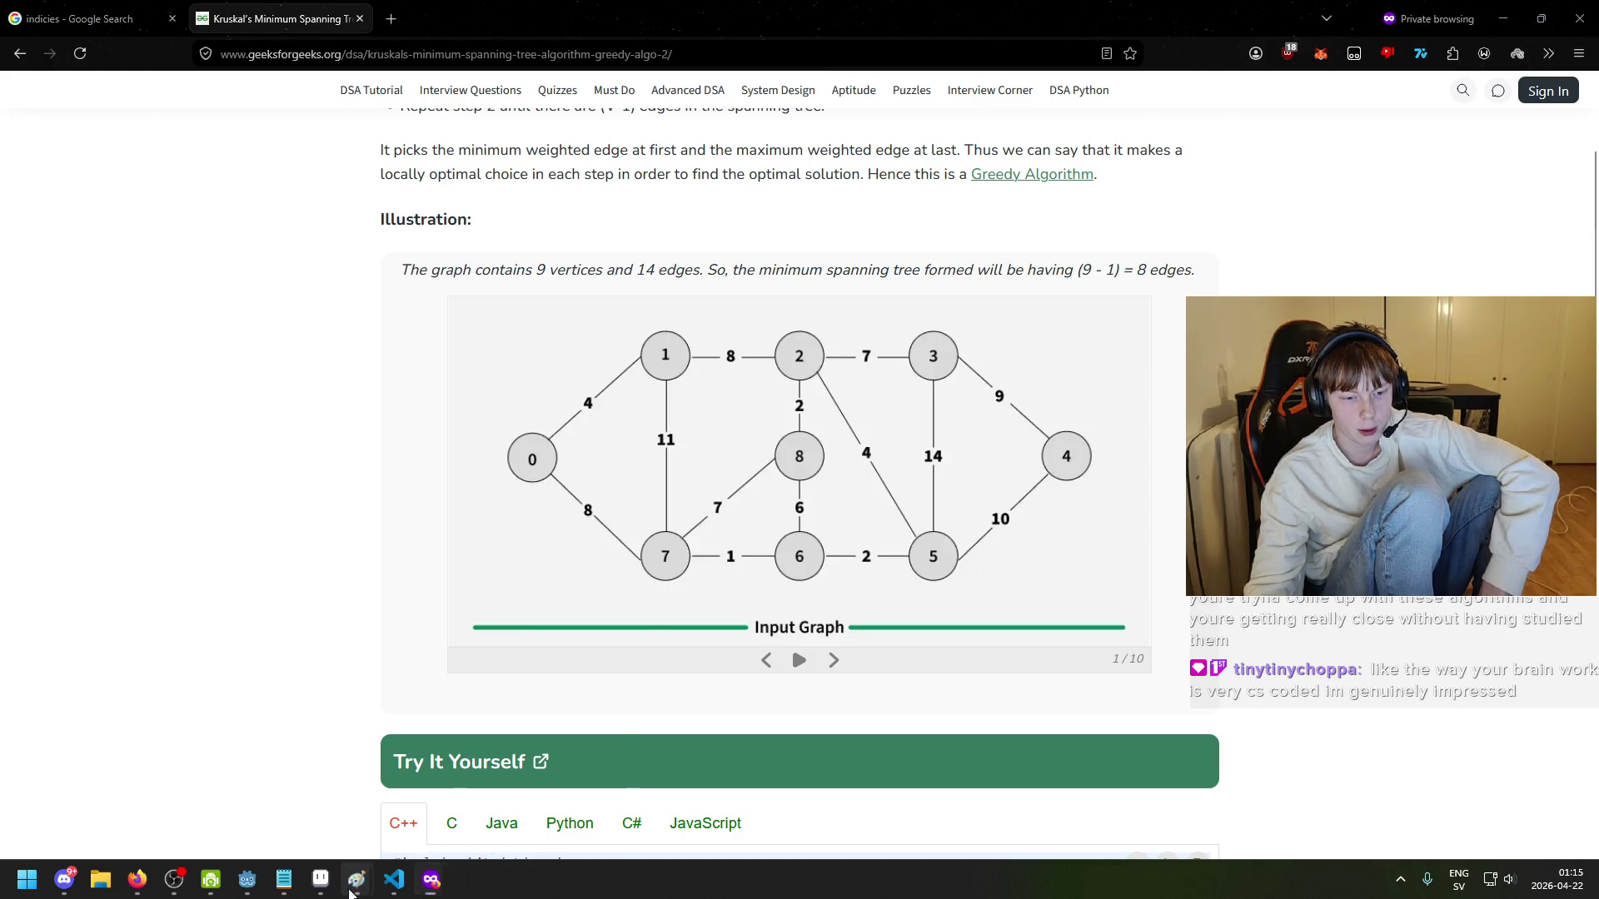
pyautogui.moveTo(357, 879)
pyautogui.click(489, 757)
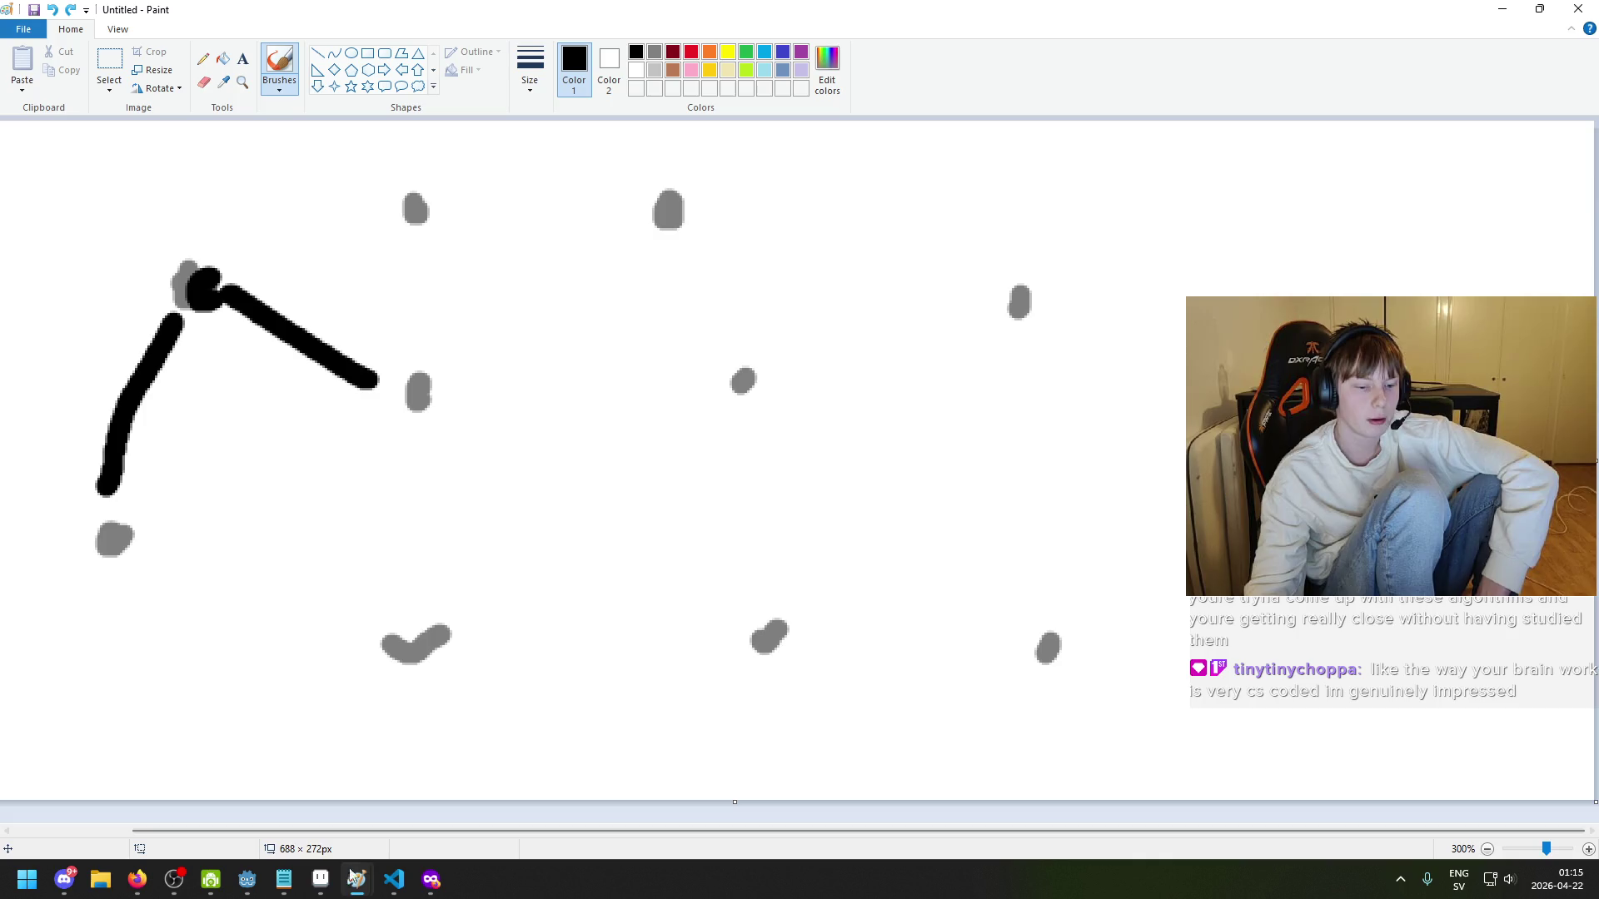
# - Switch from Paint to the Godot Pixel Roguelike project's game scene
pyautogui.moveTo(236, 890)
pyautogui.click(157, 825)
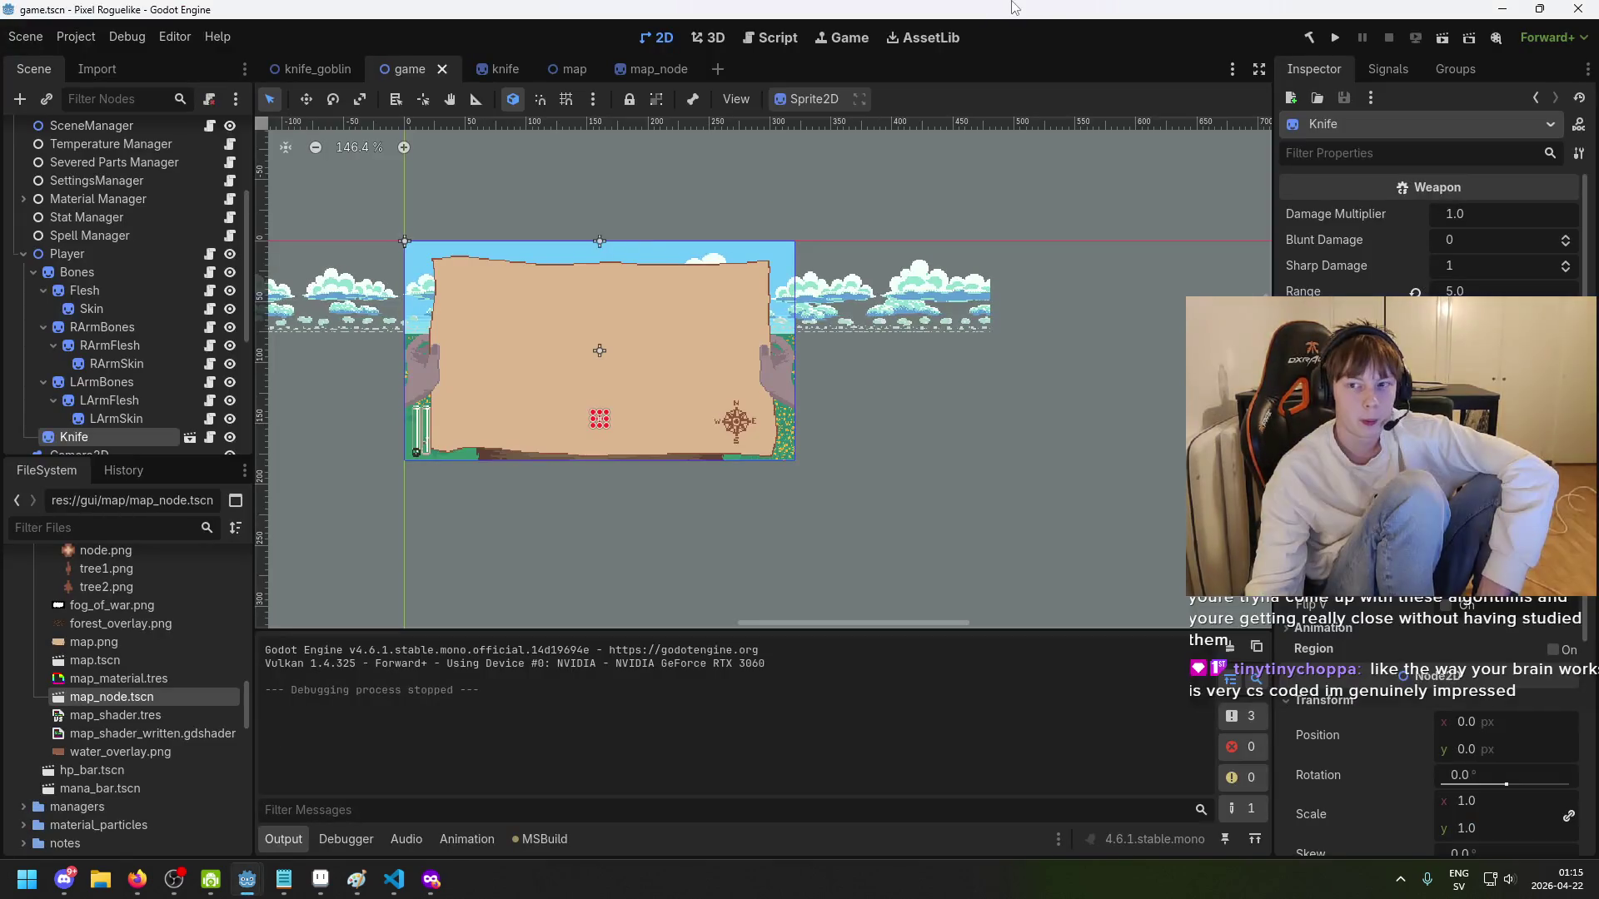
# - Run the Godot game to view the map's connected paths, then close it with Alt+F4
pyautogui.click(1335, 37)
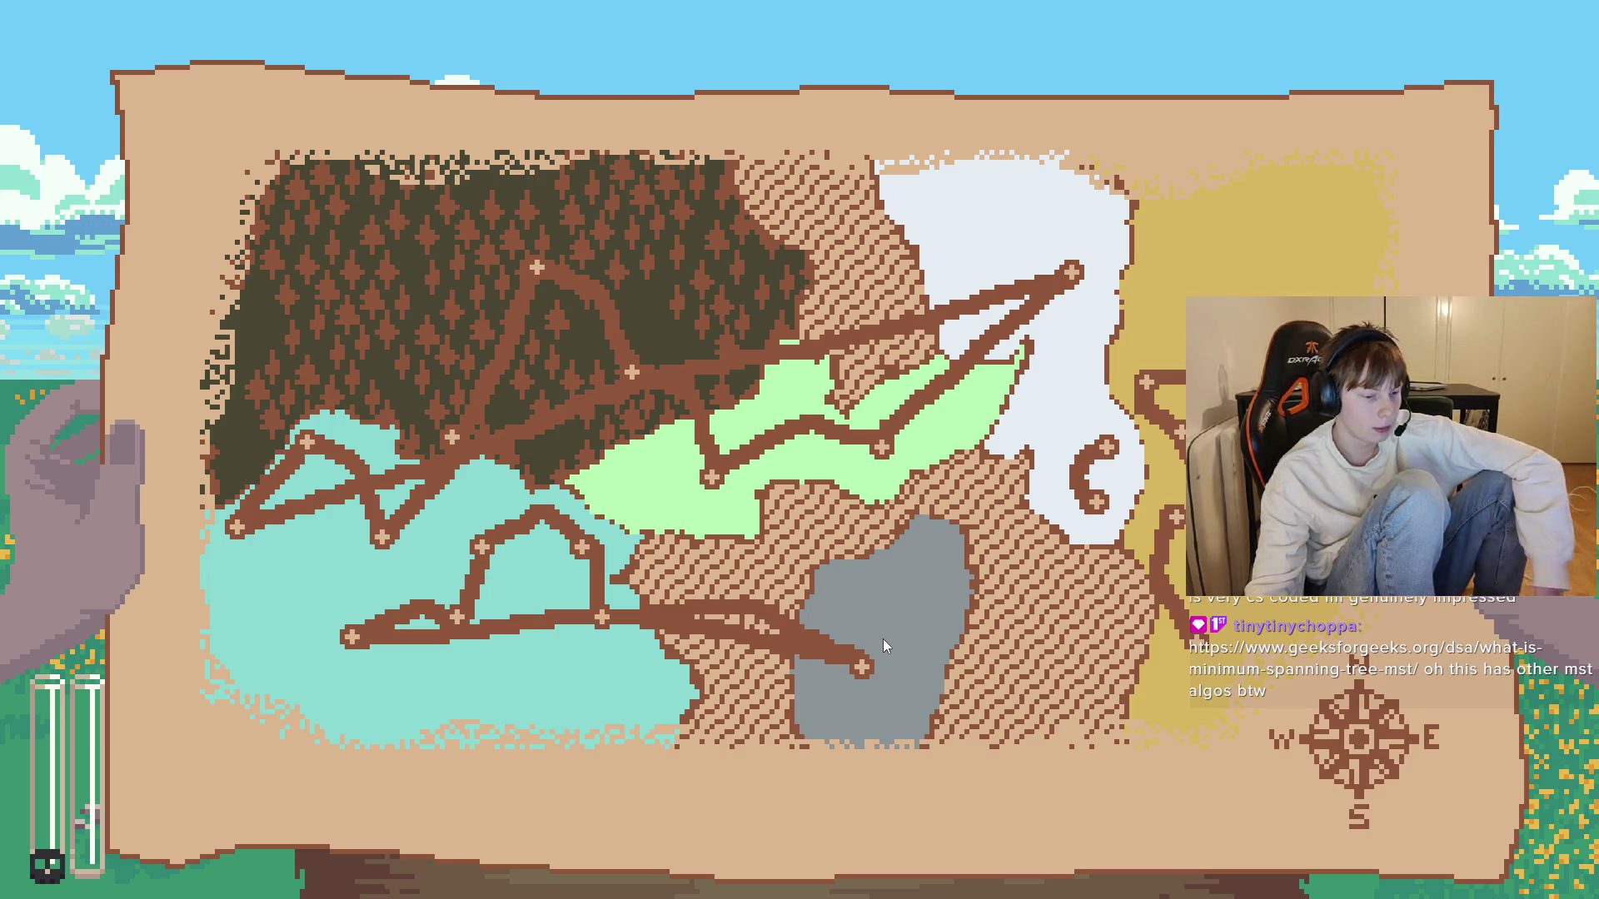
pyautogui.hotkey('alt', 'F4')
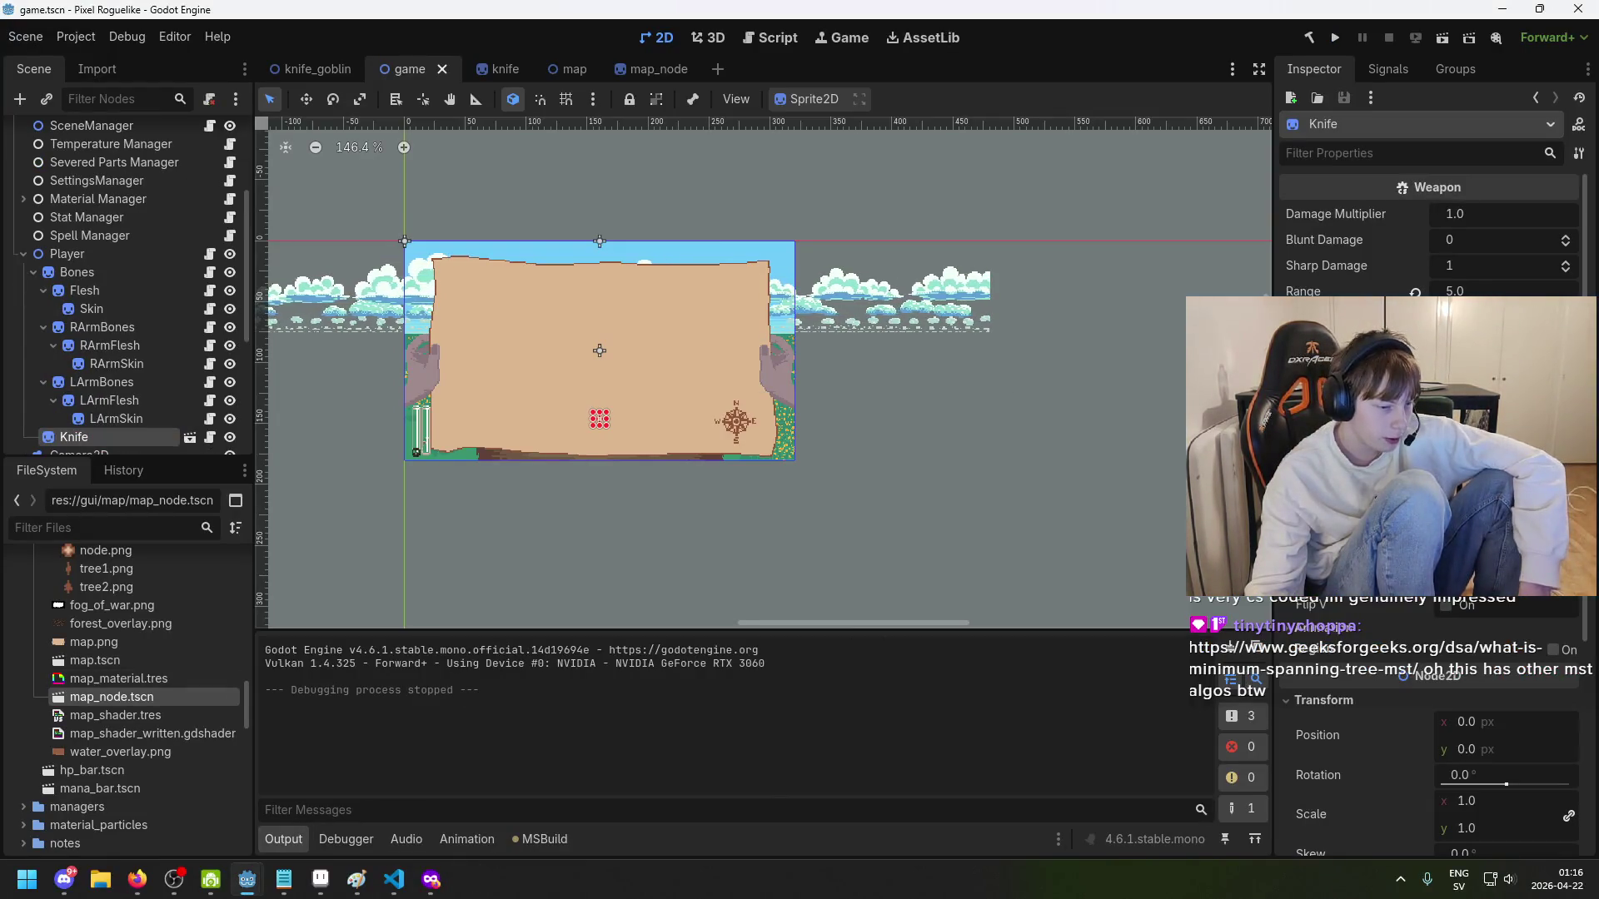
pyautogui.hotkey('alt', 'Tab')
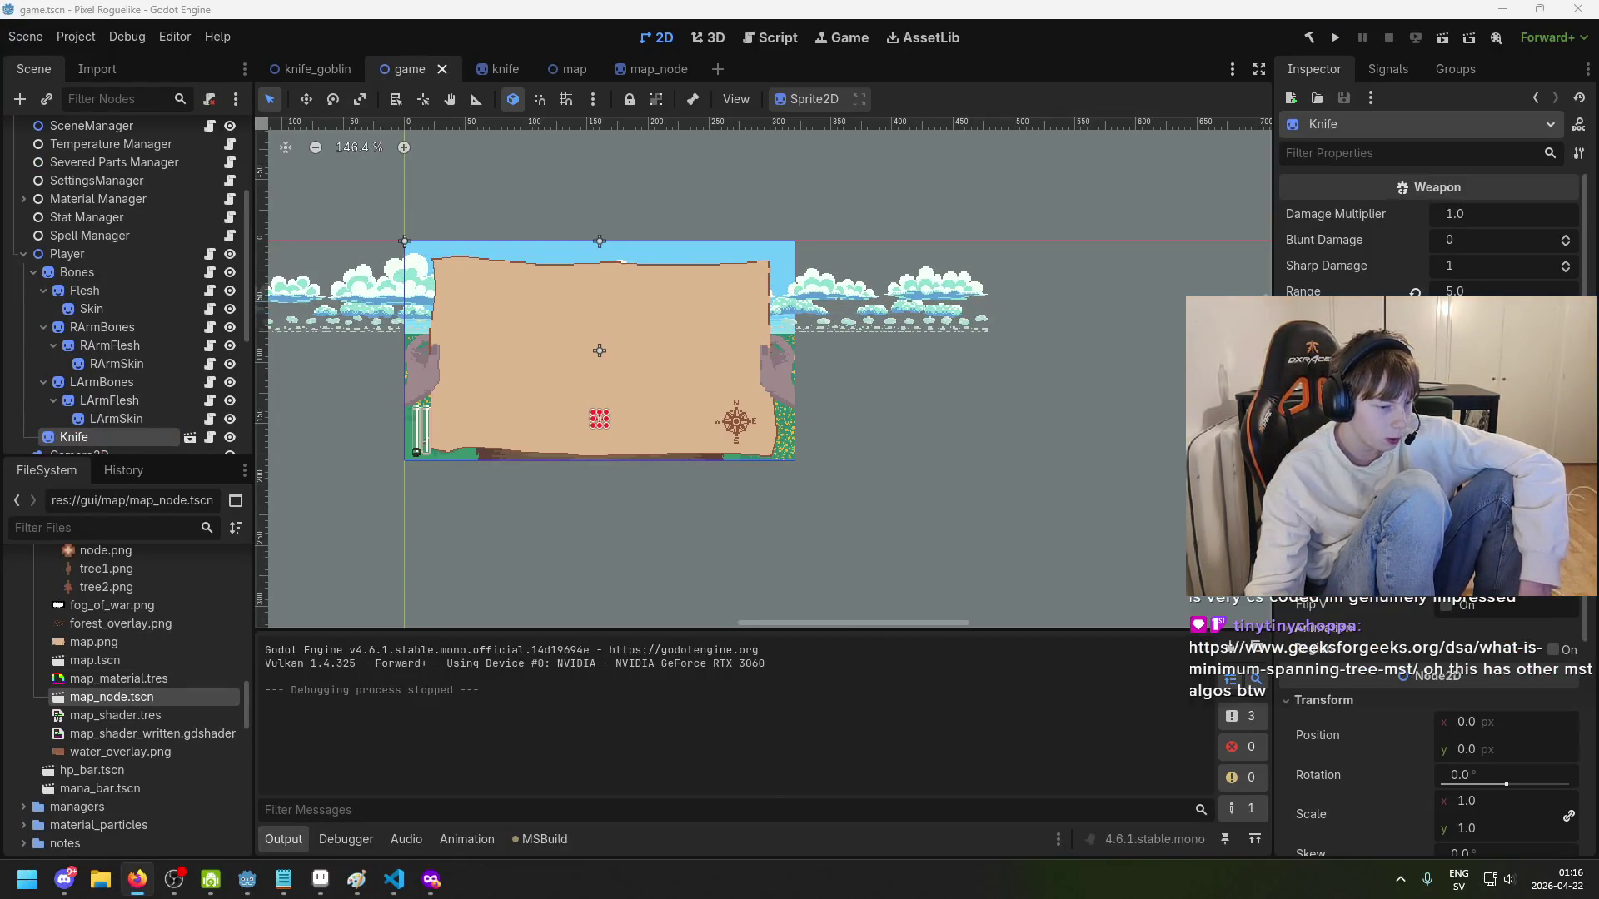
# - Load the pasted Minimum Spanning Tree article address in a private tab, then open another blank private tab
pyautogui.moveTo(136, 880)
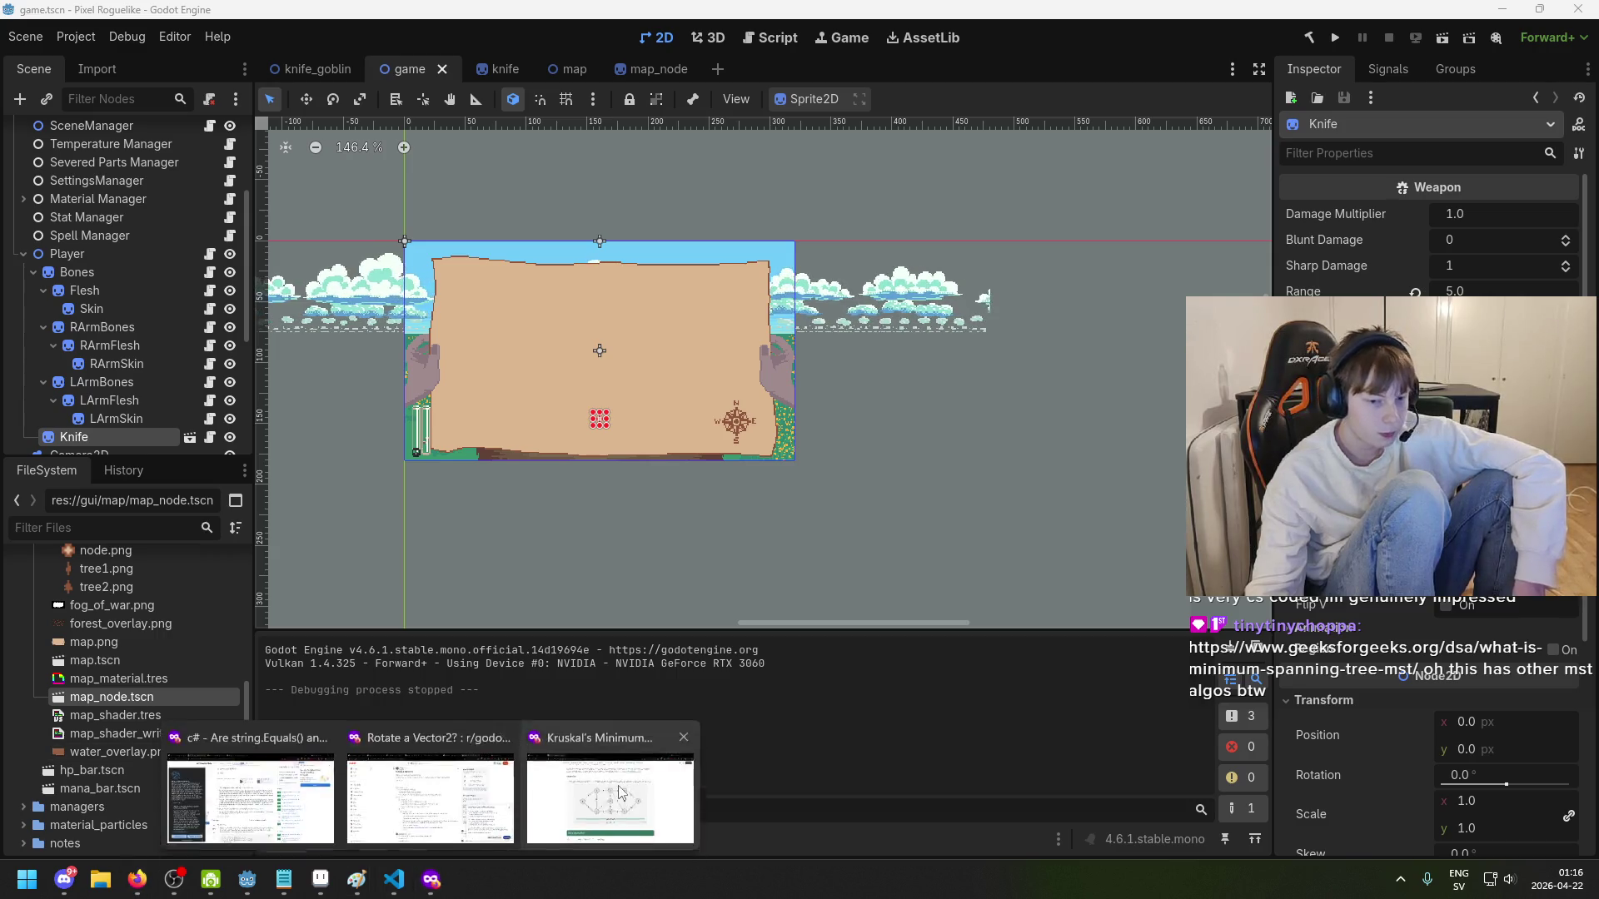
pyautogui.click(614, 792)
pyautogui.click(391, 18)
pyautogui.write('https://www.geeksforgeeks.org/dsa/what-is-minimum-spanning-tree-mst')
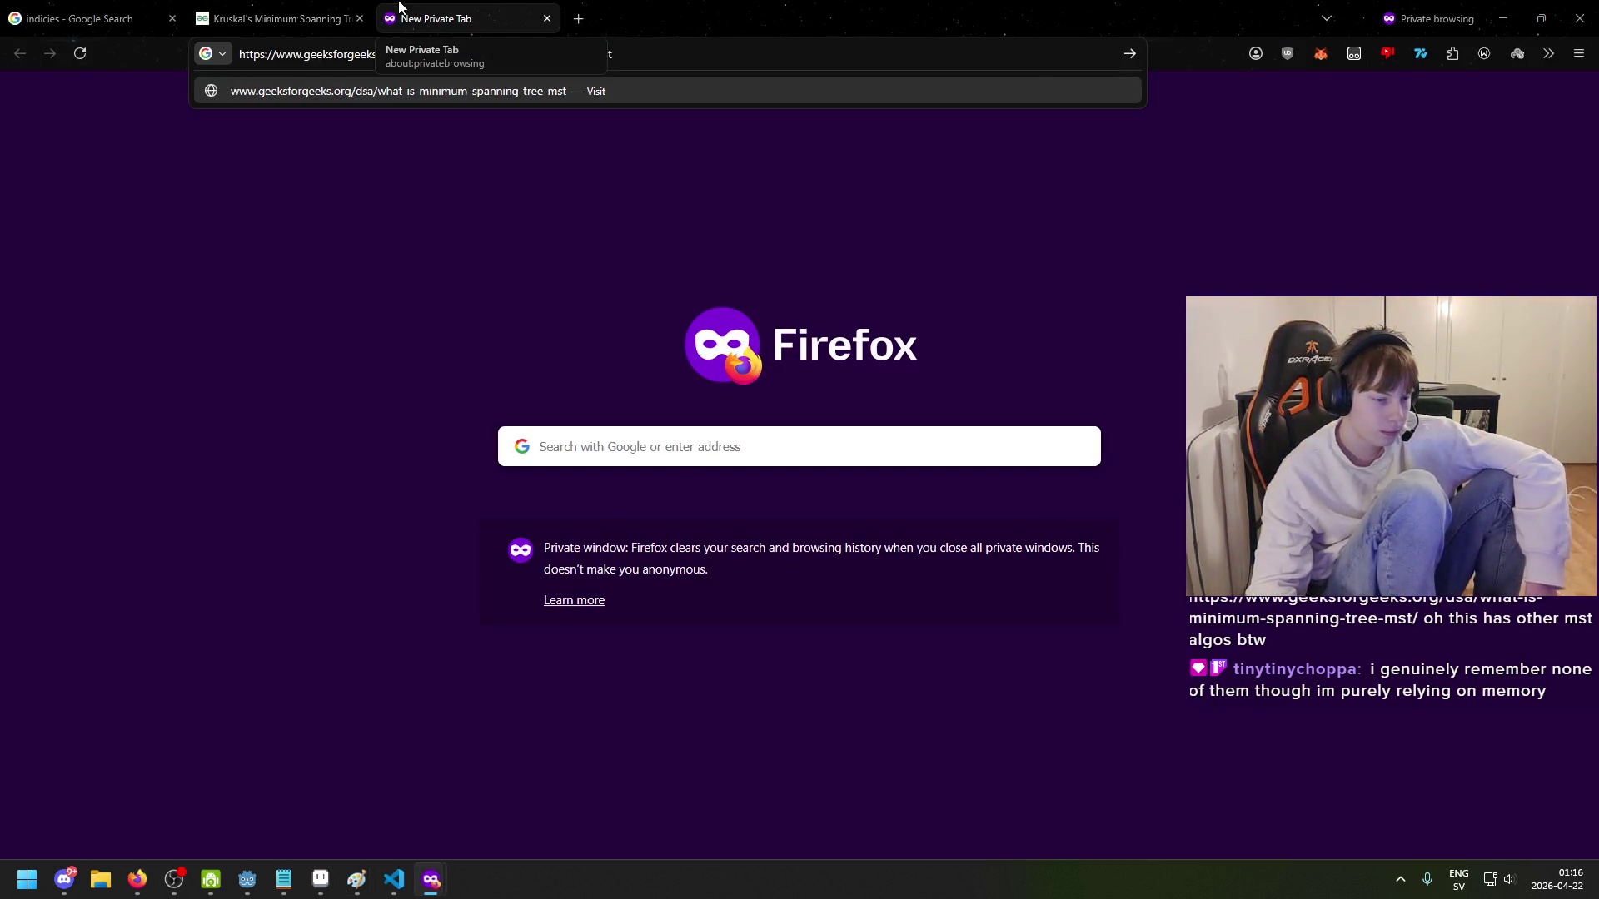
pyautogui.press('Return')
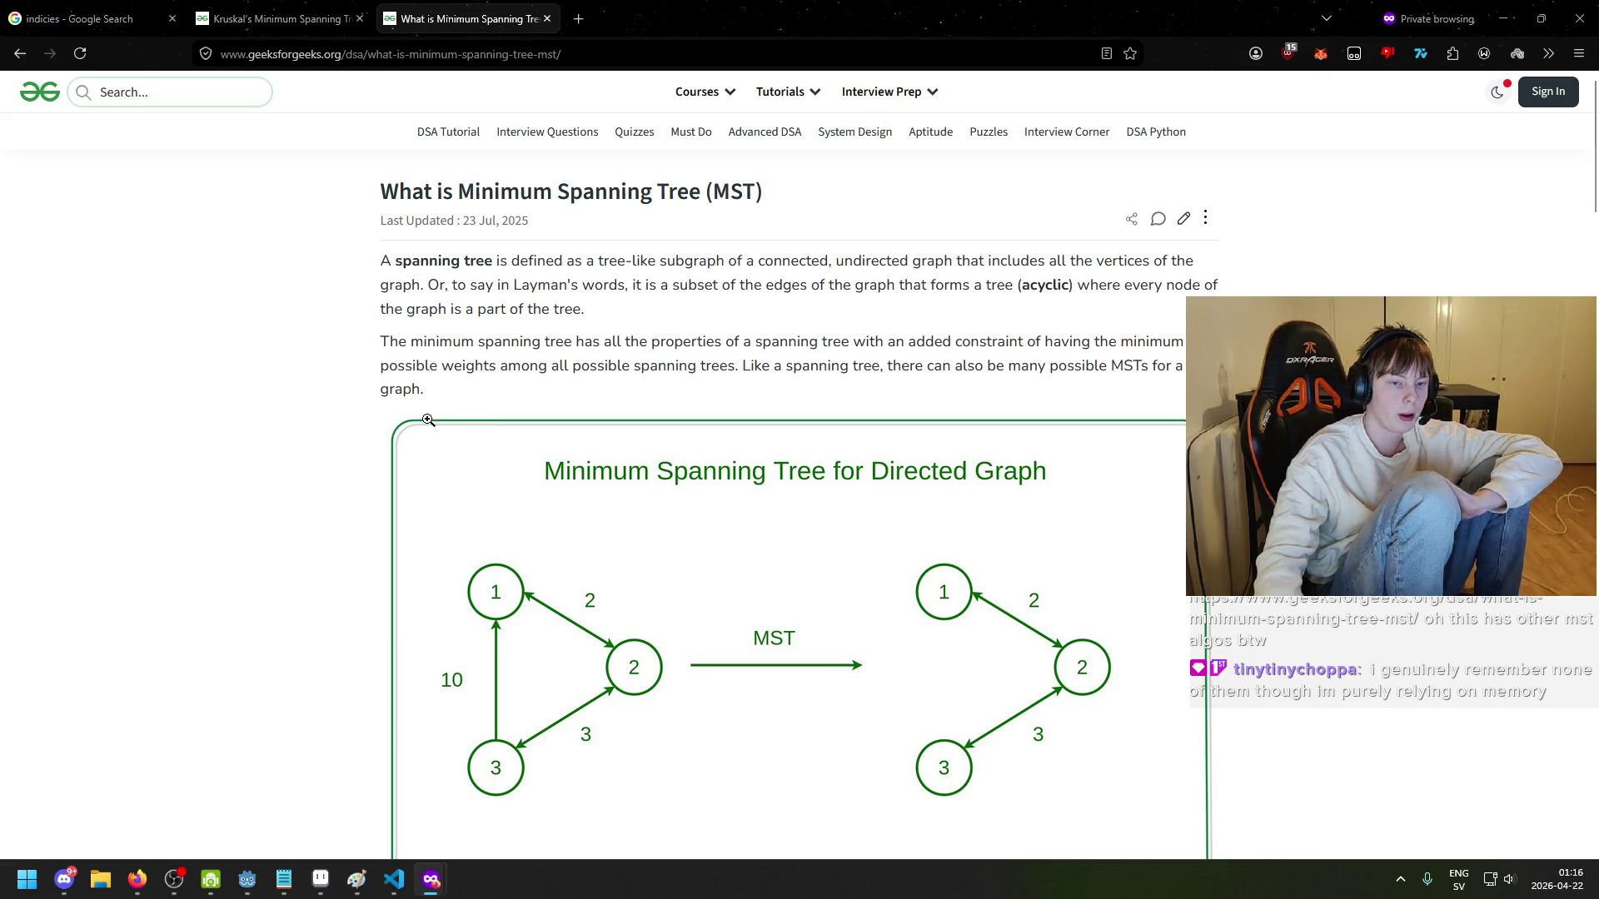
pyautogui.hotkey('alt', 'Tab')
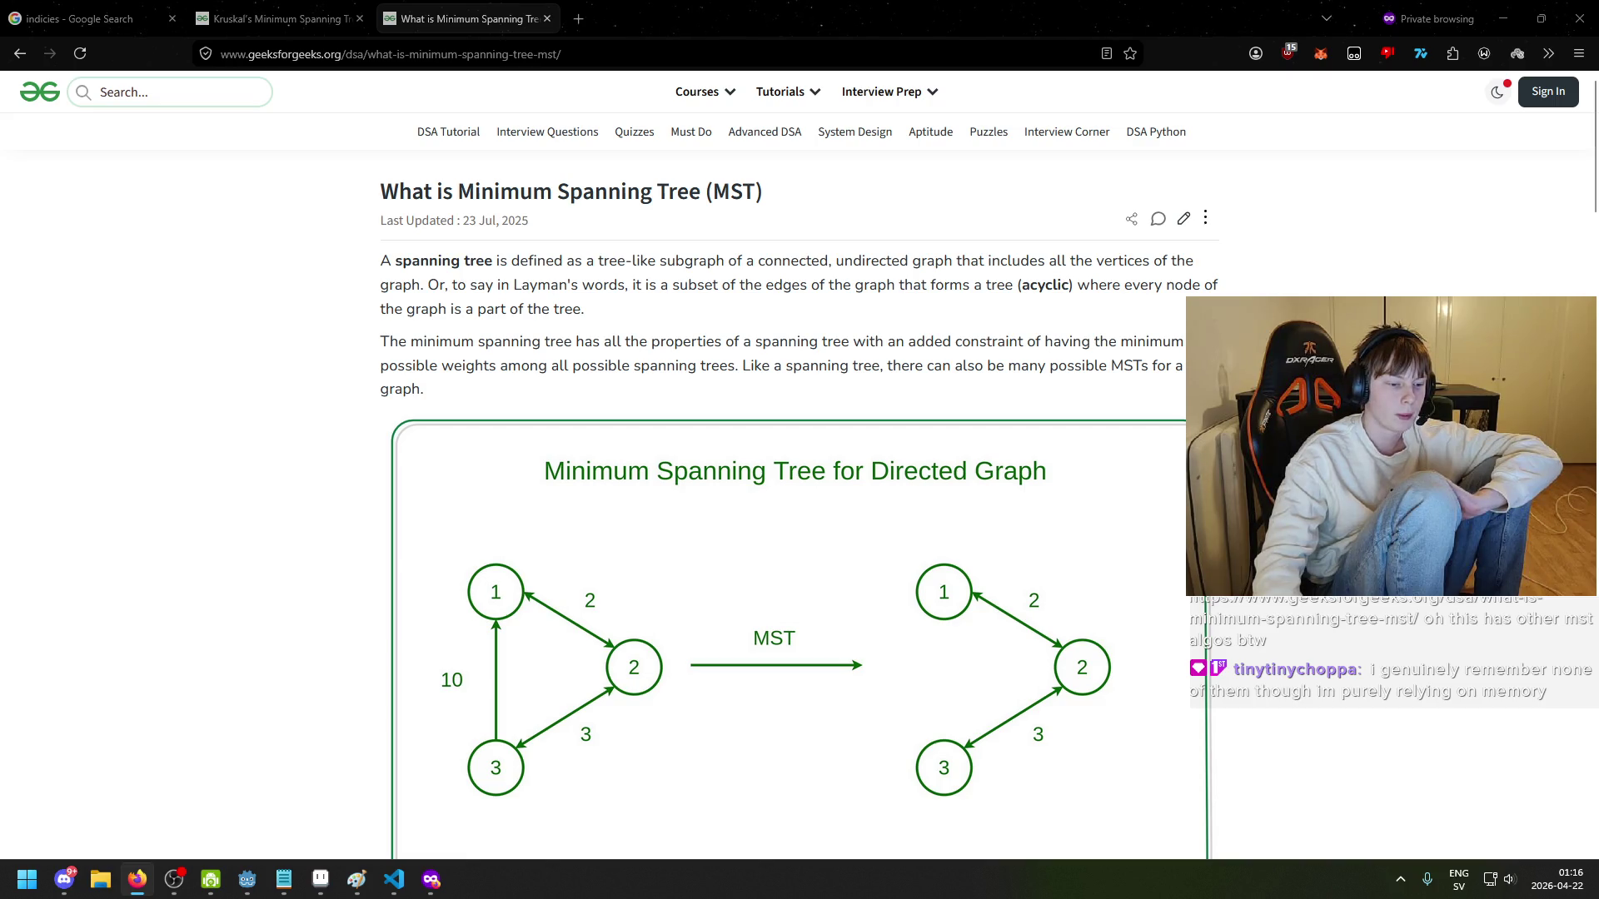
pyautogui.click(577, 18)
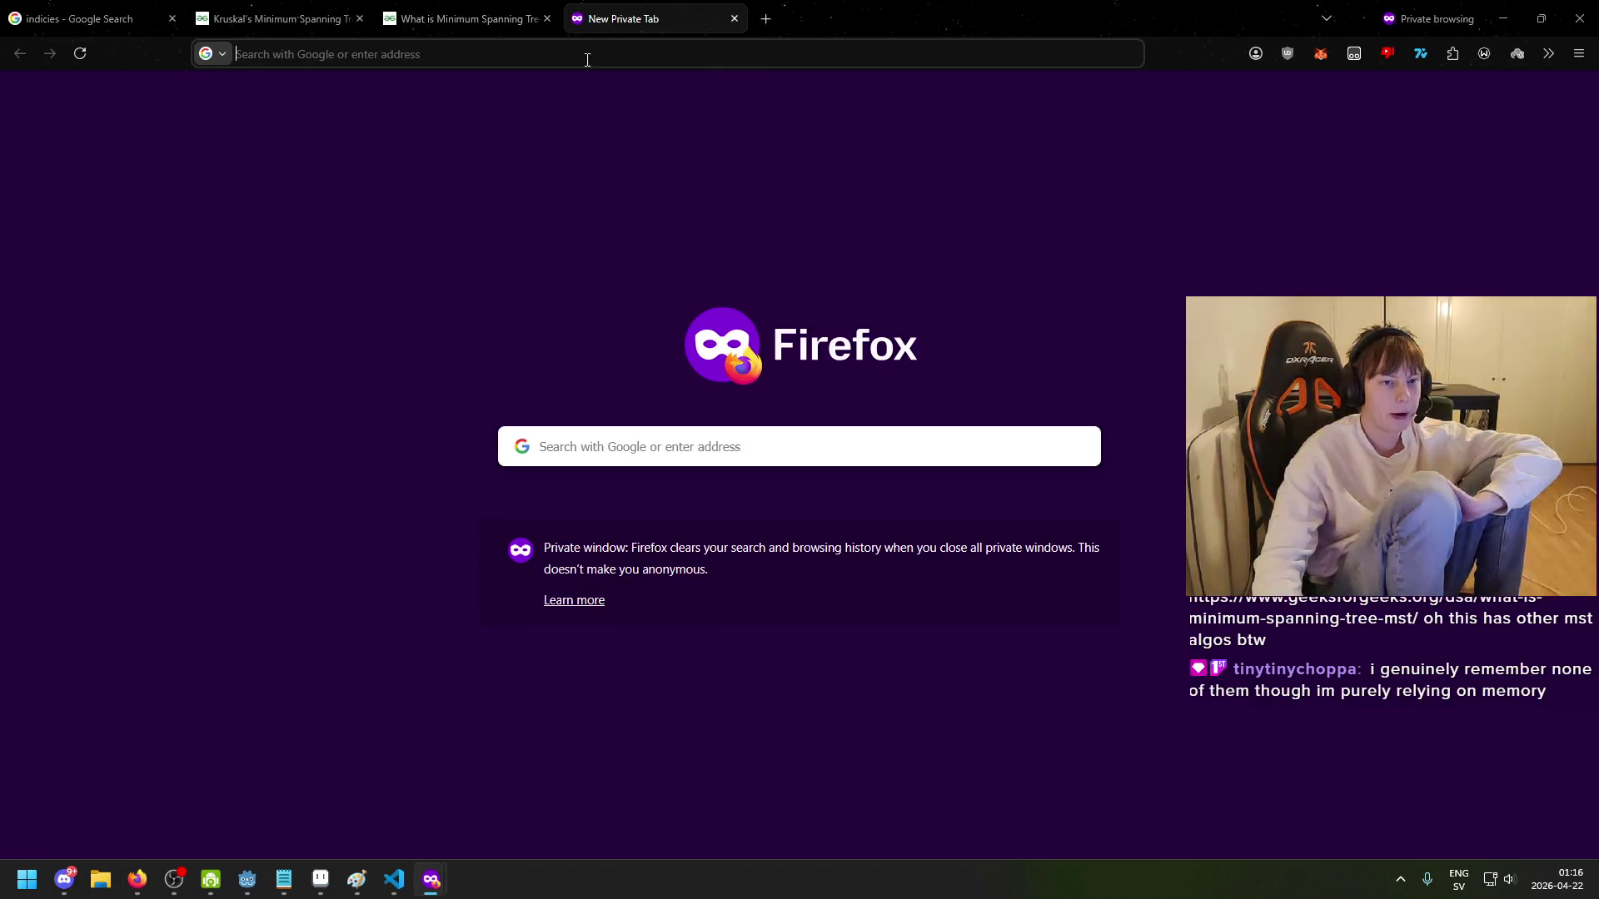
# - Search the web for 'breshams line' from the address bar
pyautogui.write('barfoiajsroijad')
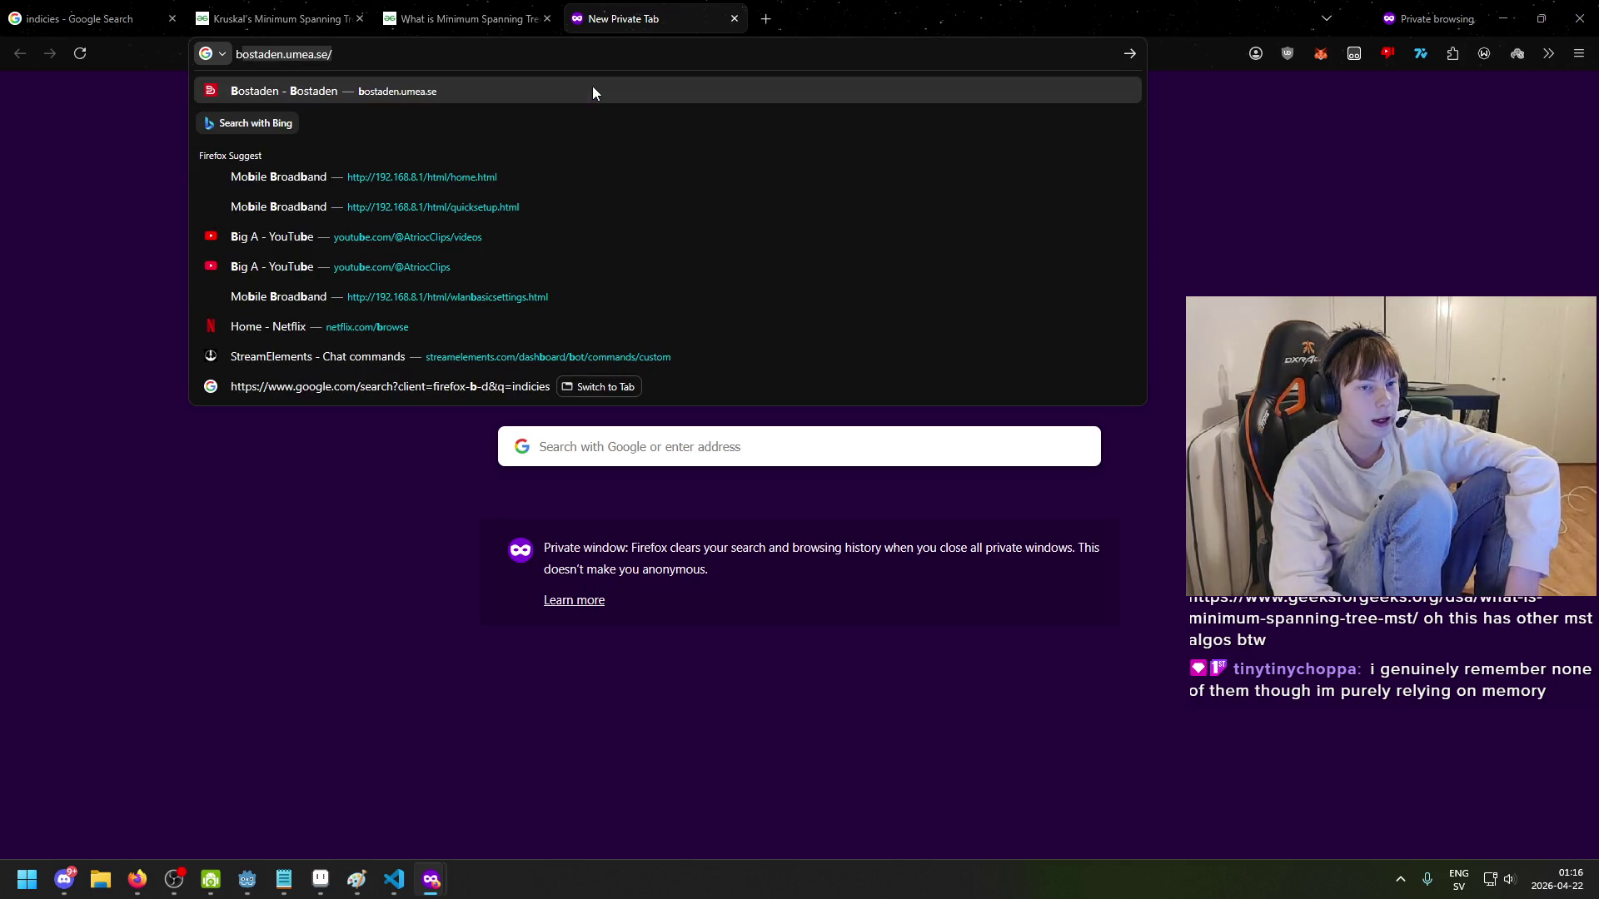
pyautogui.hotkey('ctrl', 'BackSpace')
pyautogui.write('brsjads')
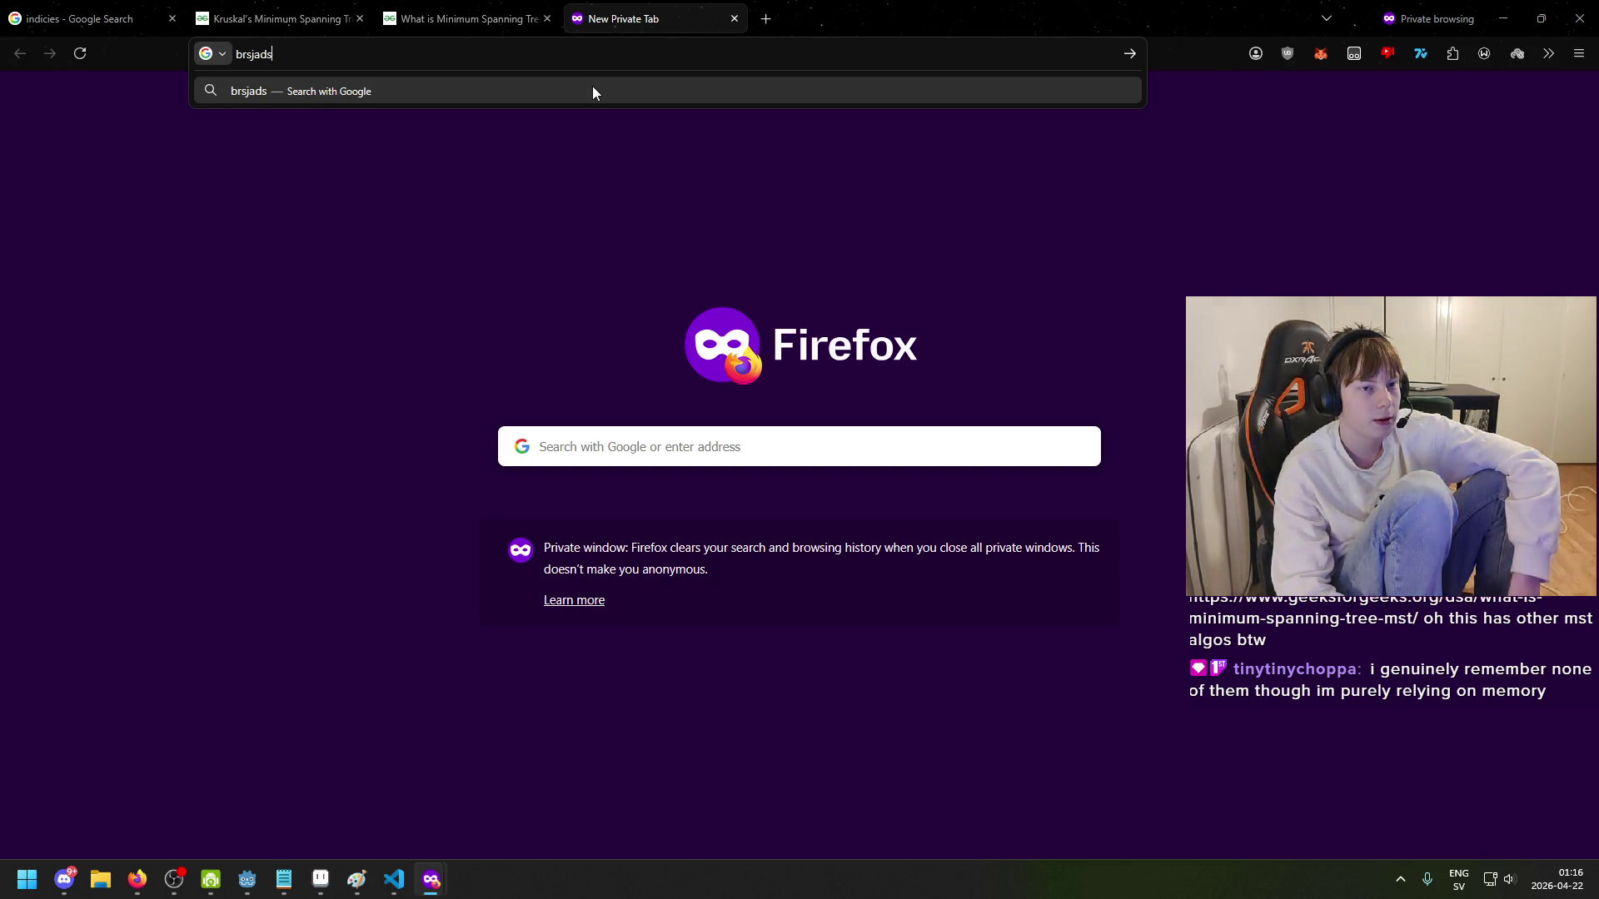
pyautogui.press('BackSpace')
pyautogui.press('BackSpace')
pyautogui.press('BackSpace')
pyautogui.write('e')
pyautogui.press('BackSpace')
pyautogui.write('shams line')
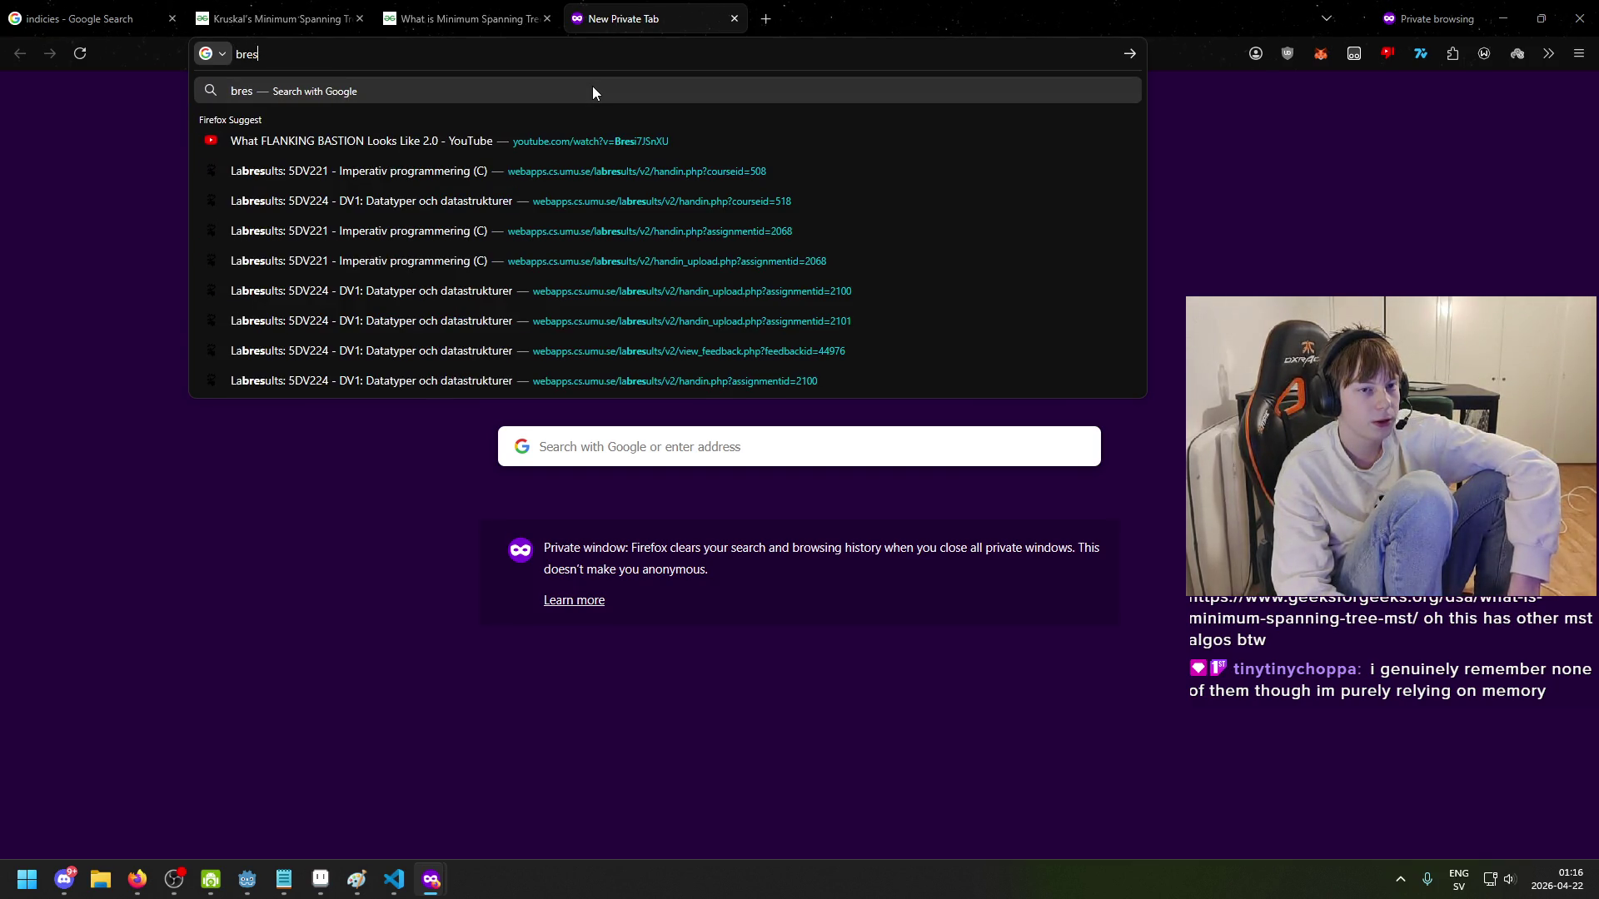
pyautogui.press('Return')
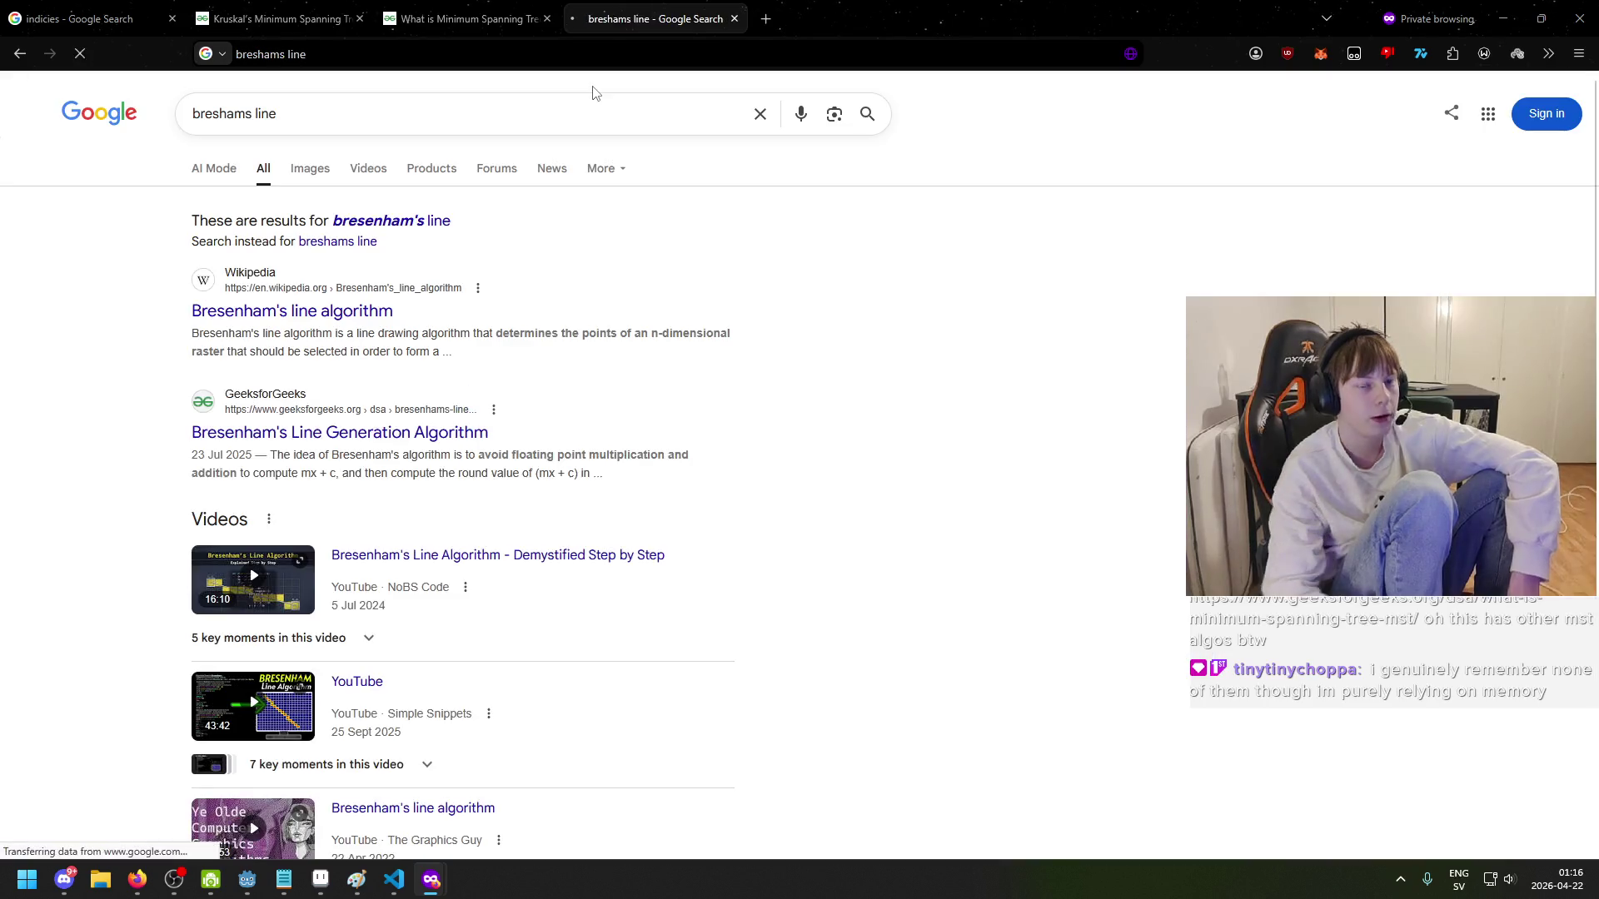
# - Glance at the Wikipedia Bresenham's line result, go back, and return to the MST article tab
pyautogui.click(349, 259)
pyautogui.hotkey('alt', 'Left')
pyautogui.scroll(-10, 360, 384)
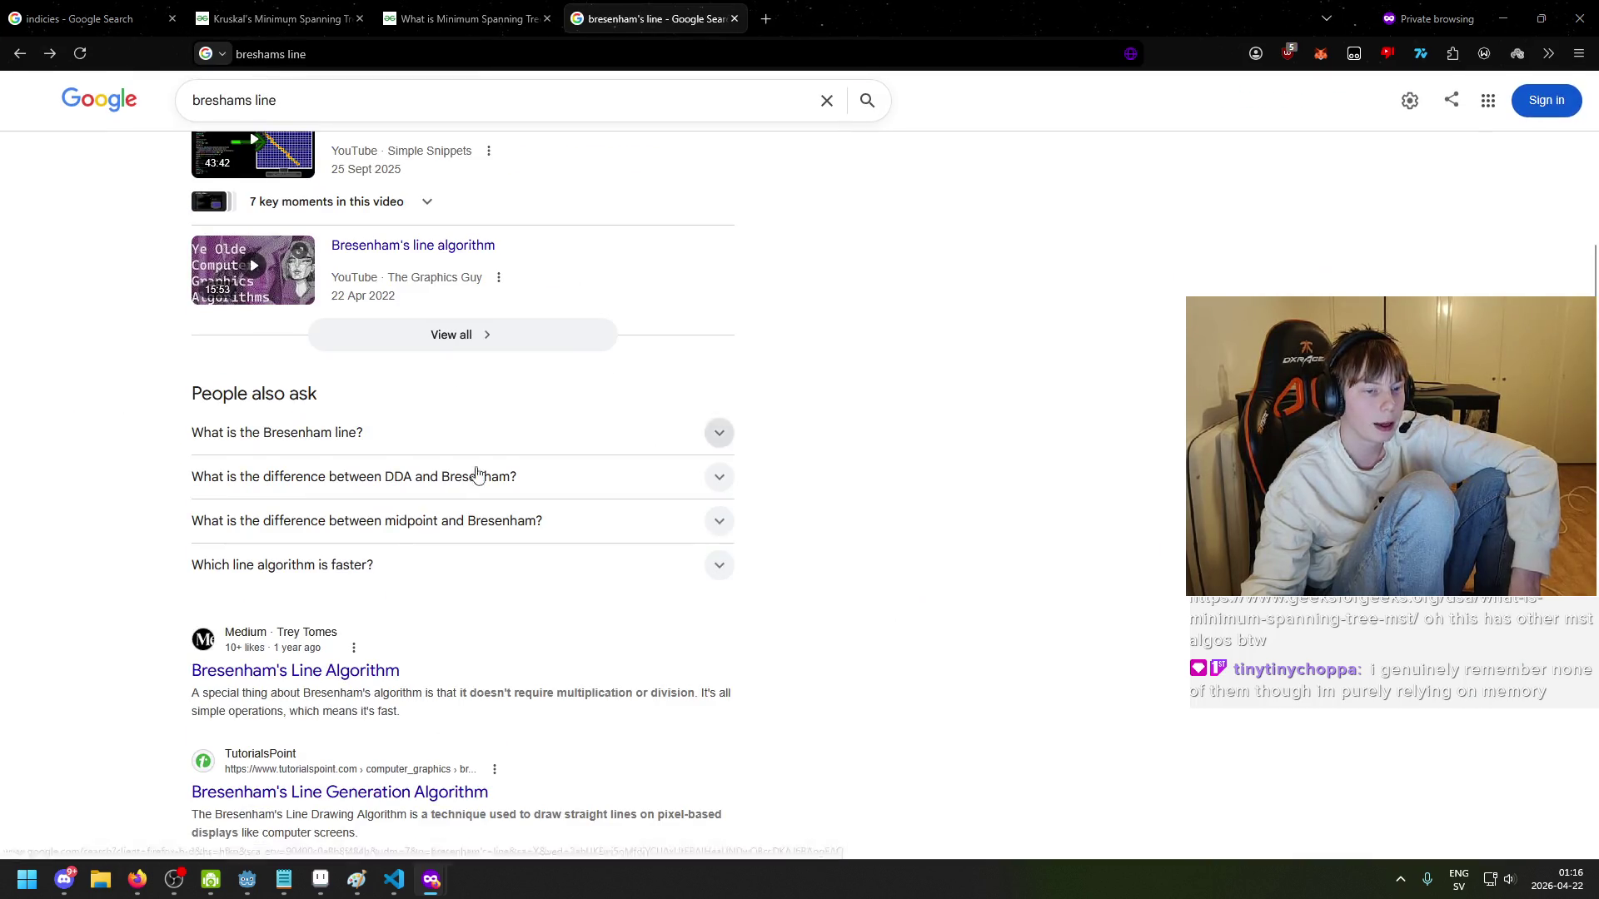
pyautogui.scroll(10, 649, 433)
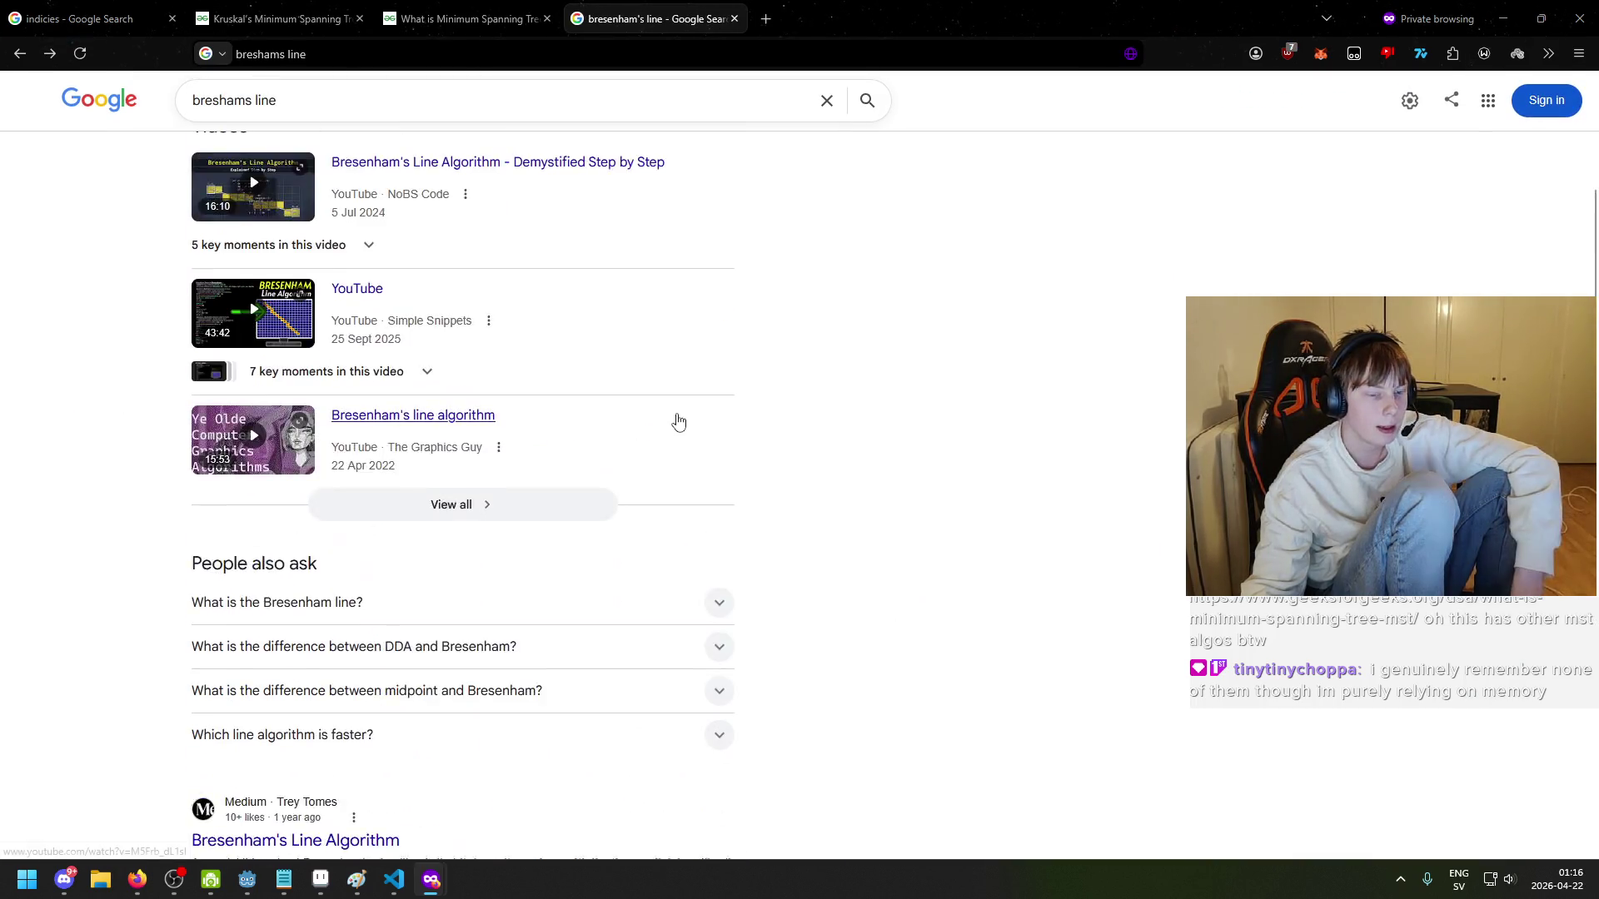
pyautogui.hotkey('alt', 'Left')
pyautogui.click(470, 23)
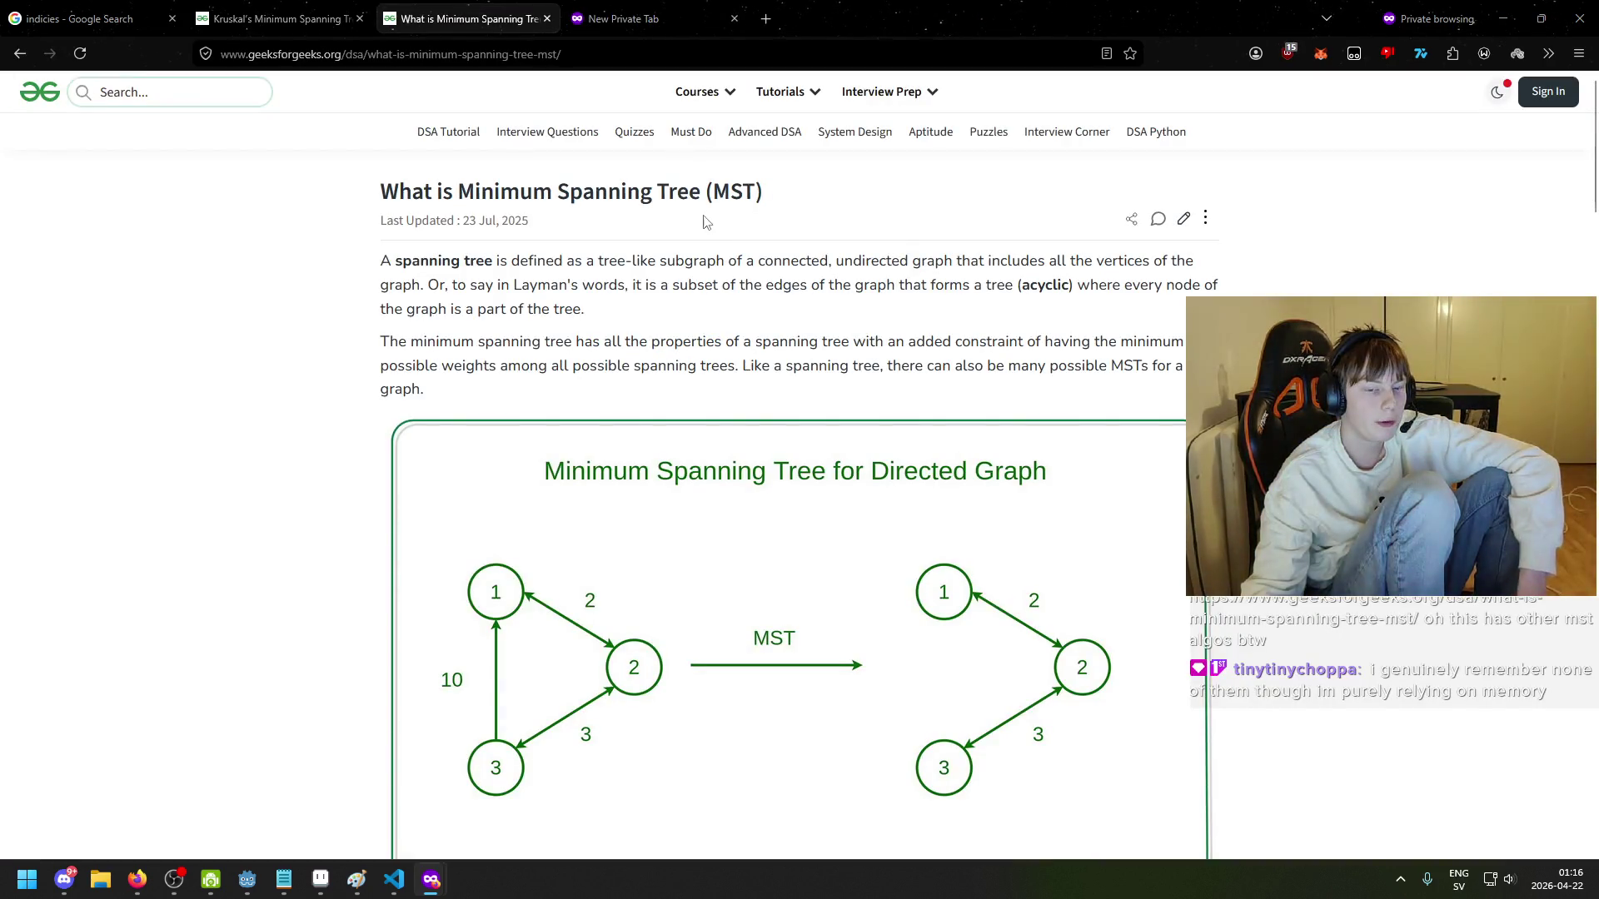
# - Highlight the 'What is Minimum Spanning Tree' title while reading the top of the article
pyautogui.scroll(-4, 613, 303)
pyautogui.scroll(4, 631, 331)
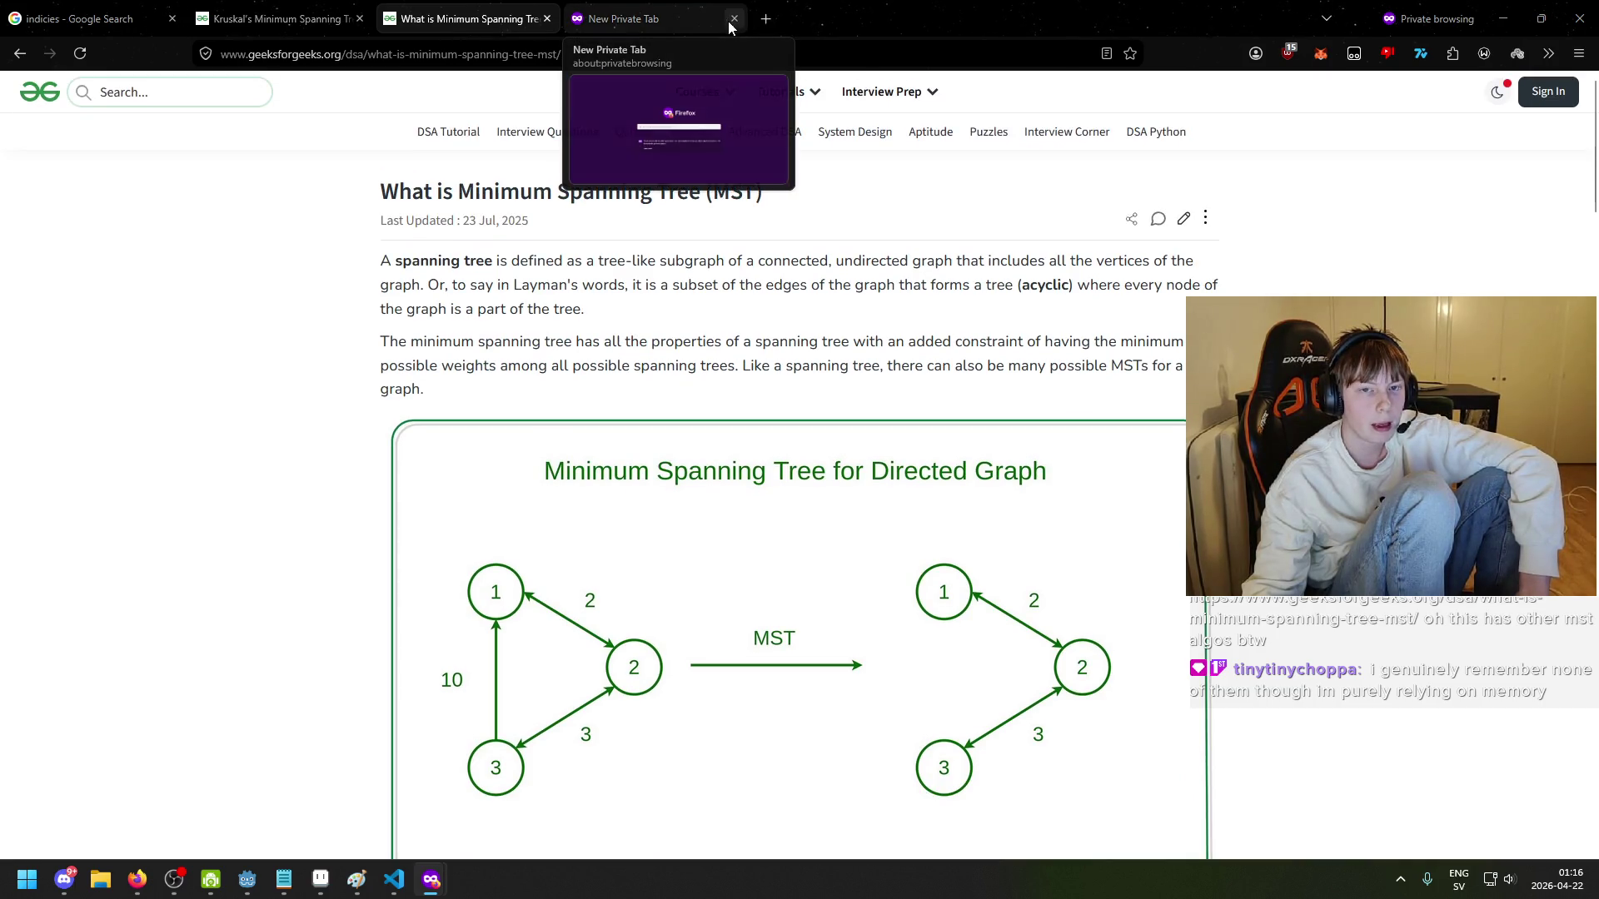
pyautogui.moveTo(383, 191); pyautogui.dragTo(687, 193)
pyautogui.click(732, 200)
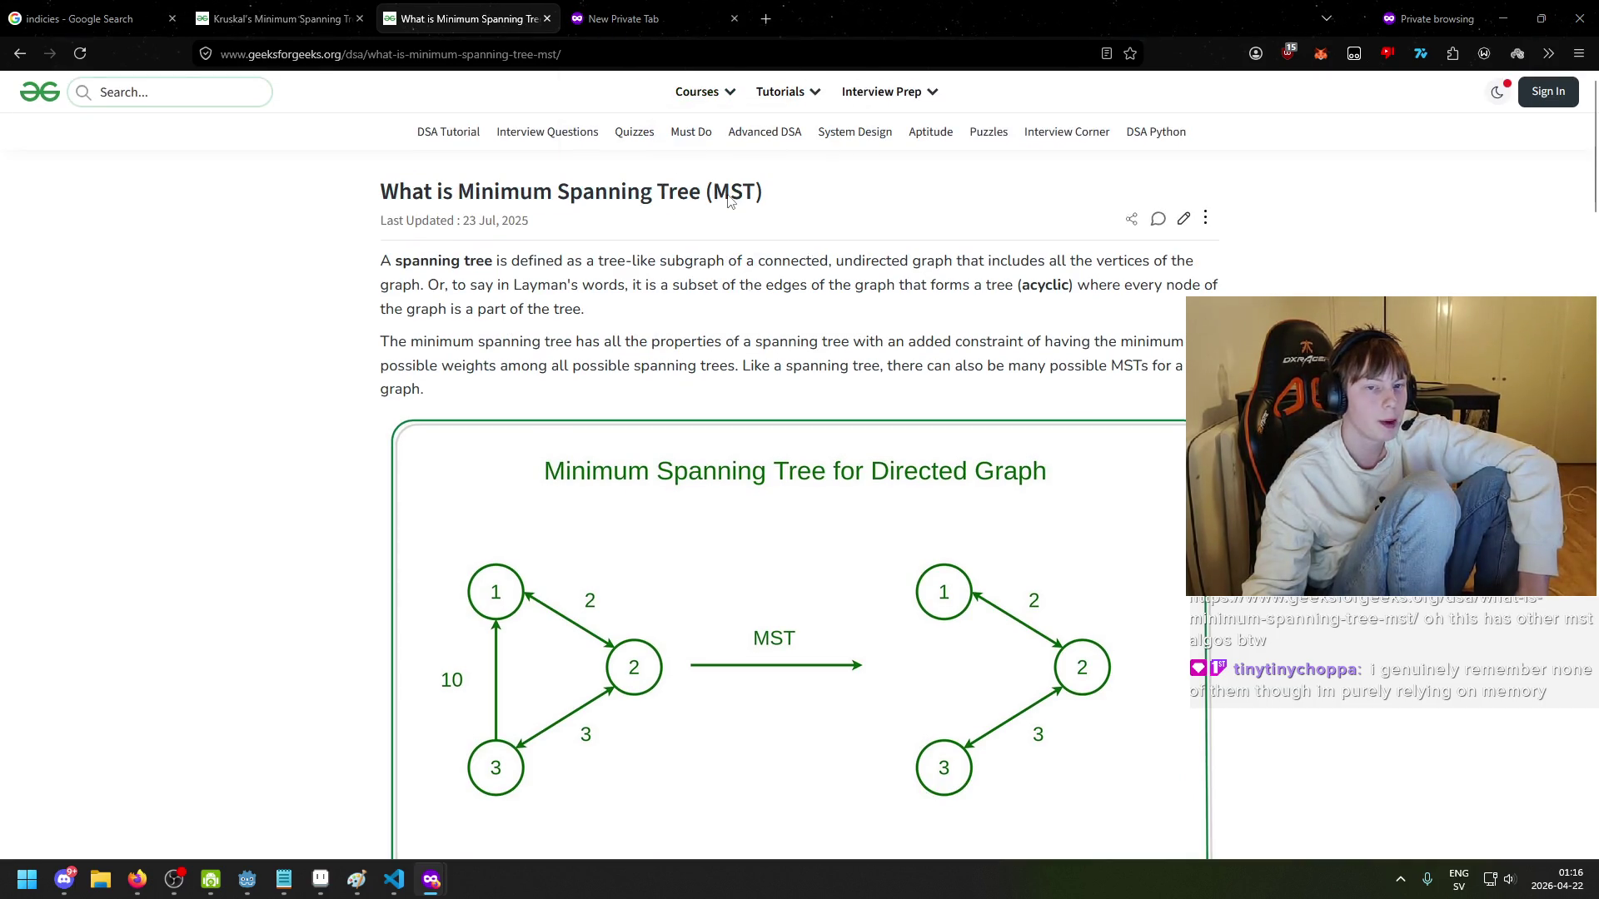
pyautogui.moveTo(475, 190); pyautogui.dragTo(672, 193)
pyautogui.click(672, 193)
pyautogui.scroll(-5, 724, 250)
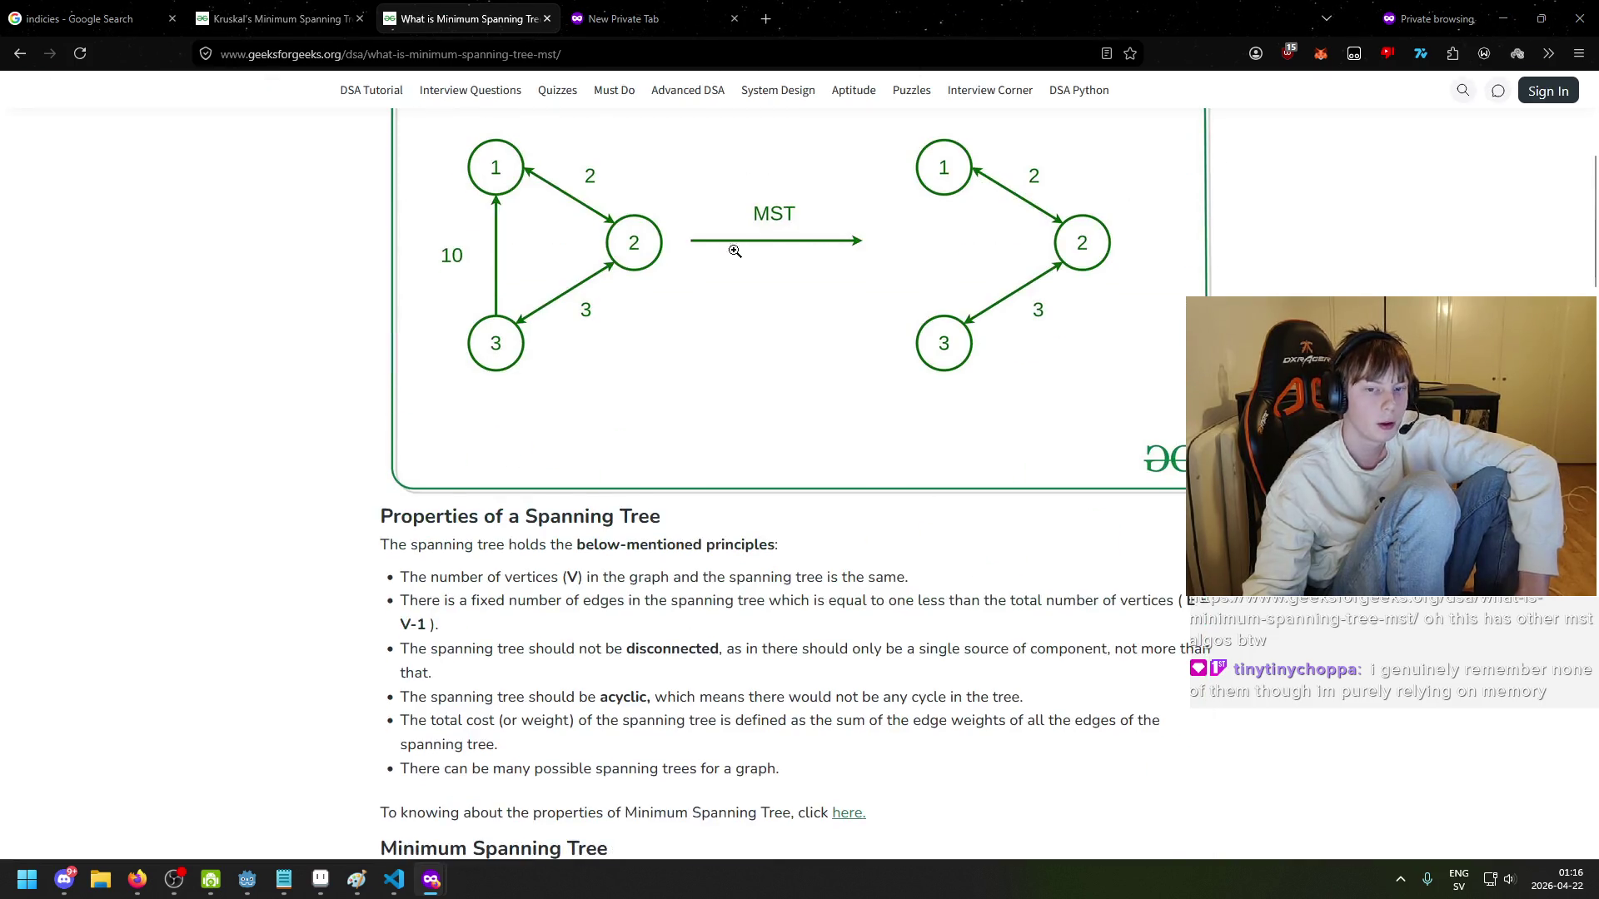
pyautogui.scroll(2, 754, 295)
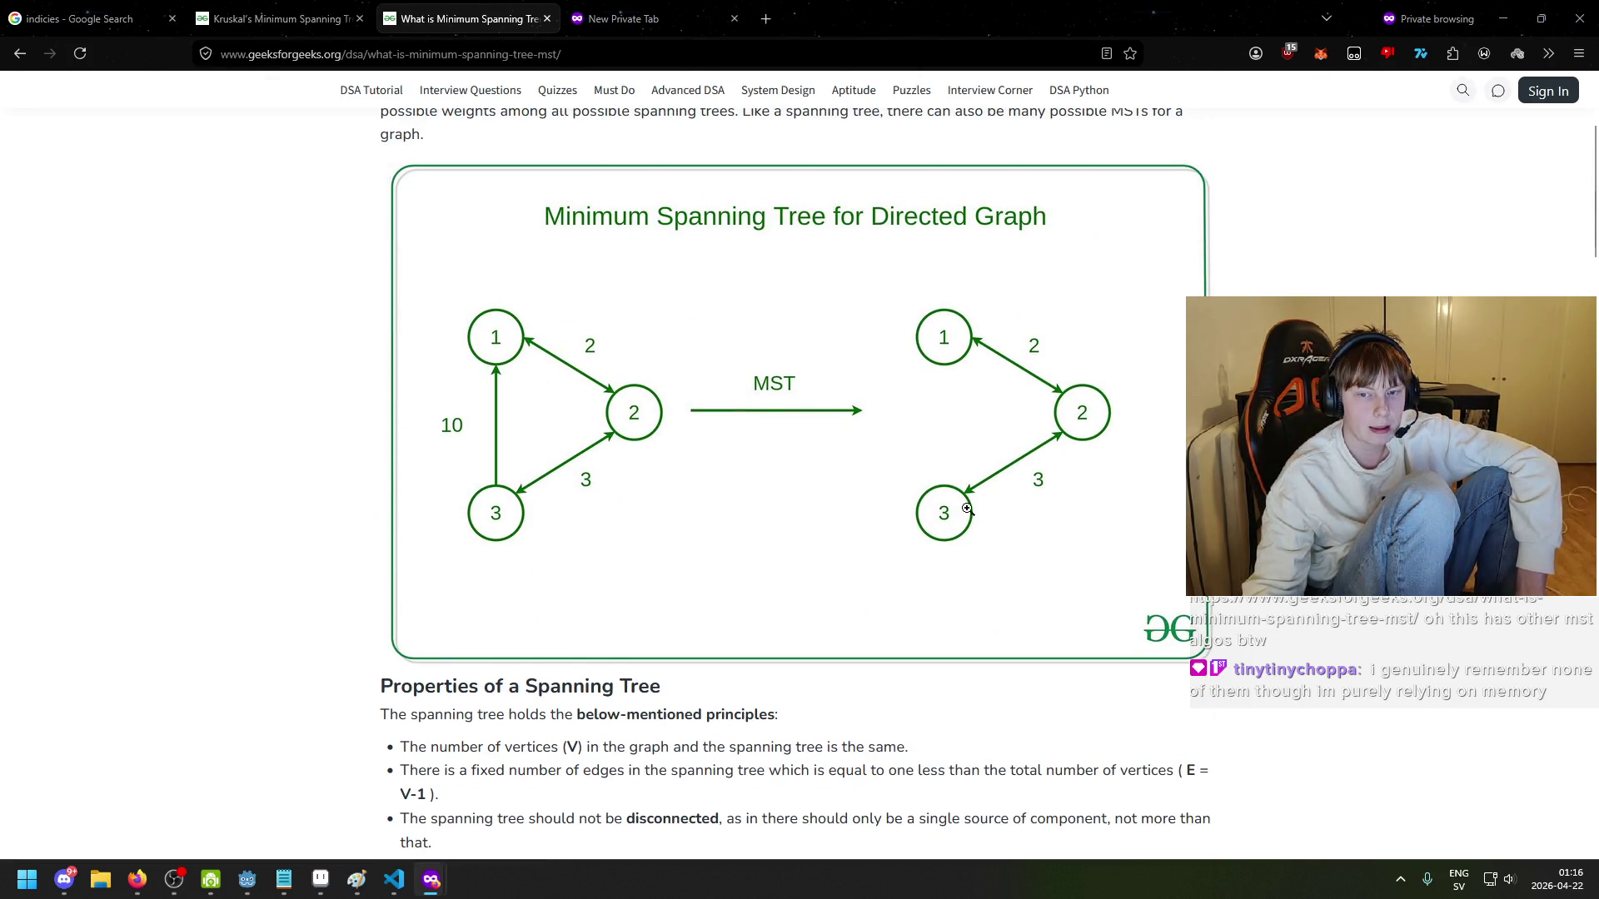
pyautogui.scroll(-2, 615, 450)
pyautogui.scroll(2, 614, 457)
pyautogui.scroll(-4, 599, 458)
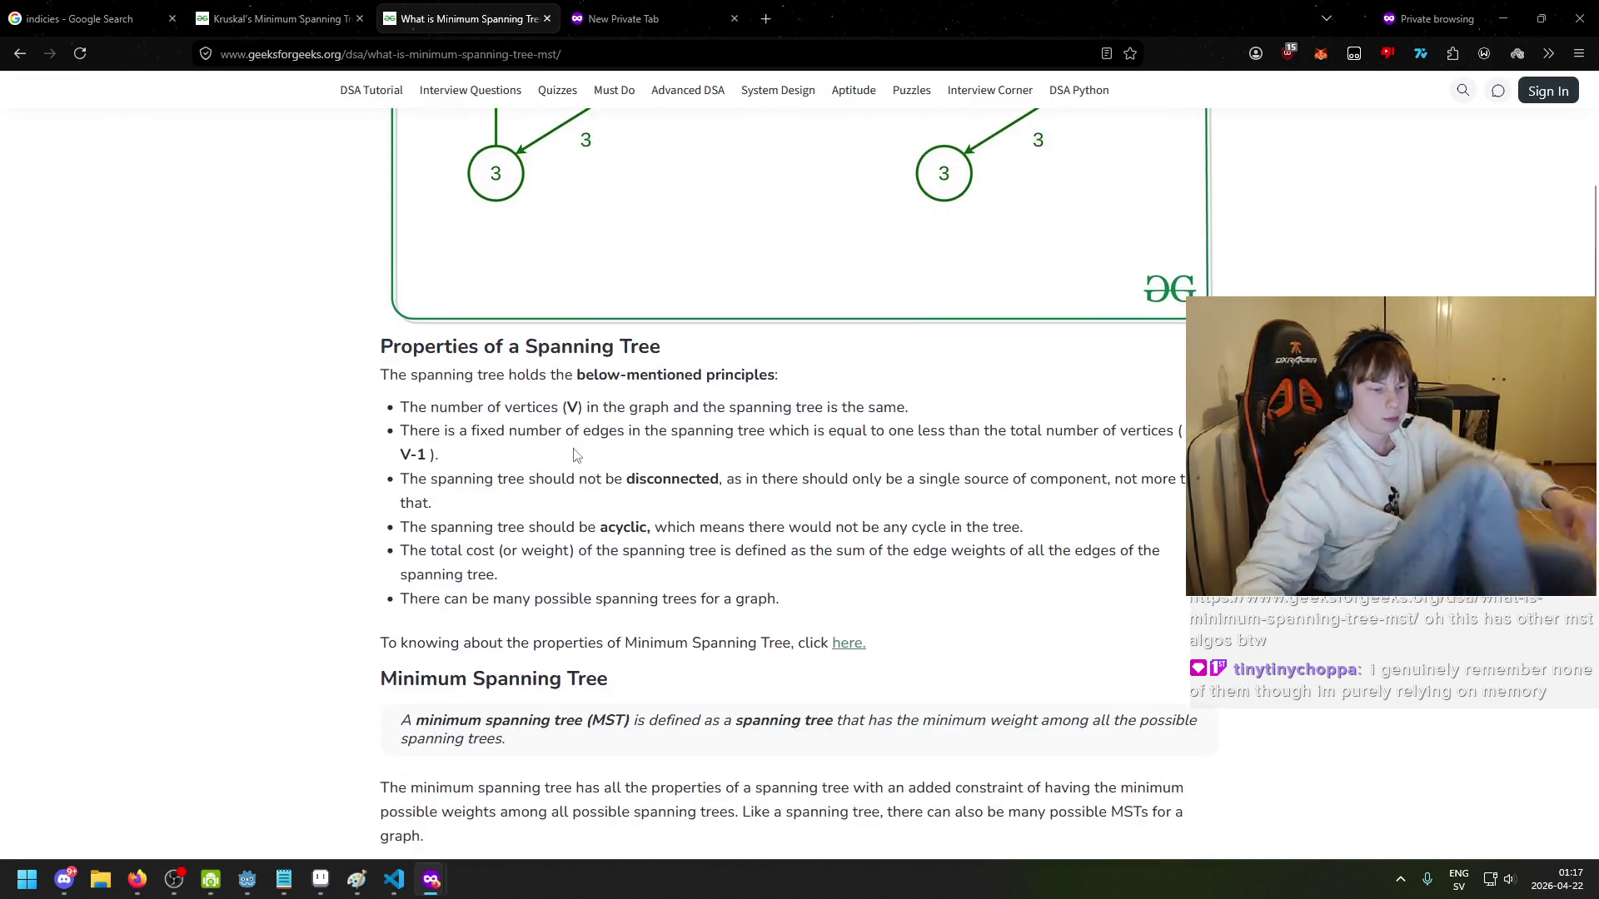
pyautogui.scroll(2, 587, 460)
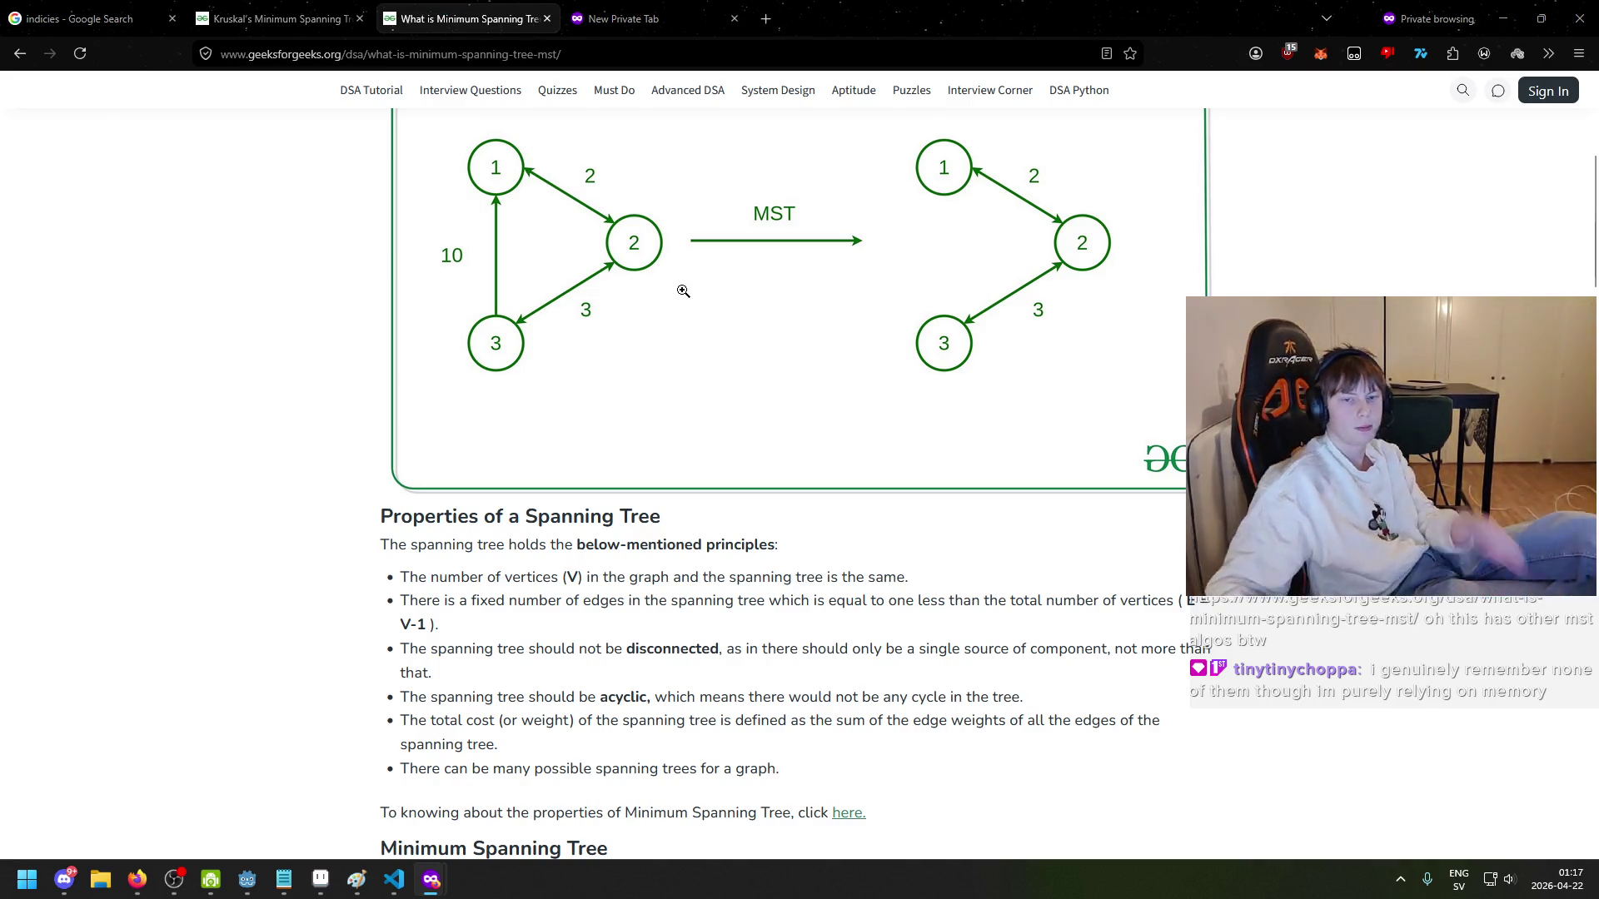
pyautogui.scroll(5, 661, 289)
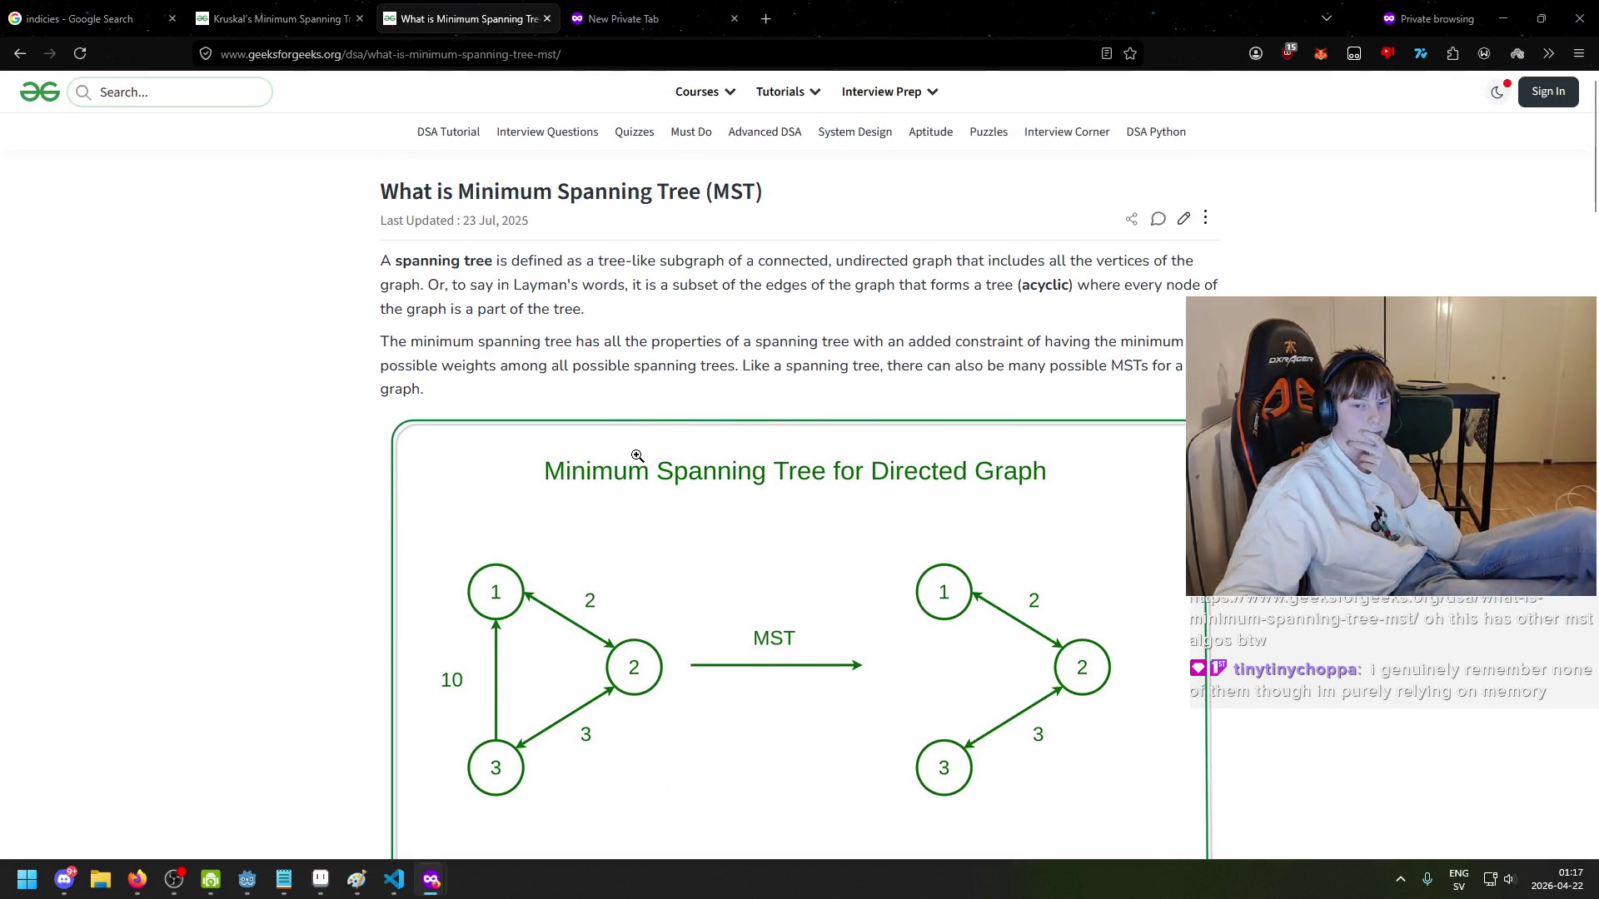
# - Highlight the opening paragraph and the spanning tree definition while reading
pyautogui.moveTo(371, 234); pyautogui.dragTo(504, 287)
pyautogui.click(605, 325)
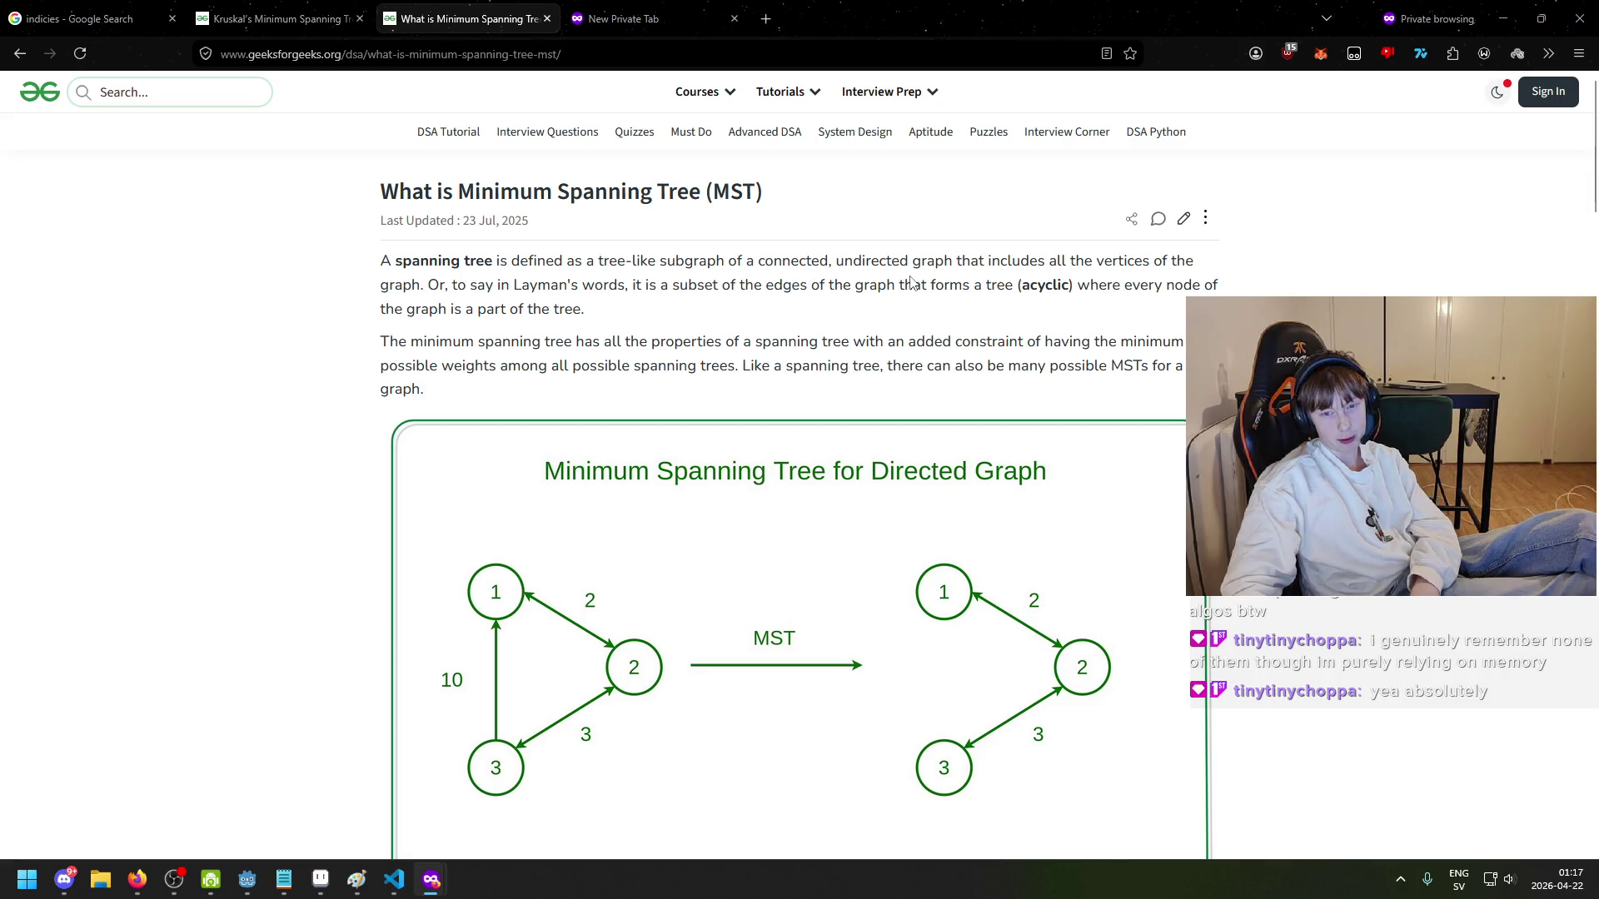
pyautogui.moveTo(872, 271)
pyautogui.mouseDown()
pyautogui.moveTo(1107, 267)
pyautogui.moveTo(1182, 284)
pyautogui.mouseUp()
pyautogui.click(442, 368)
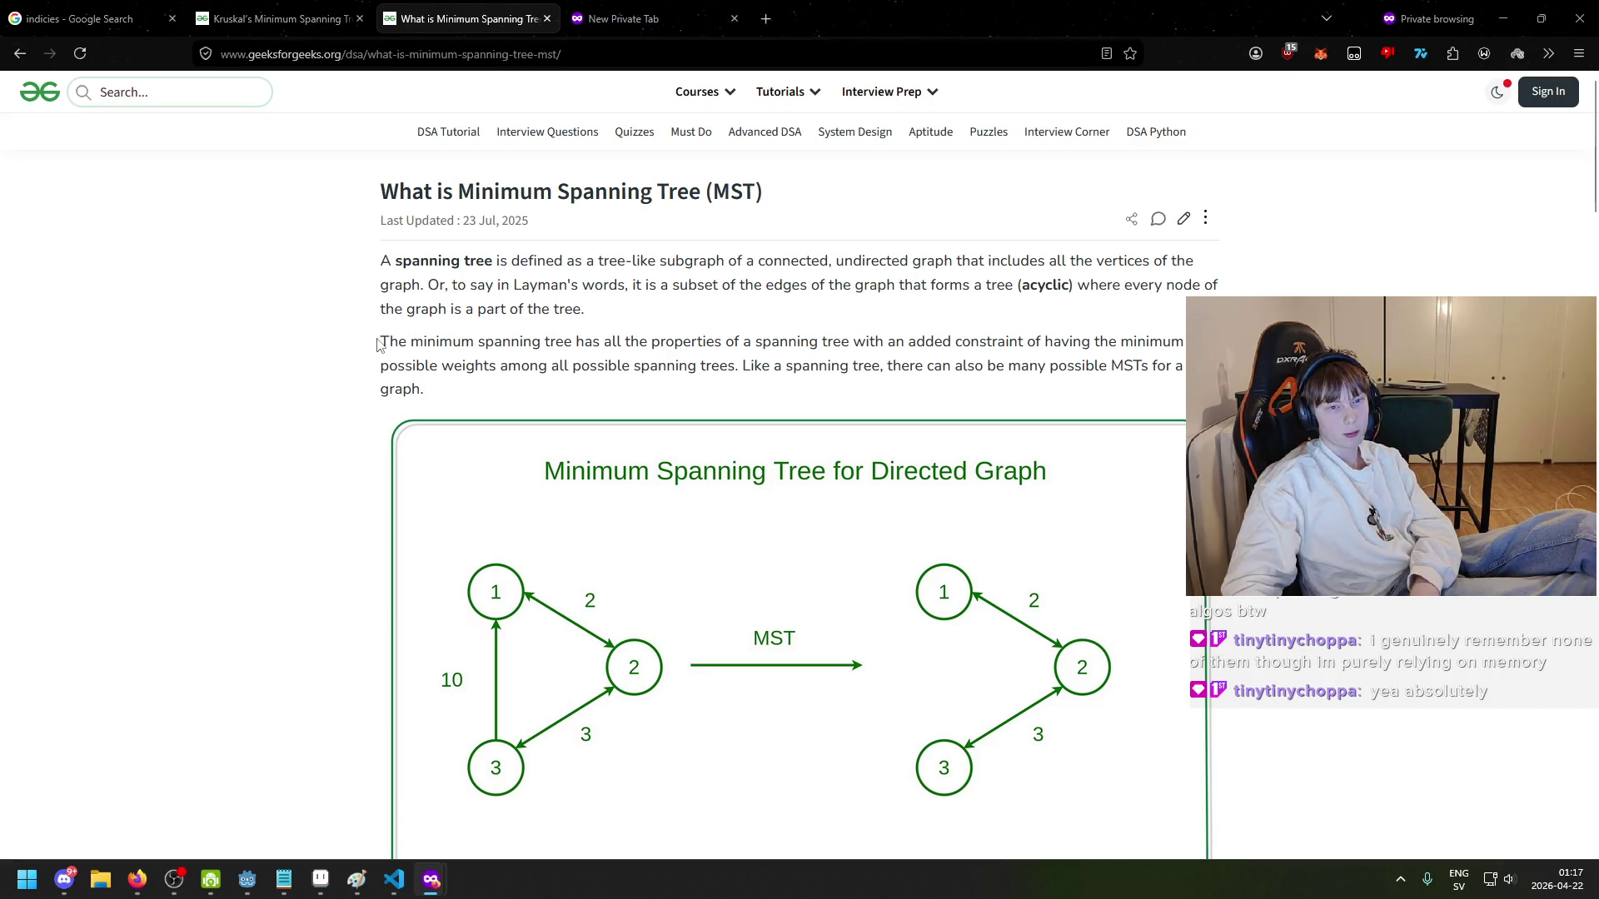
pyautogui.scroll(-2, 432, 343)
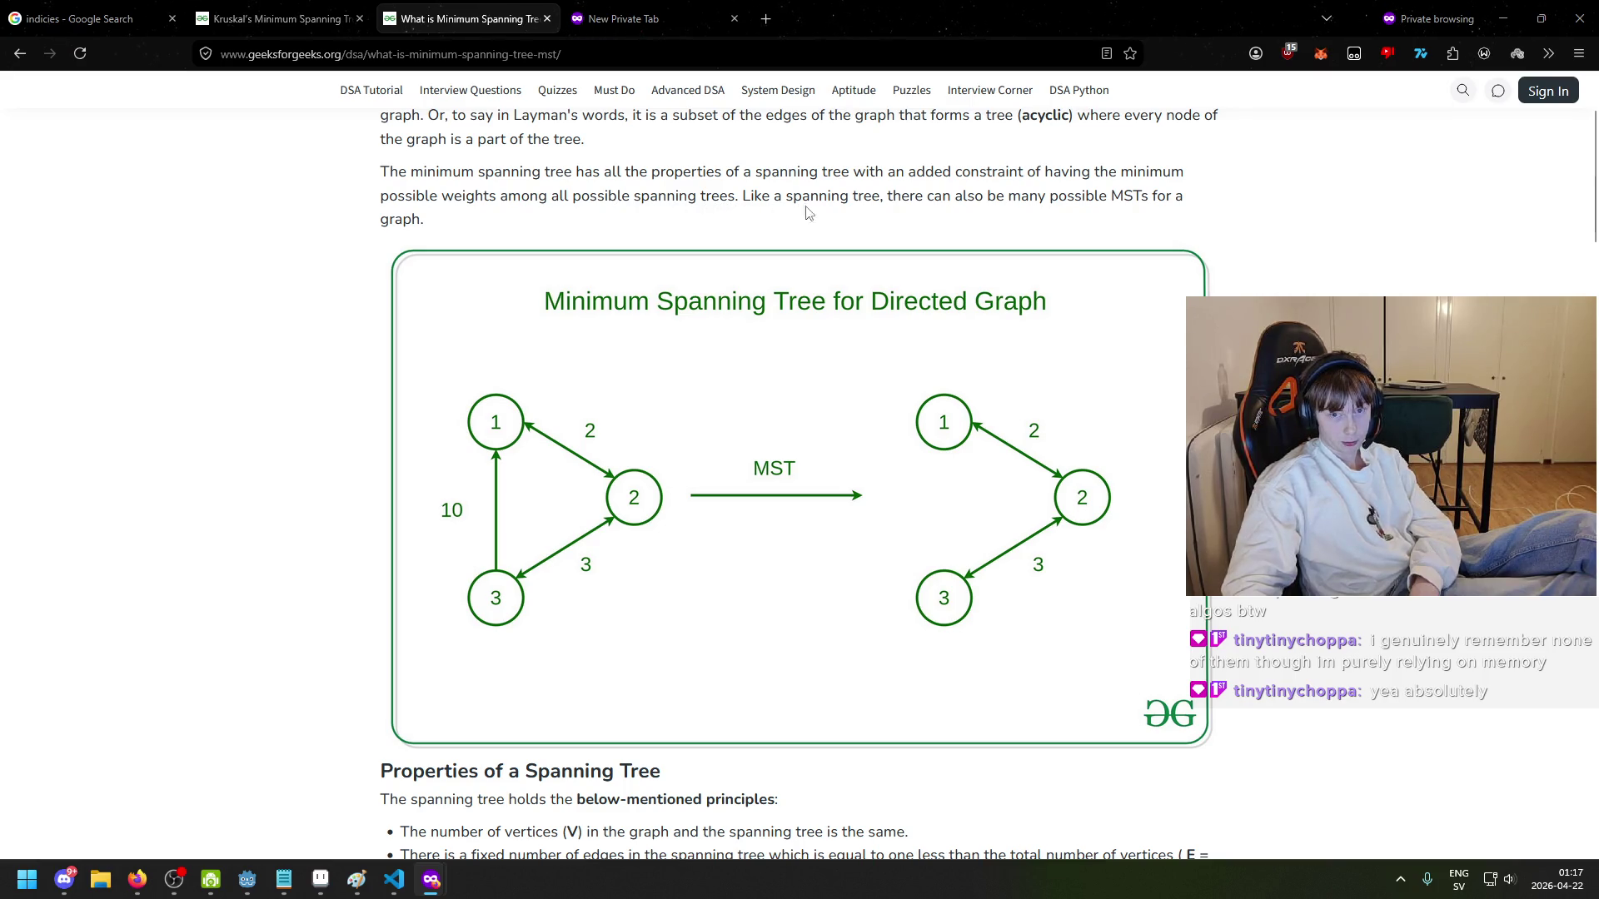
pyautogui.scroll(-1, 481, 208)
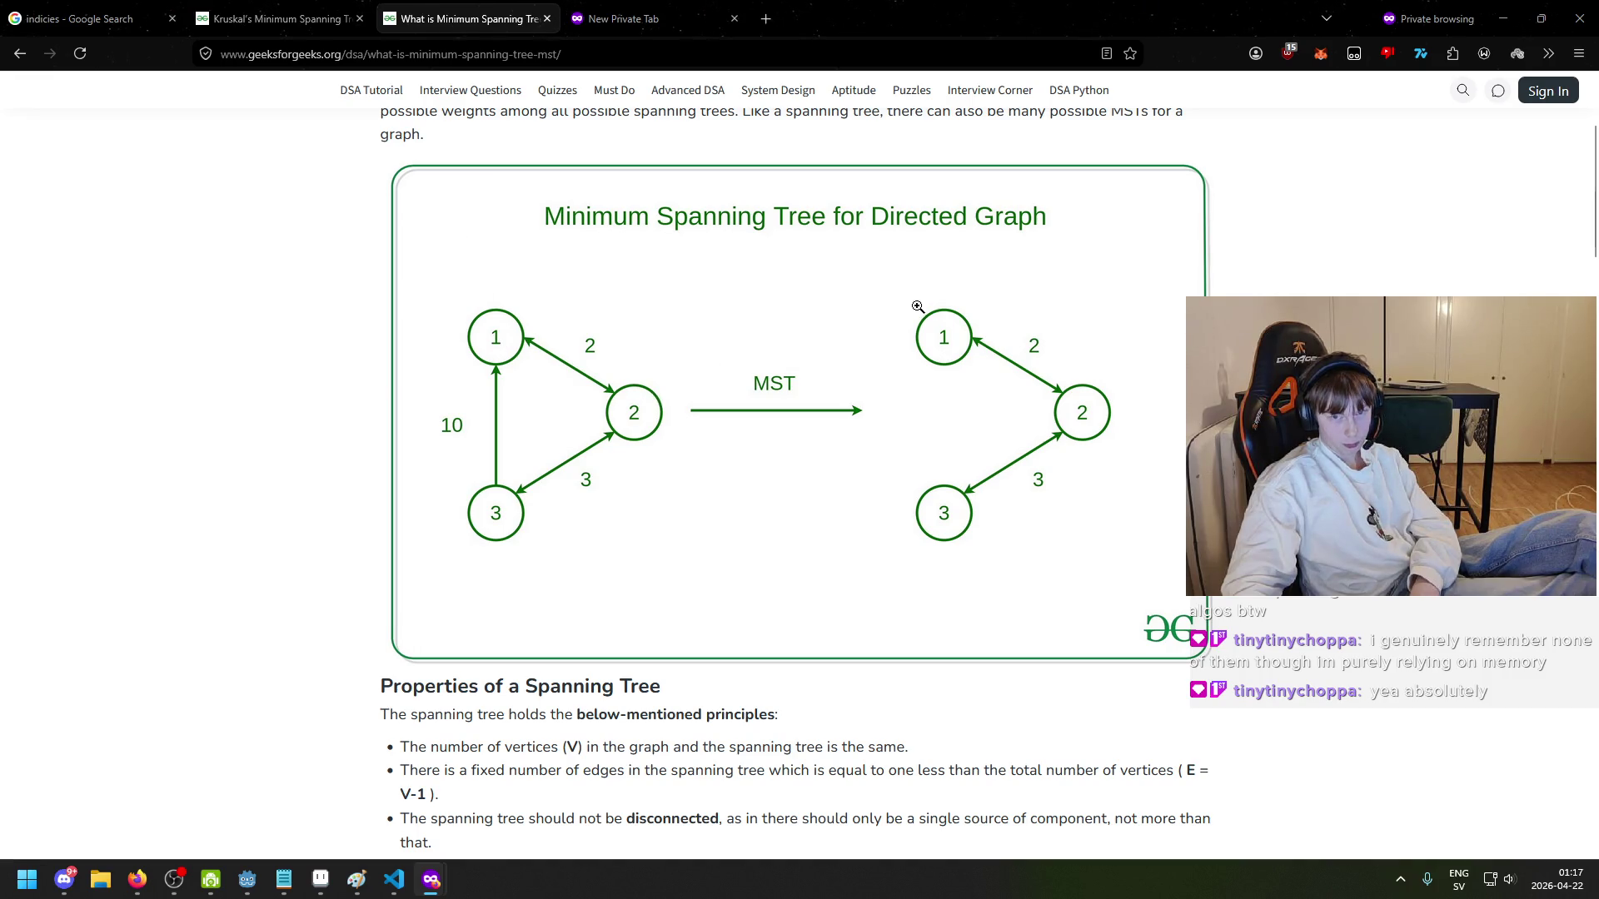
pyautogui.scroll(-4, 782, 436)
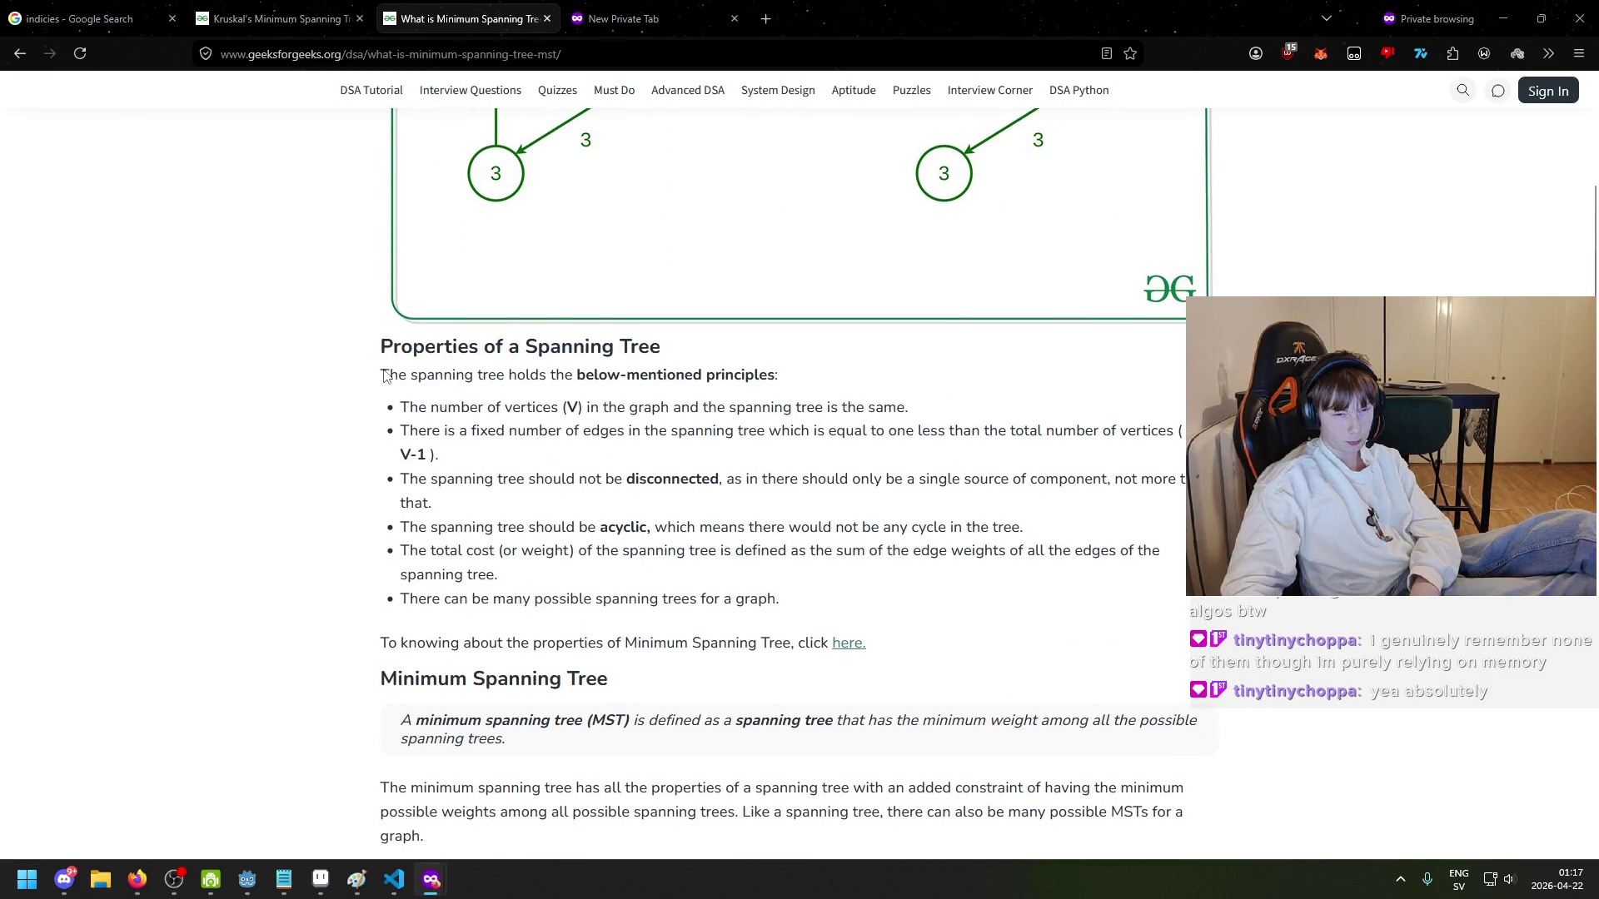
# - Highlight the vertex-count and edge-count spanning tree properties, then switch to the Kruskal tab
pyautogui.moveTo(385, 375); pyautogui.dragTo(602, 380)
pyautogui.click(588, 383)
pyautogui.moveTo(388, 415); pyautogui.dragTo(652, 414)
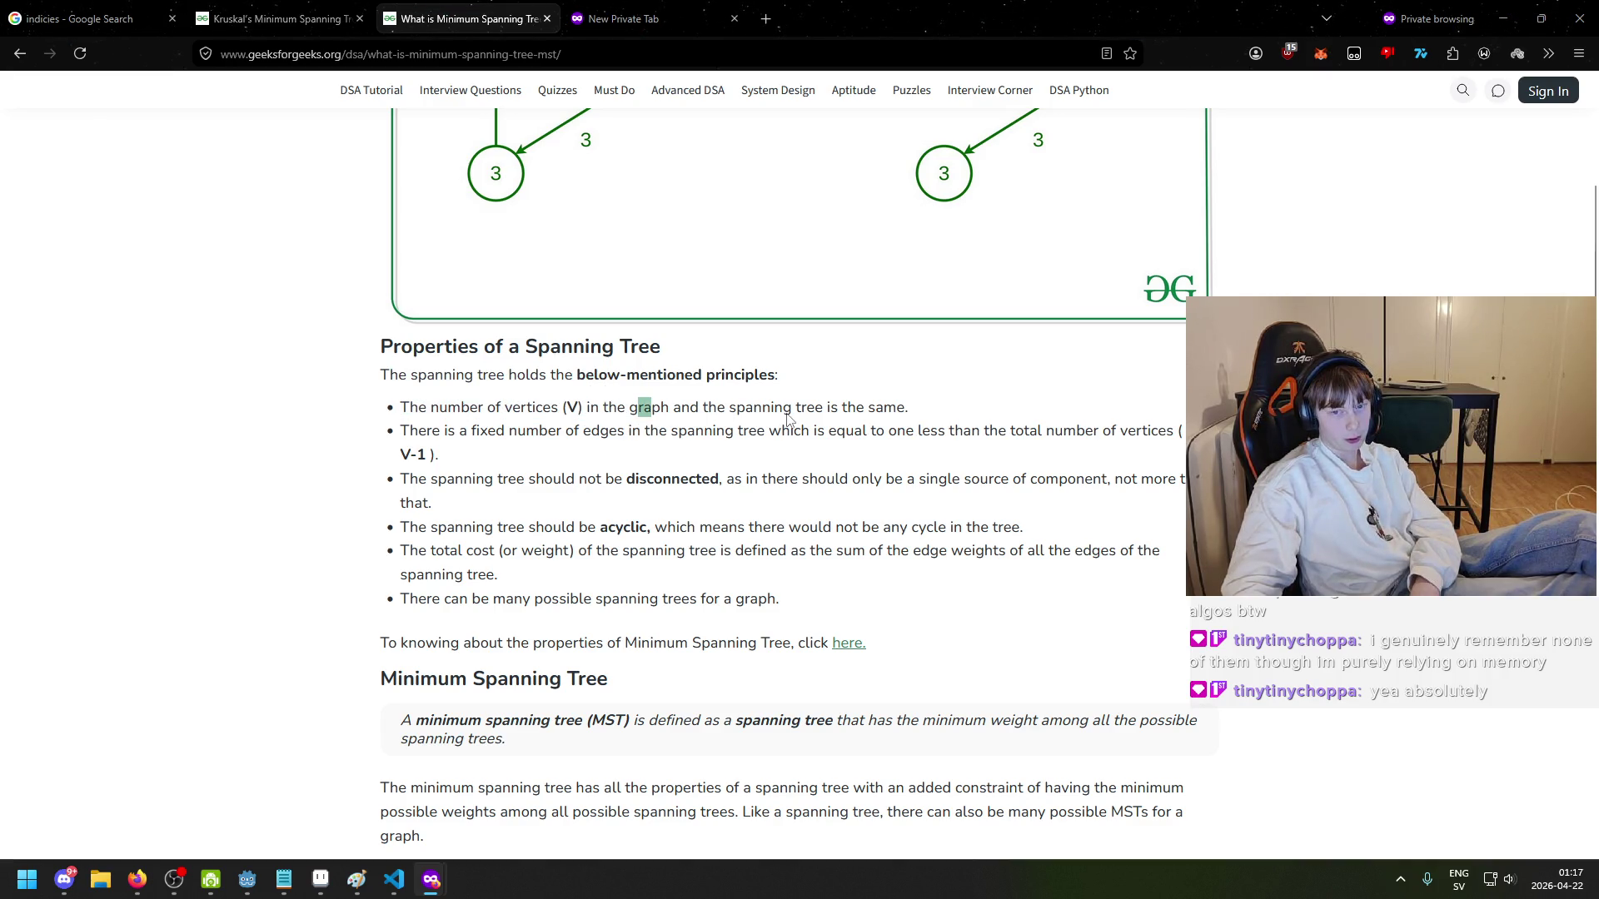
pyautogui.click(698, 421)
pyautogui.scroll(1, 854, 416)
pyautogui.scroll(-1, 499, 425)
pyautogui.moveTo(405, 435); pyautogui.dragTo(658, 439)
pyautogui.click(658, 439)
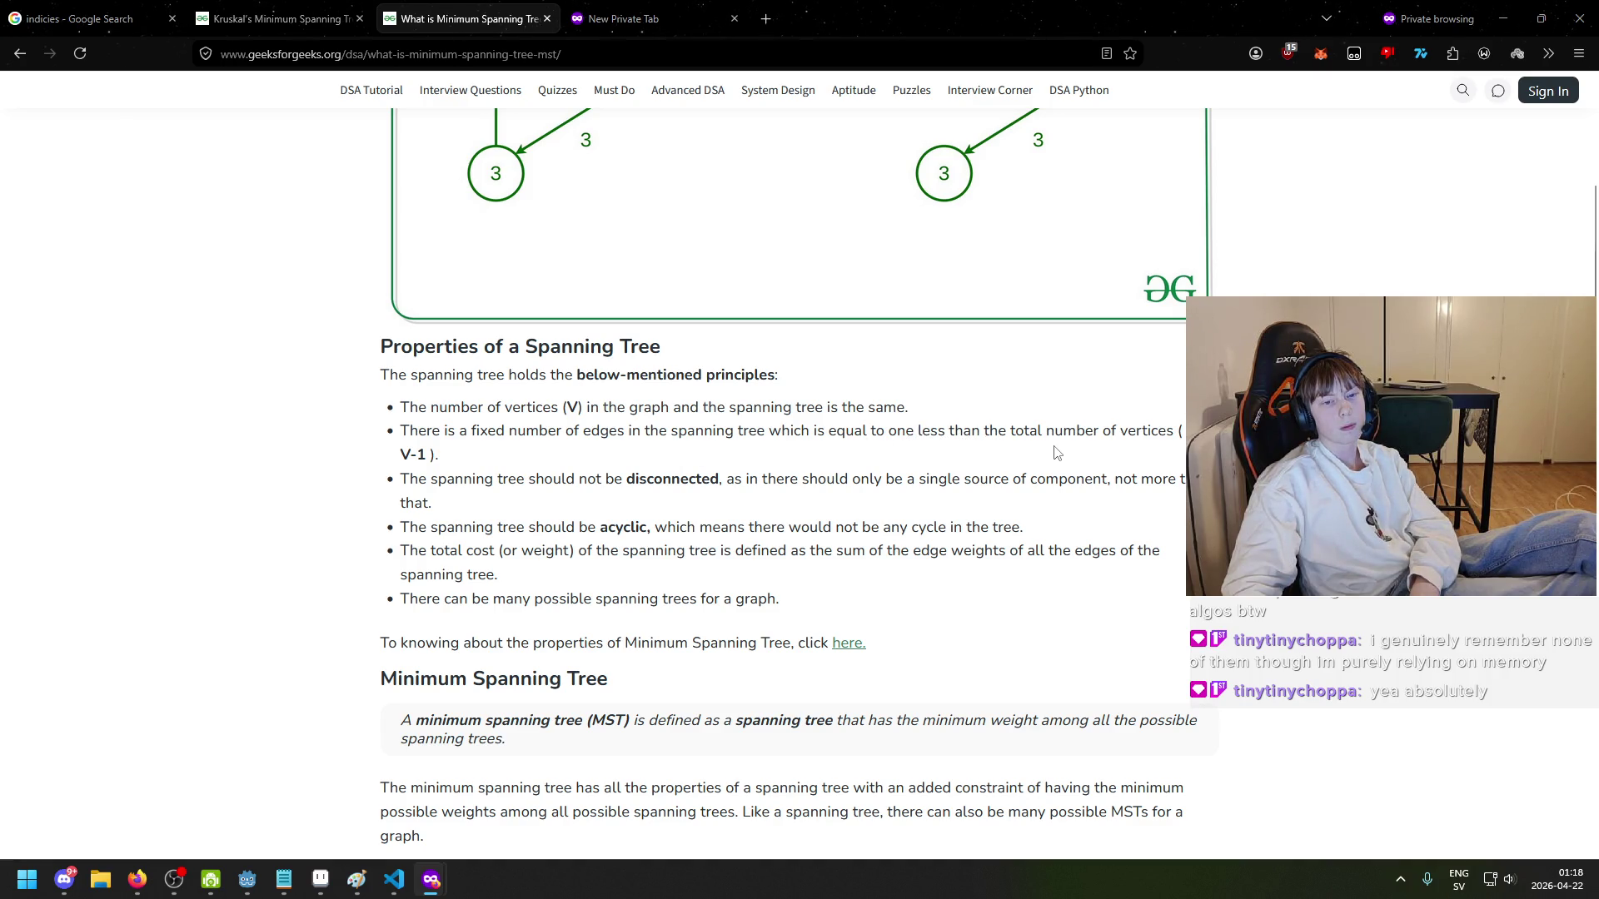
pyautogui.scroll(3, 819, 441)
pyautogui.scroll(-2, 698, 526)
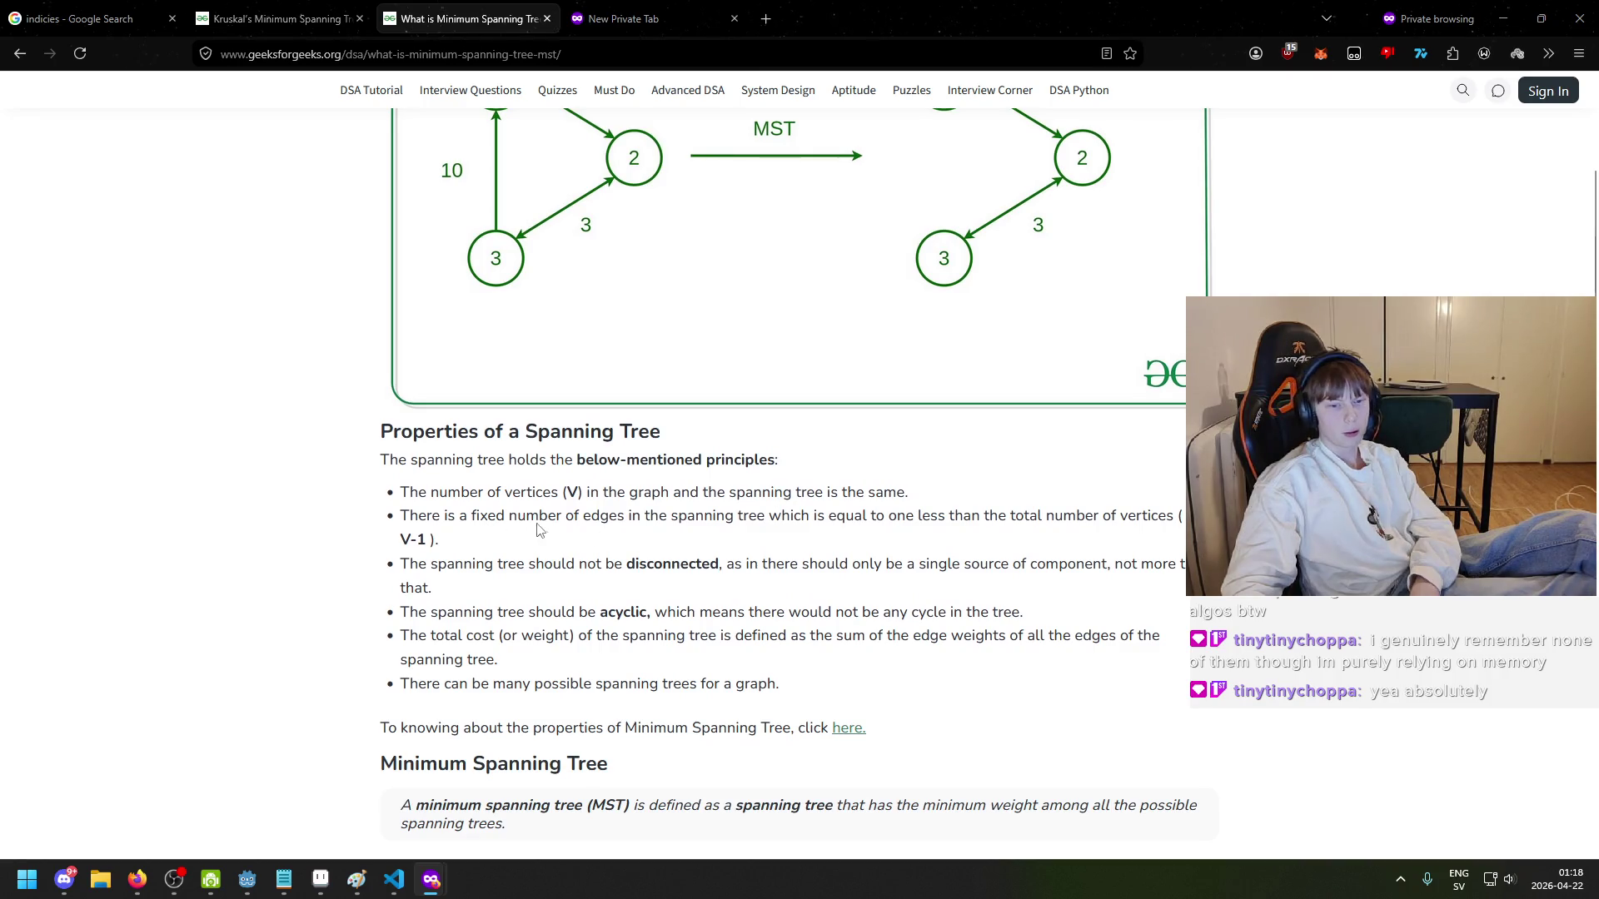
pyautogui.moveTo(591, 522); pyautogui.dragTo(748, 526)
pyautogui.click(747, 526)
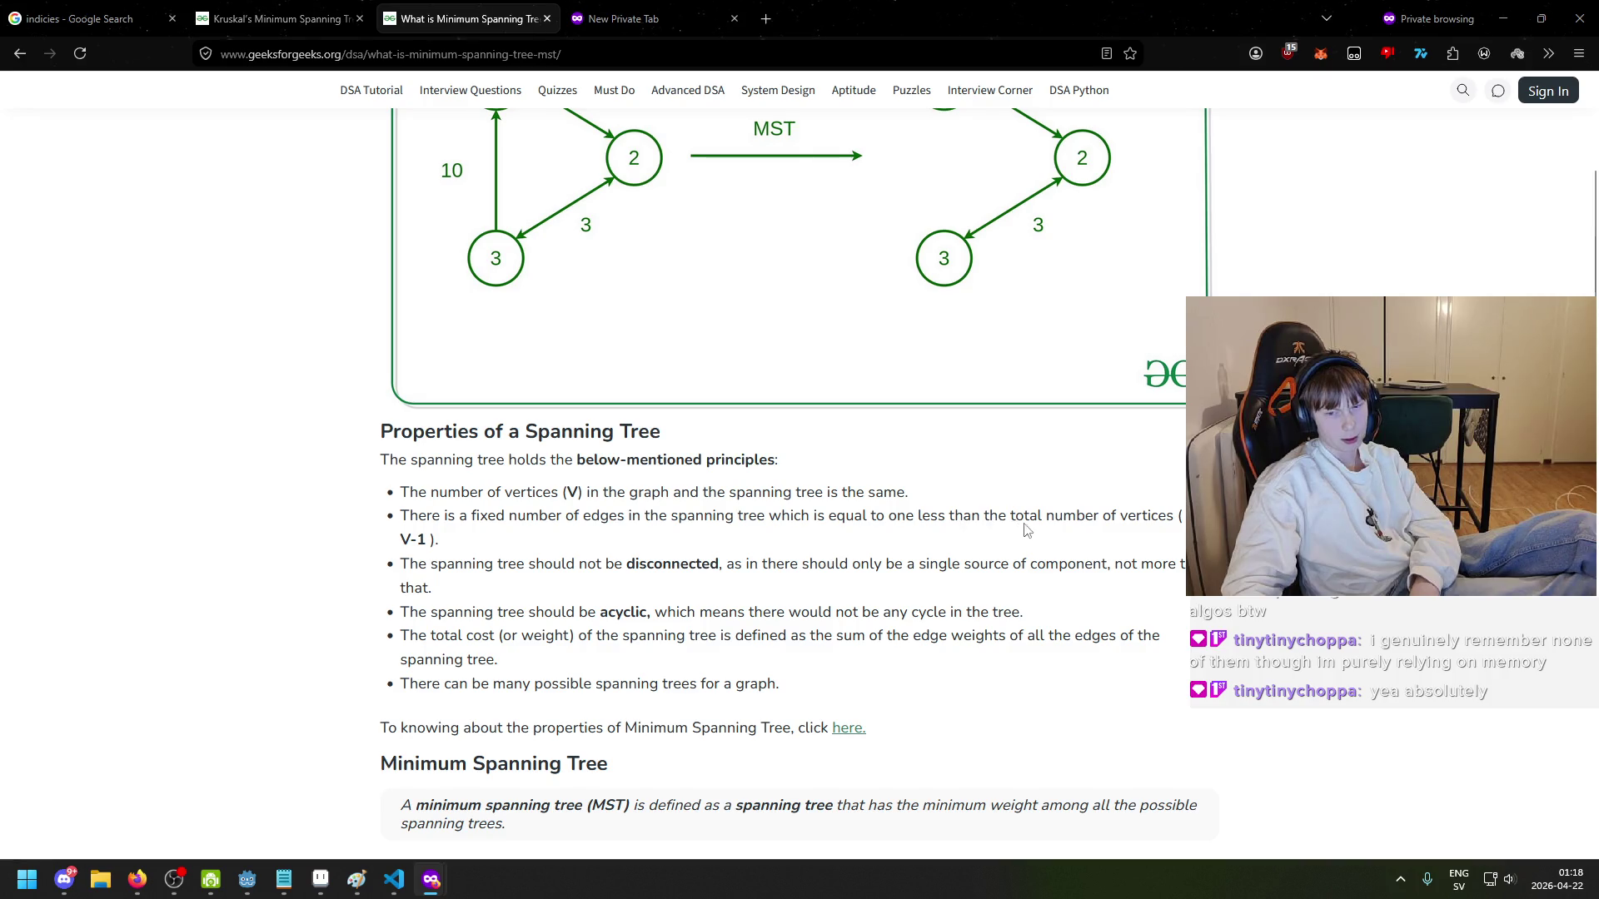
pyautogui.click(275, 18)
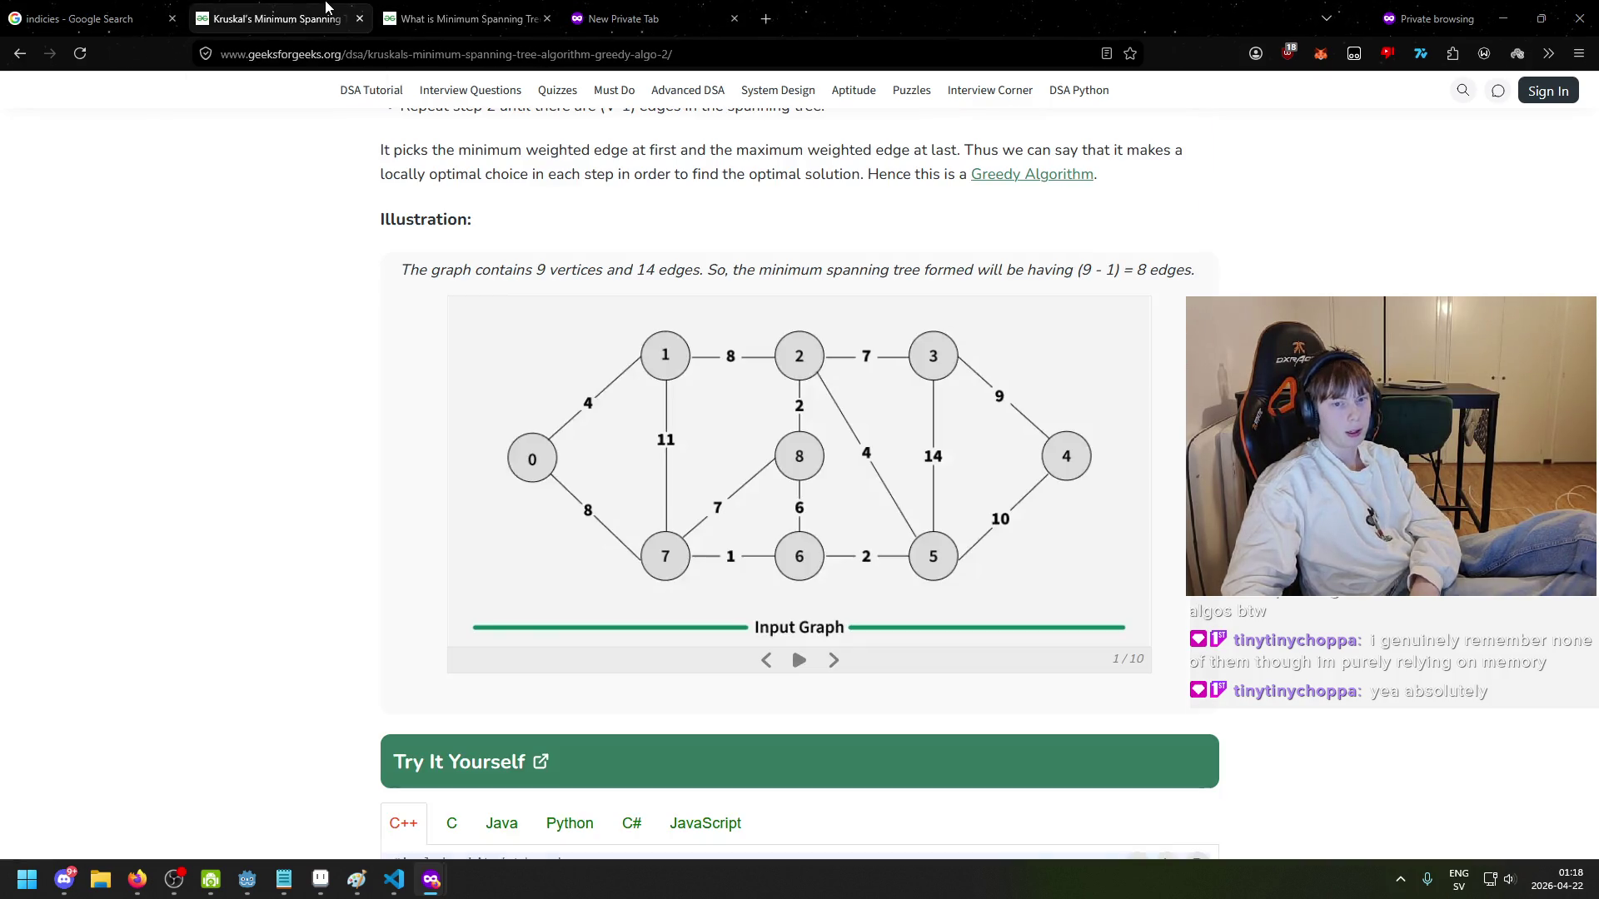
# - Show the final MST slide, then highlight the V-1 edges property in the MST article
pyautogui.click(765, 663)
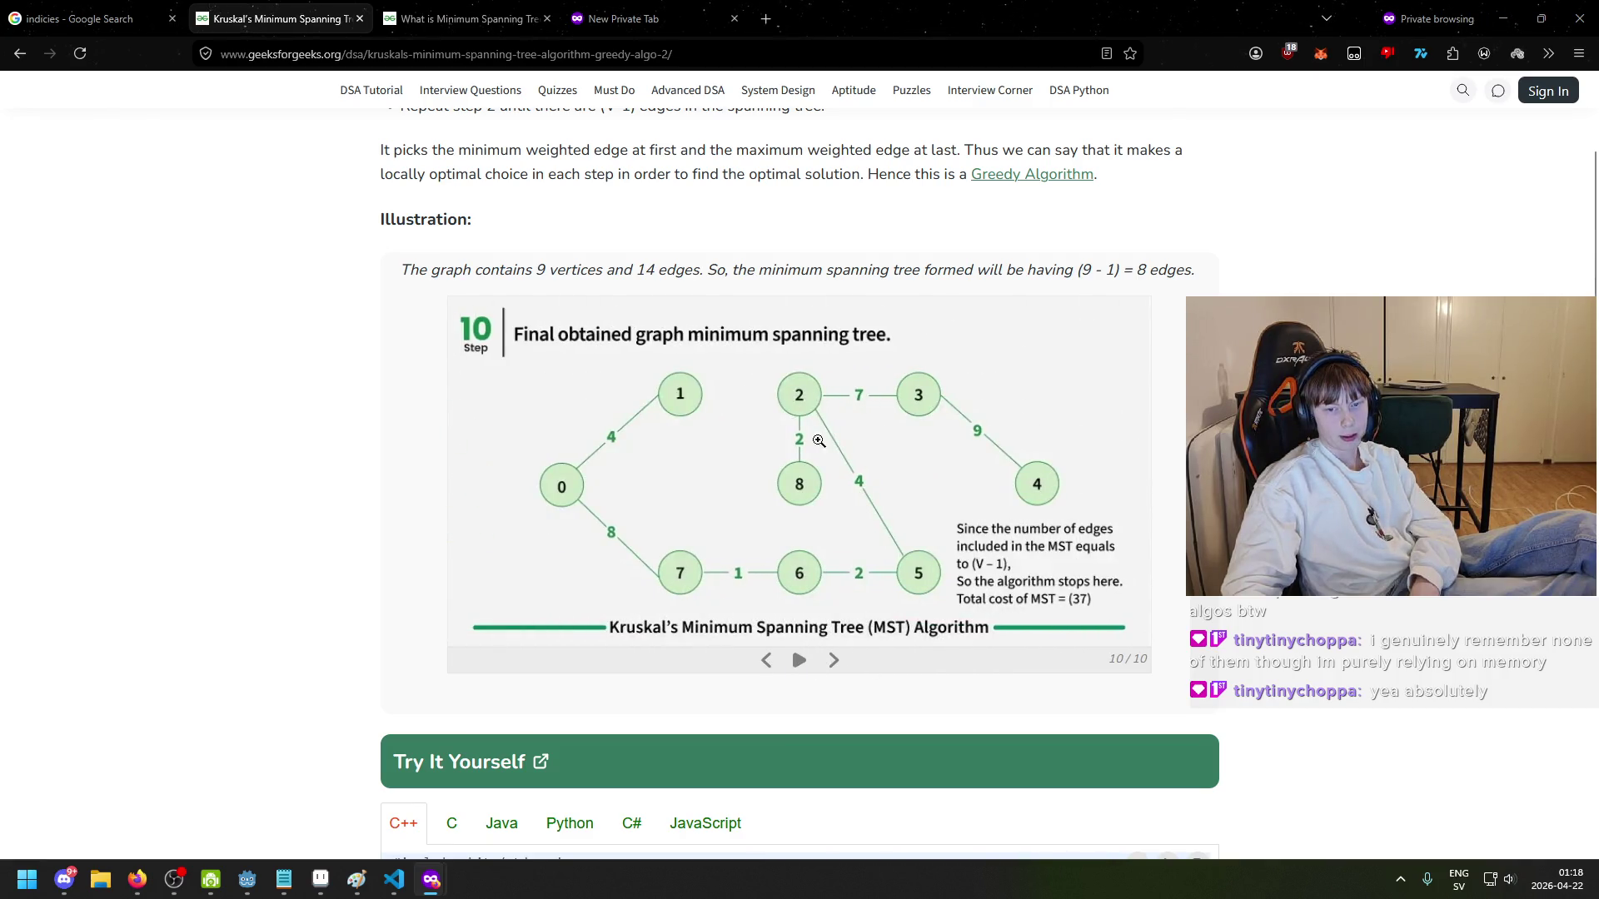
pyautogui.hotkey('ctrl', 'Tab')
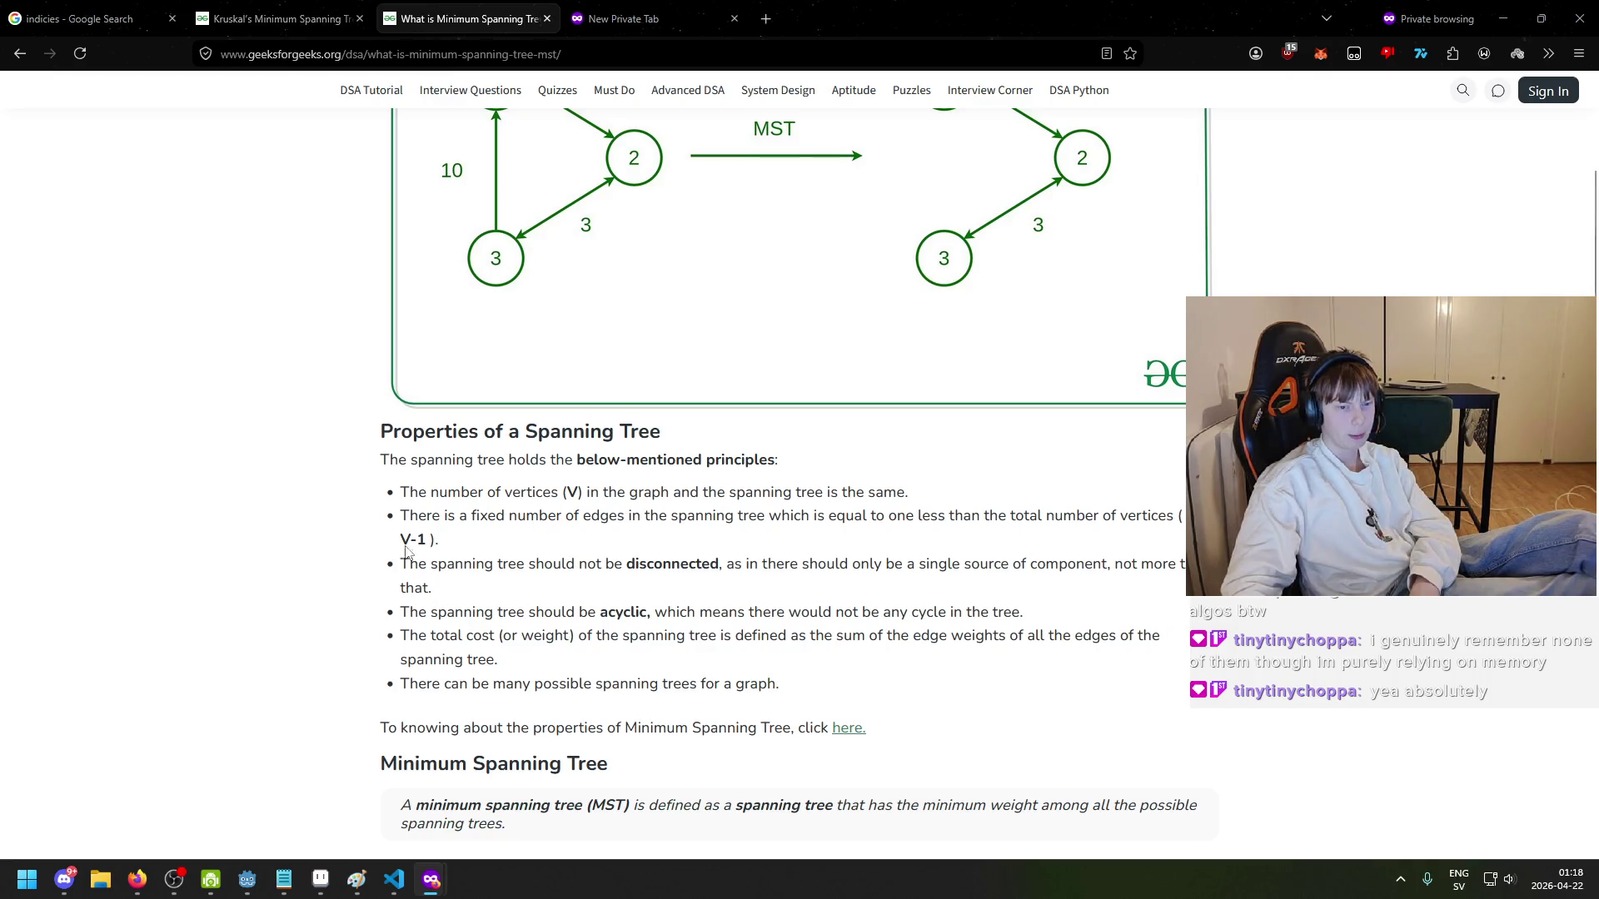
pyautogui.moveTo(450, 543); pyautogui.dragTo(391, 522)
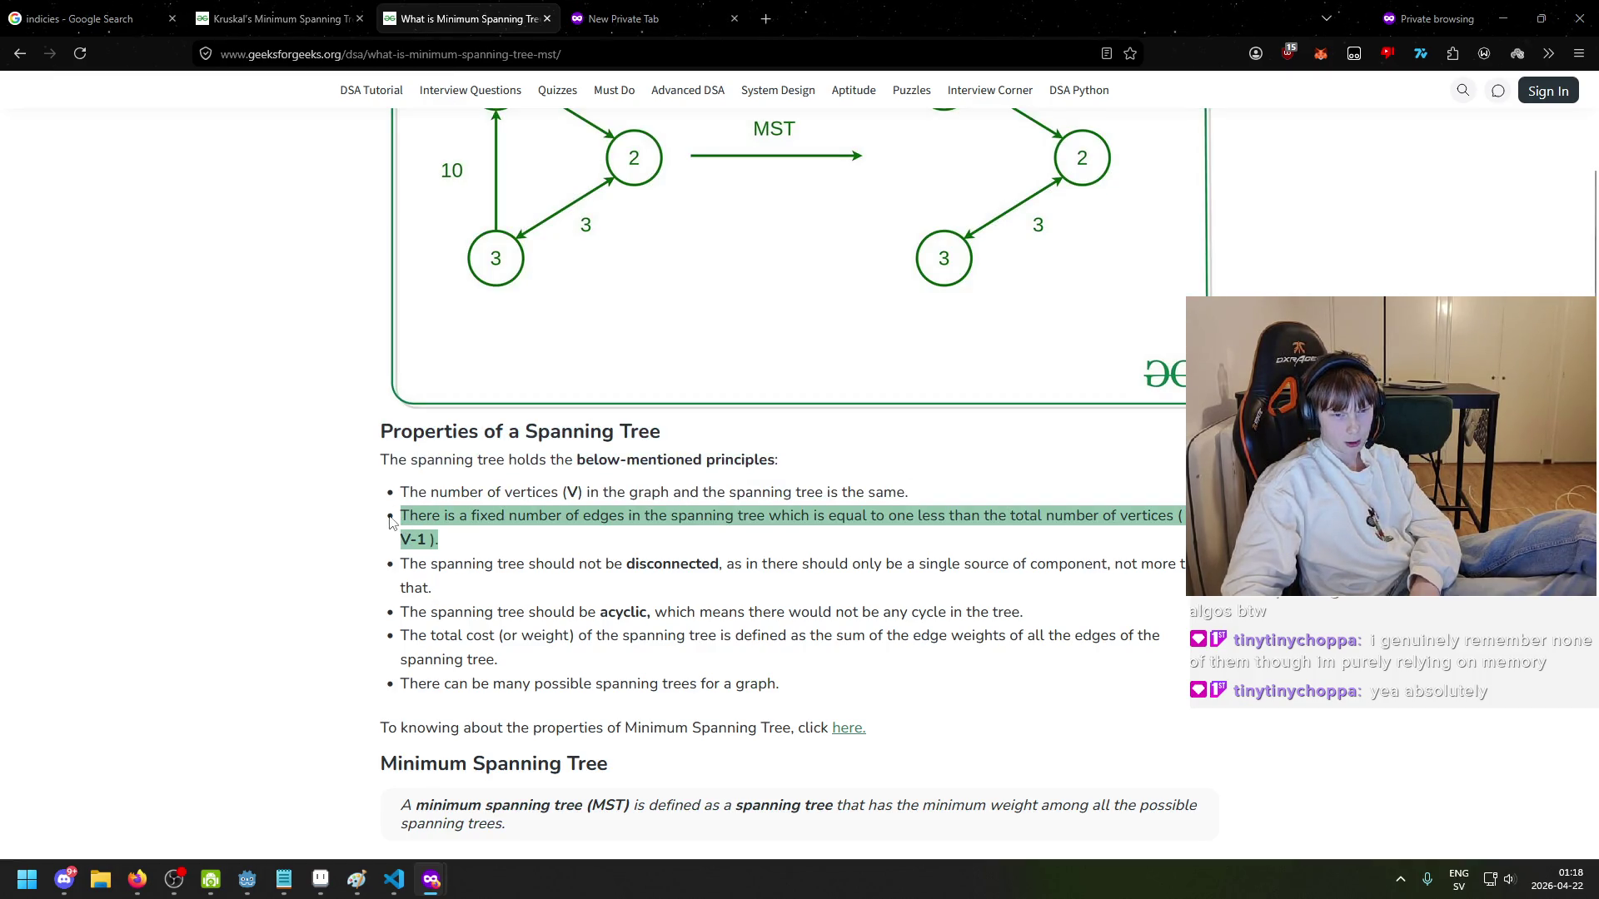
pyautogui.click(457, 568)
pyautogui.scroll(-2, 457, 568)
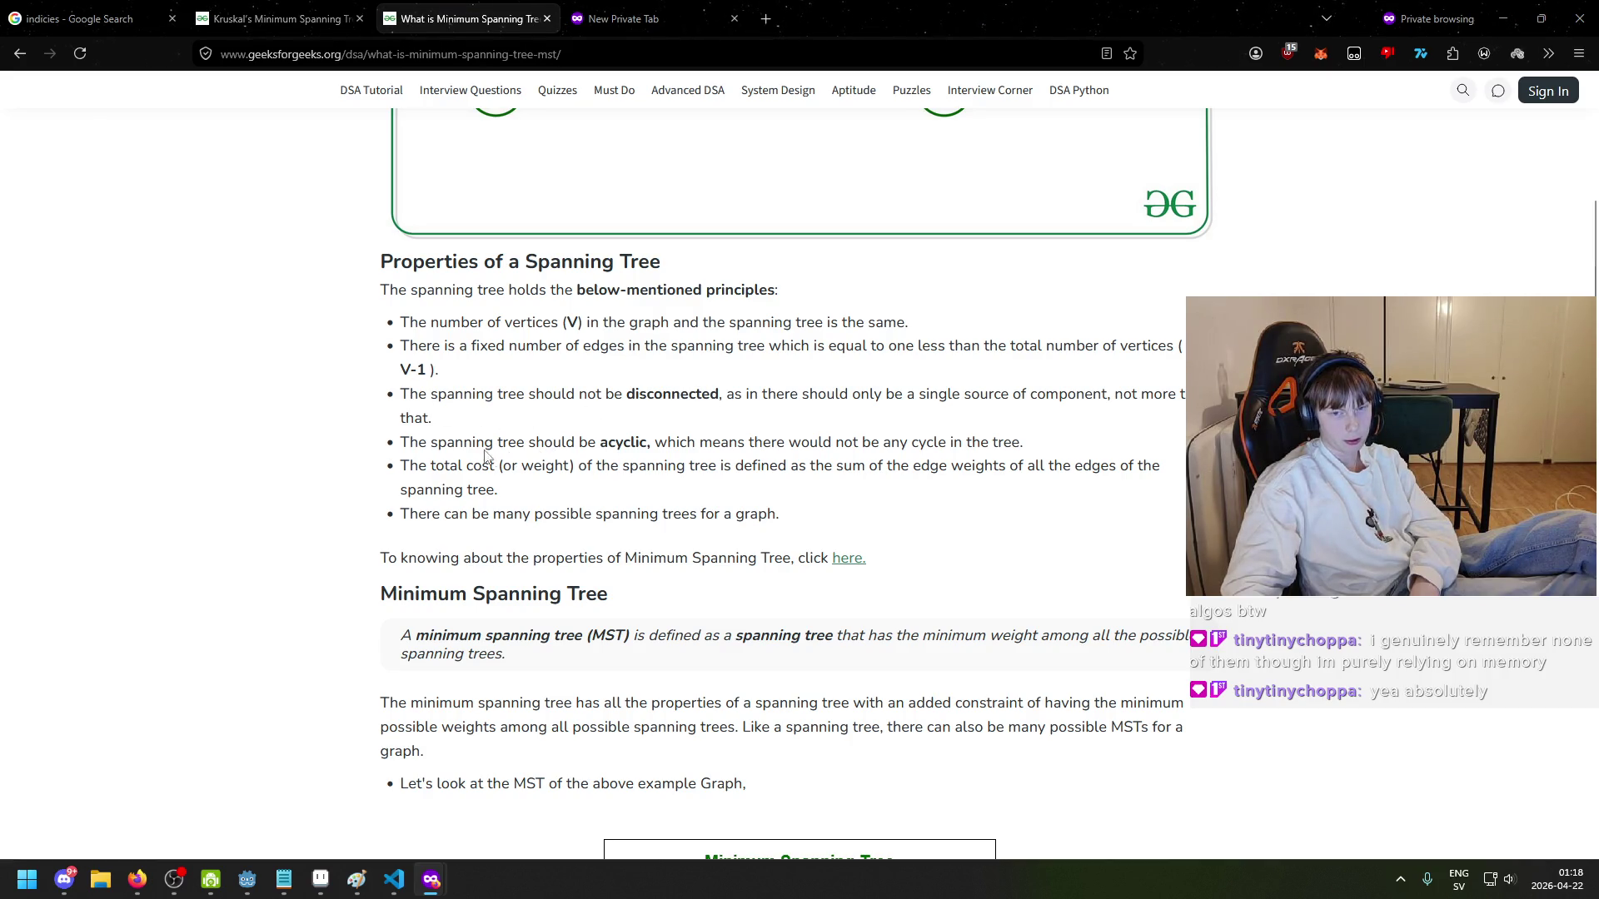
# - Highlight the acyclic, total-cost sum-of-edge-weights, and last properties while reading
pyautogui.moveTo(416, 449); pyautogui.dragTo(471, 445)
pyautogui.click(577, 453)
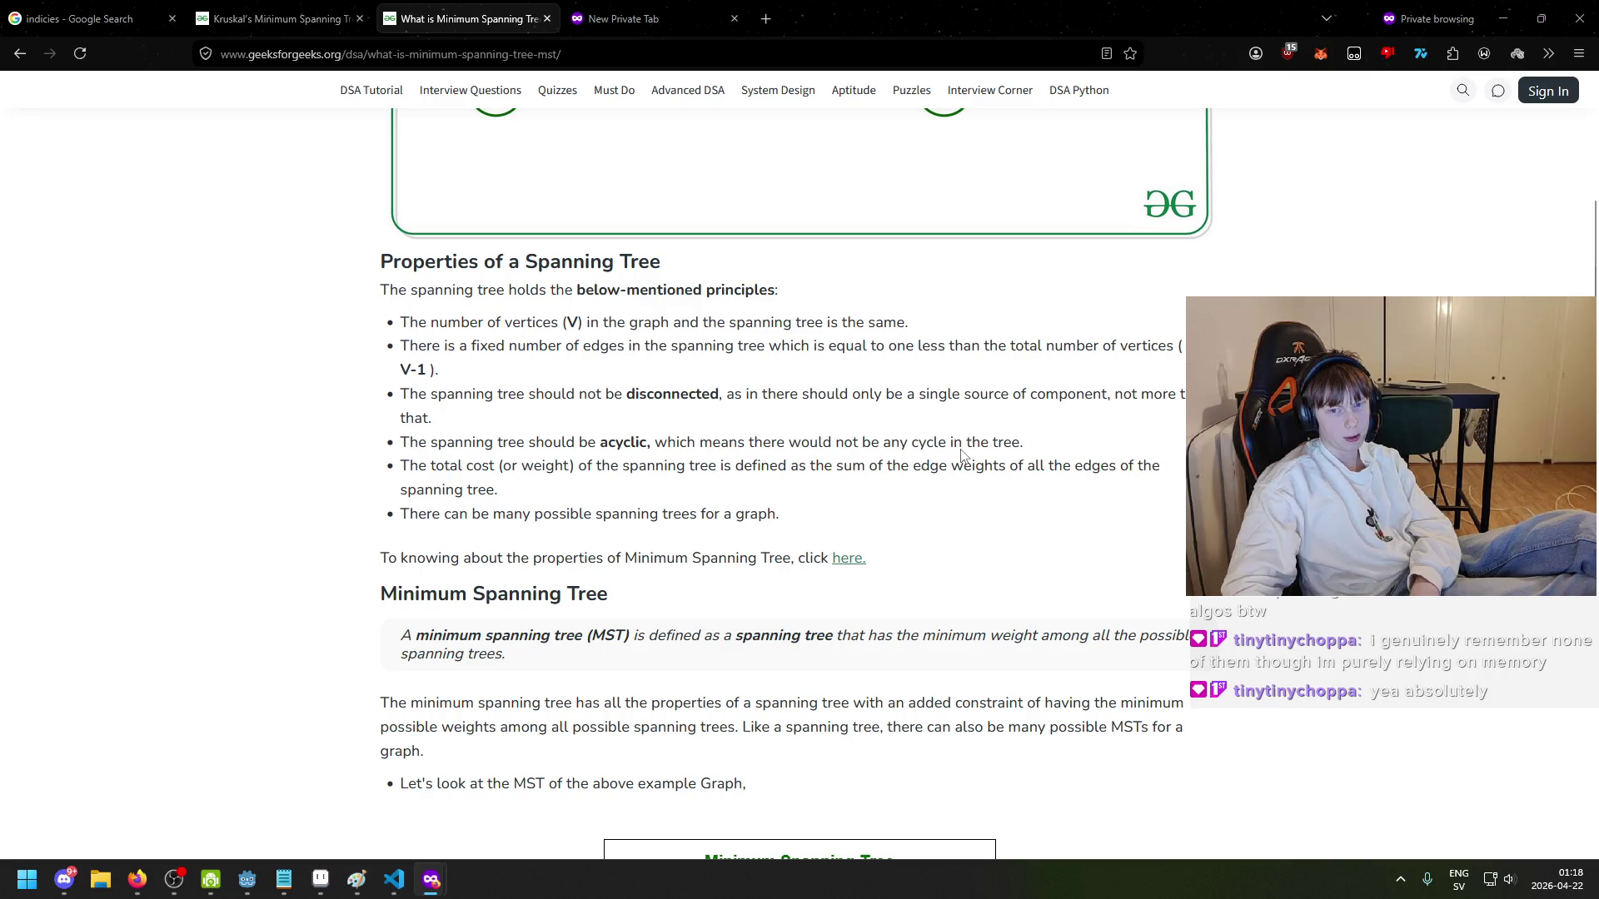
pyautogui.moveTo(399, 473); pyautogui.dragTo(597, 473)
pyautogui.click(669, 485)
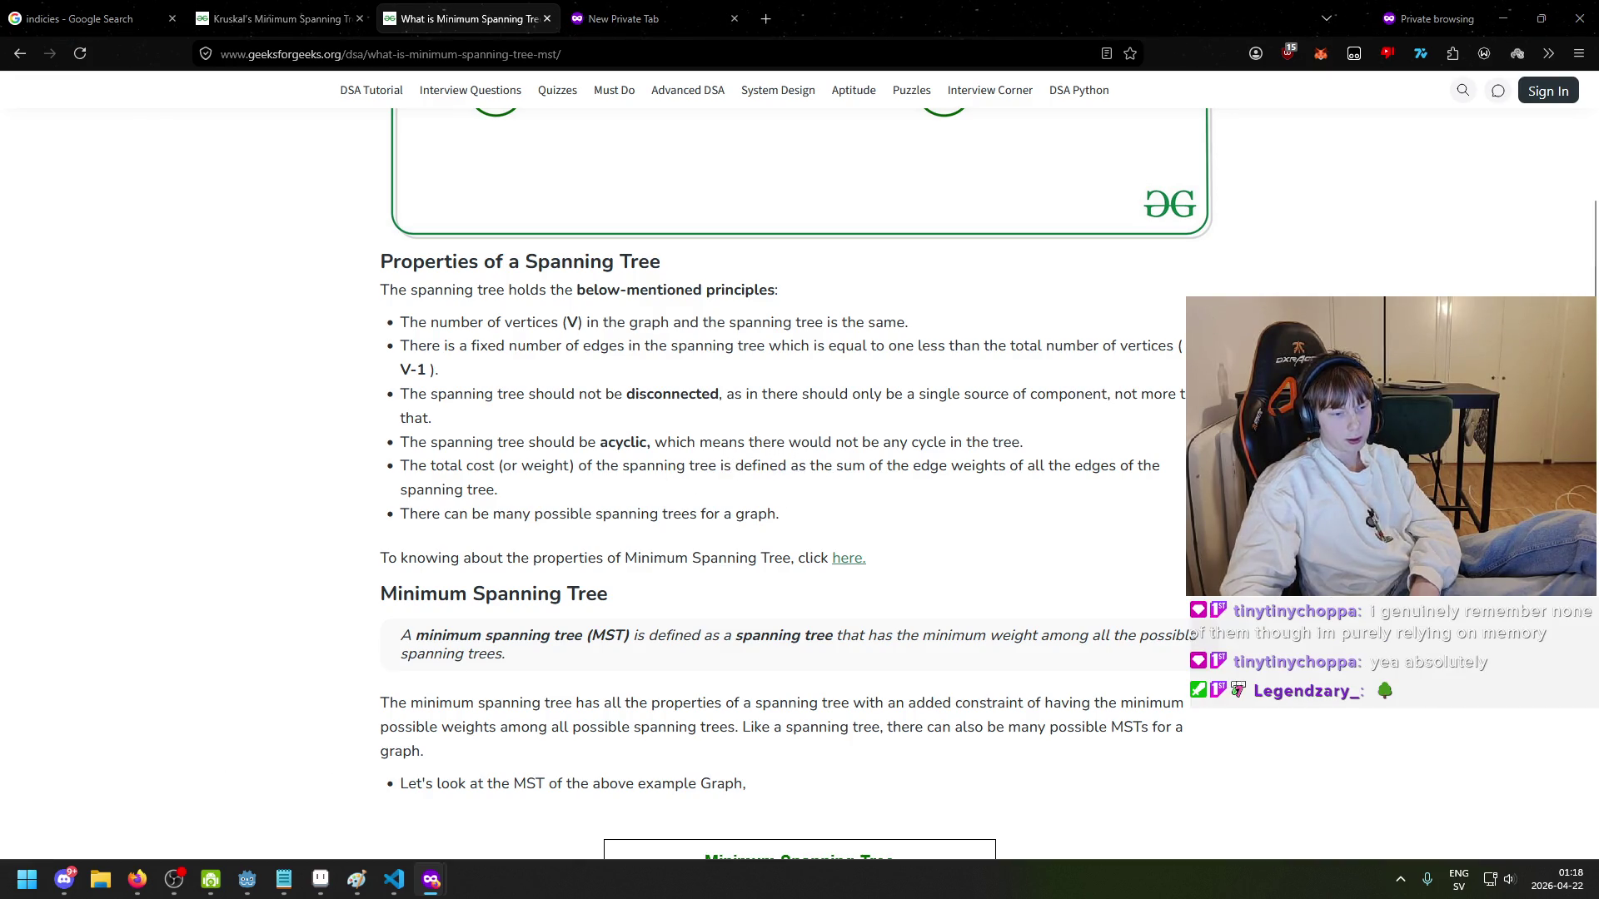
pyautogui.moveTo(410, 471); pyautogui.dragTo(555, 471)
pyautogui.click(555, 472)
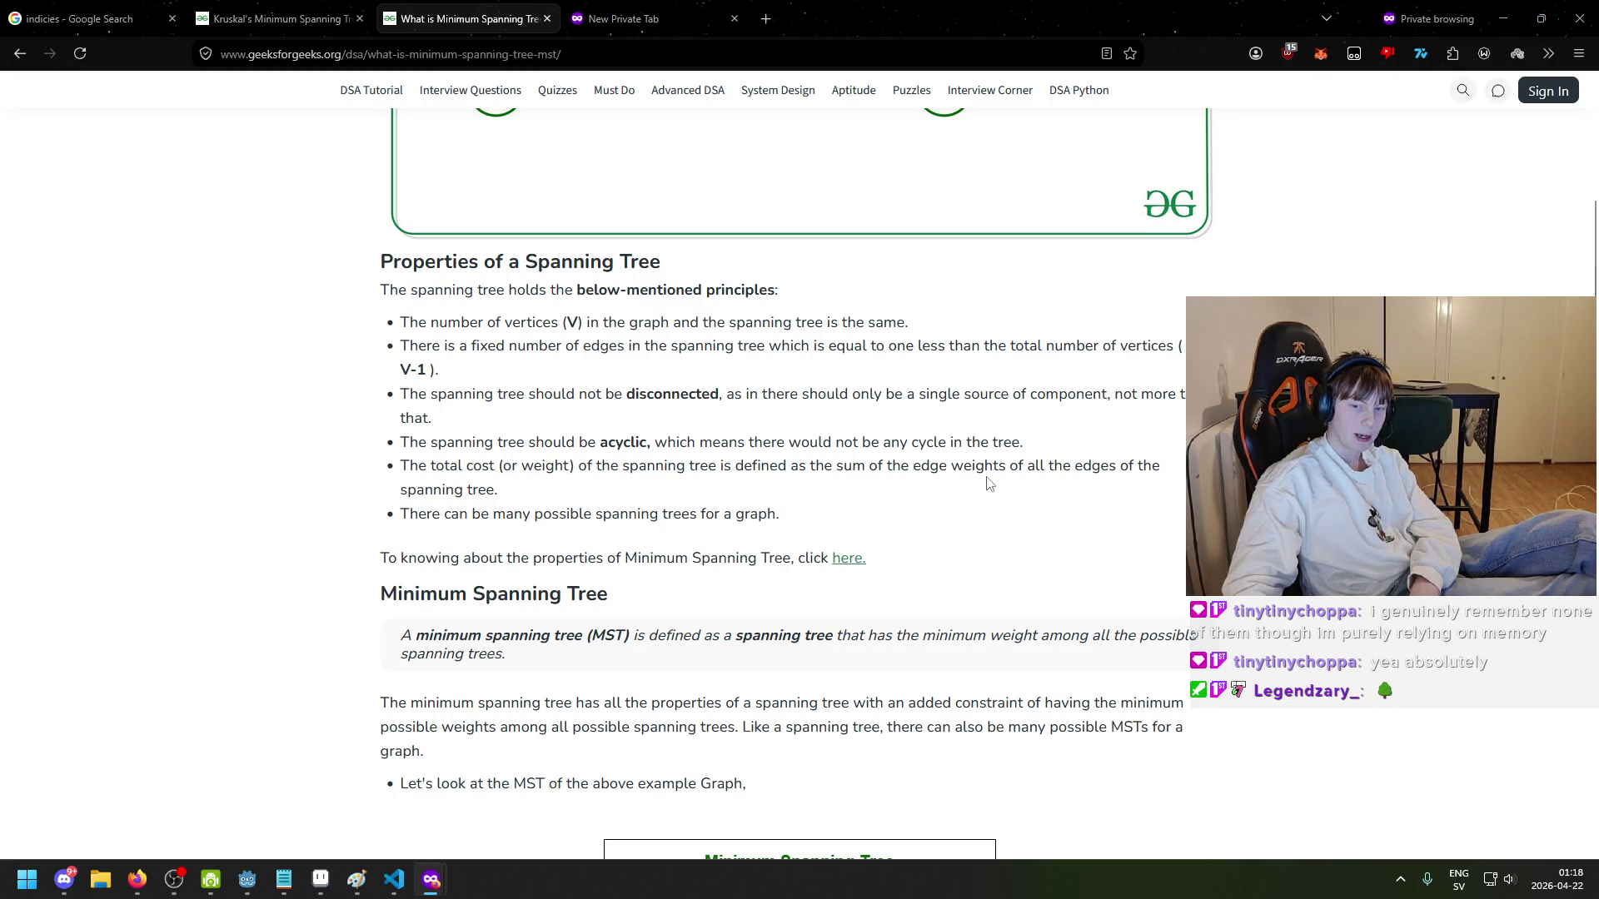
pyautogui.moveTo(780, 472); pyautogui.dragTo(903, 471)
pyautogui.click(461, 516)
pyautogui.moveTo(406, 515); pyautogui.dragTo(519, 525)
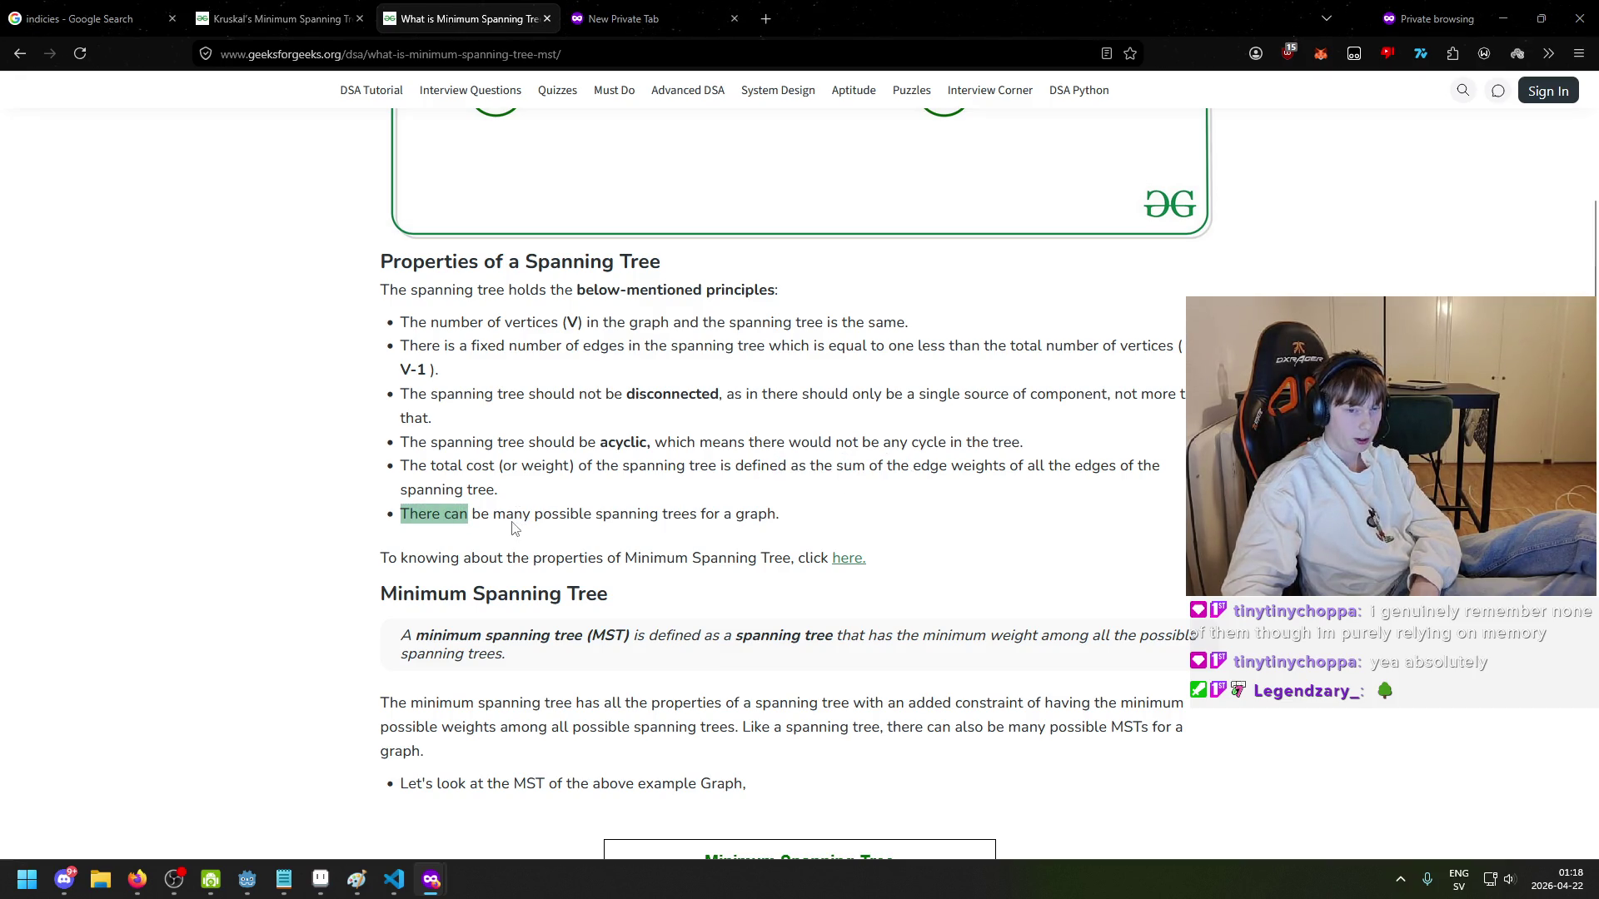
pyautogui.click(781, 522)
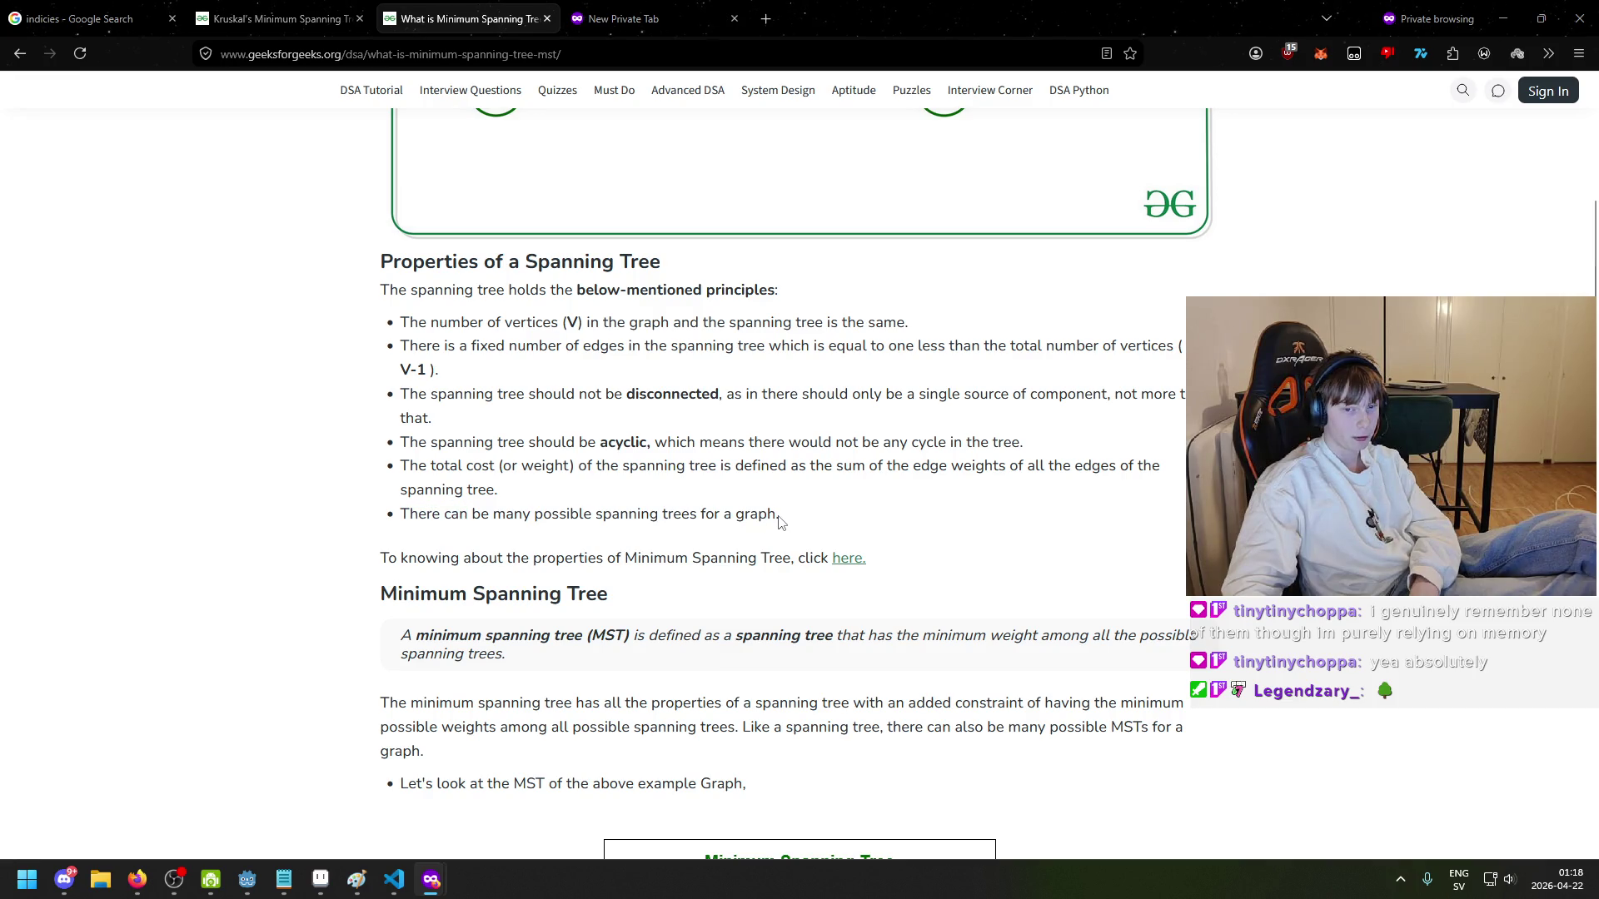
pyautogui.moveTo(780, 522)
pyautogui.mouseDown()
pyautogui.moveTo(421, 521)
pyautogui.moveTo(458, 537)
pyautogui.mouseUp()
pyautogui.click(458, 540)
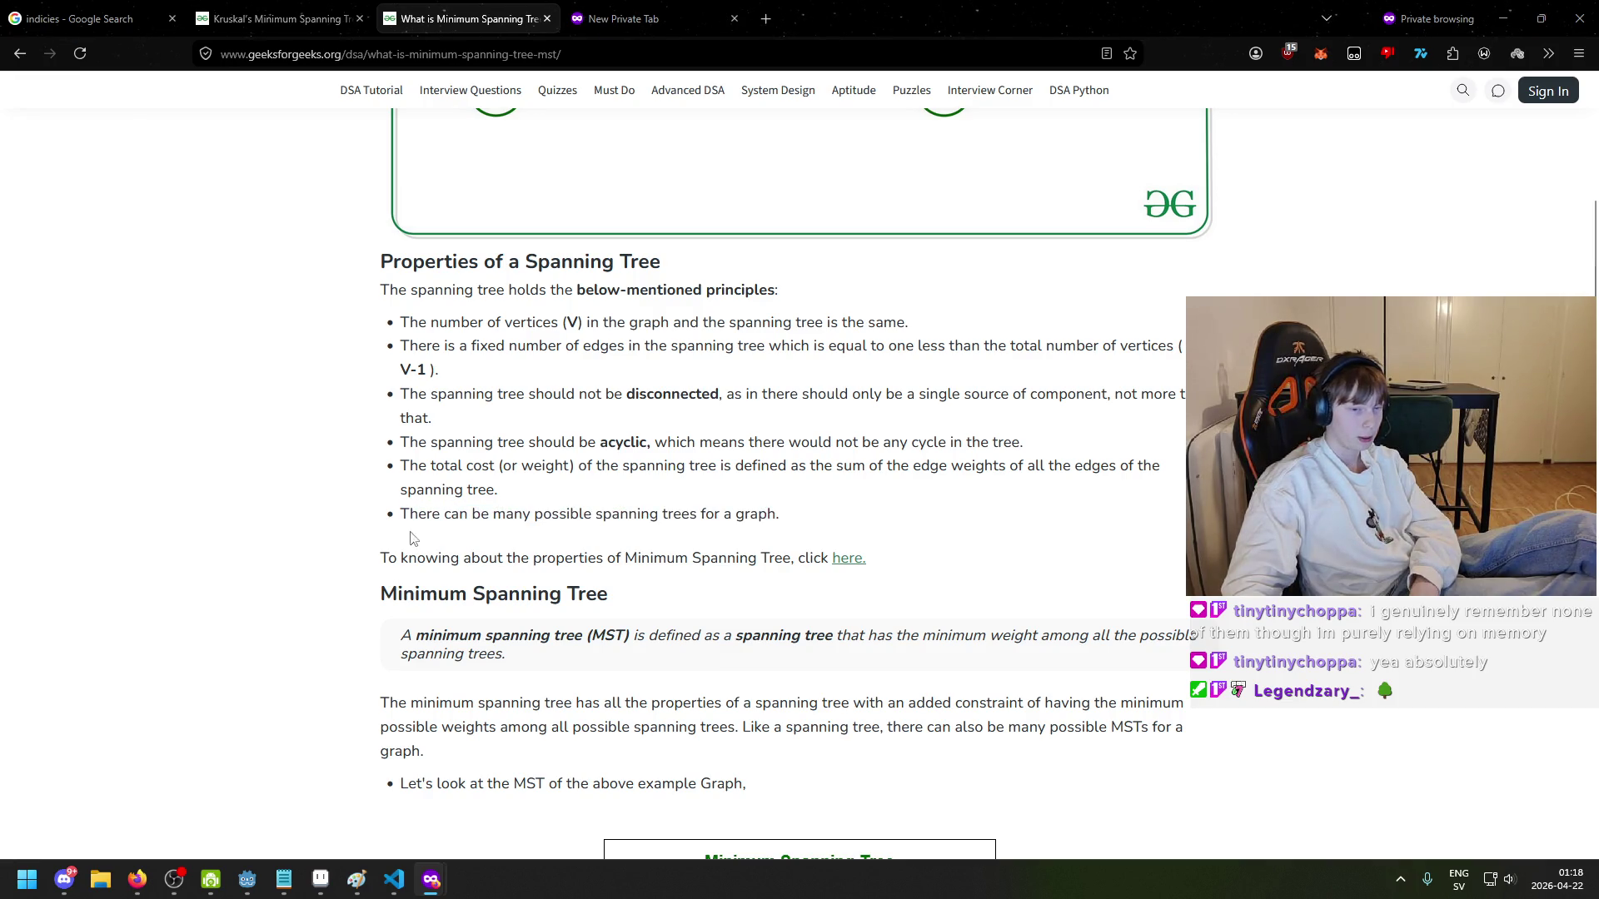
# - Open the 'here.' Properties of Minimum Spanning Tree link in a new tab and view it
pyautogui.scroll(-3, 388, 573)
pyautogui.moveTo(379, 305); pyautogui.dragTo(862, 315)
pyautogui.rightClick(862, 314)
pyautogui.click(894, 325)
pyautogui.click(642, 18)
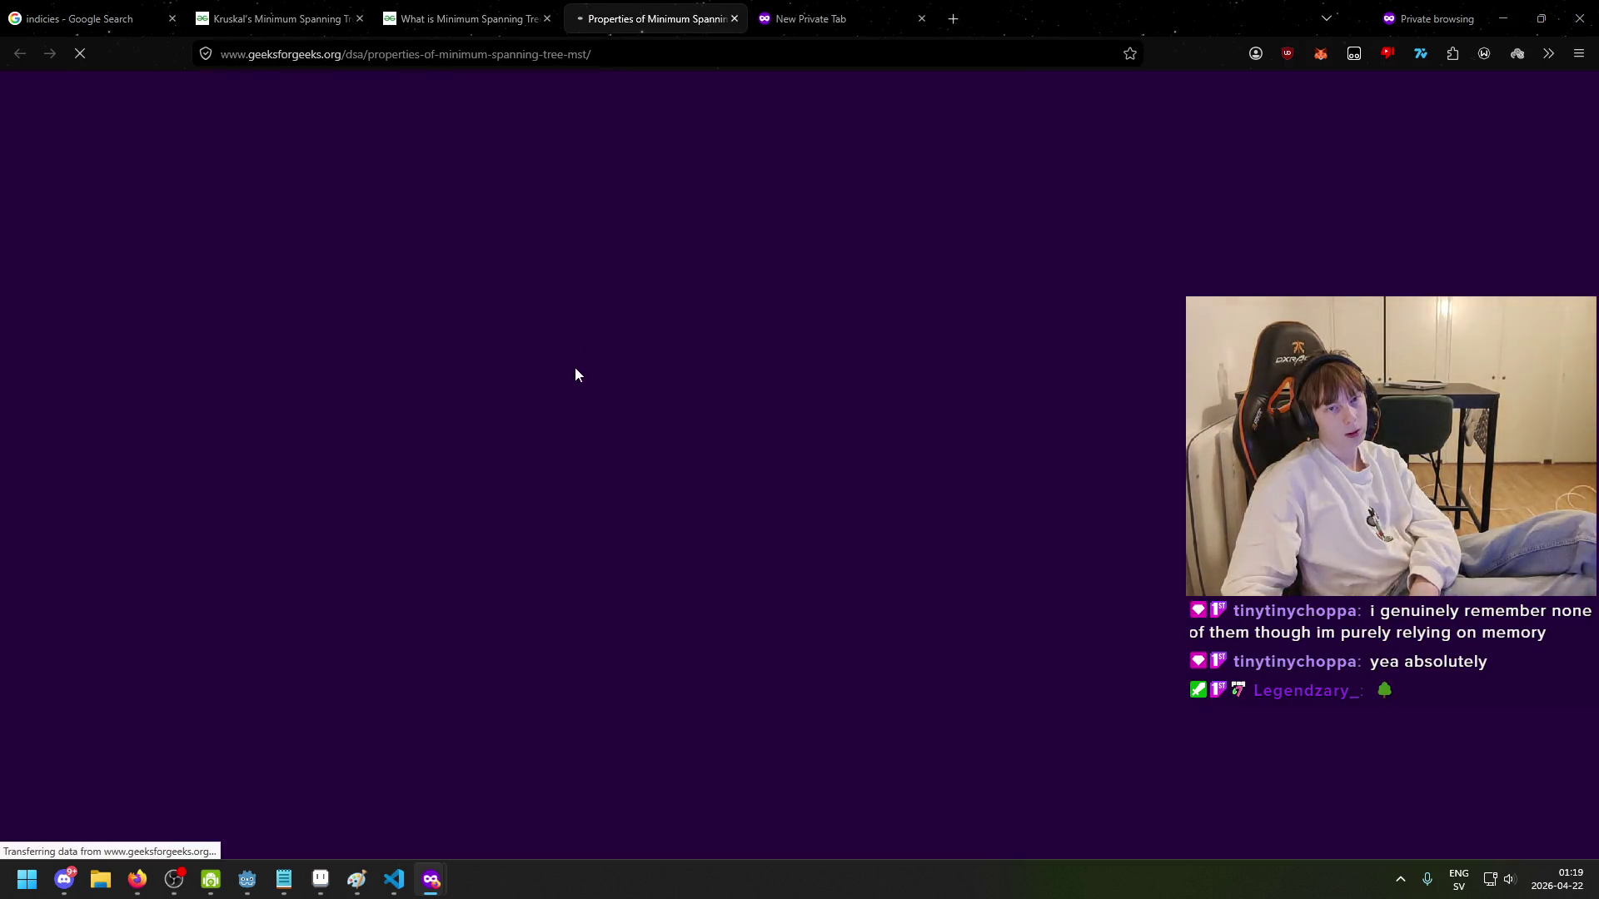
# - Scroll through the MST article's Kruskal and Prim sections, ending on the cost-12 example MST
pyautogui.click(467, 18)
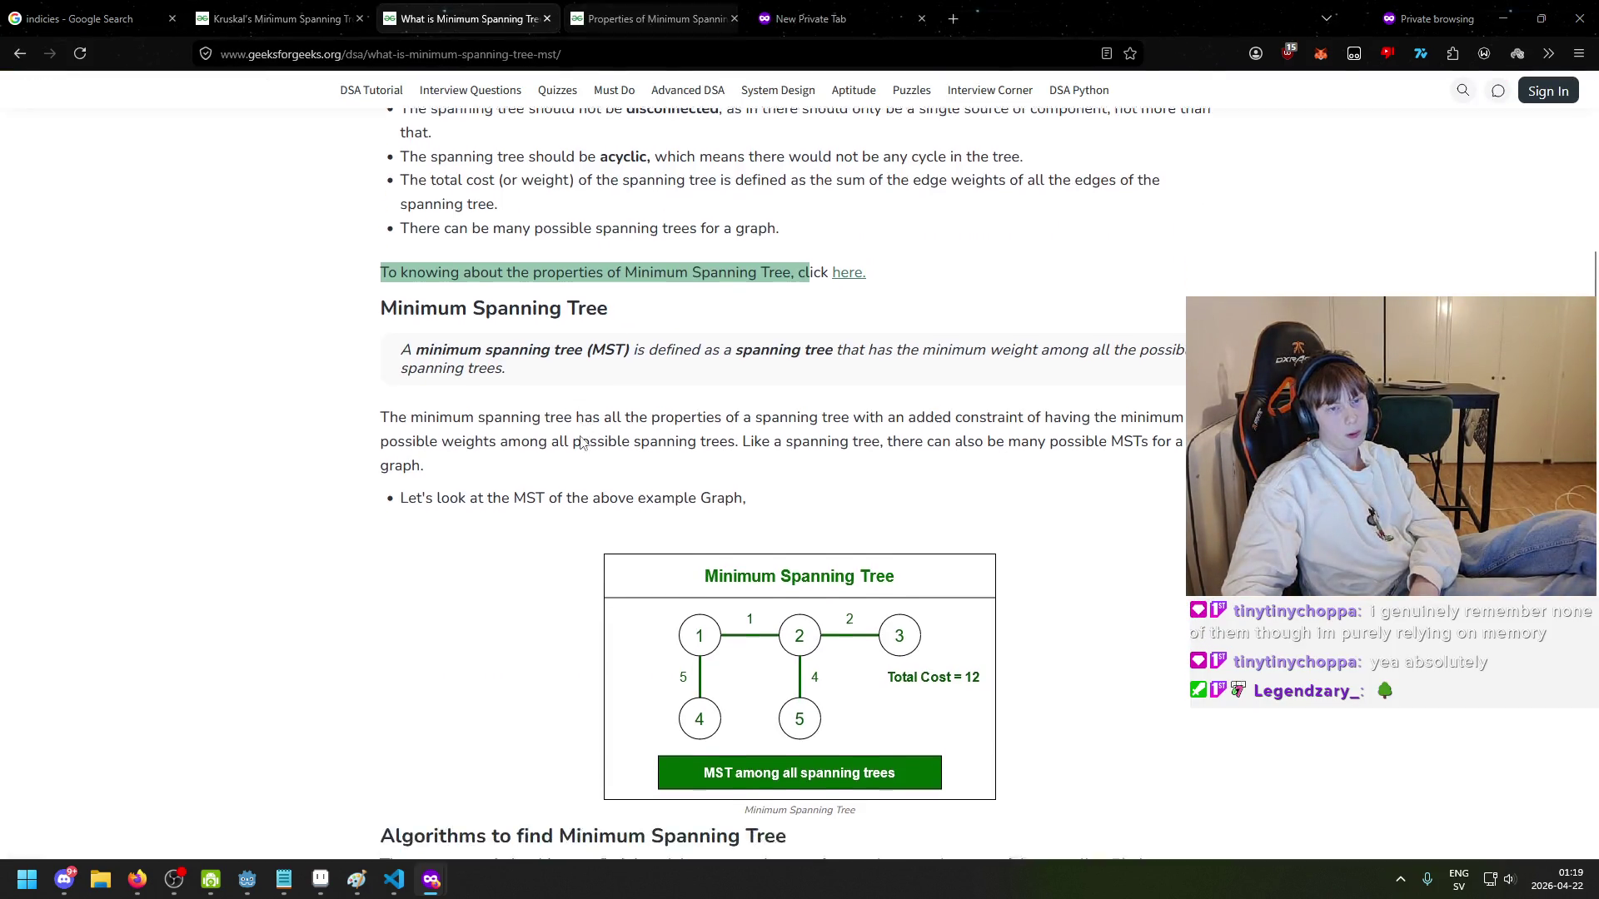
pyautogui.scroll(-2, 417, 327)
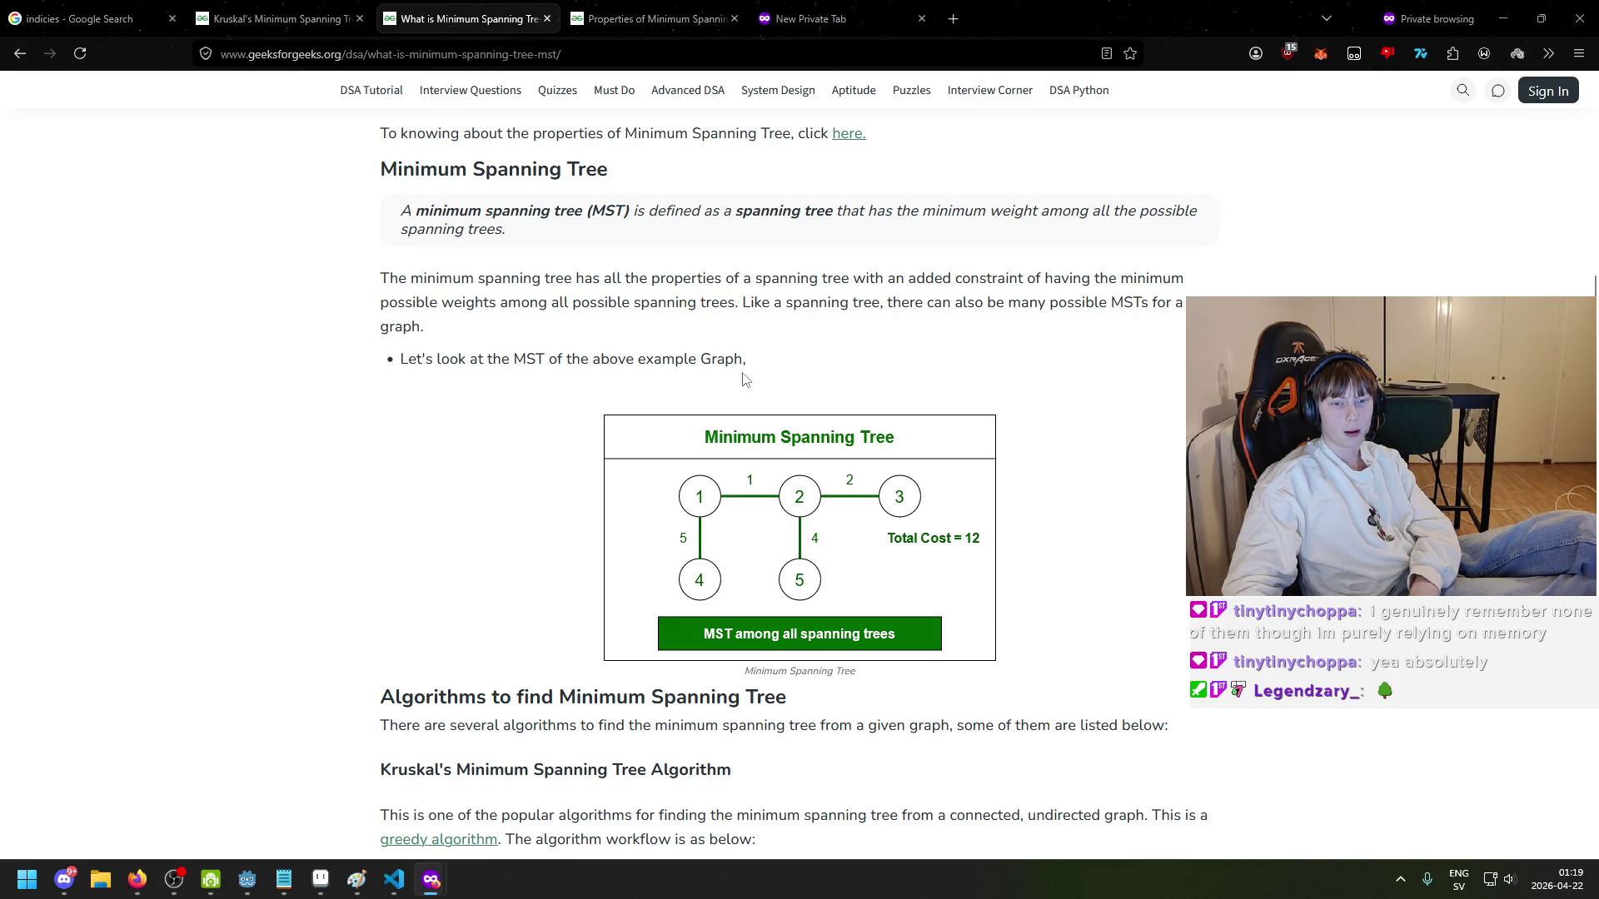
pyautogui.scroll(-1, 735, 533)
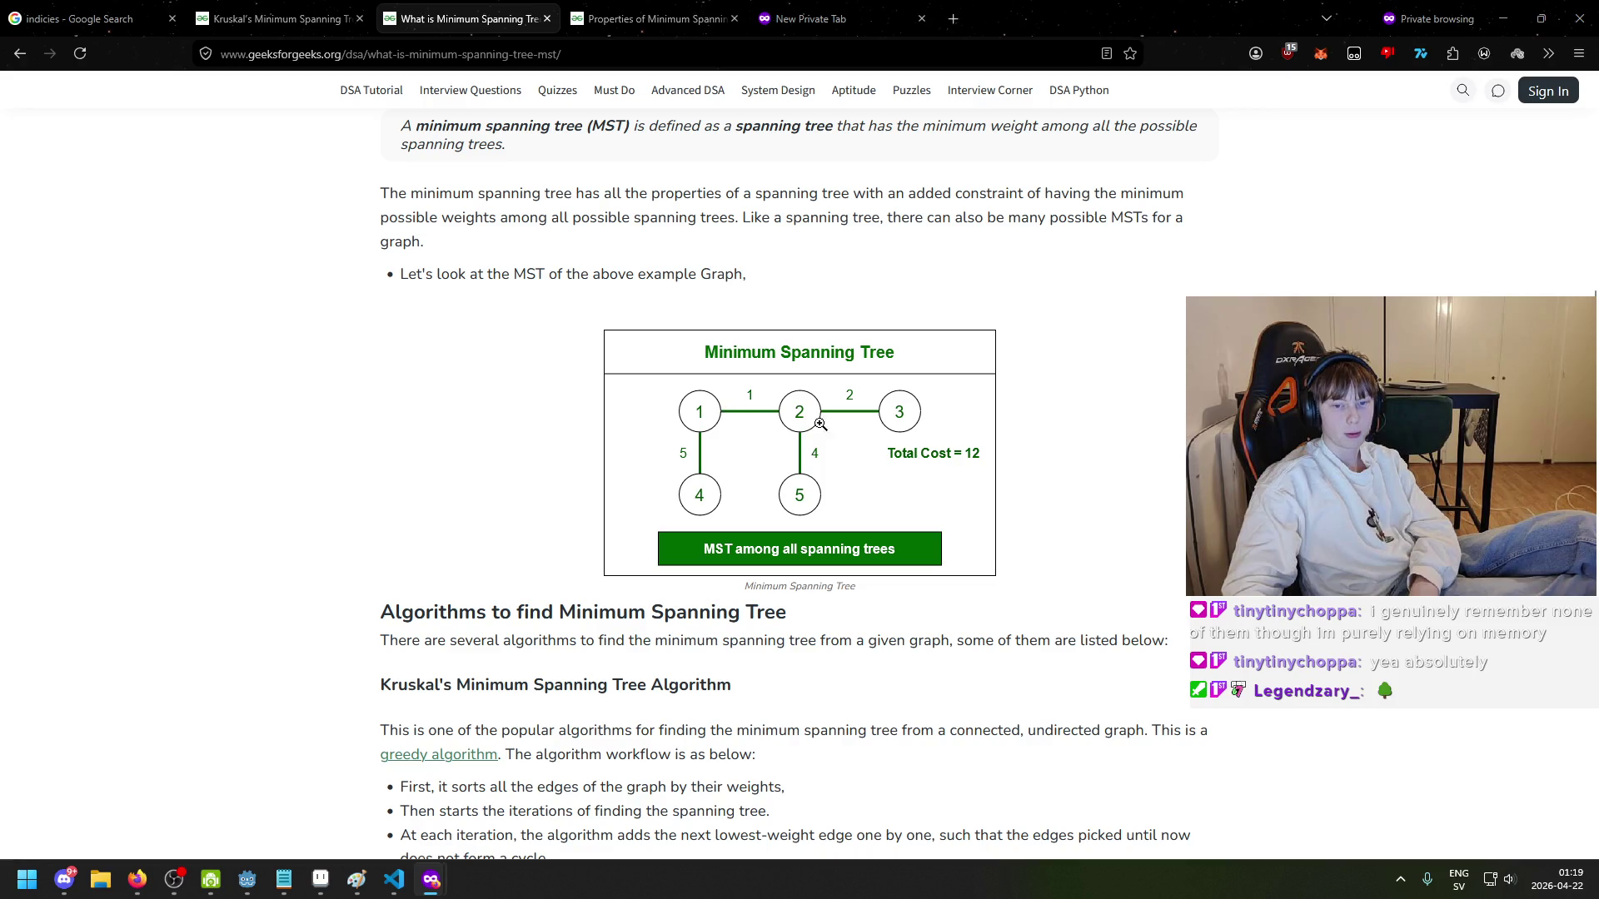
pyautogui.scroll(-1, 619, 450)
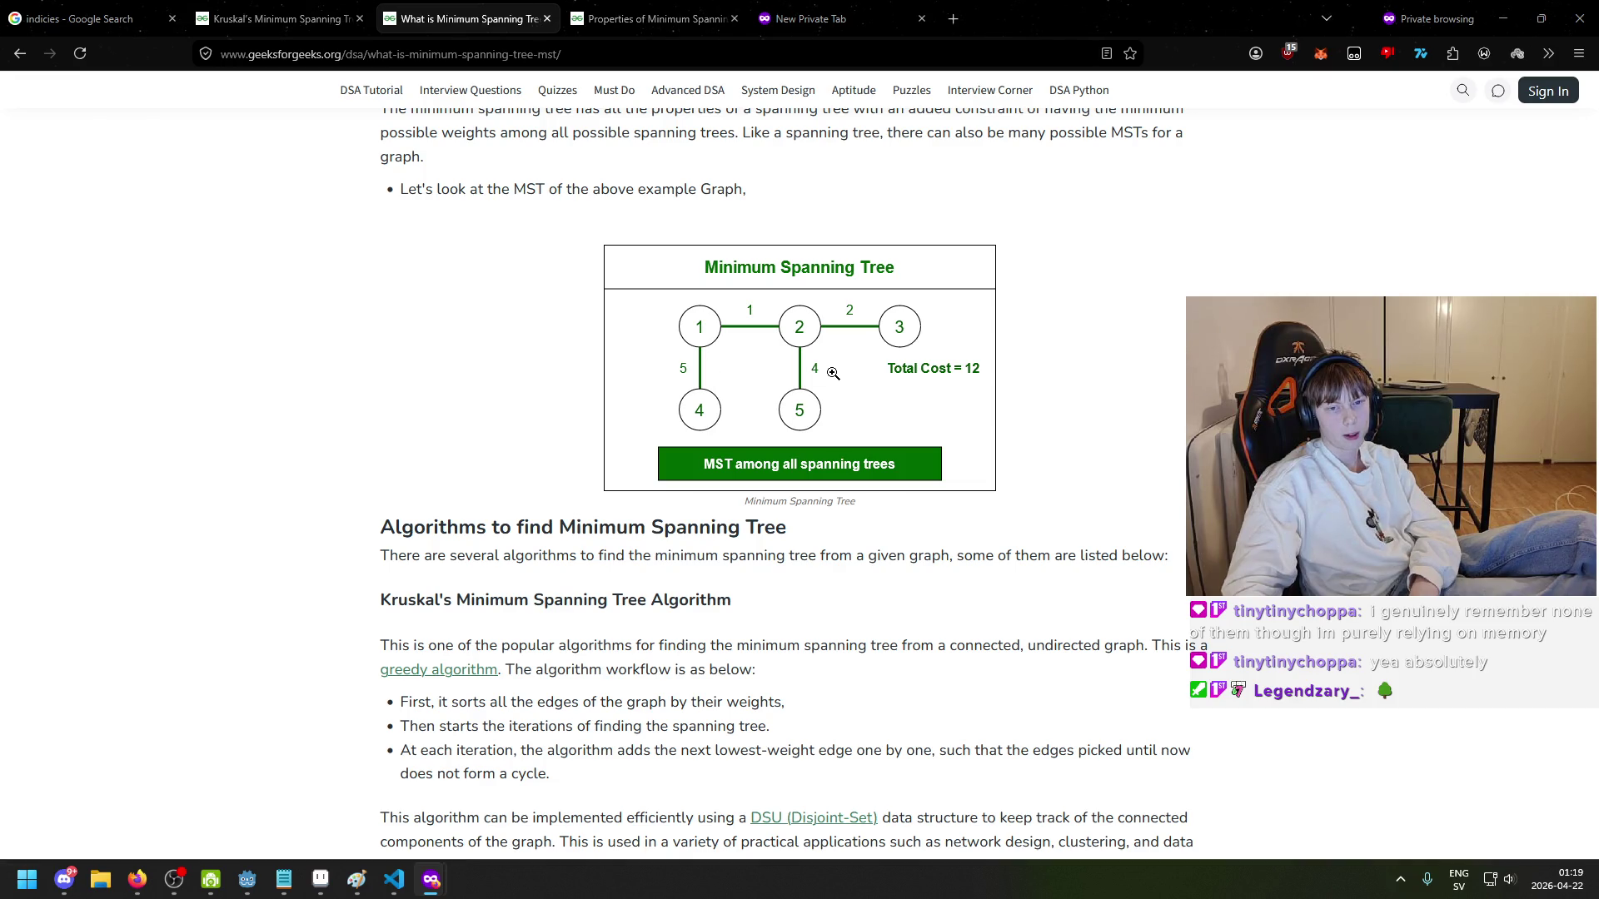
pyautogui.scroll(2, 717, 412)
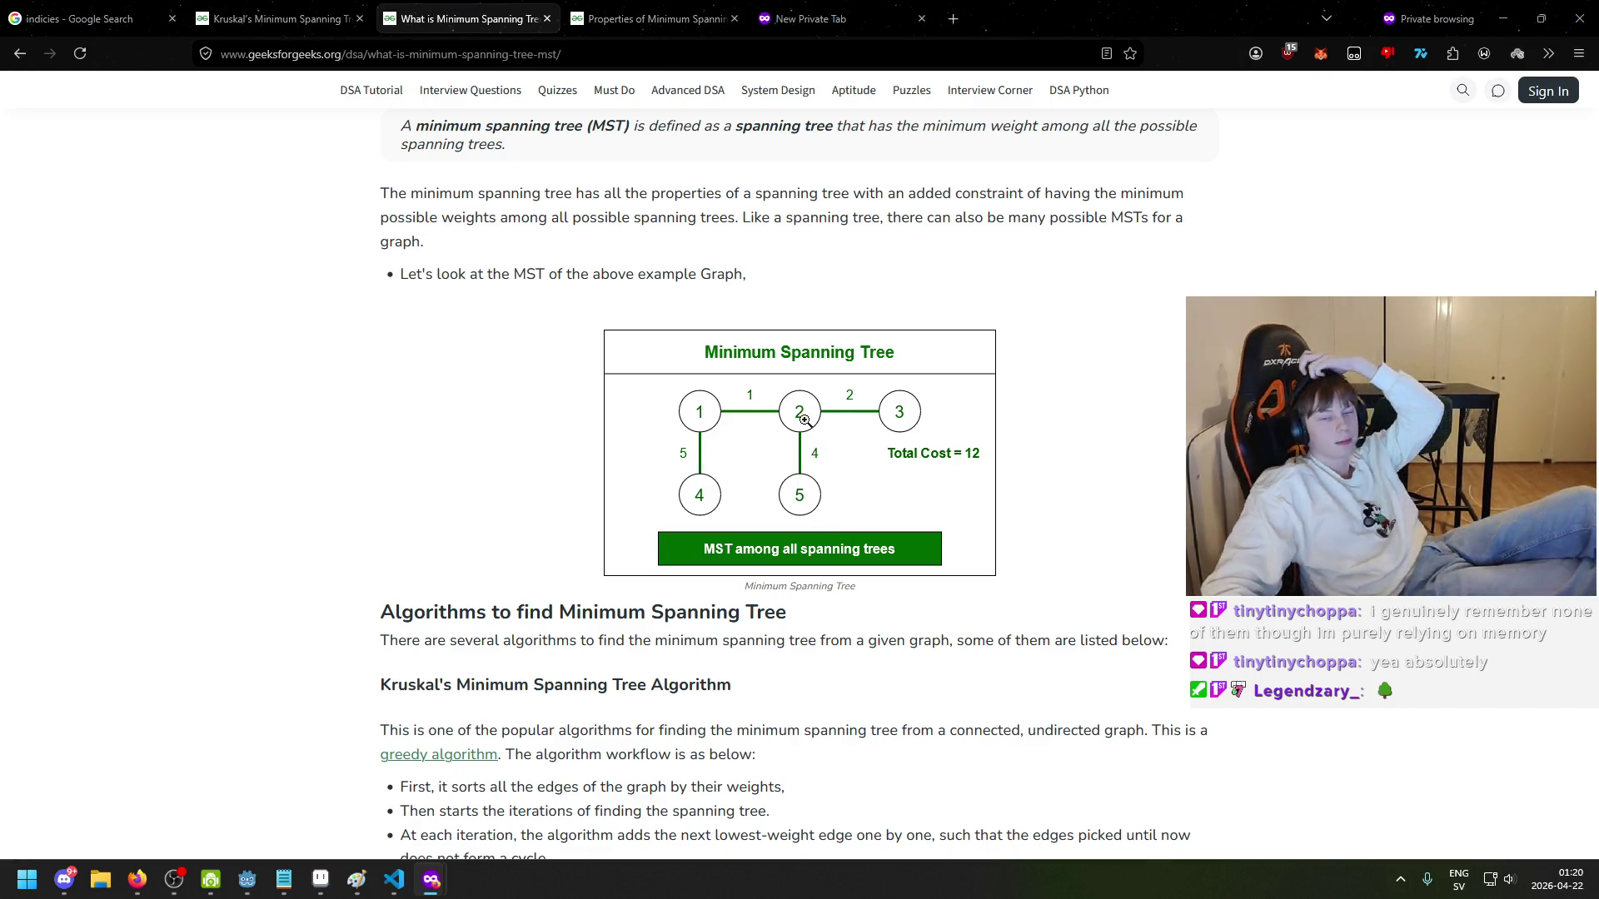
pyautogui.scroll(1, 839, 417)
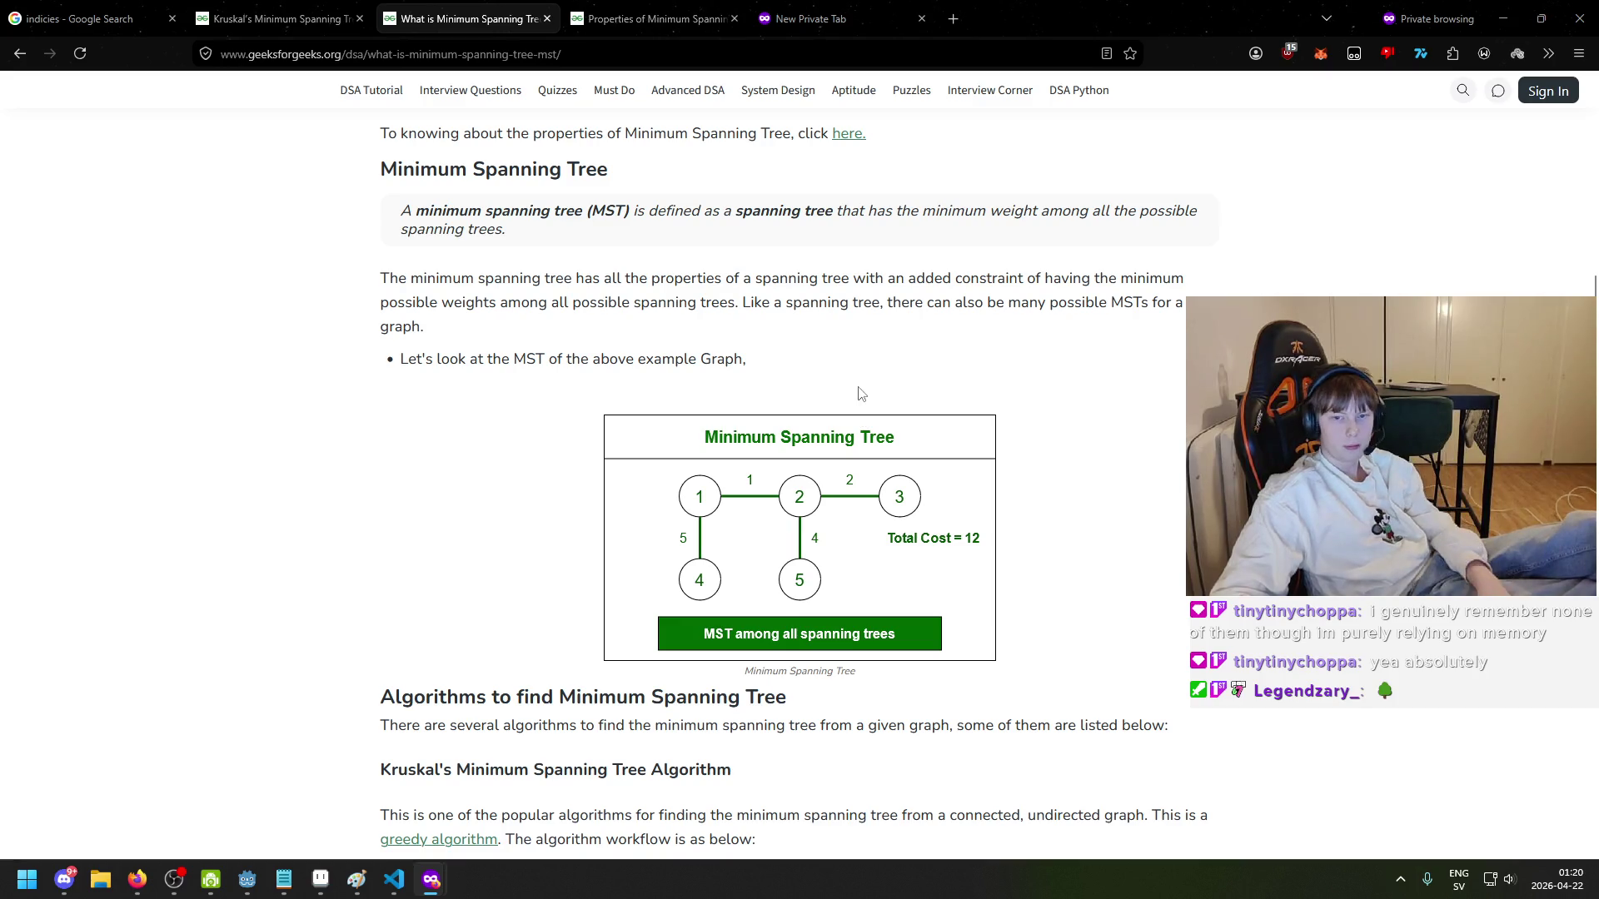
pyautogui.scroll(-2, 635, 435)
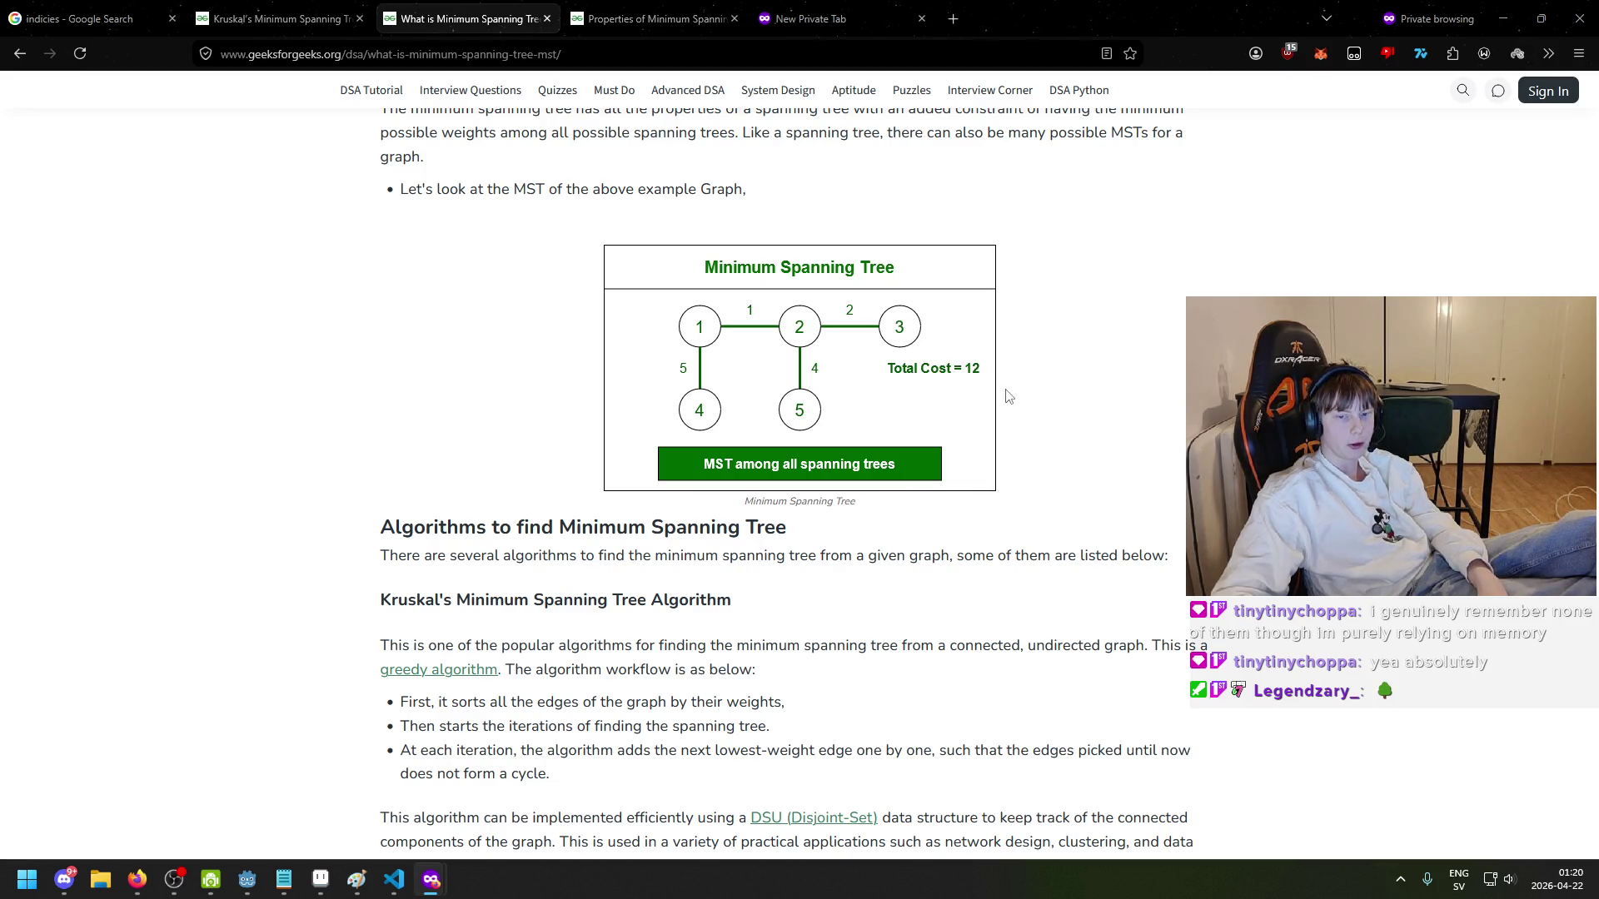
pyautogui.scroll(-1, 526, 492)
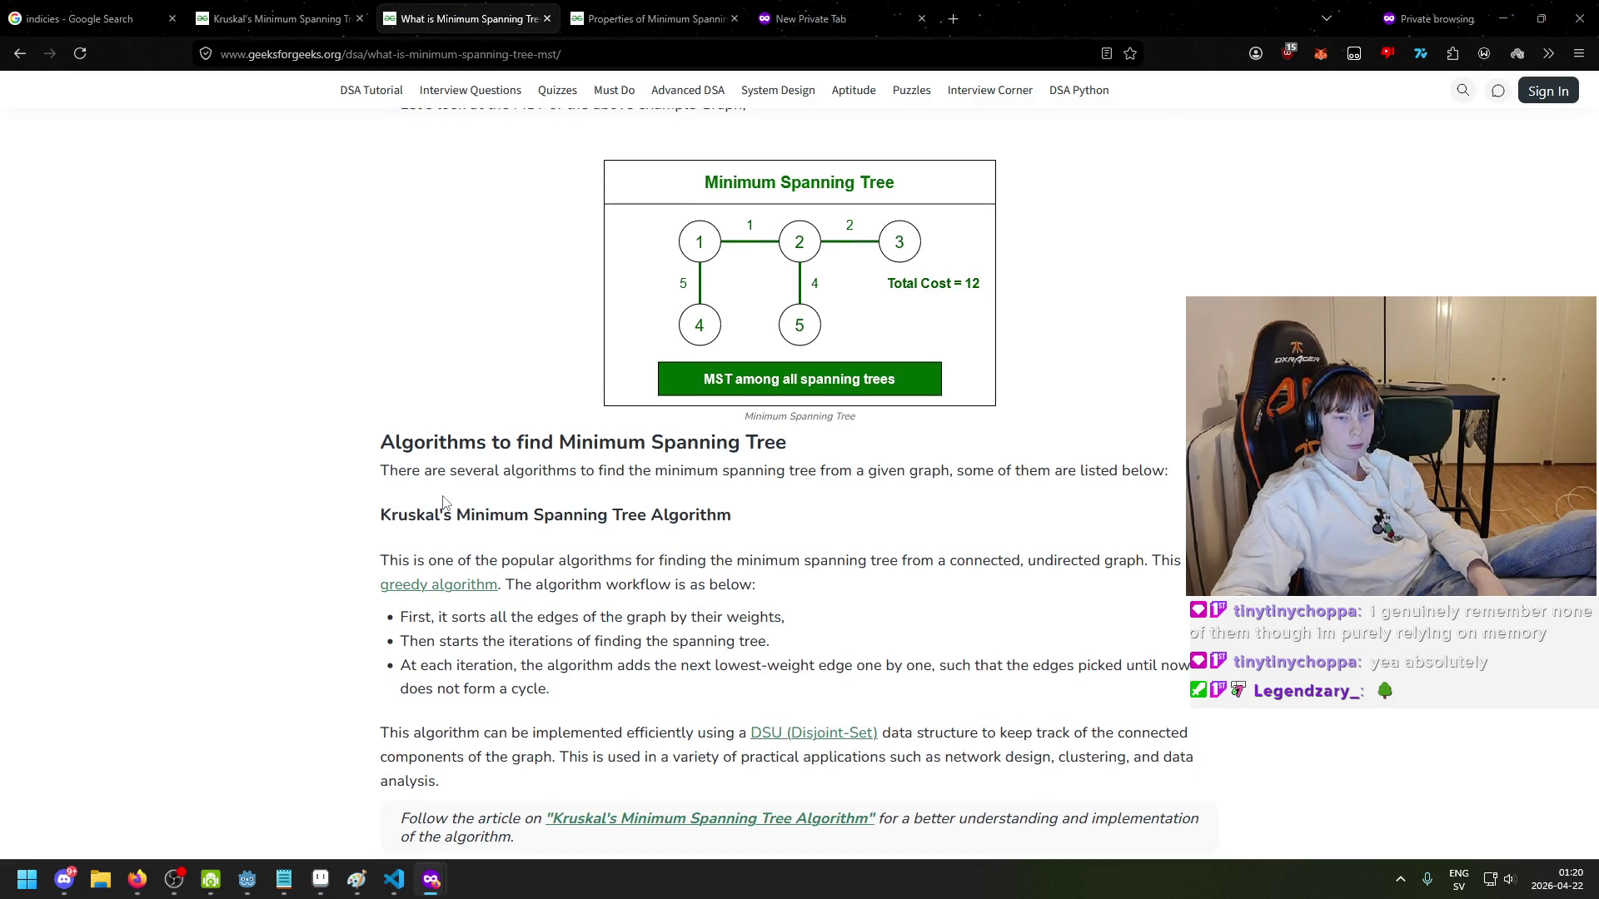
pyautogui.scroll(-1, 444, 505)
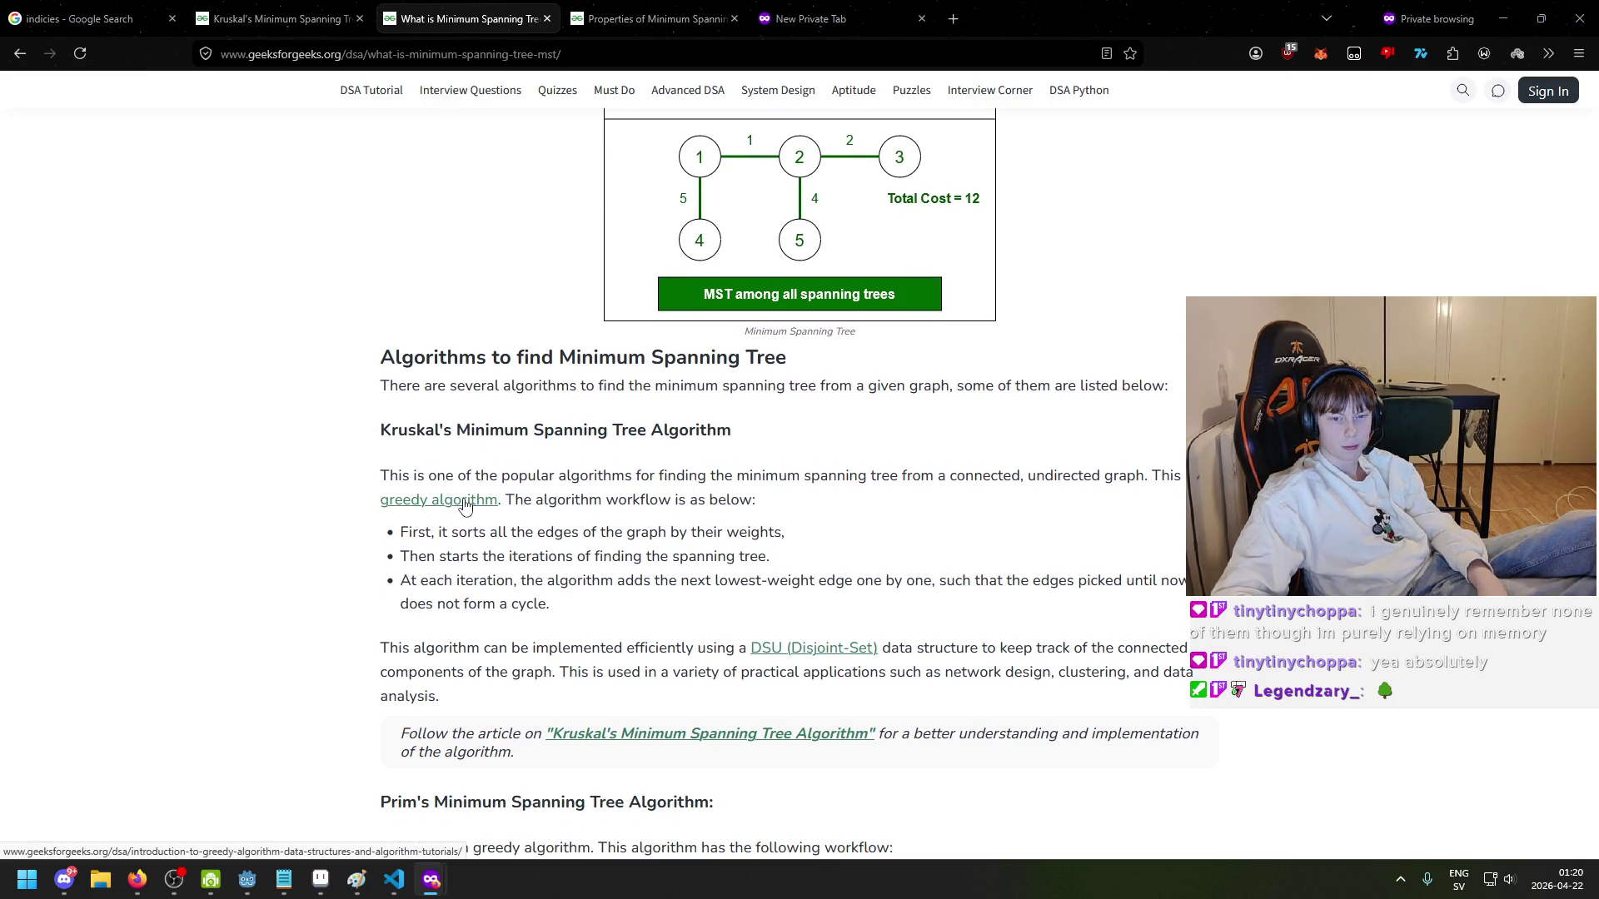
pyautogui.scroll(-1, 408, 509)
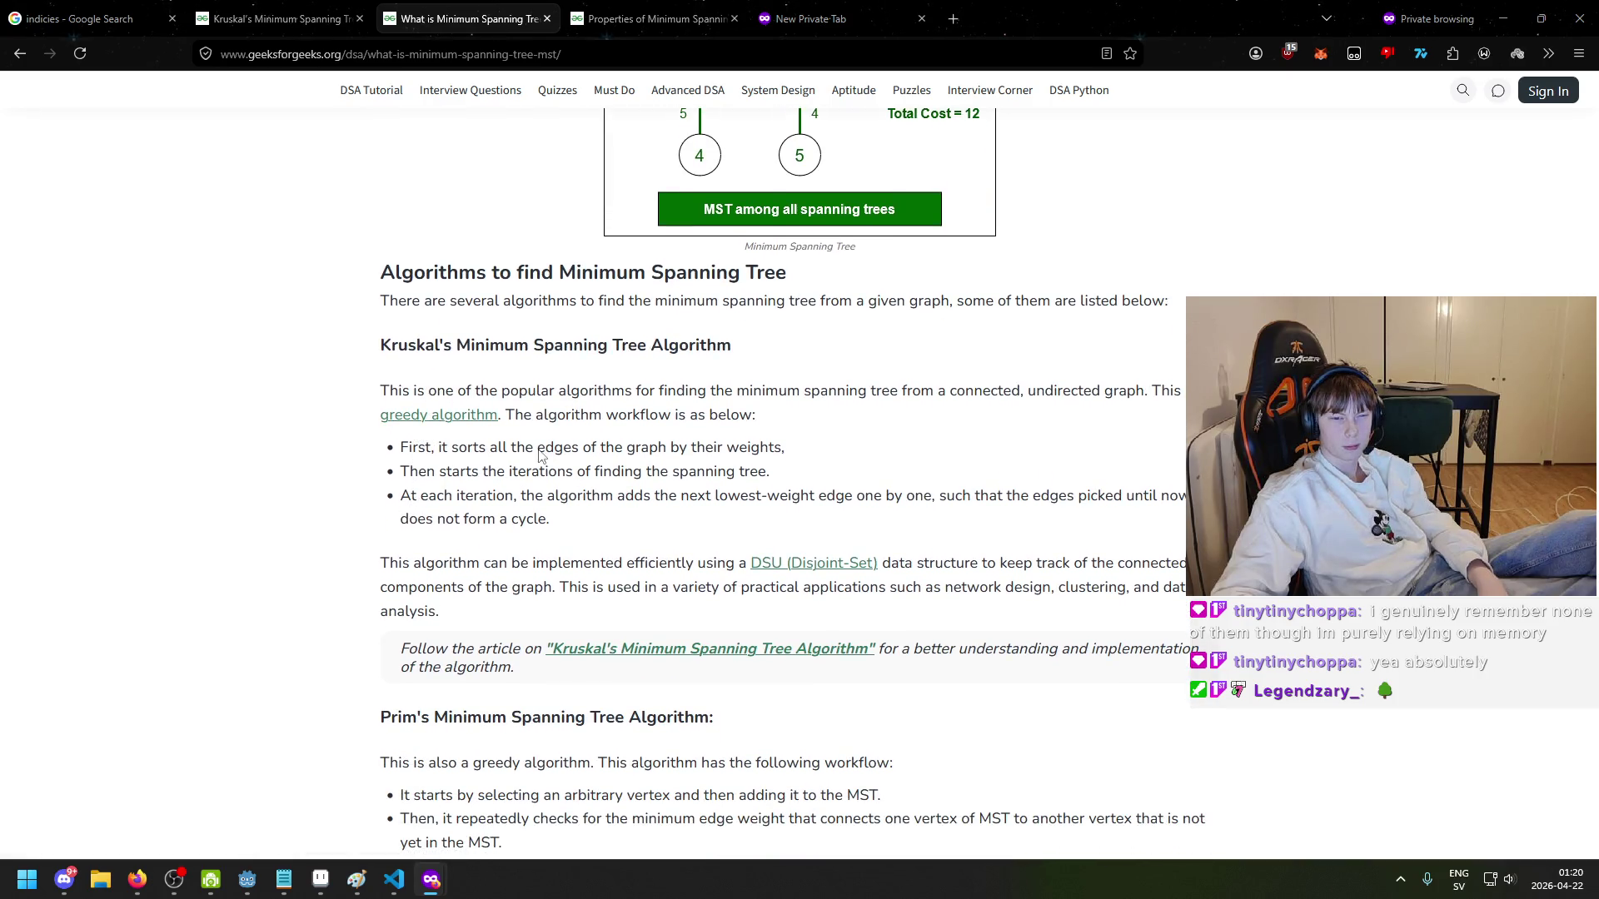
pyautogui.scroll(9, 675, 451)
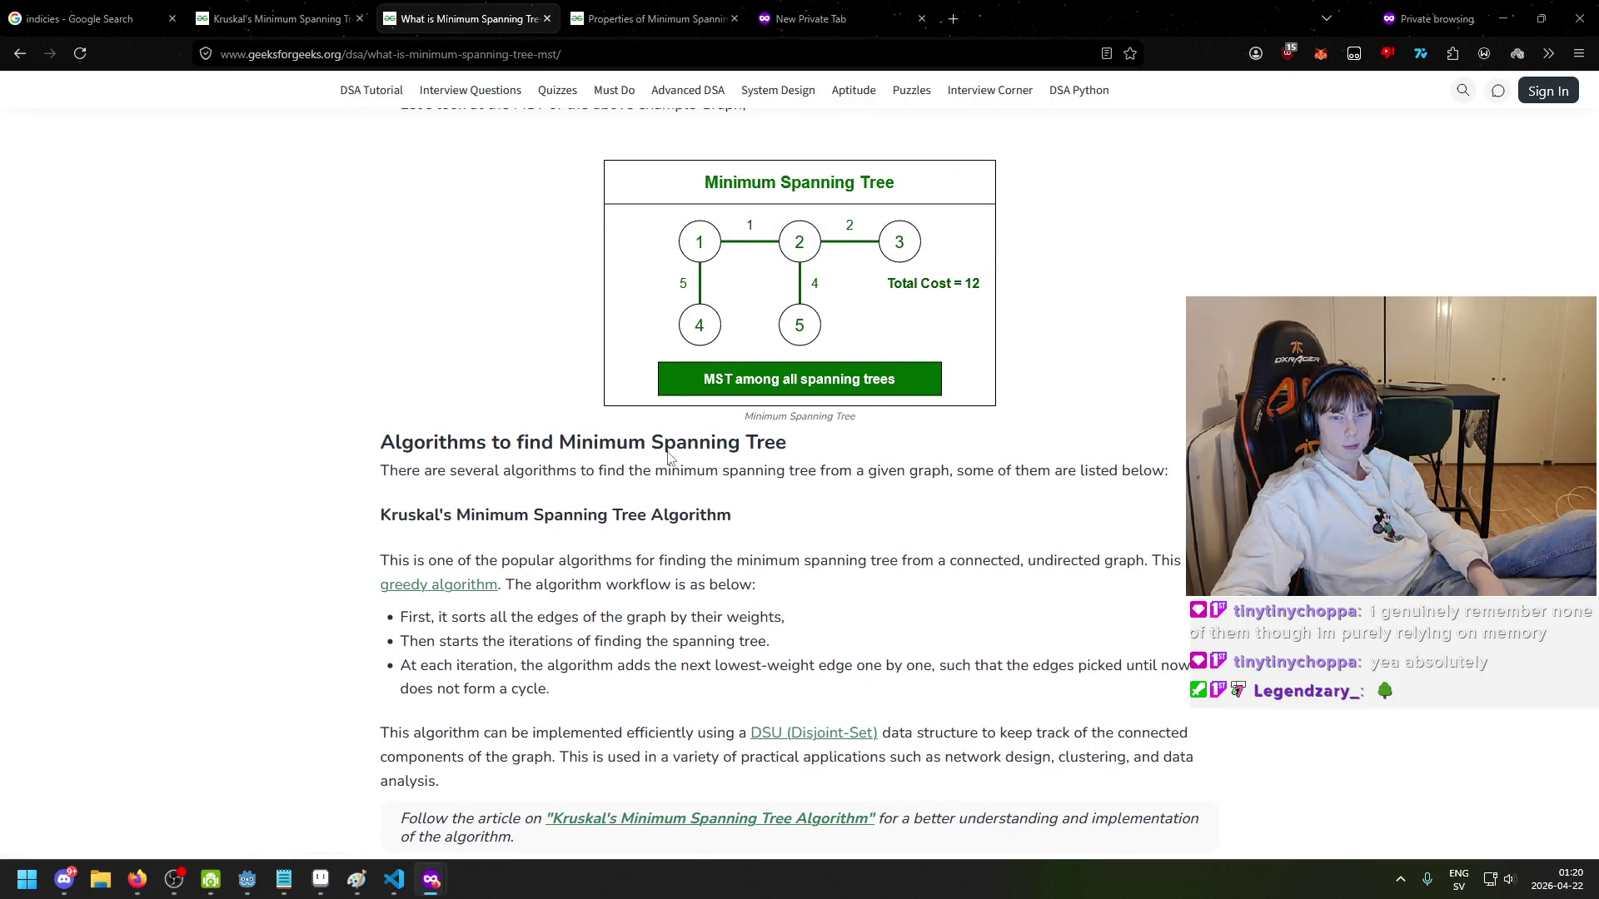
pyautogui.scroll(6, 589, 423)
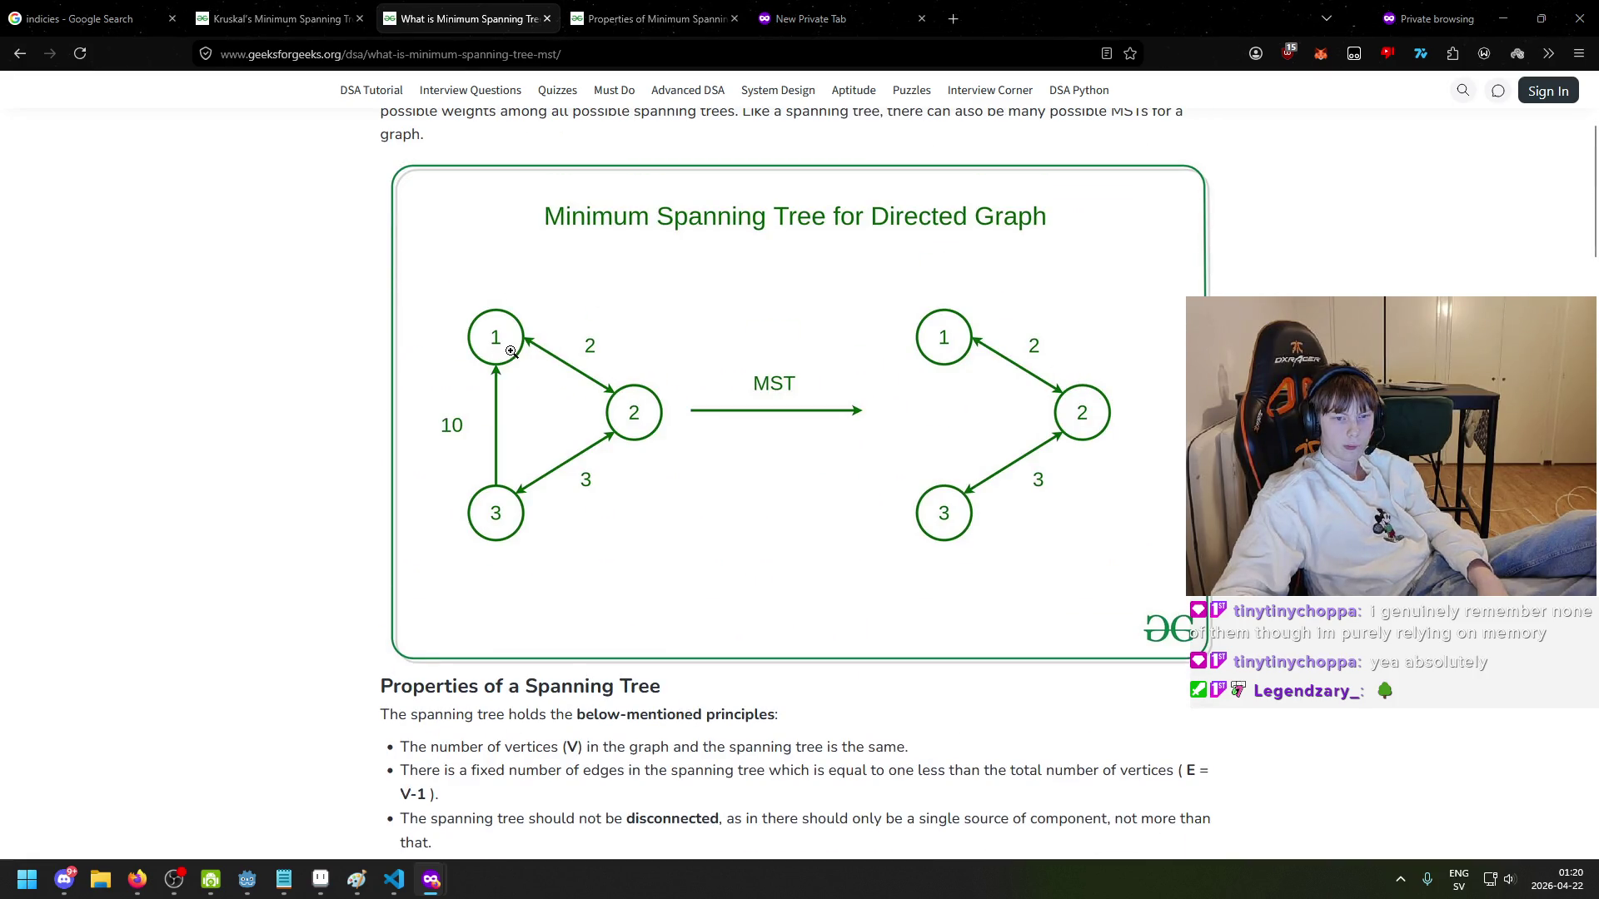
pyautogui.scroll(-11, 494, 386)
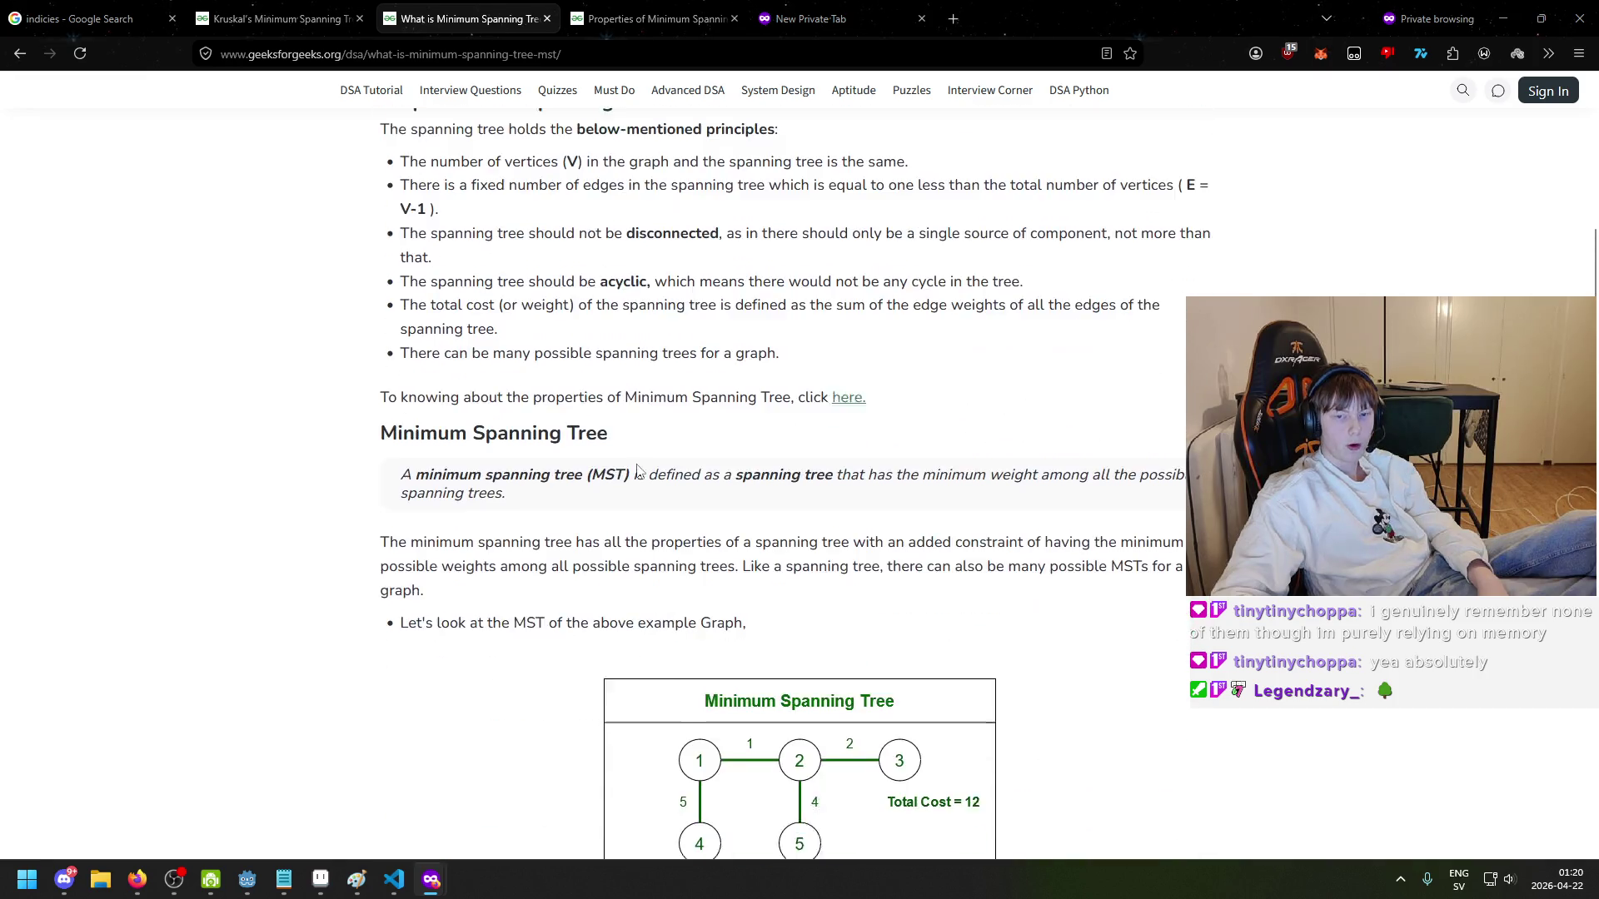
pyautogui.scroll(1, 708, 479)
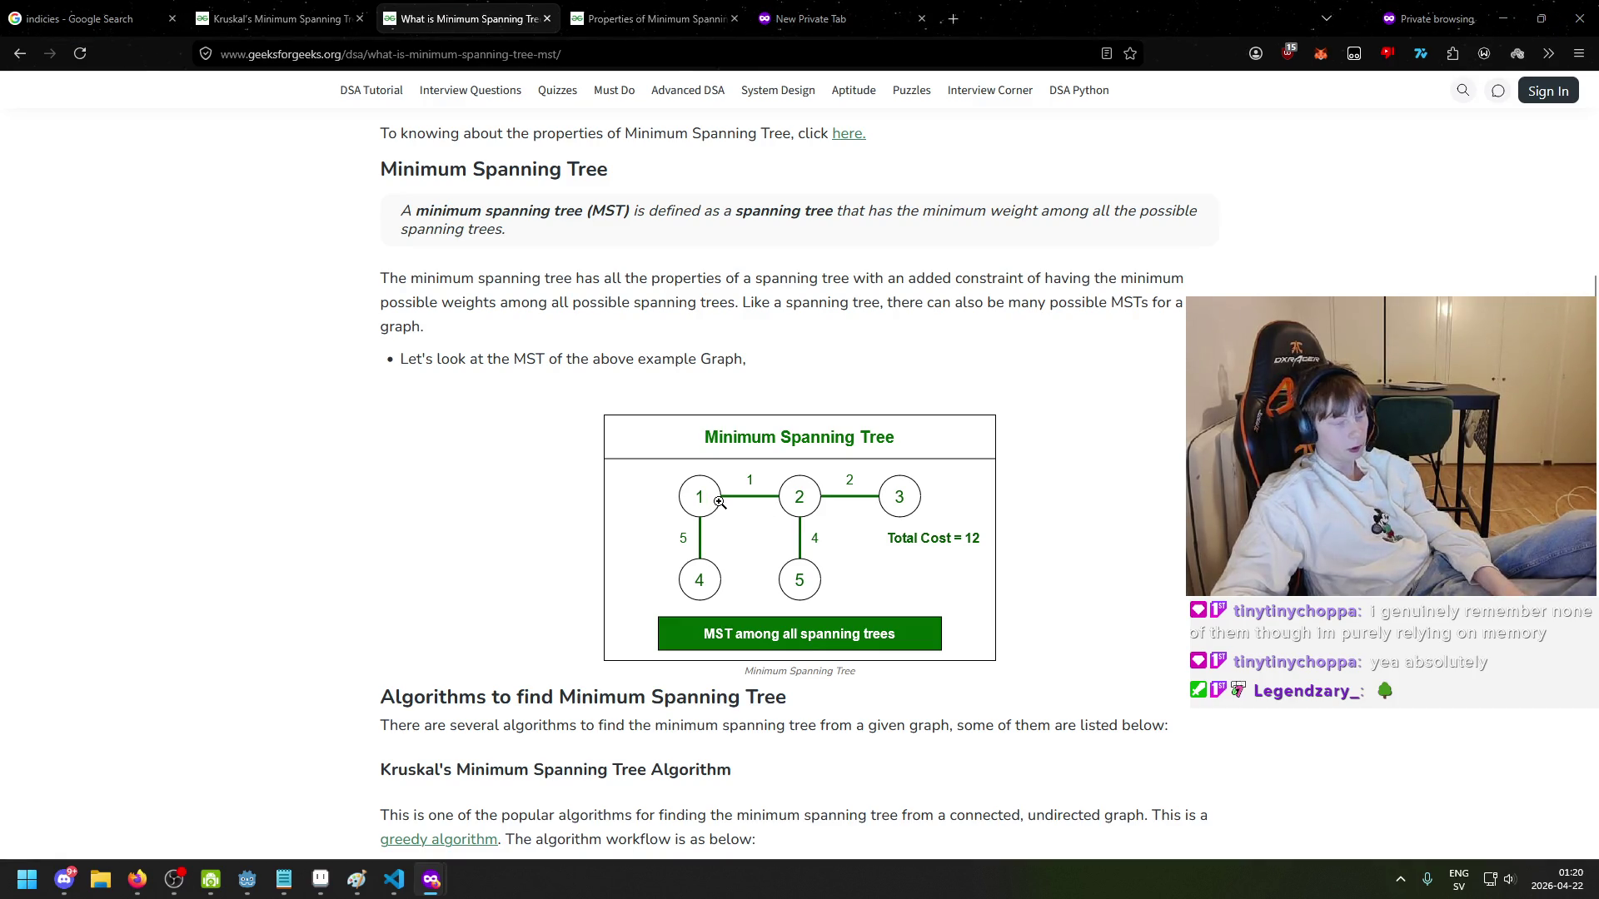
pyautogui.scroll(3, 533, 448)
pyautogui.scroll(3, 563, 451)
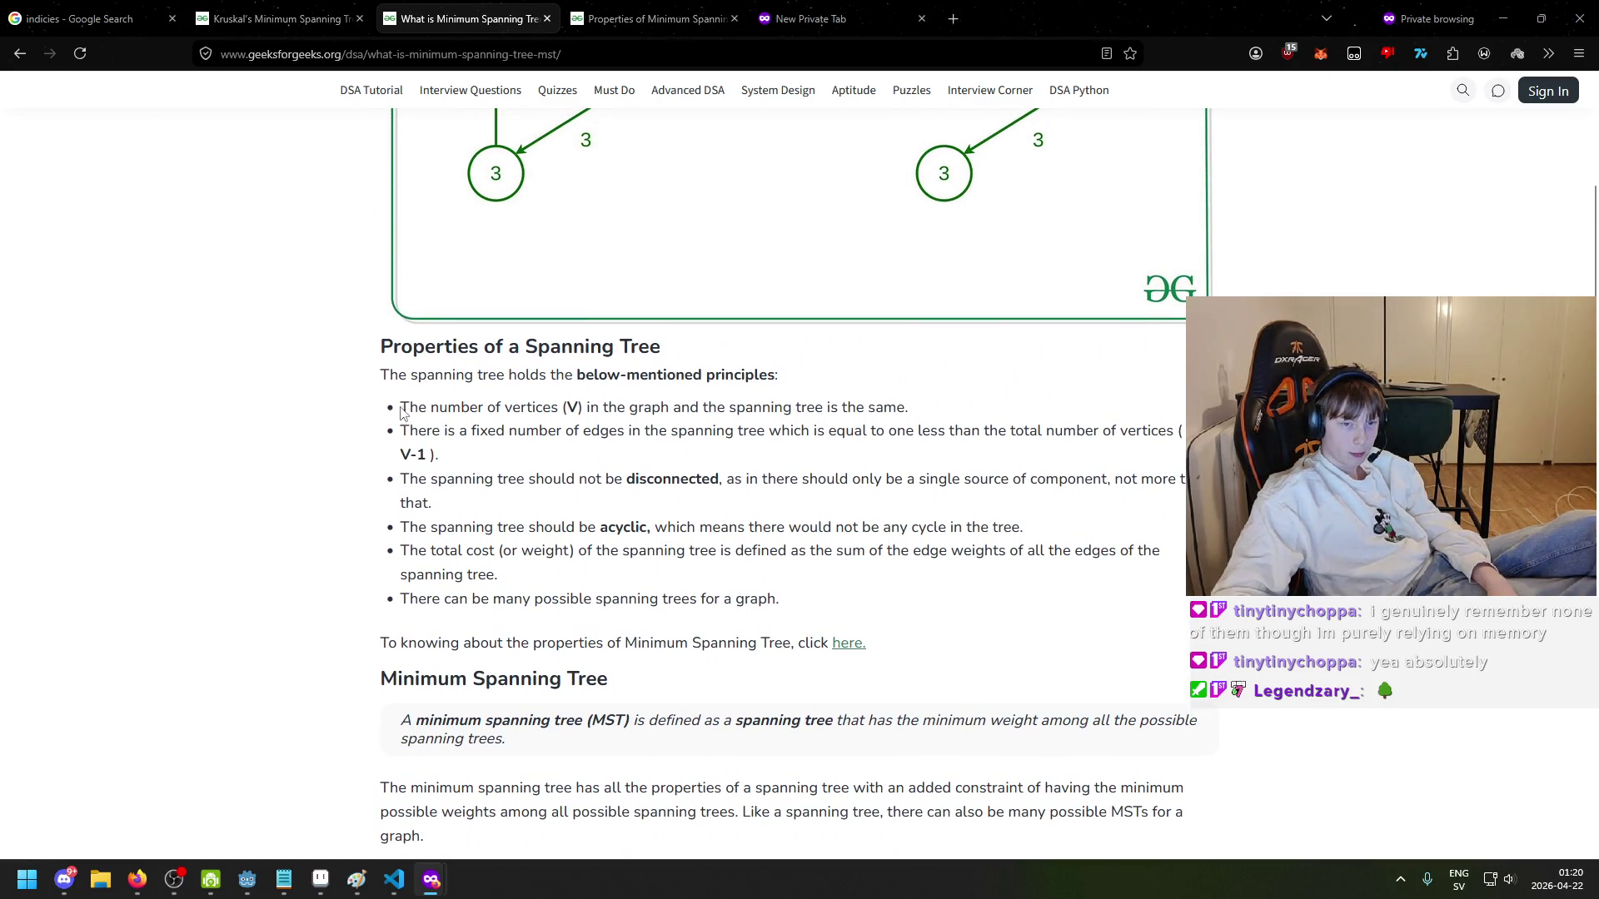
pyautogui.moveTo(408, 408); pyautogui.dragTo(532, 421)
pyautogui.scroll(-2, 541, 426)
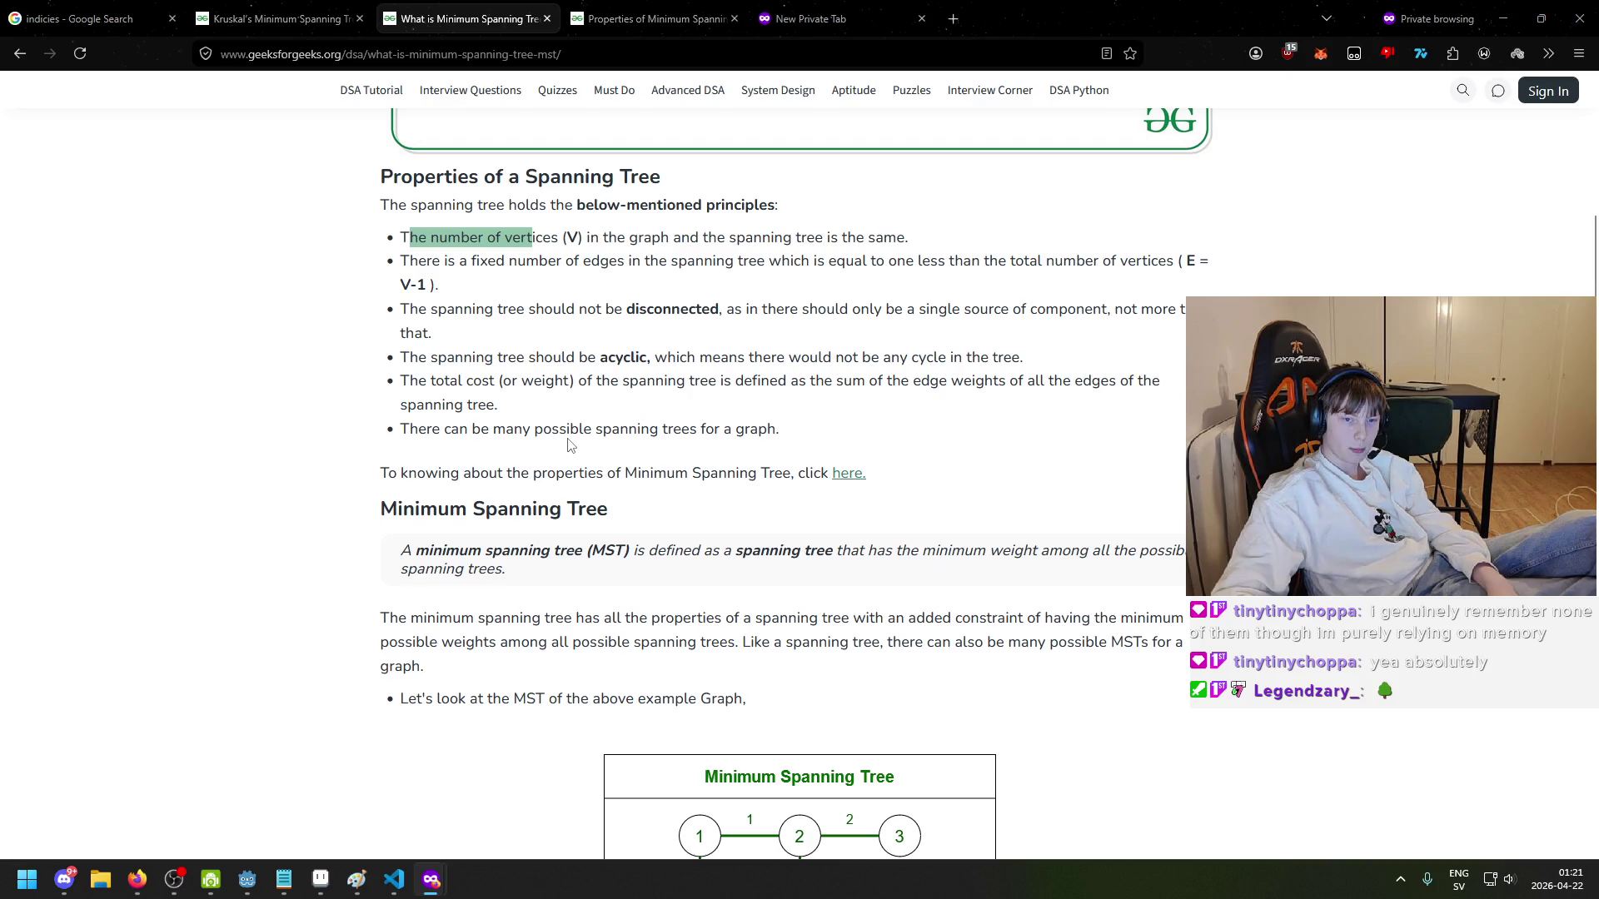
pyautogui.click(433, 427)
pyautogui.scroll(2, 454, 429)
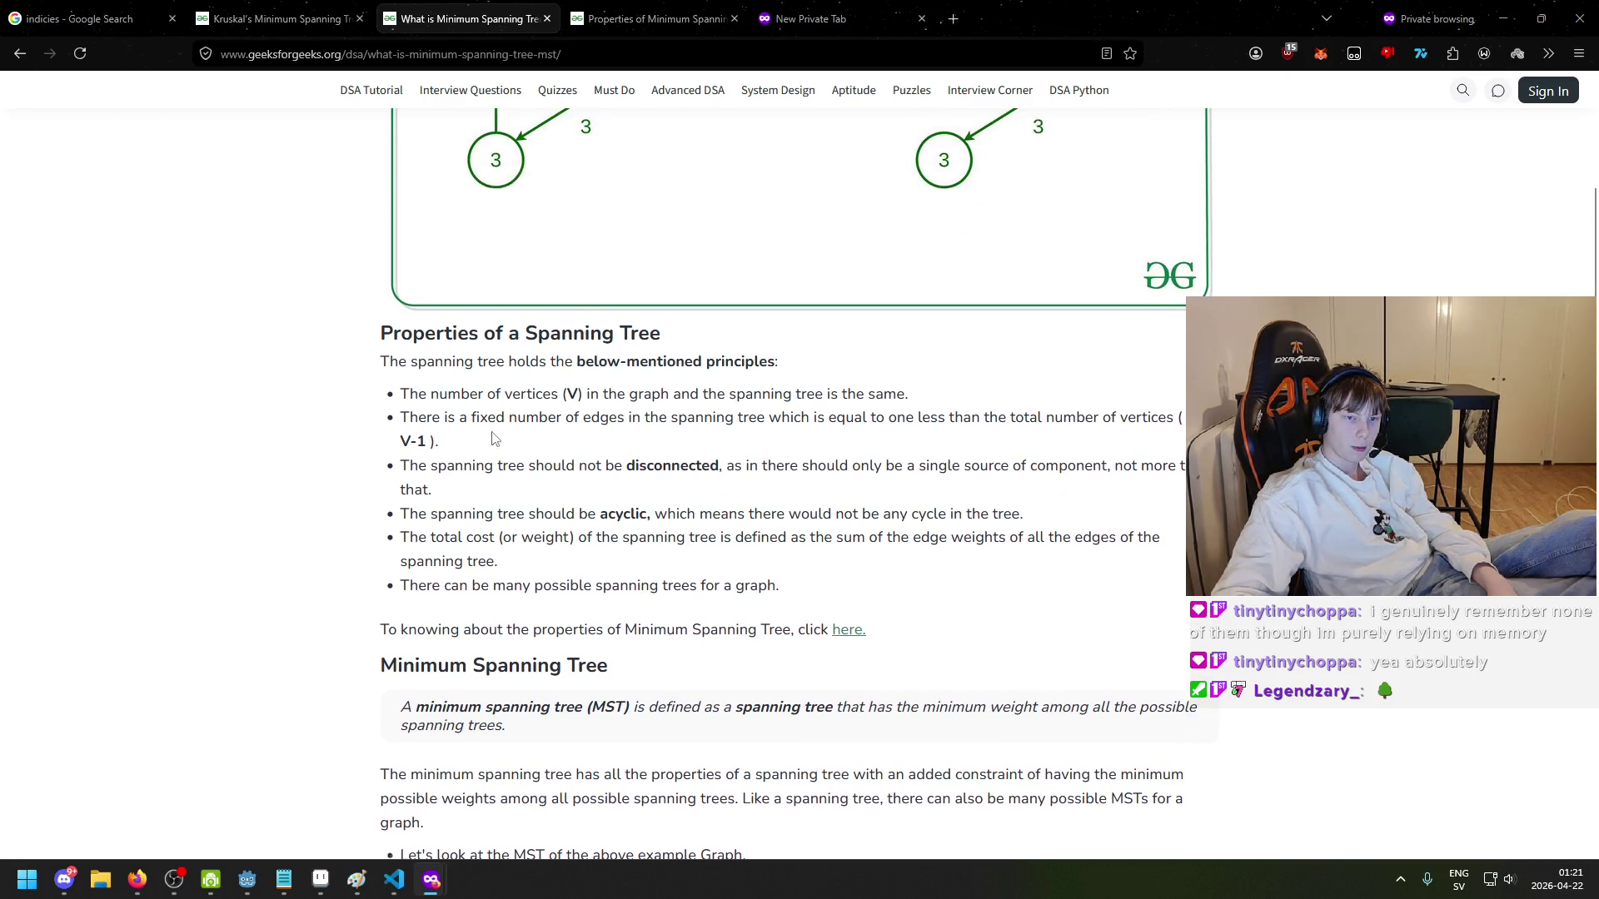
pyautogui.moveTo(457, 432); pyautogui.dragTo(758, 437)
pyautogui.click(411, 500)
pyautogui.moveTo(420, 528); pyautogui.dragTo(582, 534)
pyautogui.click(491, 562)
pyautogui.moveTo(431, 554); pyautogui.dragTo(530, 556)
pyautogui.click(601, 557)
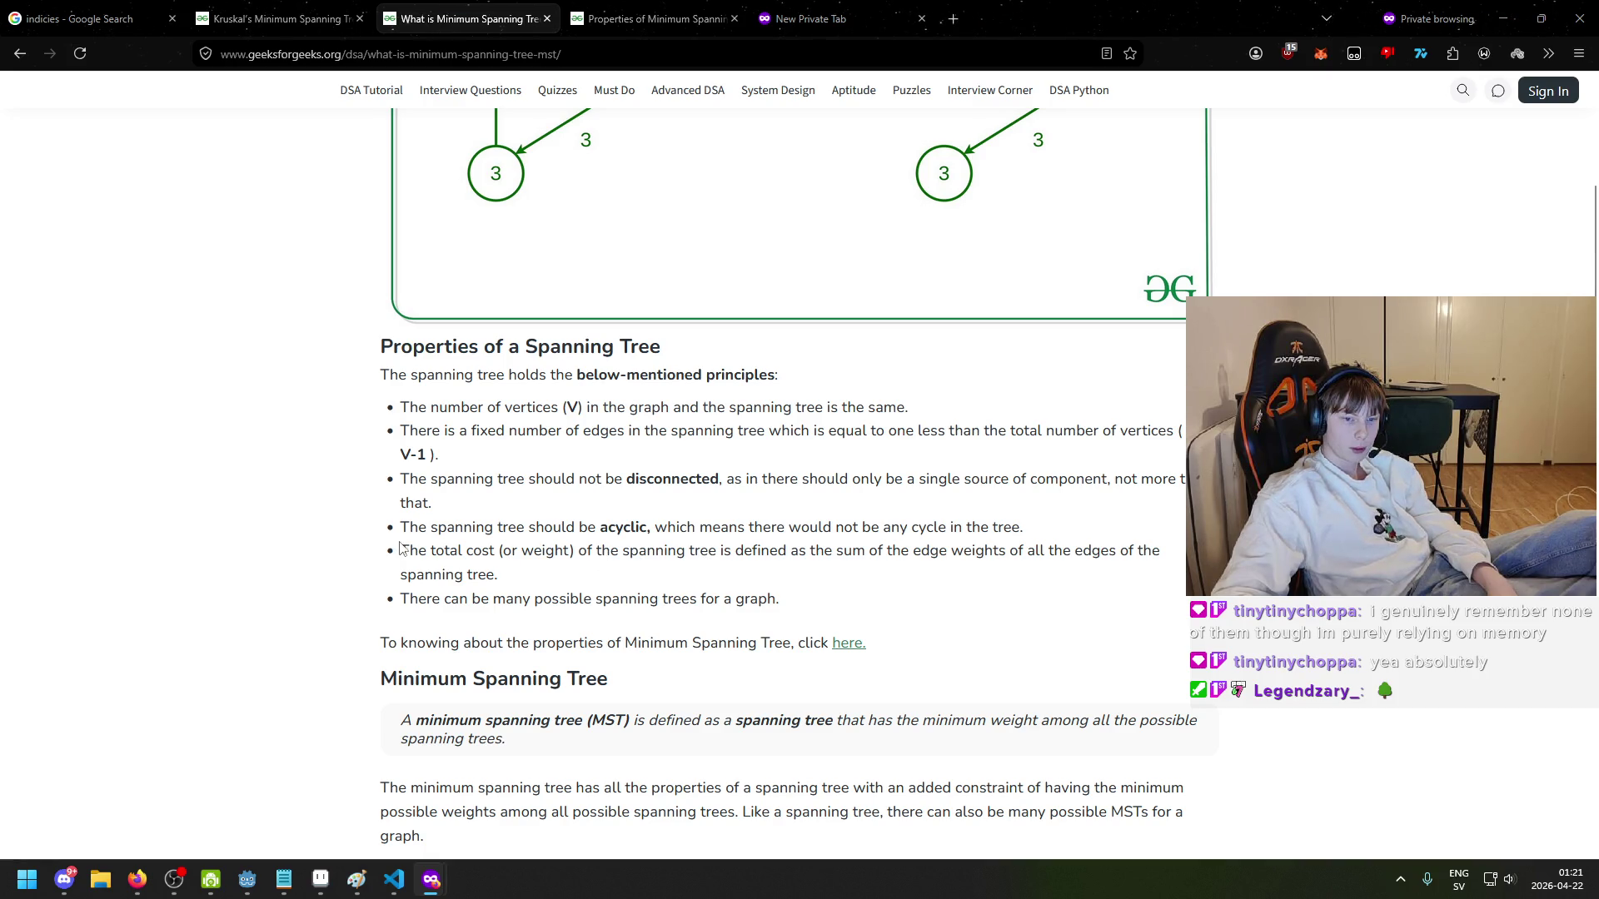
pyautogui.tripleClick(516, 578)
pyautogui.scroll(2, 487, 541)
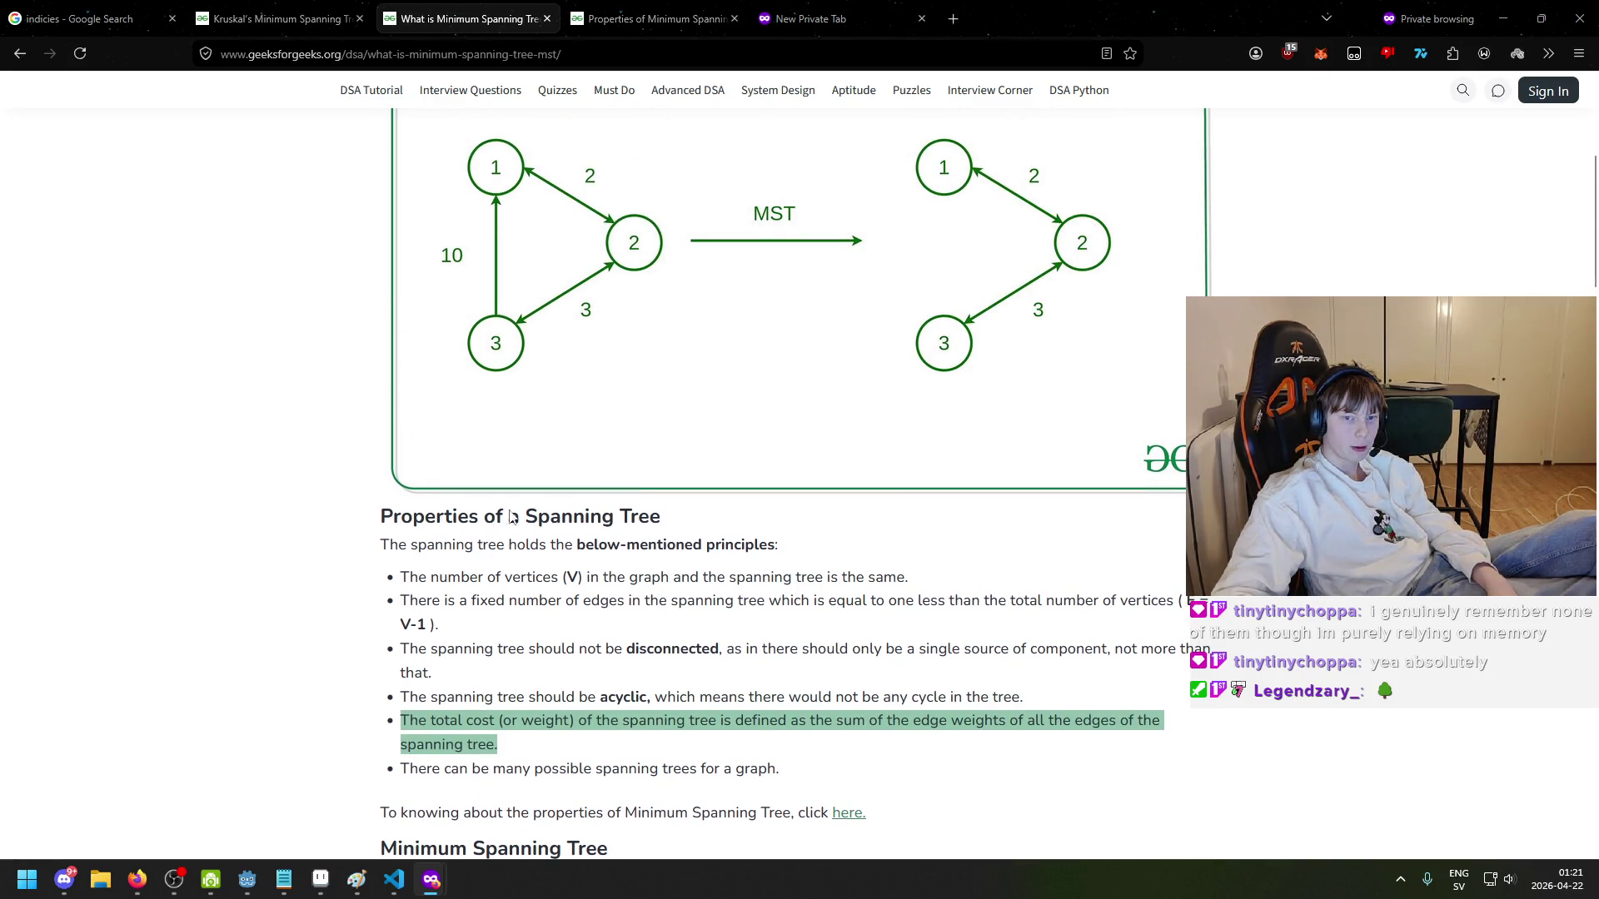
pyautogui.scroll(2, 507, 517)
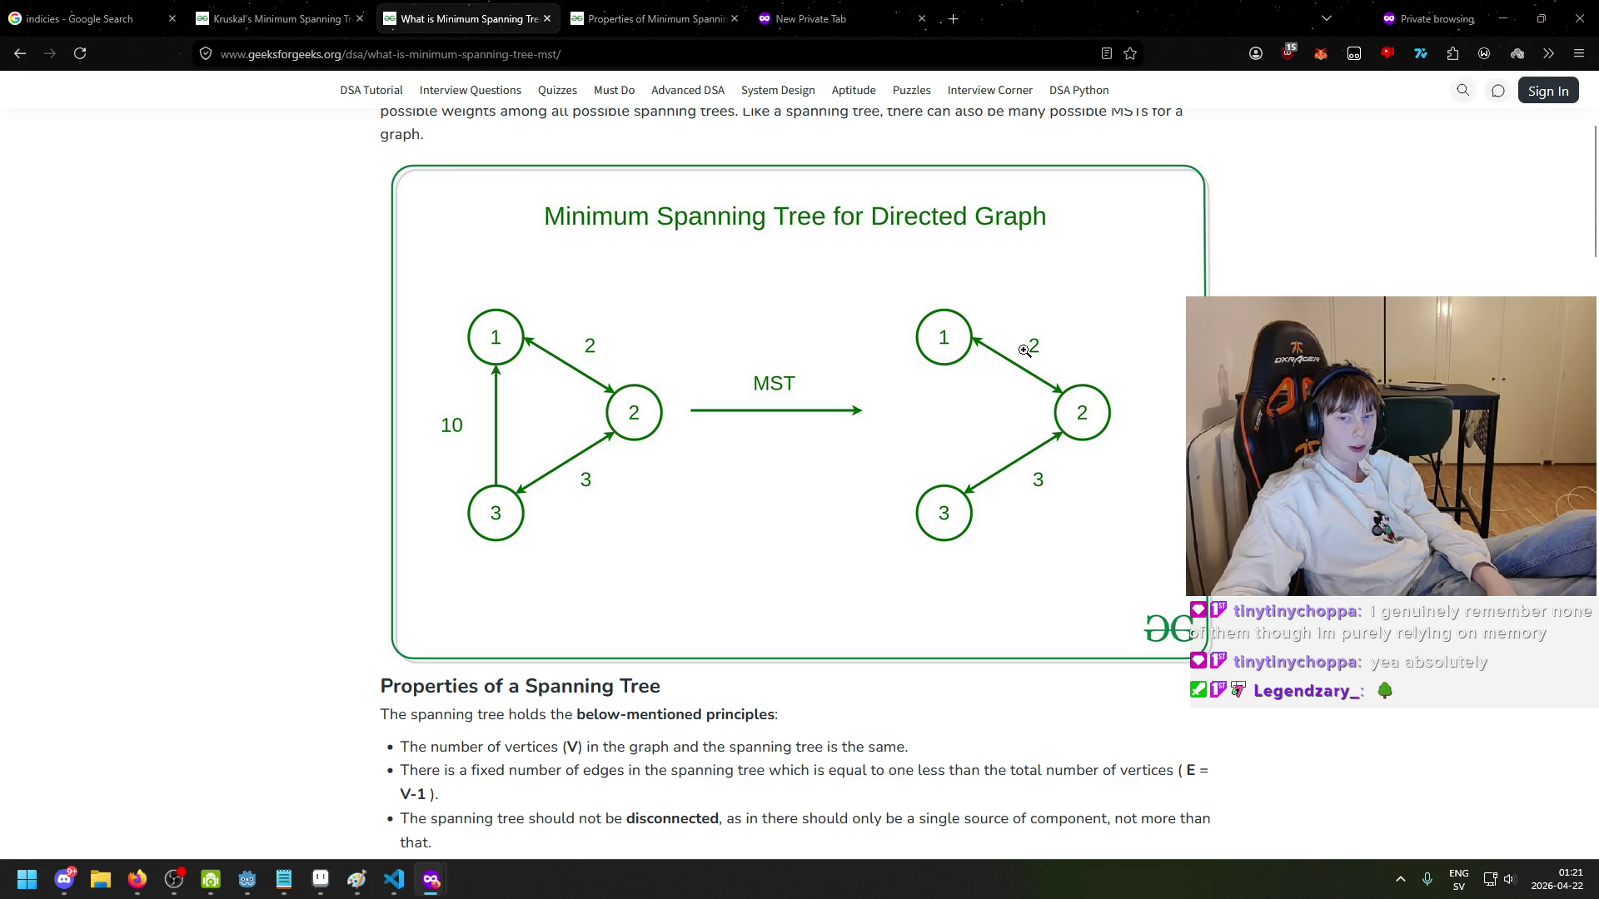
pyautogui.scroll(-10, 1031, 363)
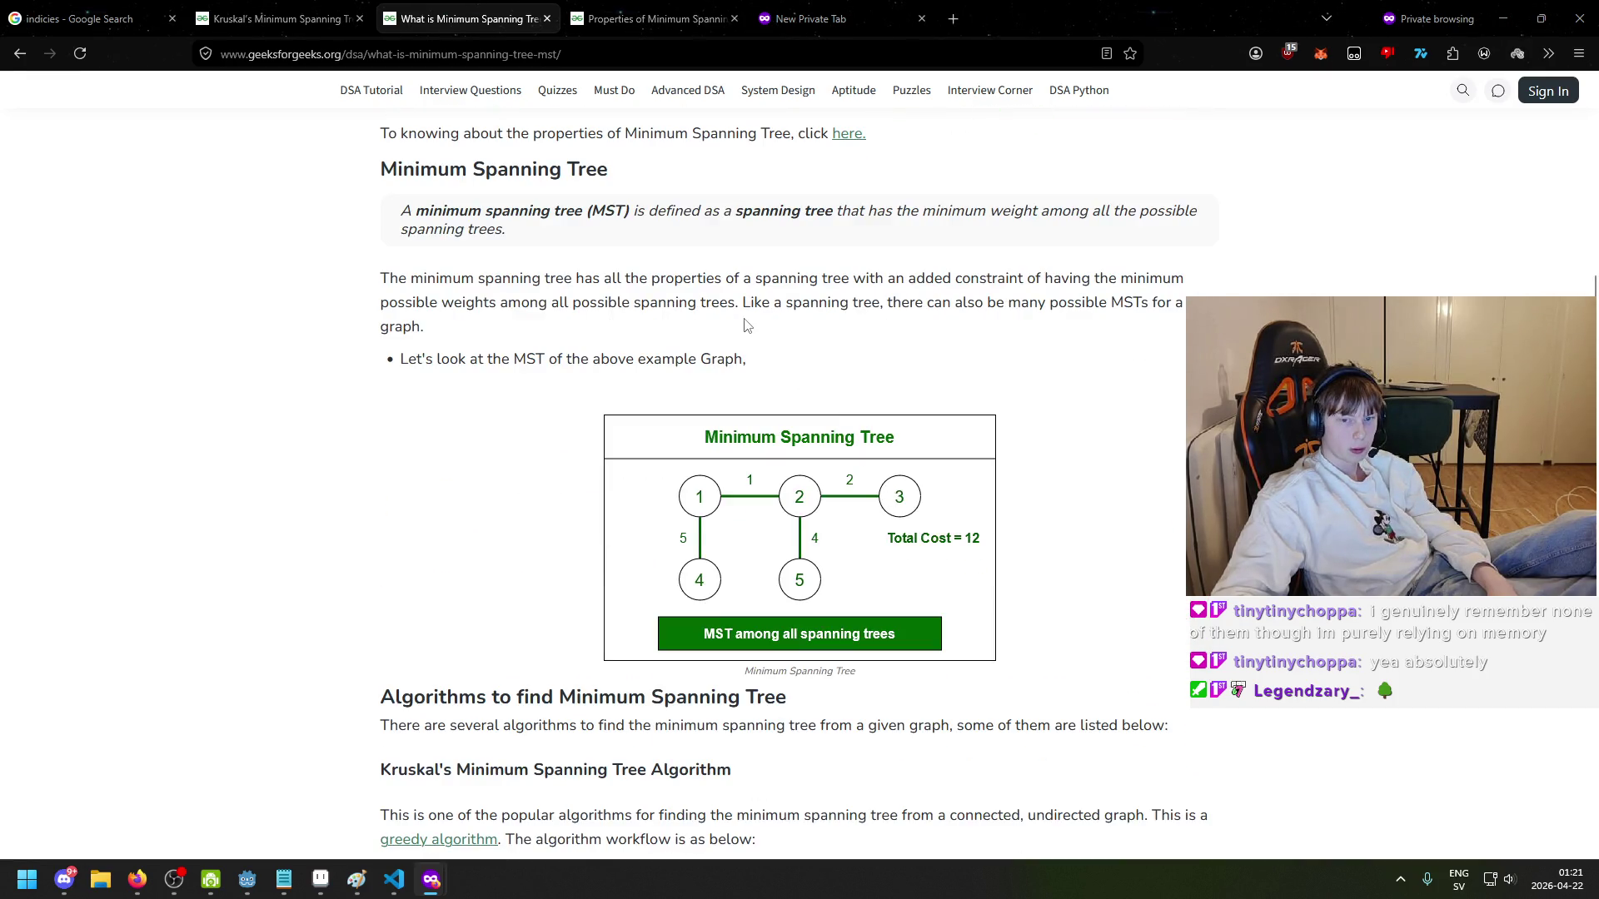
pyautogui.scroll(-4, 537, 498)
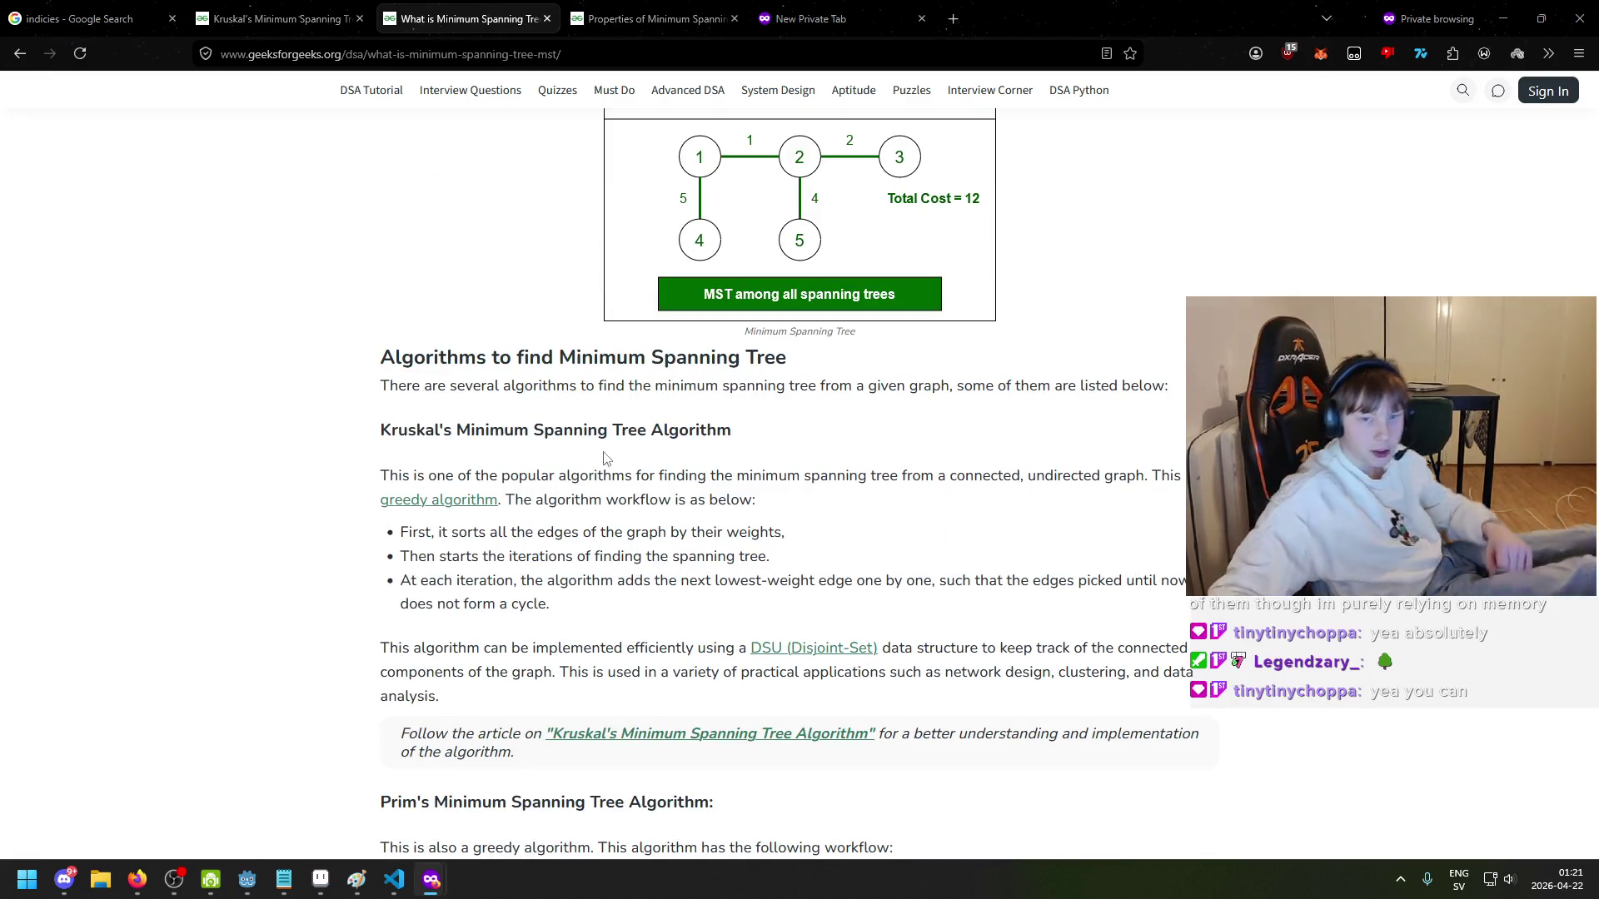
pyautogui.scroll(1, 633, 475)
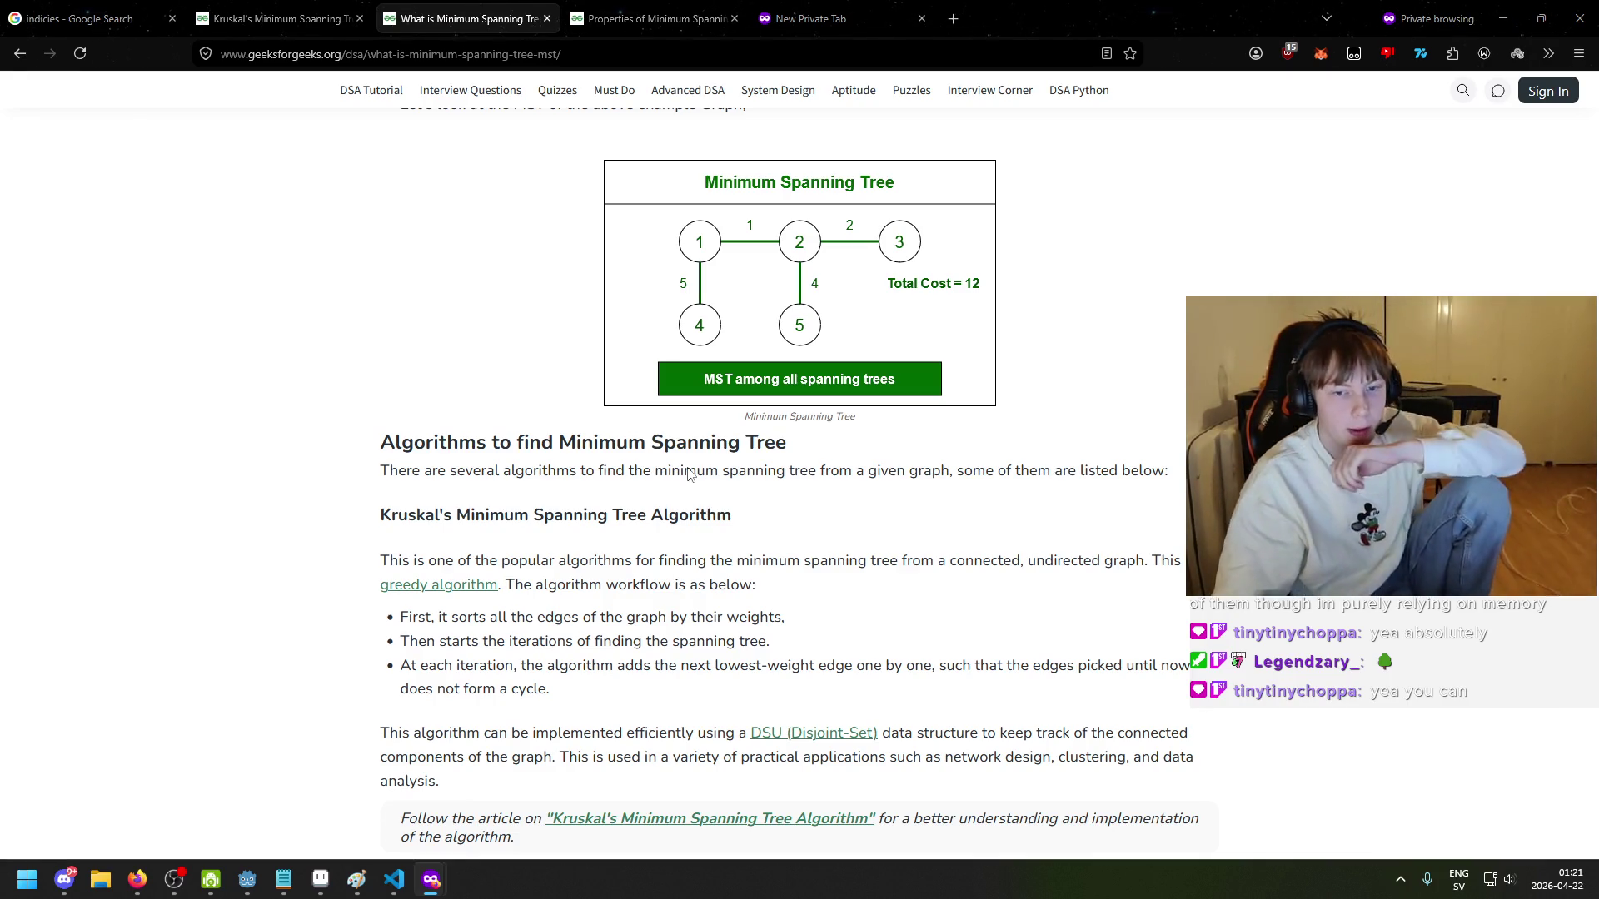
pyautogui.scroll(-1, 716, 418)
pyautogui.scroll(1, 770, 383)
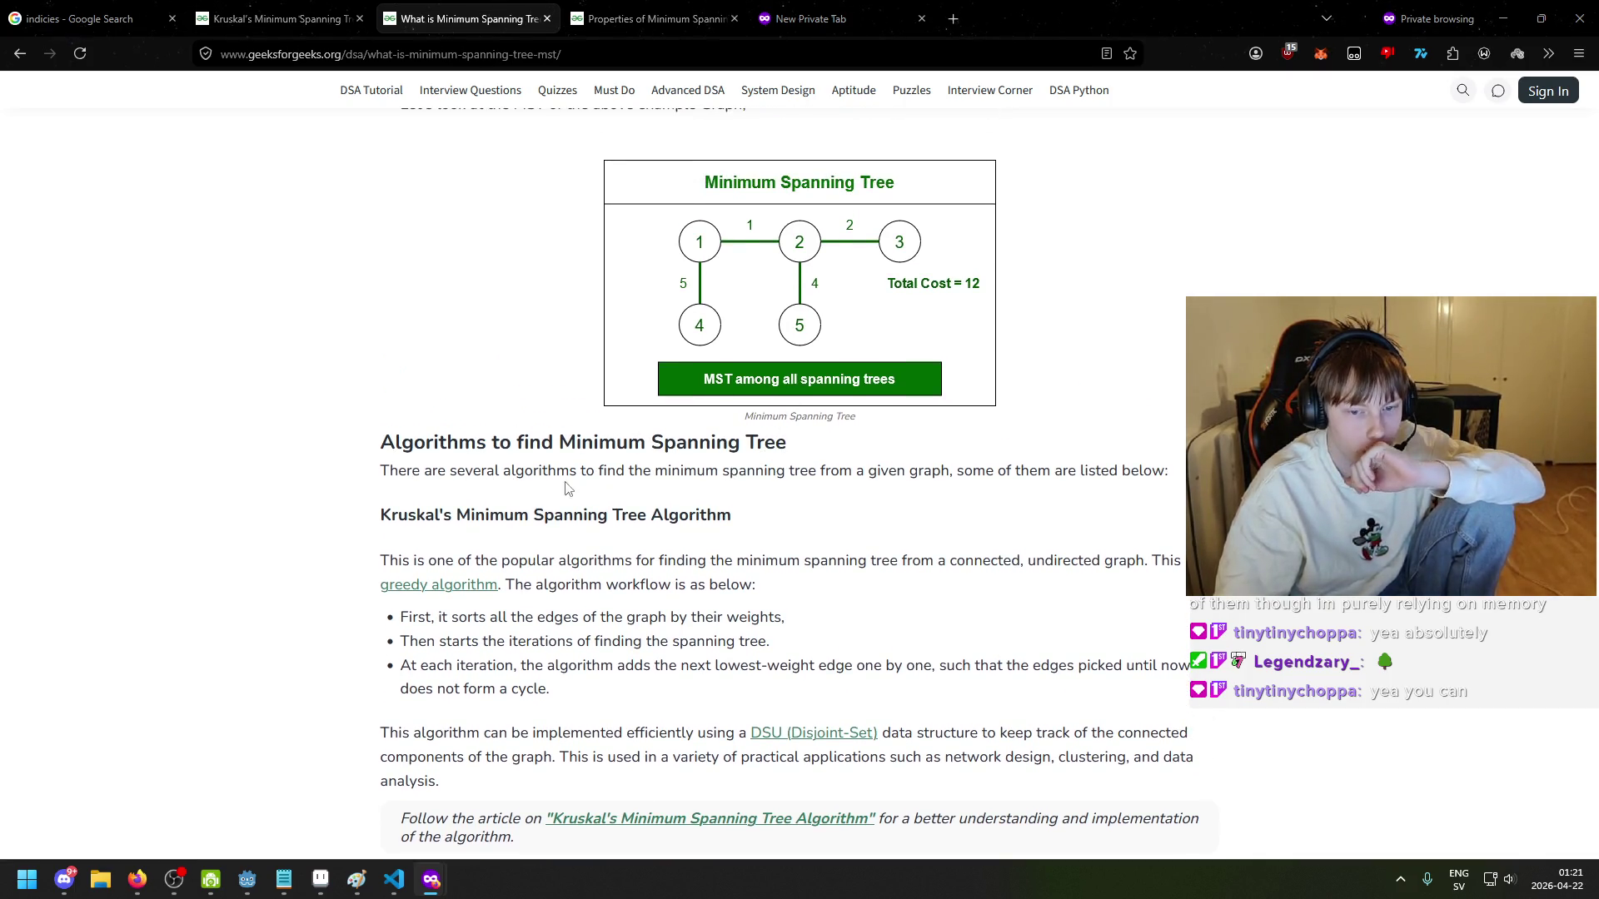
pyautogui.scroll(-1, 475, 554)
# - Highlight the Kruskal heading, opening paragraph and workflow sentence while reading
pyautogui.scroll(-2, 474, 554)
pyautogui.moveTo(375, 350); pyautogui.dragTo(665, 354)
pyautogui.click(671, 363)
pyautogui.moveTo(397, 401)
pyautogui.mouseDown()
pyautogui.moveTo(744, 424)
pyautogui.moveTo(801, 410)
pyautogui.mouseUp()
pyautogui.click(791, 401)
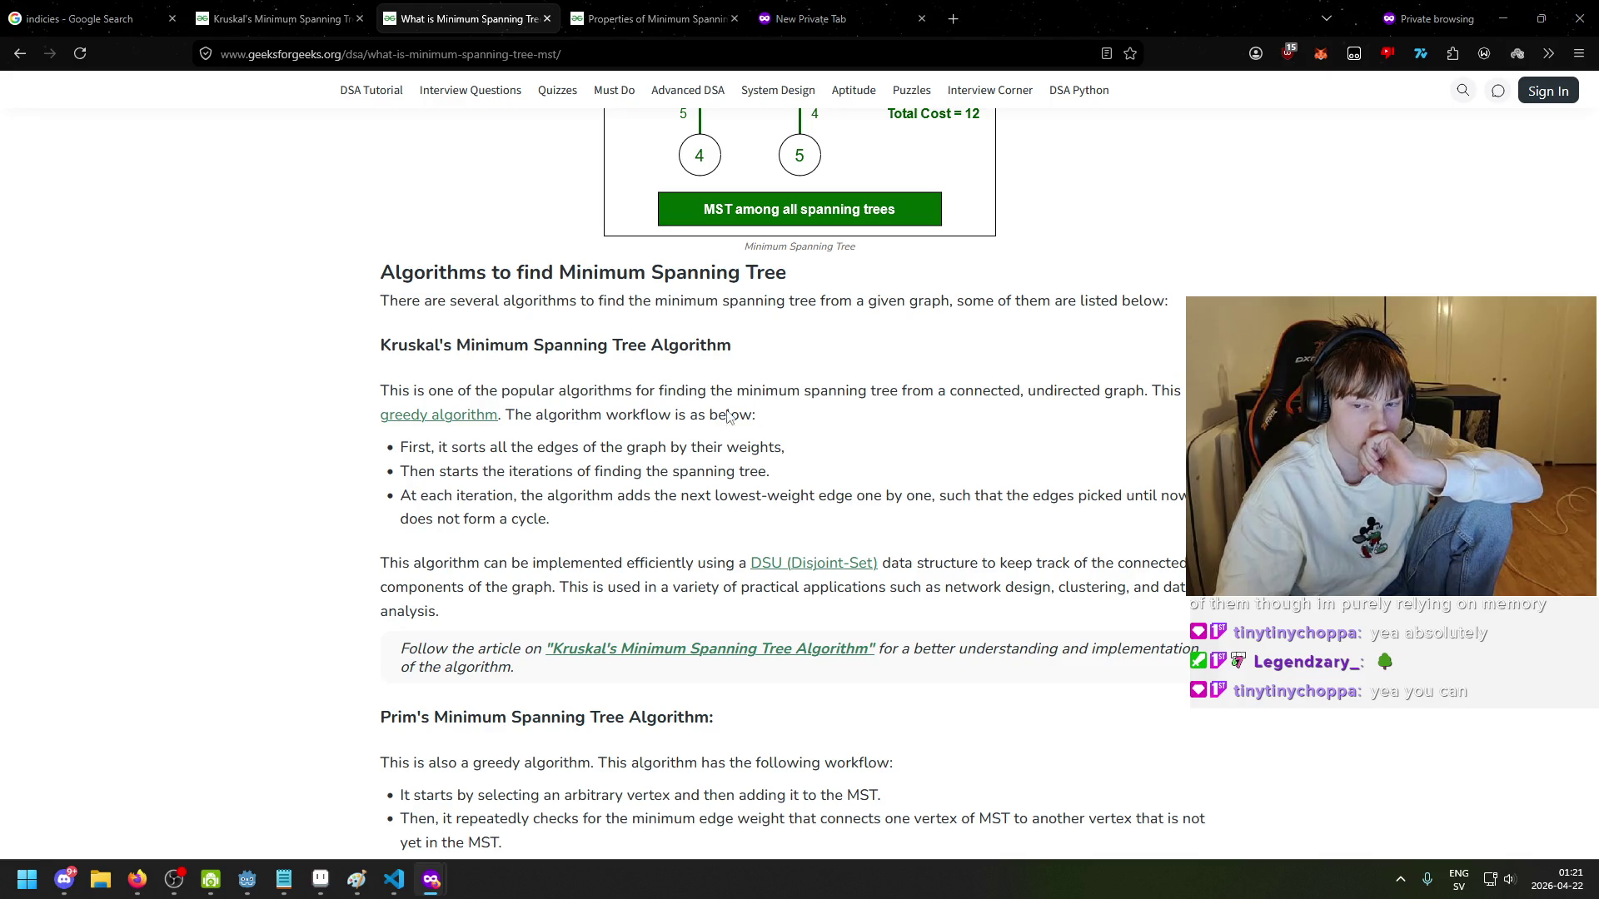
pyautogui.scroll(-2, 384, 421)
pyautogui.moveTo(531, 331); pyautogui.dragTo(774, 342)
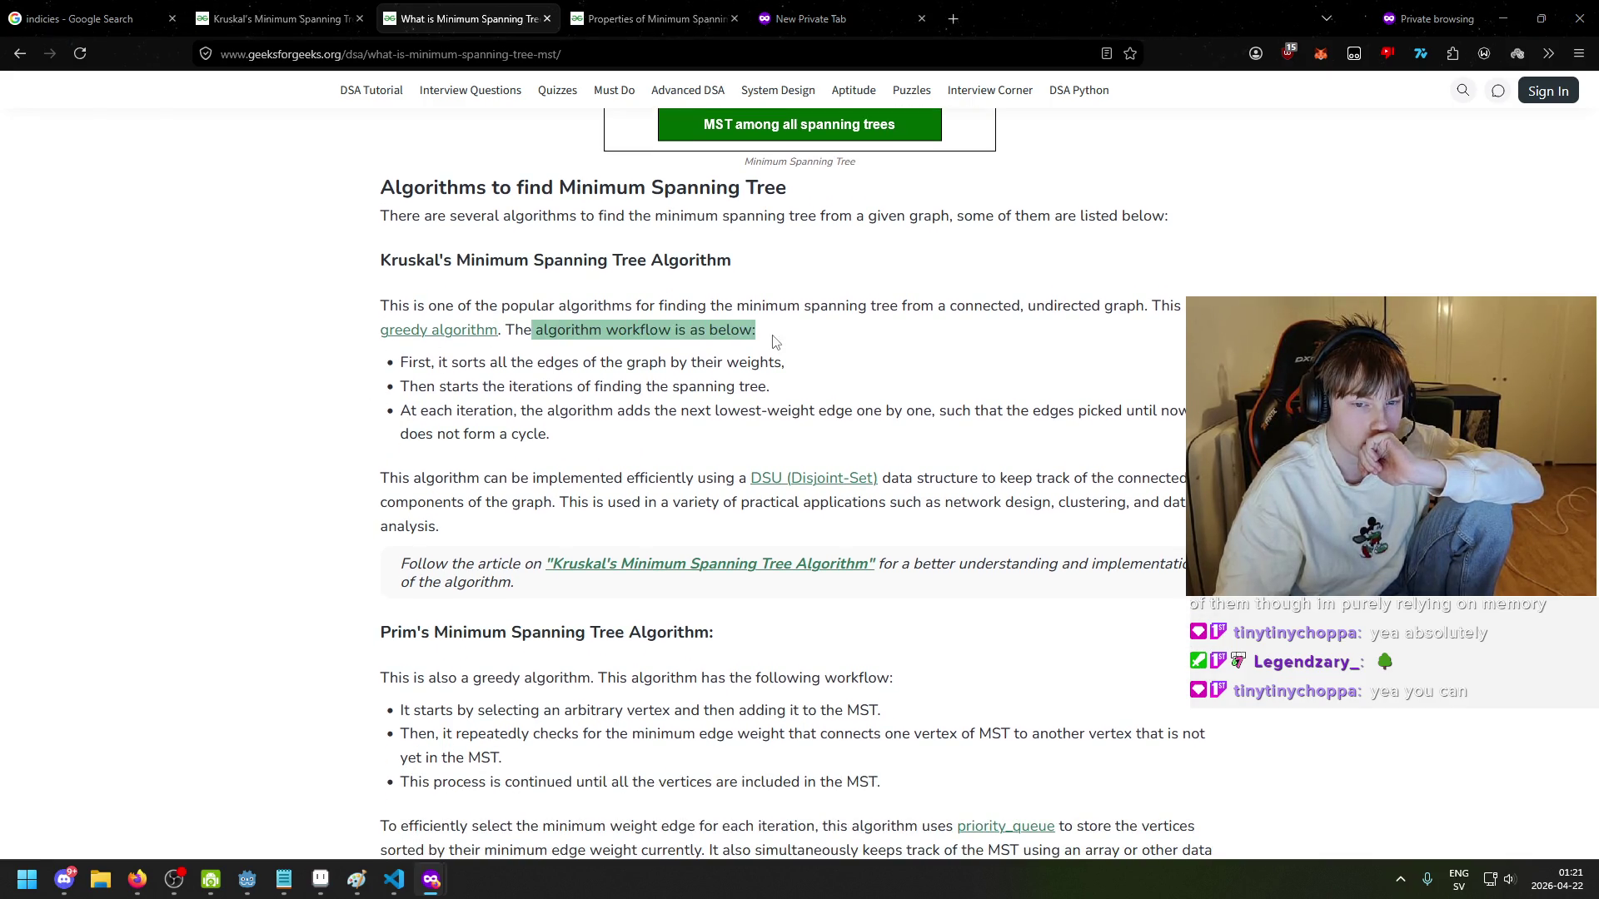
pyautogui.click(388, 380)
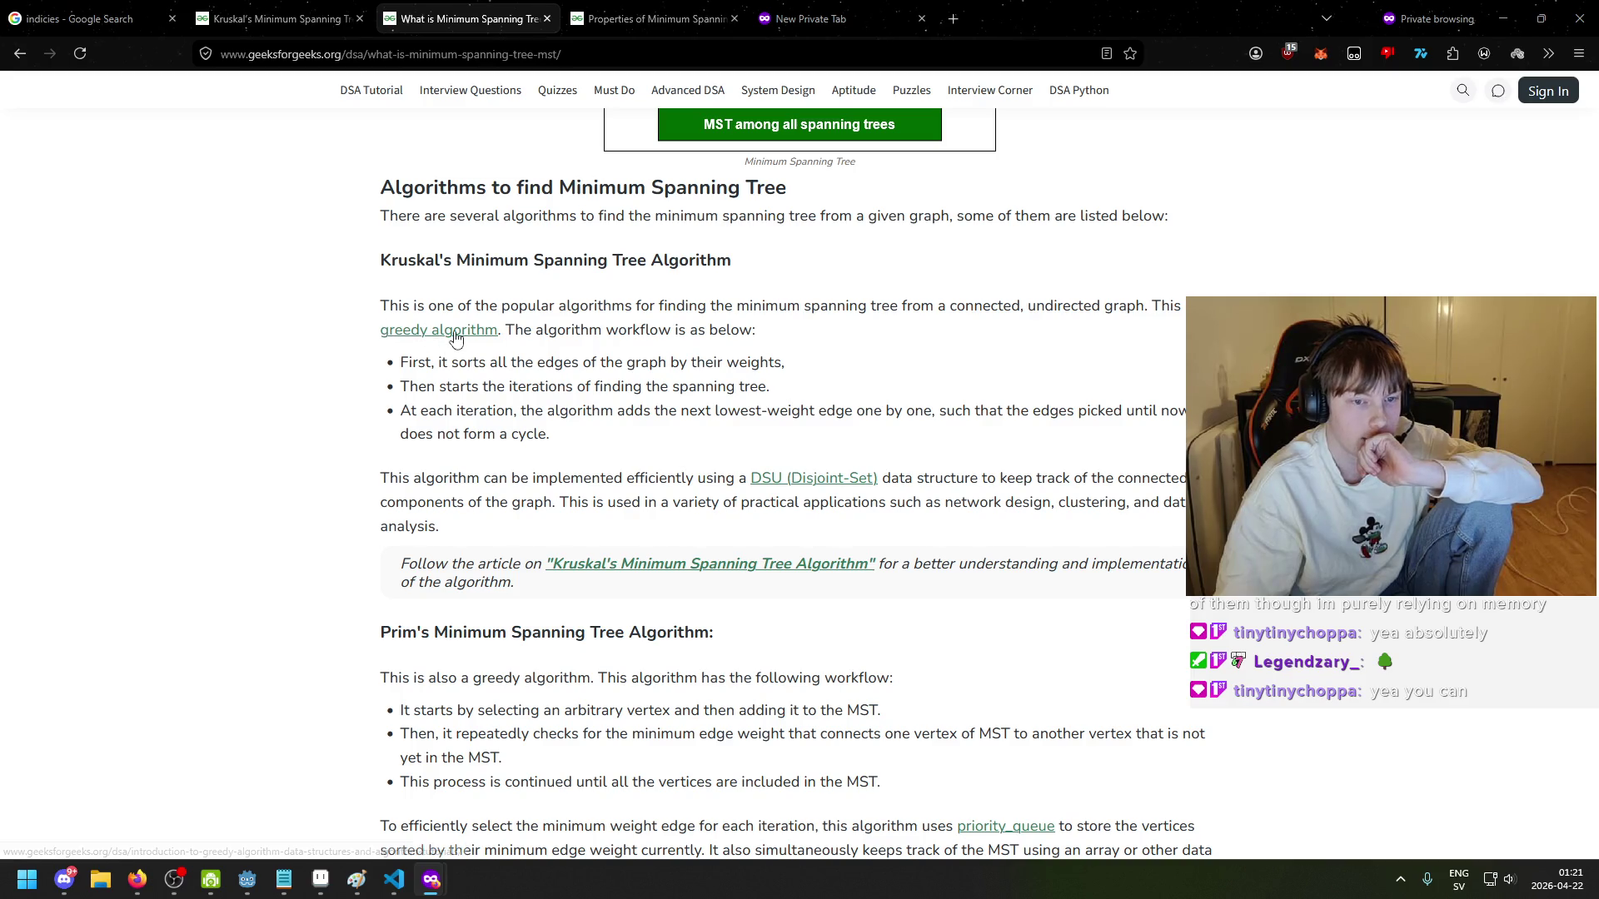
pyautogui.scroll(1, 479, 334)
# - Open the 'greedy algorithm' link in a new tab and view the Introduction to Greedy Algorithms article
pyautogui.rightClick(482, 330)
pyautogui.rightClick(434, 398)
pyautogui.rightClick(424, 409)
pyautogui.click(475, 421)
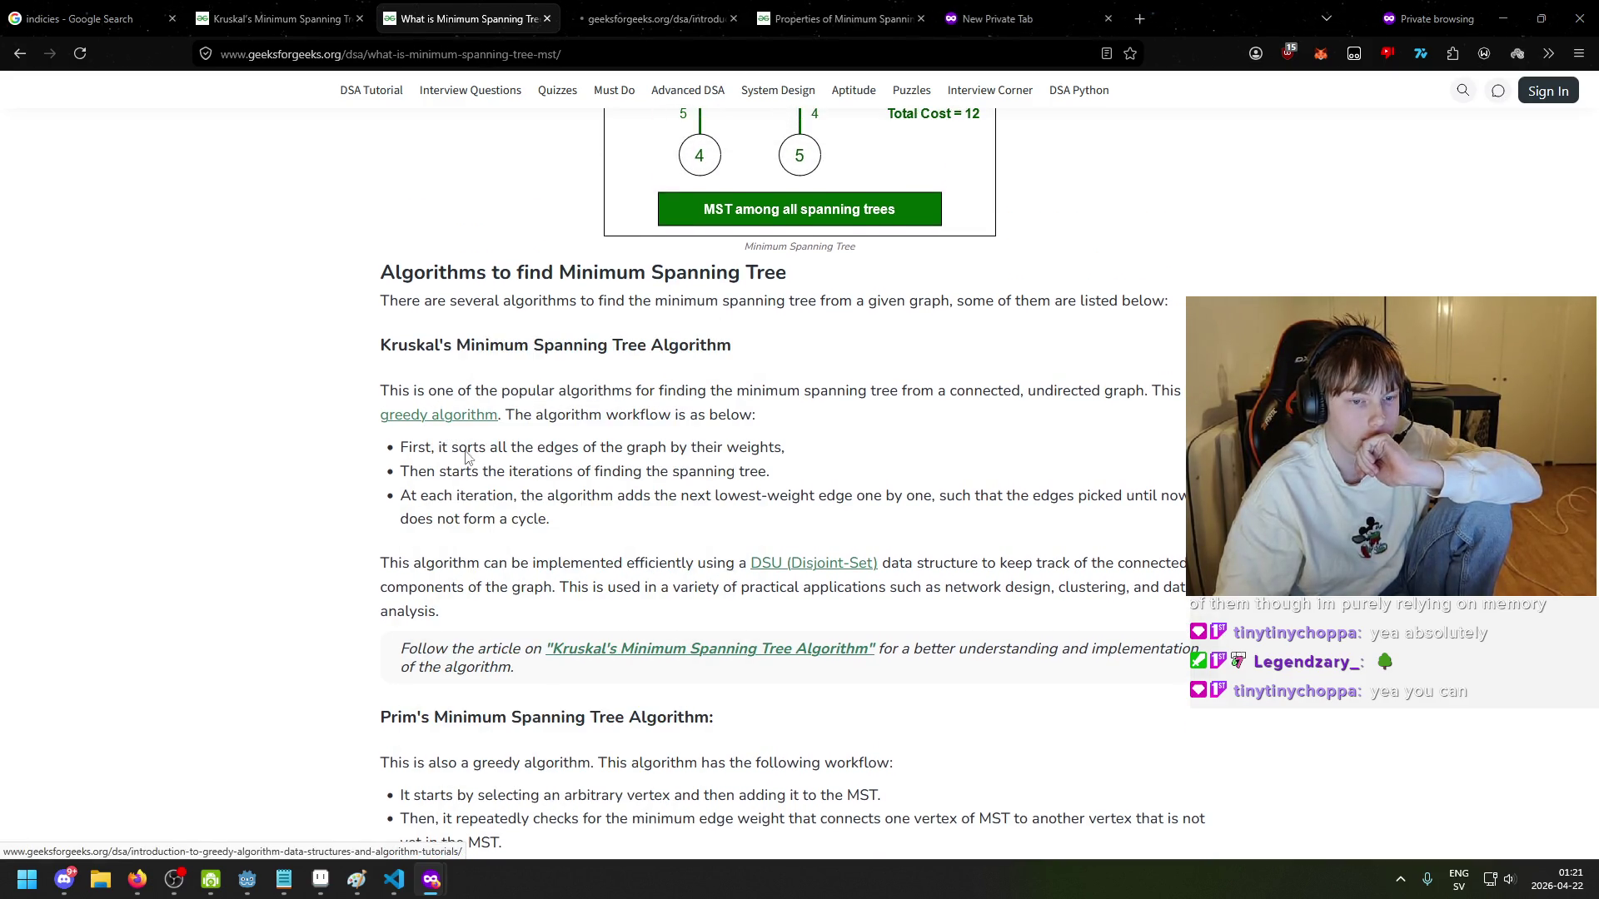
pyautogui.click(652, 8)
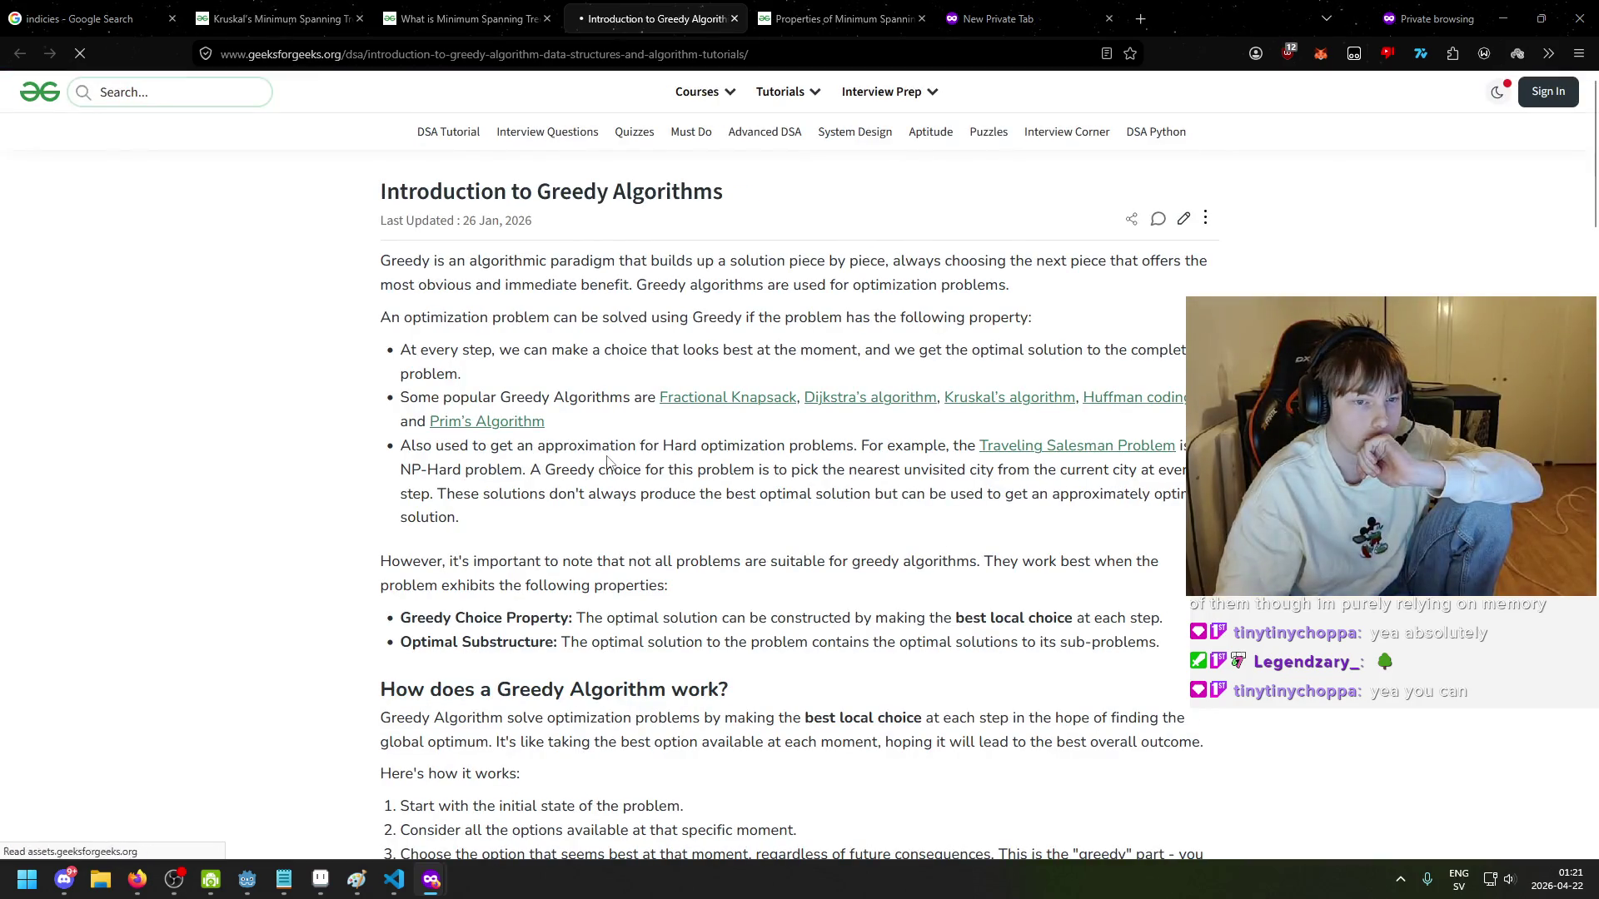
pyautogui.scroll(-2, 604, 460)
pyautogui.moveTo(623, 176); pyautogui.dragTo(755, 190)
pyautogui.click(755, 190)
pyautogui.moveTo(659, 183); pyautogui.dragTo(1104, 183)
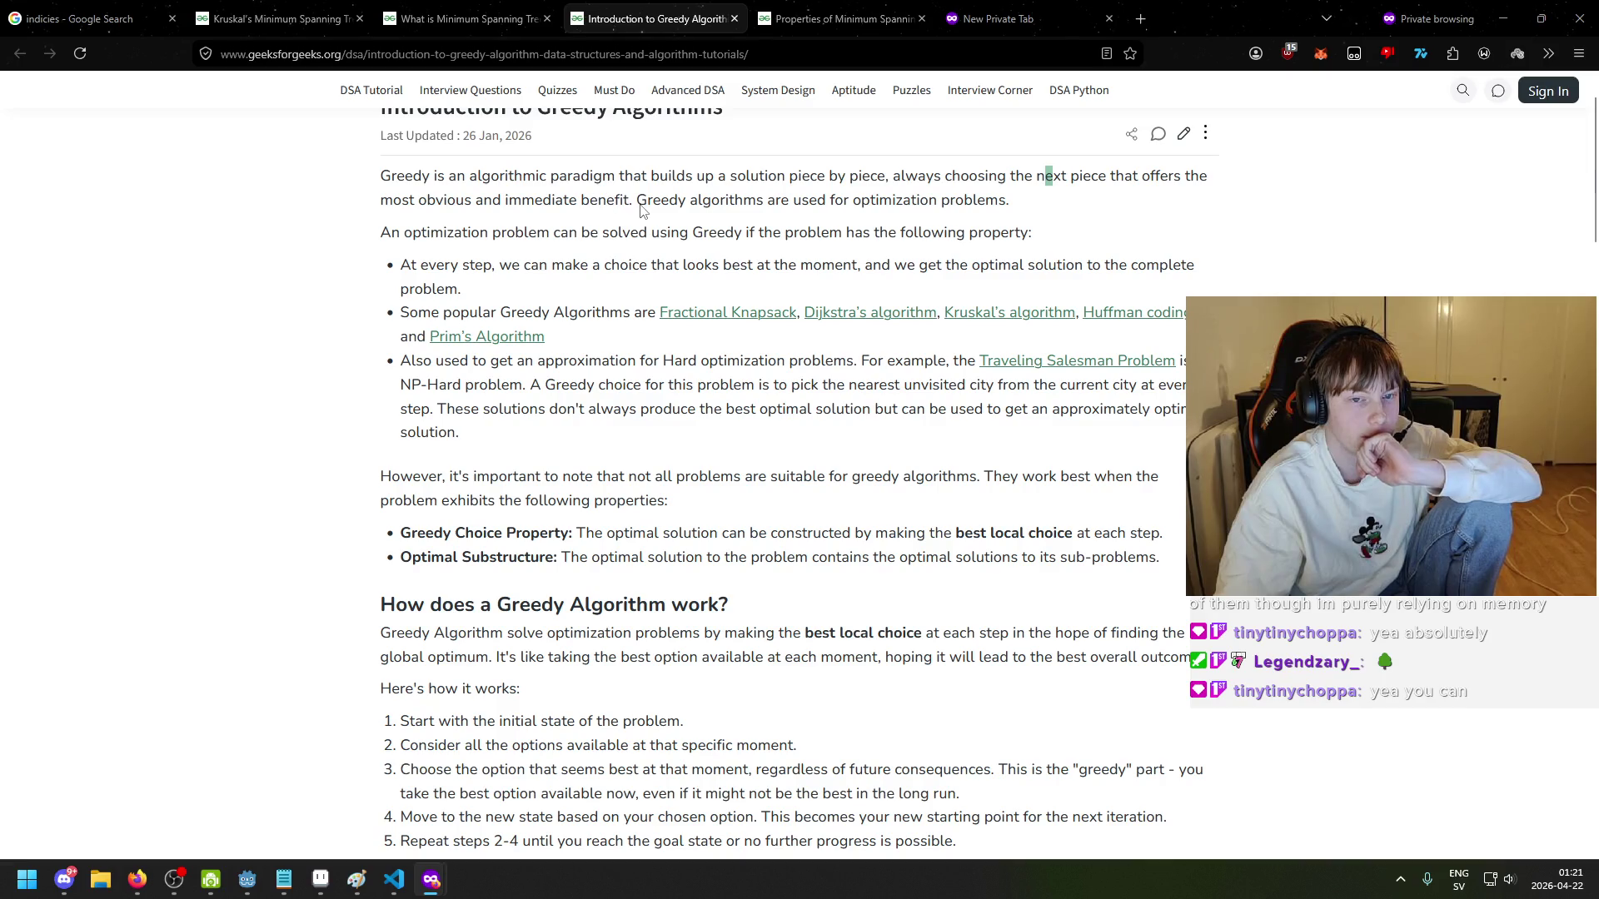
pyautogui.hotkey('ctrl', 'shift', 'Tab')
pyautogui.scroll(-1, 583, 291)
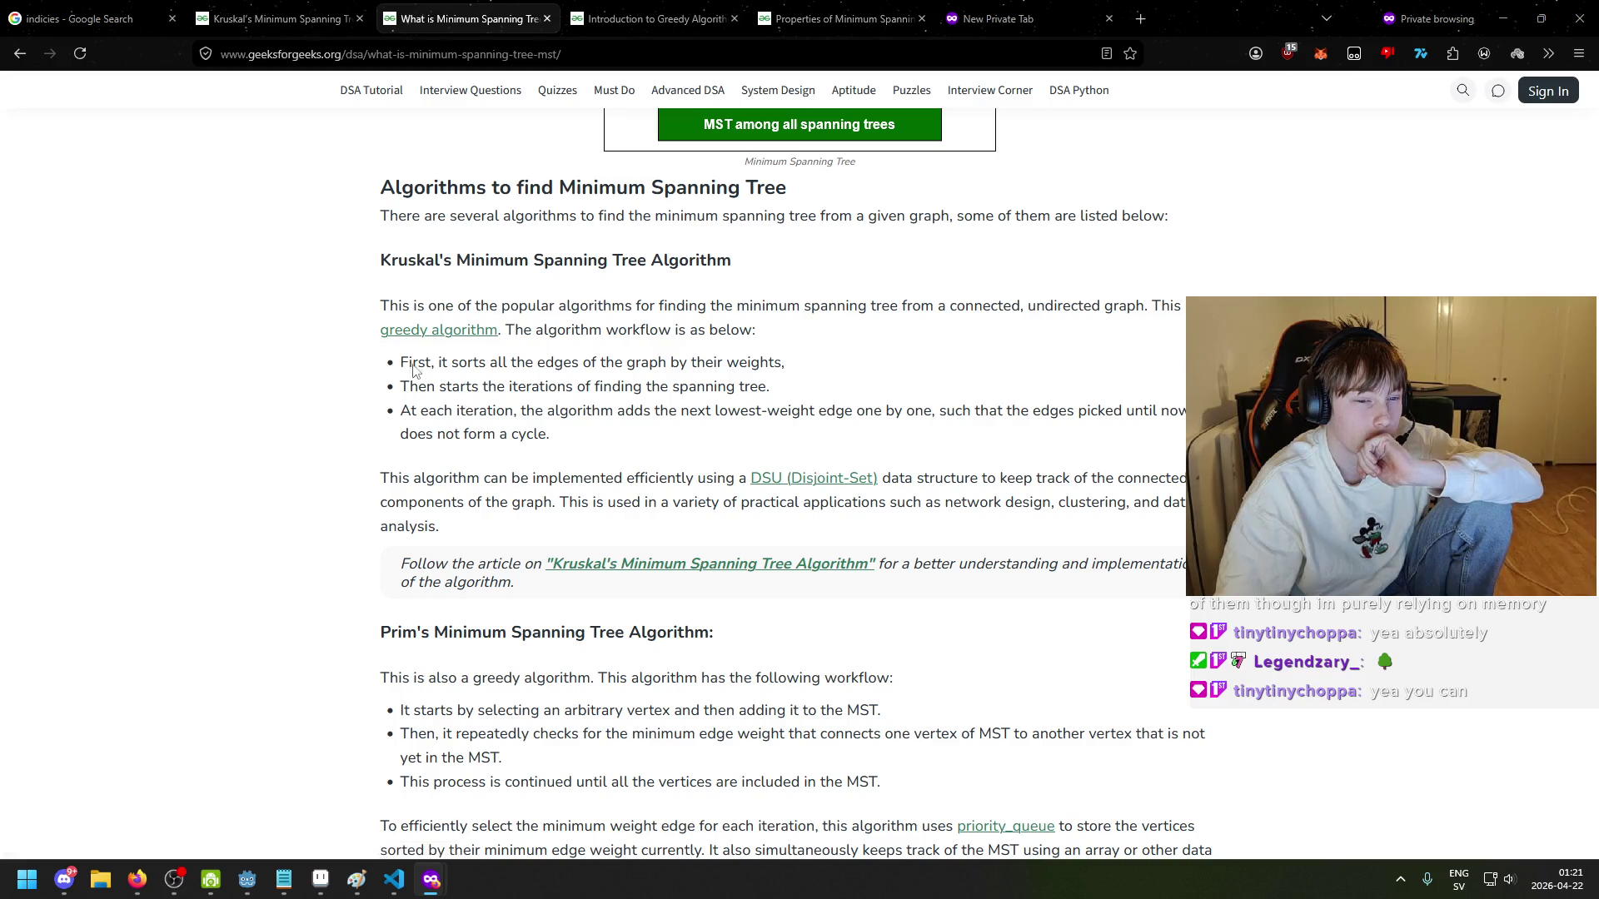
# - Highlight Kruskal's first three workflow steps, starting with sorting the edges, while reading them
pyautogui.moveTo(452, 368); pyautogui.dragTo(552, 368)
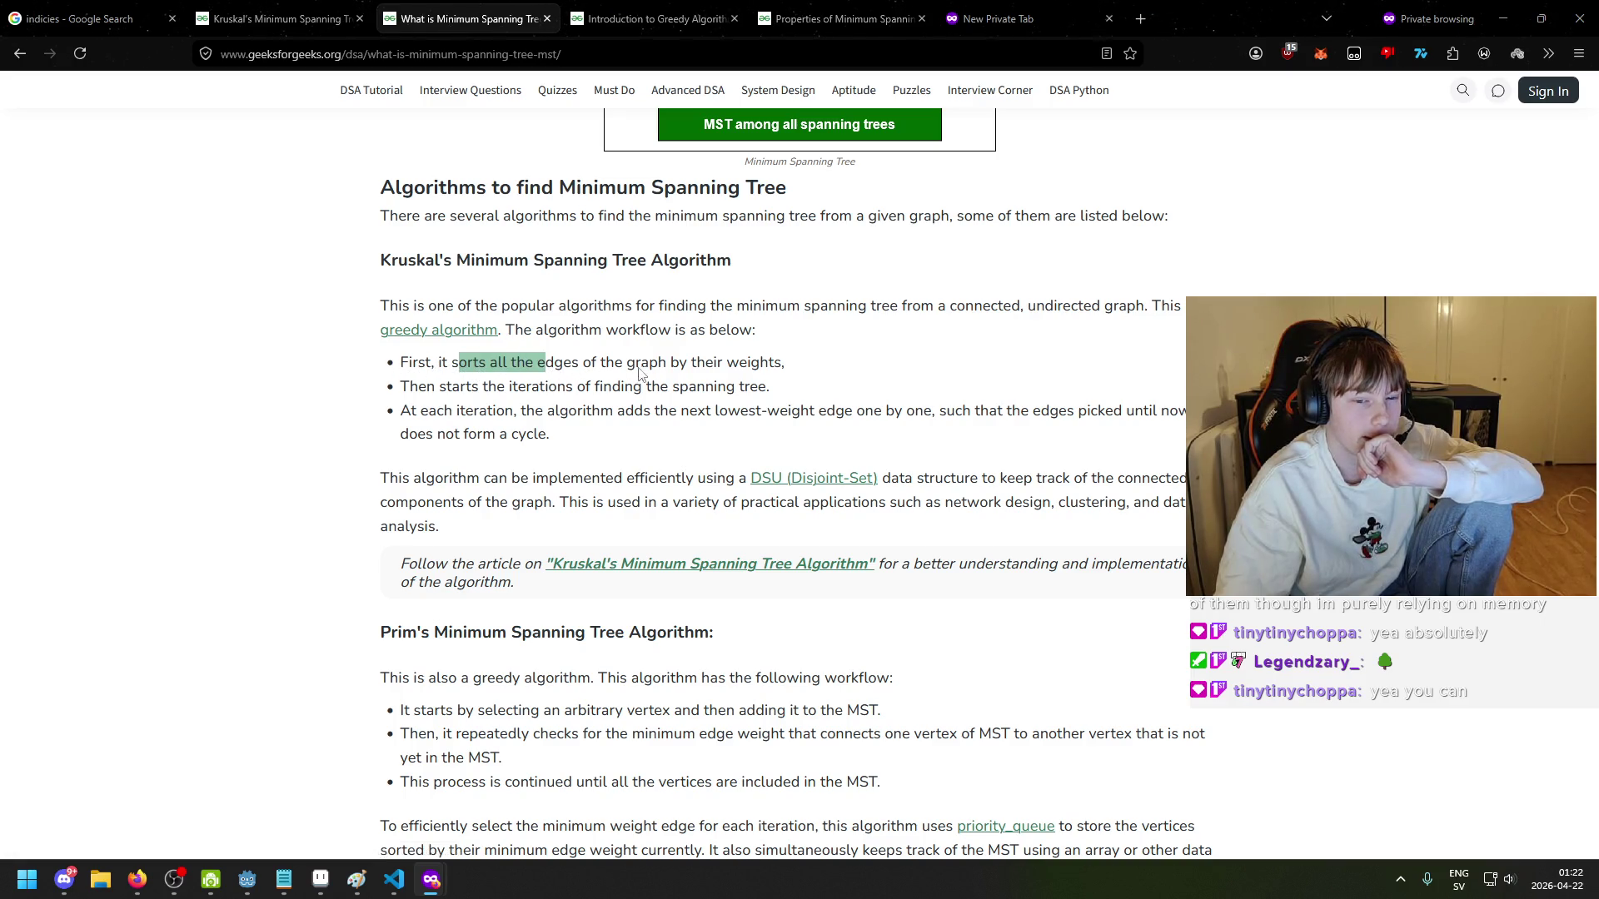
pyautogui.moveTo(410, 389); pyautogui.dragTo(600, 389)
pyautogui.scroll(2, 718, 397)
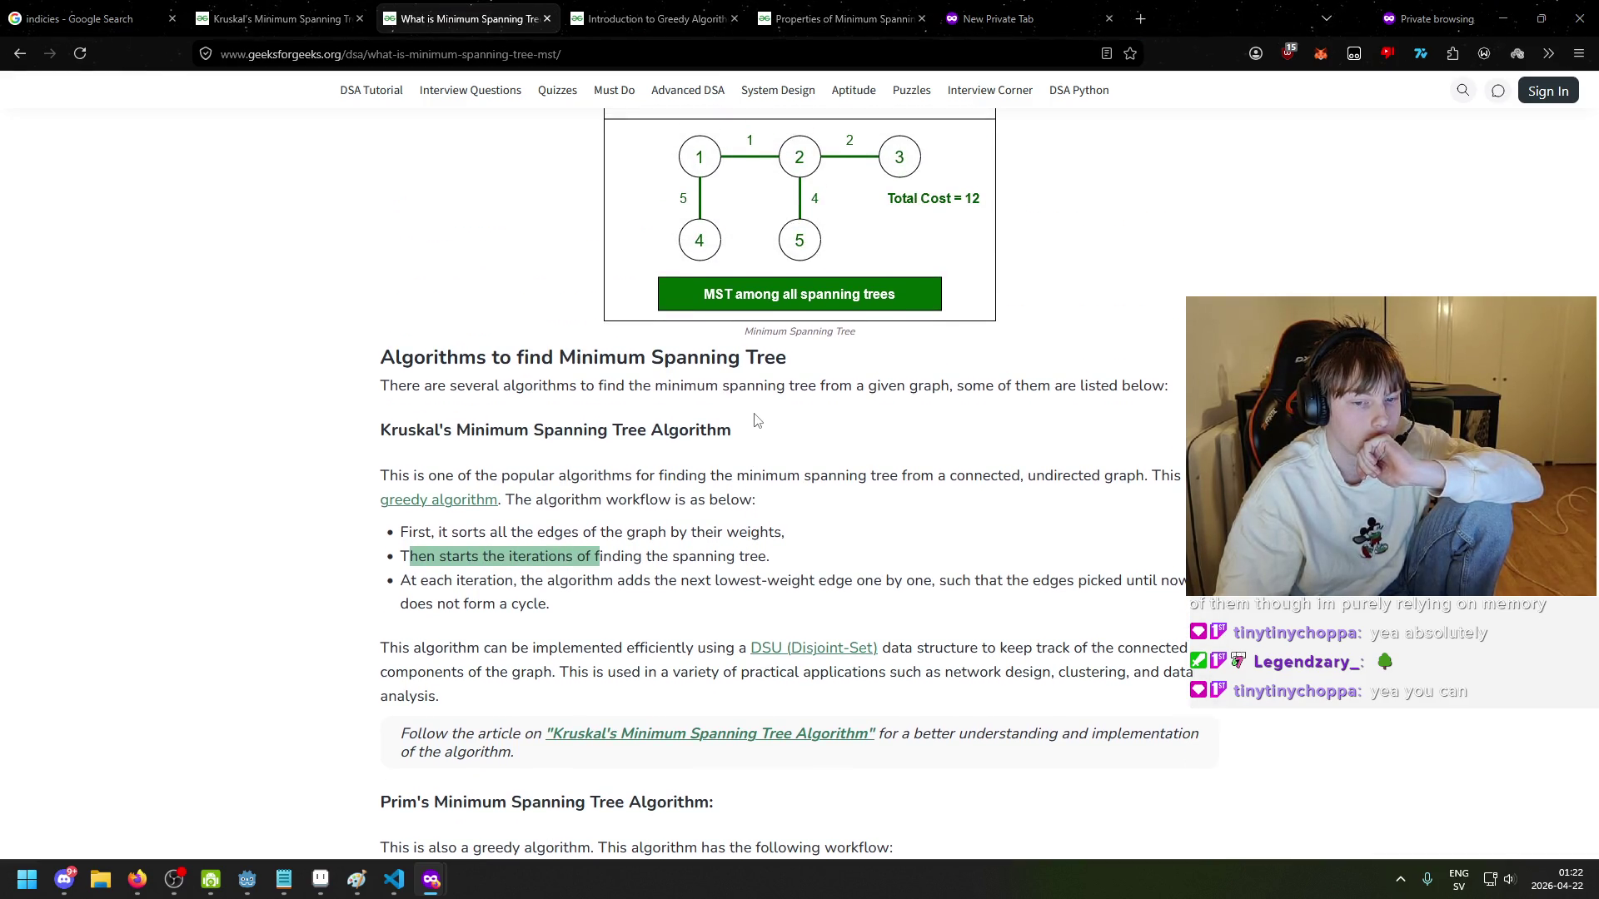
pyautogui.scroll(-2, 756, 419)
pyautogui.moveTo(411, 411); pyautogui.dragTo(552, 435)
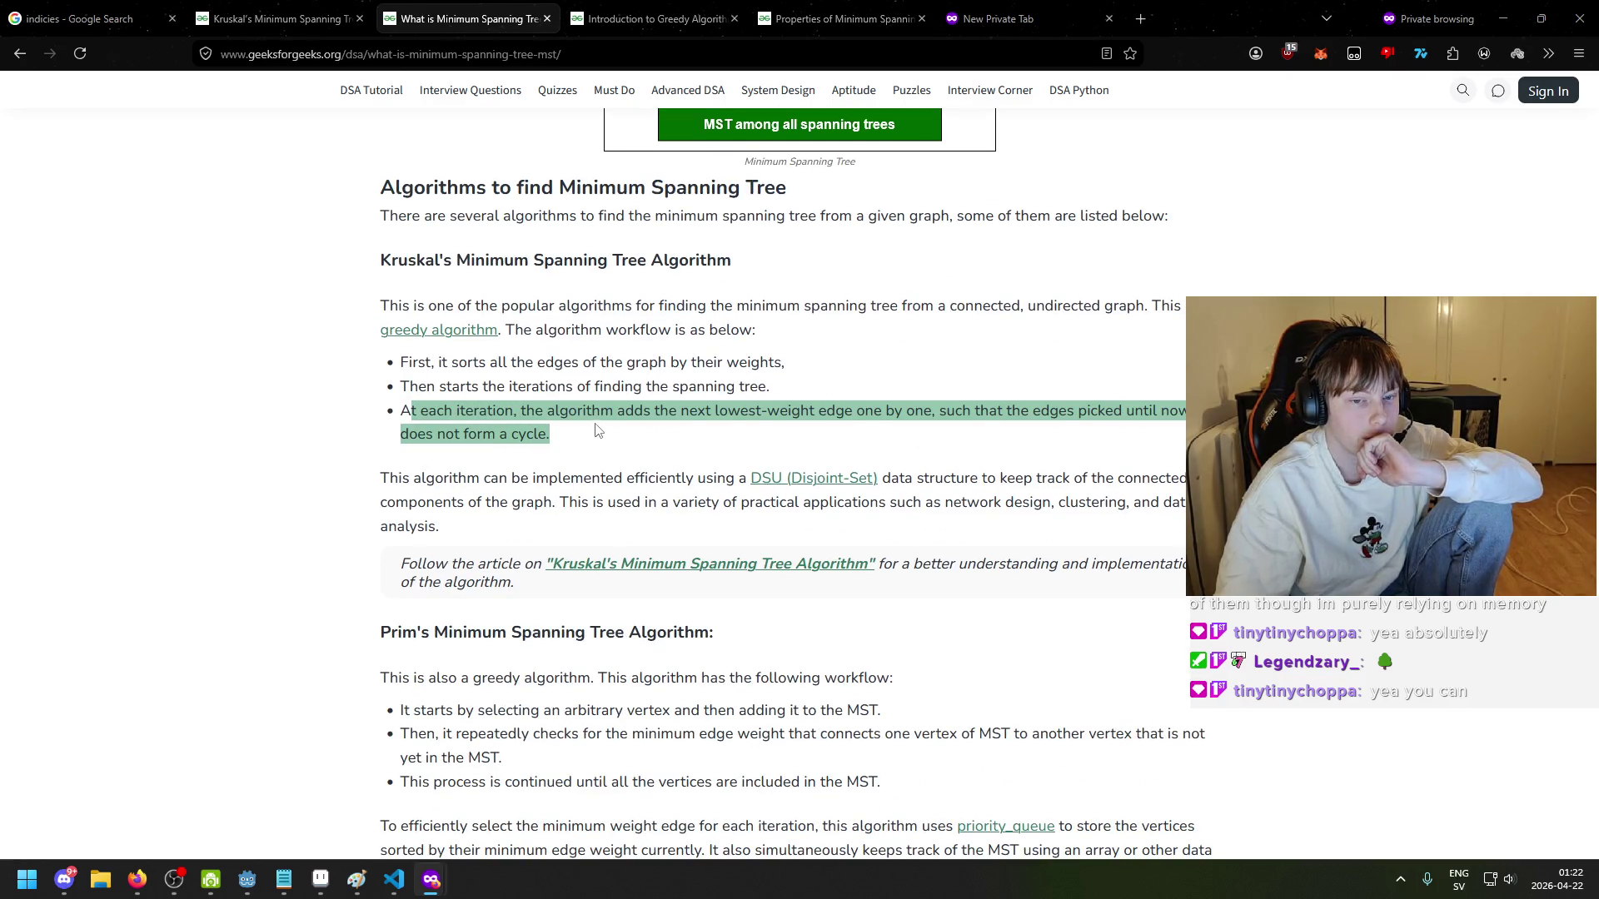
pyautogui.click(707, 412)
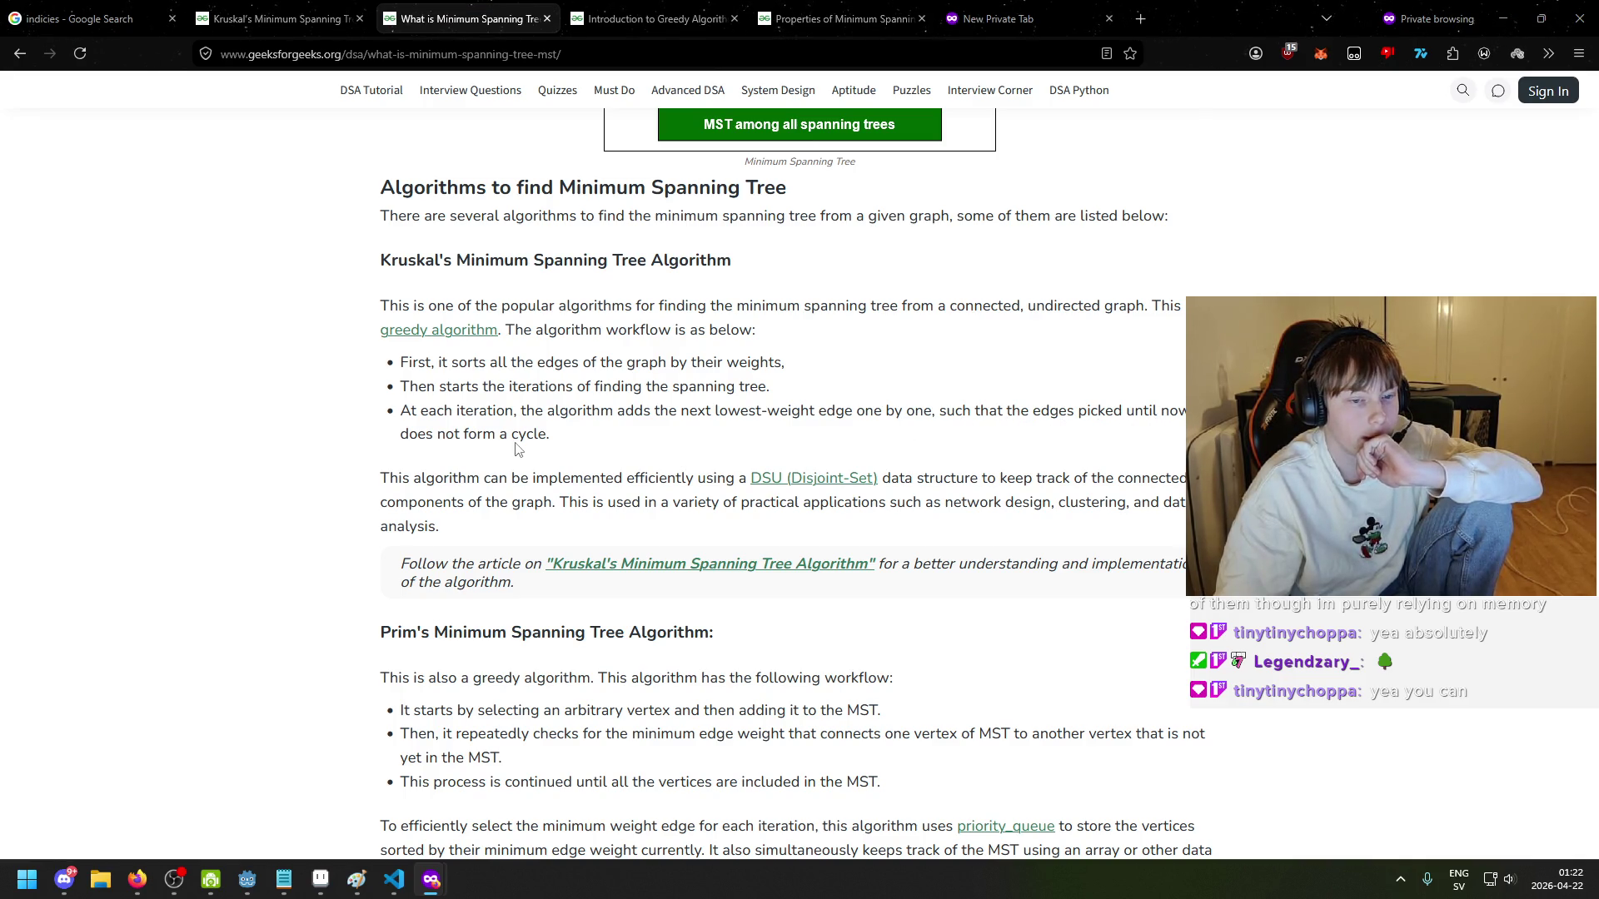
# - Highlight the DSU implementation sentence, then scroll down toward Prim's Minimum Spanning Tree Algorithm section
pyautogui.moveTo(413, 478)
pyautogui.mouseDown()
pyautogui.moveTo(708, 487)
pyautogui.moveTo(741, 504)
pyautogui.mouseUp()
pyautogui.click(765, 507)
pyautogui.scroll(-1, 736, 513)
pyautogui.scroll(-3, 736, 514)
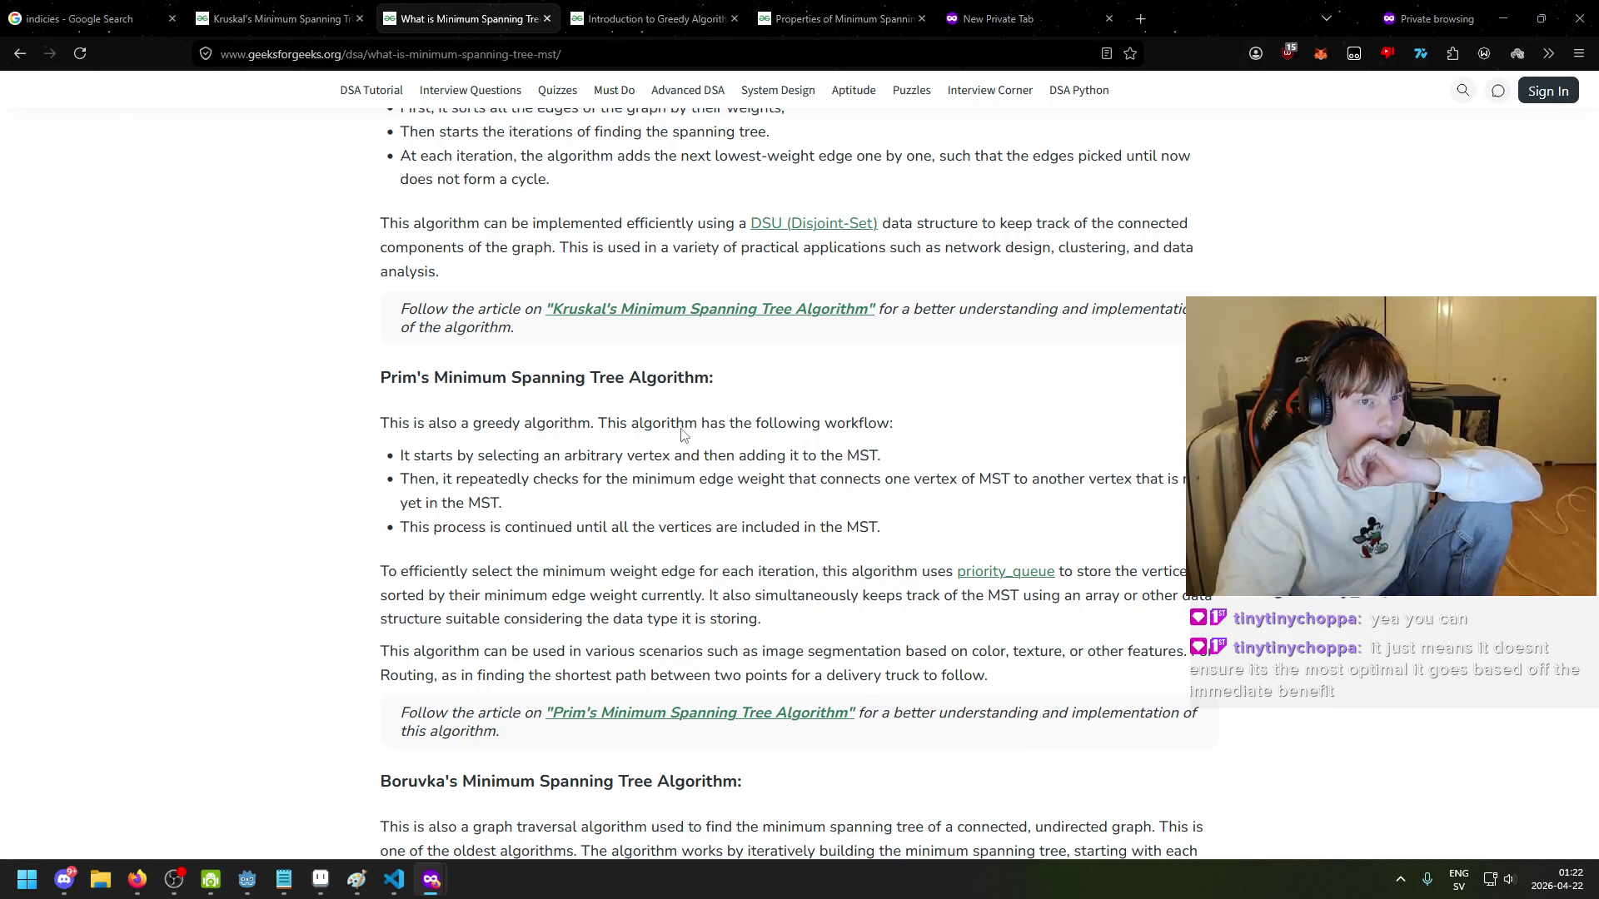
pyautogui.click(150, 13)
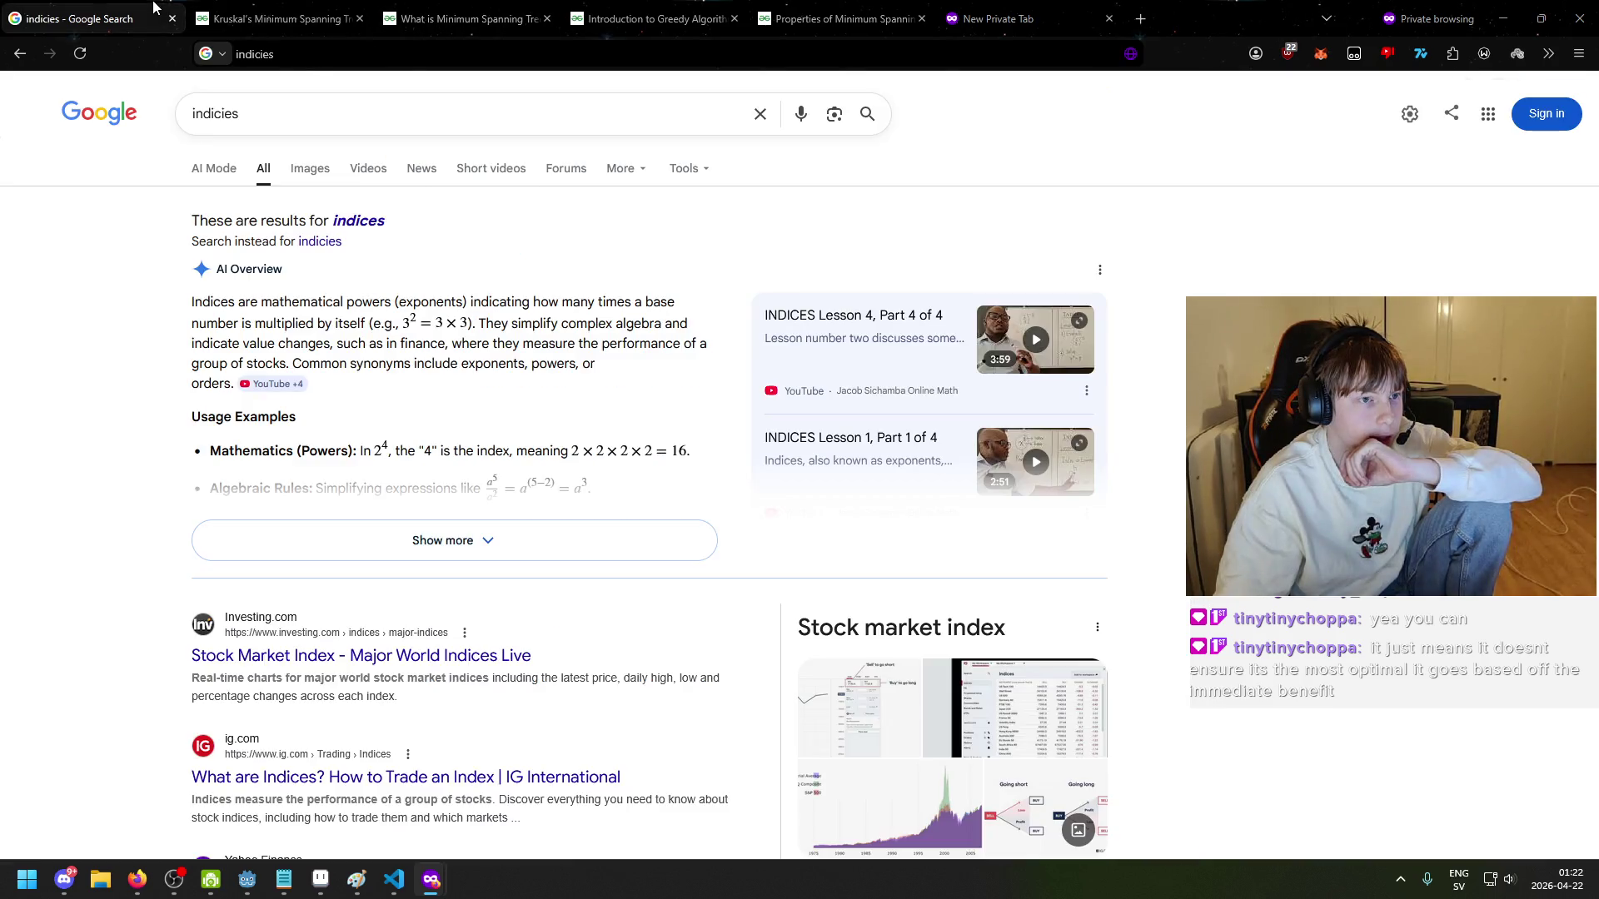
# - Replace the Google query with 'local minimum' and run the search
pyautogui.tripleClick(320, 125)
pyautogui.write('local m9i')
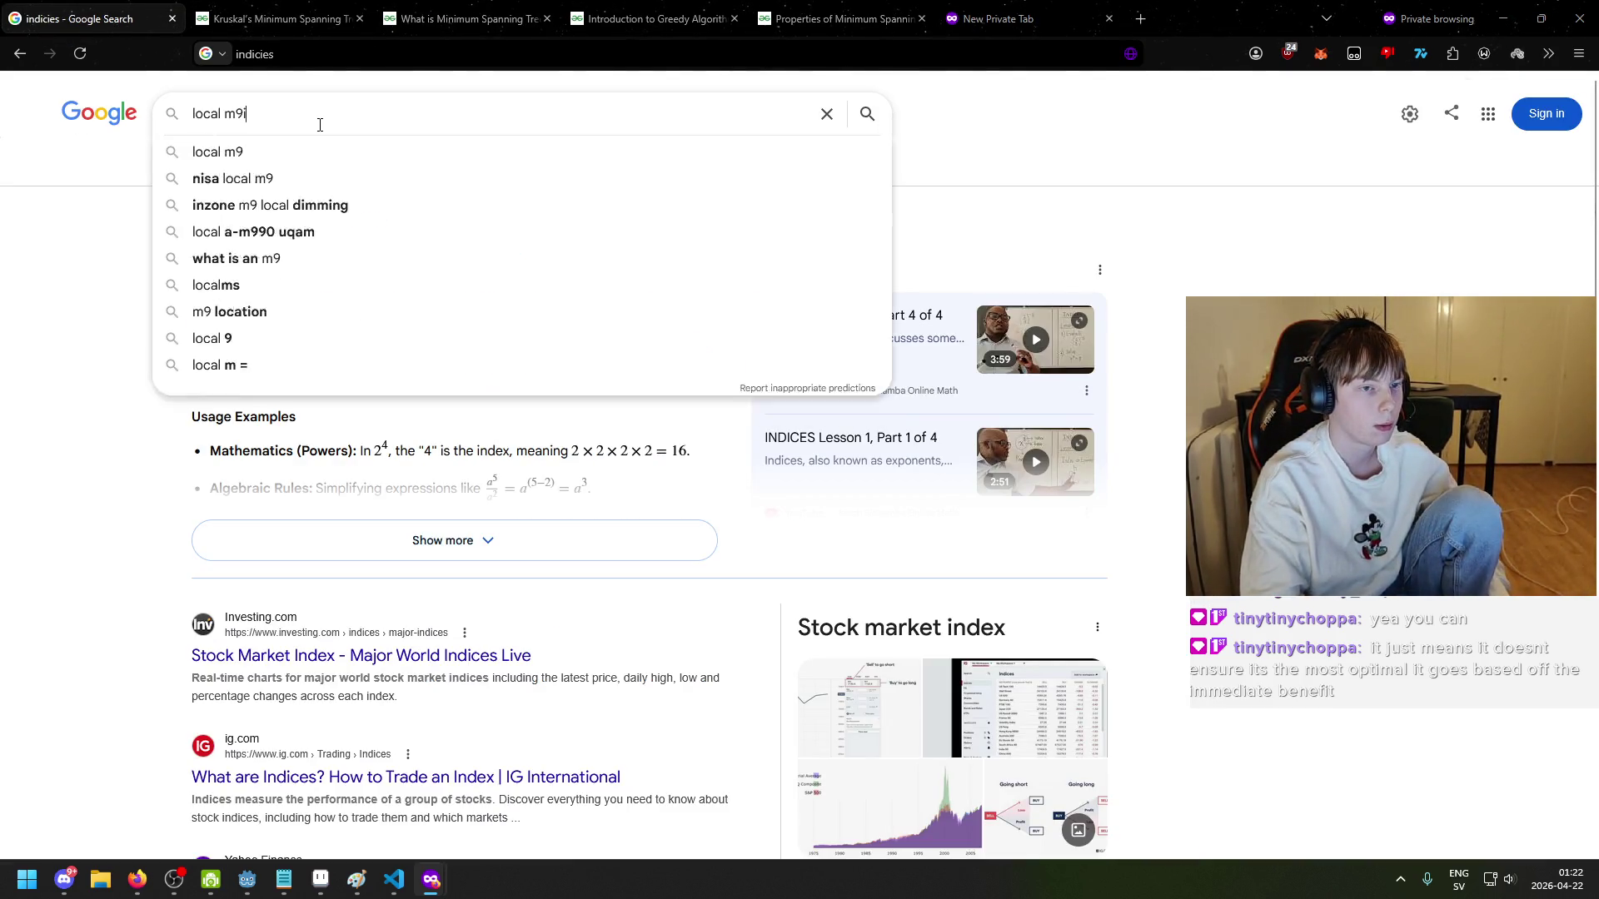
pyautogui.press('BackSpace')
pyautogui.press('BackSpace')
pyautogui.write('inum')
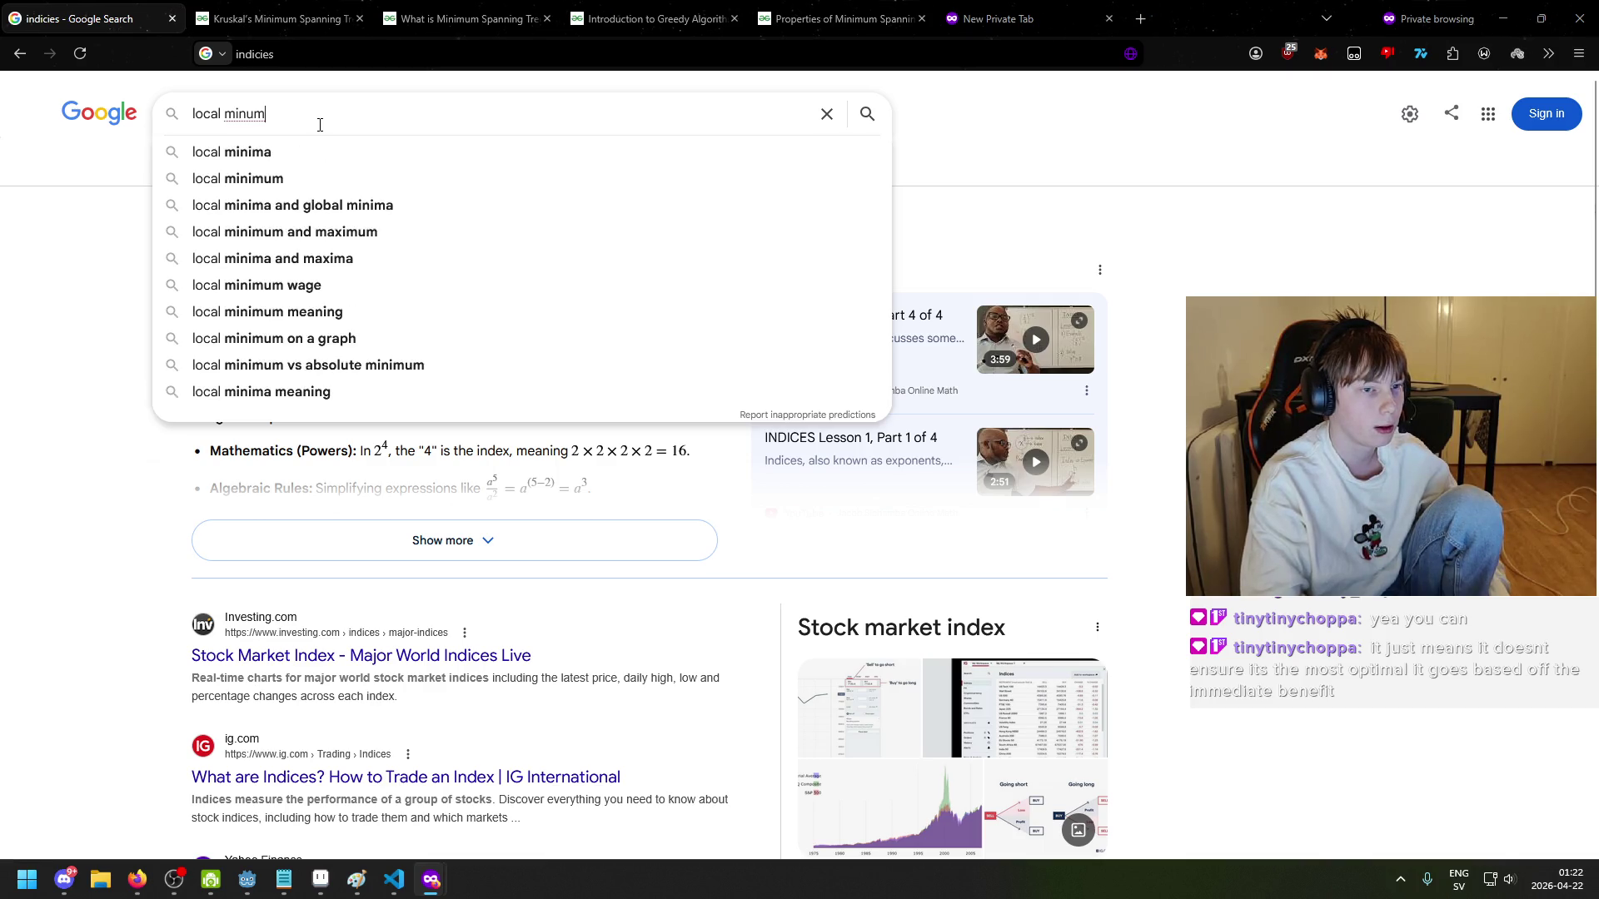
pyautogui.press('Return')
# - Preview the Wikipedia maximum and minimum graph in image results, then return to the MST article
pyautogui.click(310, 168)
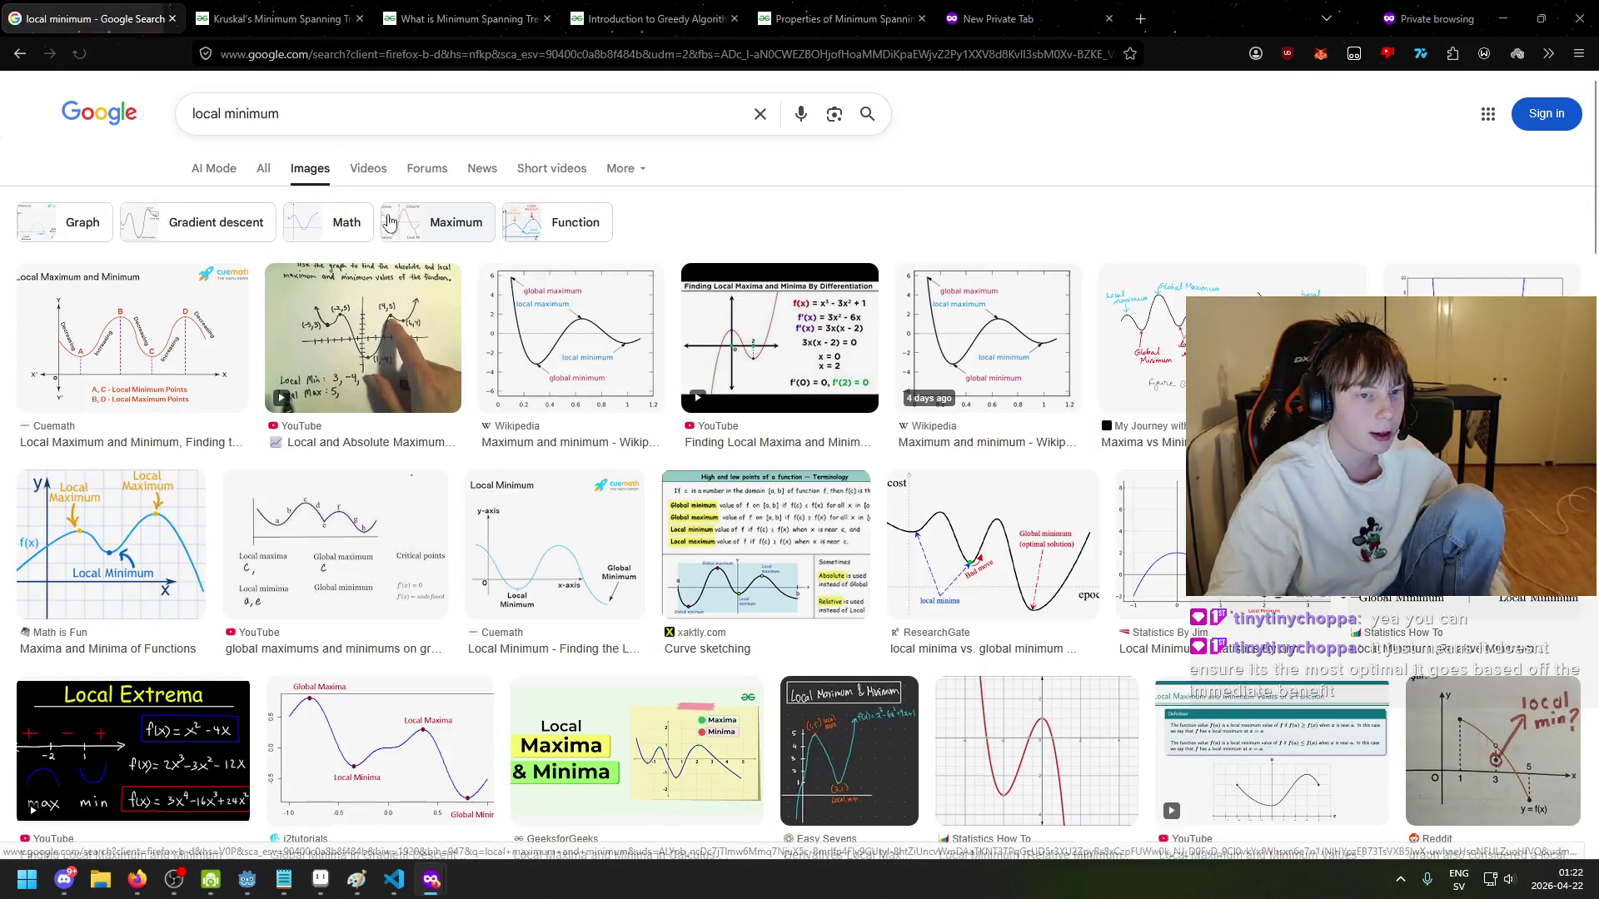
pyautogui.click(578, 377)
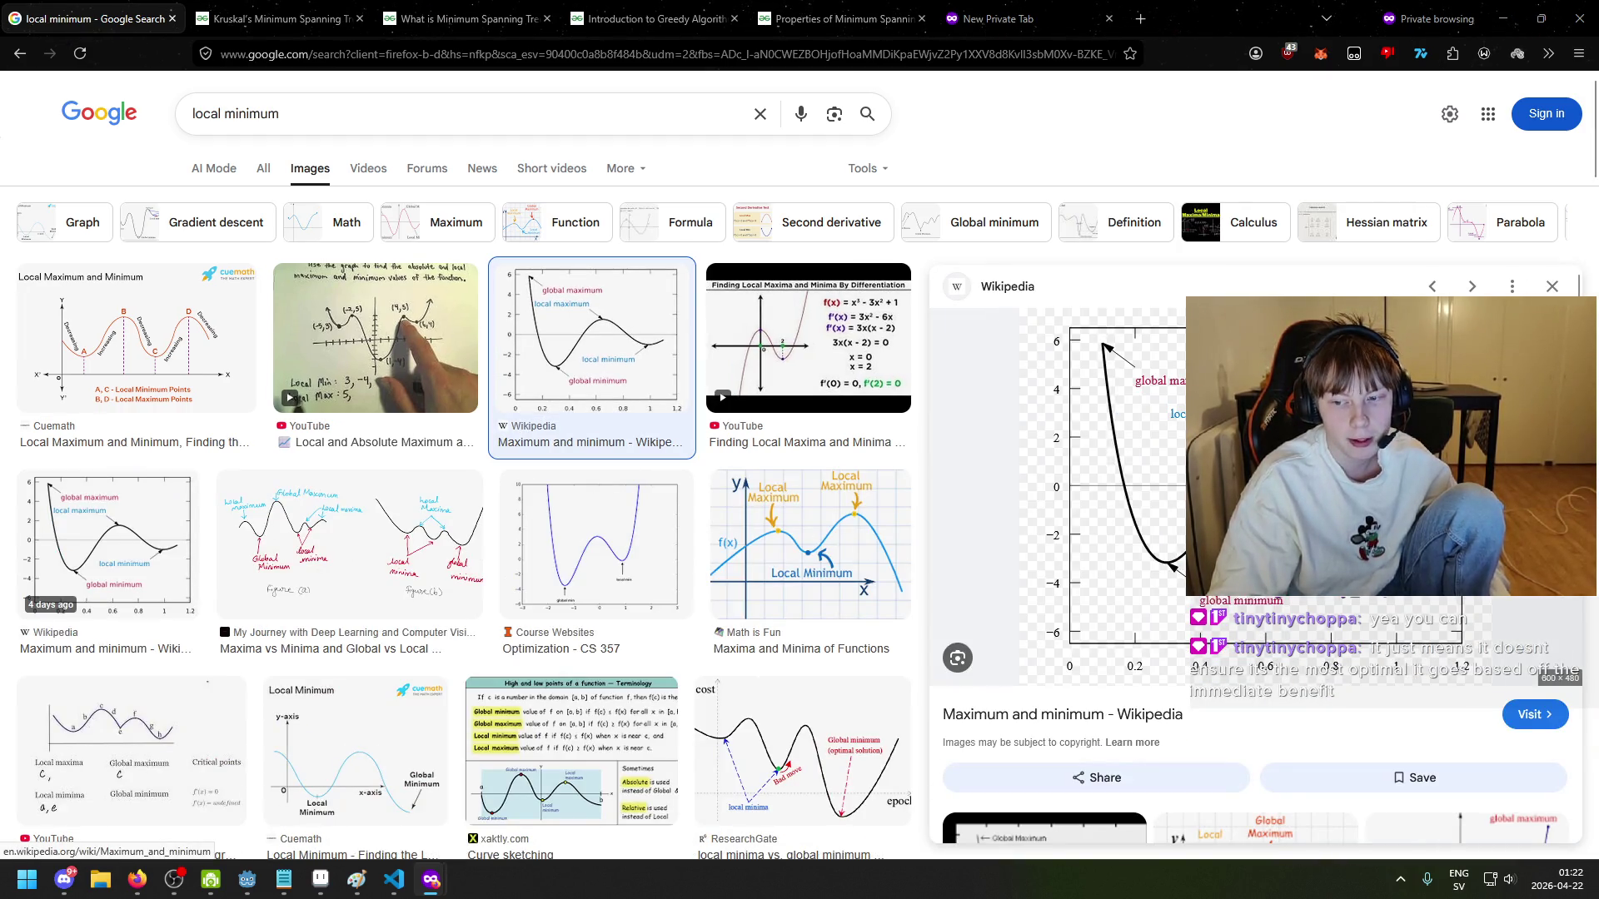
pyautogui.hotkey('ctrl', '3')
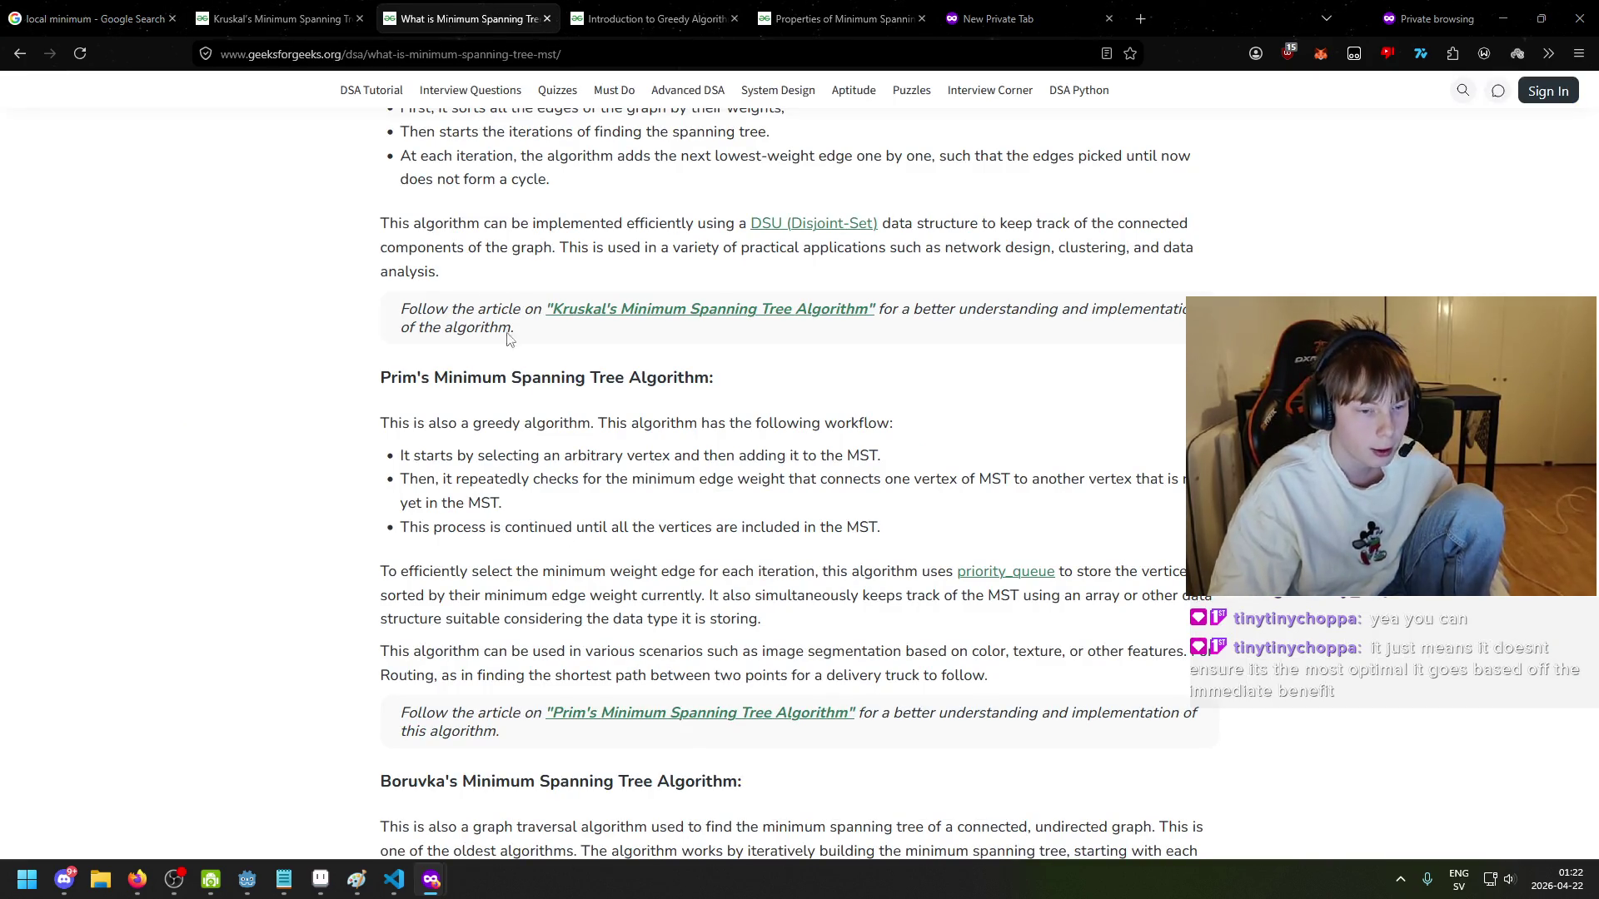
pyautogui.hotkey('ctrl', '2')
pyautogui.hotkey('ctrl', '4')
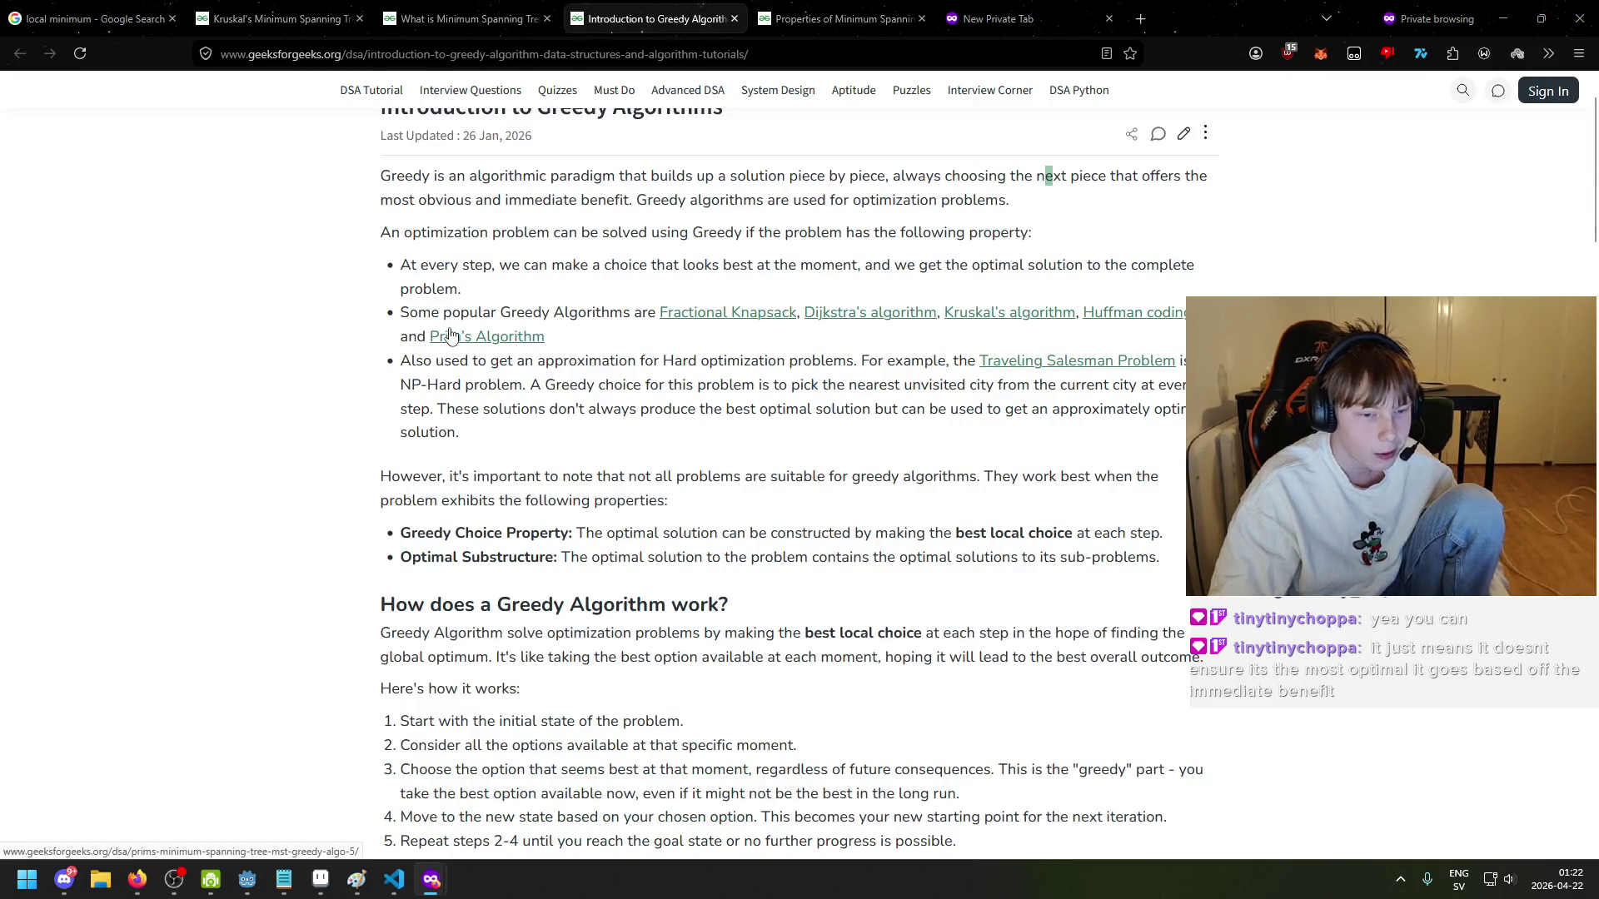
pyautogui.scroll(-3, 504, 487)
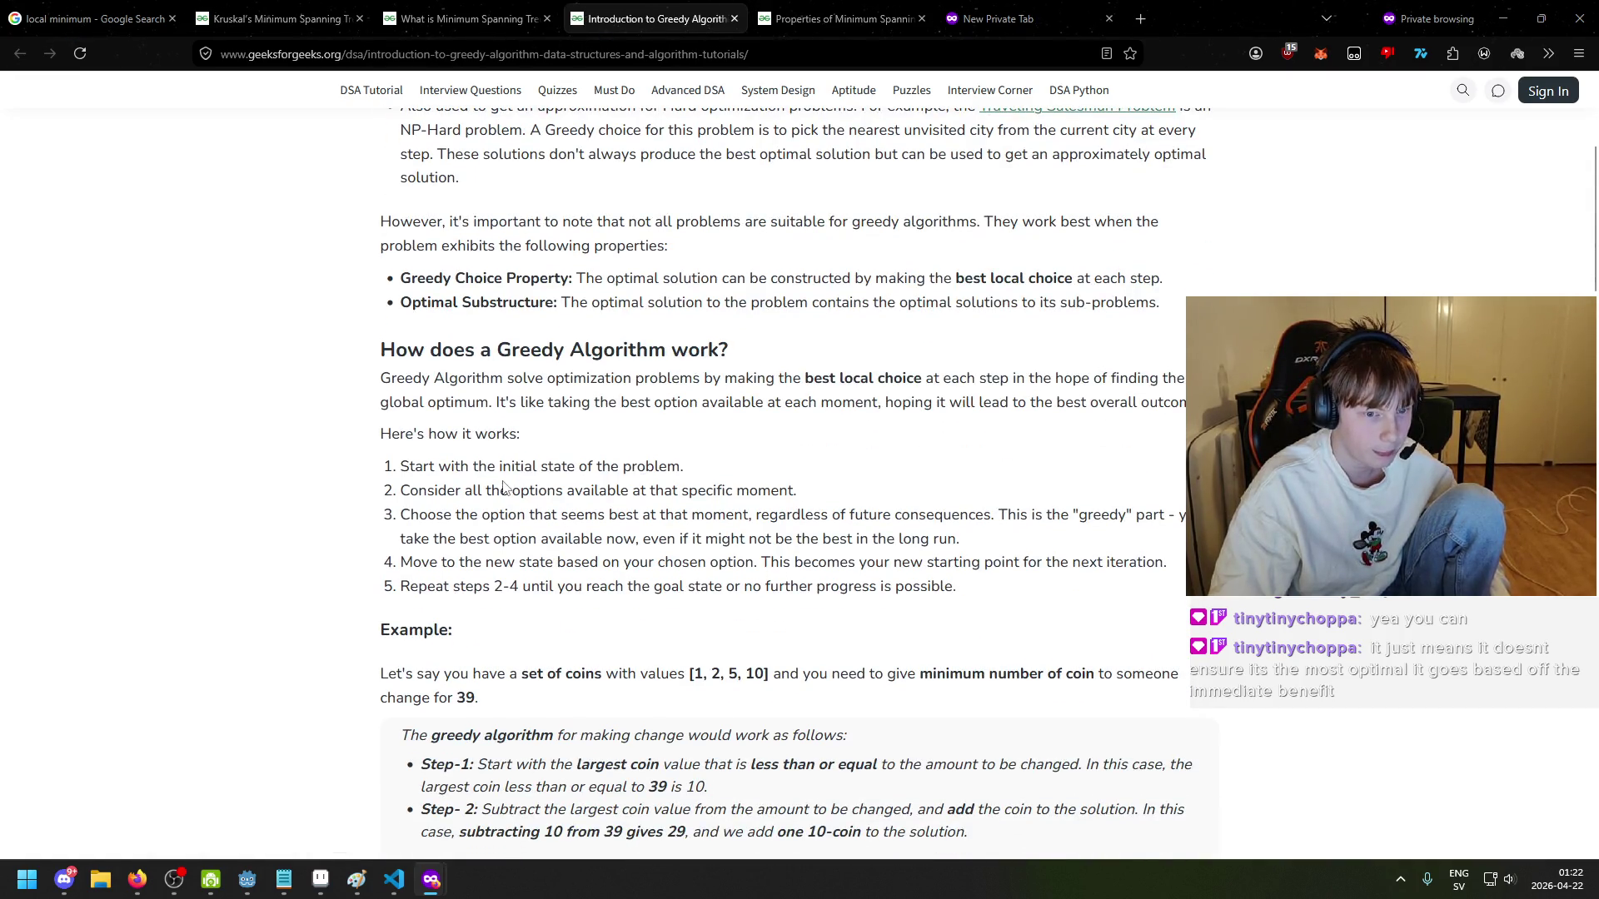
pyautogui.hotkey('ctrl', '3')
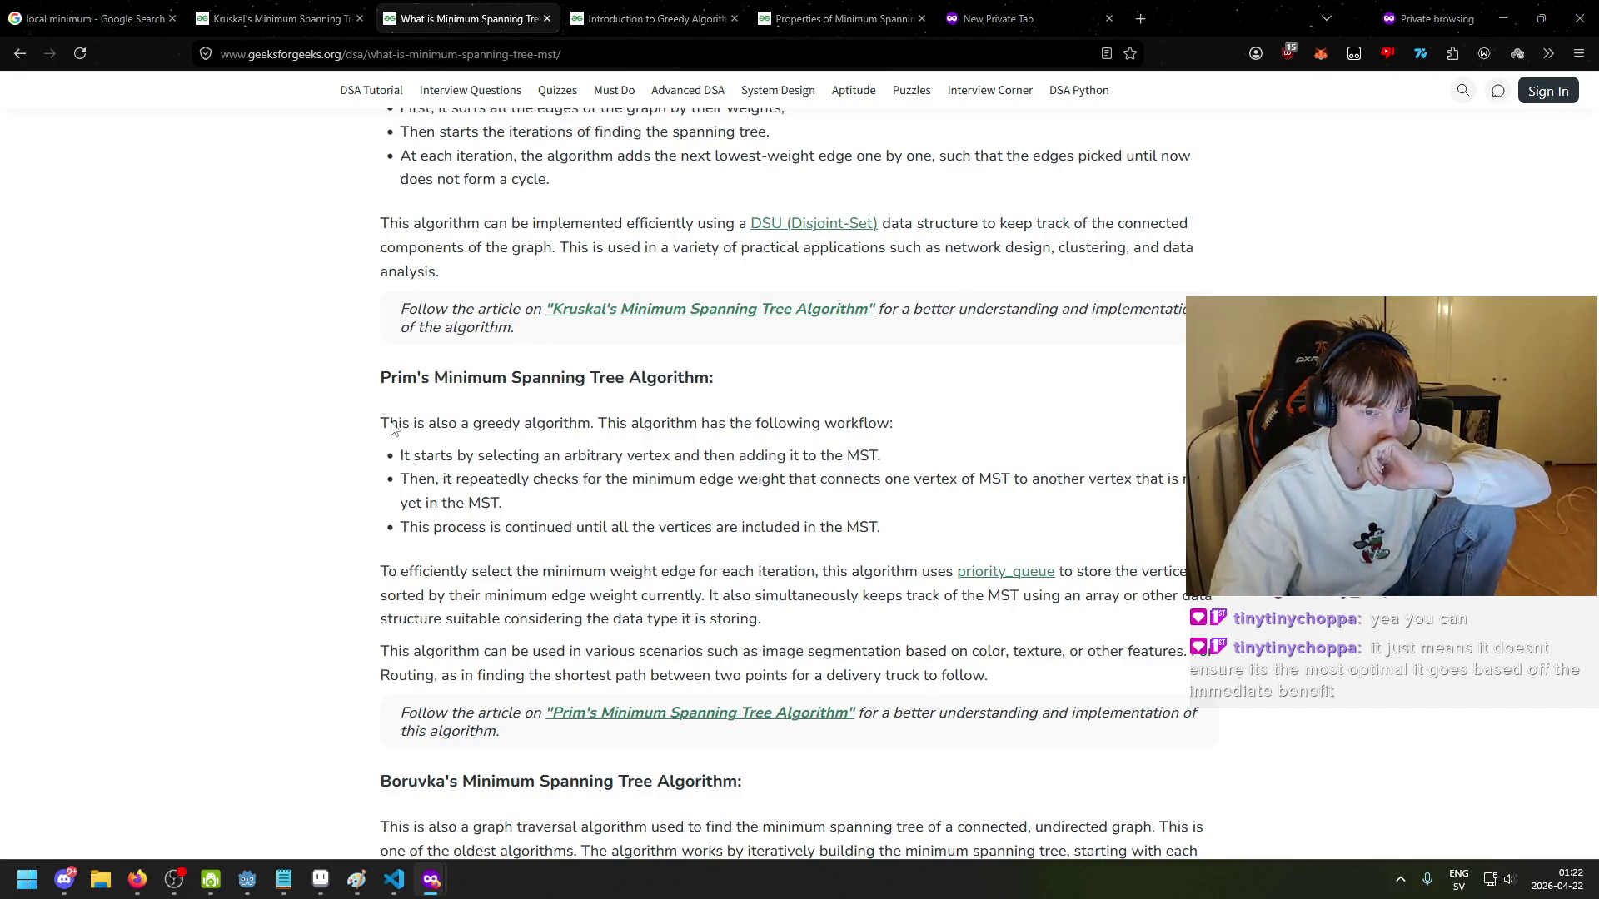
pyautogui.scroll(-1, 463, 428)
pyautogui.scroll(2, 654, 114)
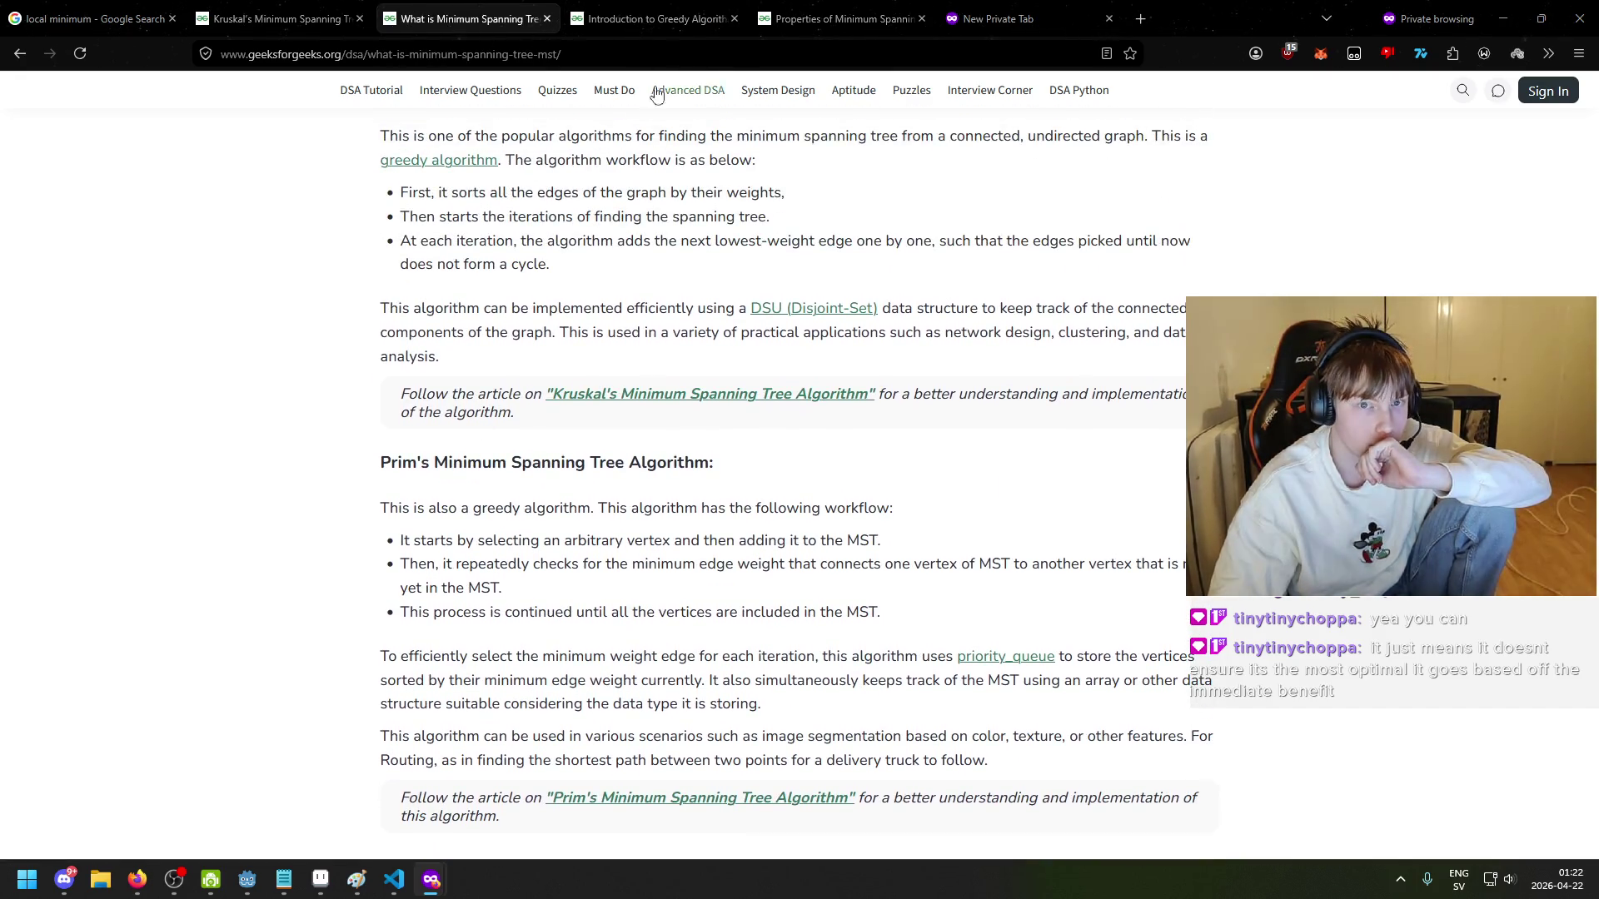
pyautogui.scroll(4, 603, 338)
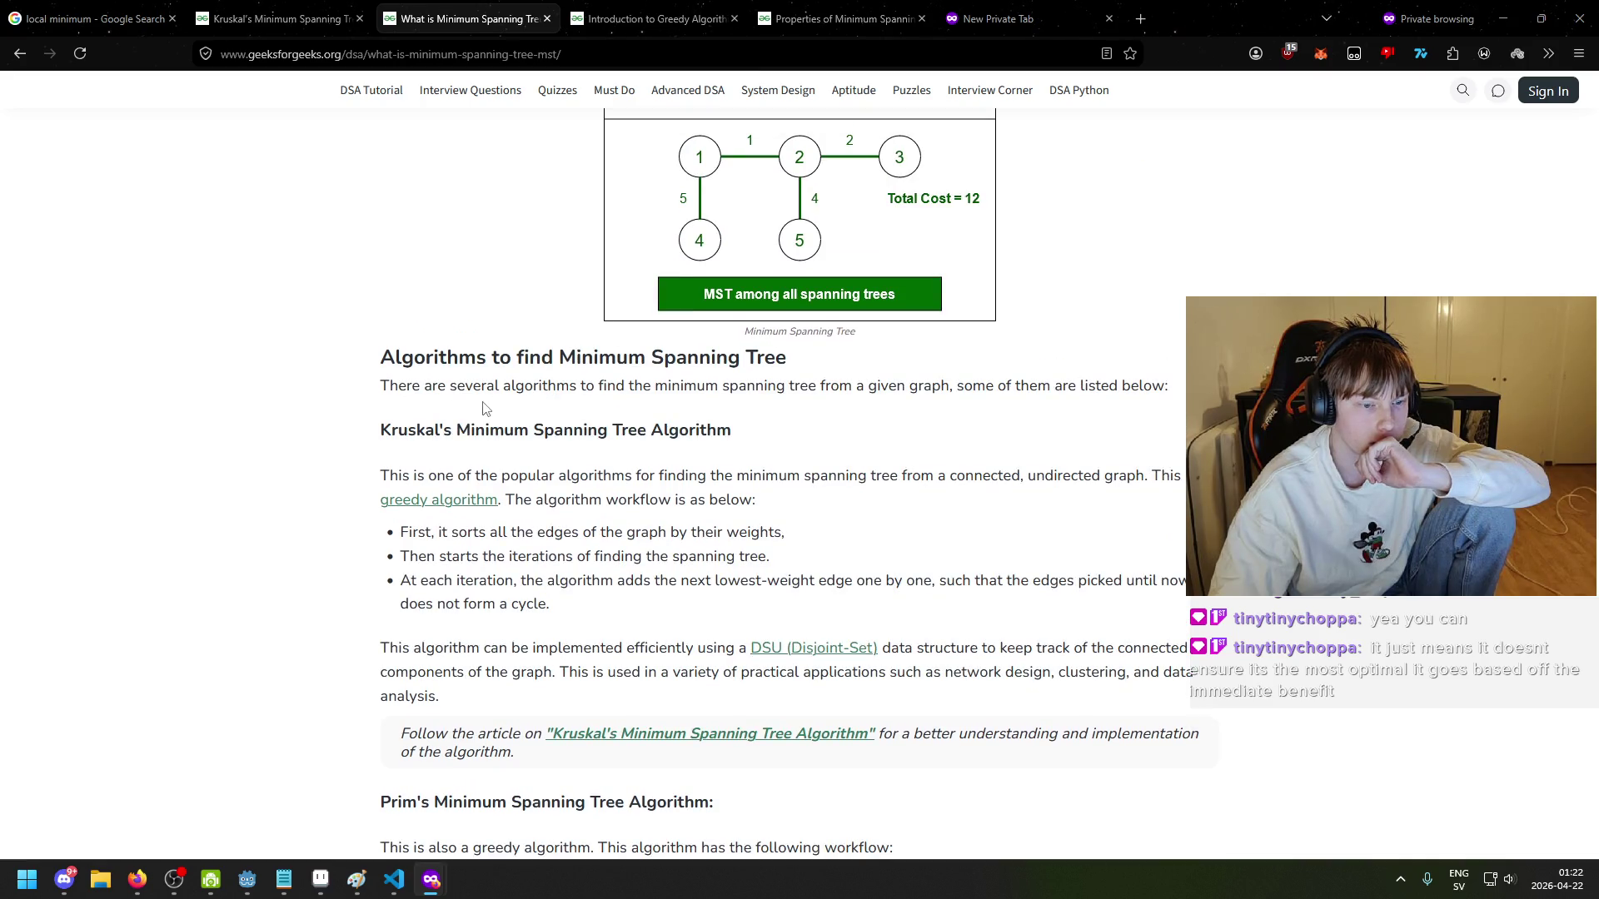
pyautogui.scroll(-3, 482, 408)
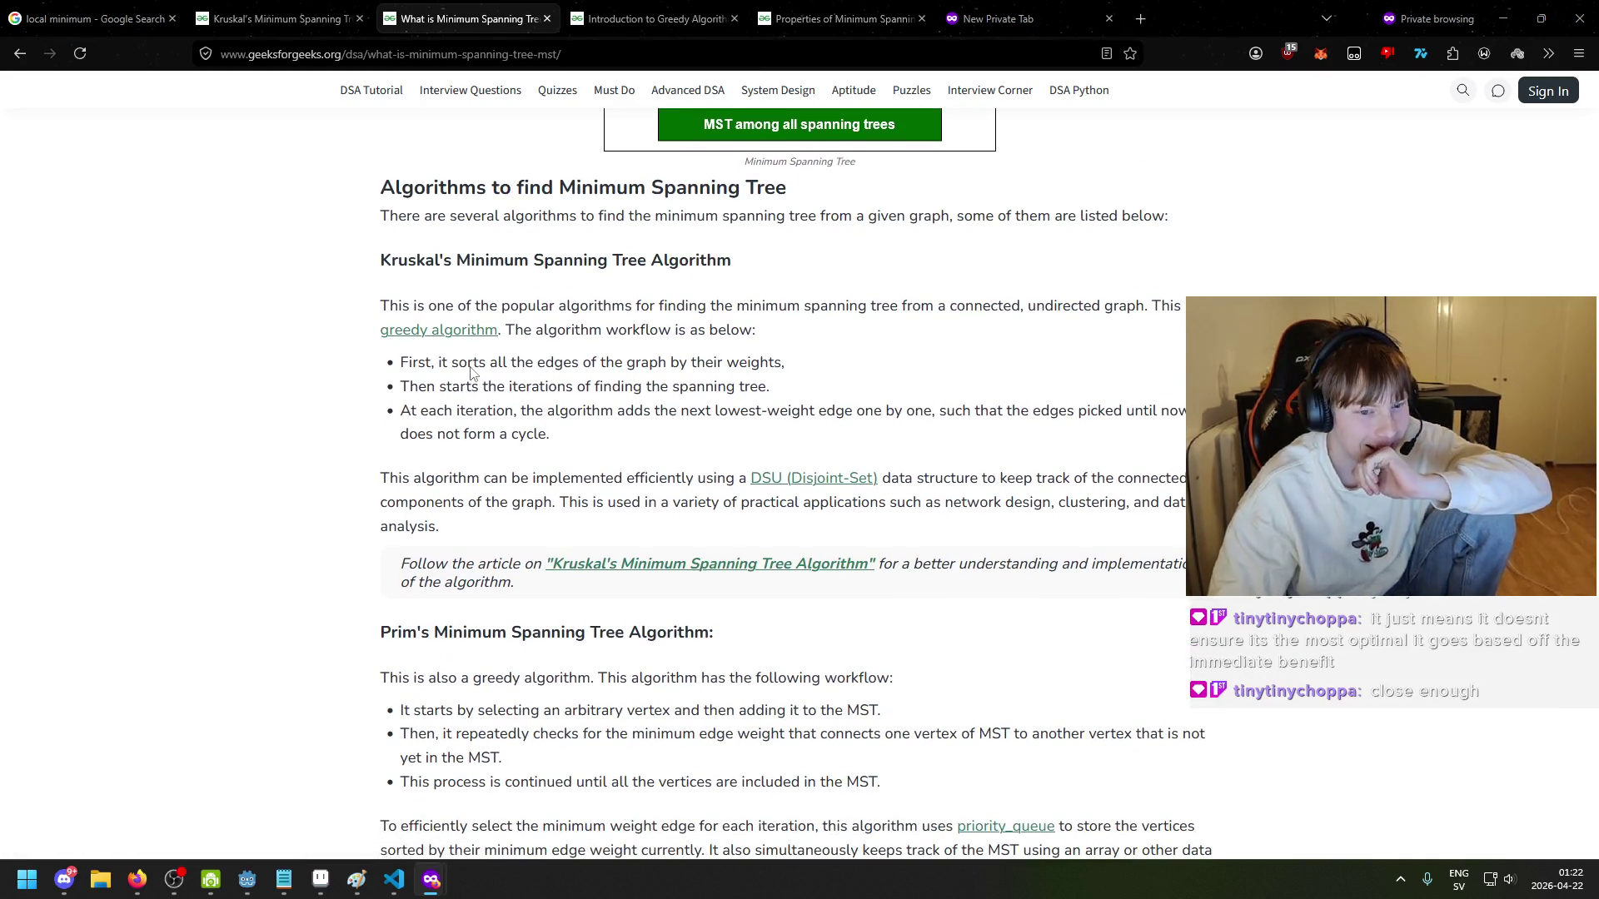
pyautogui.scroll(1, 482, 358)
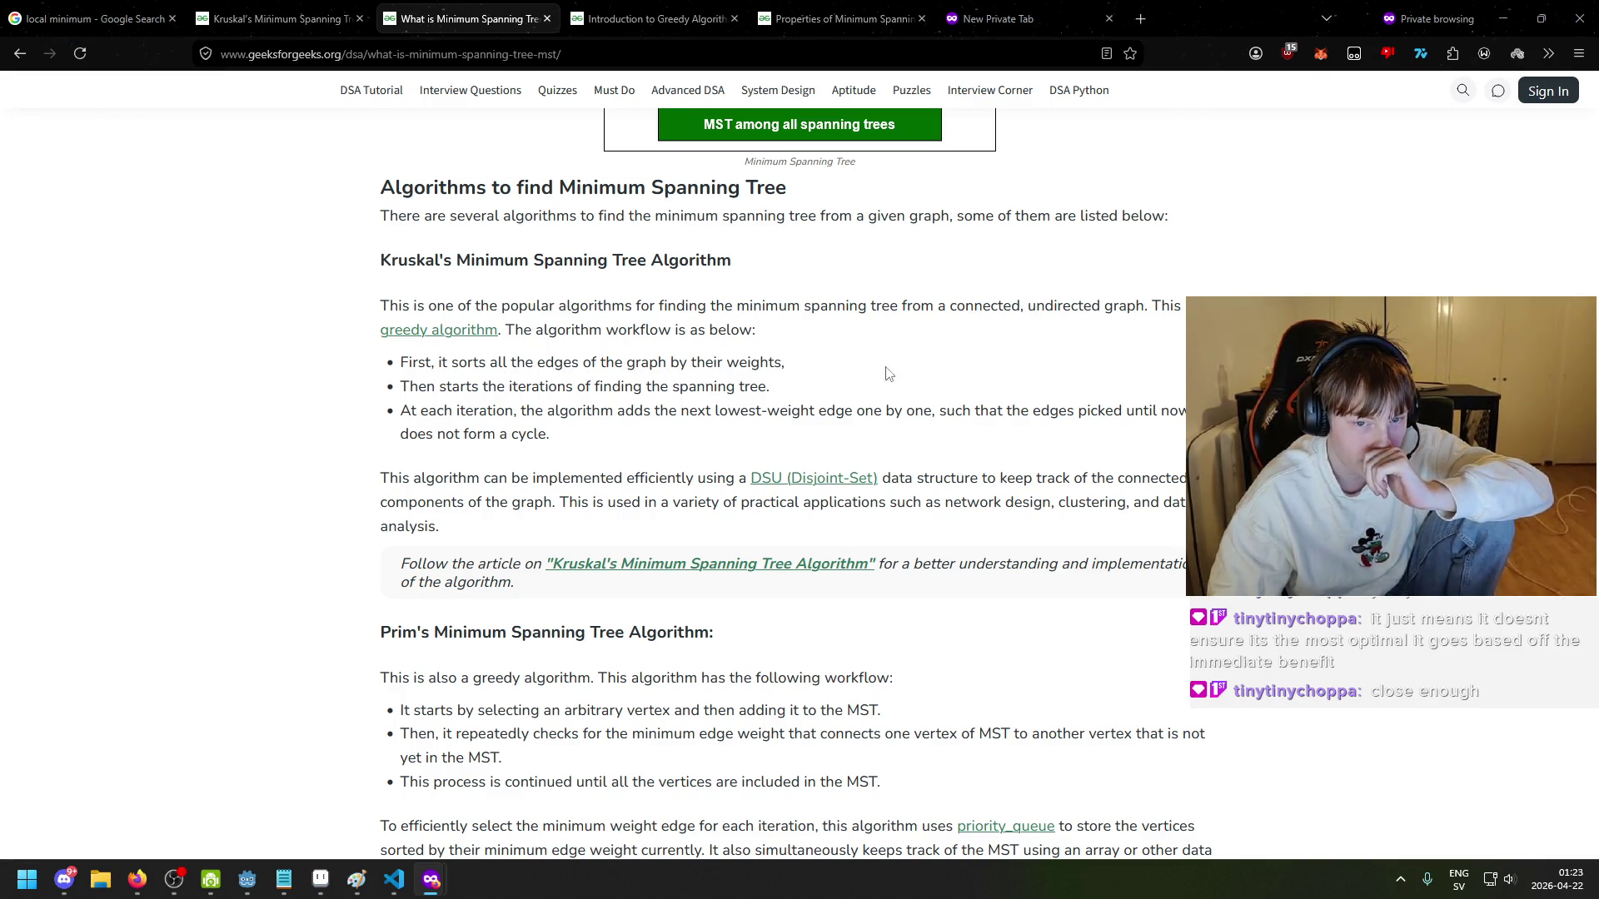
pyautogui.moveTo(410, 388); pyautogui.dragTo(759, 387)
pyautogui.scroll(-1, 716, 386)
pyautogui.moveTo(494, 325); pyautogui.dragTo(427, 349)
pyautogui.moveTo(492, 417); pyautogui.dragTo(485, 417)
pyautogui.moveTo(398, 393); pyautogui.dragTo(523, 395)
pyautogui.click(533, 414)
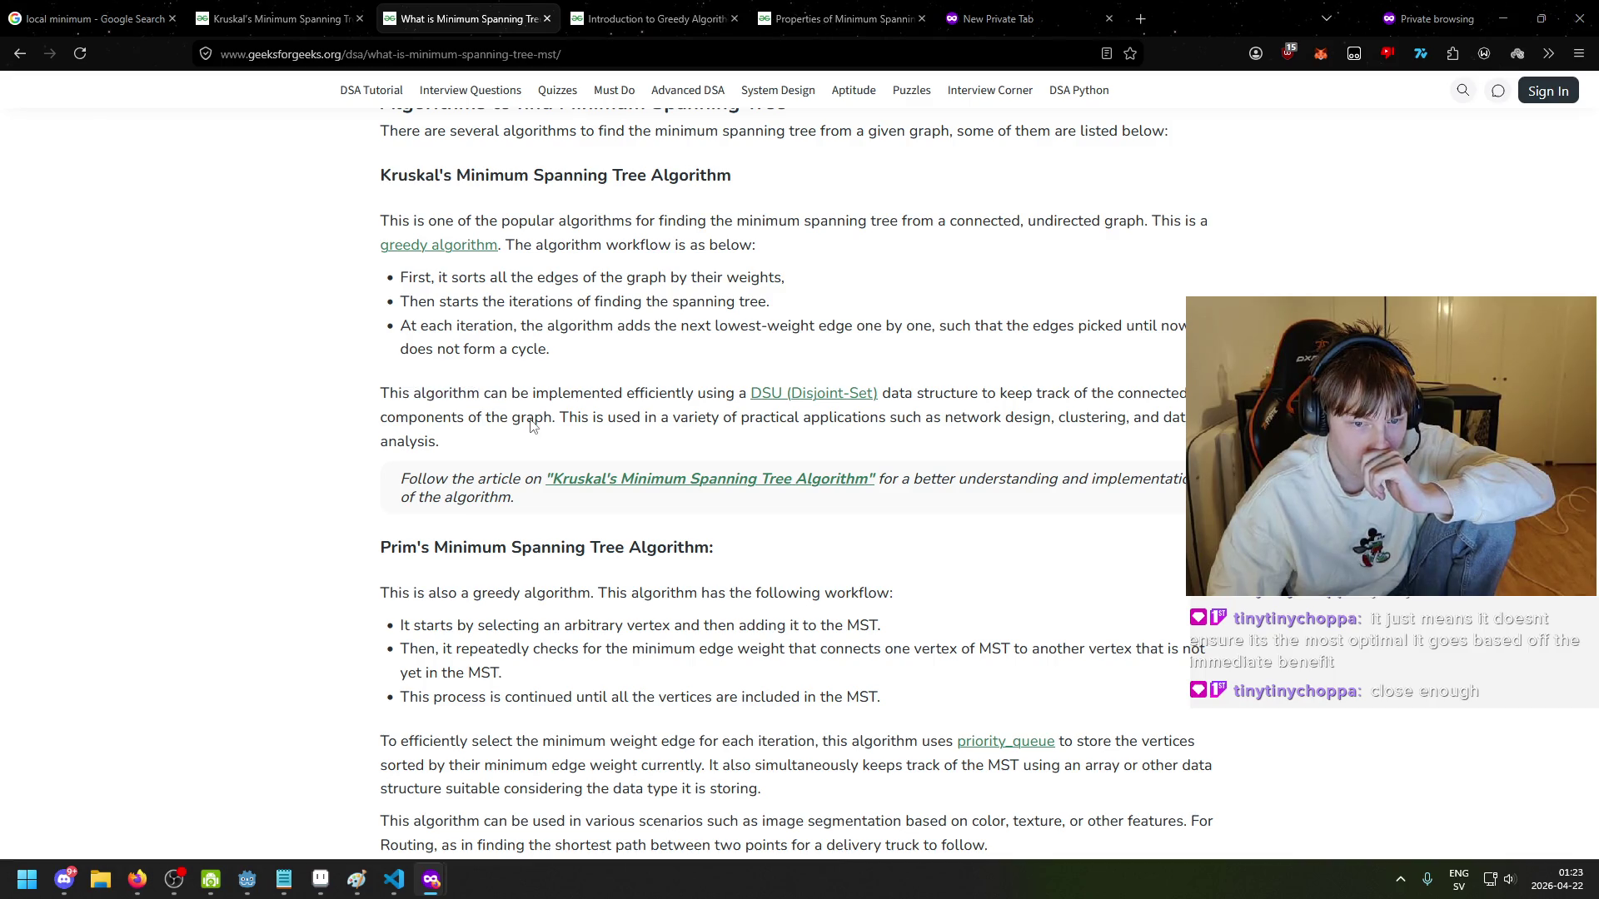